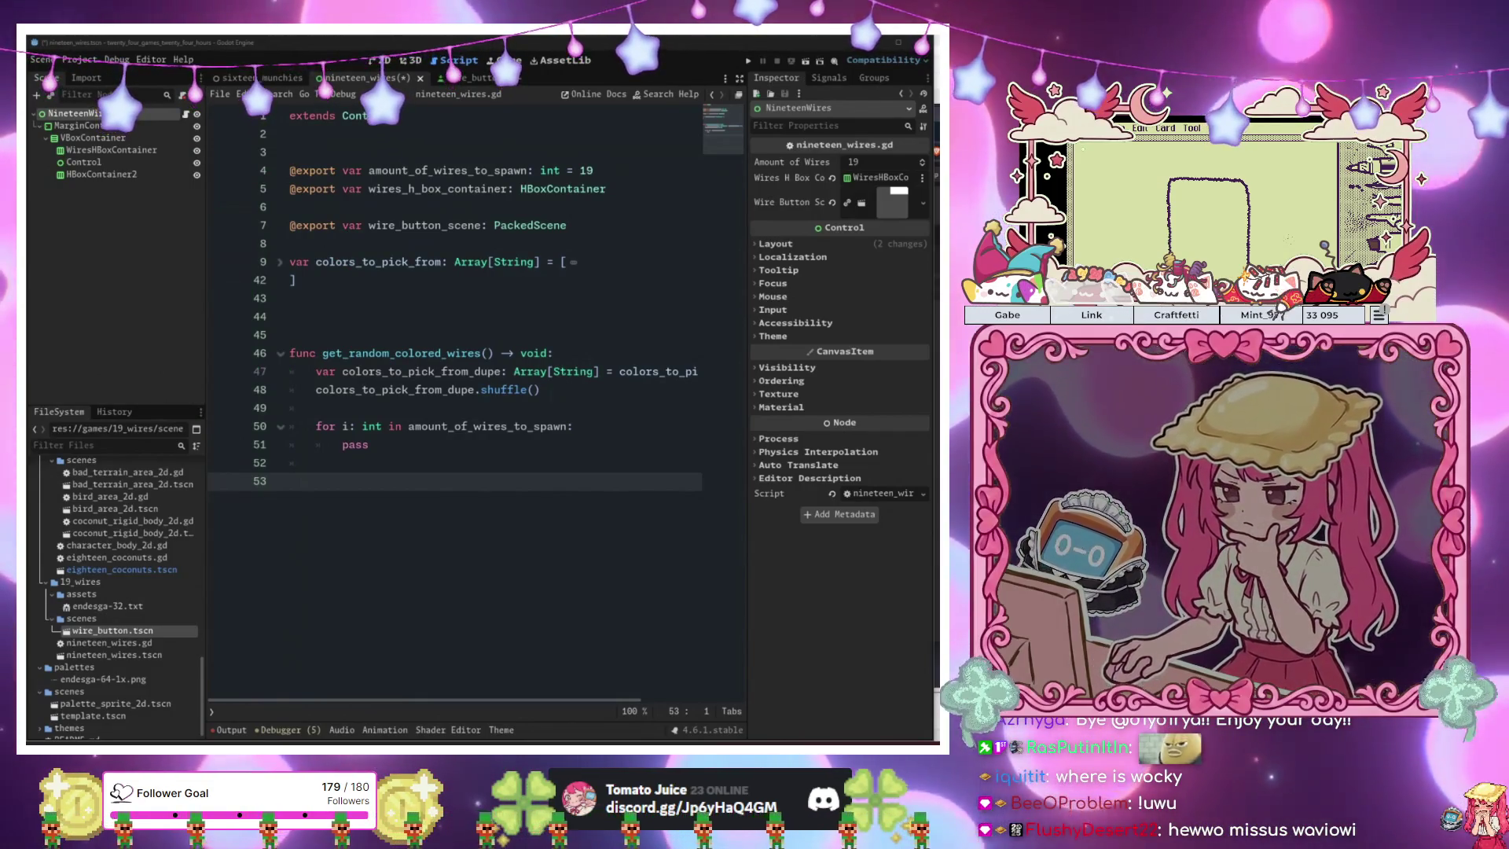
# Leave the script at the get_random_colored_wires line and switch to the nineteen_wires 2D canvas.
pyautogui.click(489, 353)
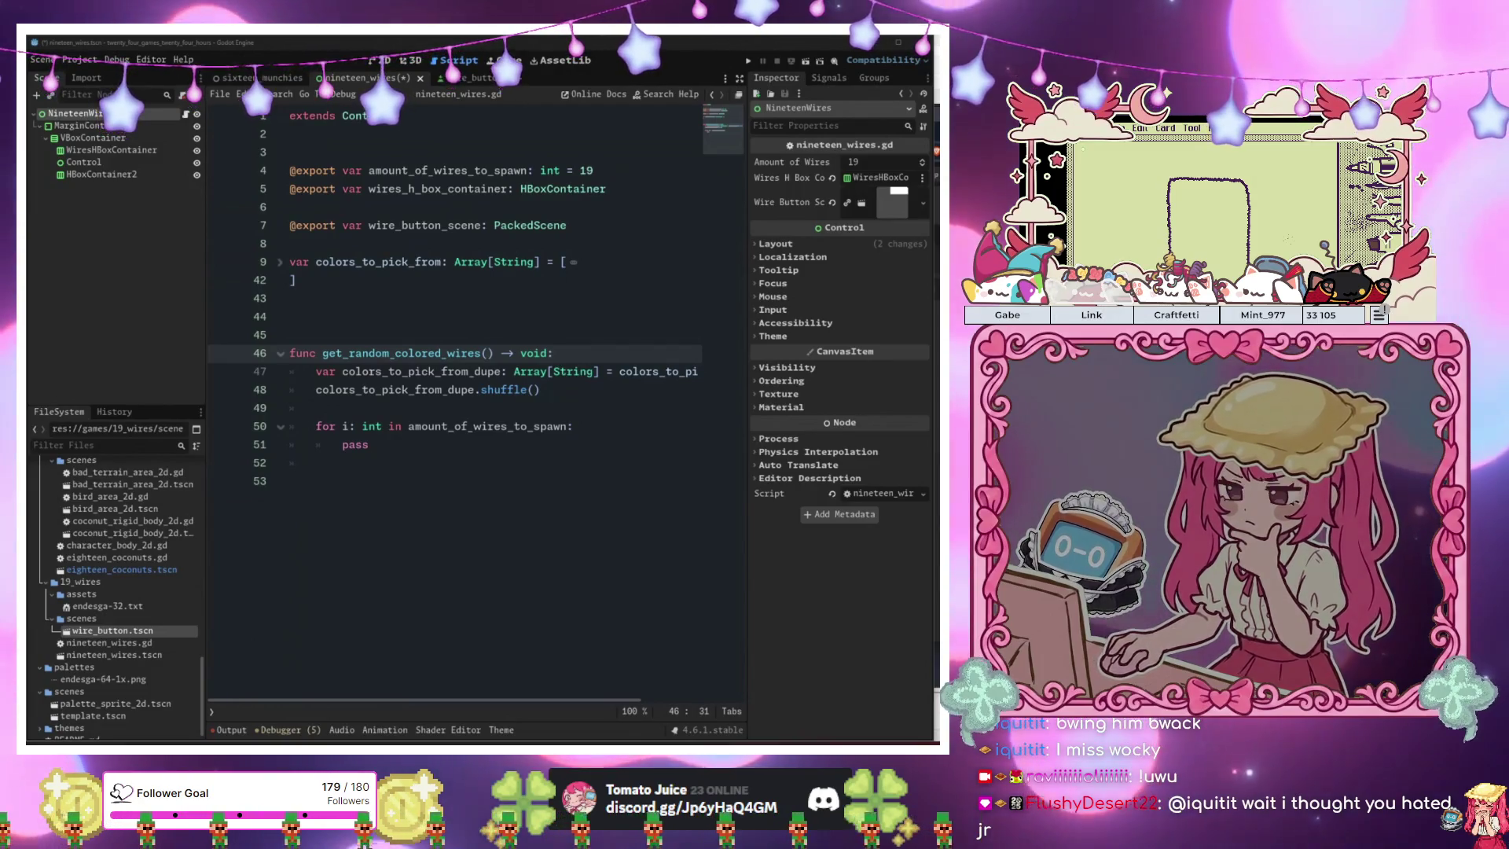
pyautogui.hotkey('ctrl', 'F1')
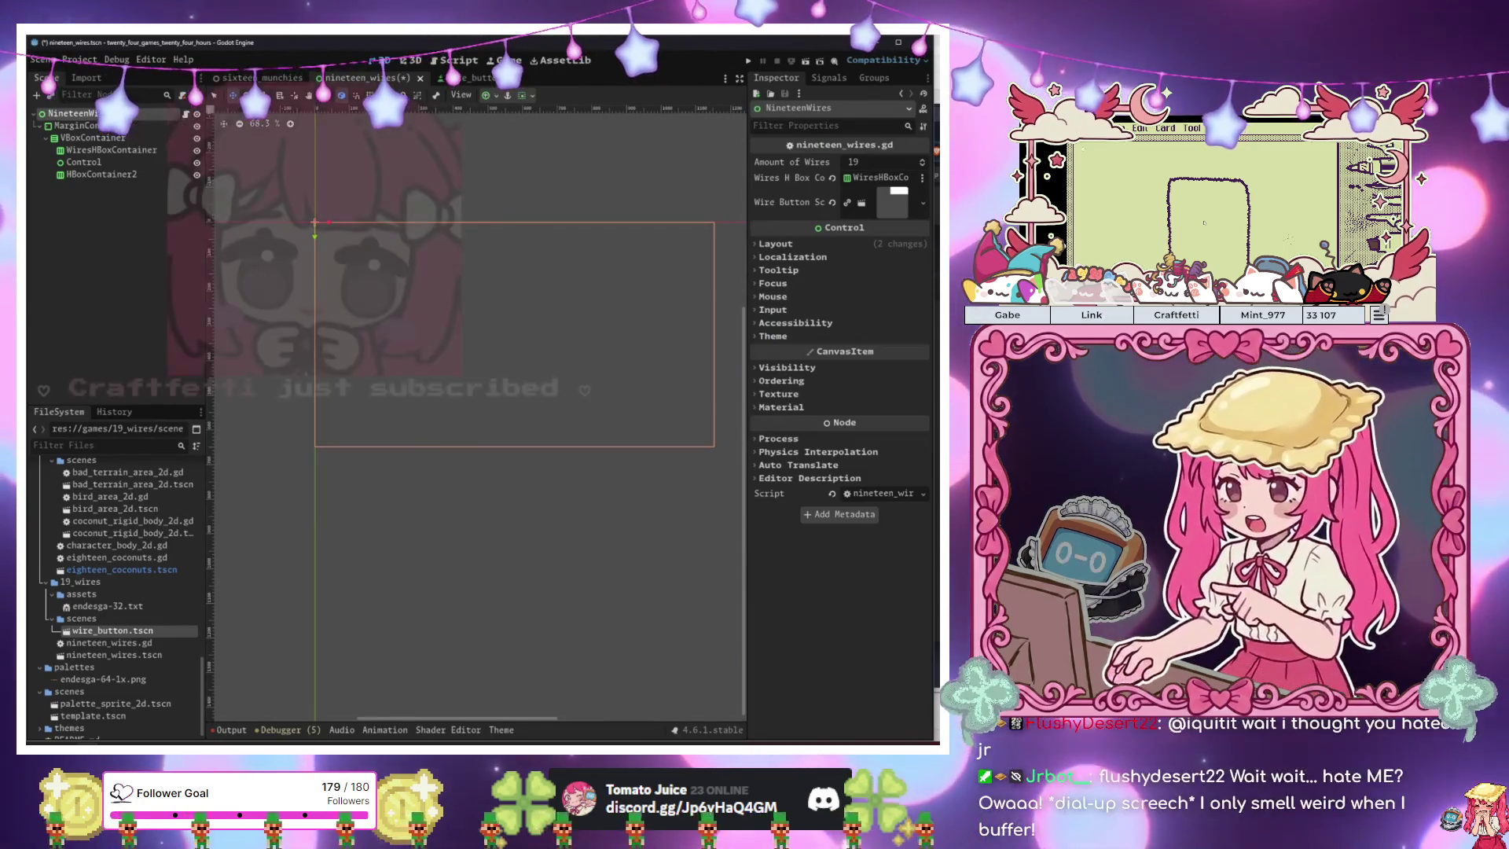
# Look over the wire_button.tscn scene, flipping between it and nineteen_wires.
pyautogui.click(466, 78)
pyautogui.click(358, 78)
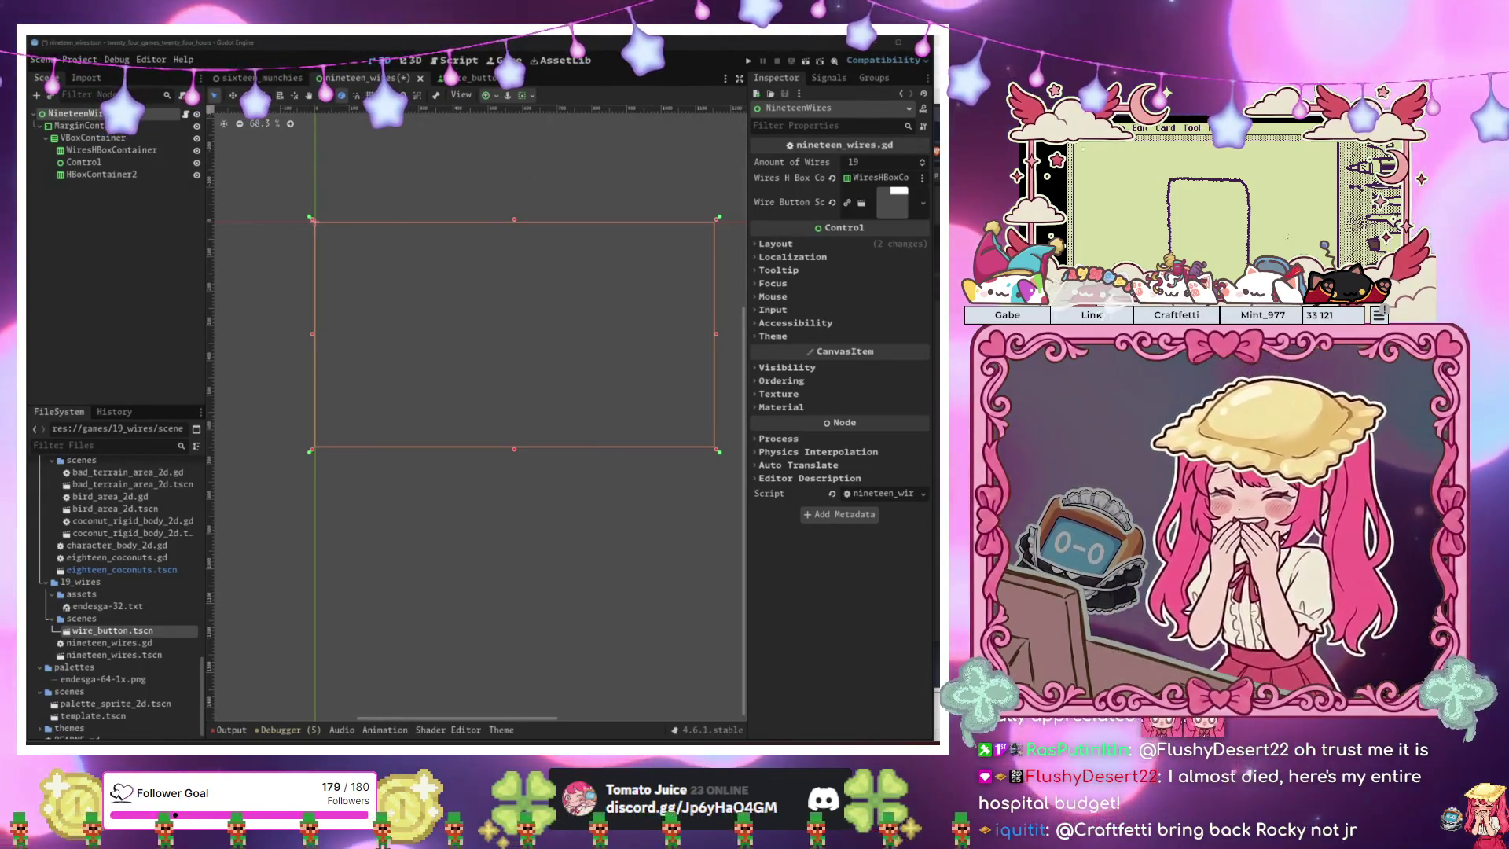
pyautogui.click(476, 78)
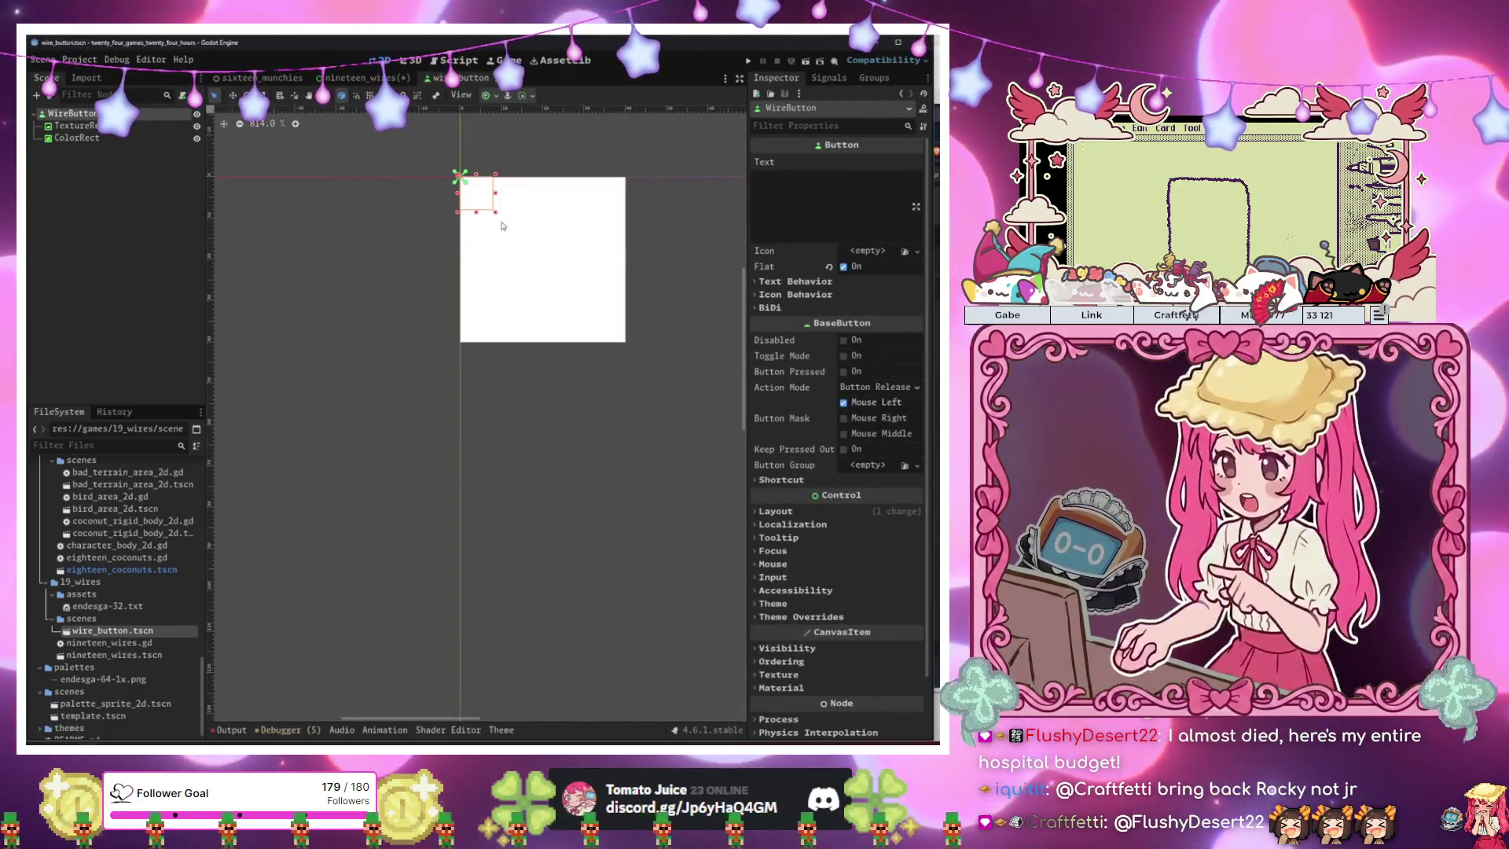
pyautogui.scroll(-4, 496, 219)
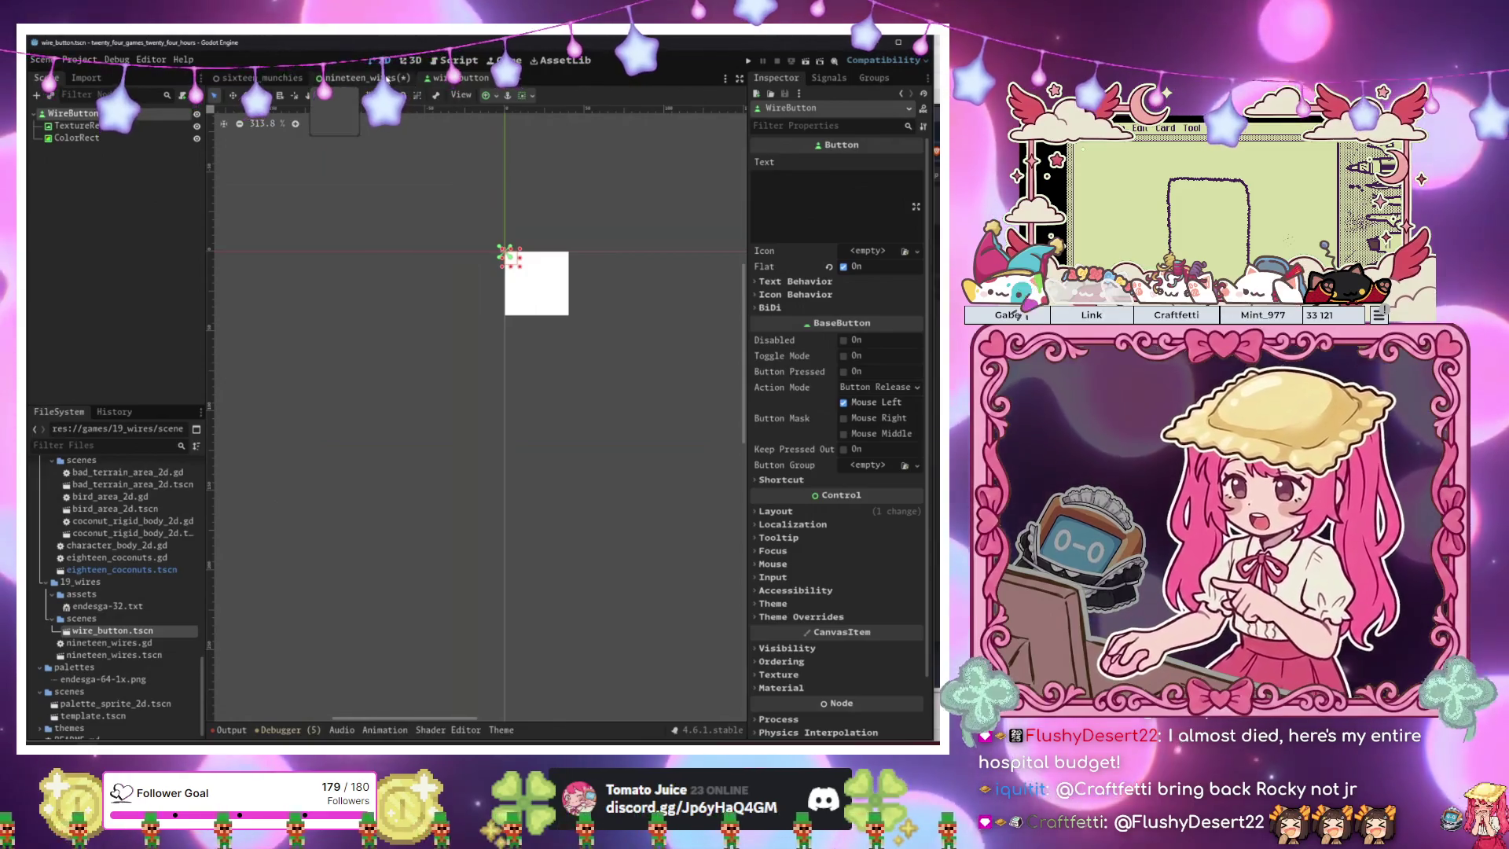
# Return to nineteen_wires, select VBoxContainer and open its nineteen_wires.gd script.
pyautogui.hotkey('ctrl', 'shift', 'Tab')
pyautogui.click(93, 138)
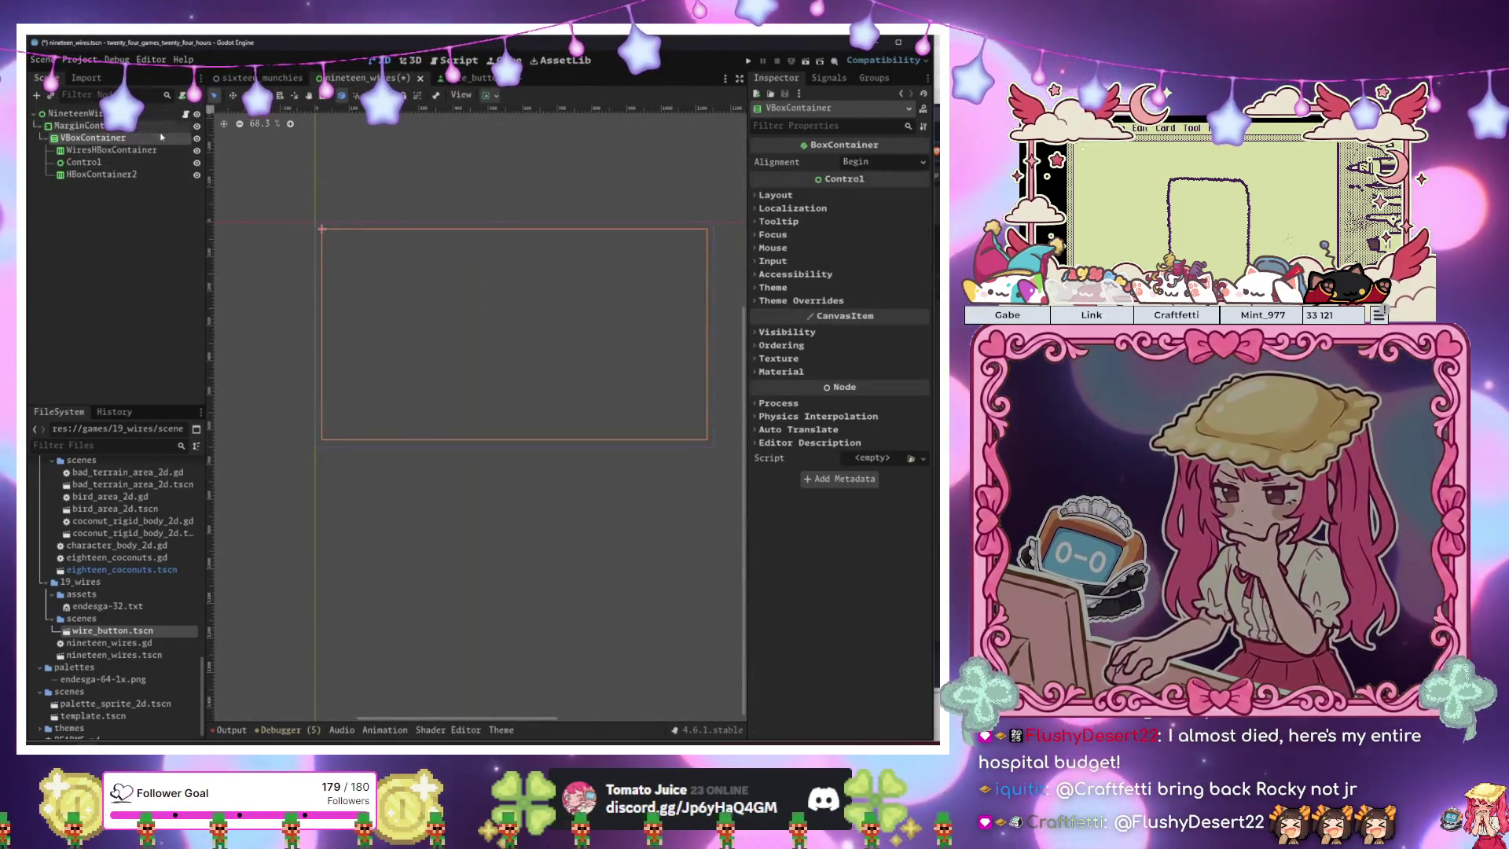
pyautogui.click(185, 116)
# Replace pass on line 51 with var wire_button: Button = wire_button_scene.instantiate().
pyautogui.click(452, 472)
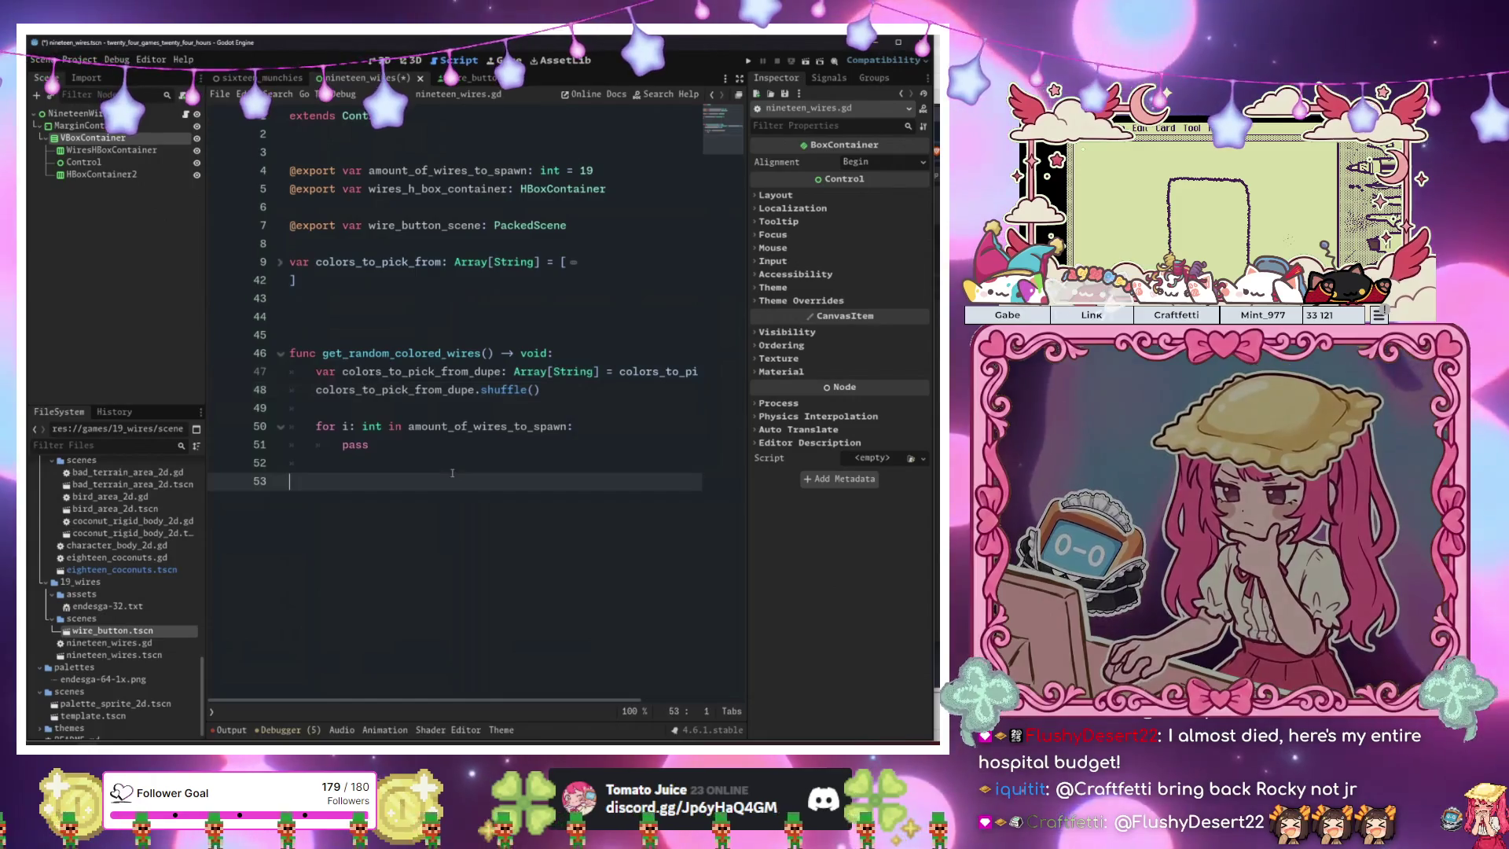
pyautogui.click(470, 439)
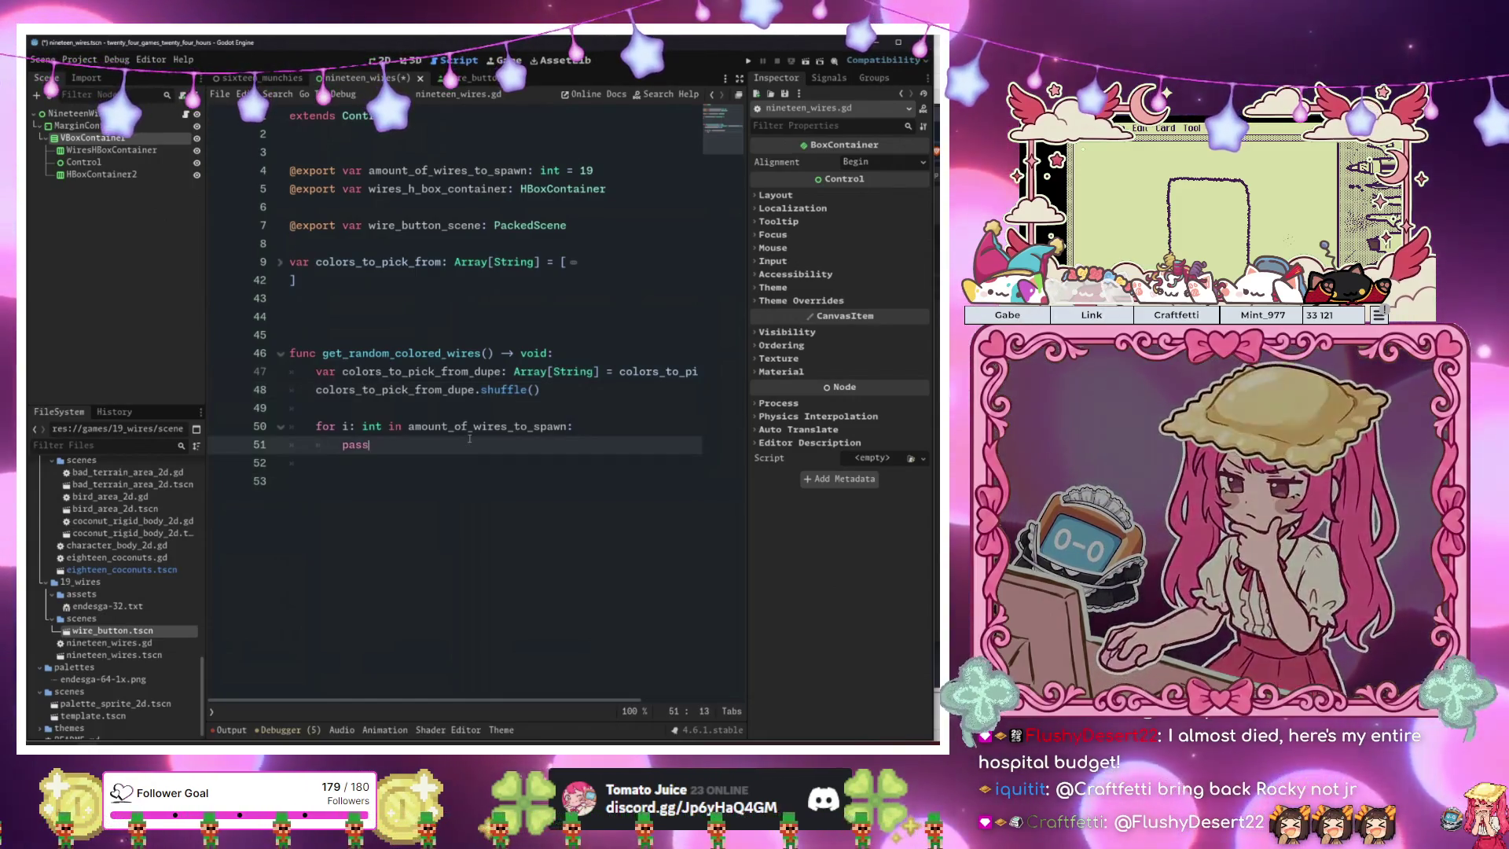
pyautogui.press('BackSpace')
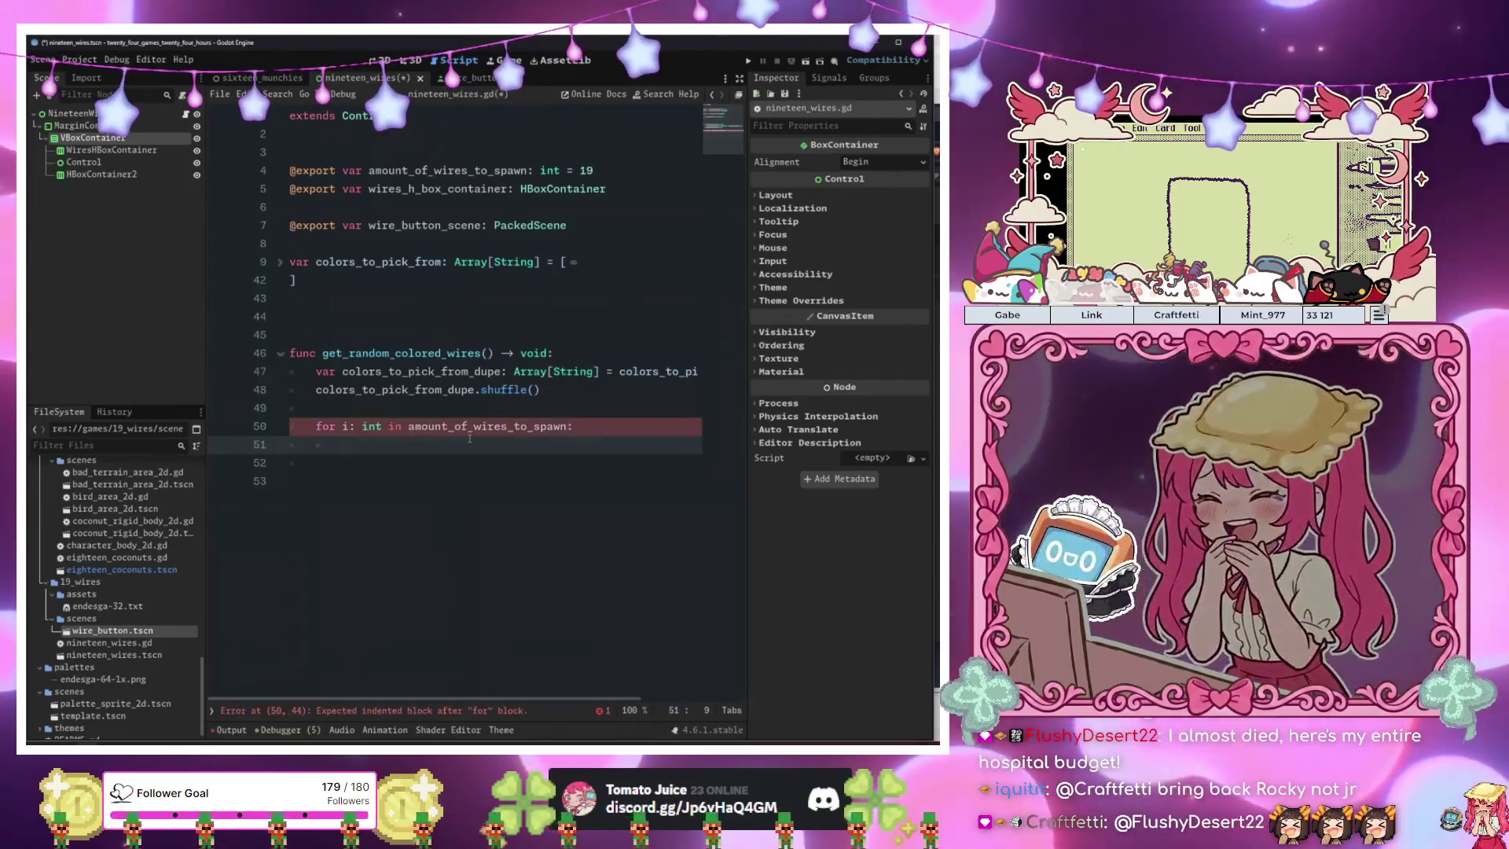
pyautogui.write('w')
pyautogui.press('BackSpace')
pyautogui.write('var w')
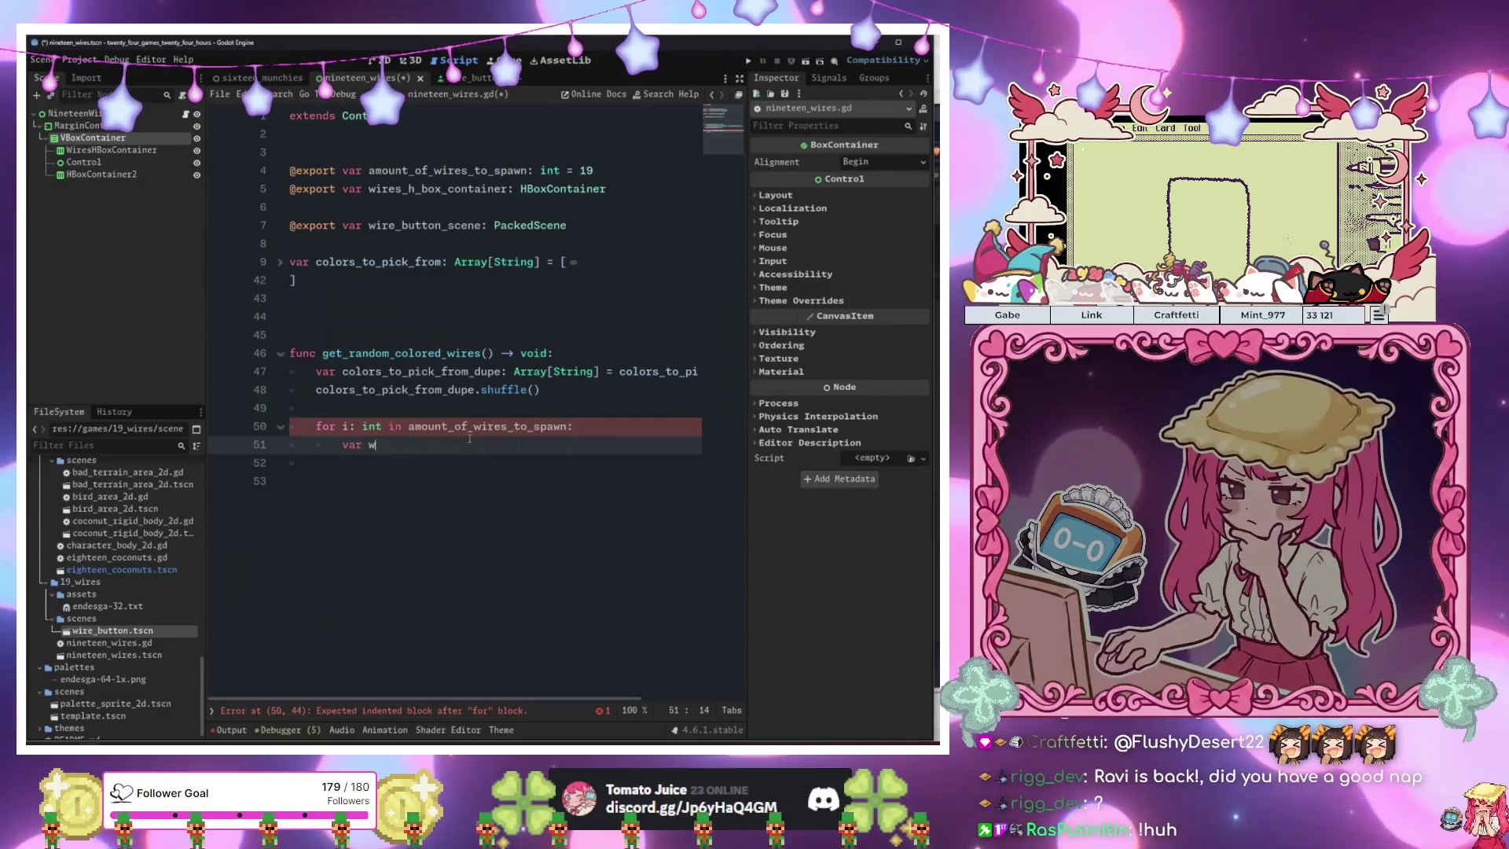
pyautogui.write('ruire_button: B')
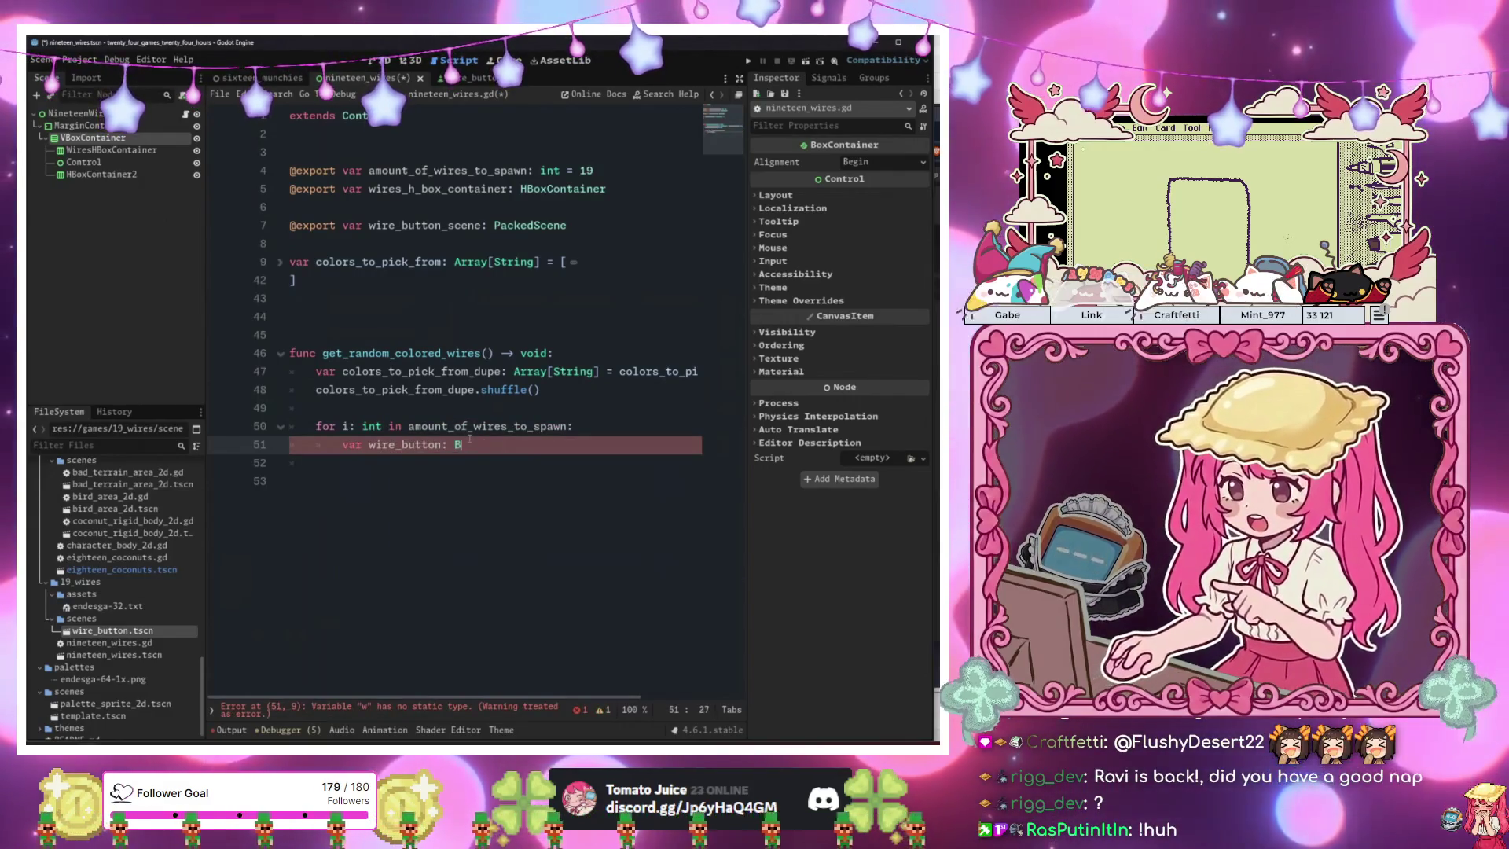
pyautogui.write('utton =')
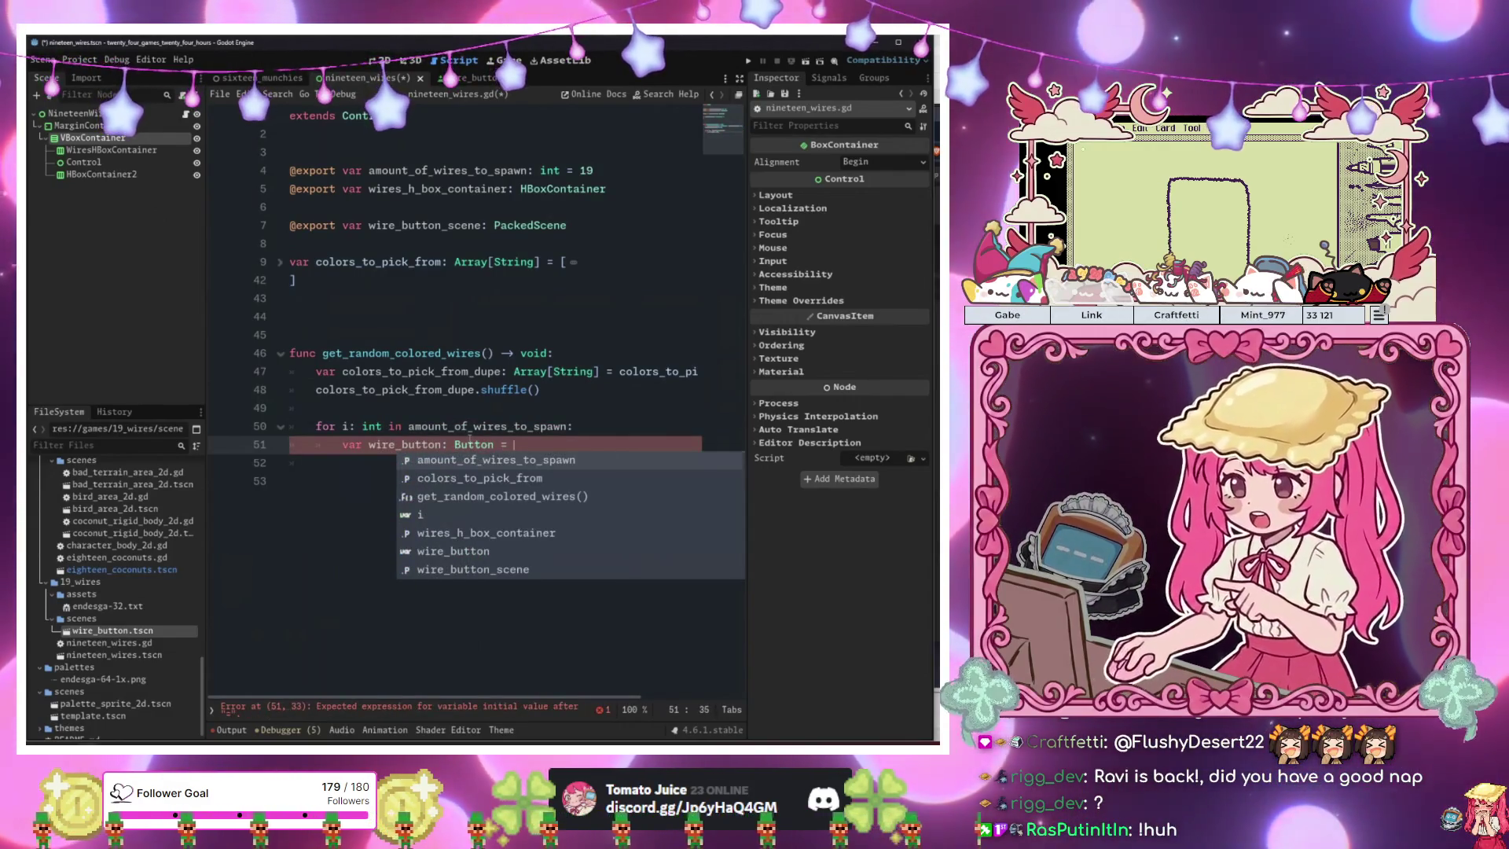
pyautogui.write('wires_h_box_conta')
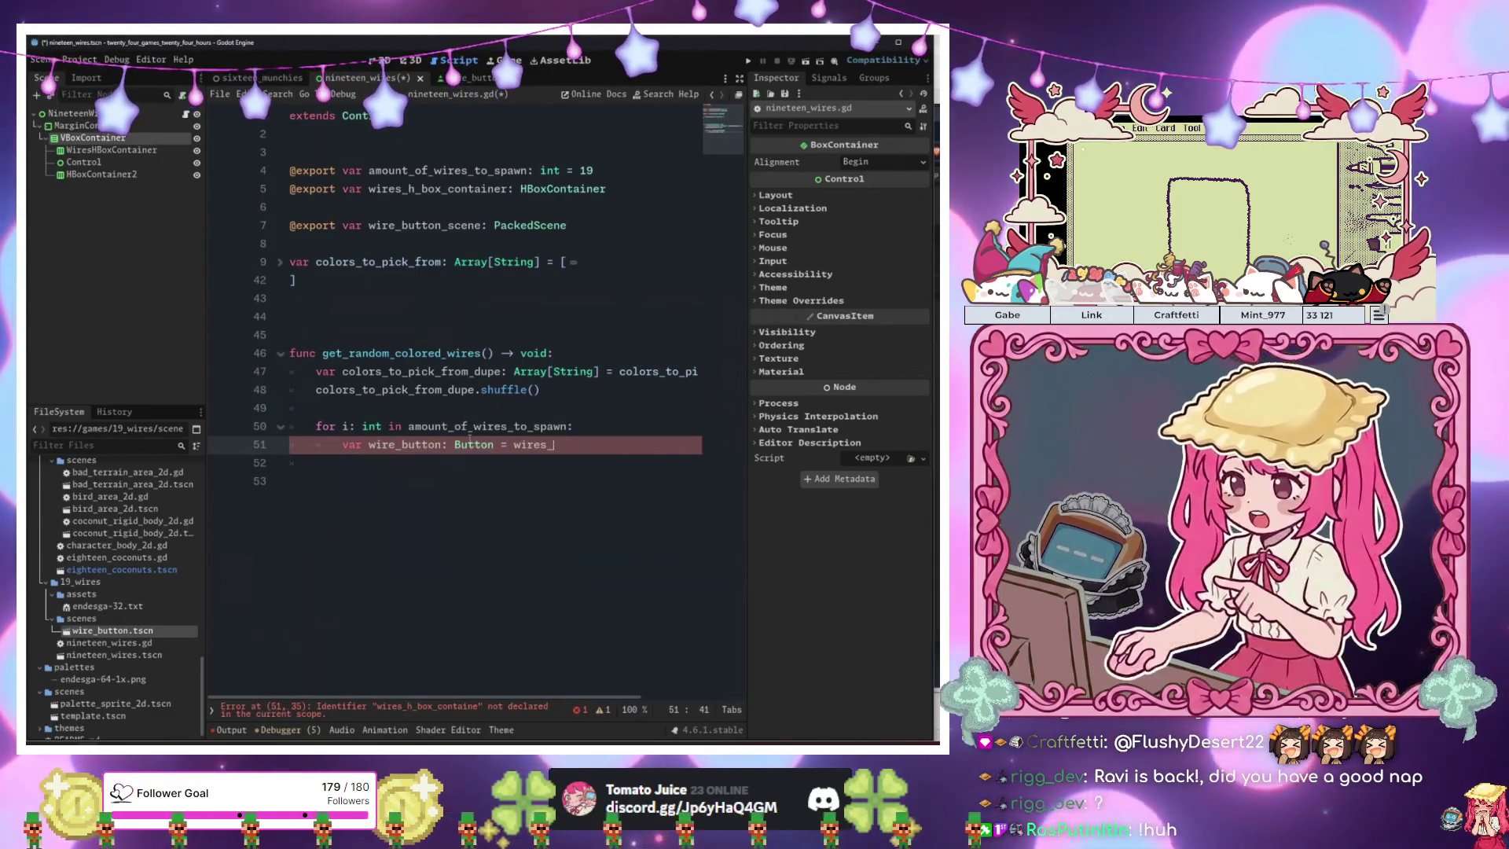
pyautogui.press('BackSpace')
pyautogui.press('BackSpace')
pyautogui.write('_but')
pyautogui.press('Down')
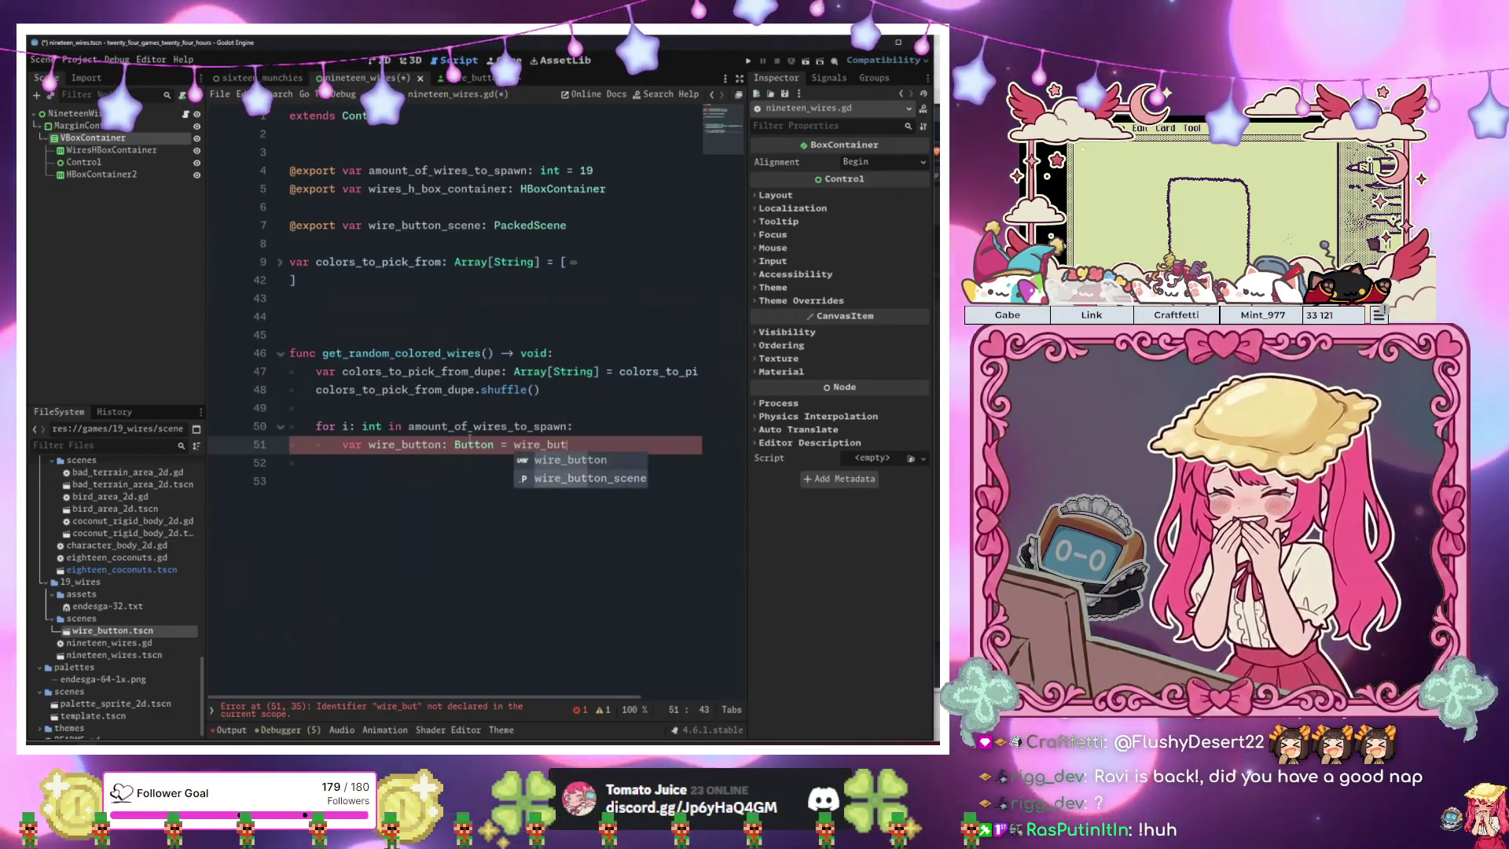
pyautogui.press('Return')
pyautogui.write('.inst')
pyautogui.press('Return')
pyautogui.press('Escape')
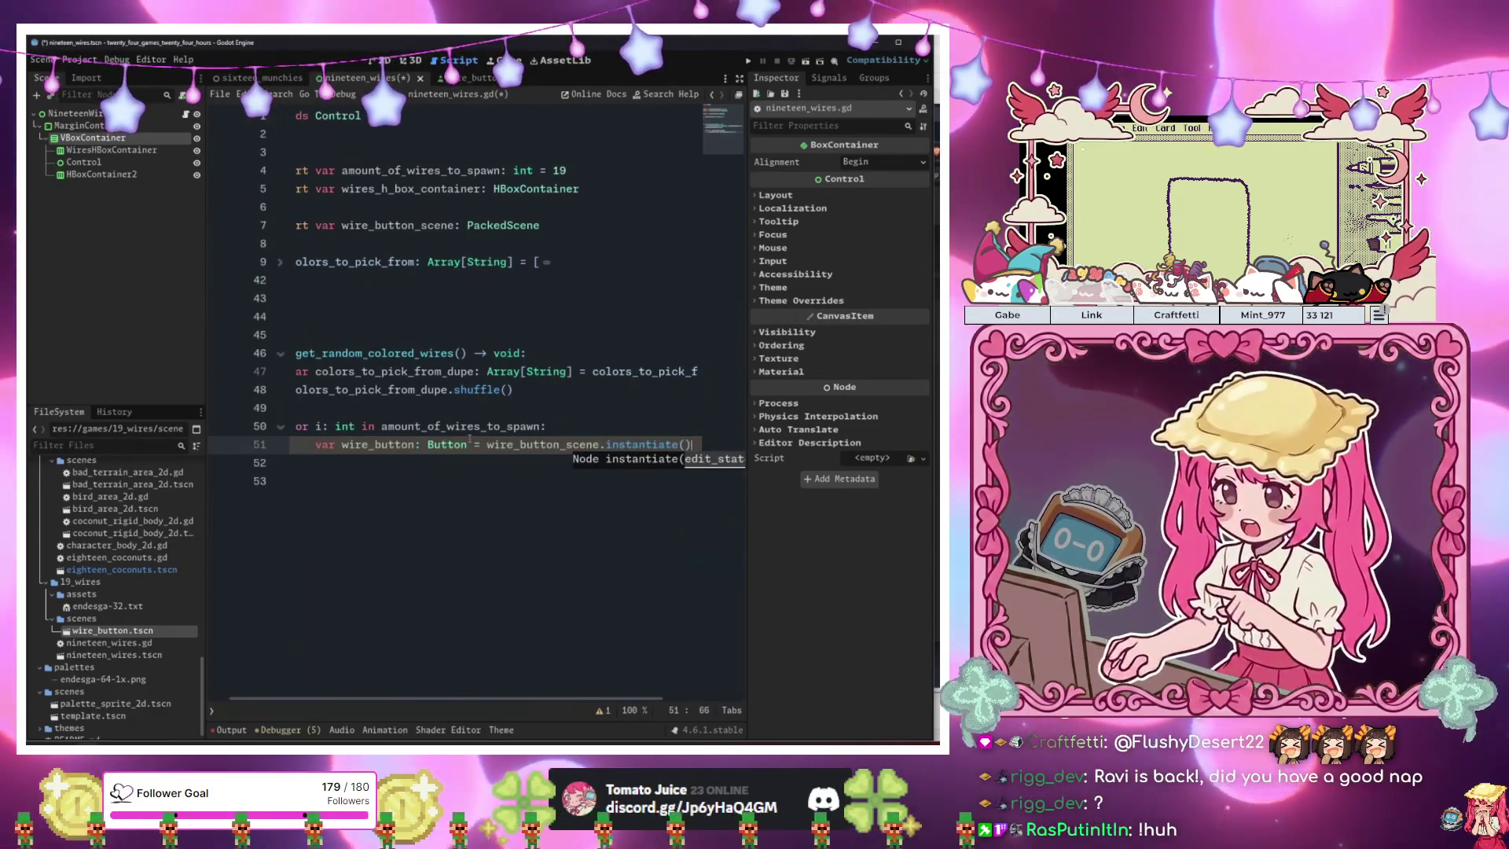
# Add empty lines inside the loop below the instantiate line.
pyautogui.press('Return')
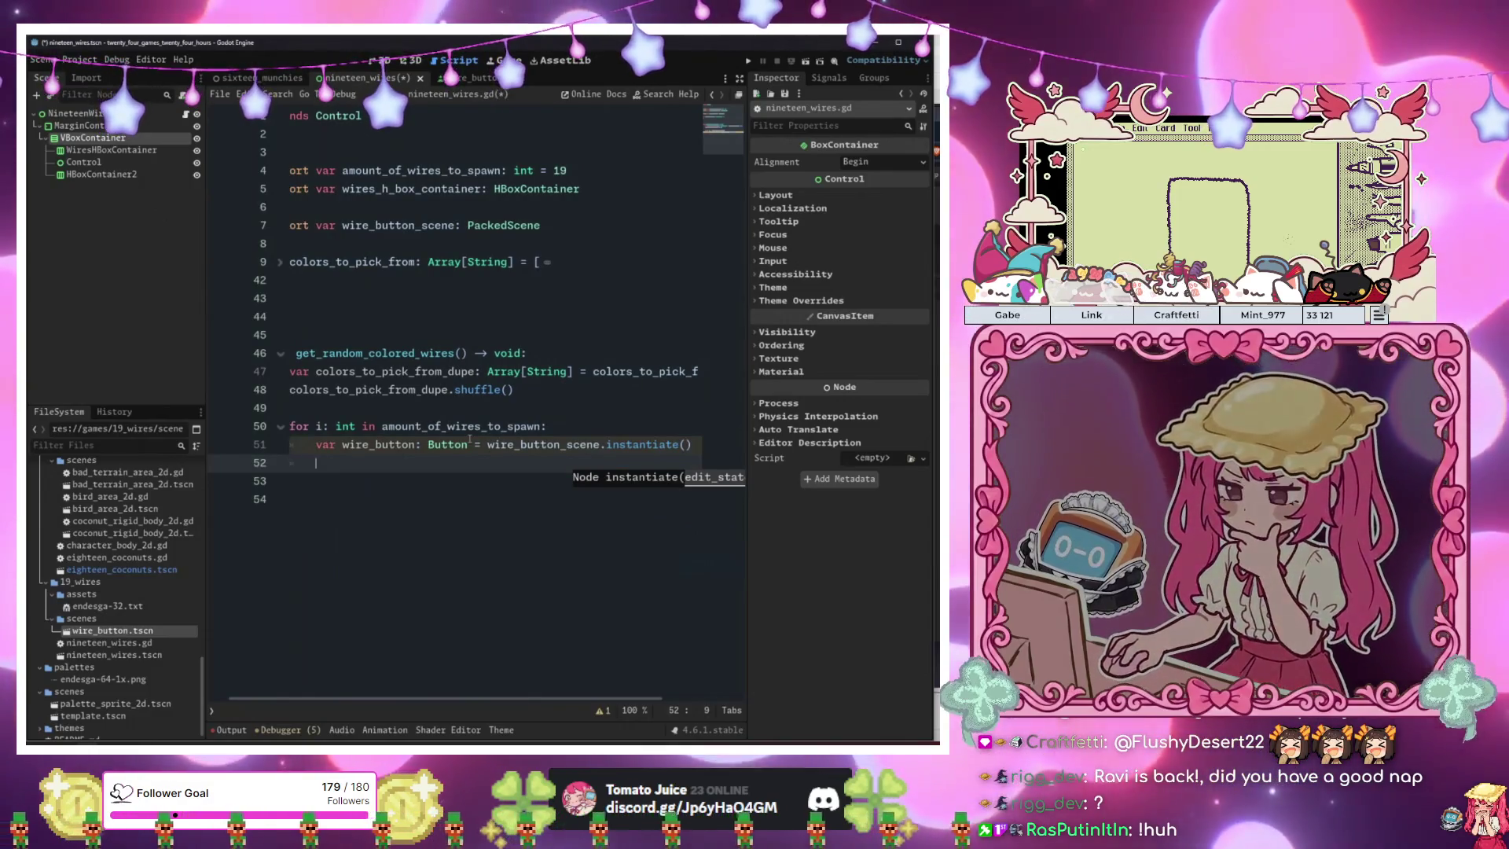
pyautogui.hotkey('ctrl', 'space')
pyautogui.press('Escape')
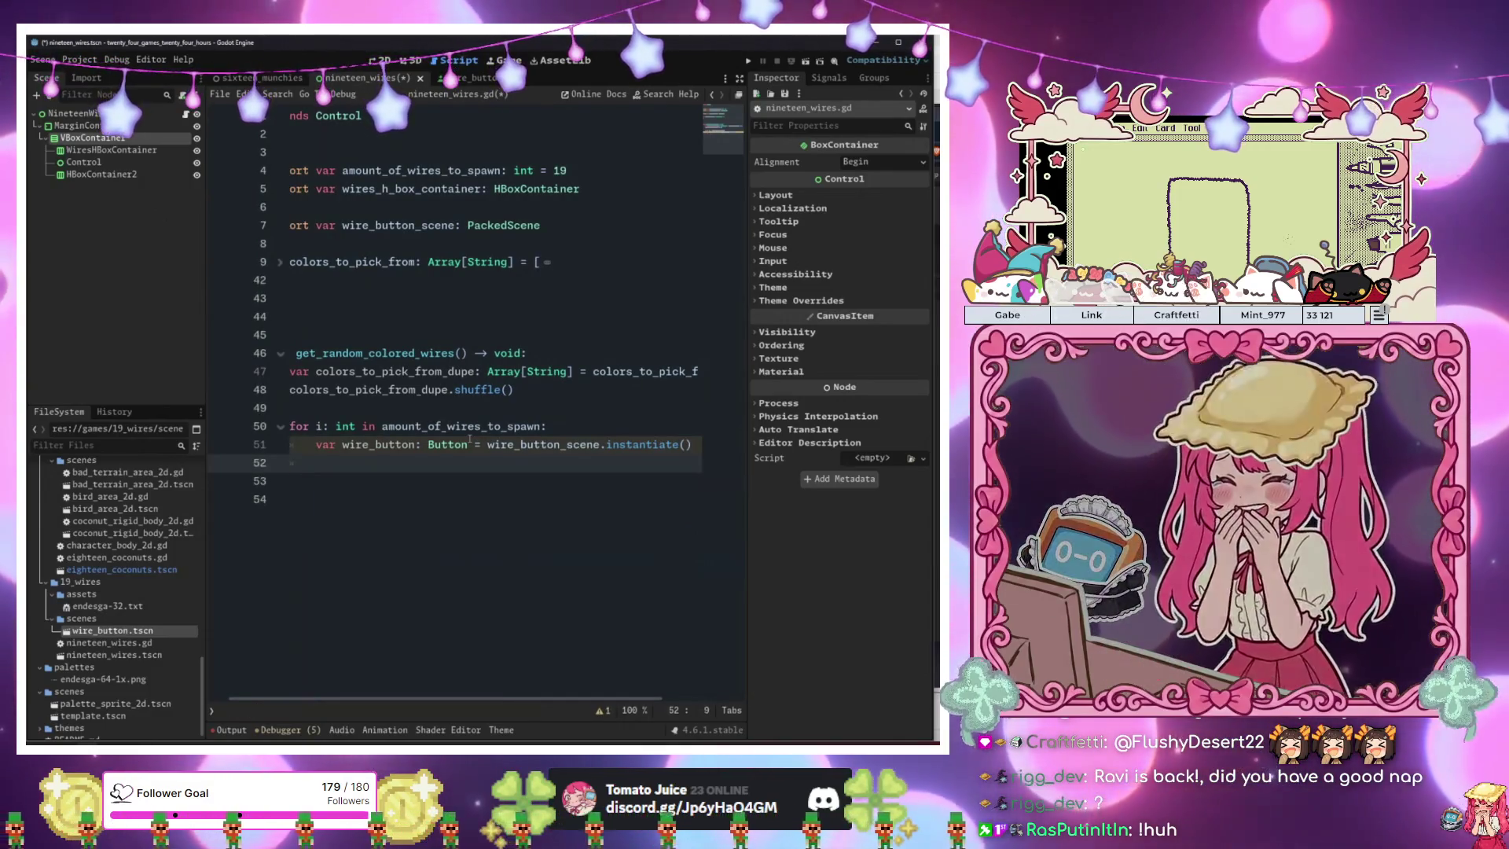
pyautogui.press('Return')
pyautogui.write('c')
pyautogui.press('BackSpace')
pyautogui.write('vu')
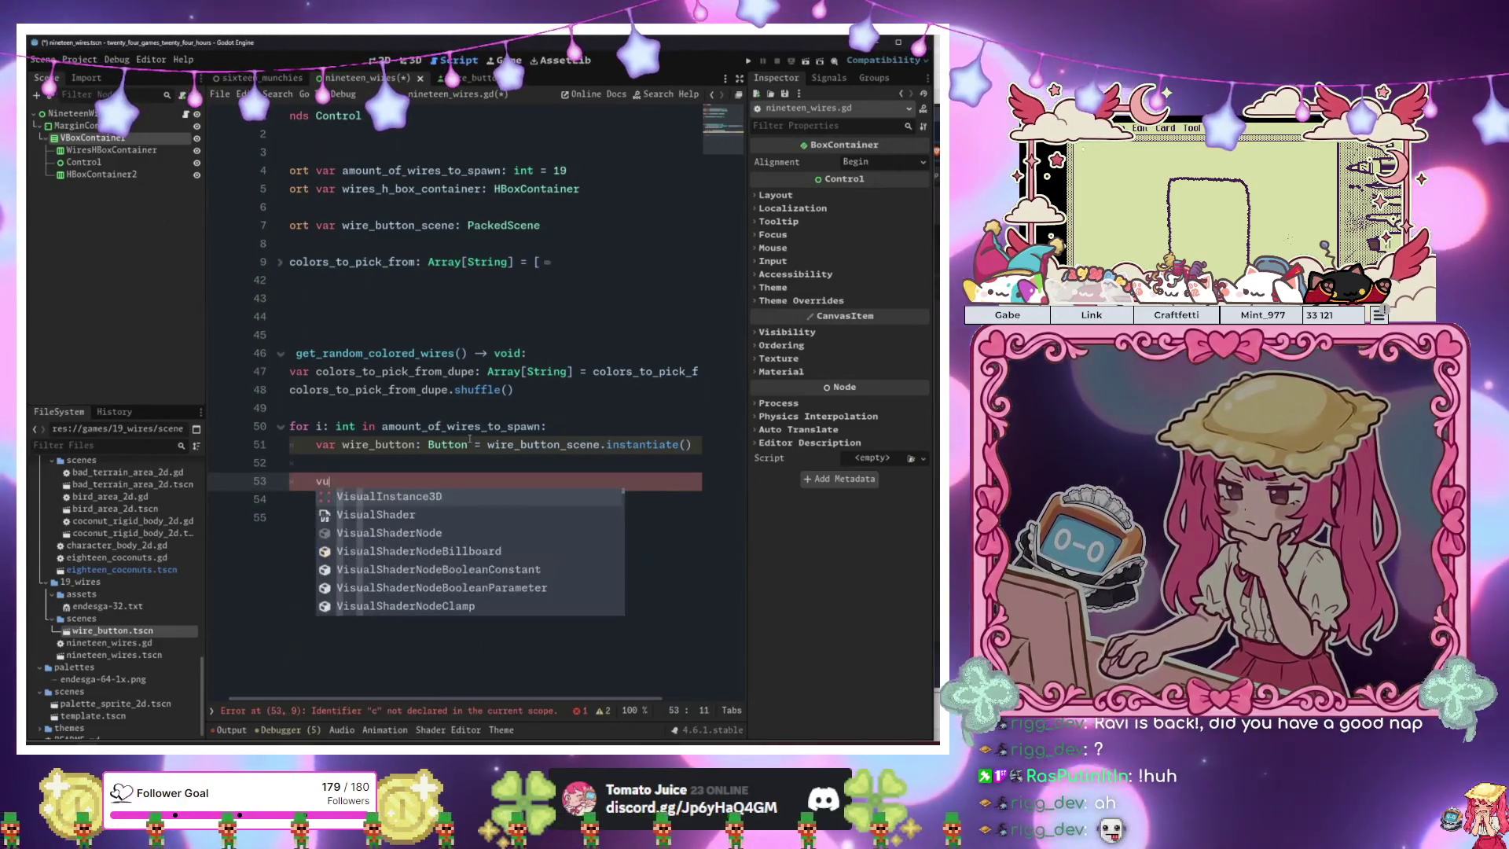
pyautogui.press('BackSpace')
pyautogui.press('BackSpace')
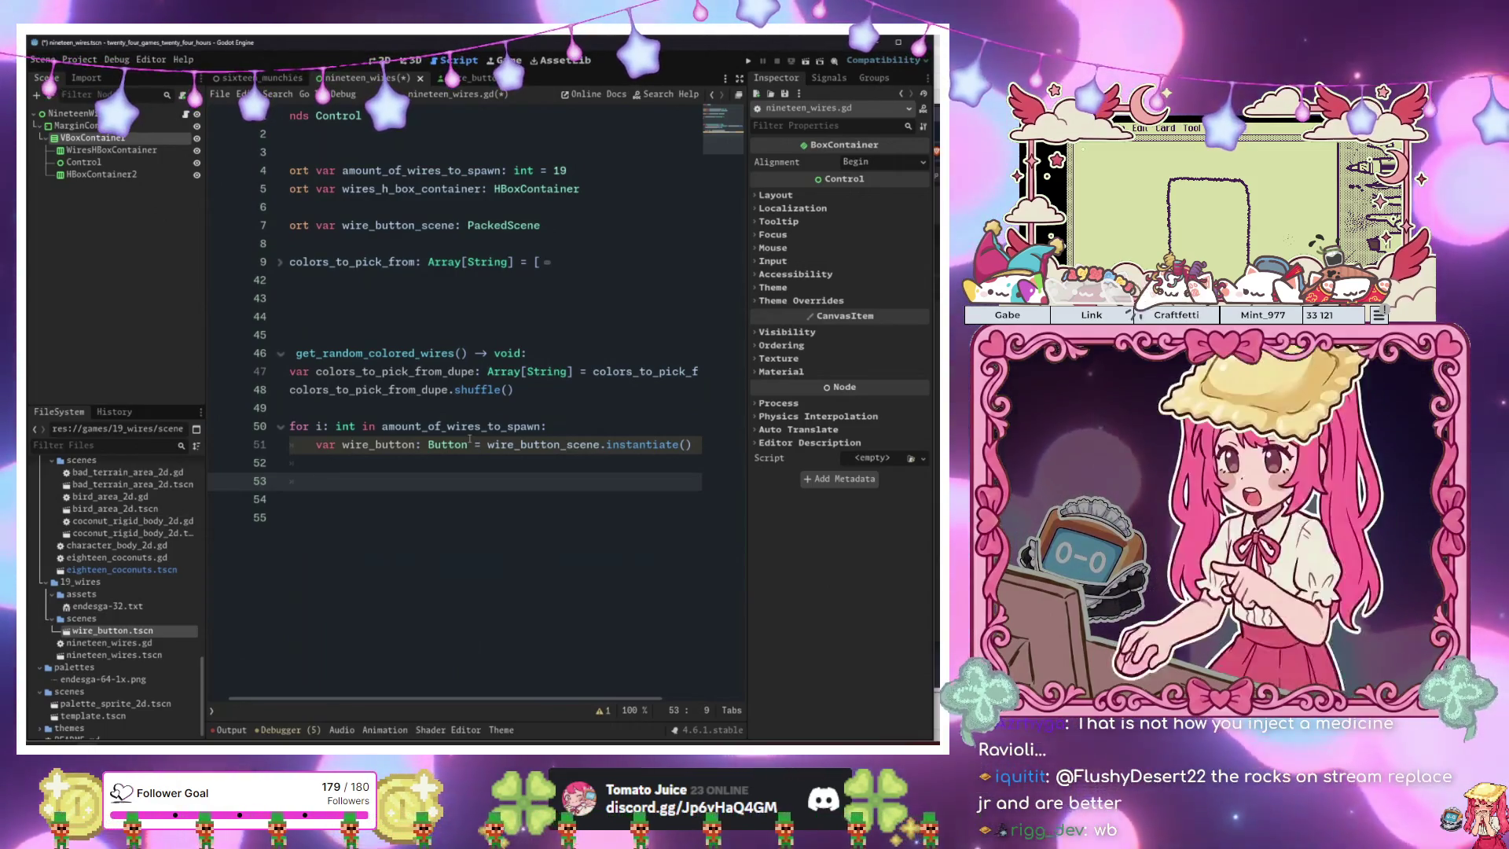
# Write var color: Color = Color.html(colors_to_pick_from.pop_back()) on line 53.
pyautogui.write('var color_string:')
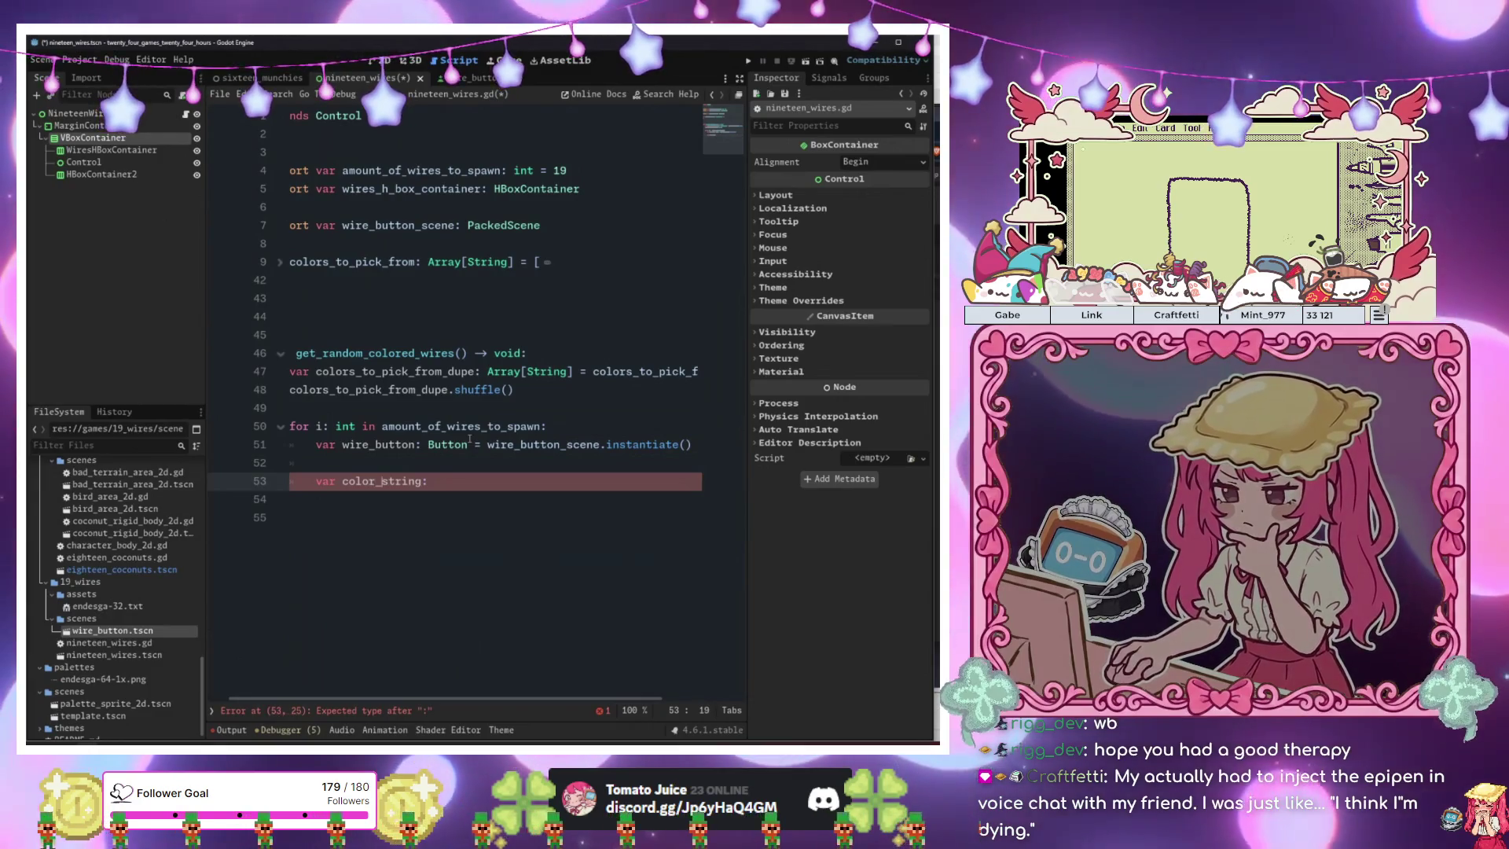
pyautogui.press('Delete')
pyautogui.press('Delete')
pyautogui.press('Delete')
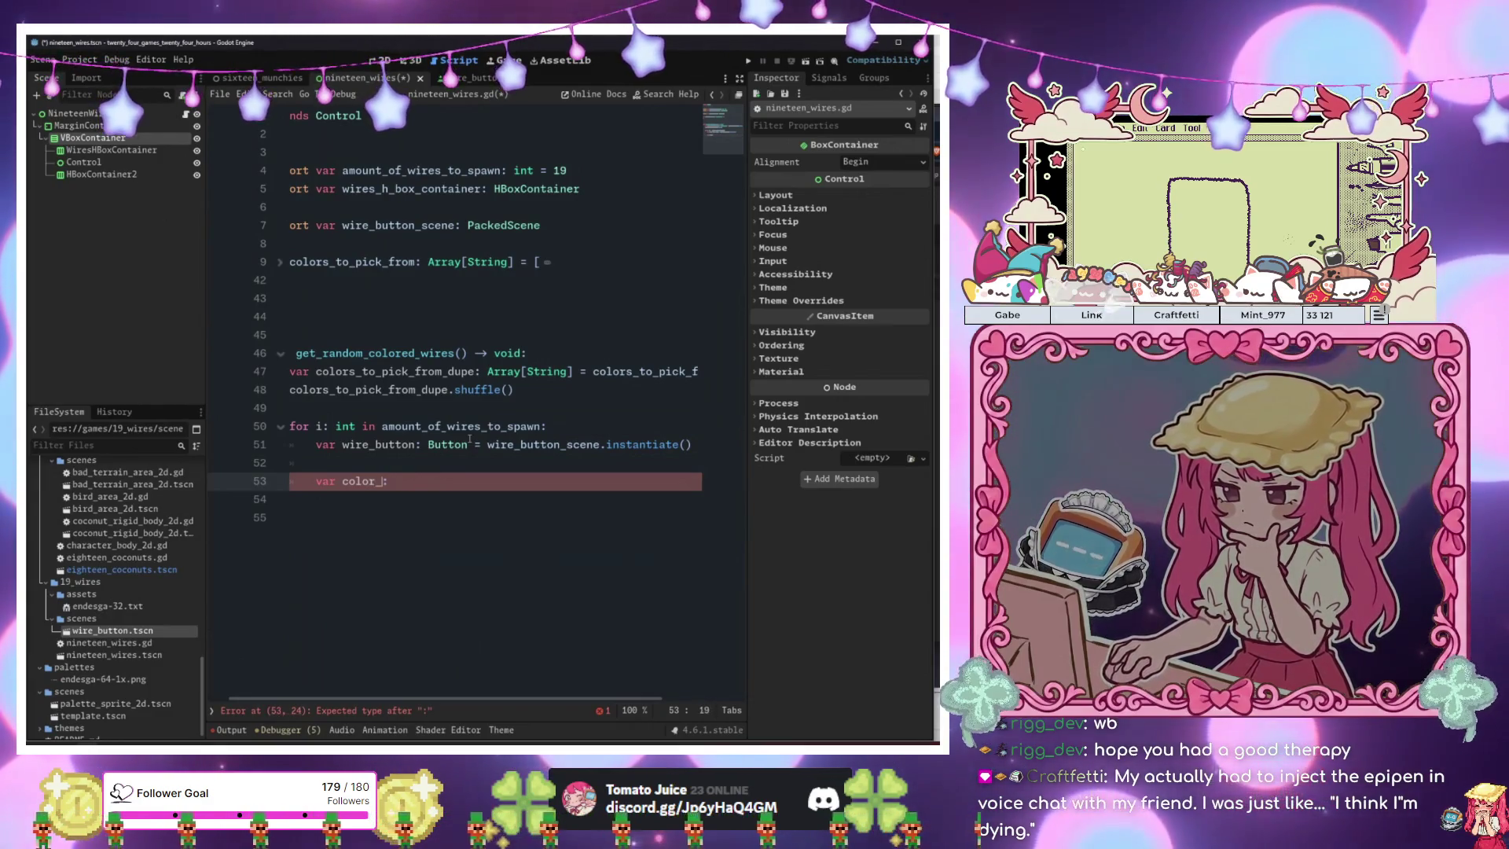
pyautogui.press('BackSpace')
pyautogui.press('Right')
pyautogui.write('Color')
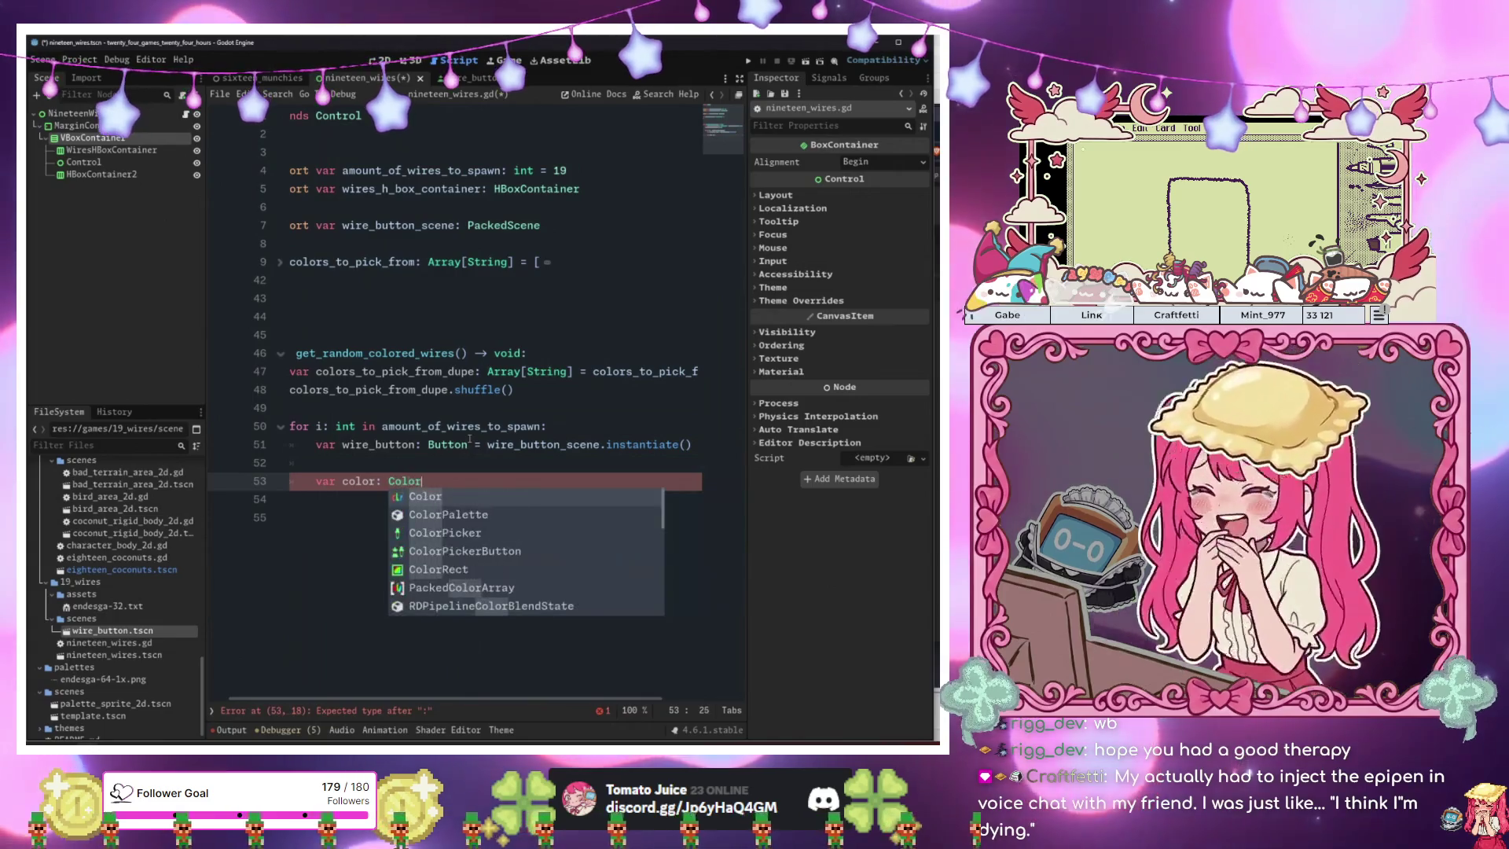
pyautogui.write(' = ')
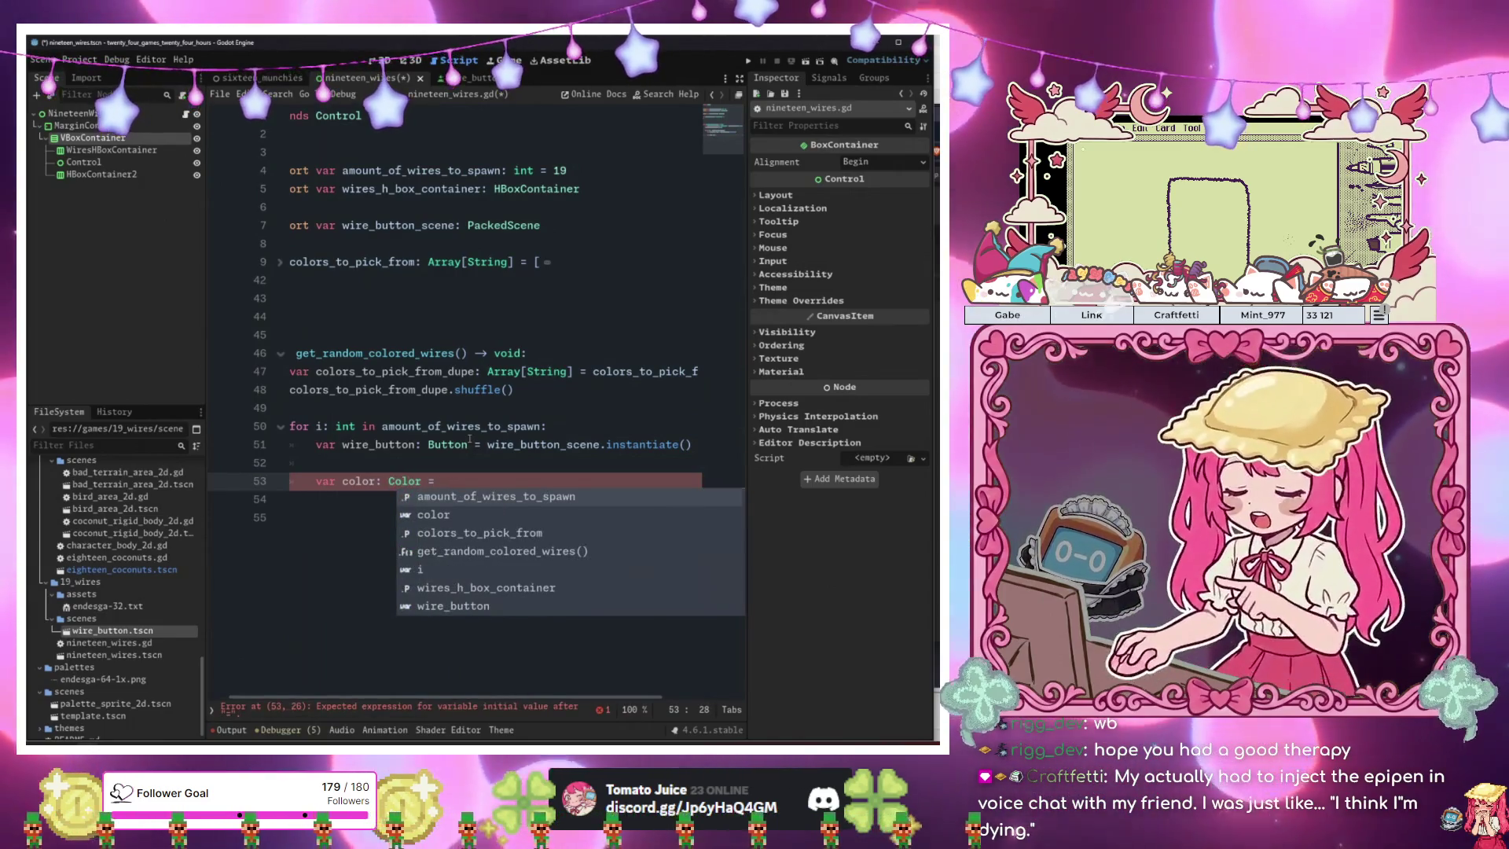
pyautogui.write('Color.tp')
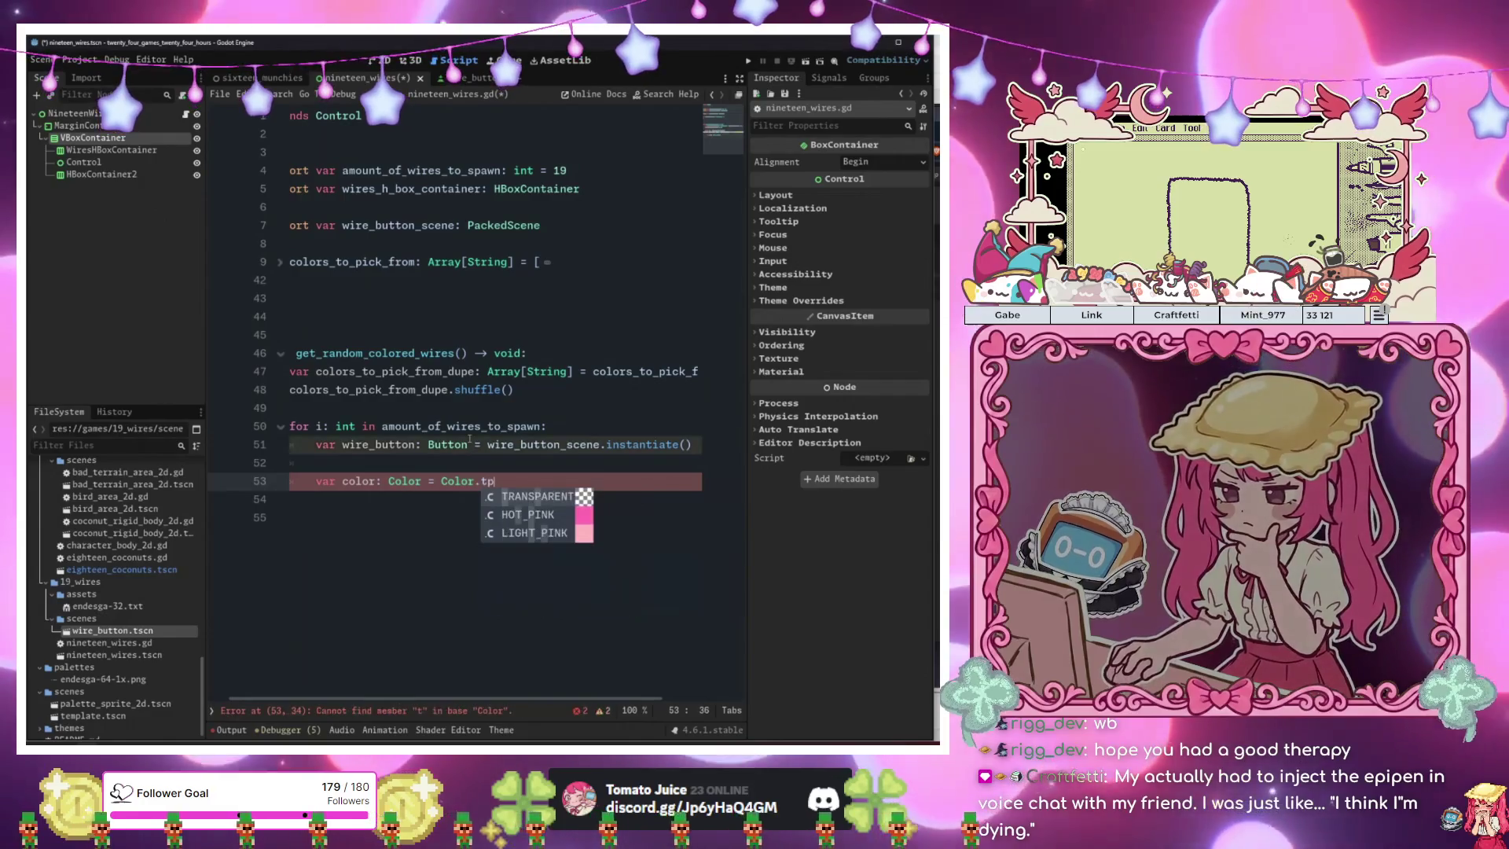
pyautogui.press('BackSpace')
pyautogui.press('Escape')
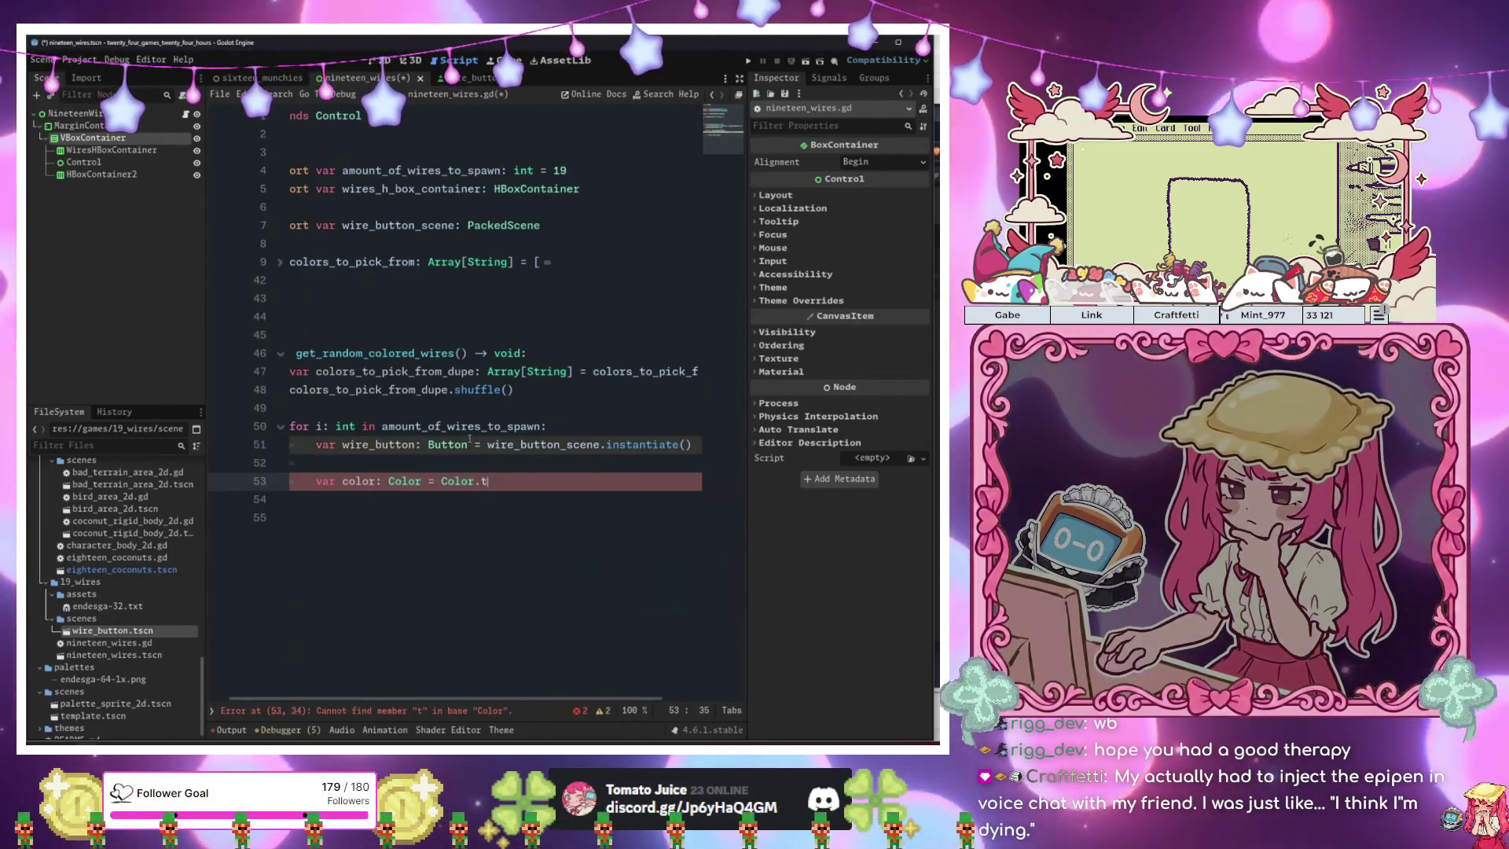
pyautogui.write('o')
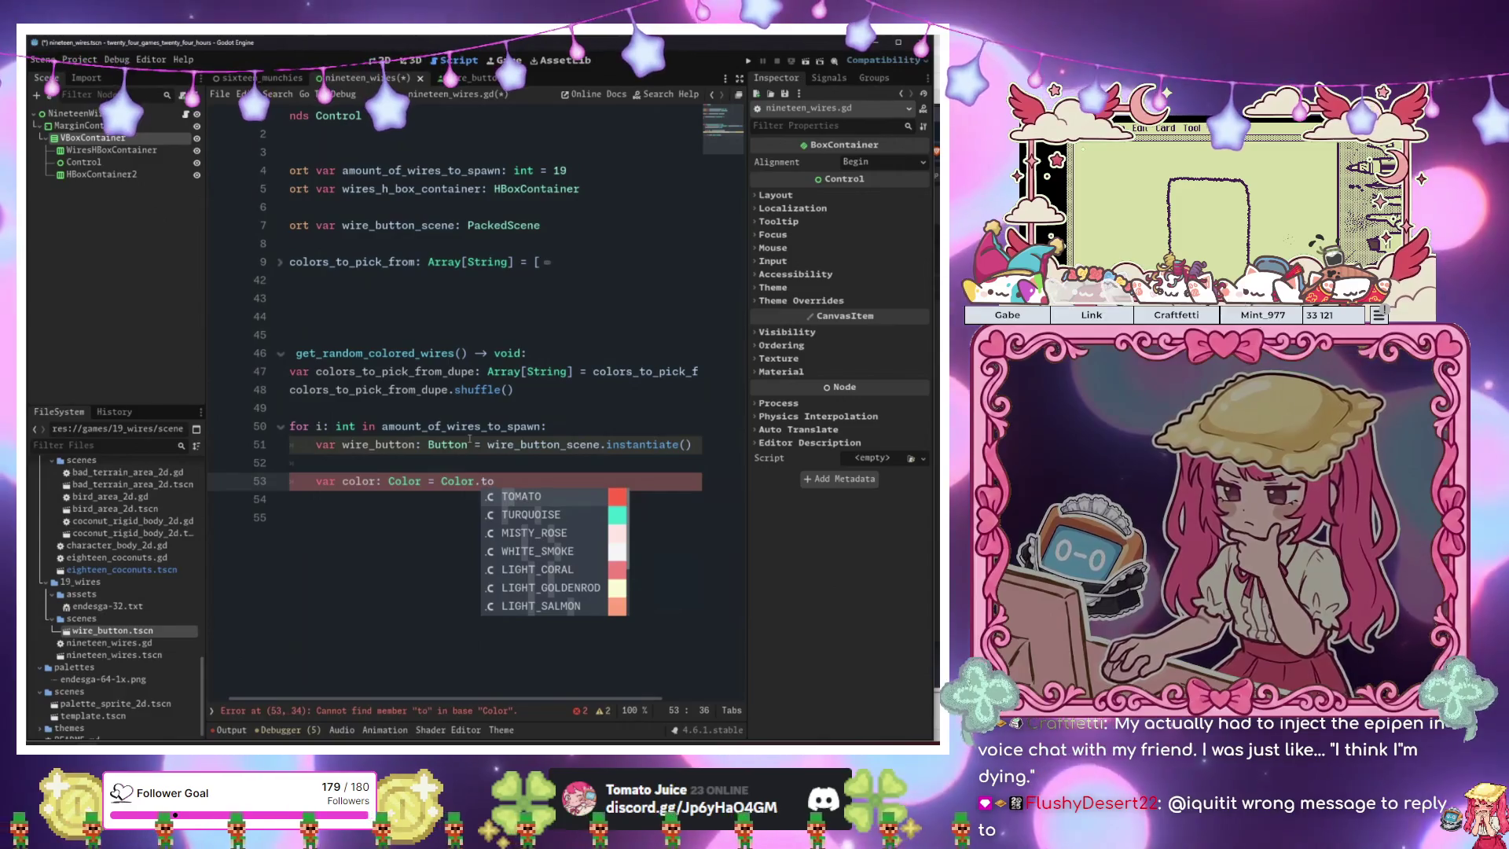
pyautogui.press('BackSpace')
pyautogui.press('BackSpace')
pyautogui.write('ht')
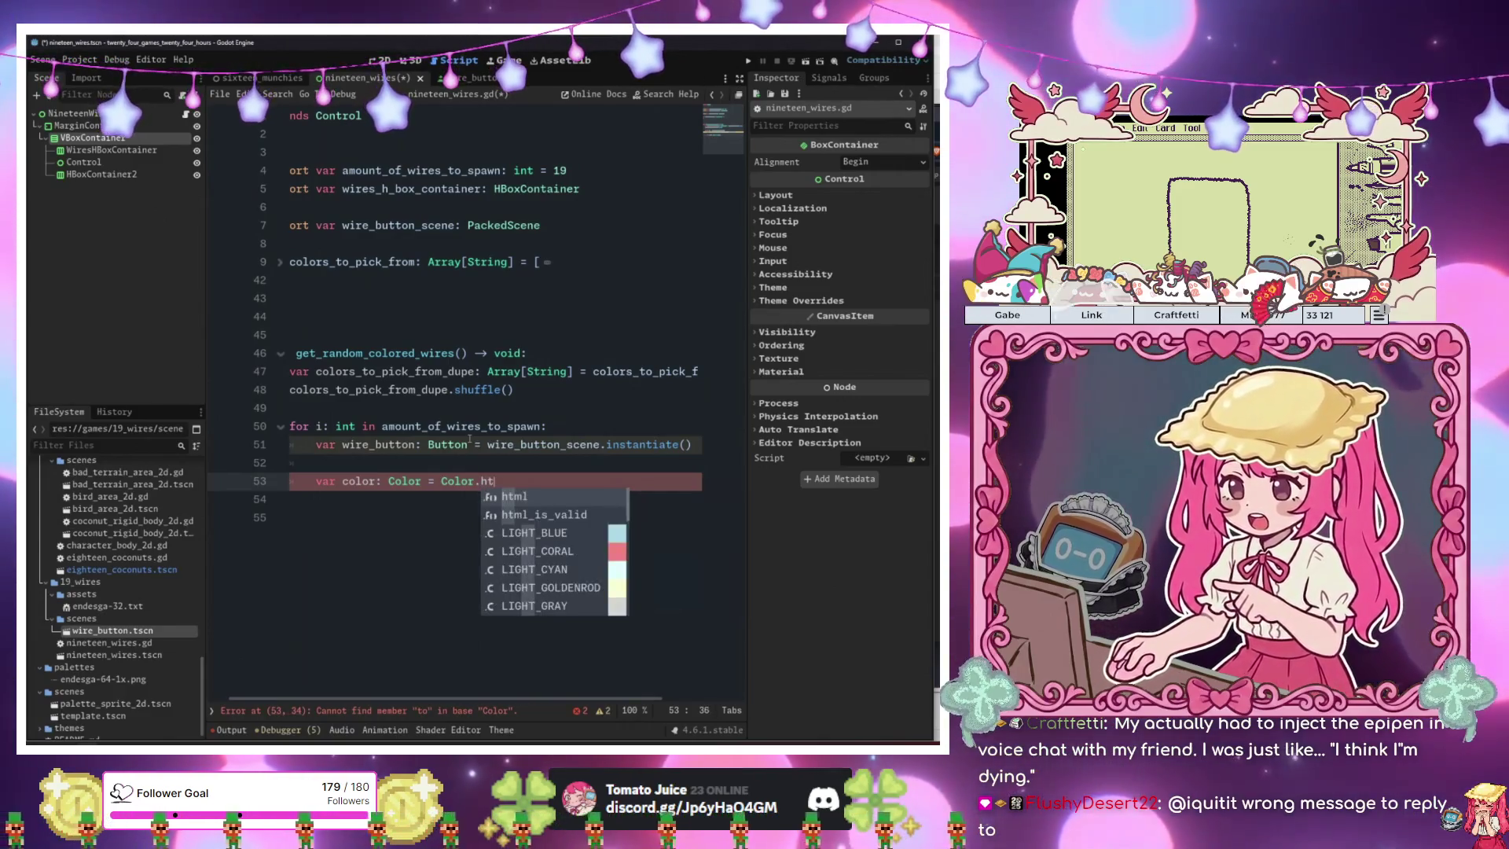
pyautogui.press('Return')
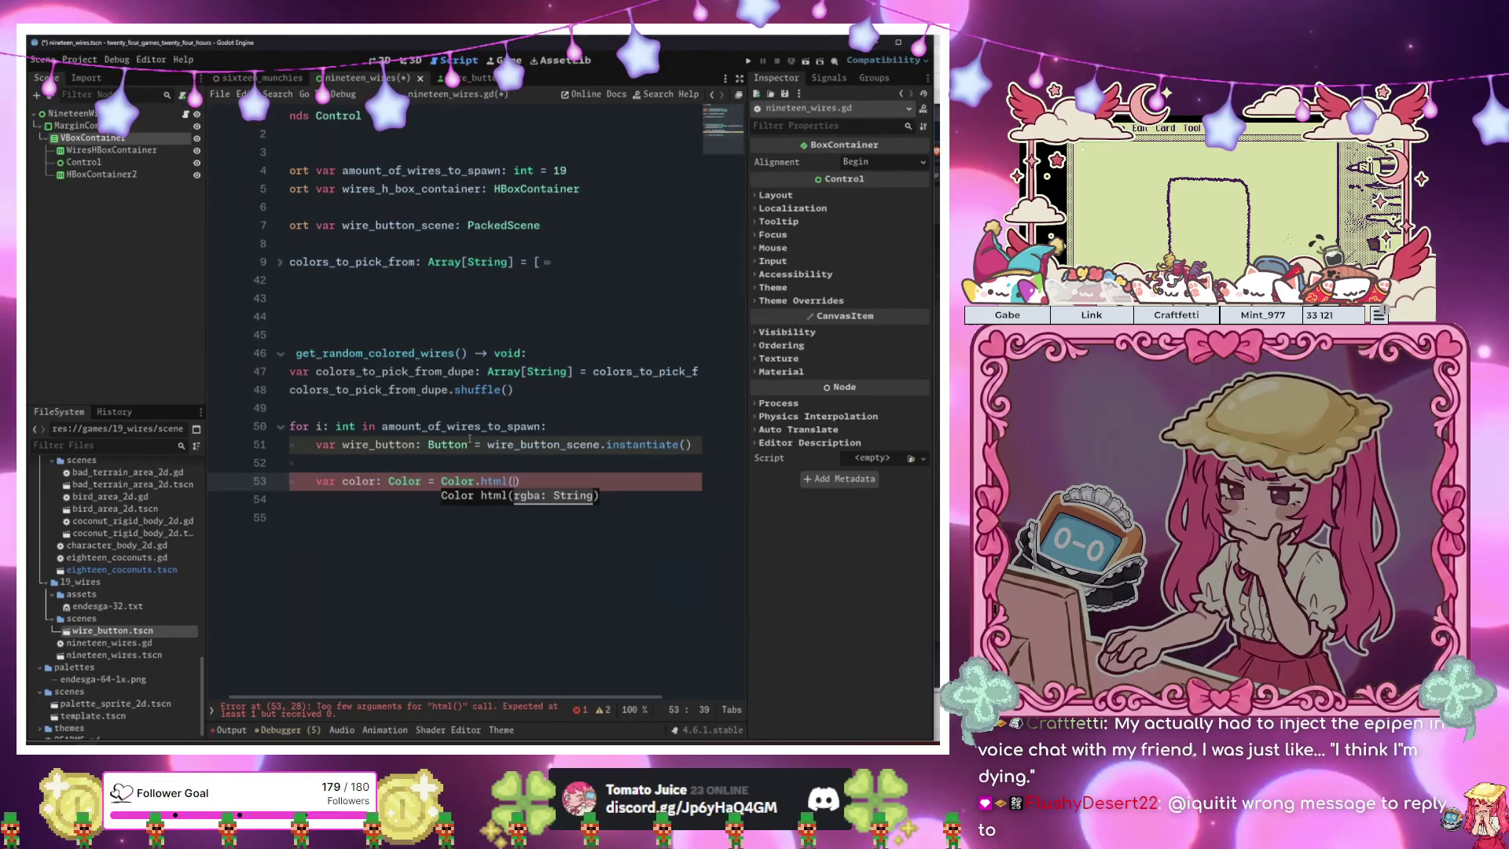
pyautogui.write('col')
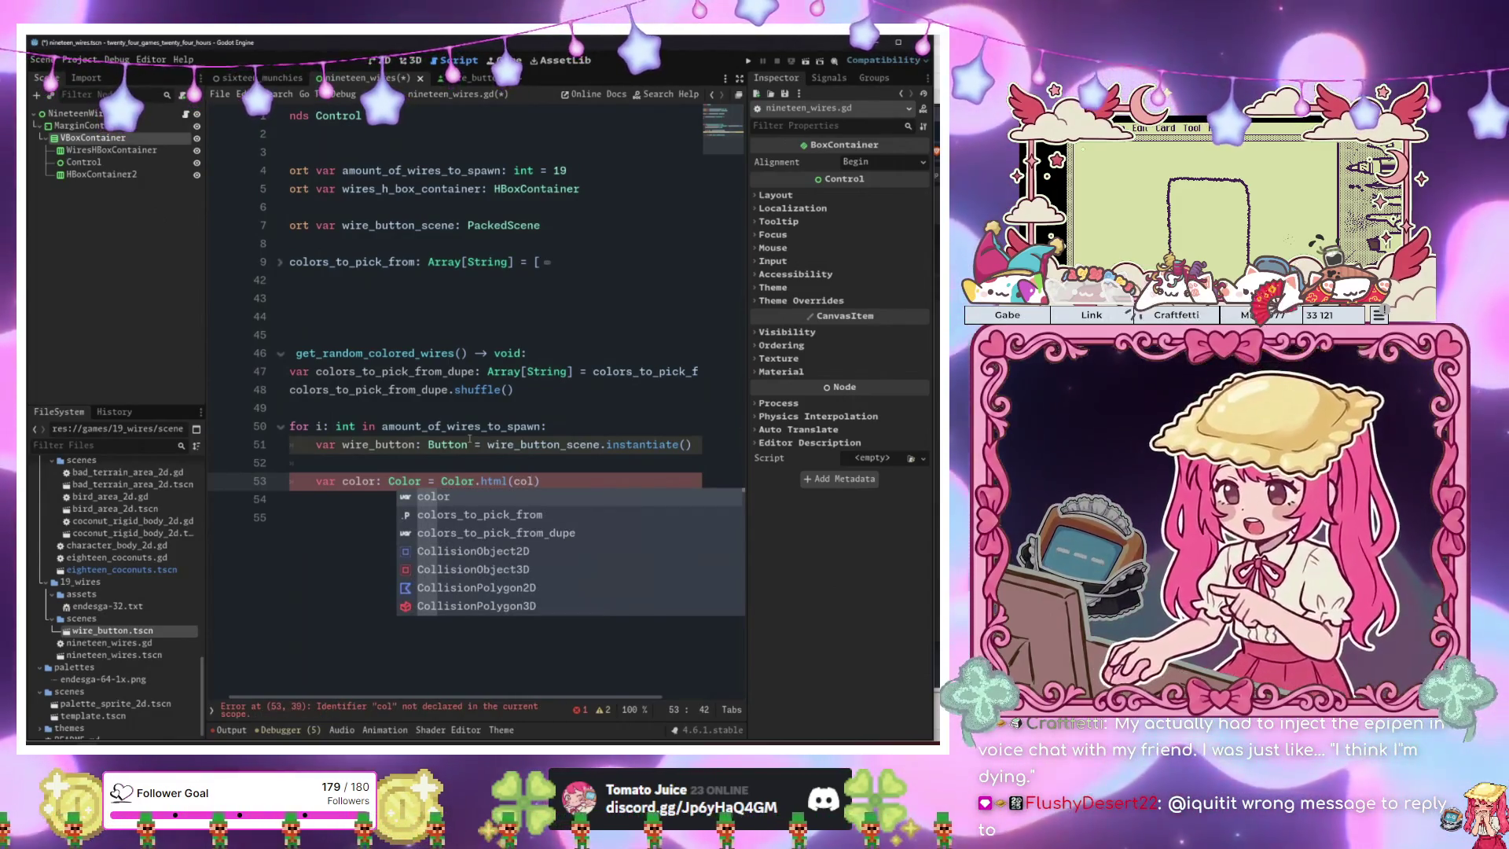
pyautogui.write('ors_to')
pyautogui.press('Return')
pyautogui.write('.')
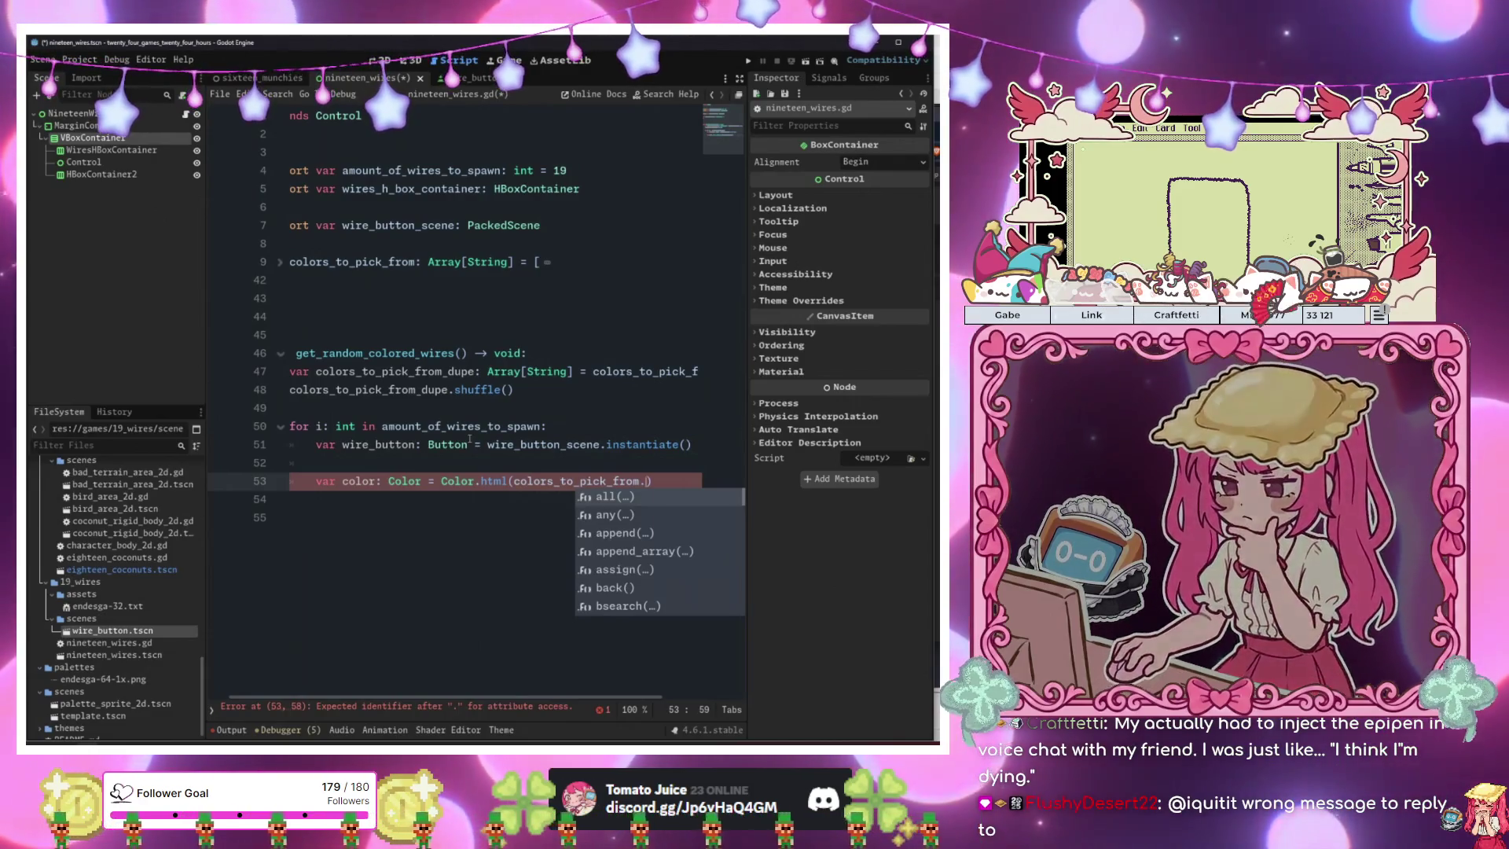
pyautogui.write('pop')
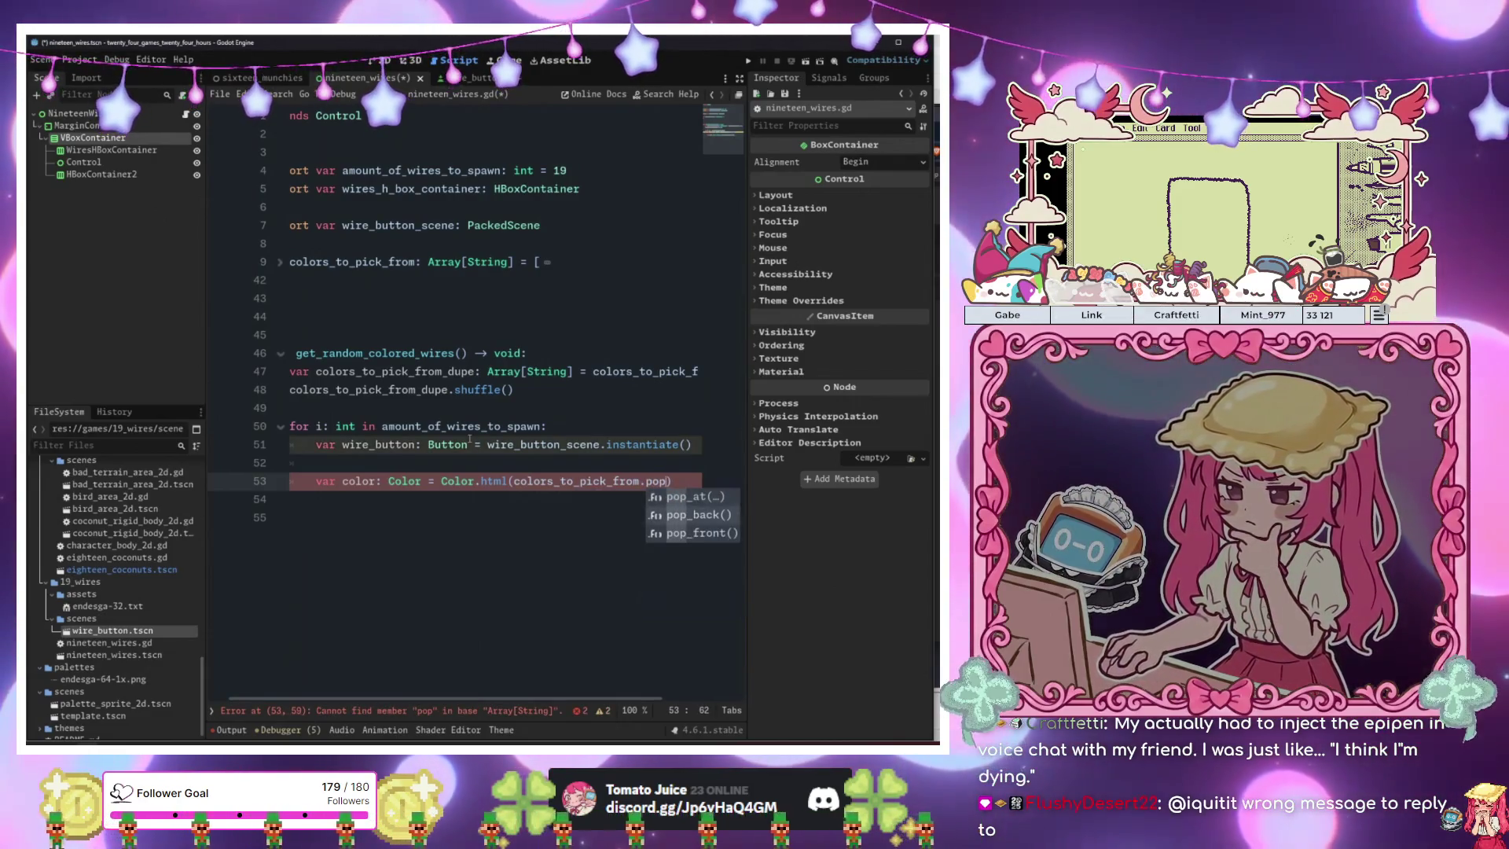
pyautogui.press('Down')
pyautogui.press('Down')
pyautogui.press('Return')
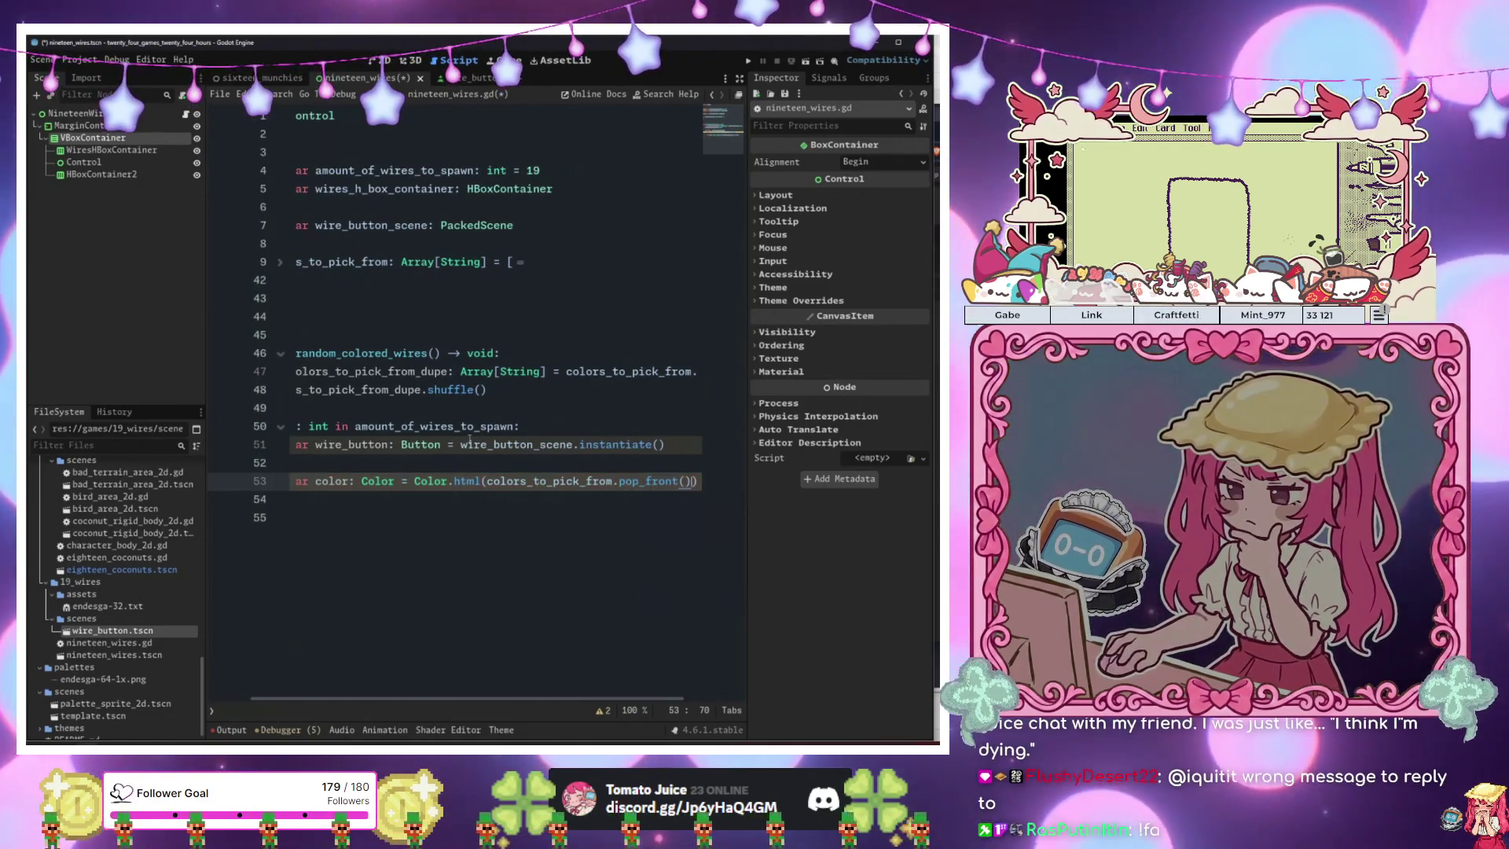
pyautogui.press('Left')
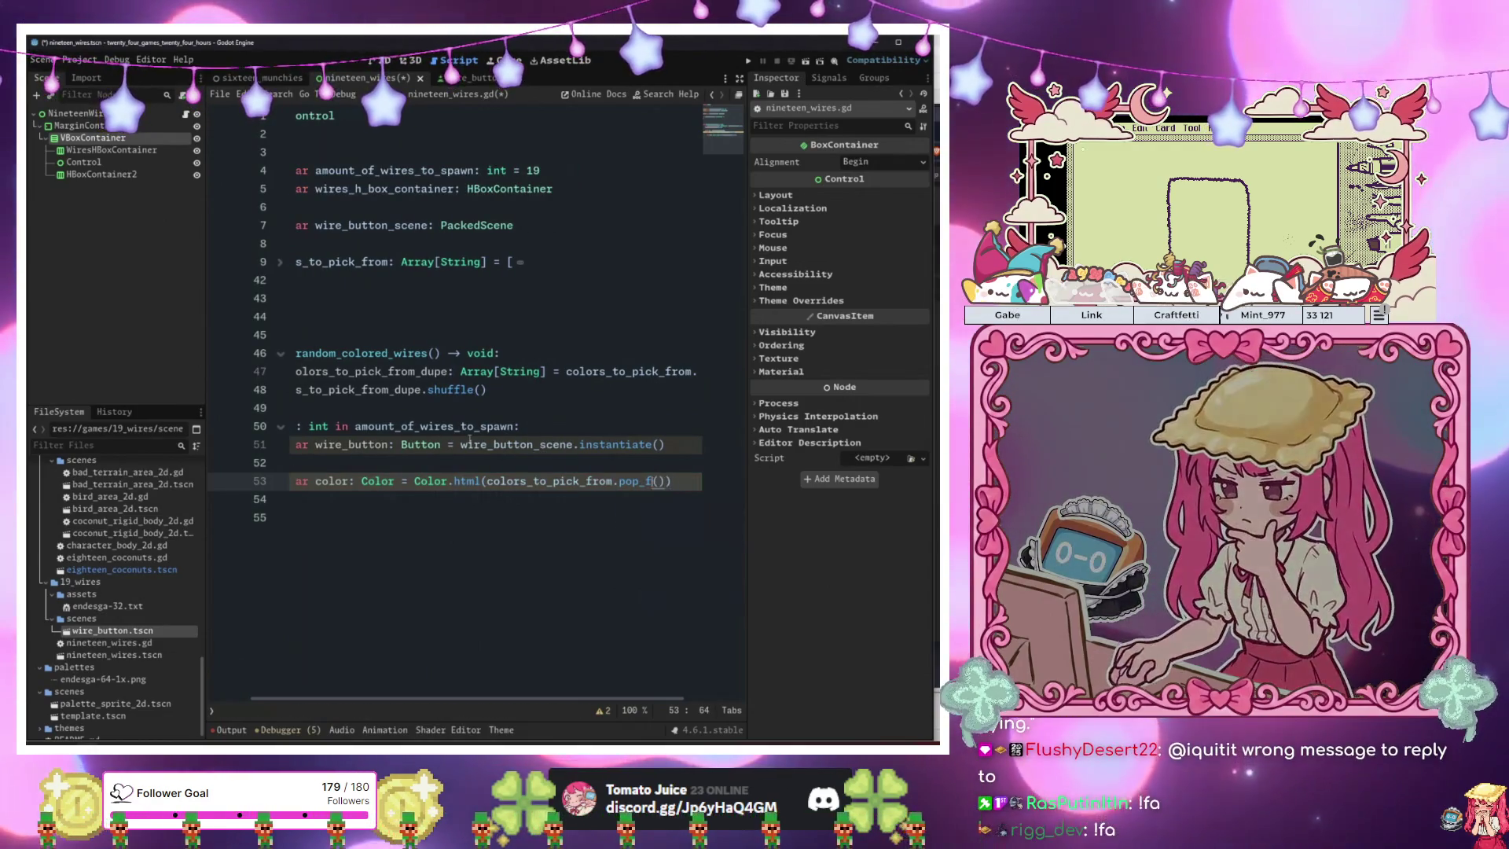
pyautogui.press('Right')
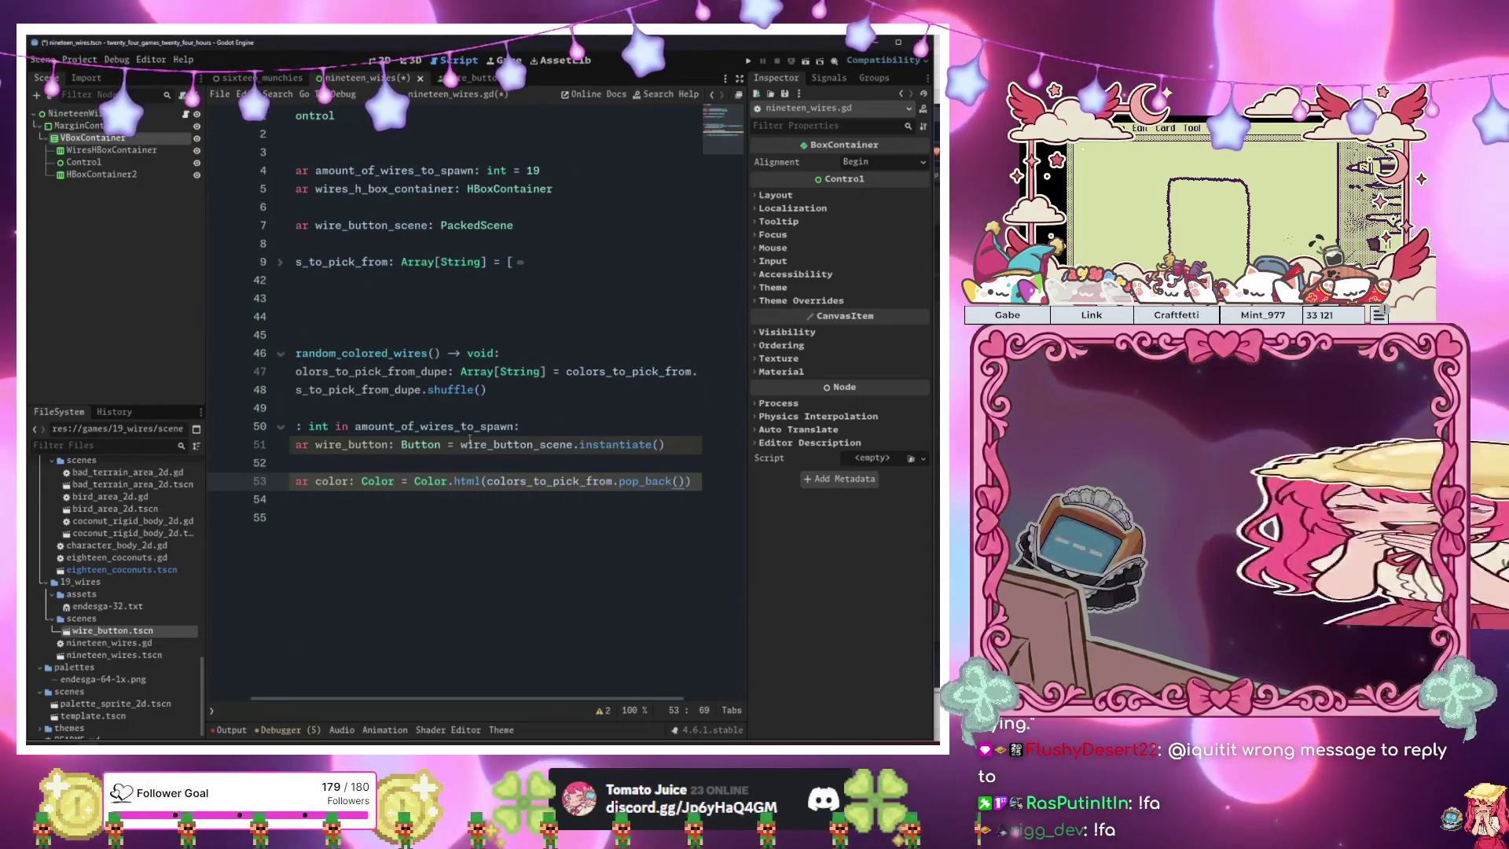
# Add wire_button.modulate = color on line 54 inside the loop.
pyautogui.press('Down')
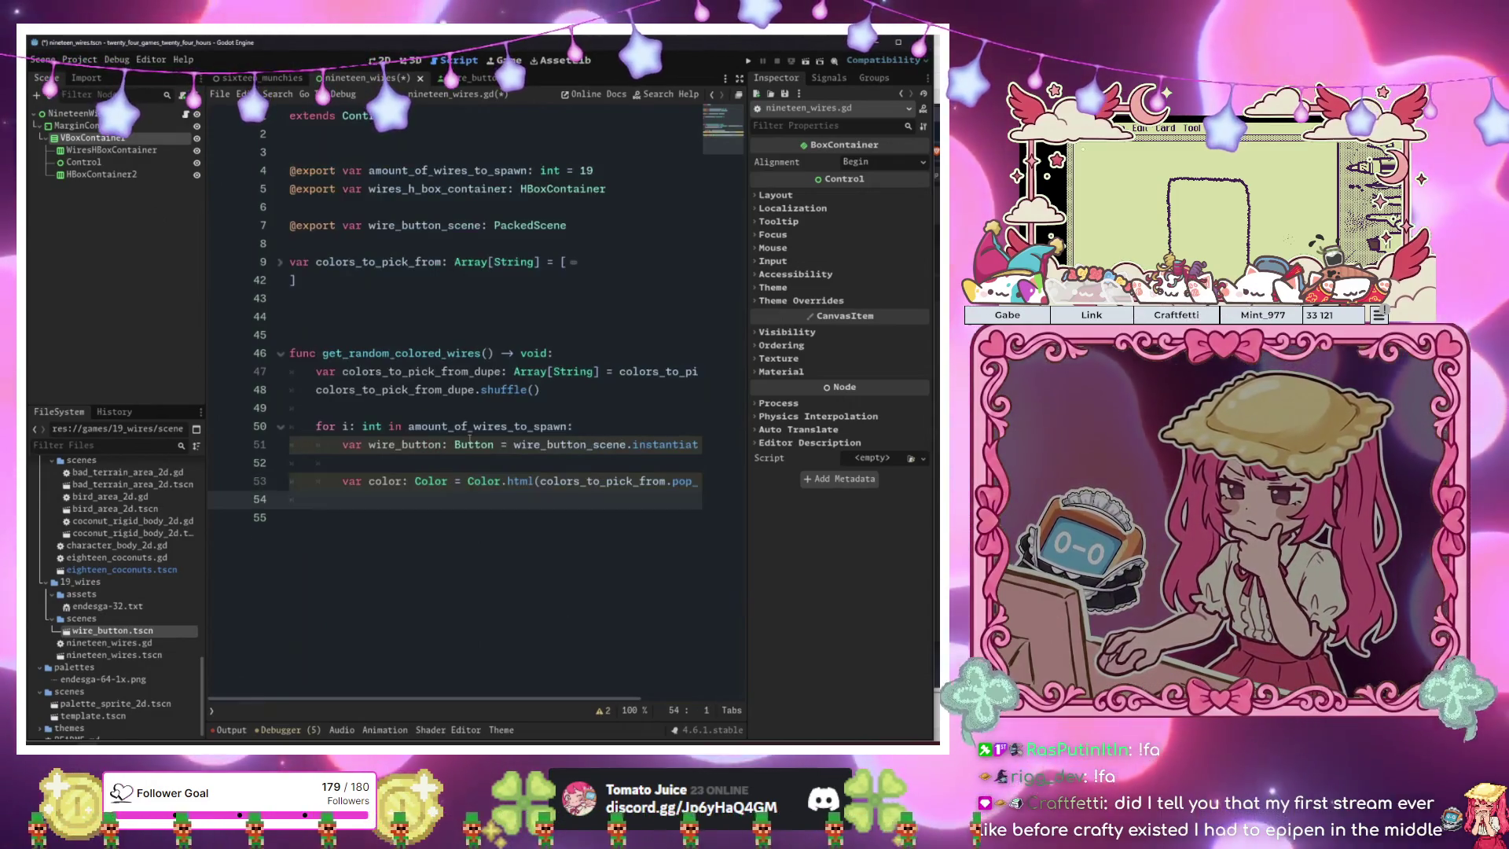
pyautogui.press('Up')
pyautogui.press('Down')
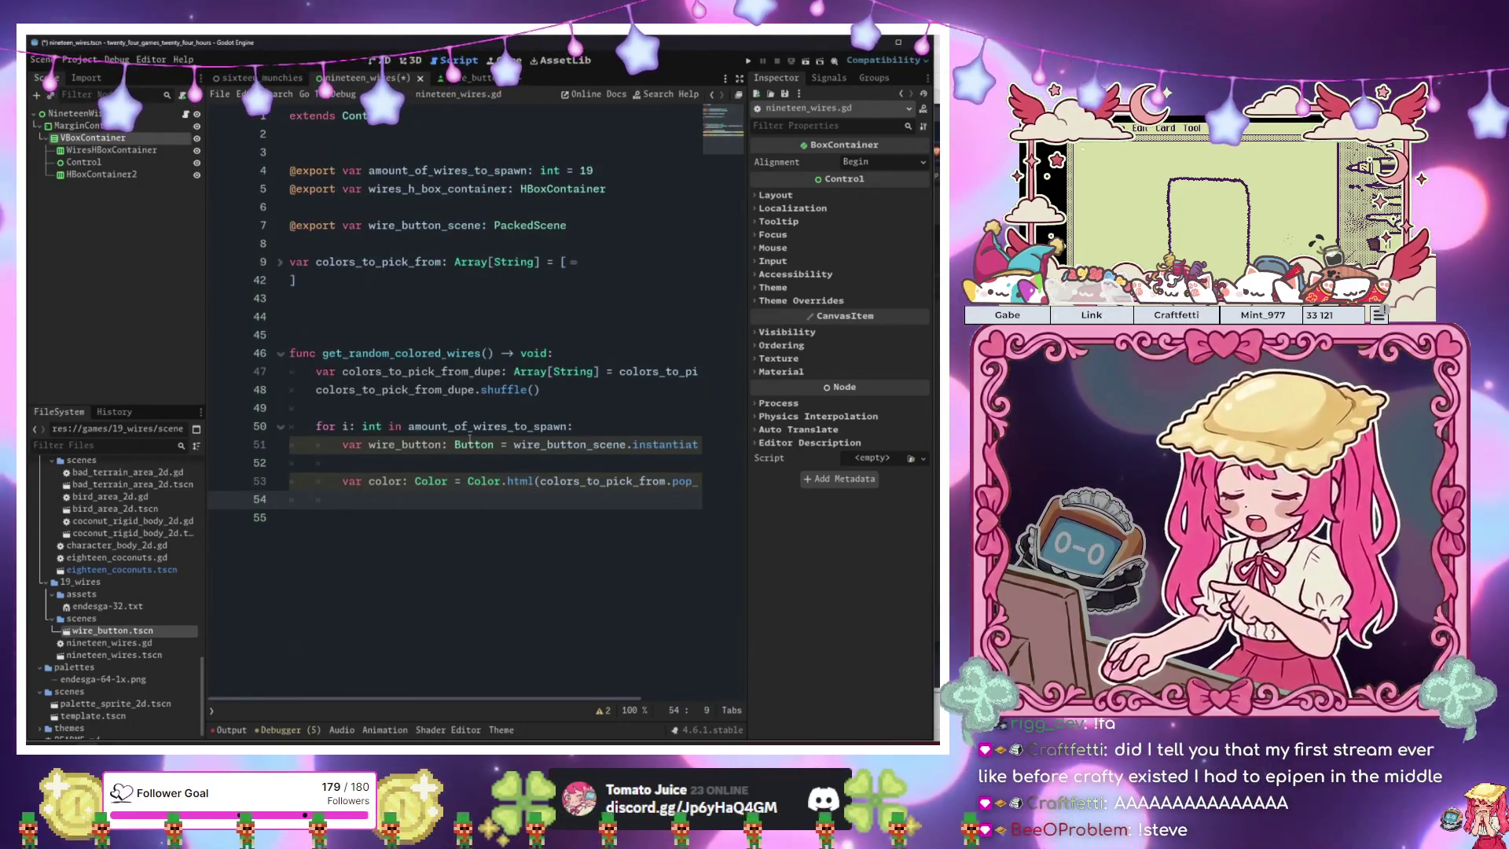
pyautogui.write('car')
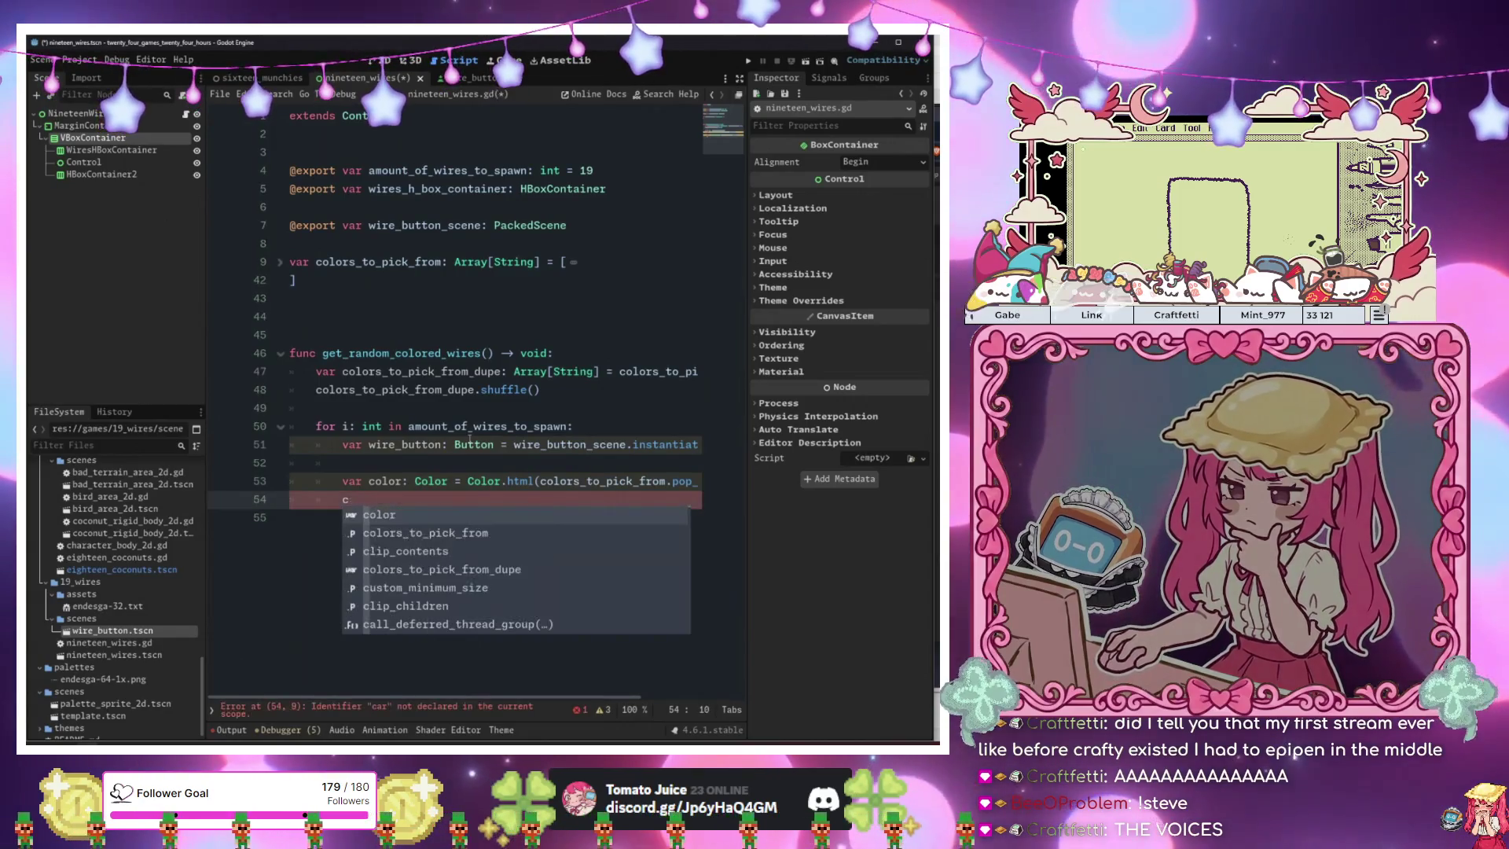
pyautogui.press('BackSpace')
pyautogui.press('BackSpace')
pyautogui.press('BackSpace')
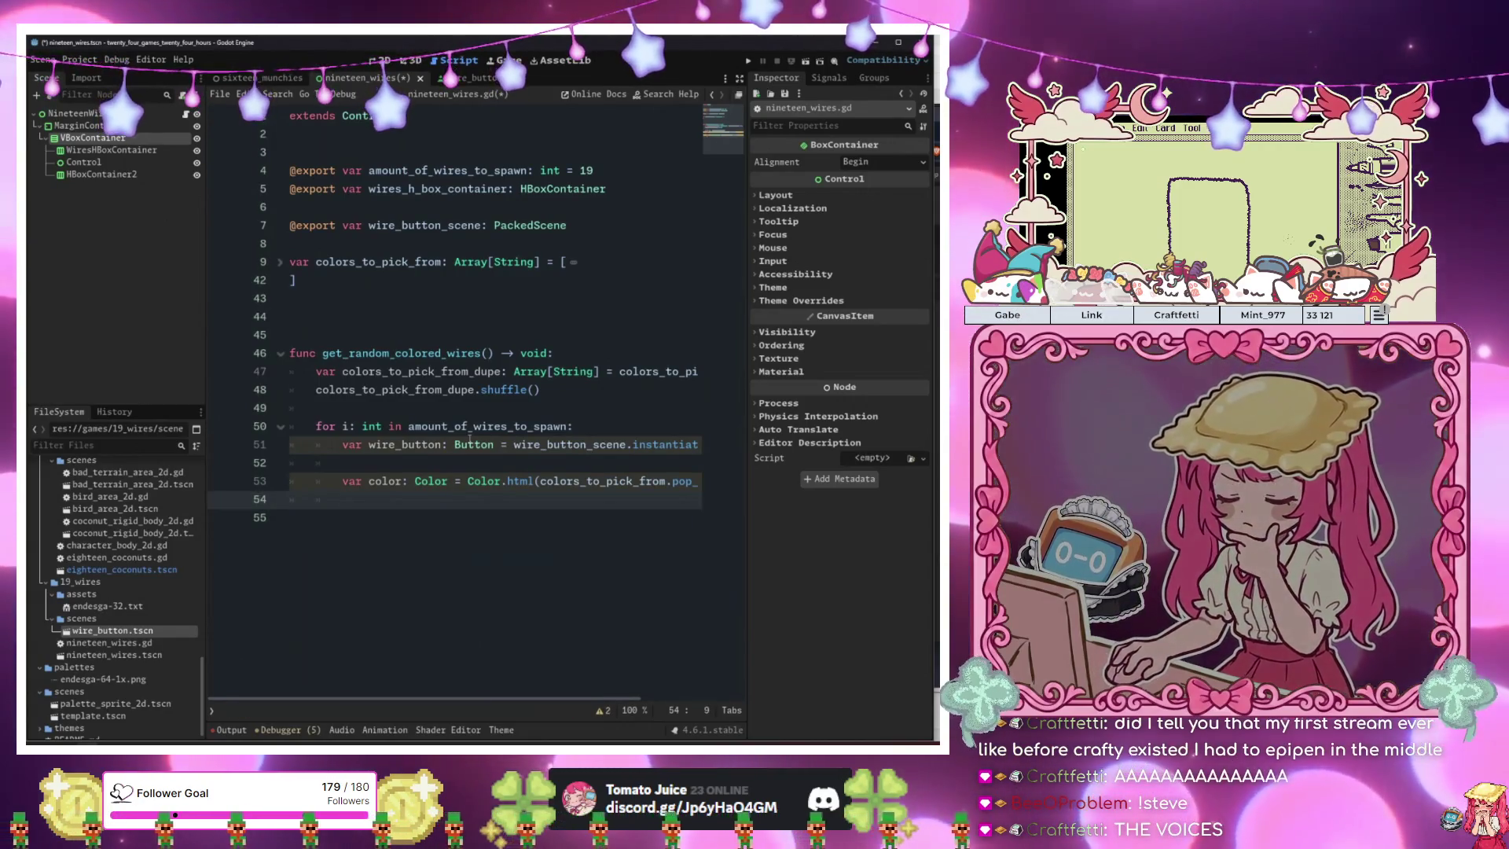
pyautogui.write('wi')
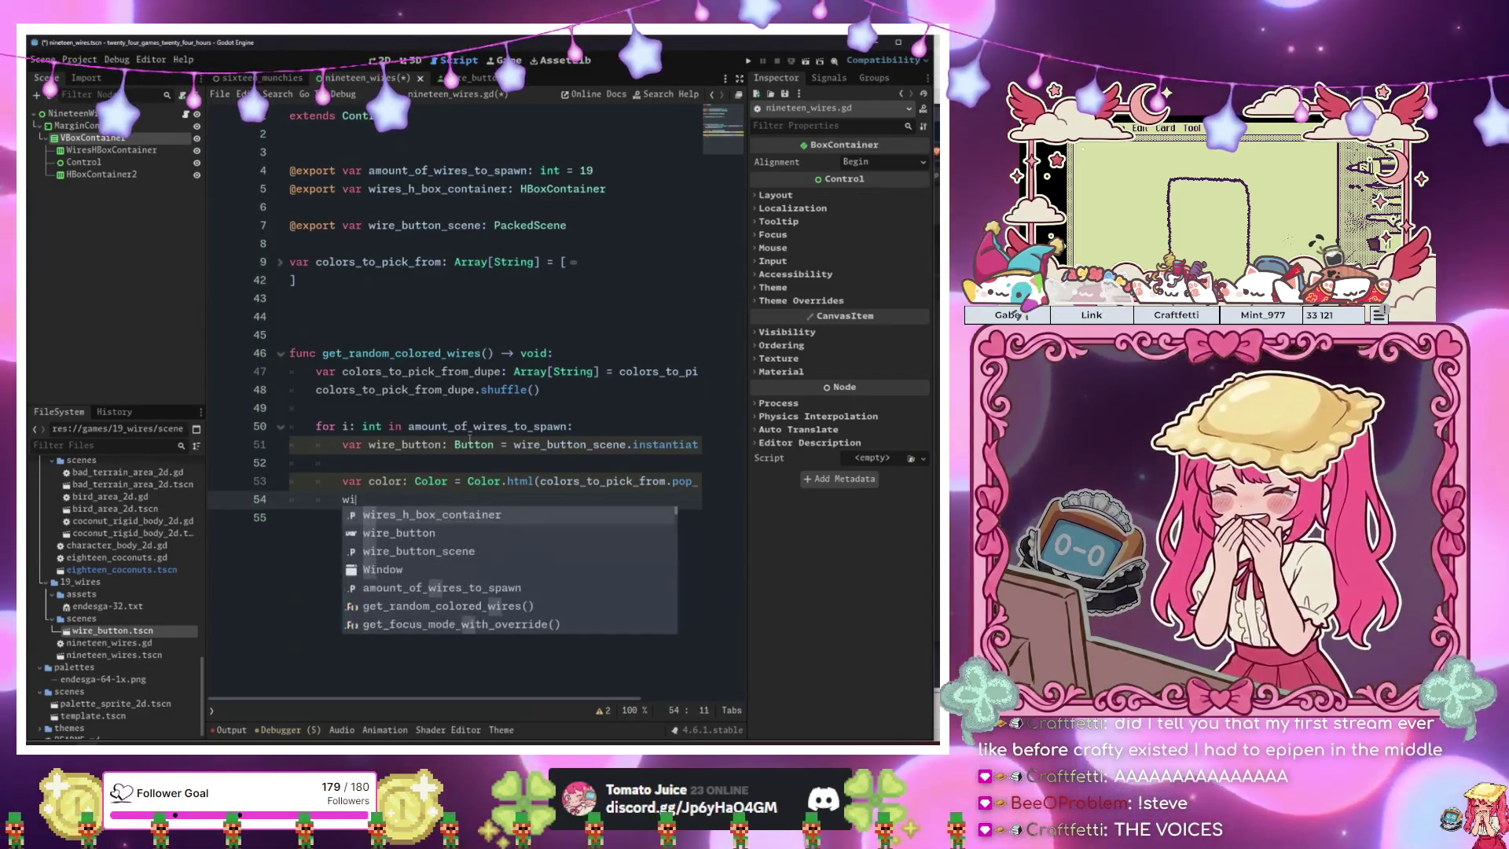
pyautogui.write('re_button.mo')
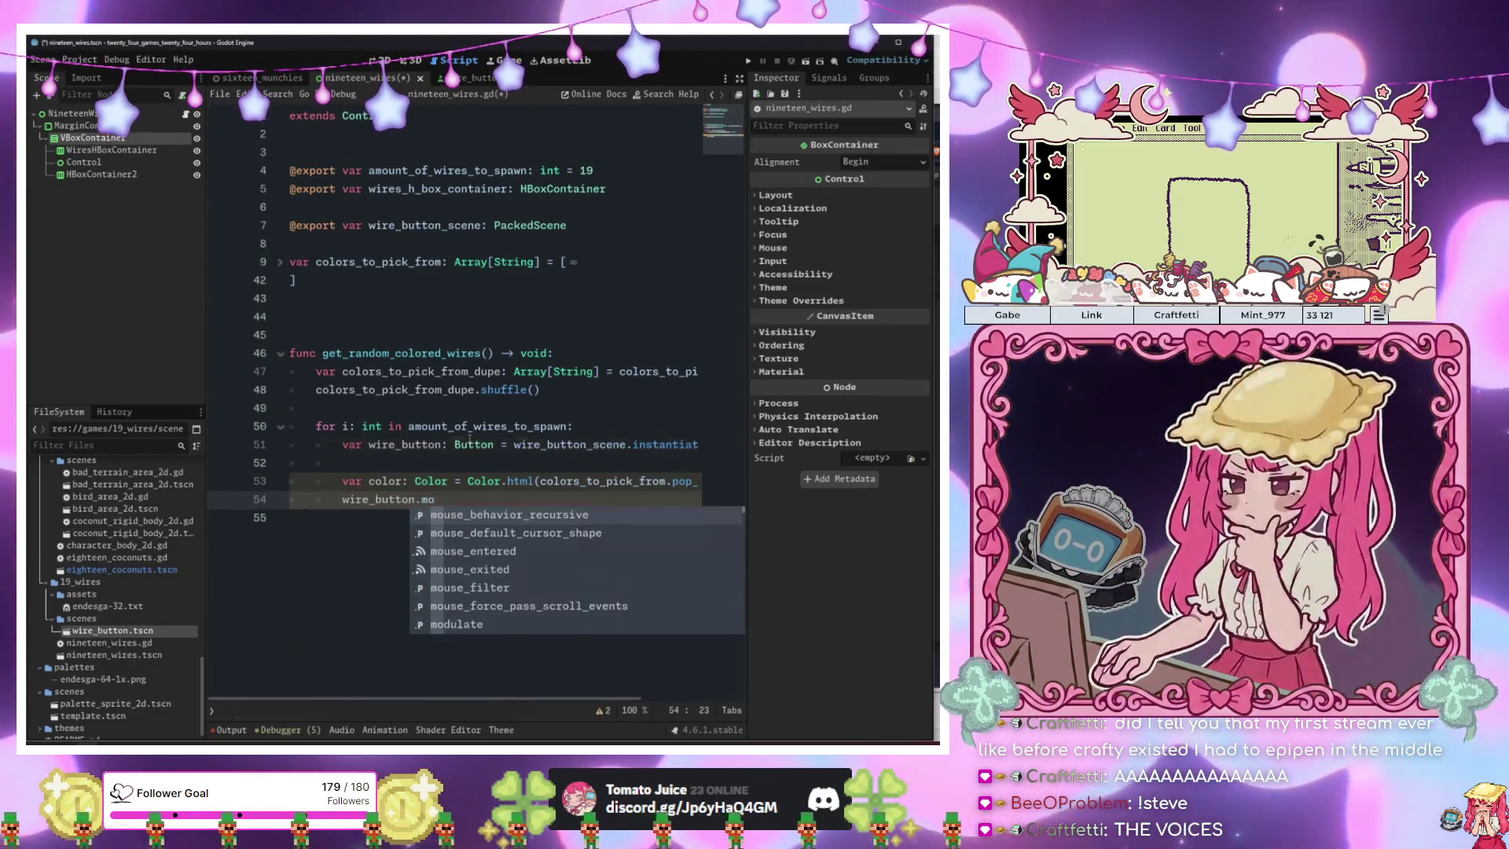
pyautogui.write('dulate = color')
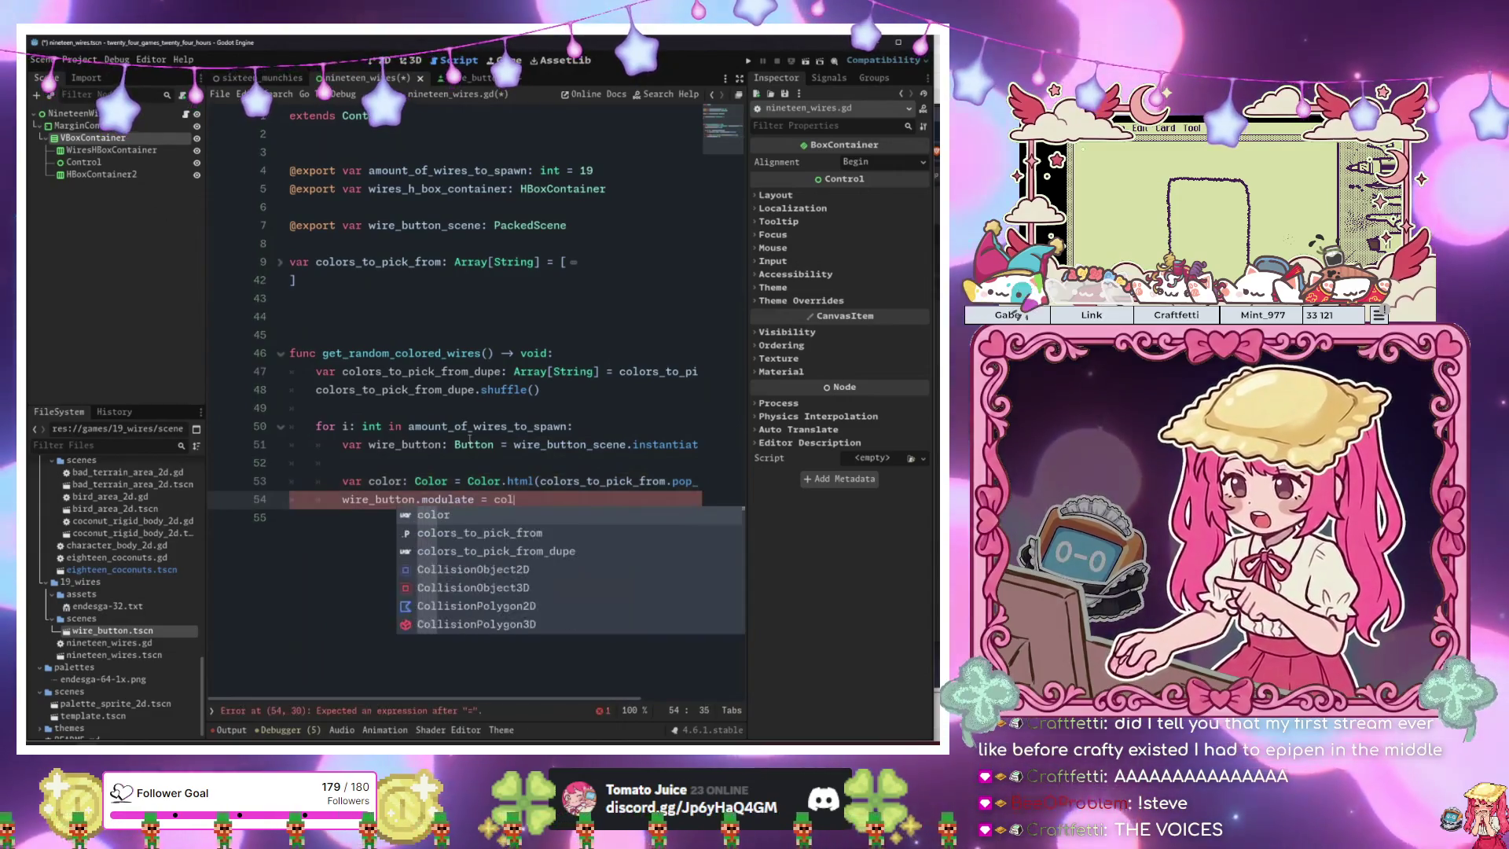
pyautogui.click(470, 444)
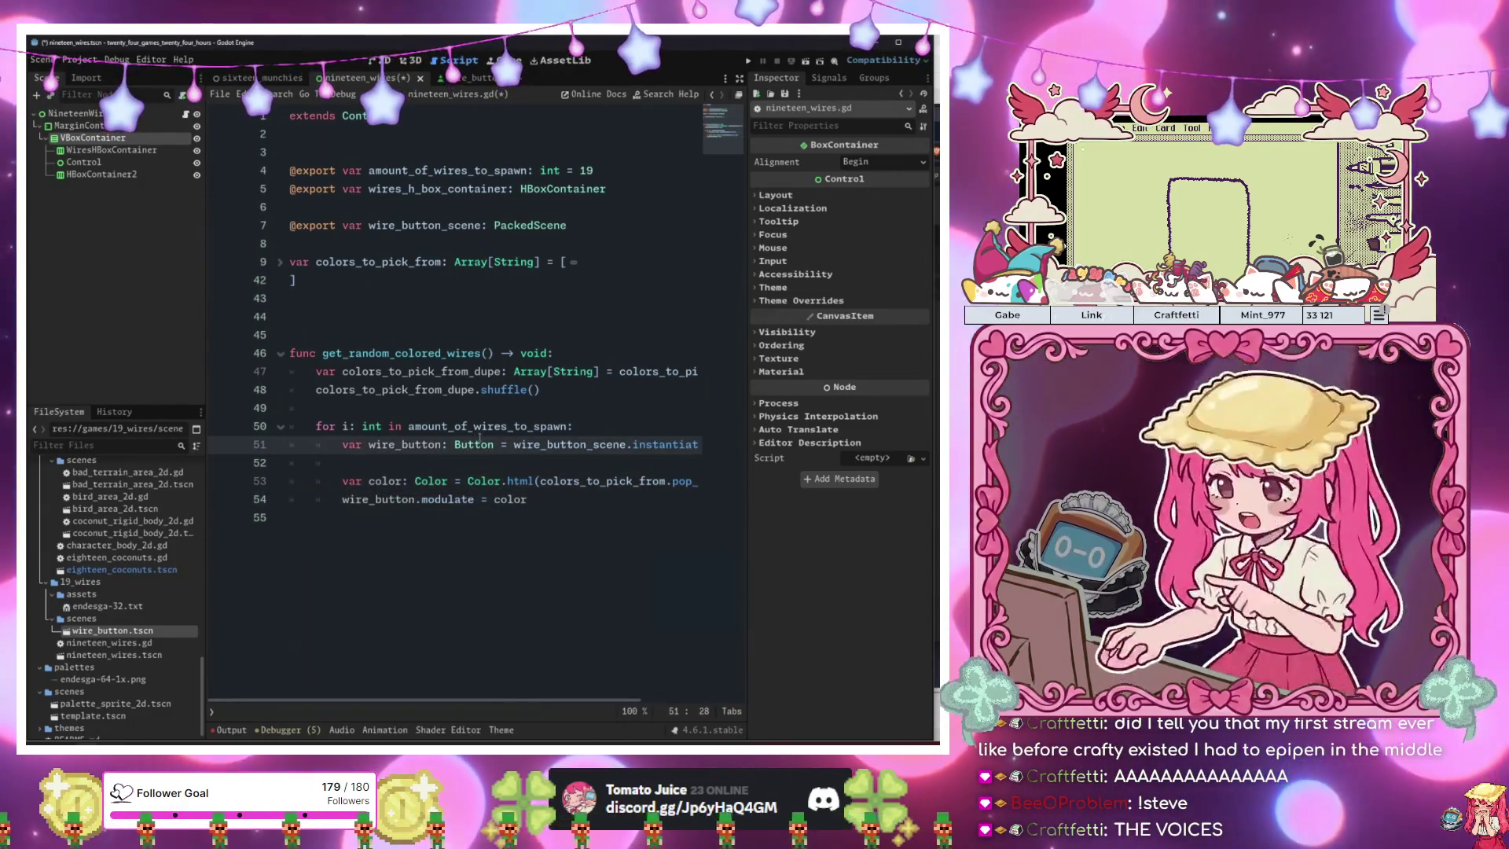
# Run the game with F5, make the monkey jump, then stop and close it.
pyautogui.click(489, 455)
pyautogui.press('F5')
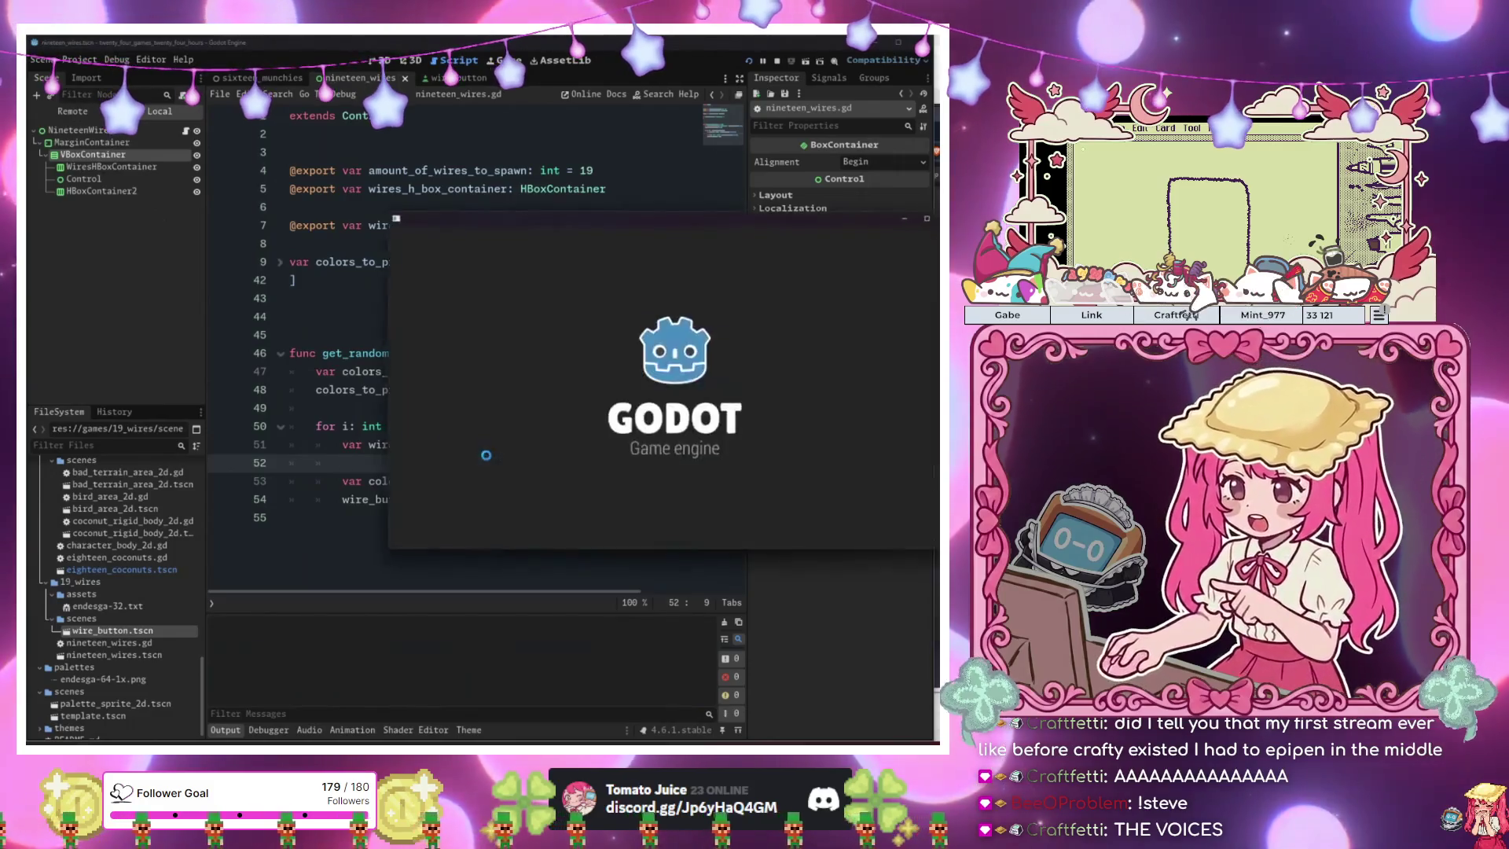
pyautogui.press('Right')
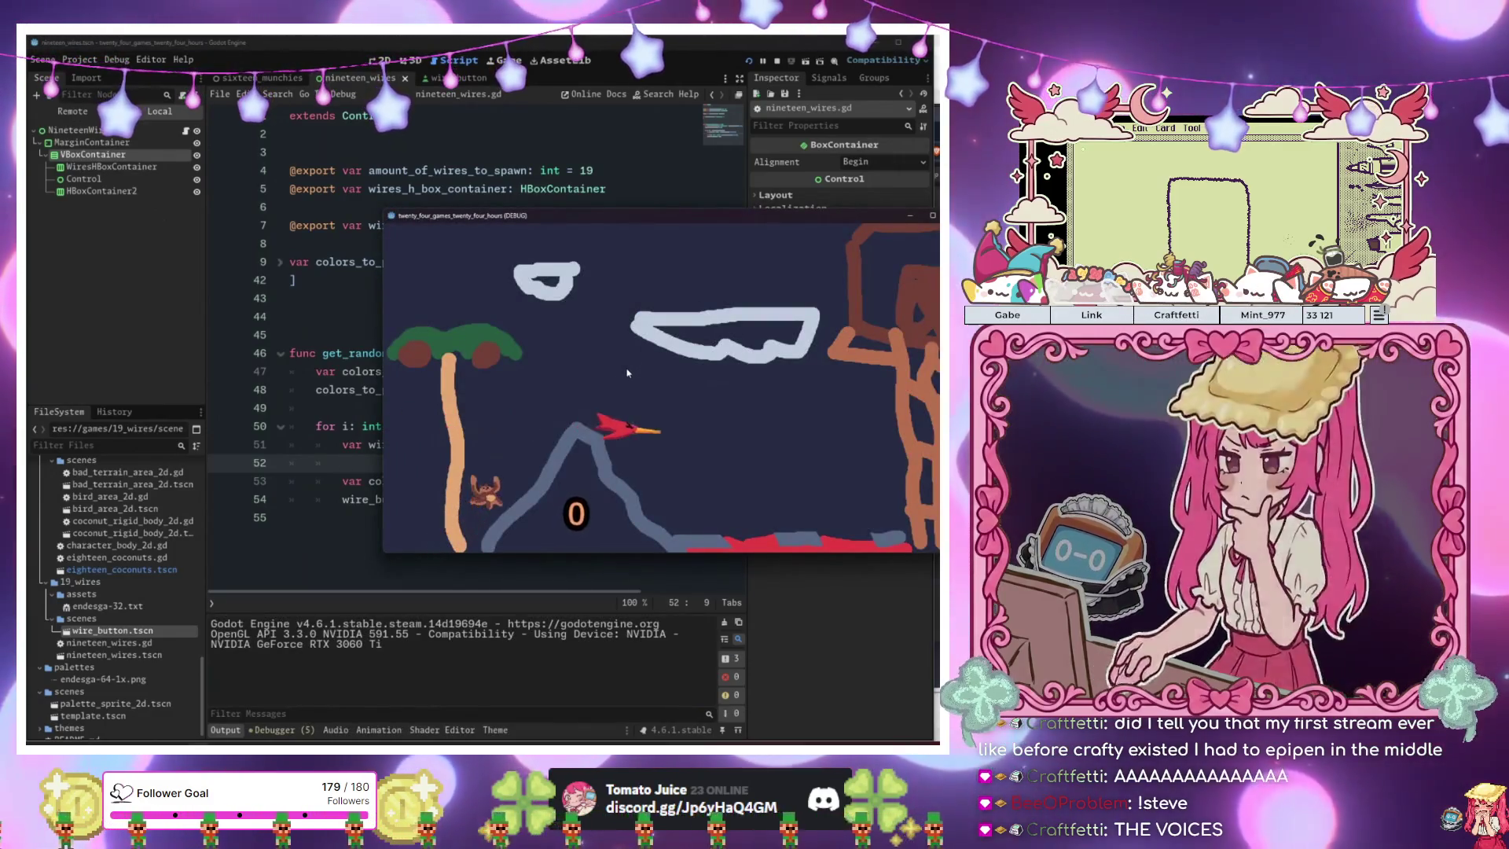
pyautogui.press('space')
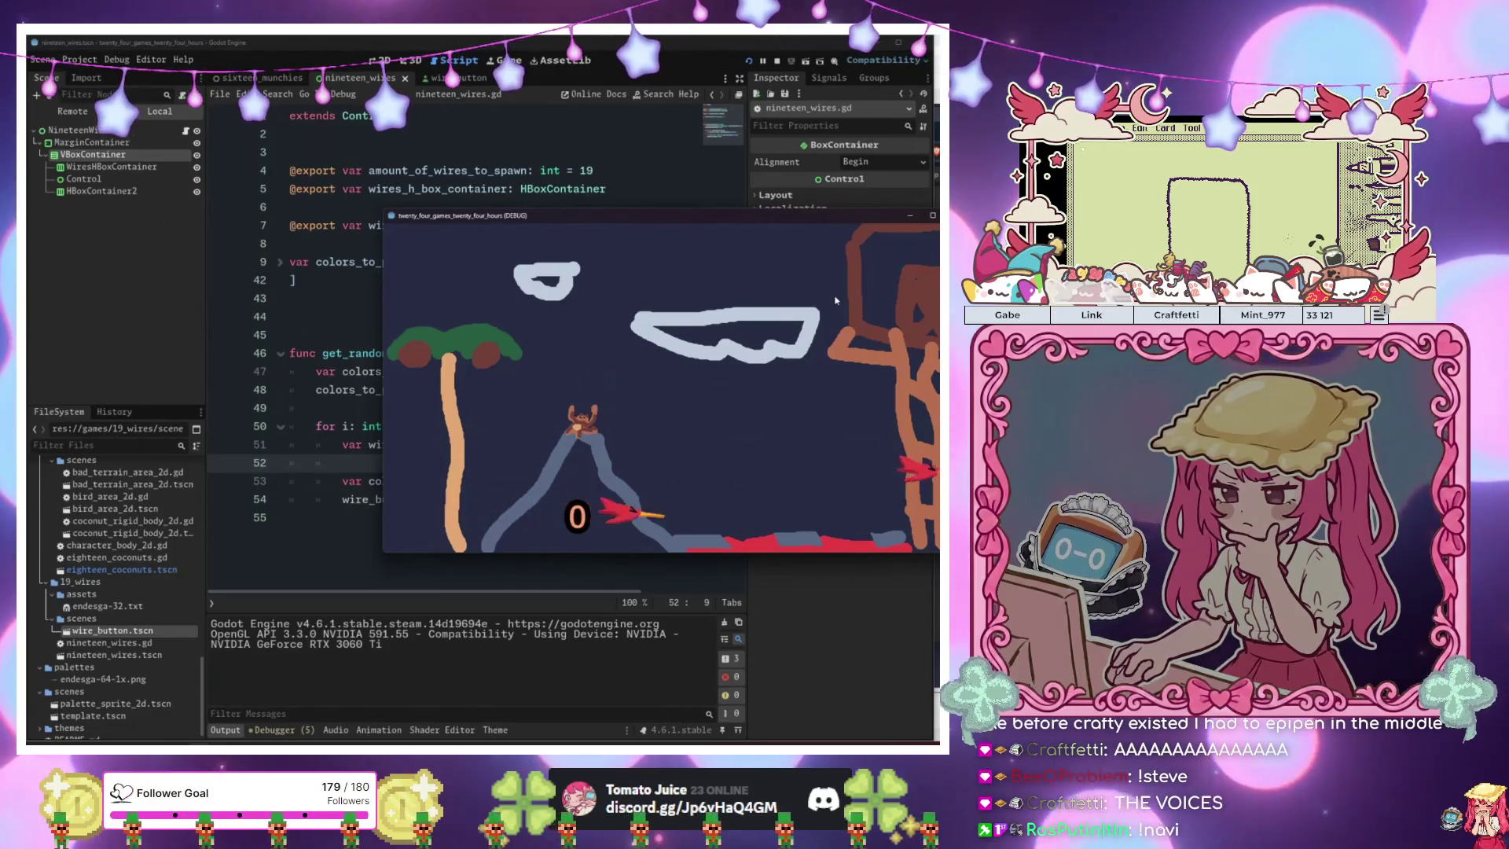
pyautogui.press('space')
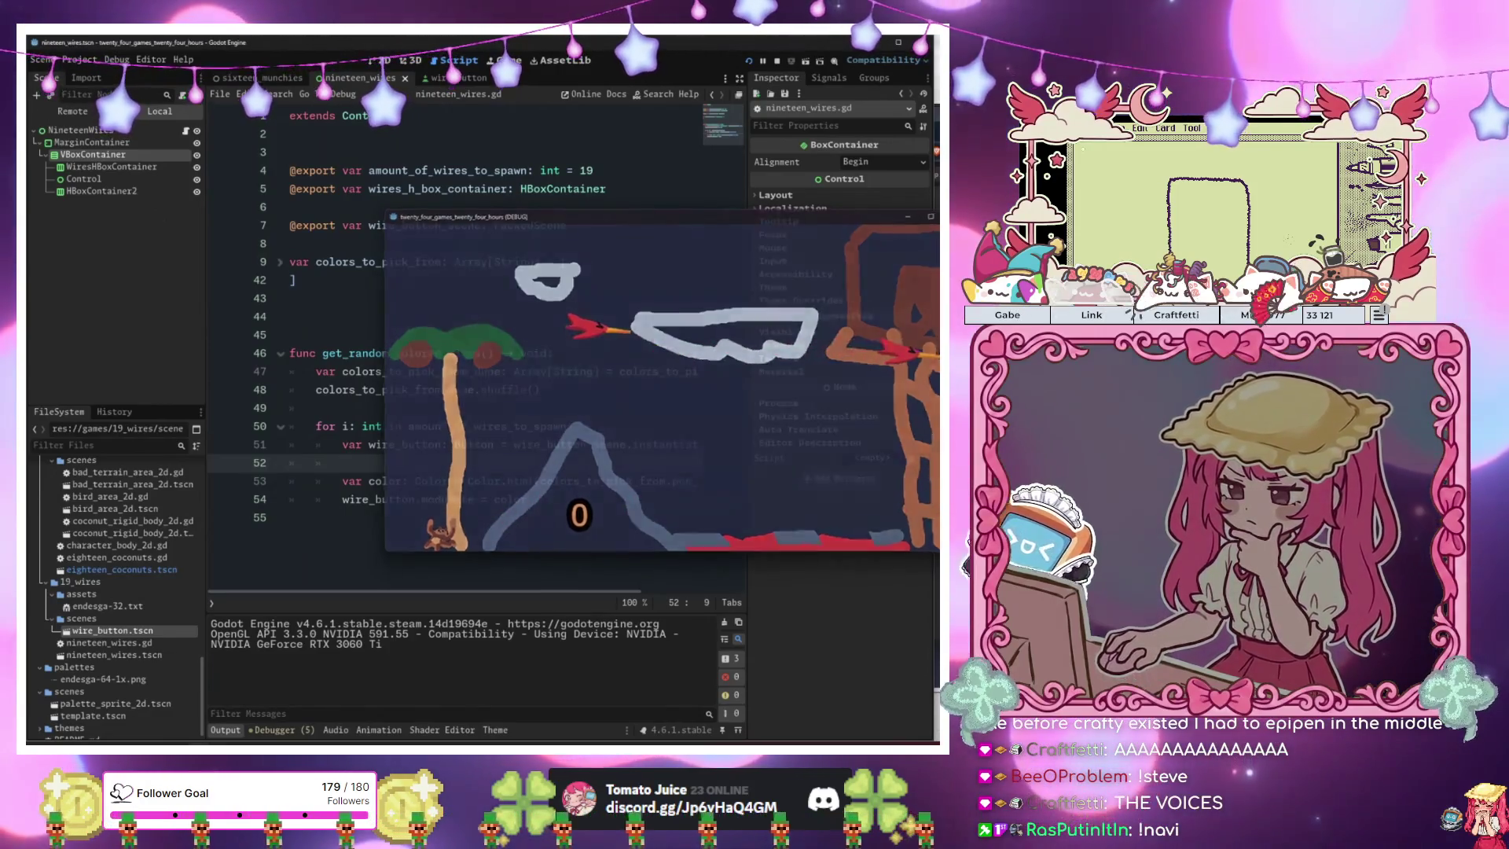
pyautogui.press('F8')
pyautogui.click(378, 206)
# Run only the nineteen_wires scene from its tab menu, then stop it.
pyautogui.rightClick(357, 77)
pyautogui.click(410, 140)
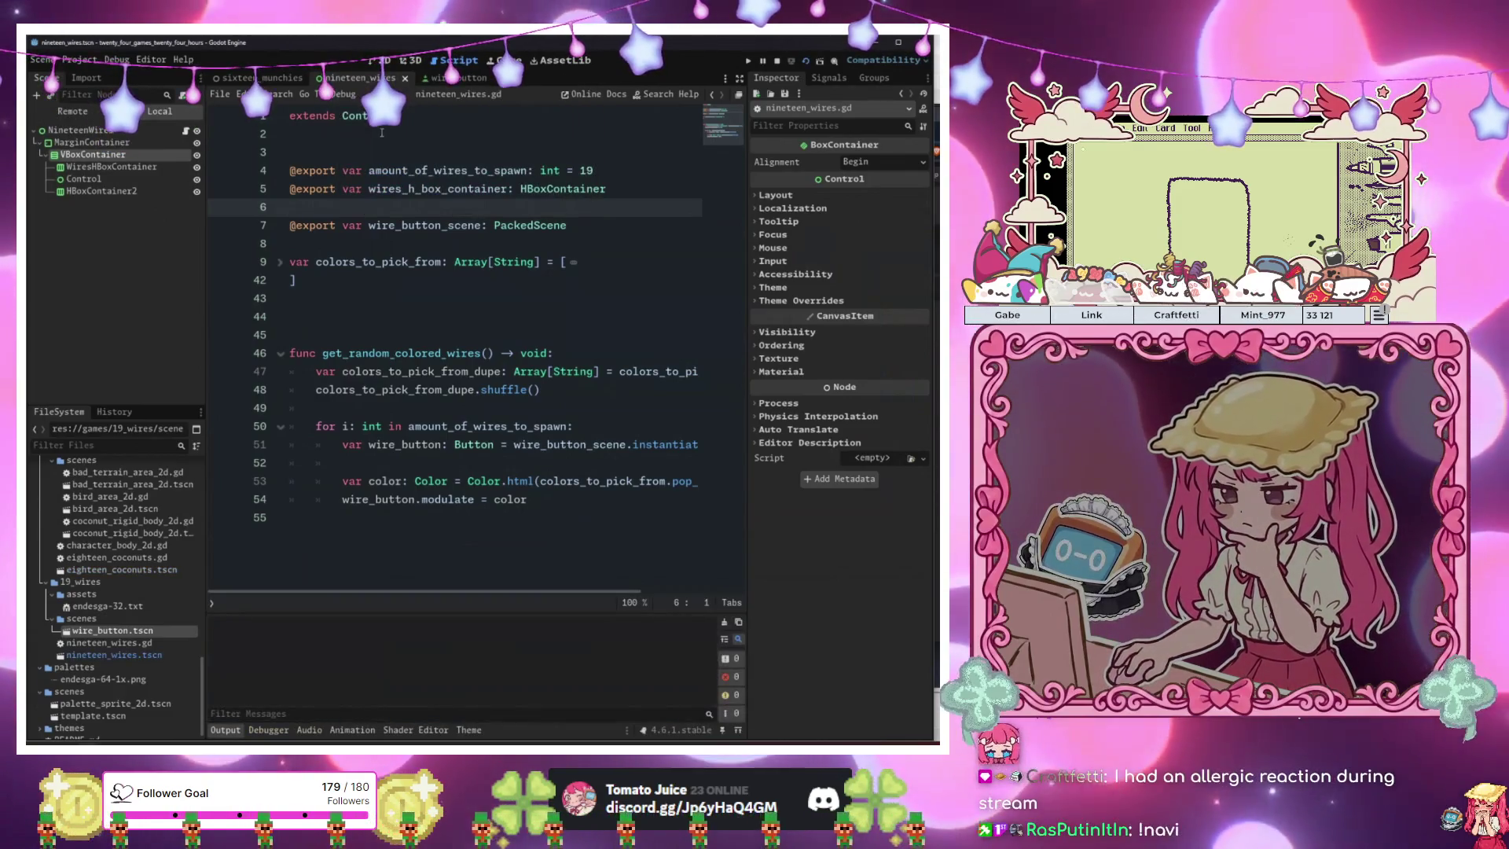
pyautogui.moveTo(364, 121)
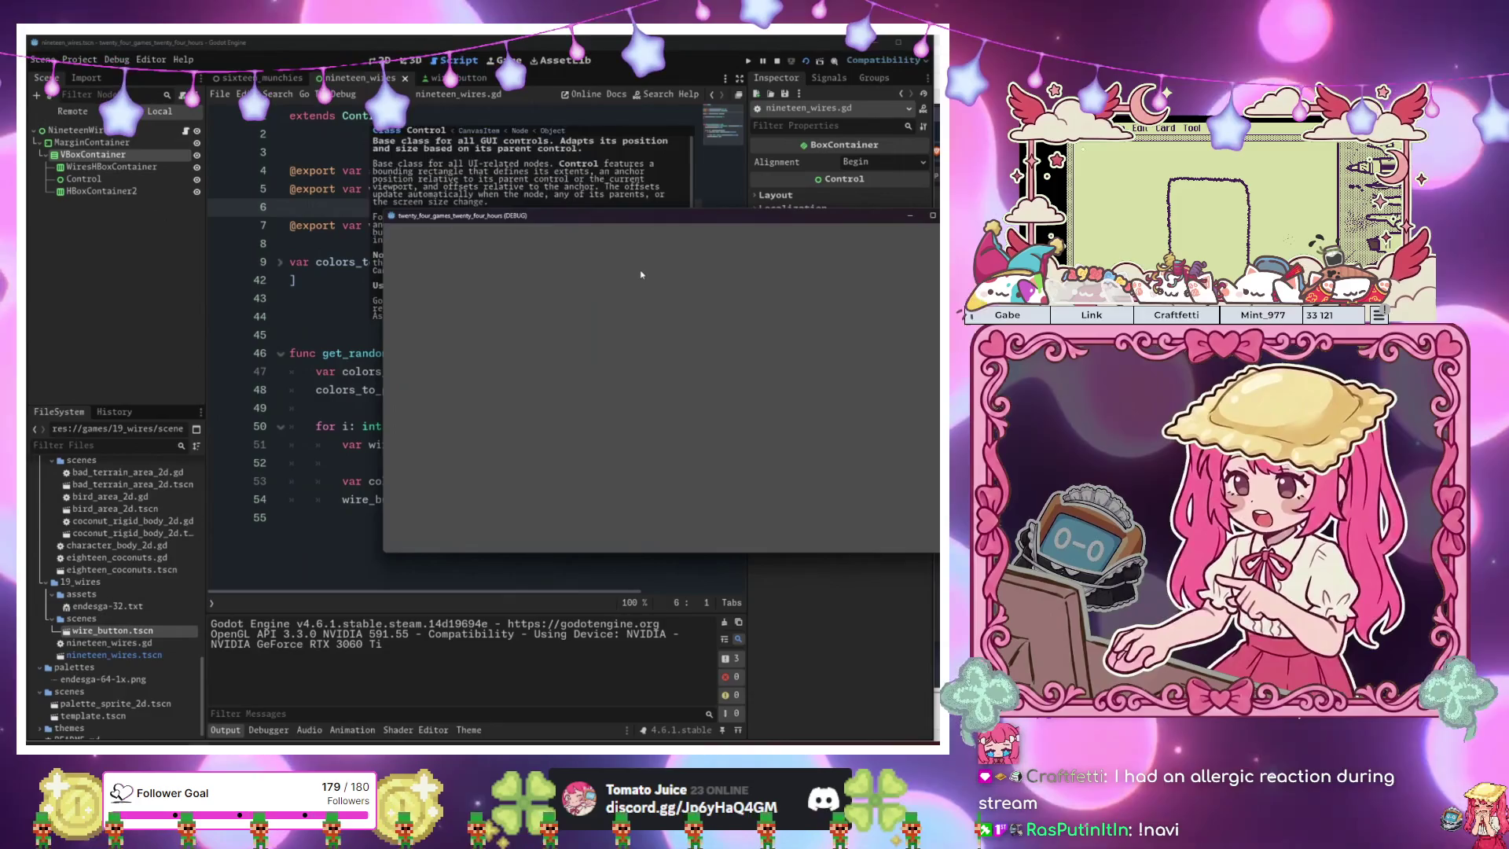
pyautogui.press('F8')
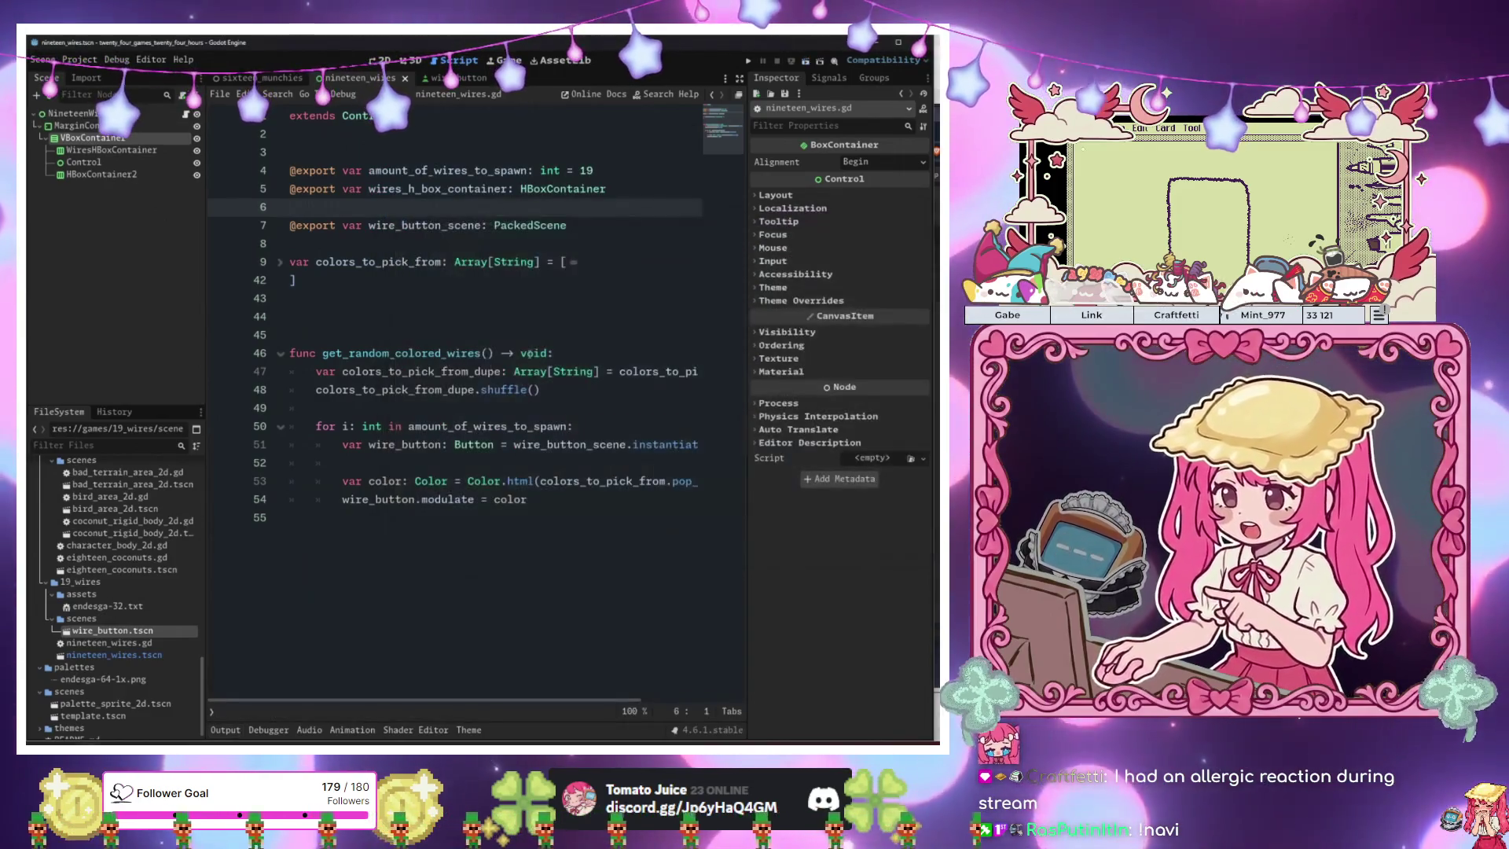
pyautogui.moveTo(428, 353); pyautogui.dragTo(291, 335)
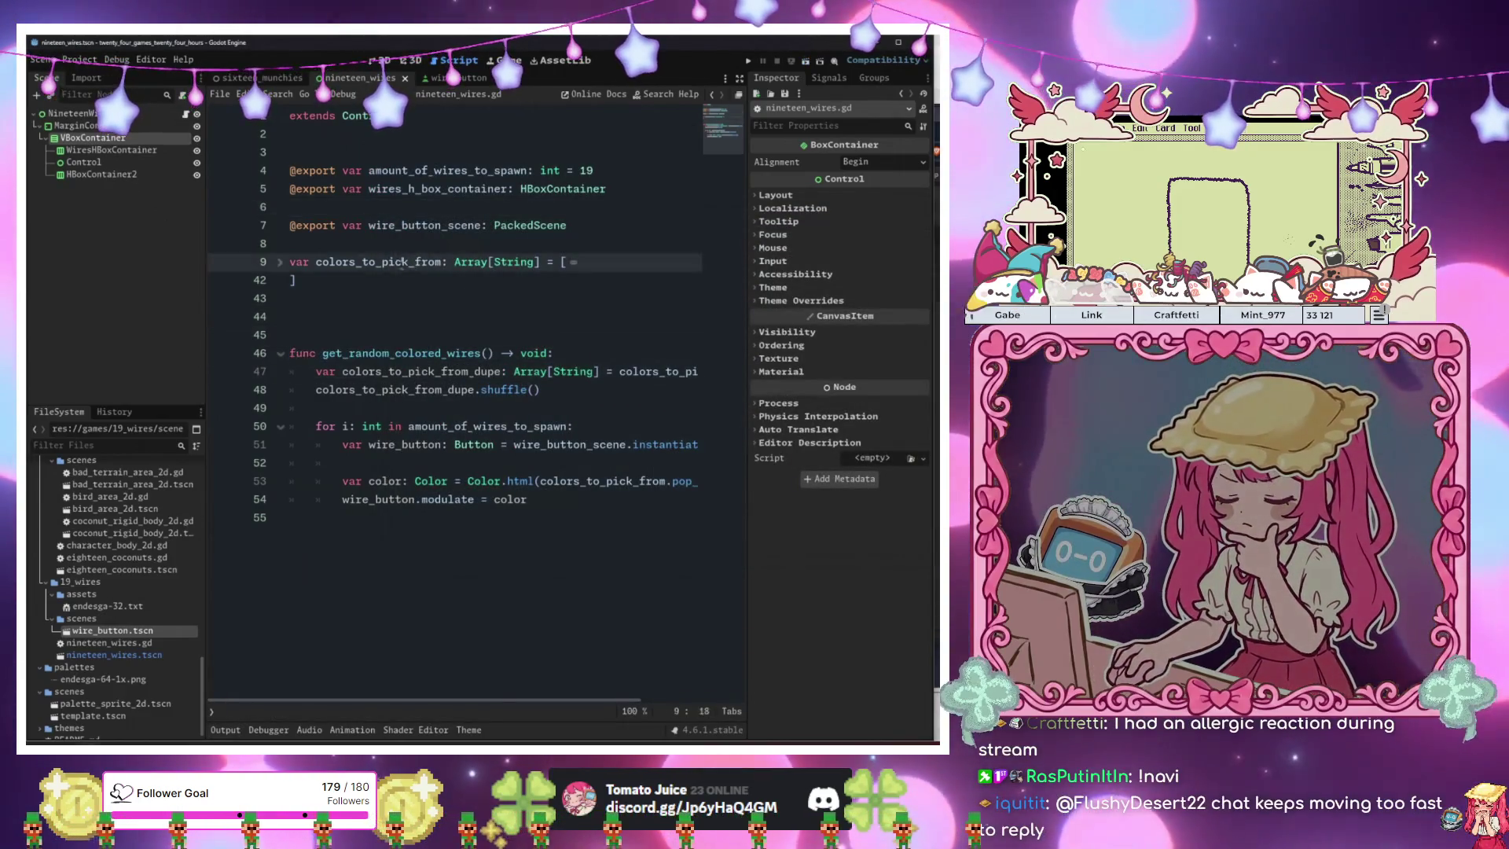
pyautogui.click(416, 225)
# Add func _ready() -> void: calling get_random_colored_wires(), then run the scene with F6.
pyautogui.click(456, 303)
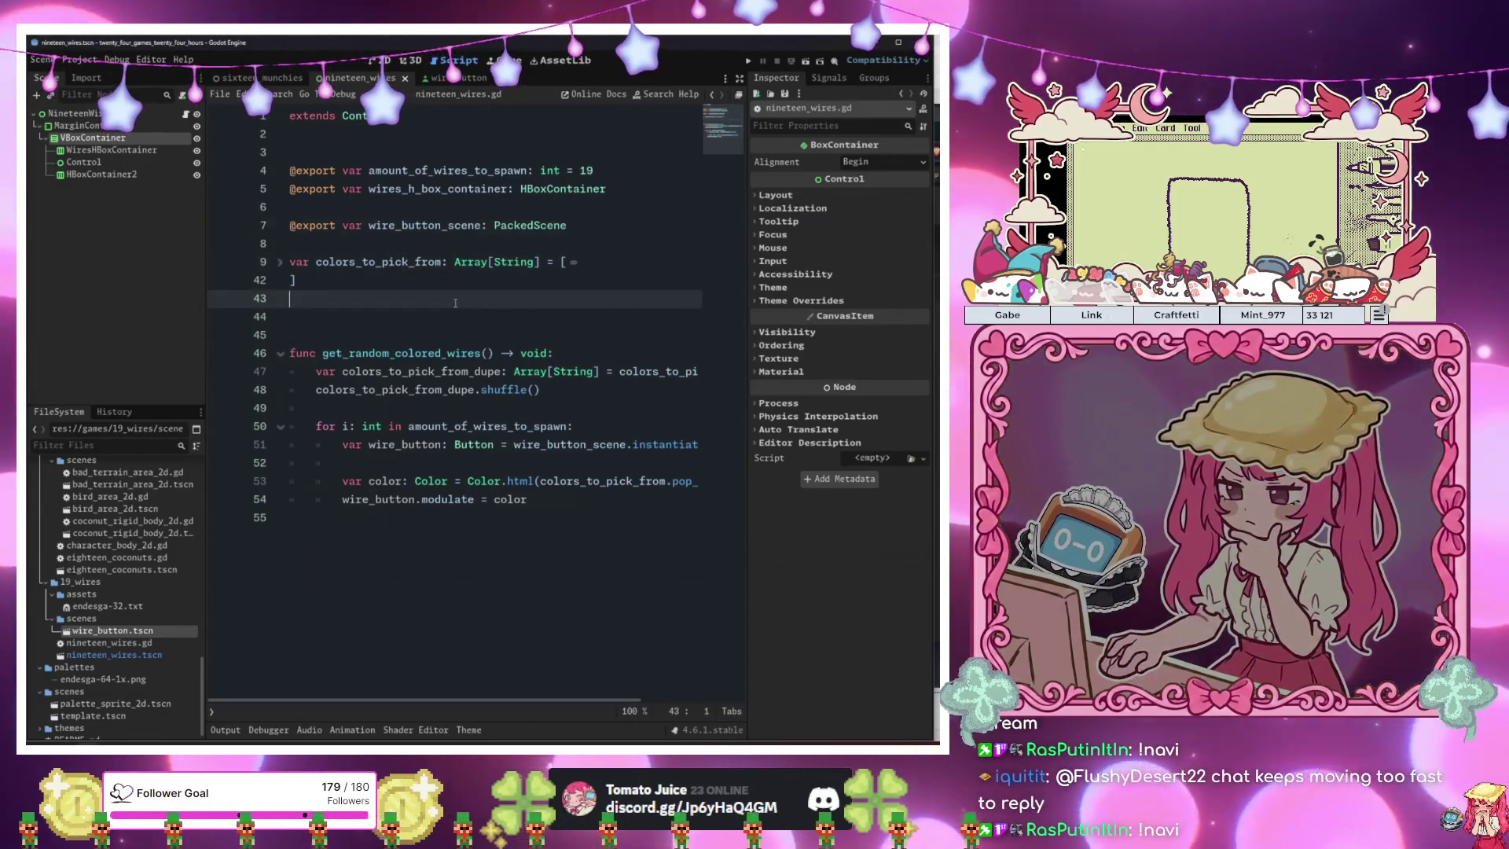
pyautogui.press('Return')
pyautogui.press('Return')
pyautogui.press('Return')
pyautogui.press('Up')
pyautogui.write('func ')
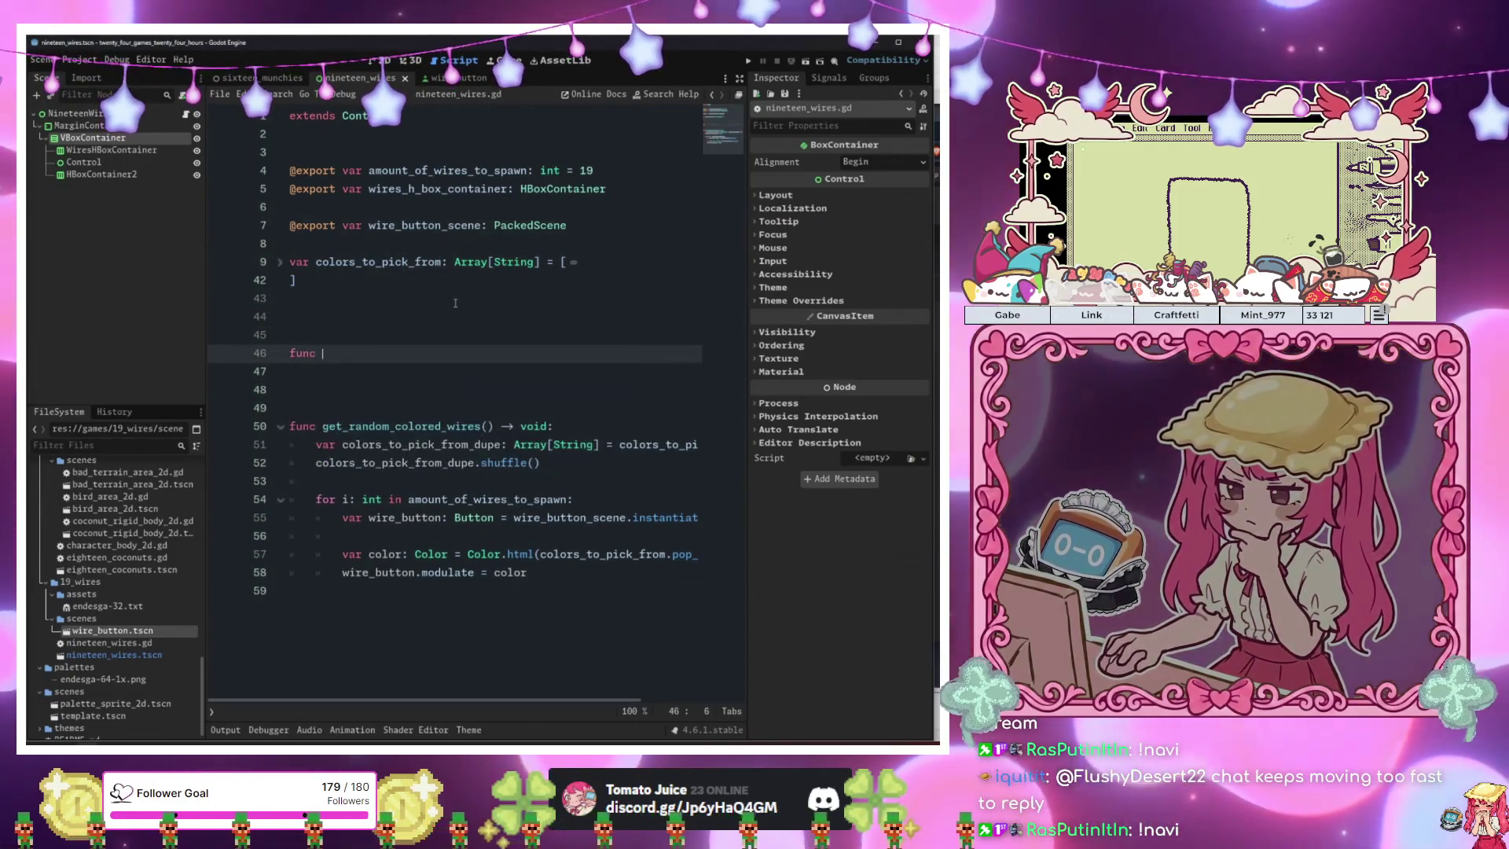
pyautogui.write('get_col')
pyautogui.press('BackSpace')
pyautogui.press('BackSpace')
pyautogui.press('BackSpace')
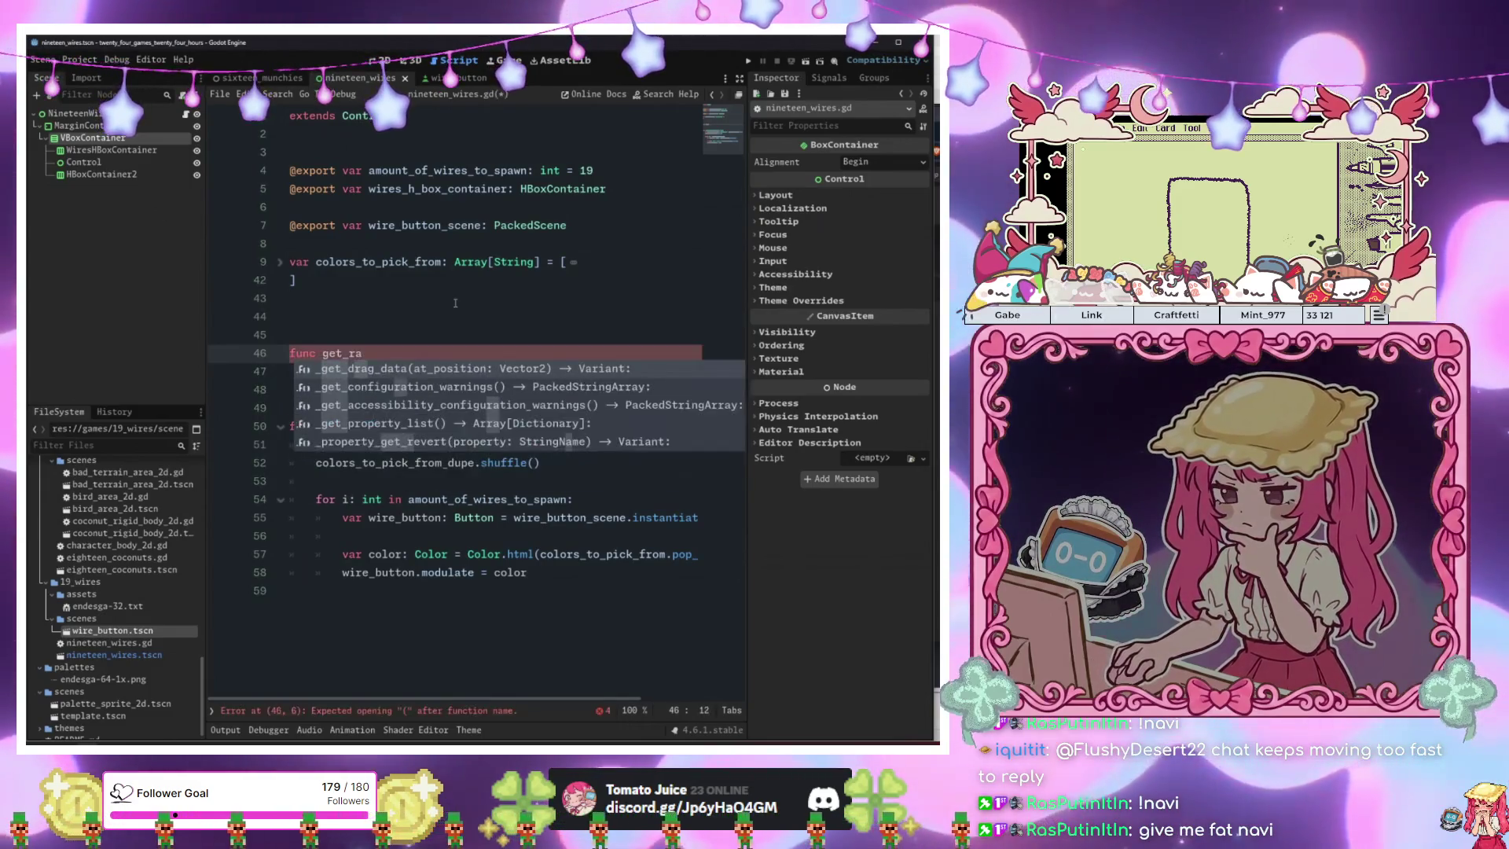
pyautogui.write('_')
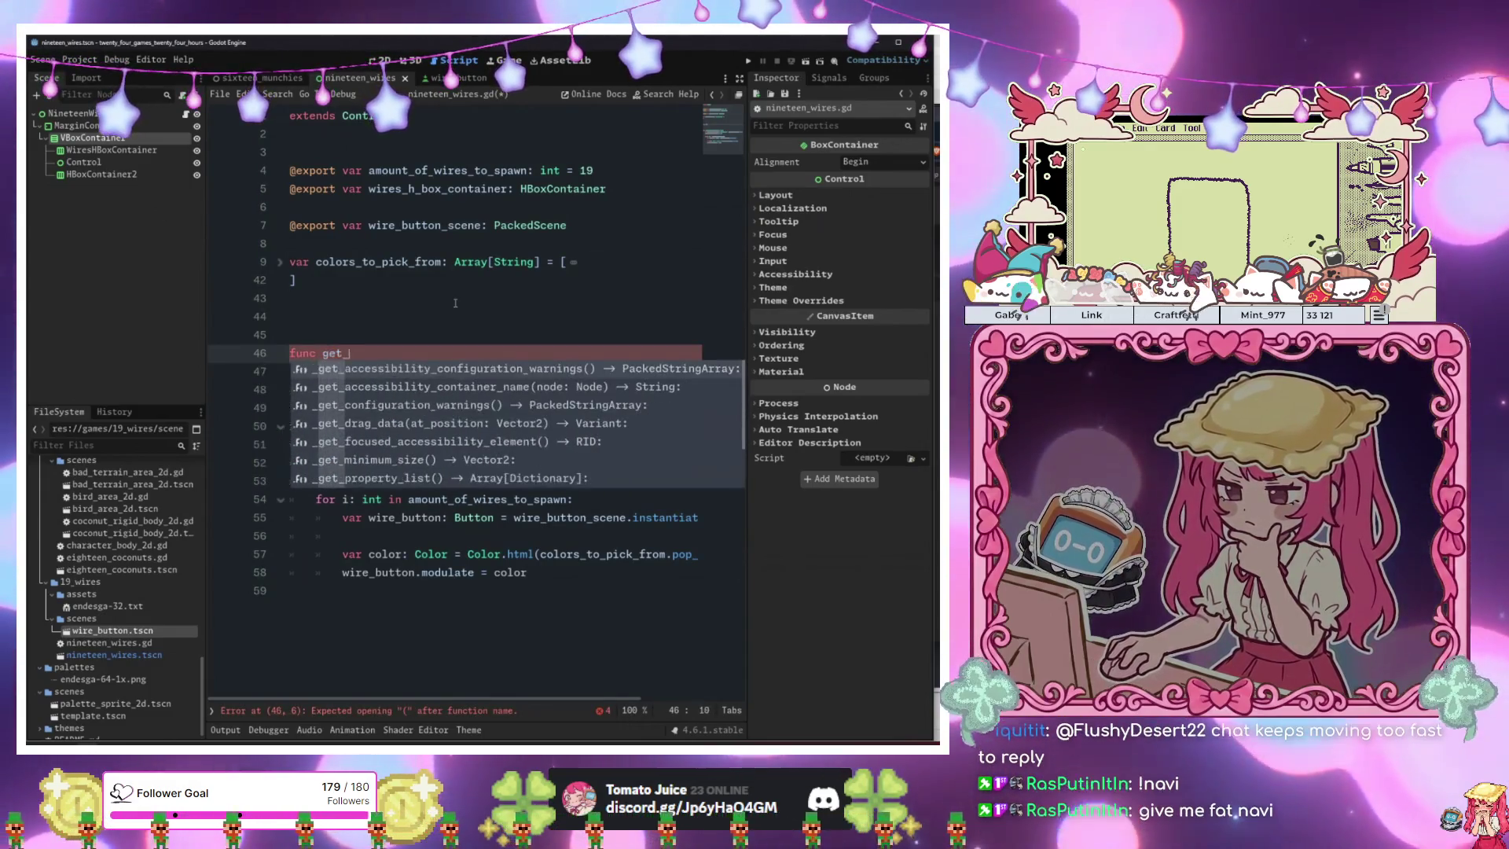
pyautogui.write('random')
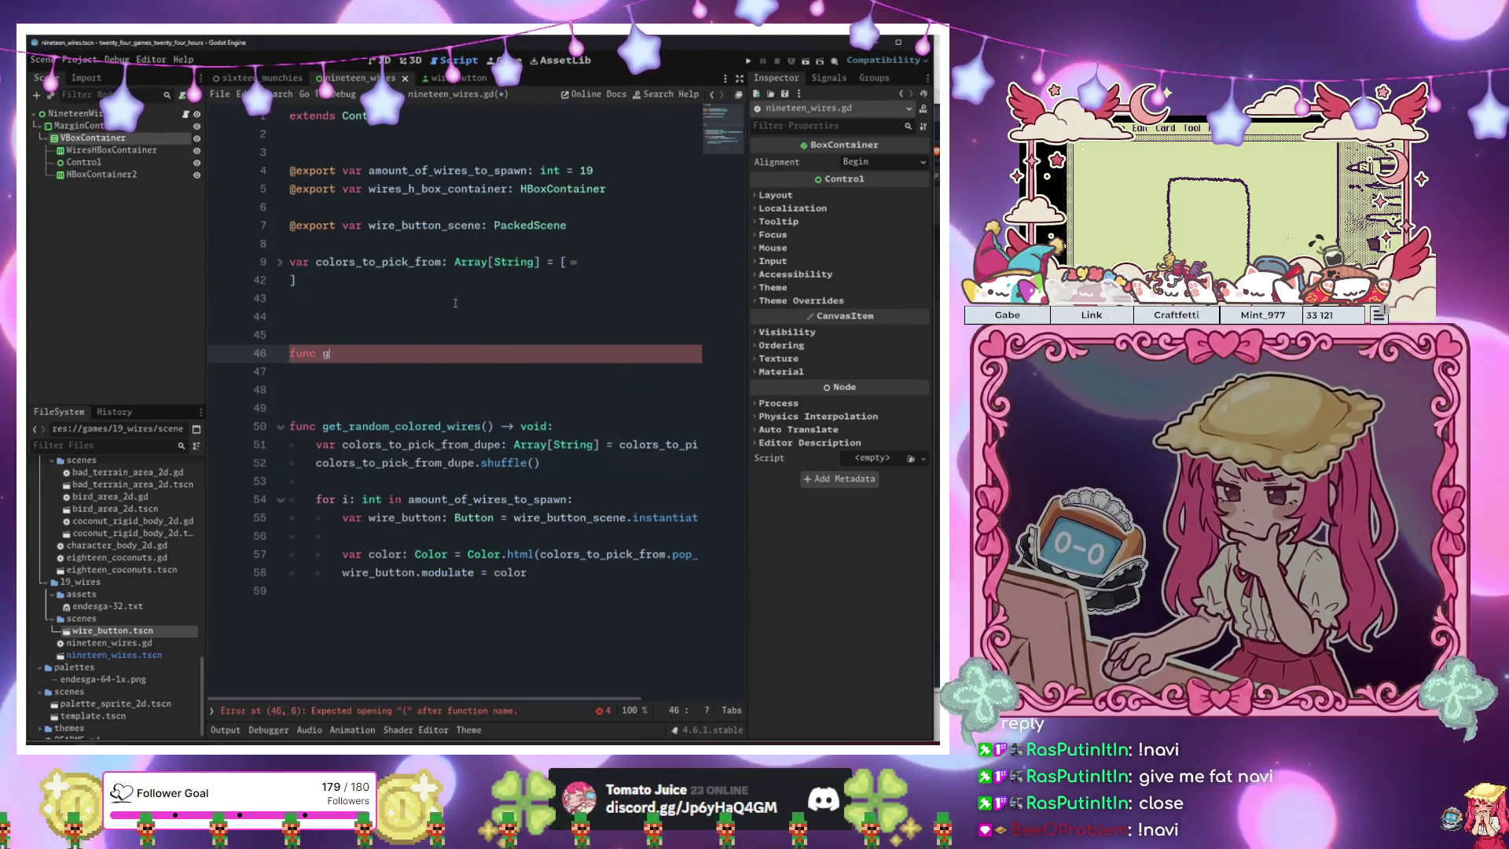
pyautogui.press('BackSpace')
pyautogui.write('_rea')
pyautogui.press('Return')
pyautogui.press('Return')
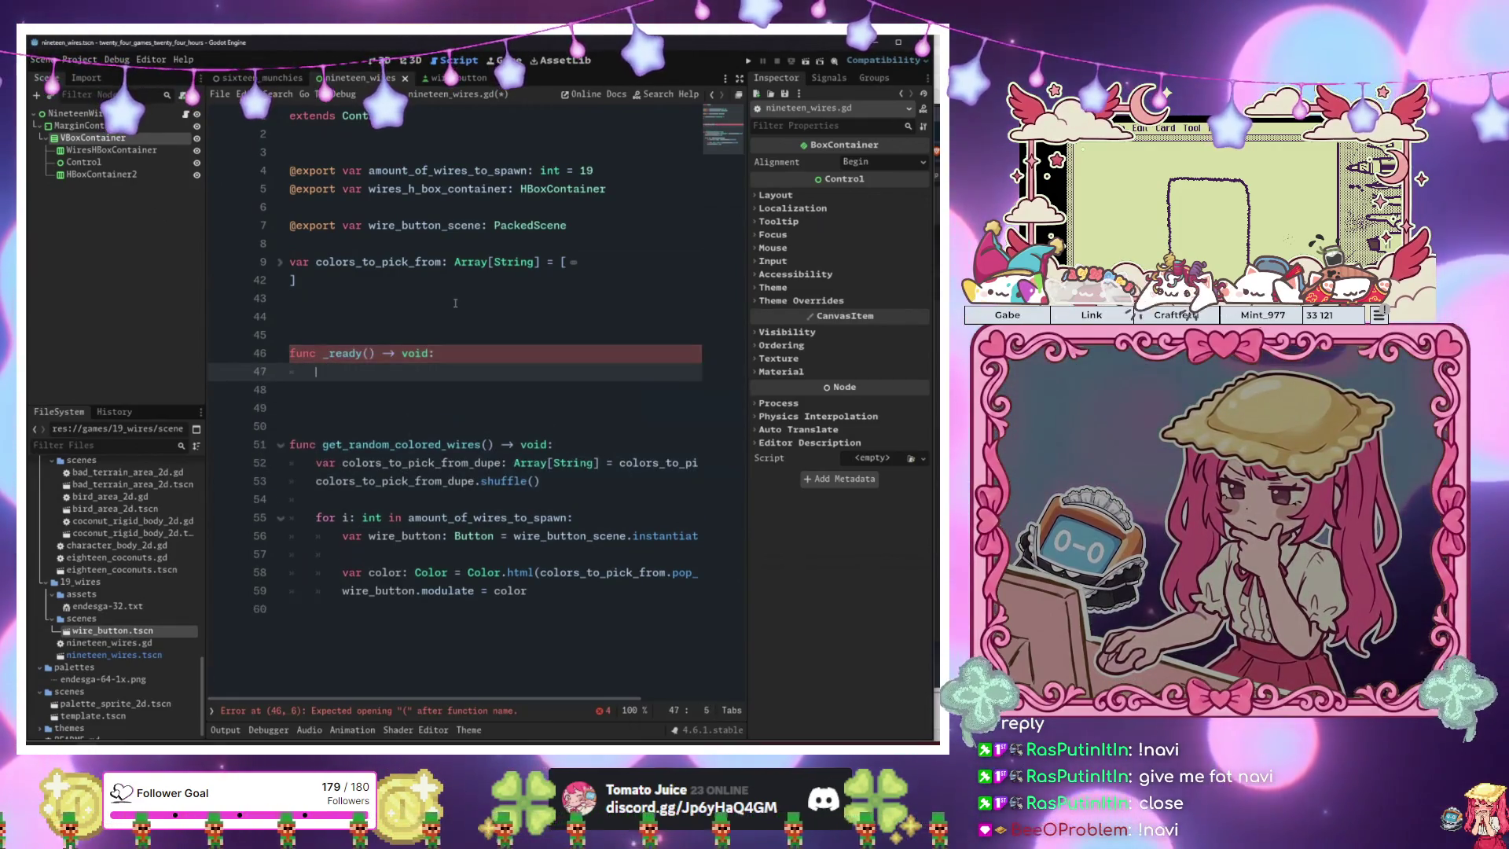
pyautogui.write('get')
pyautogui.press('Return')
pyautogui.click(456, 303)
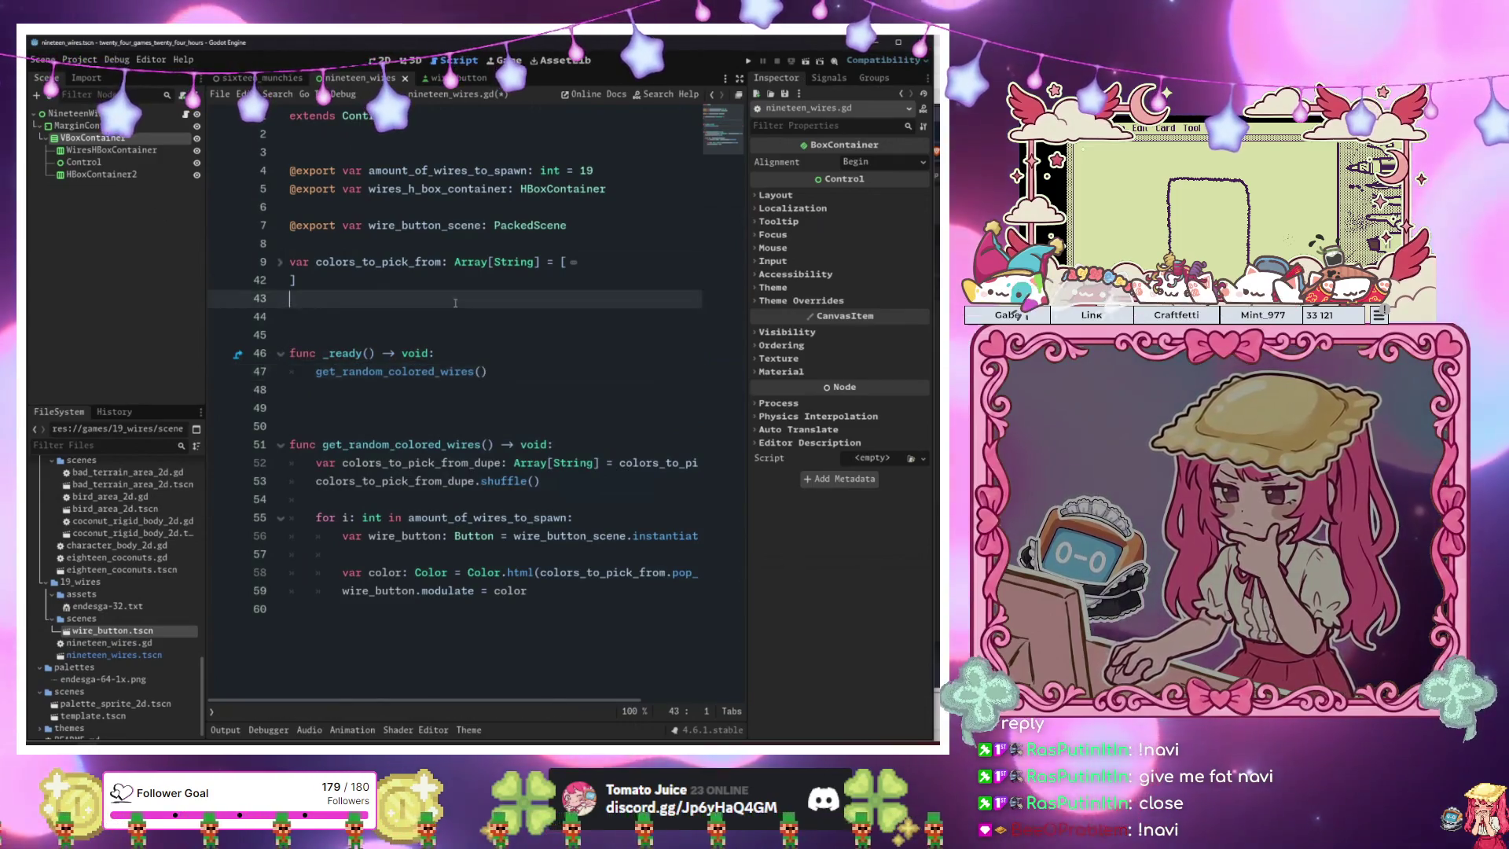
pyautogui.press('F6')
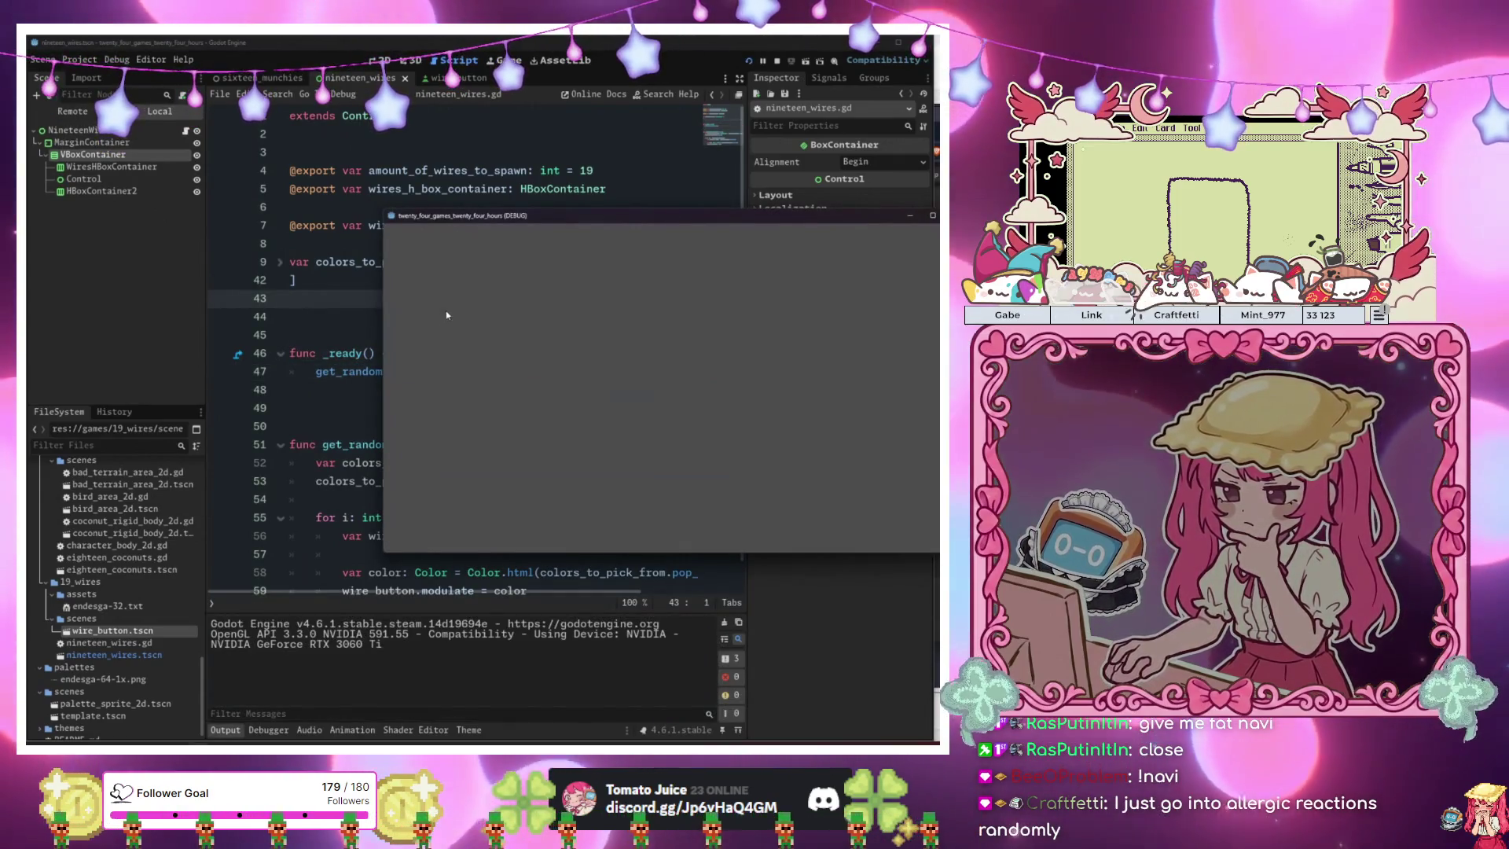
# Add wires_h_box_container.add_child(...) on line 60 inside the spawn loop.
pyautogui.moveTo(500, 221); pyautogui.dragTo(750, 201)
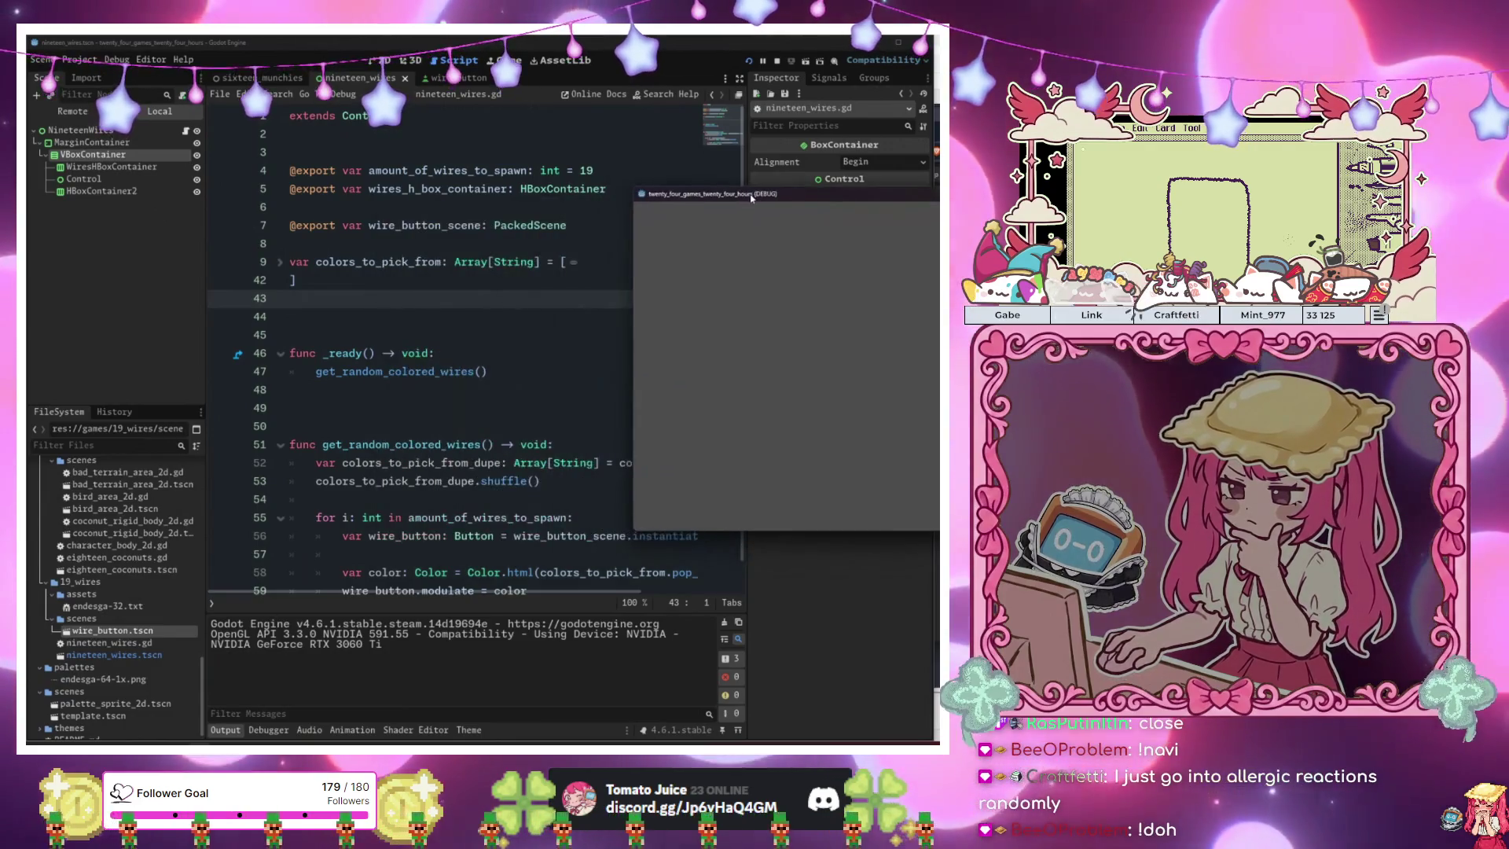
pyautogui.scroll(-1, 472, 354)
pyautogui.click(536, 559)
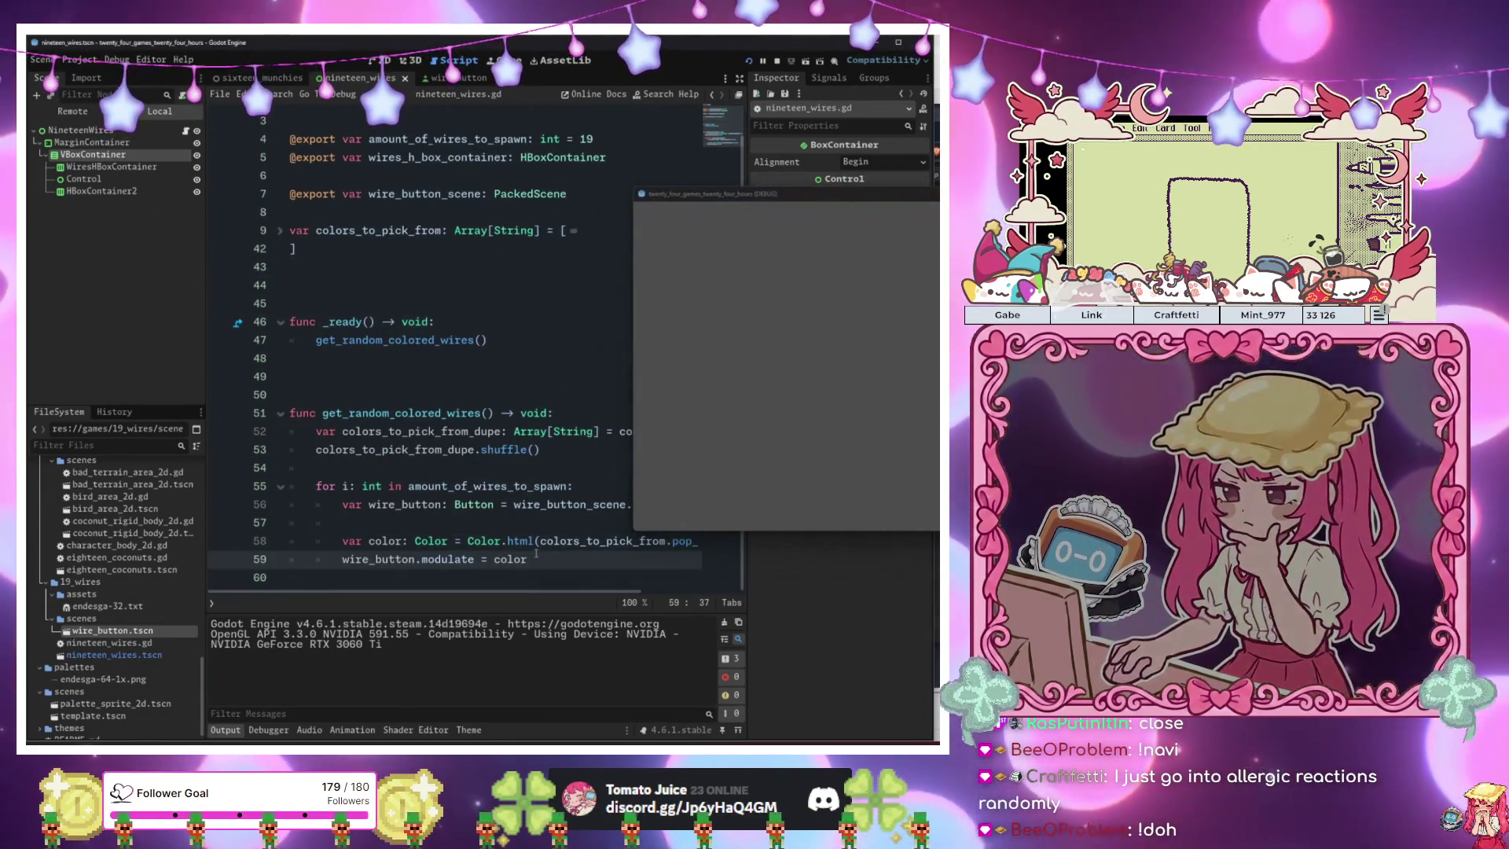
pyautogui.press('Return')
pyautogui.press('BackSpace')
pyautogui.press('Return')
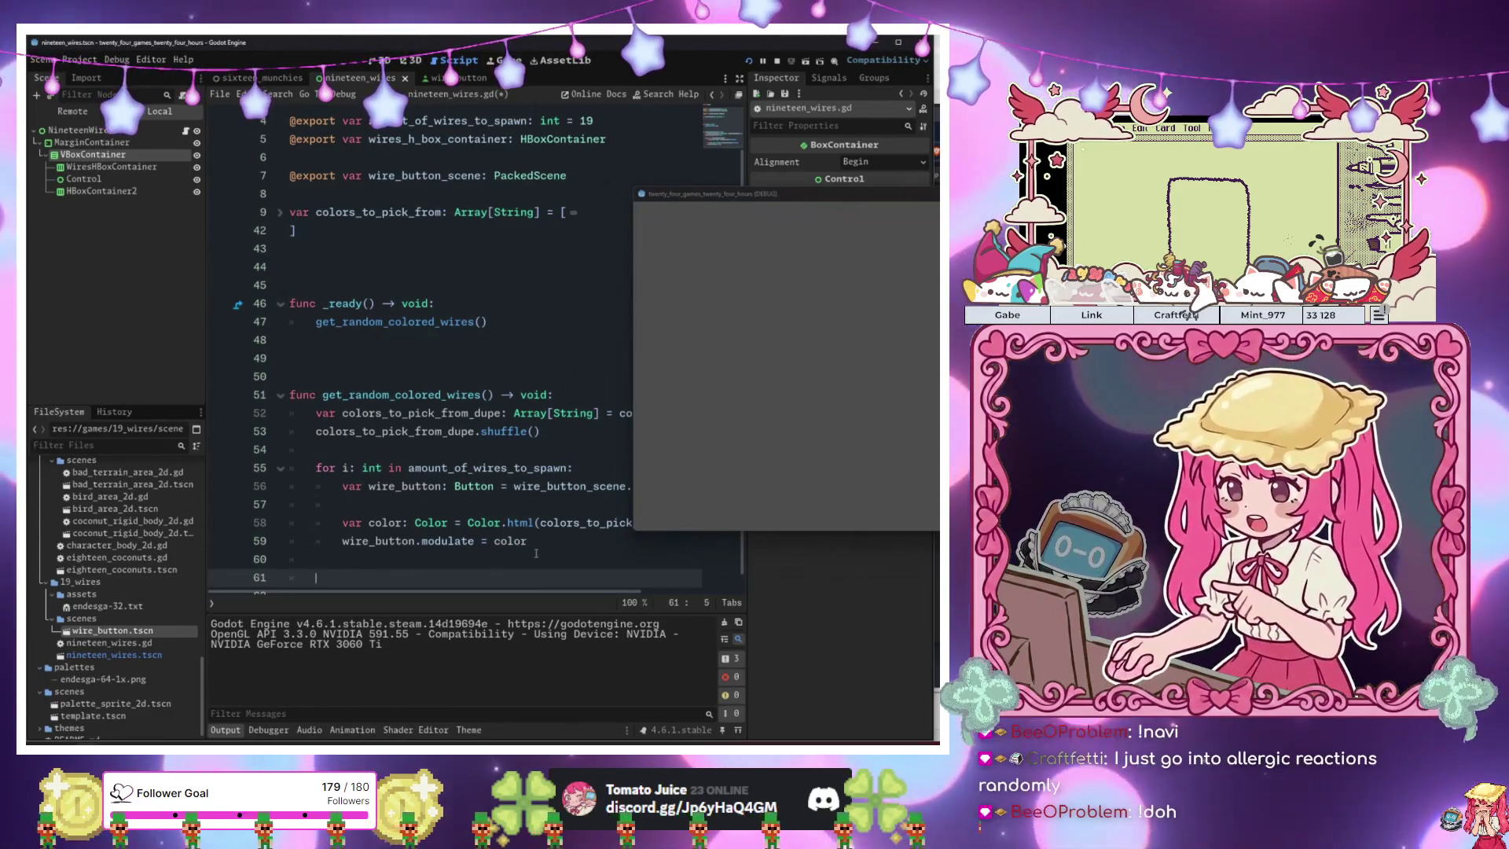
pyautogui.press('BackSpace')
pyautogui.press('BackSpace')
pyautogui.press('Tab')
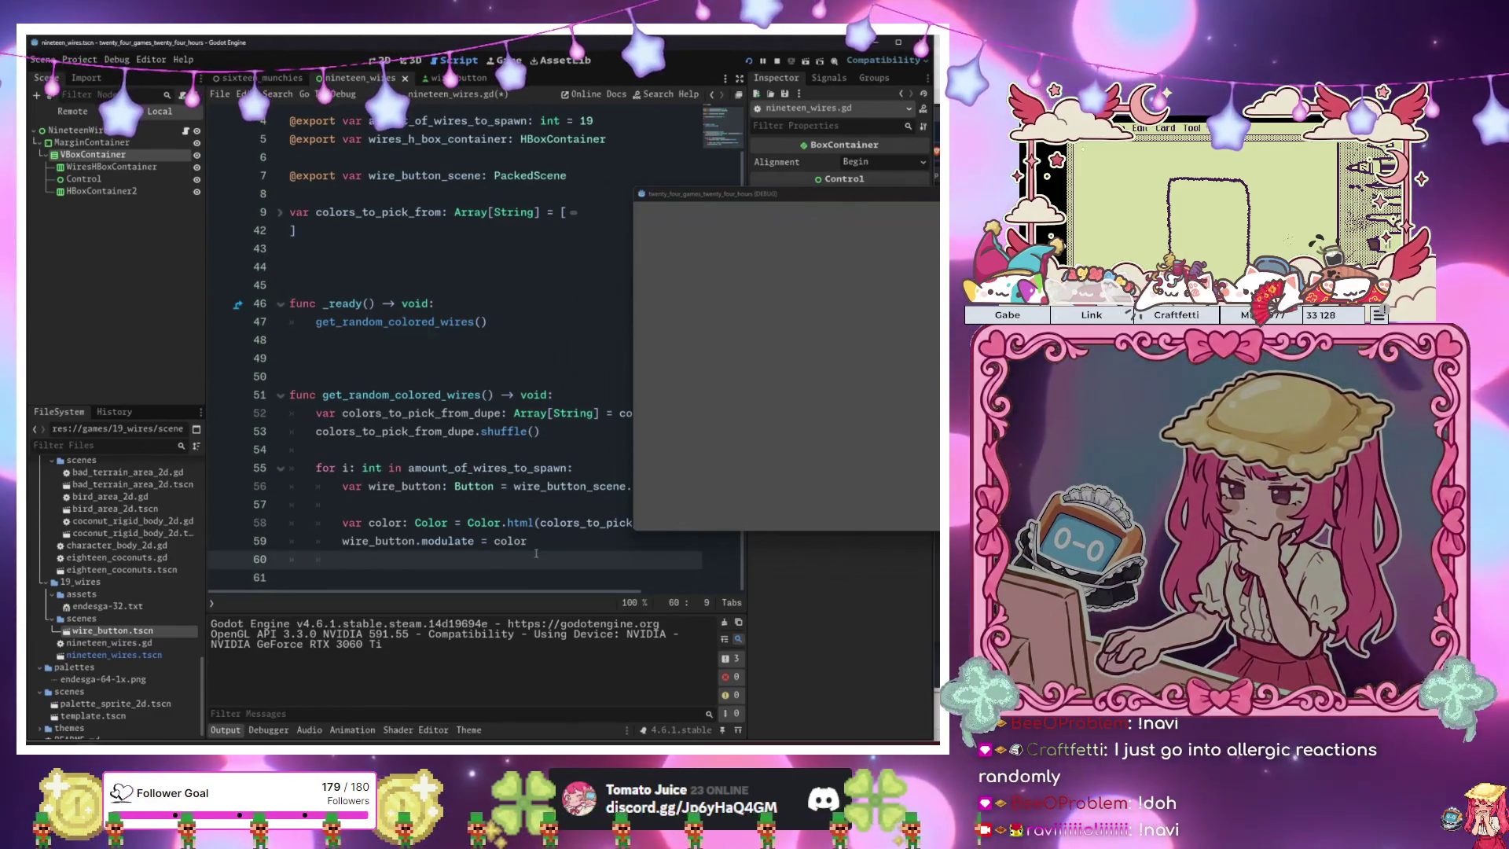
pyautogui.write('wires_h_box_container.a')
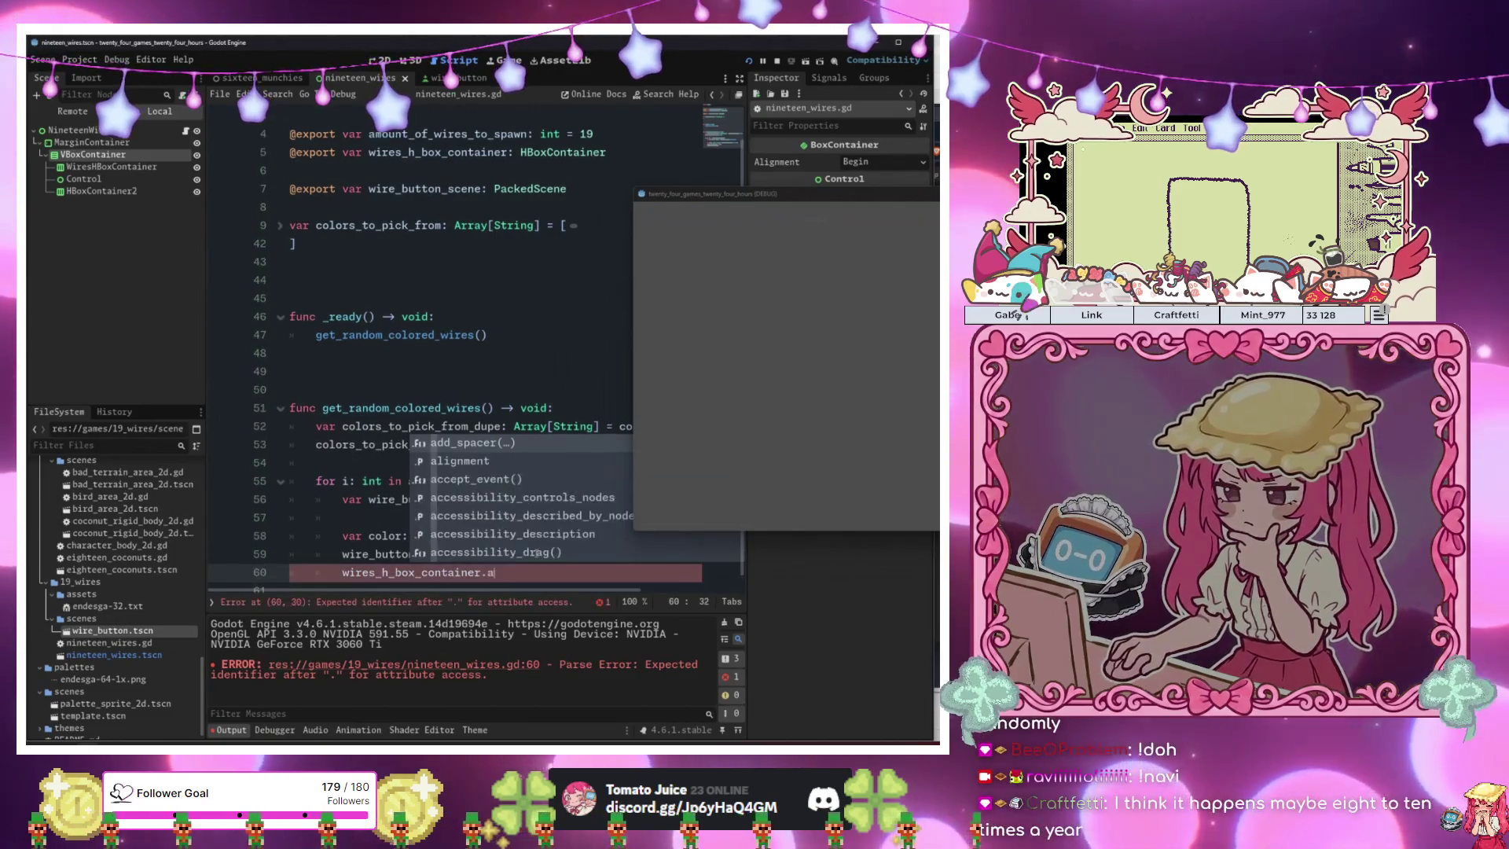
pyautogui.write('dd_ch')
pyautogui.press('Return')
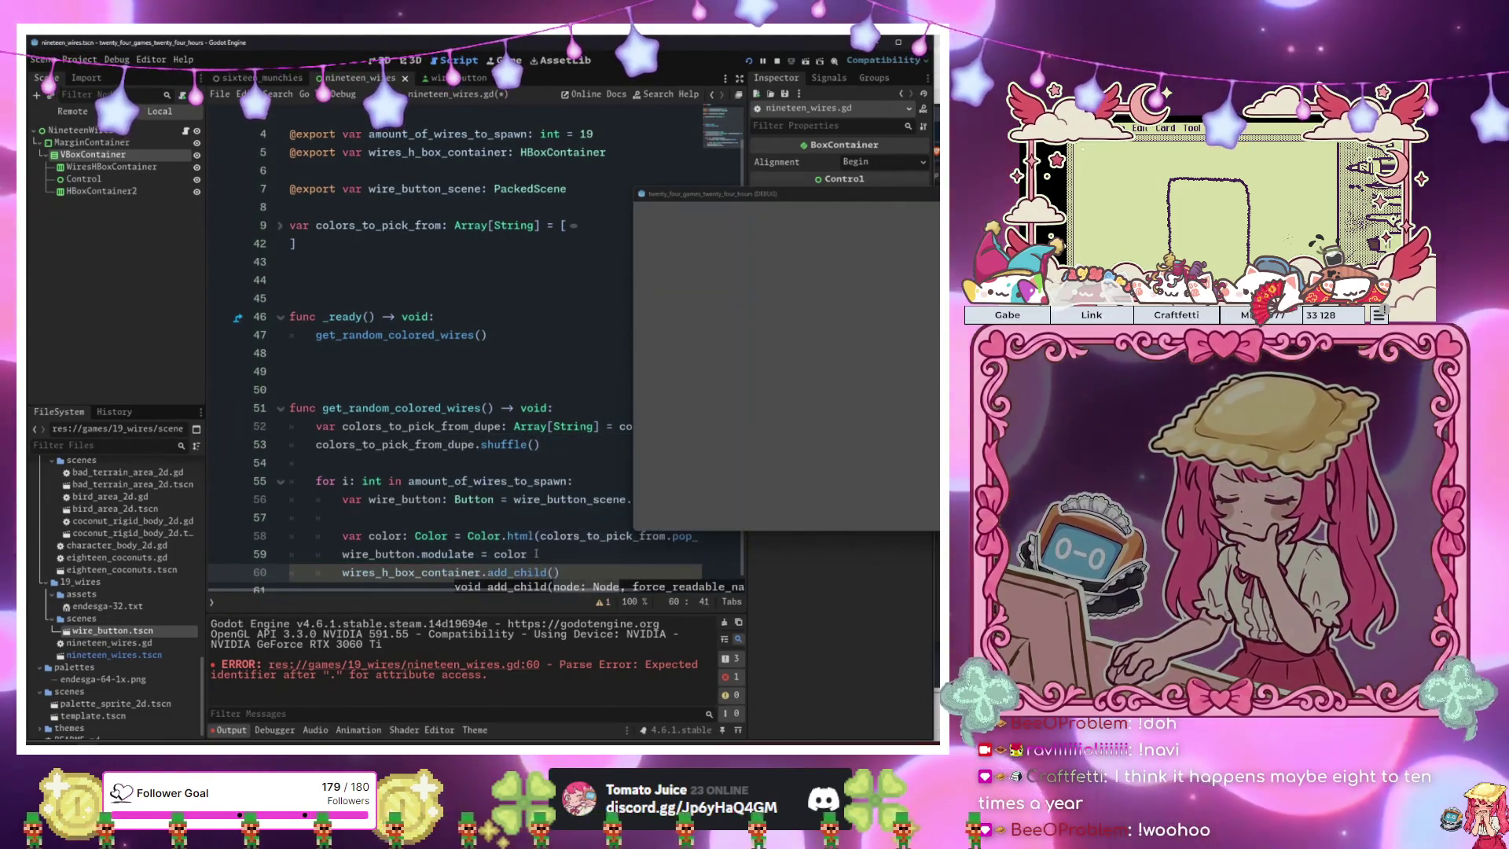
pyautogui.write('wire_')
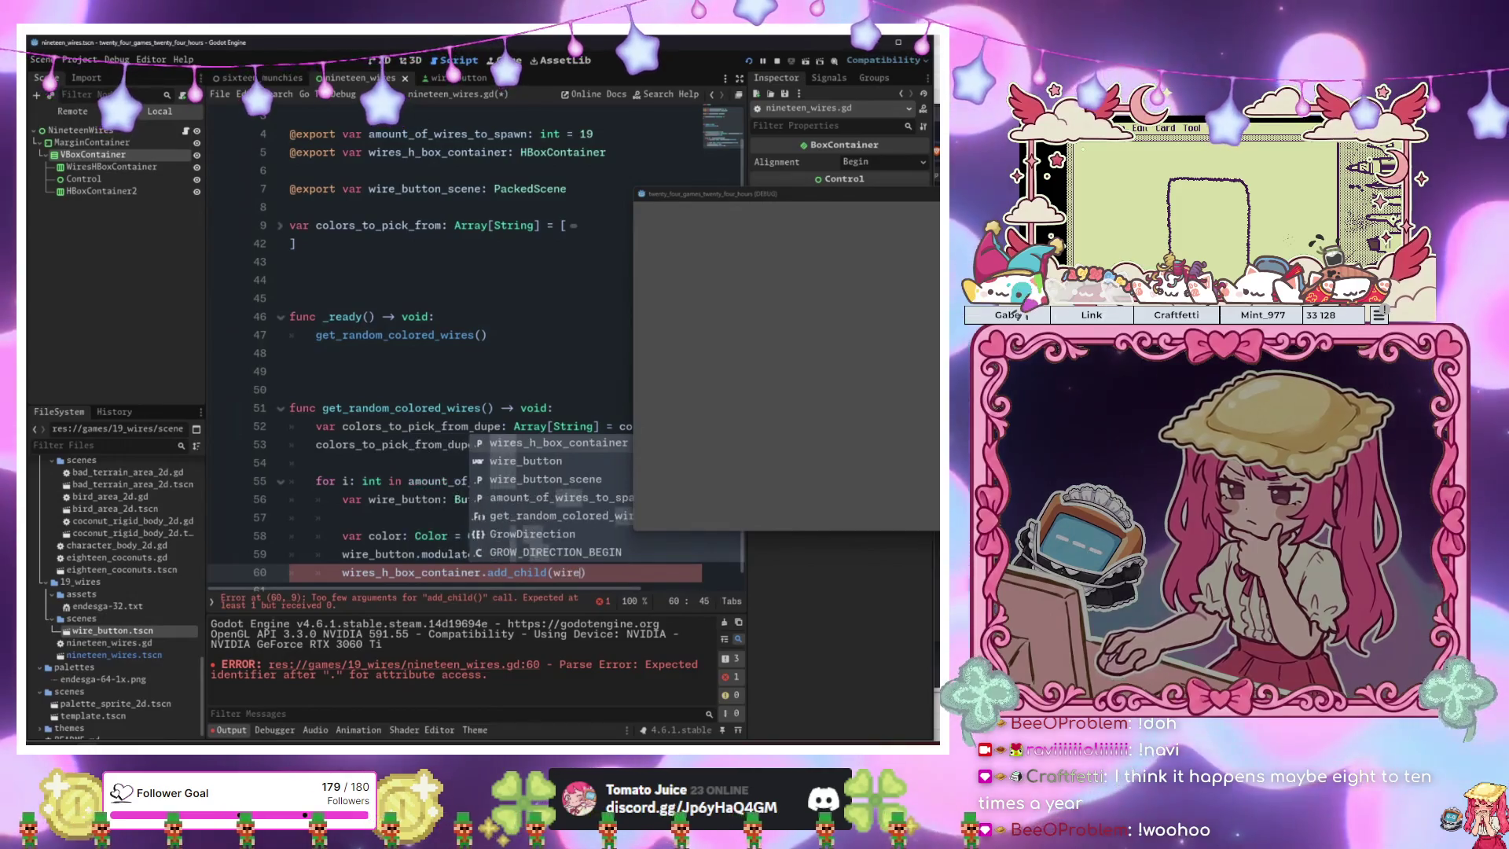
pyautogui.press('Return')
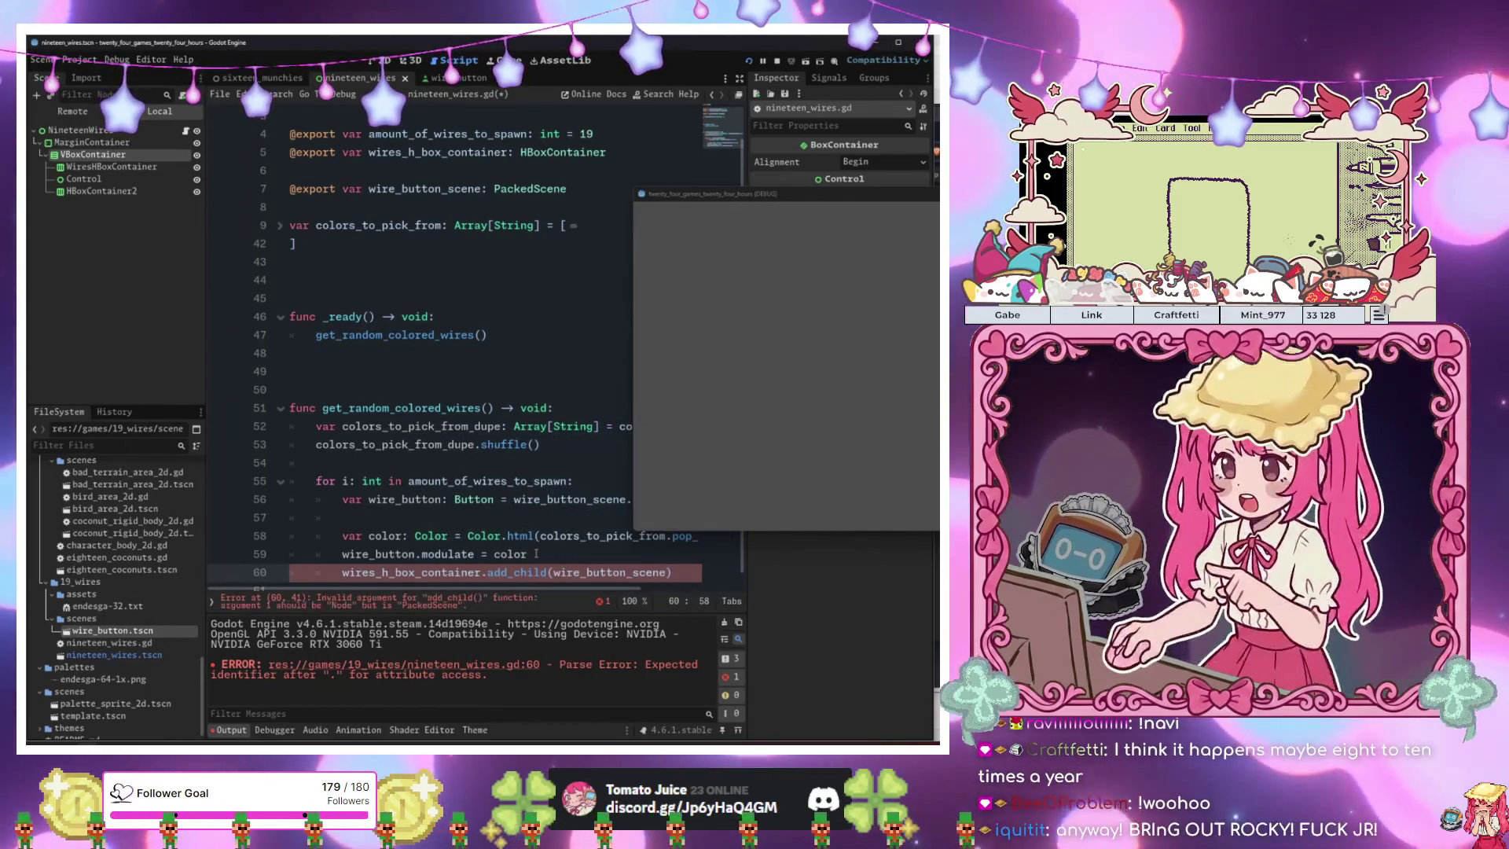
# Test-run, fix the add_child argument to wire_button, rerun and stop the game.
pyautogui.click(537, 554)
pyautogui.press('F6')
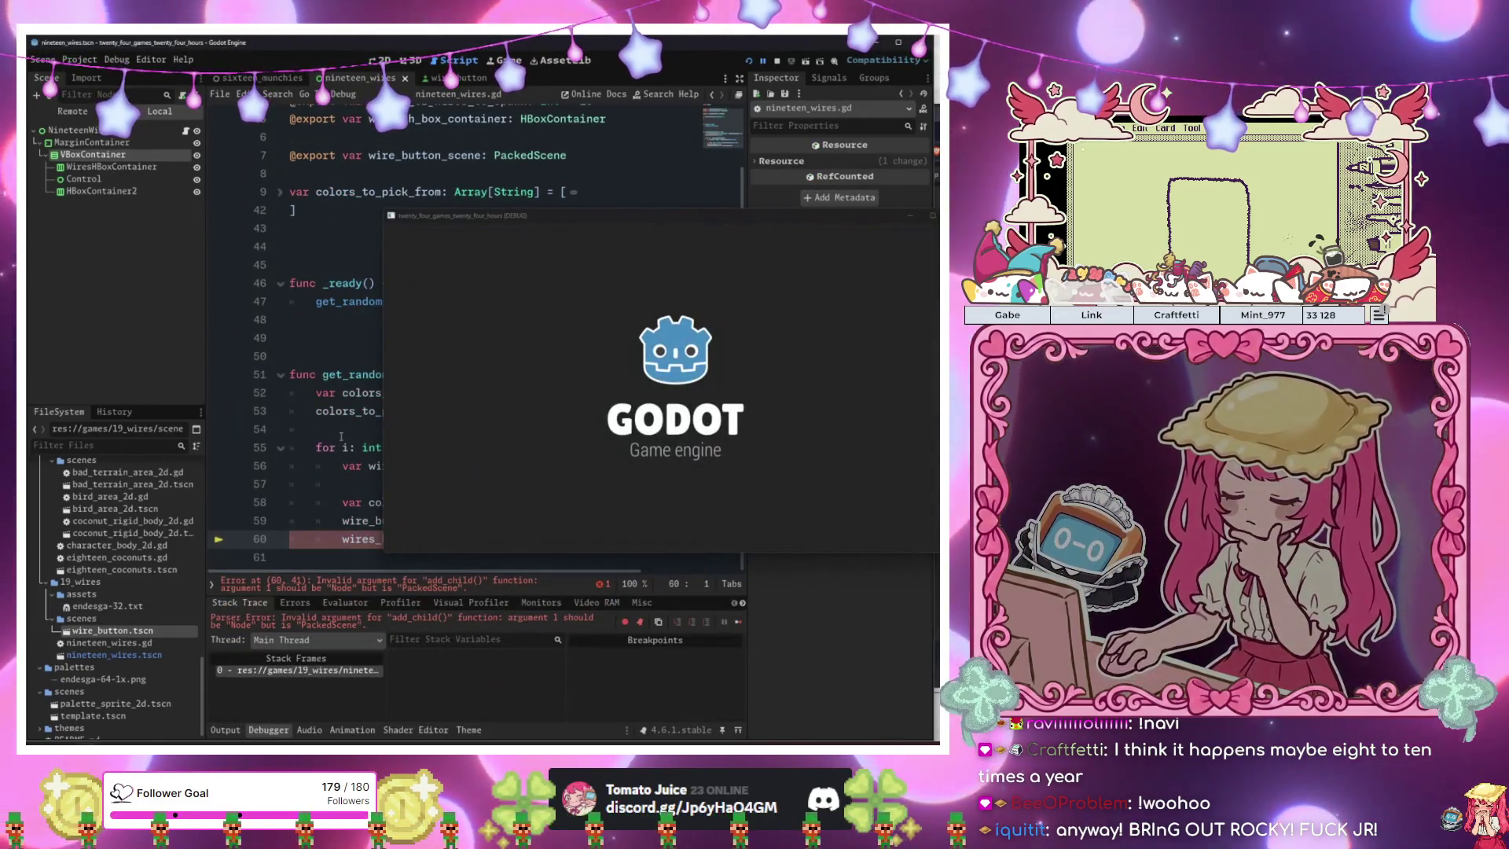
pyautogui.moveTo(421, 223)
pyautogui.mouseDown()
pyautogui.moveTo(643, 342)
pyautogui.moveTo(681, 571)
pyautogui.mouseUp()
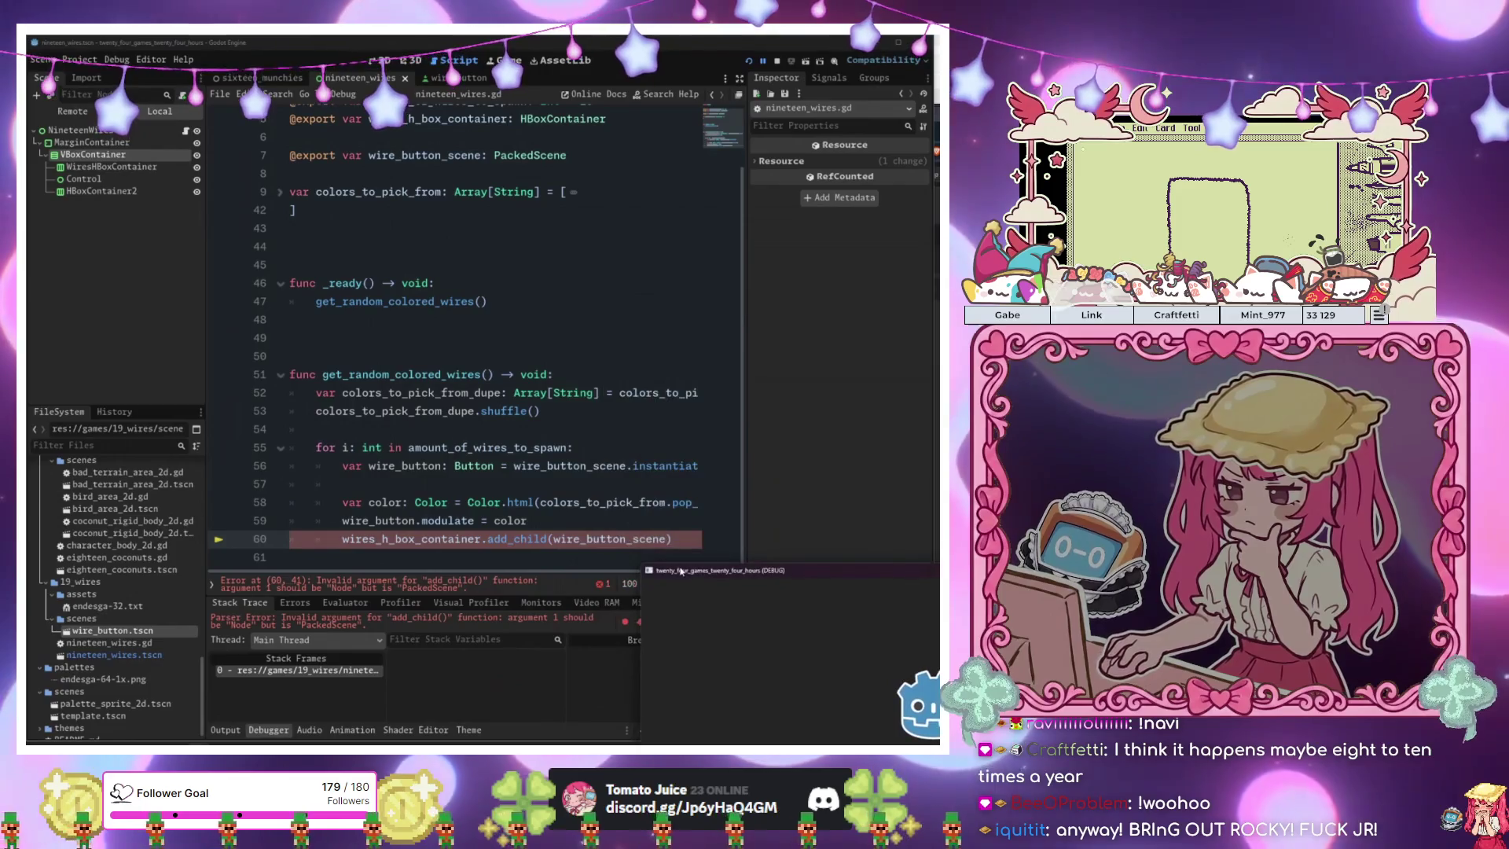
pyautogui.click(666, 539)
pyautogui.press('BackSpace')
pyautogui.press('BackSpace')
pyautogui.press('BackSpace')
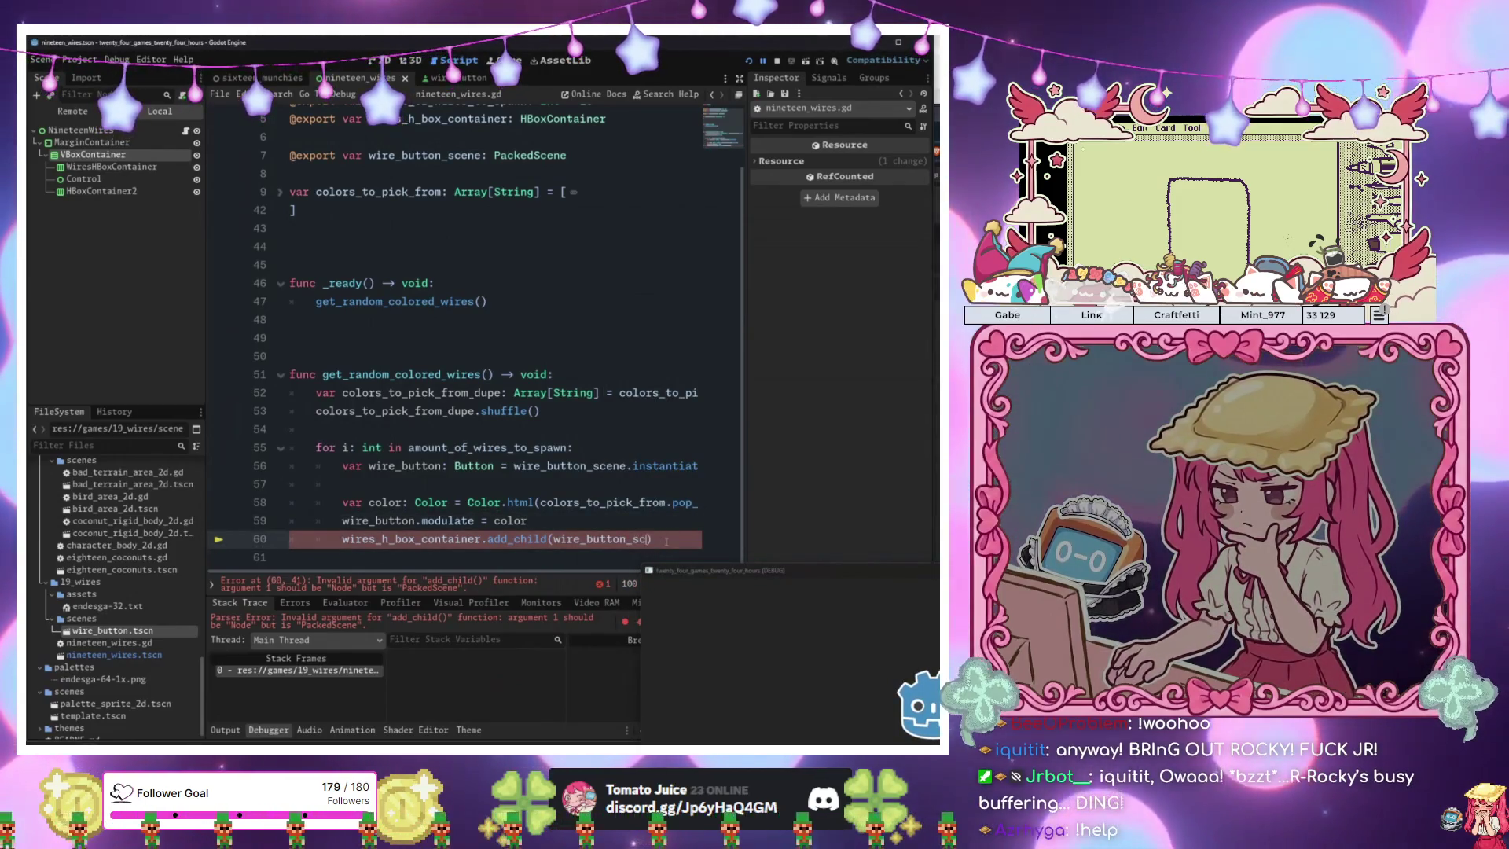
pyautogui.press('BackSpace')
pyautogui.click(602, 502)
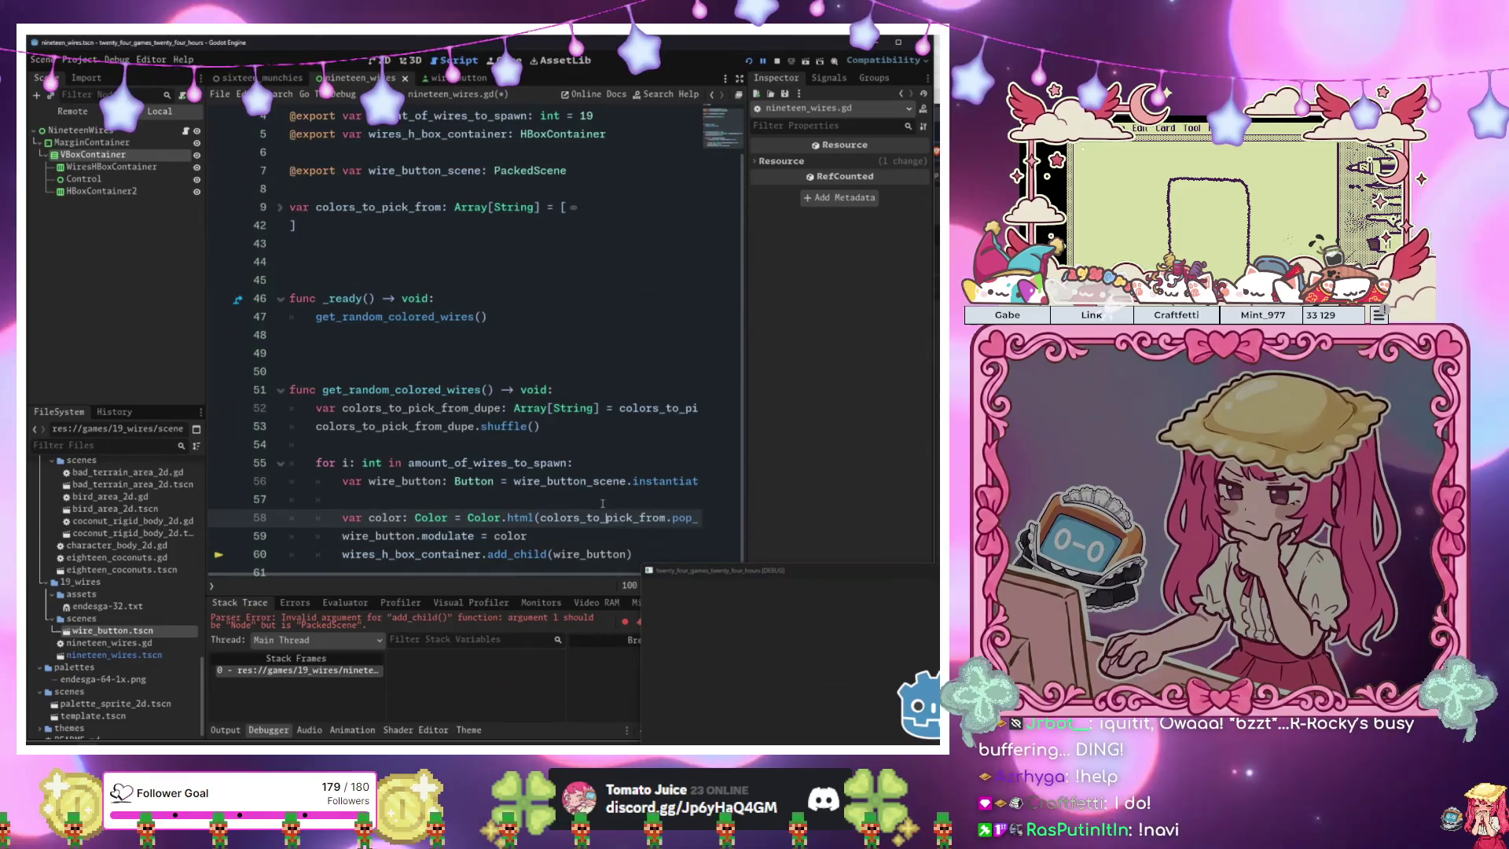
pyautogui.press('F8')
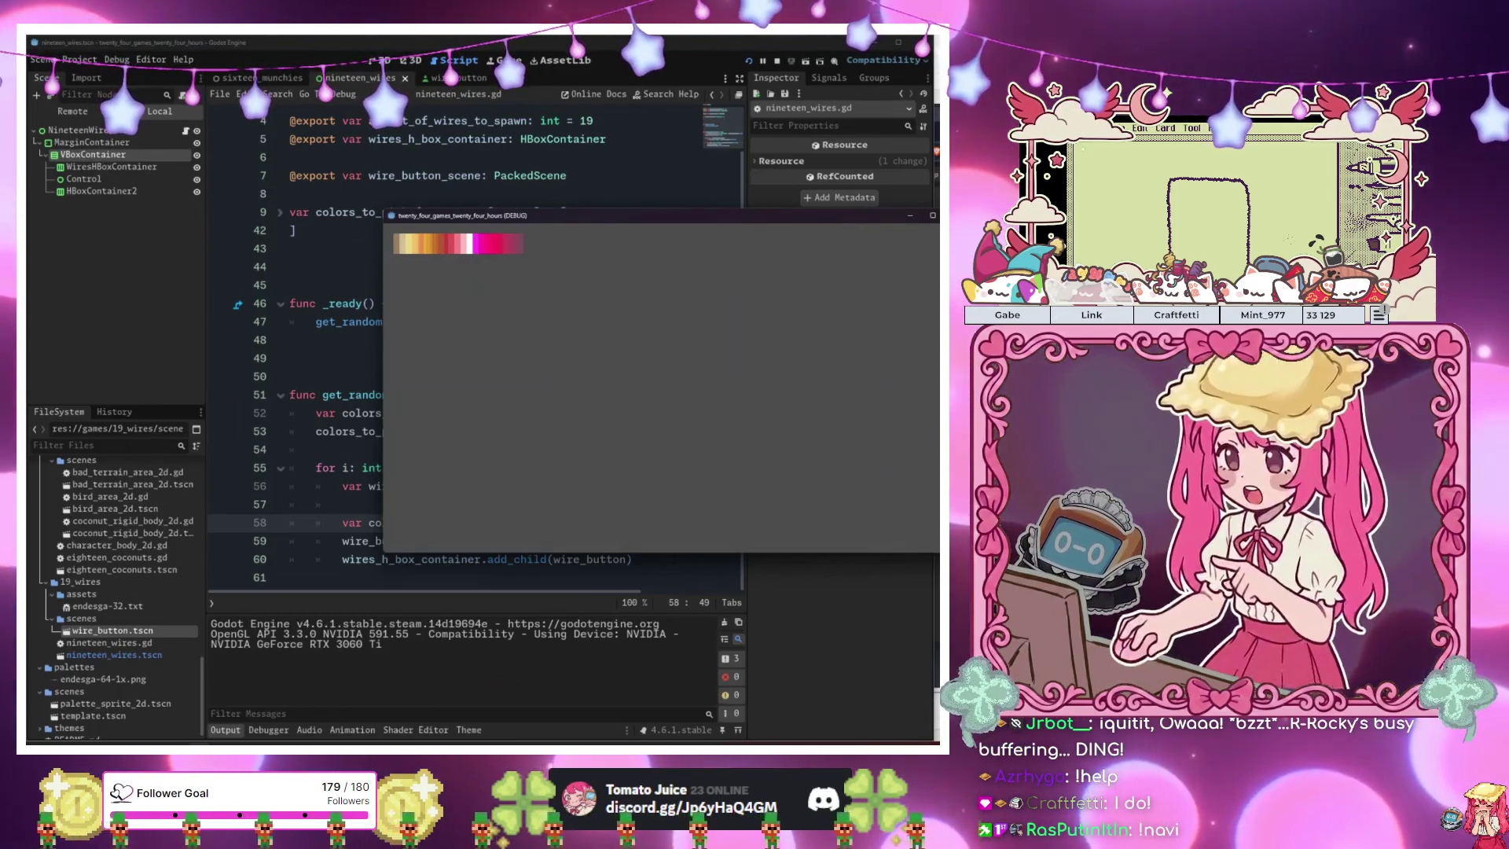
pyautogui.press('F8')
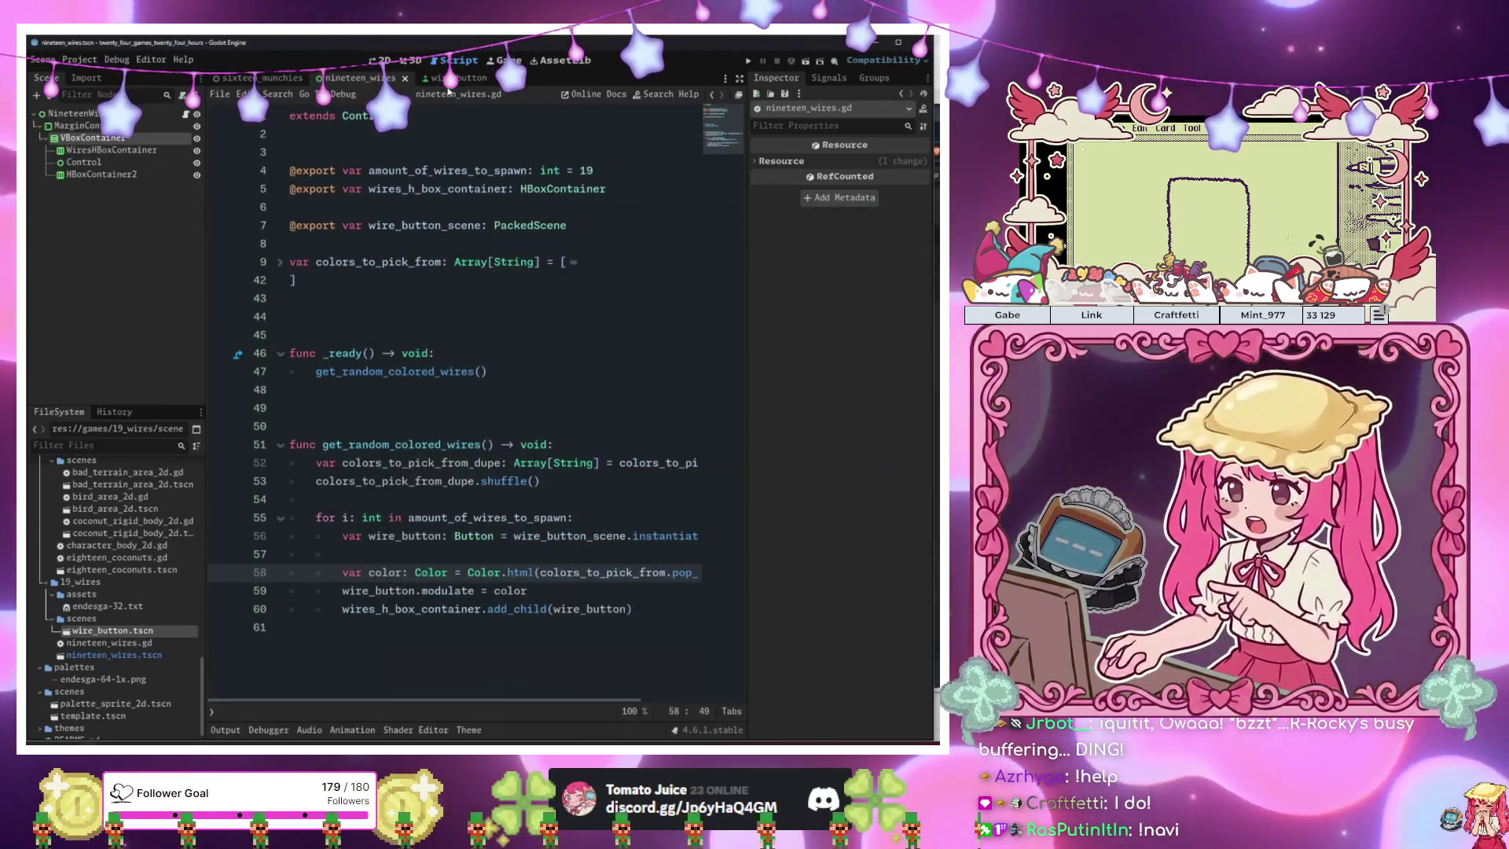
pyautogui.click(448, 78)
# Resize the wire button in its 2D view and test-run the game.
pyautogui.click(383, 60)
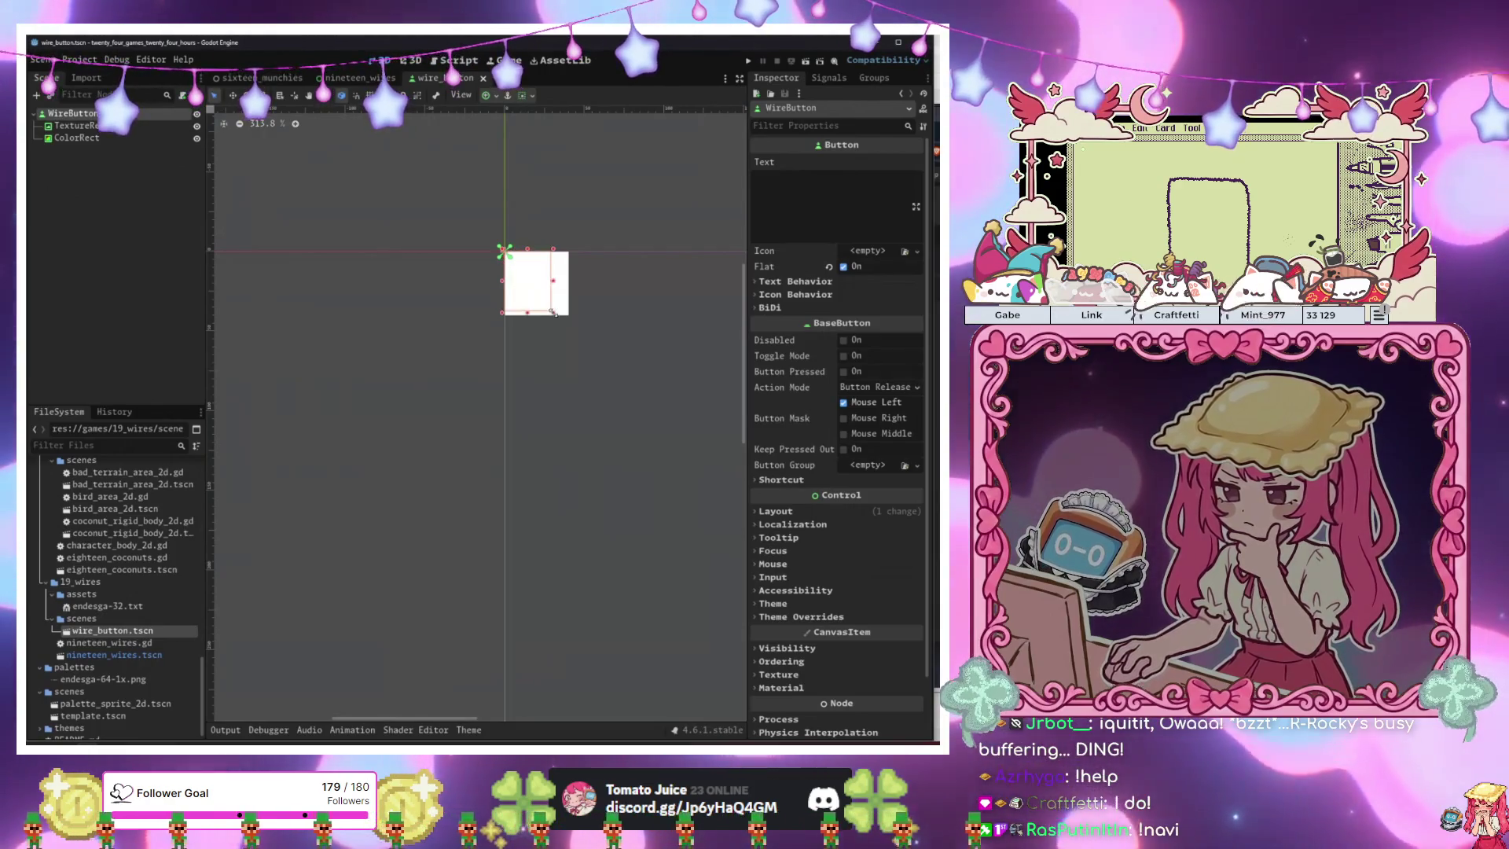
pyautogui.moveTo(554, 313); pyautogui.dragTo(572, 317)
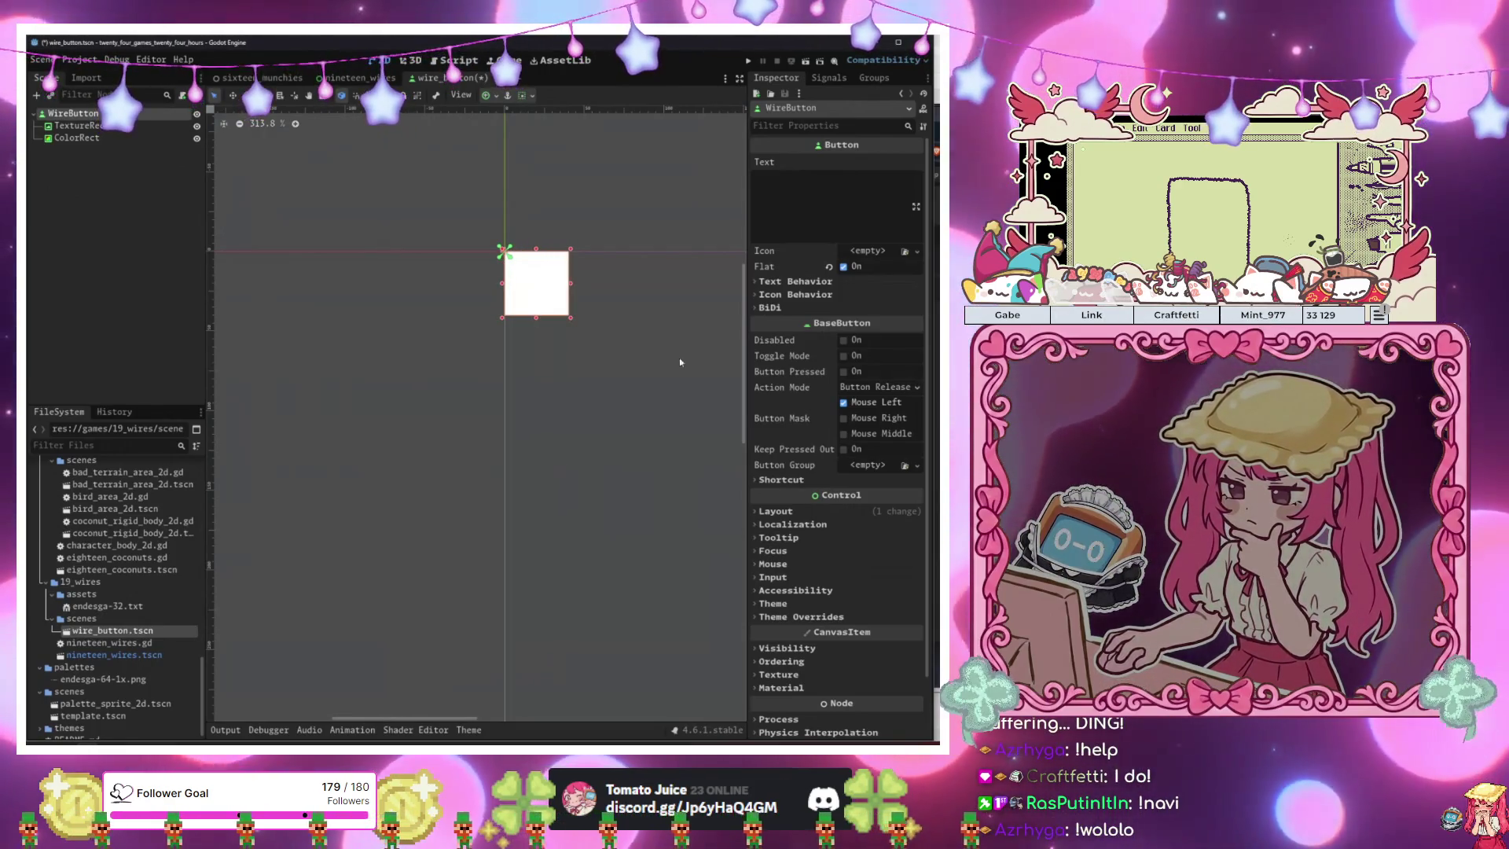
pyautogui.press('F5')
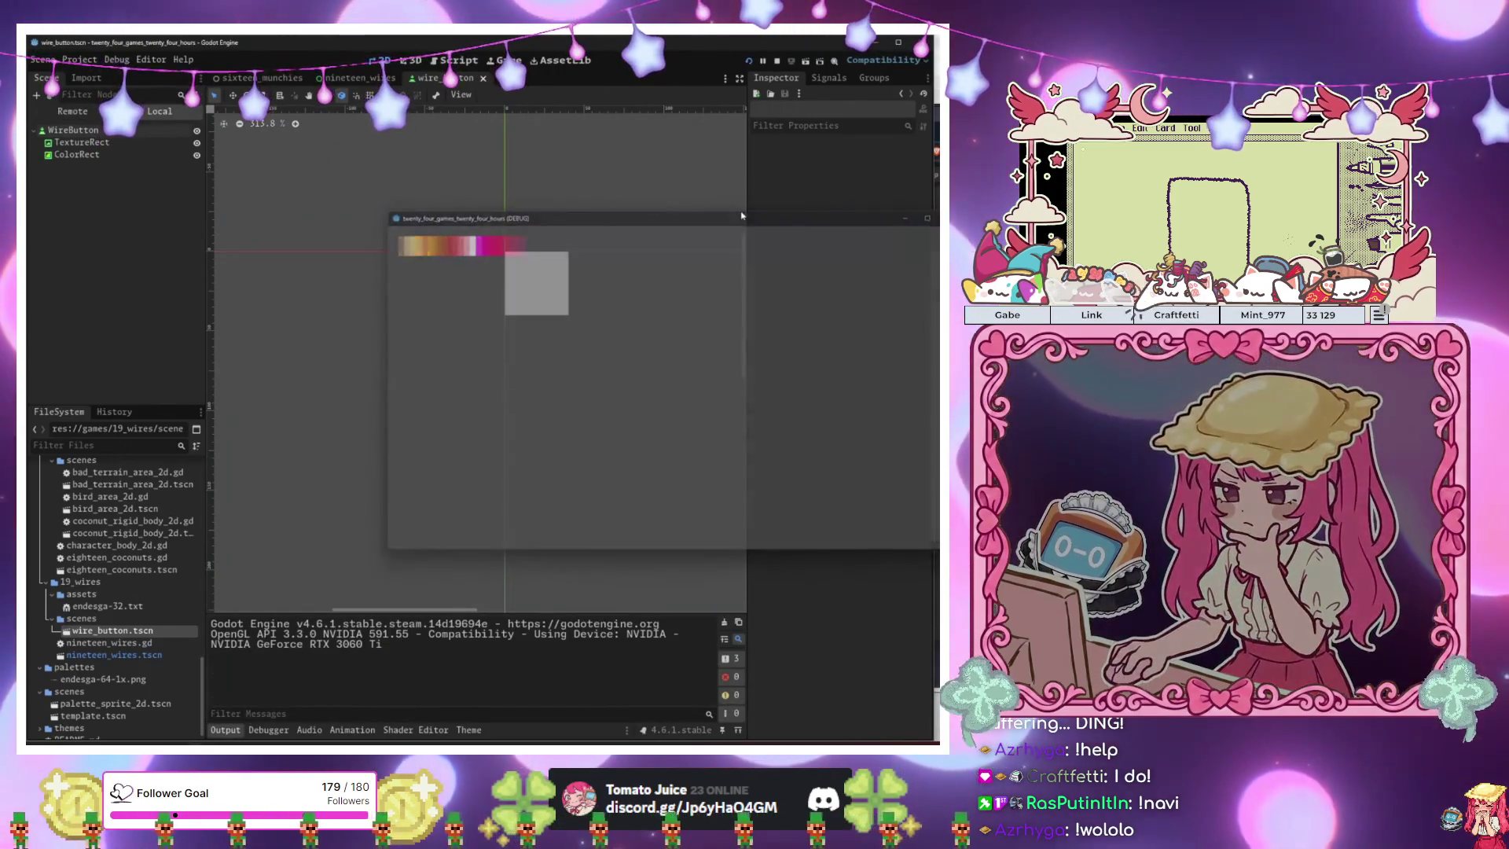
pyautogui.click(930, 215)
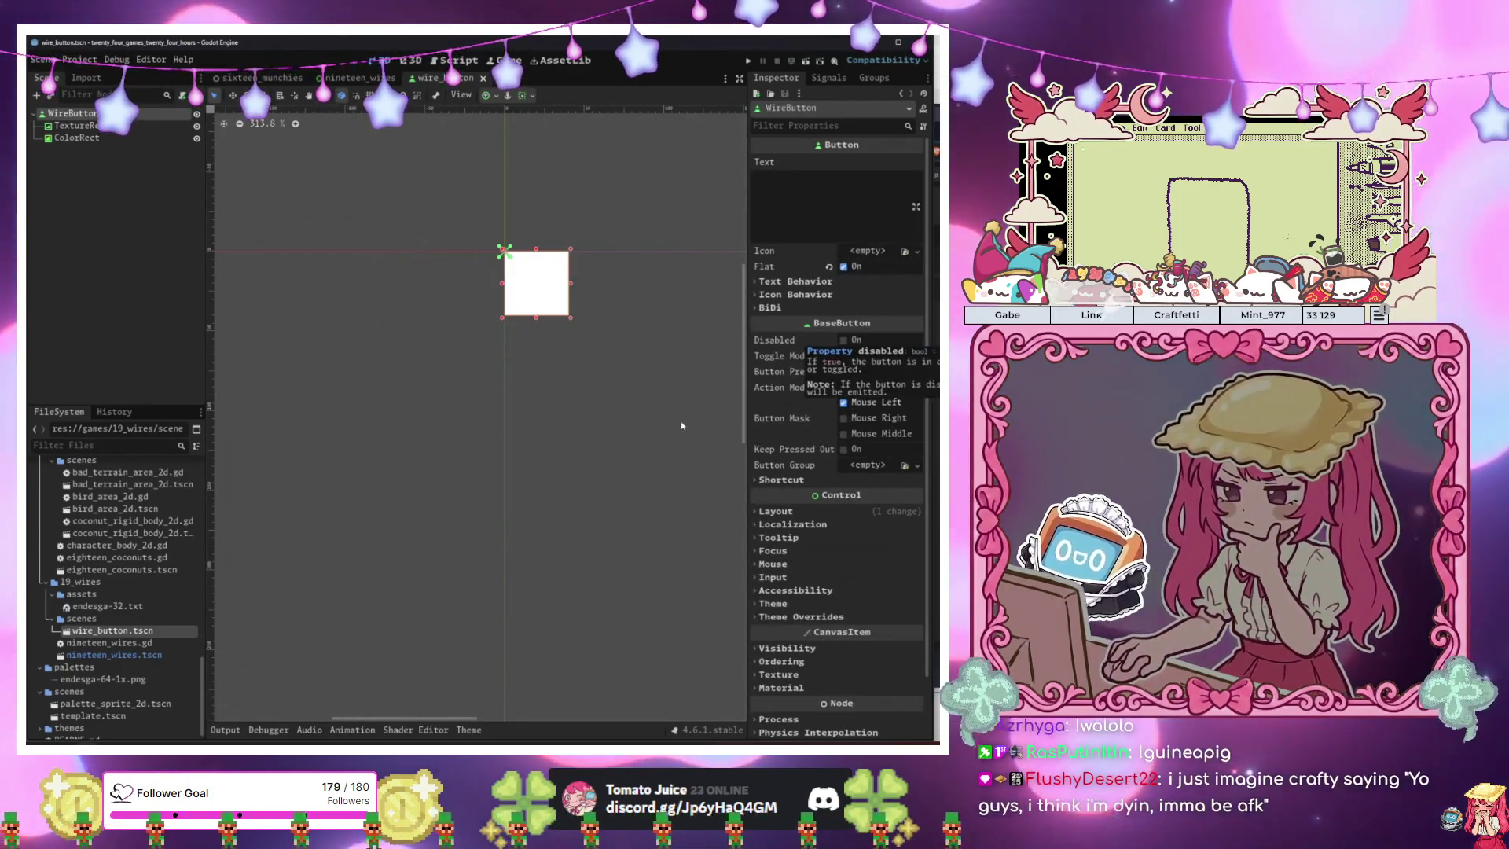
# Set the wire button's Custom Minimum Size to 45×45.
pyautogui.click(775, 511)
pyautogui.click(861, 575)
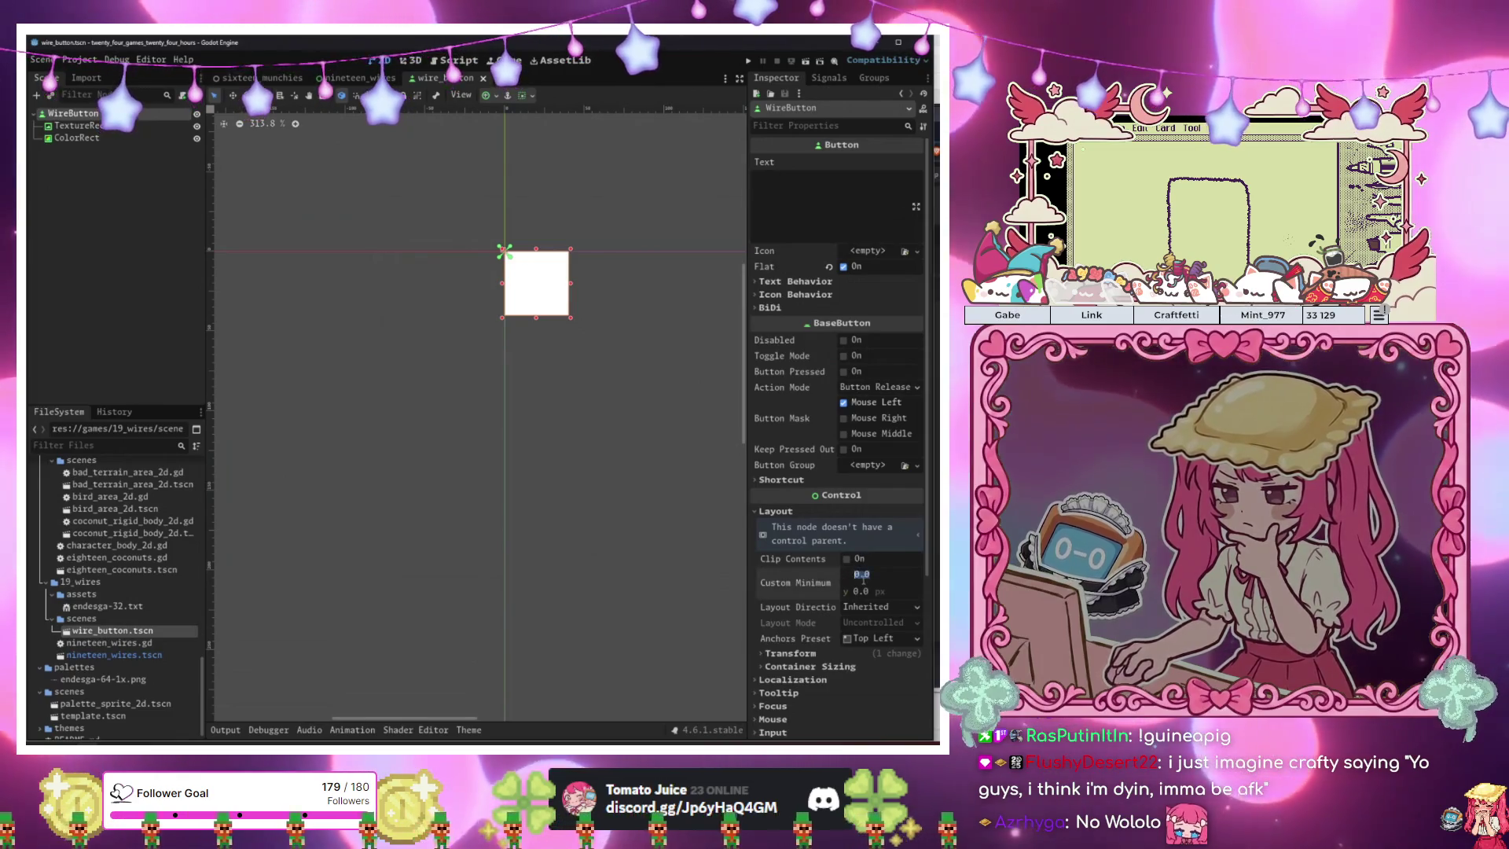
pyautogui.write('4')
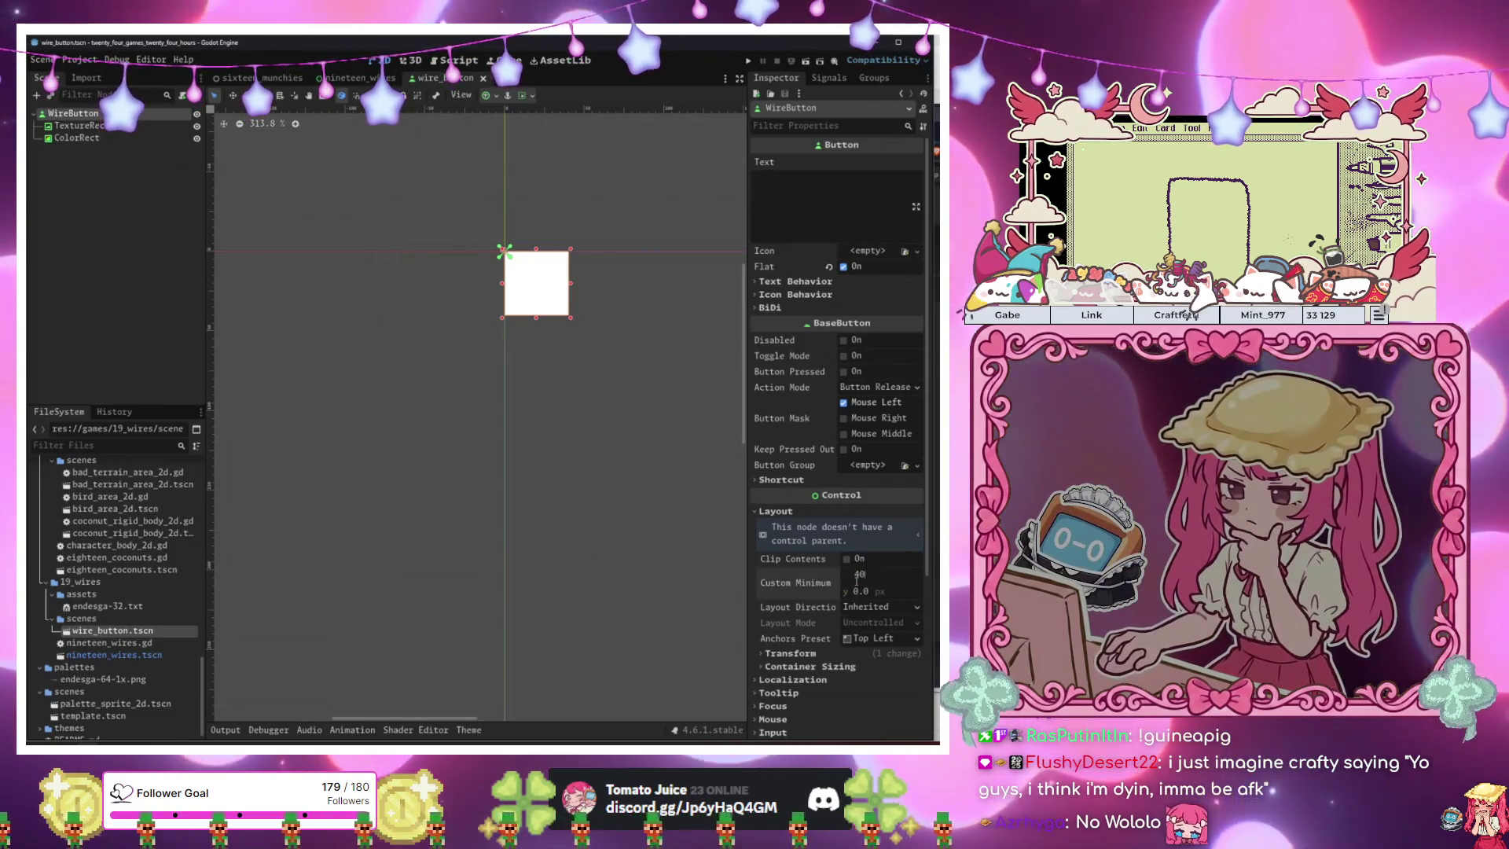
pyautogui.moveTo(856, 580); pyautogui.dragTo(862, 579)
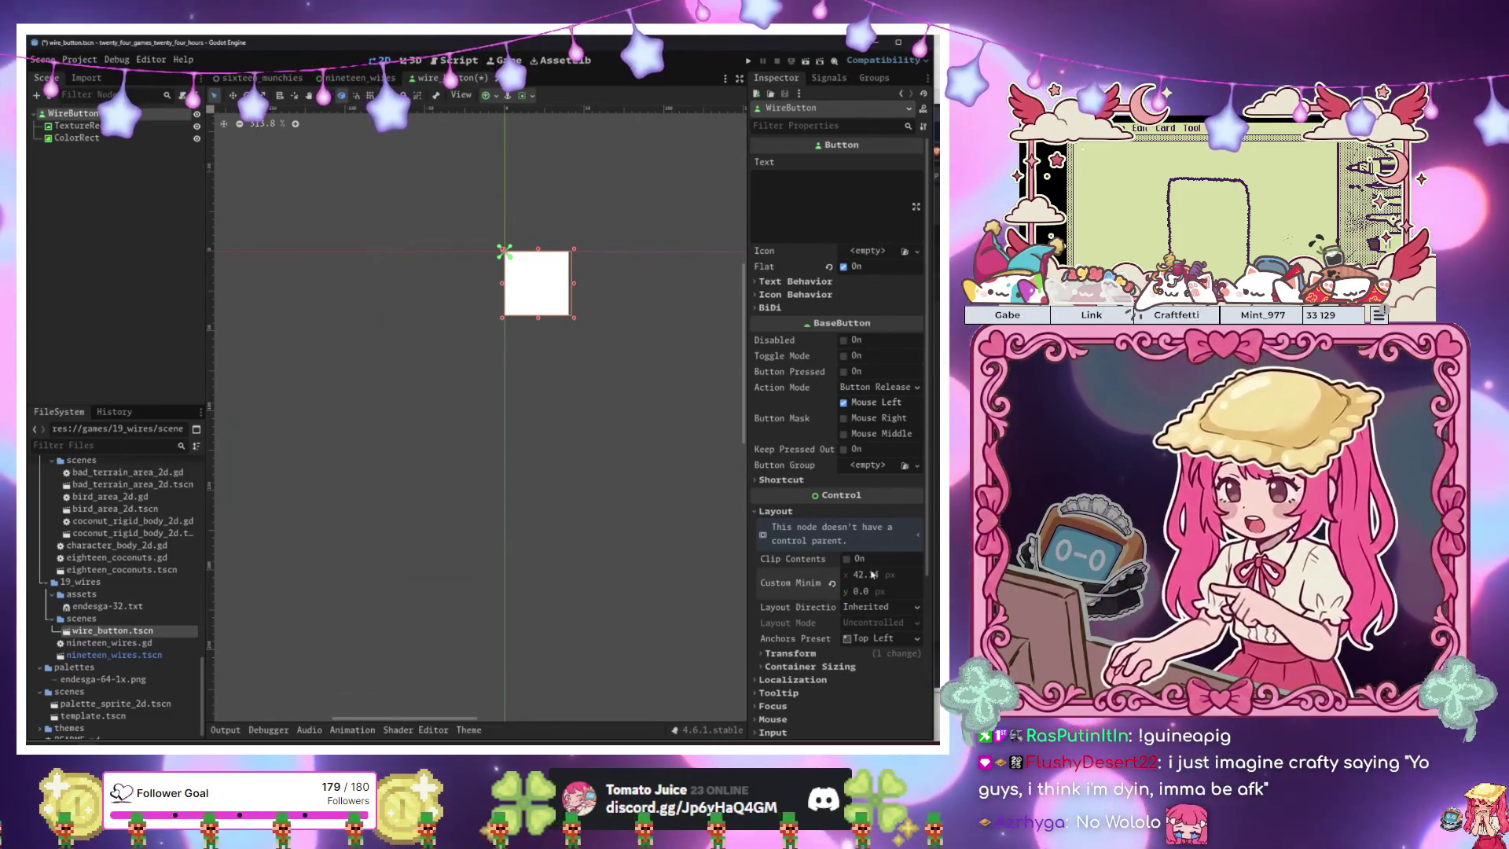
pyautogui.click(866, 574)
pyautogui.write('45')
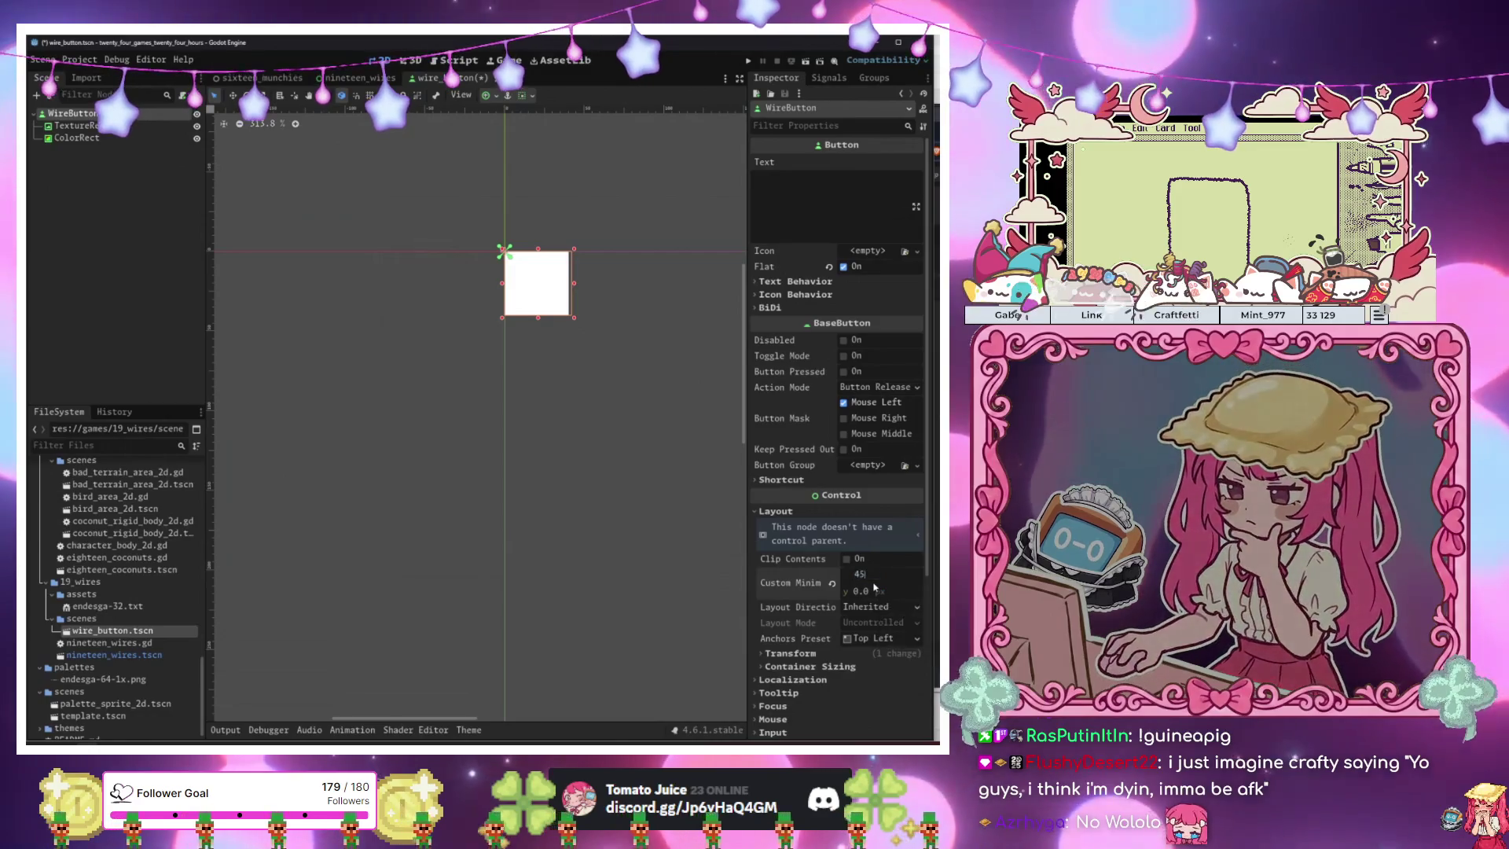
pyautogui.press('Tab')
pyautogui.write('45')
pyautogui.press('Return')
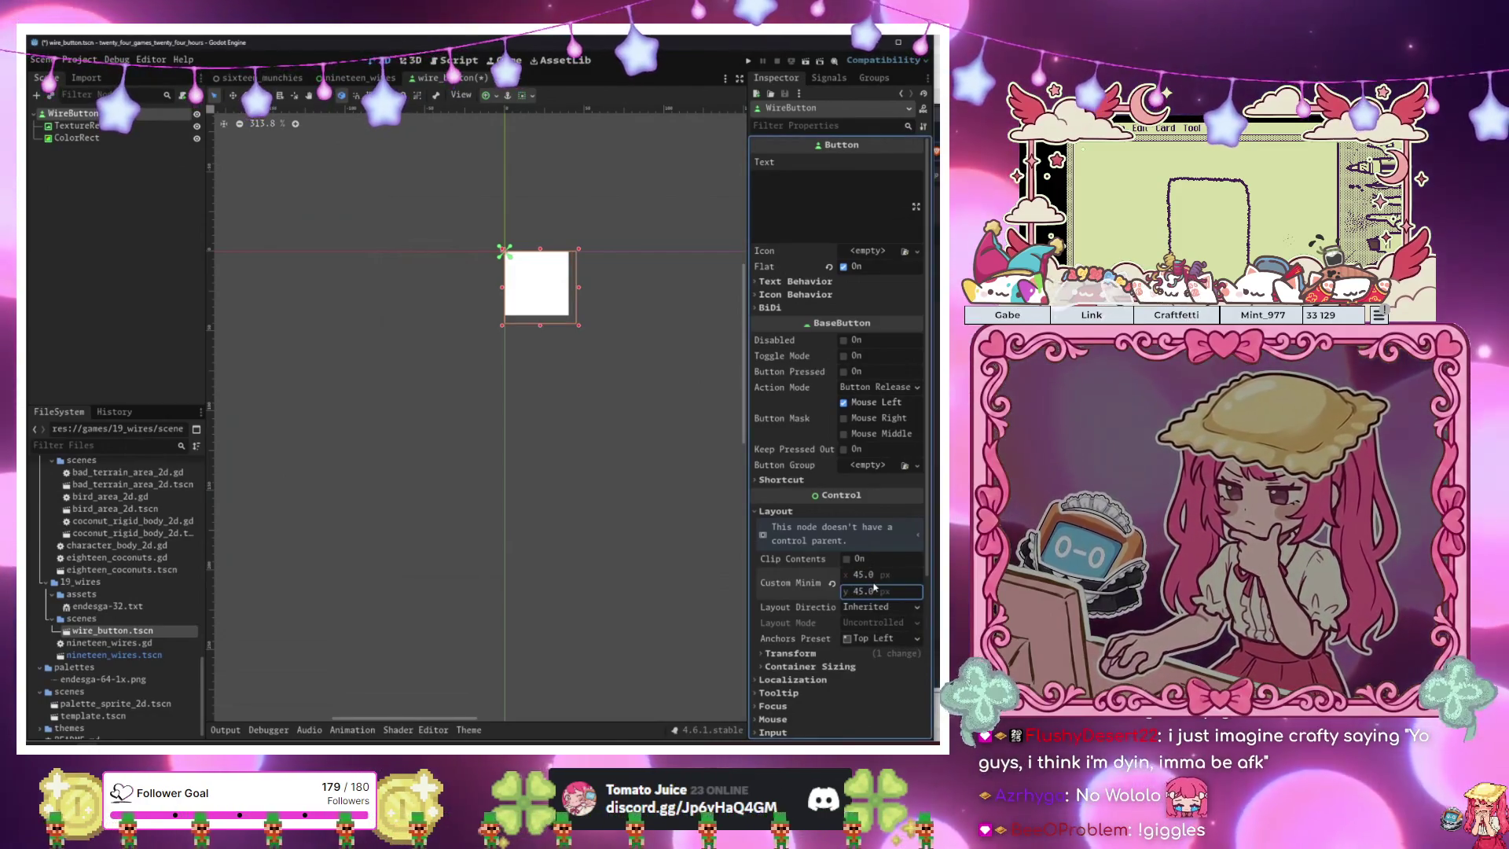
# Apply the Full Rect anchor preset to ColorRect and TextureRect, then save and test.
pyautogui.click(118, 139)
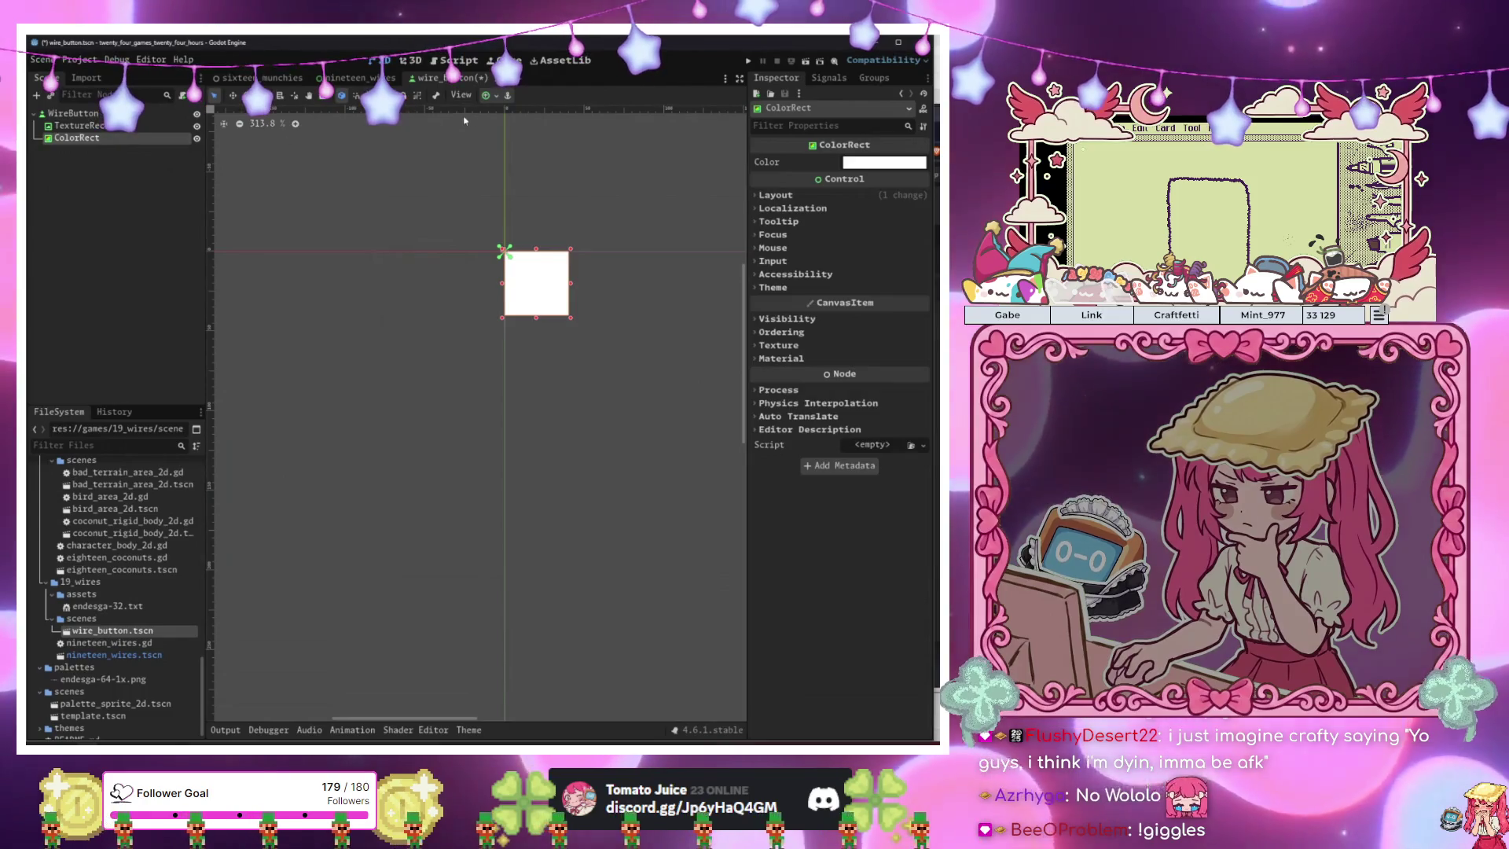
pyautogui.click(489, 95)
pyautogui.click(560, 190)
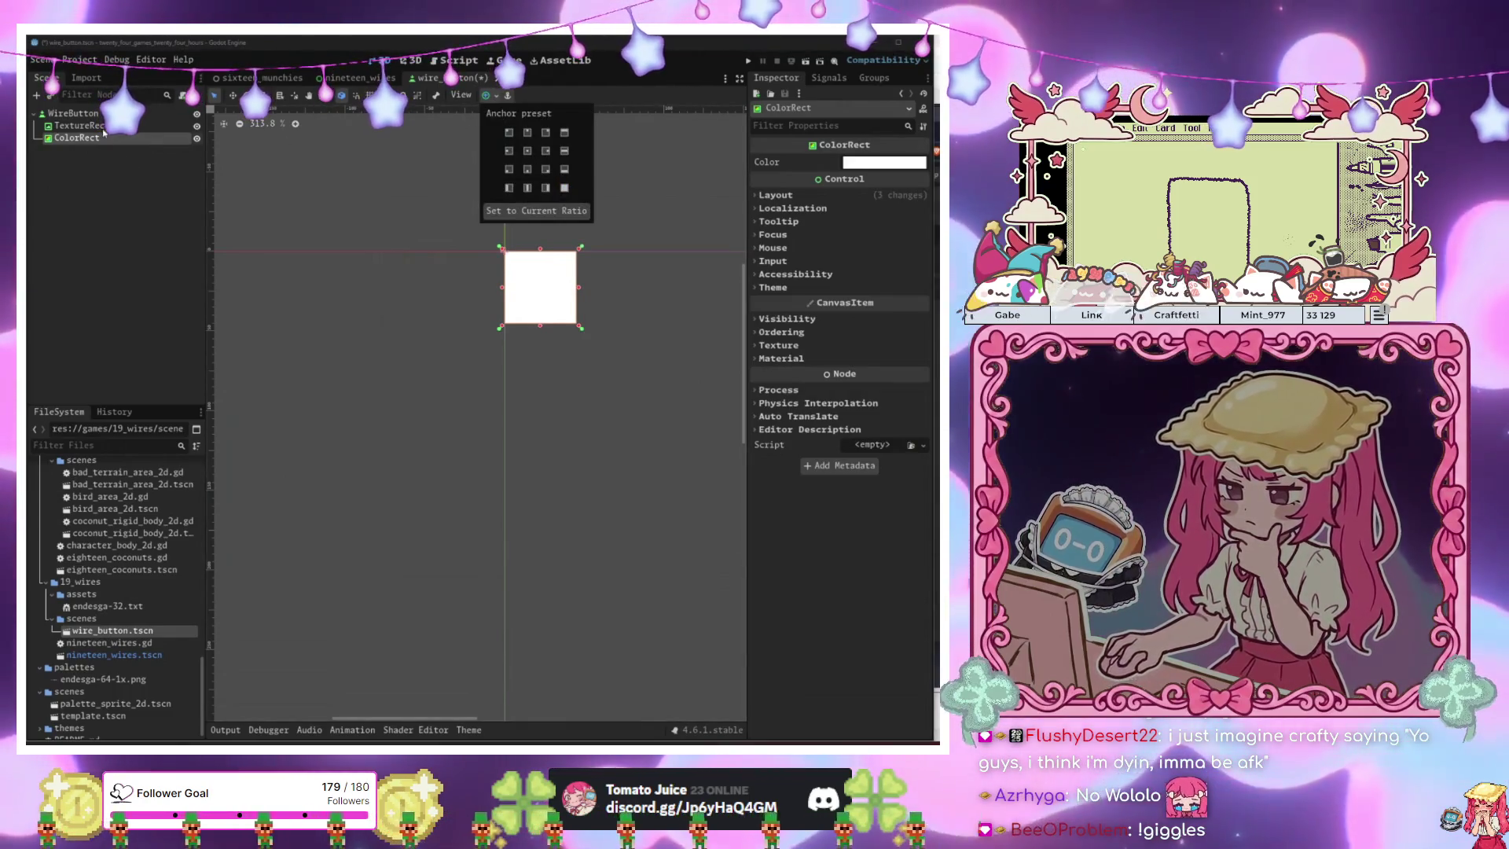
pyautogui.click(79, 126)
pyautogui.click(488, 95)
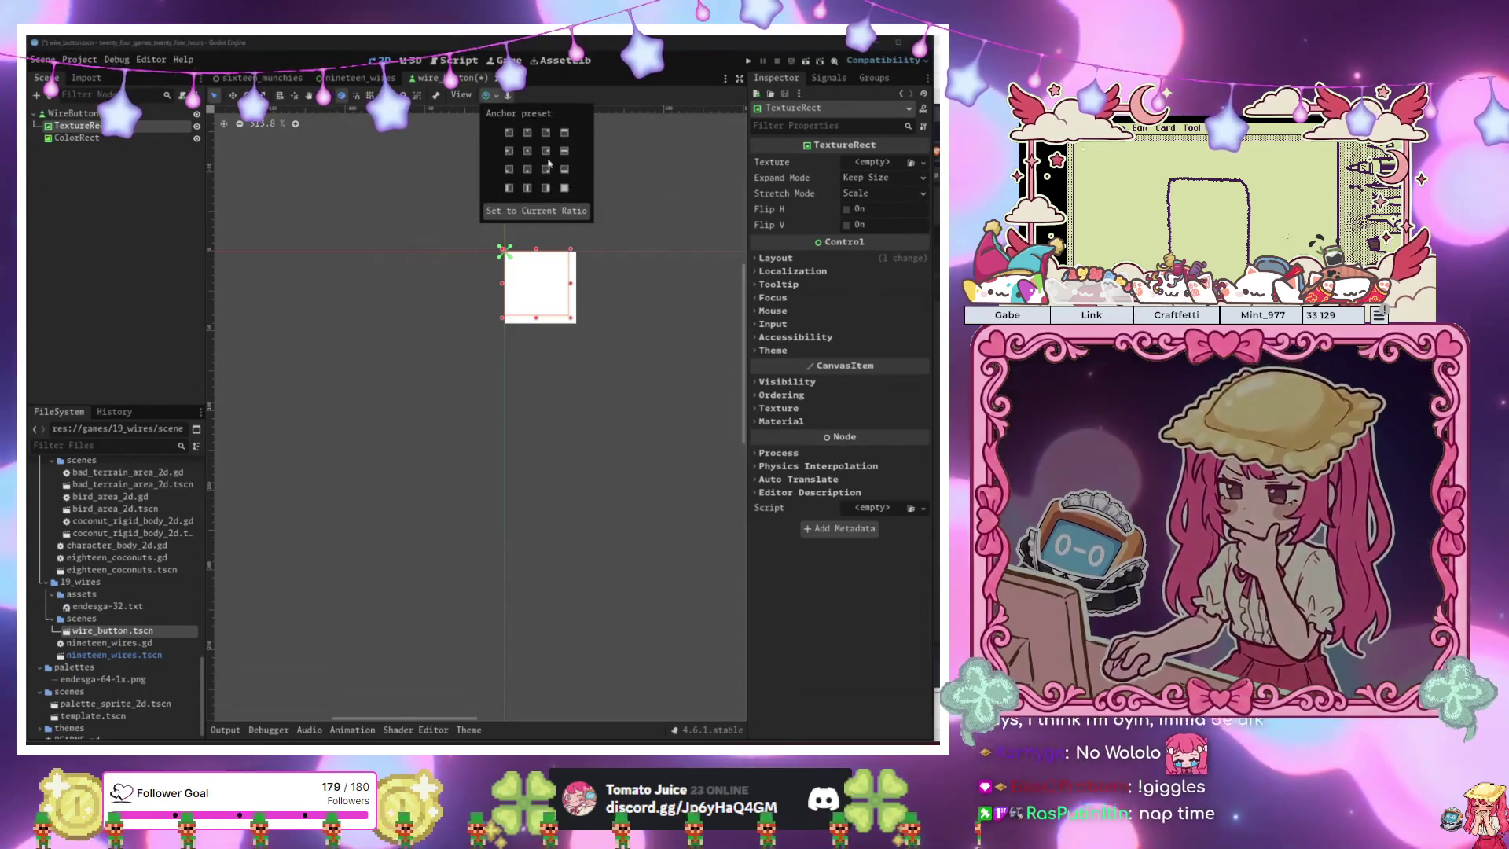
pyautogui.click(559, 190)
pyautogui.hotkey('ctrl', 's')
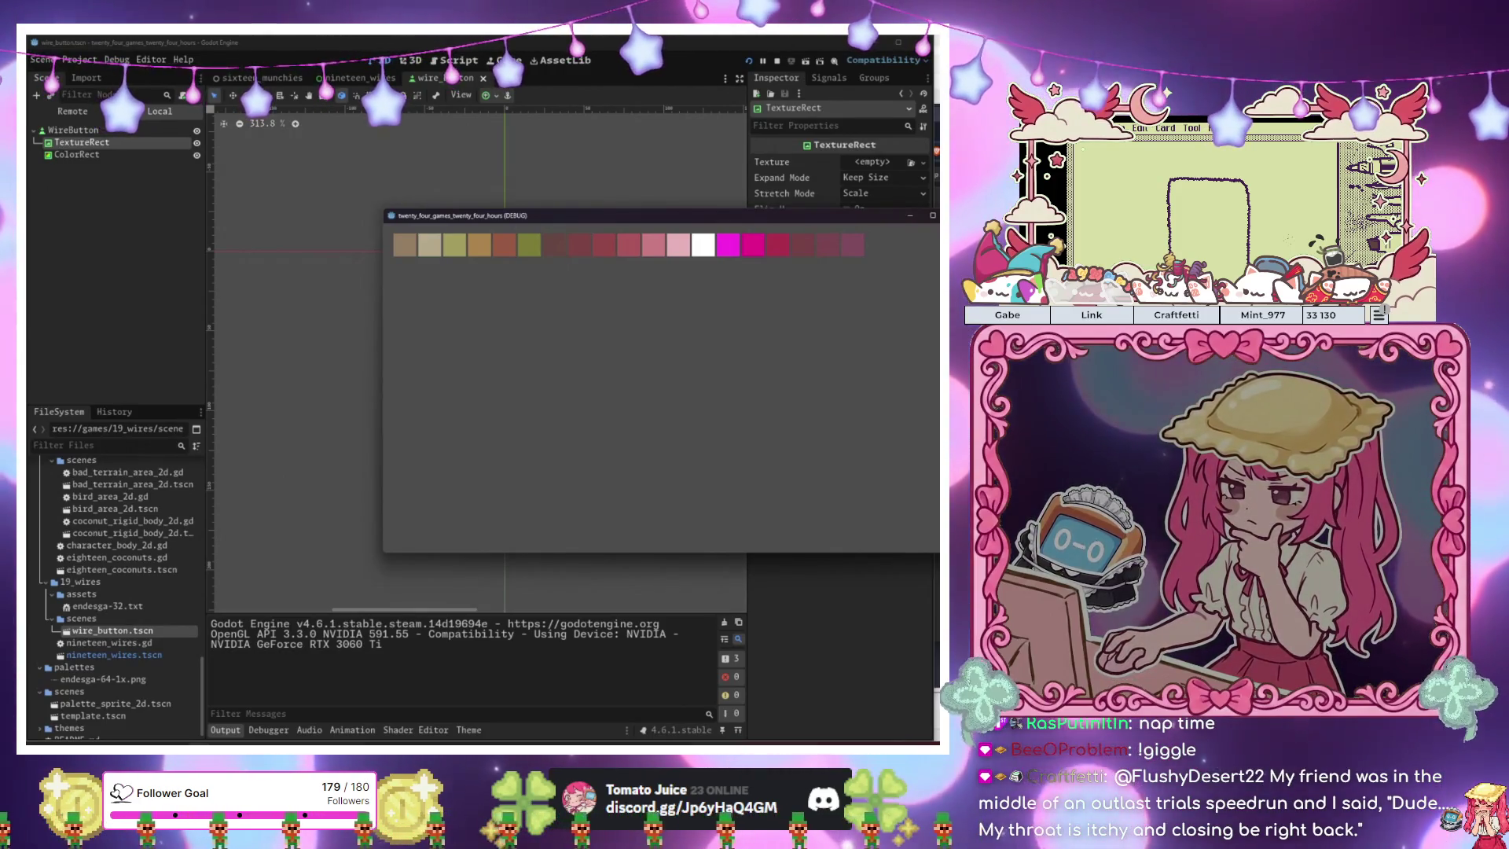
pyautogui.click(932, 215)
# Collapse the game folders and open sixteen_munchies.tscn from the 16_munchies folder.
pyautogui.scroll(8, 109, 517)
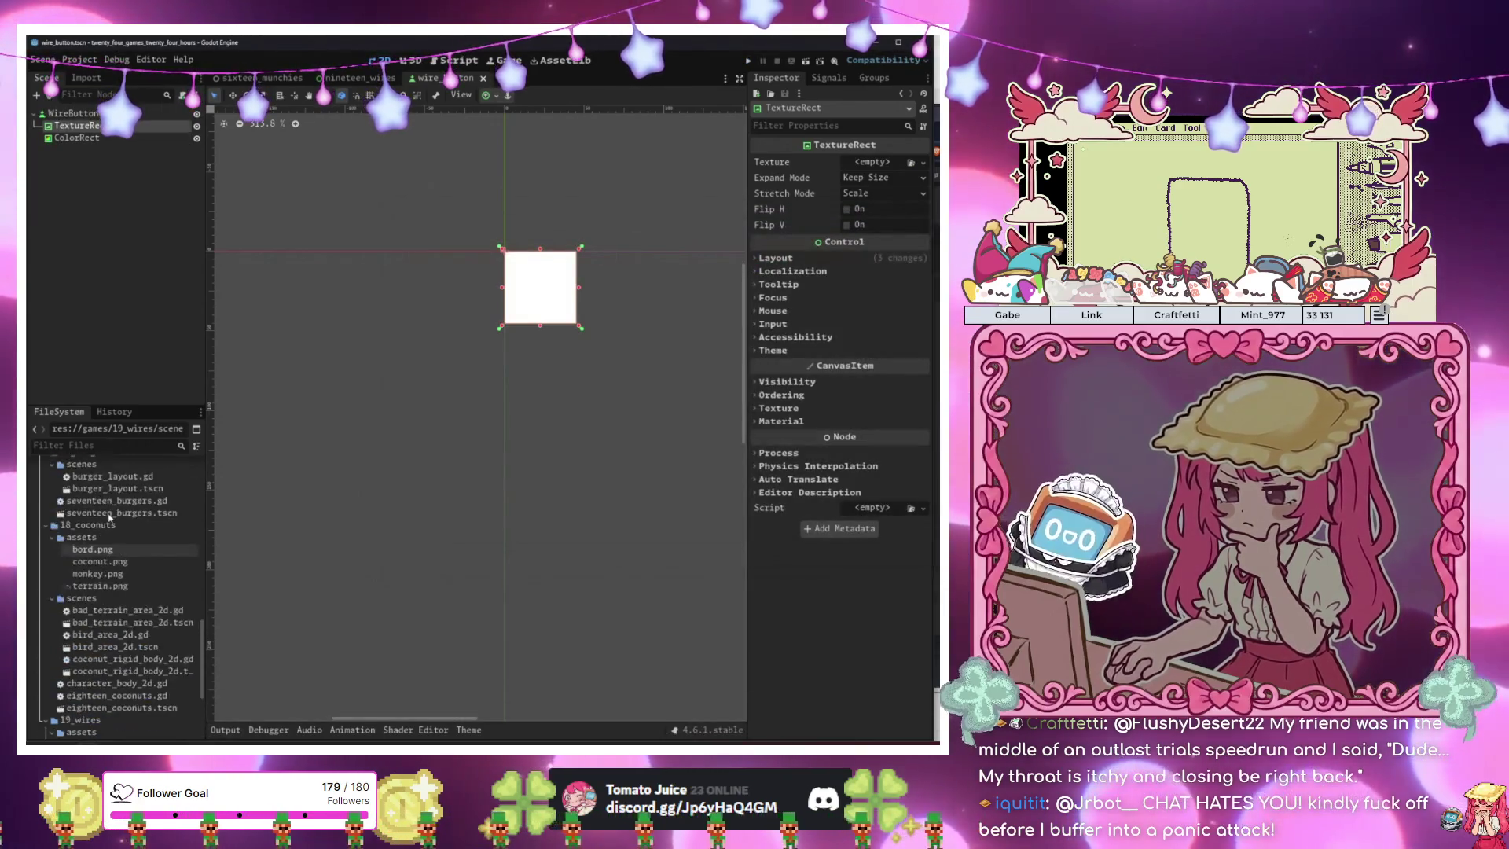
pyautogui.scroll(3, 109, 517)
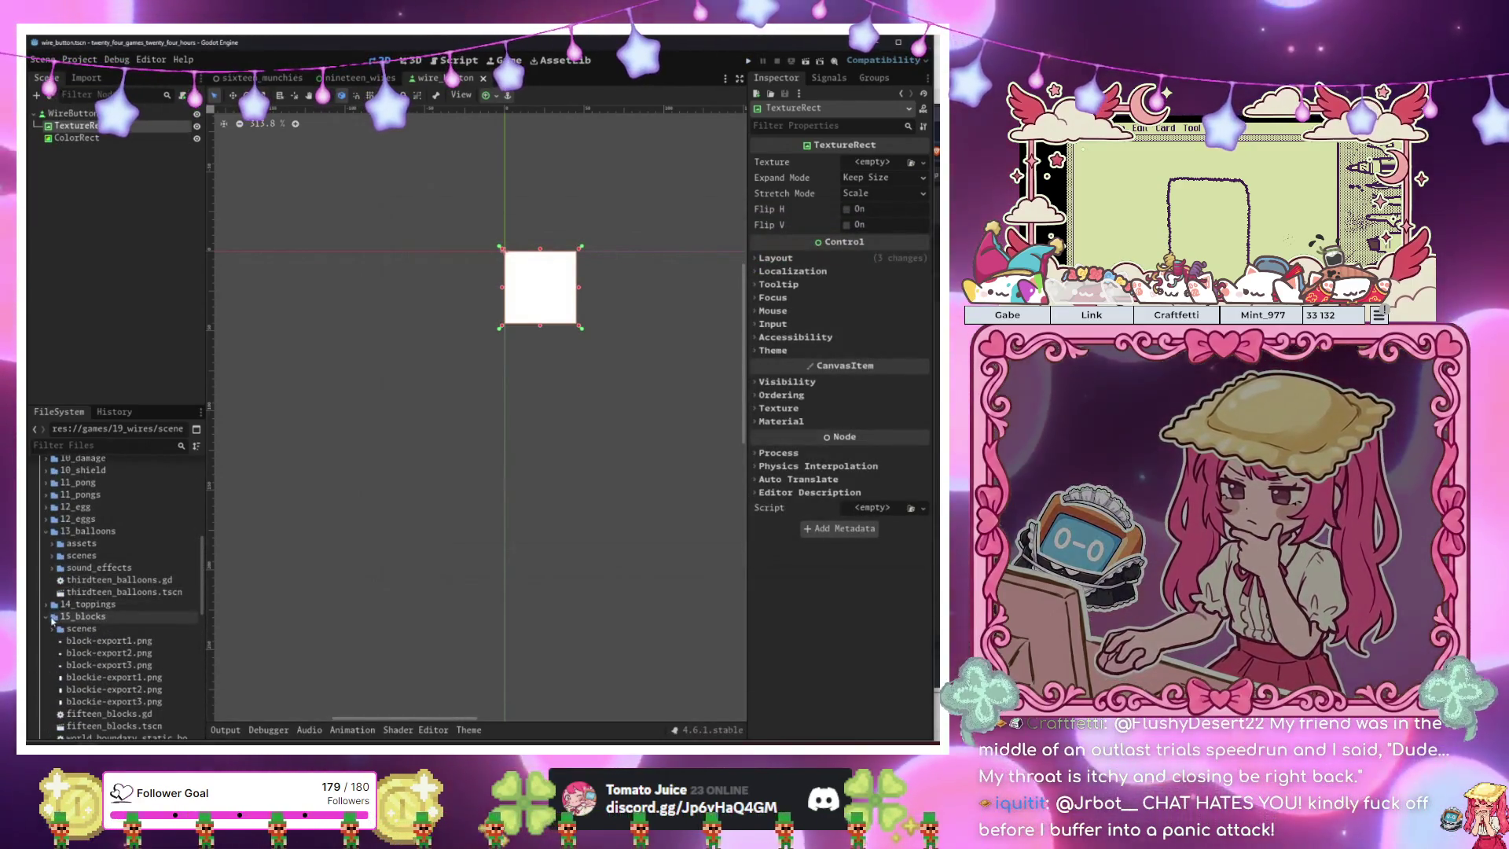
pyautogui.click(48, 616)
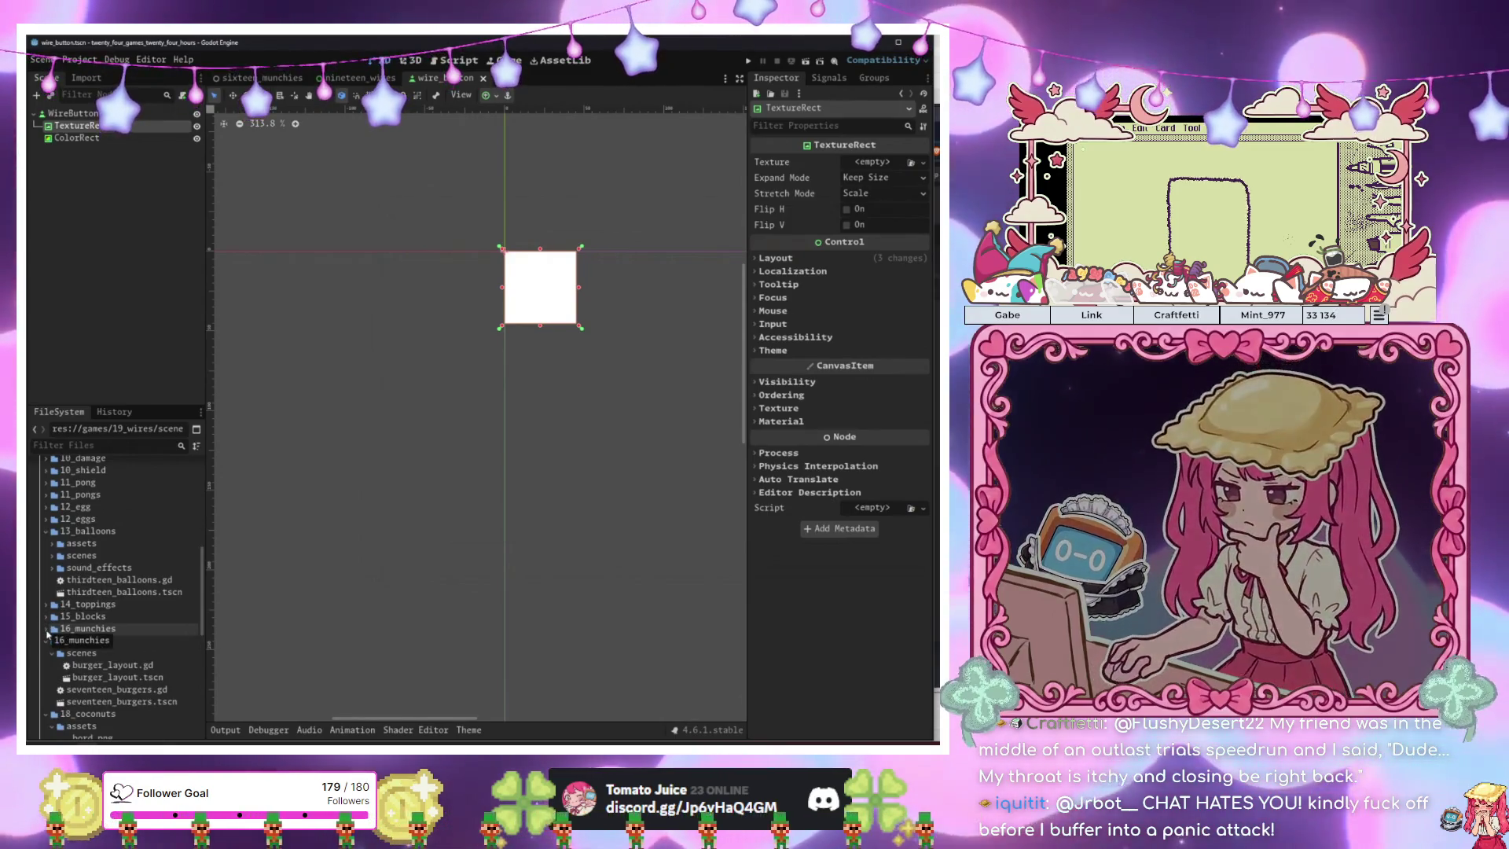
pyautogui.click(47, 629)
pyautogui.click(46, 640)
pyautogui.click(47, 654)
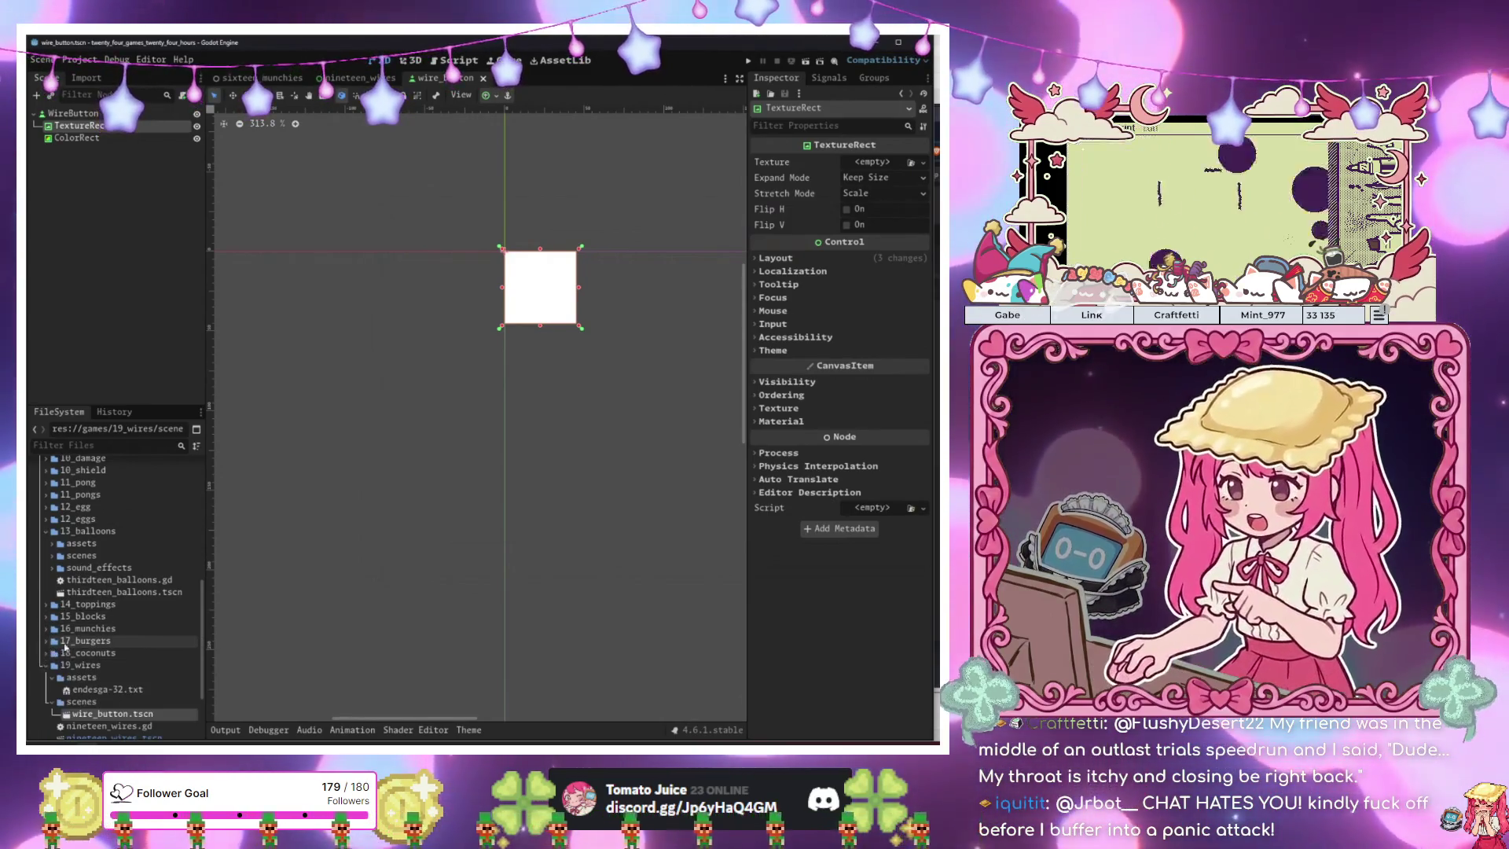
pyautogui.click(83, 628)
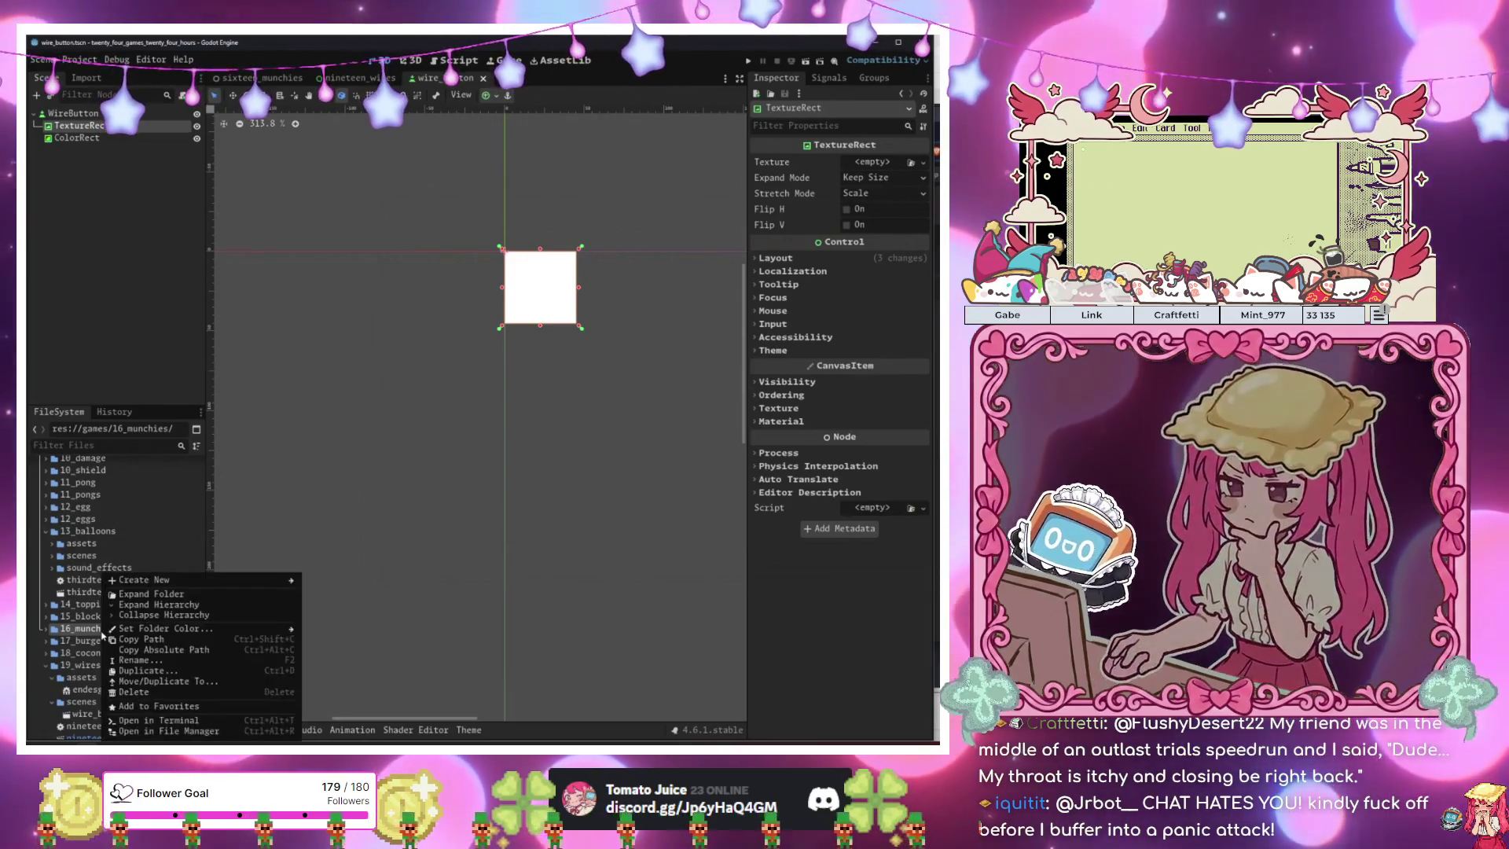
pyautogui.click(45, 629)
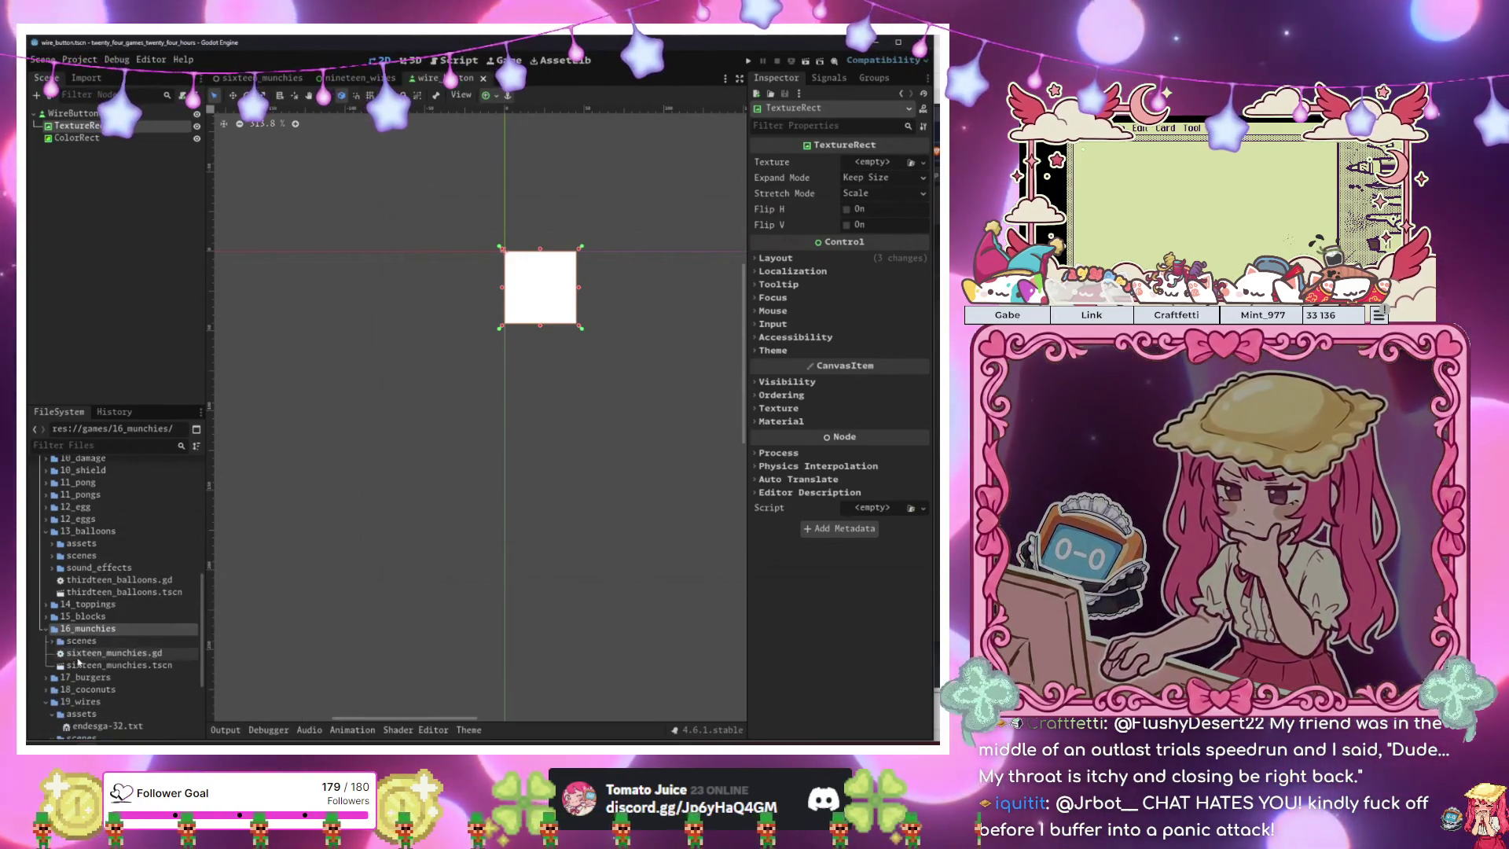
pyautogui.click(82, 664)
pyautogui.doubleClick(82, 665)
# Play the sixteen_munchies scene from its tab menu as a reference.
pyautogui.rightClick(267, 79)
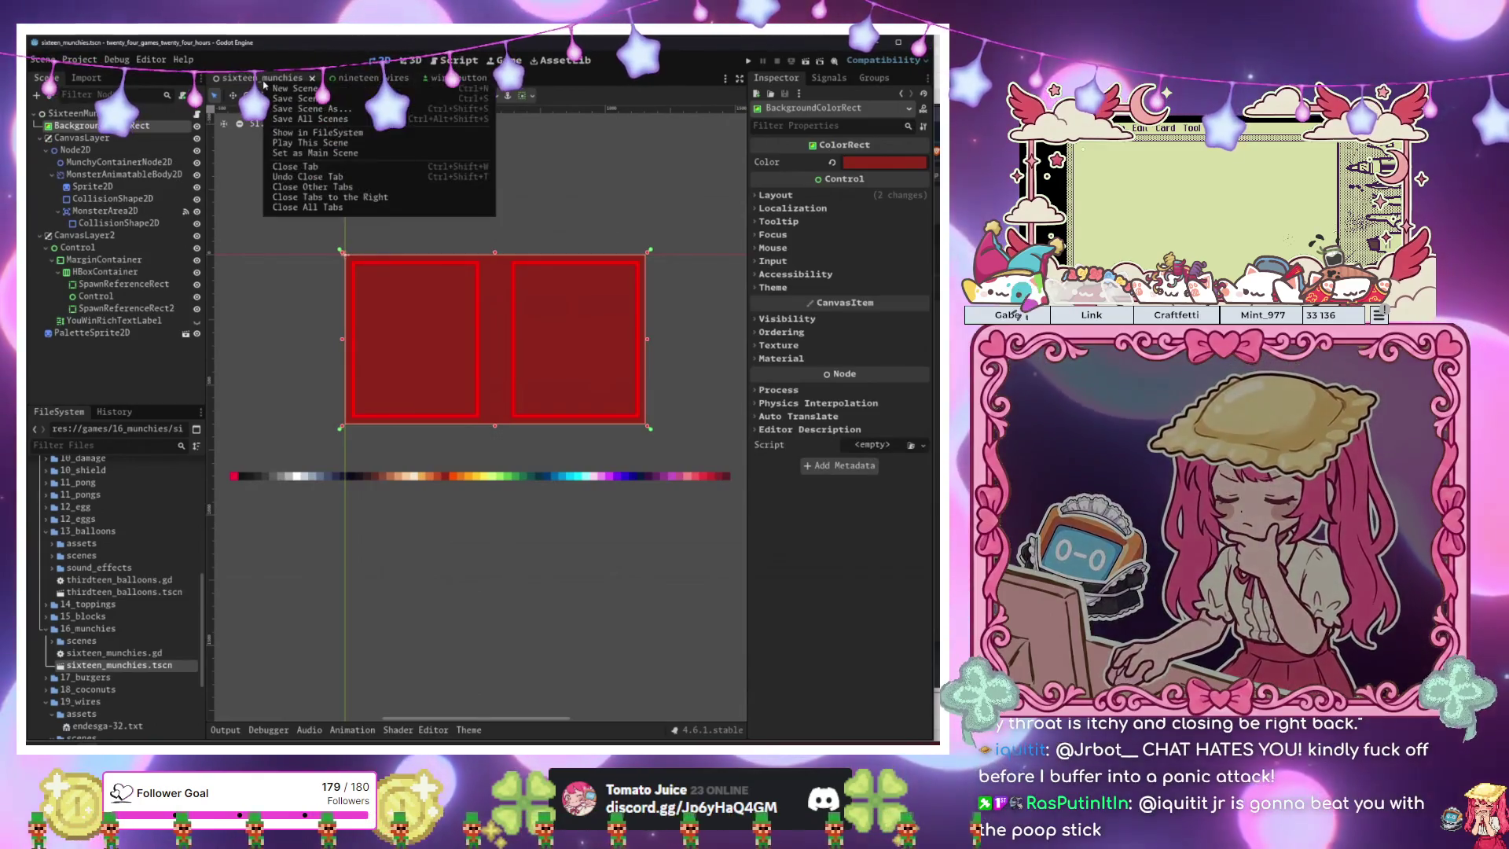
pyautogui.click(292, 145)
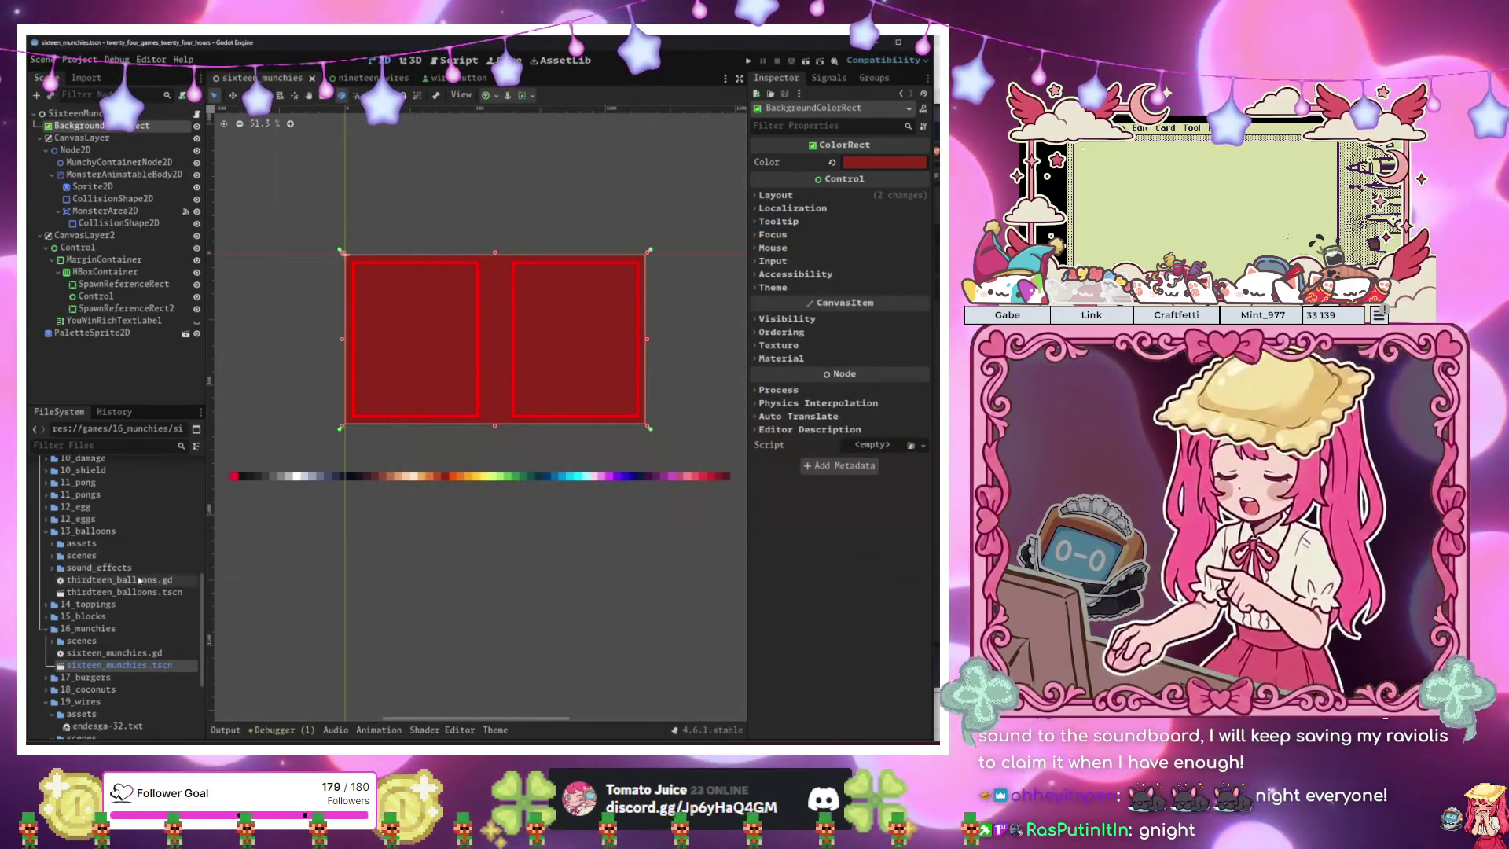
pyautogui.scroll(-2, 76, 642)
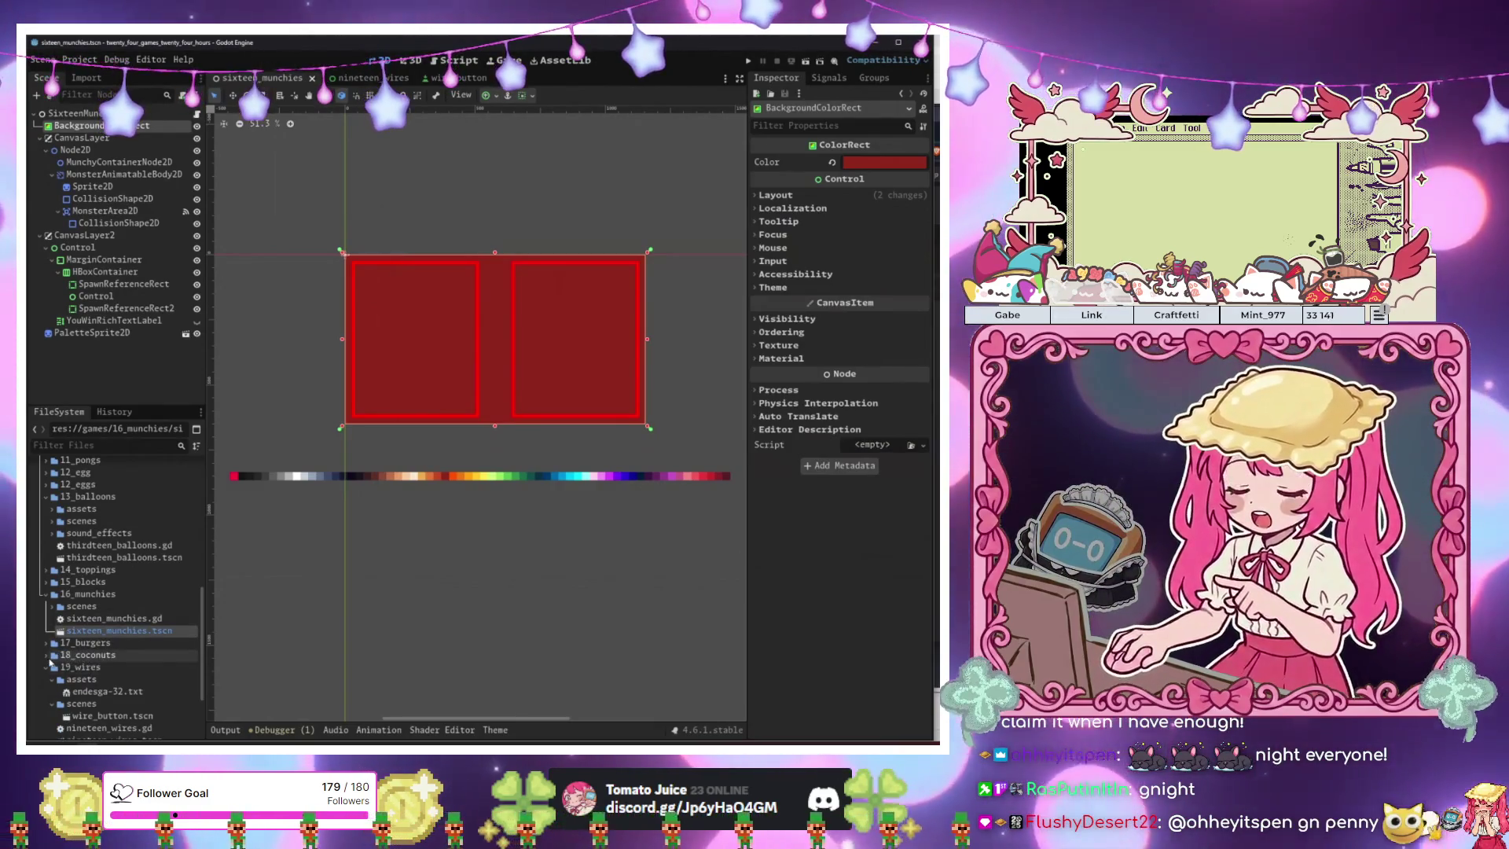
pyautogui.scroll(-4, 60, 661)
pyautogui.scroll(-5, 100, 641)
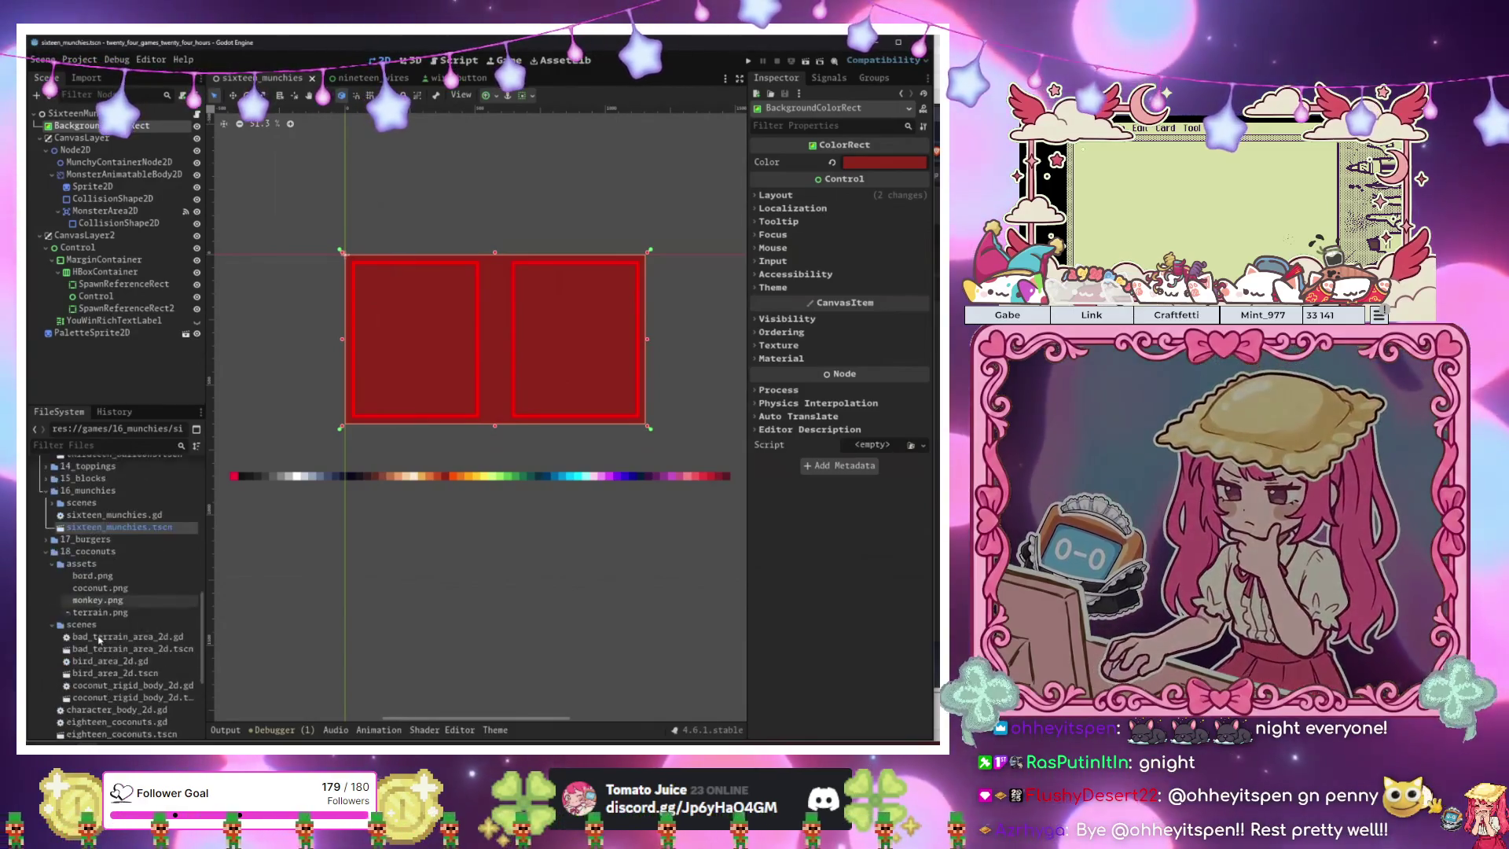
pyautogui.scroll(-5, 100, 641)
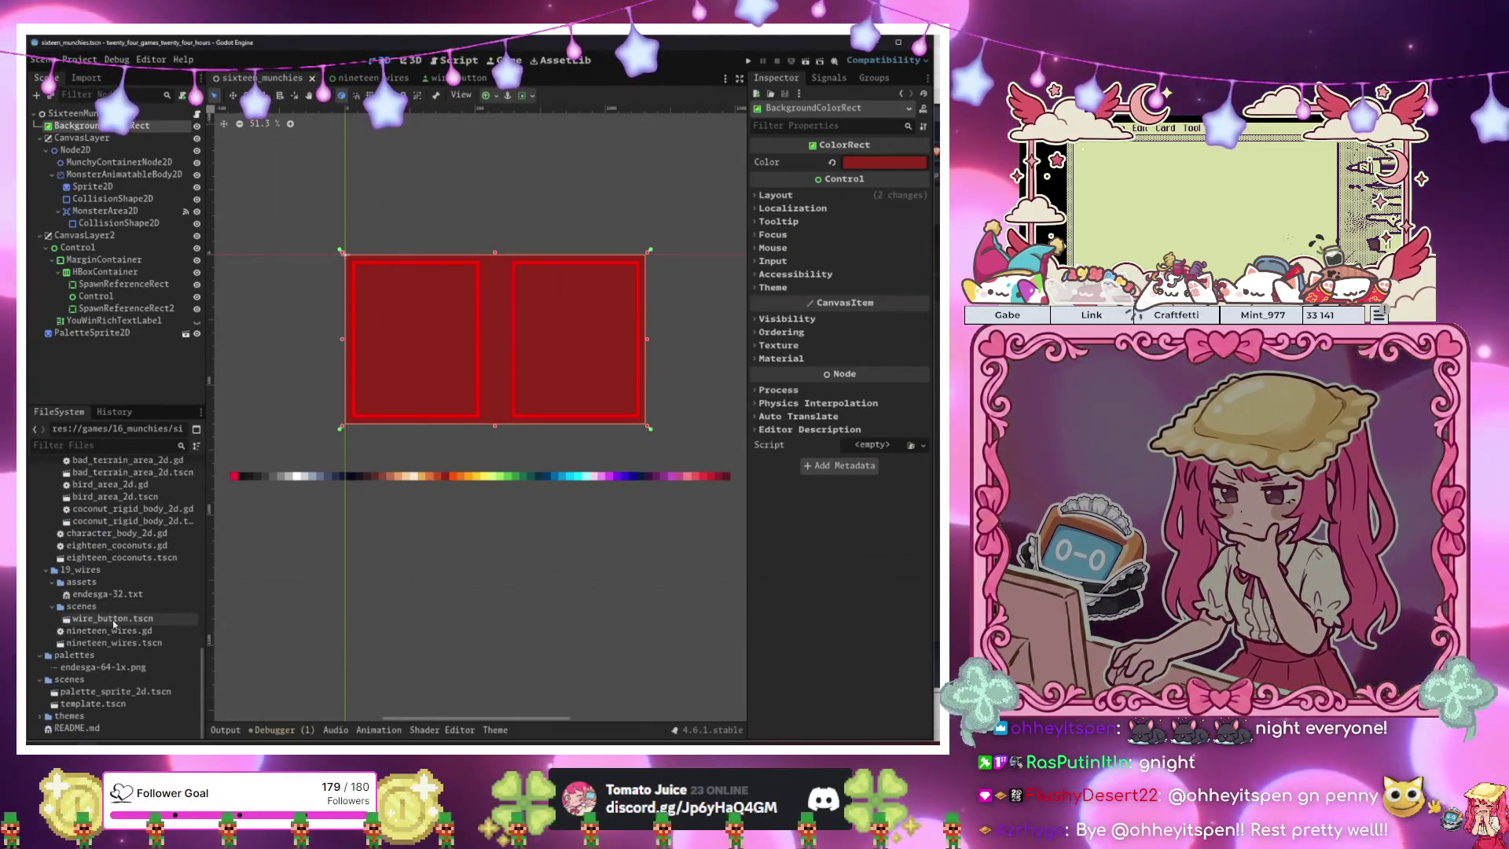
# Open the nineteen_wires scene and switch to its nineteen_wires.gd script.
pyautogui.click(126, 643)
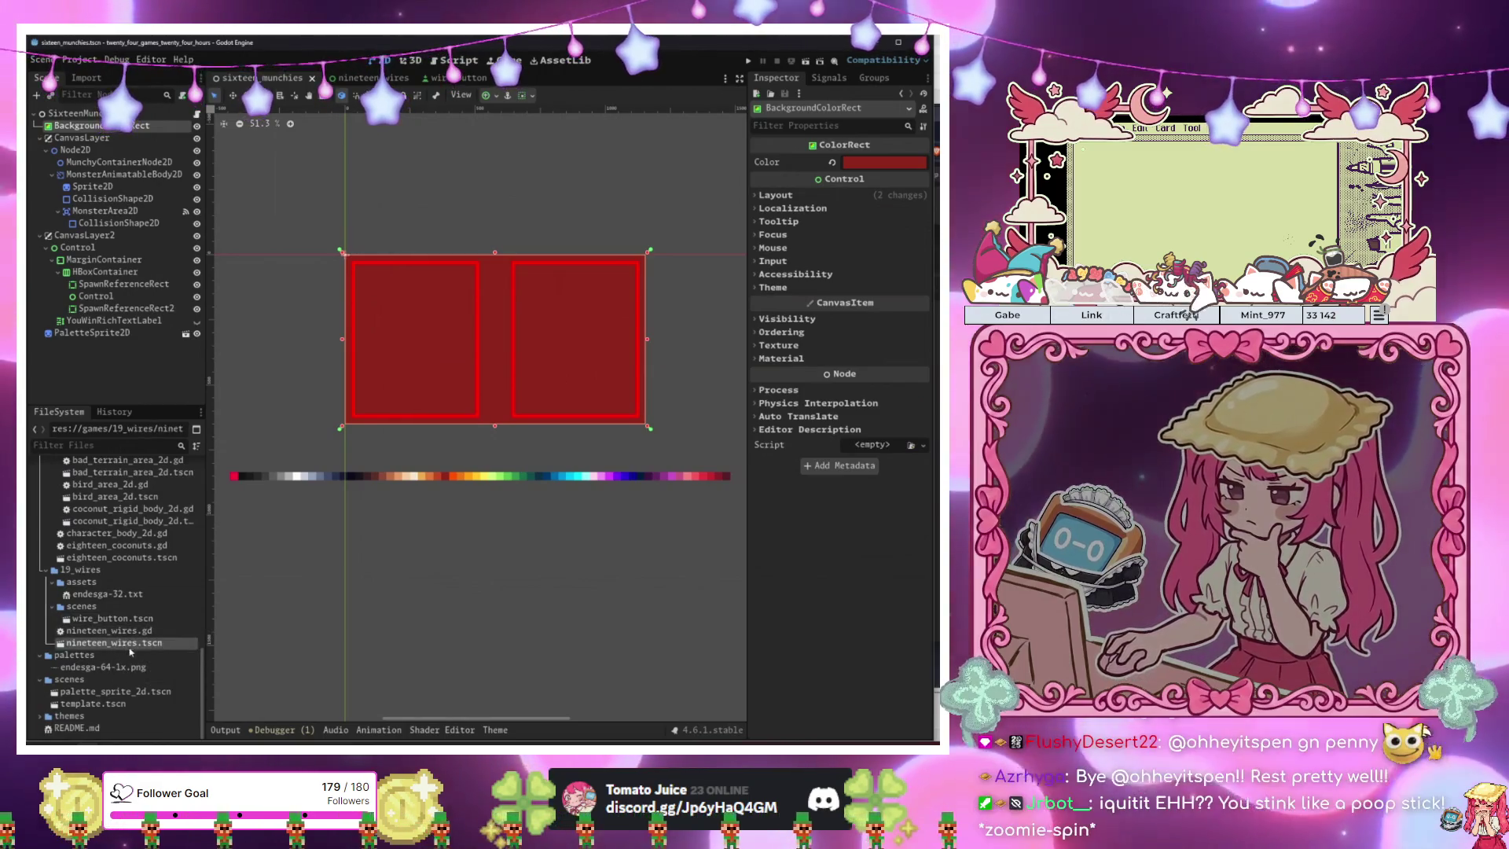
pyautogui.click(185, 115)
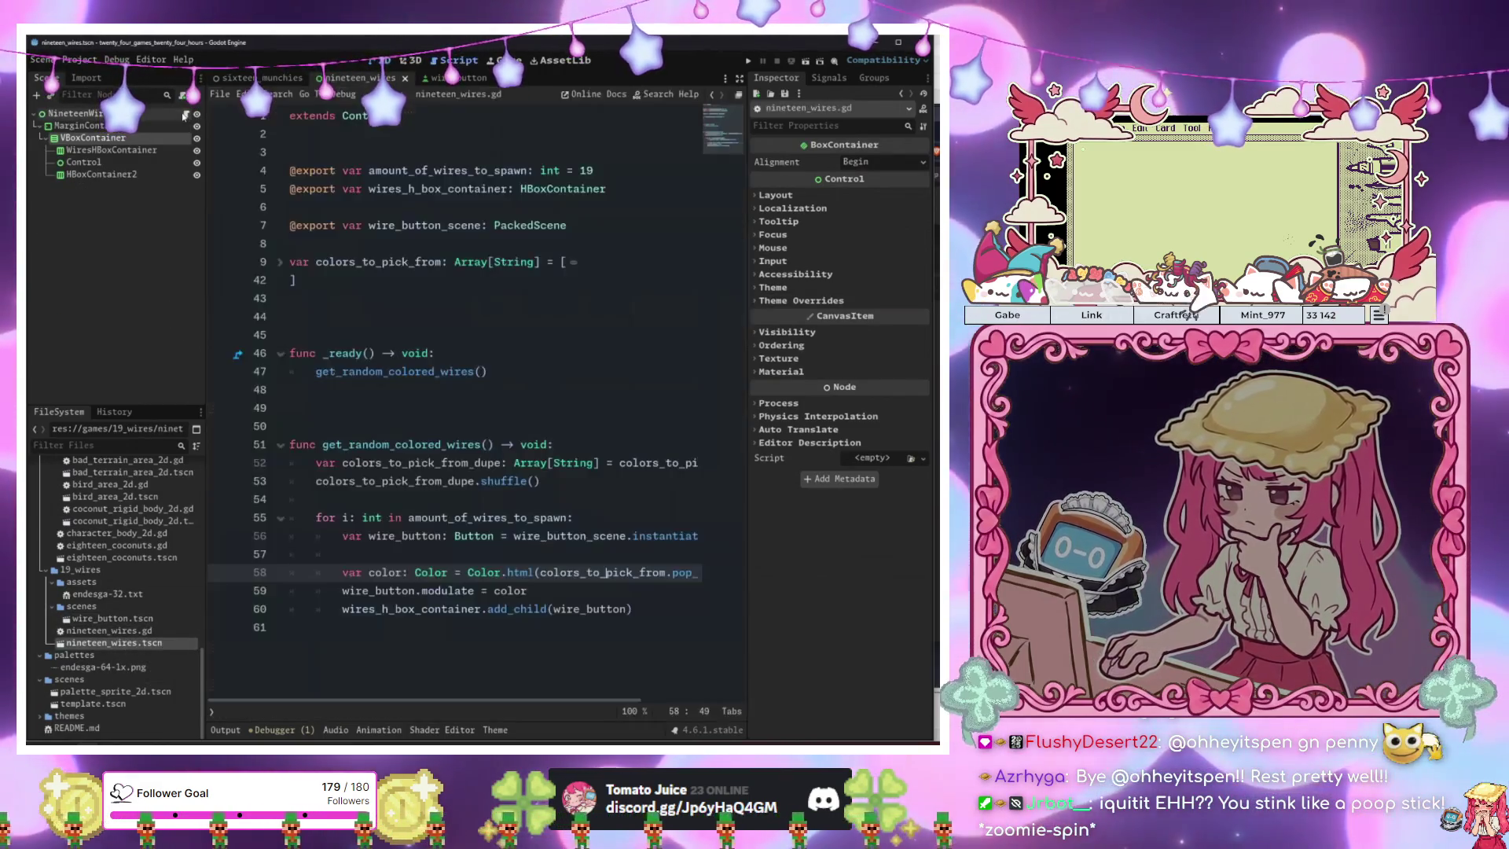
pyautogui.click(385, 62)
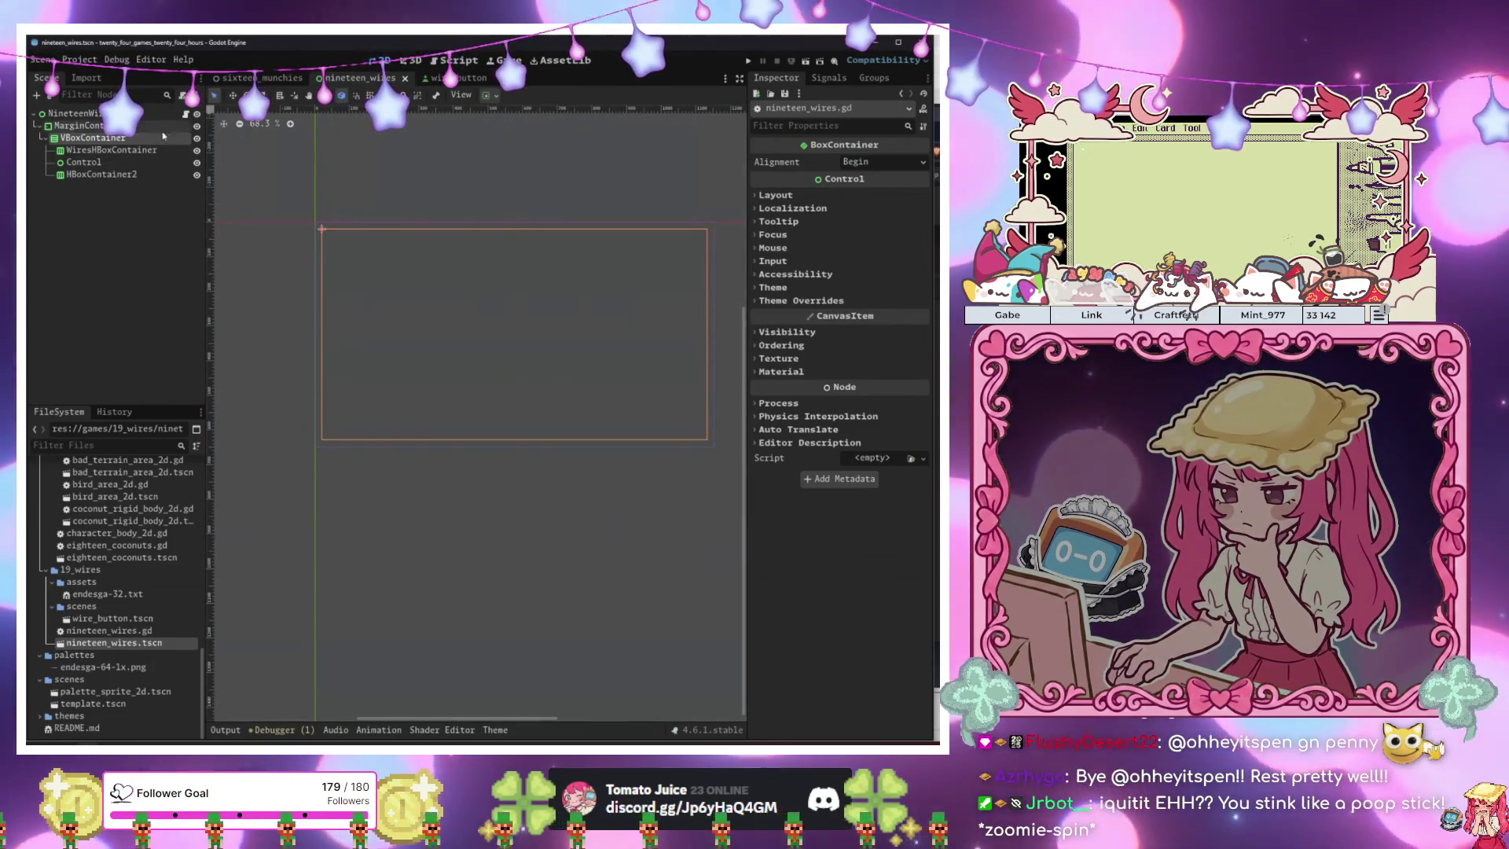
pyautogui.click(186, 114)
# Review the shuffle and color lines, then start a declaration on blank line 44.
pyautogui.moveTo(315, 499); pyautogui.dragTo(238, 477)
pyautogui.click(580, 483)
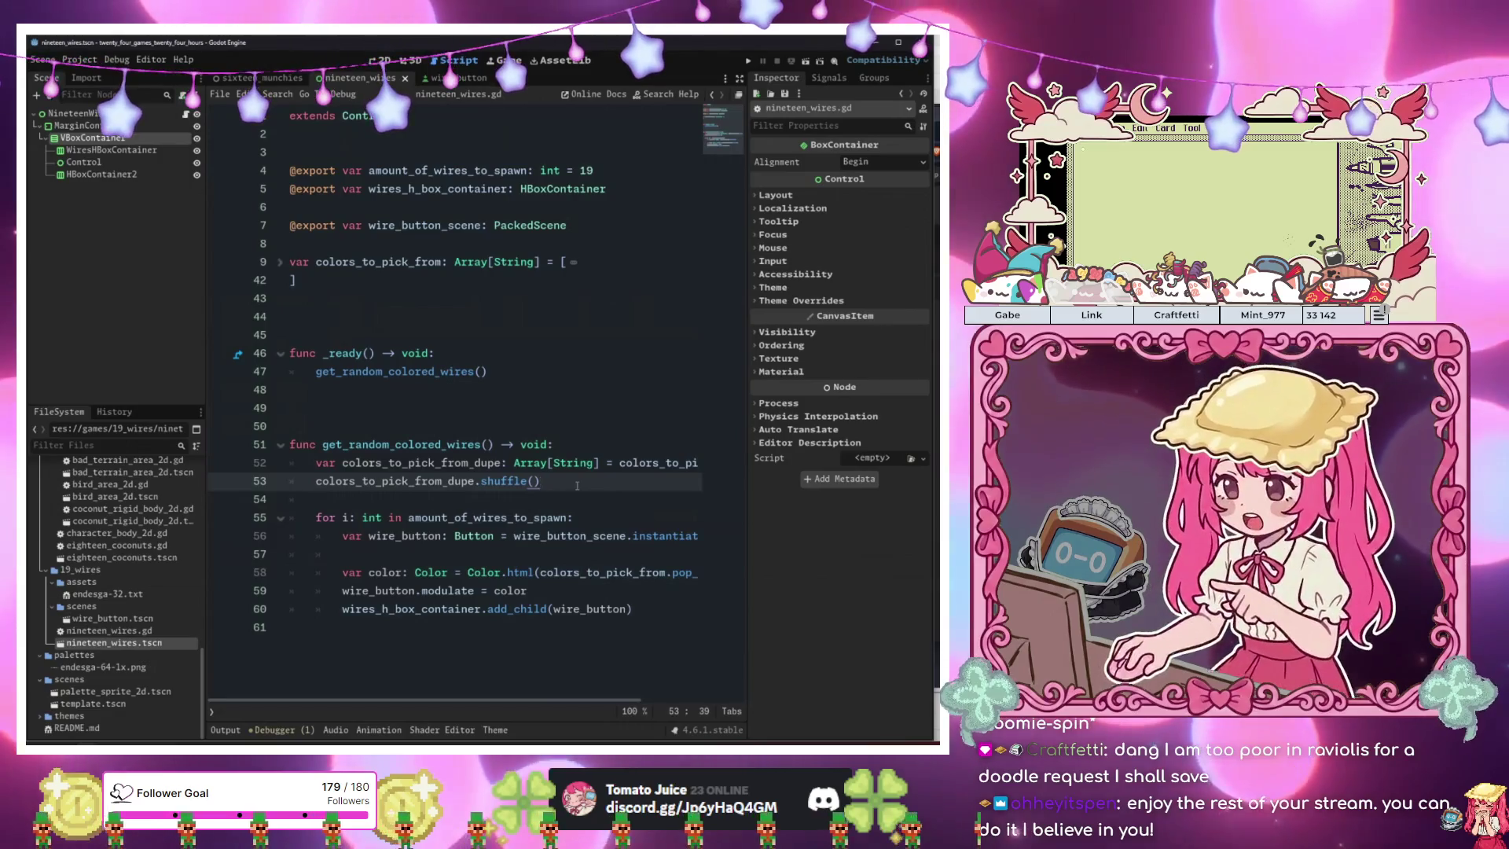
pyautogui.click(591, 571)
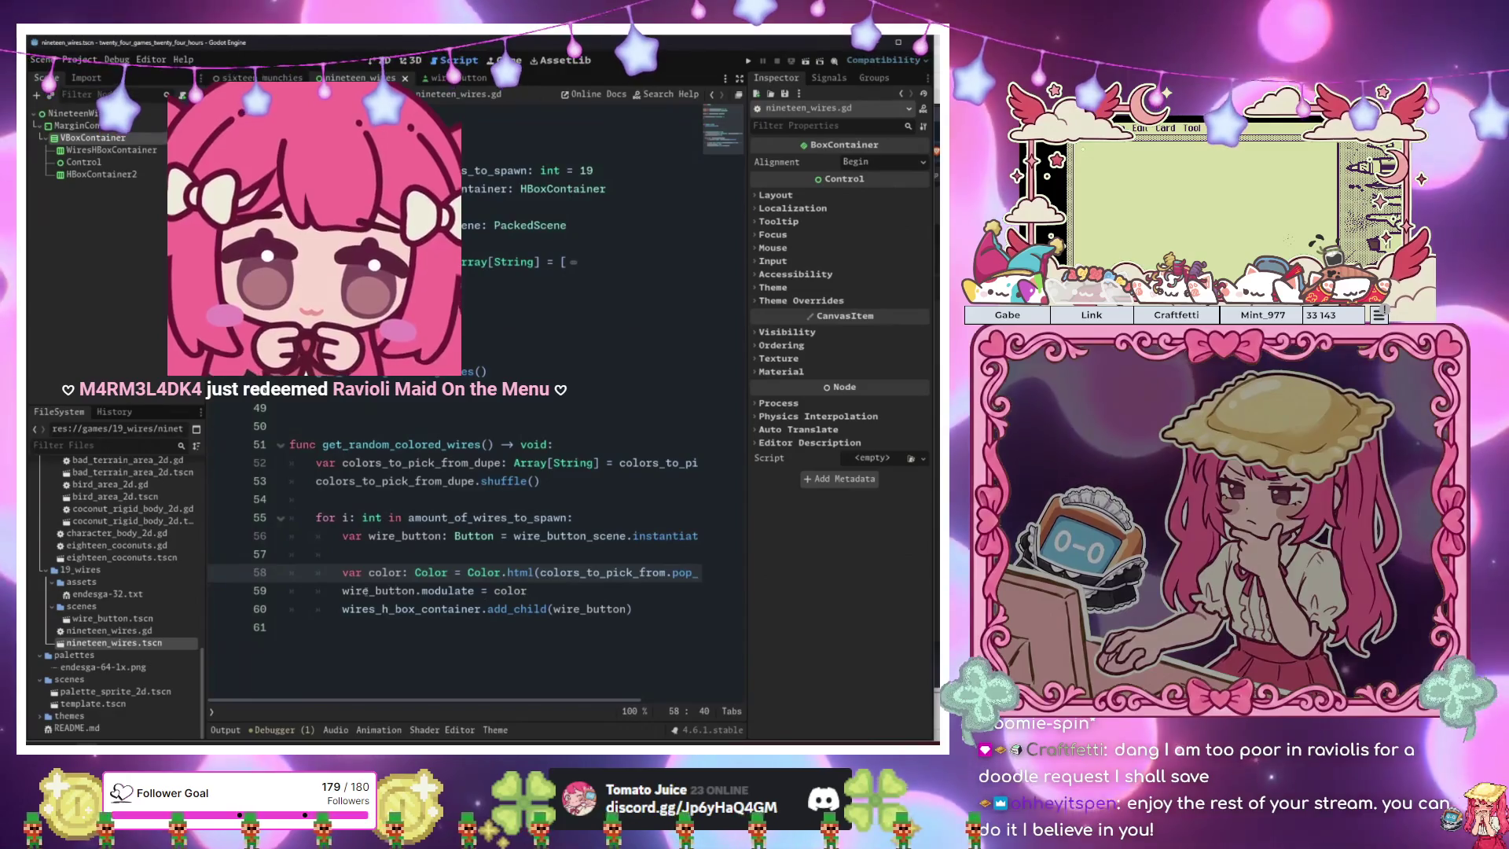
pyautogui.click(314, 317)
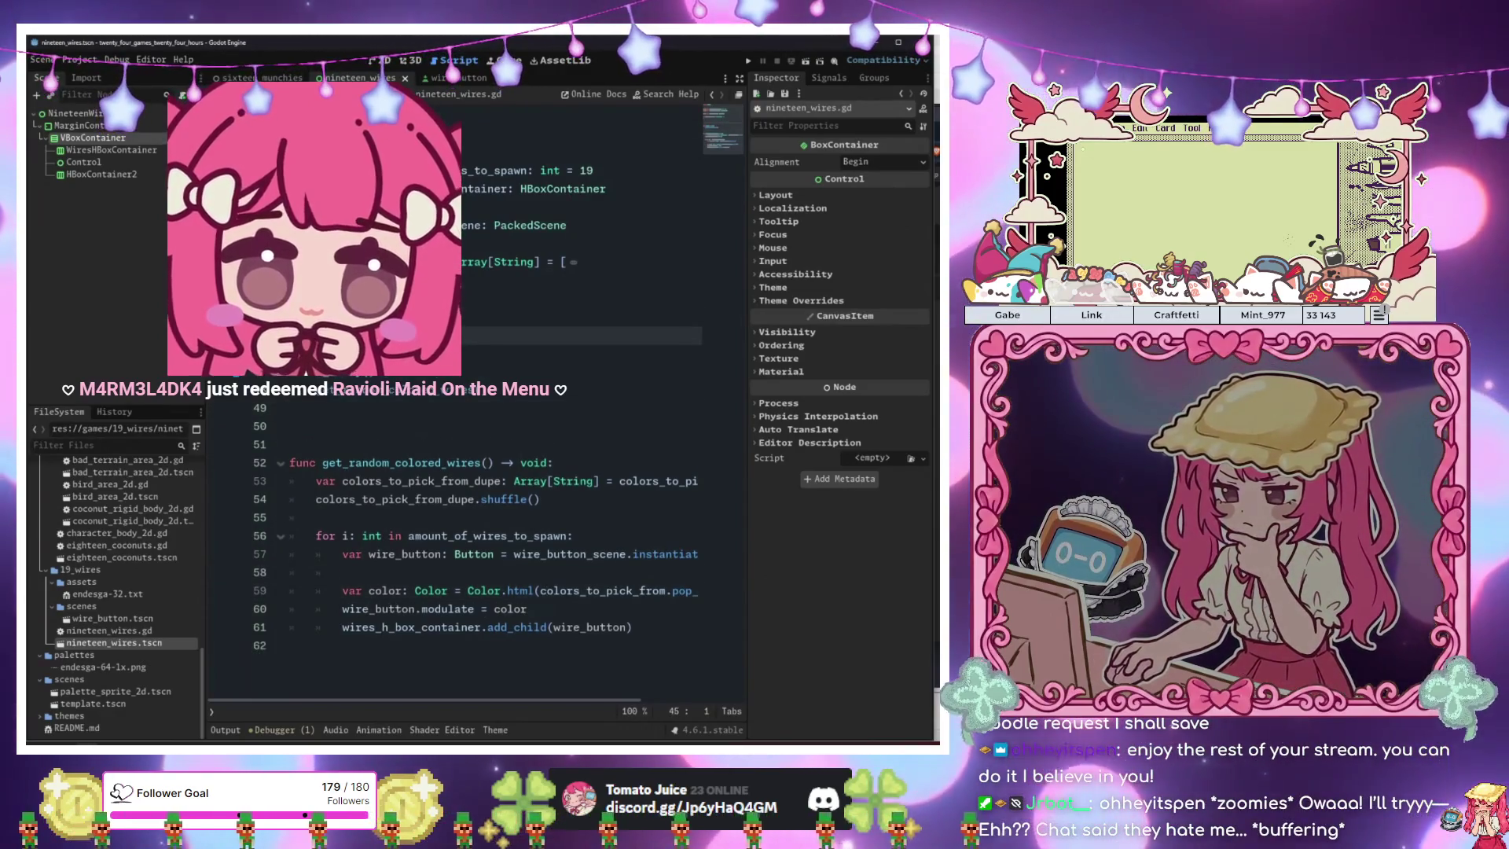
pyautogui.write('func _read')
pyautogui.write('t_colors')
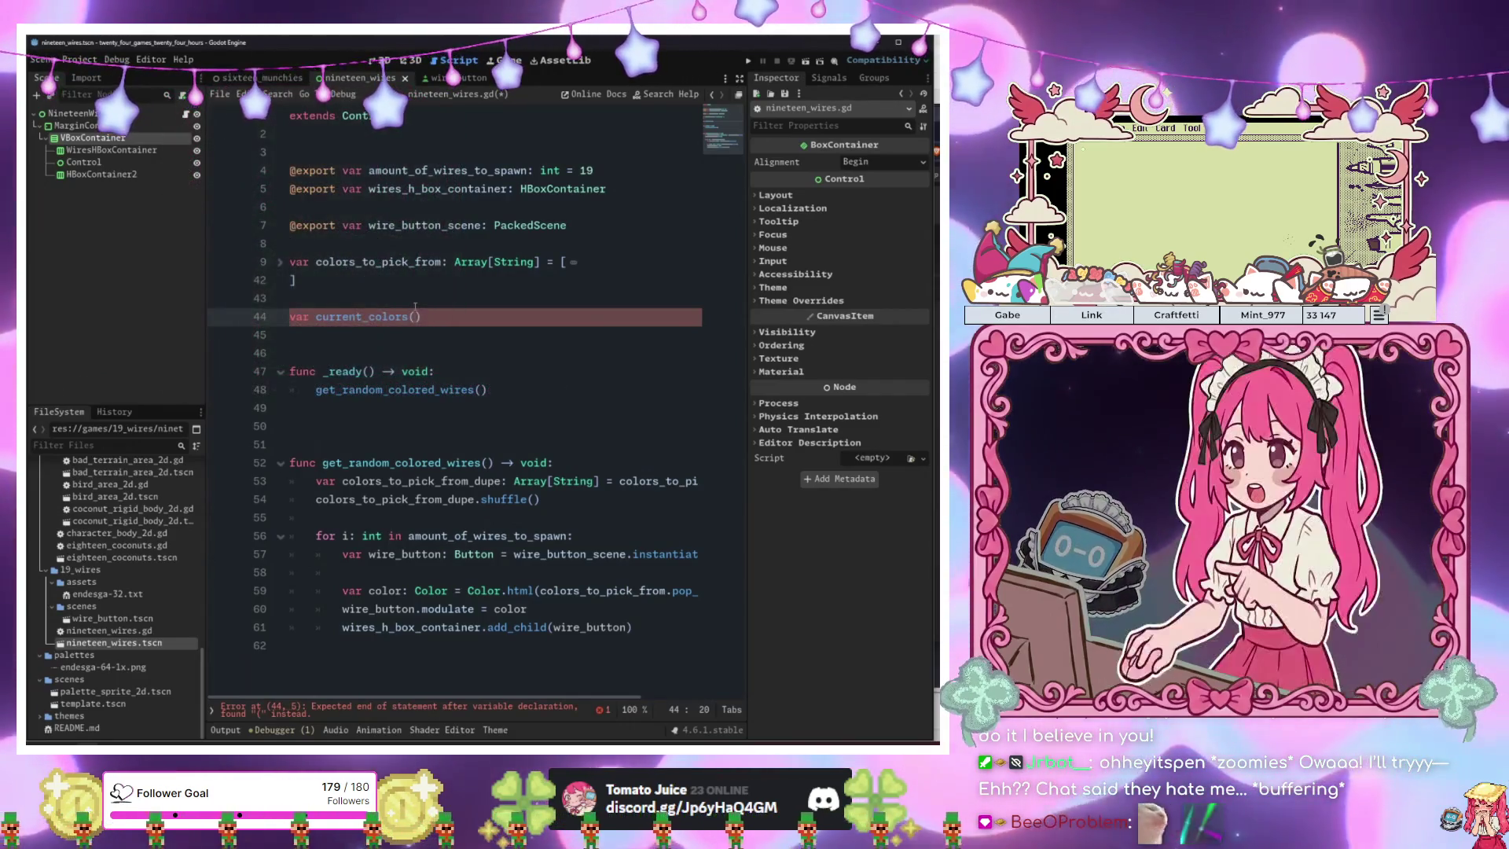
# Declare line 44 as var current_colors: Array[Color] and save the script.
pyautogui.press('BackSpace')
pyautogui.write(': Array[Colo')
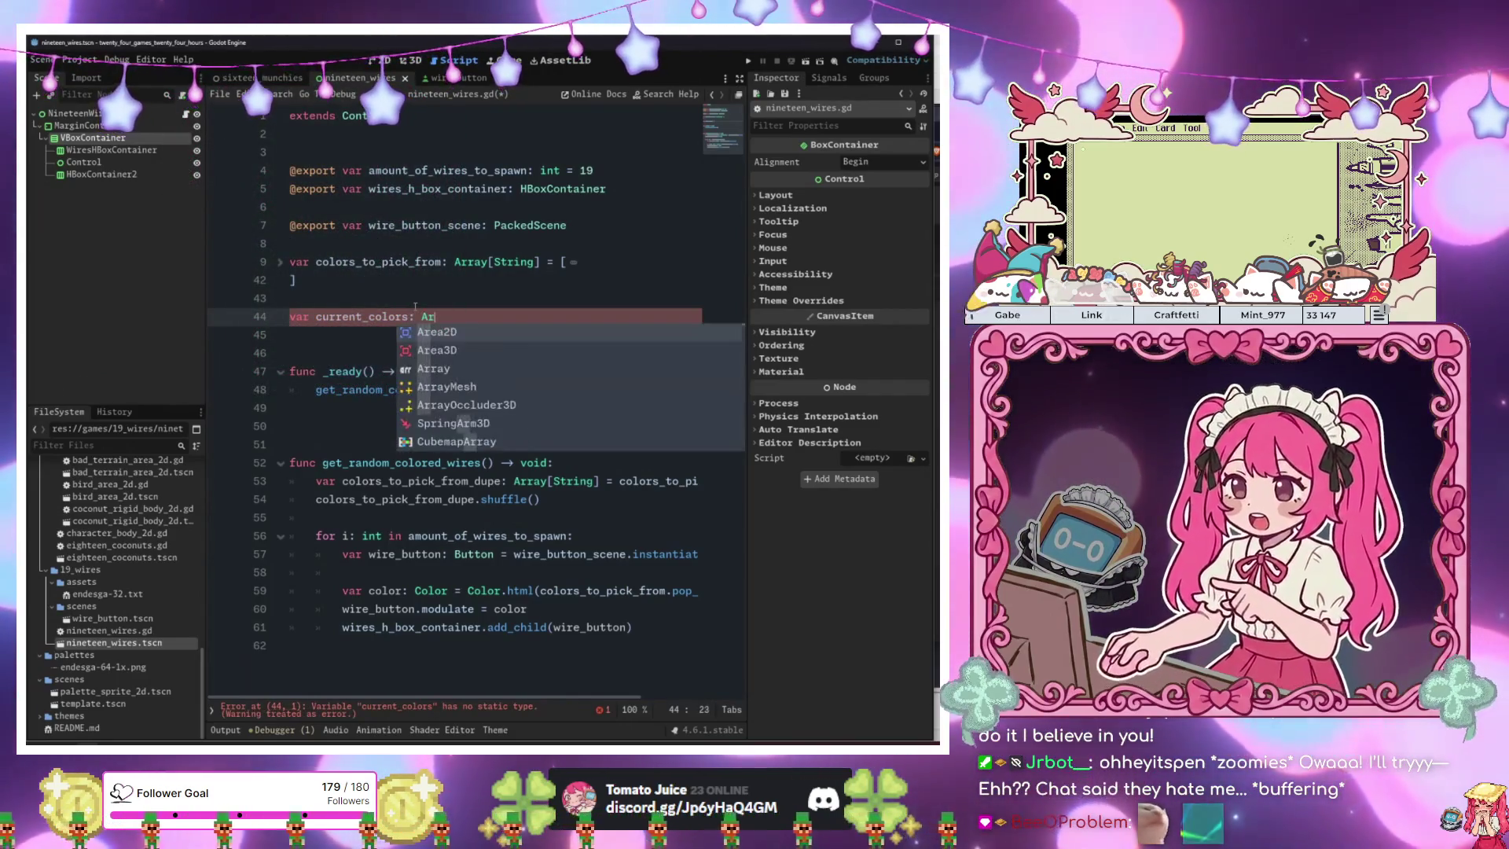
pyautogui.press('Return')
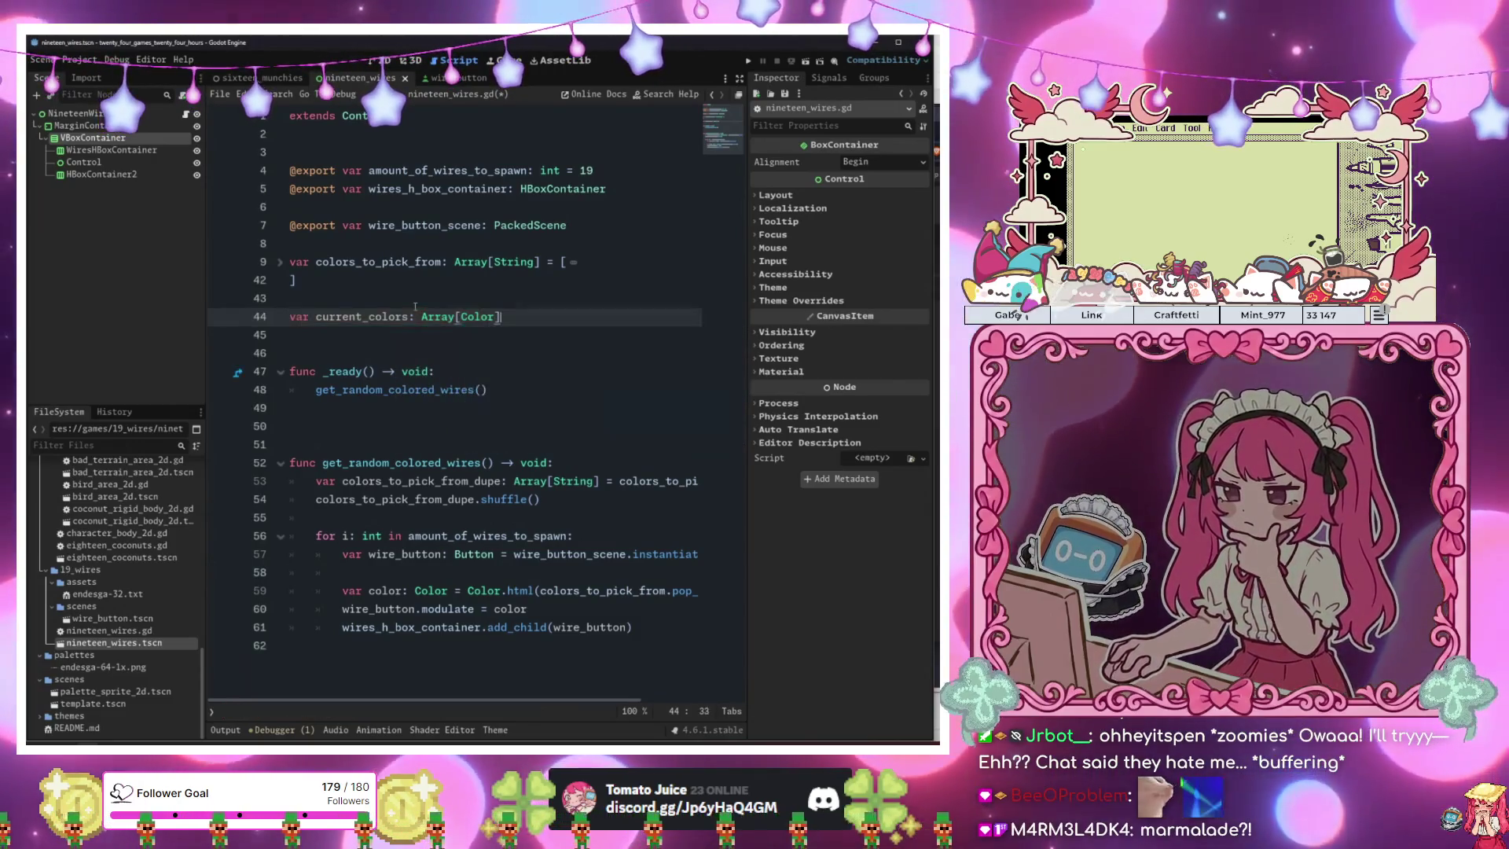
pyautogui.write('] =')
pyautogui.press('BackSpace')
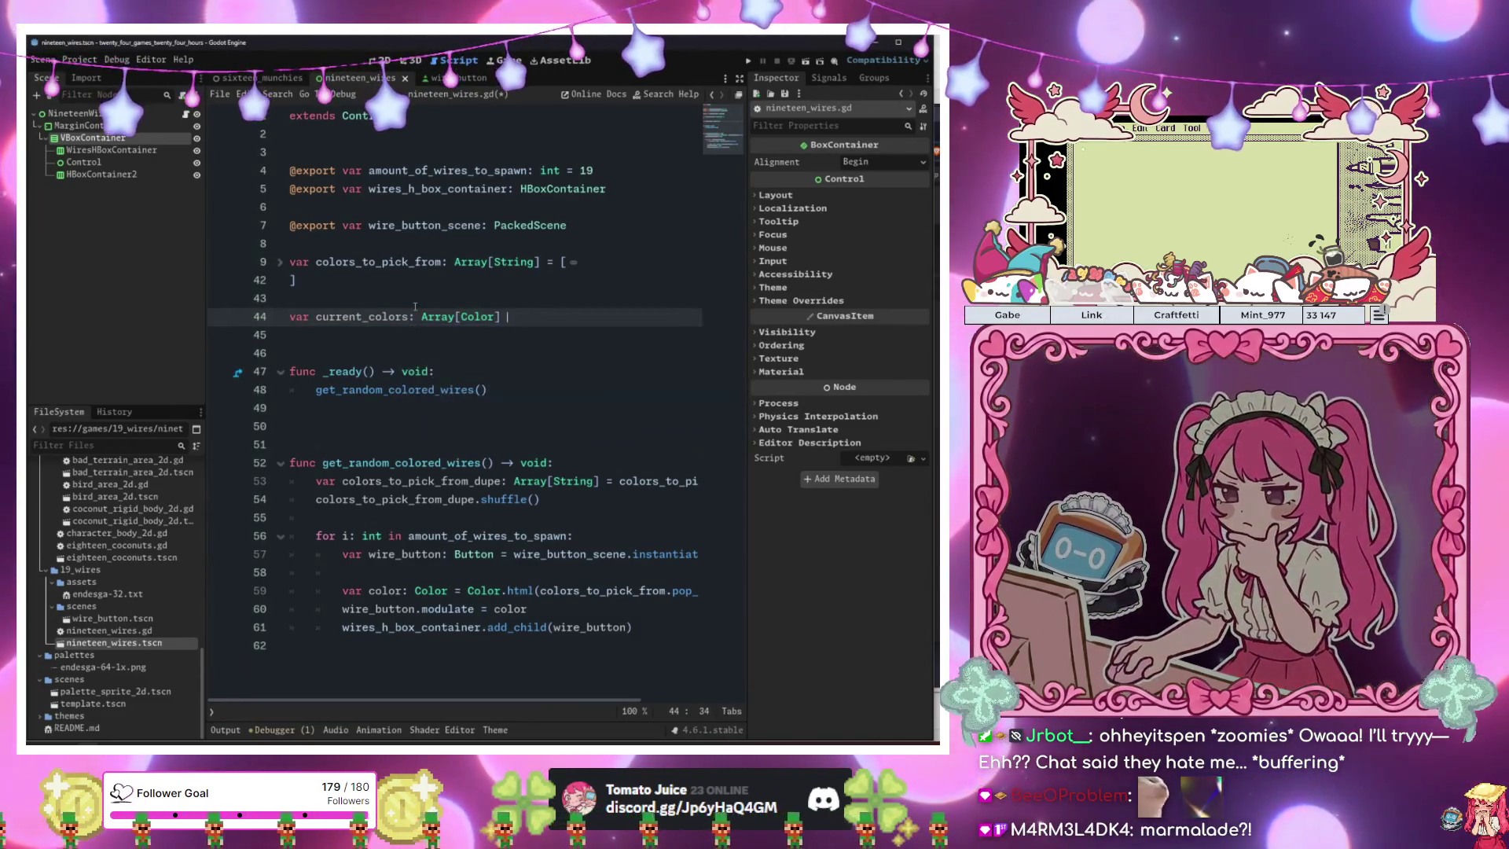
pyautogui.hotkey('ctrl', 's')
# Switch to the sixteen_munchies scene in the 2D workspace.
pyautogui.click(498, 421)
pyautogui.press('Down')
pyautogui.press('Down')
pyautogui.press('Down')
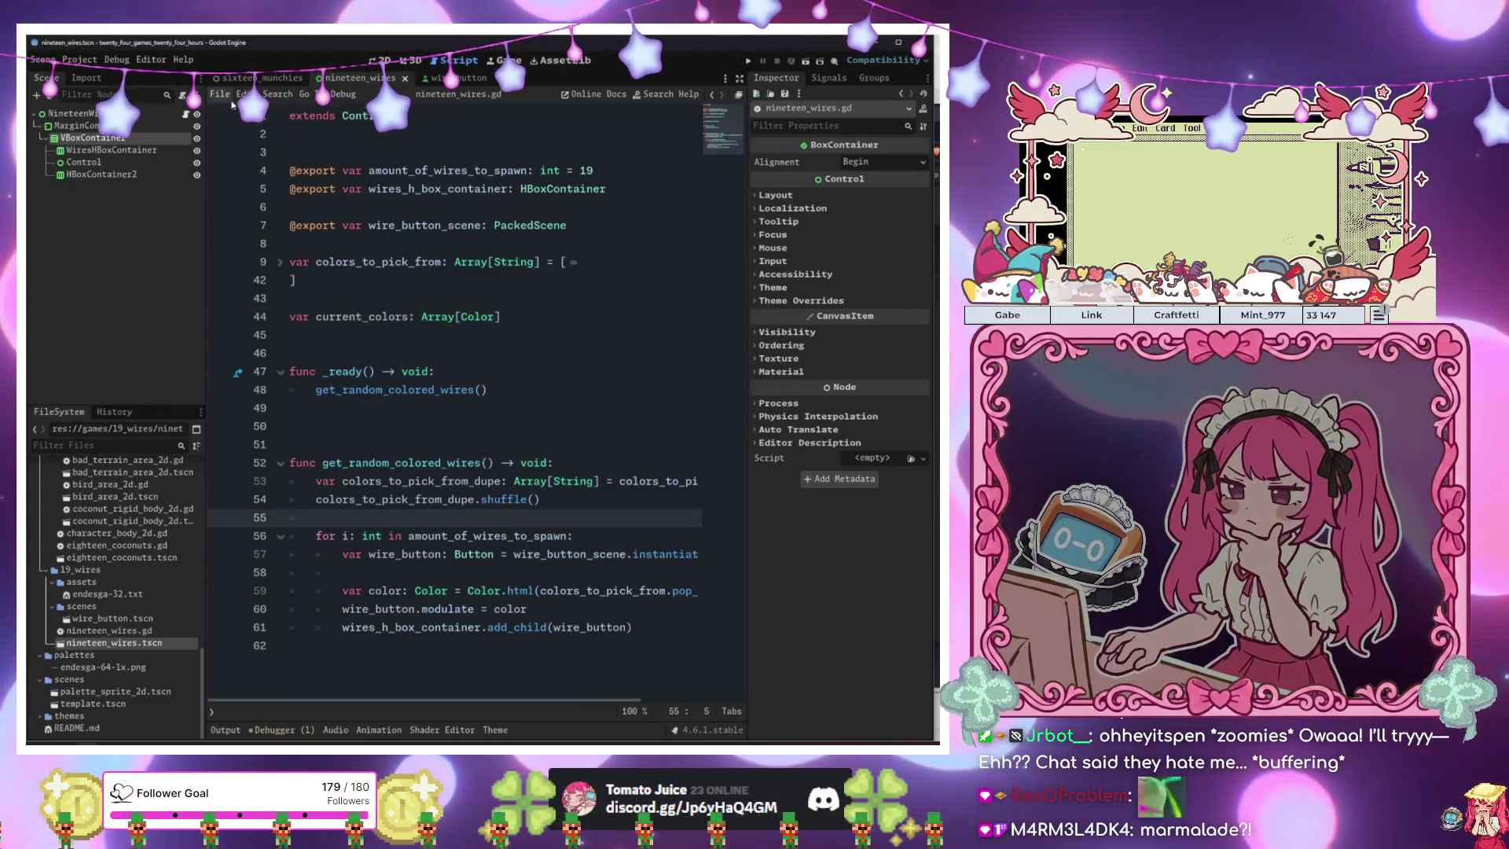
pyautogui.click(259, 78)
pyautogui.click(383, 61)
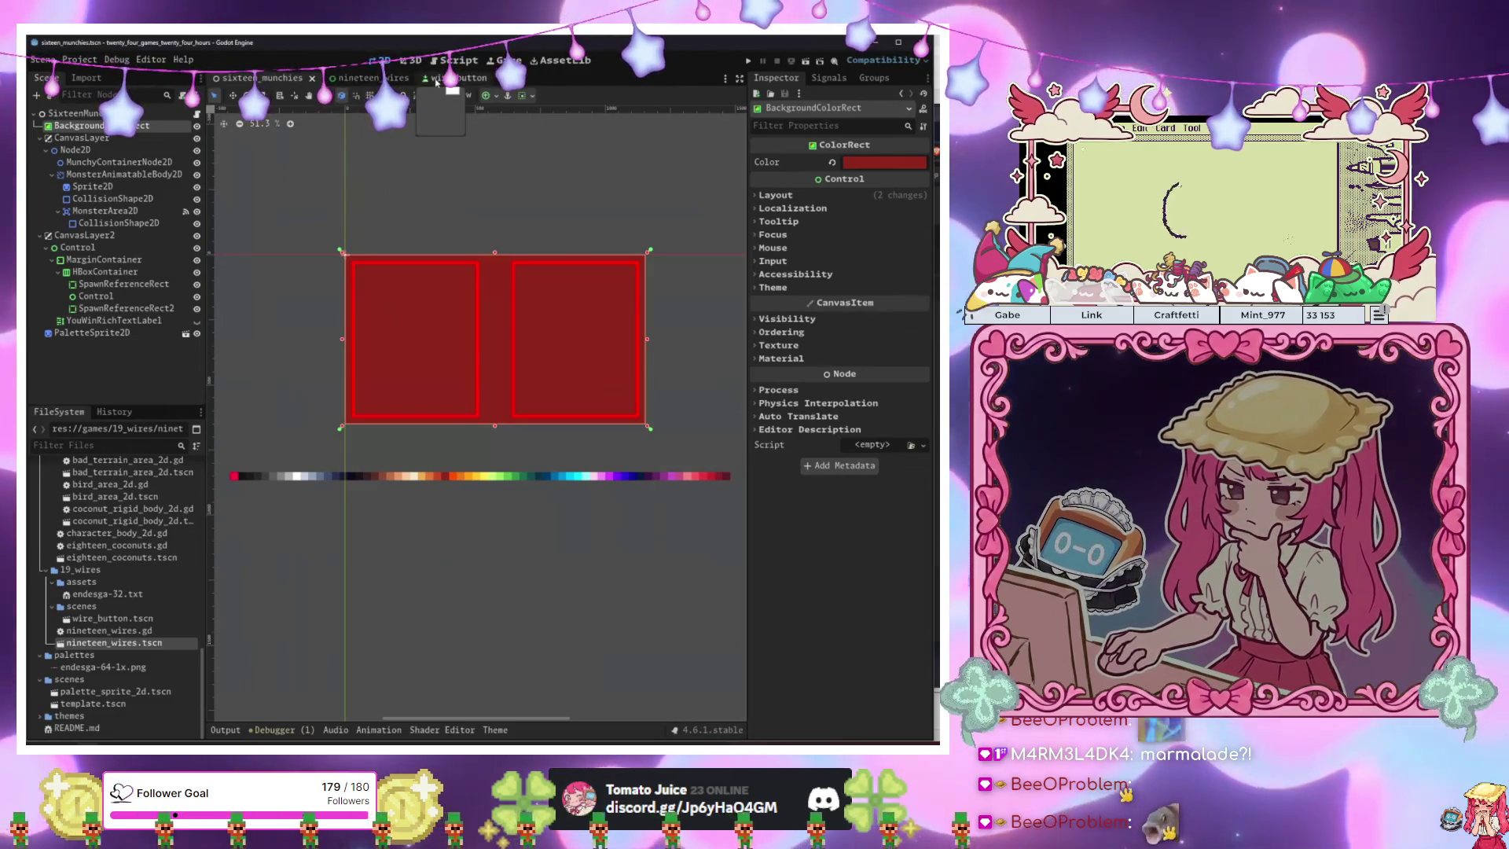
# Open the nineteen_wires scene and look over its script near line 54.
pyautogui.click(393, 78)
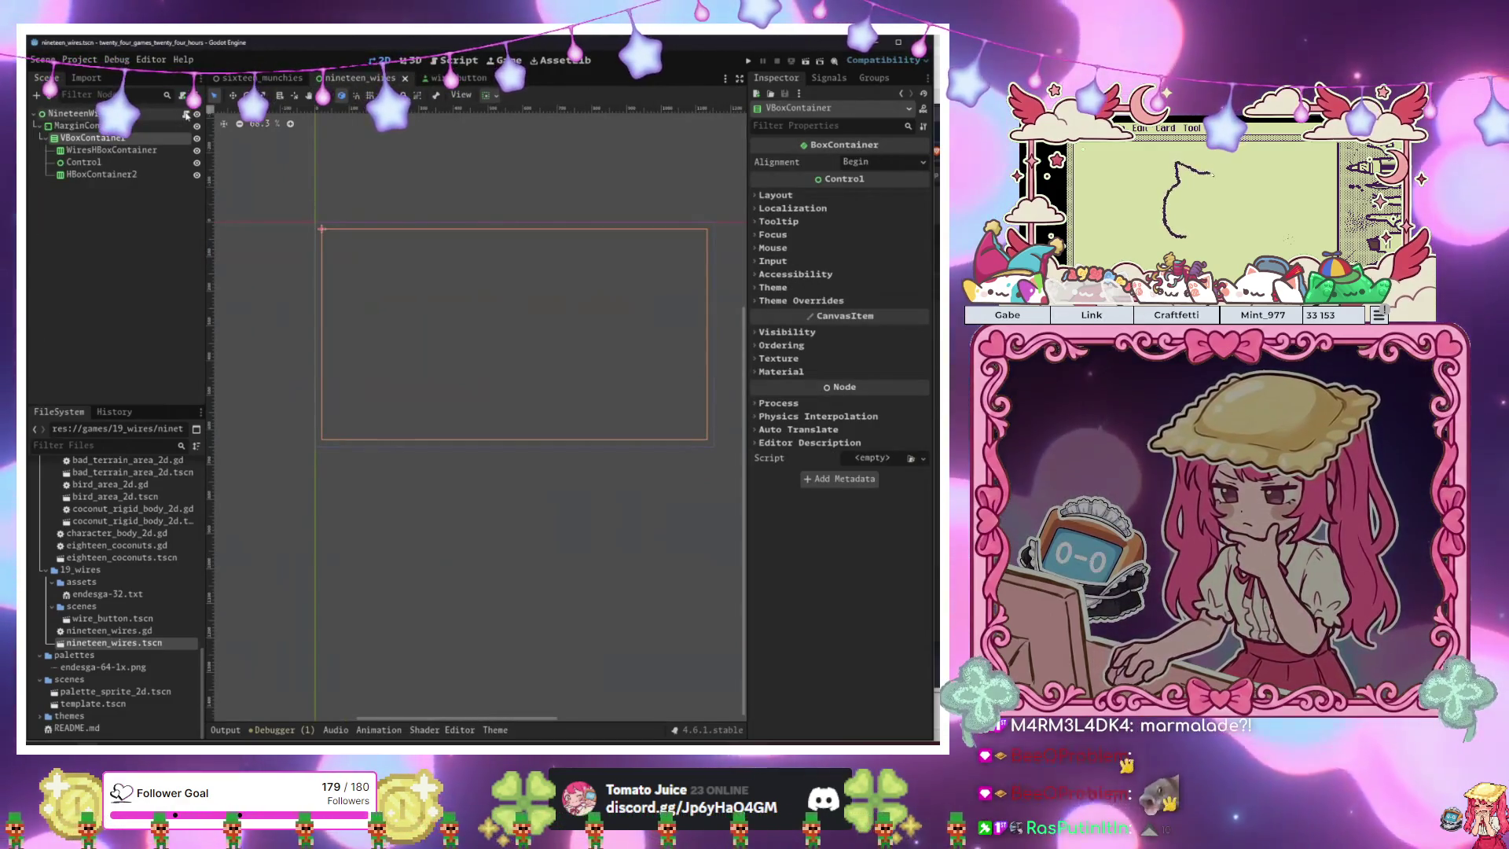
pyautogui.click(186, 114)
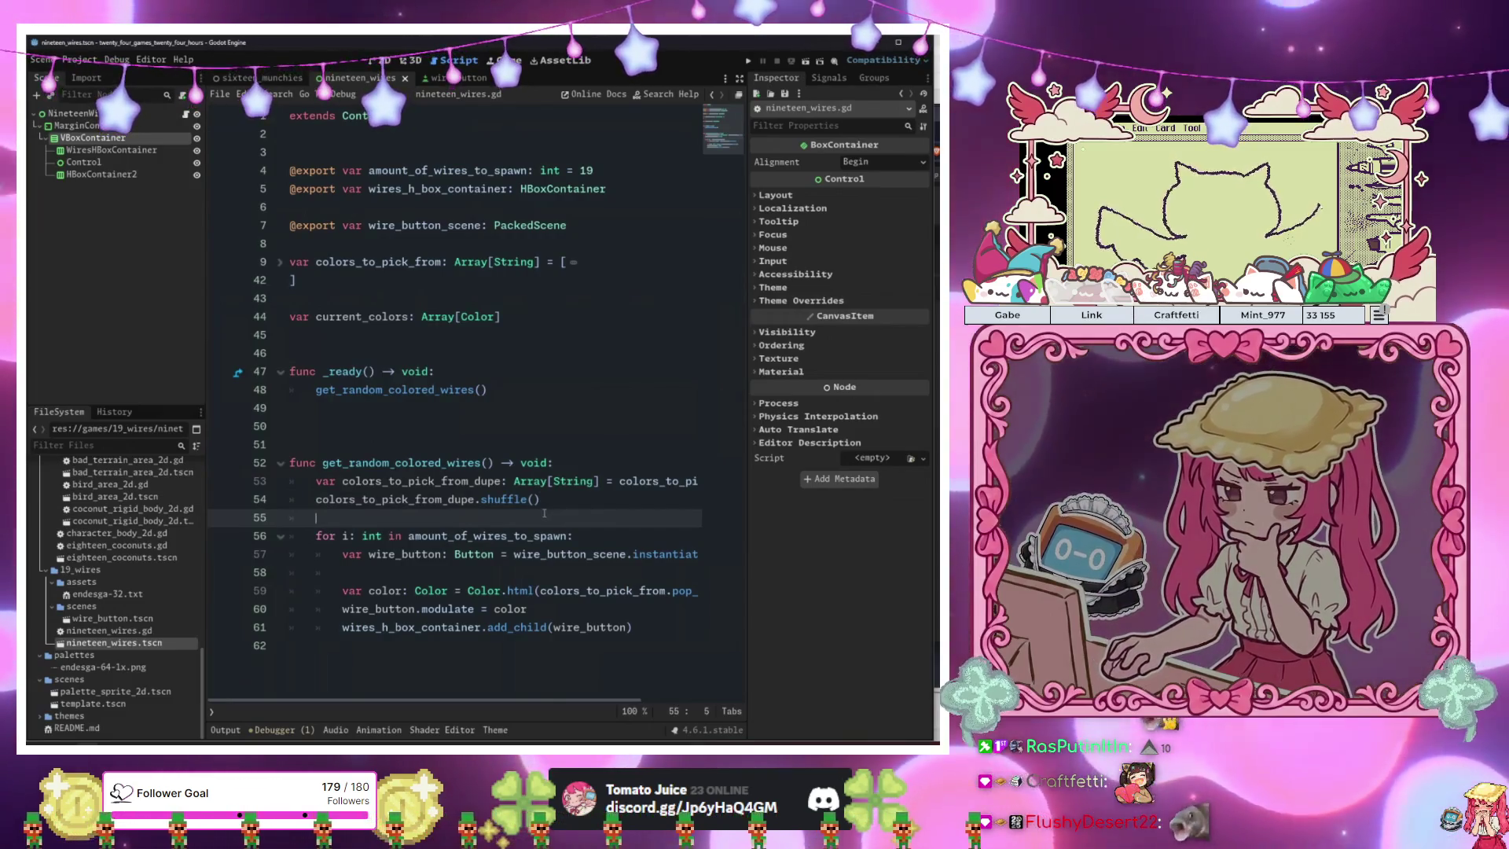
pyautogui.click(595, 494)
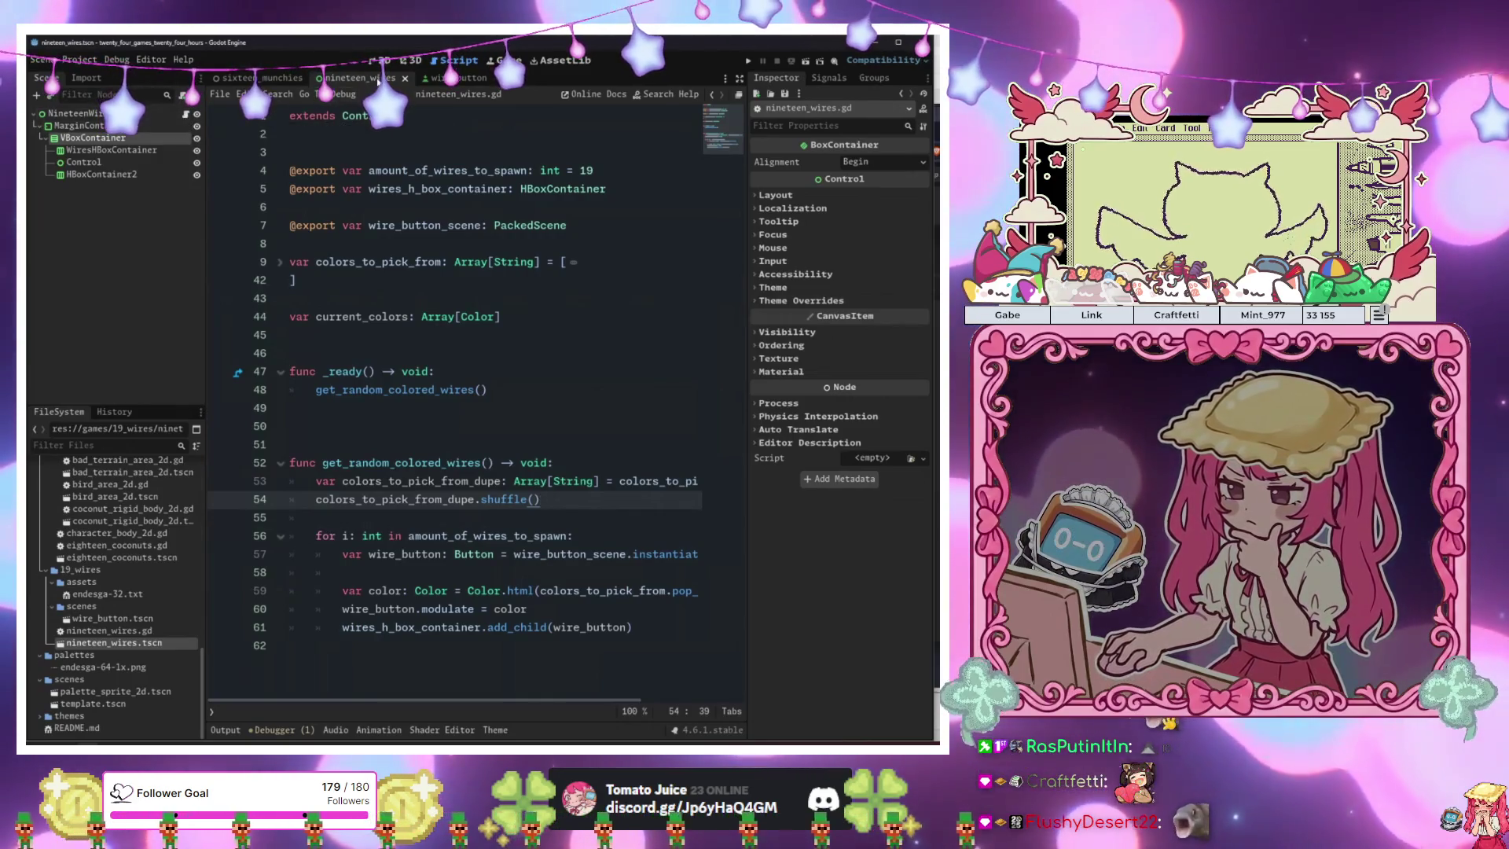
# Set WiresHBoxContainer's Alignment to Center in the Inspector.
pyautogui.click(111, 149)
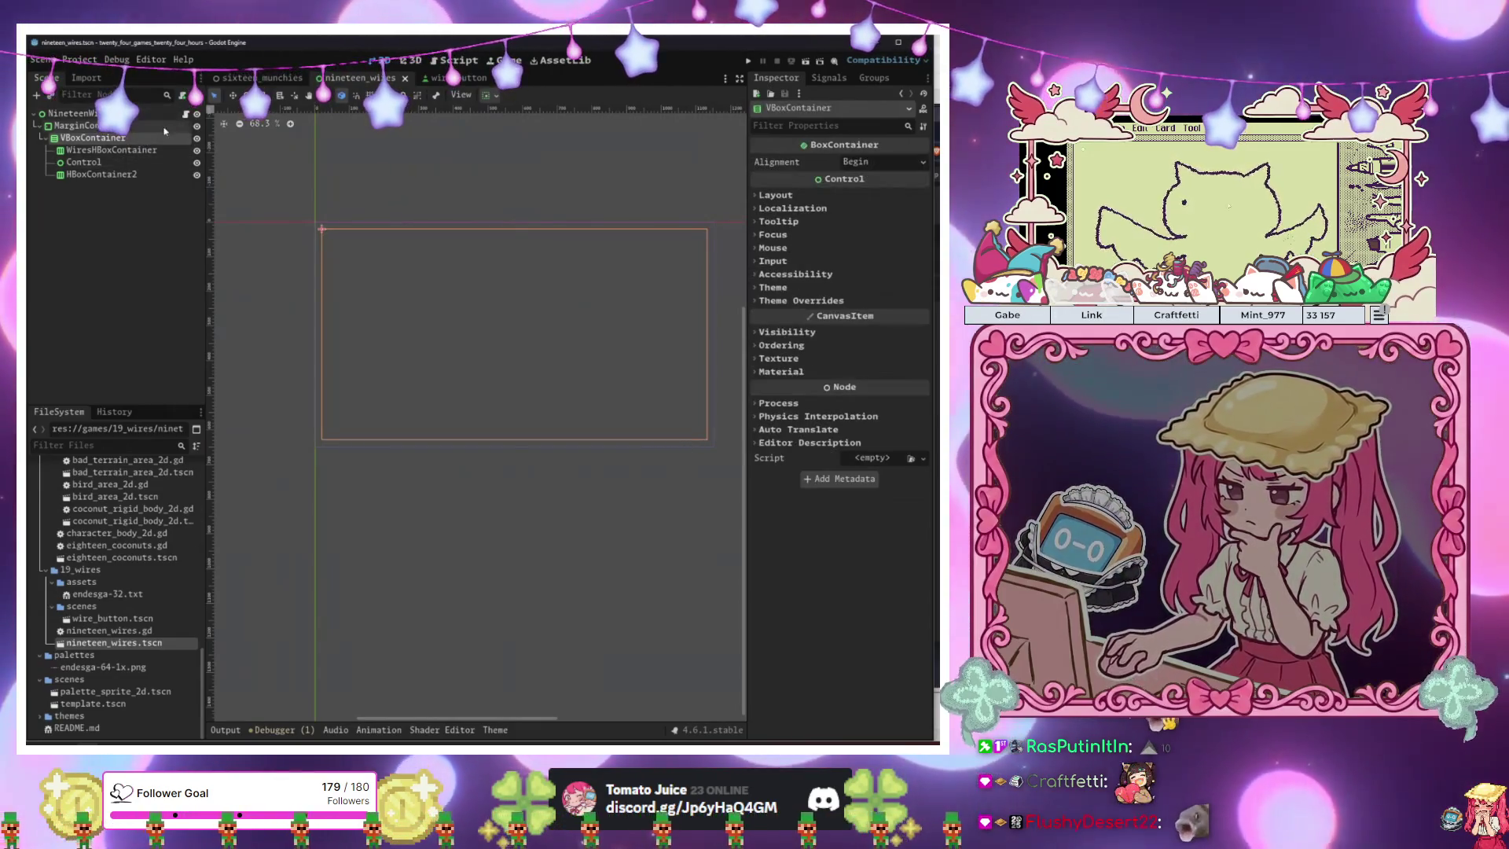
pyautogui.click(111, 149)
pyautogui.click(880, 161)
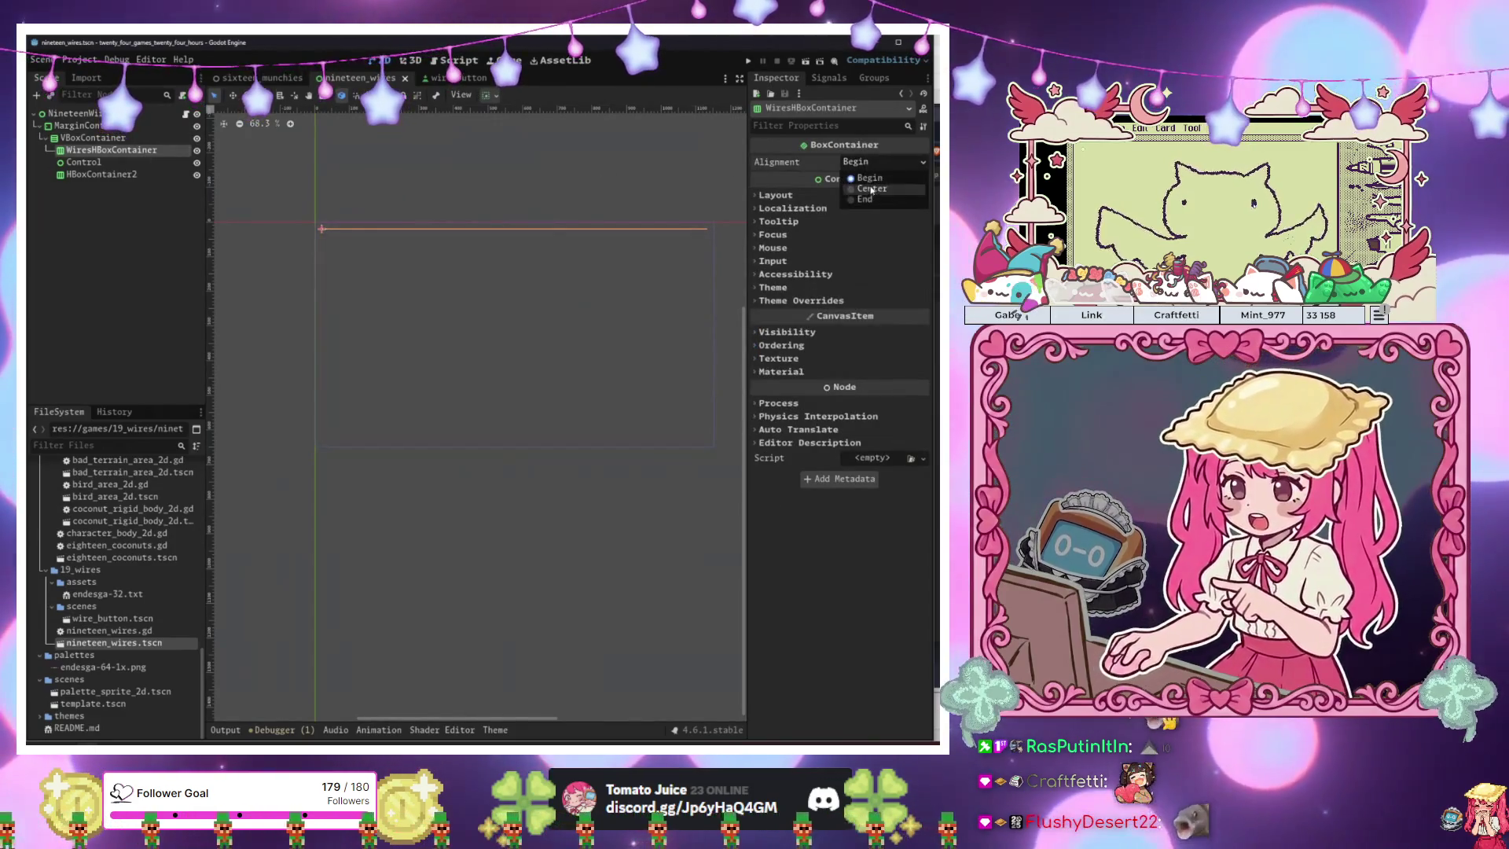
pyautogui.click(861, 188)
# Return to the nineteen_wires.gd script with the caret on line 7.
pyautogui.click(141, 162)
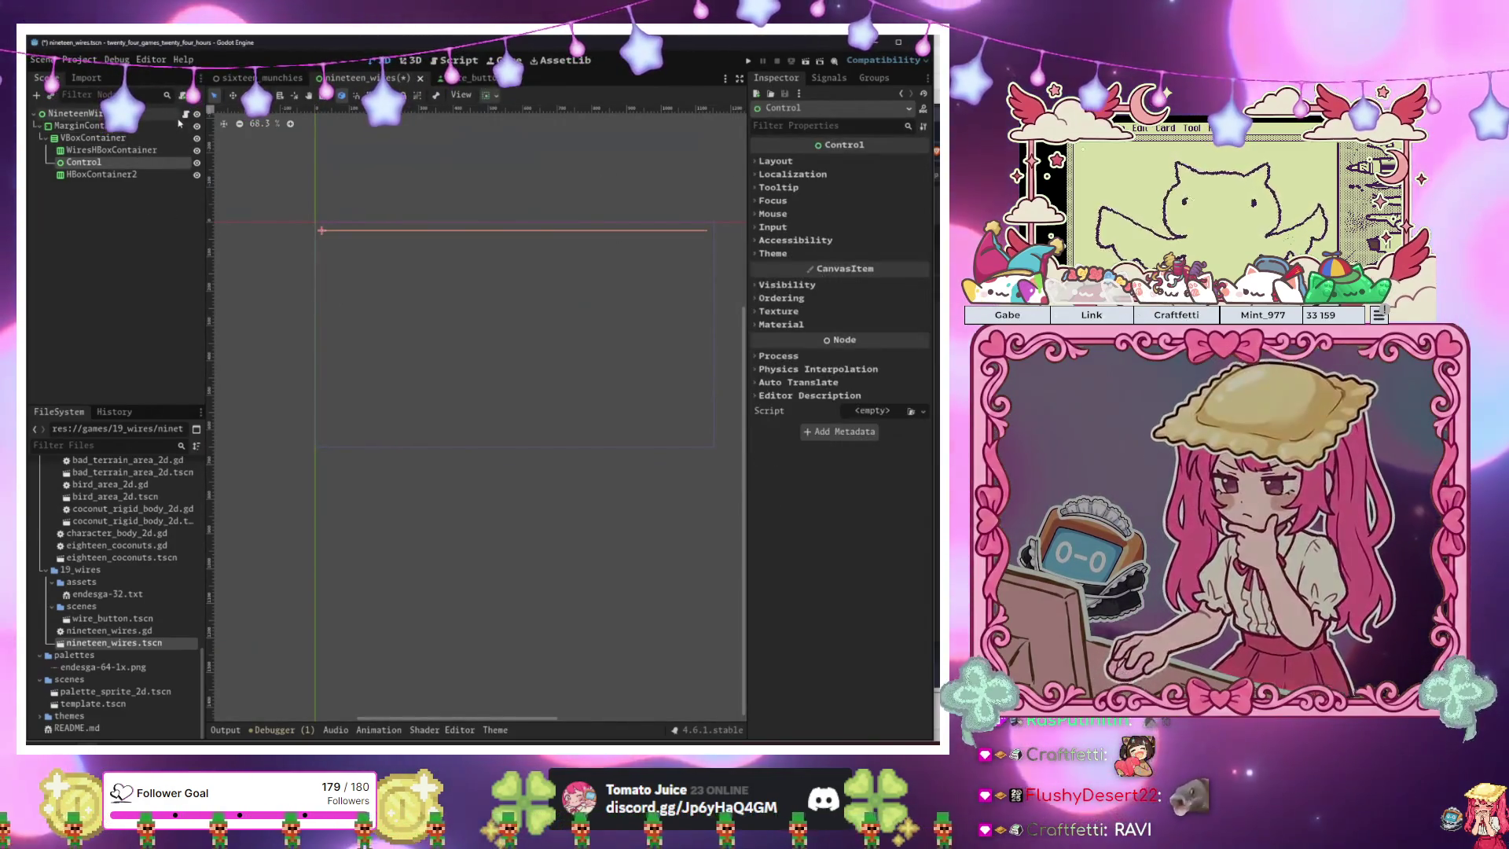
pyautogui.click(183, 116)
pyautogui.click(639, 225)
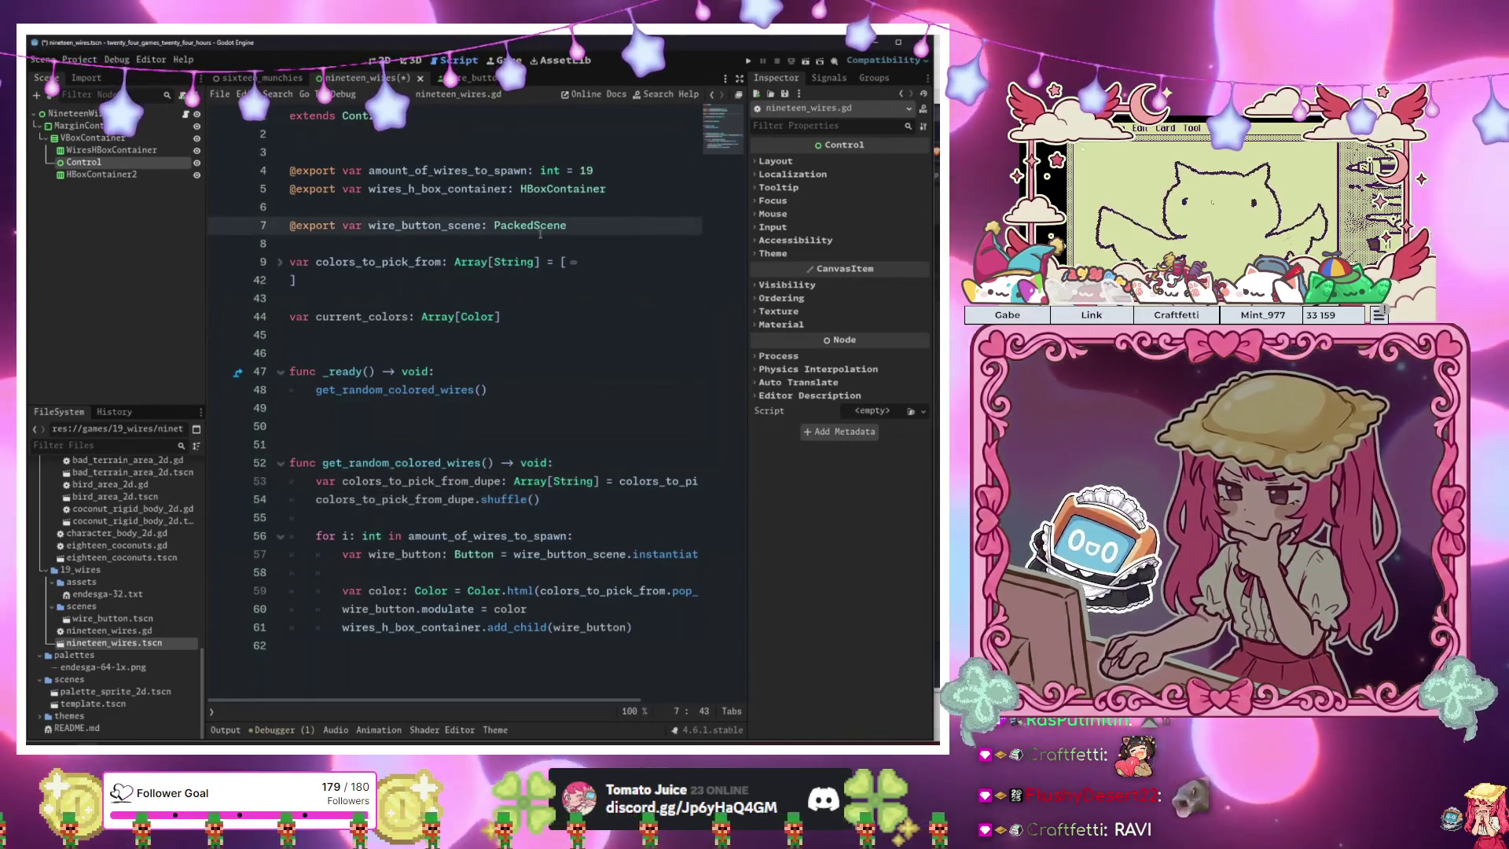
# Tidy the blank lines around the color assignment in the wire spawning loop.
pyautogui.click(556, 280)
pyautogui.click(550, 536)
pyautogui.click(488, 572)
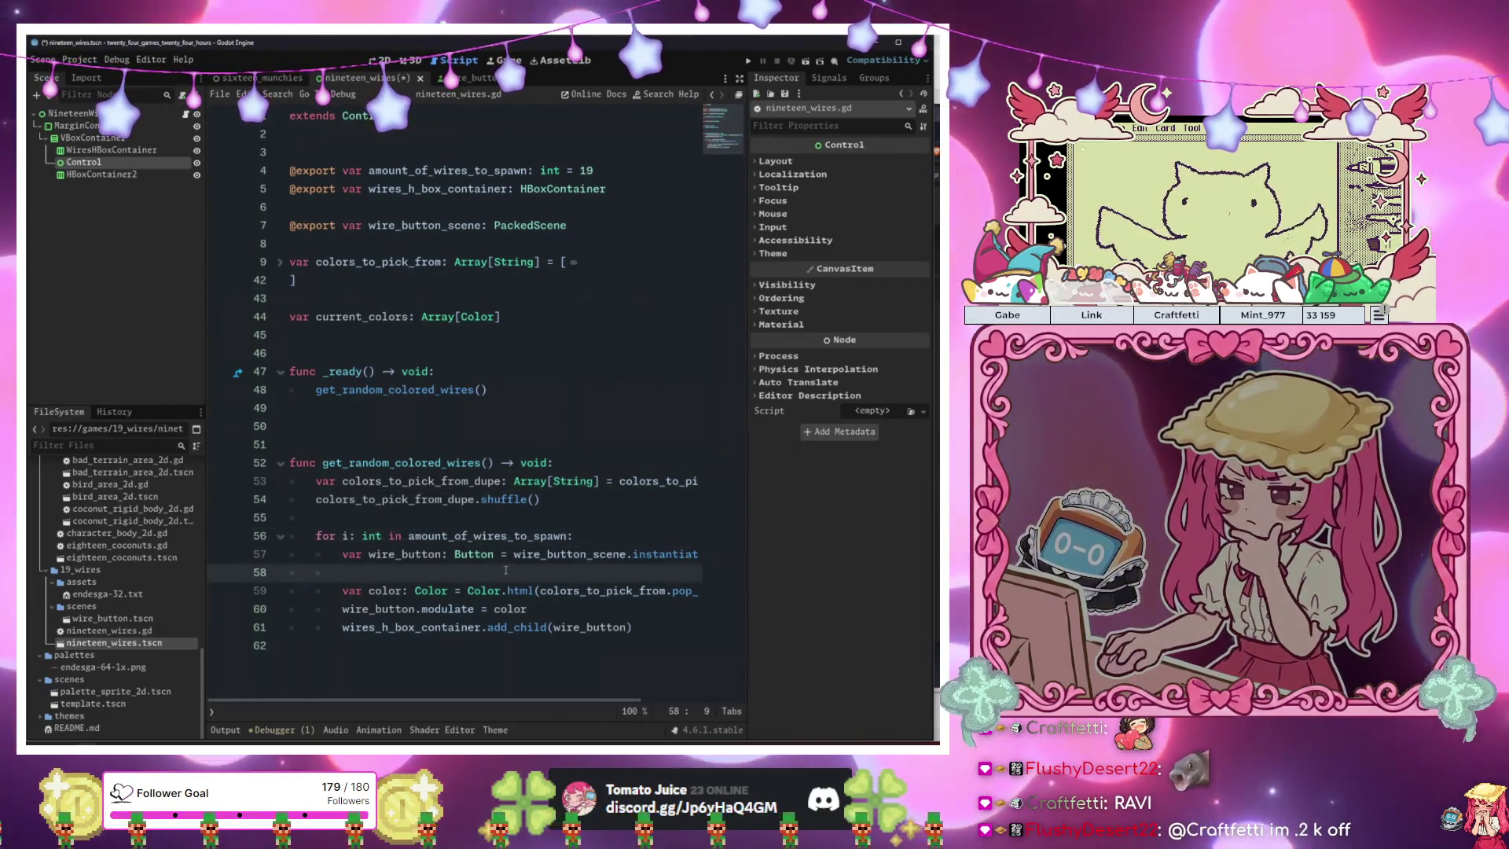
pyautogui.click(503, 591)
pyautogui.click(342, 590)
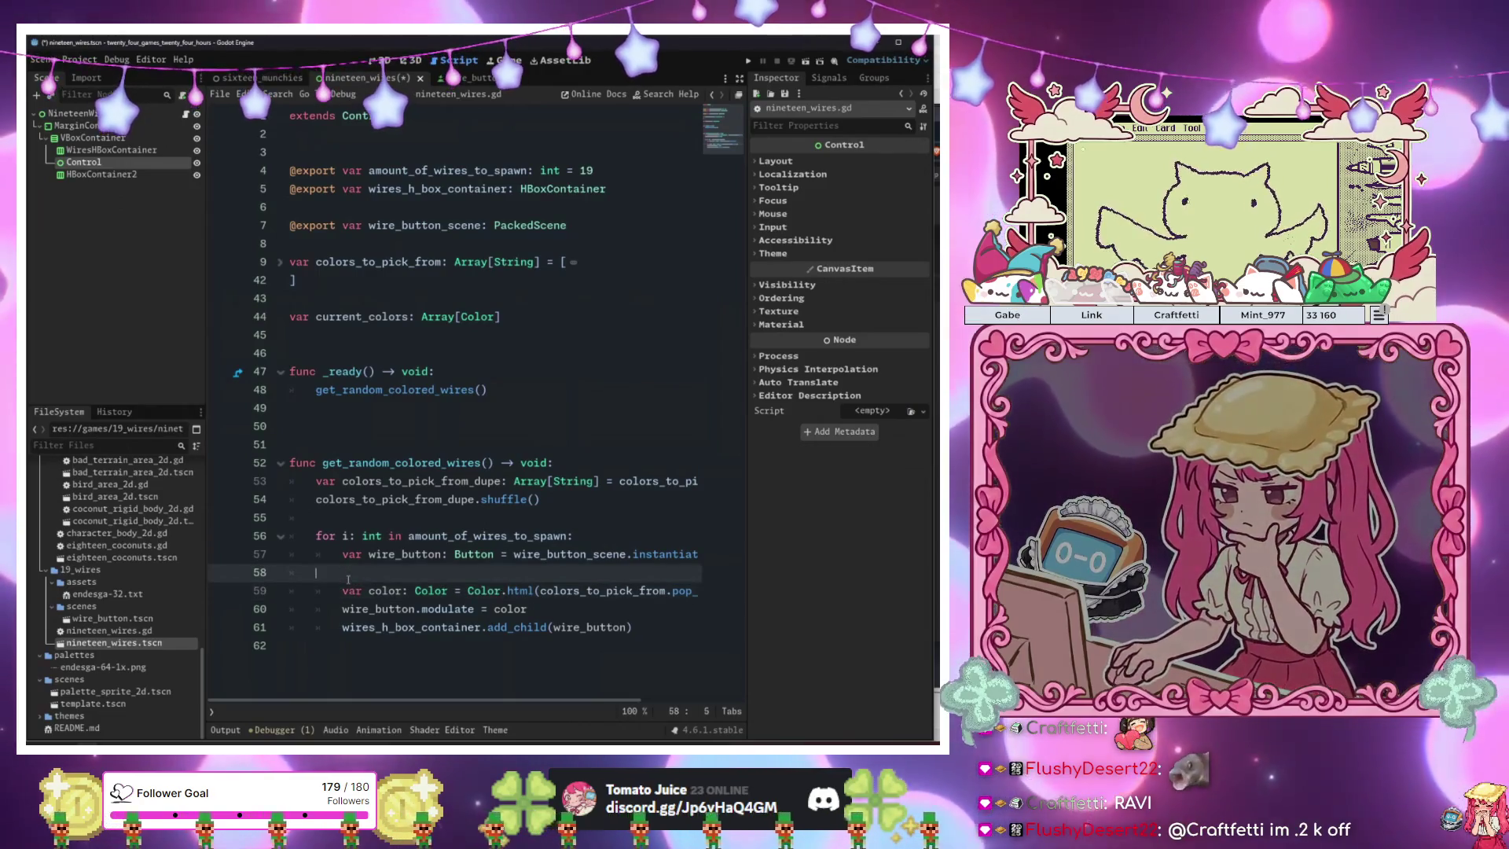
pyautogui.press('BackSpace')
pyautogui.press('BackSpace')
pyautogui.press('BackSpace')
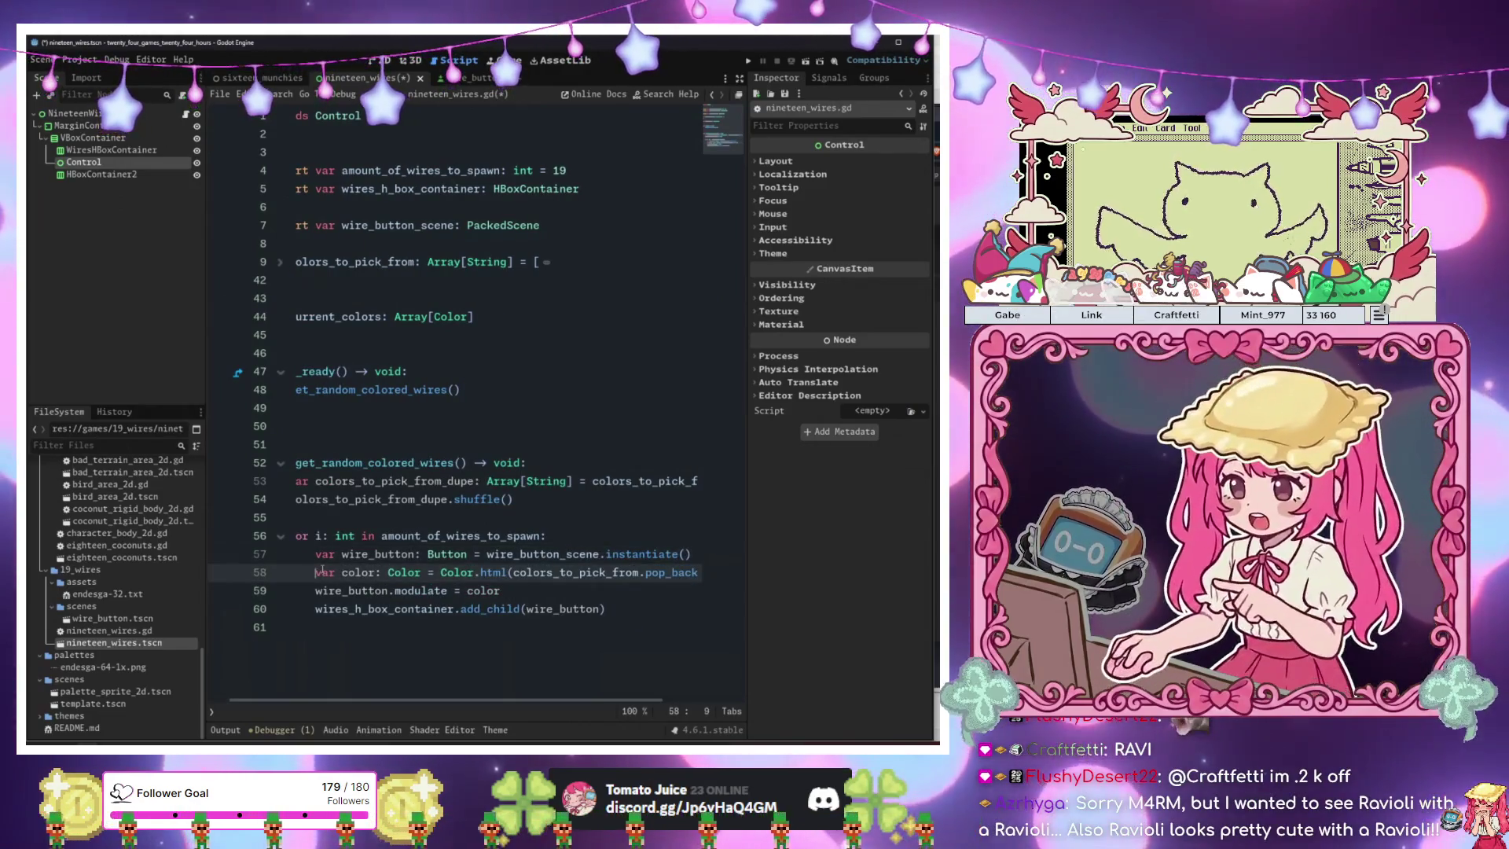
pyautogui.press('Return')
pyautogui.press('Return')
pyautogui.press('Up')
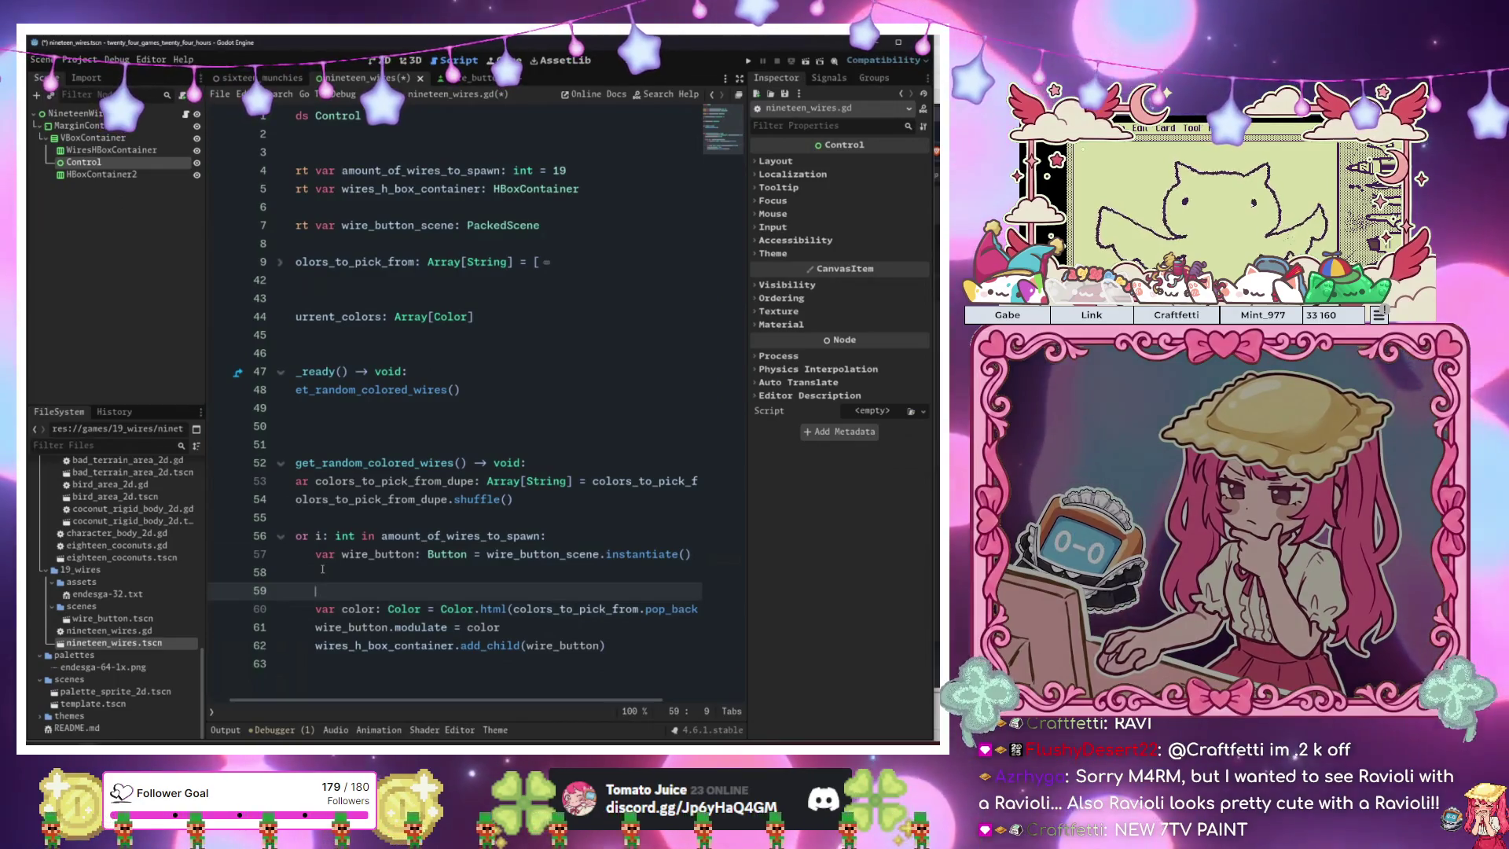
pyautogui.hscroll(-2, 322, 535)
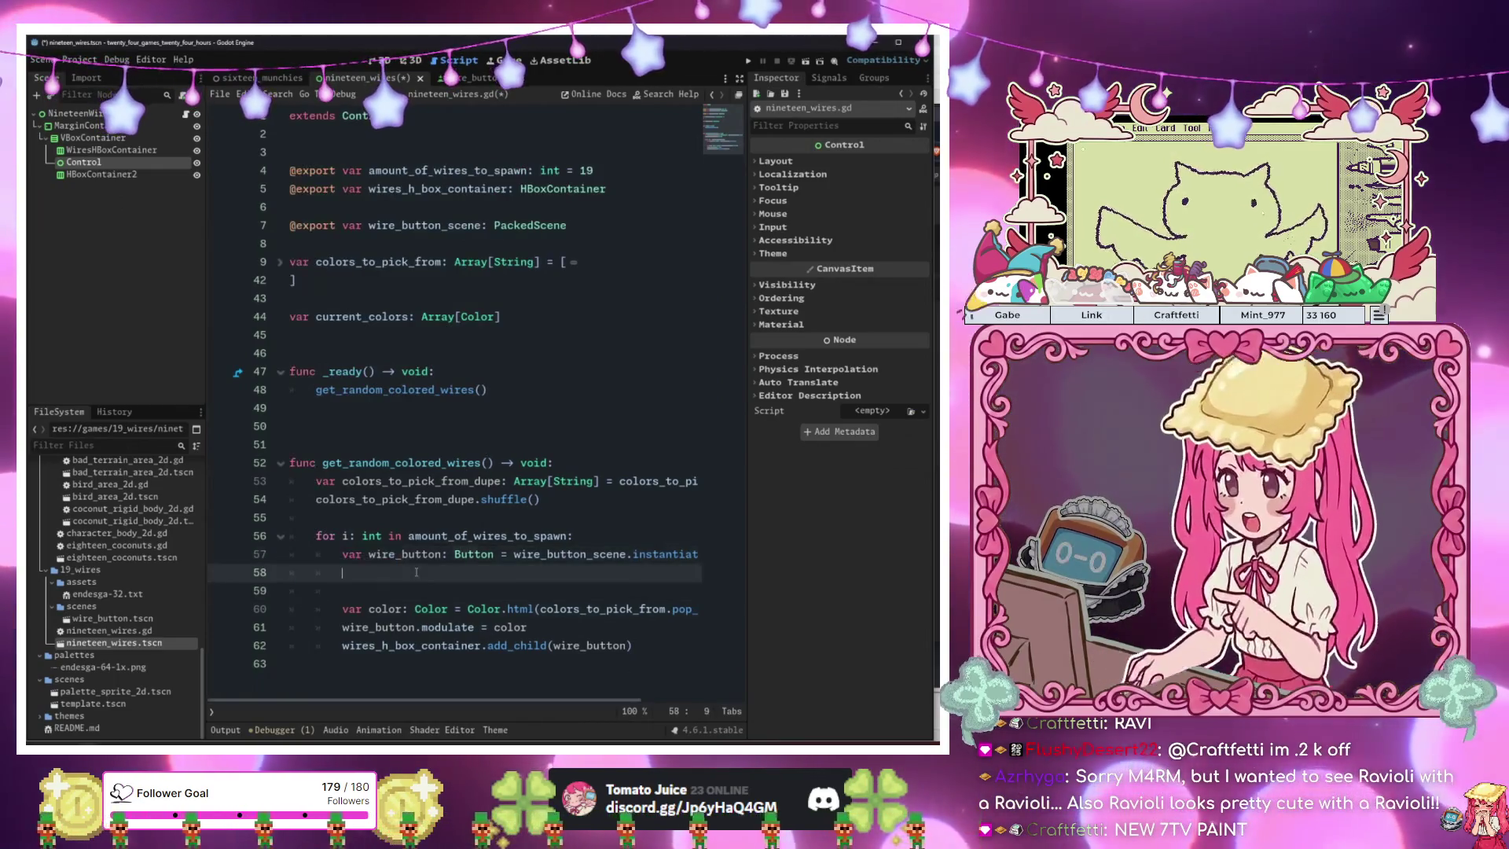
pyautogui.press('BackSpace')
pyautogui.press('BackSpace')
pyautogui.press('BackSpace')
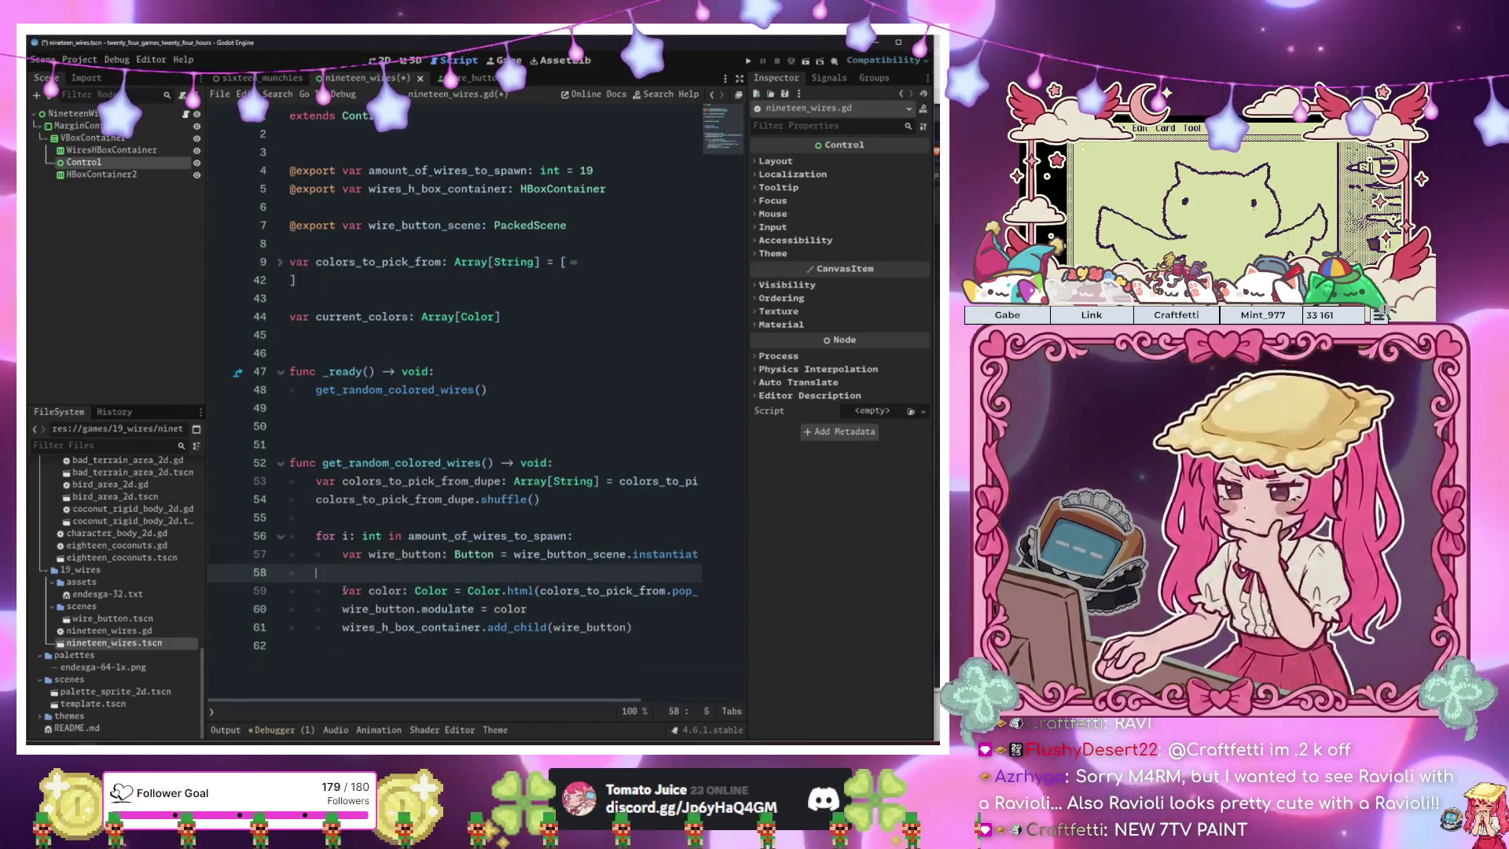
# Add current_colors.append(color) right after the color line in the loop.
pyautogui.click(316, 591)
pyautogui.press('Return')
pyautogui.press('Return')
pyautogui.press('Up')
pyautogui.press('Up')
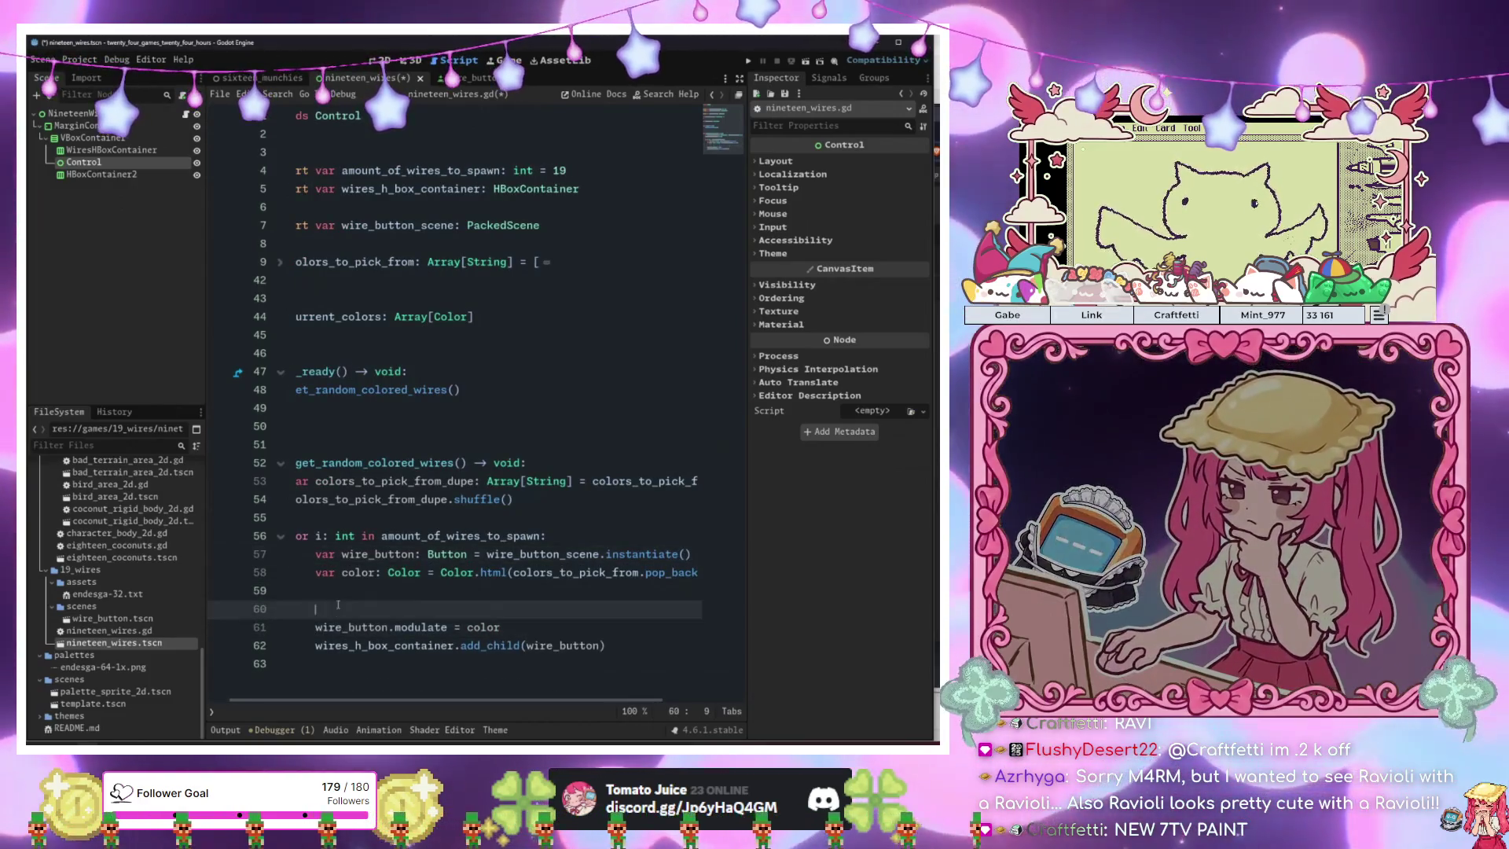
pyautogui.hotkey('shift', 'Home')
pyautogui.press('Return')
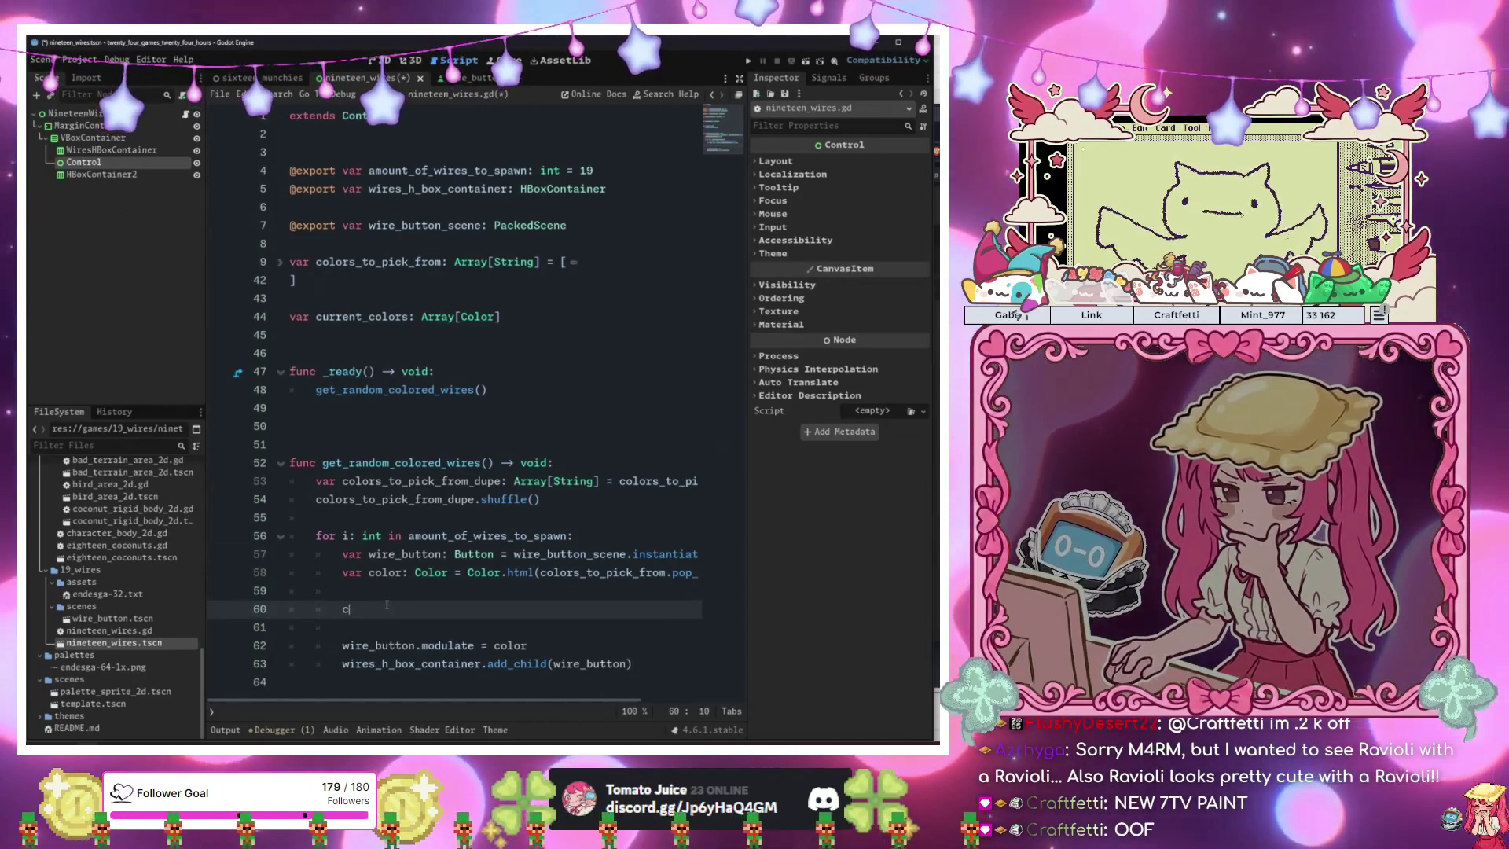
pyautogui.write('urrent_colors.ap')
pyautogui.press('Return')
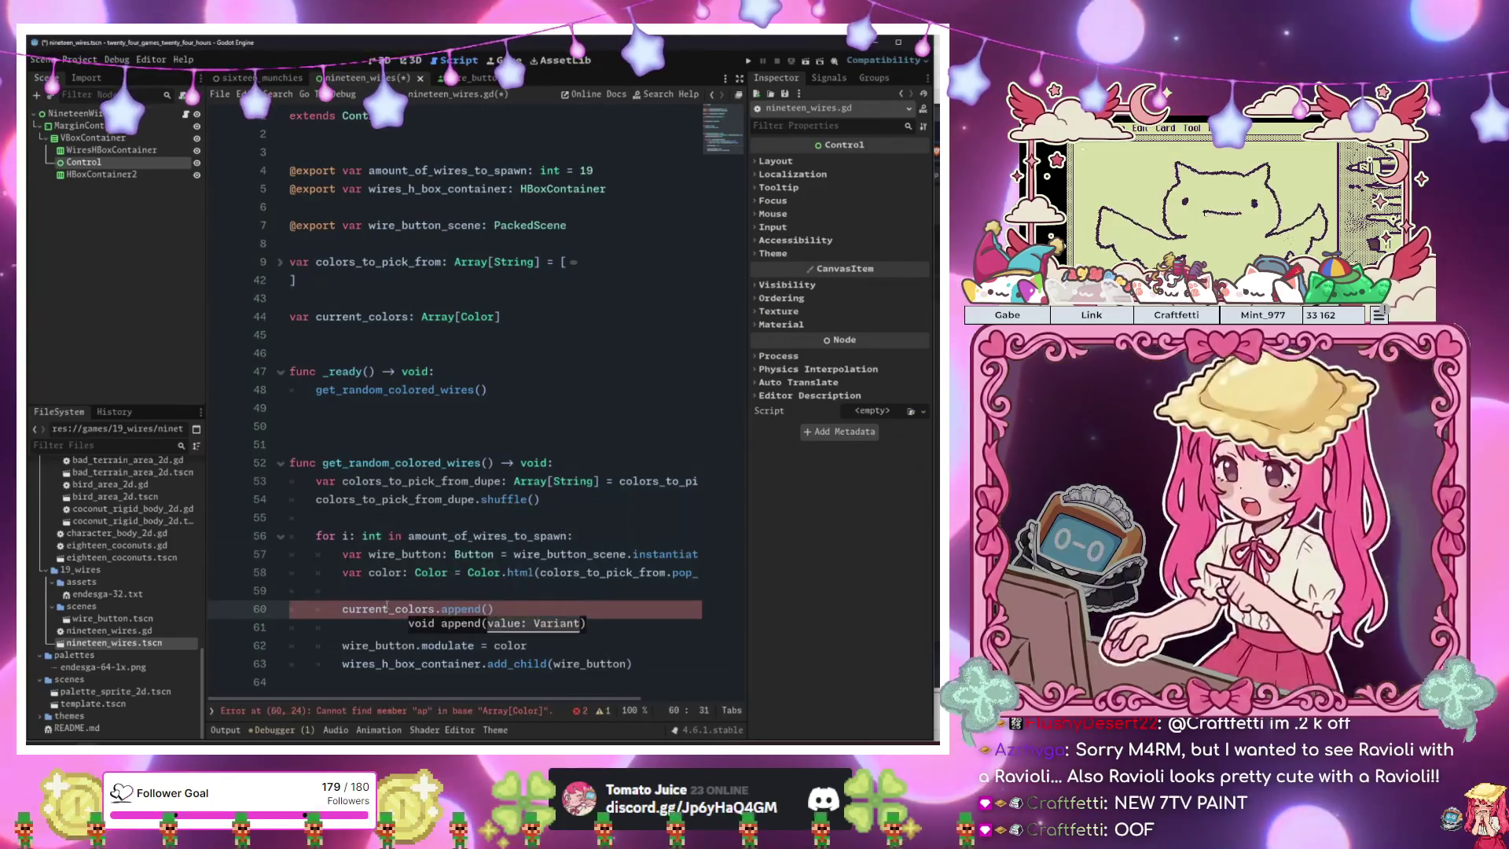
pyautogui.write('color')
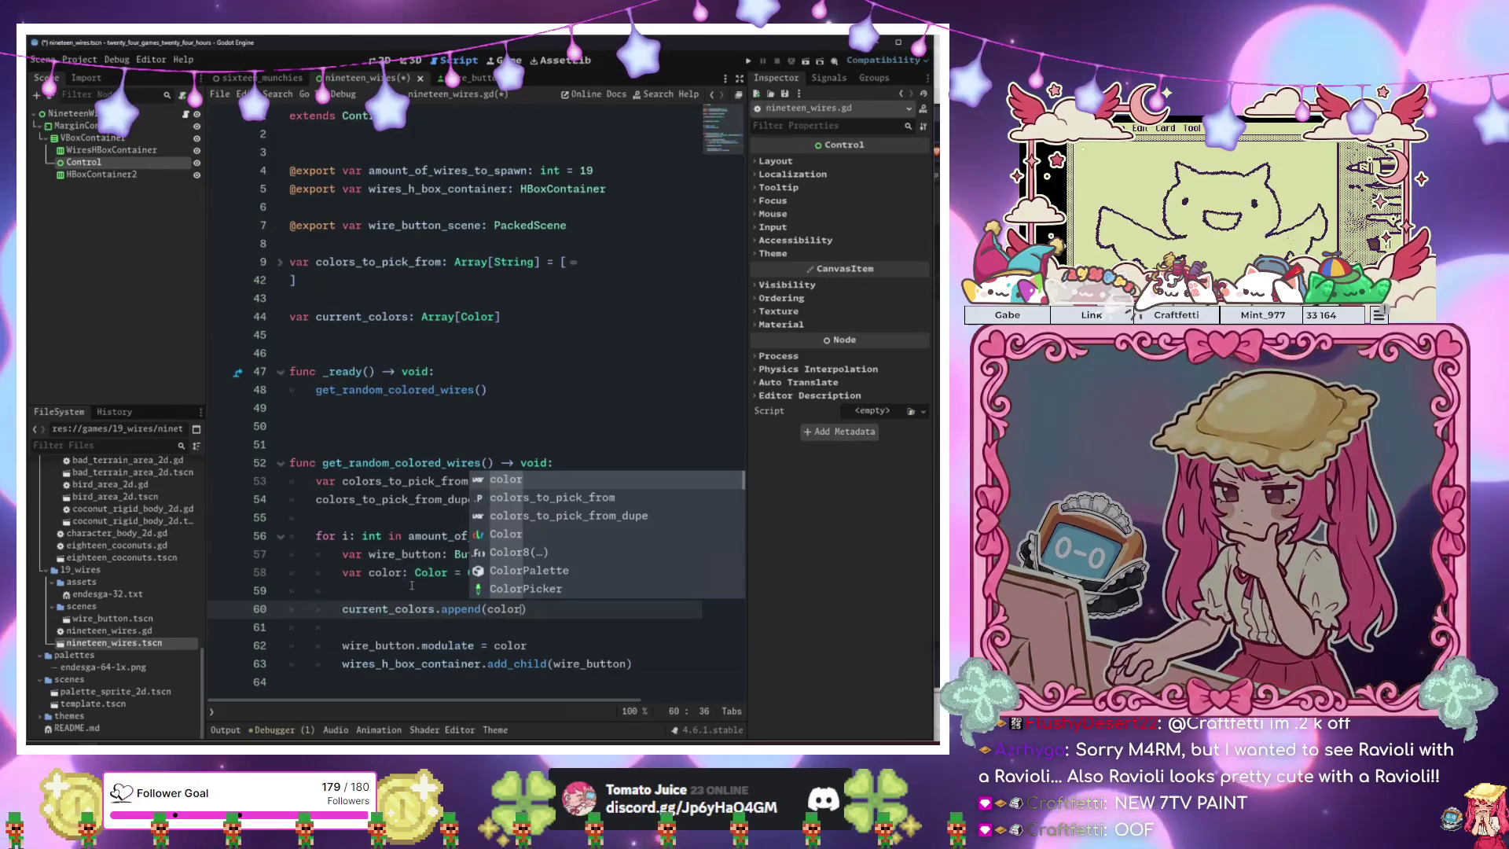
pyautogui.click(463, 597)
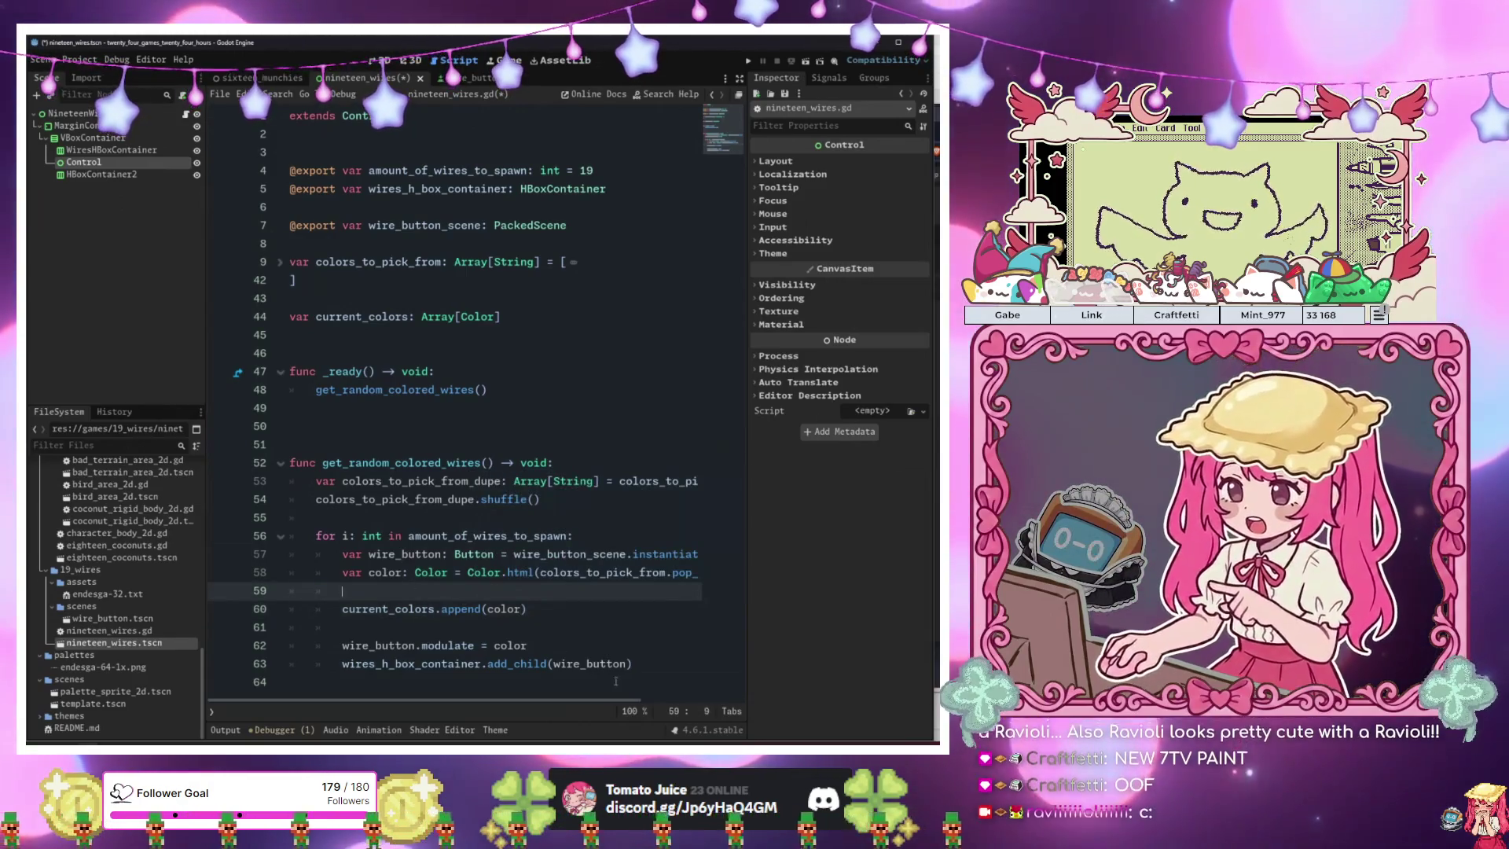
pyautogui.click(637, 665)
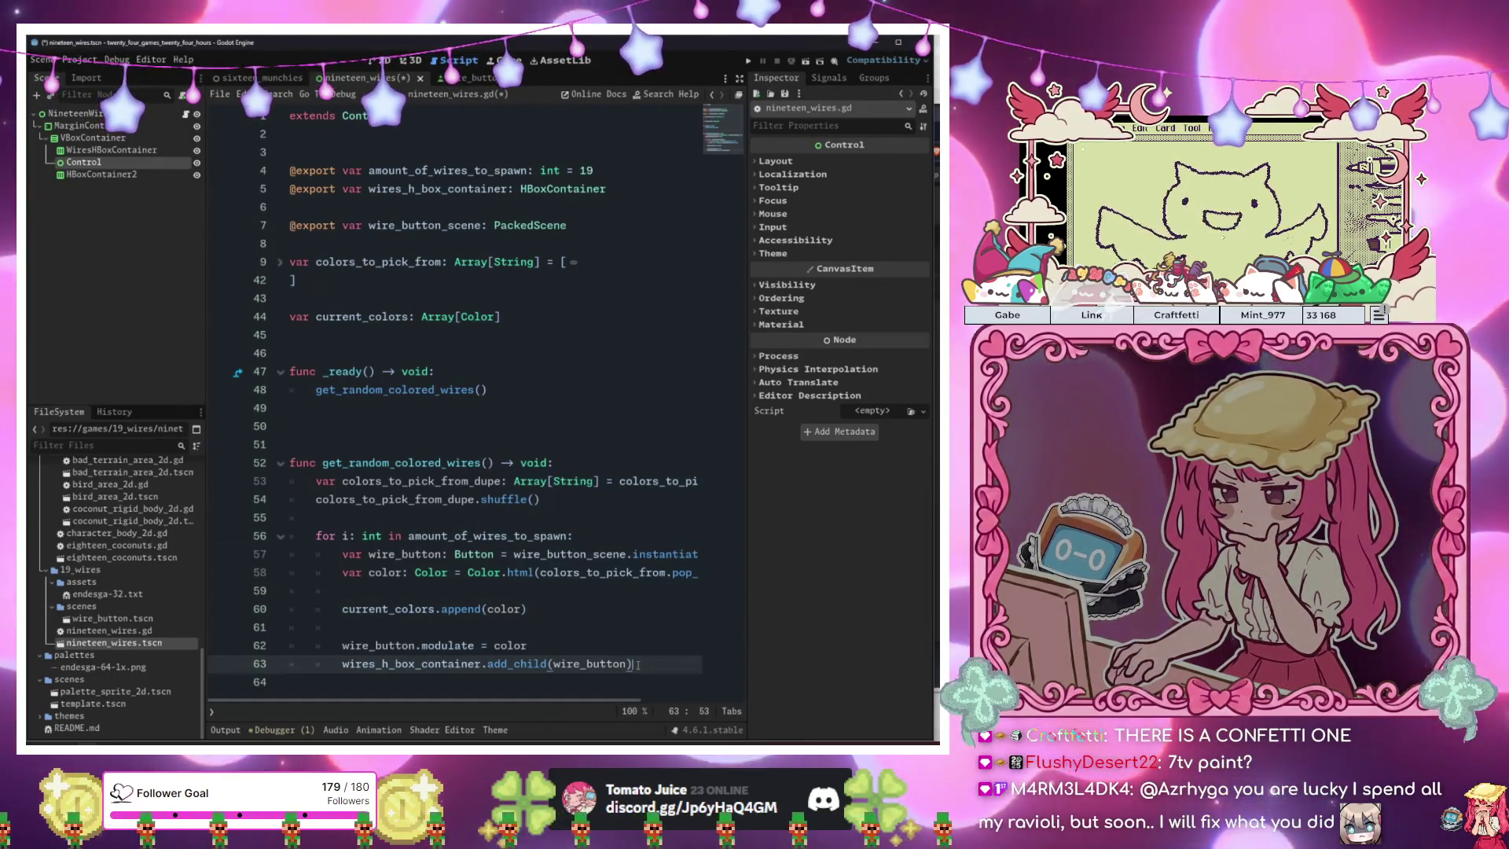
pyautogui.click(487, 463)
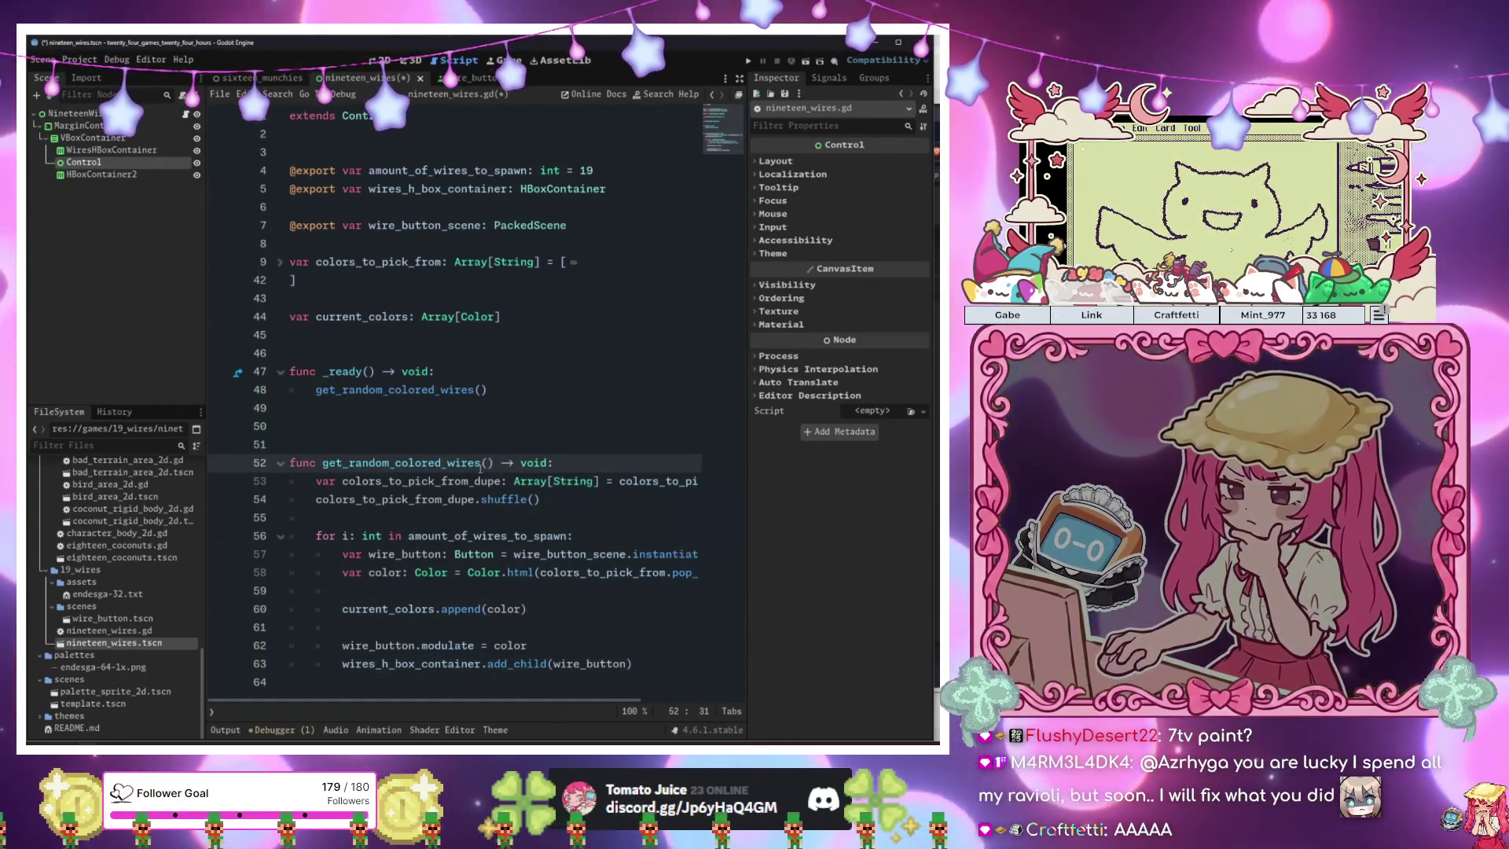
# Add a first_hbox: bool = true parameter and an if first_hbox call get_random_colored_wires(false).
pyautogui.write('first_hbox:')
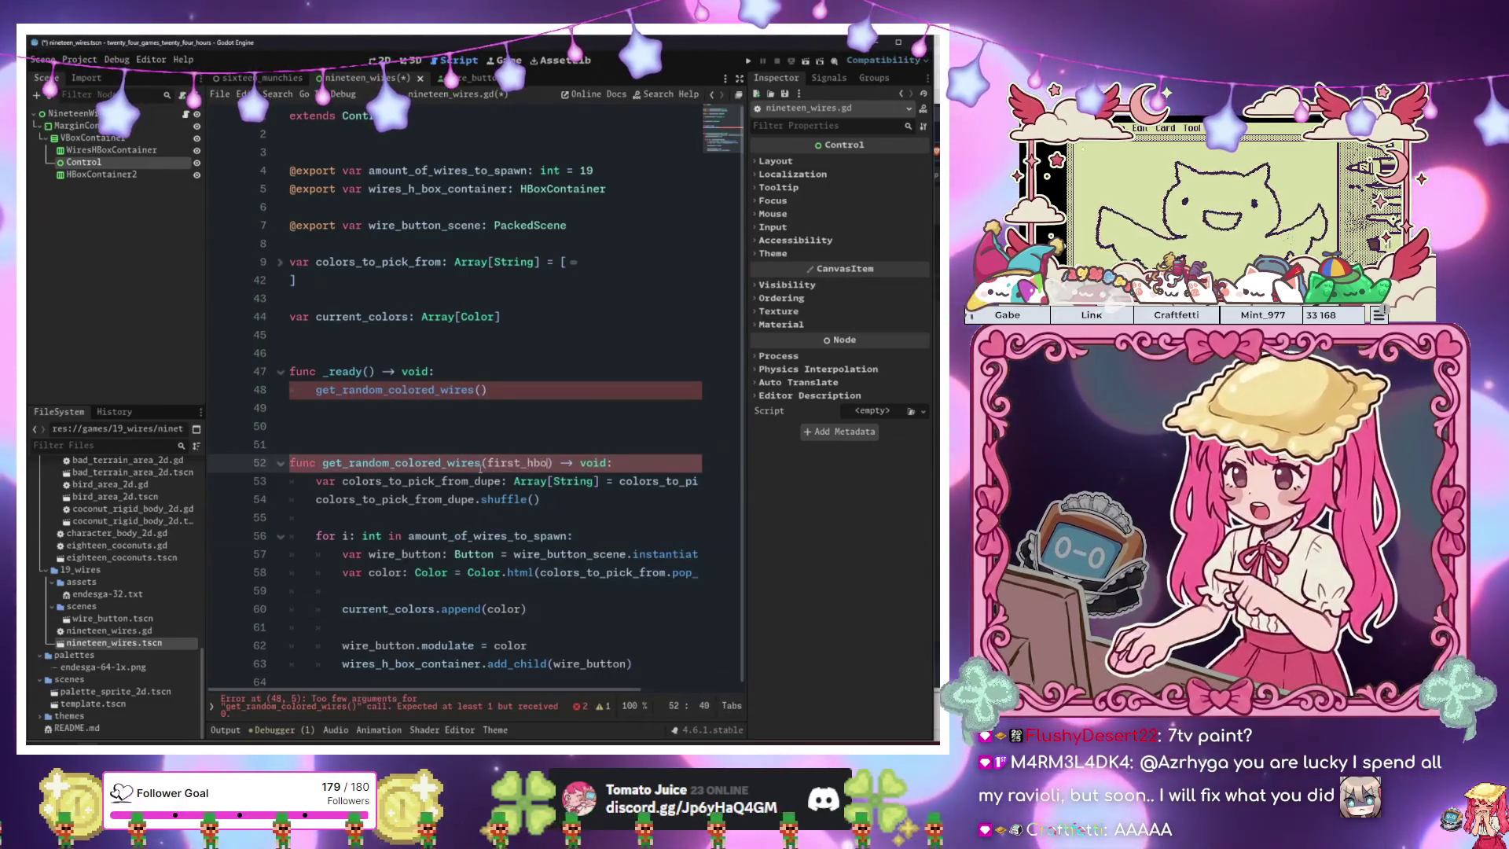
pyautogui.write(' bool = true')
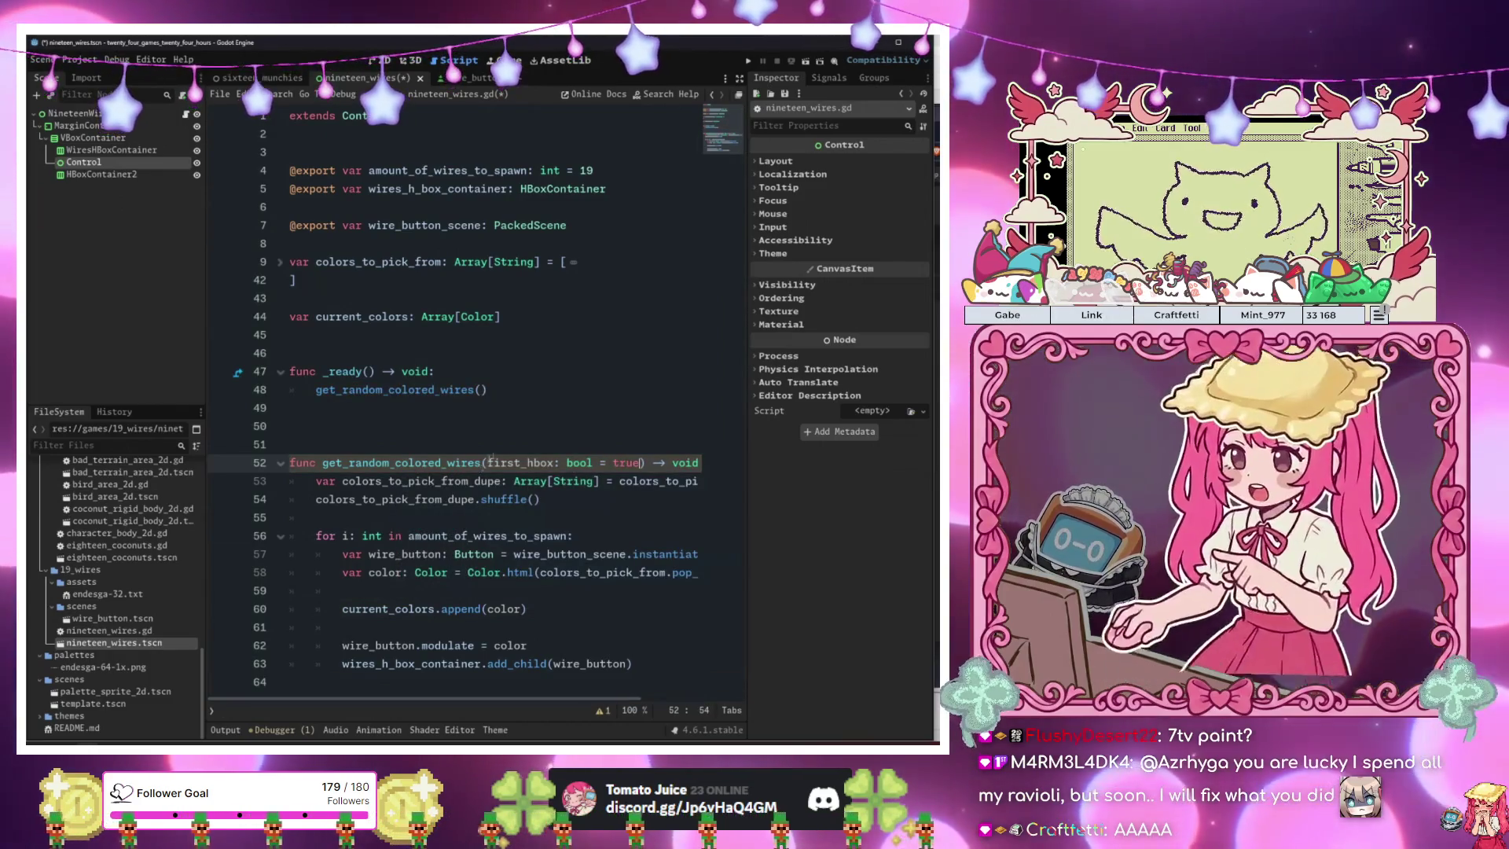
pyautogui.click(641, 664)
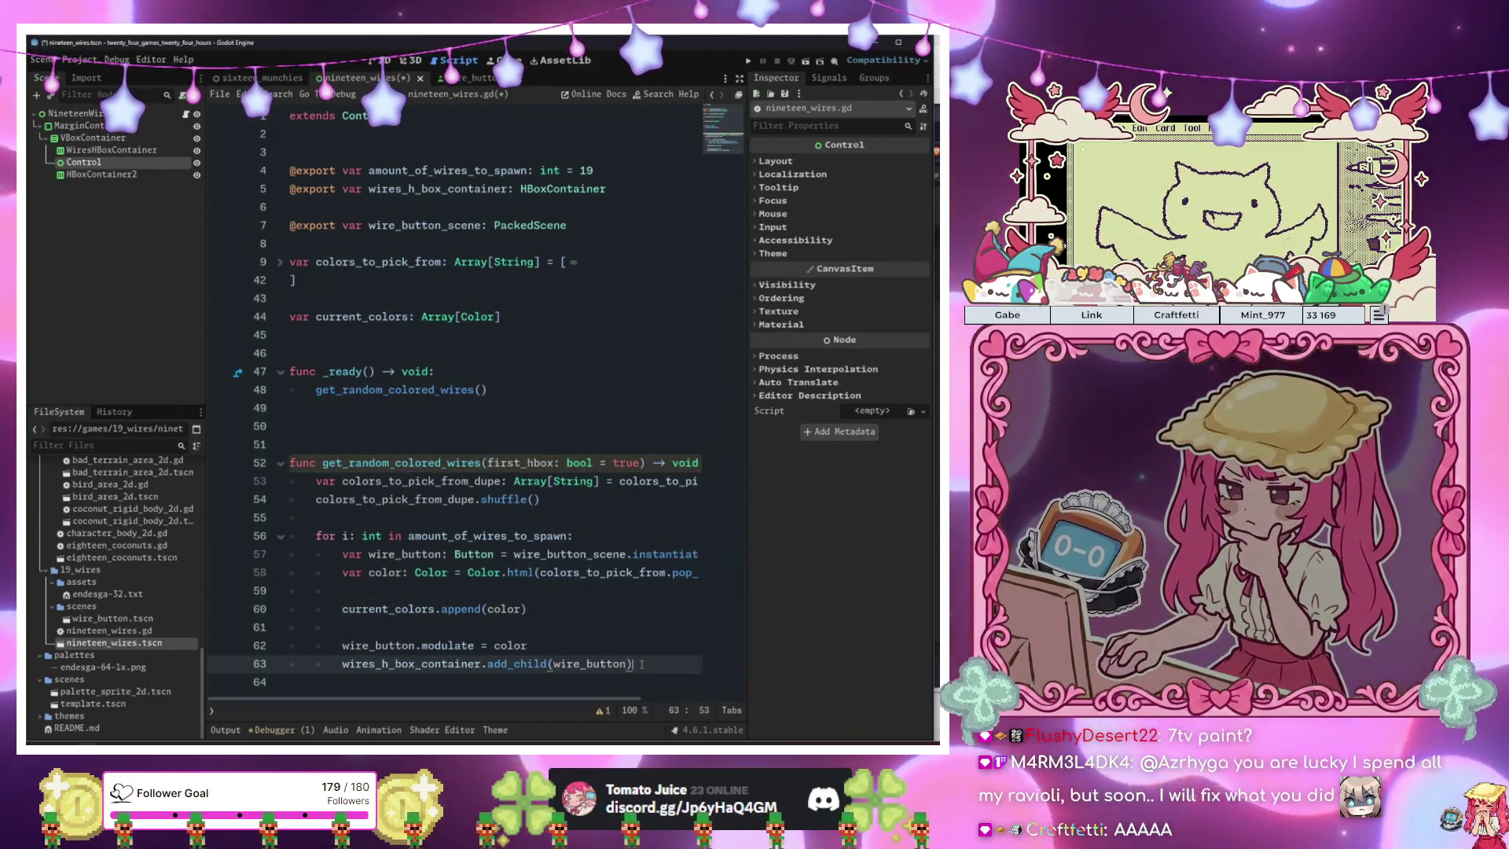
pyautogui.press('Return')
pyautogui.press('Return')
pyautogui.press('BackSpace')
pyautogui.write('if')
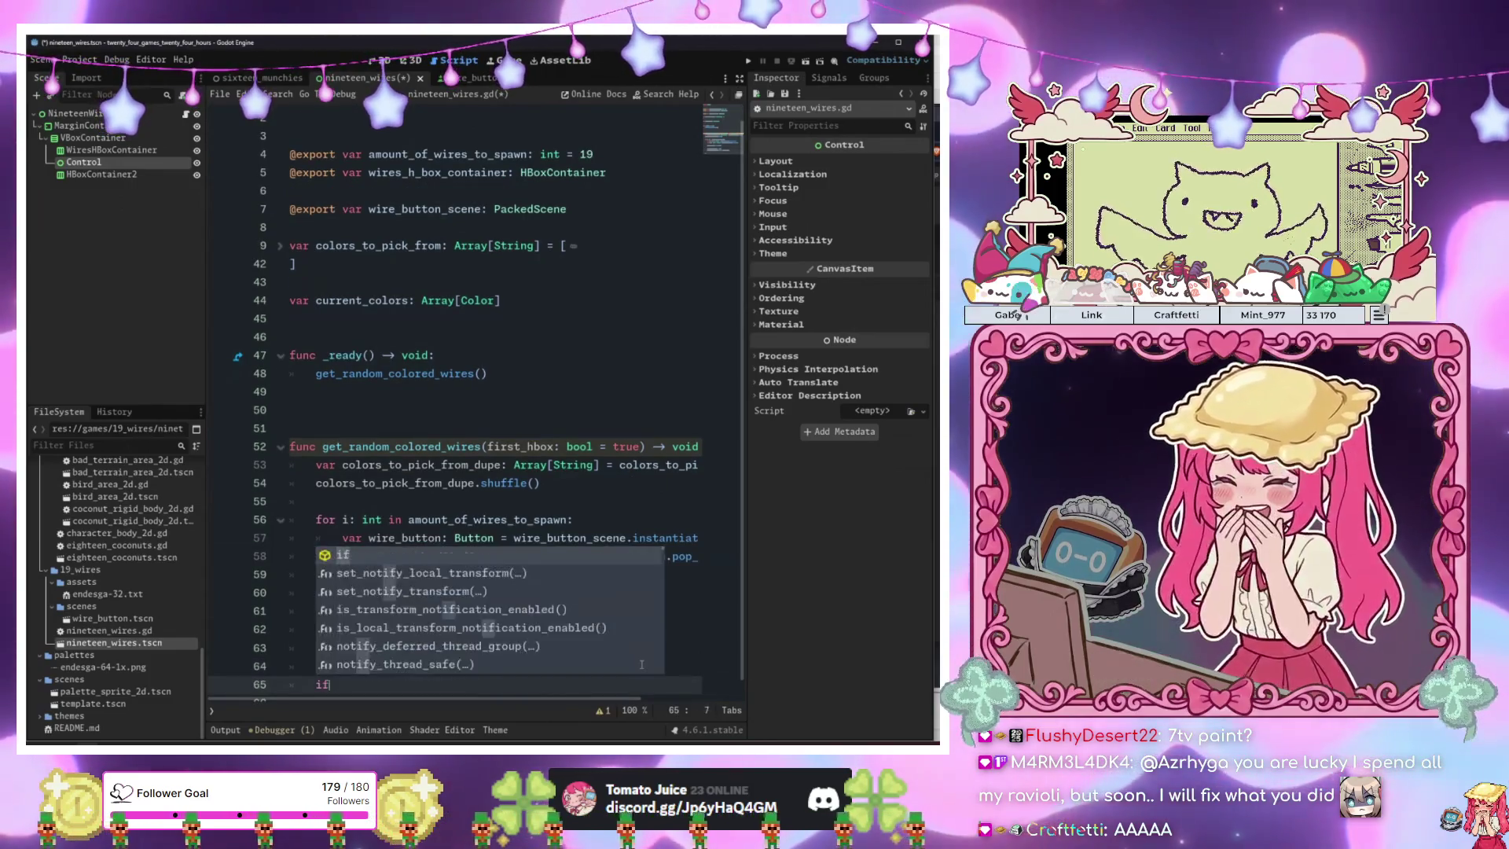
pyautogui.write(' first_hbox:')
pyautogui.press('Return')
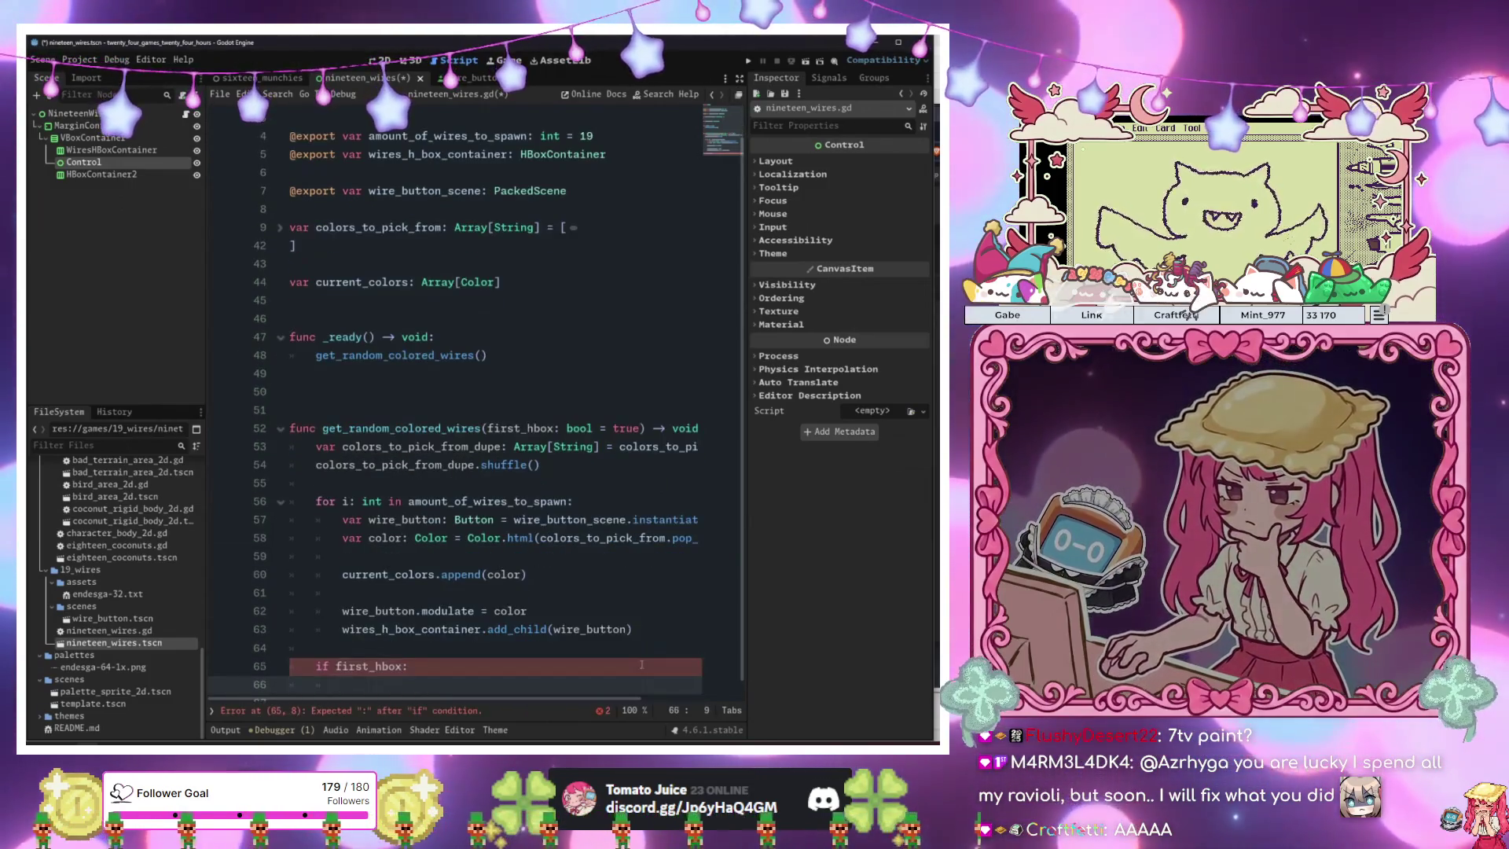
pyautogui.write('get')
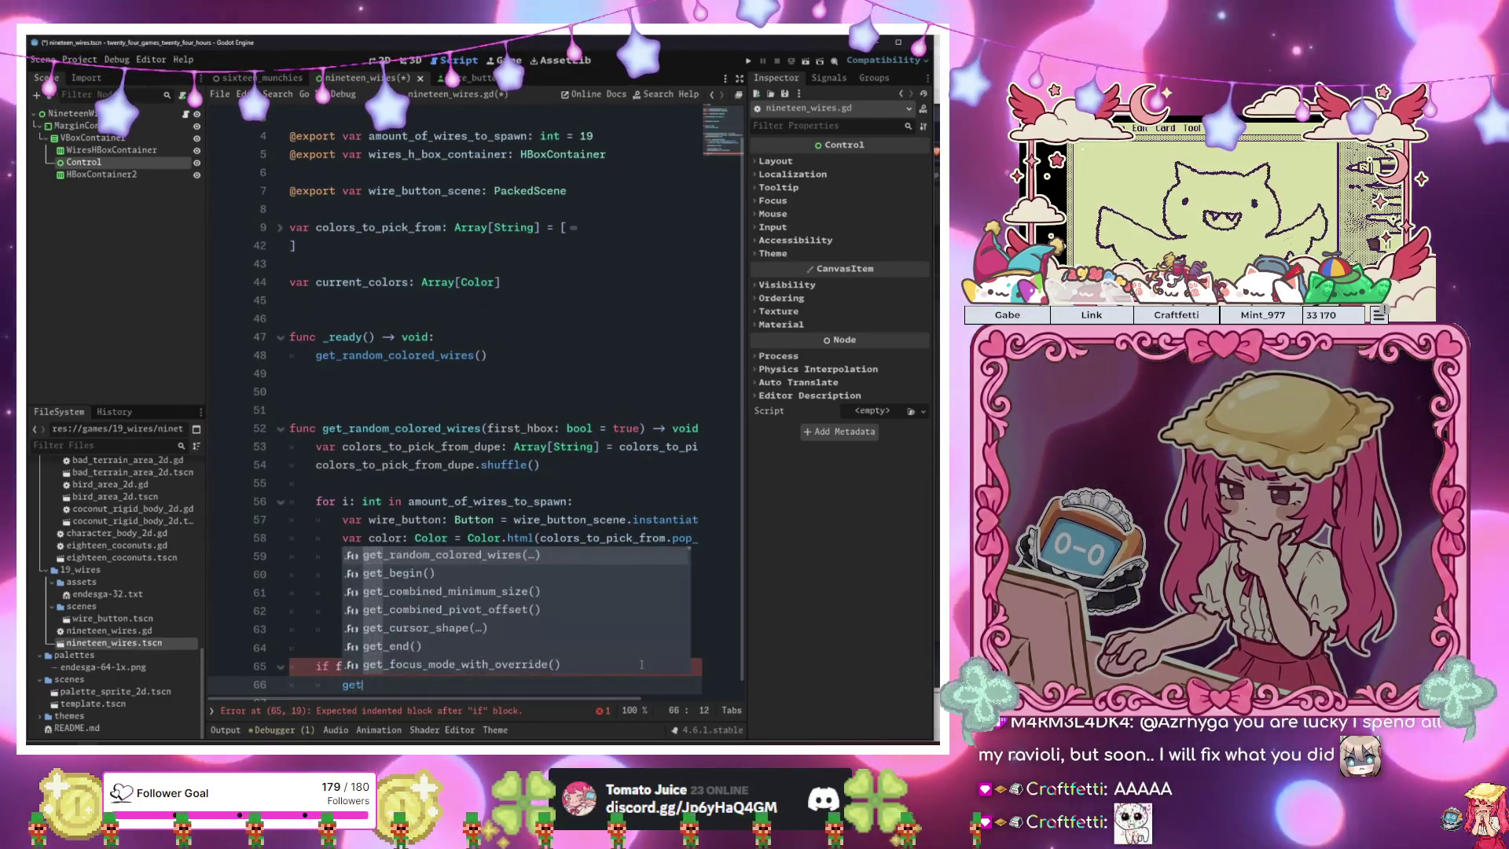
pyautogui.press('Return')
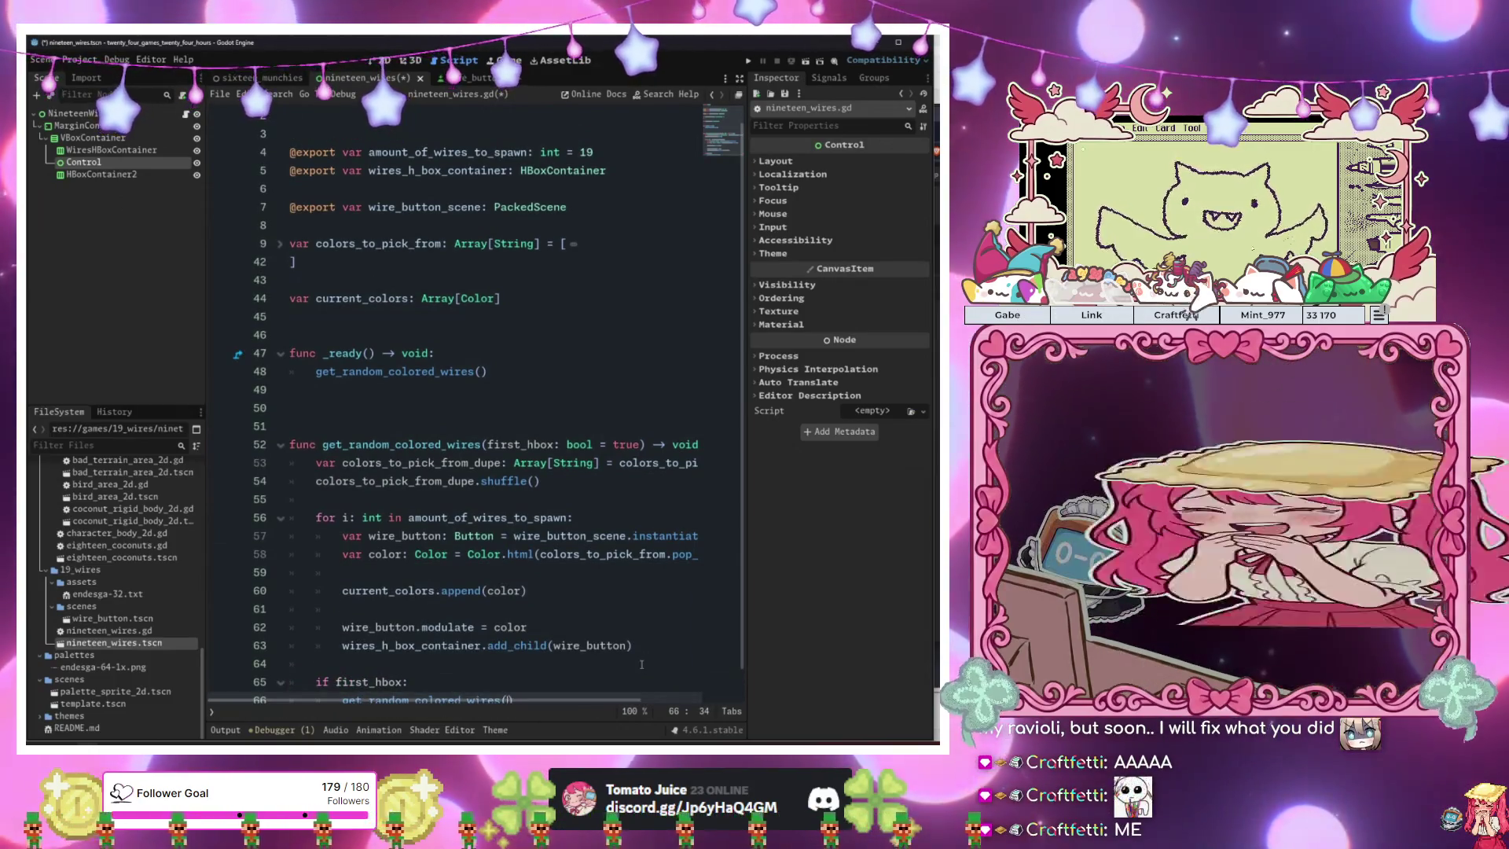
pyautogui.write('false')
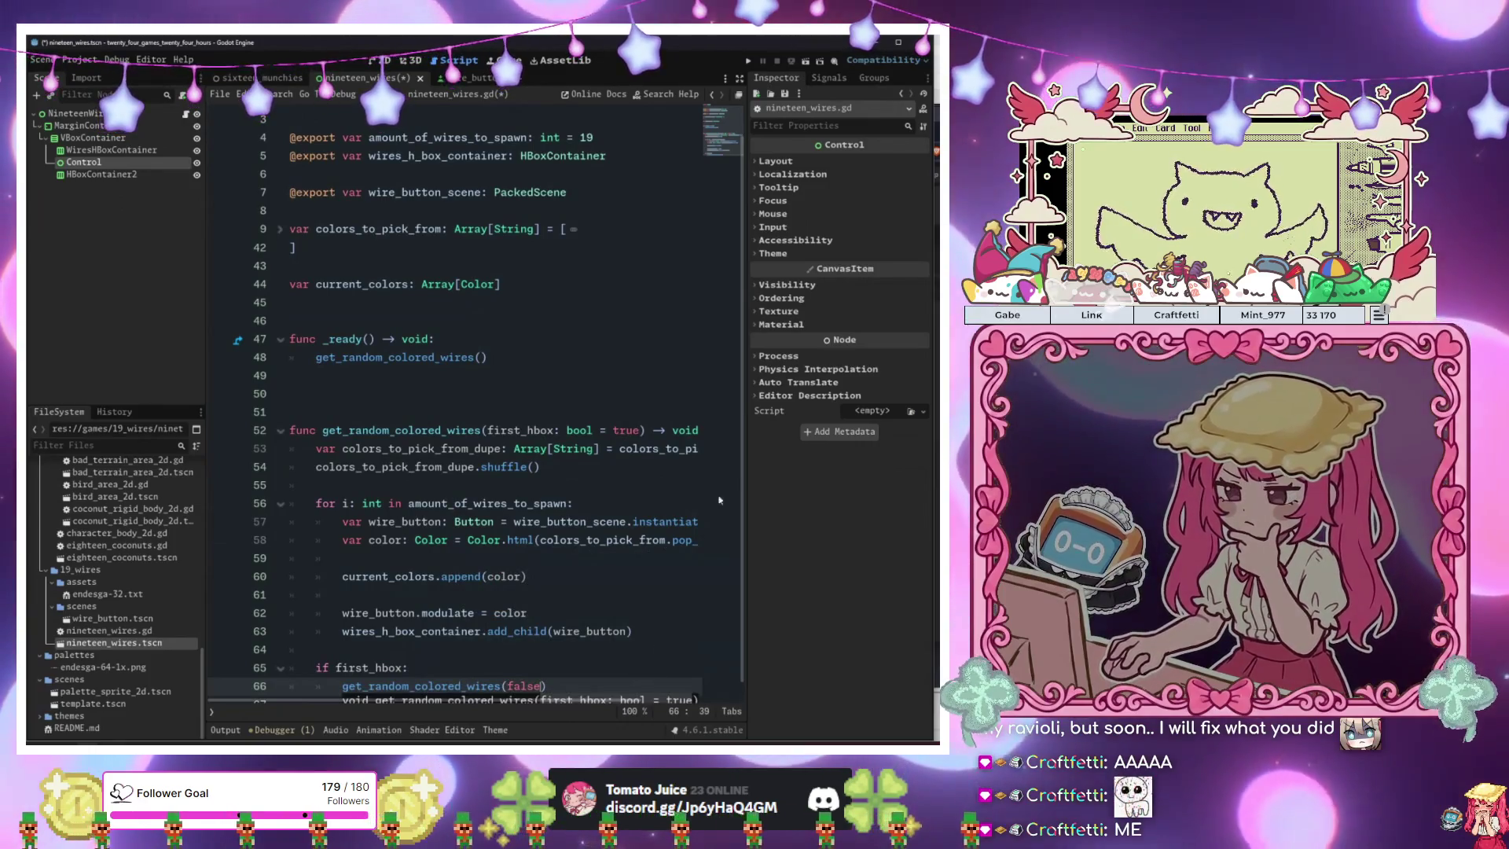
# Delete the first_hbox parameter and the if first_hbox recursive call again.
pyautogui.click(550, 667)
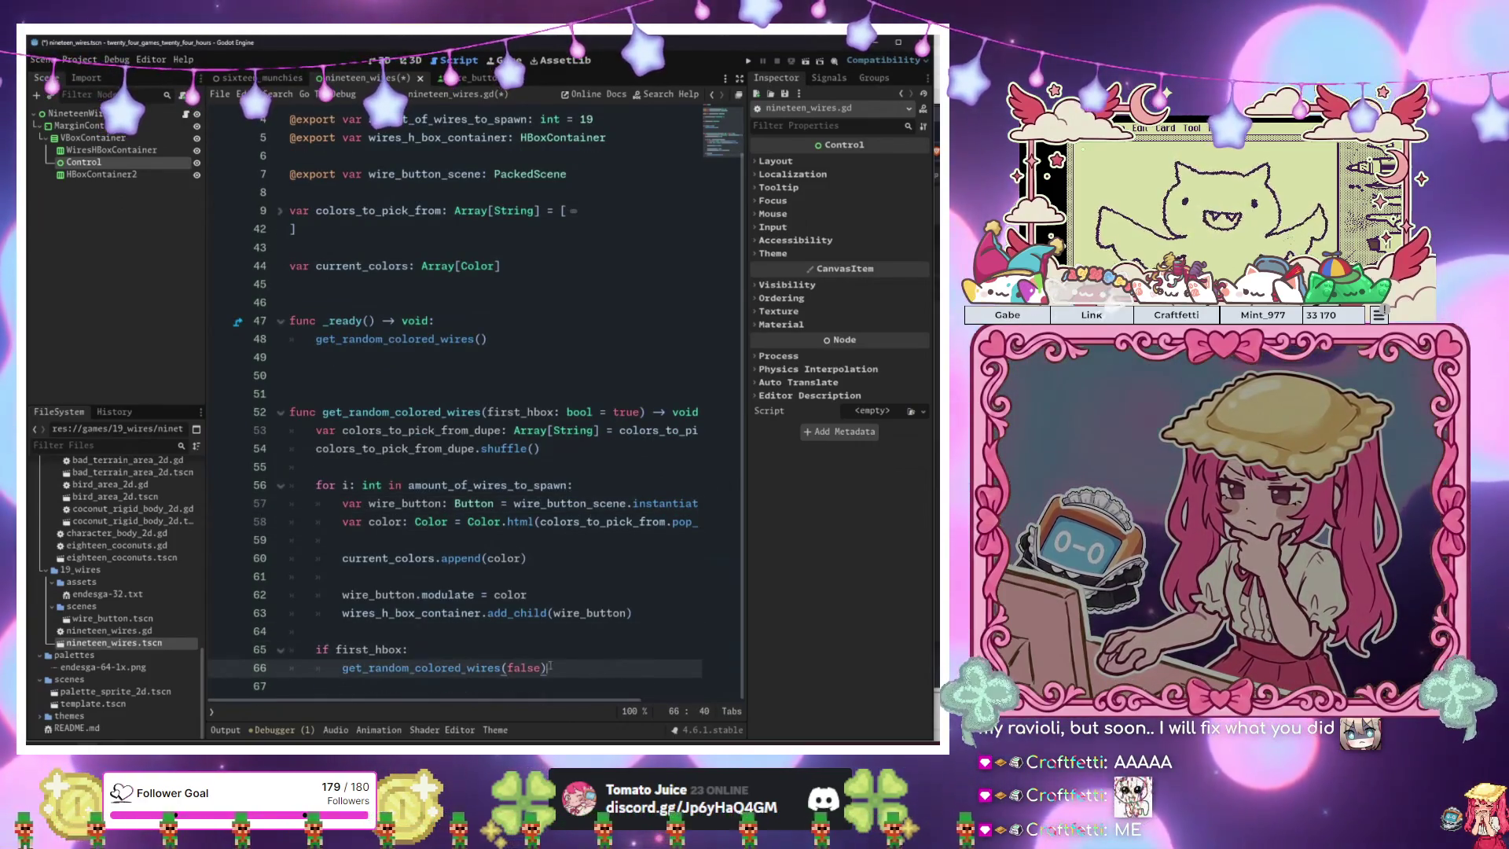
pyautogui.click(560, 650)
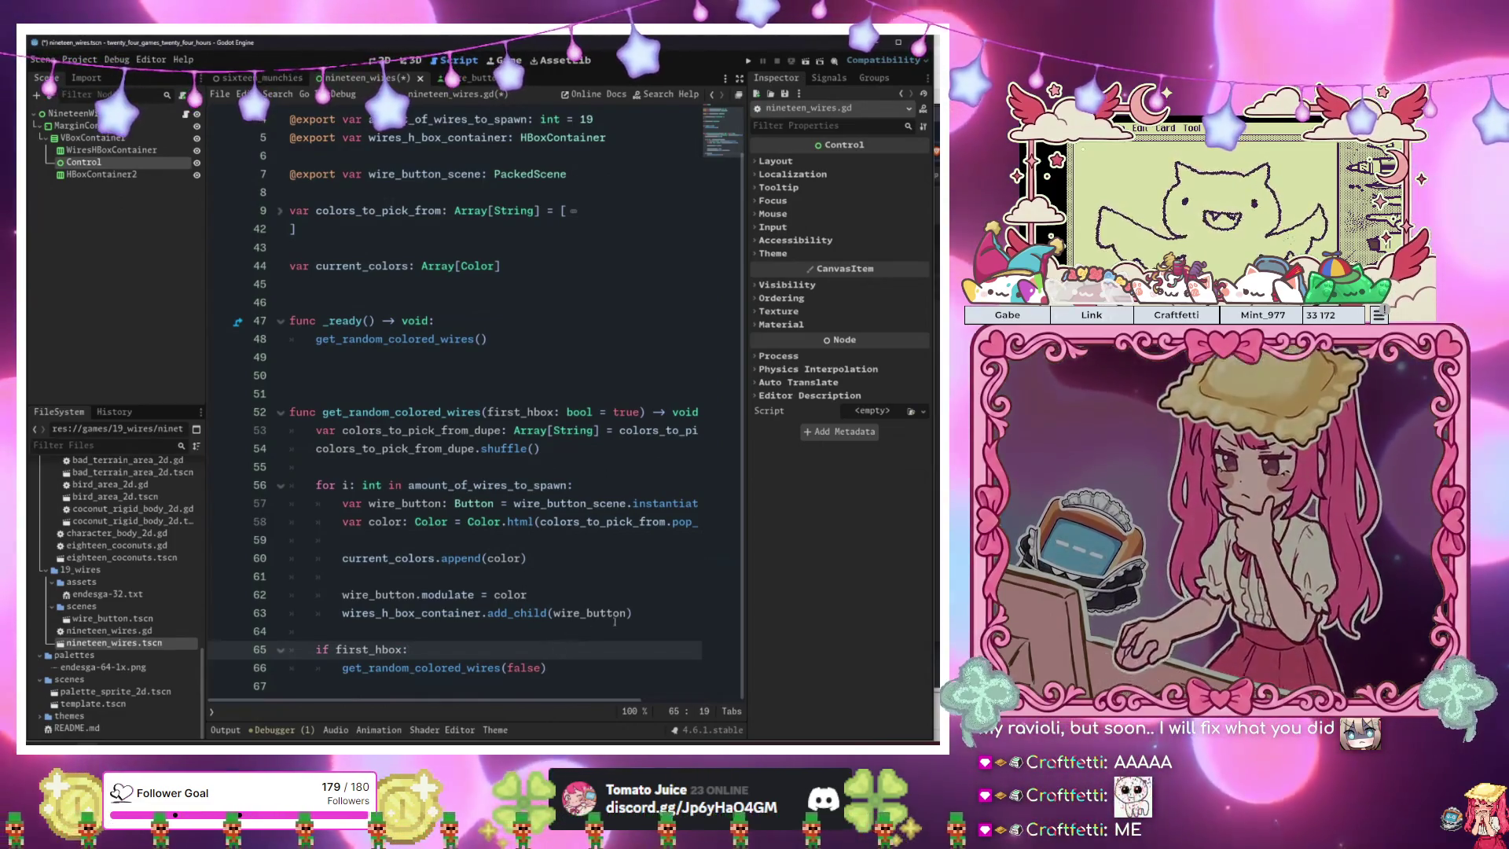
pyautogui.click(656, 618)
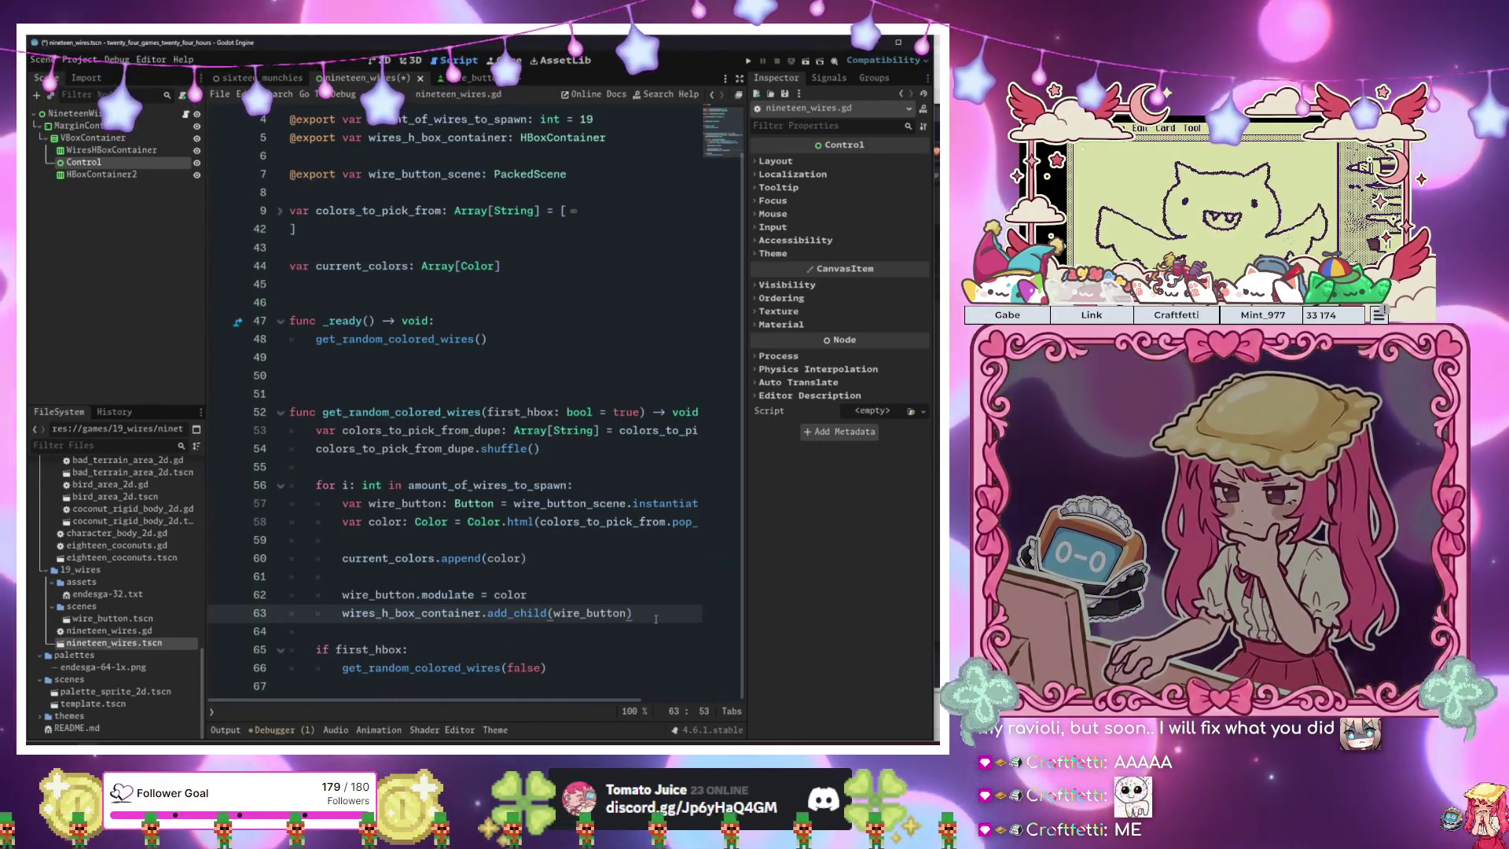
pyautogui.click(507, 596)
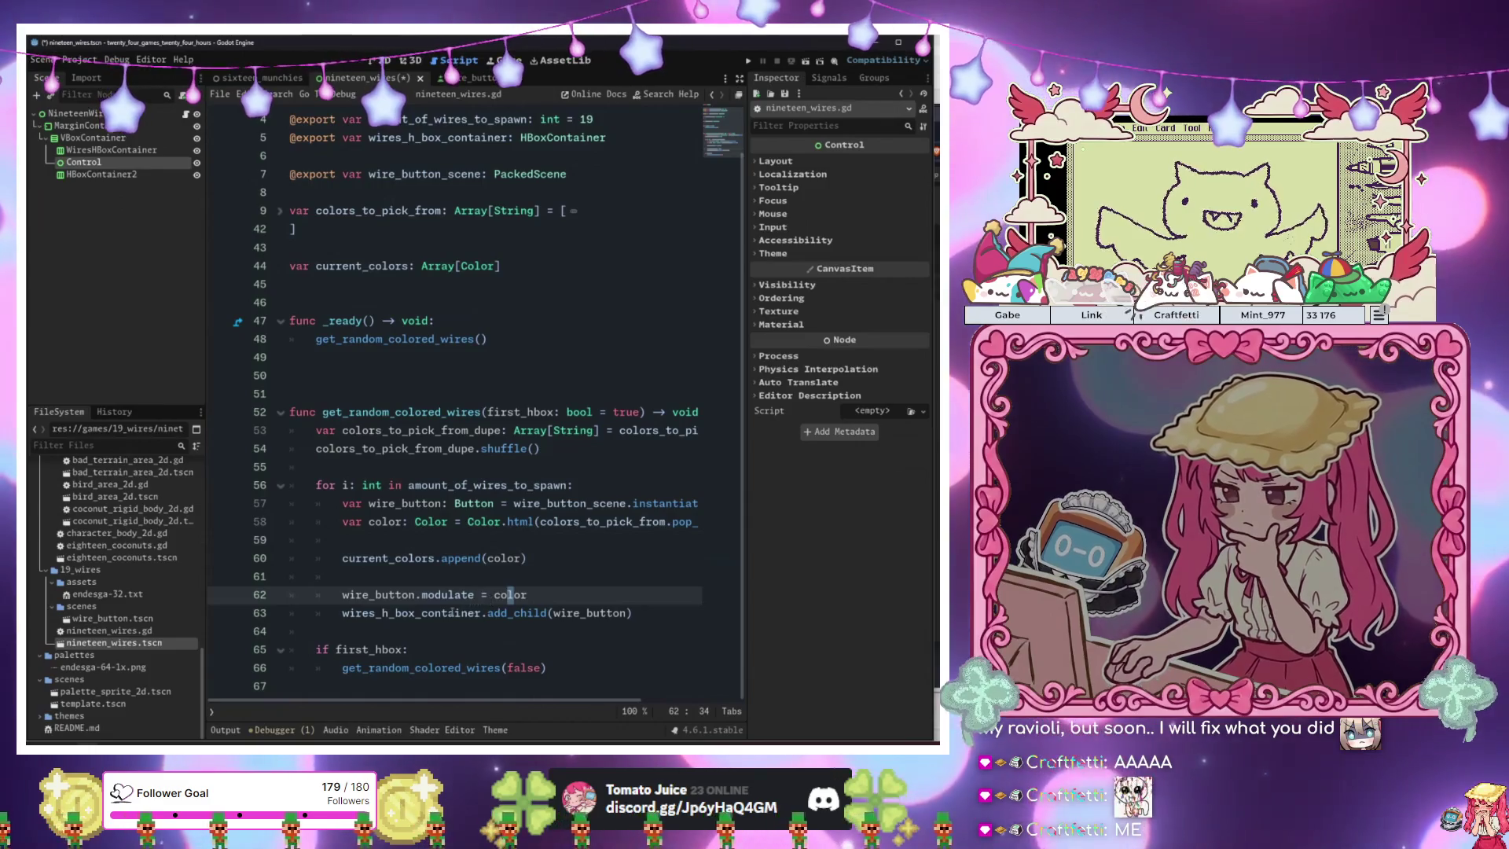
pyautogui.click(541, 596)
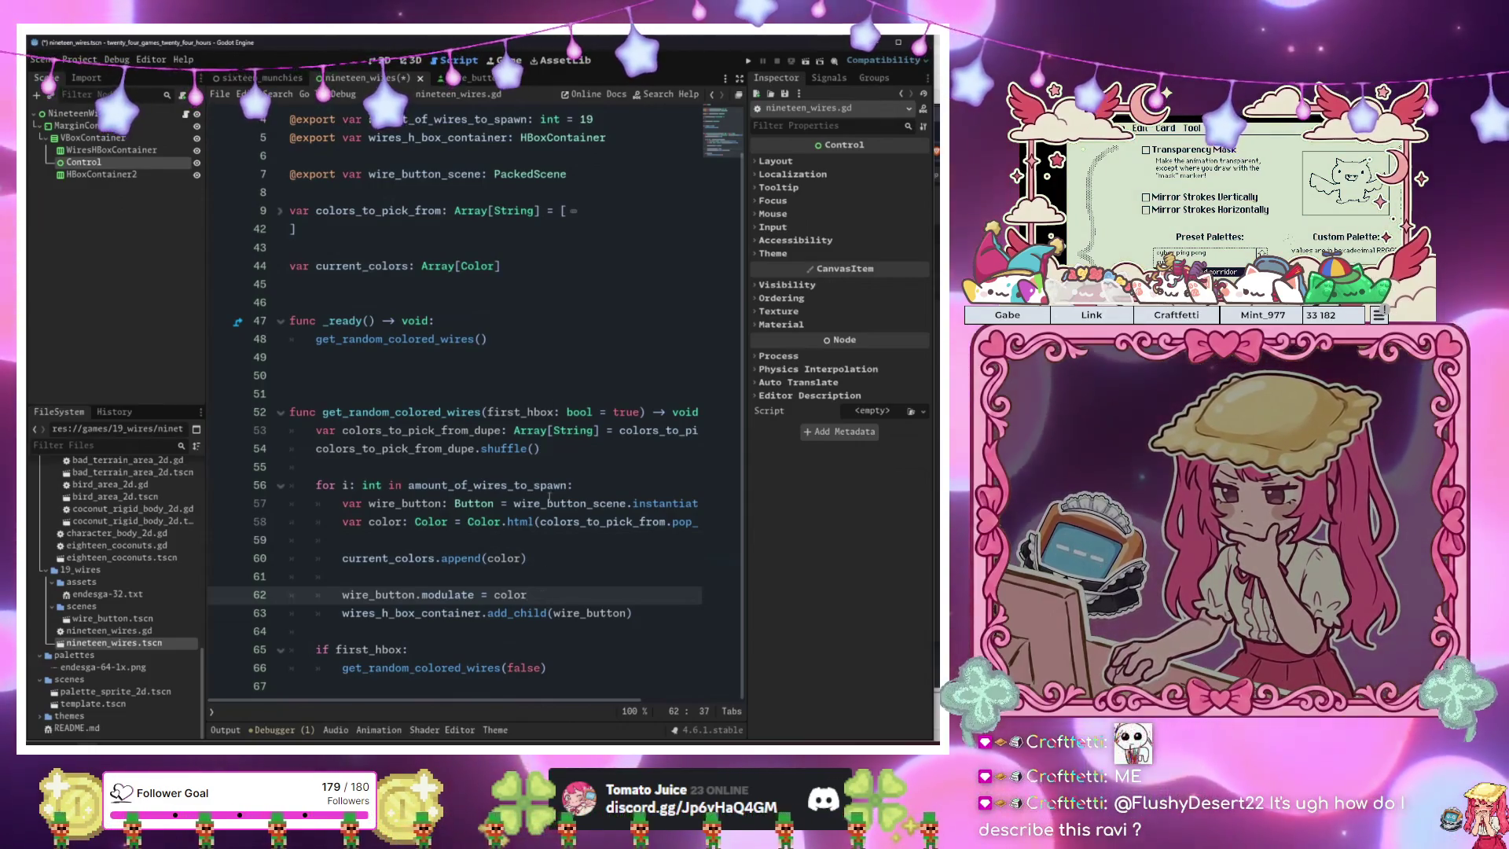
pyautogui.moveTo(637, 412); pyautogui.dragTo(485, 412)
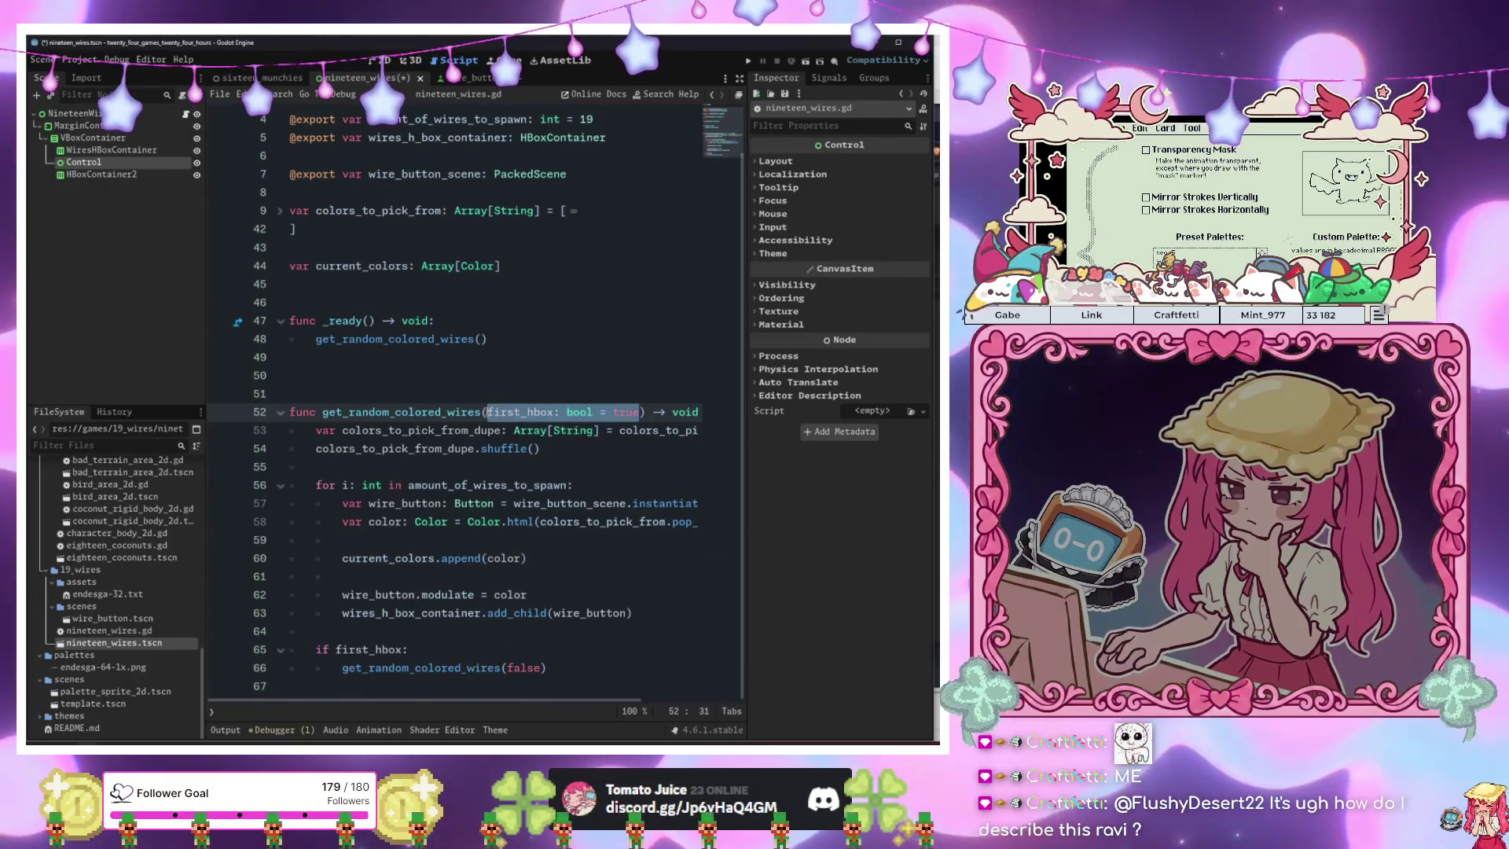
pyautogui.press('BackSpace')
pyautogui.click(574, 673)
pyautogui.press('BackSpace')
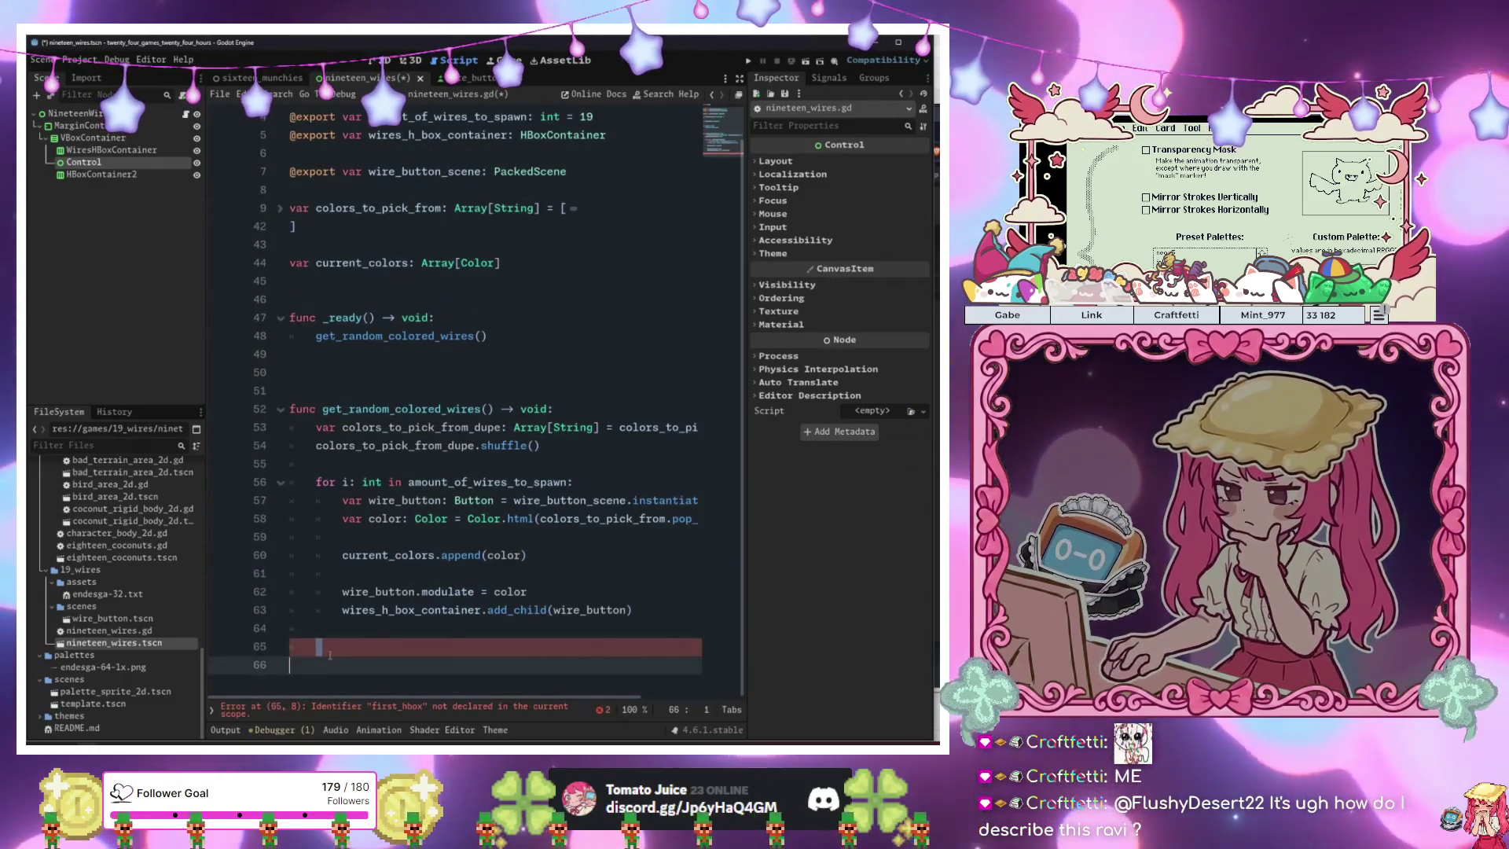
# Start a top-level setup_second_wires() function declaration below the spawn loop.
pyautogui.write('func')
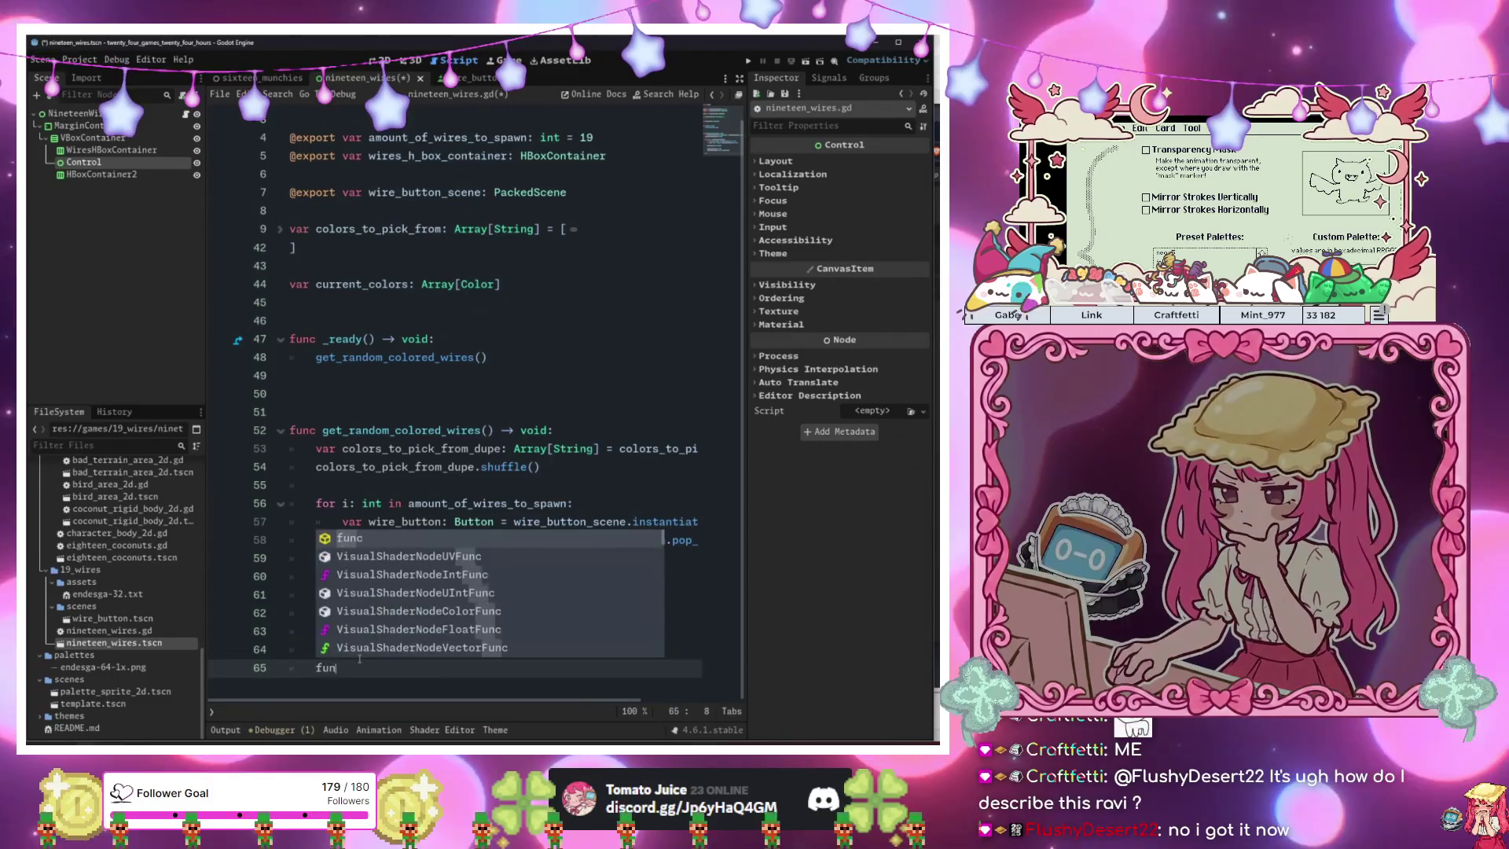
pyautogui.hotkey('shift', 'Tab')
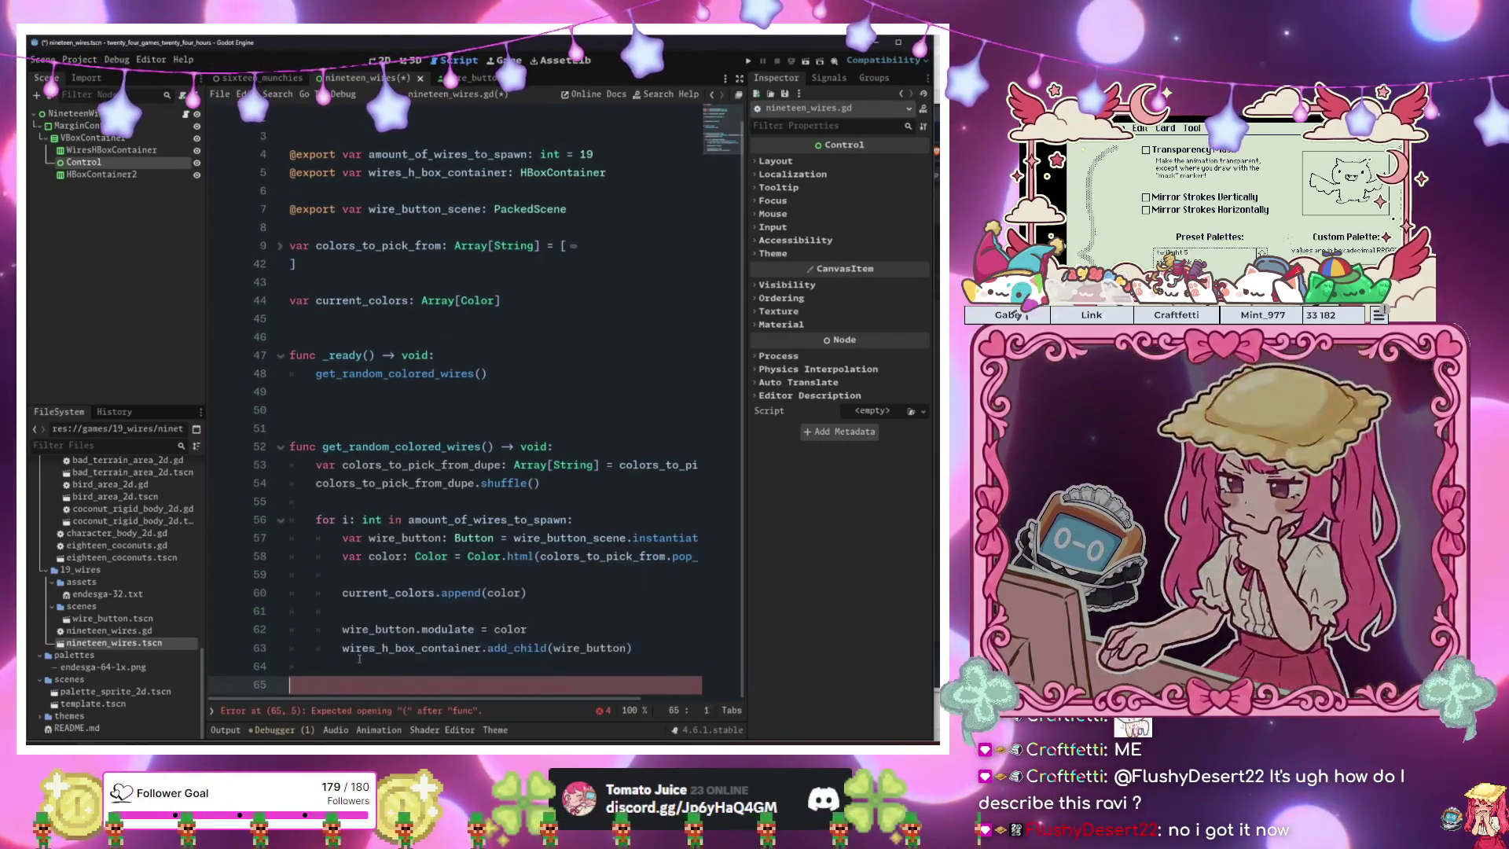
pyautogui.write('set_tup ')
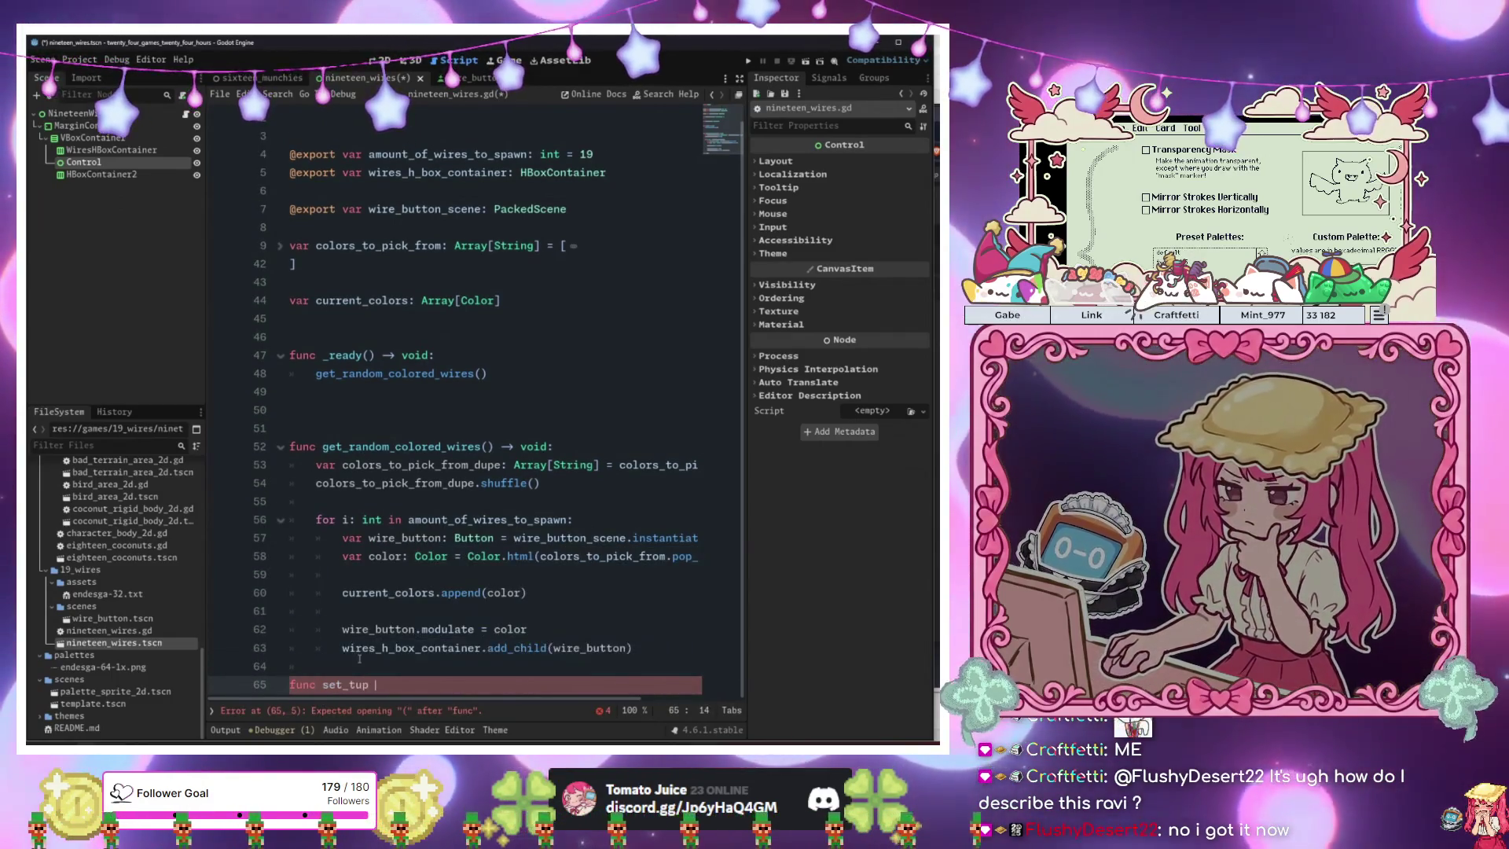
pyautogui.press('BackSpace')
pyautogui.press('BackSpace')
pyautogui.press('BackSpace')
pyautogui.press('BackSpace')
pyautogui.press('BackSpace')
pyautogui.write('up_second_')
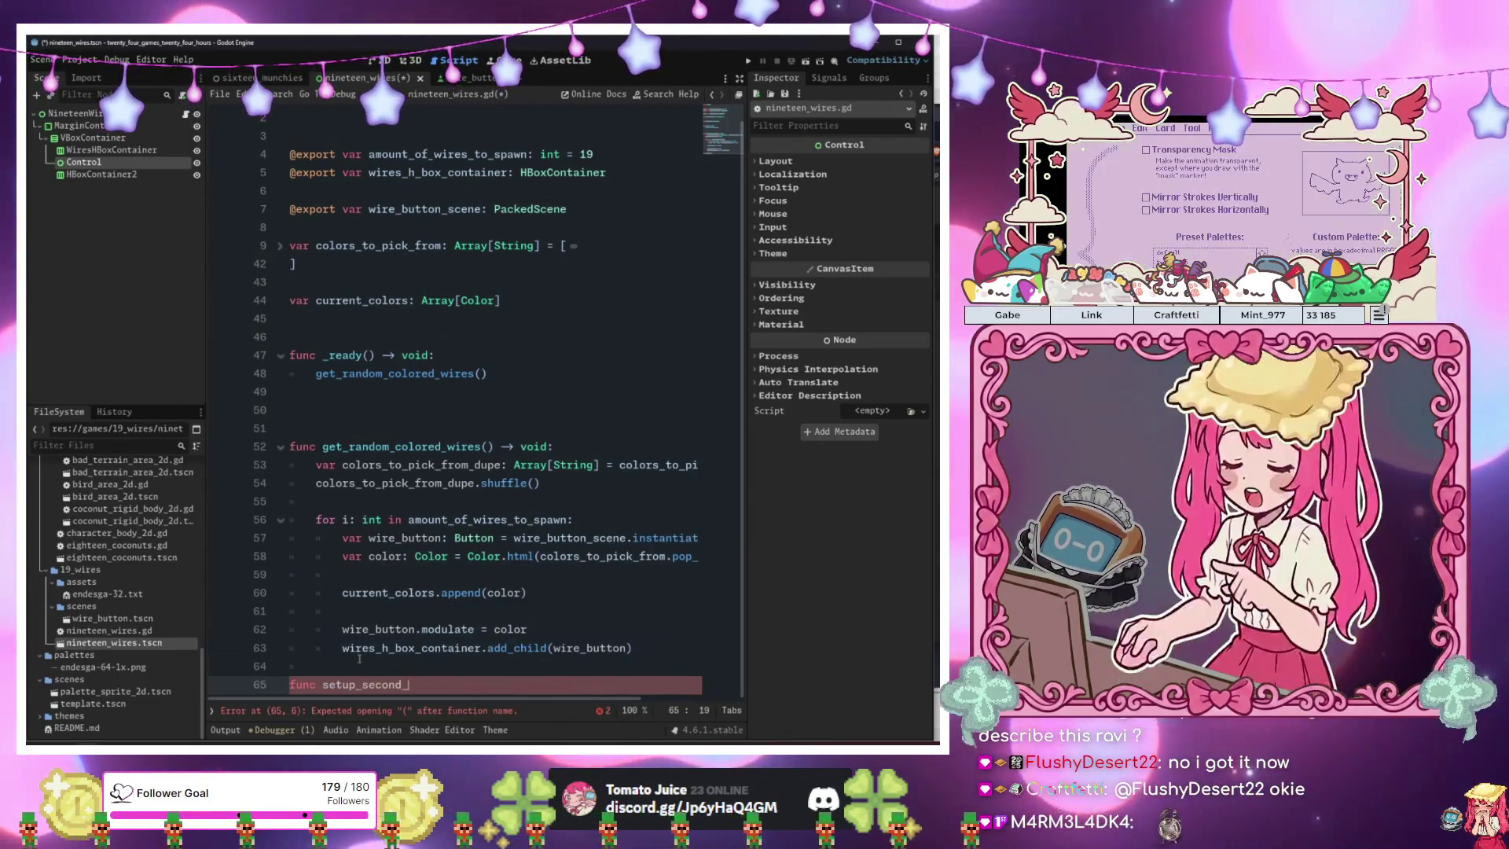
pyautogui.write('wires')
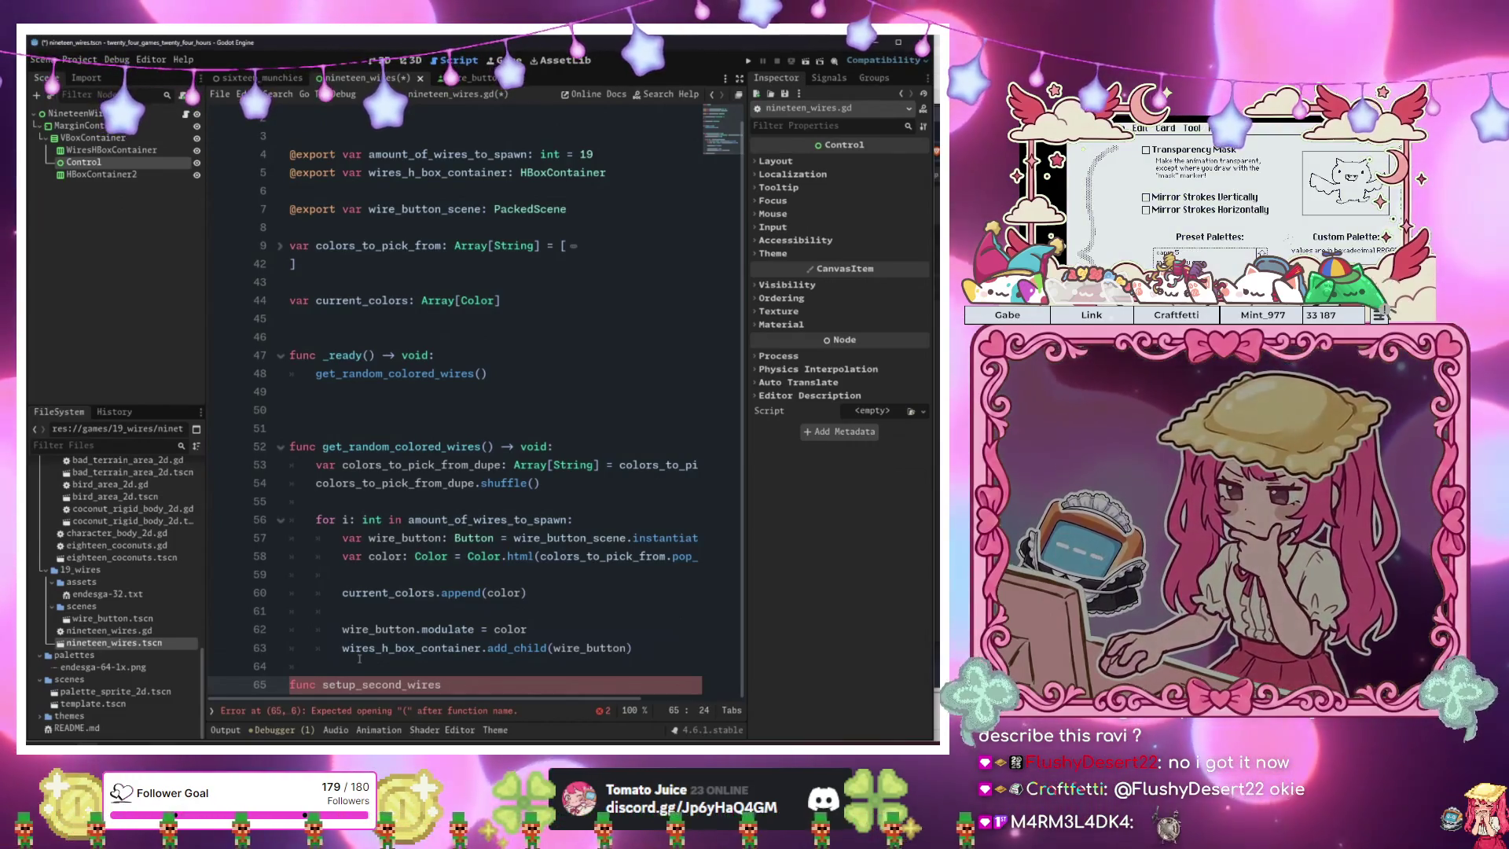
pyautogui.write('()')
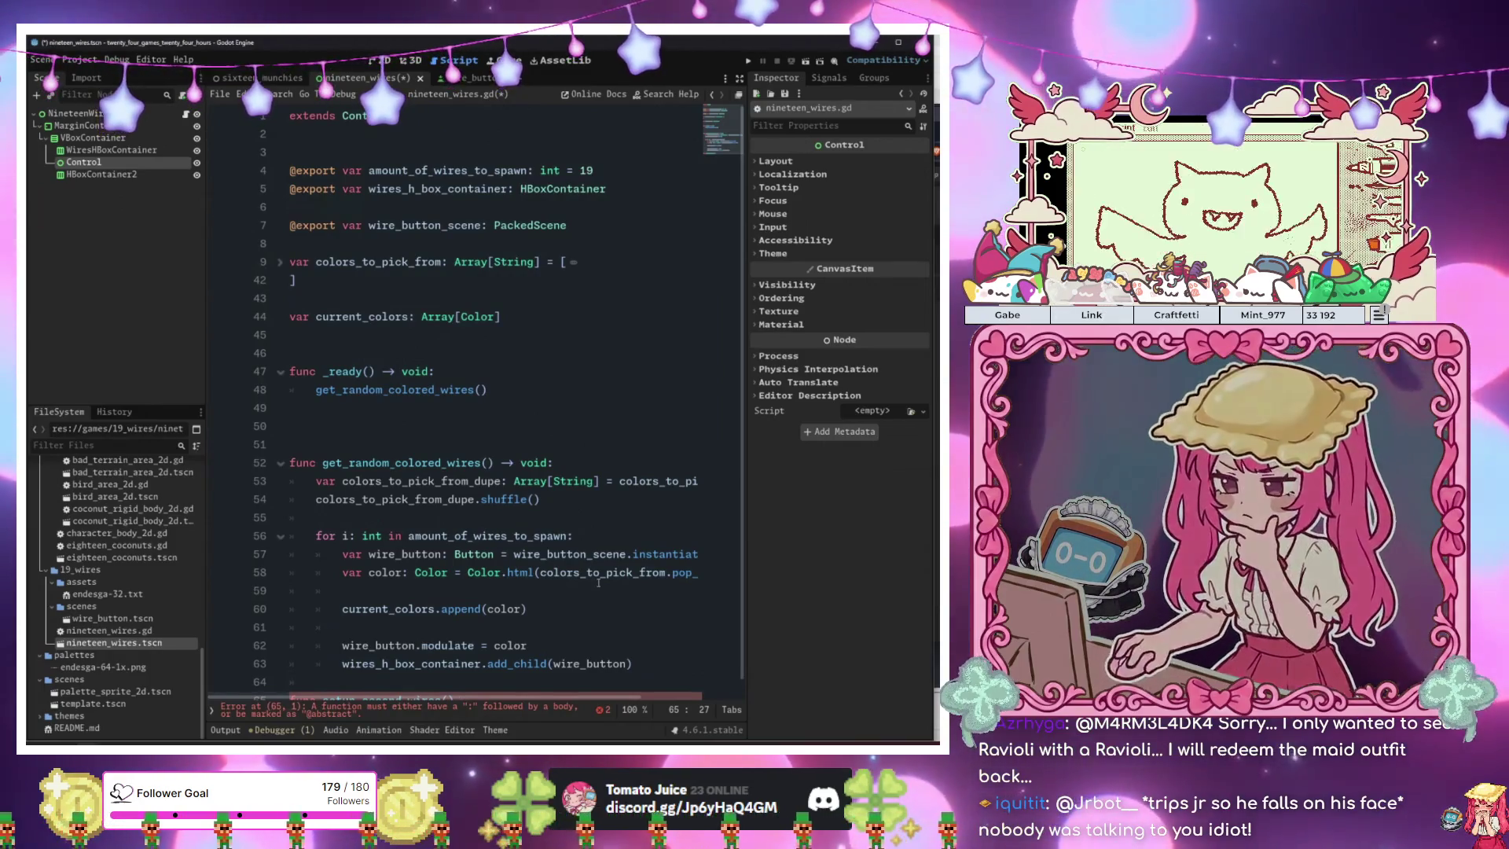
pyautogui.click(418, 573)
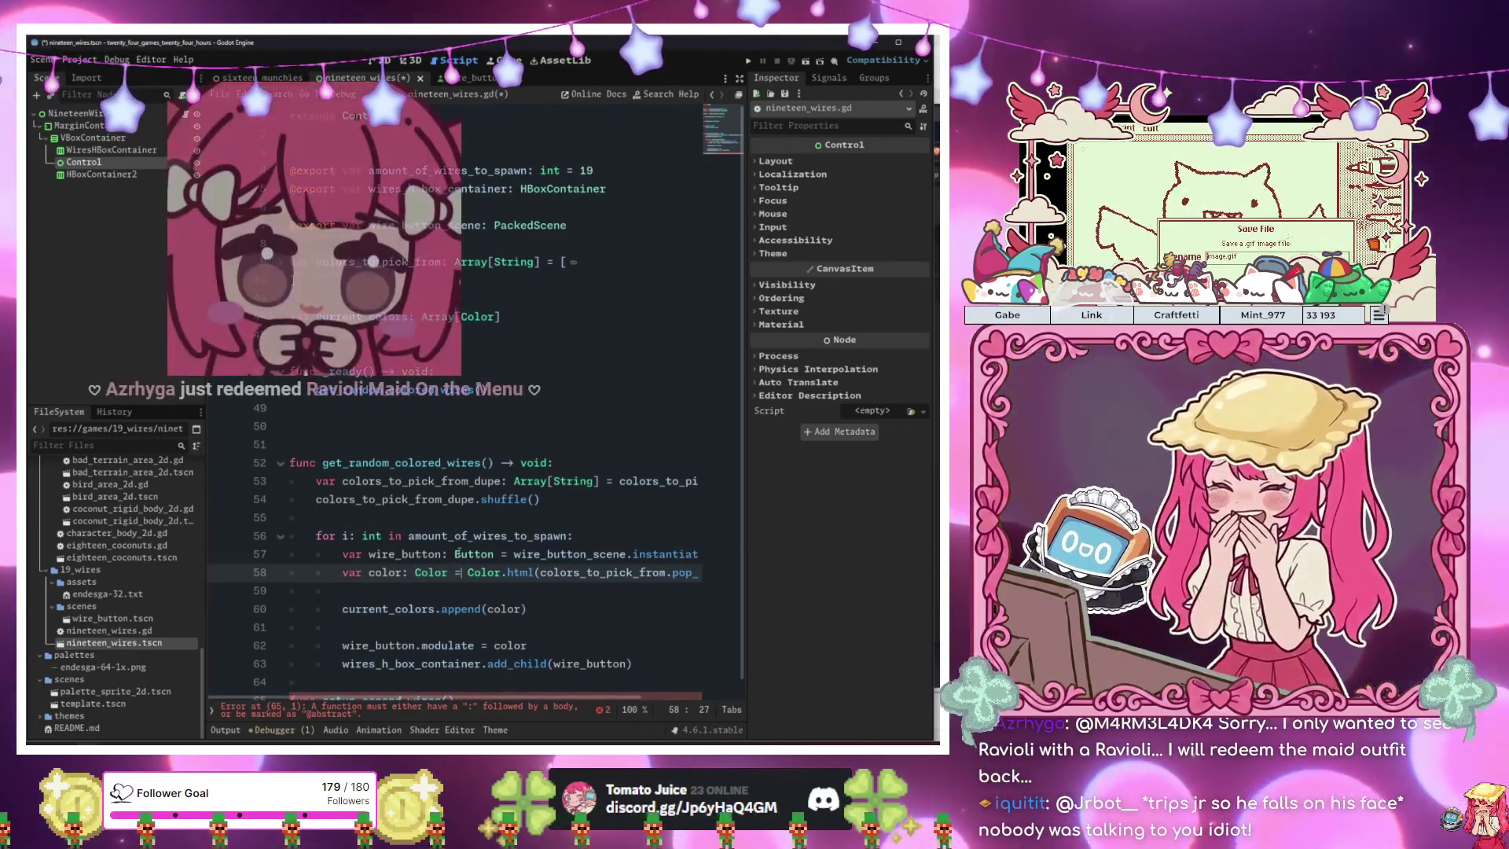
pyautogui.click(552, 611)
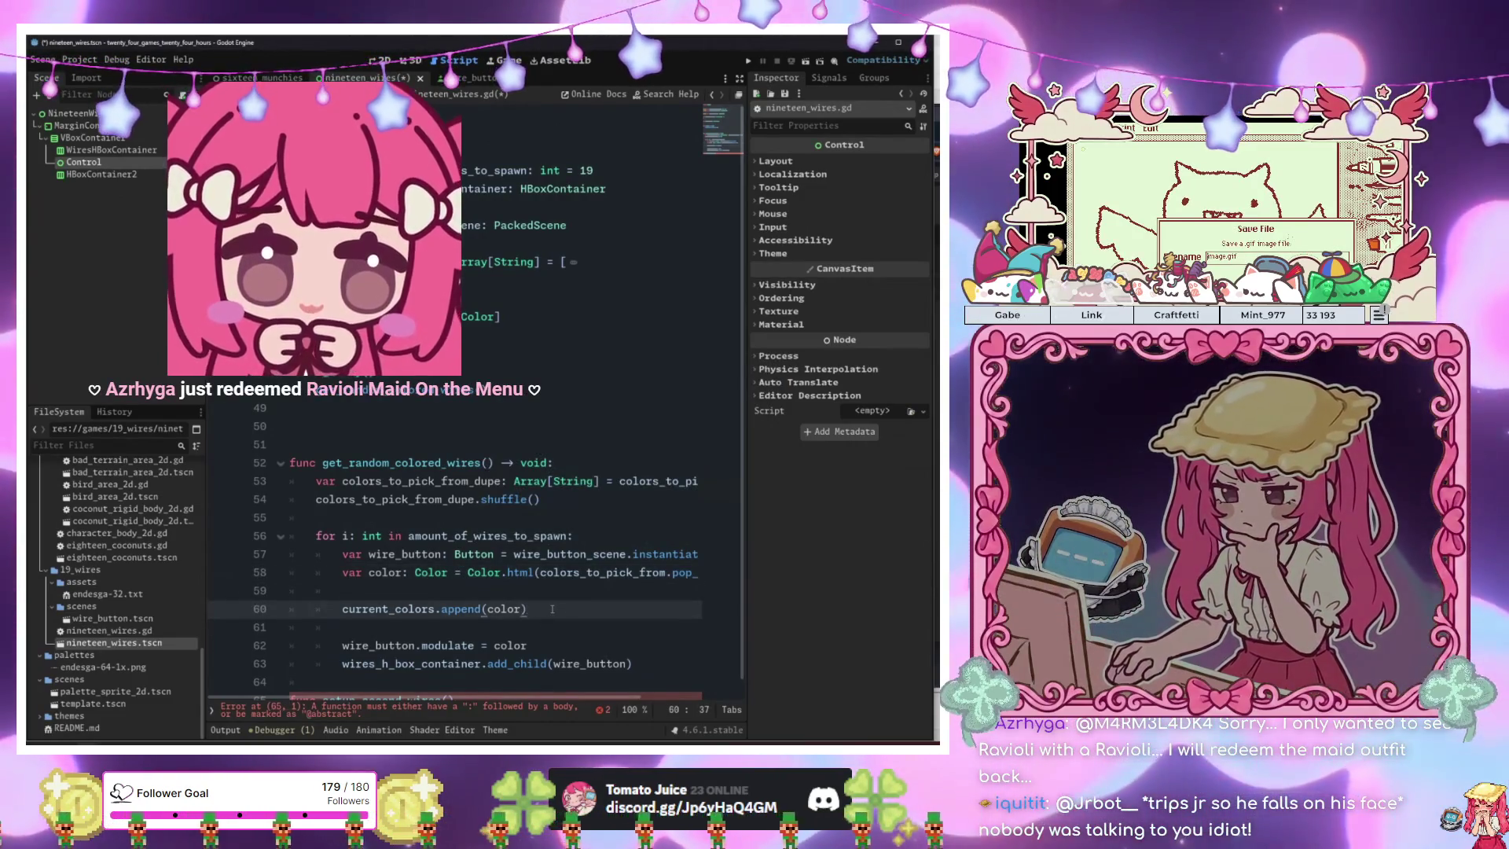
pyautogui.click(588, 620)
# Give setup_second_wires a -> void return type and begin a var line in its body.
pyautogui.hotkey('ctrl', 'End')
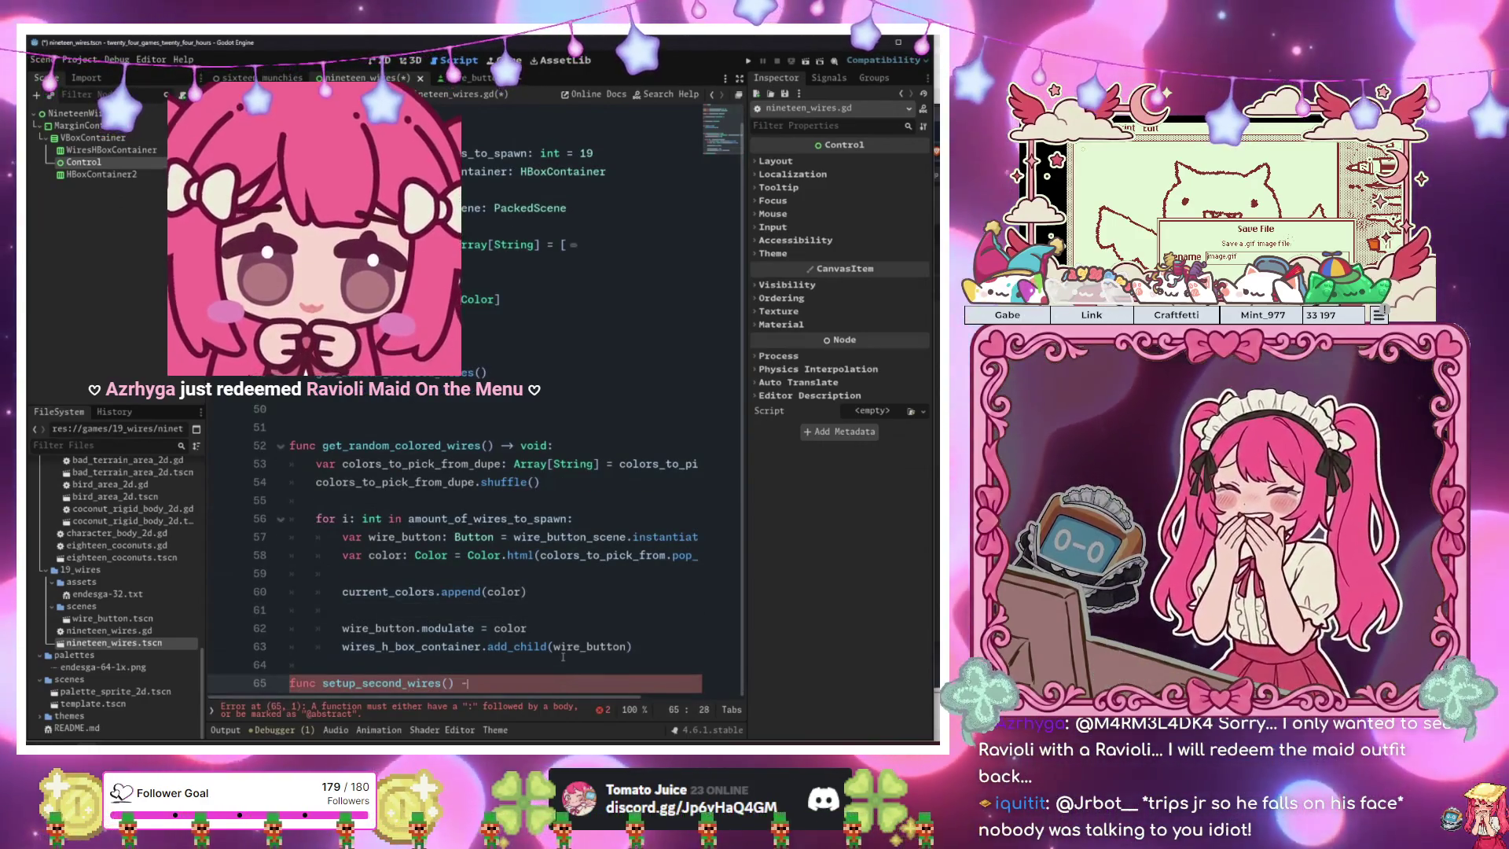
pyautogui.write('-> void:')
pyautogui.press('Return')
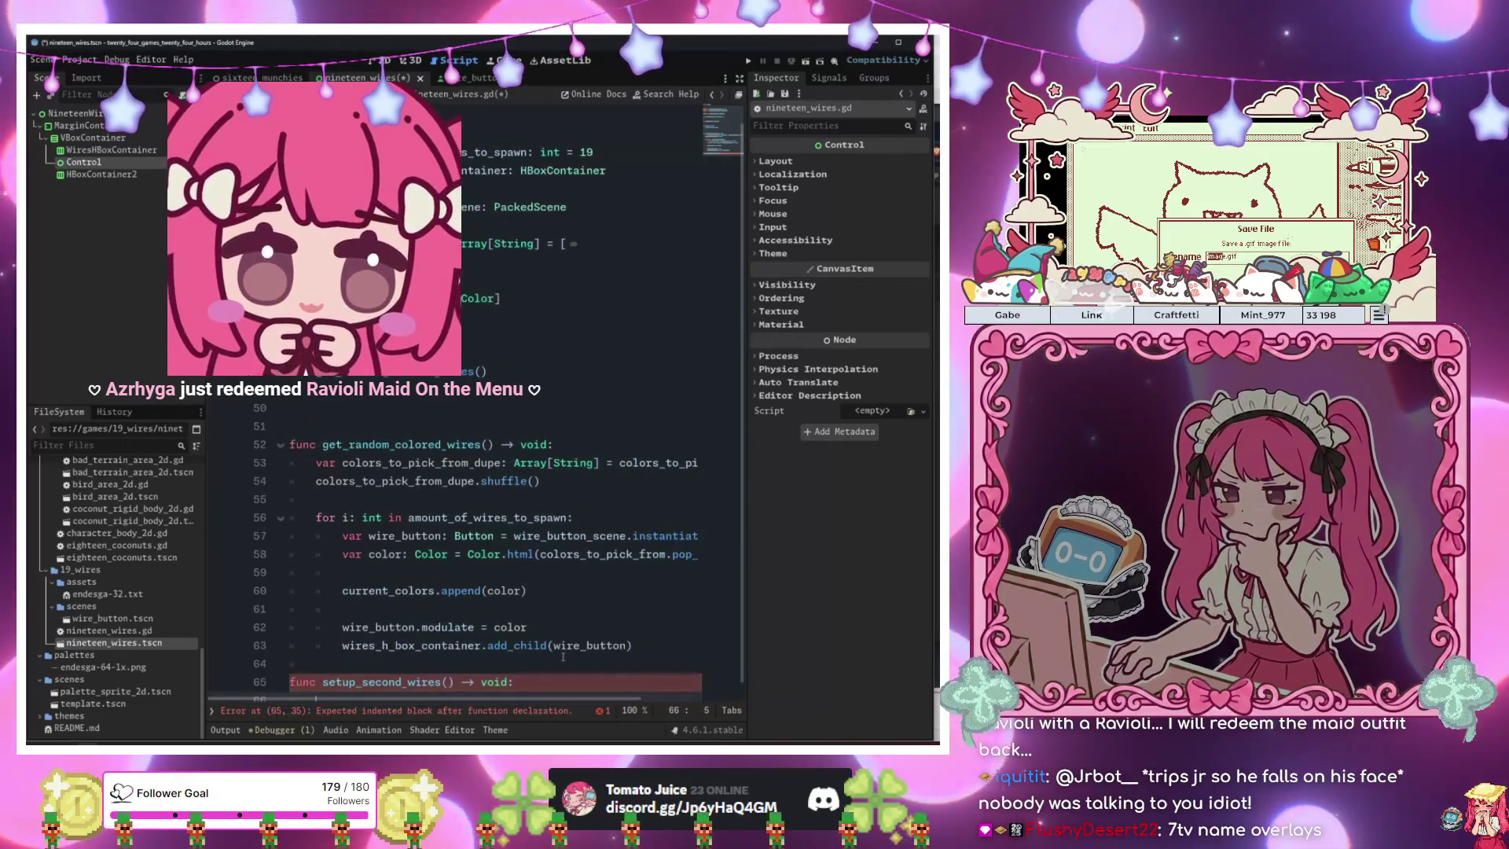
pyautogui.write('fori')
pyautogui.press('BackSpace')
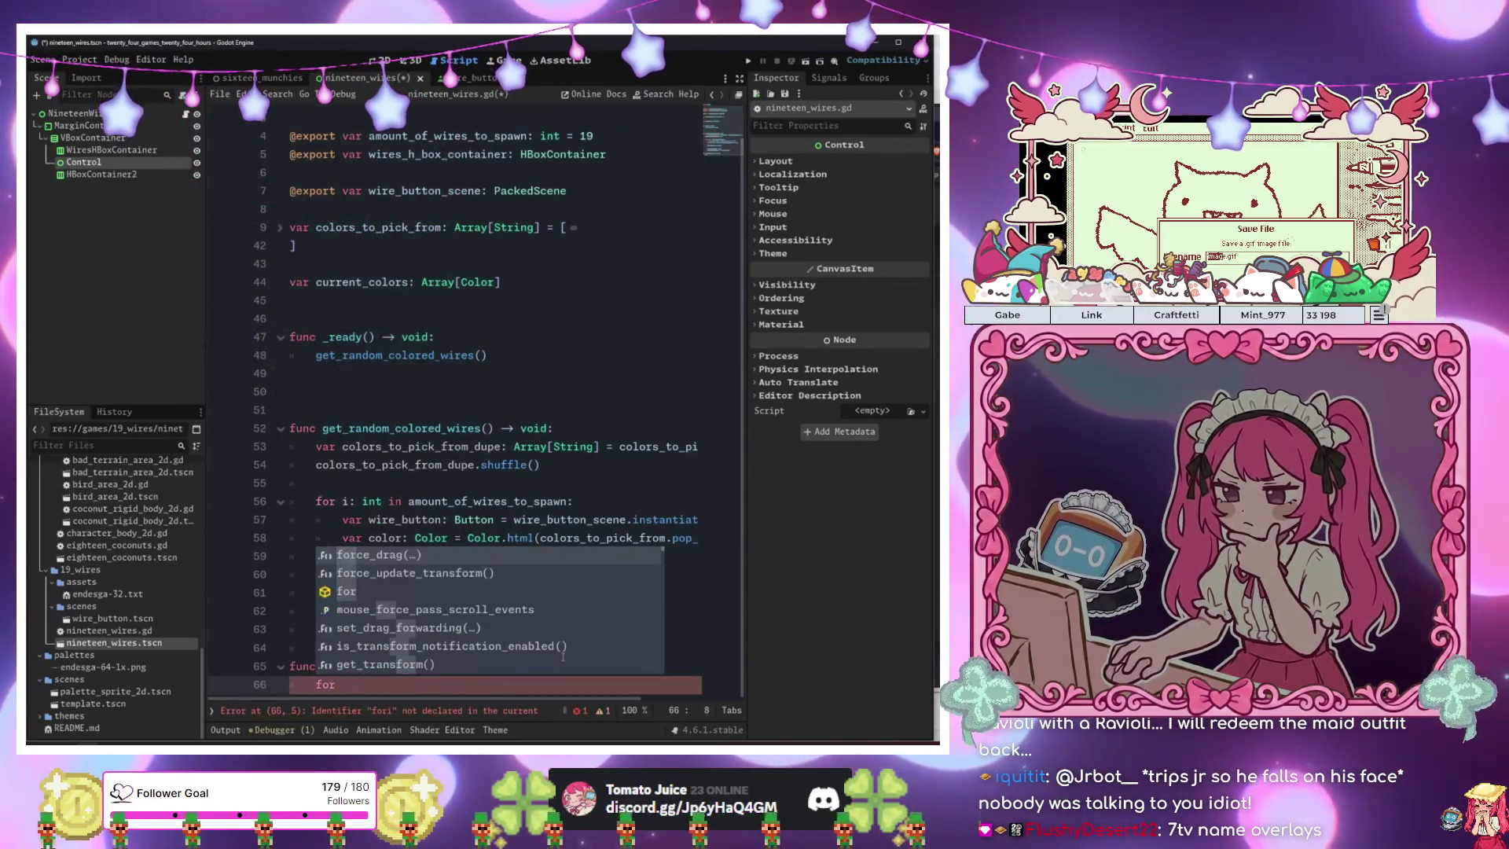
pyautogui.press('BackSpace')
pyautogui.press('BackSpace')
pyautogui.press('BackSpace')
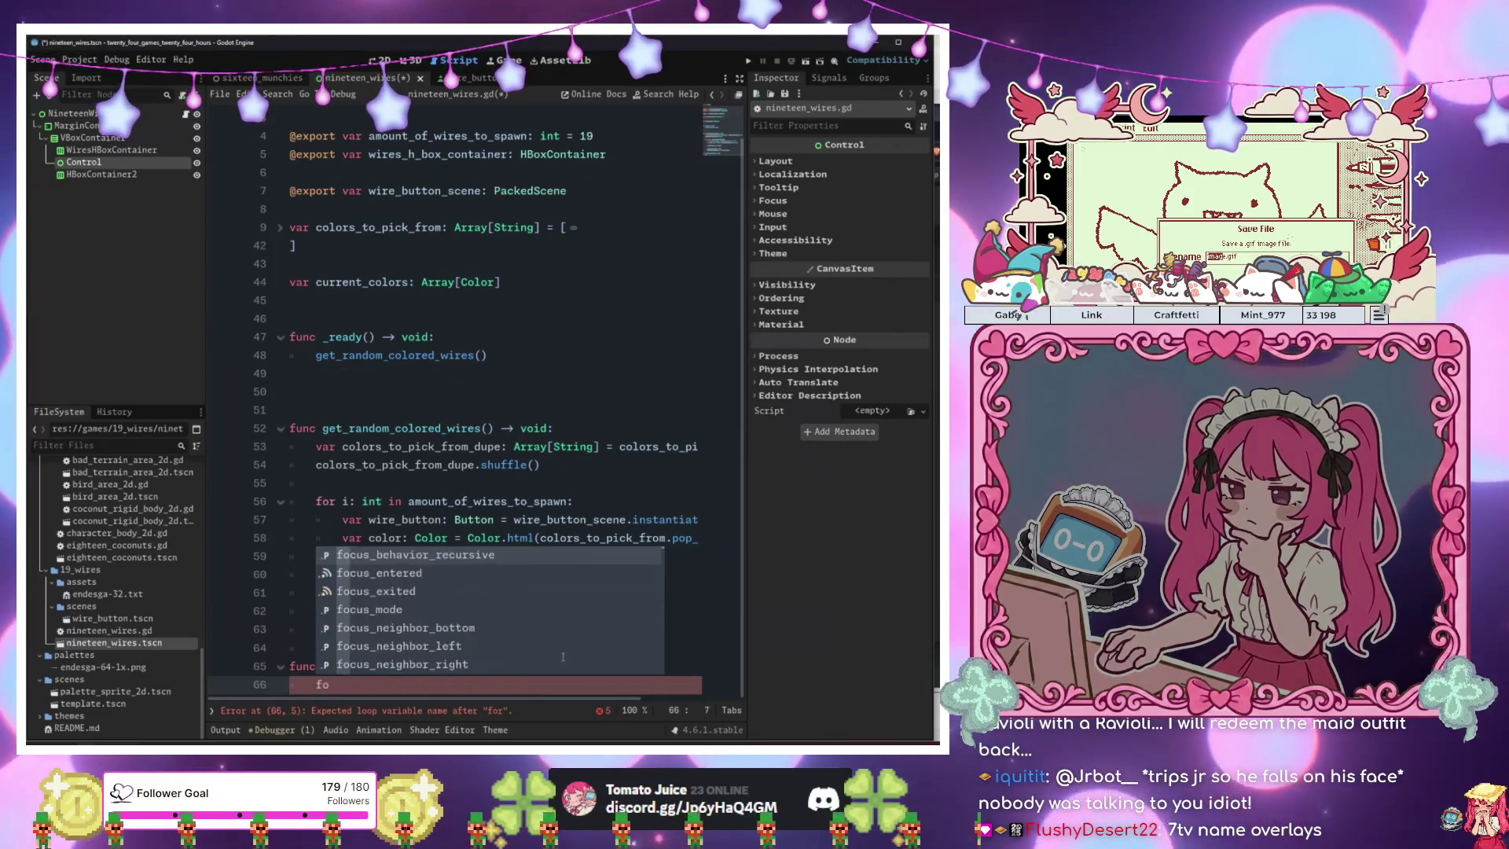
pyautogui.write('var current_col')
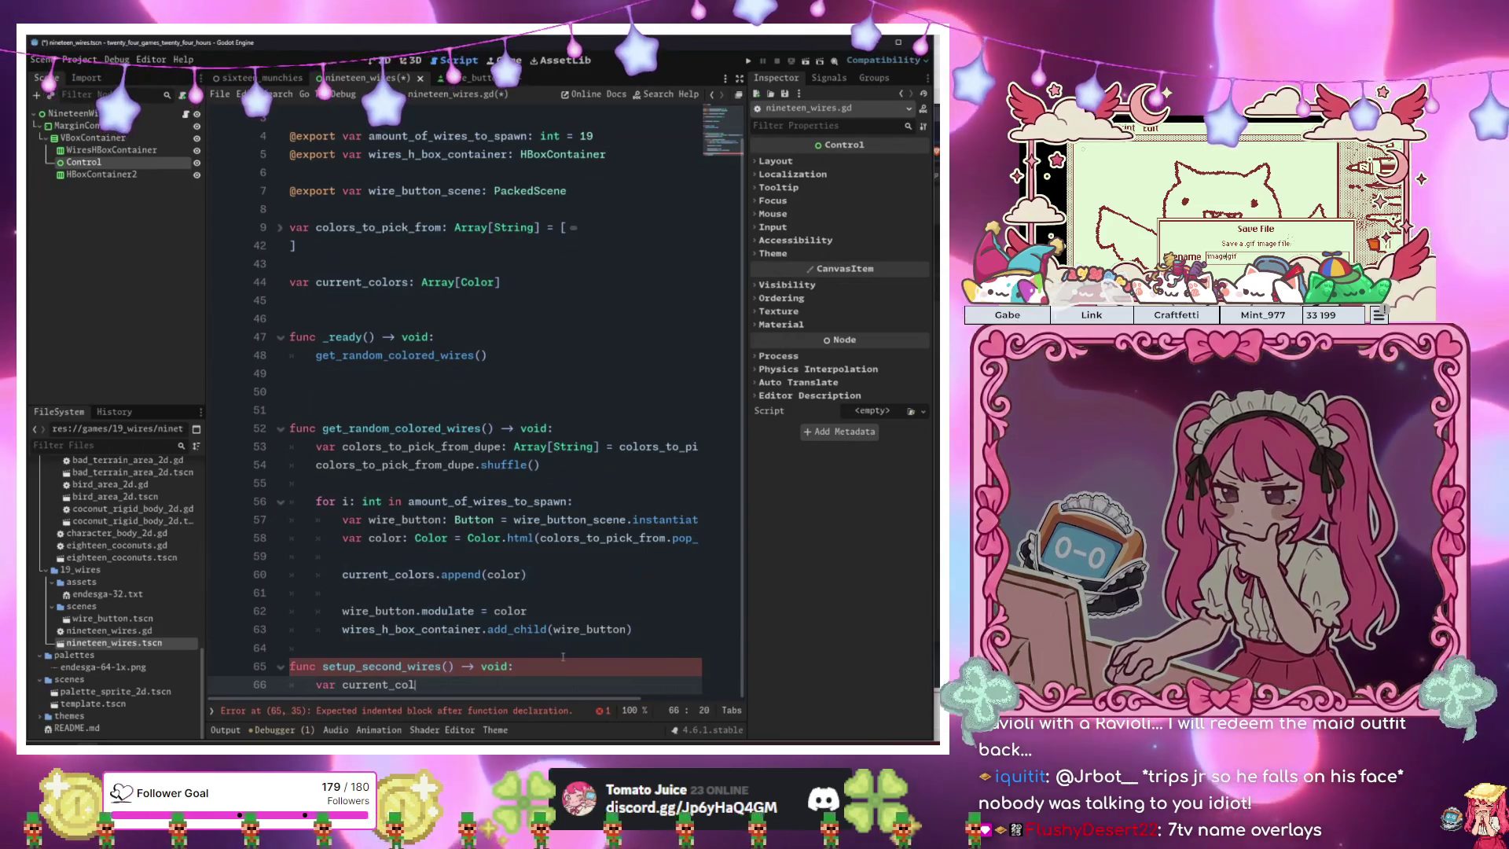
# Declare var current_colors_dupe: Array[Color] = current_colors.duplicate().
pyautogui.write('ors_dupe: ')
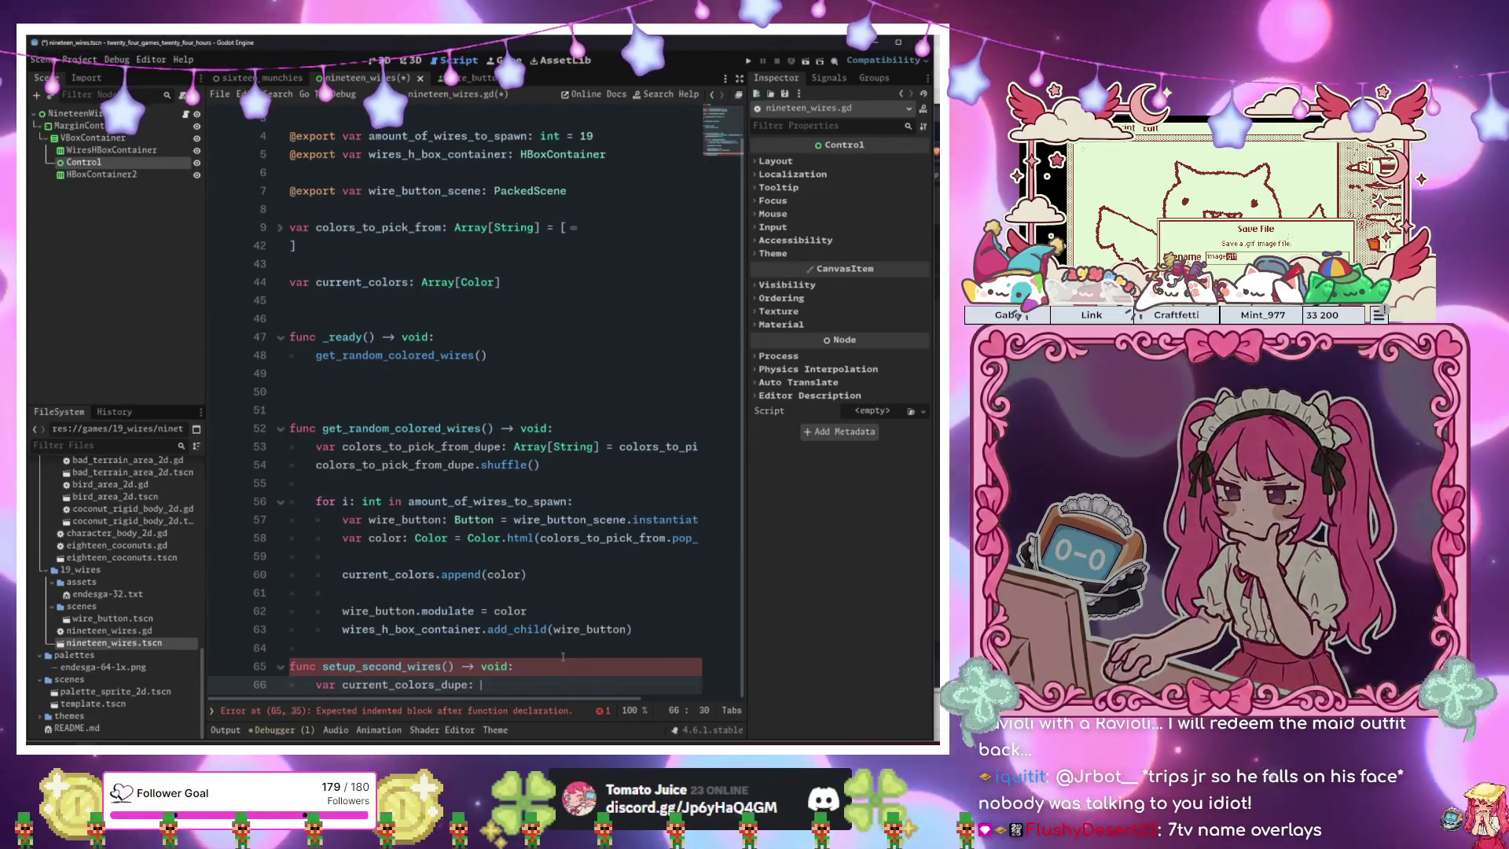
pyautogui.write('Array[Colo')
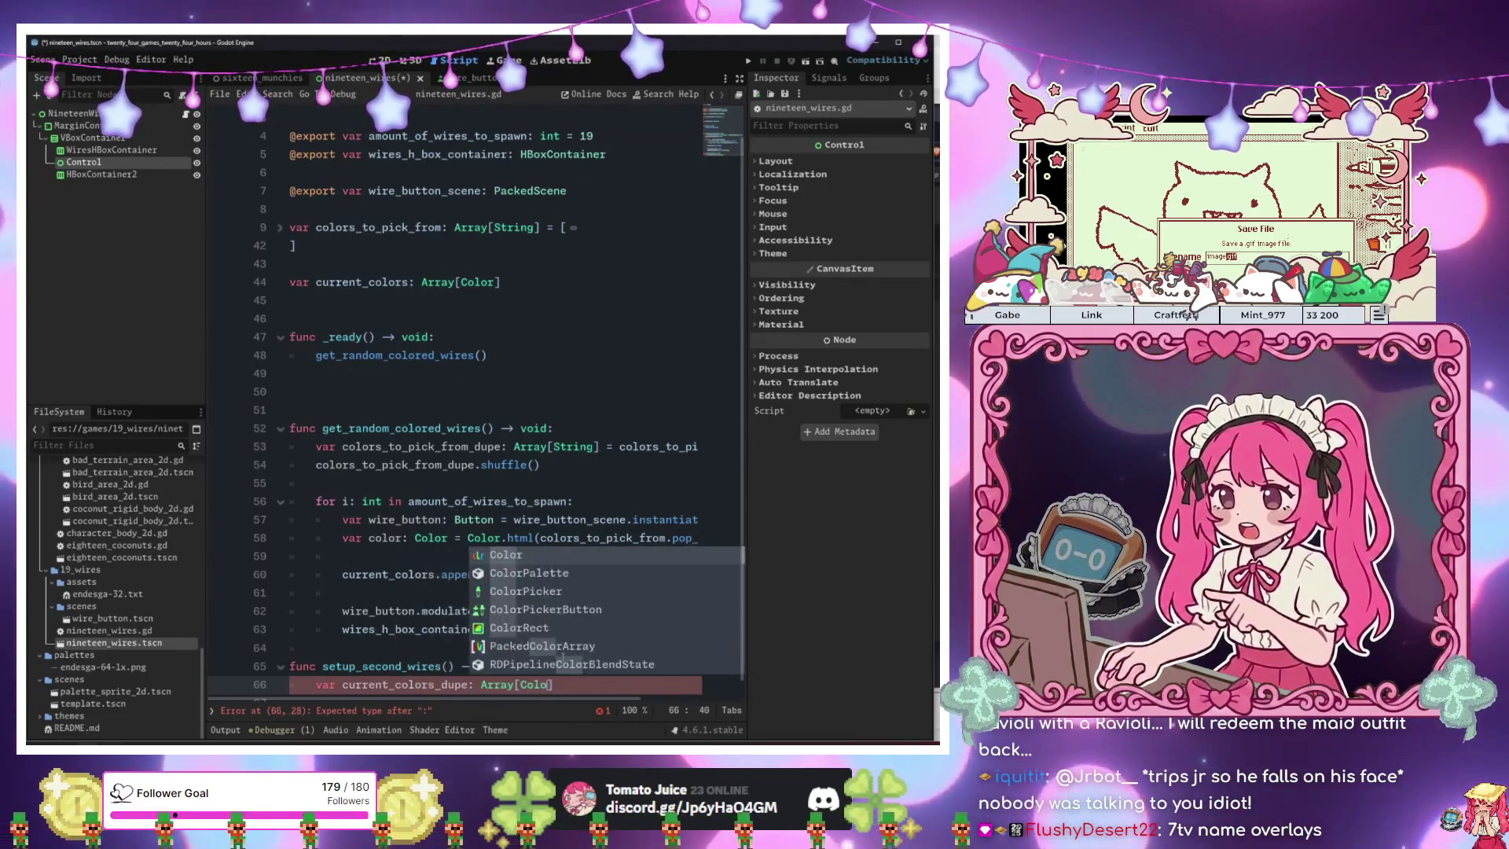
pyautogui.write('r] = ')
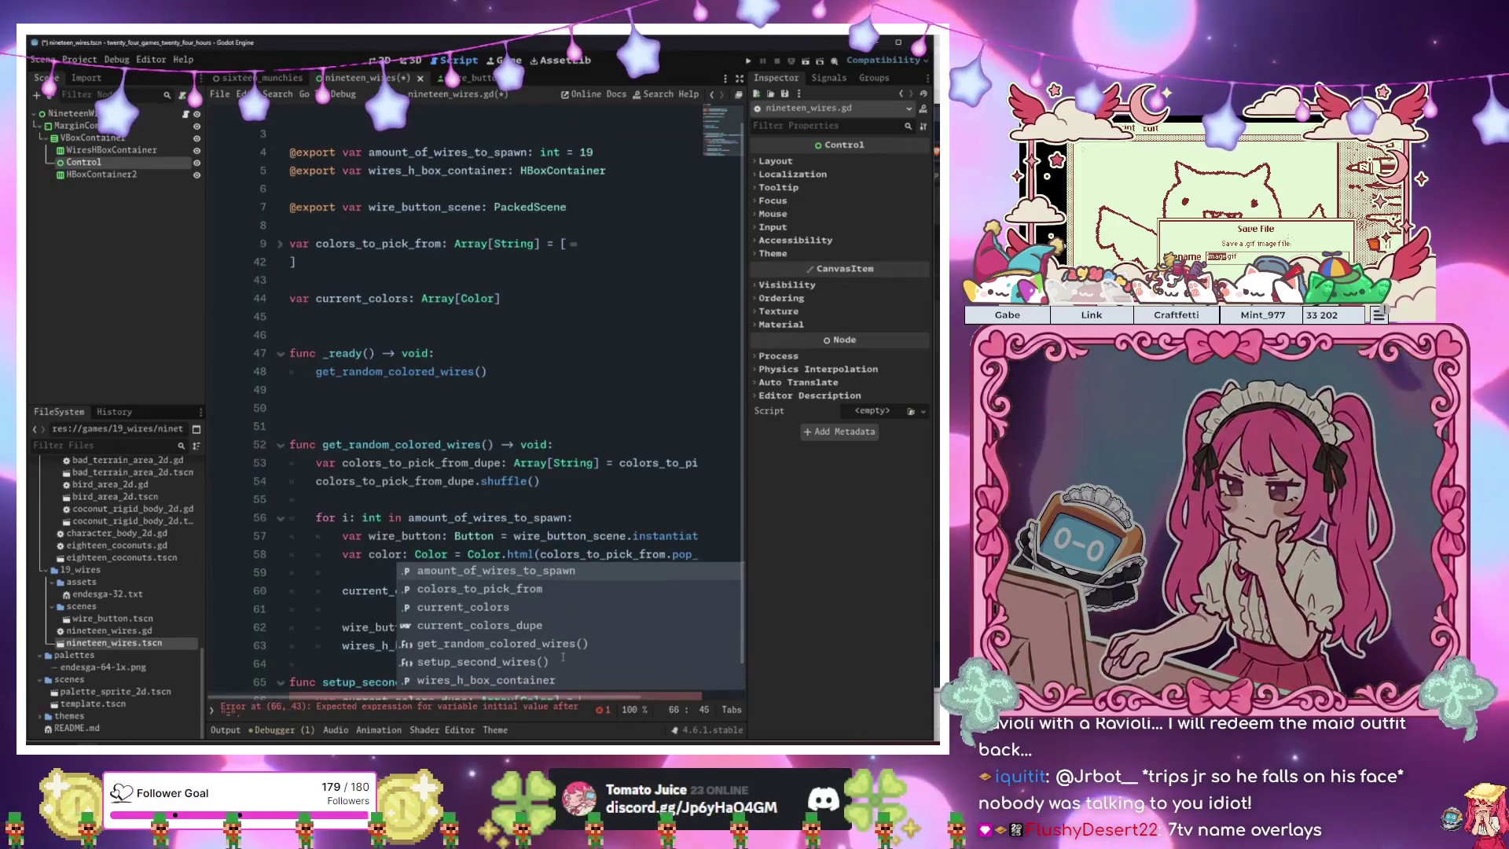
pyautogui.write('current_colors.du')
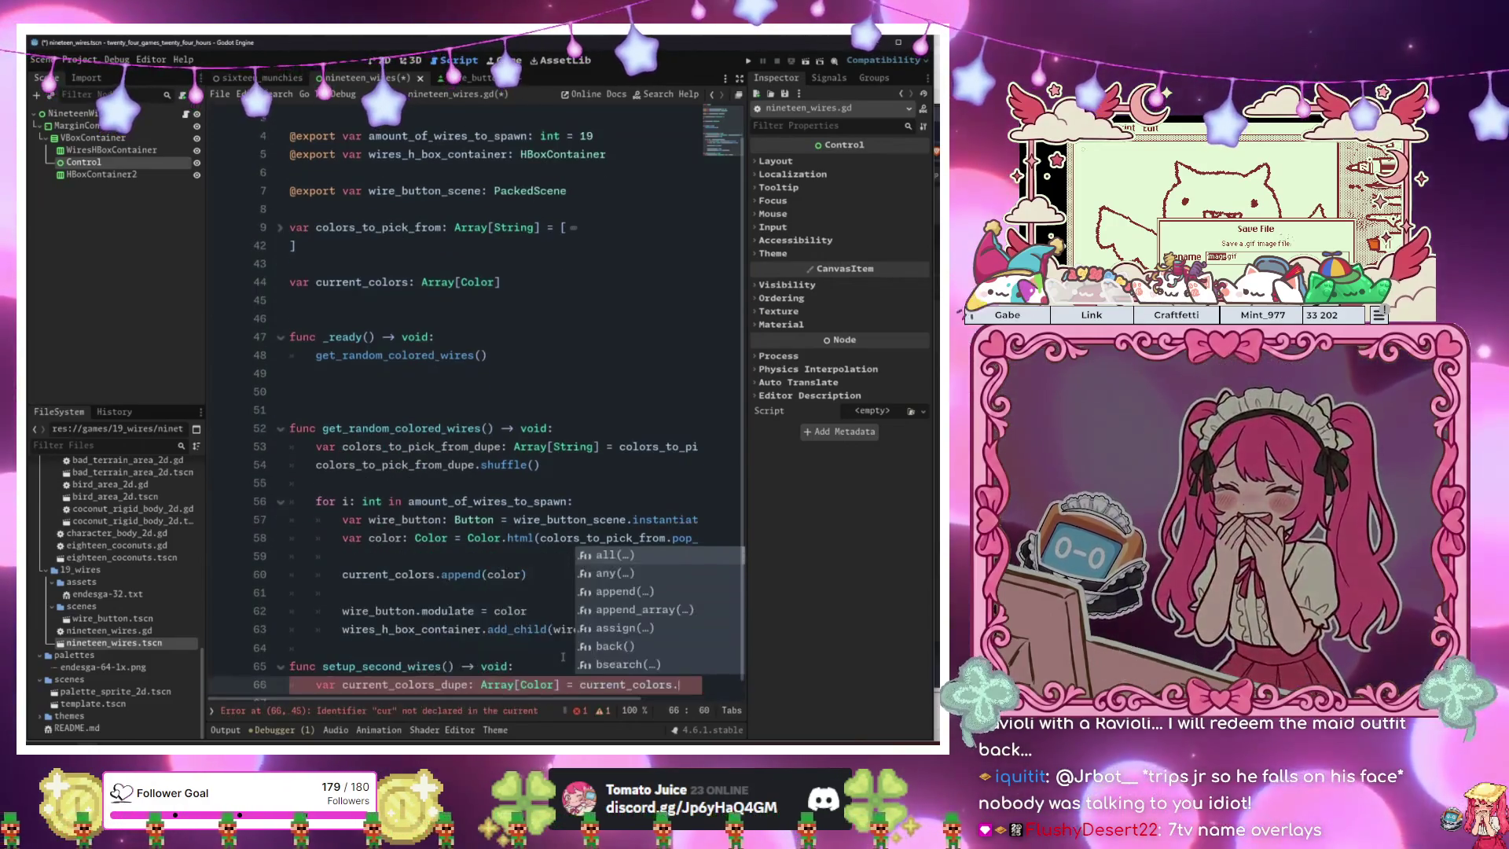
pyautogui.press('Return')
pyautogui.press('Return')
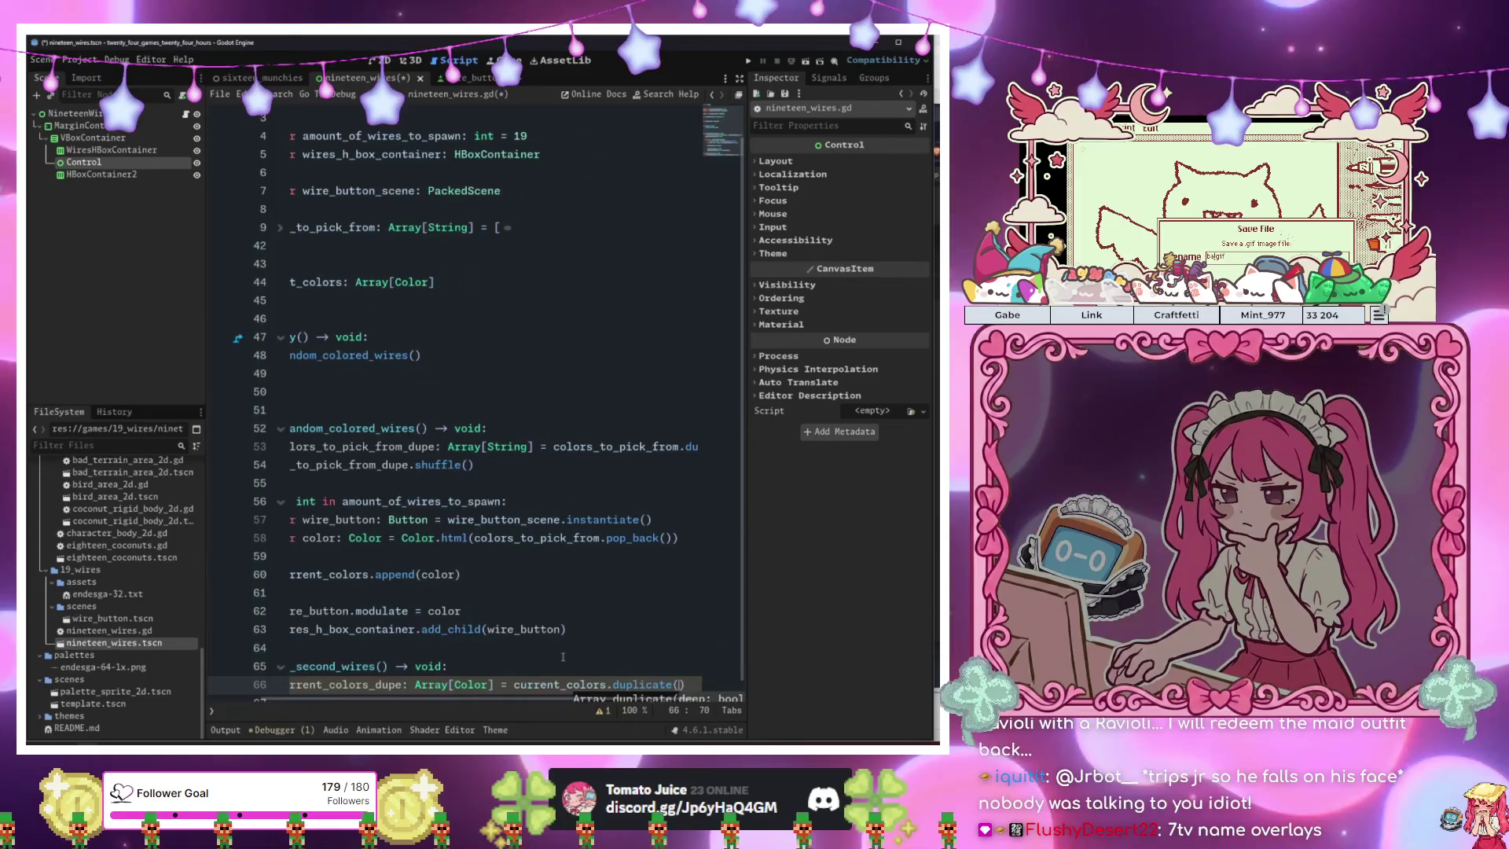
pyautogui.press('Tab')
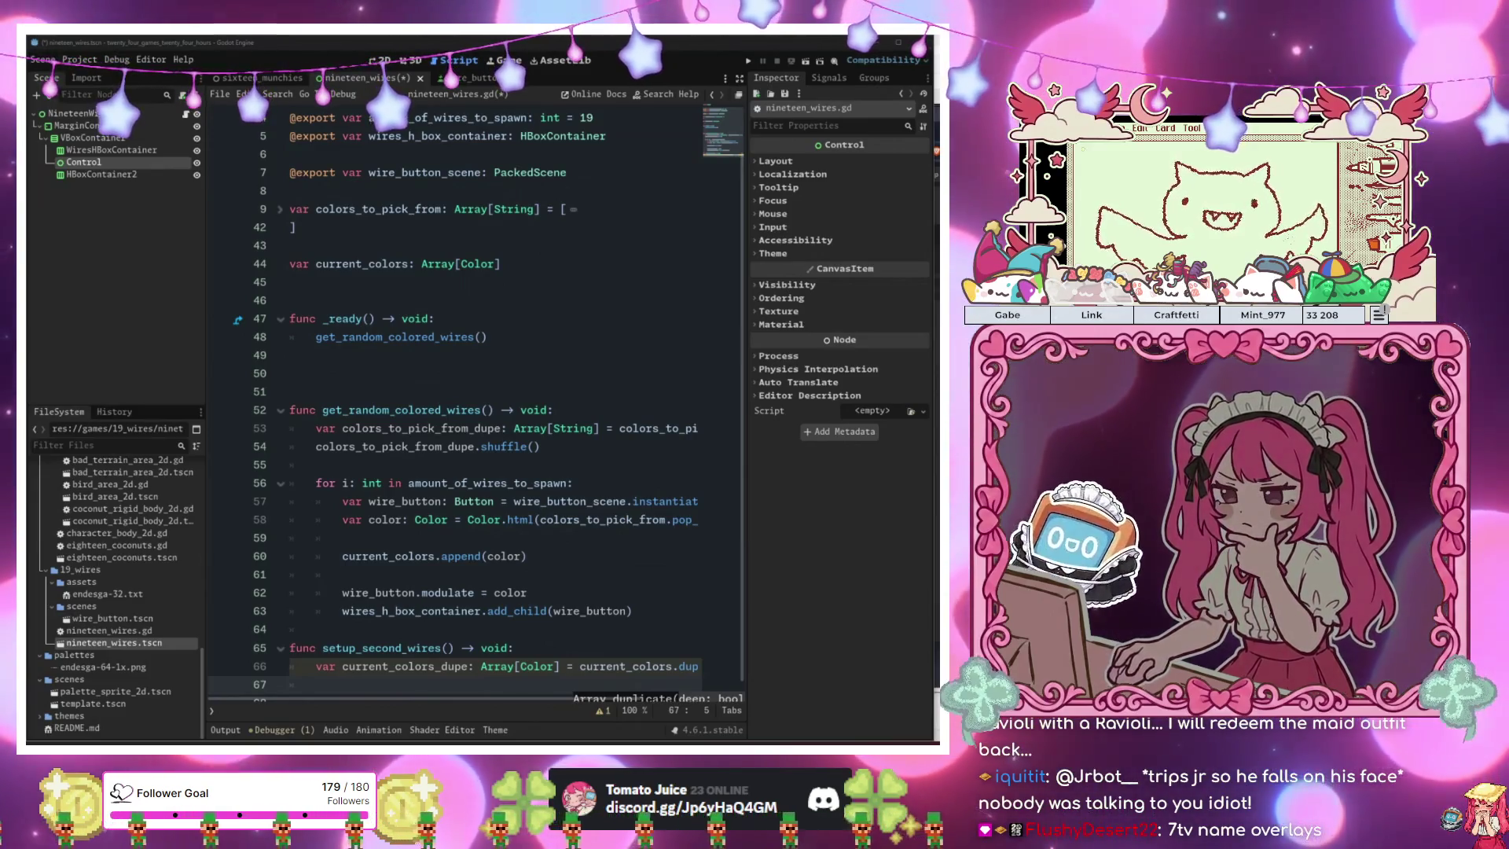
pyautogui.press('Return')
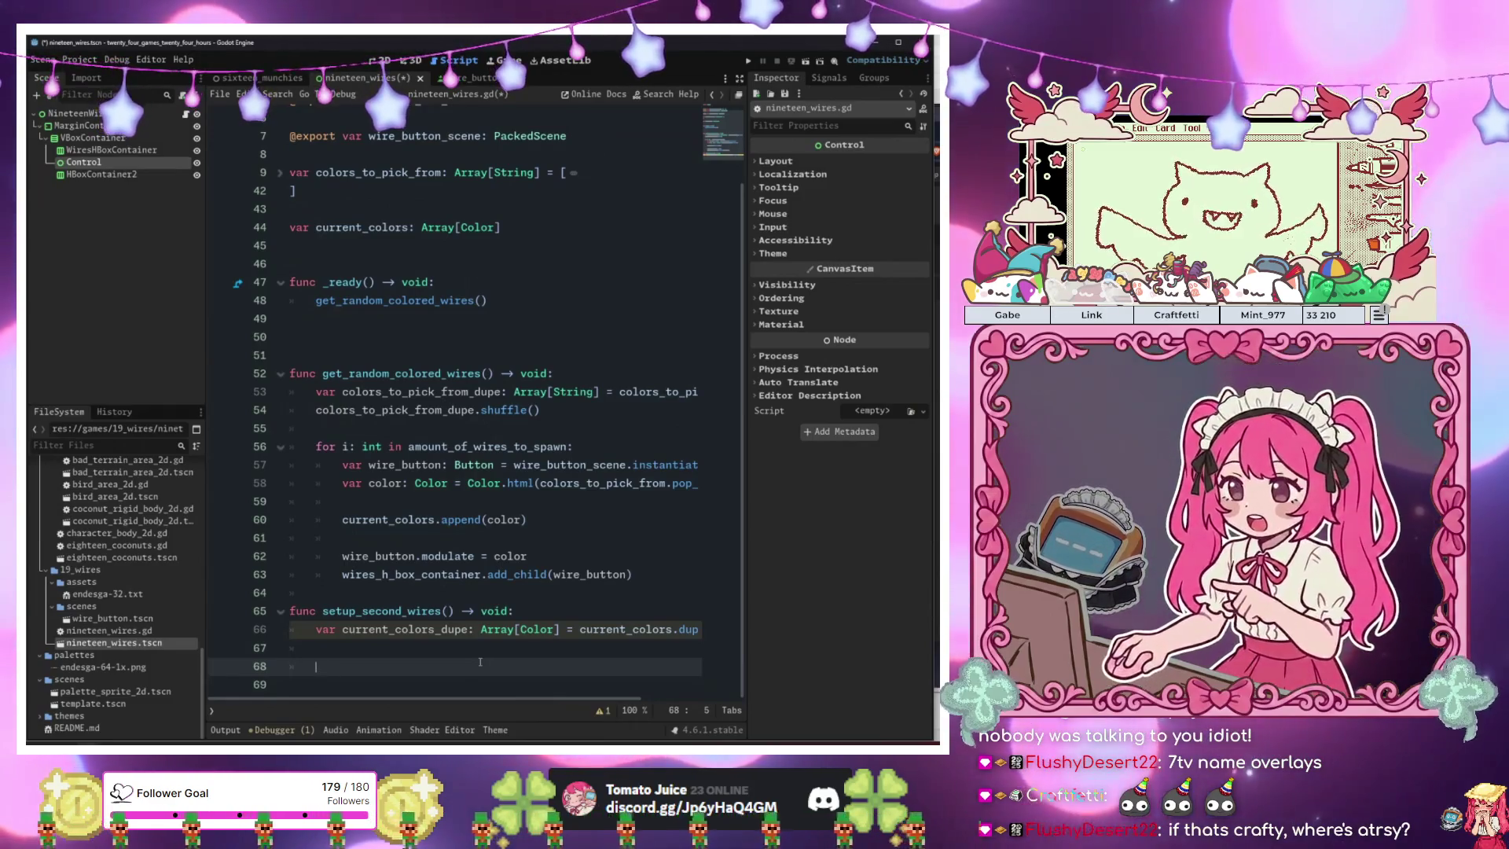
# Shuffle the copy with current_colors_dupe.shuffle().
pyautogui.write('current_colors_dupe')
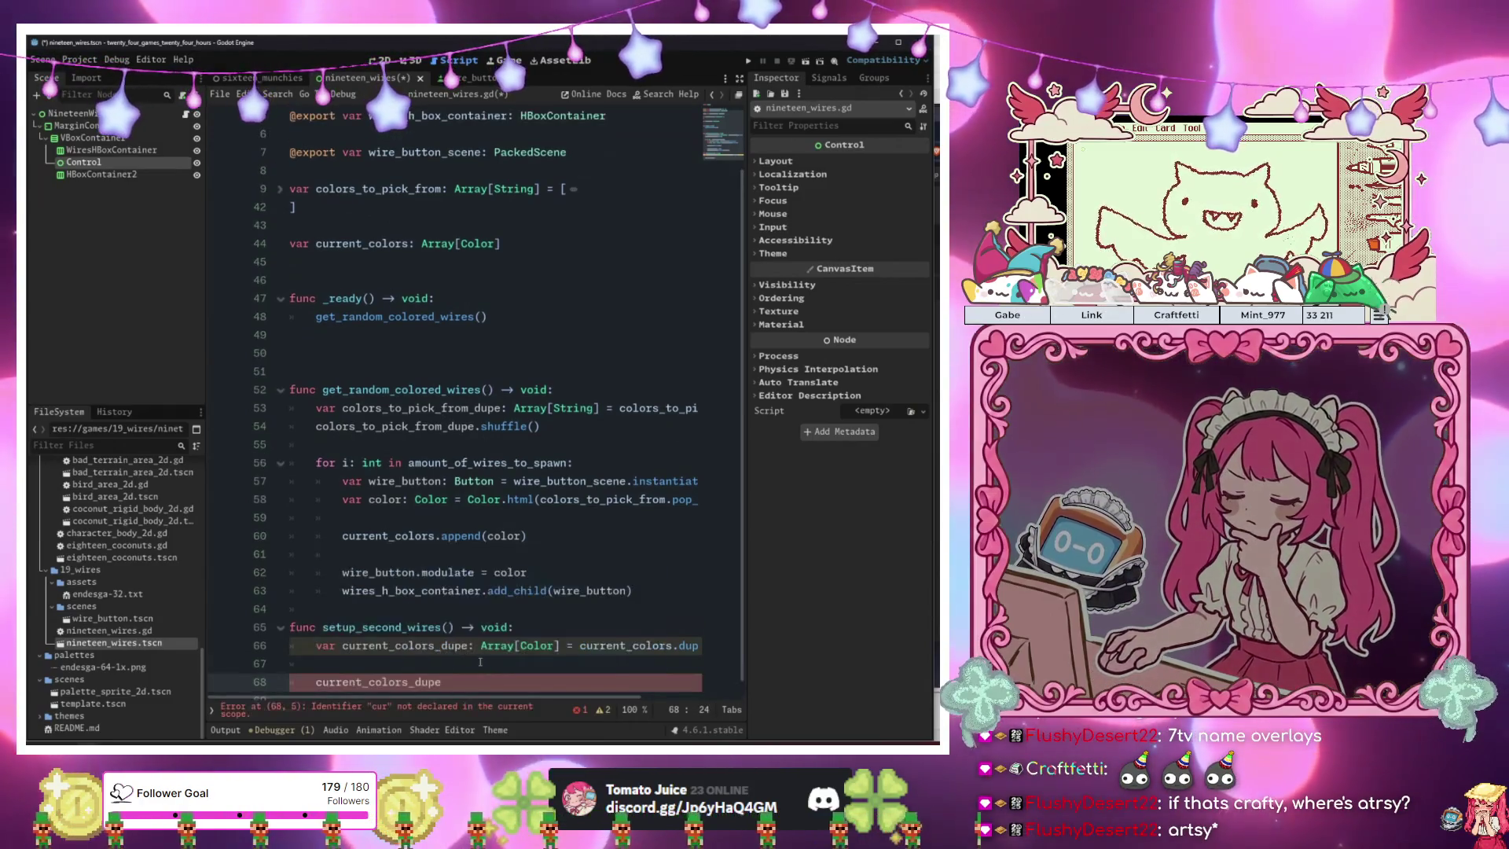
pyautogui.write('.sh')
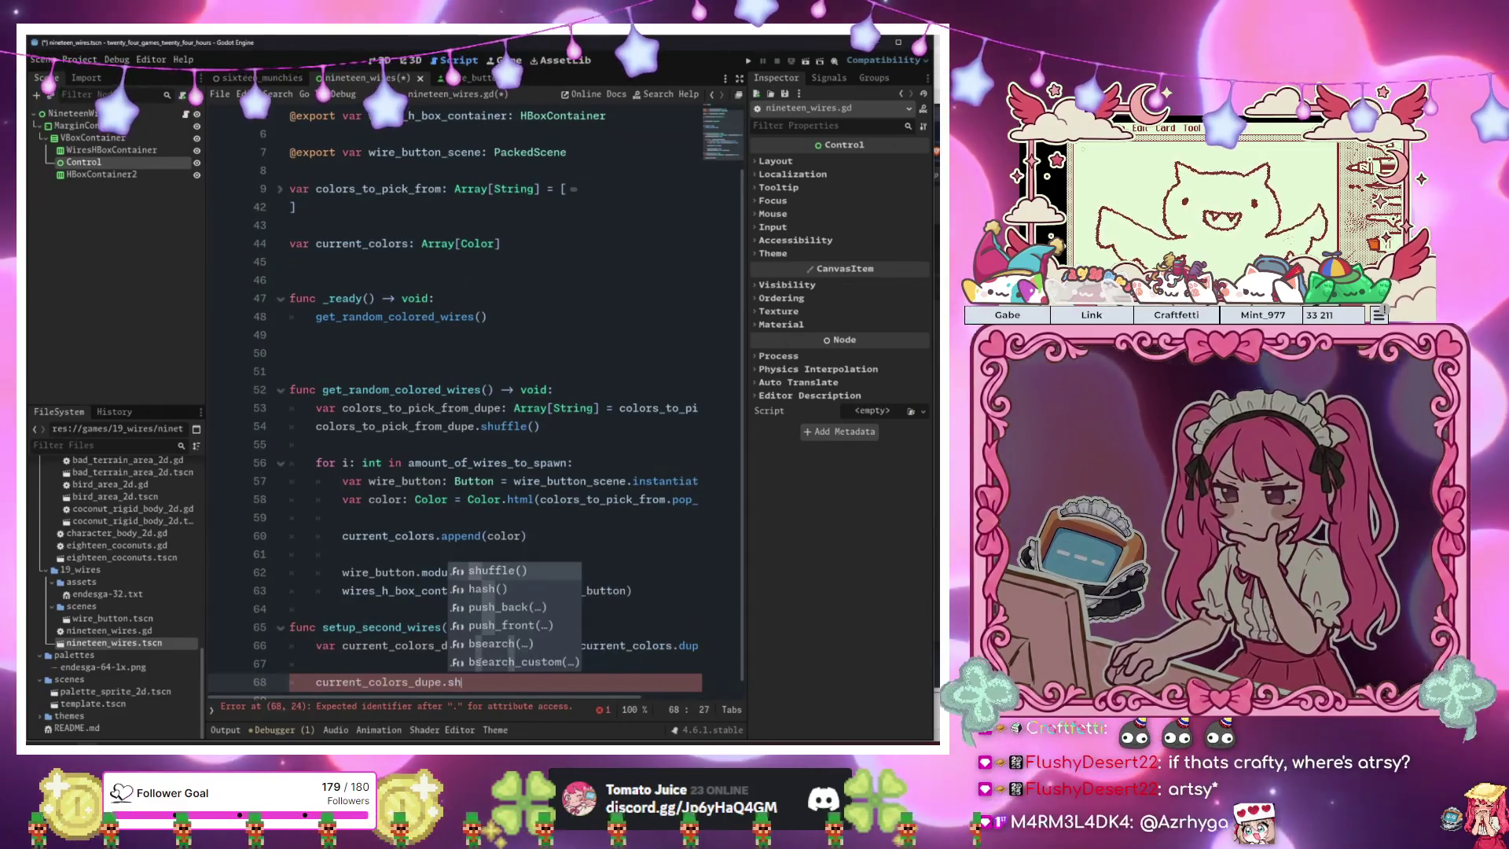
pyautogui.press('Return')
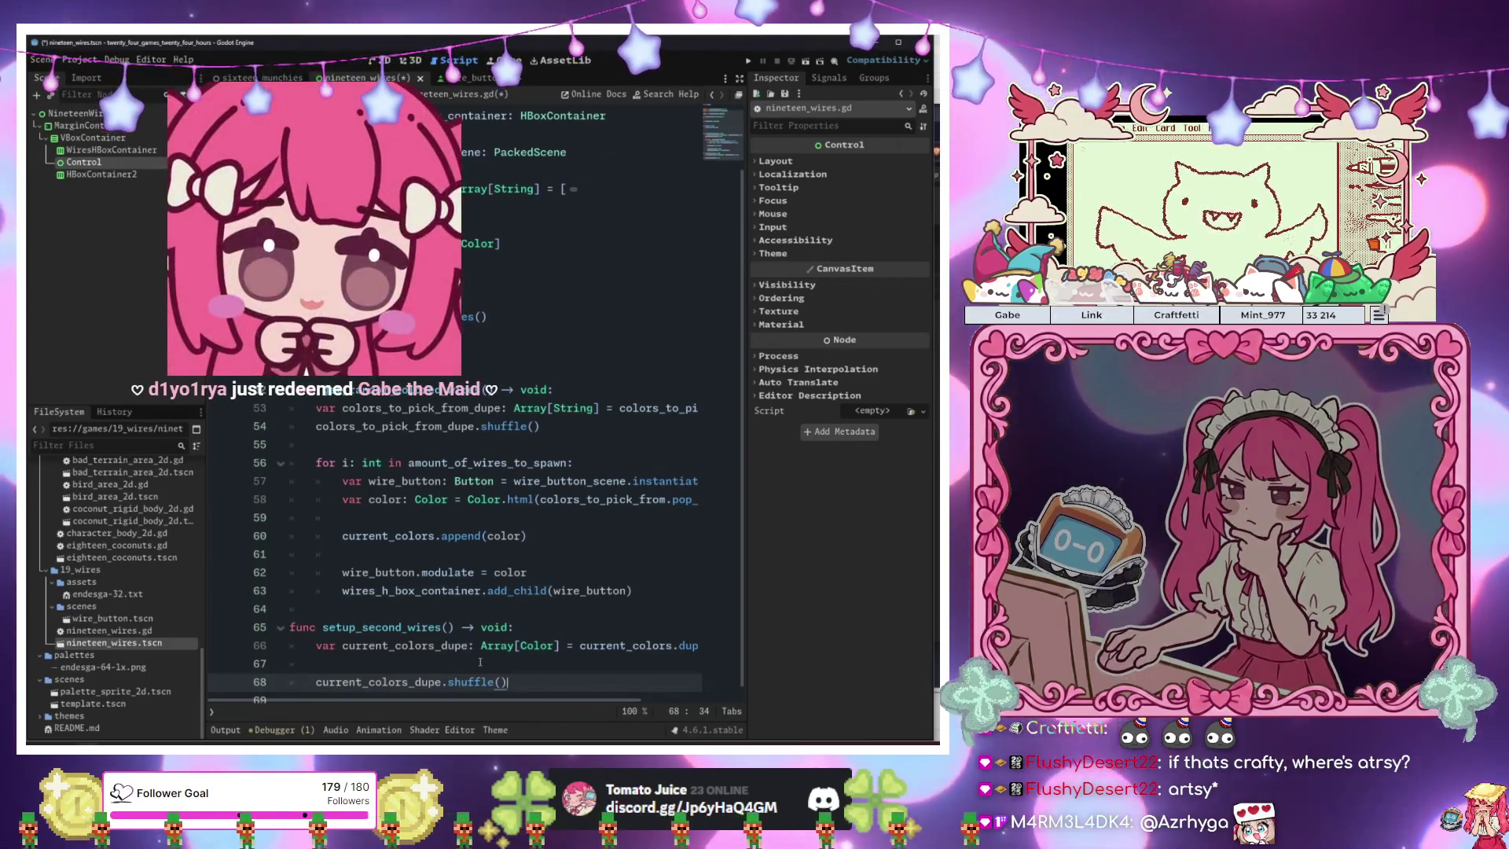
pyautogui.press('Return')
pyautogui.press('Return')
pyautogui.write('f')
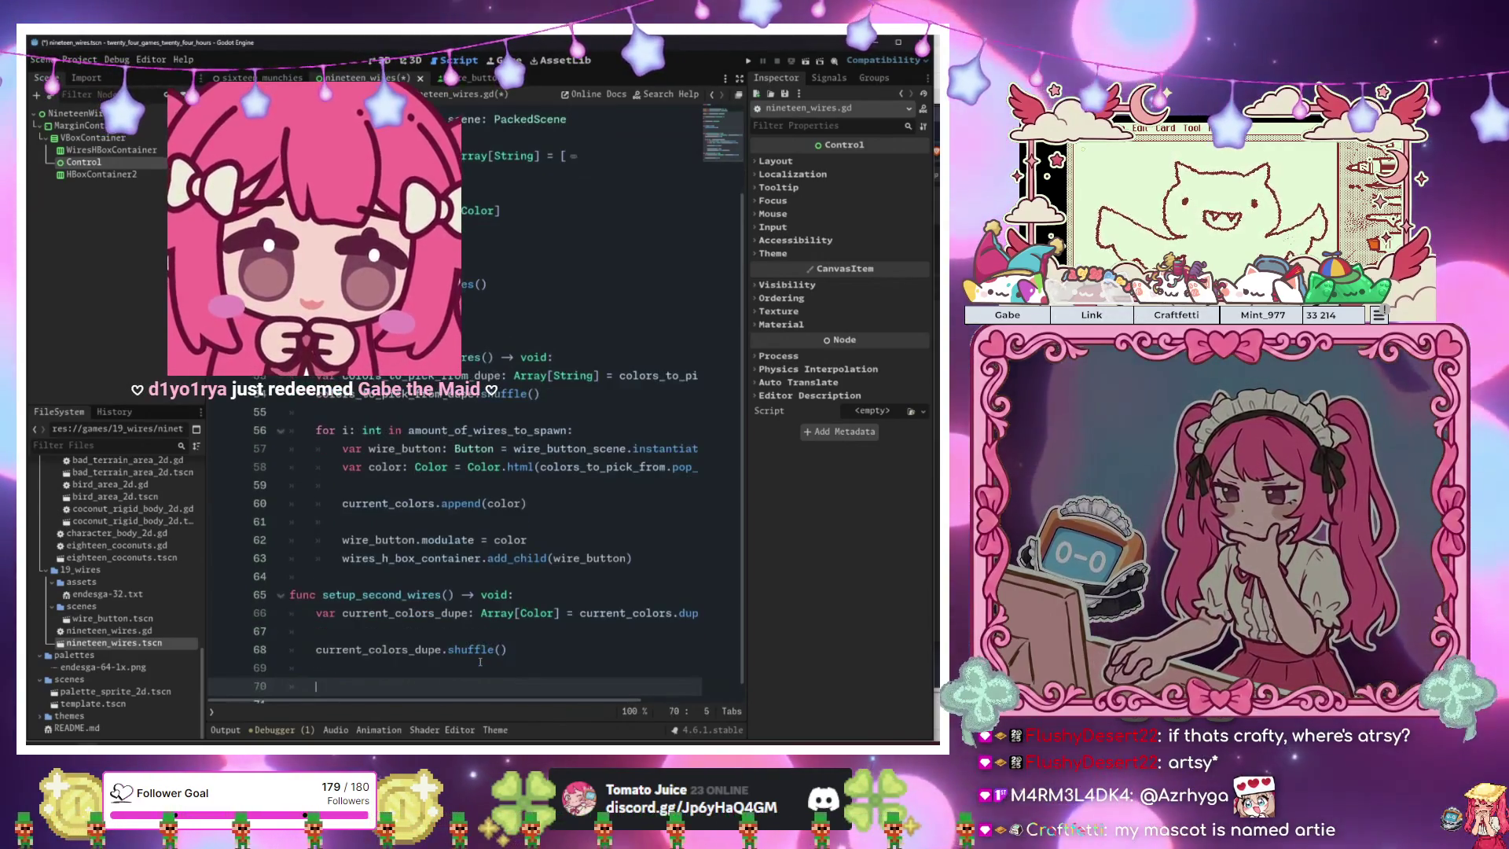
pyautogui.write('or i in')
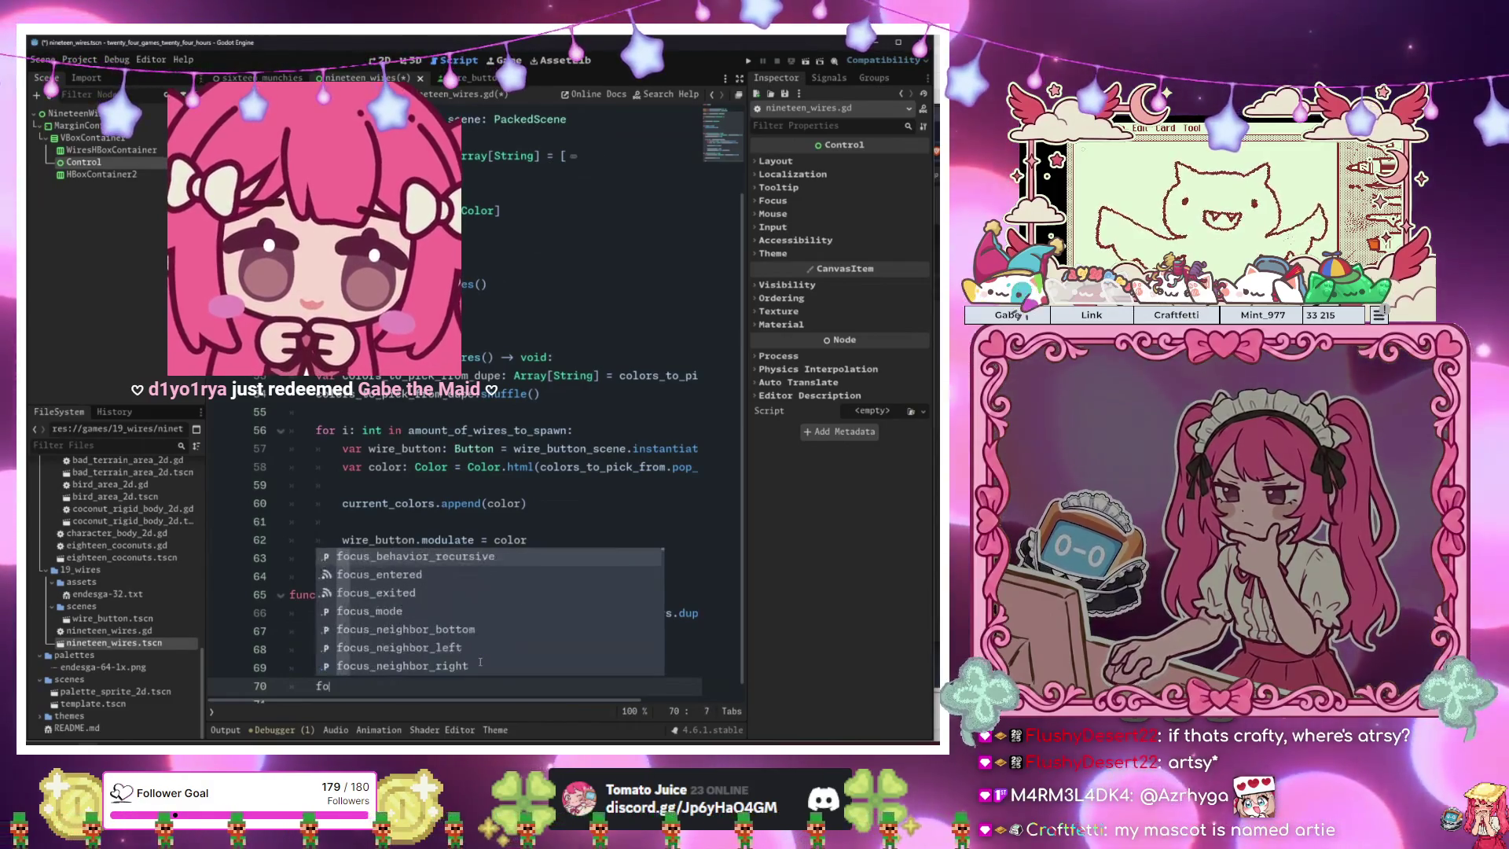
# Write the loop header for color: Color in current_colors_dupe:.
pyautogui.press('BackSpace')
pyautogui.press('BackSpace')
pyautogui.press('BackSpace')
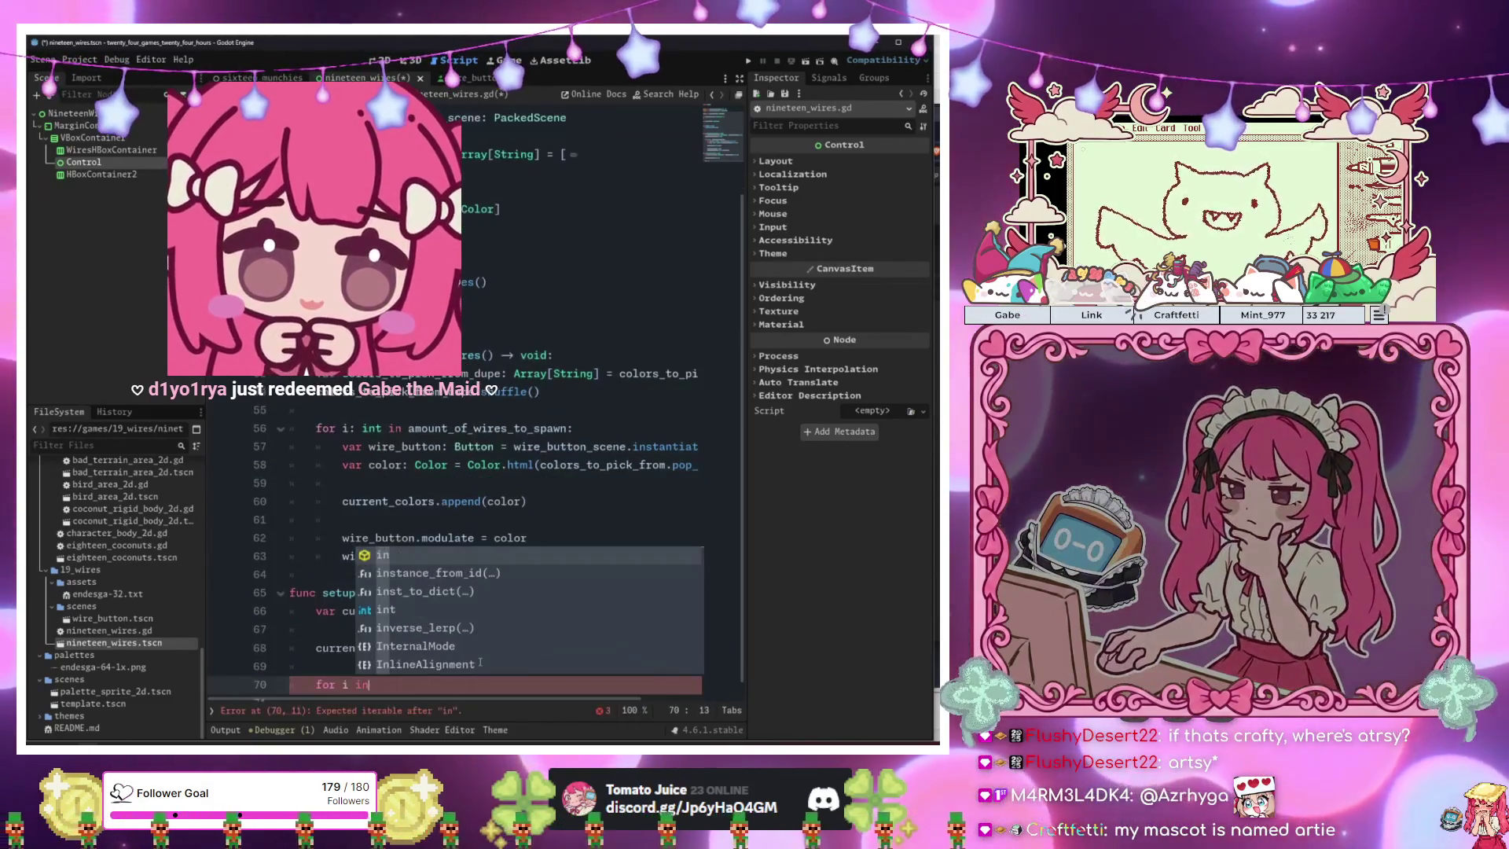
pyautogui.write(': int in ')
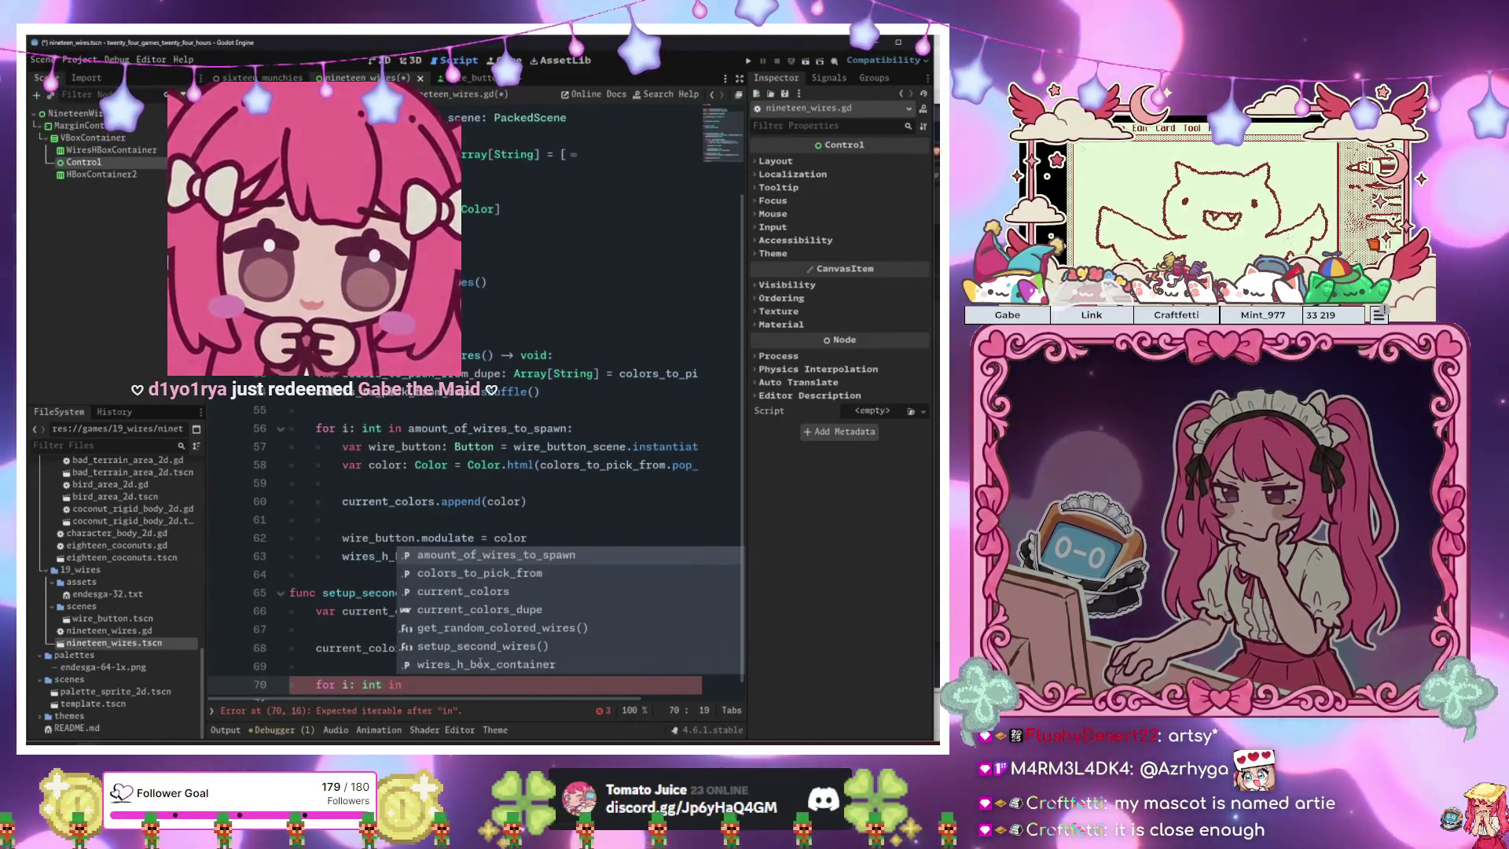
pyautogui.write('co')
pyautogui.press('BackSpace')
pyautogui.write('ur')
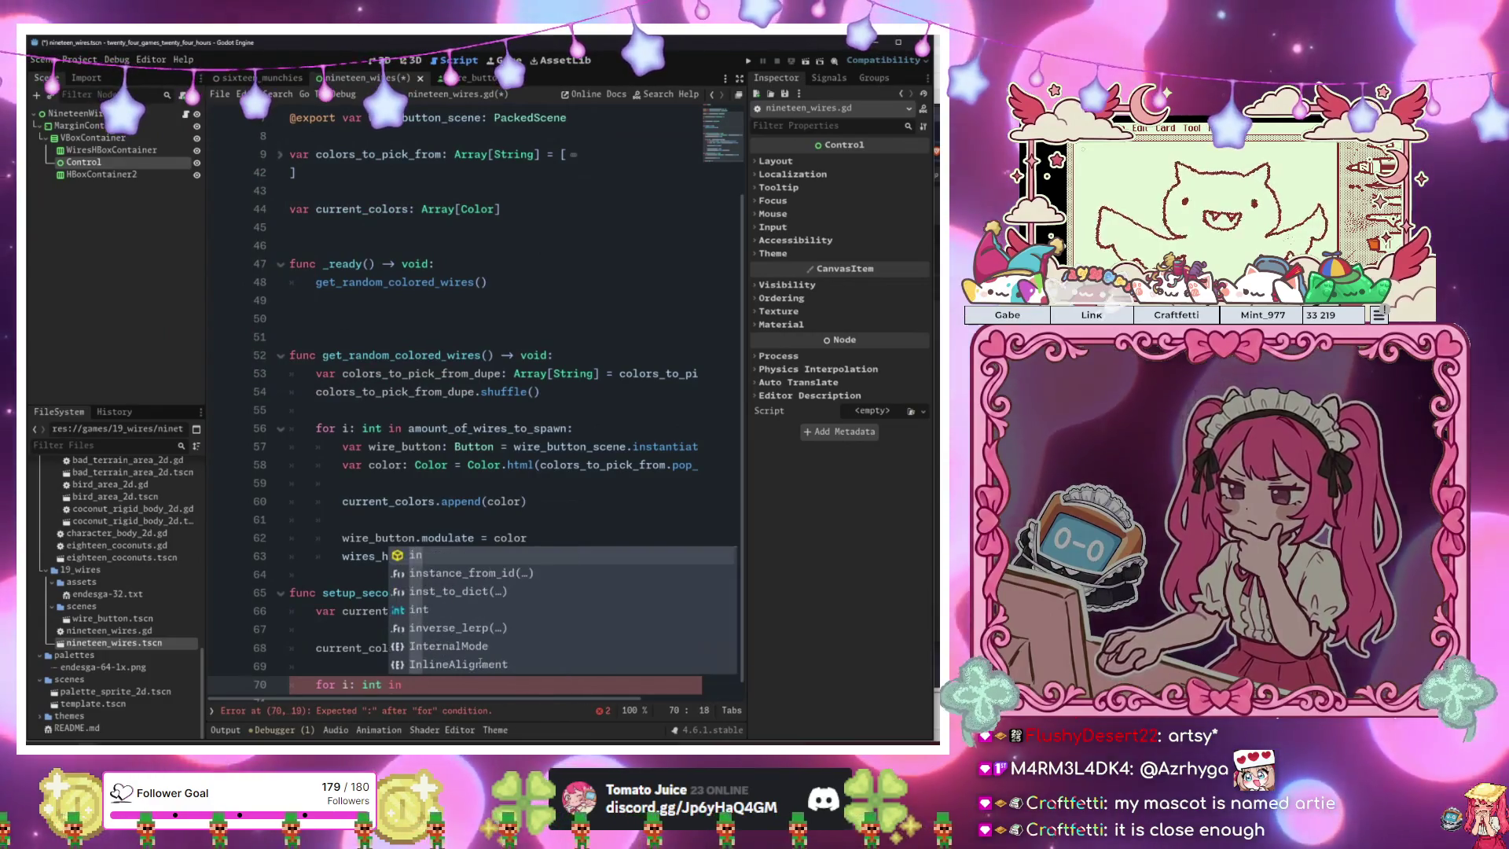
pyautogui.press('Down')
pyautogui.press('Return')
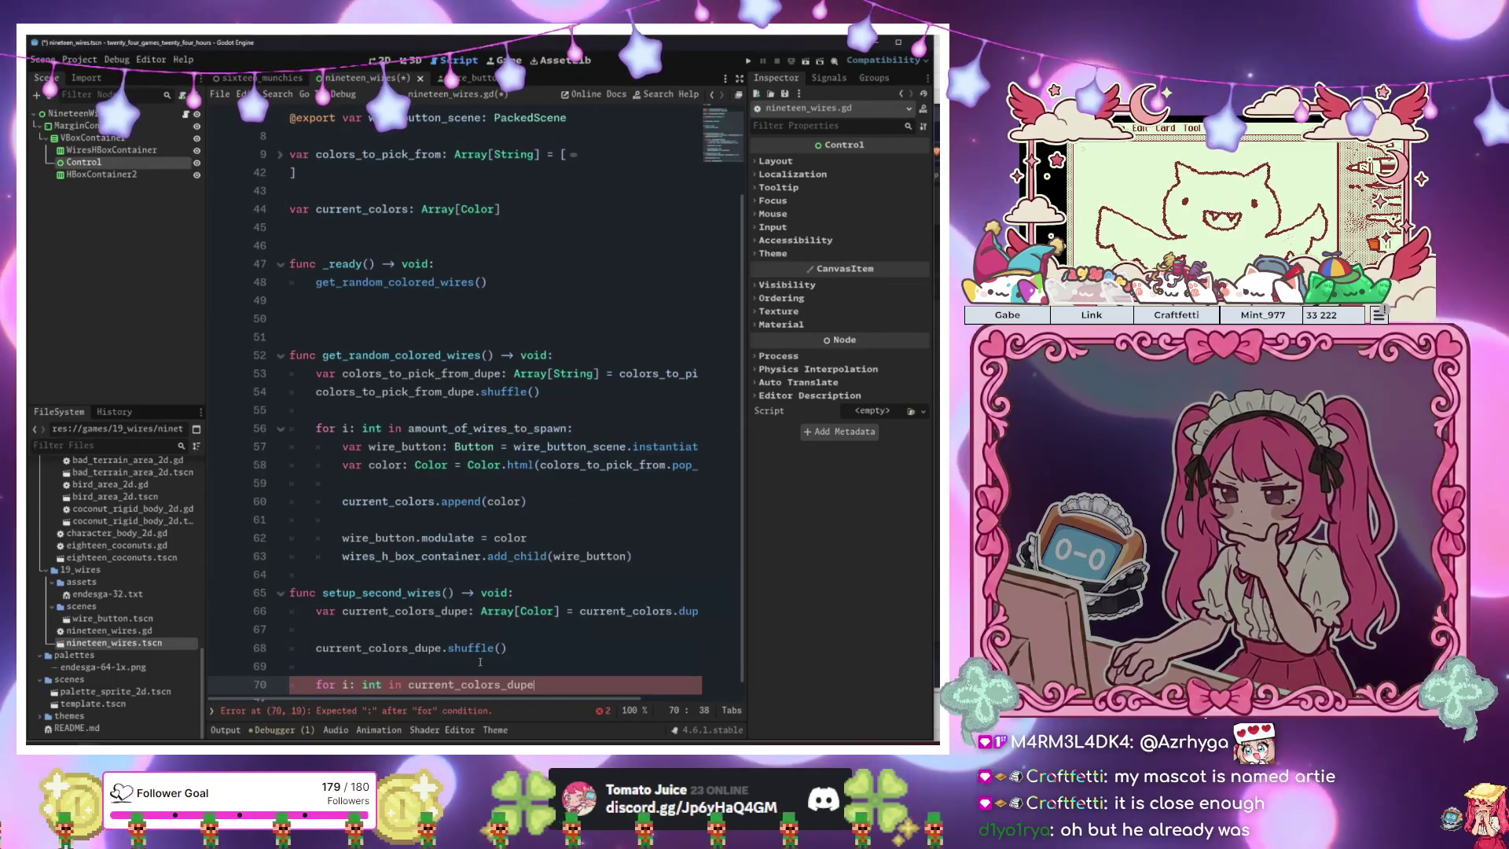
pyautogui.write(':')
pyautogui.press('Return')
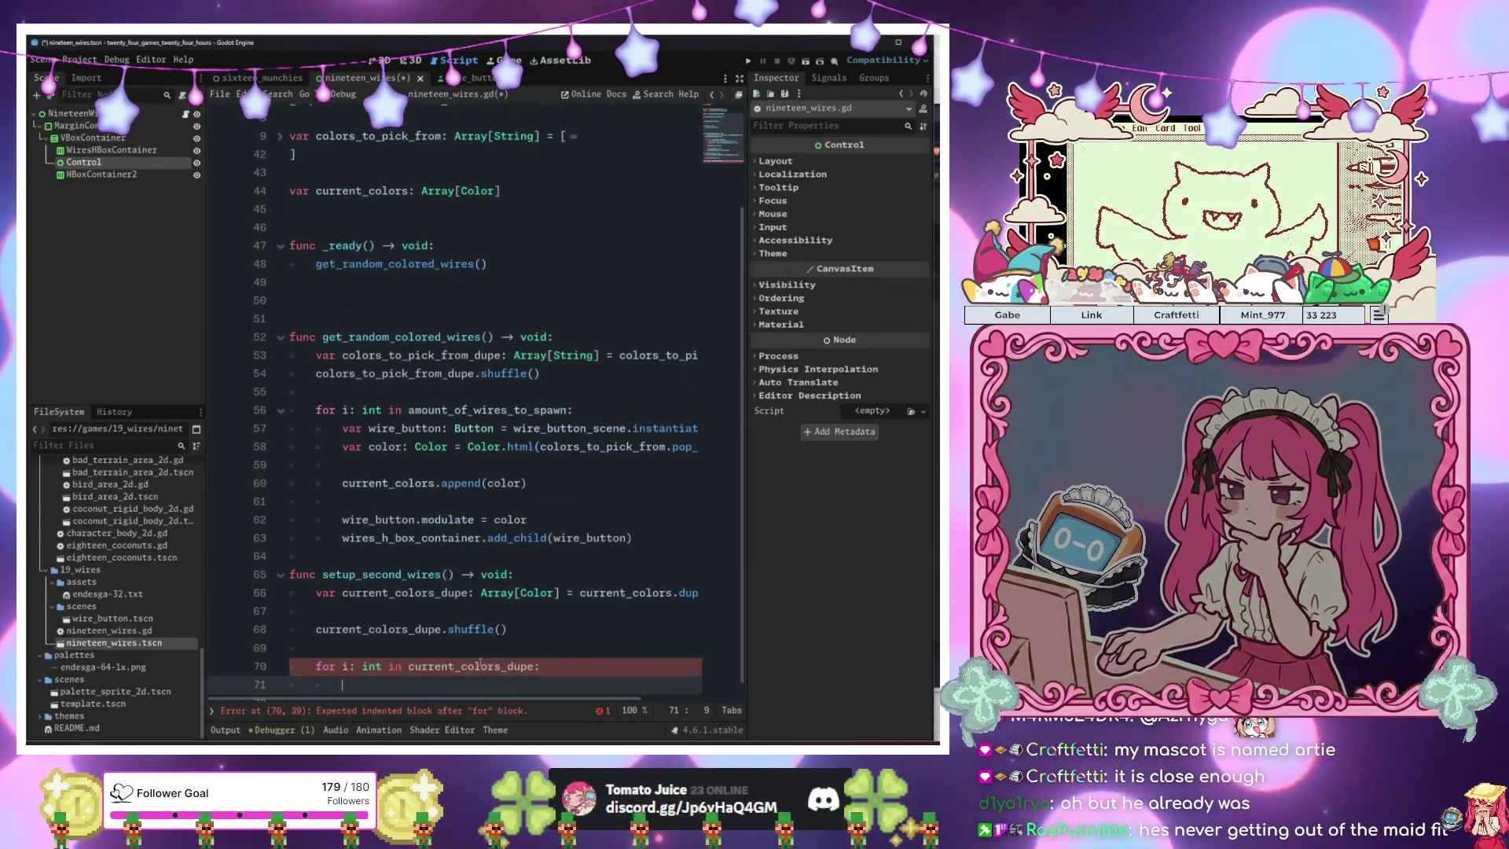
pyautogui.press('Up')
pyautogui.press('Right')
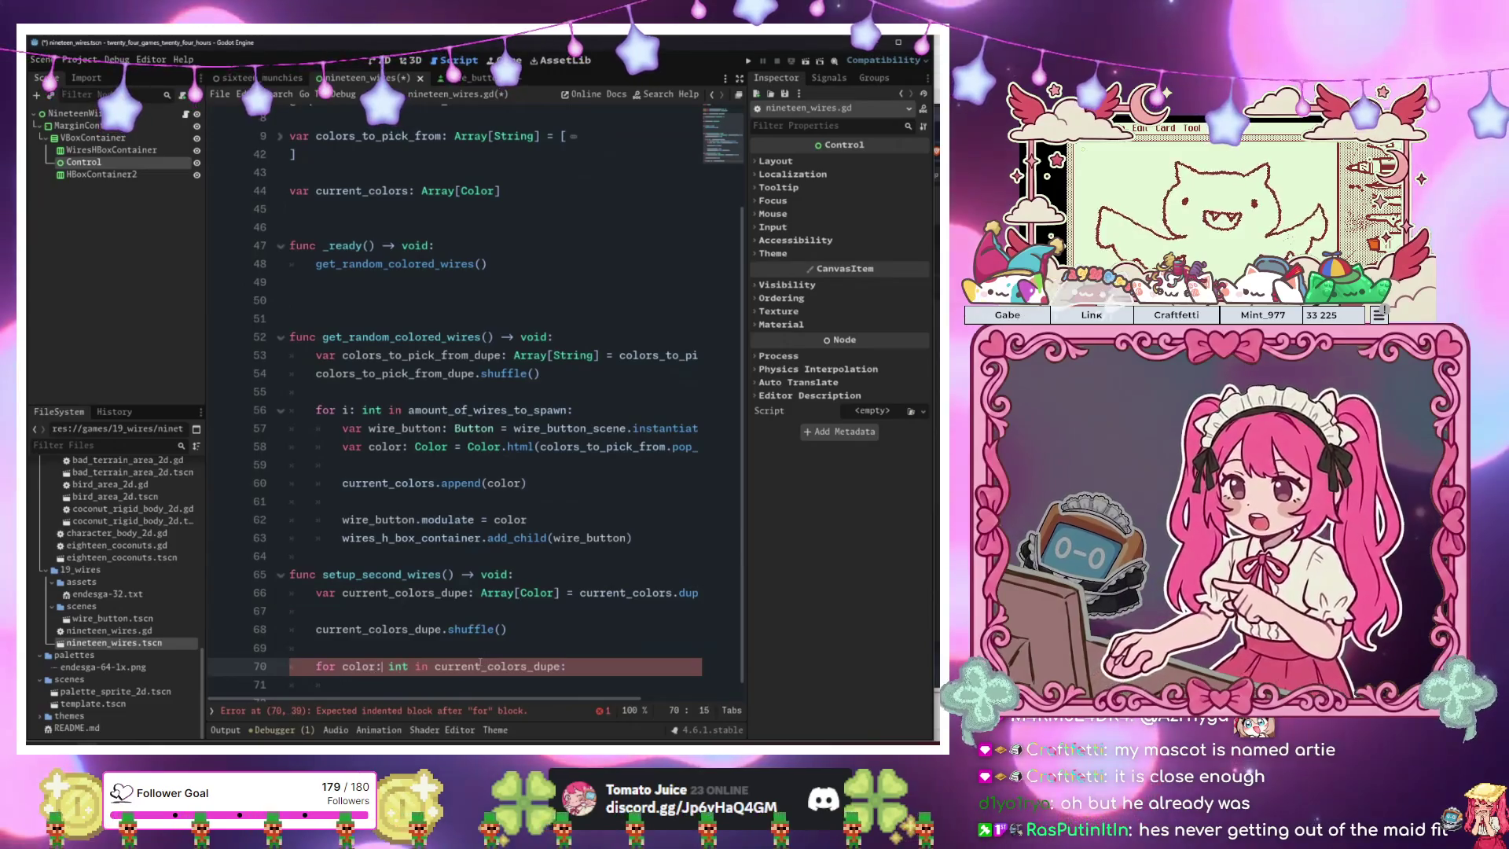
pyautogui.write('Color')
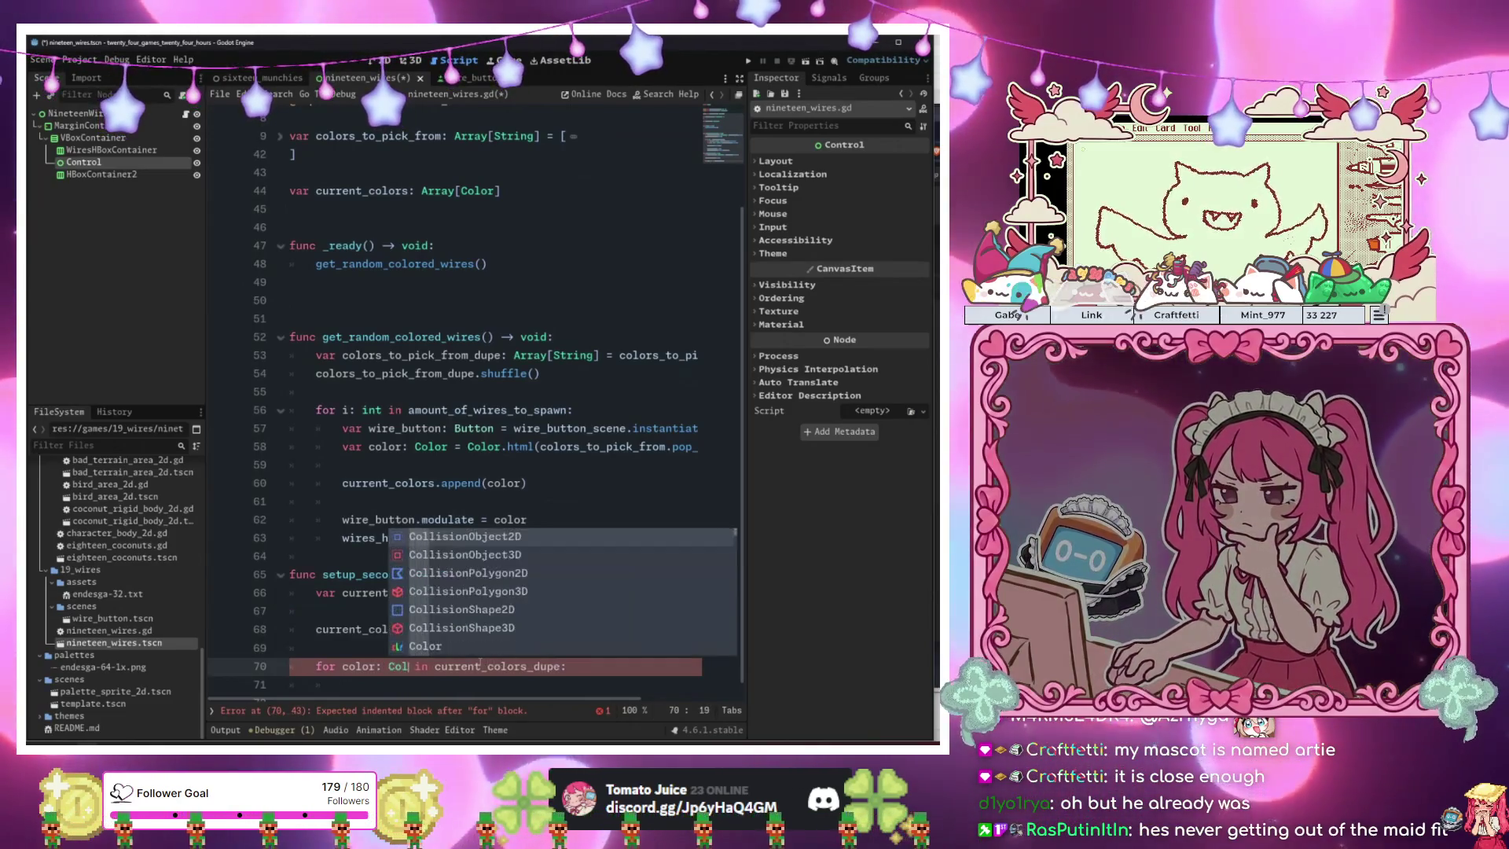
pyautogui.press('Escape')
pyautogui.press('Down')
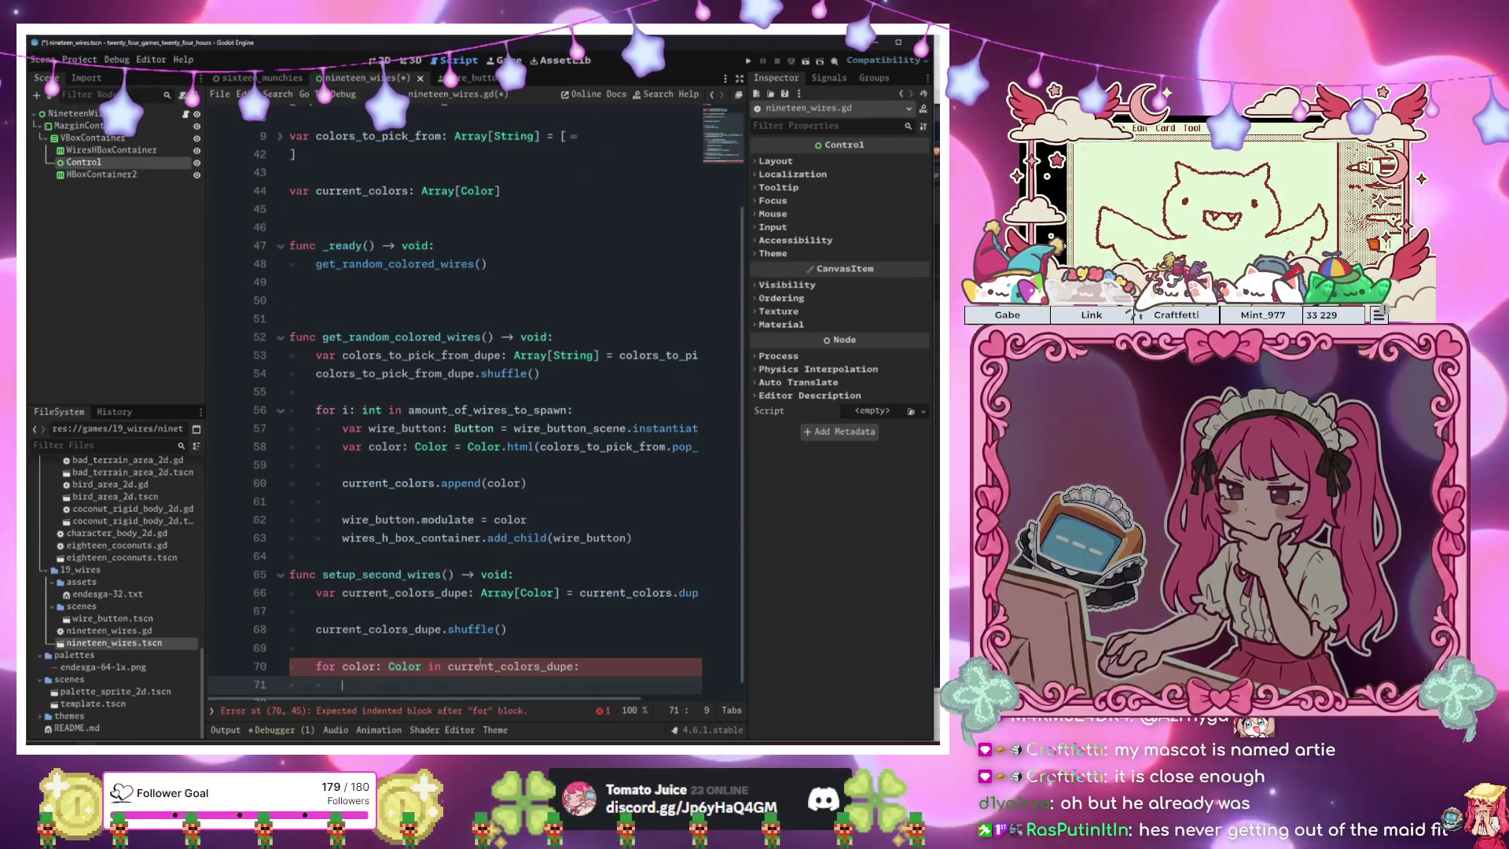
# Copy line 57's wire_button instantiation into the loop body and fix its indentation.
pyautogui.write('w')
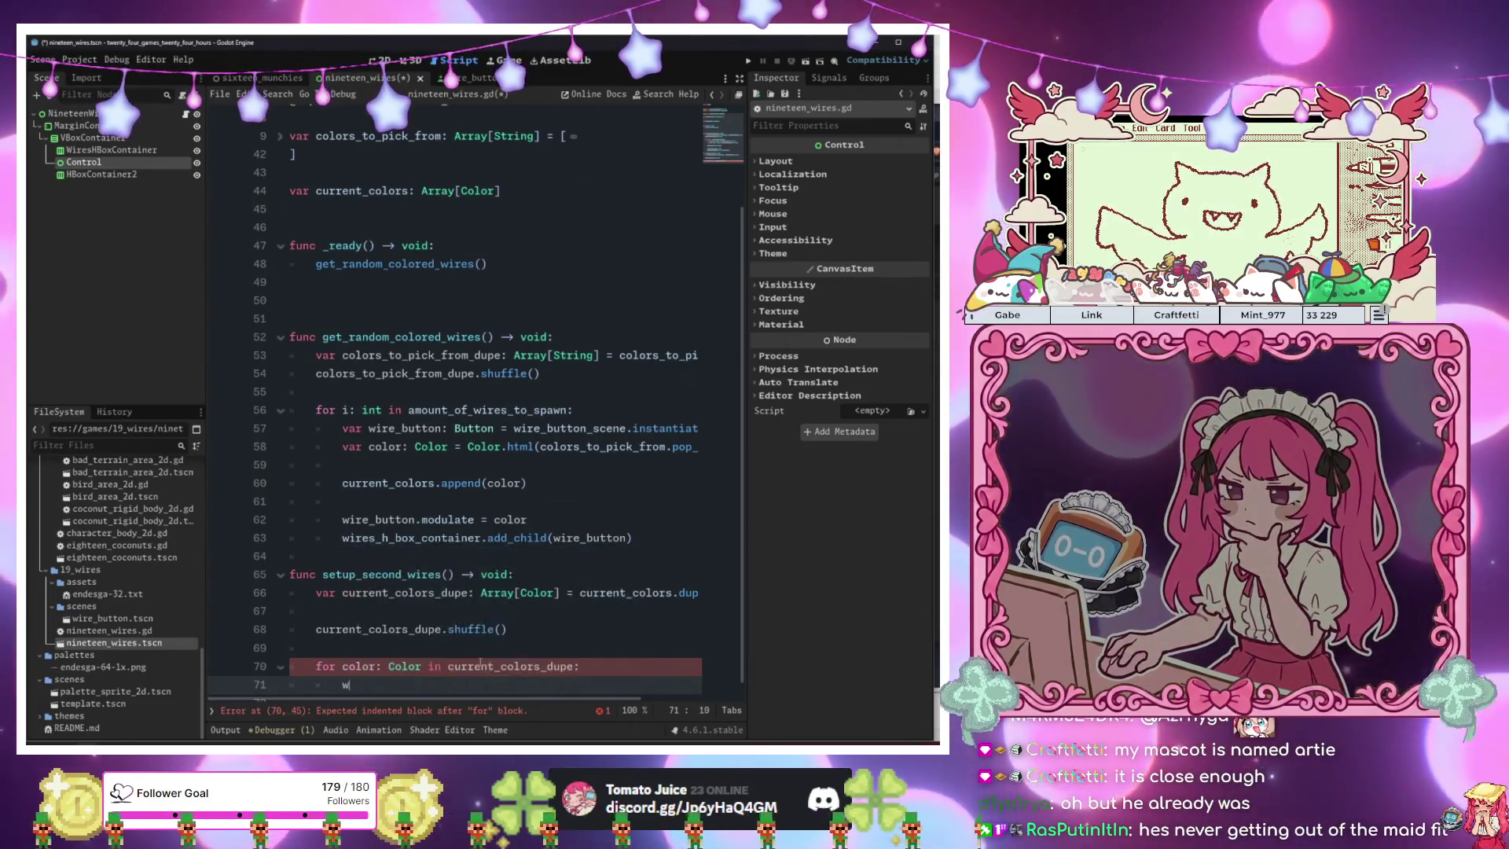
pyautogui.press('BackSpace')
pyautogui.write('var')
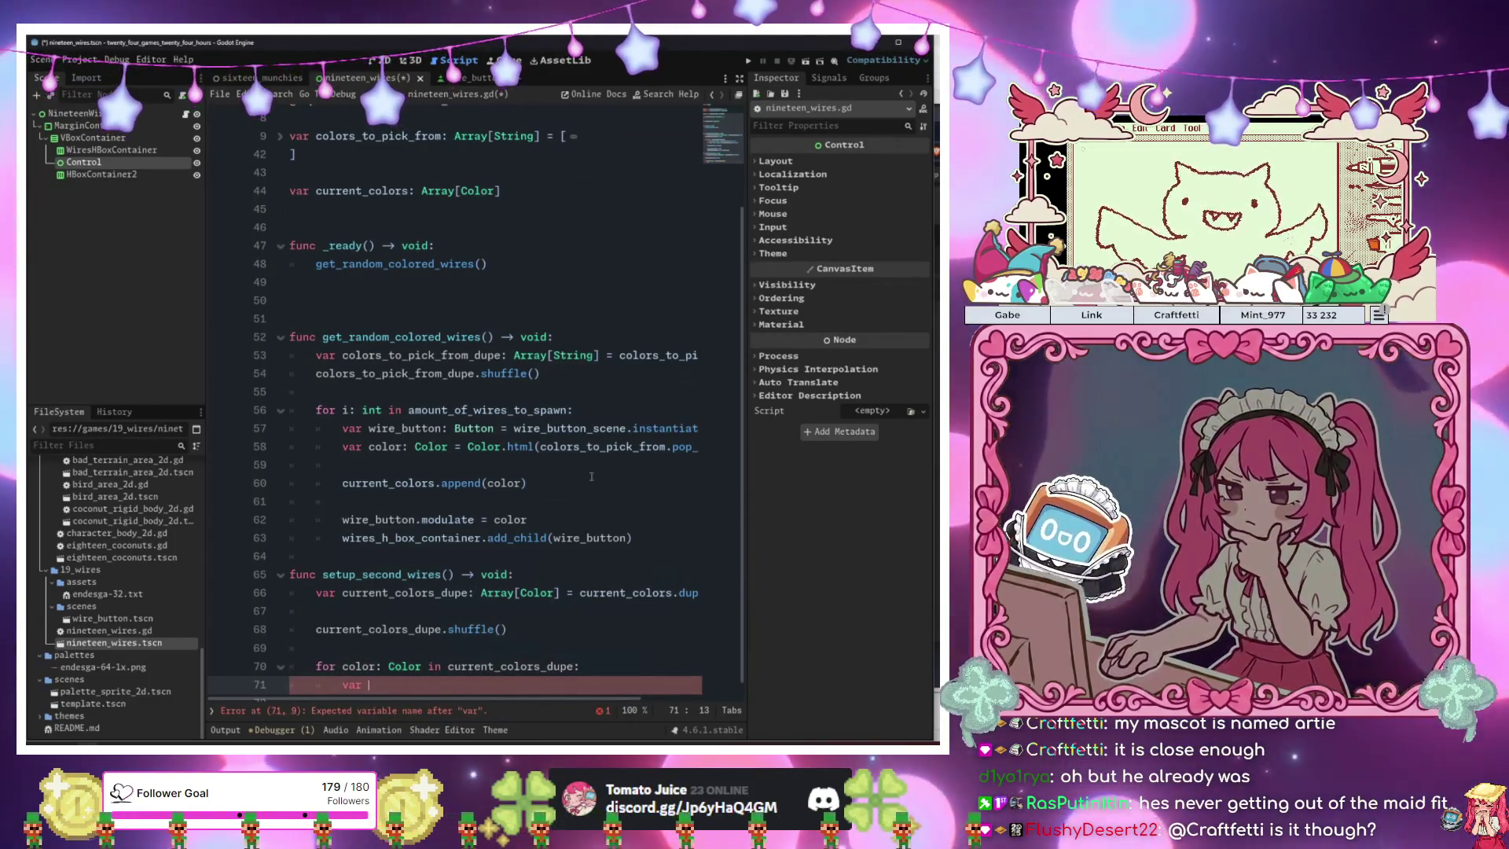
pyautogui.click(575, 427)
pyautogui.hotkey('ctrl', 'c')
pyautogui.click(436, 684)
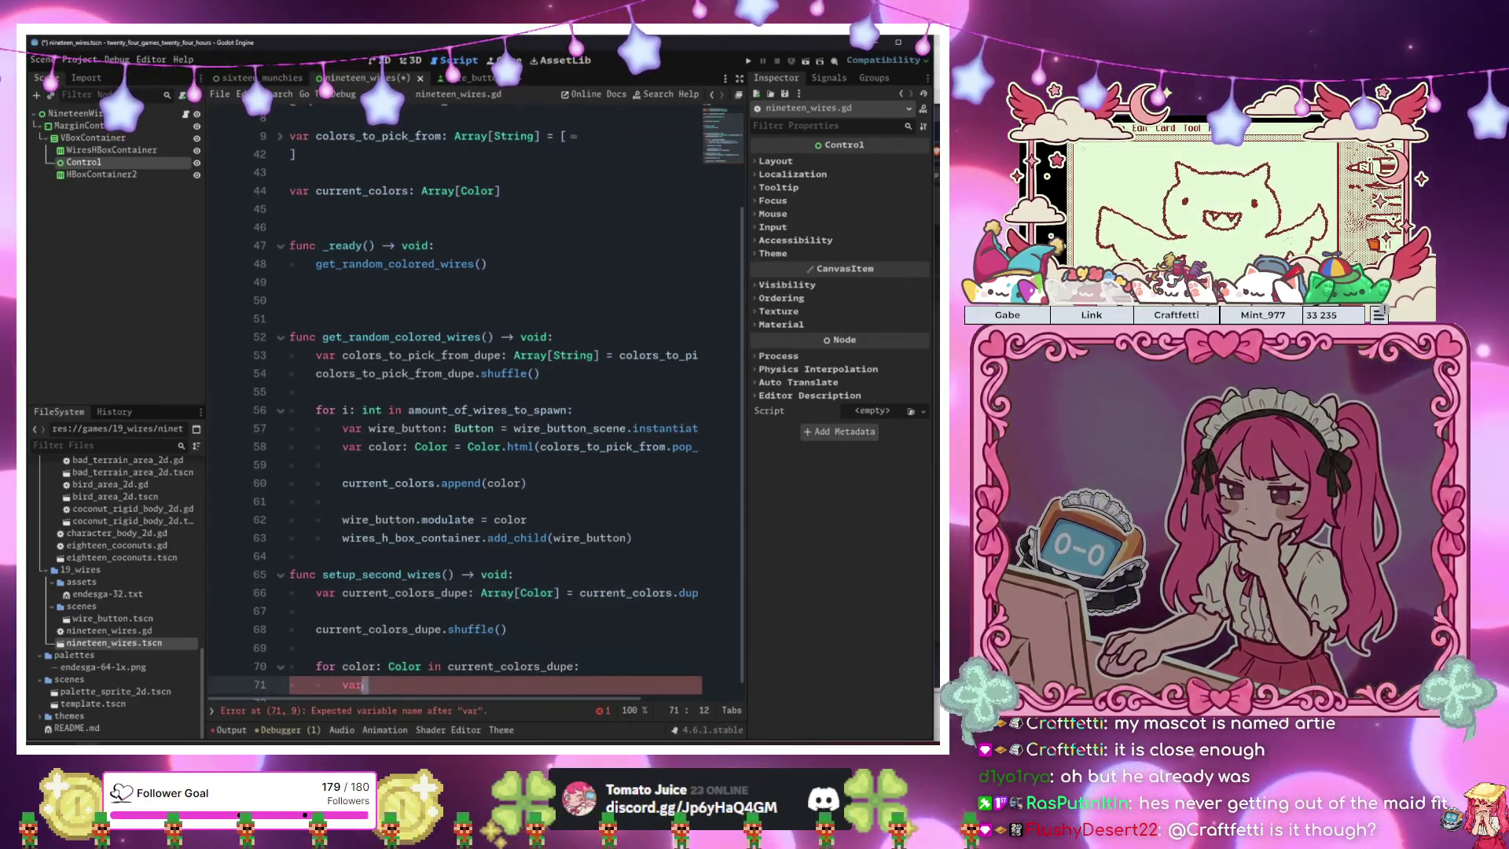
pyautogui.hotkey('ctrl', 'v')
pyautogui.hotkey('shift', 'Tab')
pyautogui.hotkey('shift', 'Tab')
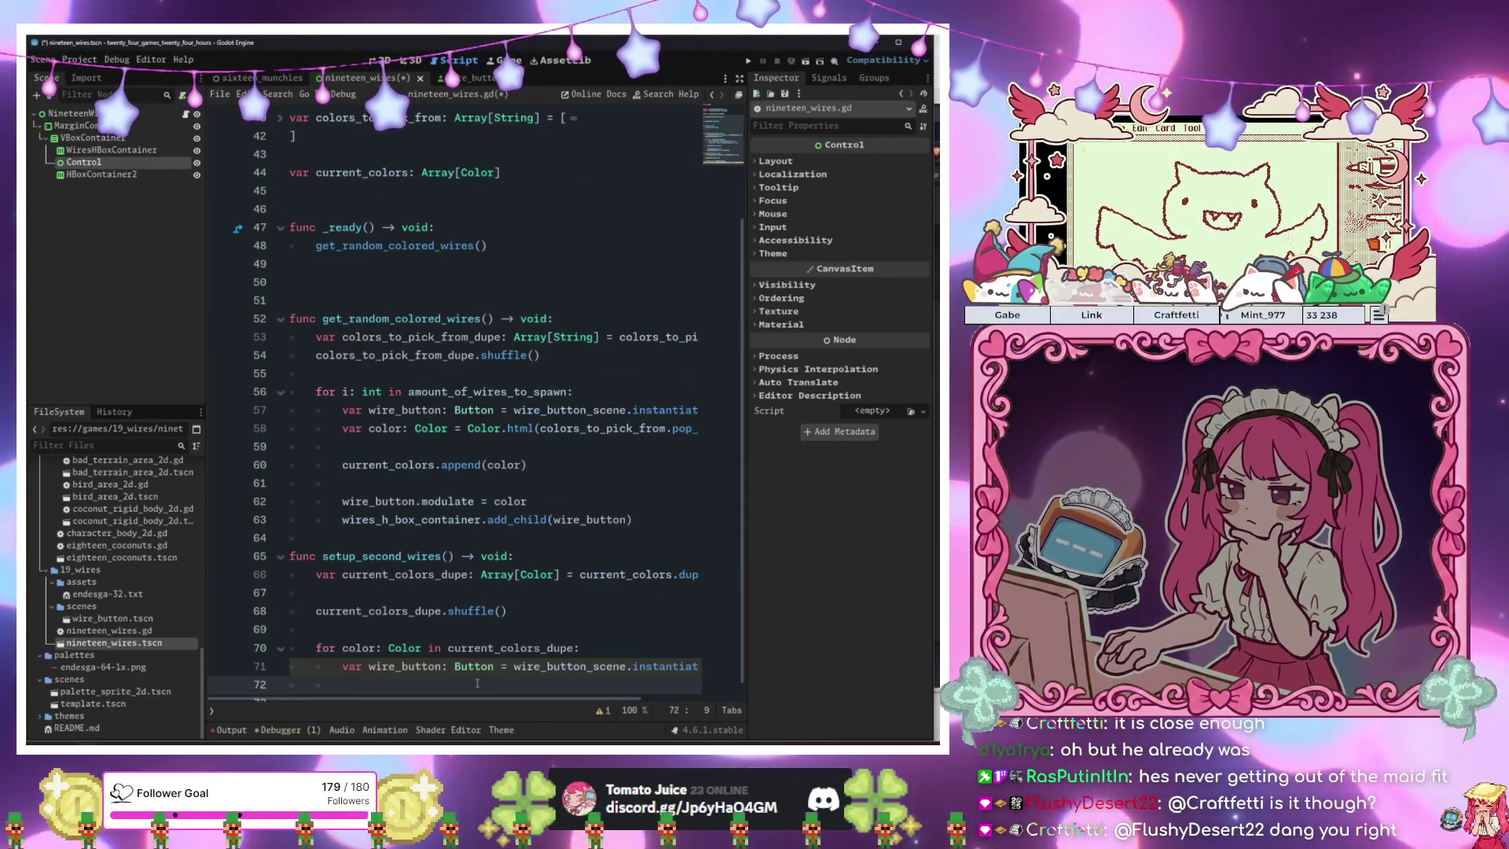
# Tint each new button with wire_button.modulate = color inside the loop.
pyautogui.write('vir')
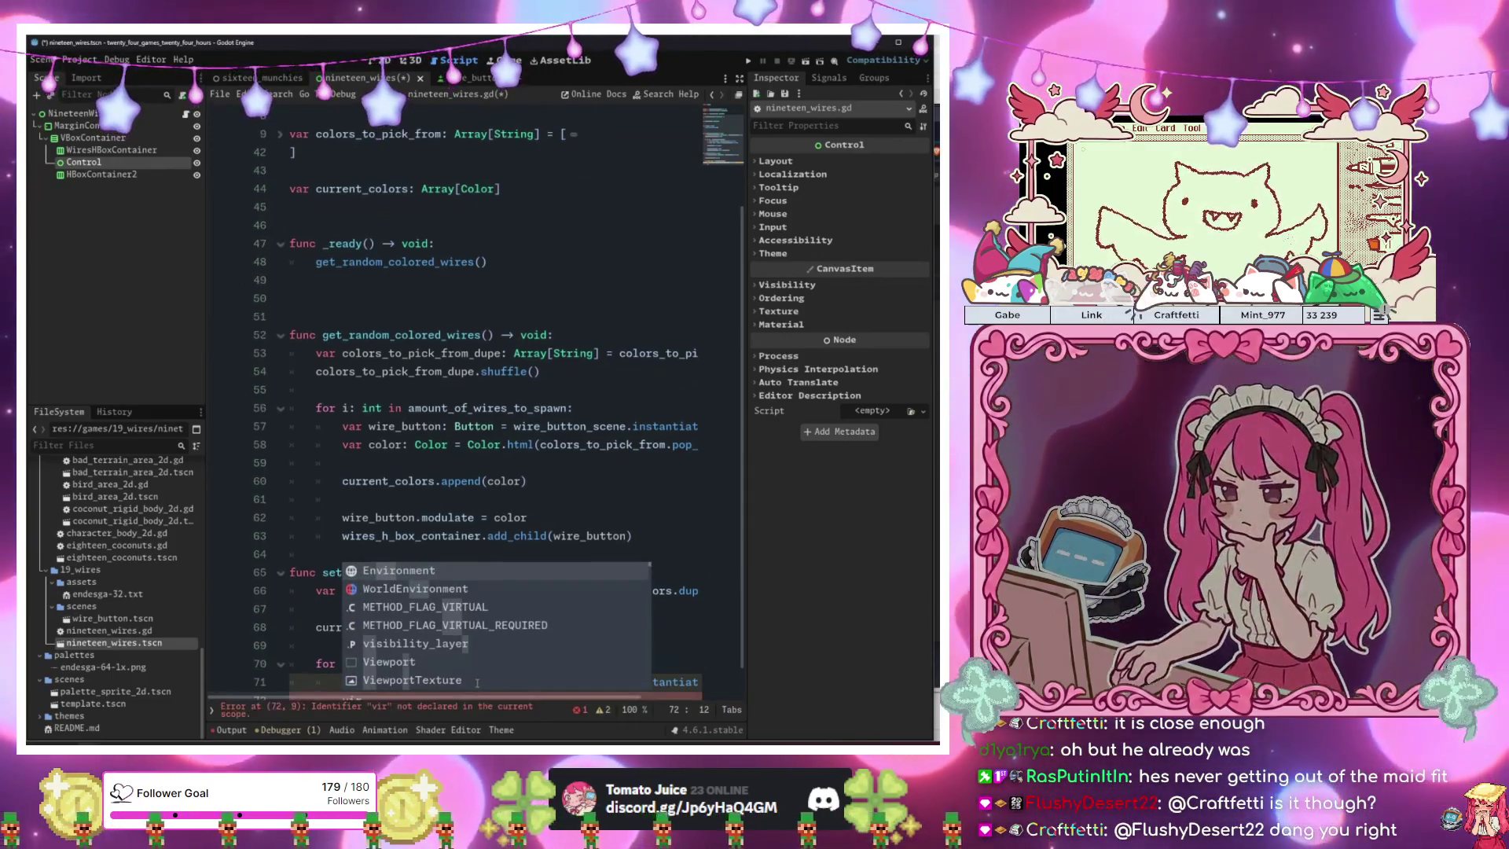
pyautogui.press('BackSpace')
pyautogui.press('BackSpace')
pyautogui.press('BackSpace')
pyautogui.write('b')
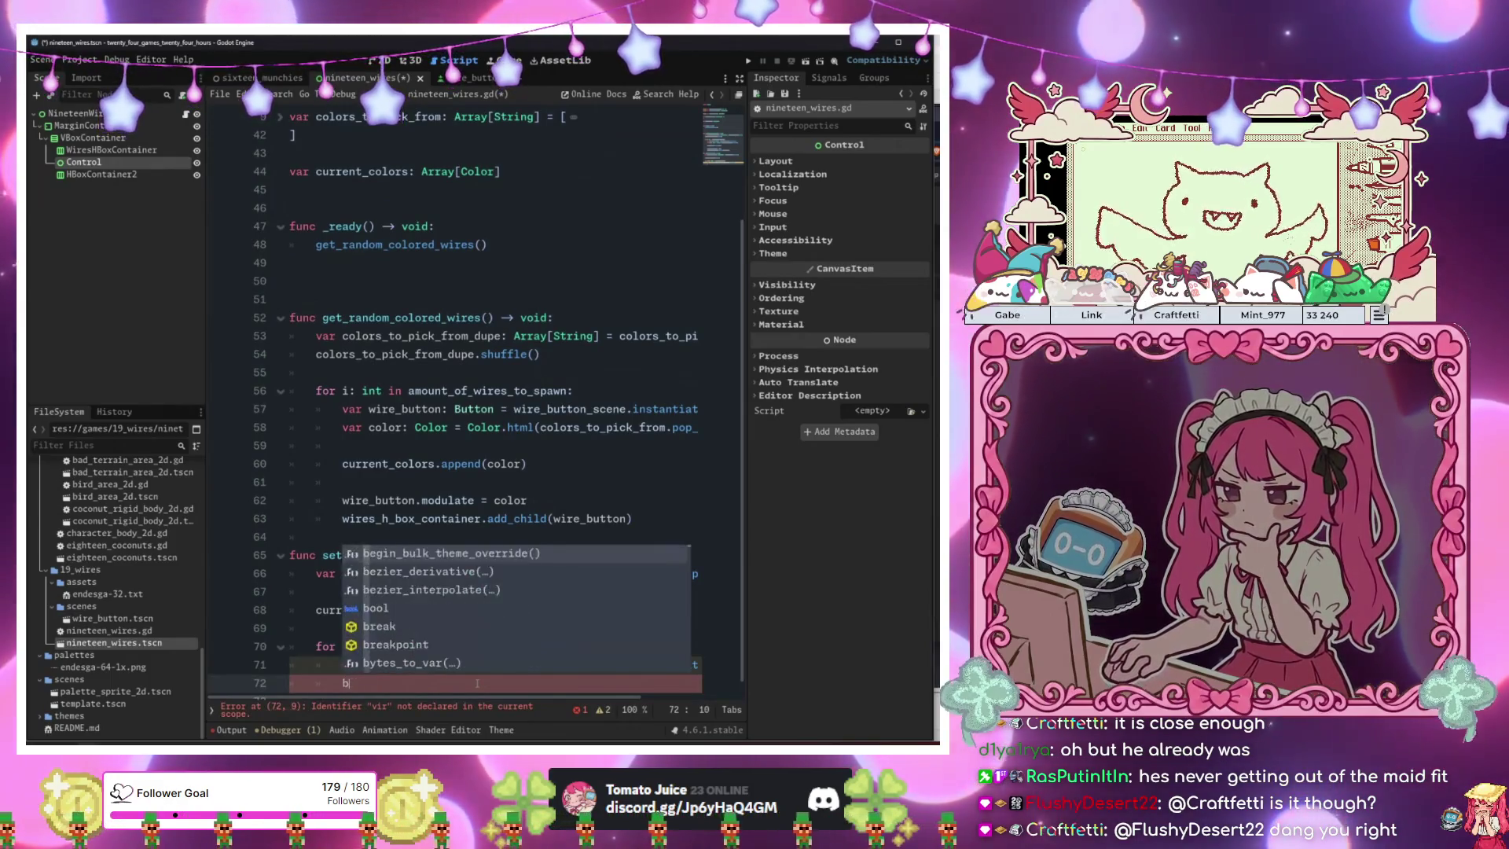
pyautogui.press('BackSpace')
pyautogui.write('v')
pyautogui.press('BackSpace')
pyautogui.write('wire')
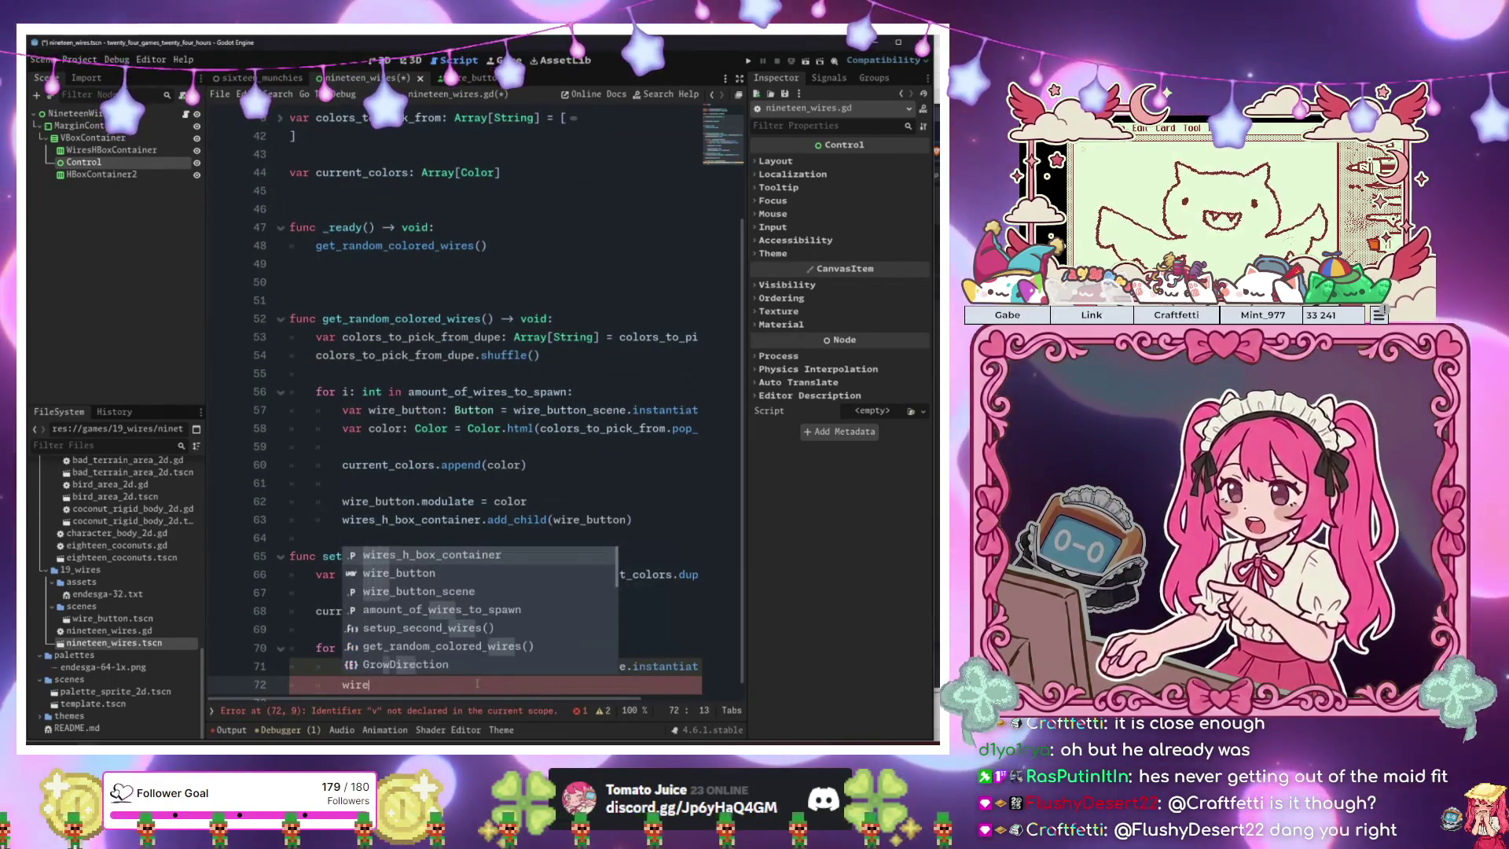
pyautogui.press('Down')
pyautogui.press('Return')
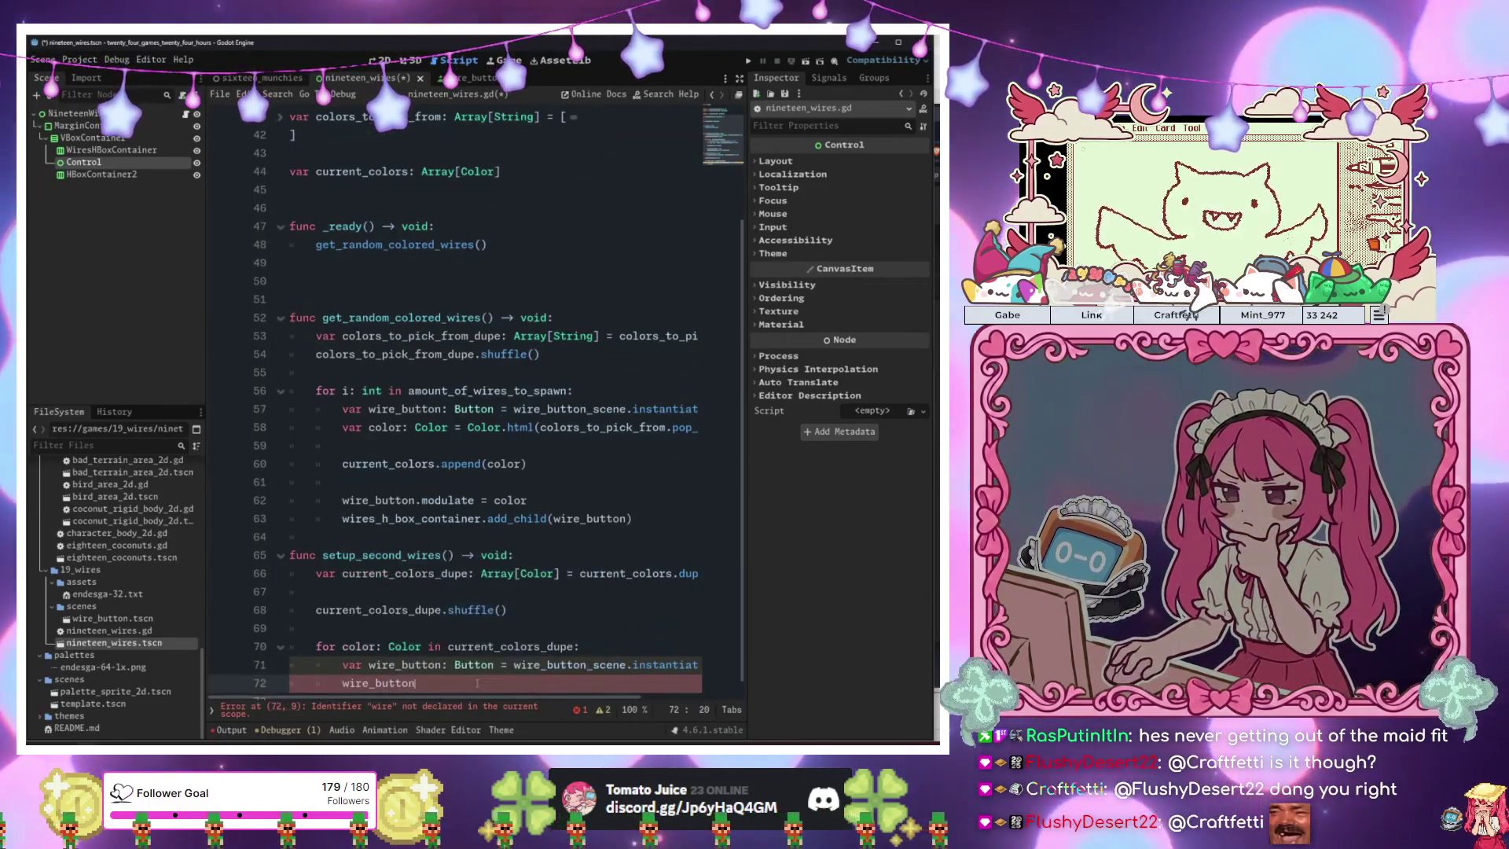
pyautogui.write('.module')
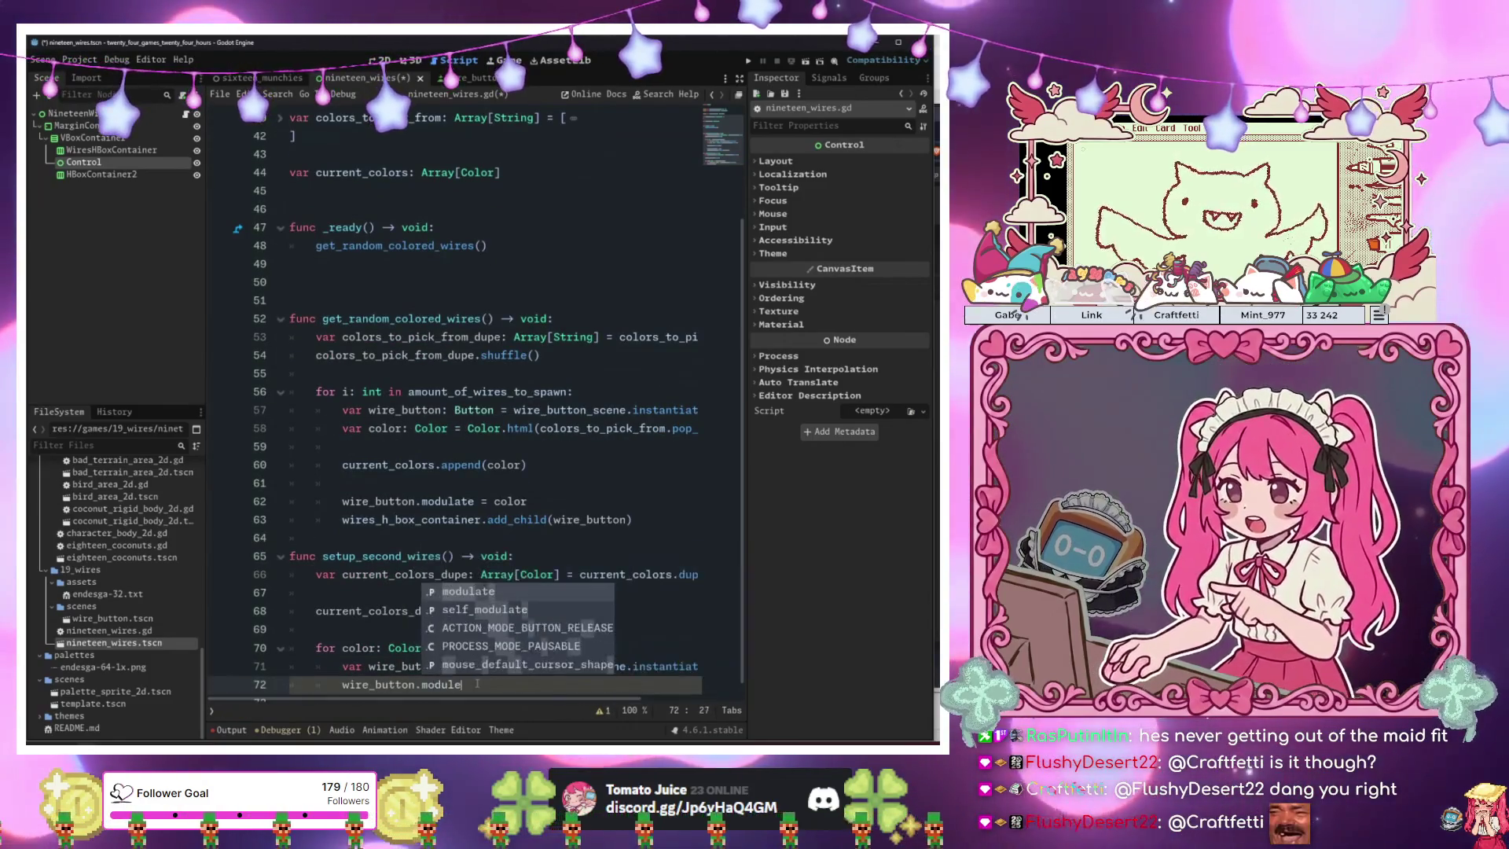
pyautogui.press('BackSpace')
pyautogui.write('a')
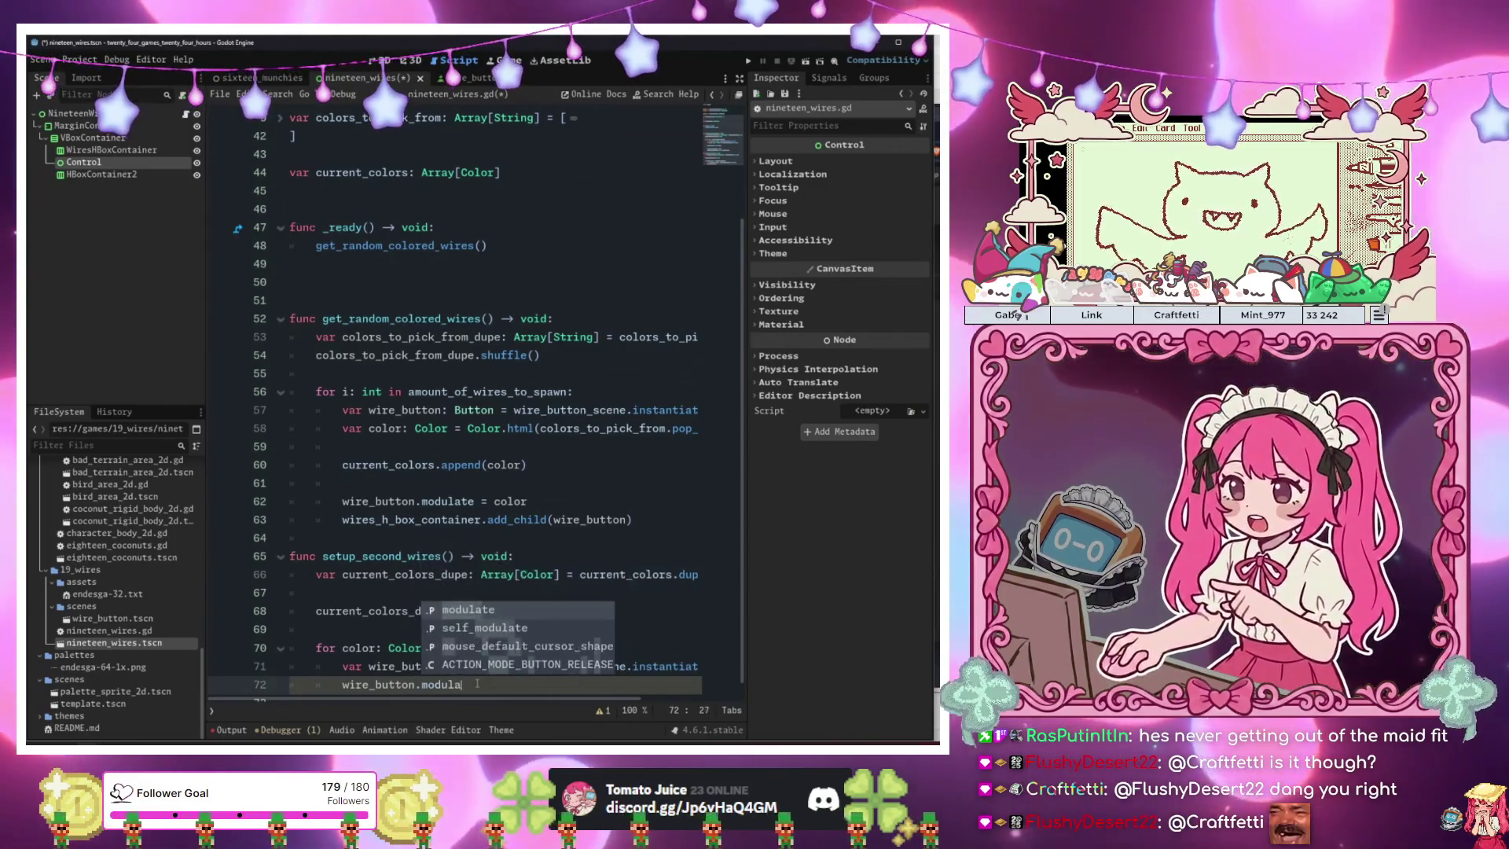
pyautogui.write('te = color')
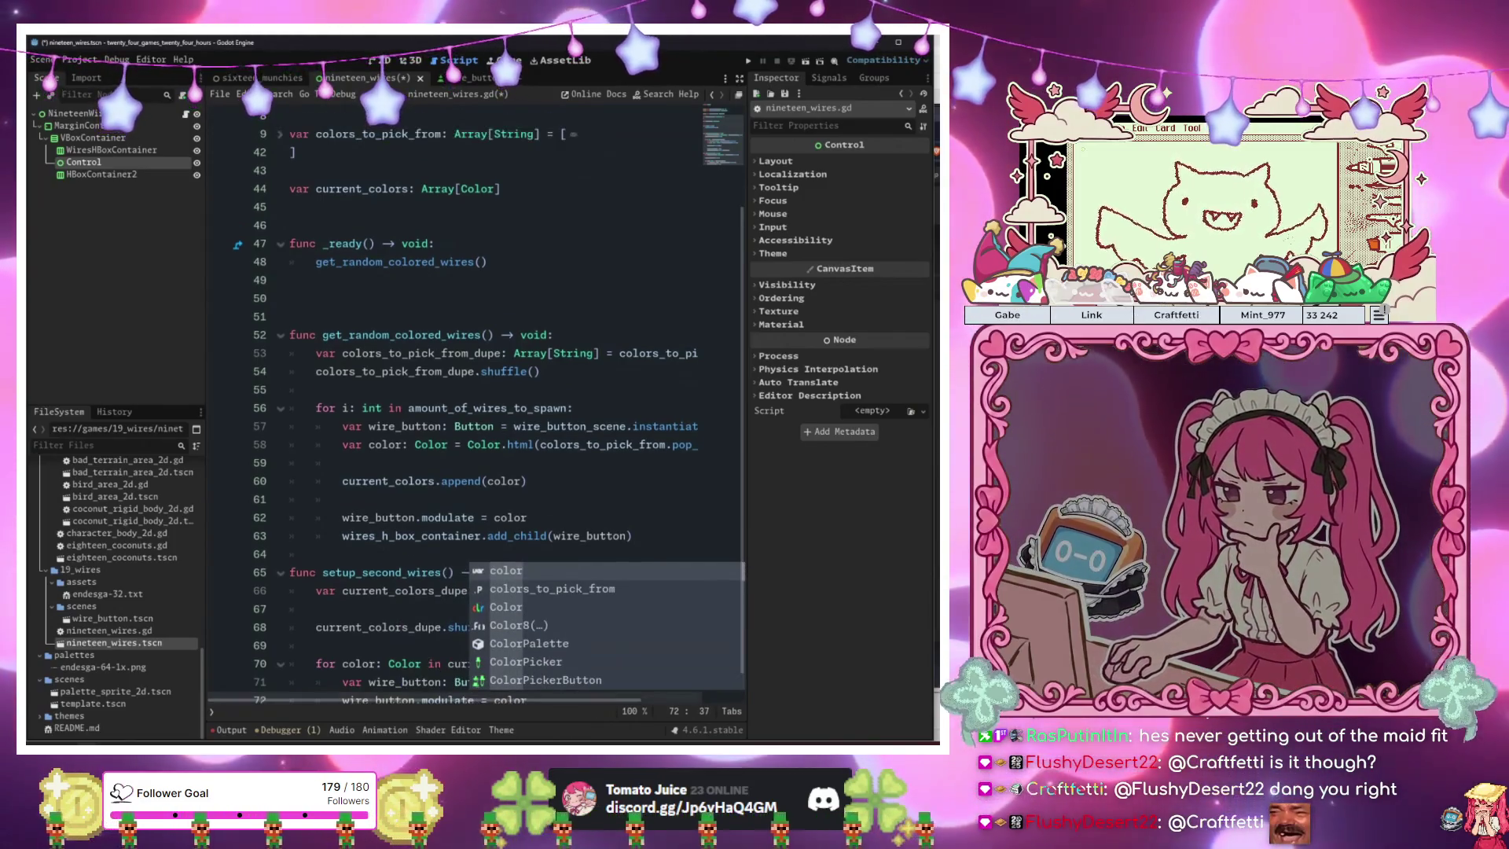
pyautogui.press('Return')
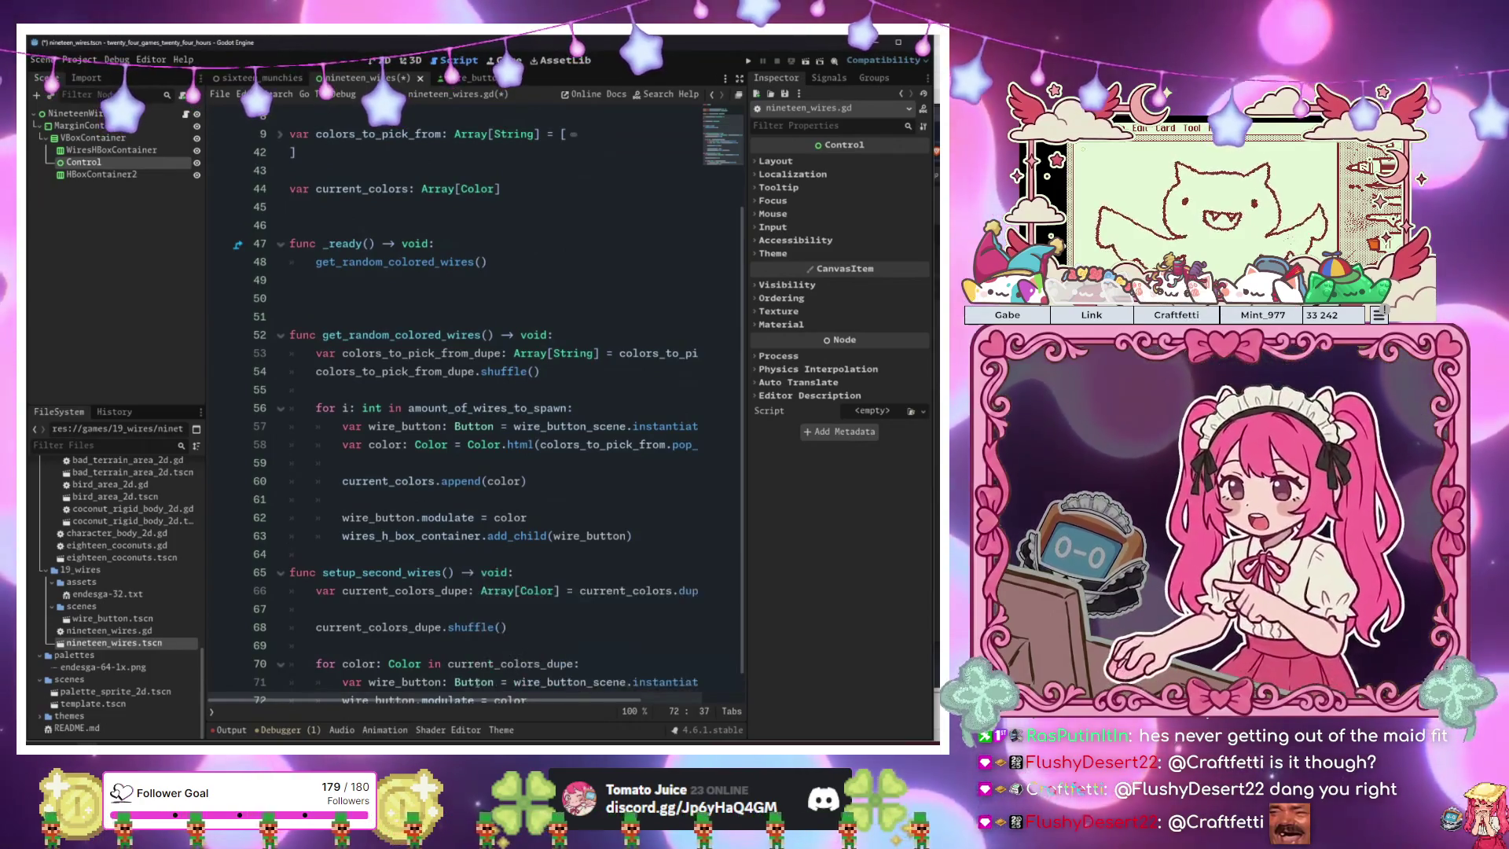
# Begin a wires_h_box_container. line beneath the tint line.
pyautogui.press('Return')
pyautogui.press('Return')
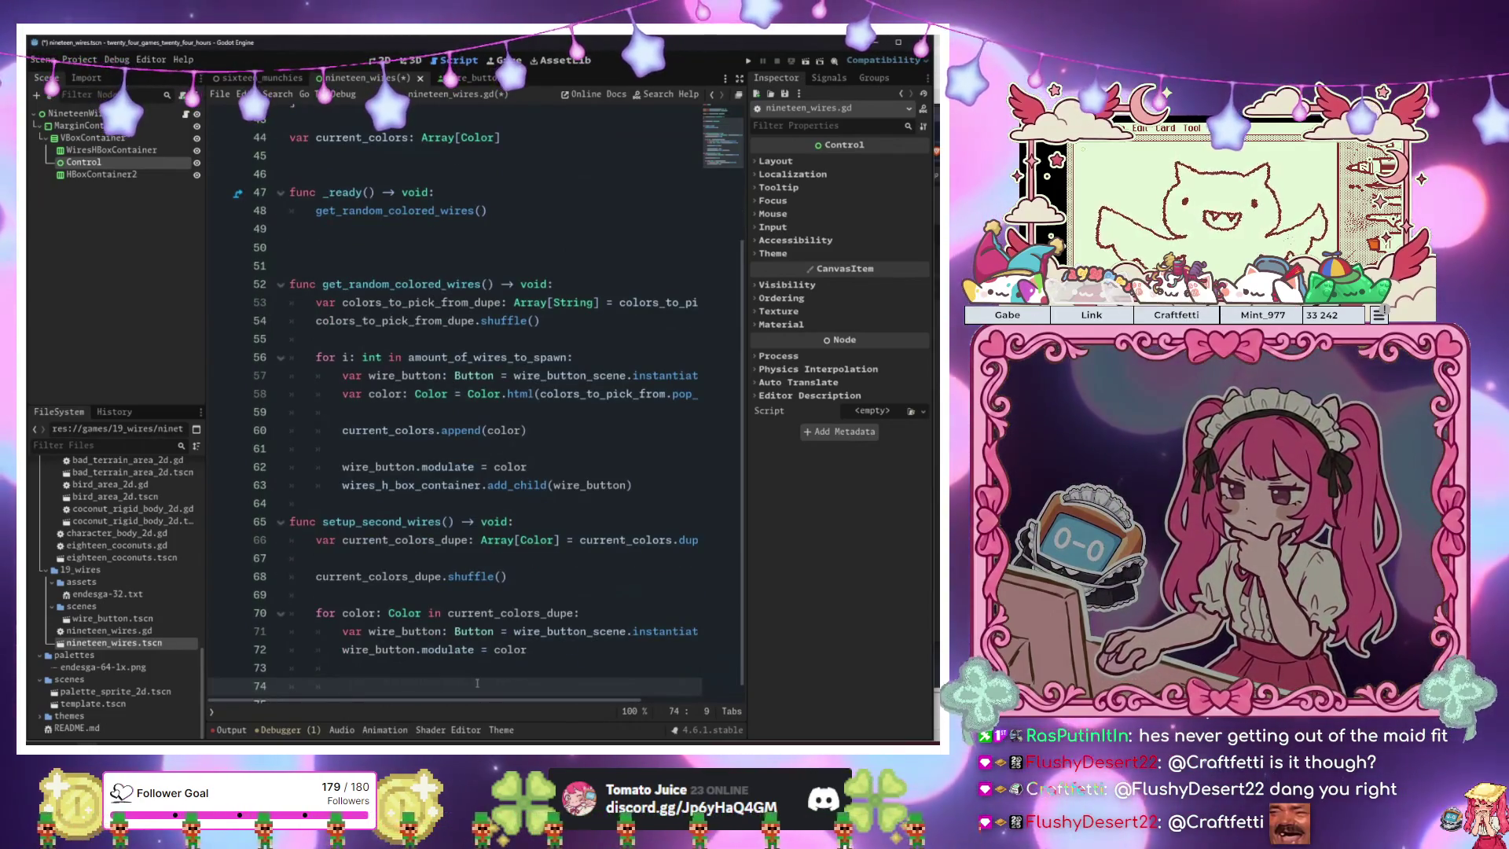
pyautogui.write('wires_h_box_container.')
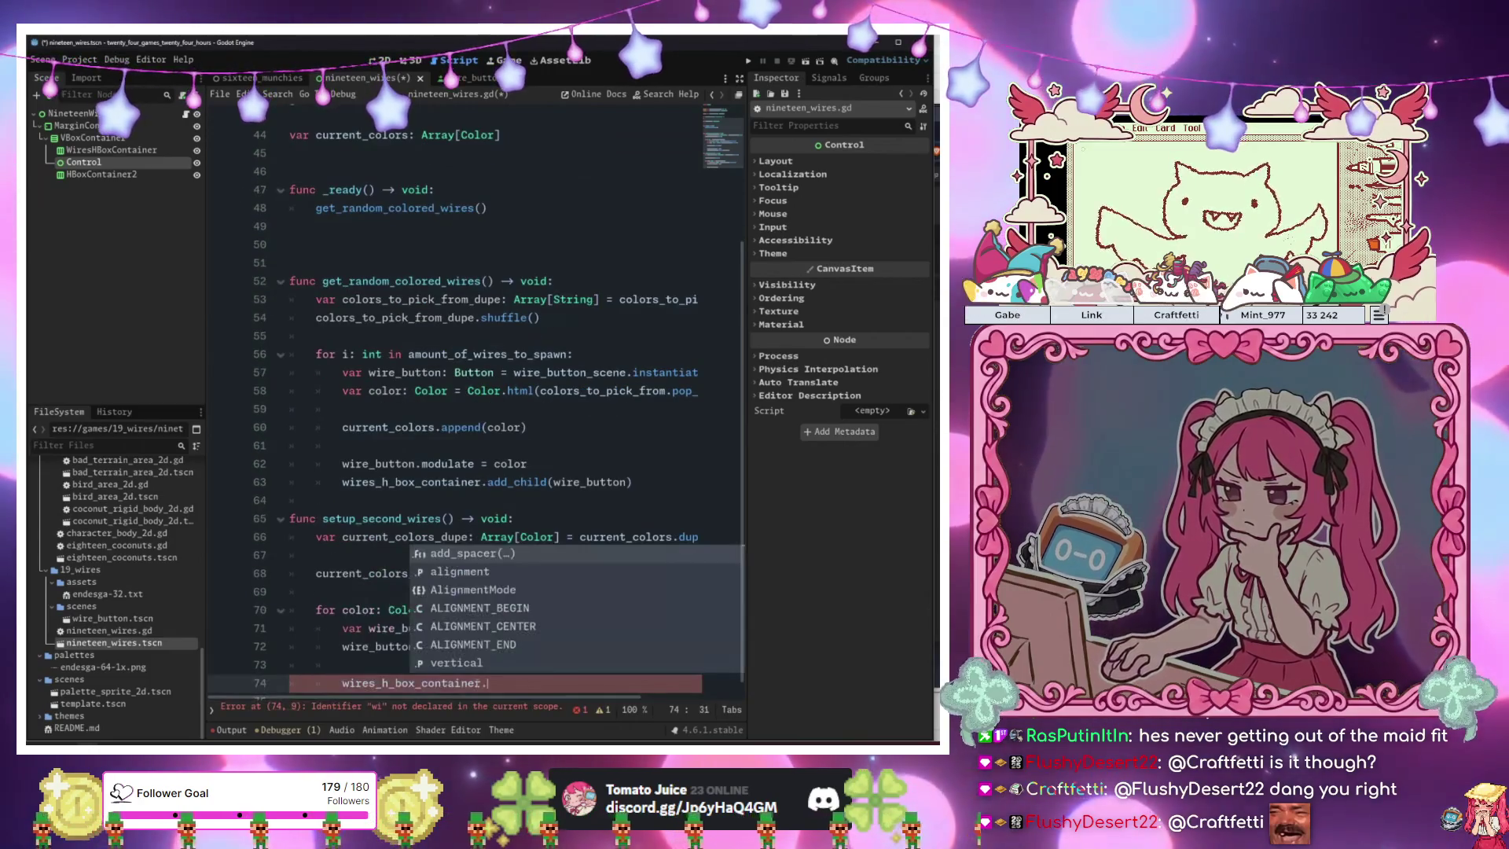
pyautogui.press('Escape')
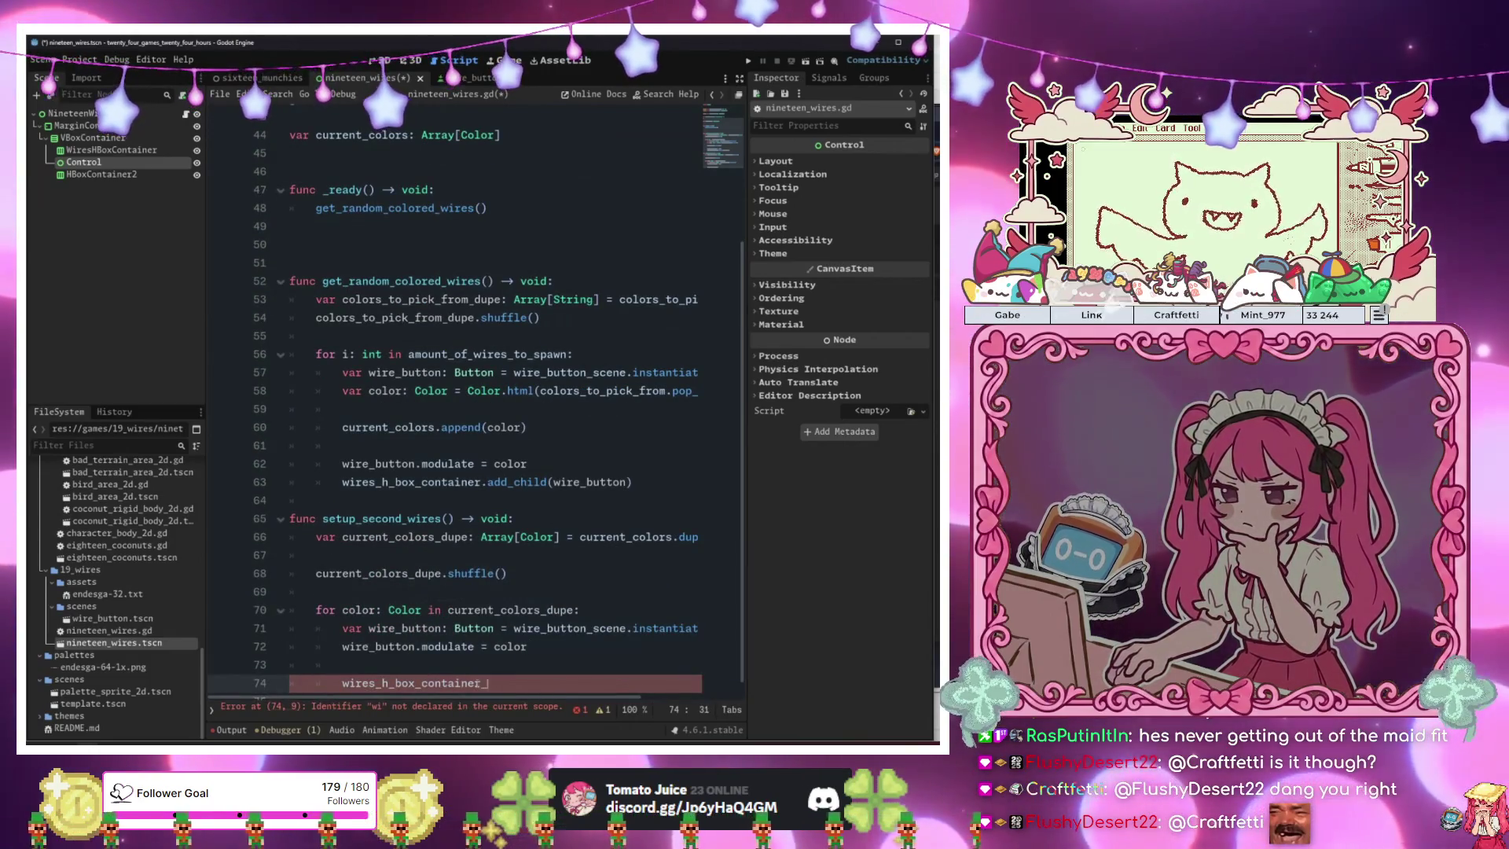
# Rename the second HBoxContainer to WiresHBoxContainer2 and drag it into the script as a variable.
pyautogui.scroll(4, 440, 393)
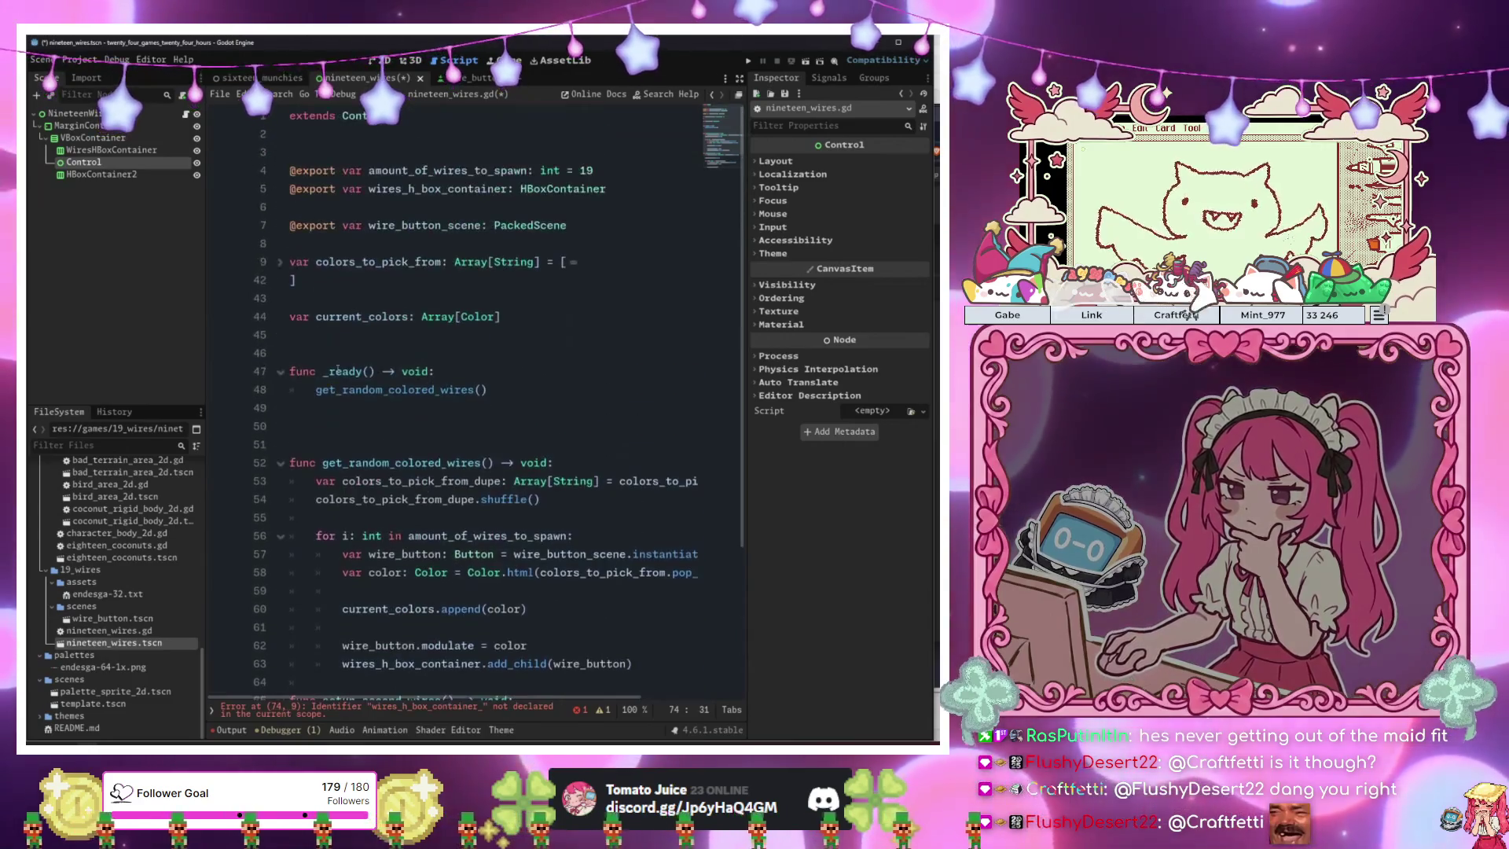
pyautogui.click(128, 170)
pyautogui.write('HBoxContainer')
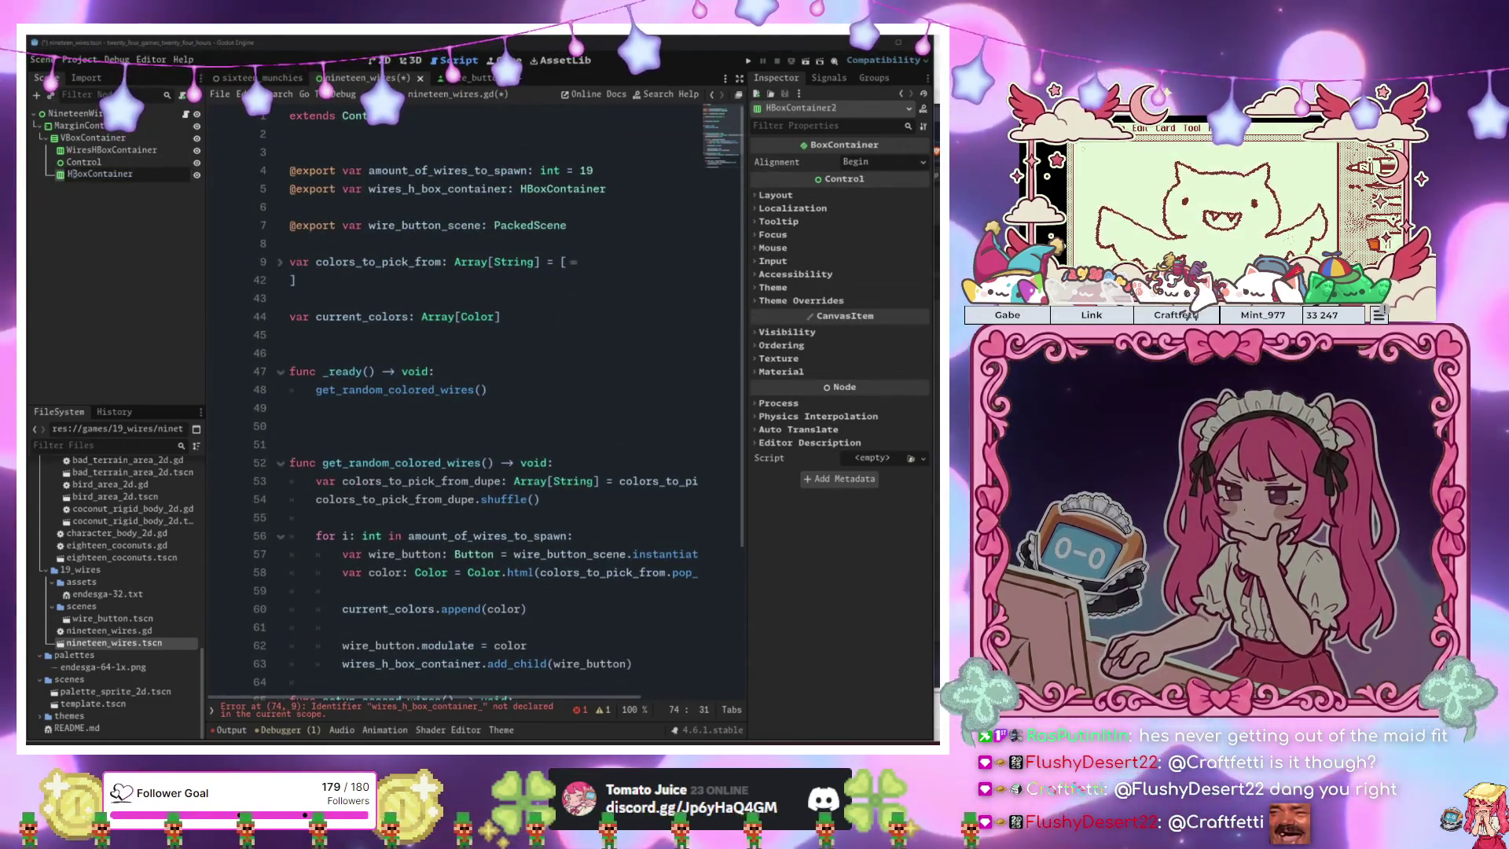
pyautogui.write('Wires')
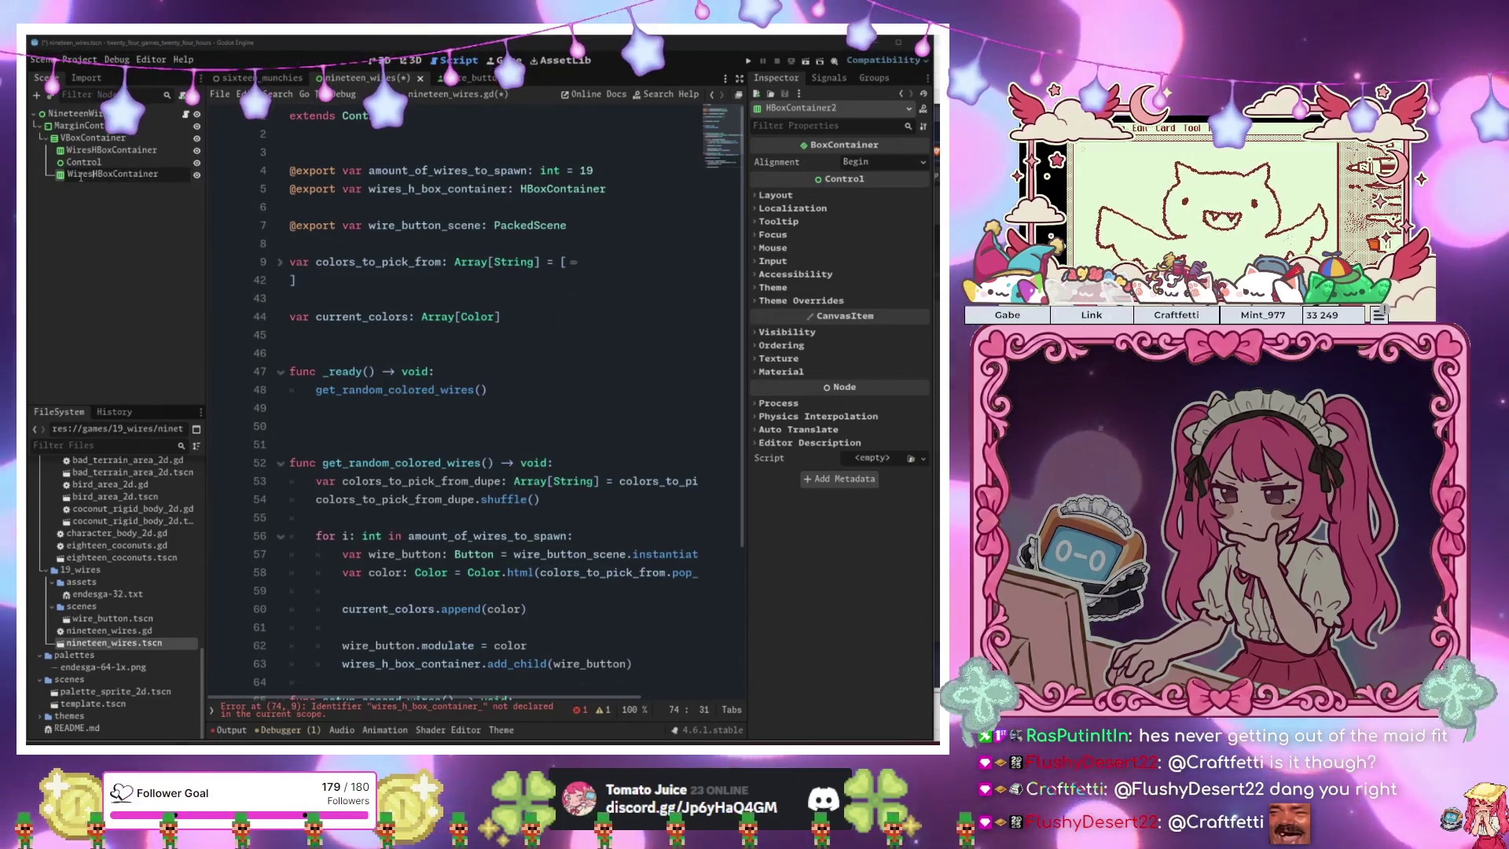
pyautogui.press('Return')
pyautogui.moveTo(114, 174); pyautogui.dragTo(421, 207)
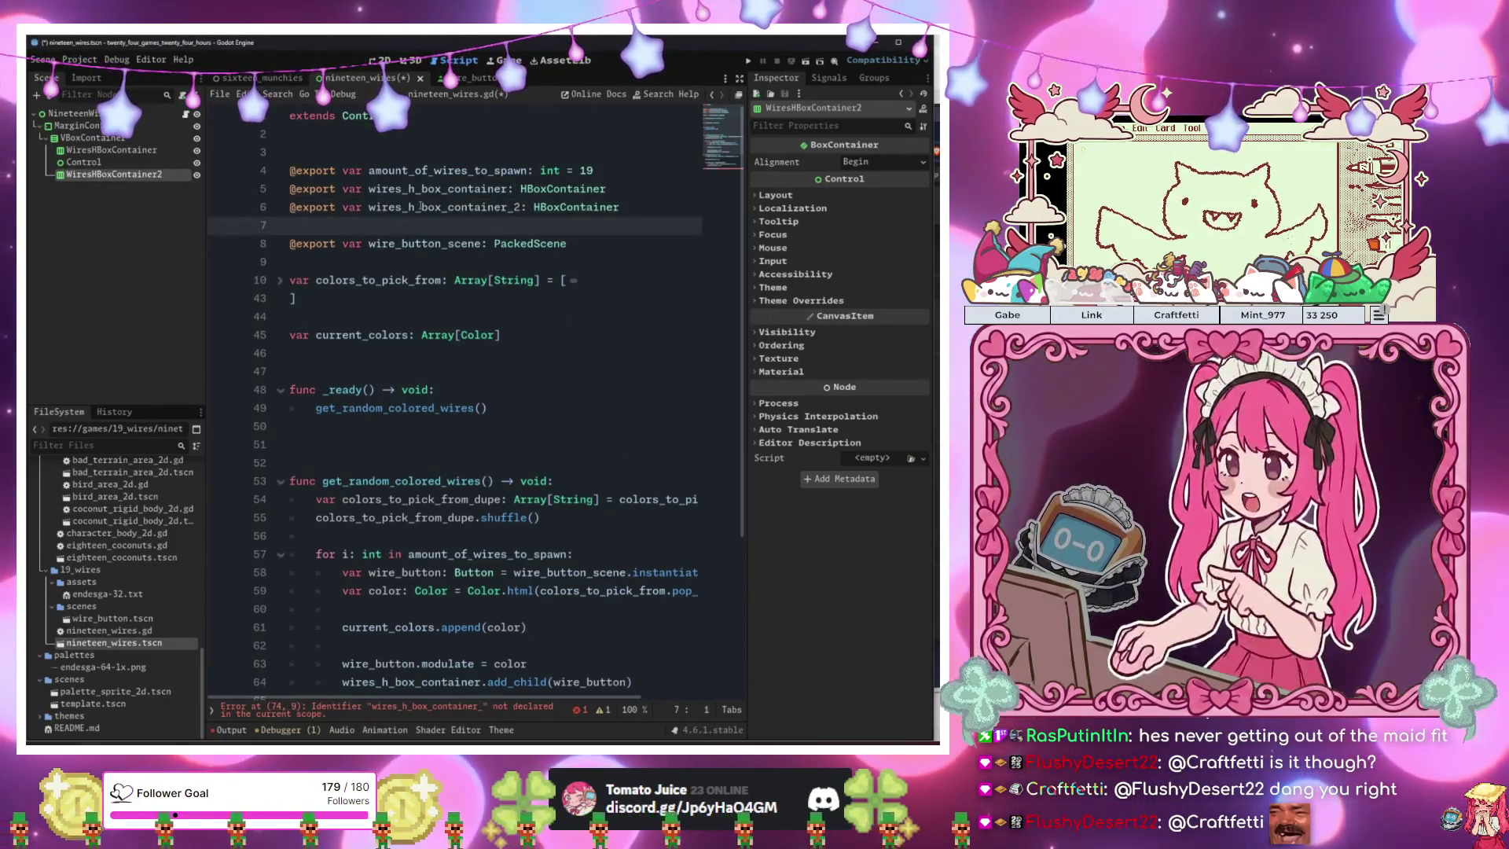
# Add each button via wires_h_box_container_2.add_child(wire_button) and run the scene to test.
pyautogui.scroll(-10, 420, 207)
pyautogui.click(499, 666)
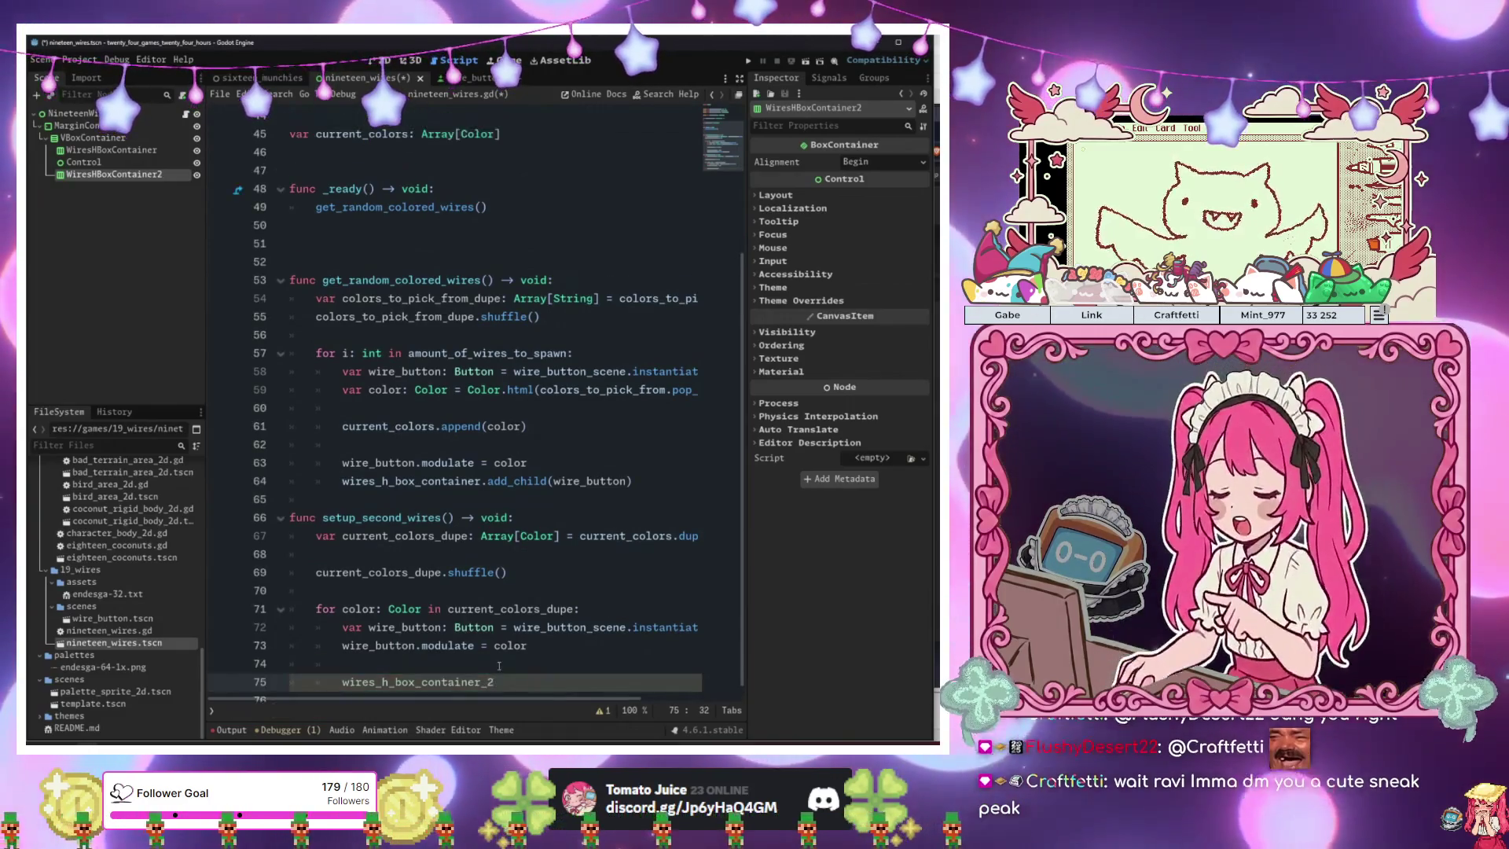
pyautogui.write('.add')
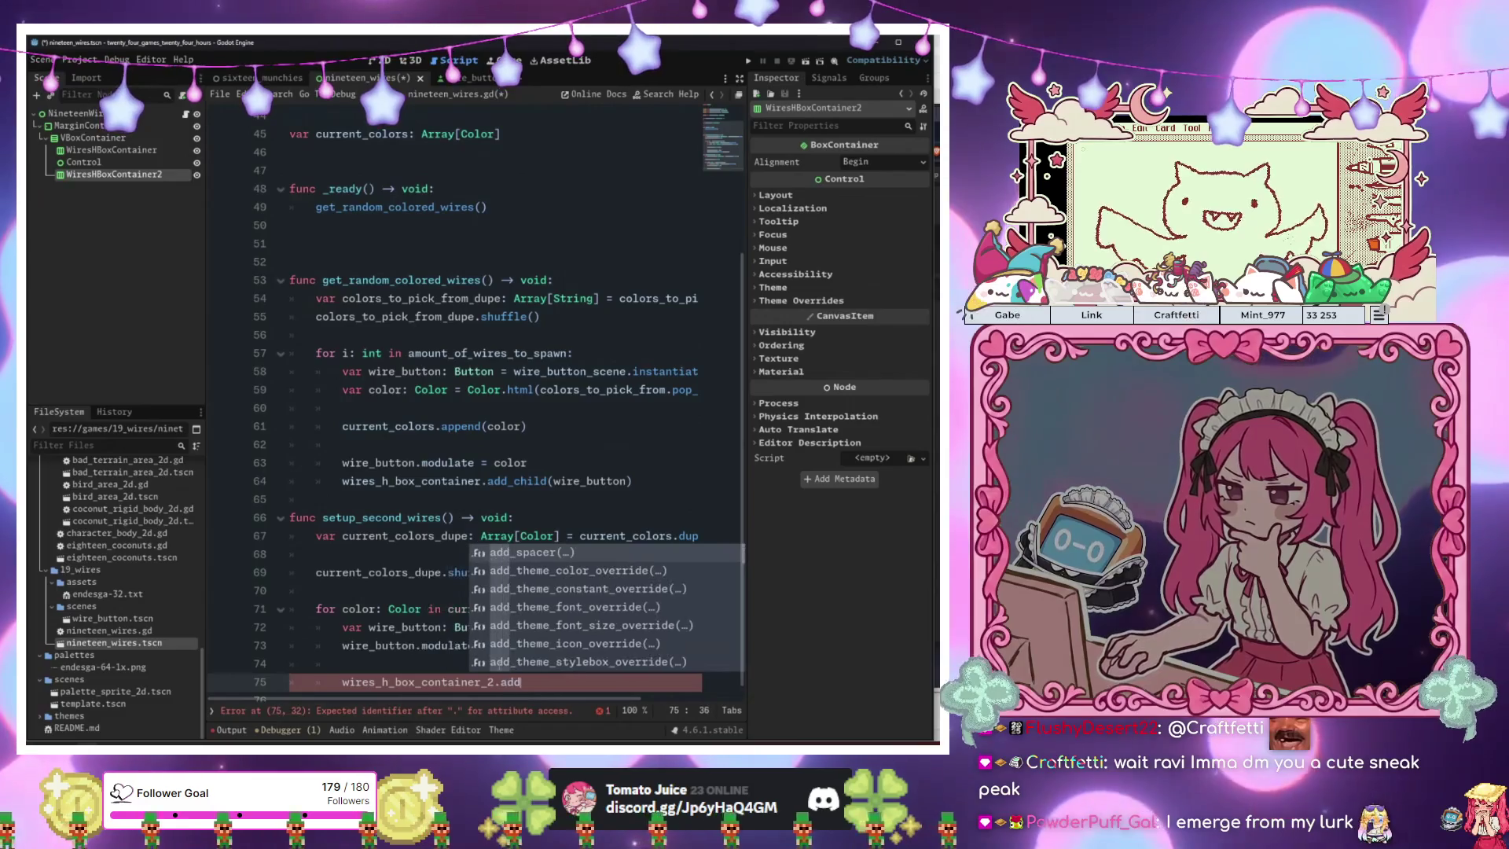
pyautogui.write('_child(')
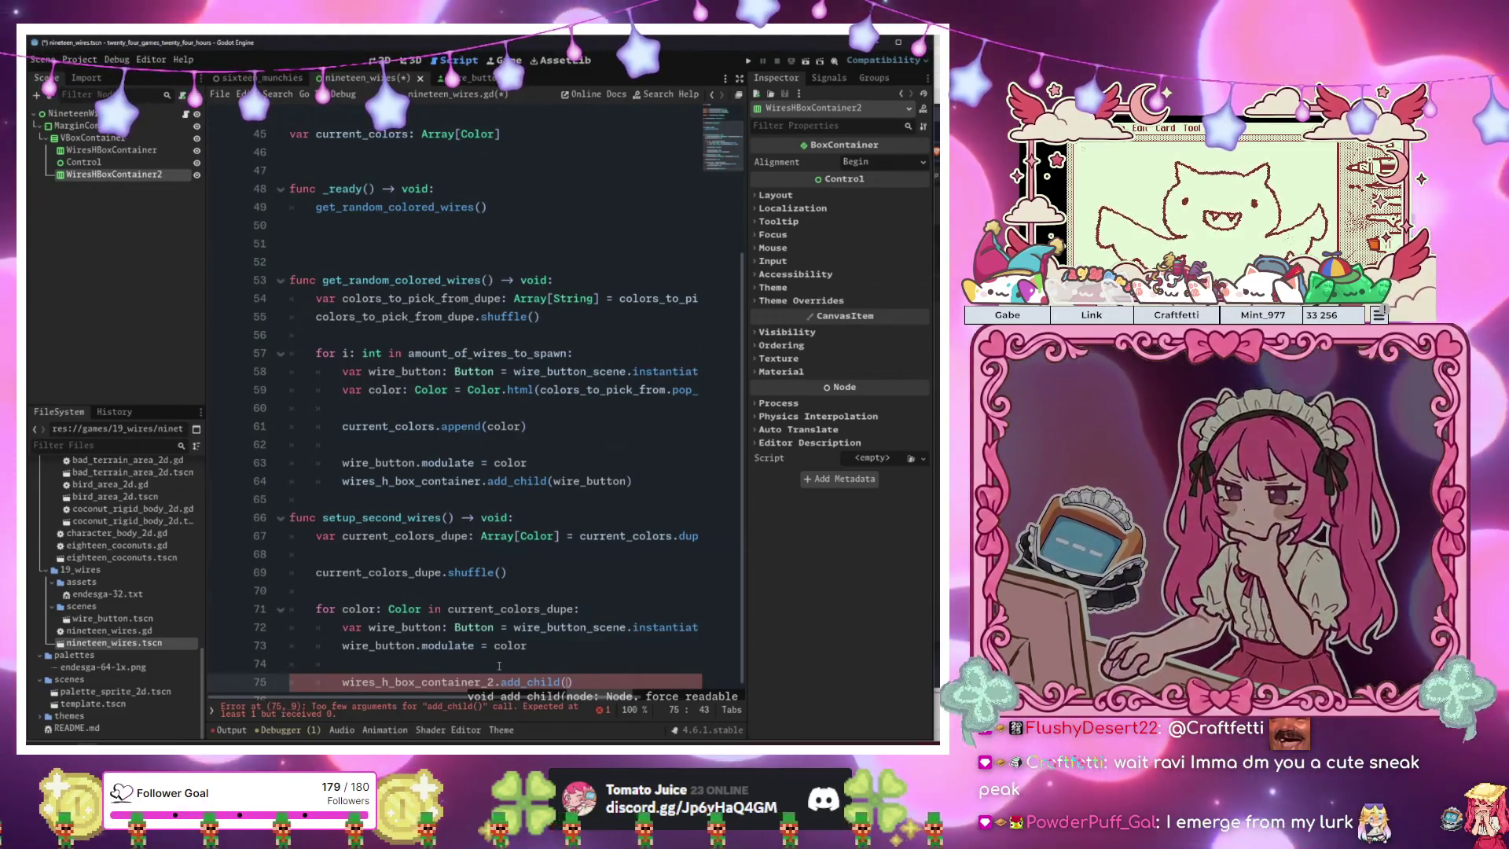
pyautogui.write('wire')
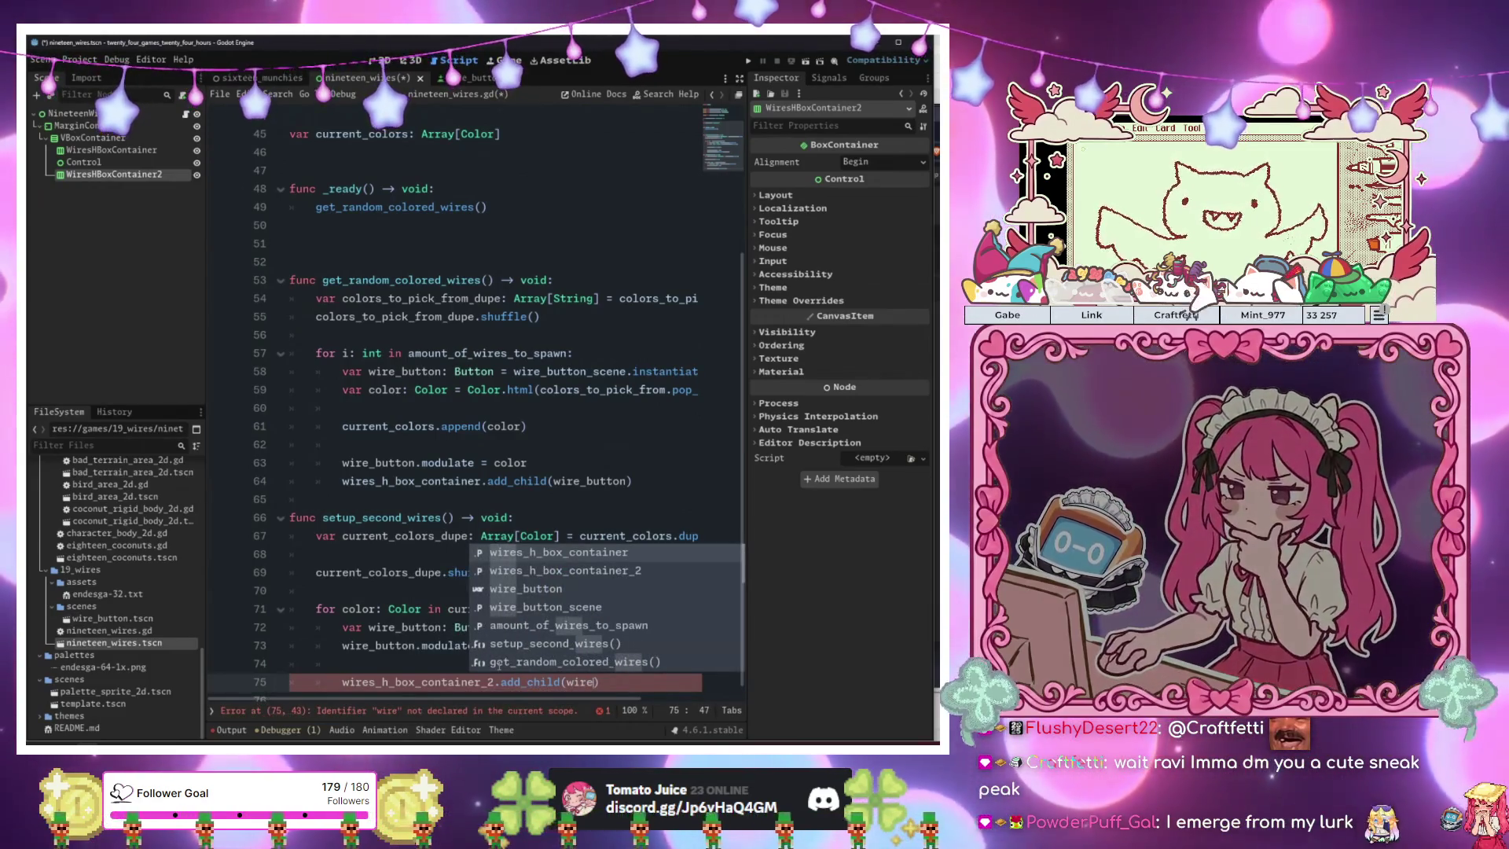
pyautogui.press('Down')
pyautogui.press('Down')
pyautogui.press('Return')
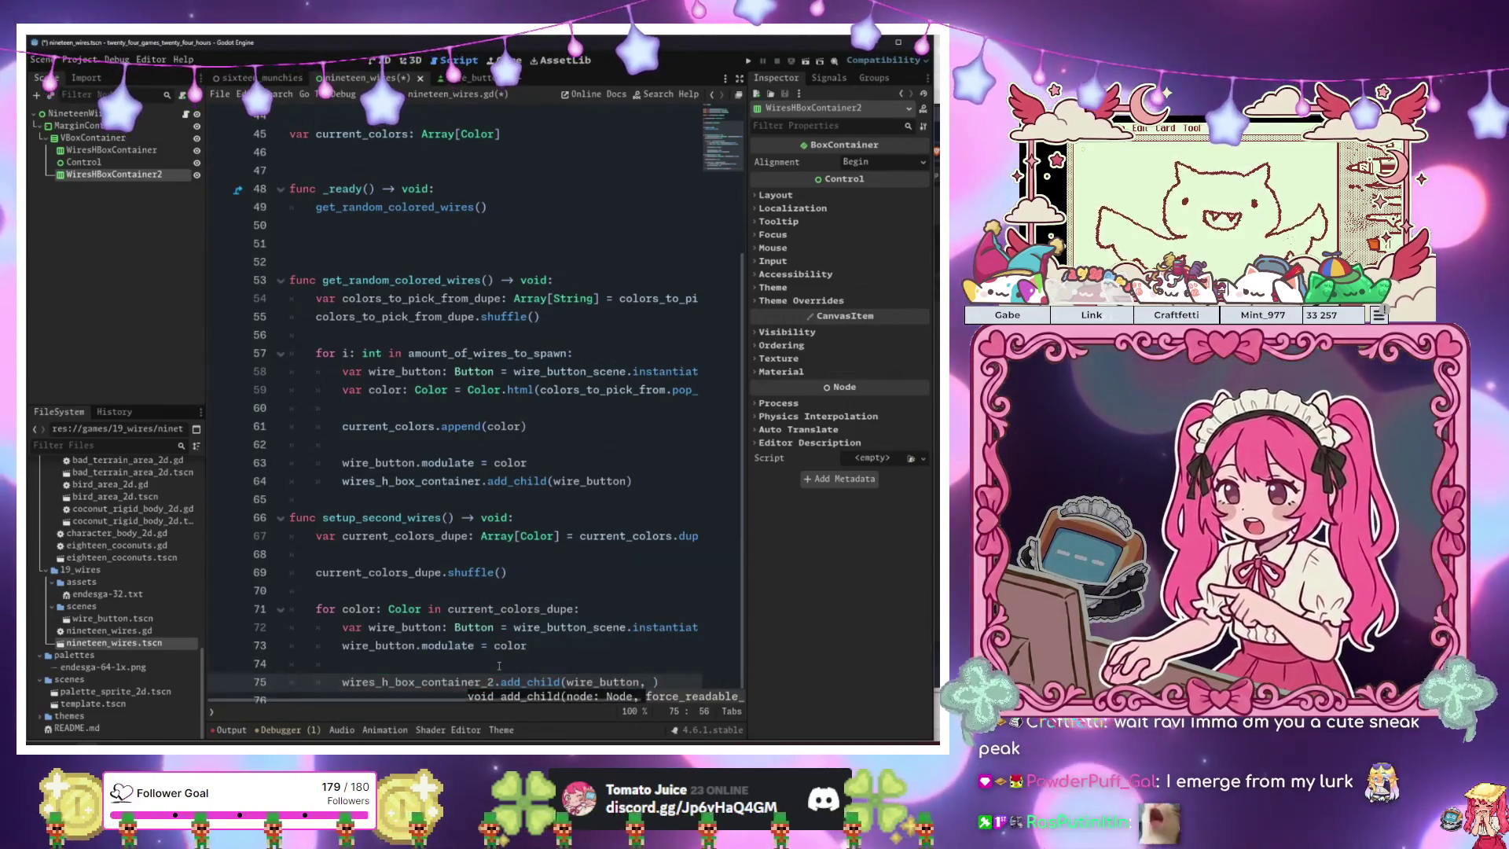
pyautogui.press('BackSpace')
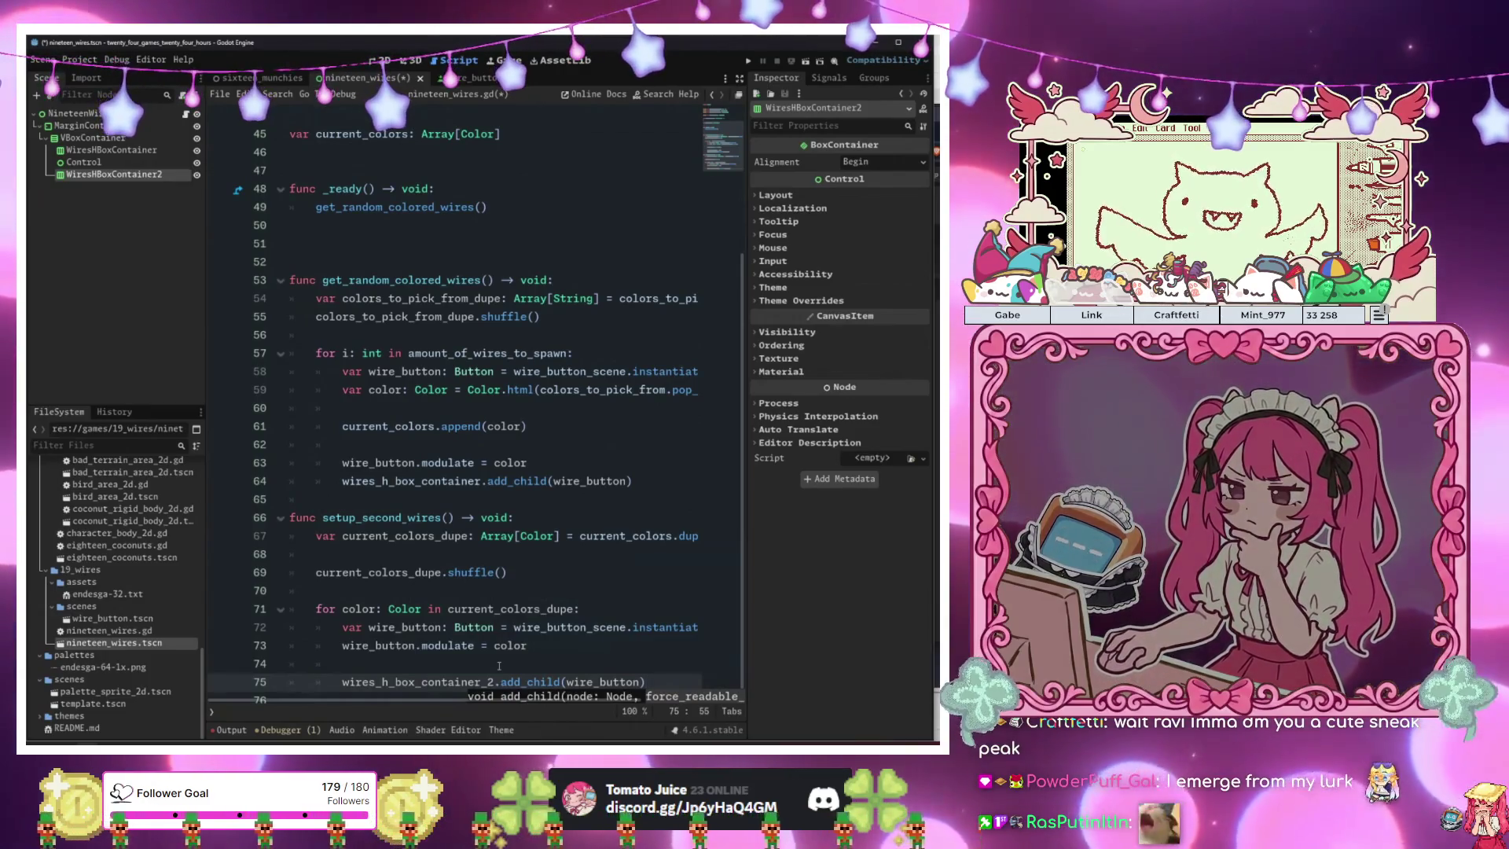
pyautogui.press('F6')
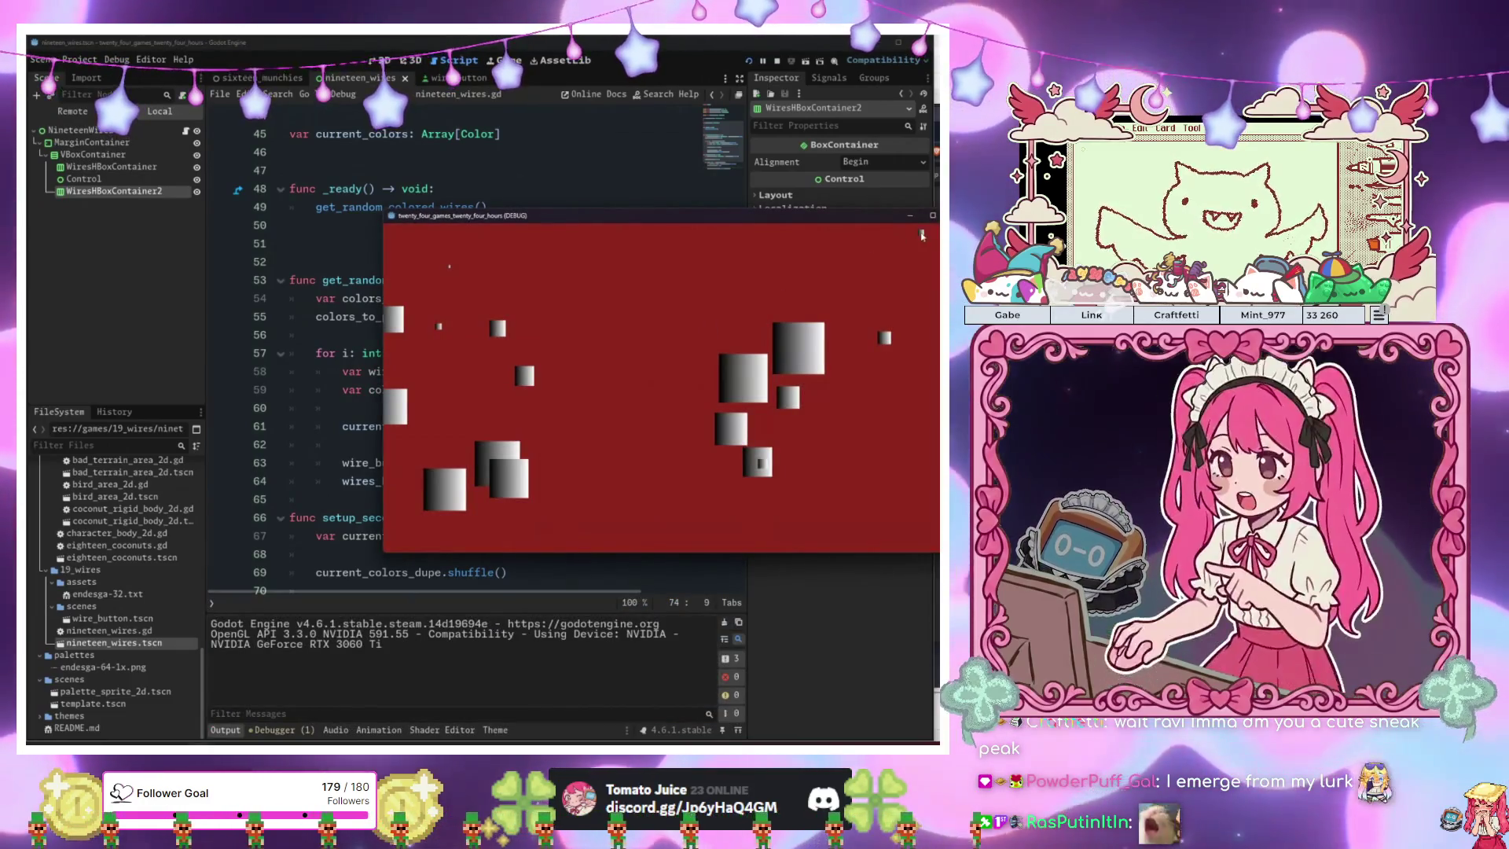
# Stop the game, run the nineteen_wires scene on its own to check it, then stop it.
pyautogui.press('F8')
pyautogui.click(452, 80)
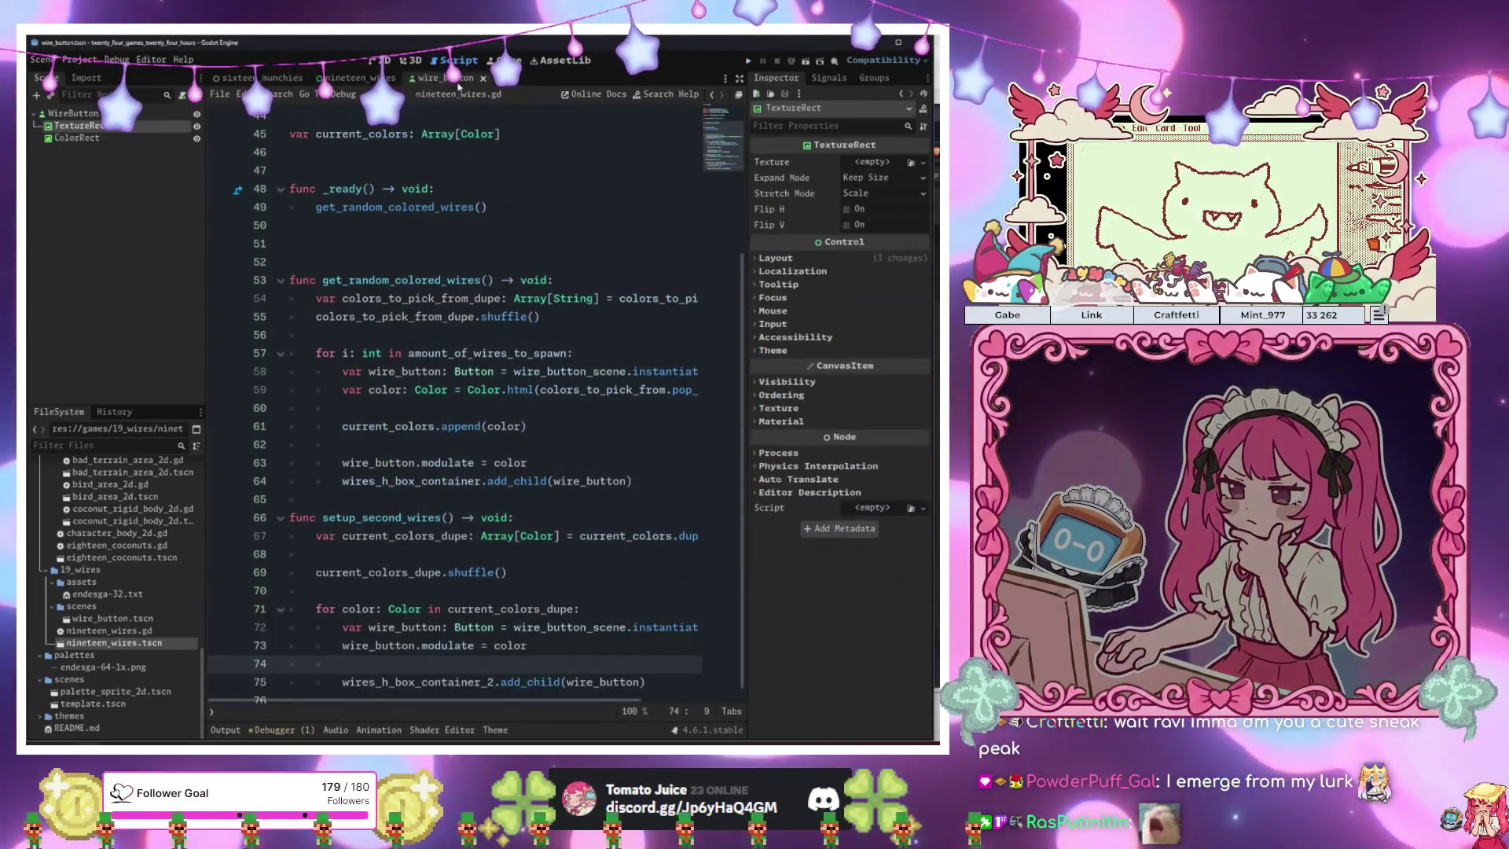
pyautogui.click(434, 163)
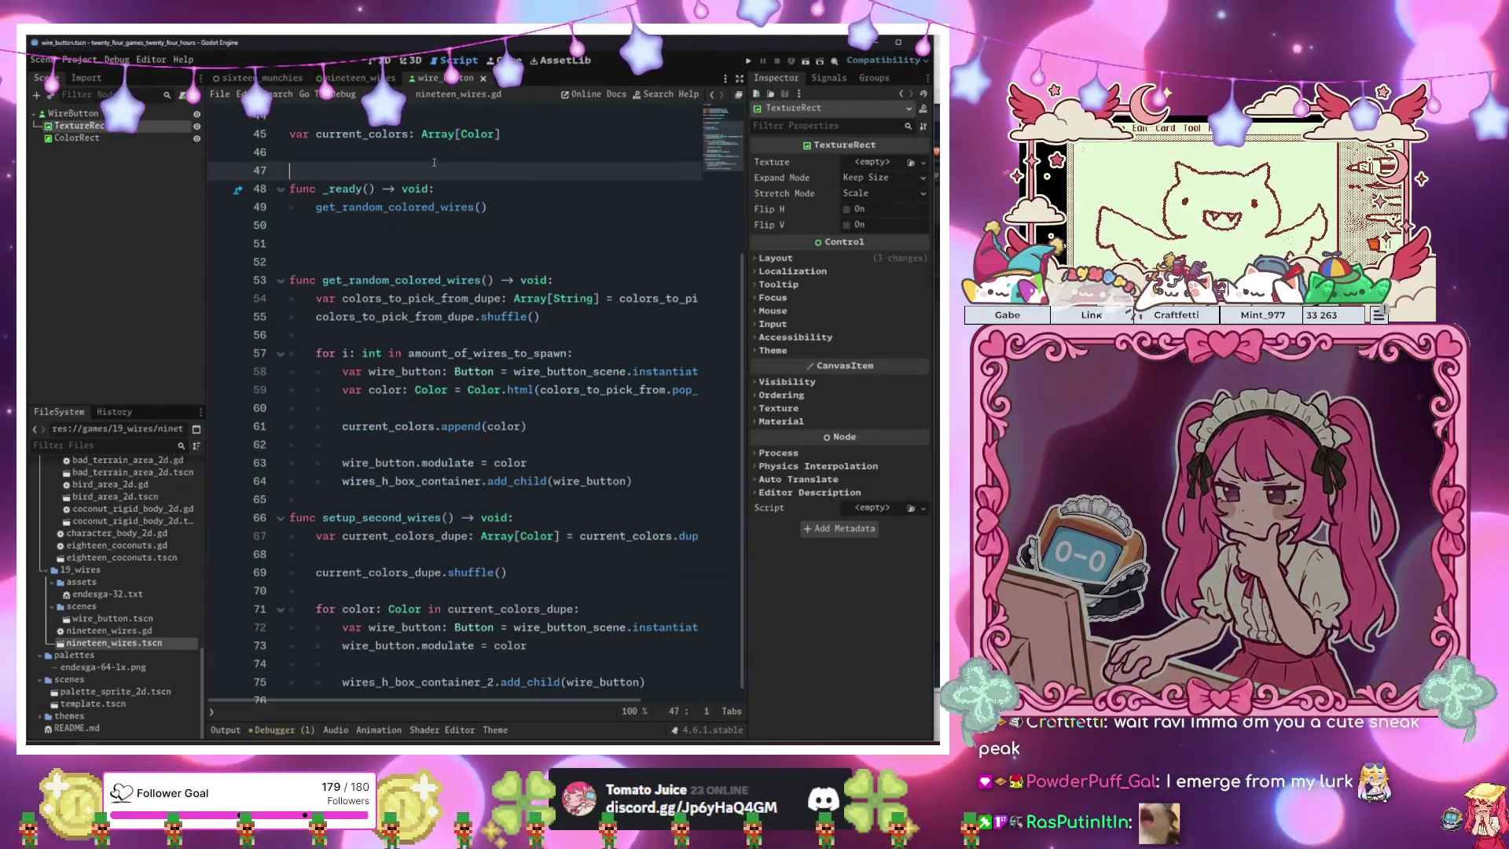
pyautogui.click(357, 78)
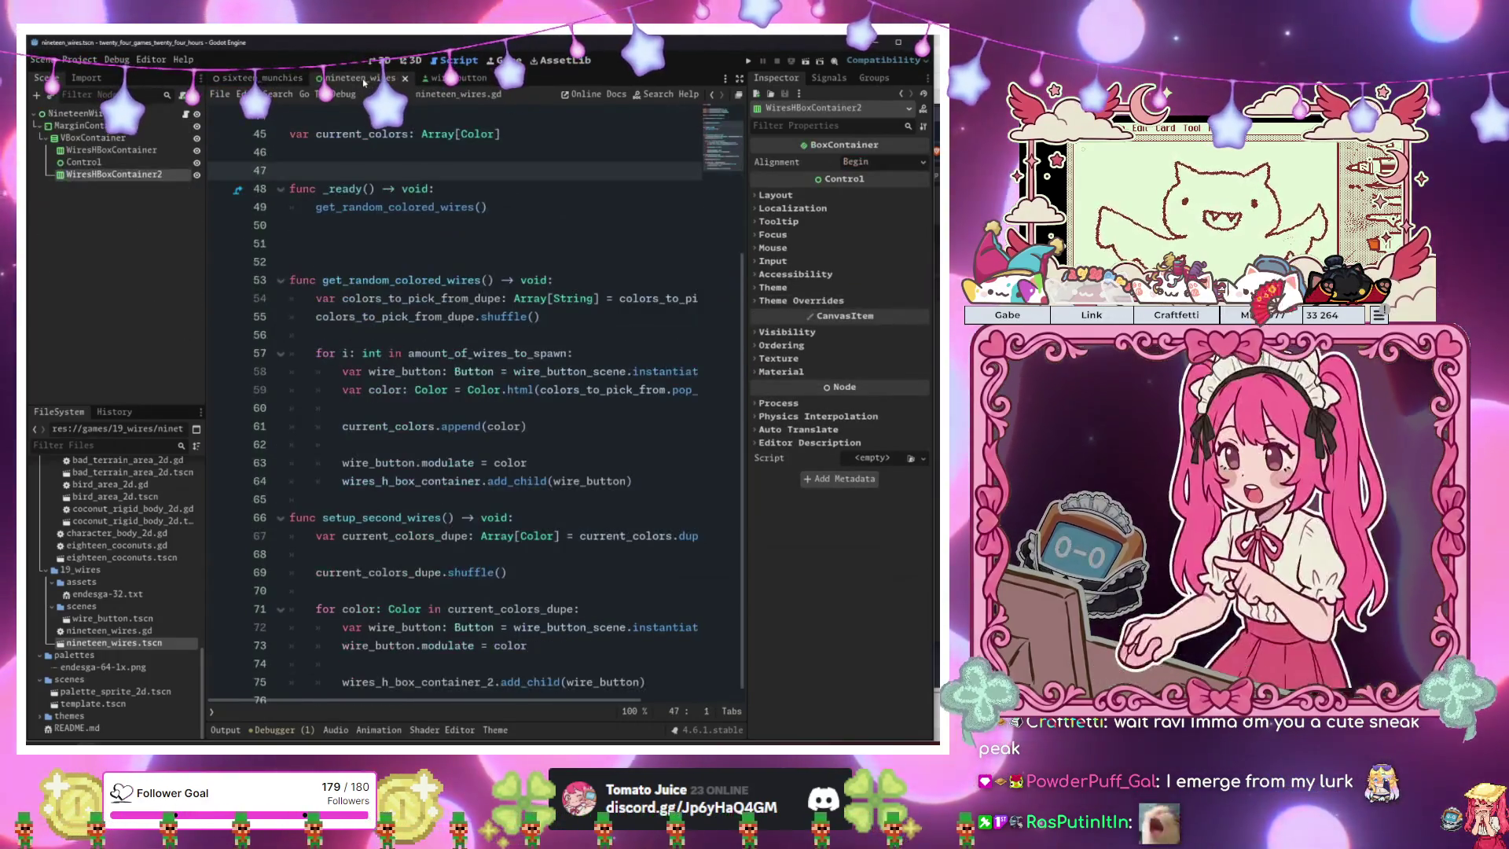
pyautogui.rightClick(364, 82)
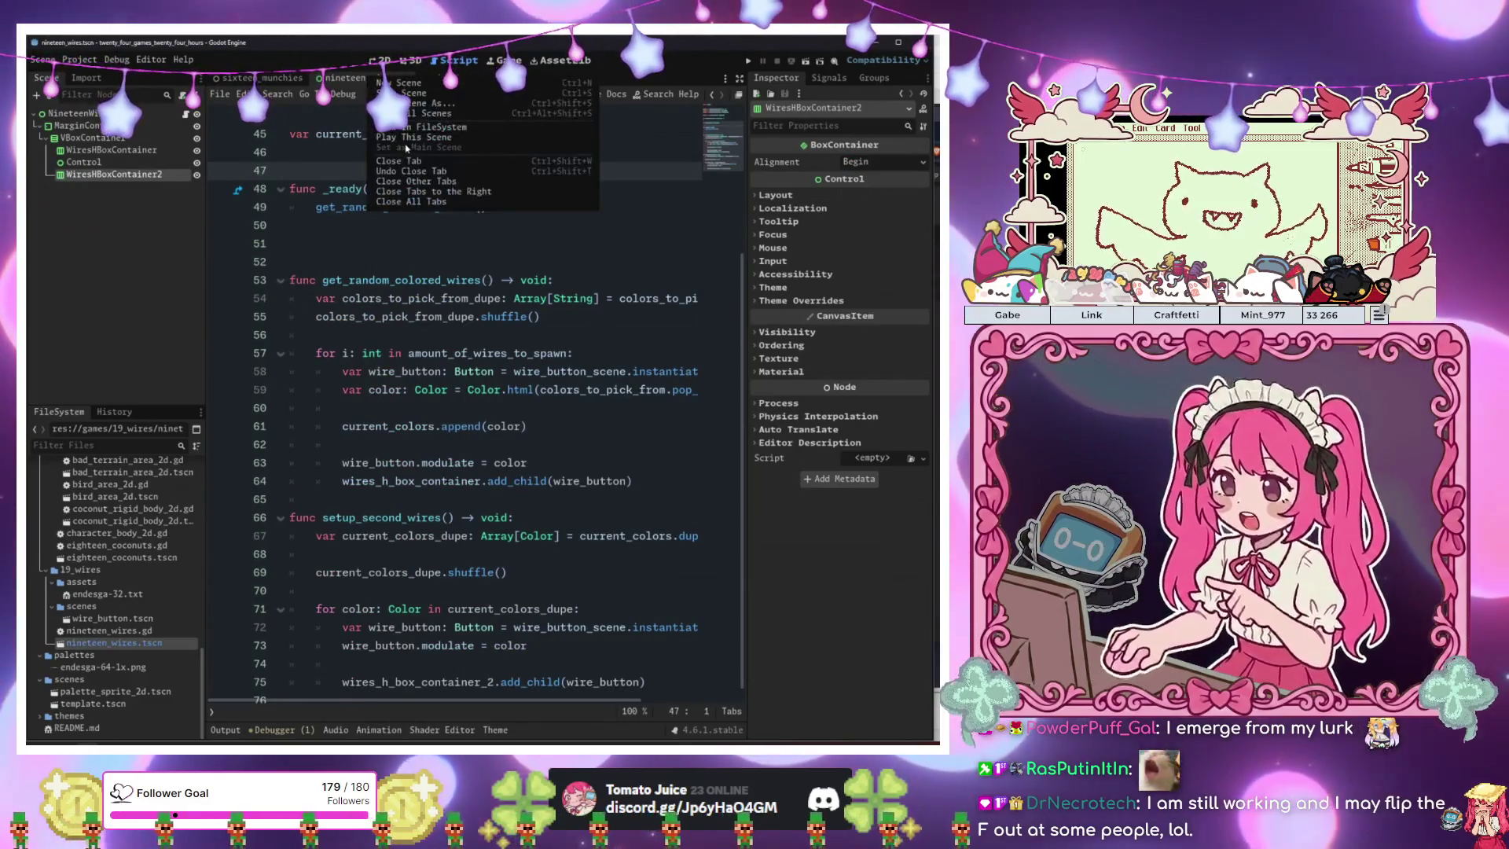
pyautogui.click(397, 142)
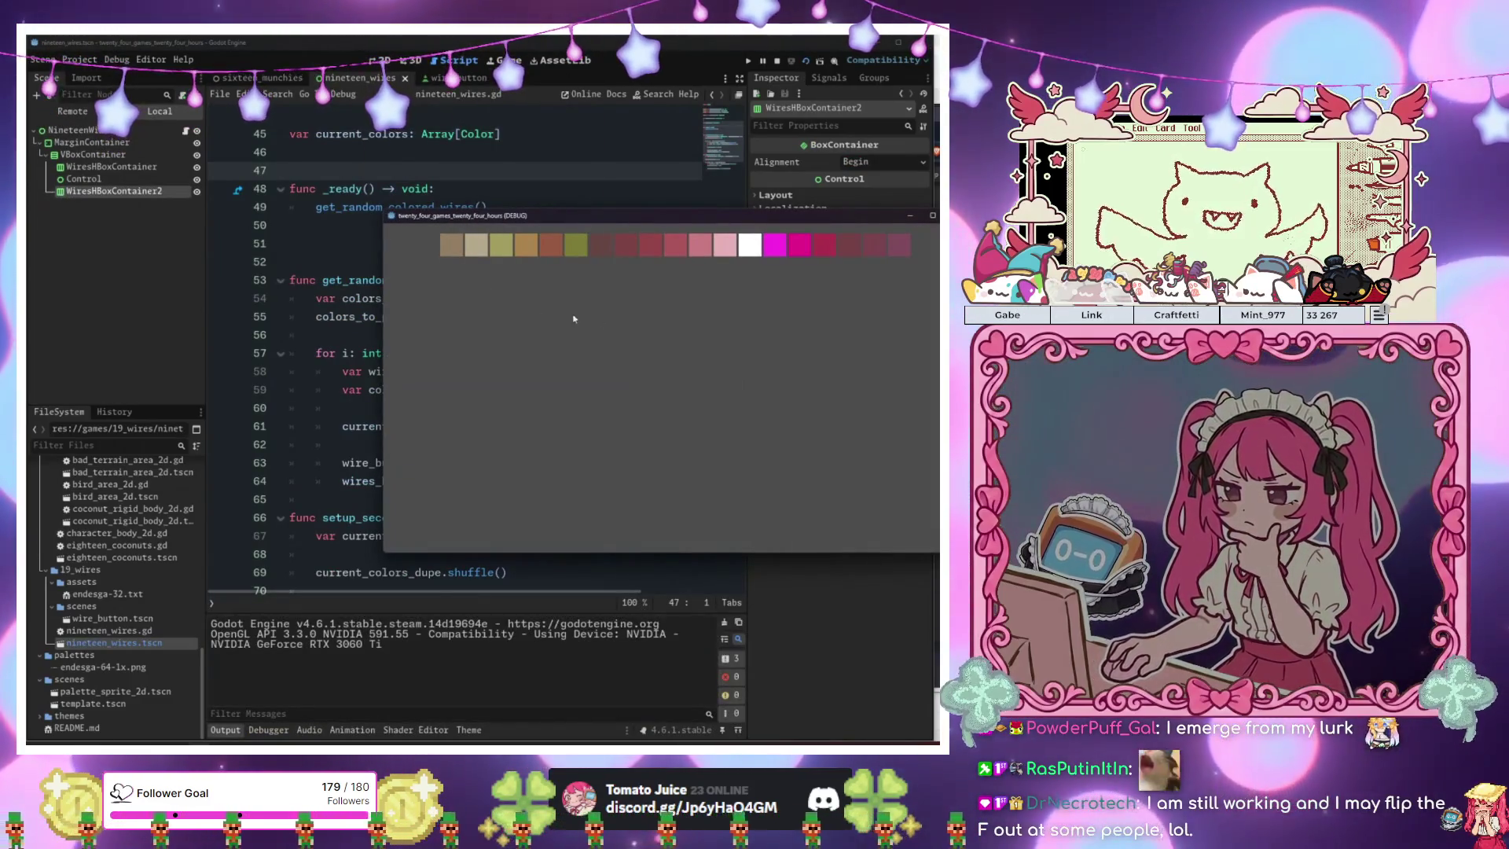
pyautogui.press('F8')
# Add a setup_second_wires() call in _ready via autocomplete, then save and run with F5.
pyautogui.click(480, 467)
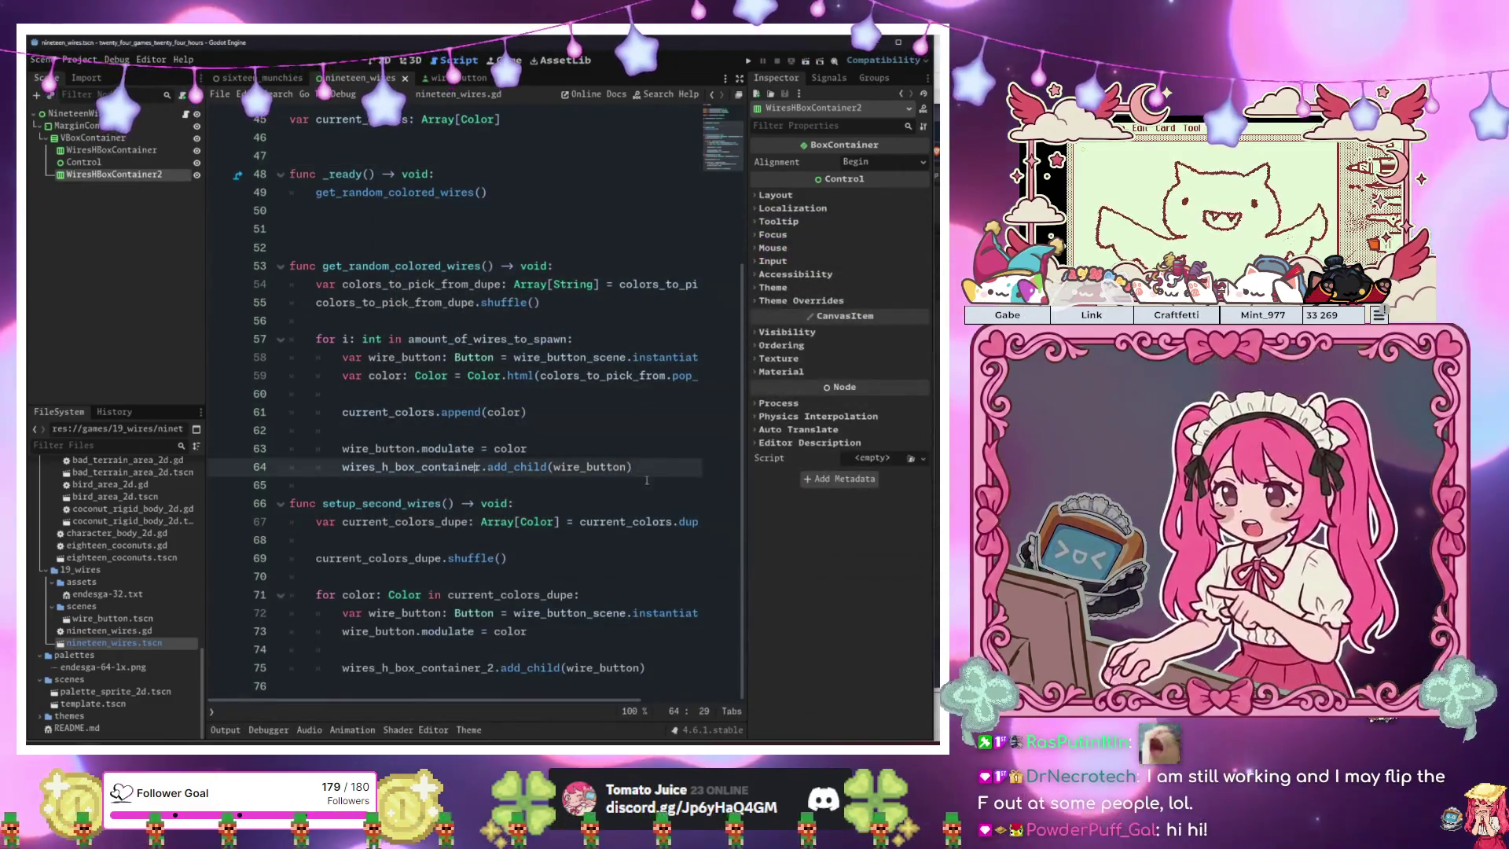
pyautogui.click(550, 187)
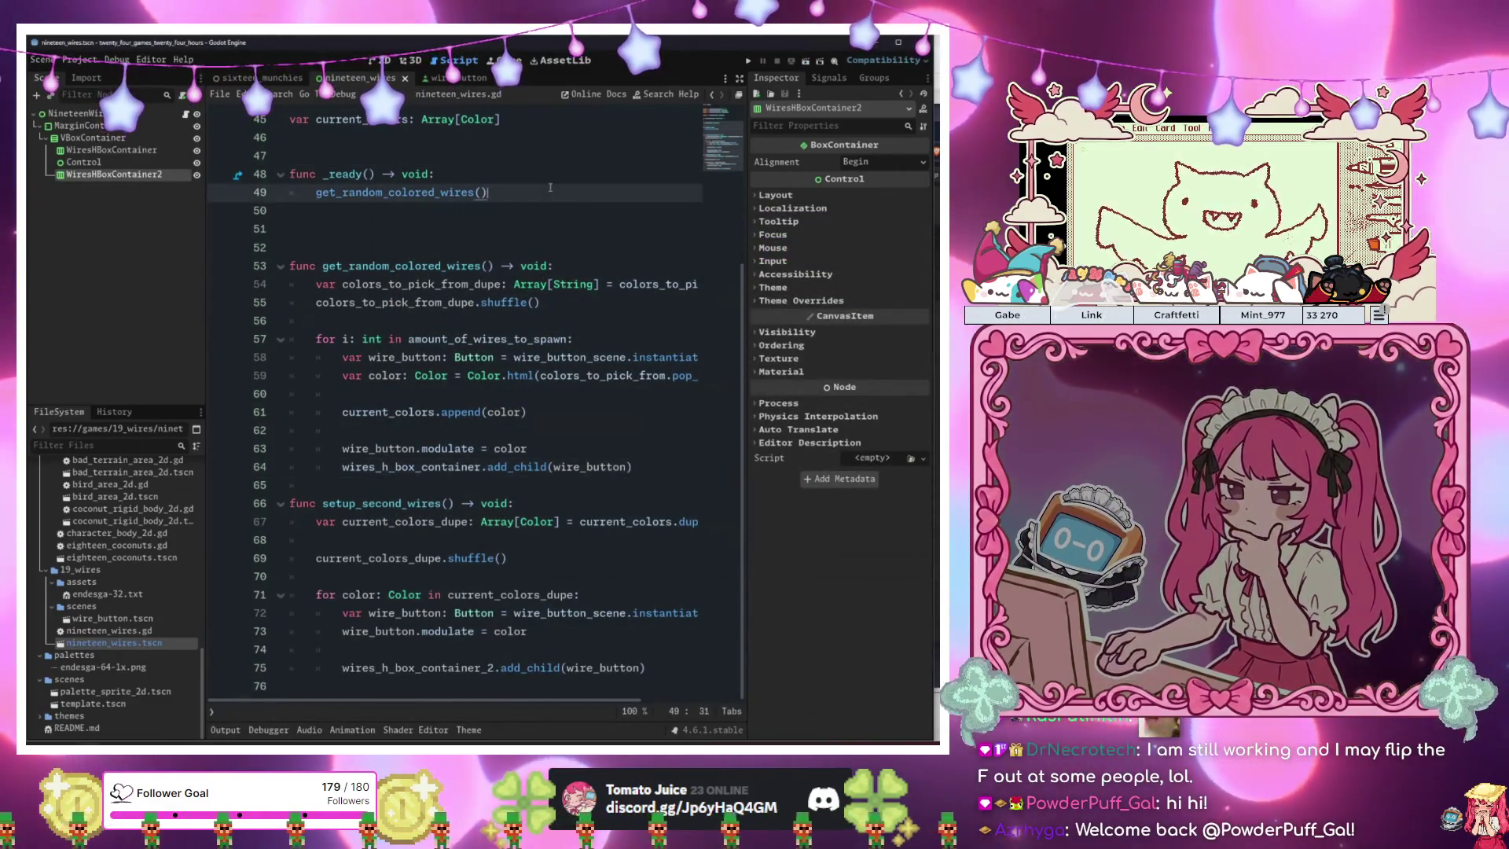
pyautogui.press('Return')
pyautogui.write('se')
pyautogui.press('Return')
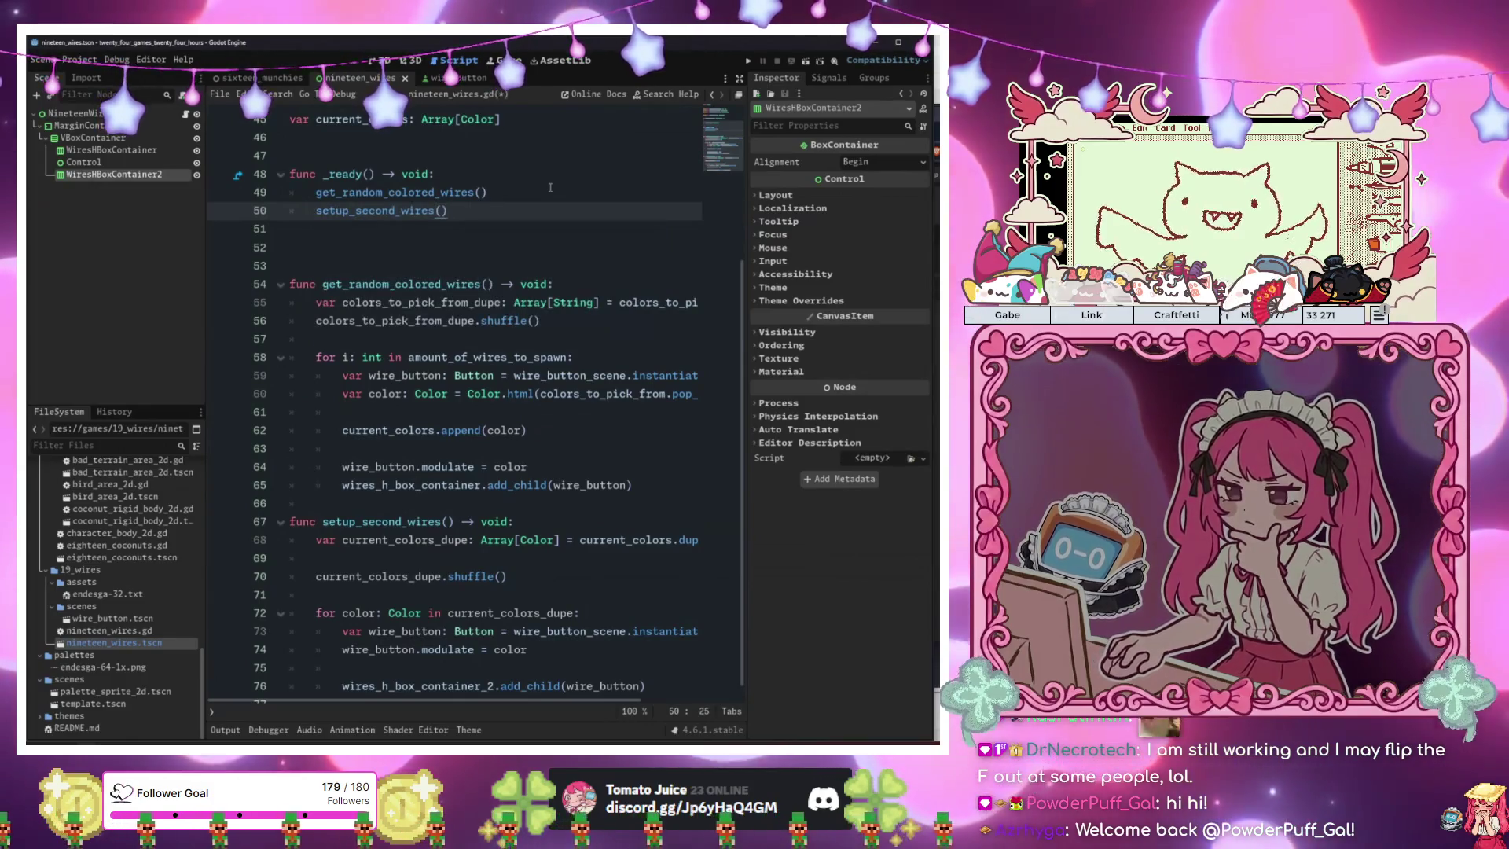
pyautogui.click(550, 187)
pyautogui.press('F5')
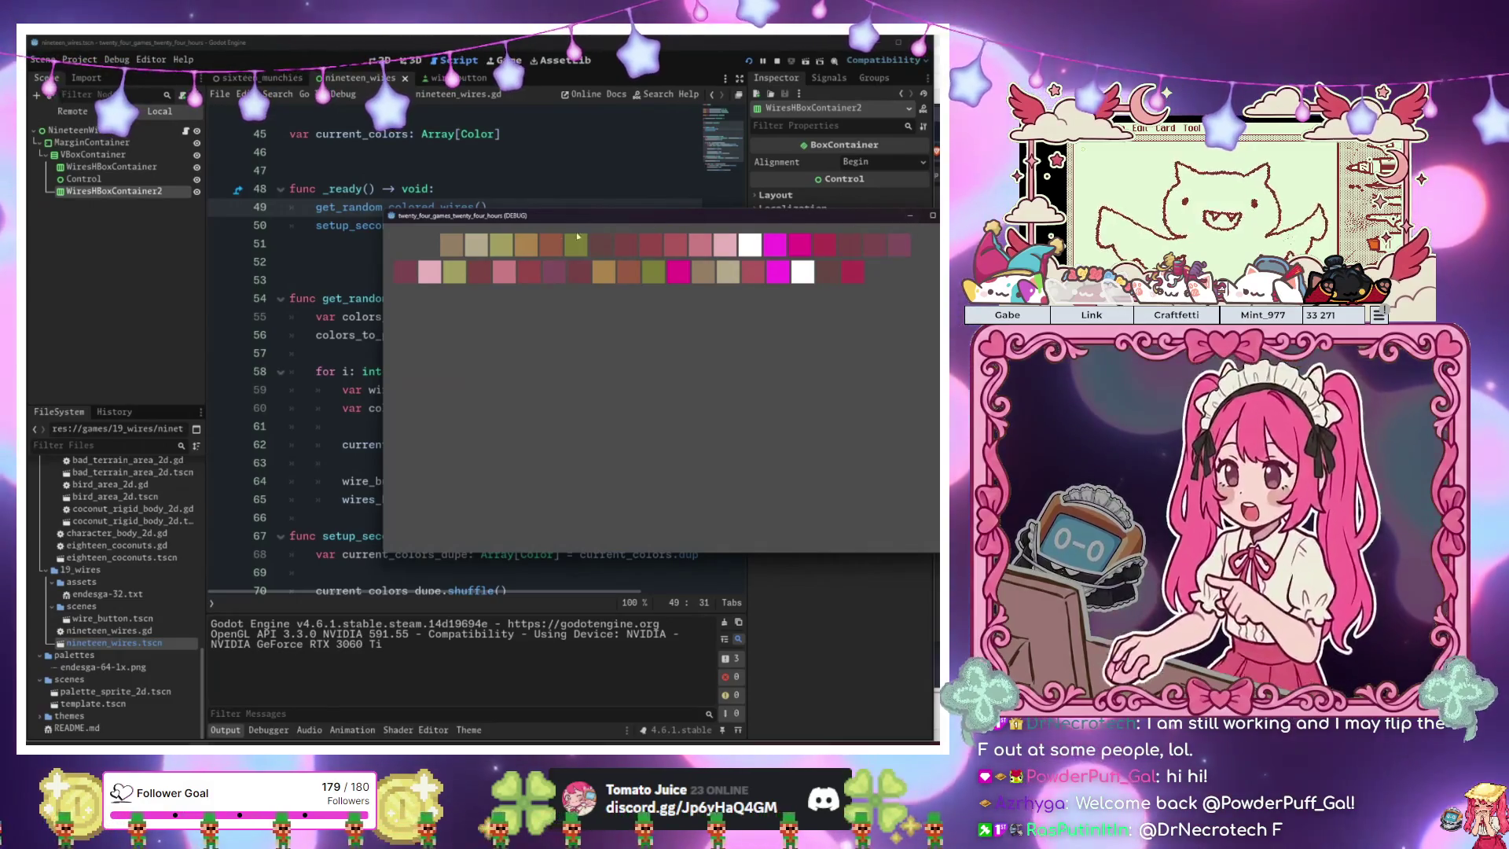
# Return to the nineteen_wires scene and move the running game window aside.
pyautogui.click(424, 171)
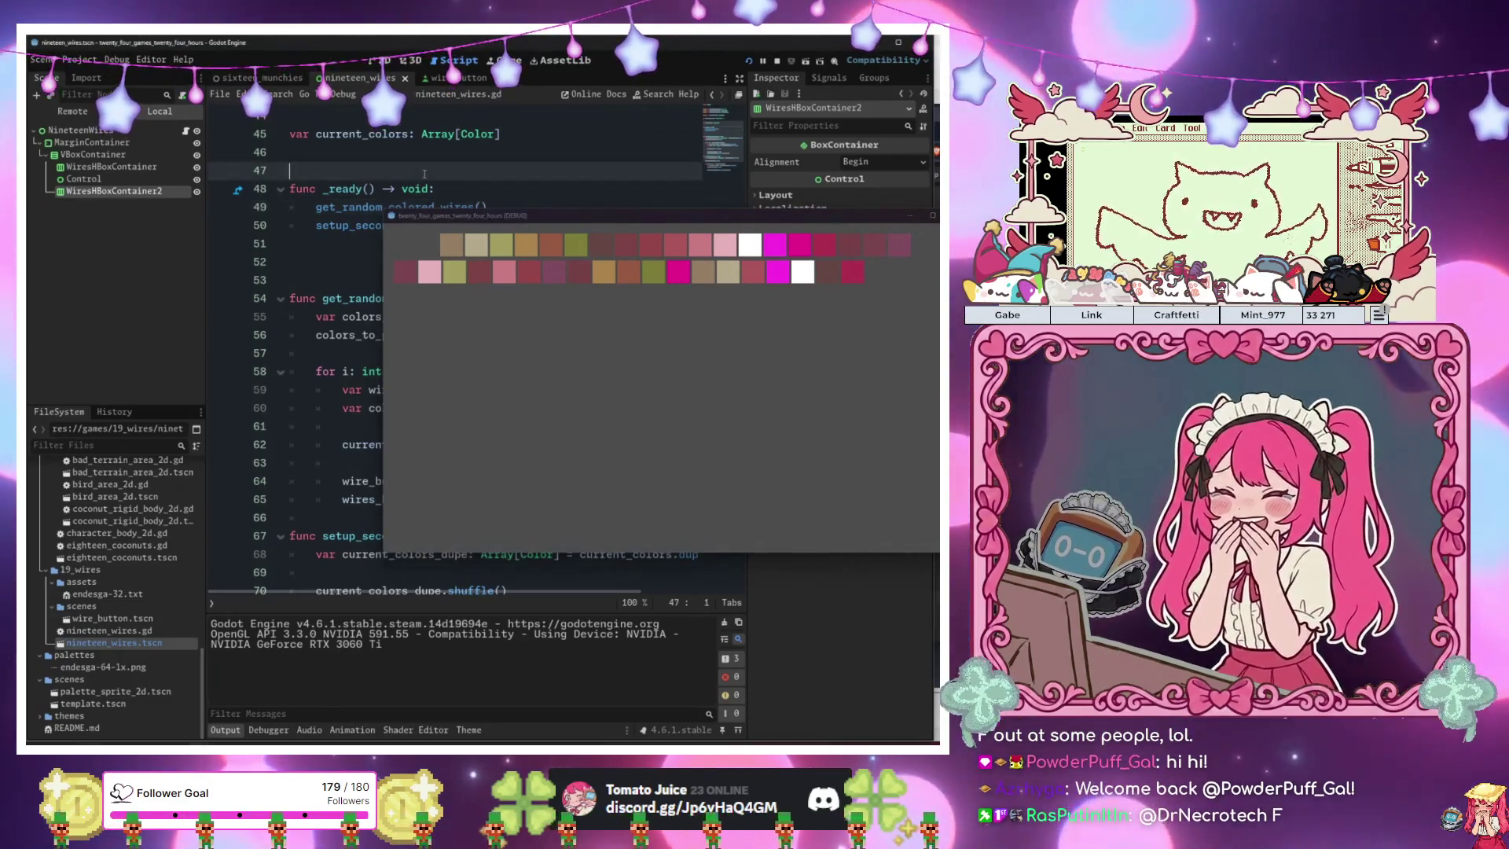
pyautogui.click(259, 78)
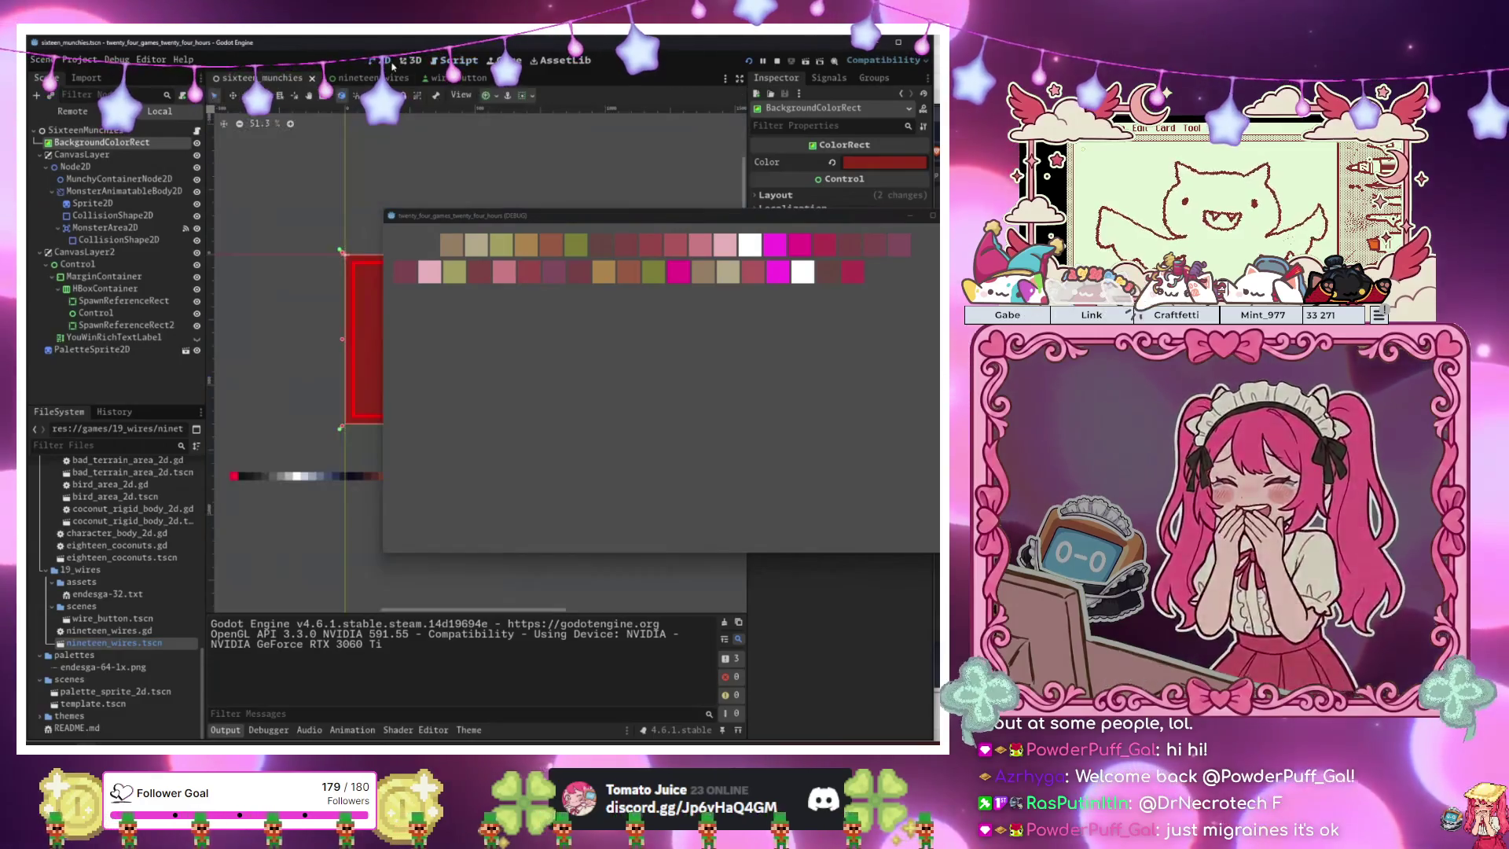
pyautogui.click(361, 77)
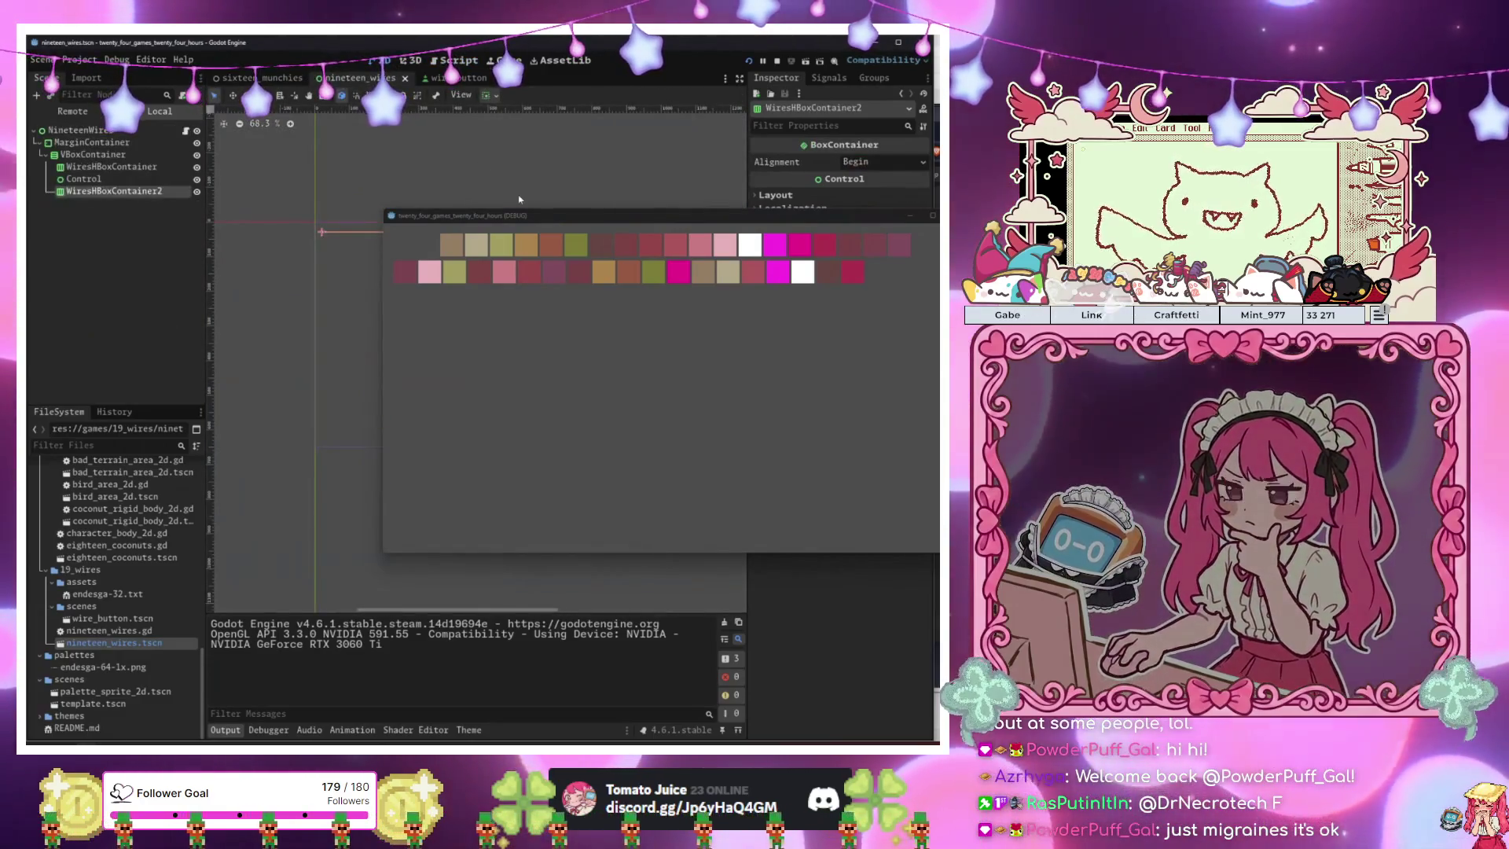
pyautogui.moveTo(499, 217)
pyautogui.mouseDown()
pyautogui.moveTo(635, 169)
pyautogui.moveTo(621, 427)
pyautogui.moveTo(436, 383)
pyautogui.moveTo(354, 339)
pyautogui.mouseUp()
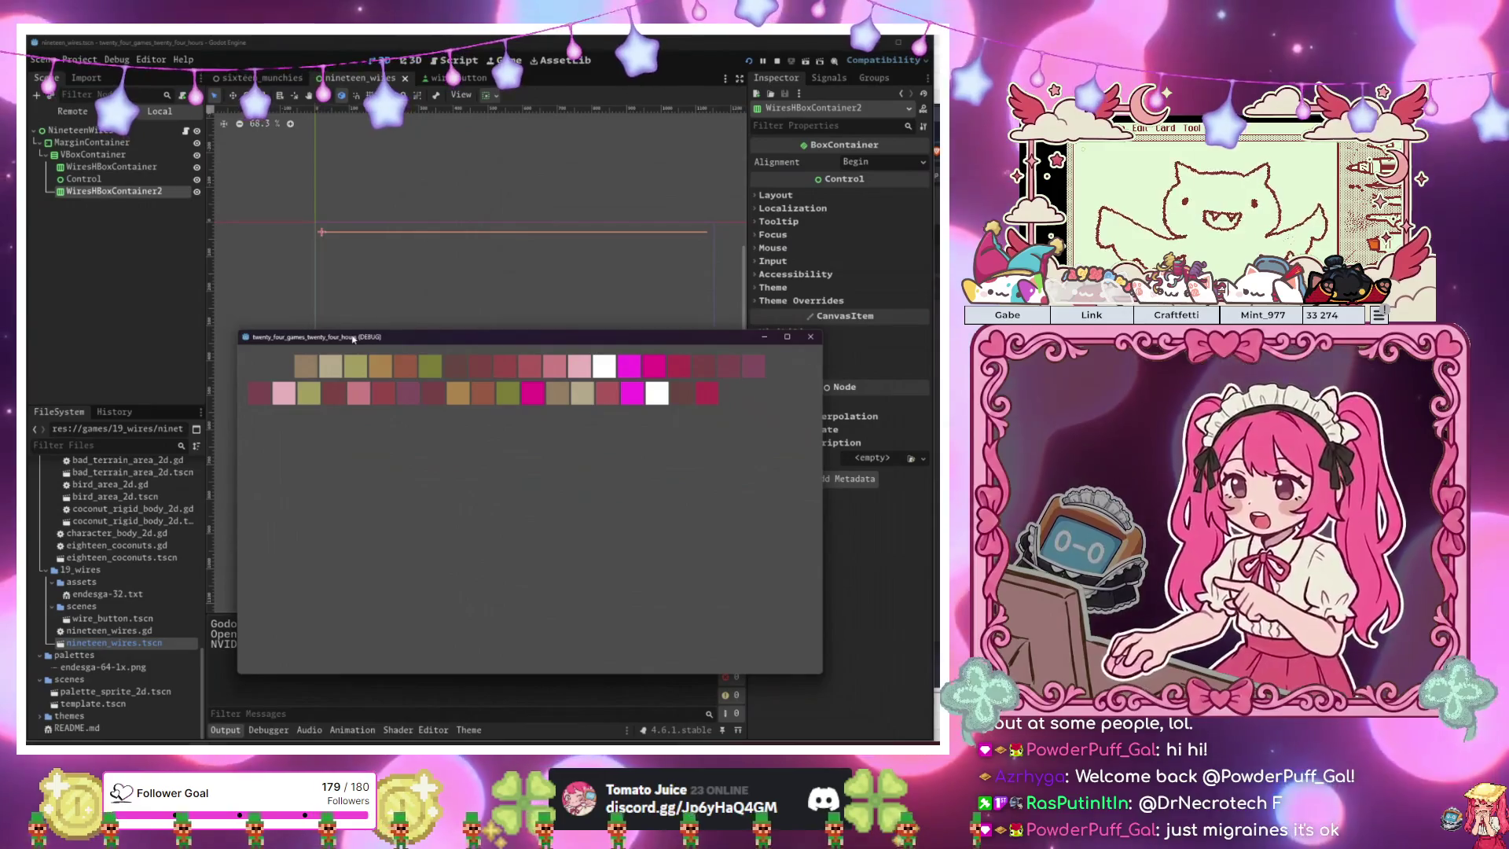
pyautogui.moveTo(354, 339); pyautogui.dragTo(492, 407)
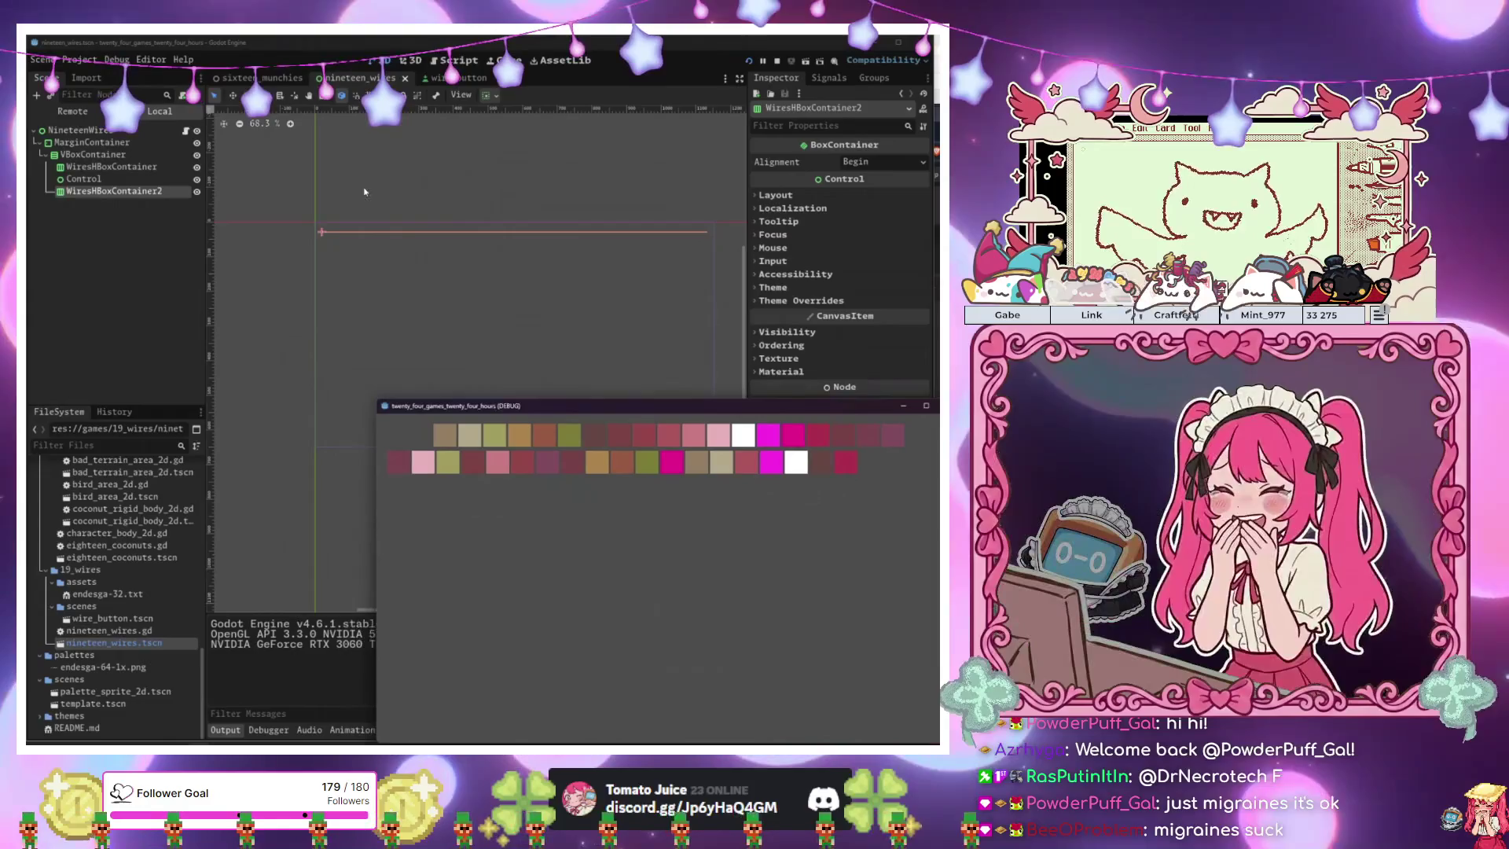
pyautogui.click(359, 177)
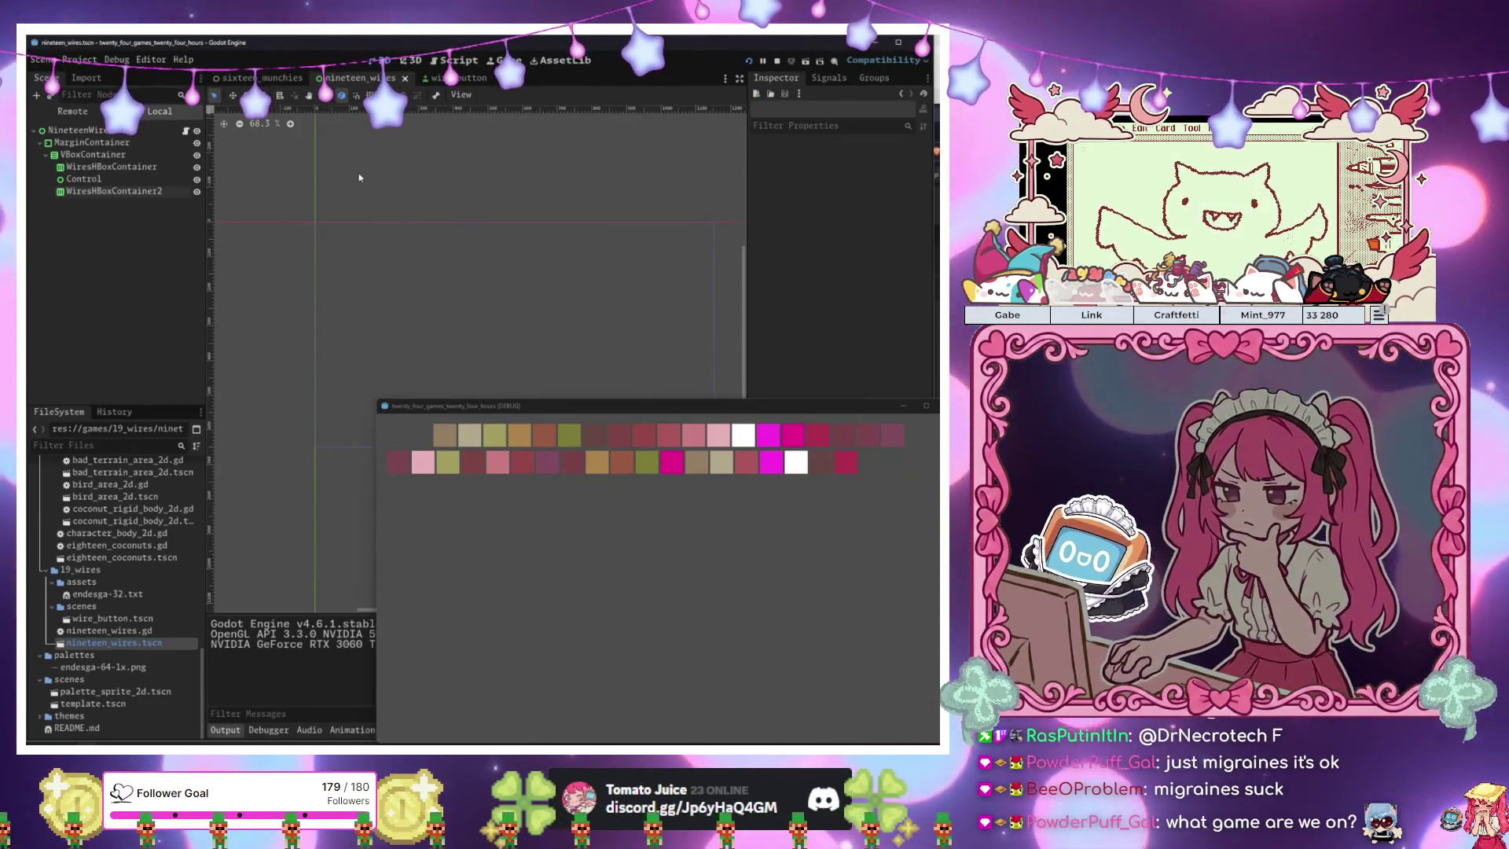
# Set the Control spacer's vertical container sizing to Expand and Fill.
pyautogui.click(122, 193)
pyautogui.click(135, 181)
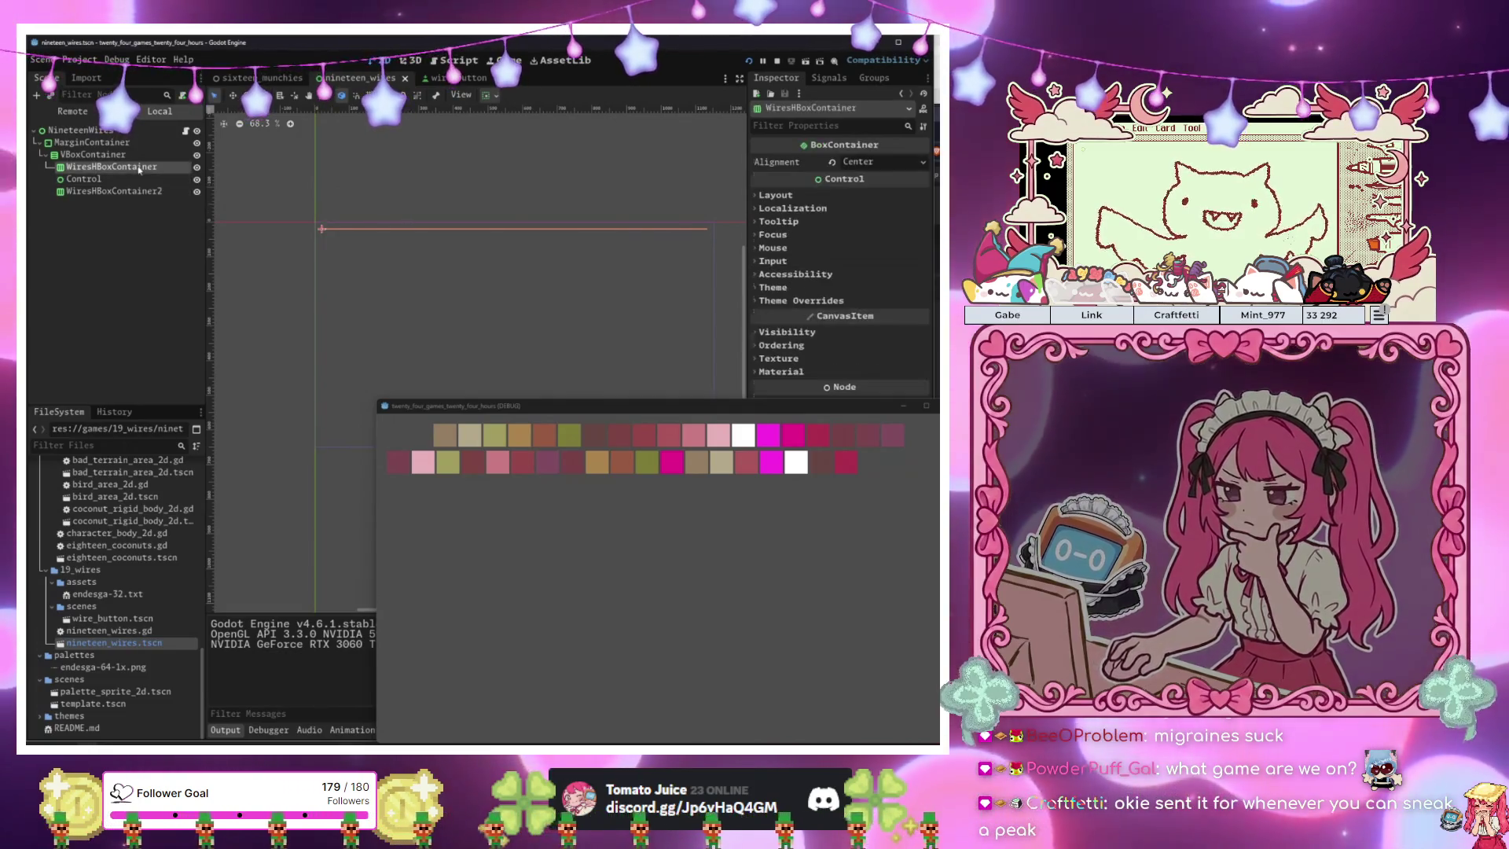
pyautogui.click(832, 162)
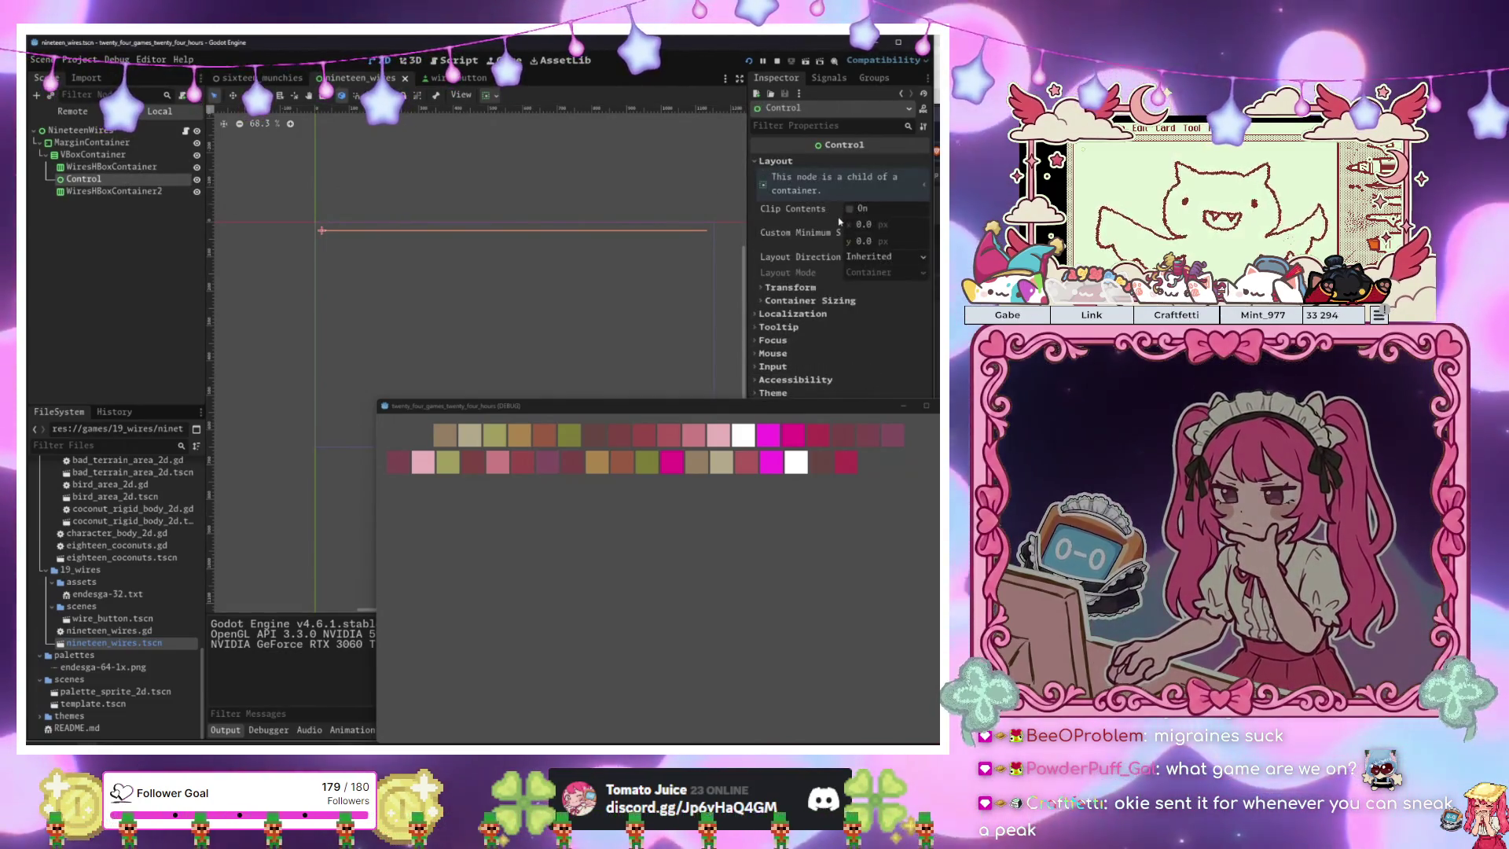
pyautogui.click(488, 95)
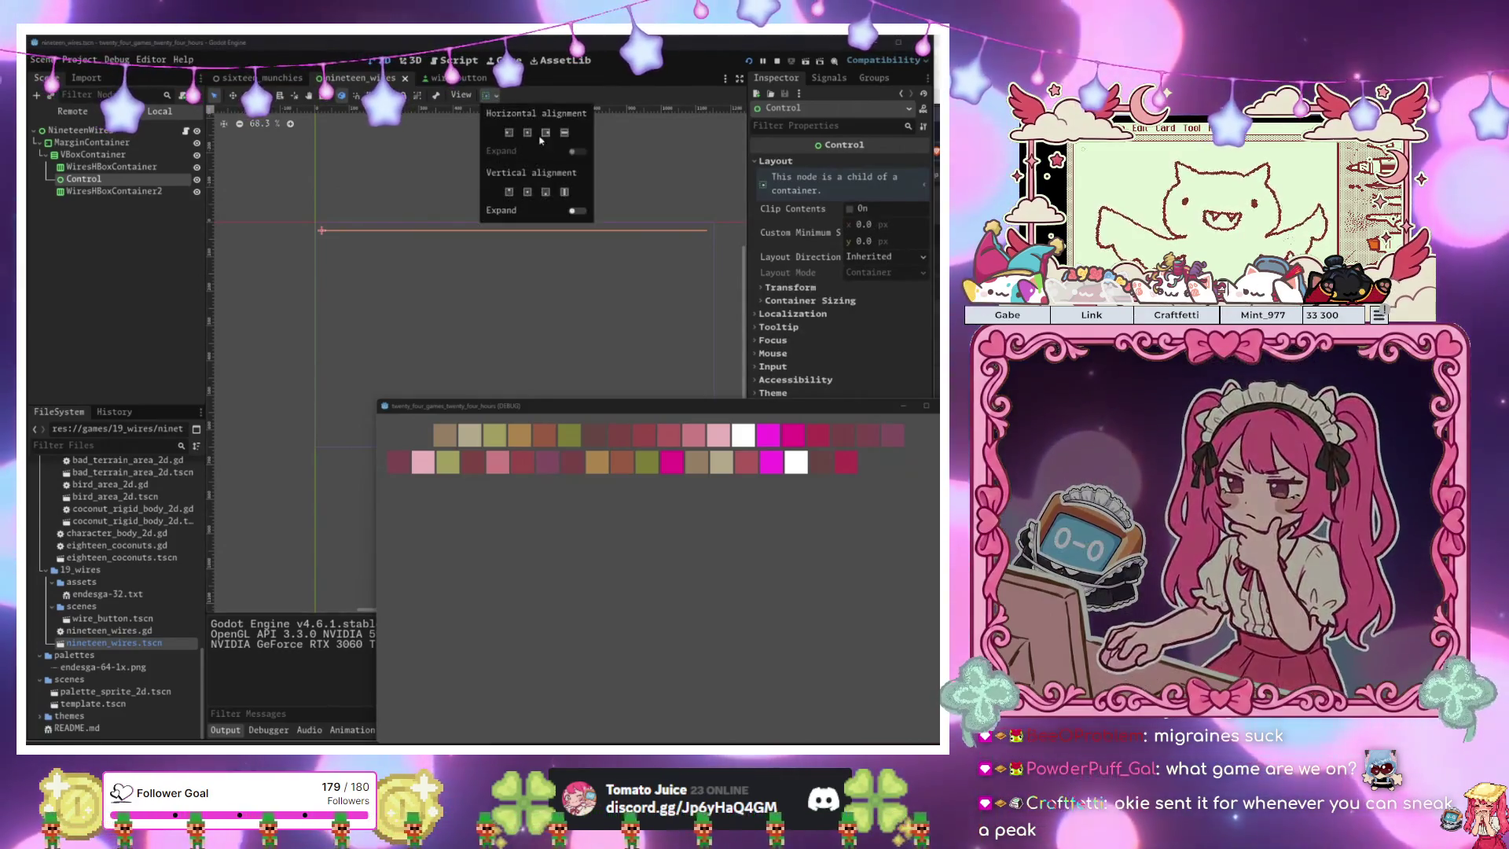
pyautogui.click(577, 211)
pyautogui.click(563, 194)
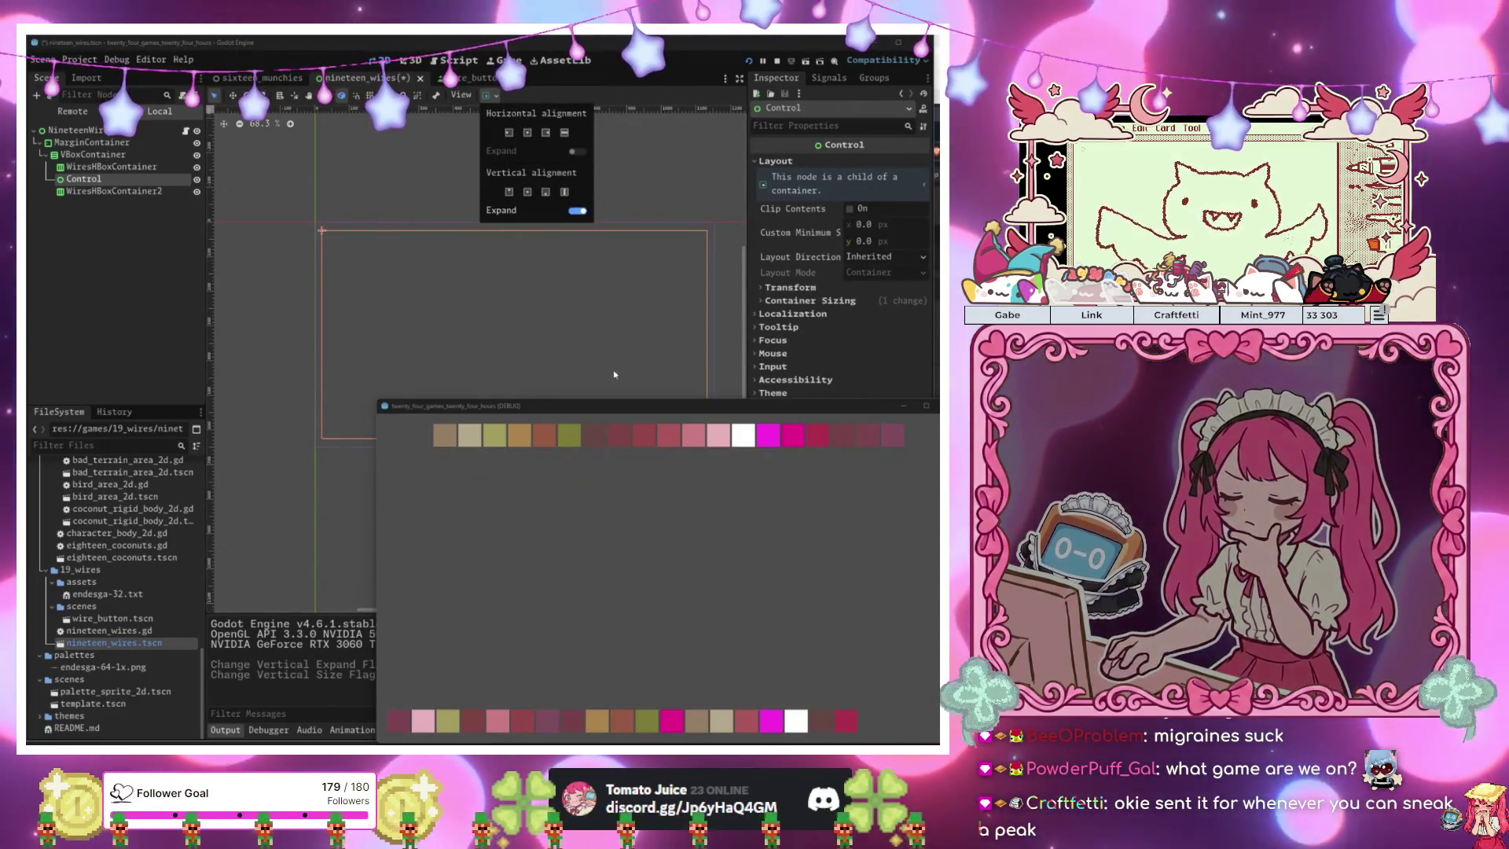
# Set WiresHBoxContainer2's Alignment to Center.
pyautogui.moveTo(601, 409); pyautogui.dragTo(448, 295)
pyautogui.click(114, 191)
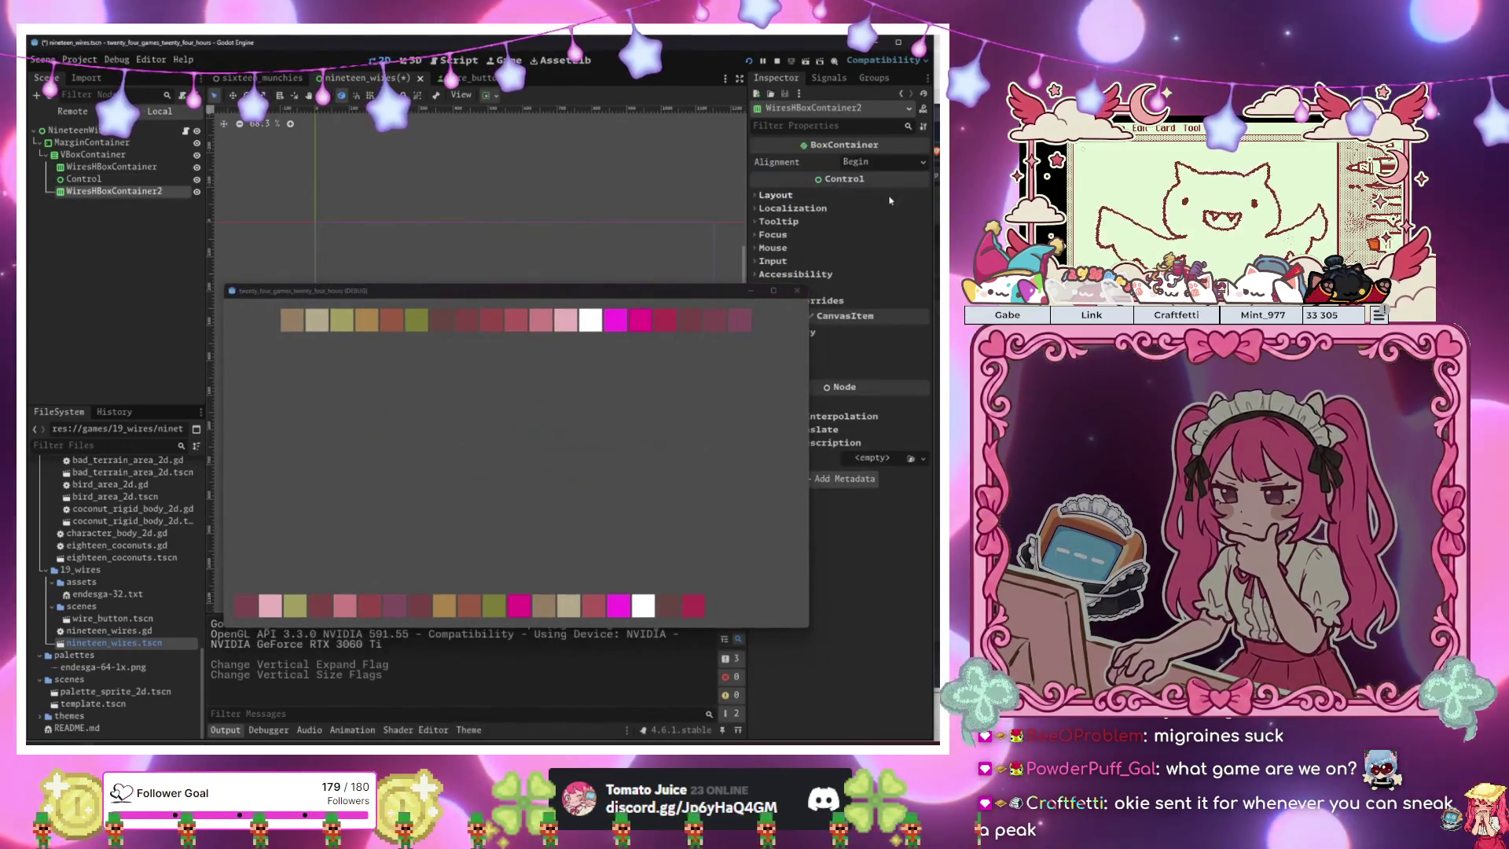
pyautogui.click(882, 162)
pyautogui.click(872, 188)
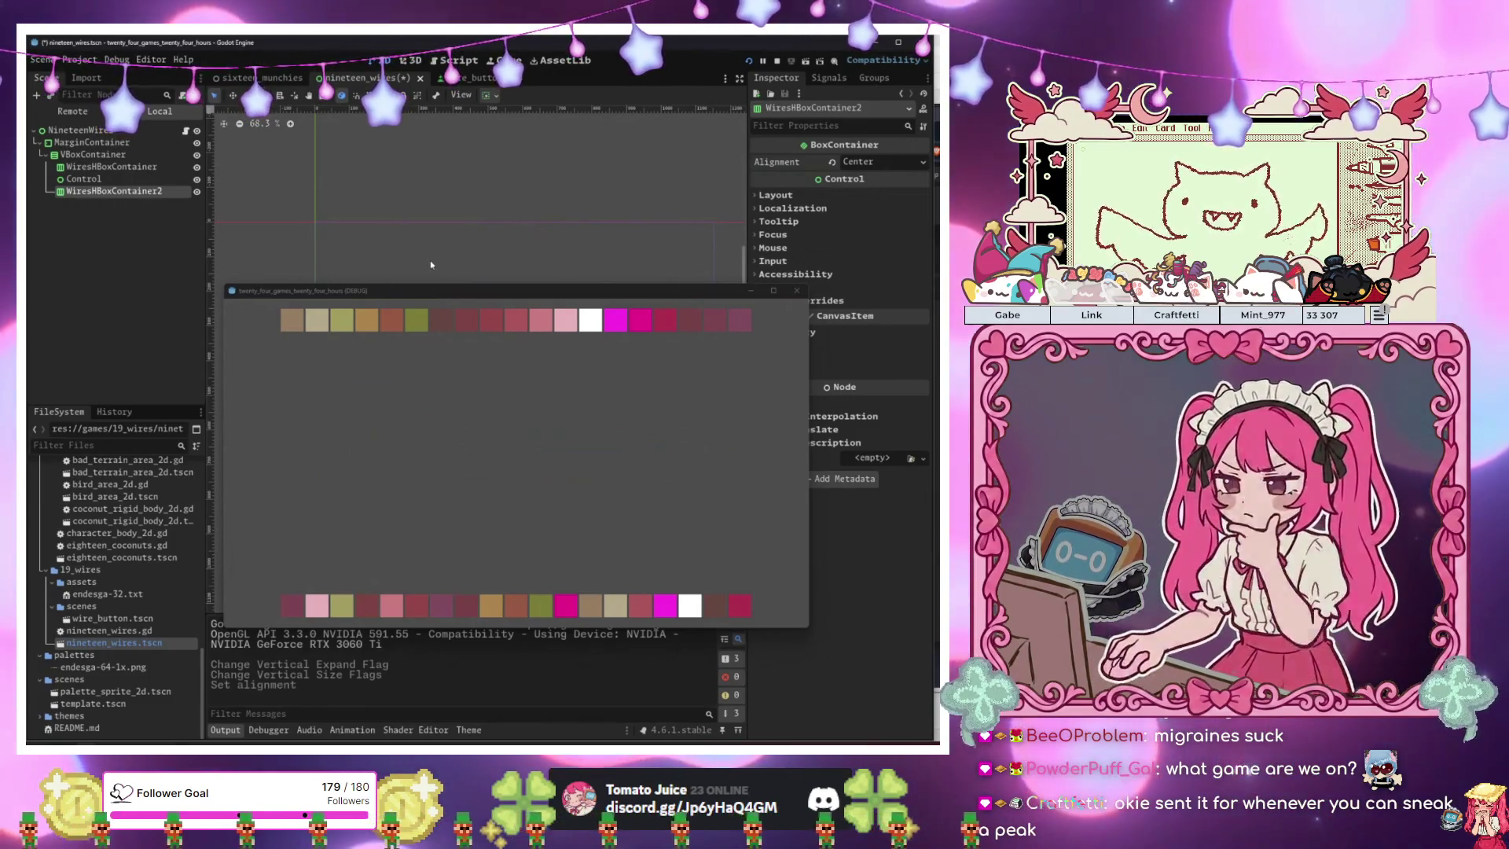
# Save the scene and relaunch it with F6 to check the layout.
pyautogui.click(431, 264)
pyautogui.press('F6')
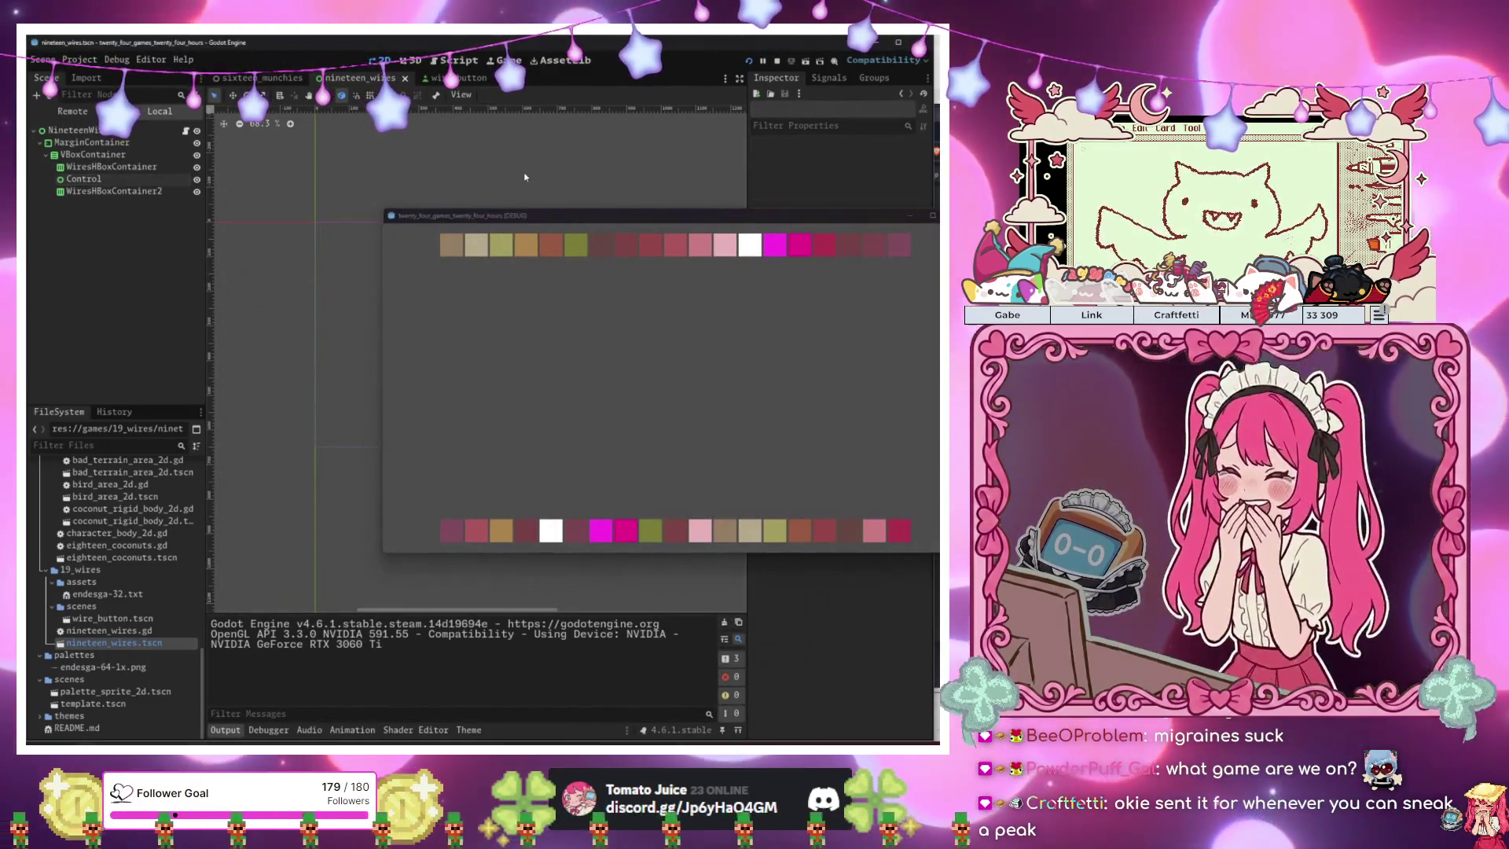
pyautogui.click(525, 176)
pyautogui.press('F6')
pyautogui.press('F6')
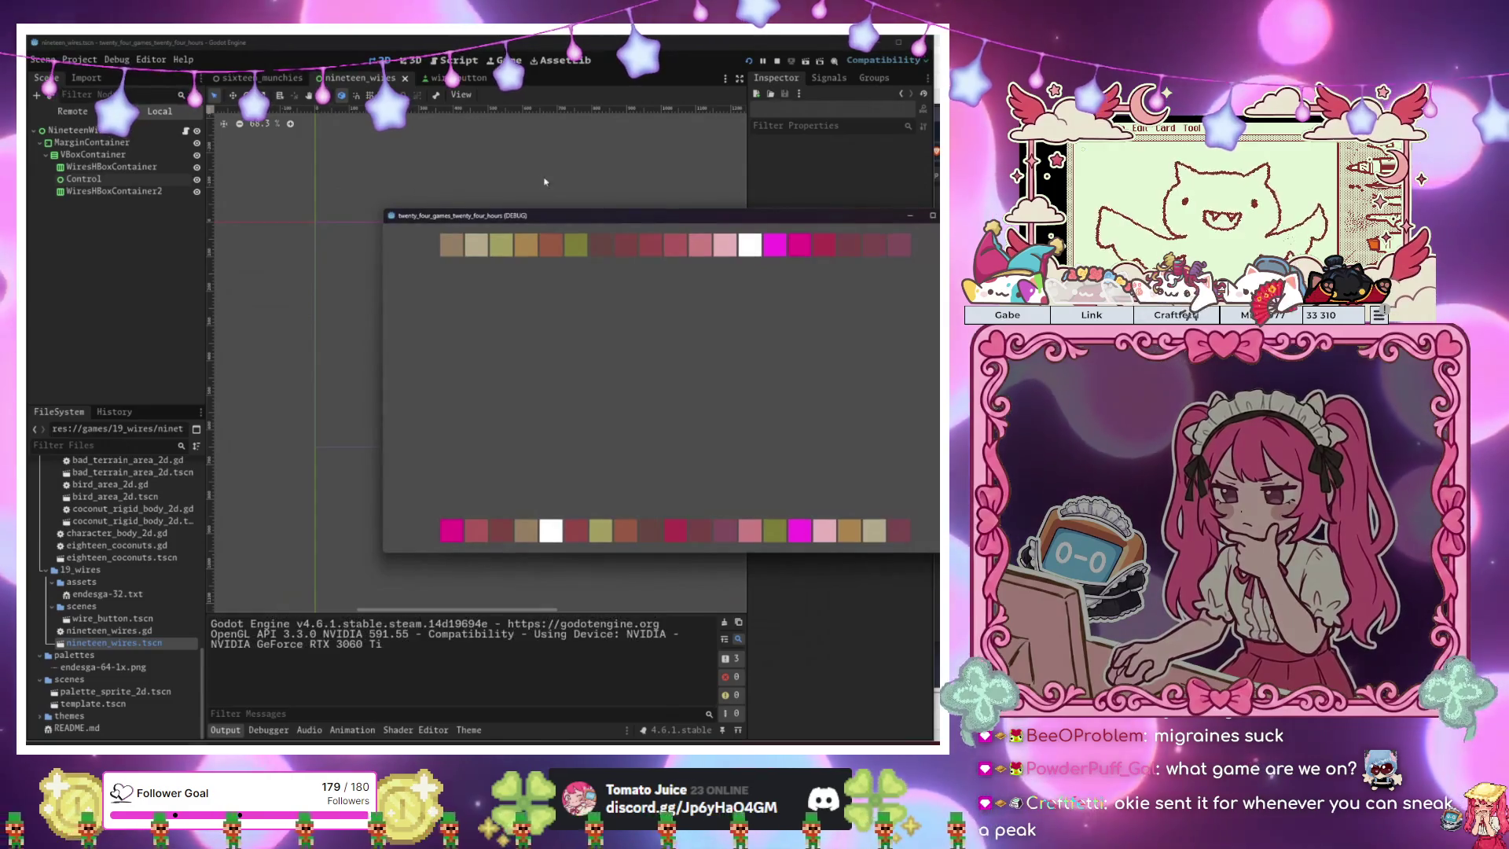
pyautogui.press('F6')
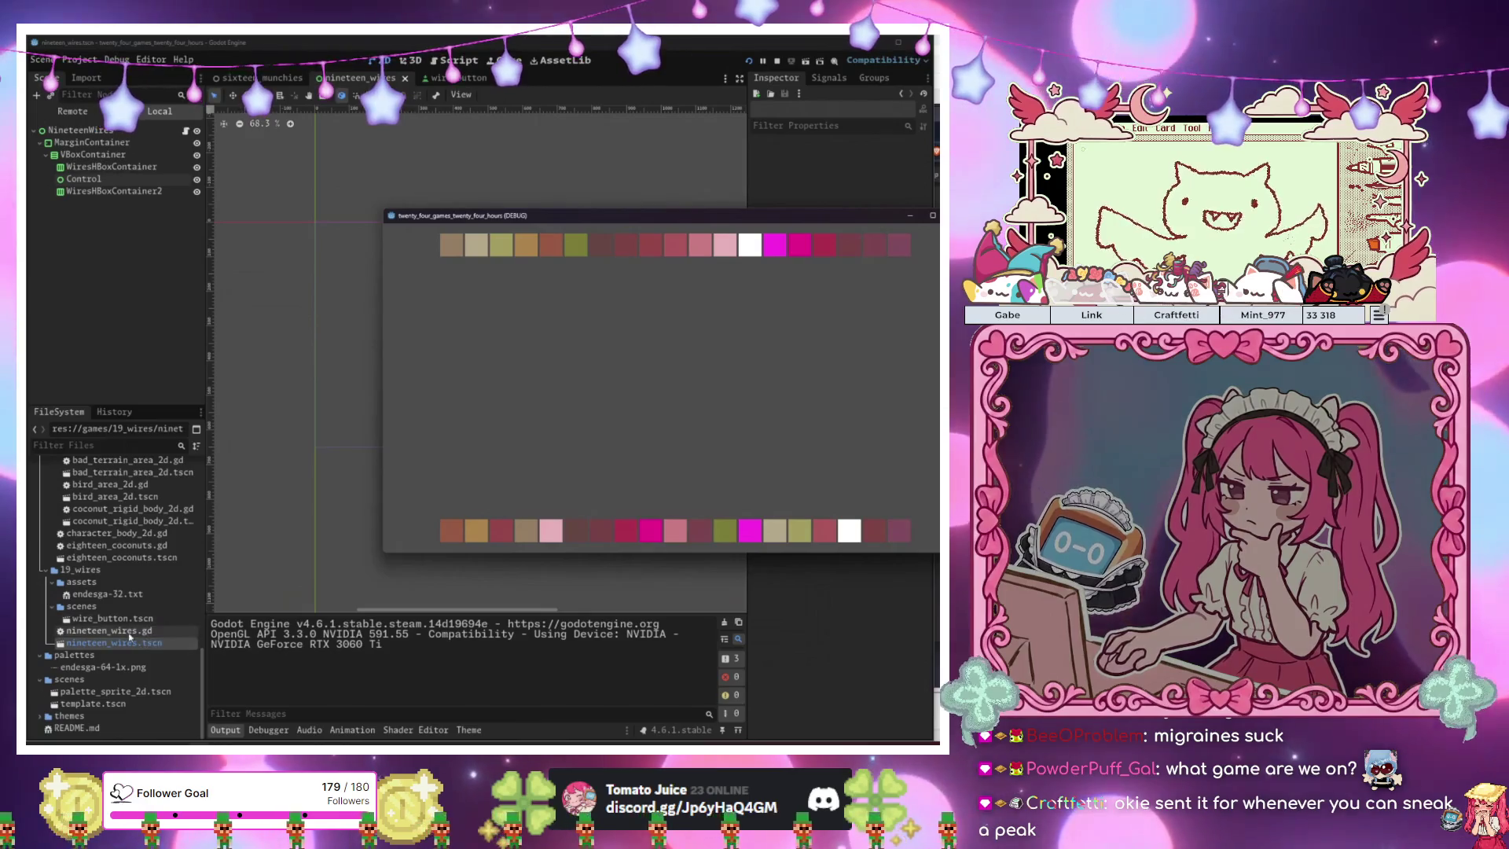
# Review the hex values in the endesga-32 palette file, then return to the nineteen_wires script.
pyautogui.doubleClick(102, 594)
pyautogui.click(307, 469)
pyautogui.press('Down')
pyautogui.press('Down')
pyautogui.press('Down')
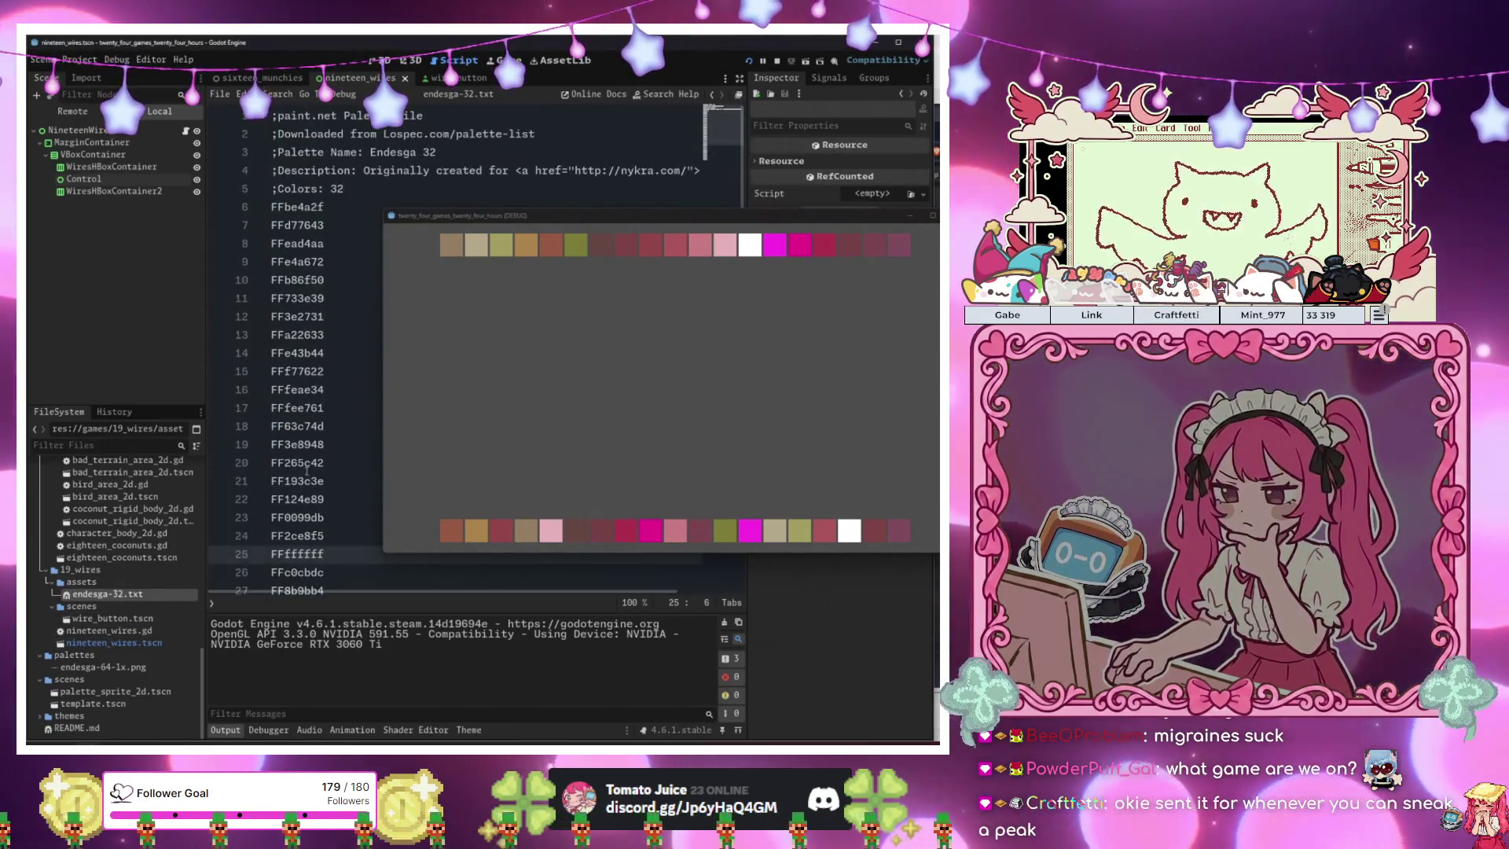
pyautogui.hotkey('alt', 'Left')
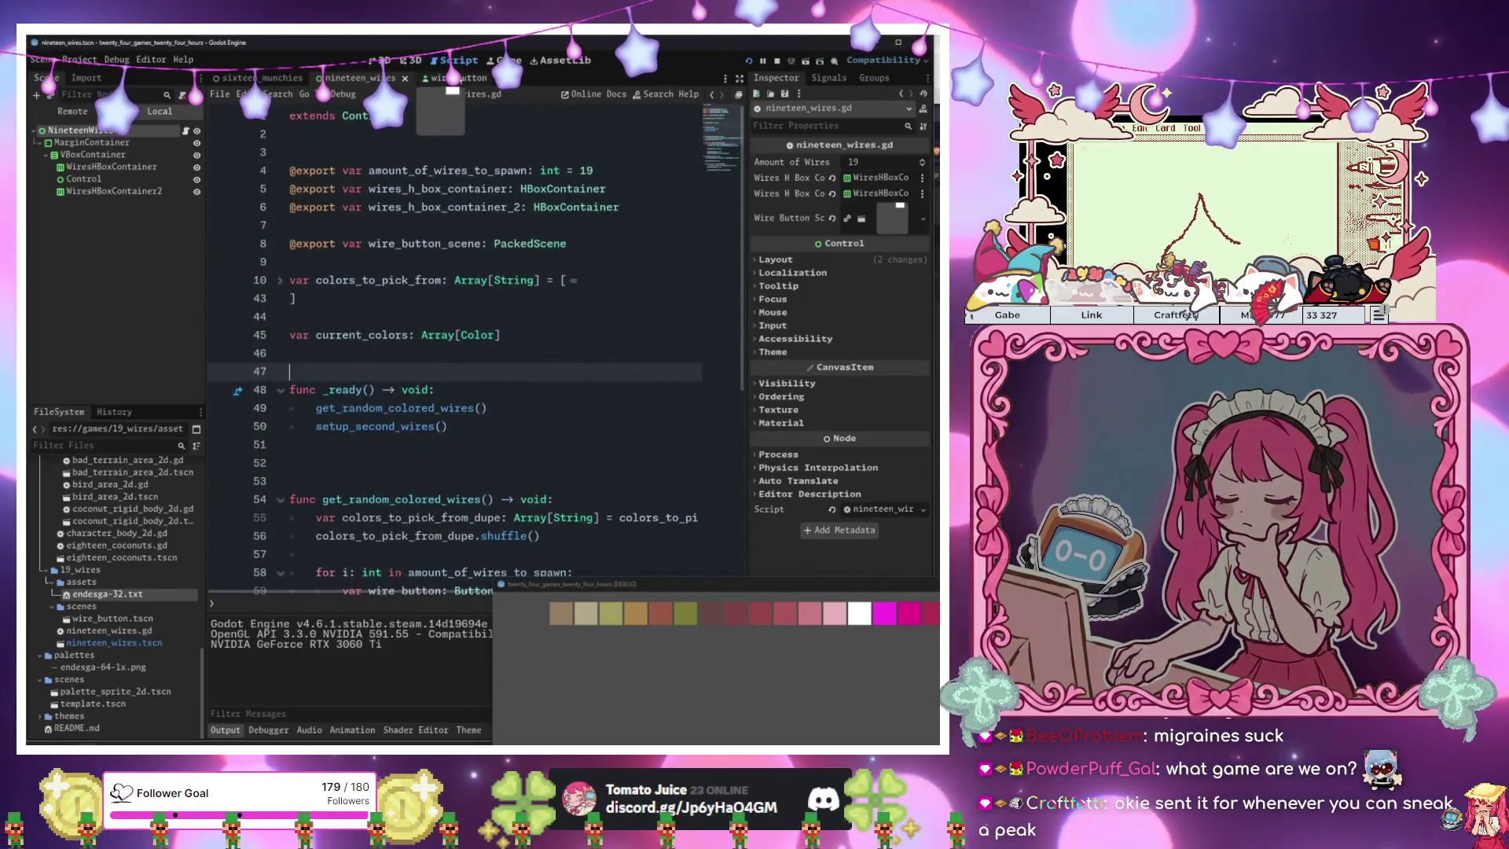
pyautogui.click(450, 78)
pyautogui.hotkey('ctrl', 'shift', 'Tab')
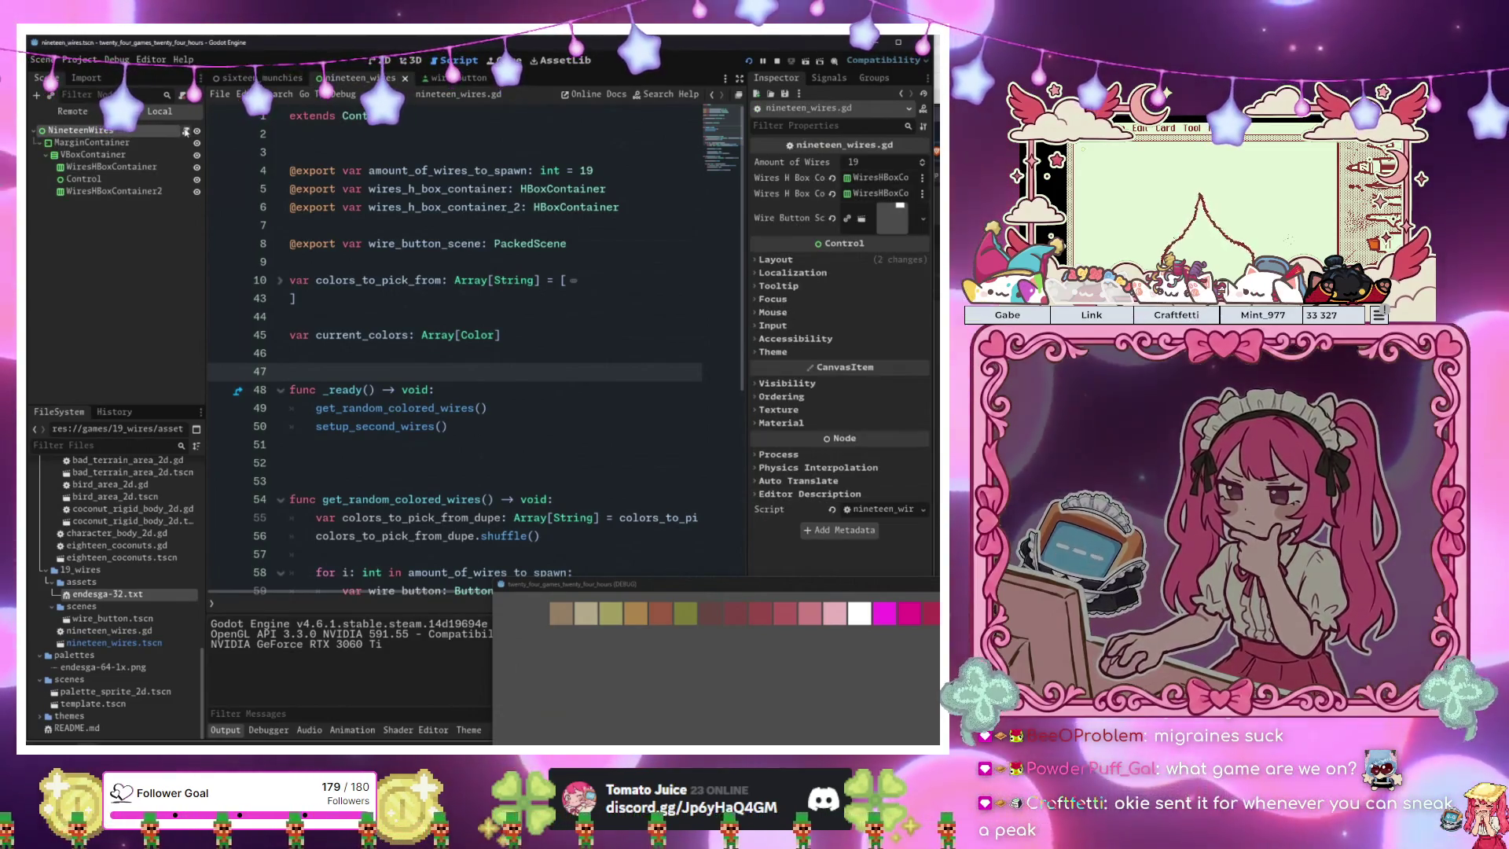
# Unfold colors_to_pick_from and multi-select every FF prefix with Ctrl+D.
pyautogui.scroll(-1, 275, 223)
pyautogui.click(280, 226)
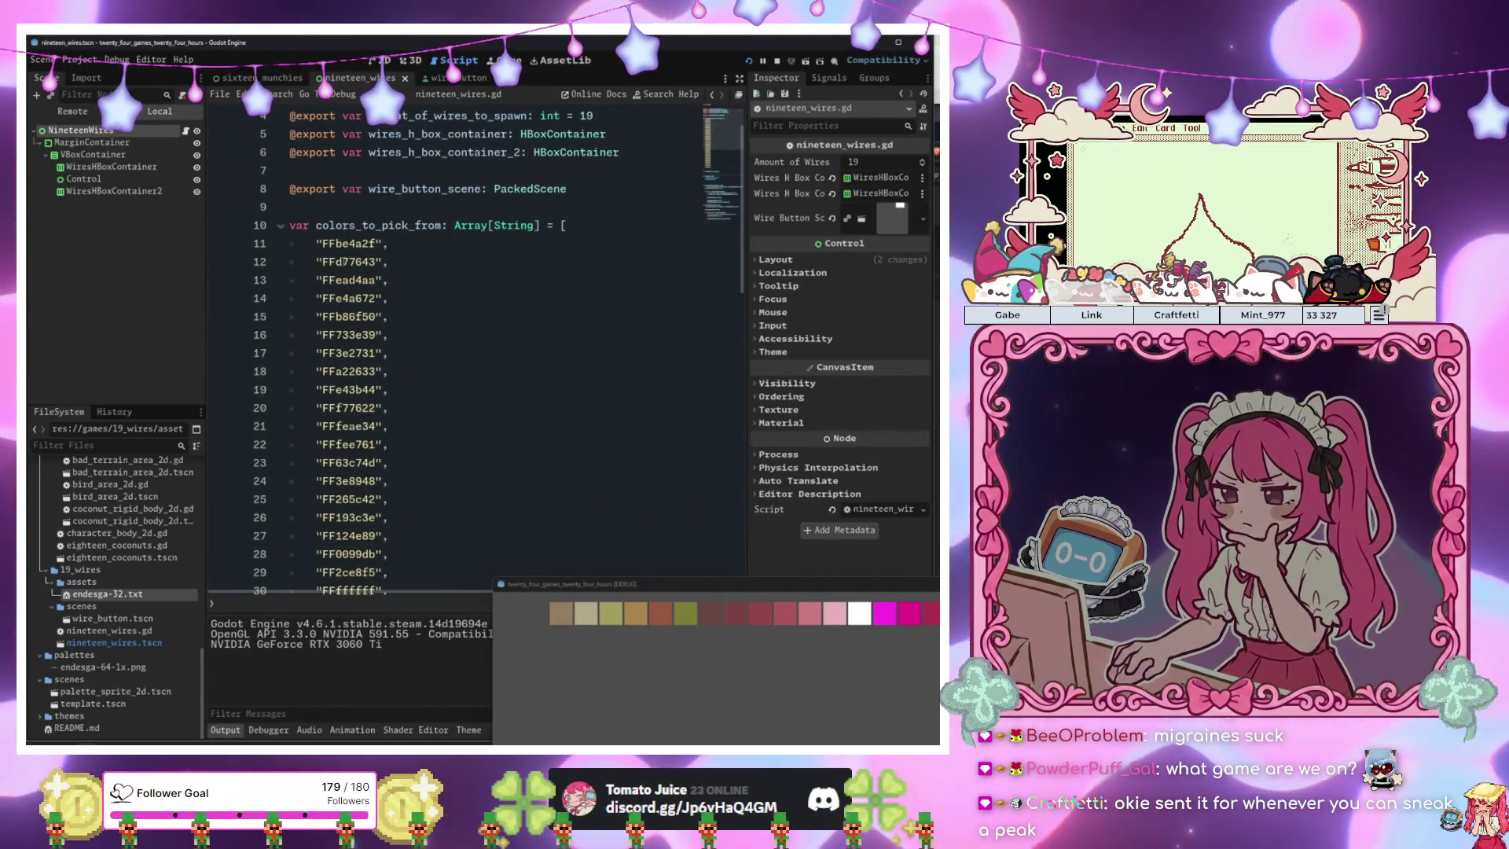
pyautogui.click(322, 244)
pyautogui.click(322, 262)
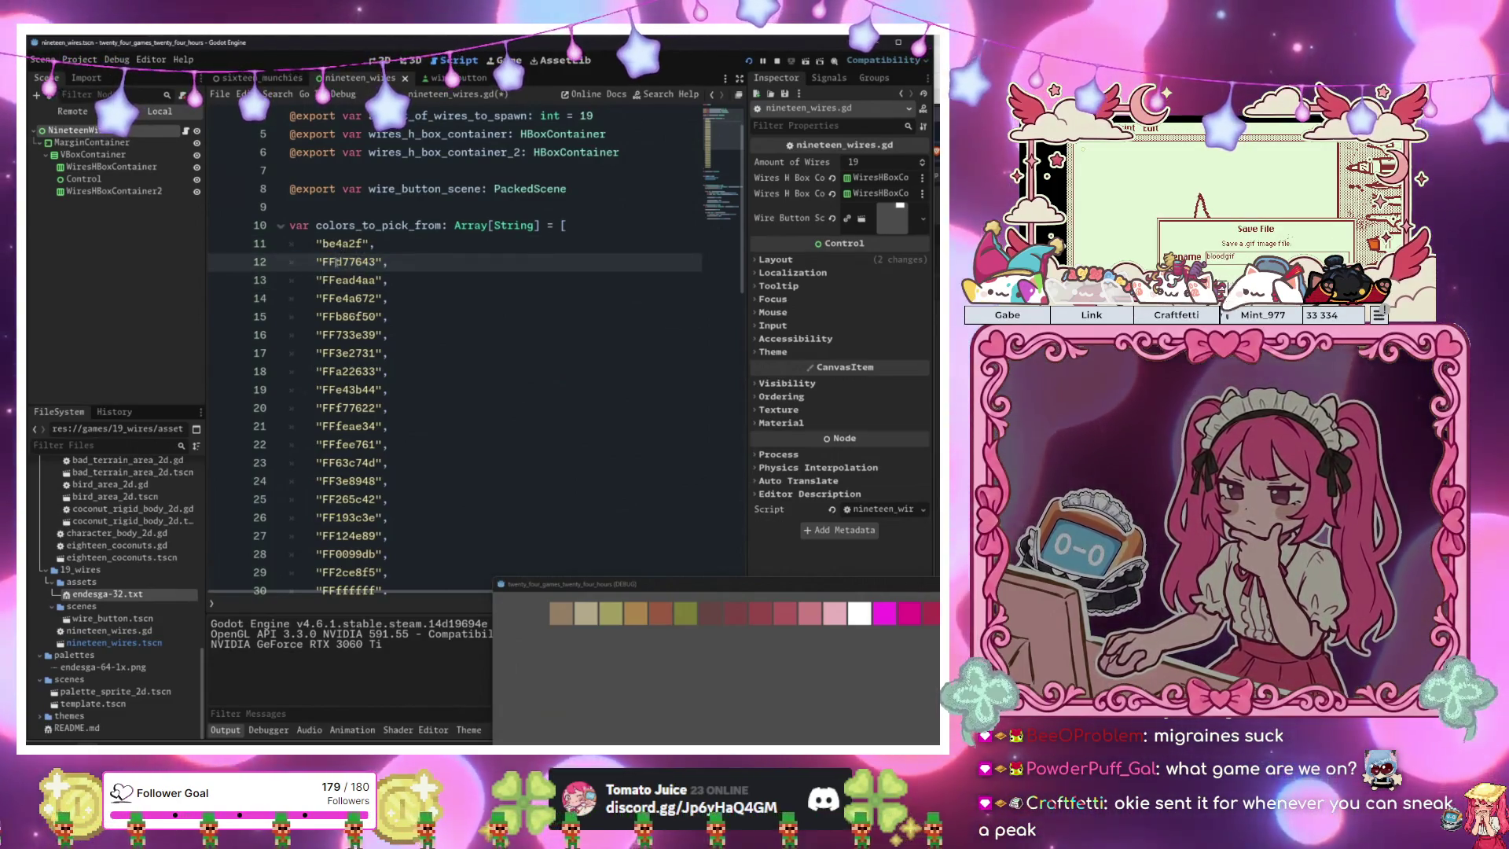
pyautogui.scroll(-1, 419, 264)
pyautogui.hotkey('ctrl', 'd')
pyautogui.hotkey('ctrl', 'd')
pyautogui.hotkey('ctrl', 'd')
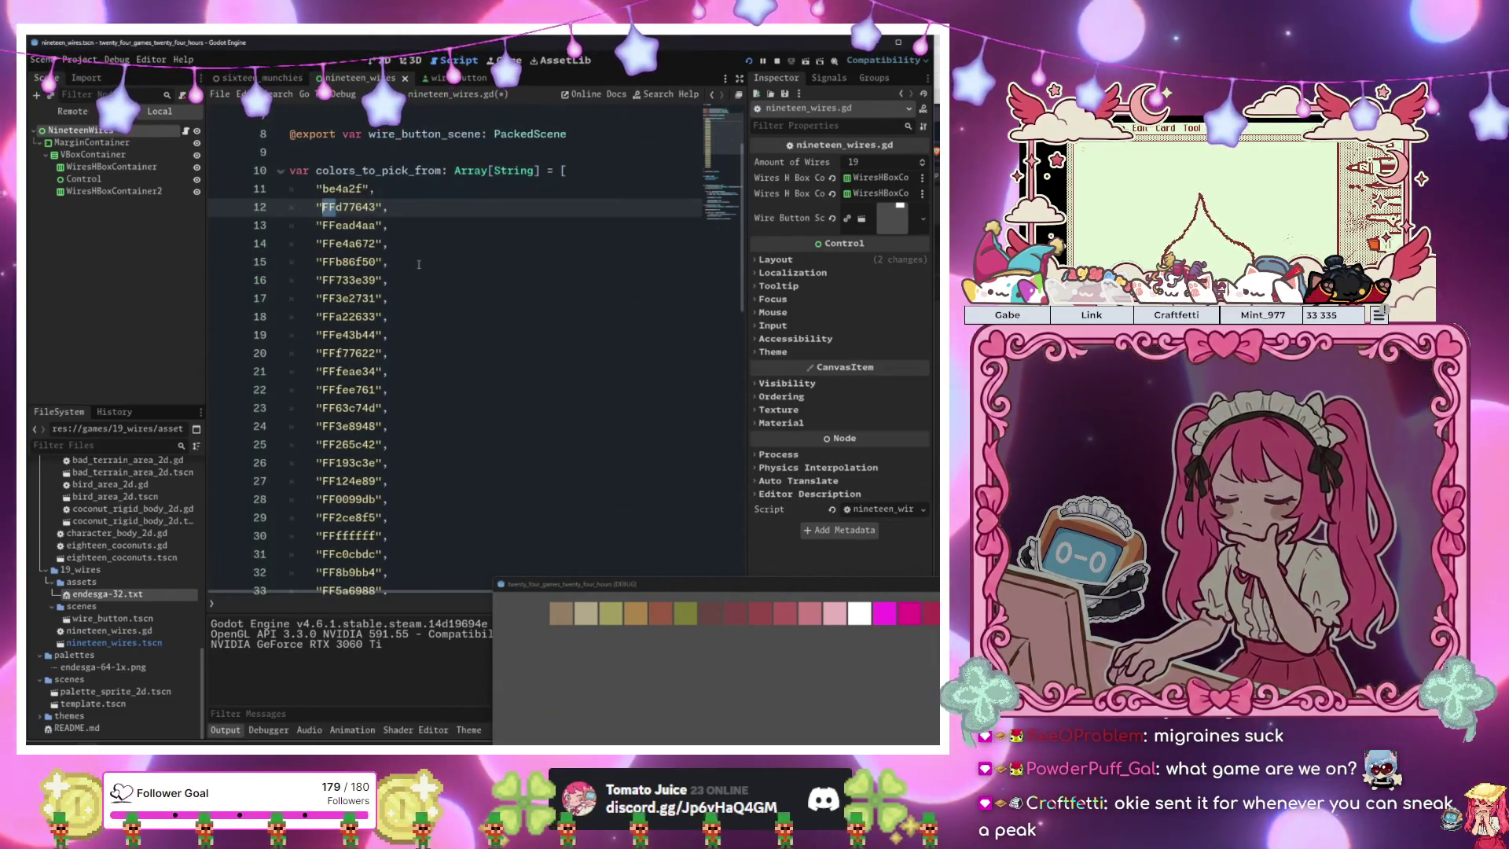
pyautogui.hotkey('ctrl', 'd')
pyautogui.hotkey('ctrl', 'd')
pyautogui.hotkey('ctrl', 'd')
pyautogui.hotkey('ctrl', '-')
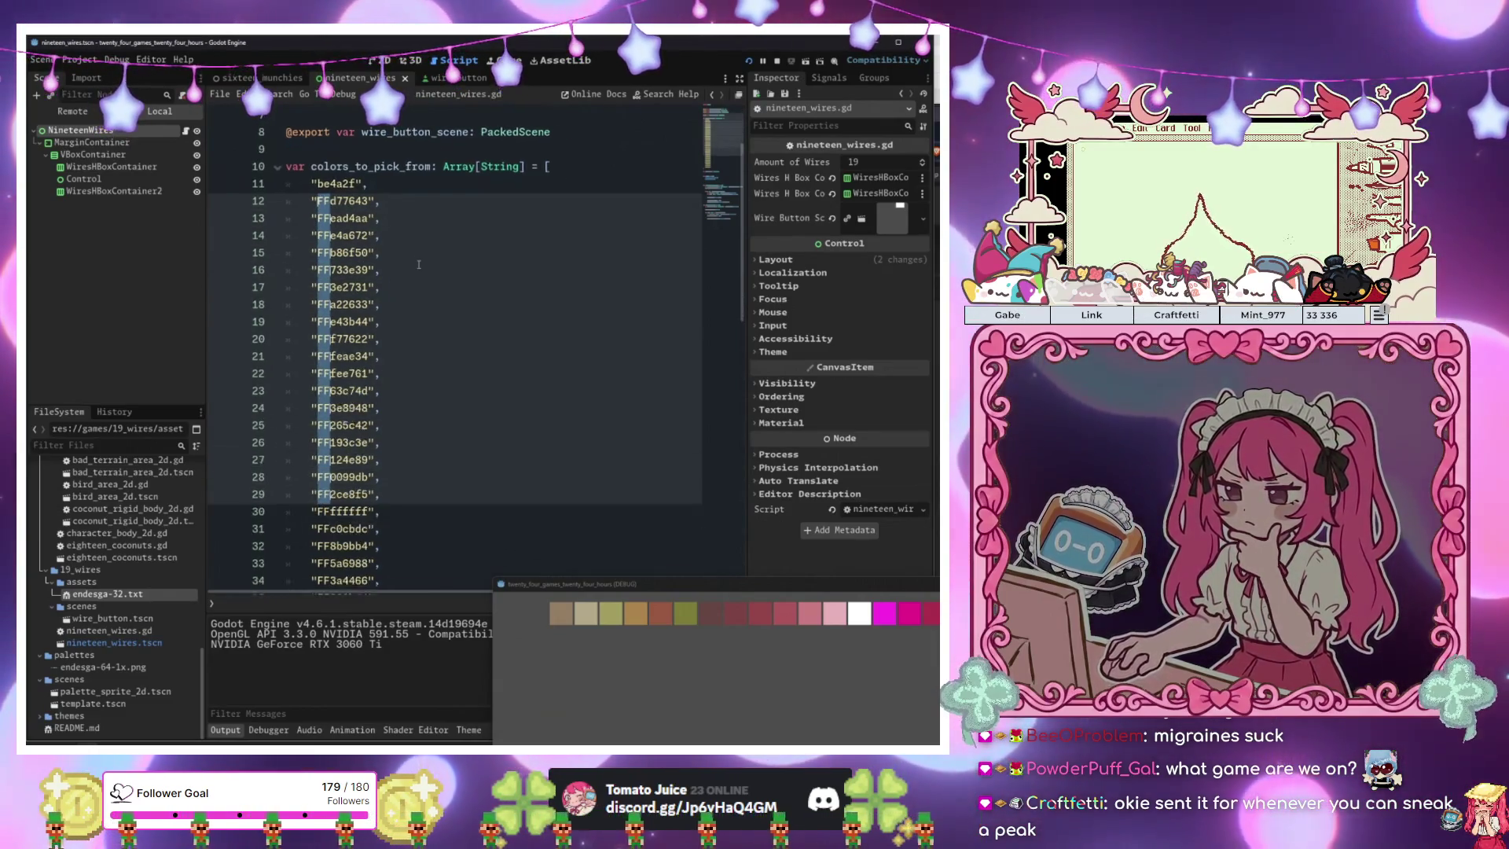
pyautogui.hotkey('ctrl', '=')
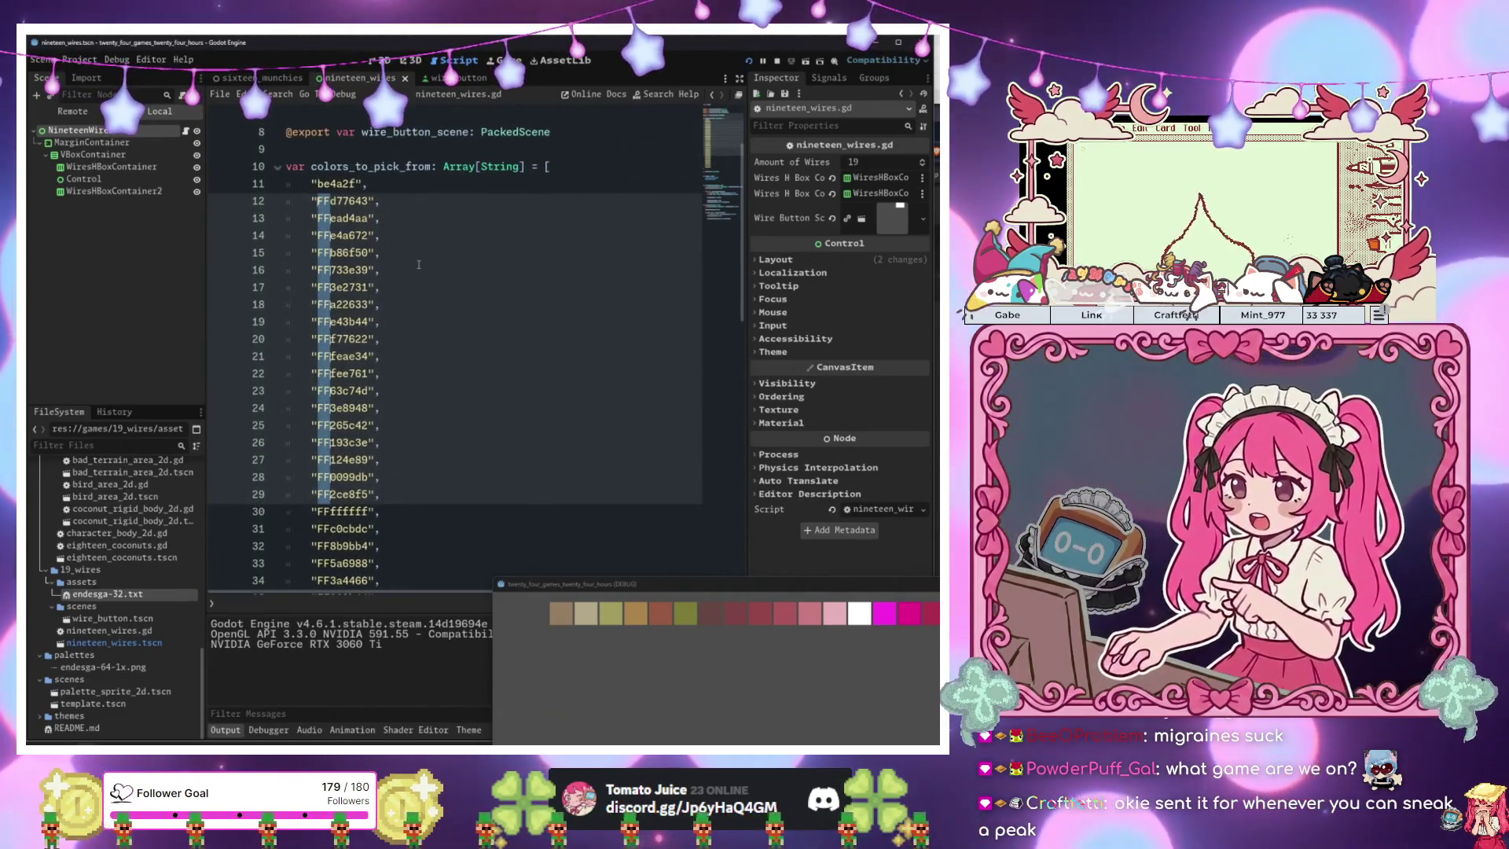
pyautogui.hotkey('ctrl', 'd')
pyautogui.hotkey('ctrl', 'd')
pyautogui.hotkey('ctrl', 'd')
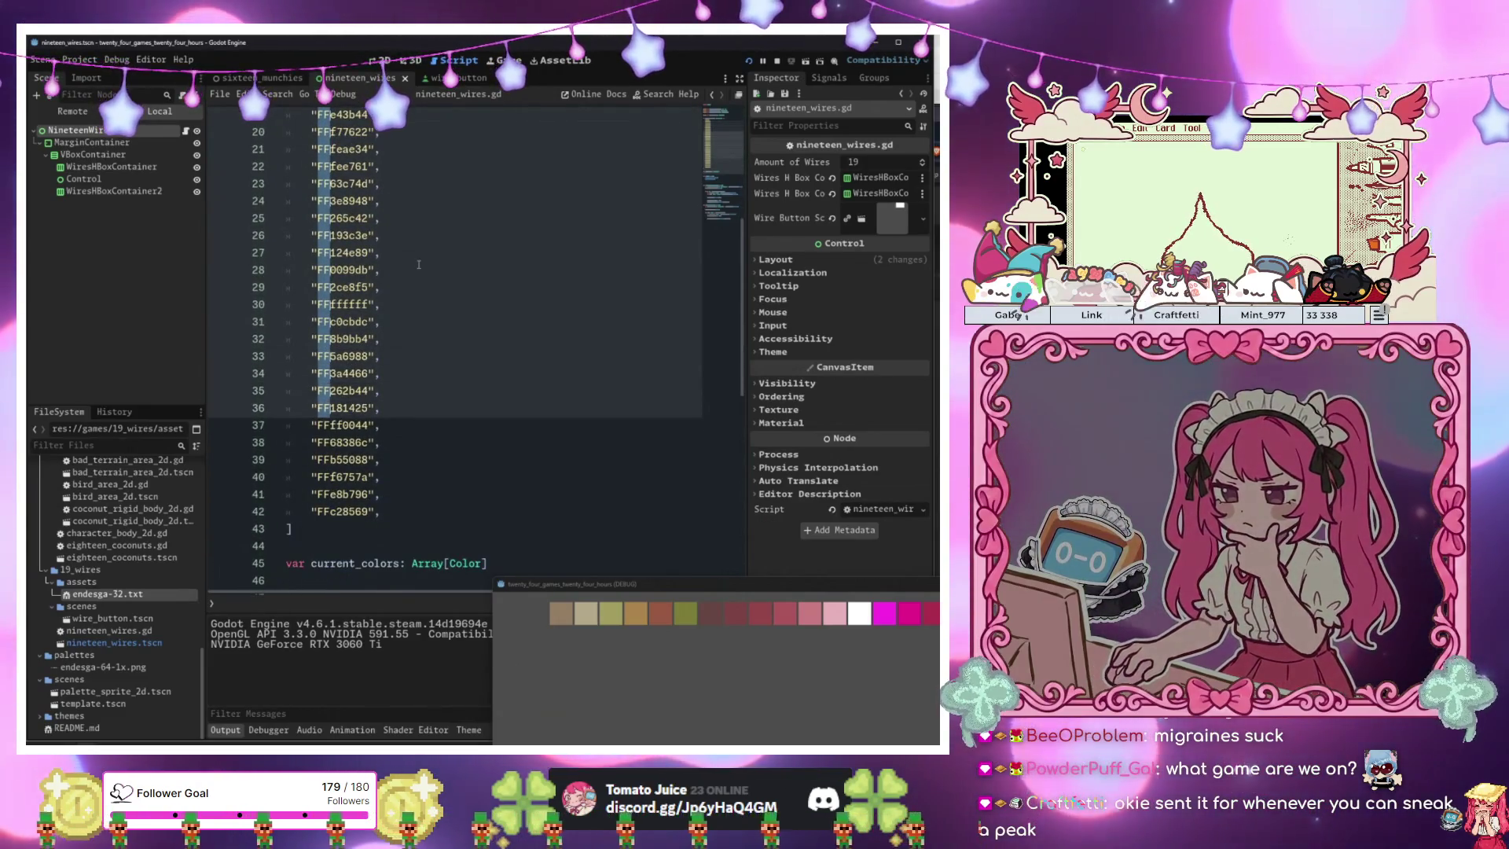
pyautogui.hotkey('ctrl', 'd')
pyautogui.hotkey('ctrl', 'd')
pyautogui.hotkey('ctrl', 'd')
# Delete the selected FF prefixes, then save and run the game with F5.
pyautogui.press('BackSpace')
pyautogui.click(425, 275)
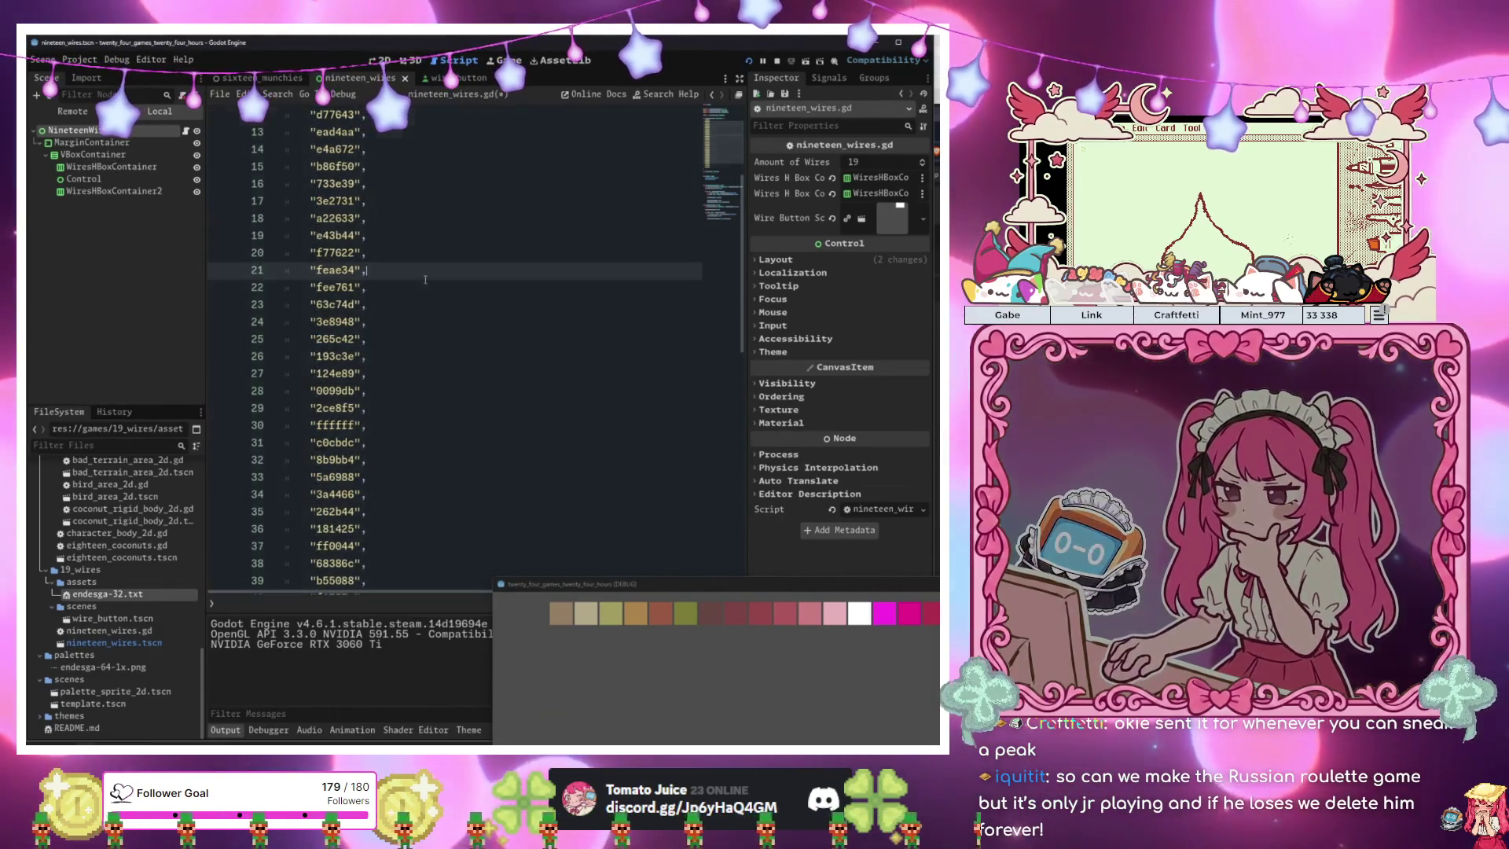
pyautogui.press('F5')
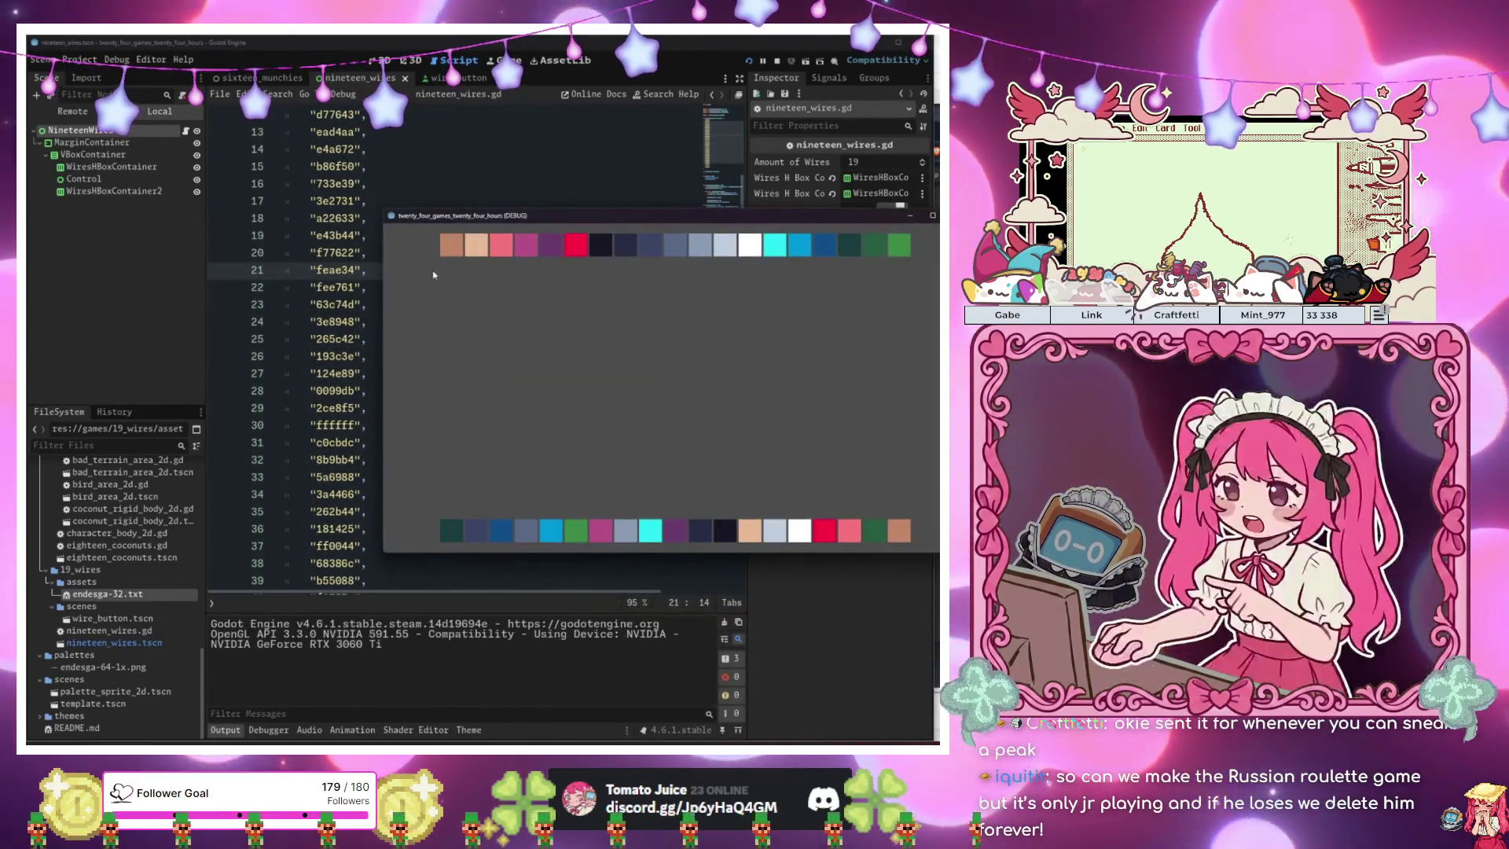
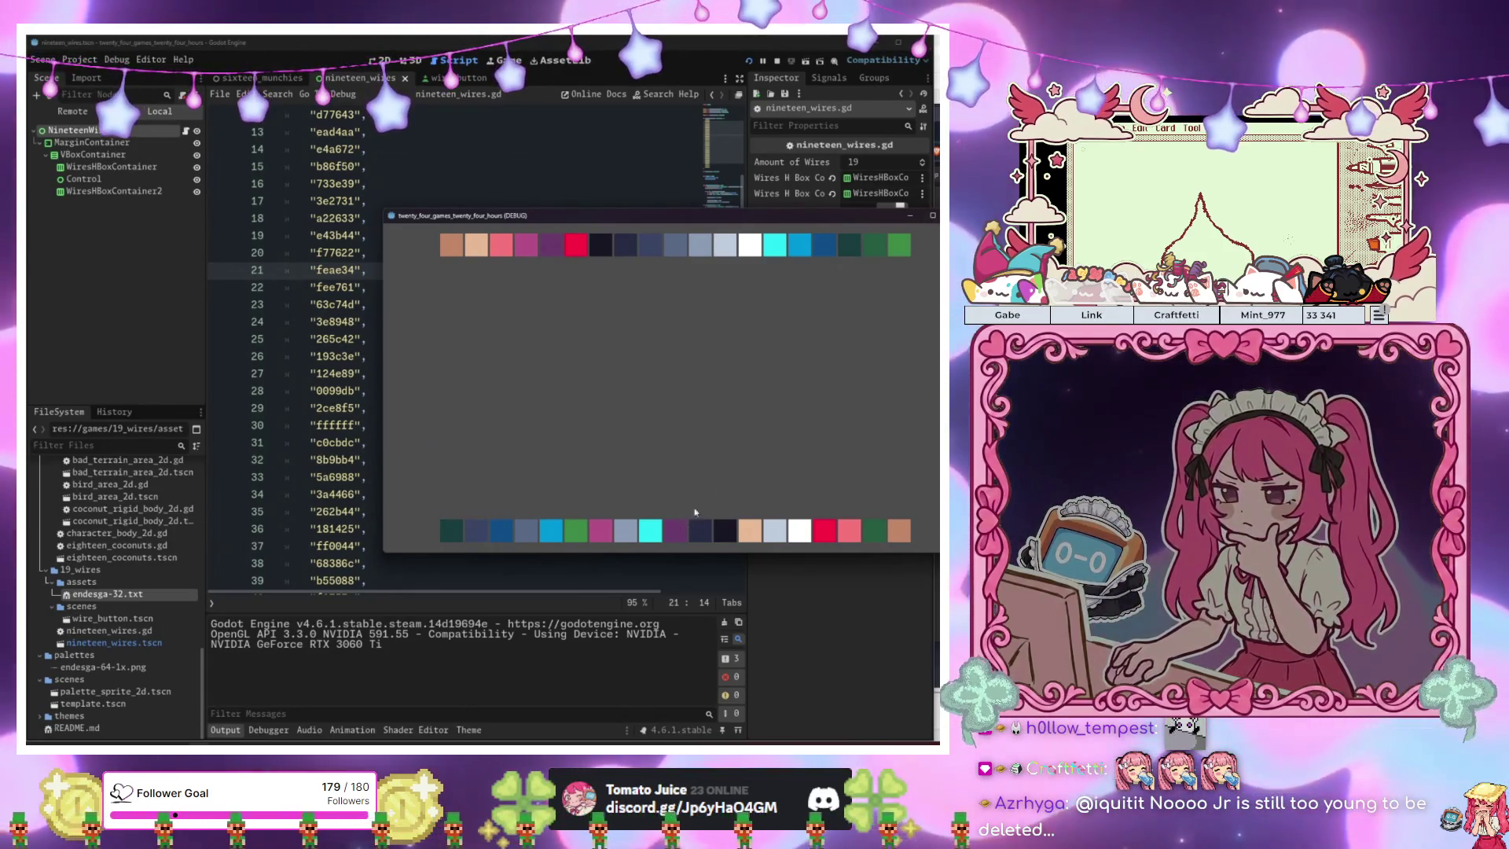
# Stop the running game, switch to the wire_button.tscn tab and start adding a new node.
pyautogui.press('F8')
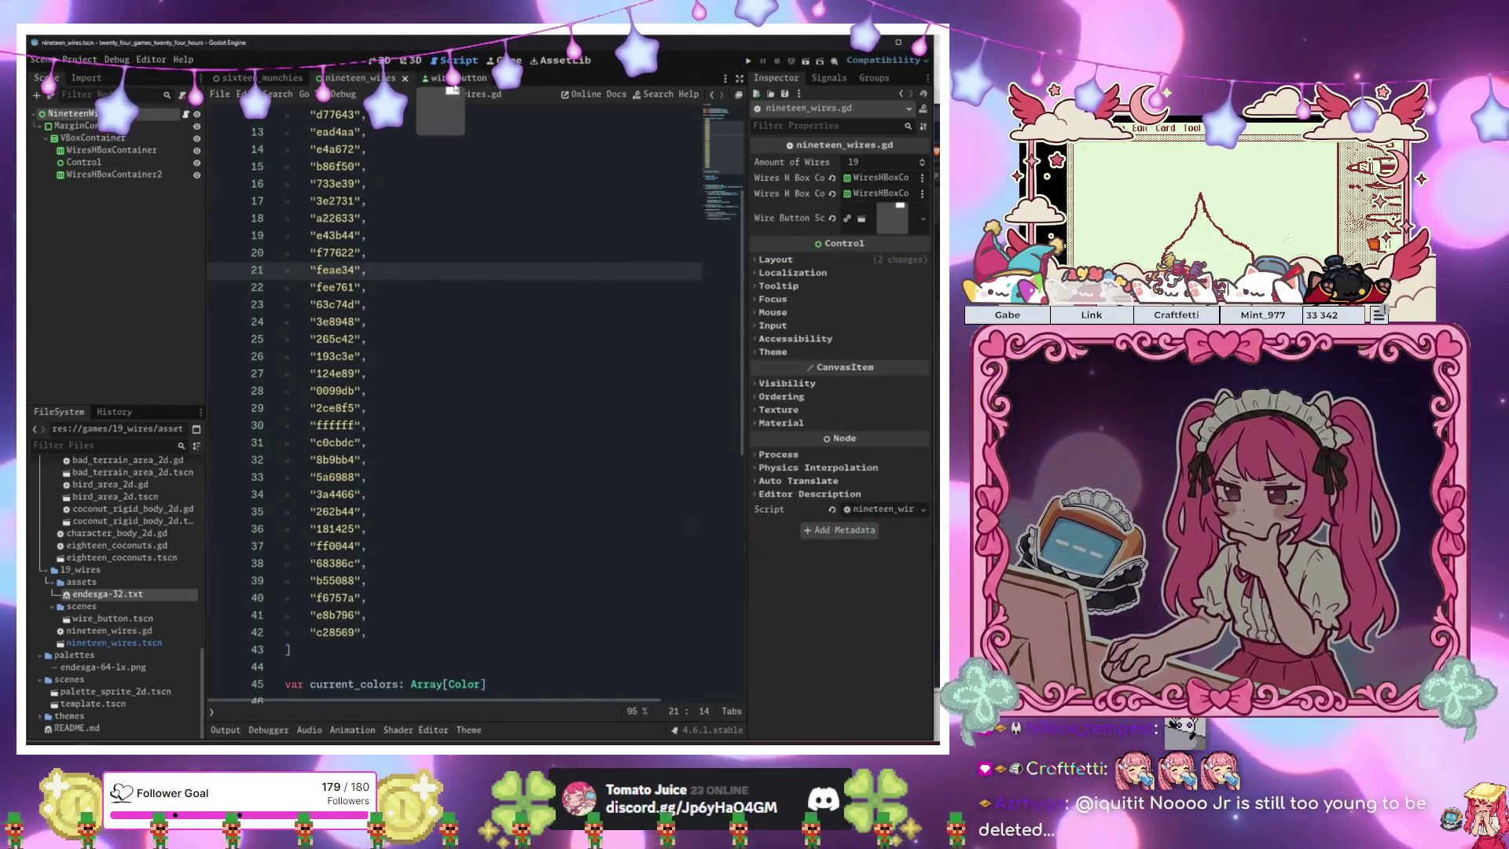
pyautogui.click(454, 85)
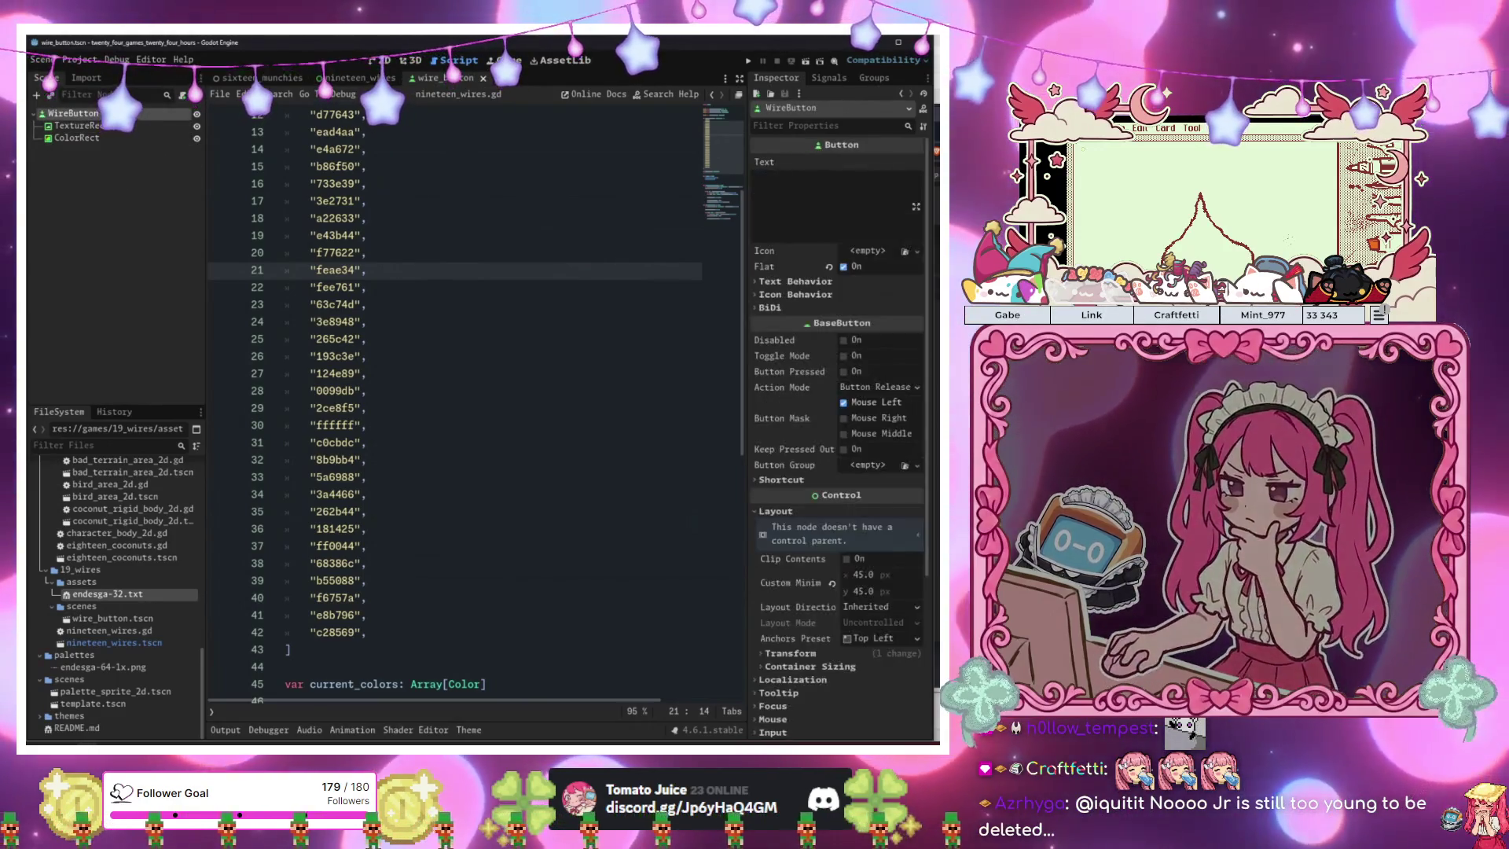
pyautogui.hotkey('ctrl', 'a')
# Add a Panel node to WireButton and give it the Full Rect anchor preset.
pyautogui.write('panel')
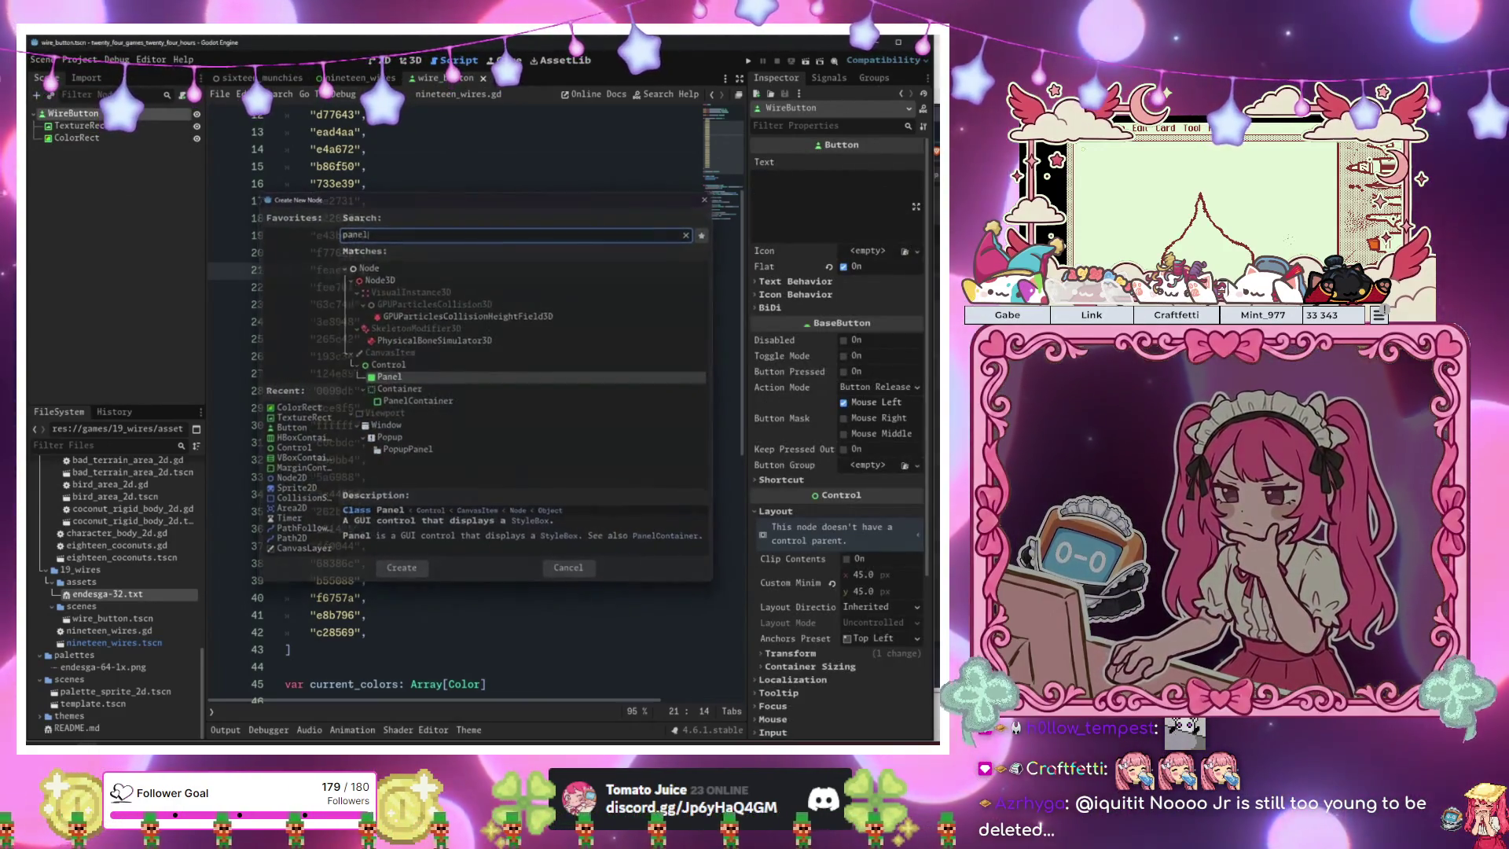
pyautogui.press('Return')
pyautogui.click(381, 61)
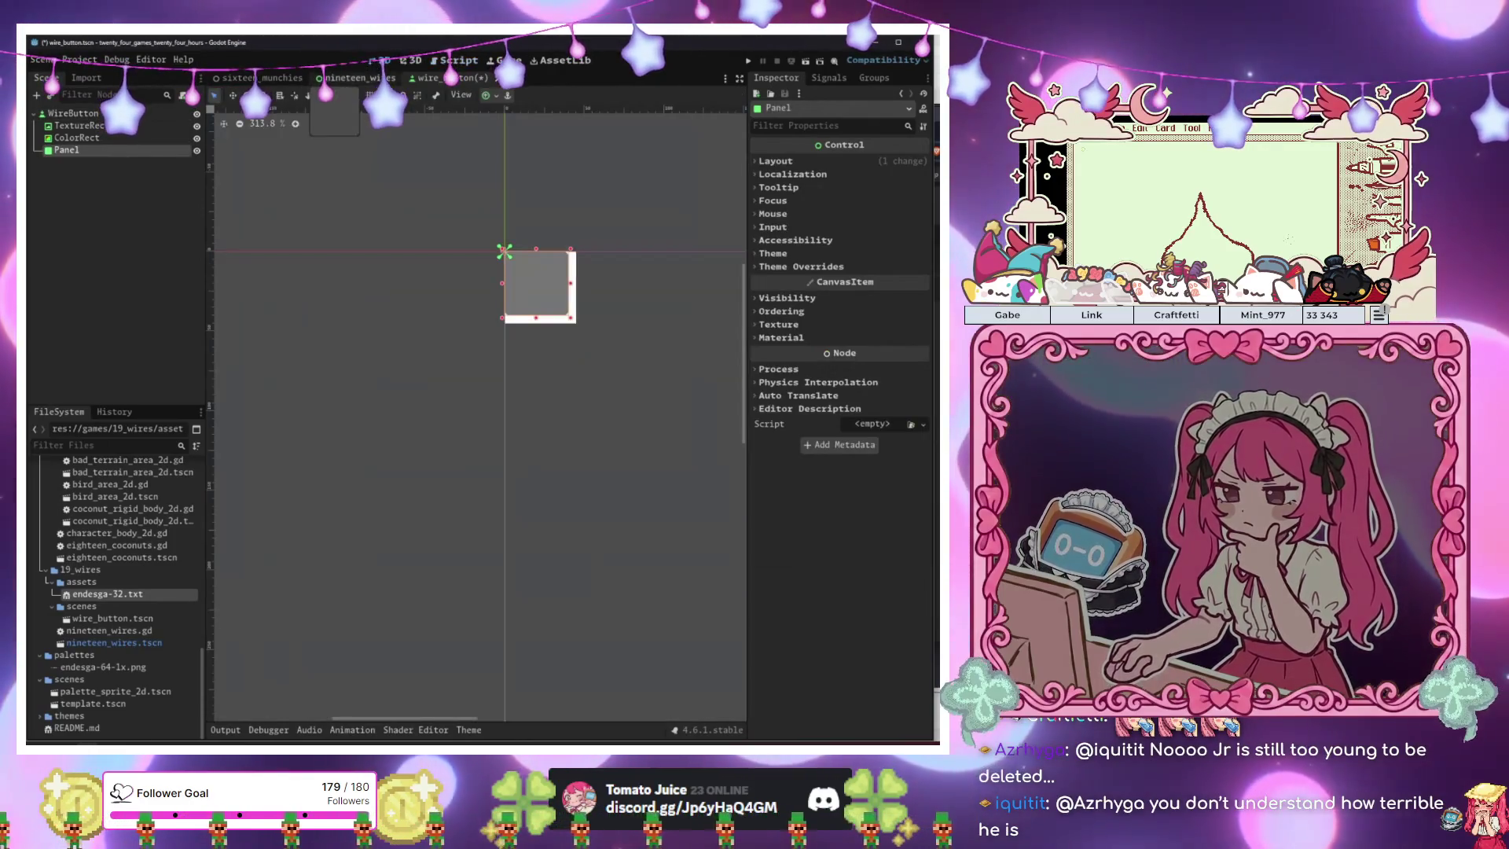
pyautogui.click(489, 95)
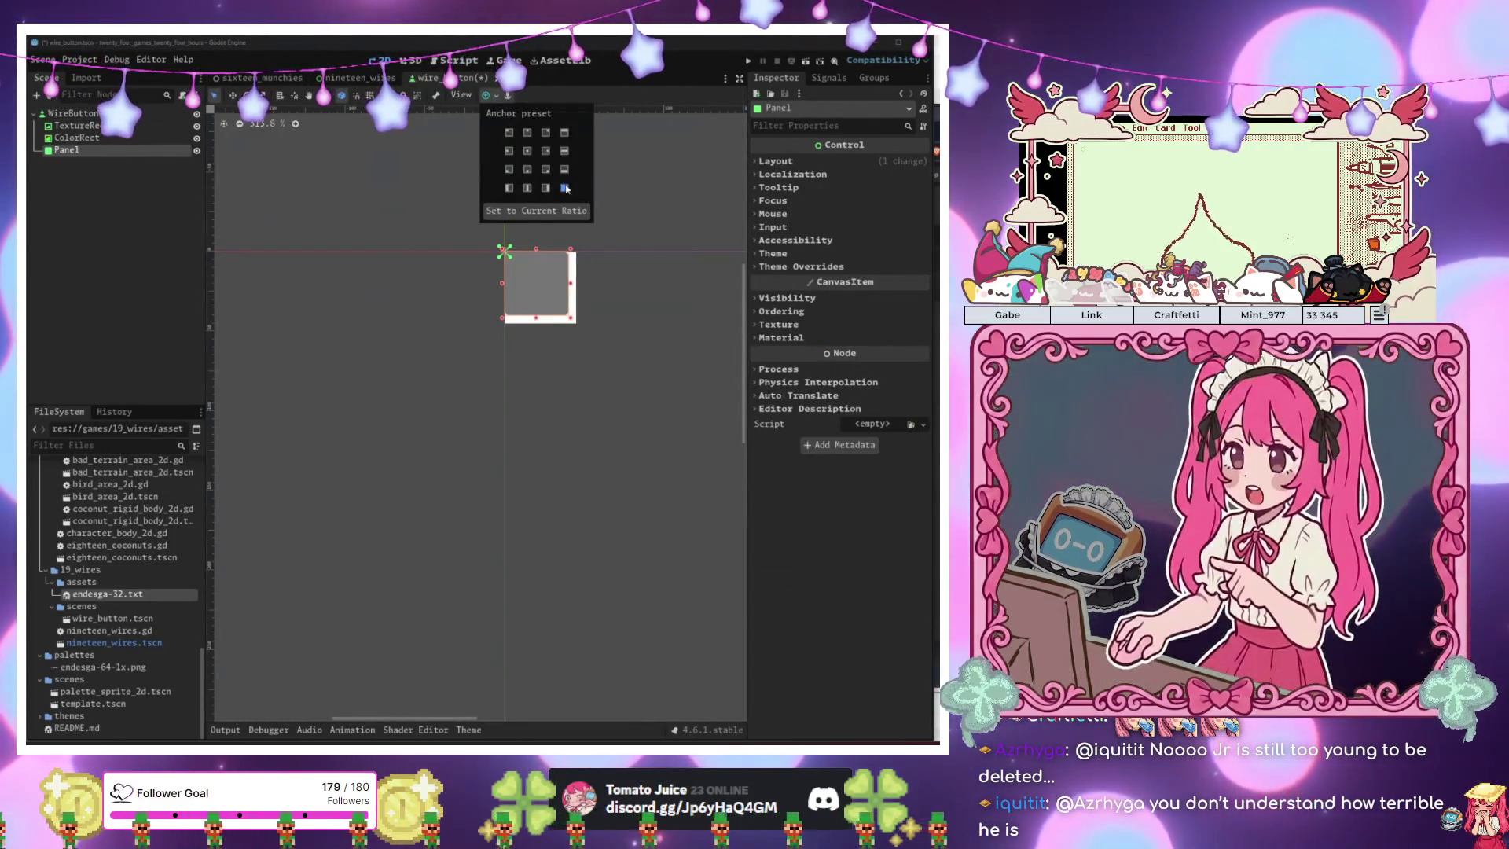
pyautogui.click(566, 188)
# Set Mouse Filter to Ignore on TextureRect, ColorRect and Panel.
pyautogui.click(163, 176)
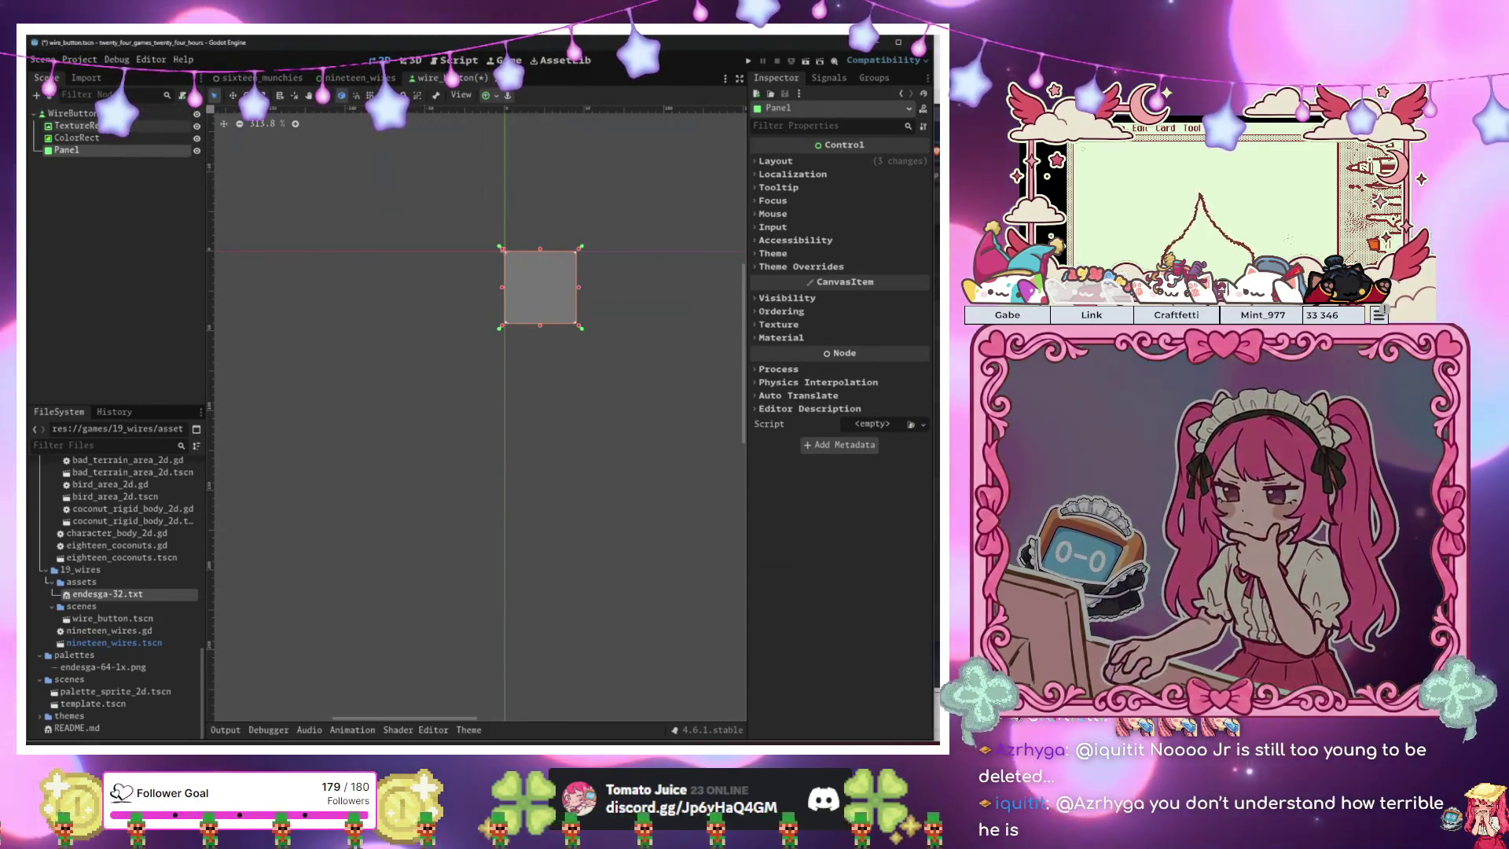
pyautogui.keyDown('ctrl'); pyautogui.click(118, 125); pyautogui.keyUp('ctrl')
pyautogui.keyDown('ctrl'); pyautogui.click(77, 138); pyautogui.keyUp('ctrl')
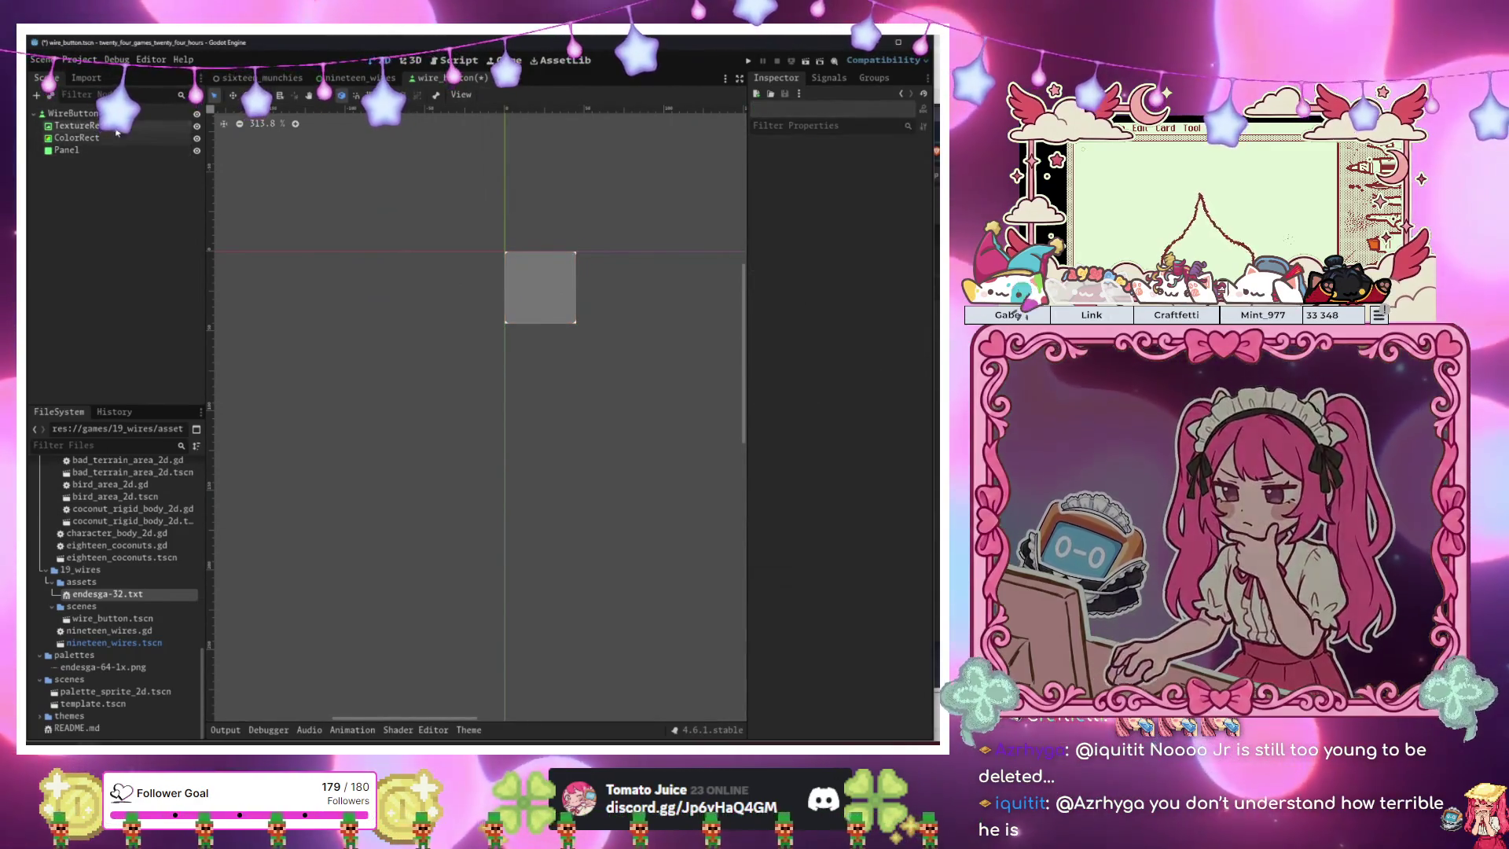
pyautogui.click(772, 213)
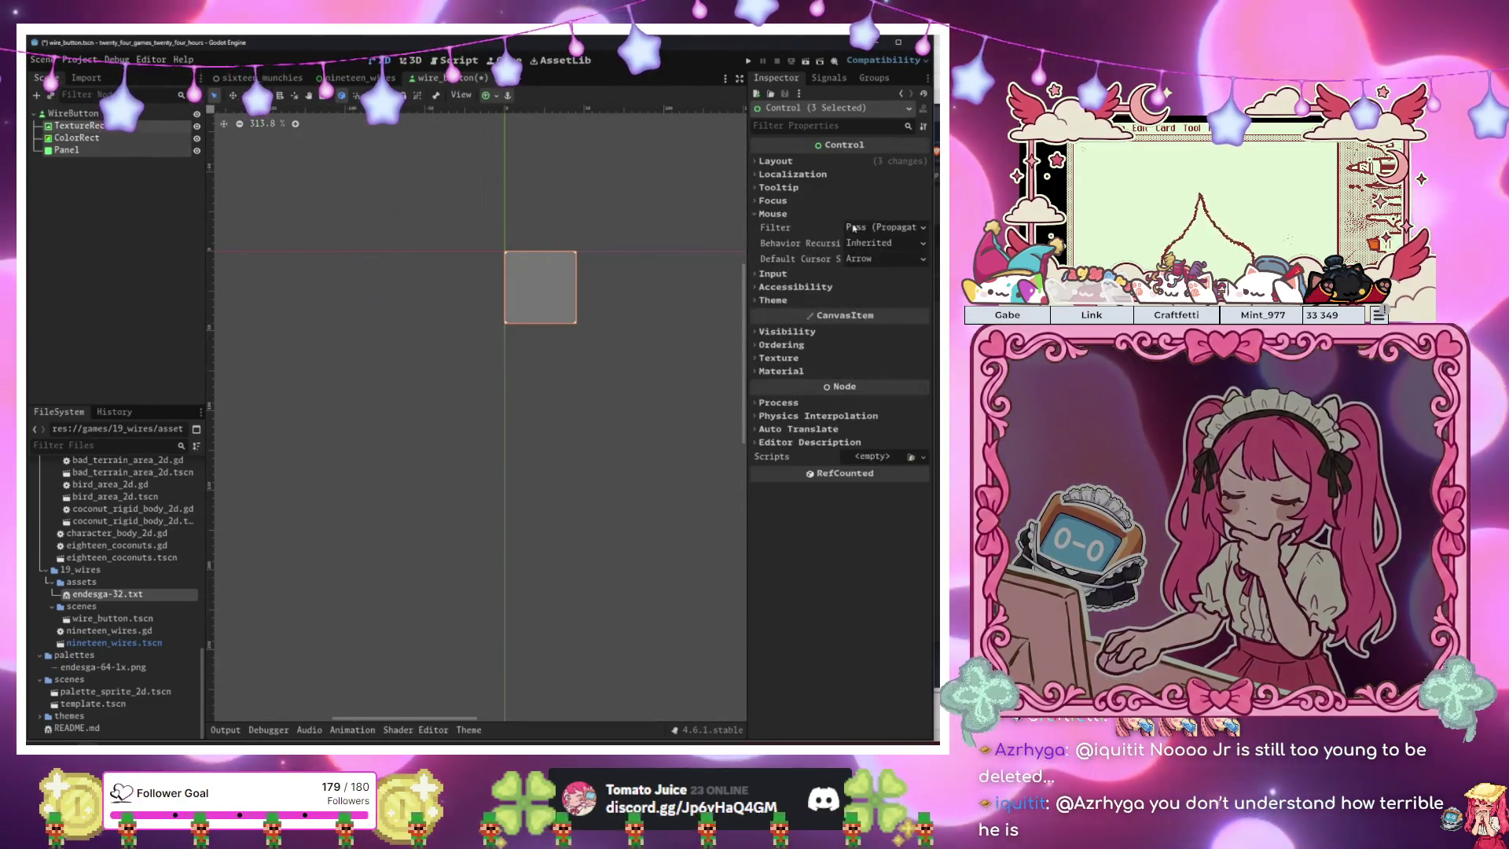
pyautogui.click(884, 227)
pyautogui.click(872, 265)
pyautogui.click(109, 153)
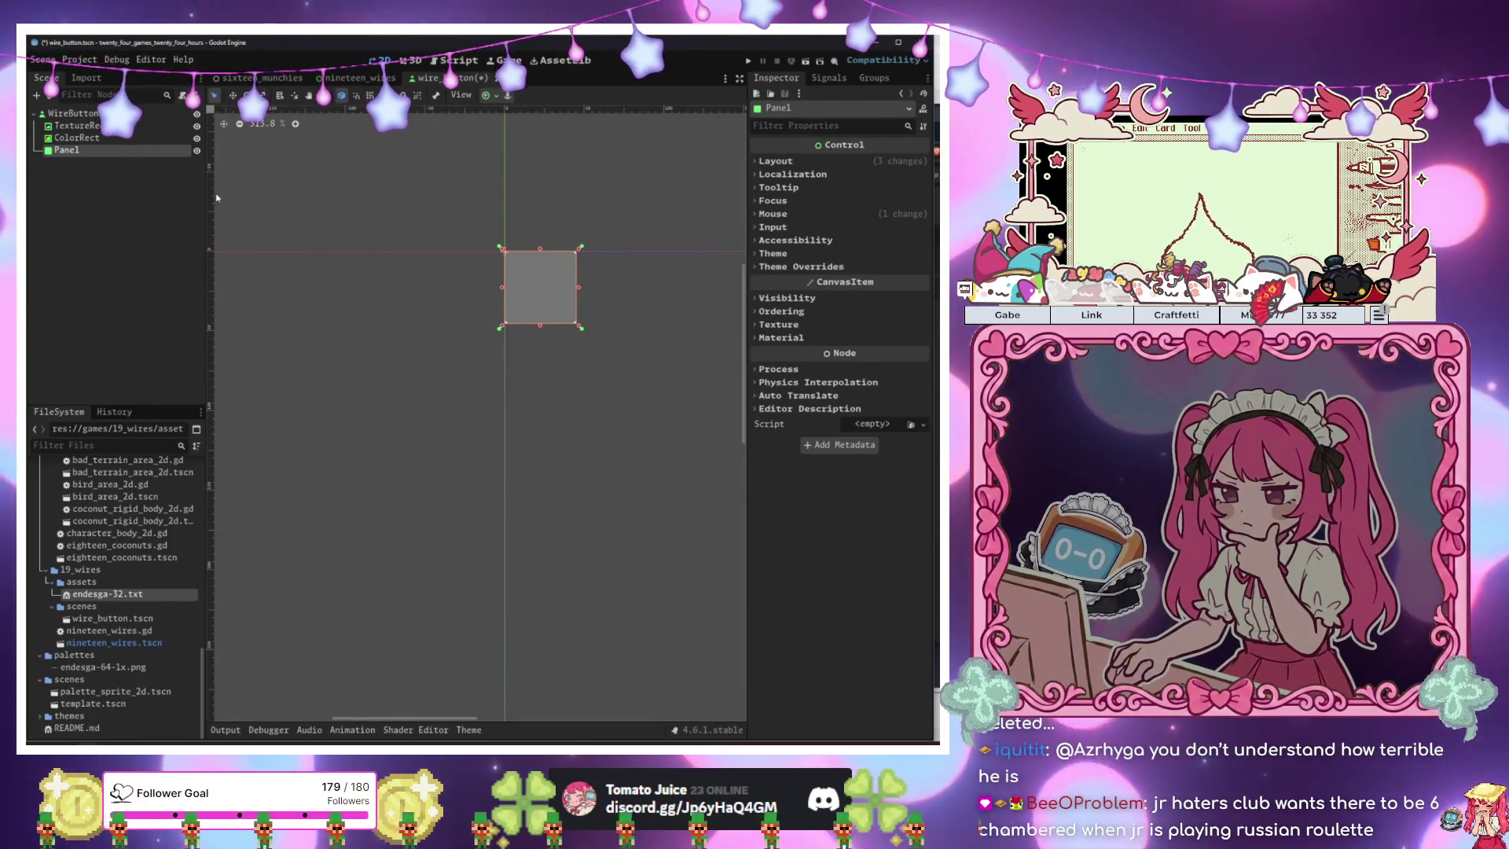
pyautogui.click(78, 139)
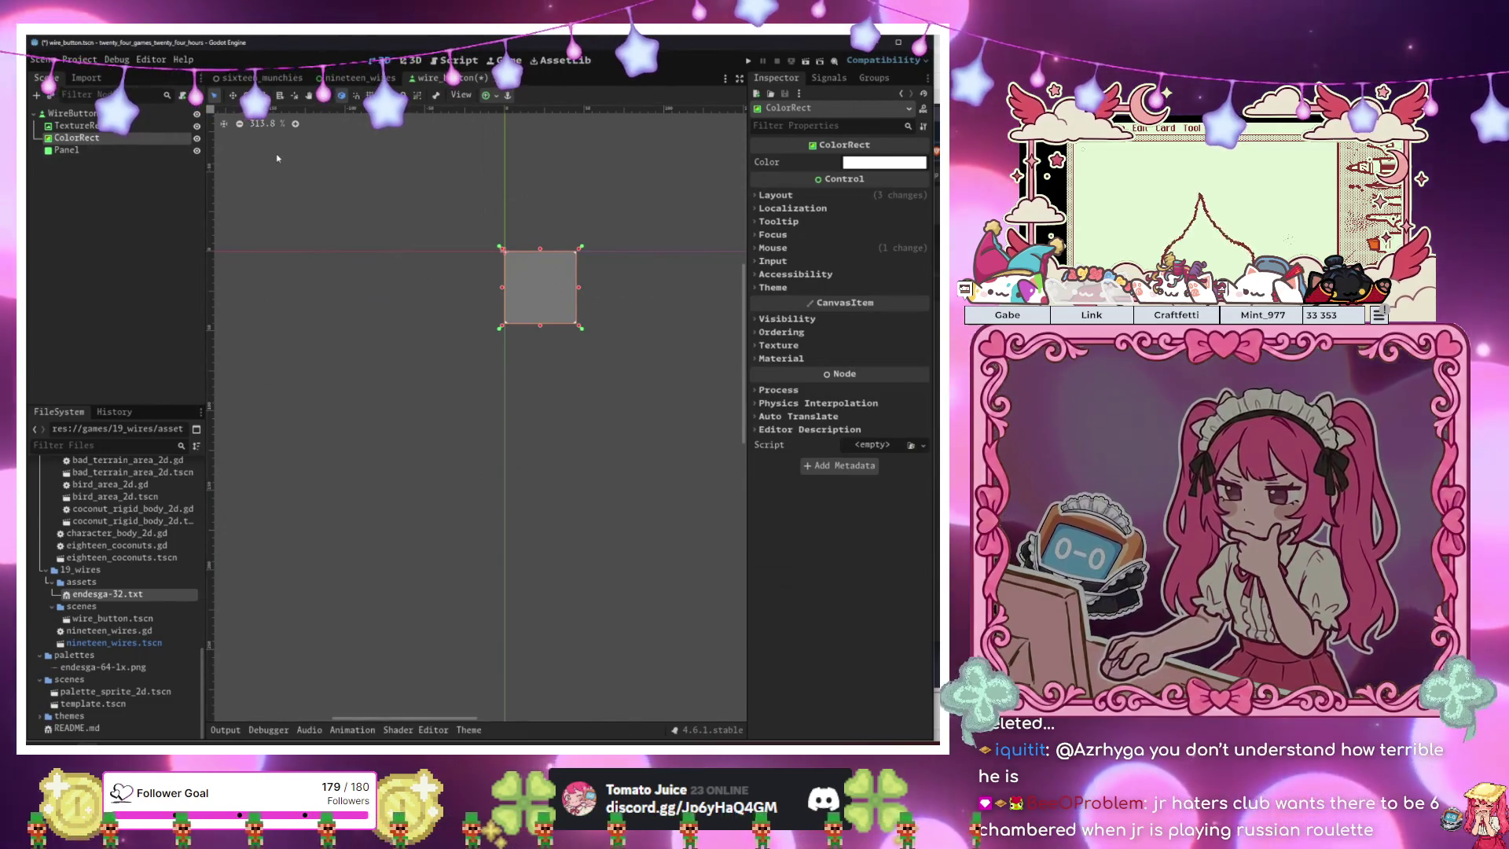
pyautogui.press('Down')
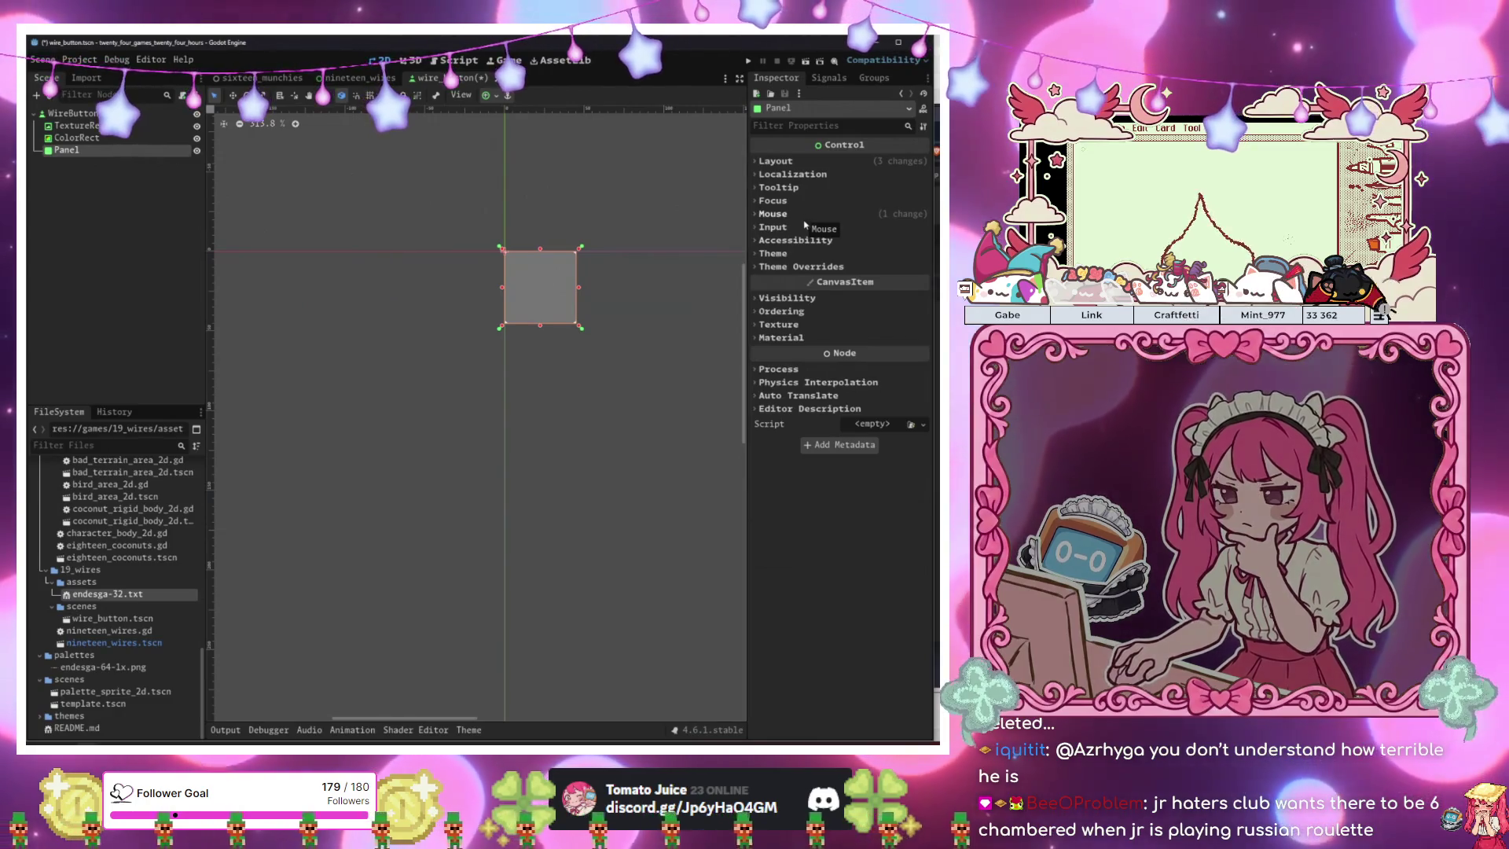
pyautogui.click(801, 266)
# Add a StyleBoxFlat panel style override and make its background colour fully transparent.
pyautogui.click(782, 279)
pyautogui.click(876, 292)
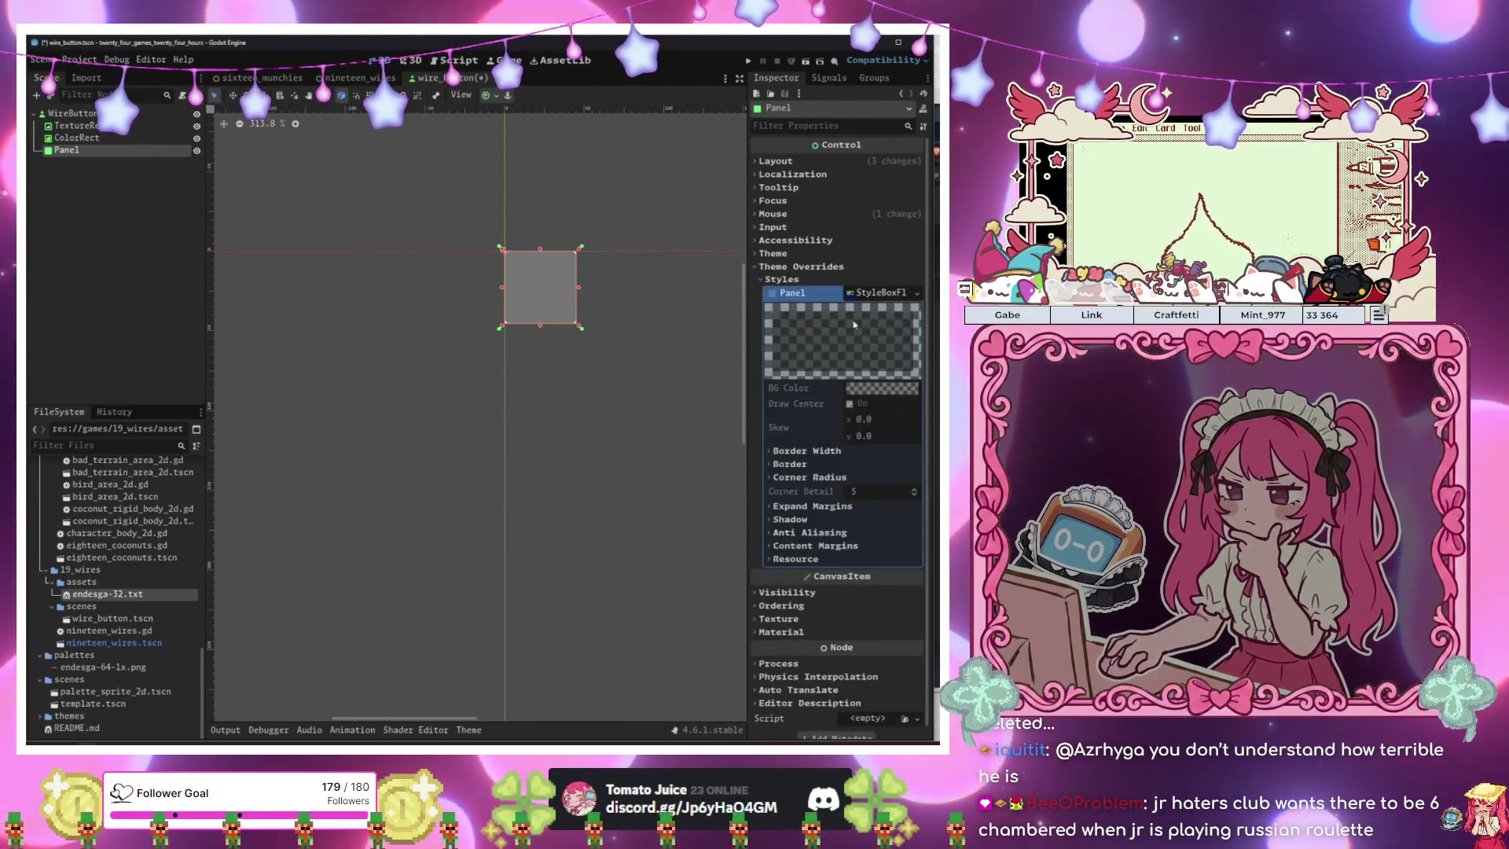
pyautogui.click(917, 293)
pyautogui.click(902, 288)
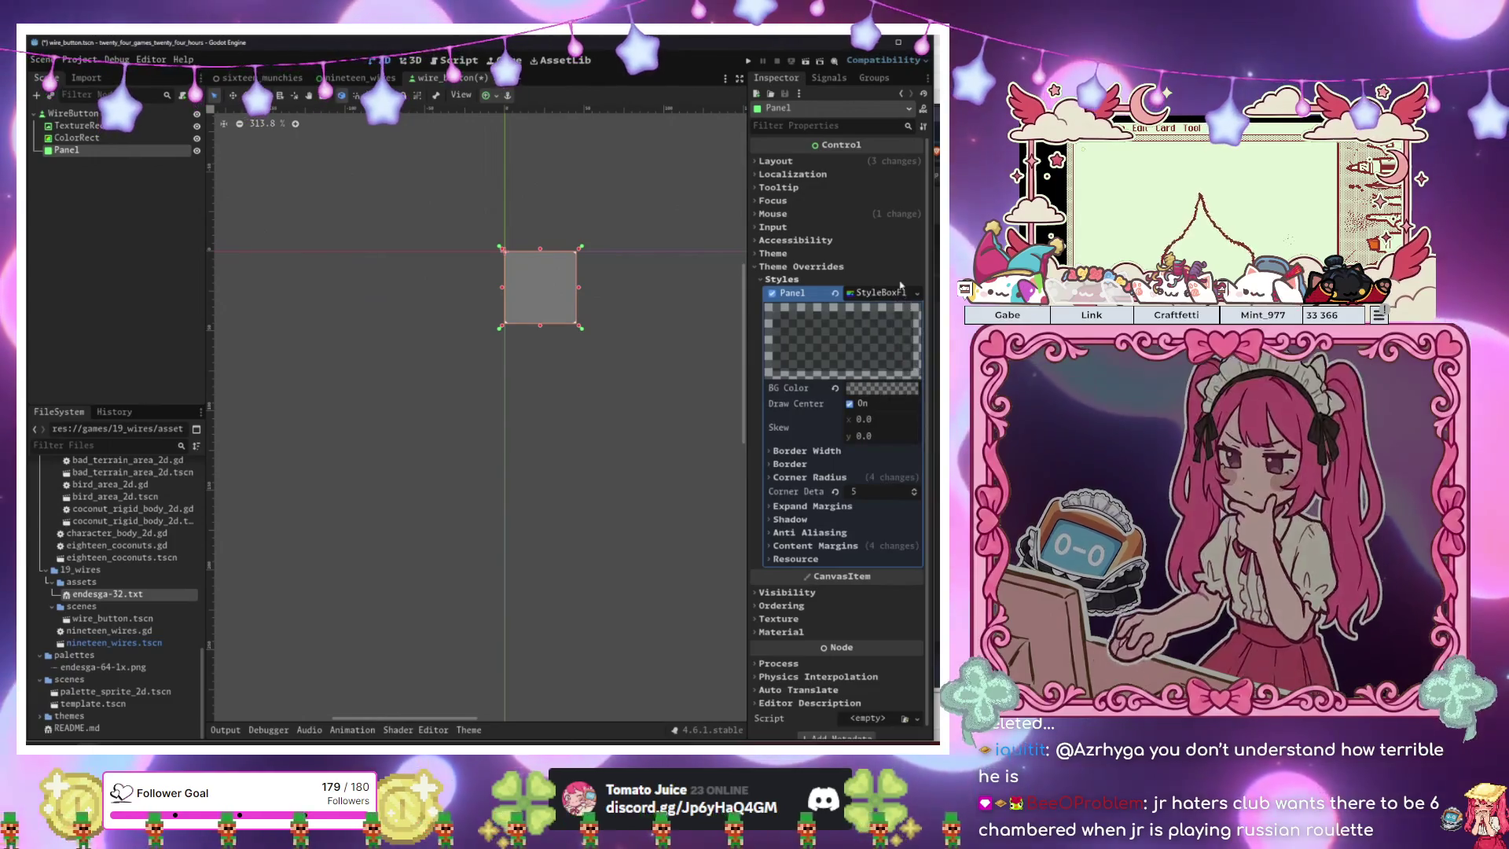
pyautogui.click(834, 387)
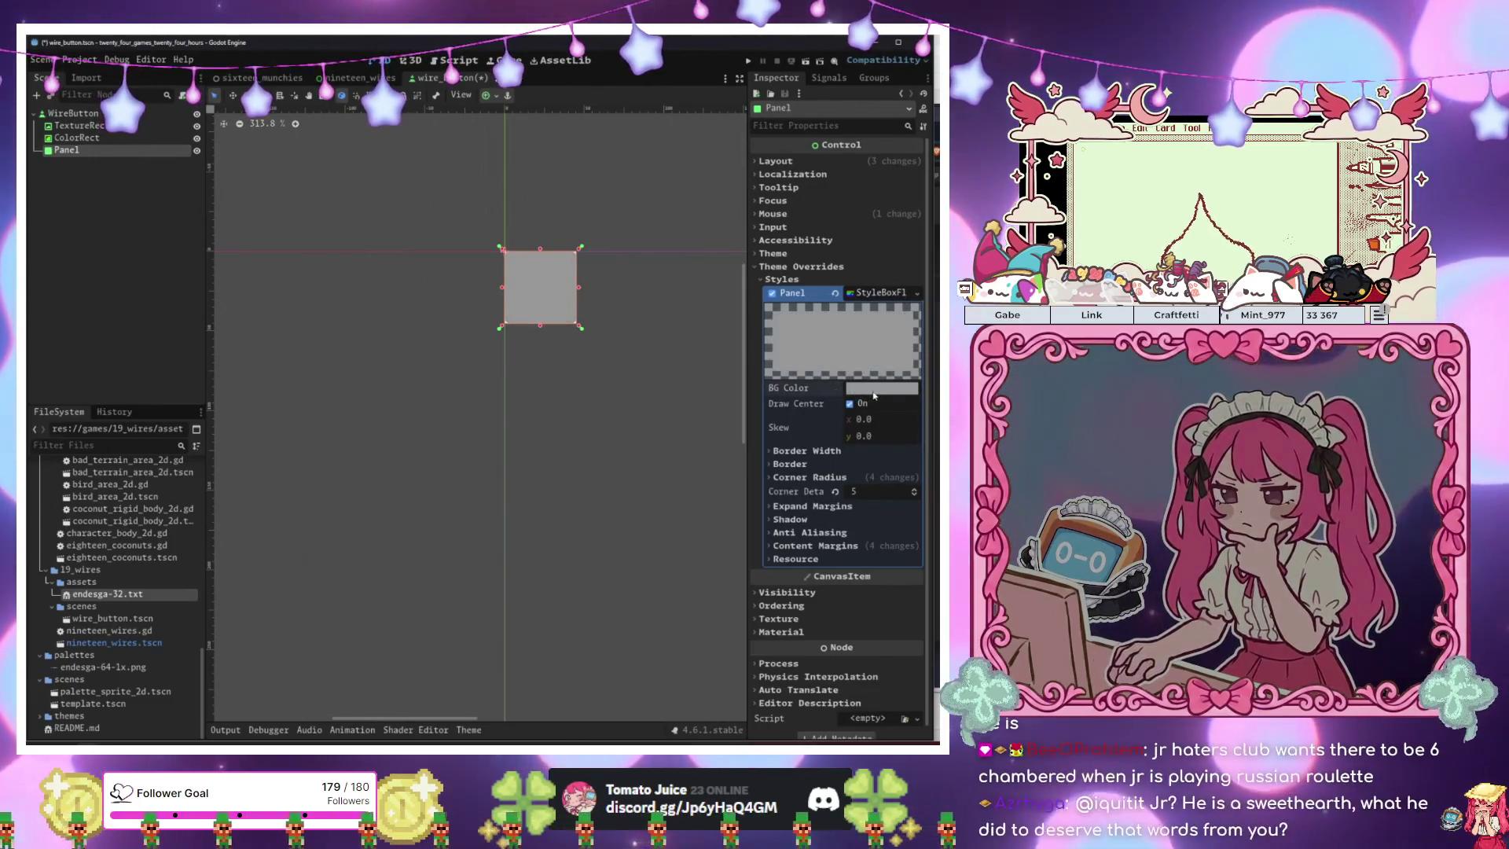
pyautogui.click(873, 387)
pyautogui.moveTo(882, 605); pyautogui.dragTo(918, 606)
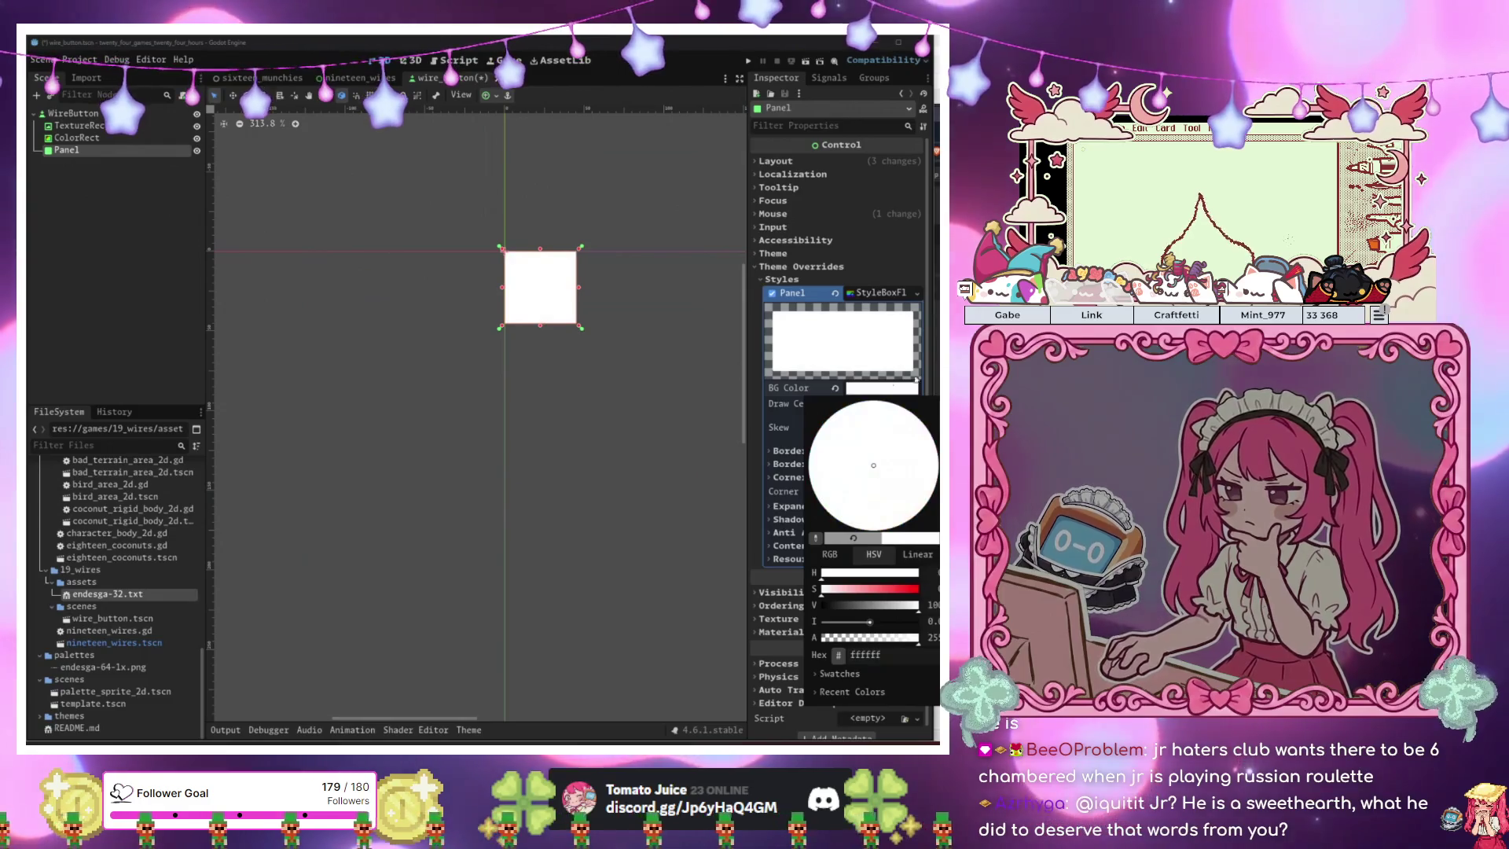
pyautogui.click(803, 383)
pyautogui.click(847, 454)
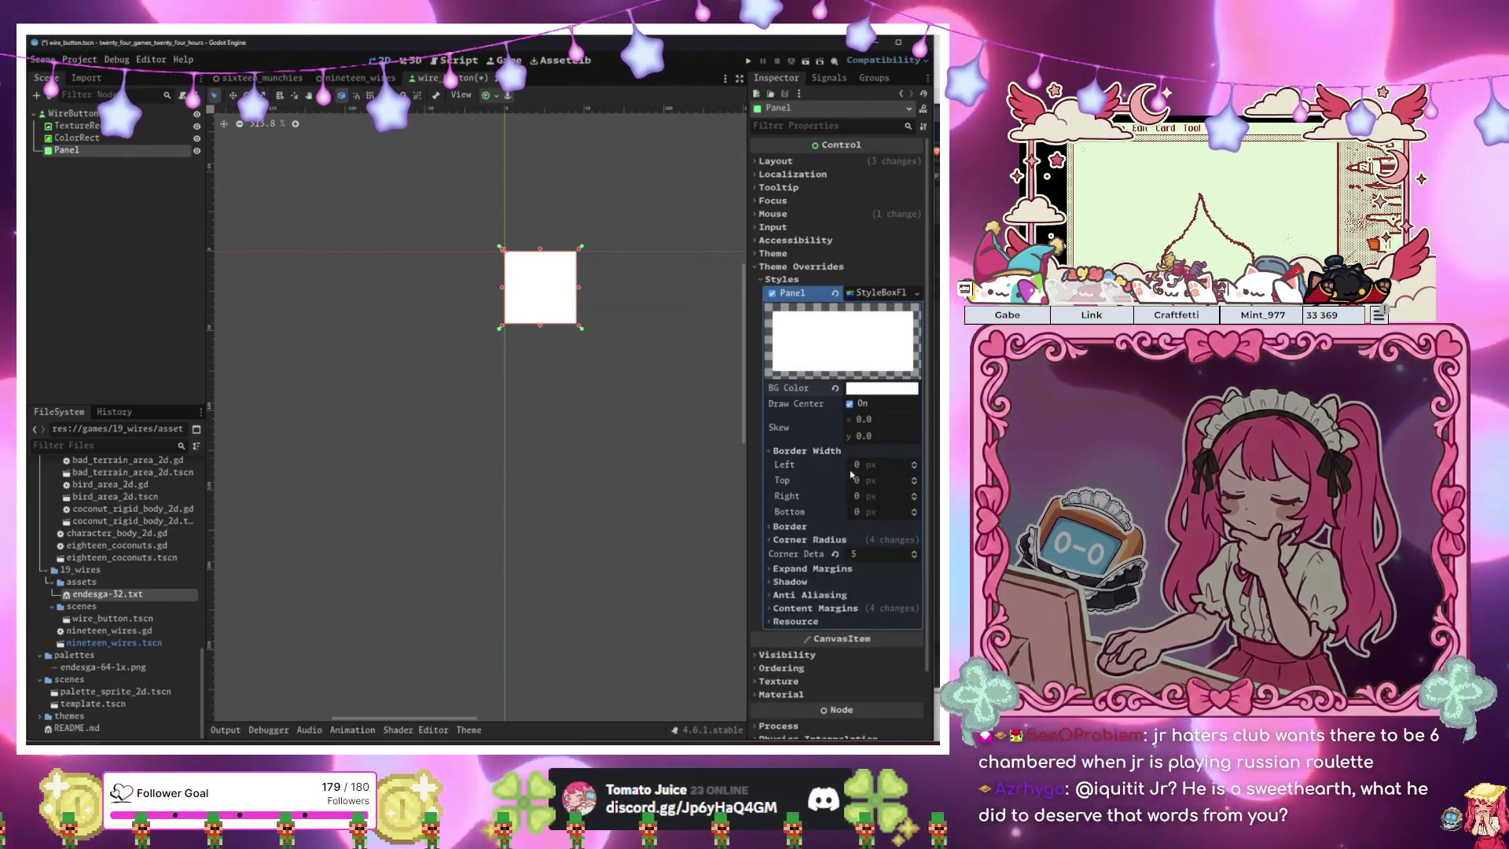
pyautogui.click(877, 393)
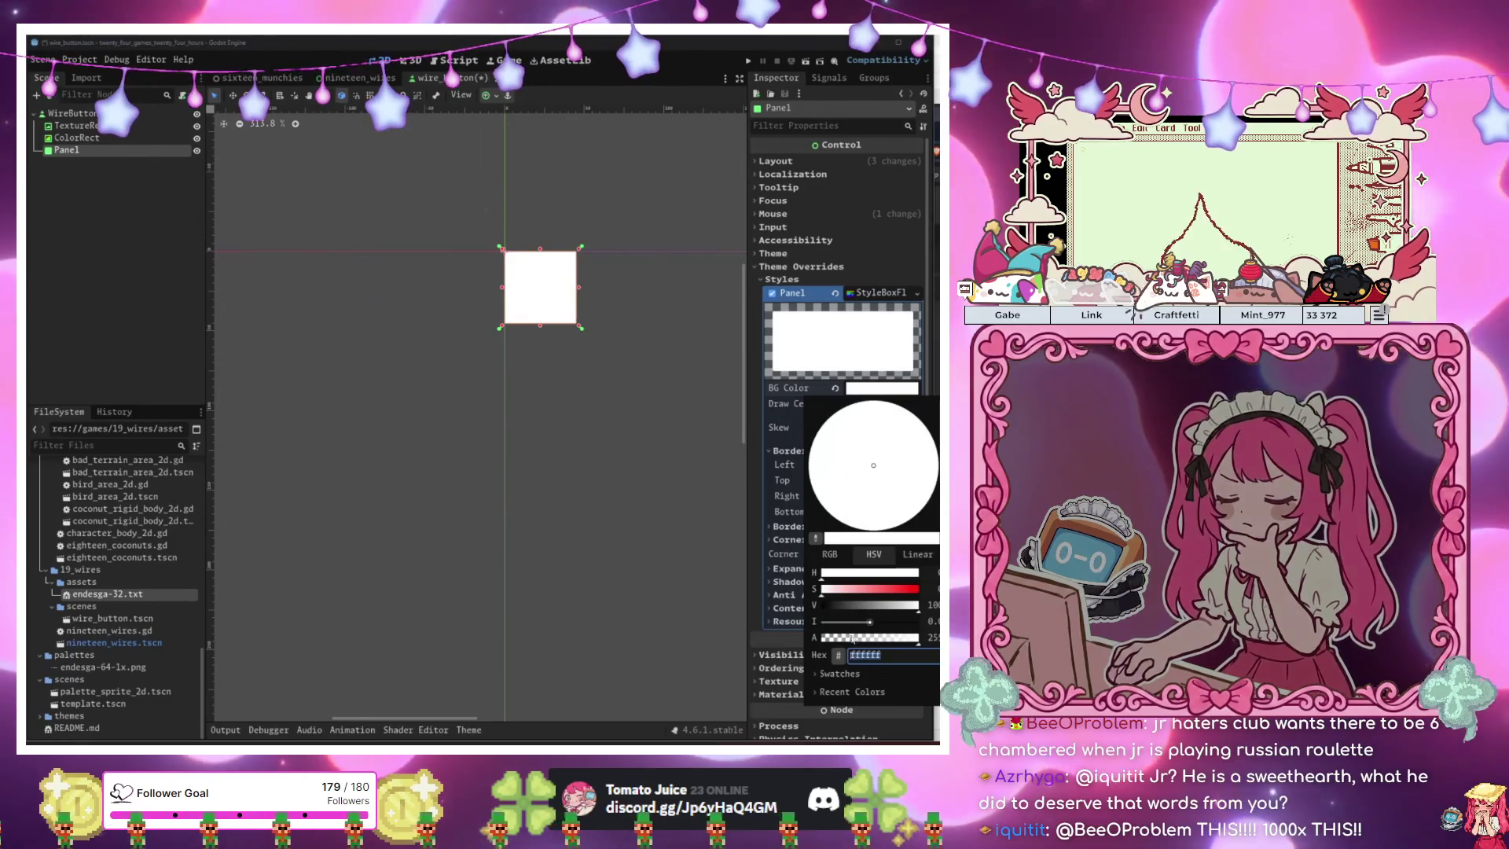
pyautogui.moveTo(918, 621); pyautogui.dragTo(809, 621)
pyautogui.click(782, 431)
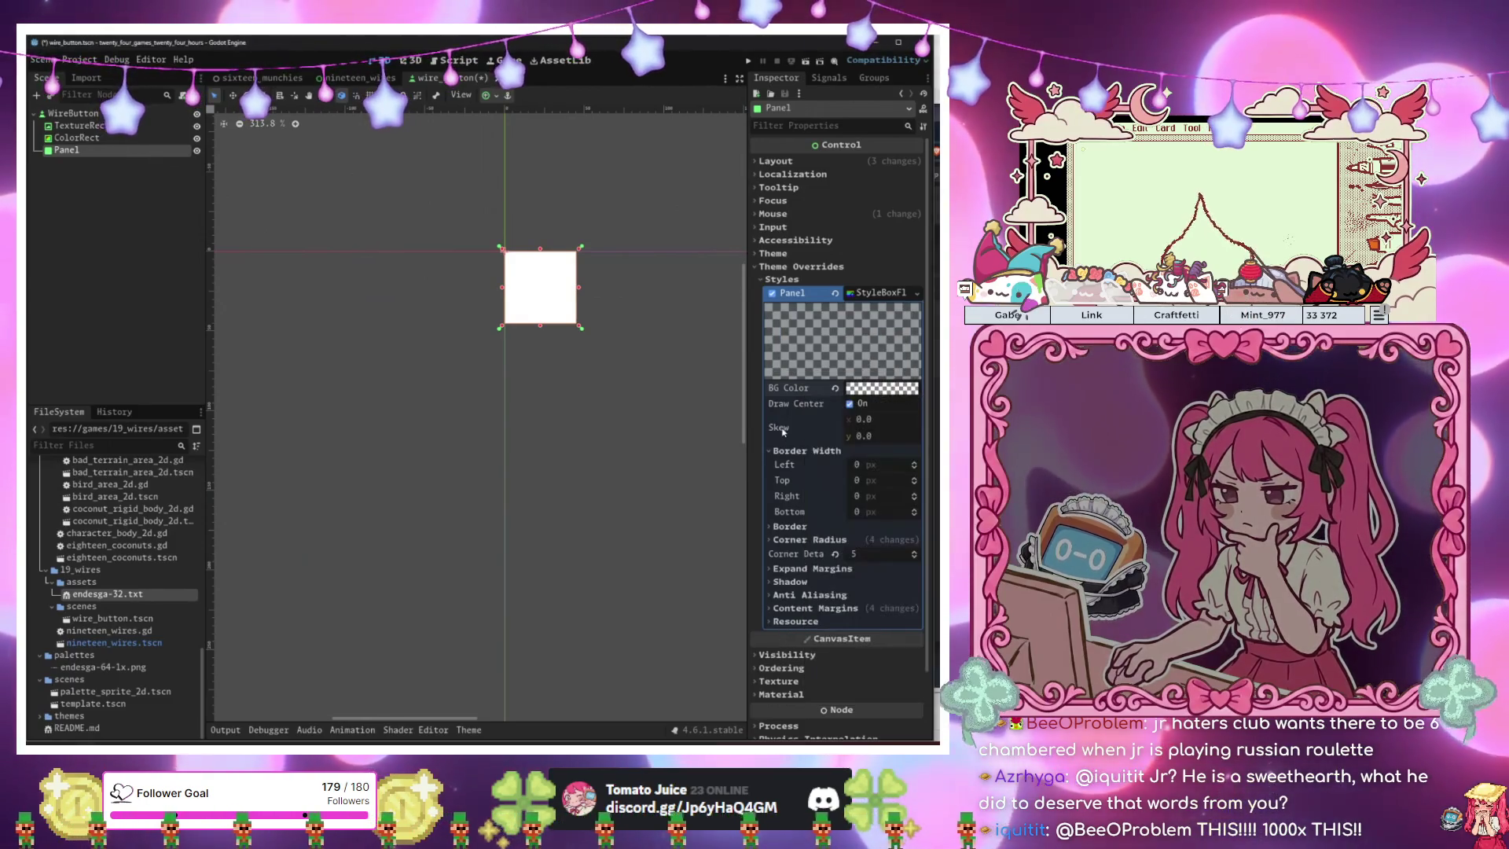
# Set the StyleBoxFlat border colour to white (ffffff).
pyautogui.click(838, 527)
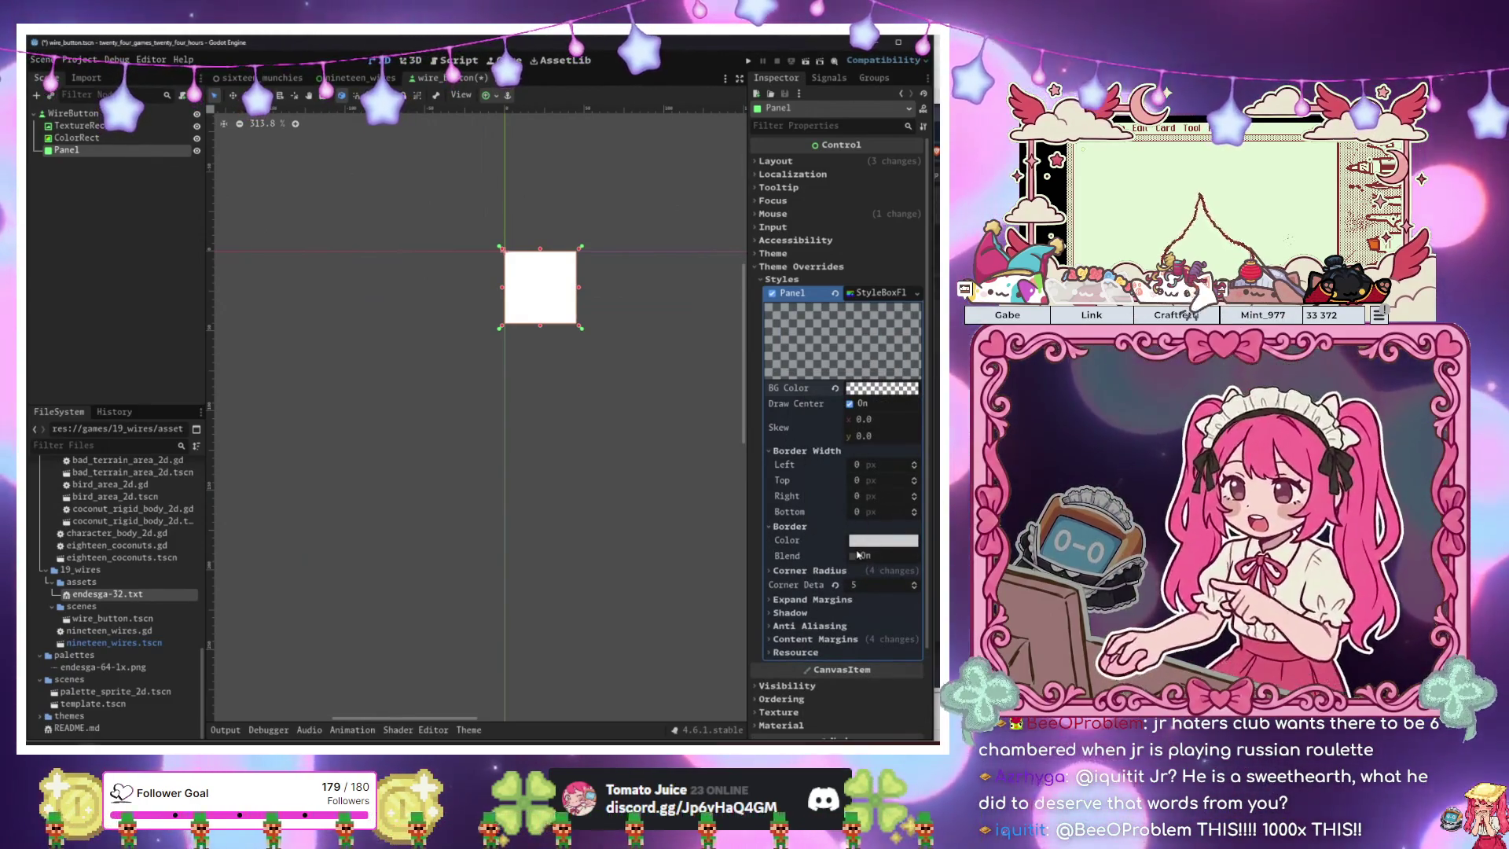
pyautogui.click(873, 542)
pyautogui.write('ffffff')
pyautogui.press('Return')
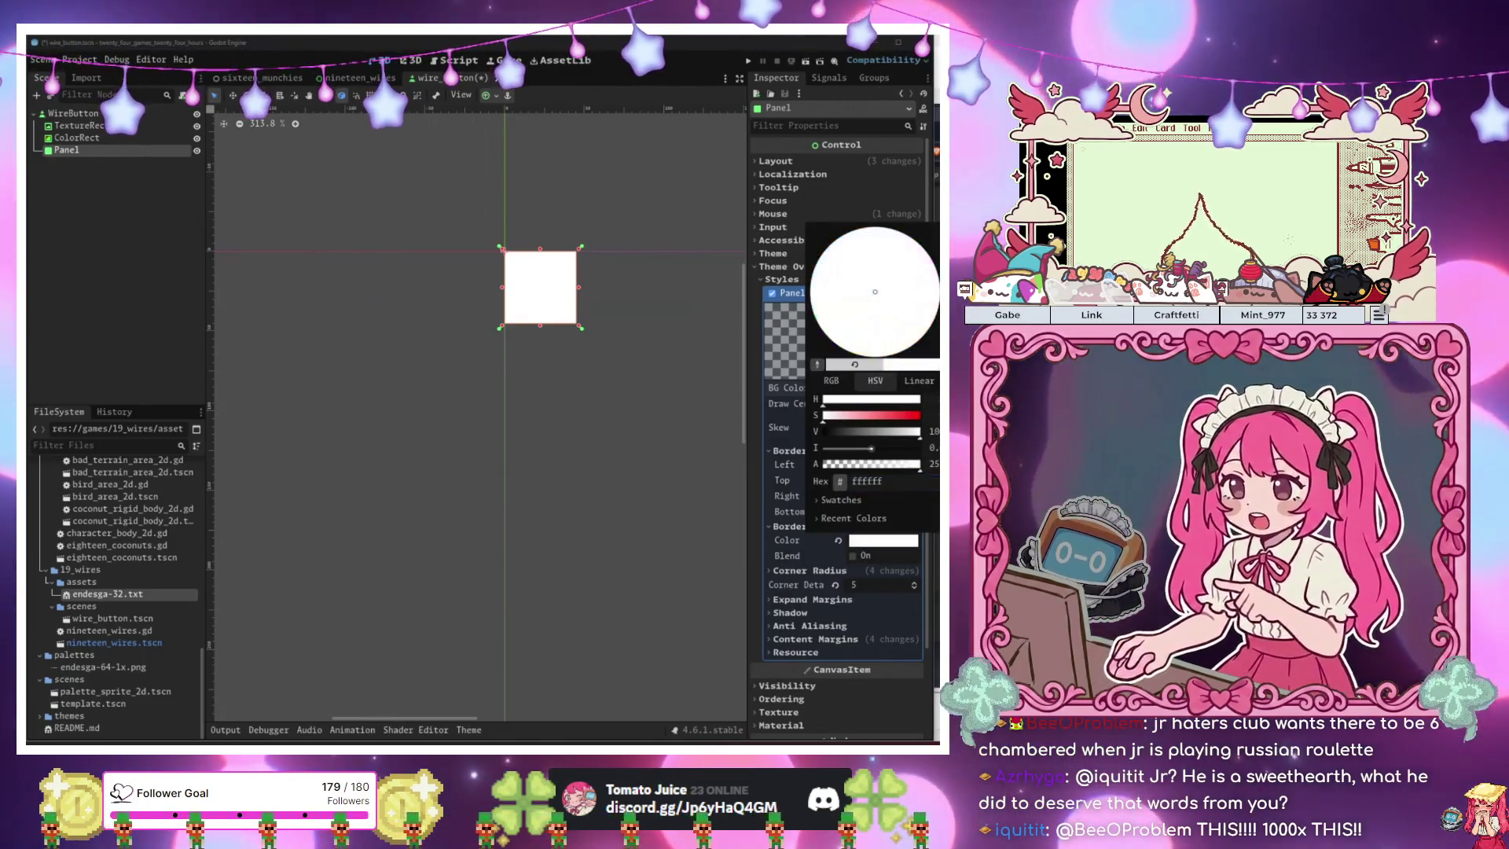
pyautogui.click(869, 465)
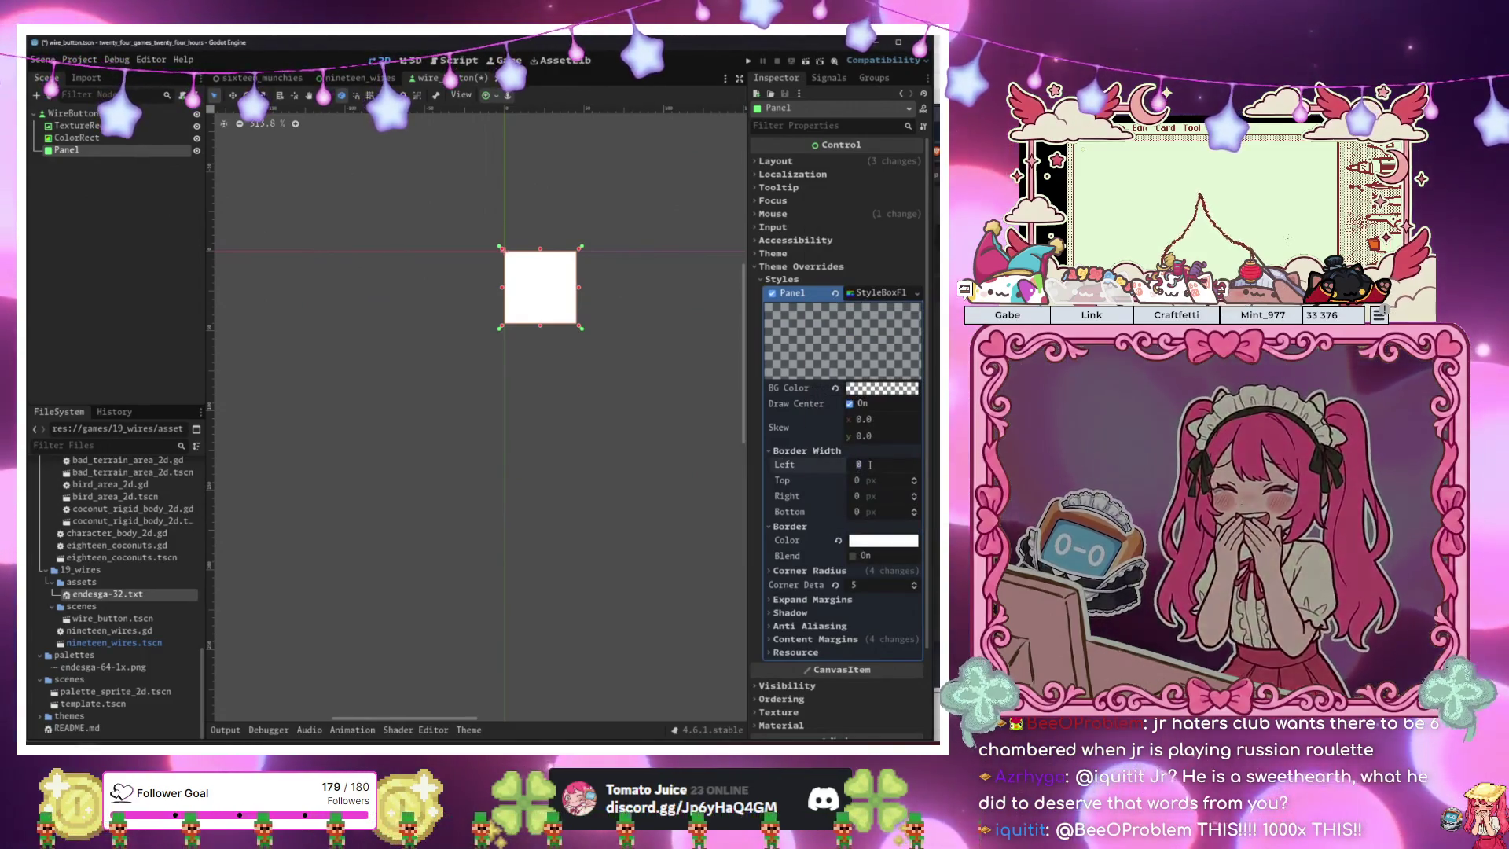
# Set the border width to 5 px on left, top, right and bottom.
pyautogui.write('5')
pyautogui.click(865, 480)
pyautogui.write('5')
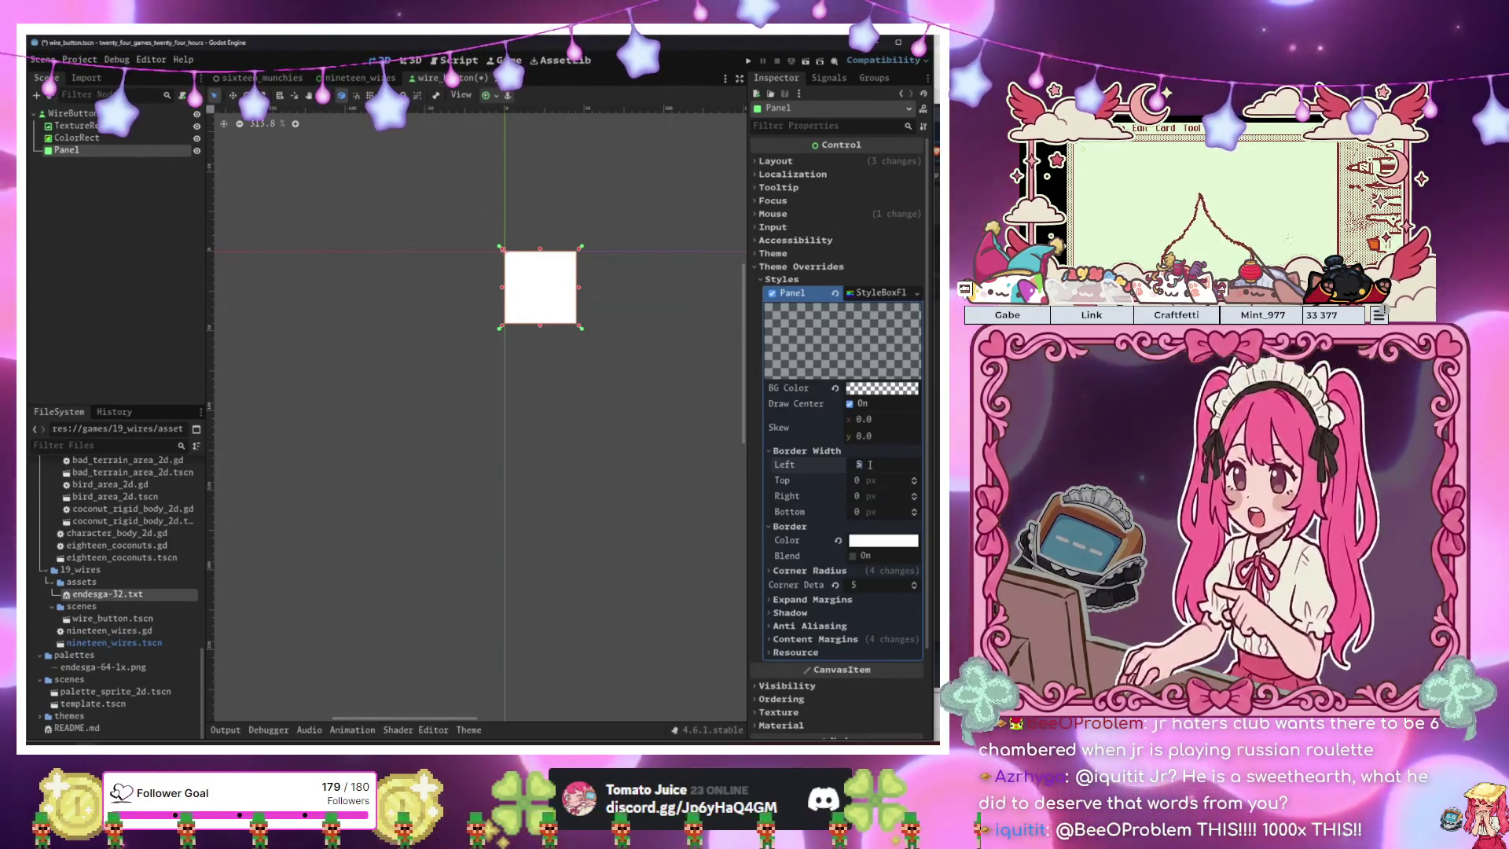
pyautogui.click(864, 496)
pyautogui.write('5')
pyautogui.click(861, 511)
pyautogui.write('5')
pyautogui.press('Return')
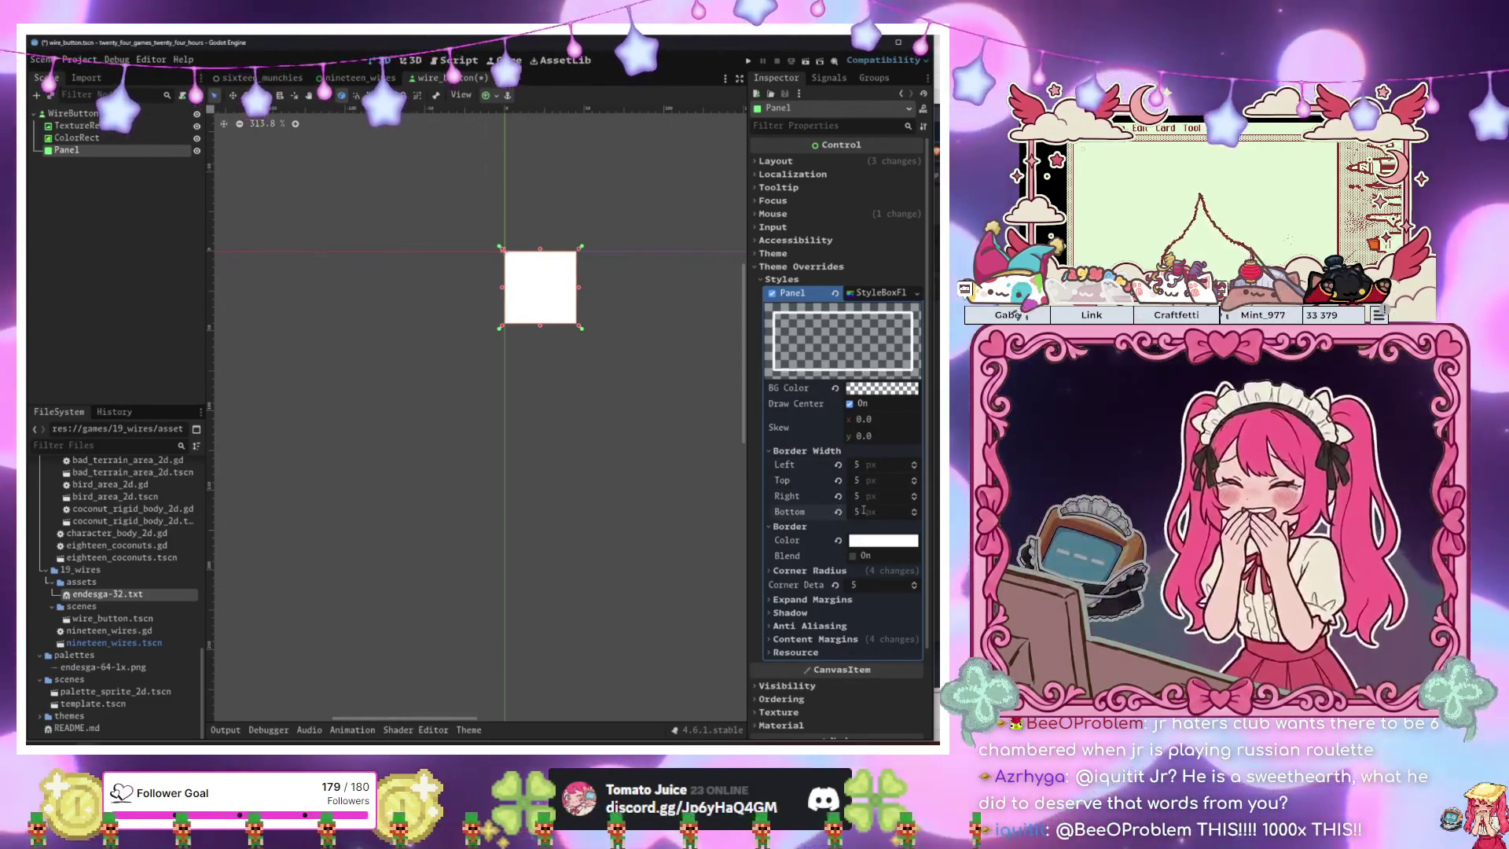
pyautogui.click(77, 138)
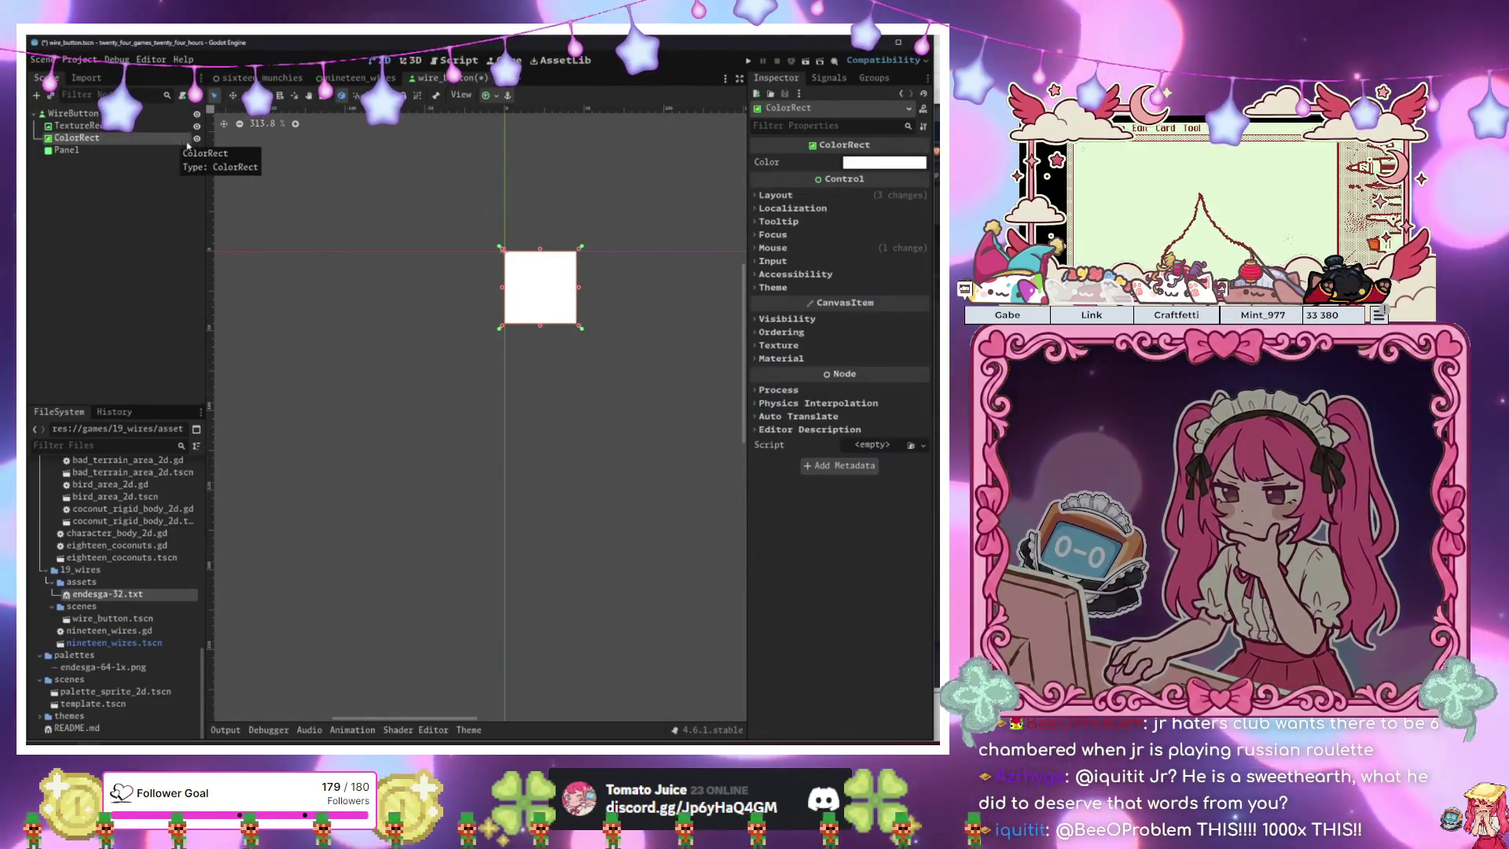
# Toggle the ColorRect's visibility off in the Scene dock, then select the WireButton root.
pyautogui.click(196, 138)
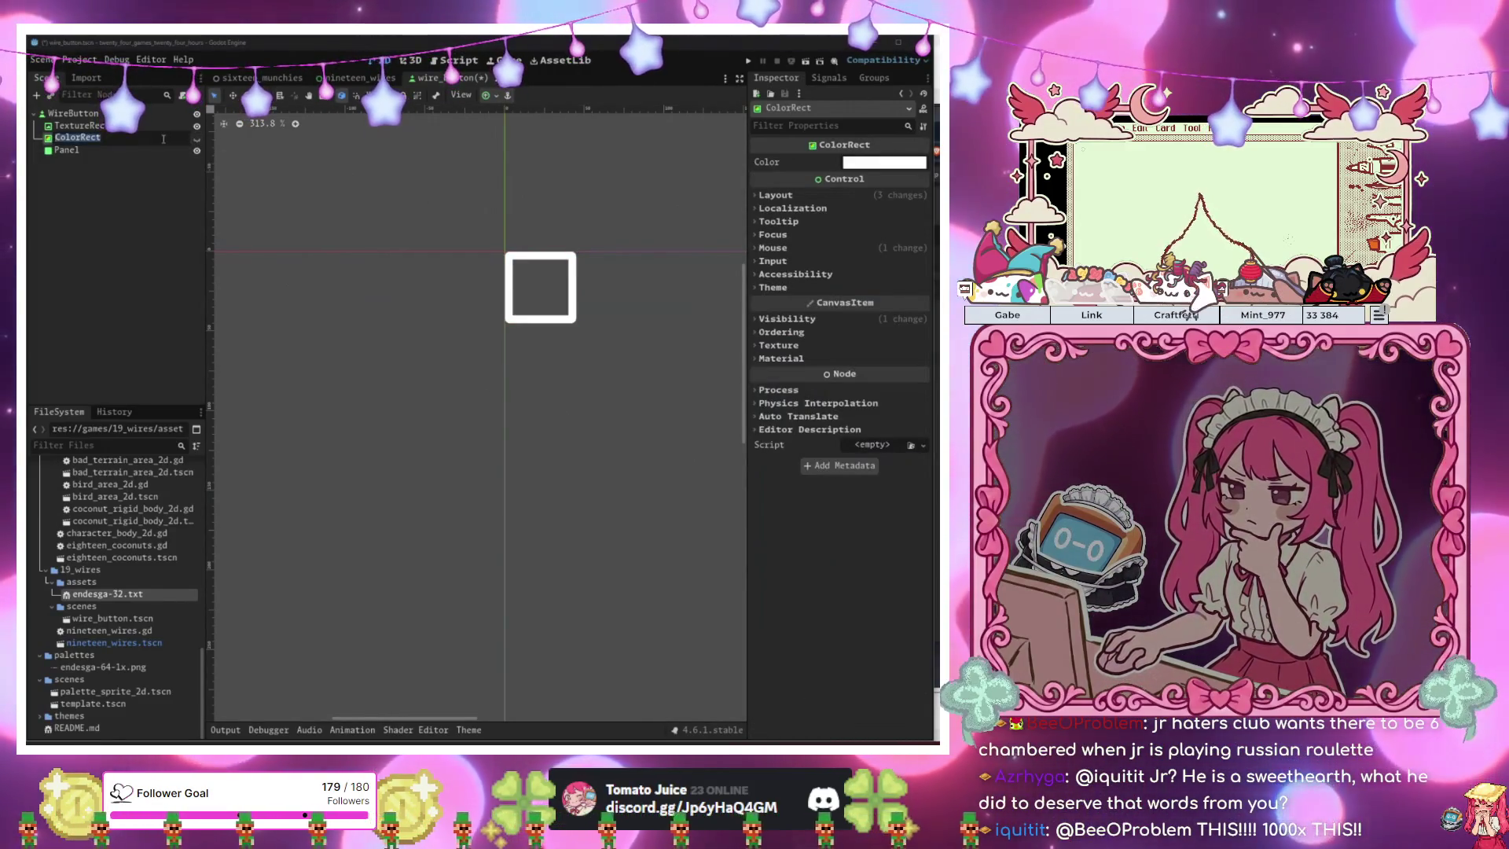
pyautogui.click(197, 139)
pyautogui.click(197, 140)
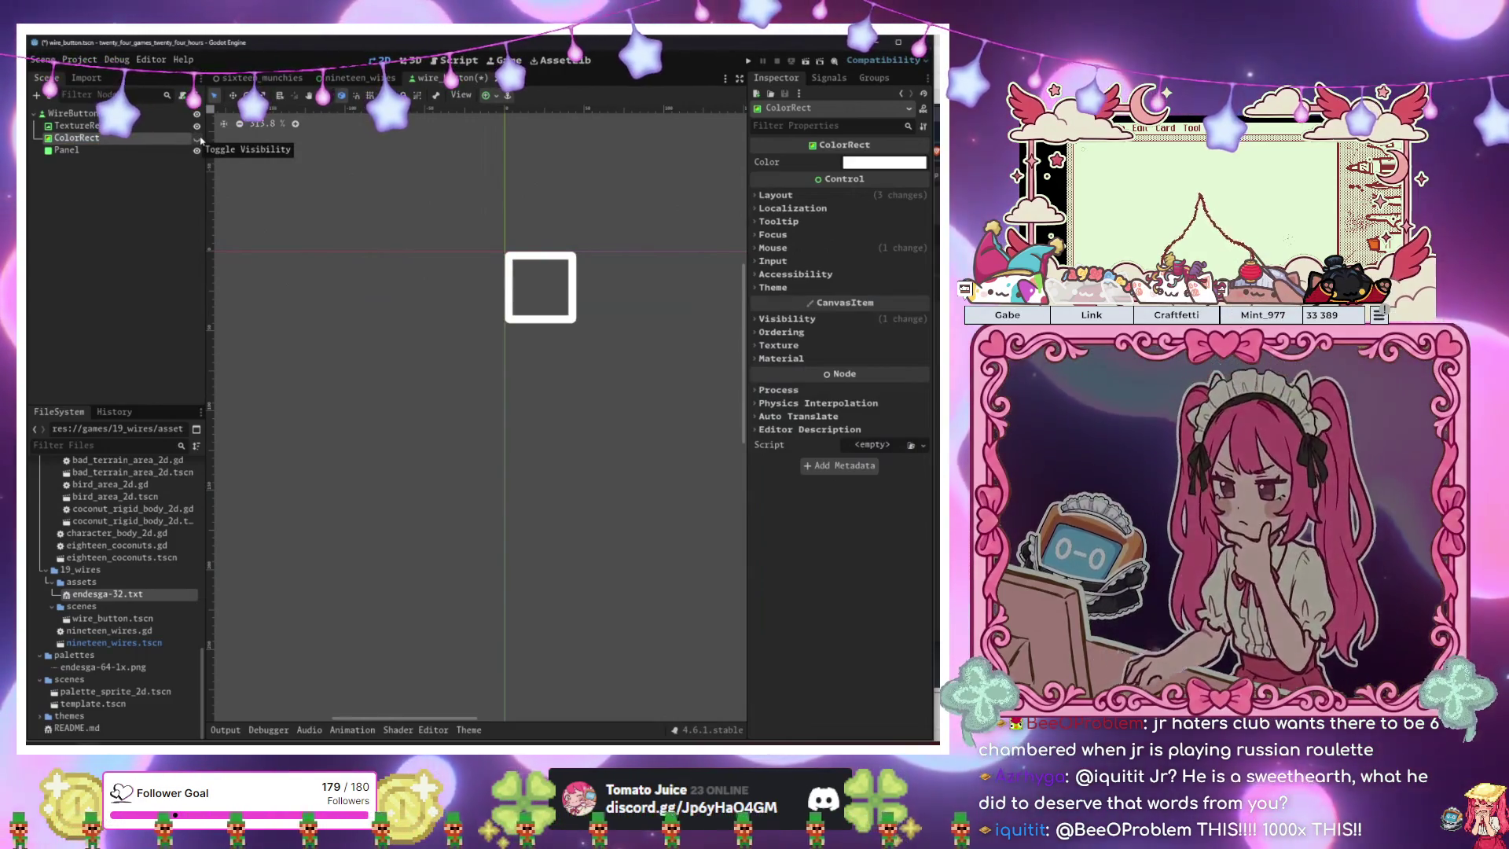
pyautogui.click(157, 125)
pyautogui.click(157, 149)
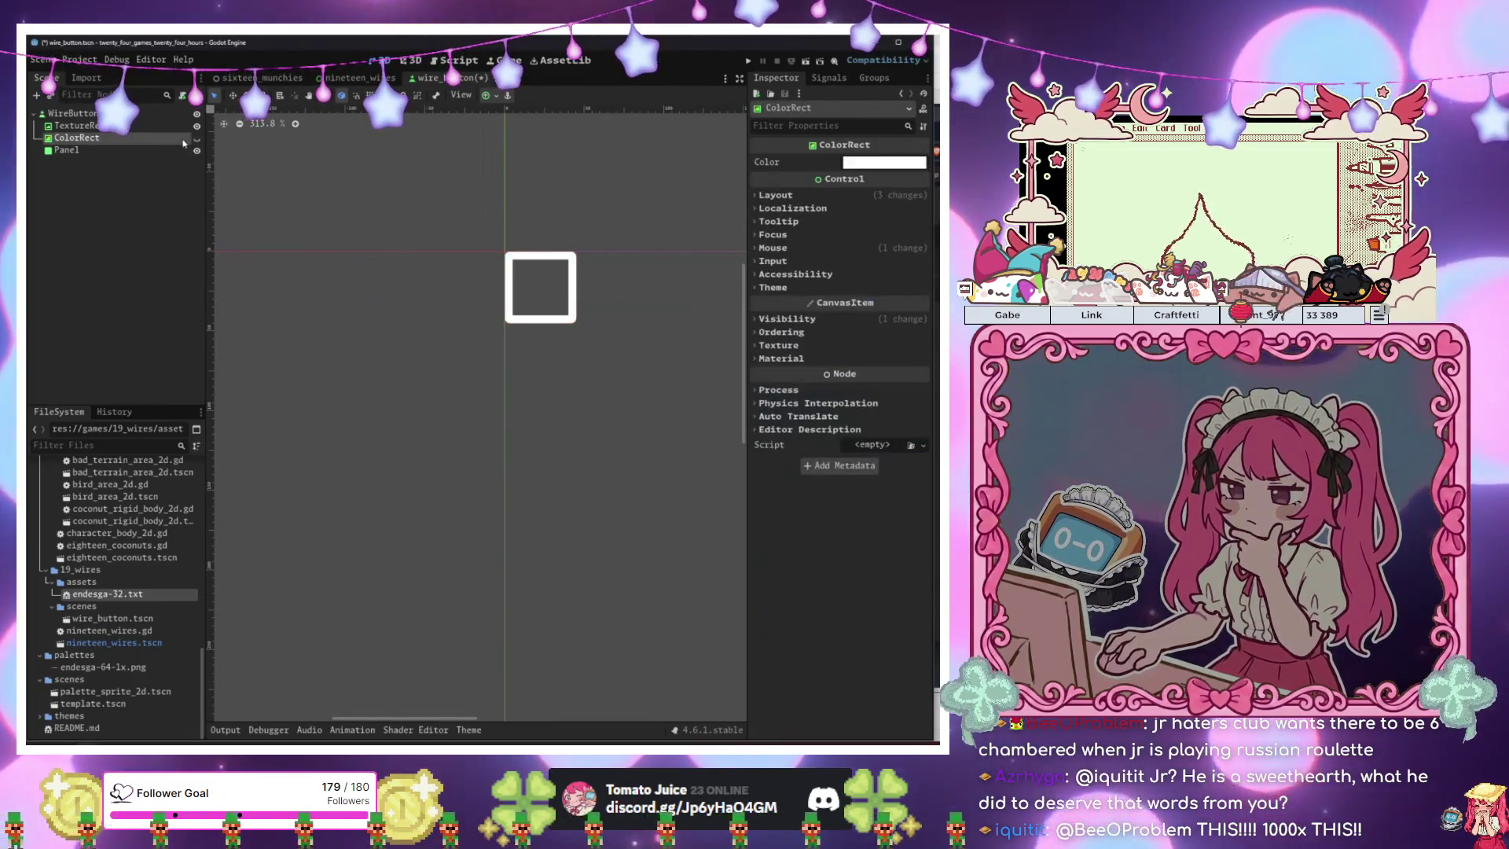
pyautogui.click(180, 138)
pyautogui.click(176, 142)
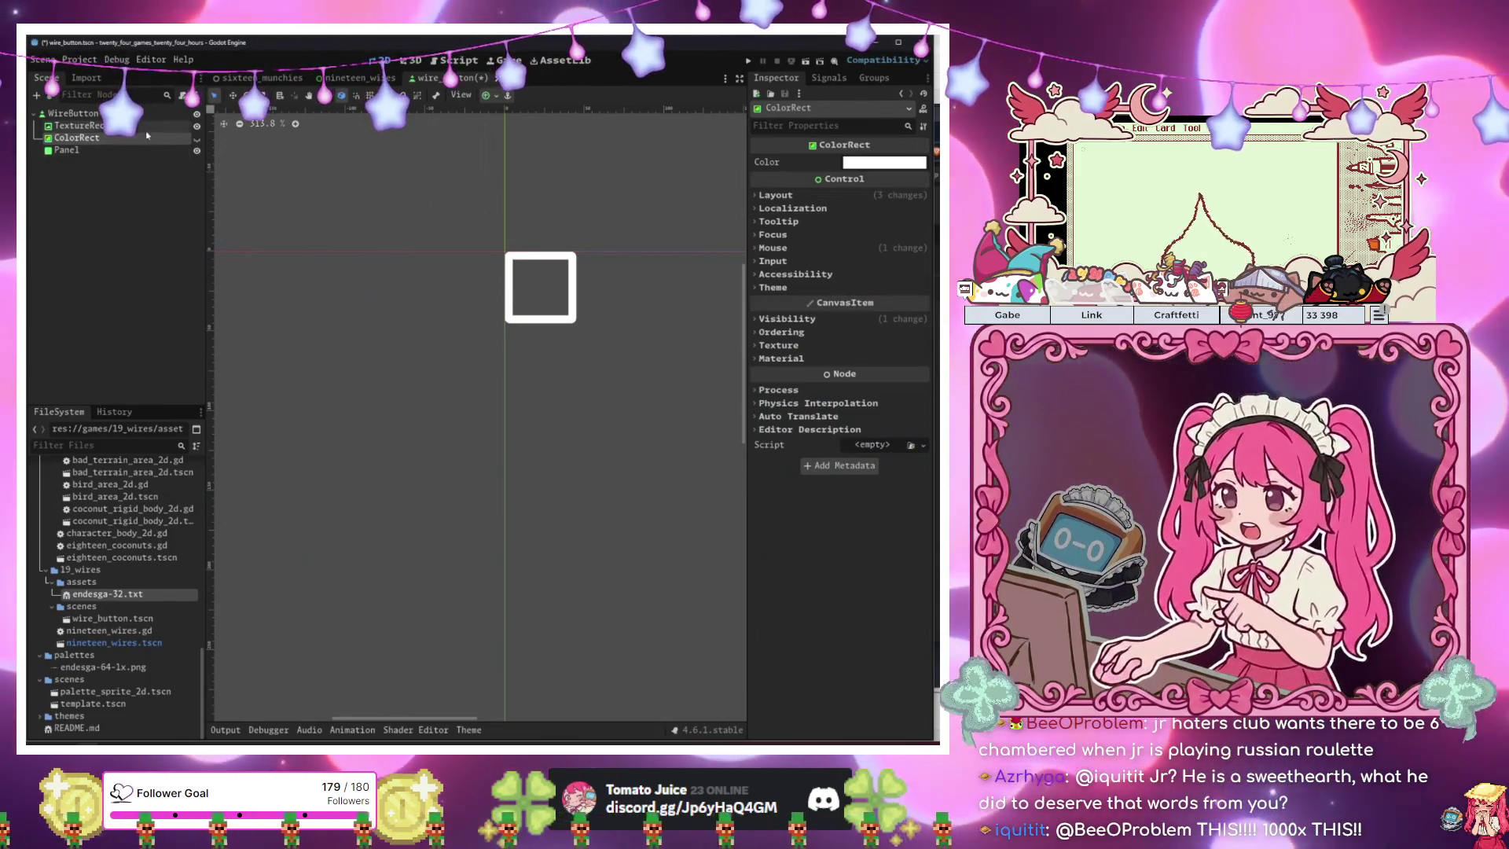
pyautogui.click(165, 115)
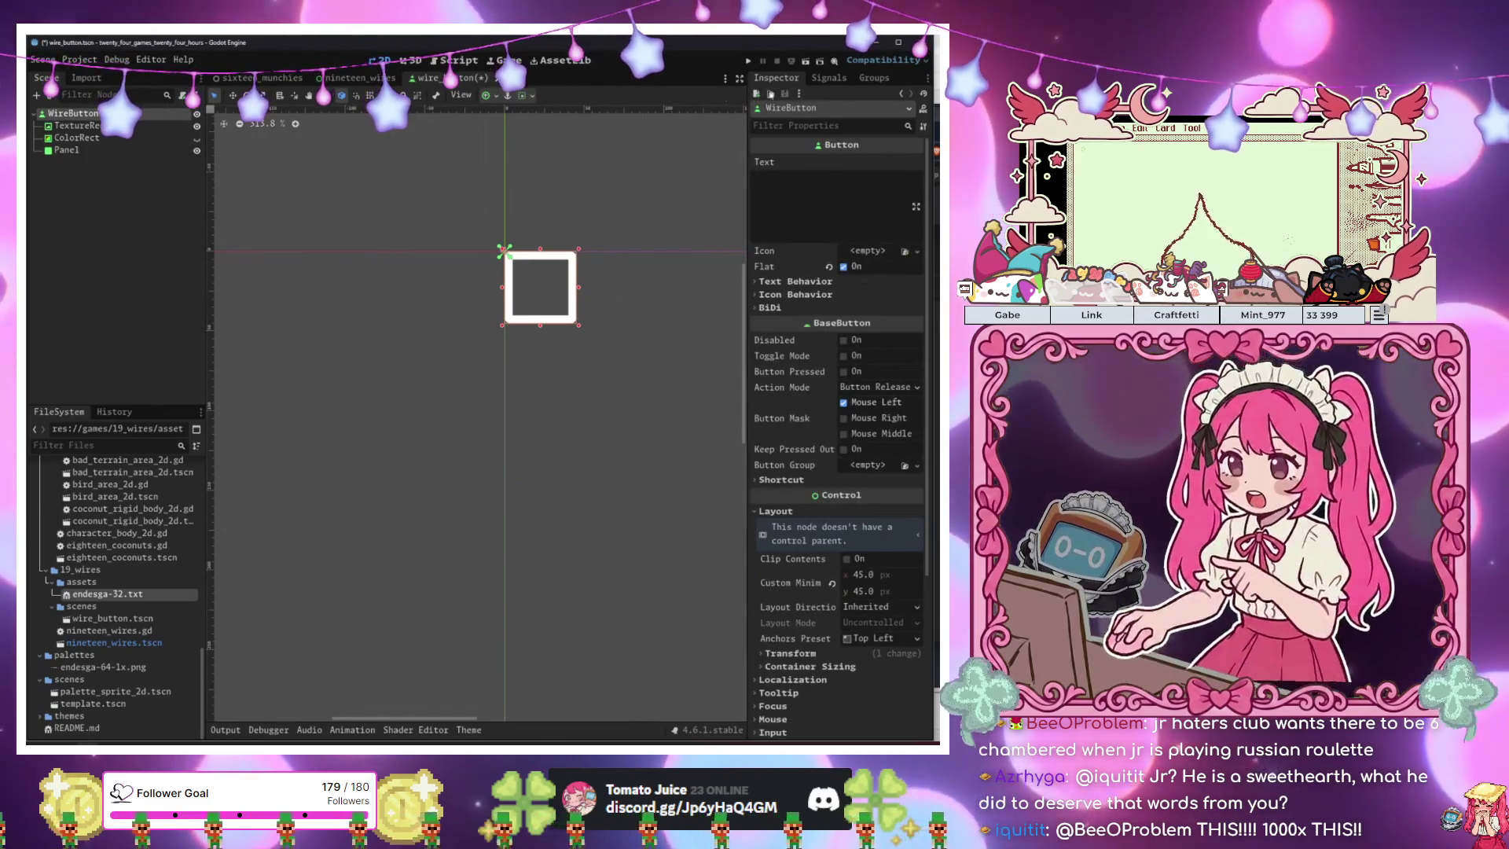
# Attach a new wire_button.gd script and connect the pressed signal to _on_pressed.
pyautogui.click(182, 95)
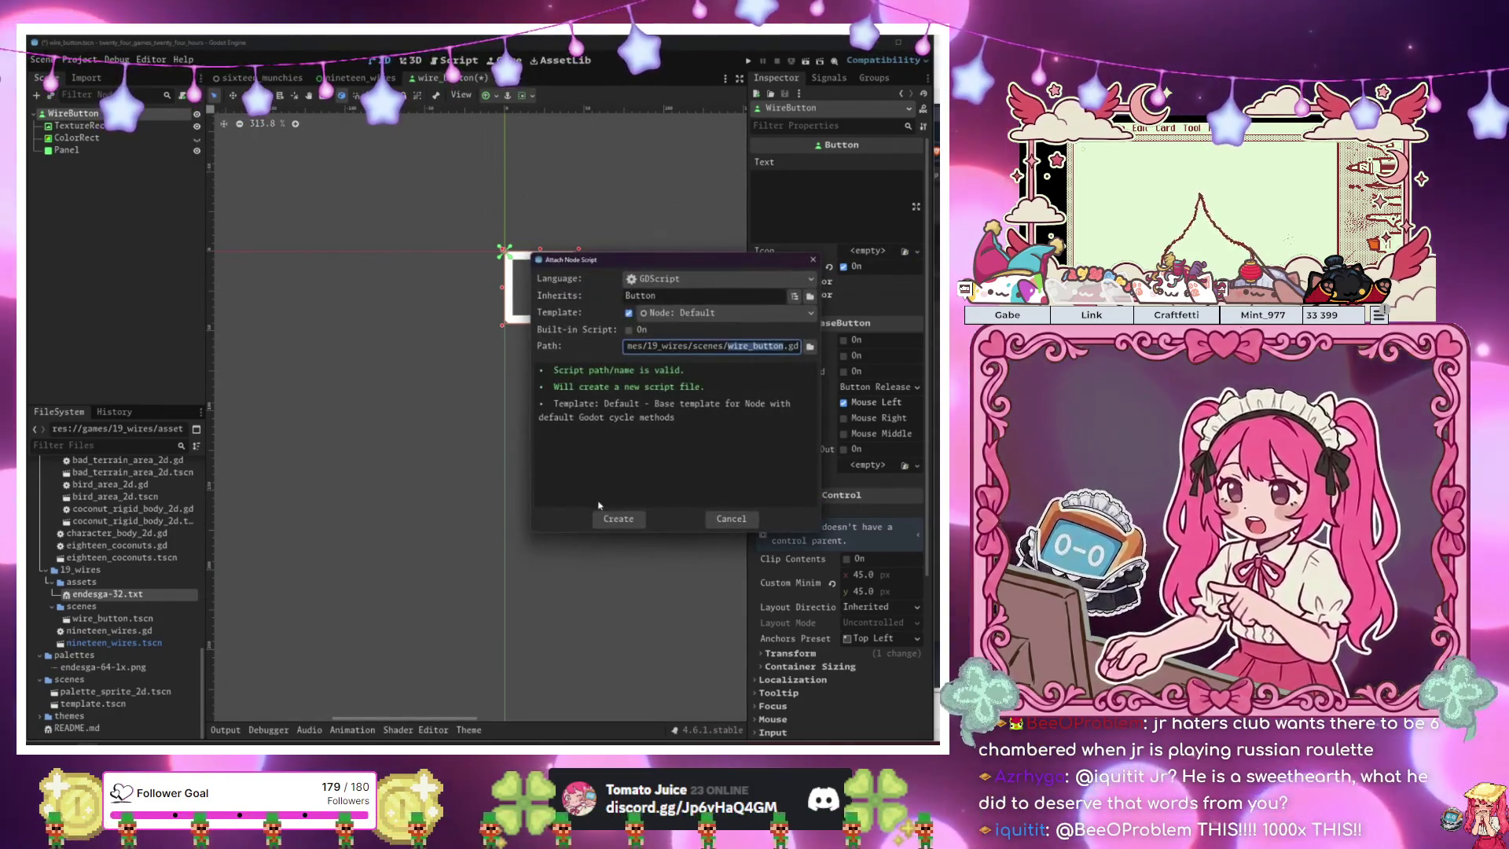
pyautogui.click(610, 513)
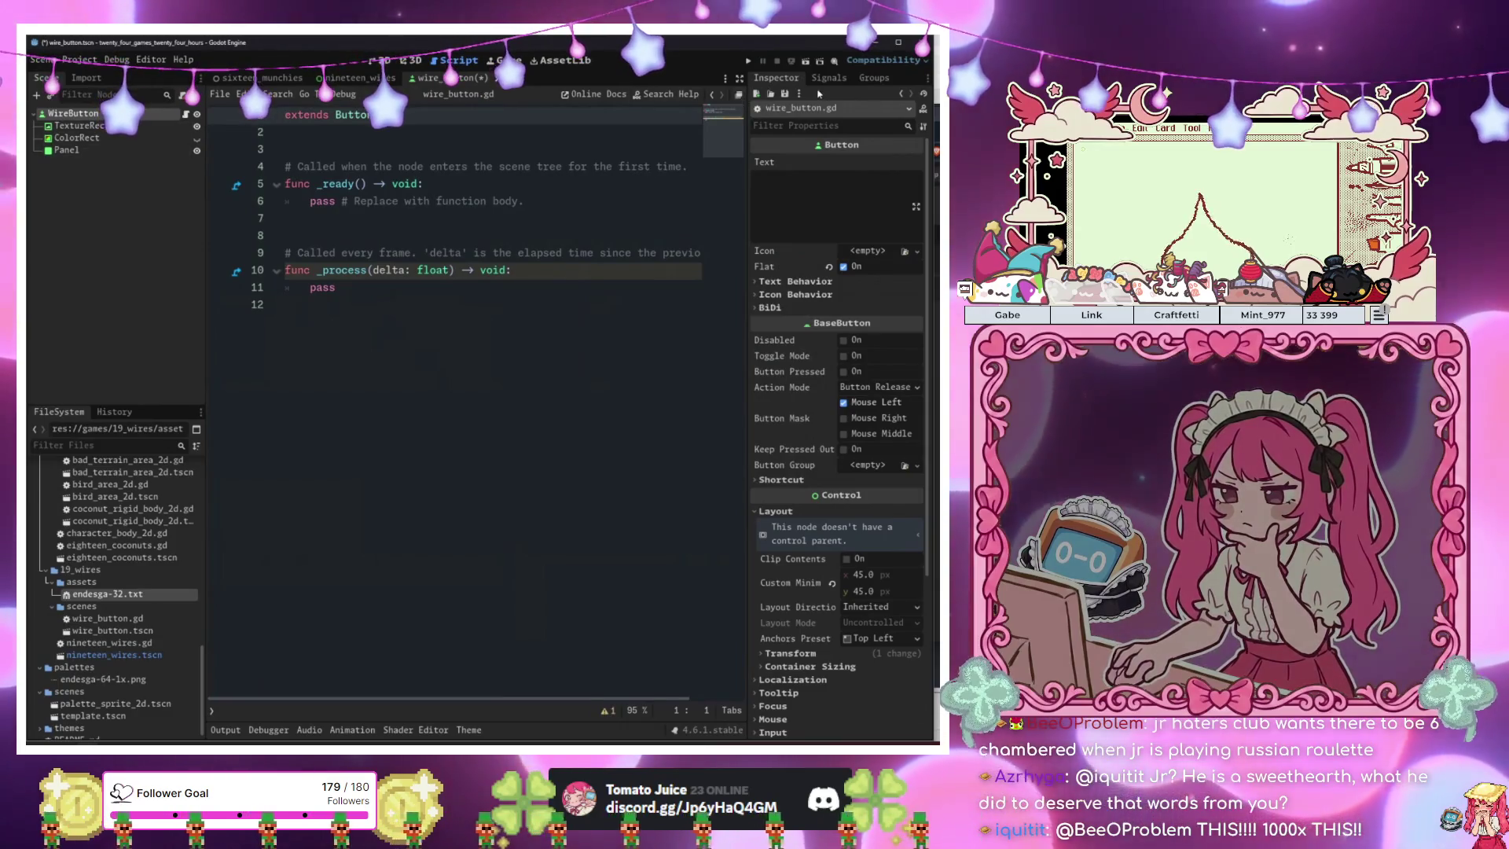
pyautogui.click(828, 79)
pyautogui.doubleClick(798, 150)
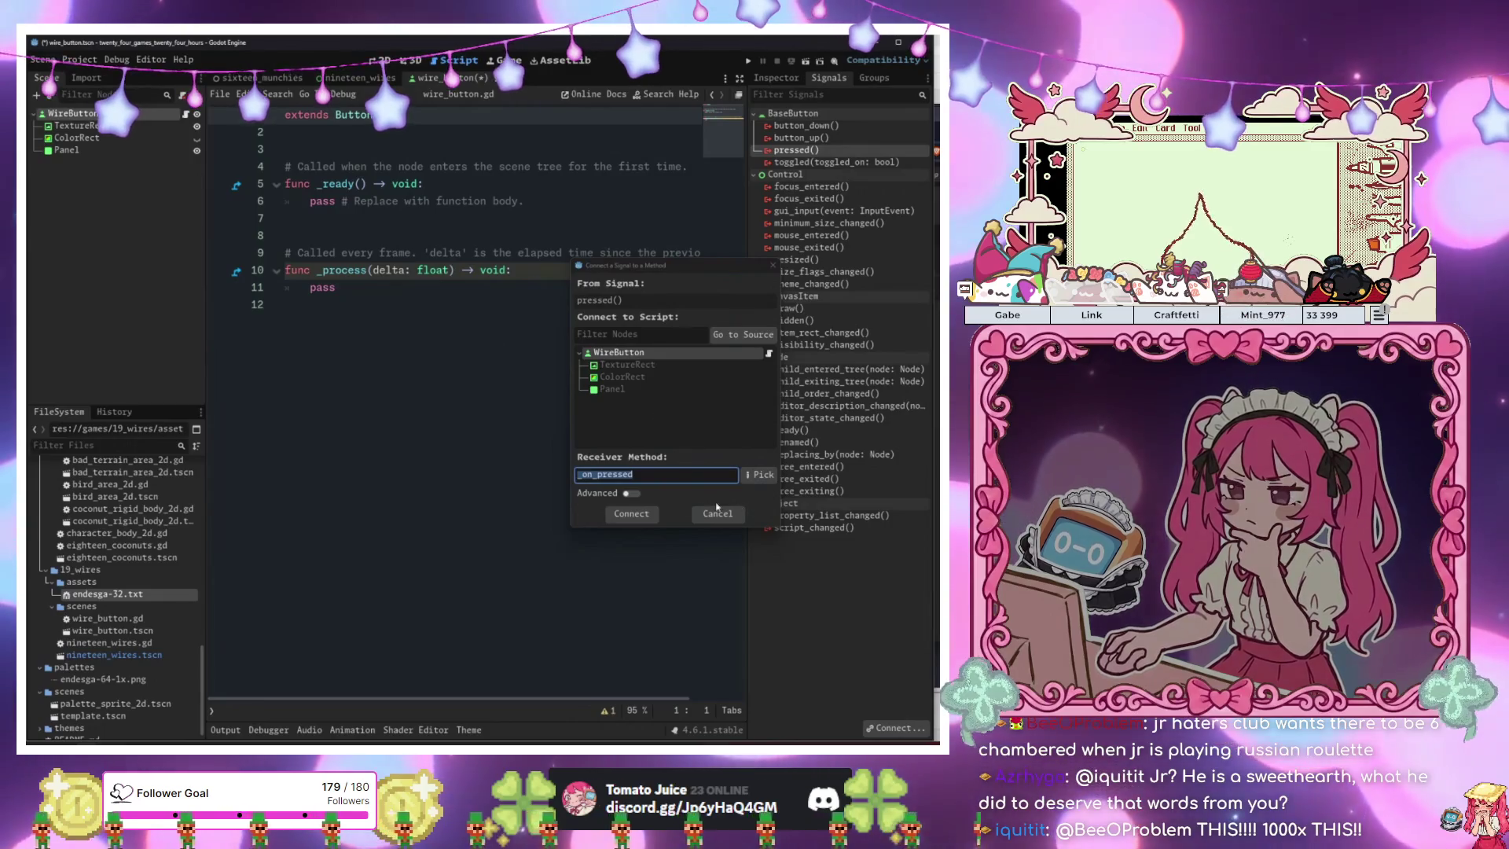
pyautogui.press('Return')
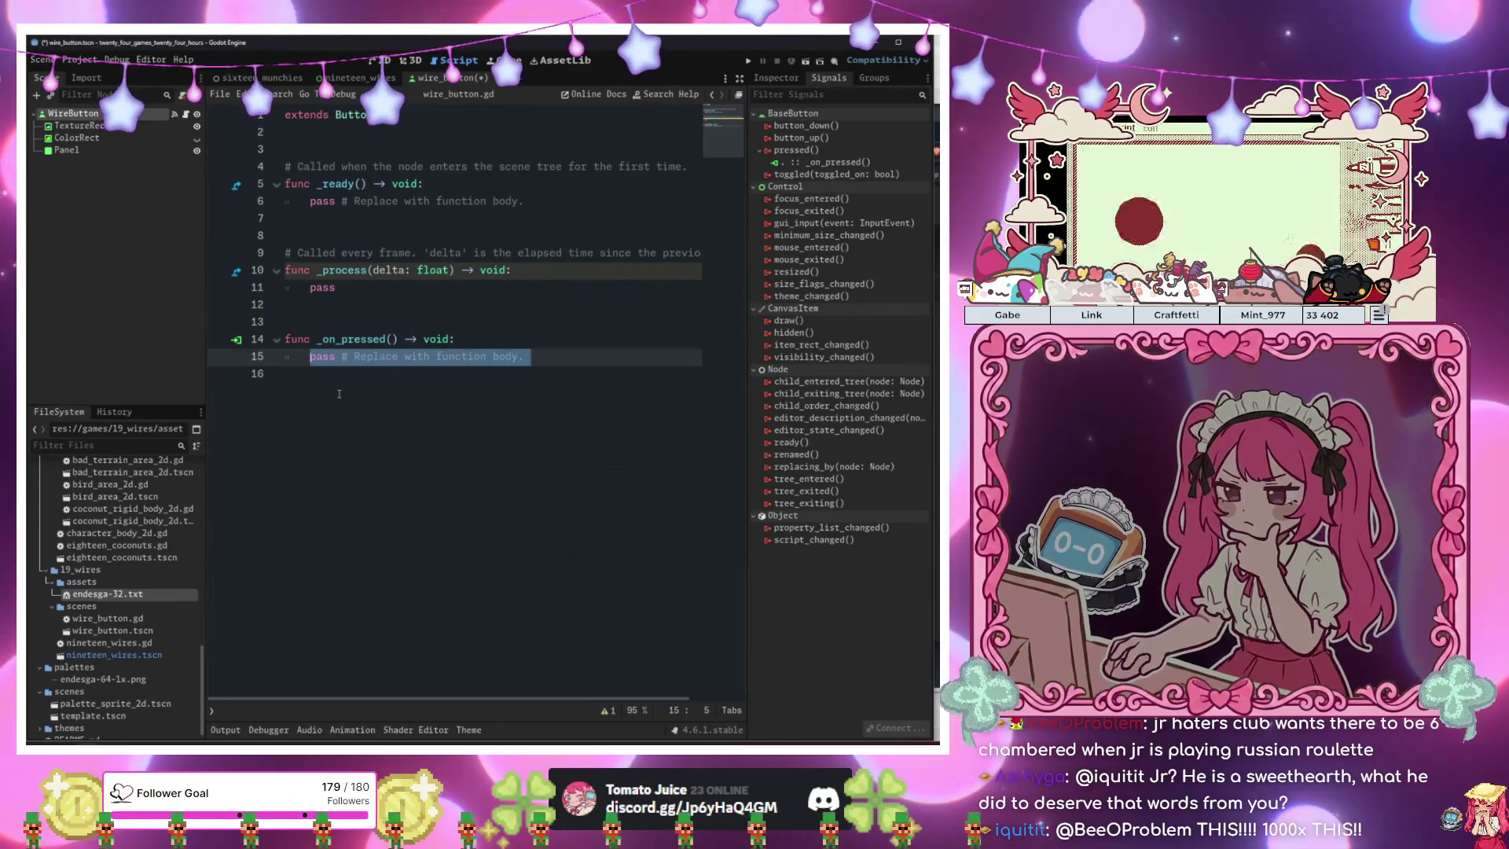
# Export a color_rect variable for the ColorRect and call color_rect.show() in _on_pressed.
pyautogui.press('BackSpace')
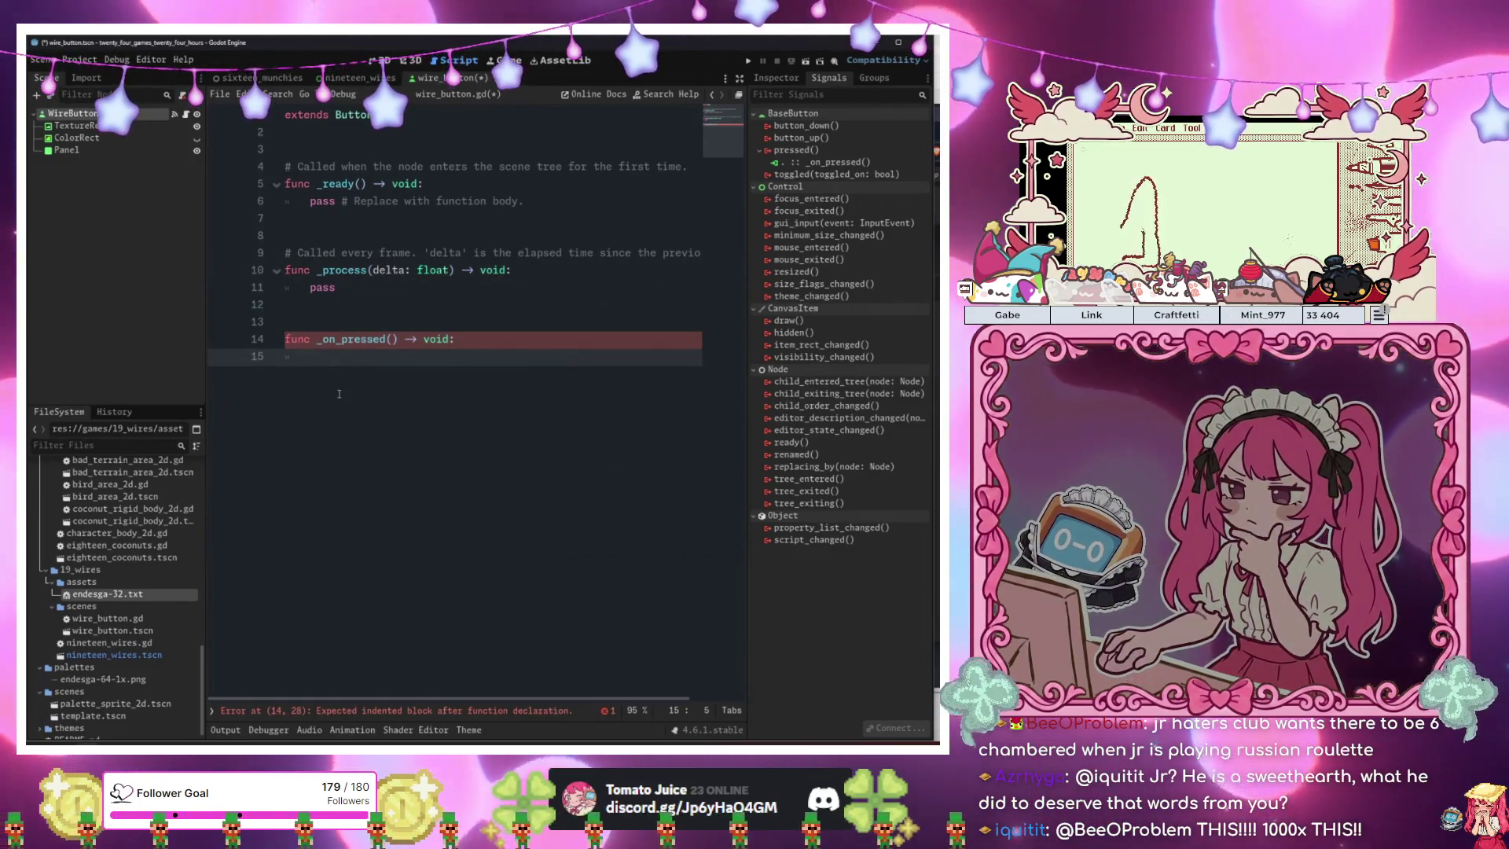
pyautogui.write('p')
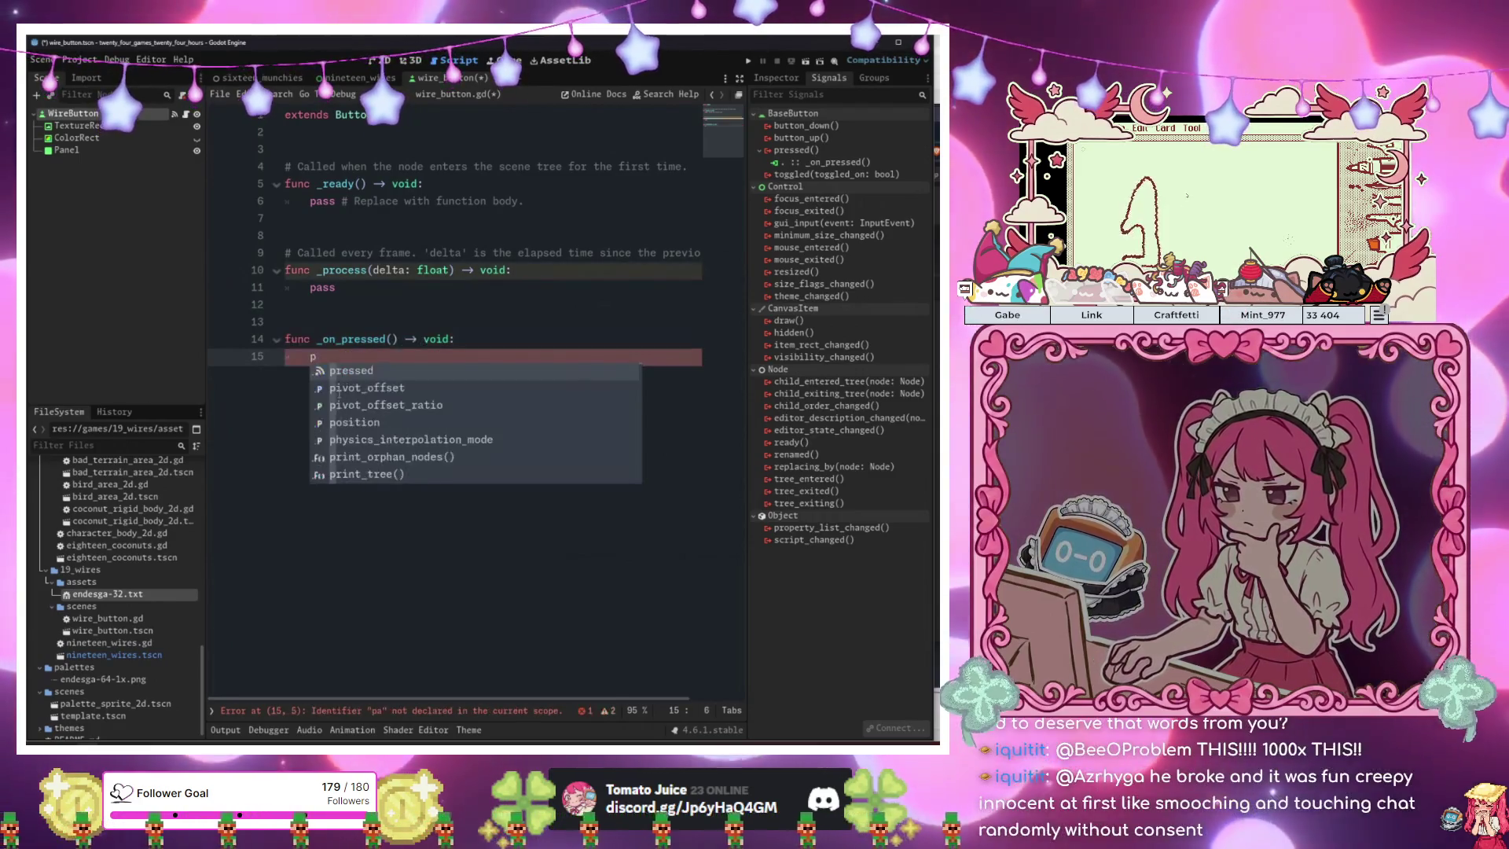
pyautogui.press('BackSpace')
pyautogui.moveTo(82, 138); pyautogui.dragTo(361, 149)
pyautogui.click(420, 405)
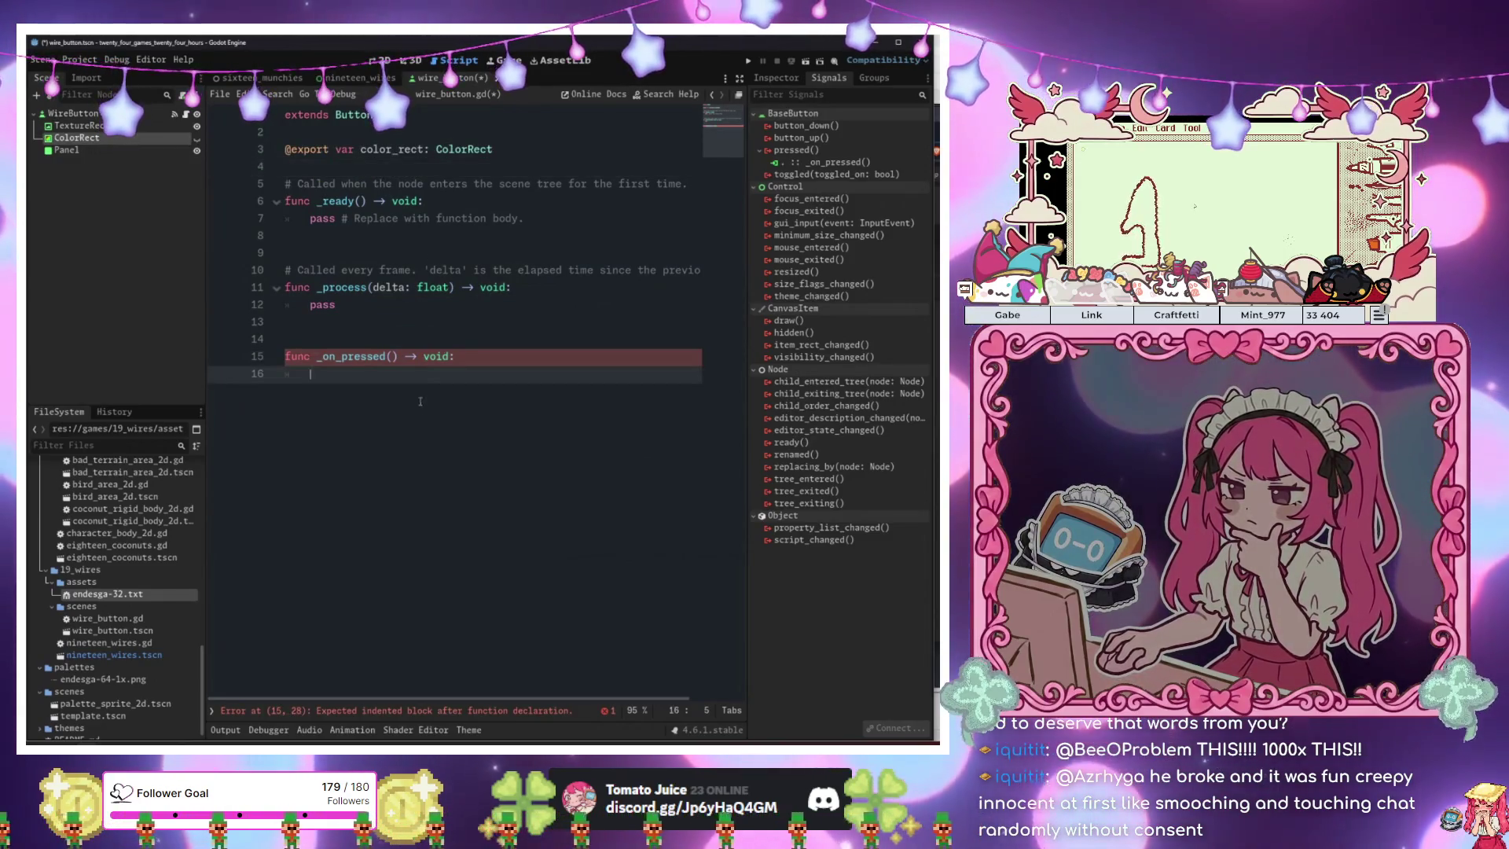
pyautogui.write('color_rect.')
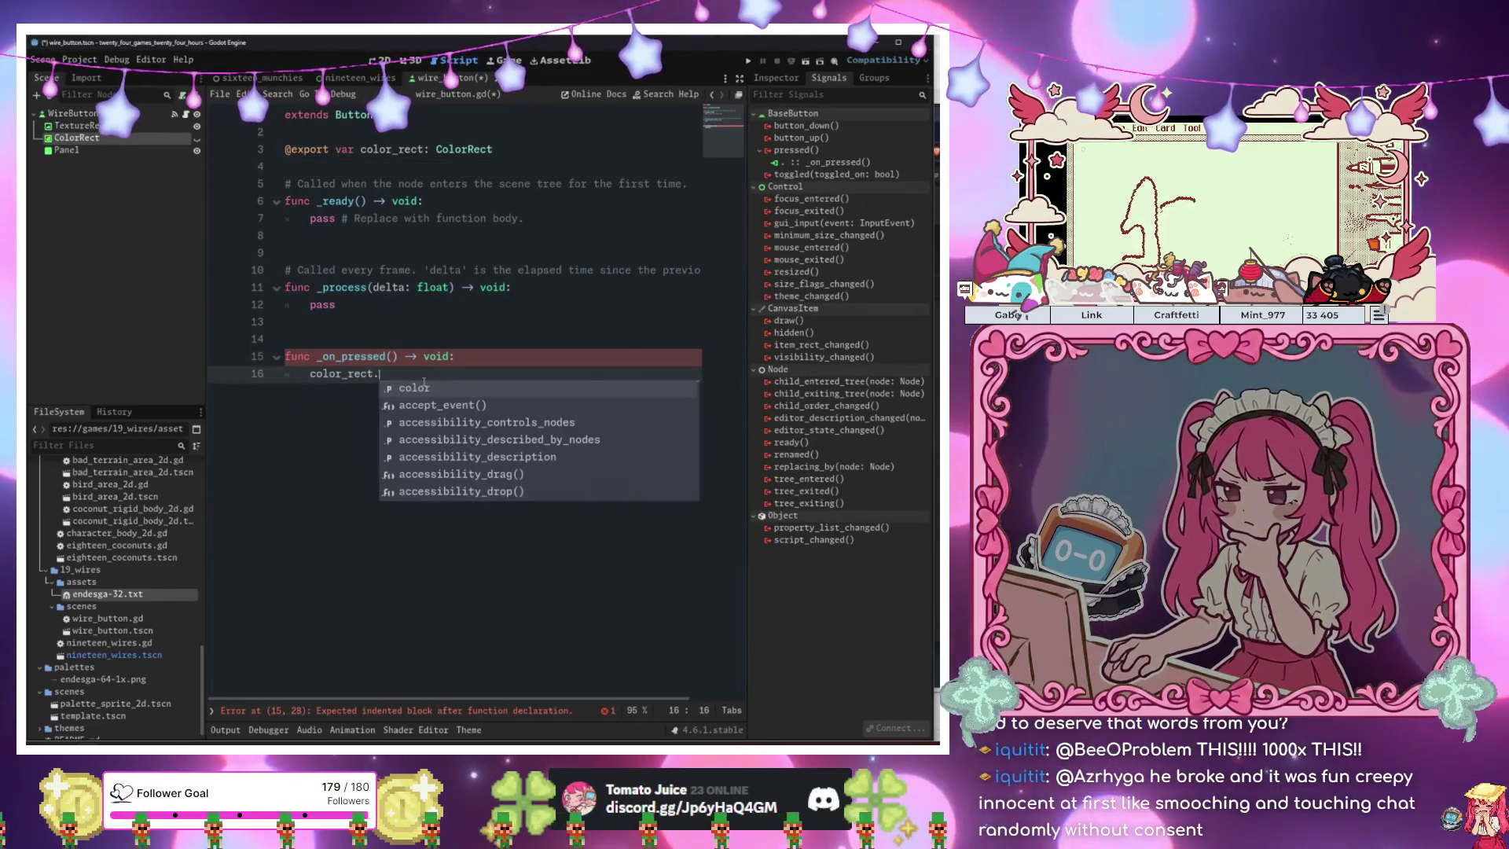
pyautogui.write('sh')
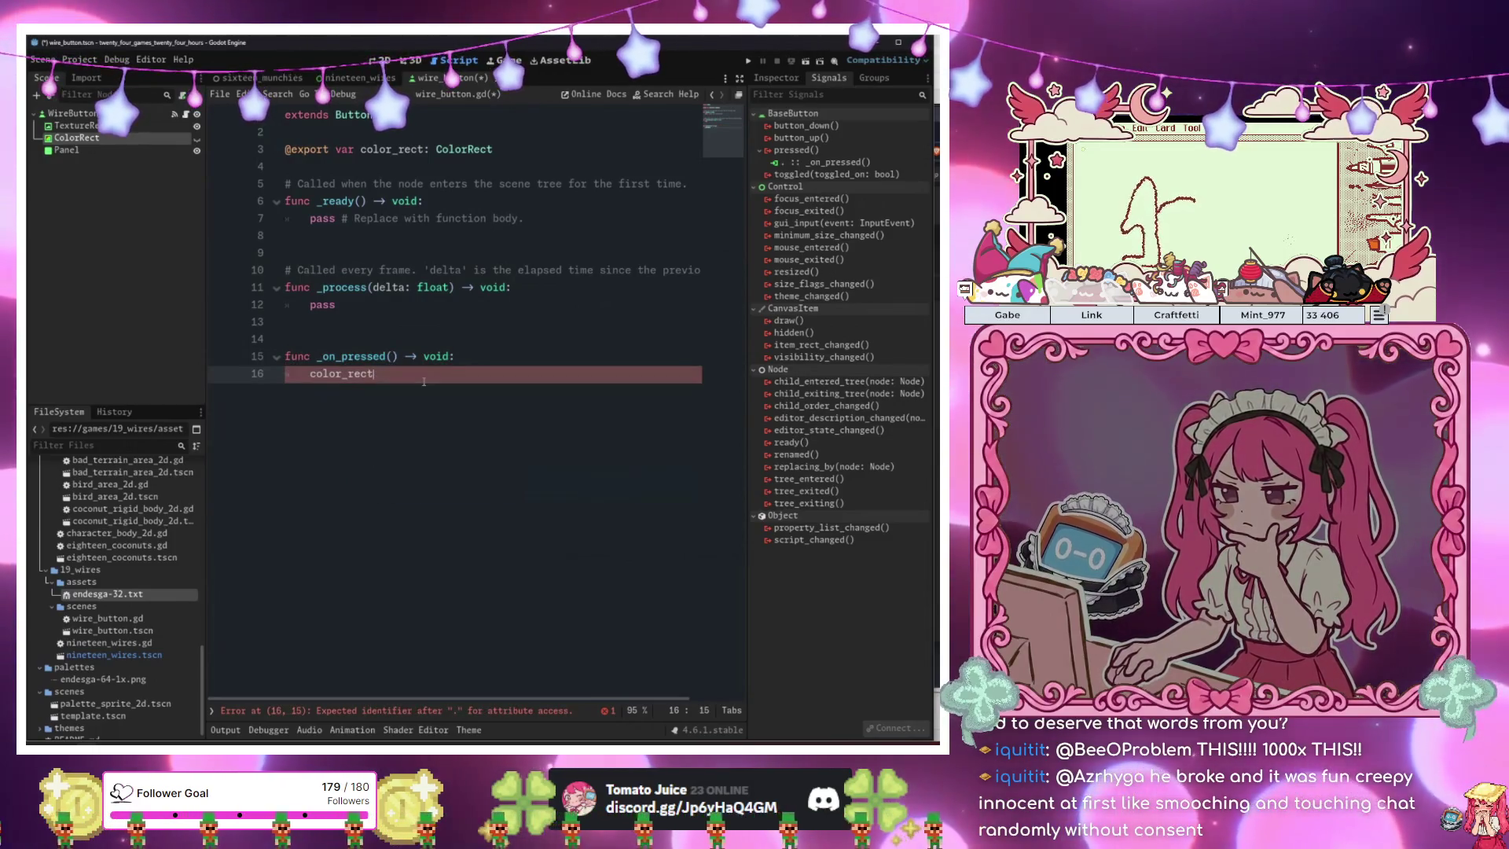
pyautogui.press('Down')
pyautogui.press('Return')
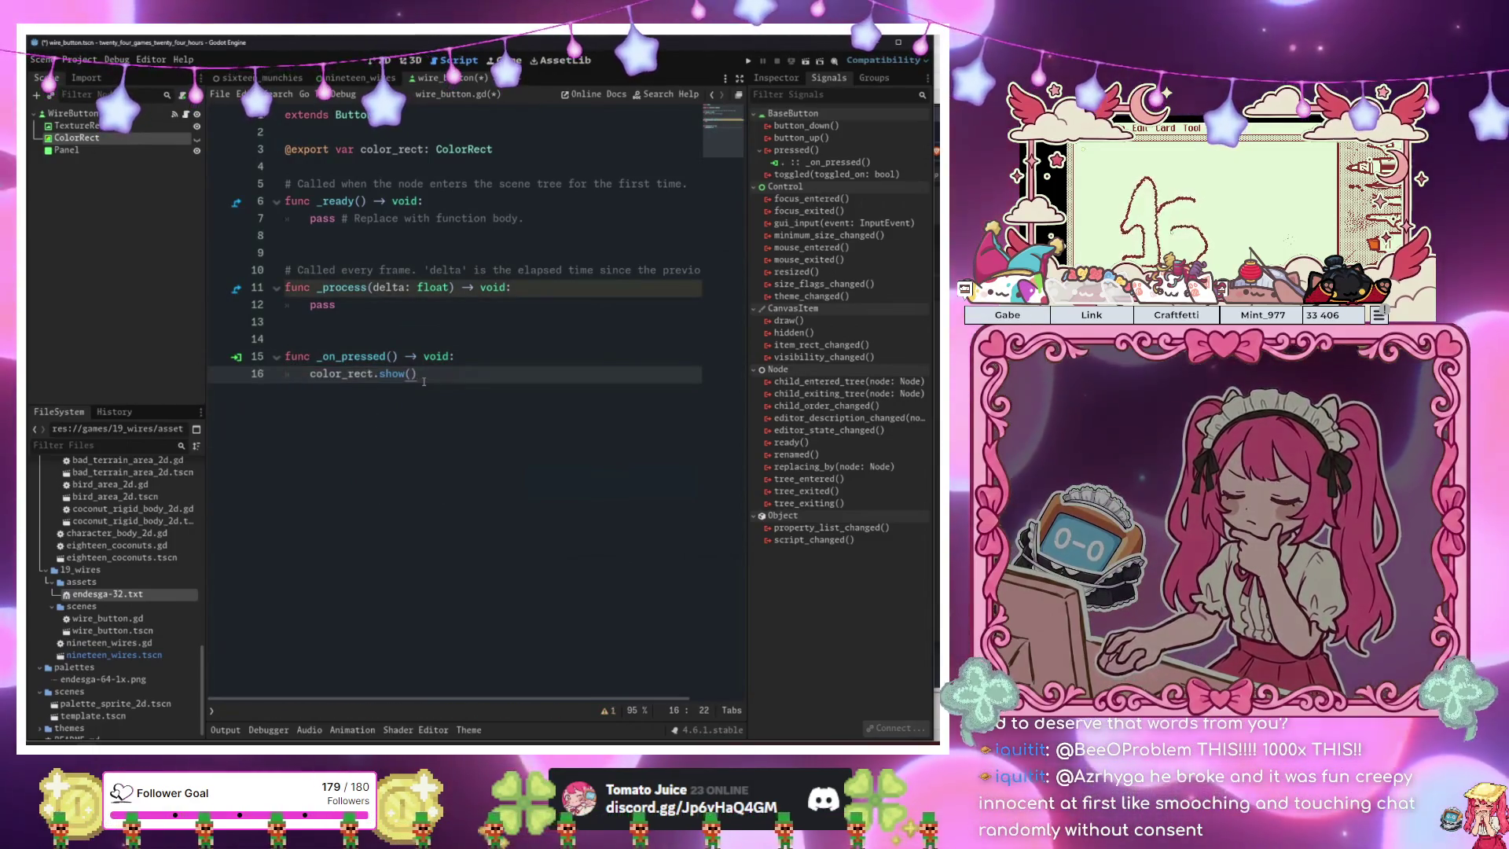
pyautogui.click(452, 356)
# Save the scene, run the game and press the first wire square to test it.
pyautogui.click(379, 59)
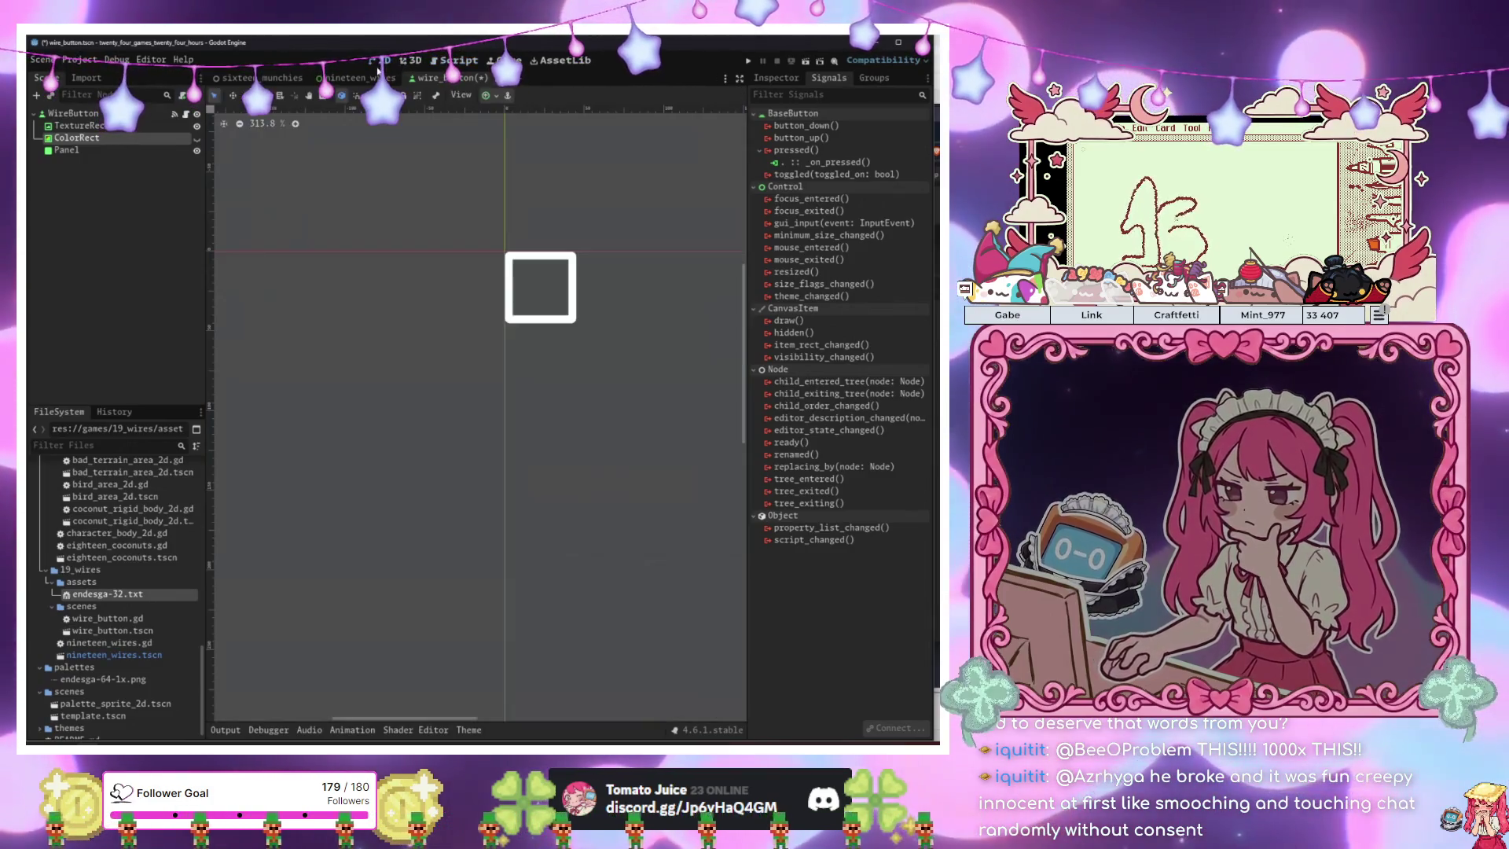
pyautogui.hotkey('ctrl', 's')
pyautogui.press('F5')
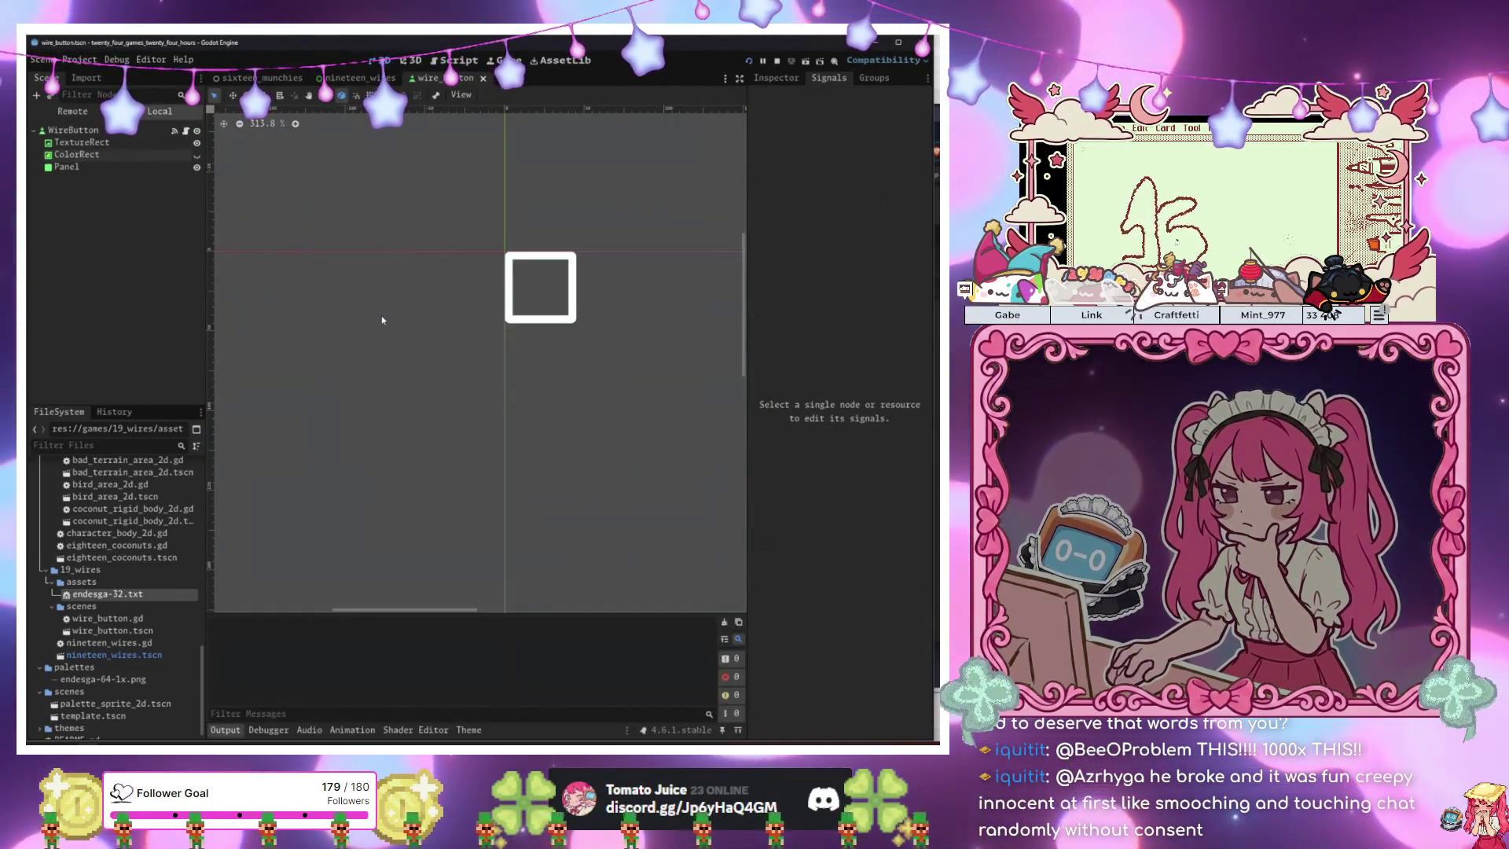
pyautogui.click(452, 250)
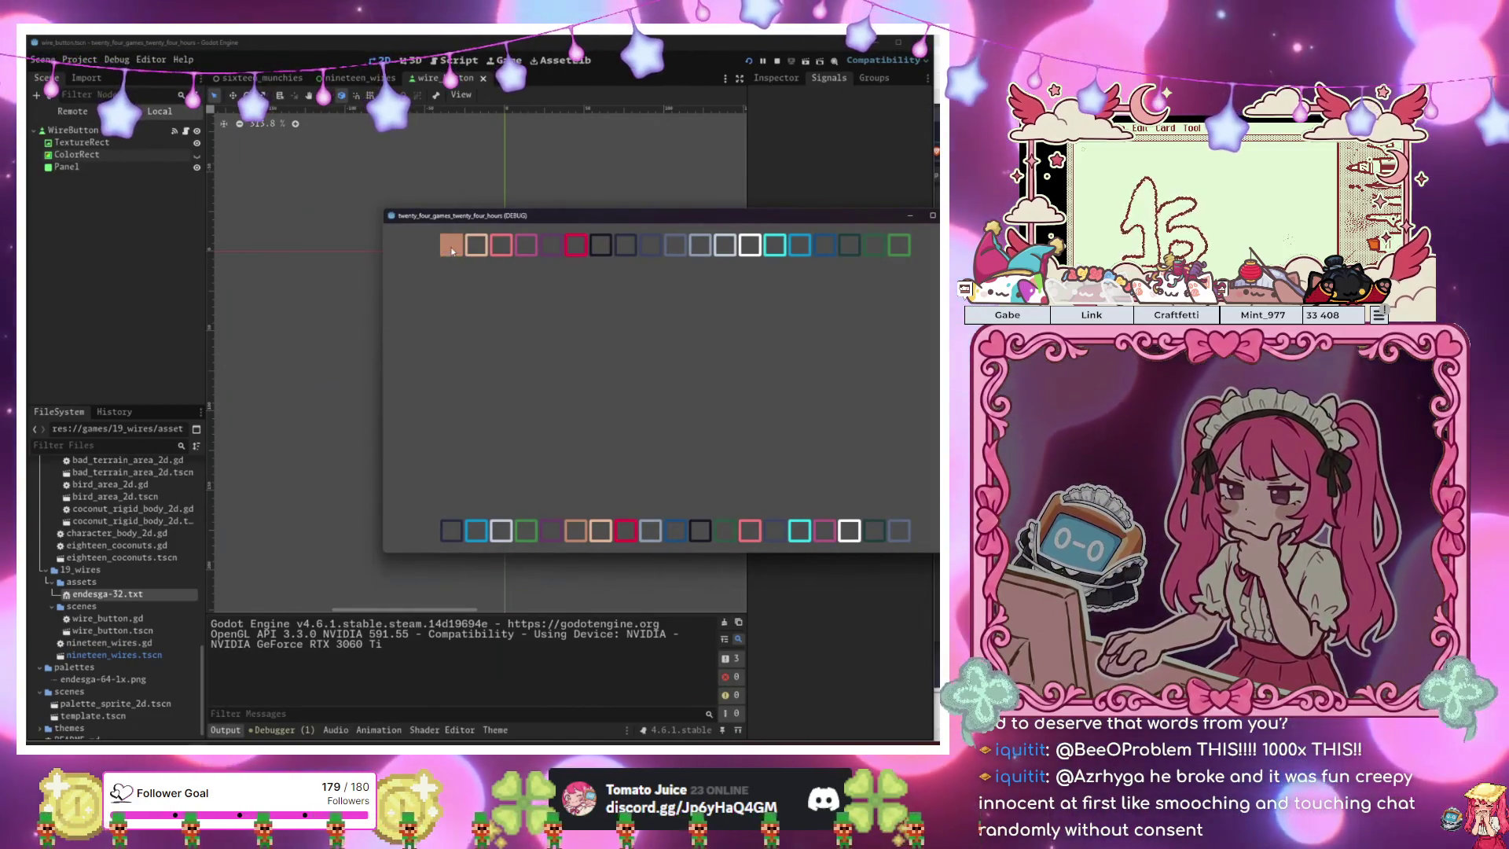
pyautogui.click(686, 219)
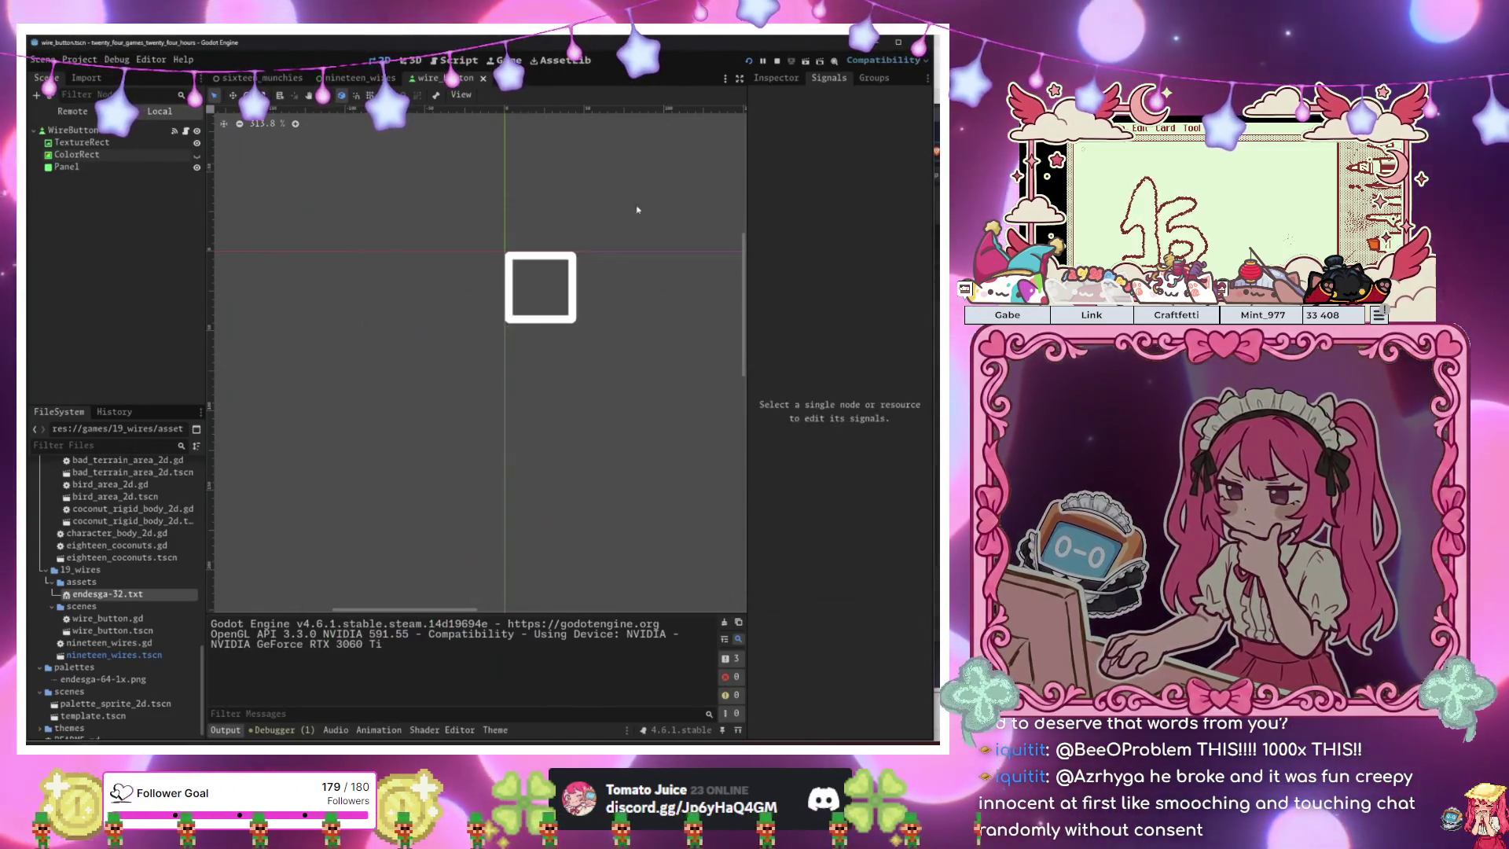
# Add a MarginContainer, move ColorRect into it, and place it above Panel.
pyautogui.click(102, 161)
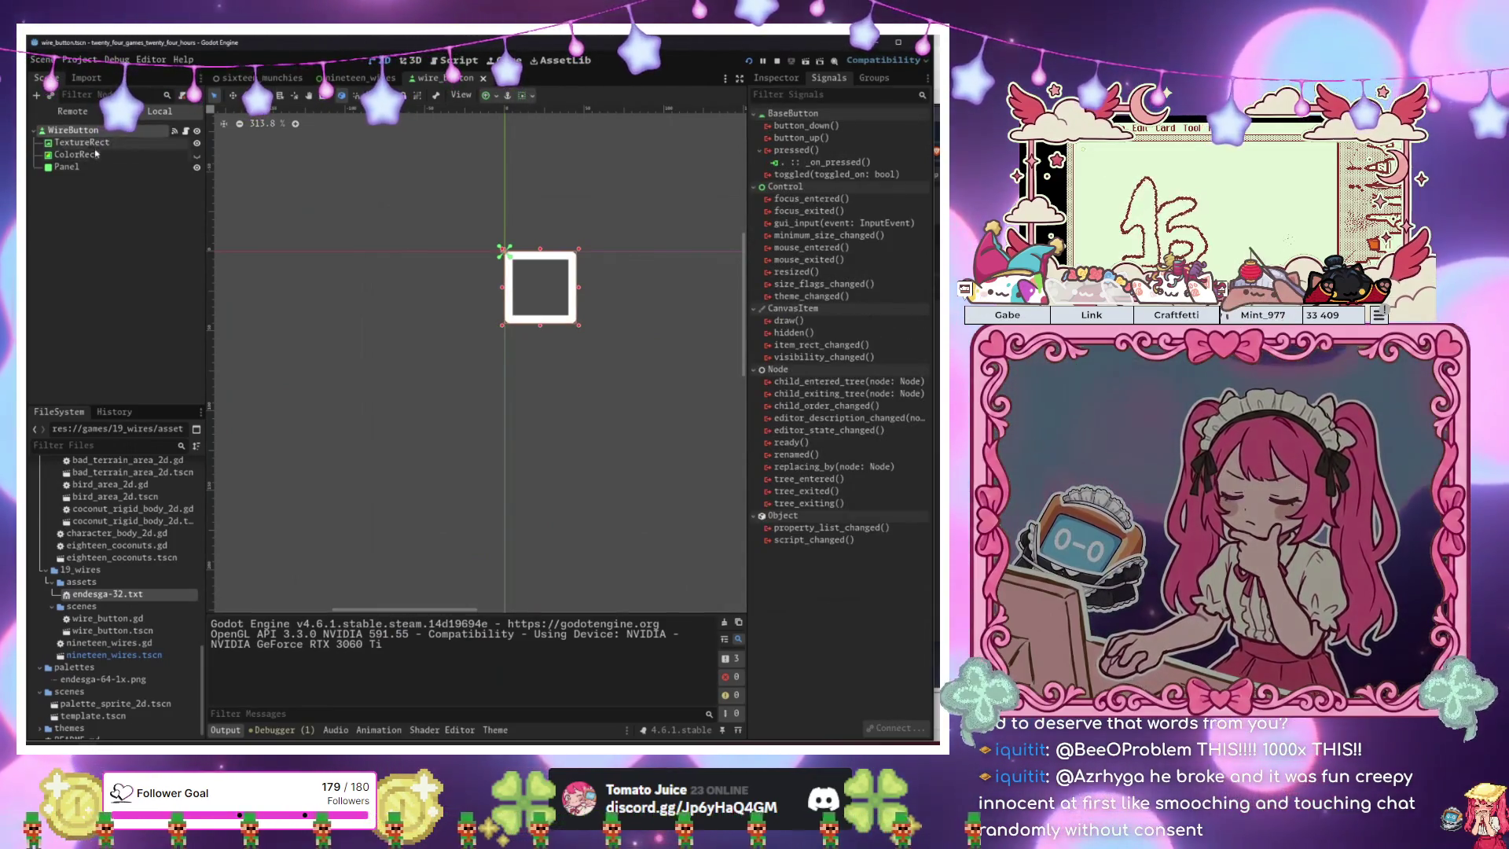
pyautogui.hotkey('ctrl', 'a')
pyautogui.write('margin')
pyautogui.press('Return')
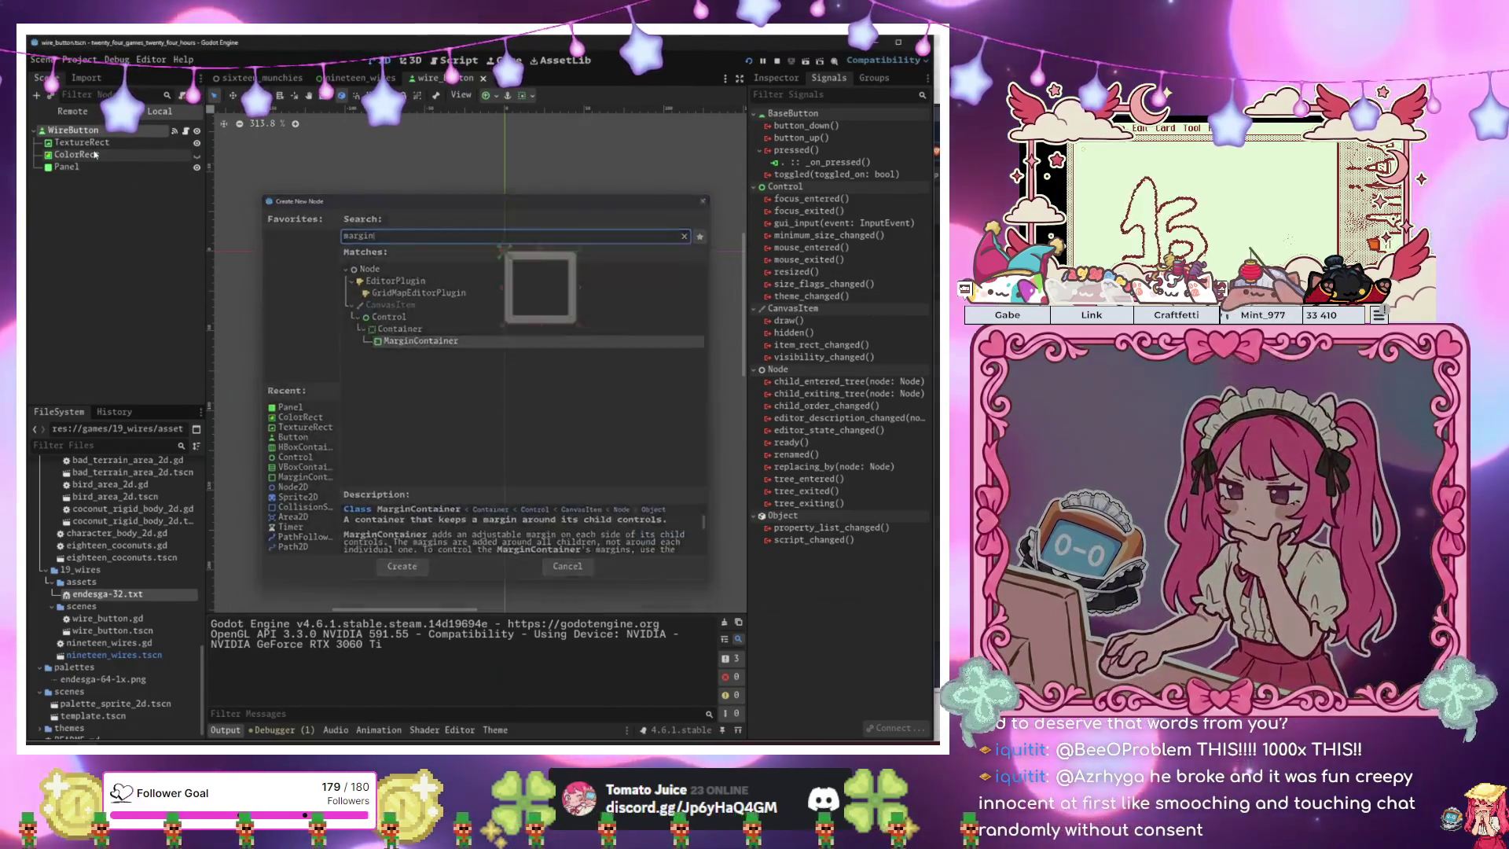
pyautogui.moveTo(94, 155); pyautogui.dragTo(110, 181)
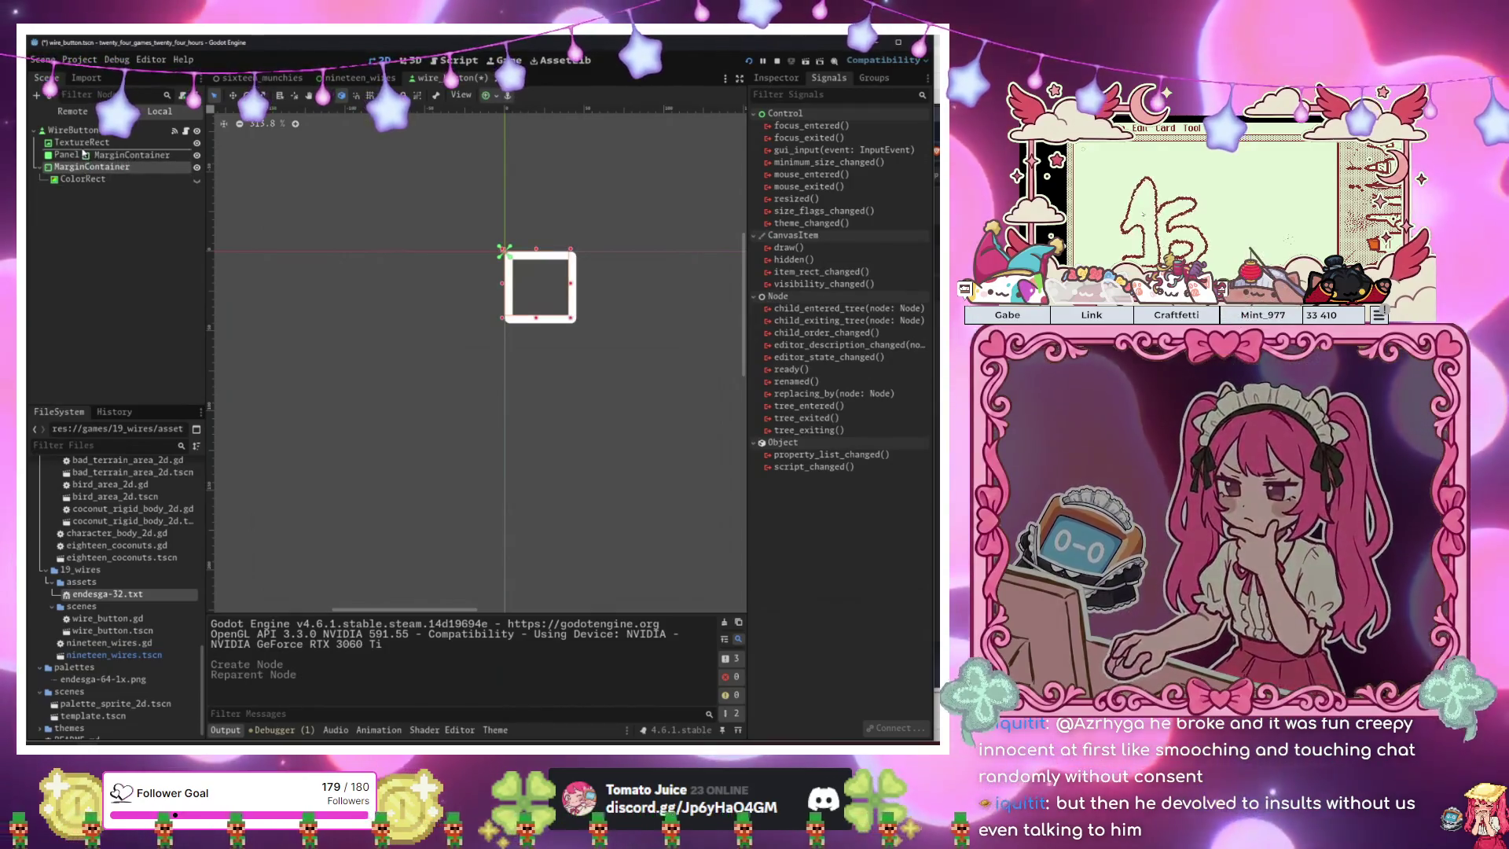
pyautogui.moveTo(87, 168); pyautogui.dragTo(89, 159)
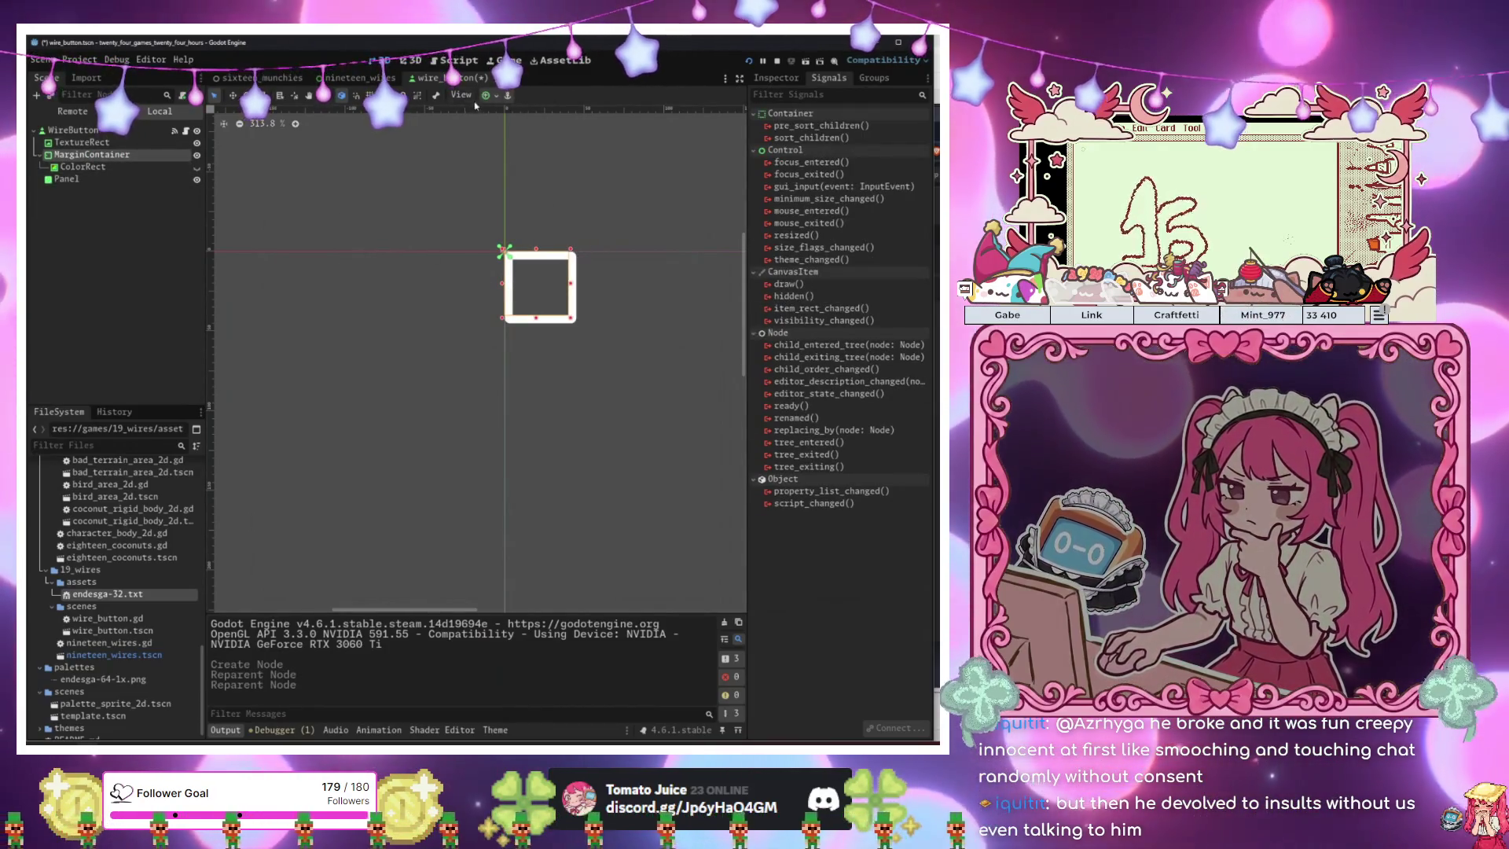
# Give the MarginContainer Full Rect anchors and margin constants of 3, then save and run.
pyautogui.click(487, 95)
pyautogui.click(554, 196)
pyautogui.click(777, 77)
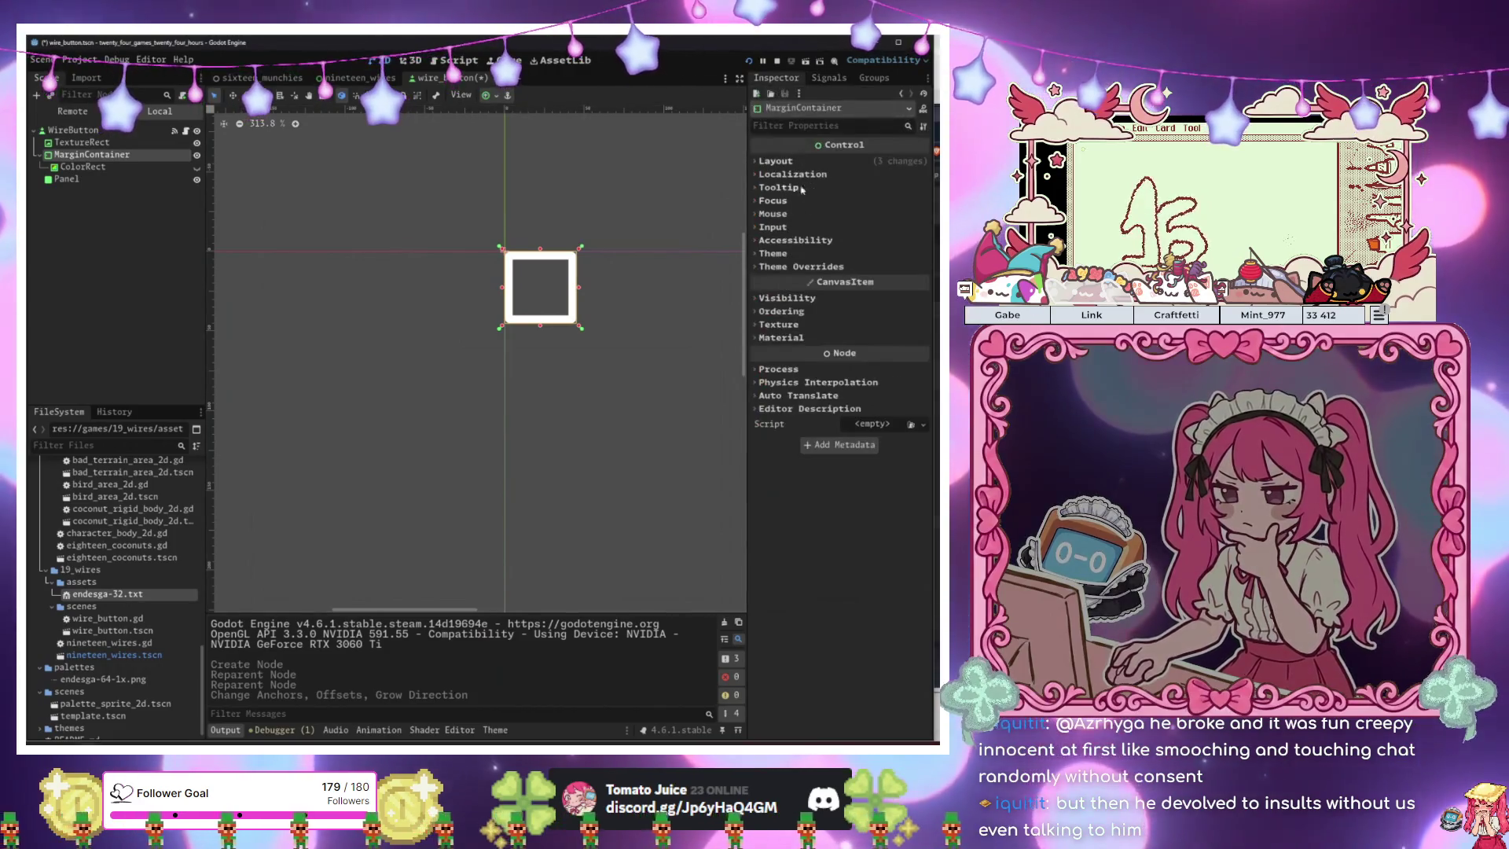
pyautogui.click(802, 266)
pyautogui.click(794, 279)
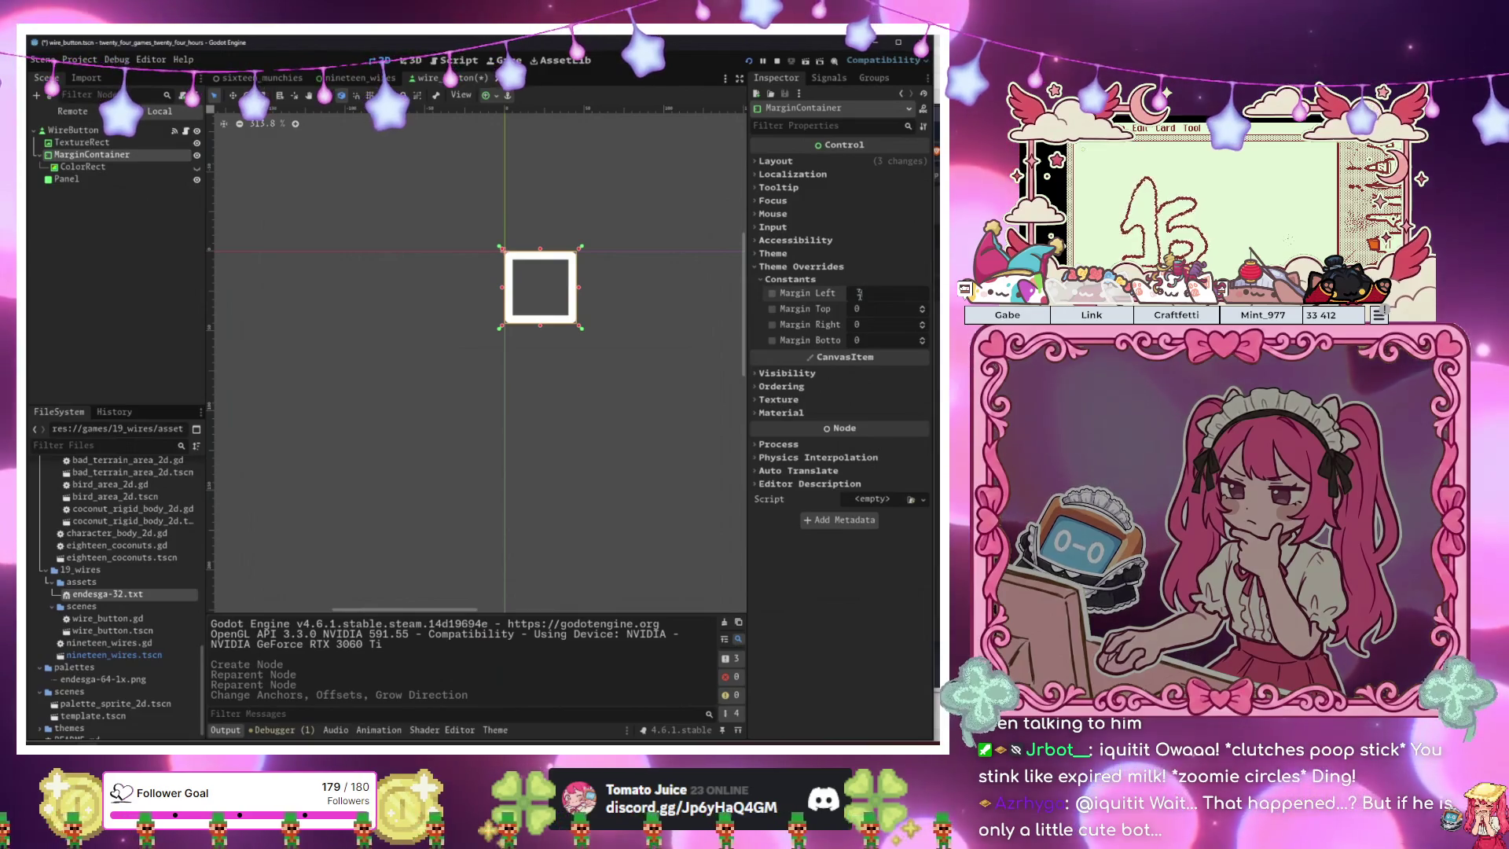
pyautogui.click(863, 309)
pyautogui.write('3')
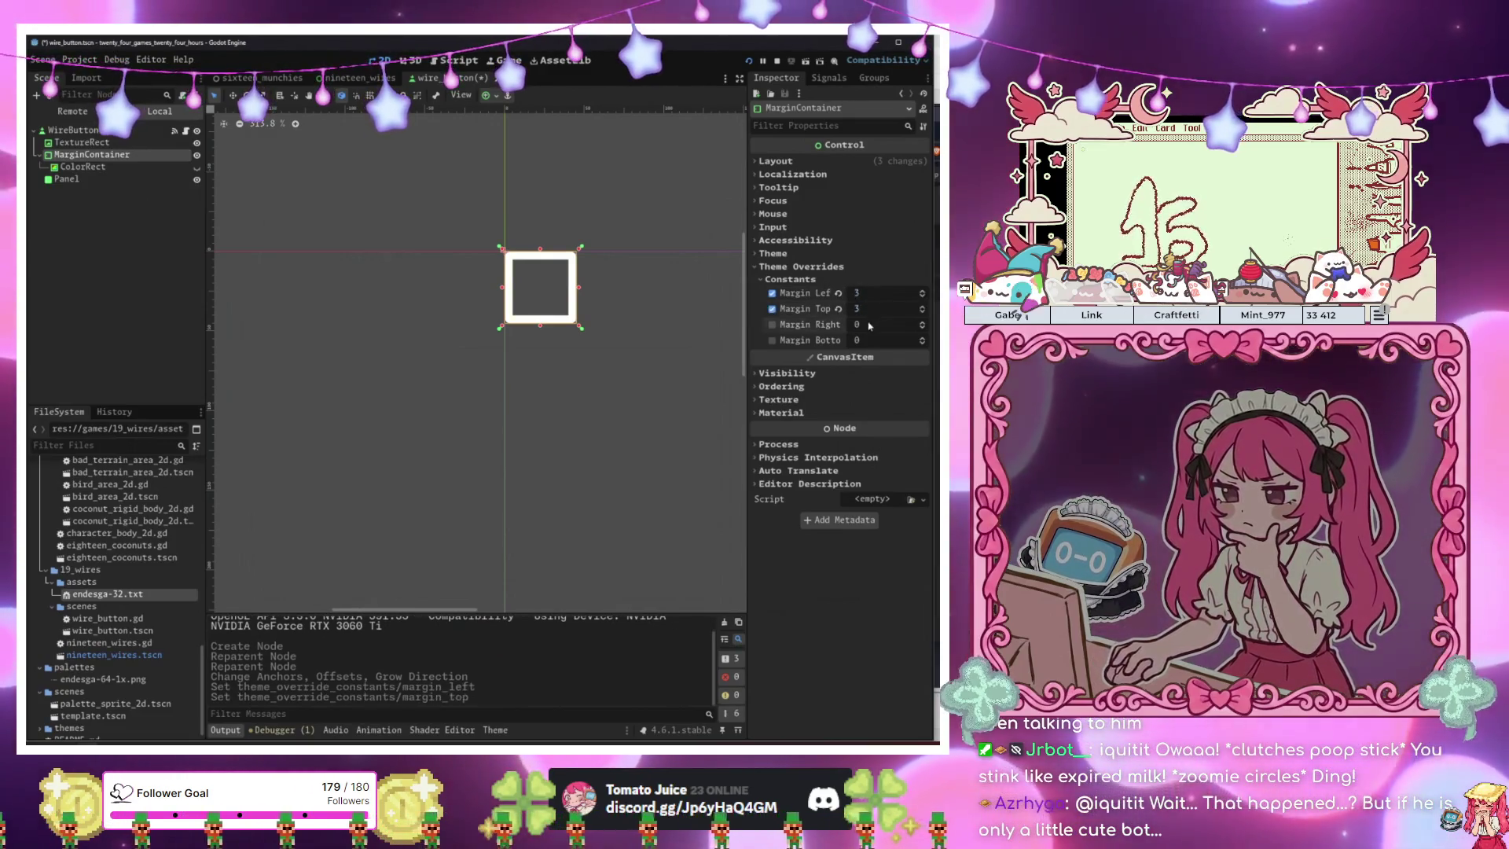
pyautogui.click(870, 325)
pyautogui.write('3')
pyautogui.click(861, 340)
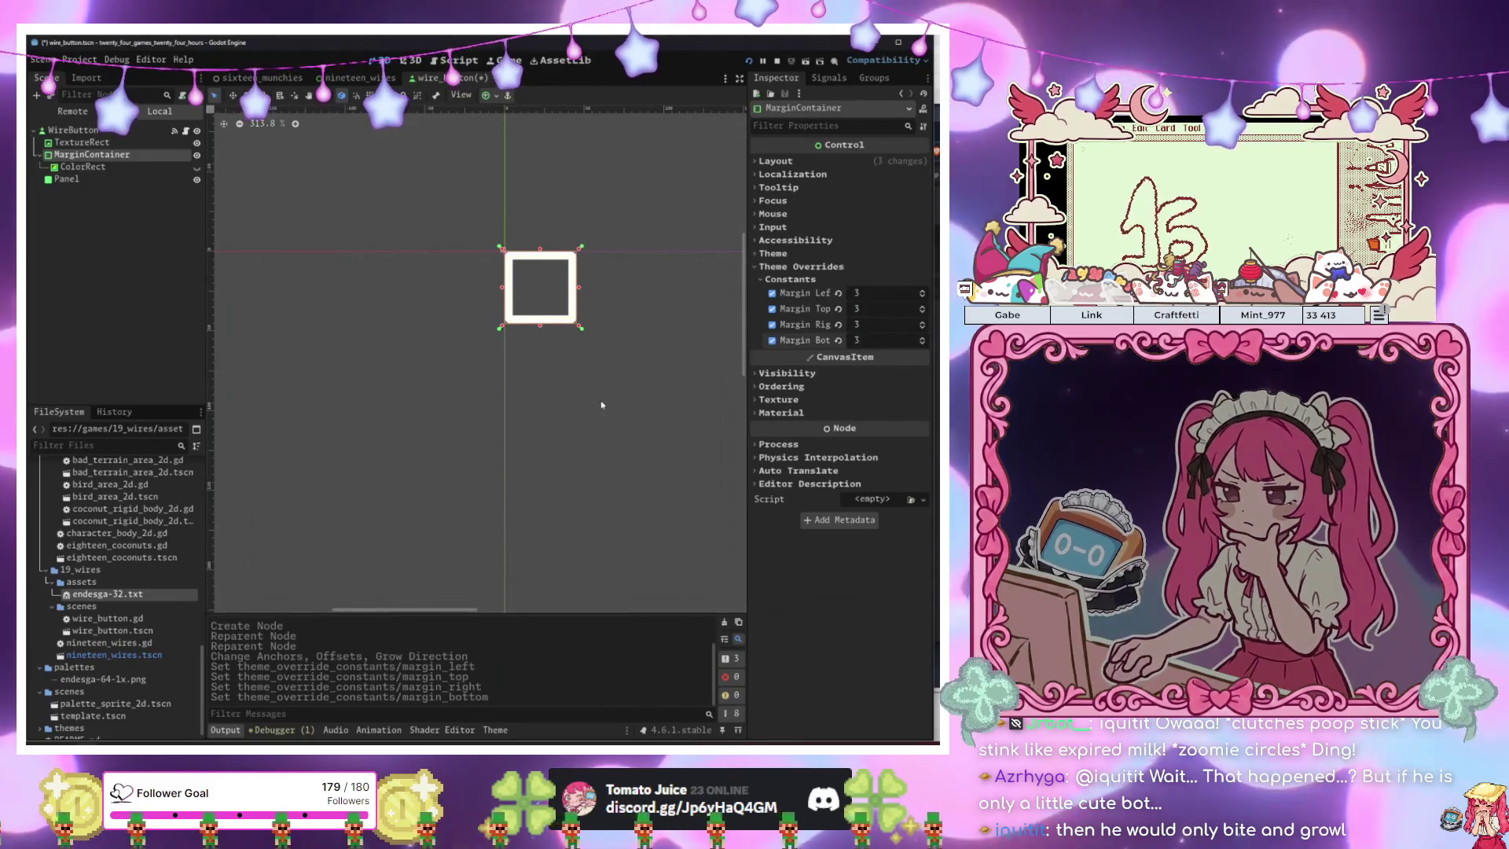
pyautogui.click(600, 405)
pyautogui.press('F6')
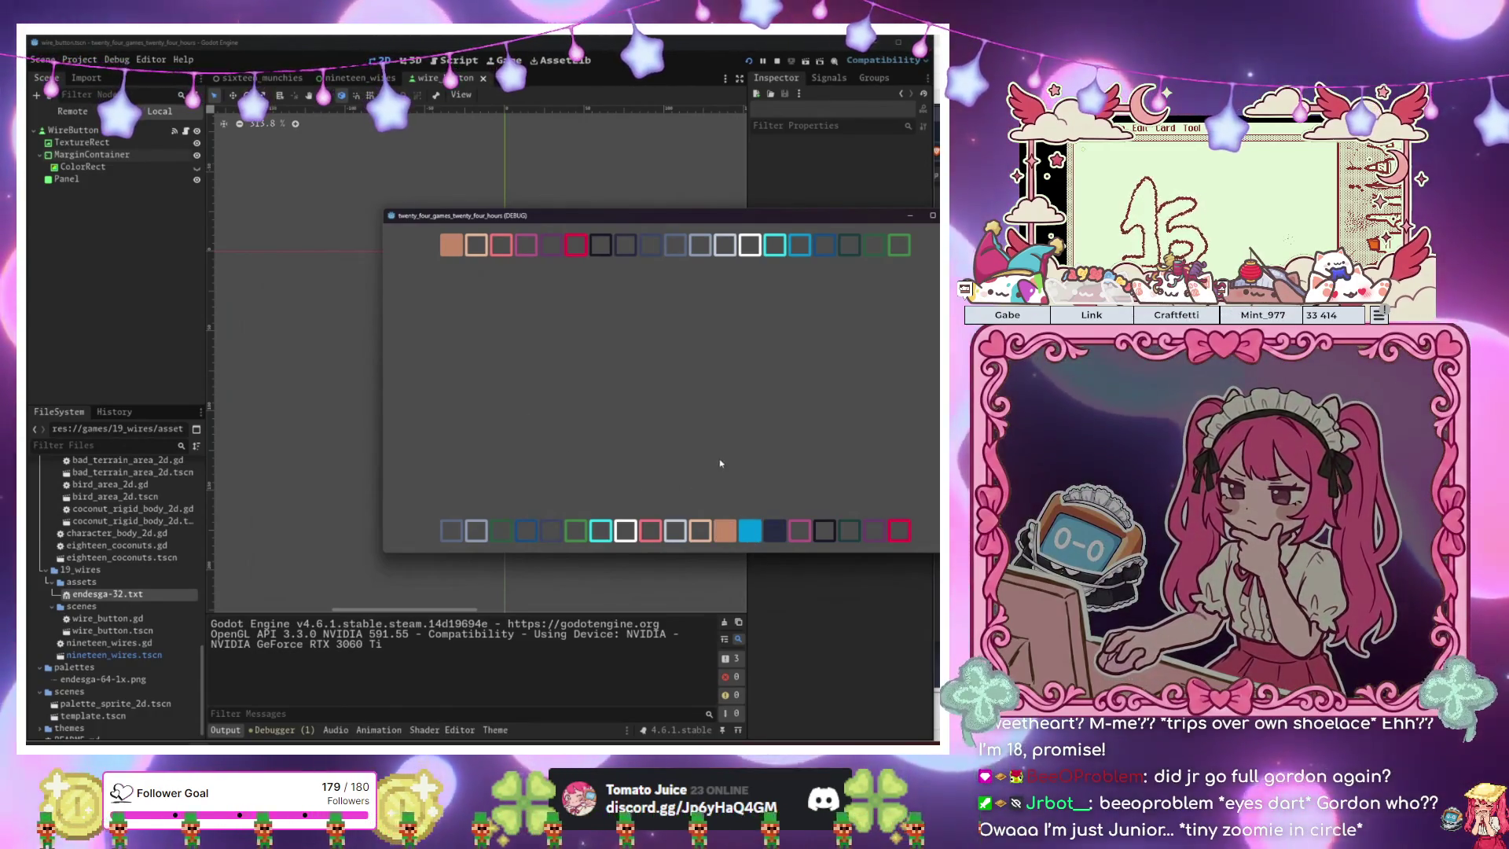
# Close the test game with F8 and switch to the nineteen_wires scene.
pyautogui.press('F8')
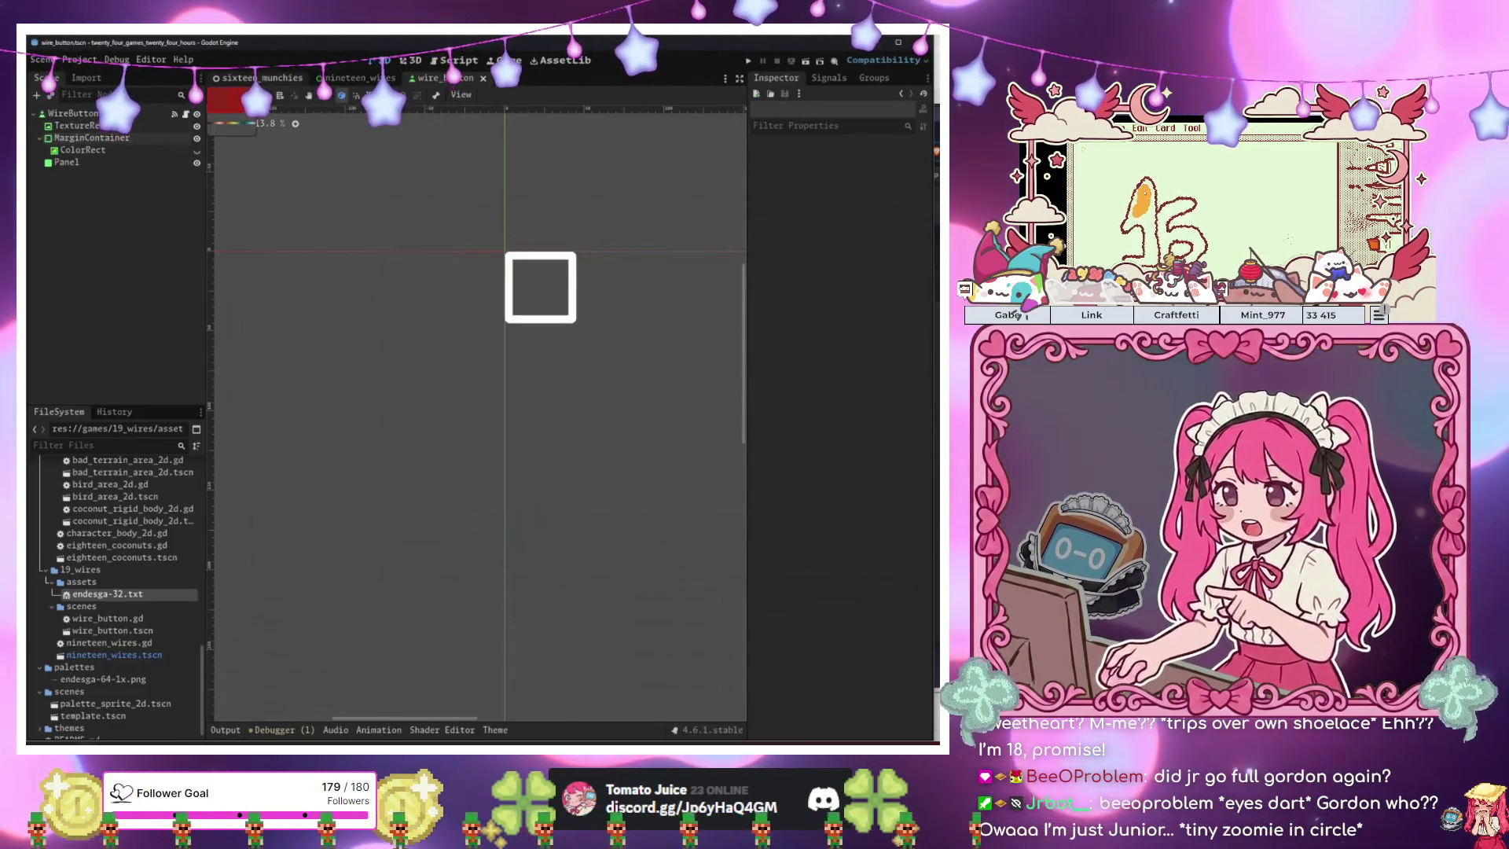
pyautogui.hotkey('ctrl', 'Tab')
pyautogui.click(400, 84)
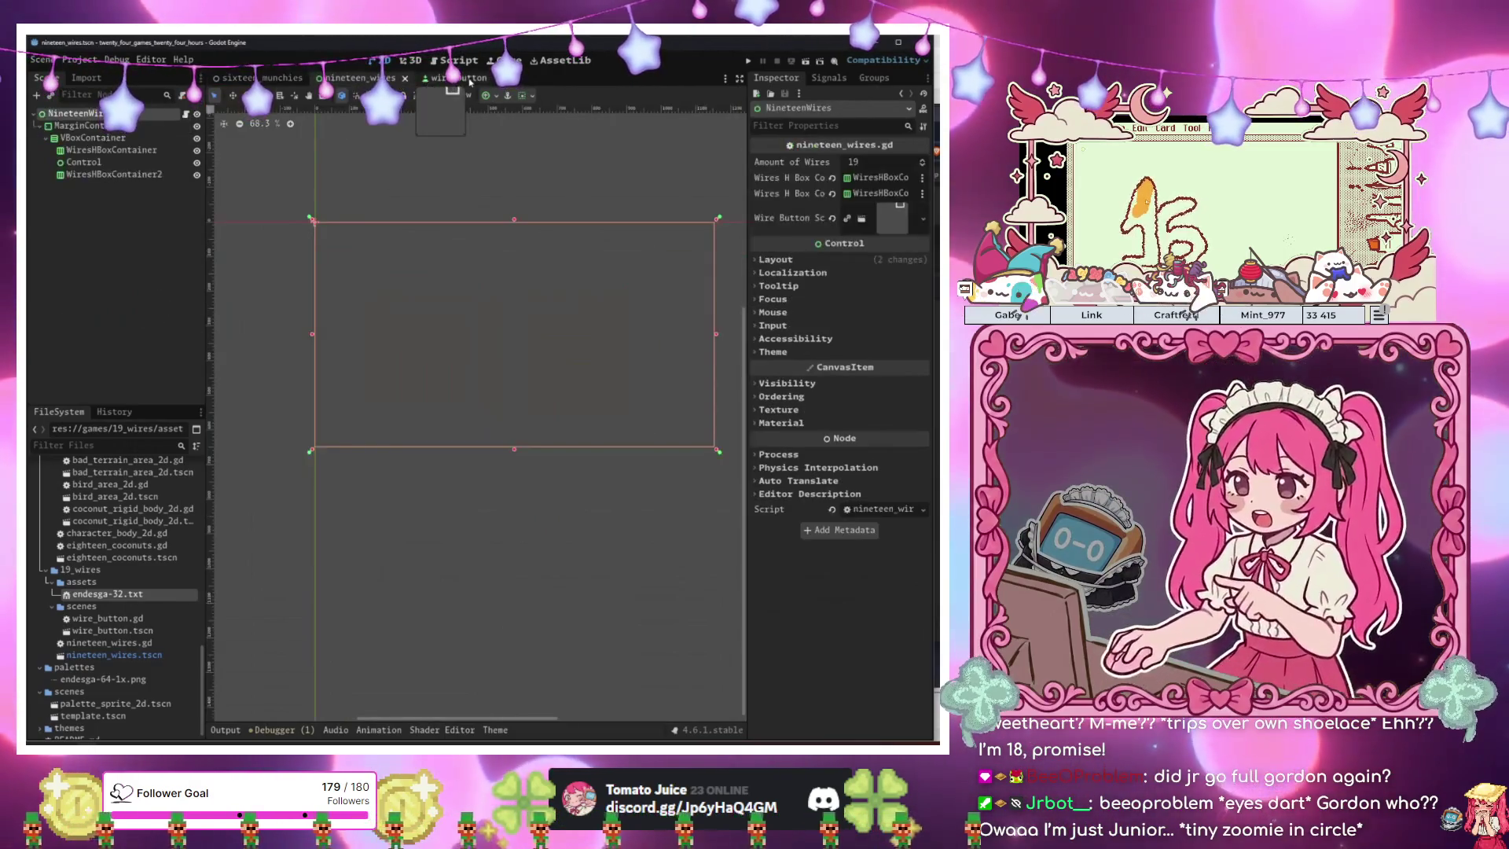
# Add a ColorRect to nineteen_wires stretched over the whole scene with Full Rect anchors.
pyautogui.click(431, 85)
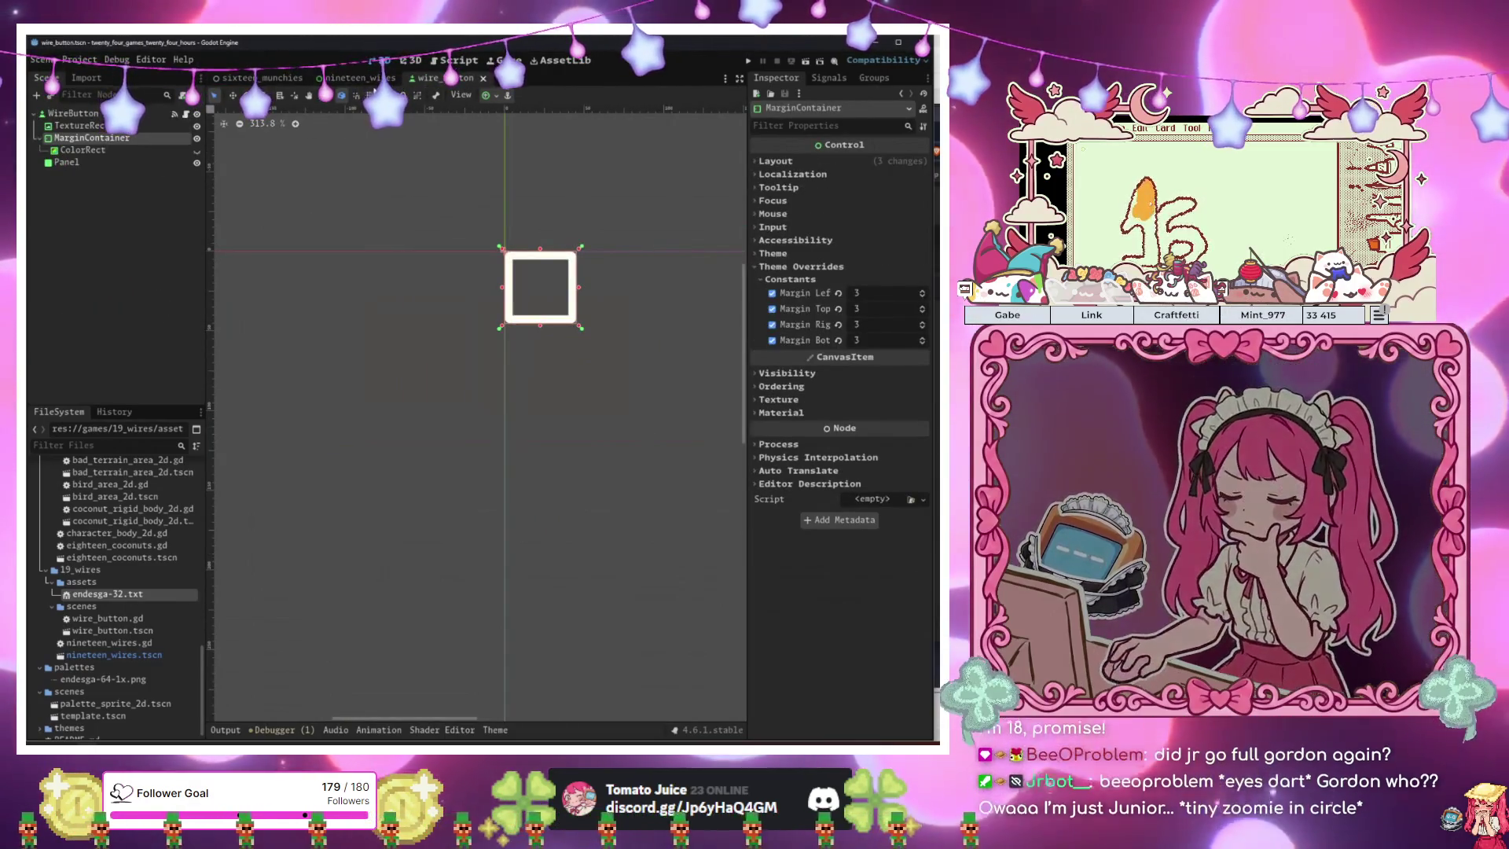
pyautogui.hotkey('ctrl', 'shift', 'Tab')
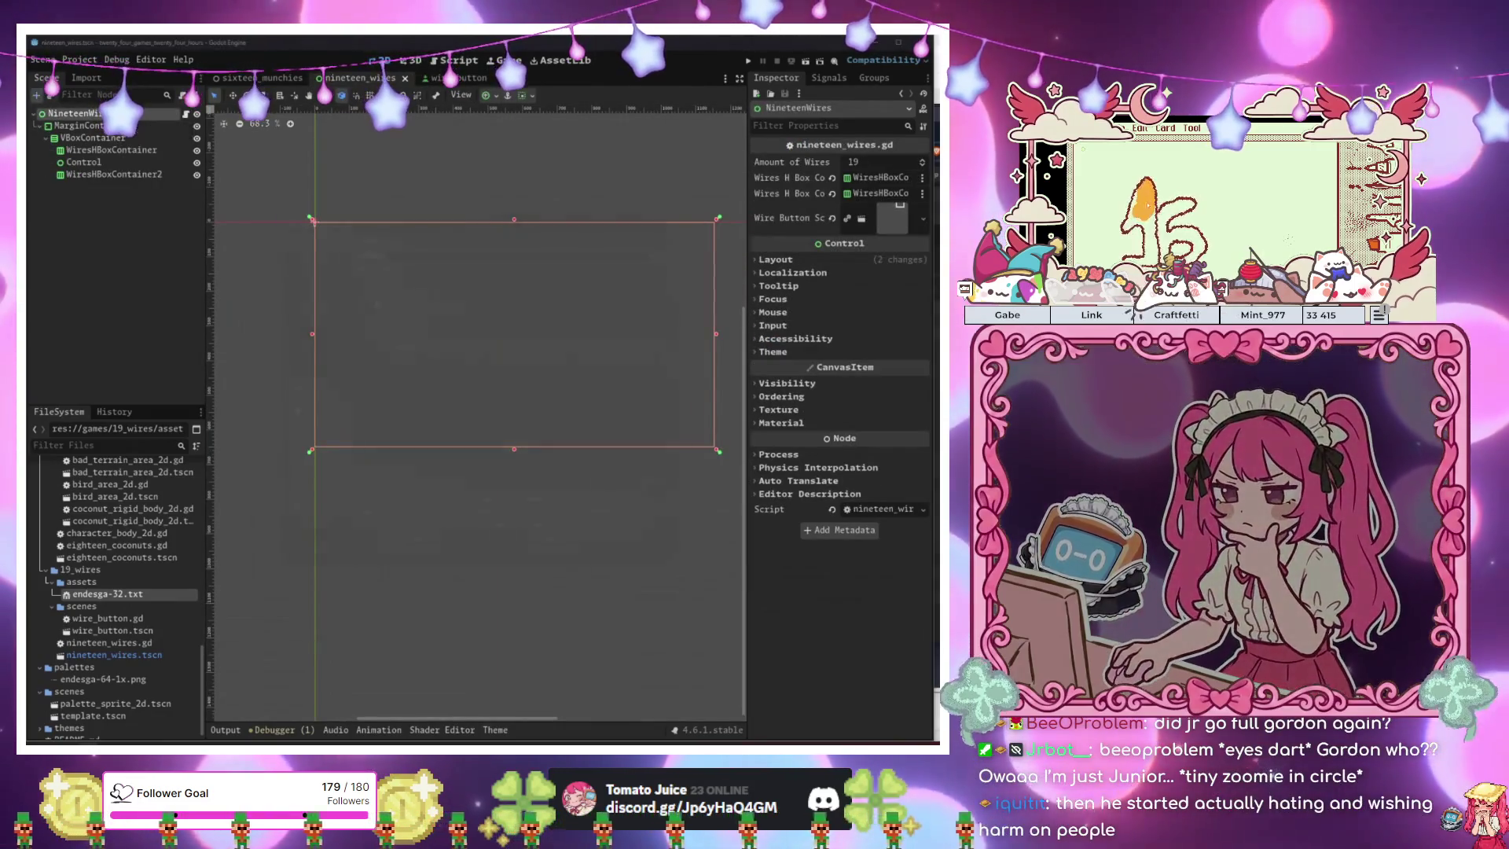
pyautogui.hotkey('ctrl', 'a')
pyautogui.write('color')
pyautogui.press('Return')
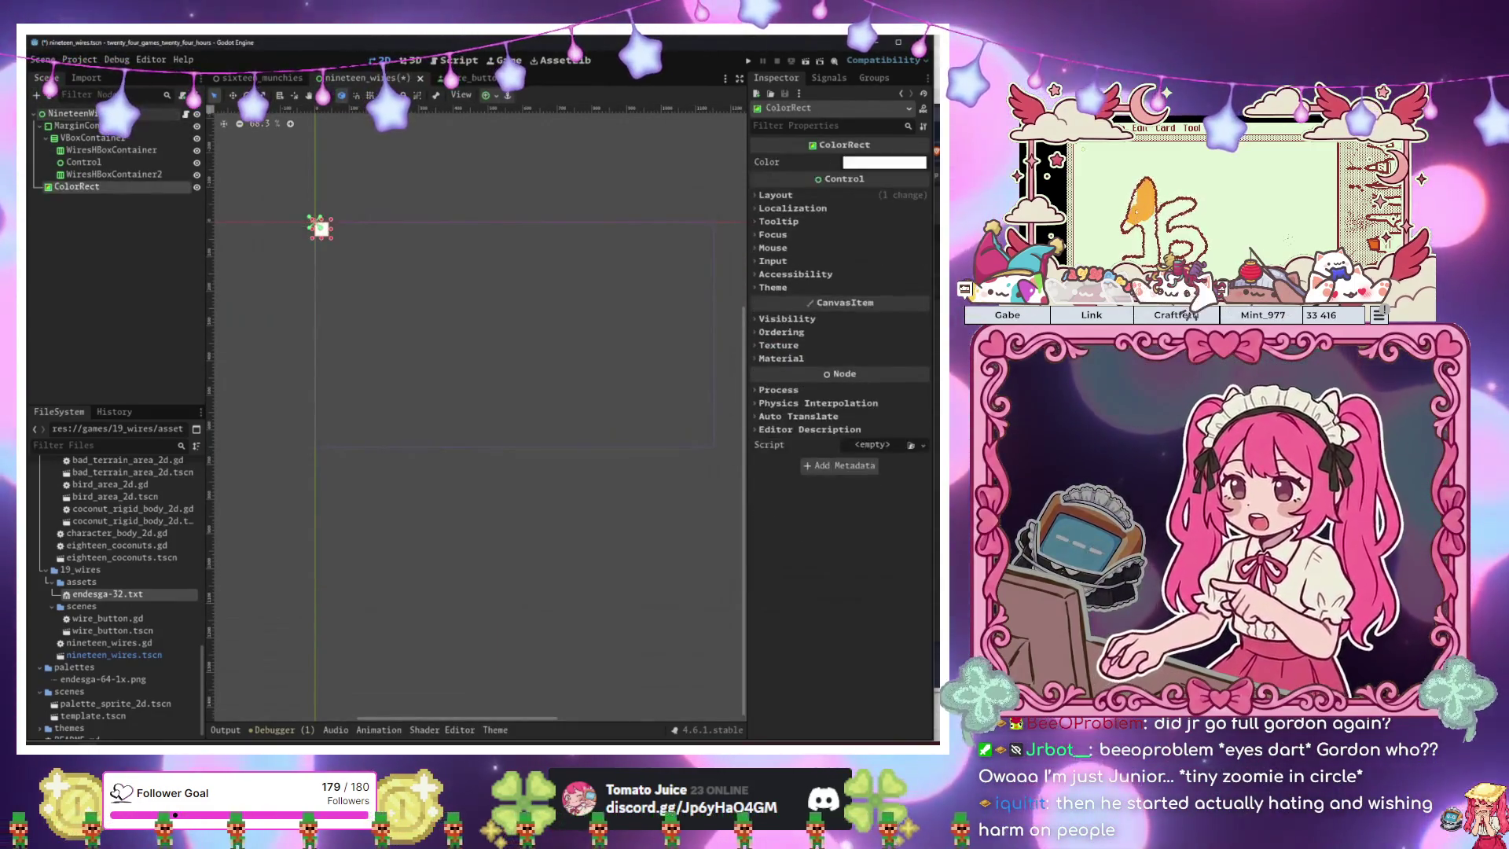
pyautogui.click(486, 95)
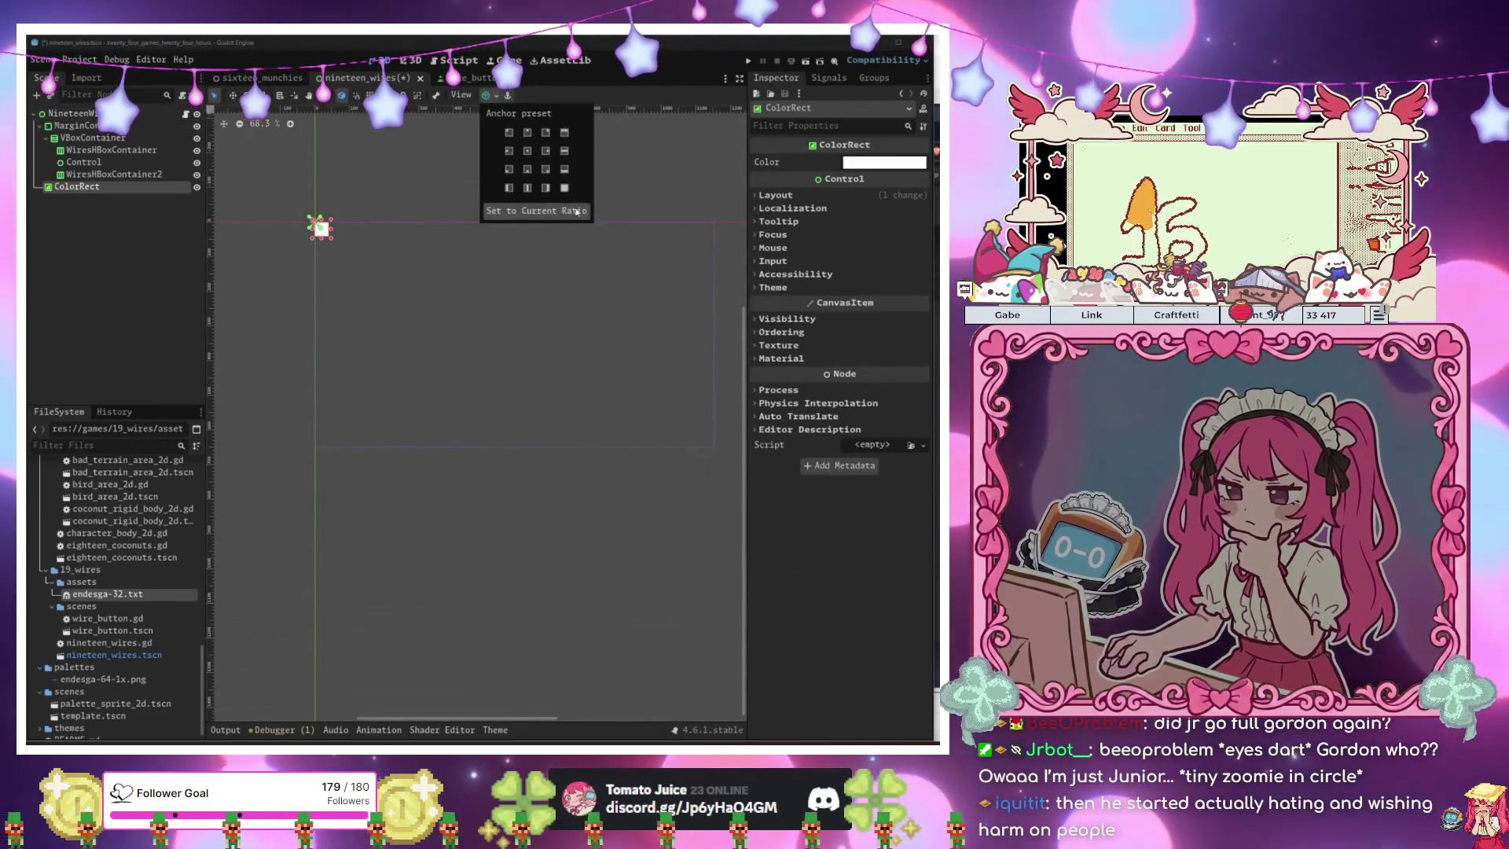
pyautogui.click(564, 187)
pyautogui.click(320, 210)
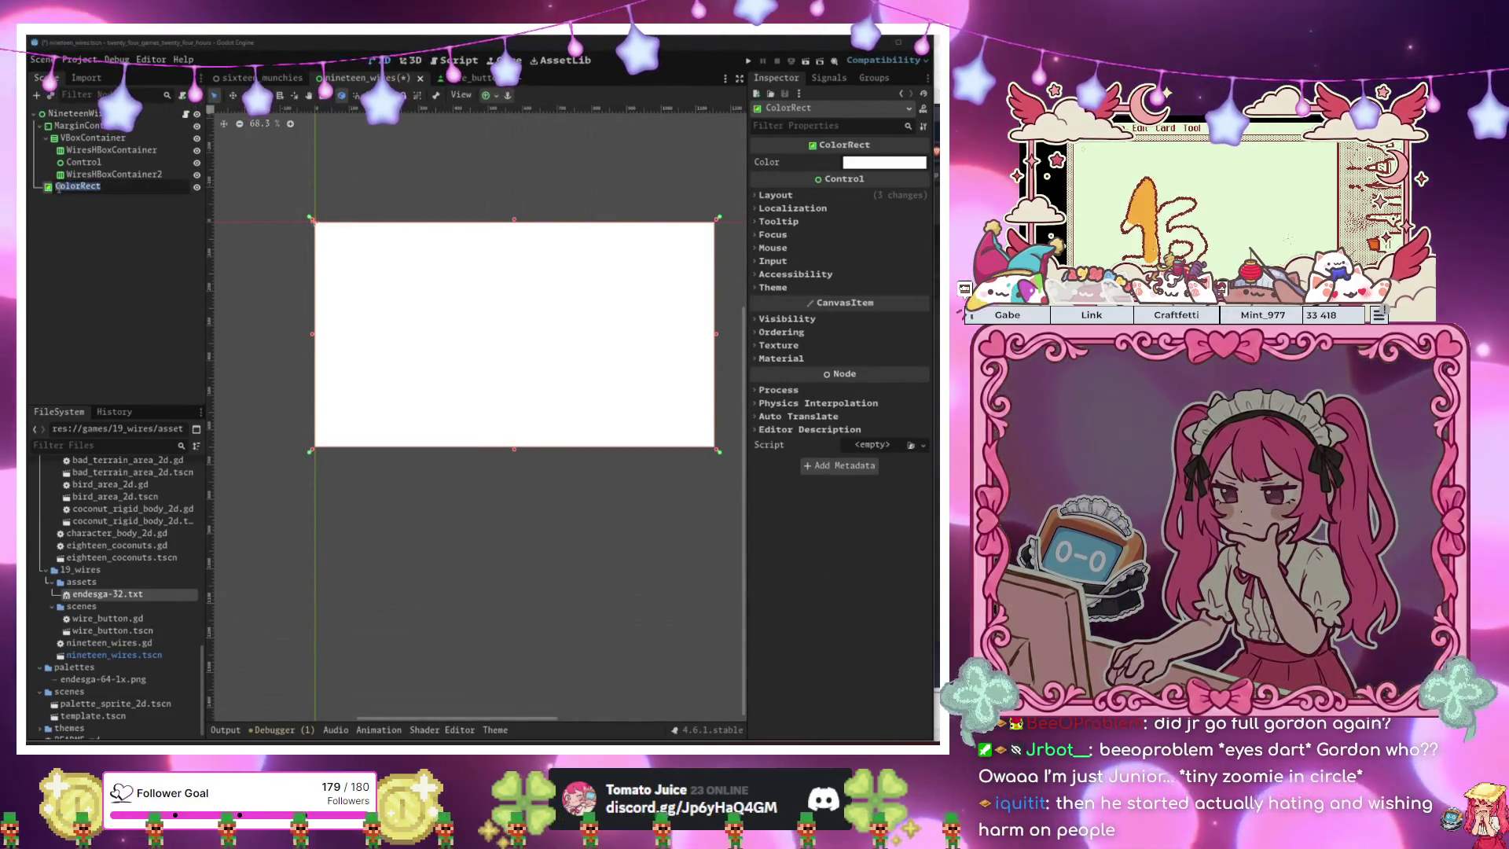
# Rename it BackgroundColorRect and drag it above MarginContainer in the Scene dock.
pyautogui.write('Background')
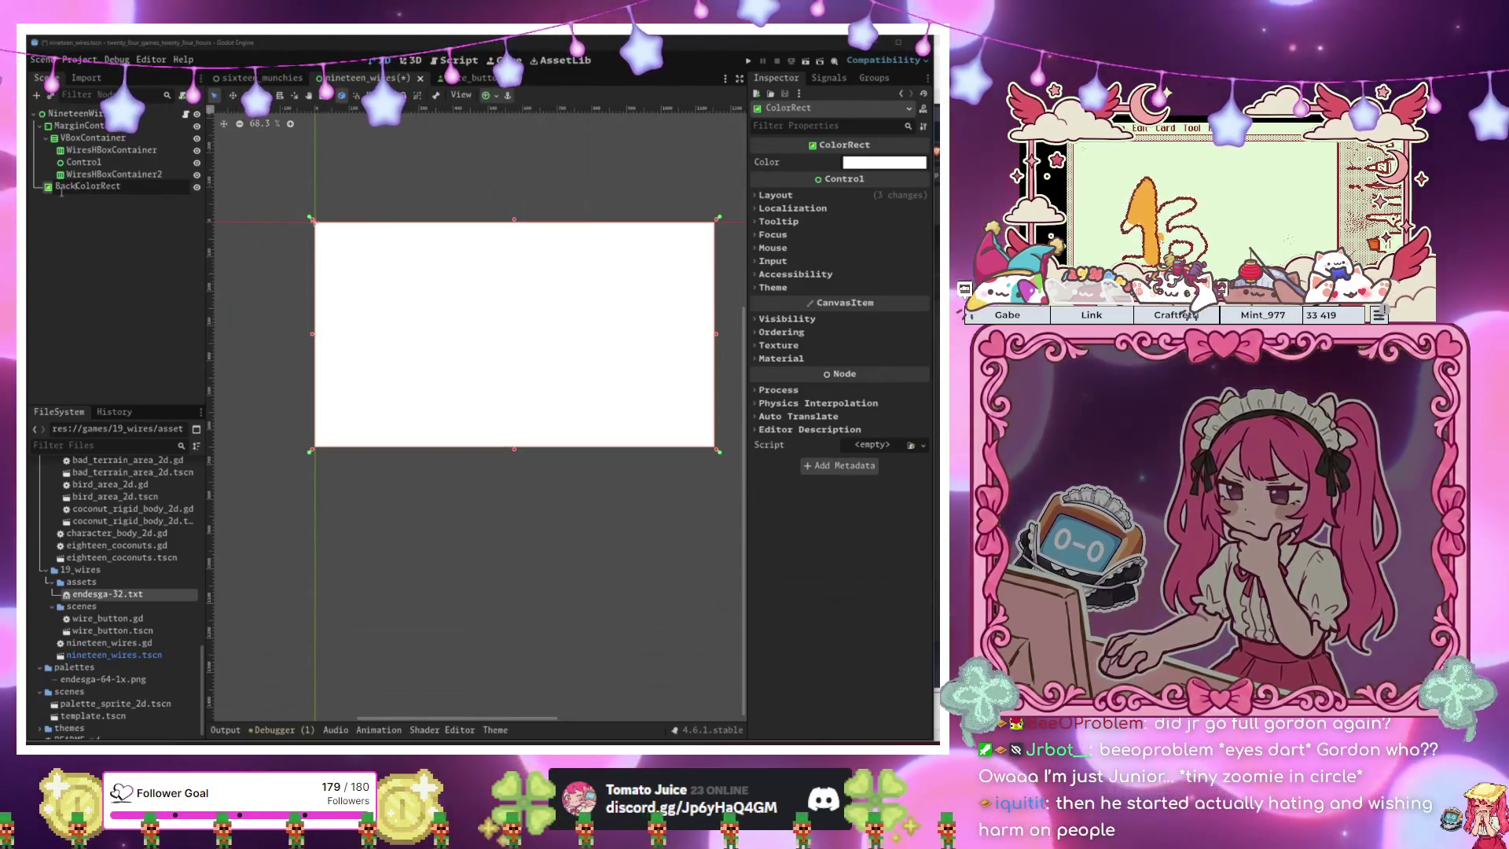
pyautogui.press('Return')
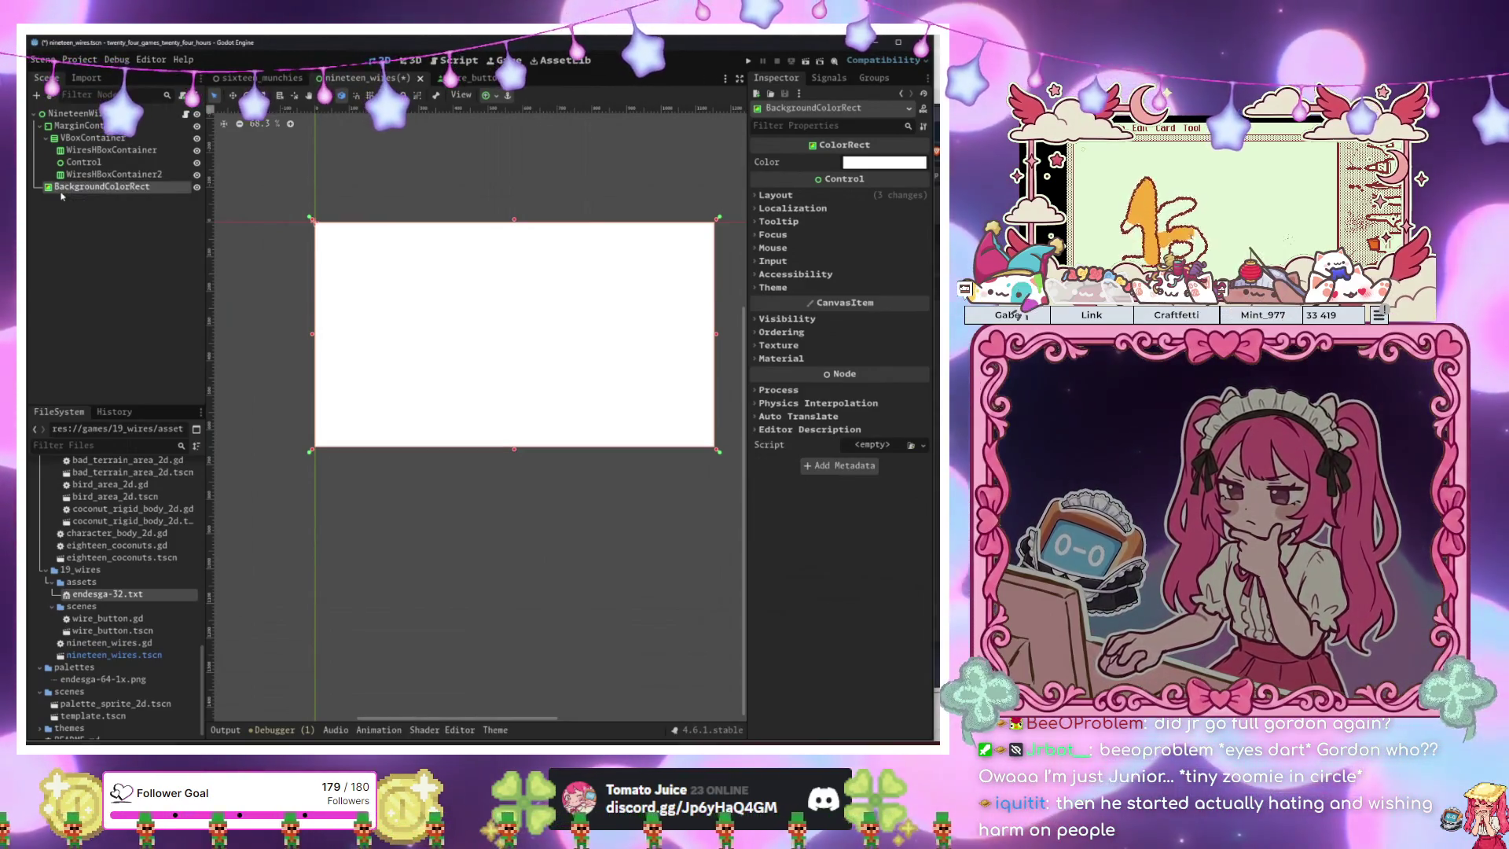
pyautogui.moveTo(62, 187); pyautogui.dragTo(81, 123)
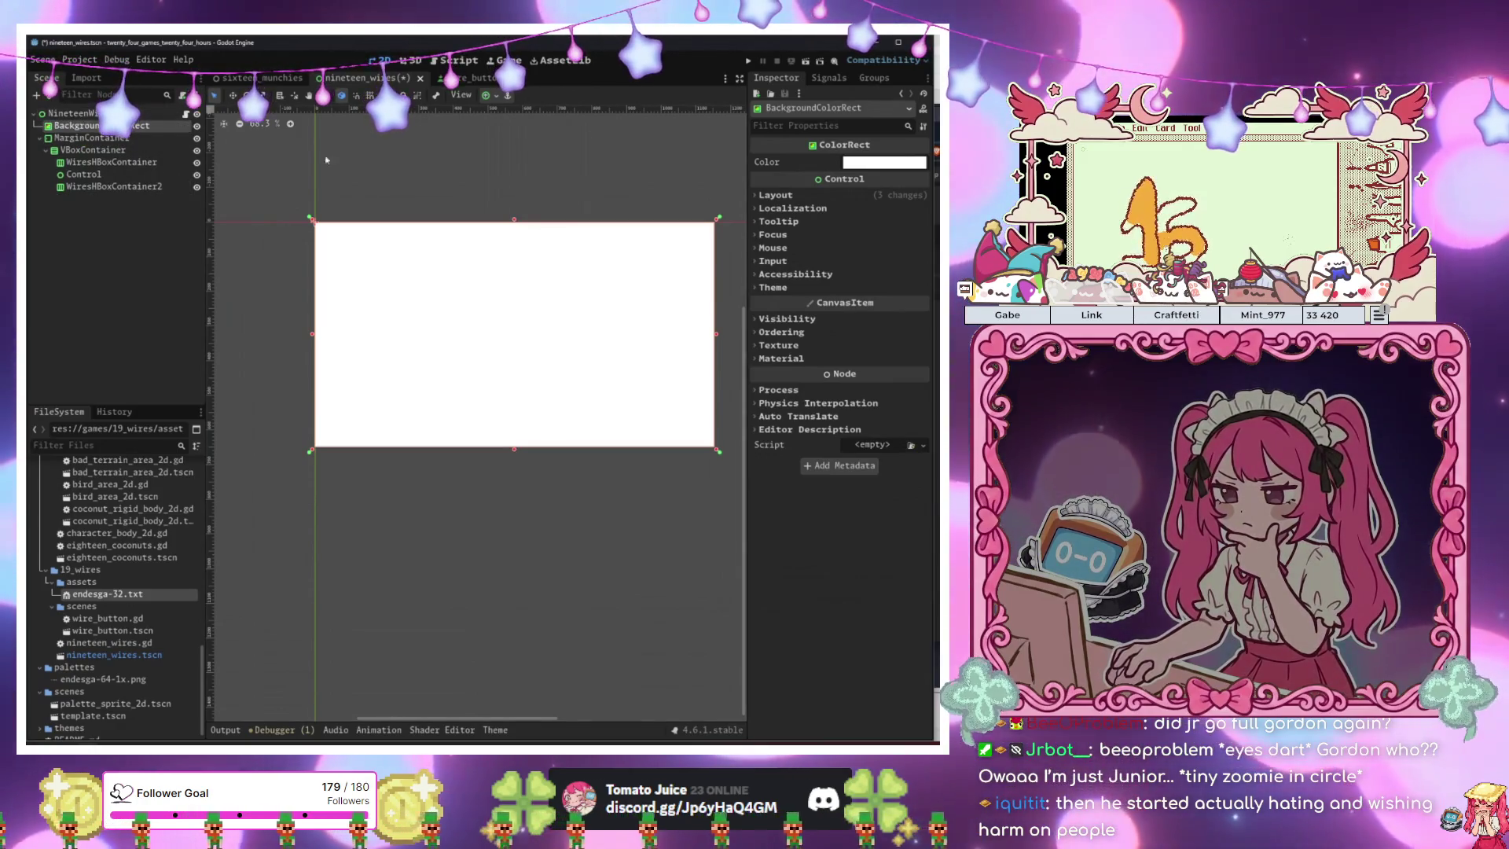
pyautogui.scroll(-2, 453, 315)
pyautogui.scroll(-3, 429, 419)
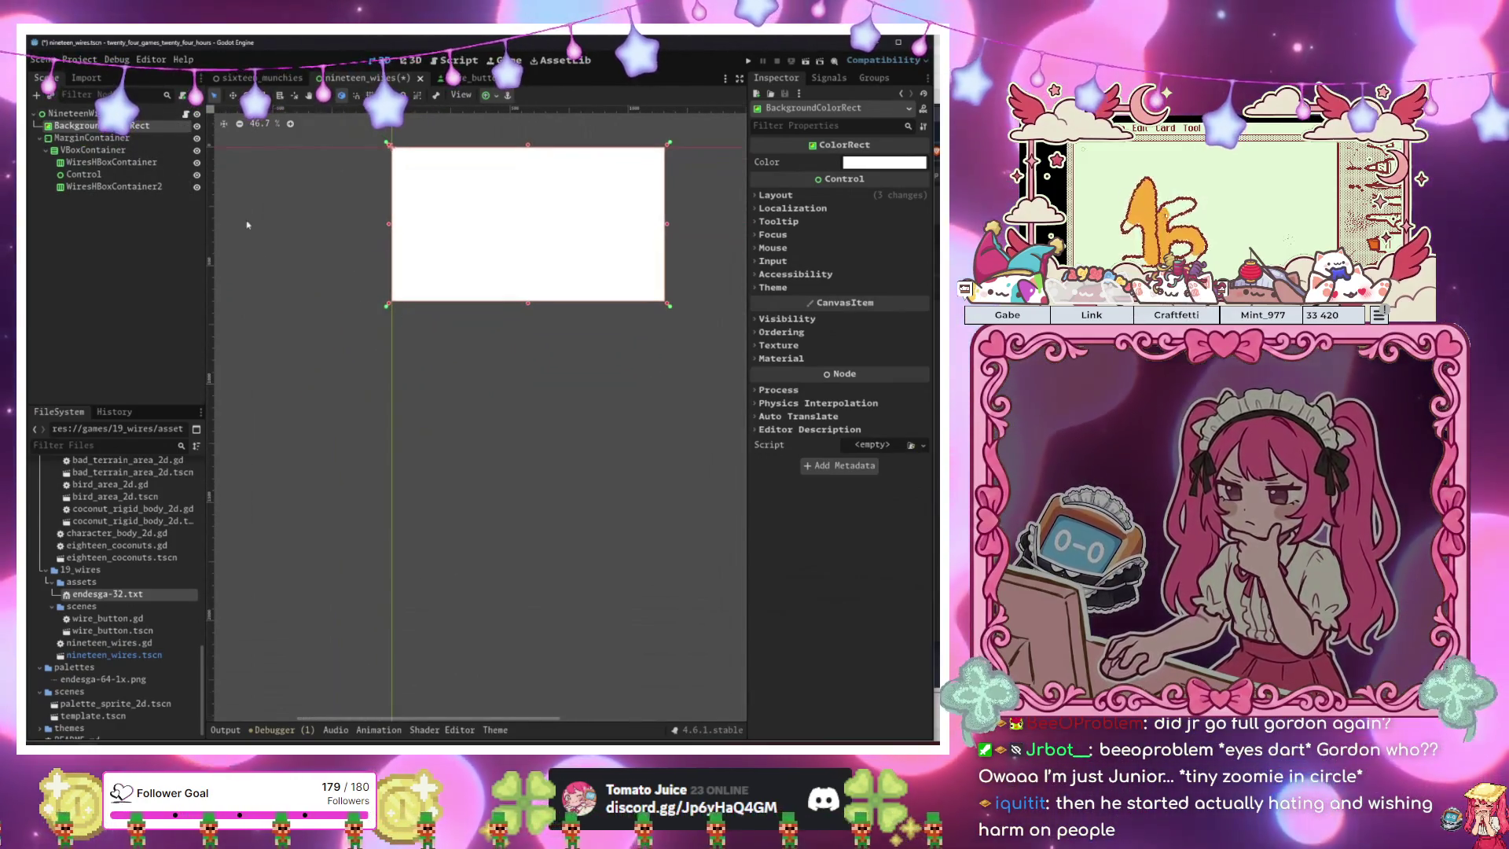
# Instantiate palette_sprite_2d.tscn as a child scene and pan to show the palette strip.
pyautogui.click(51, 95)
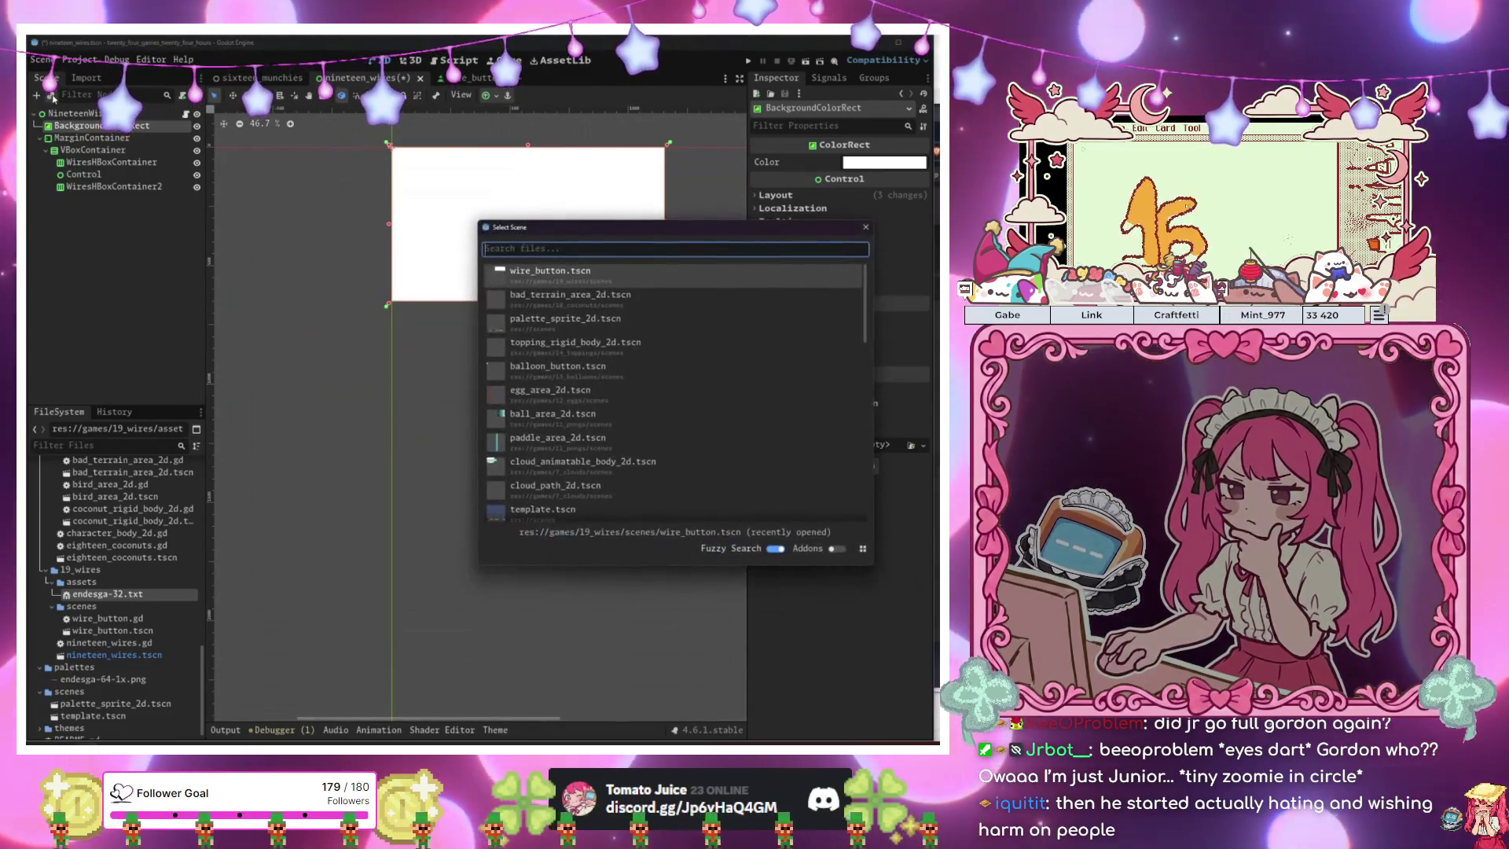
pyautogui.write('palette')
pyautogui.press('Return')
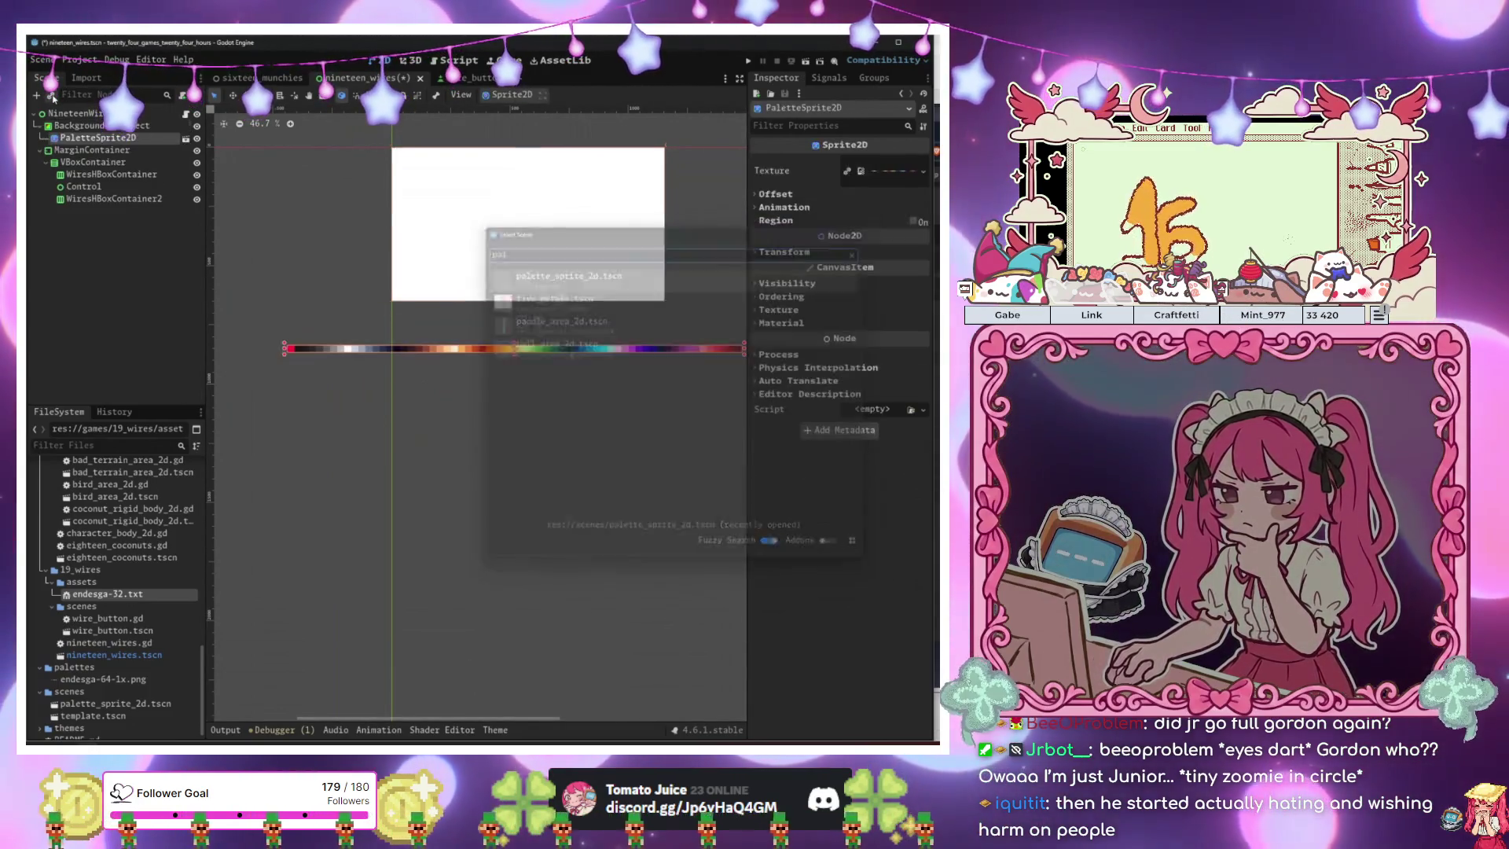
pyautogui.moveTo(347, 240); pyautogui.dragTo(289, 311)
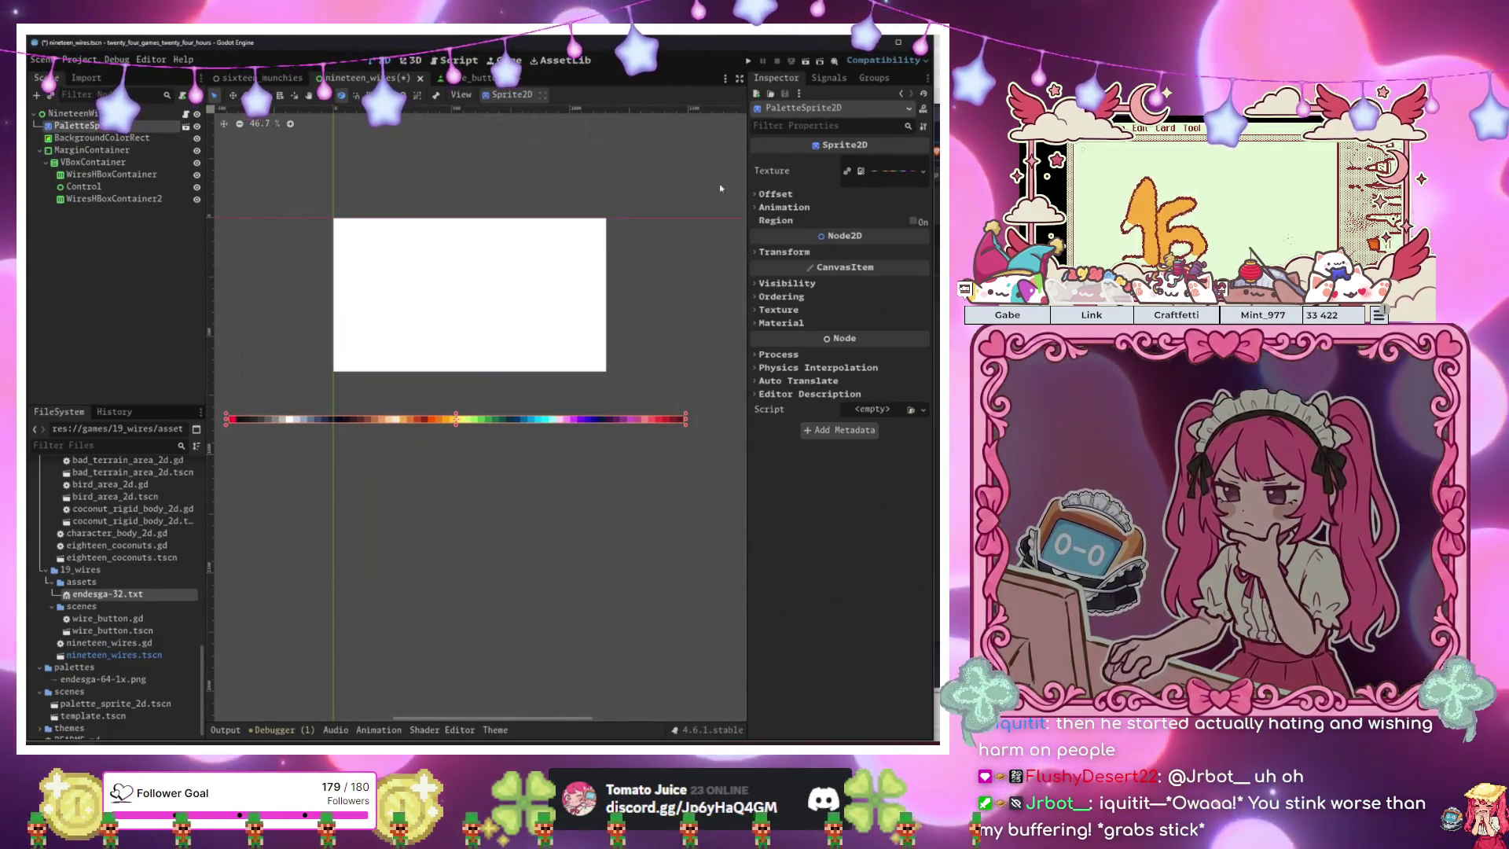
pyautogui.click(884, 170)
# Open BackgroundColorRect's Color picker and start eyedropping from the palette strip.
pyautogui.click(519, 287)
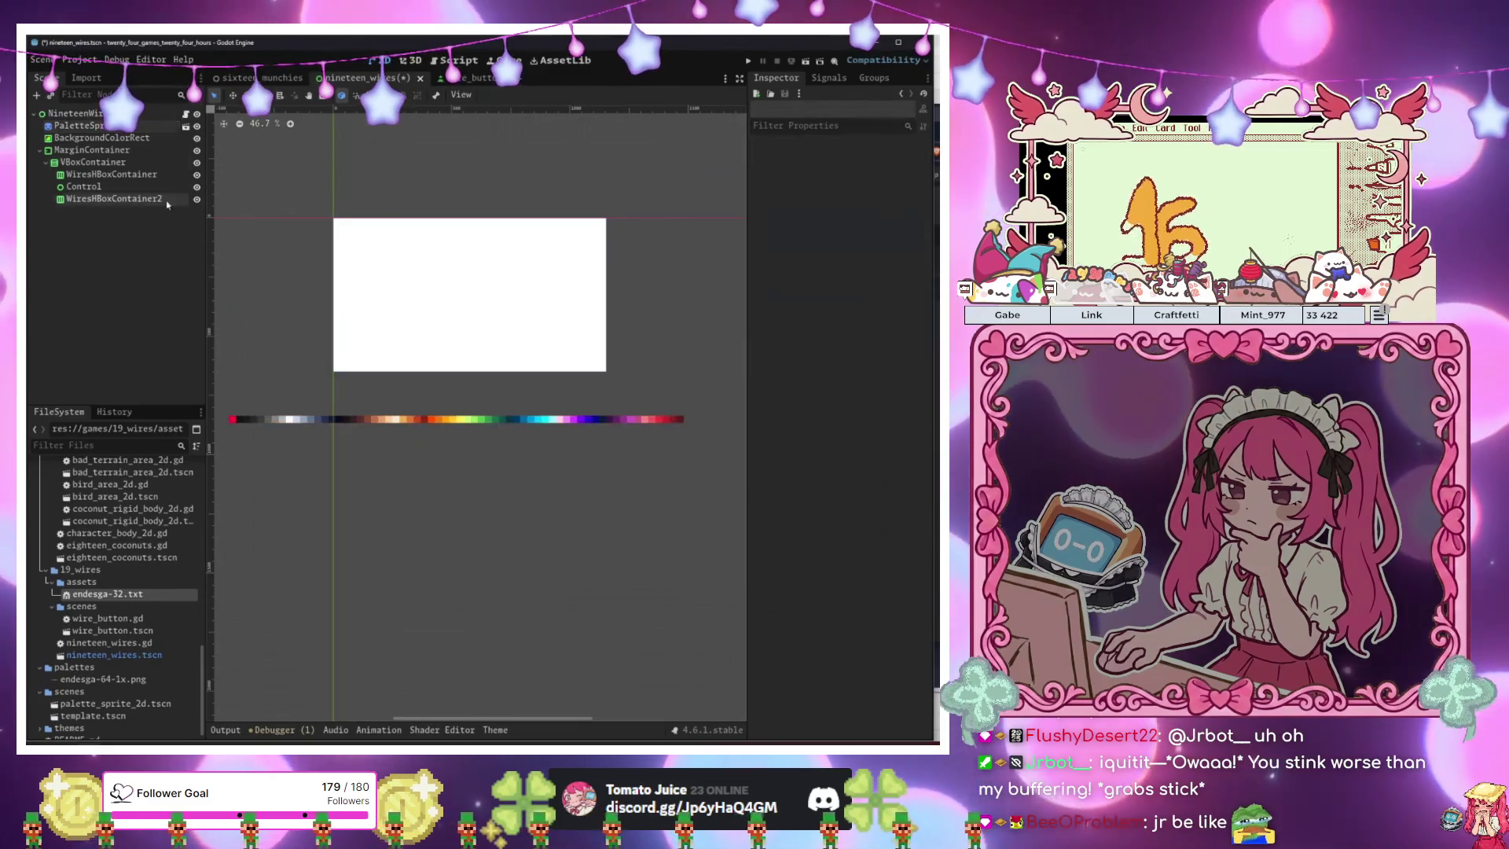
pyautogui.click(903, 163)
pyautogui.click(817, 312)
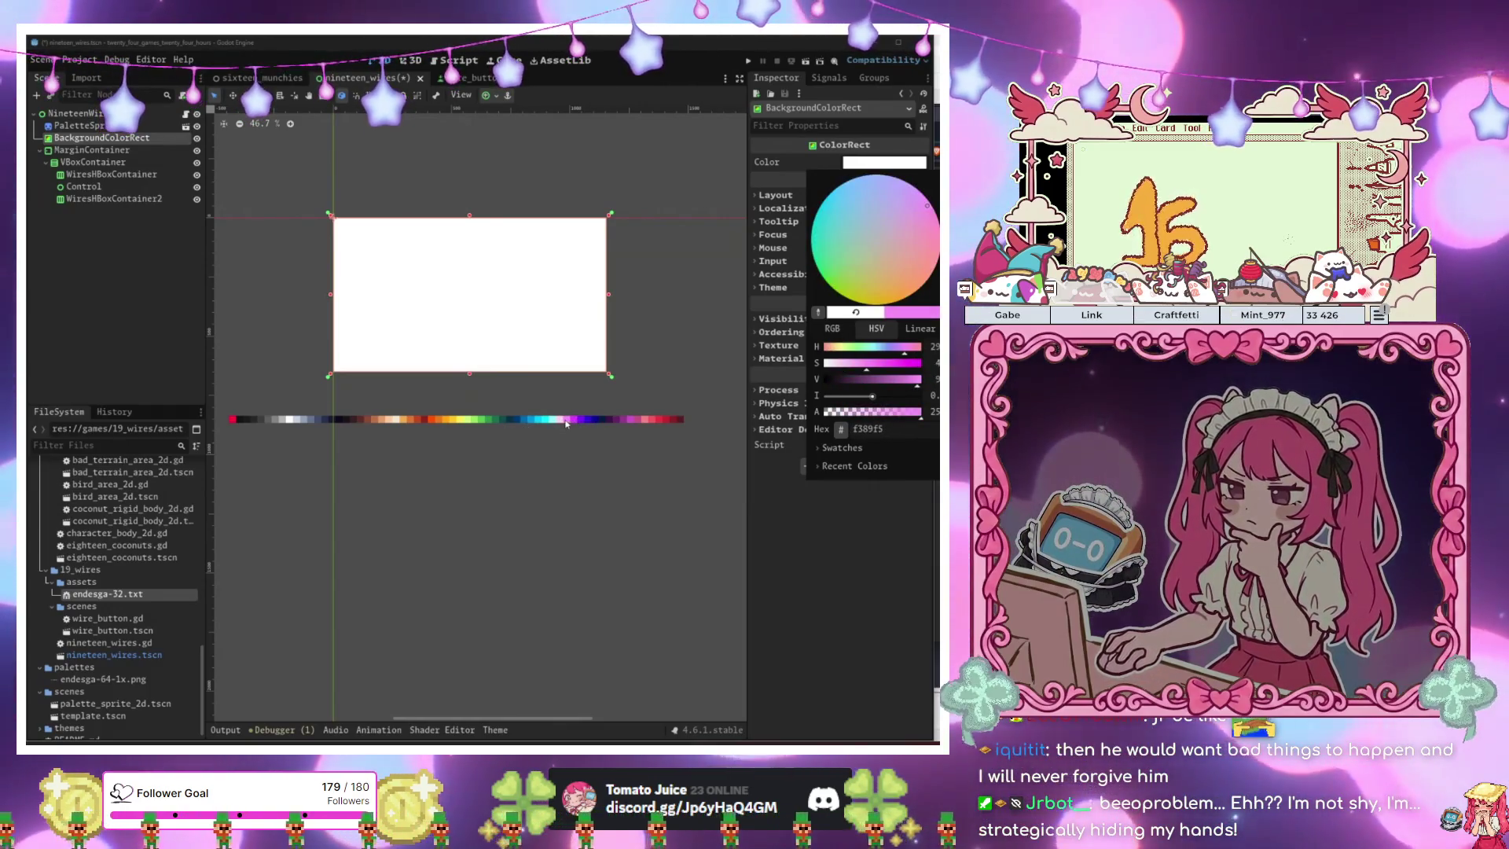
# Pick magenta from the palette for the background and test-run the scene.
pyautogui.click(575, 422)
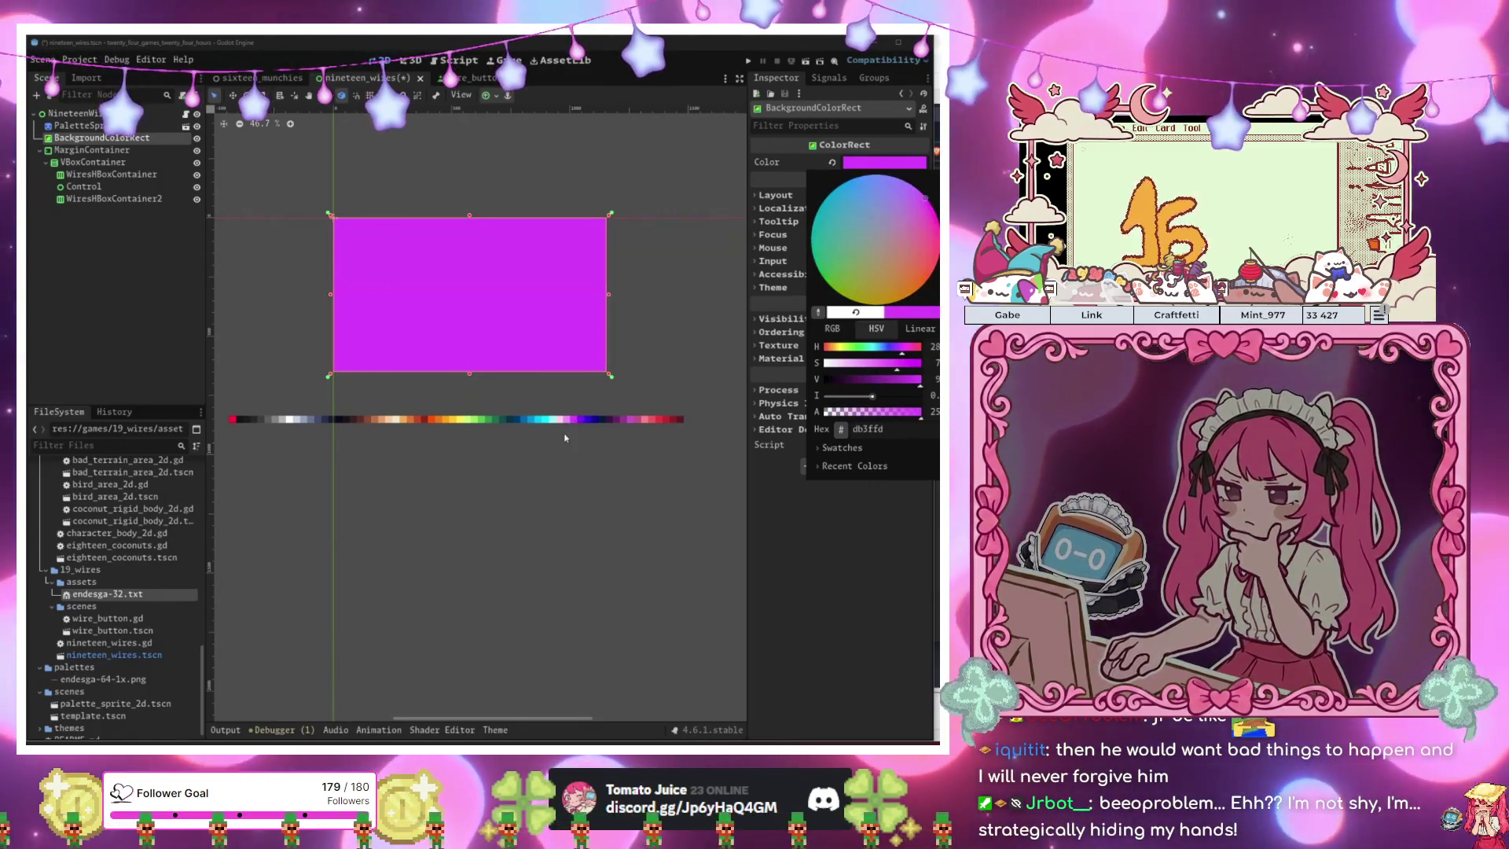
pyautogui.click(564, 437)
pyautogui.press('F6')
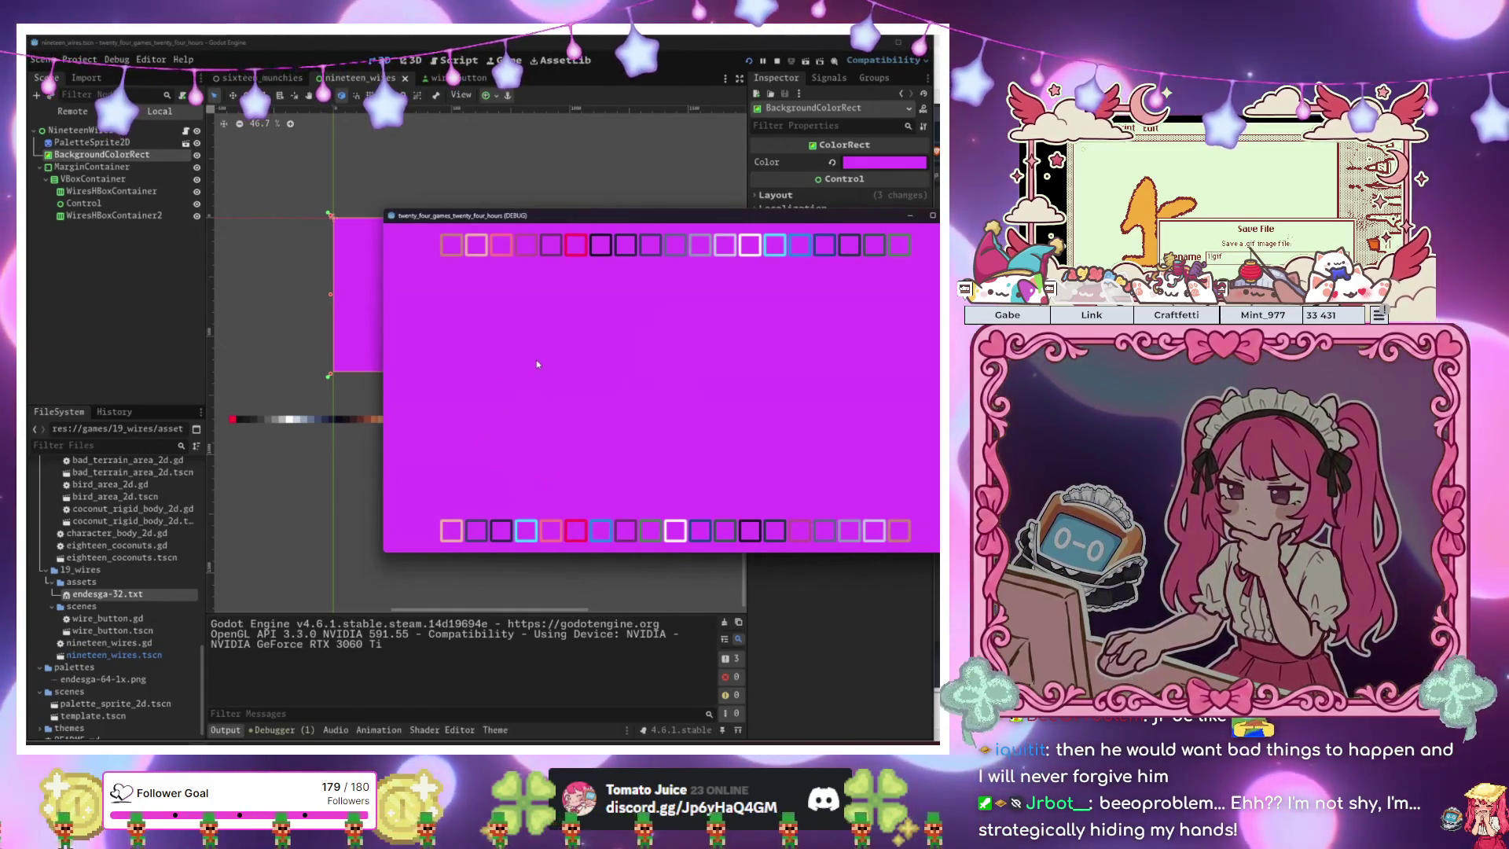
pyautogui.moveTo(688, 221); pyautogui.dragTo(464, 364)
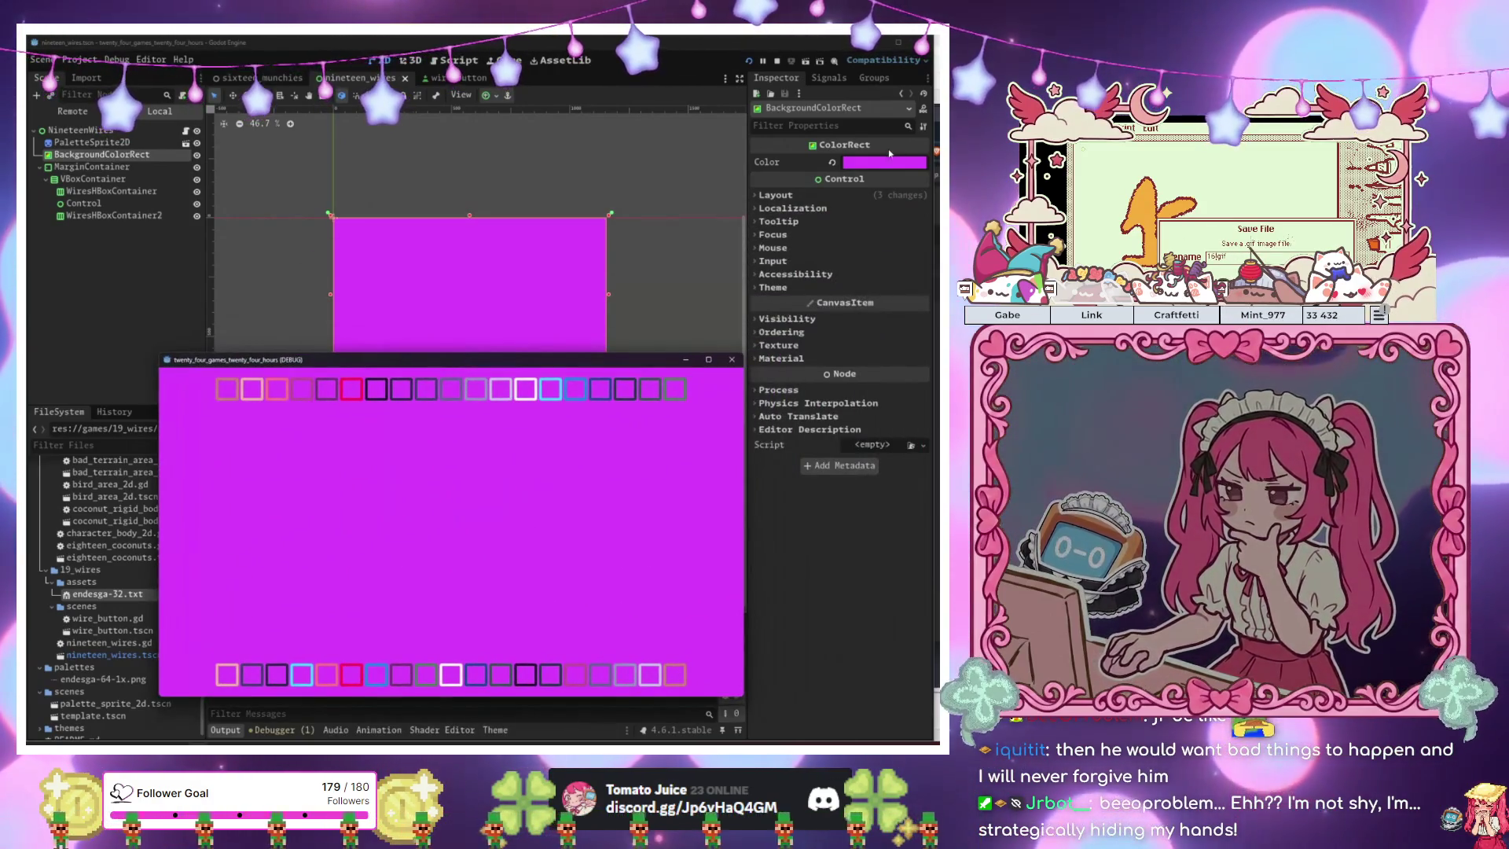
pyautogui.press('F8')
# Eyedrop a grey-blue from the palette for the background instead and run the scene again.
pyautogui.click(884, 162)
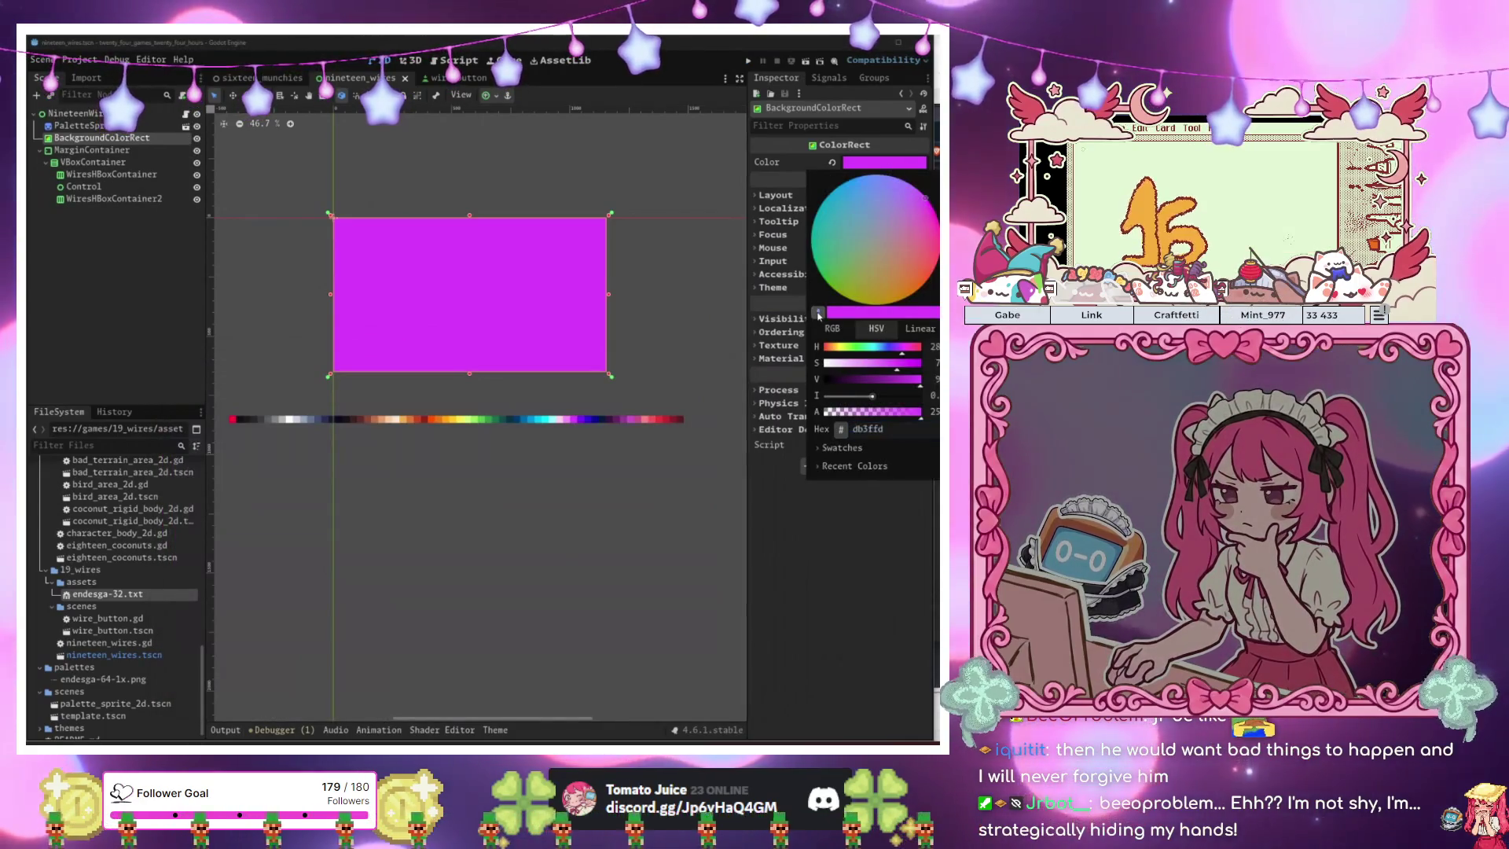
pyautogui.click(818, 316)
pyautogui.click(297, 419)
pyautogui.click(397, 485)
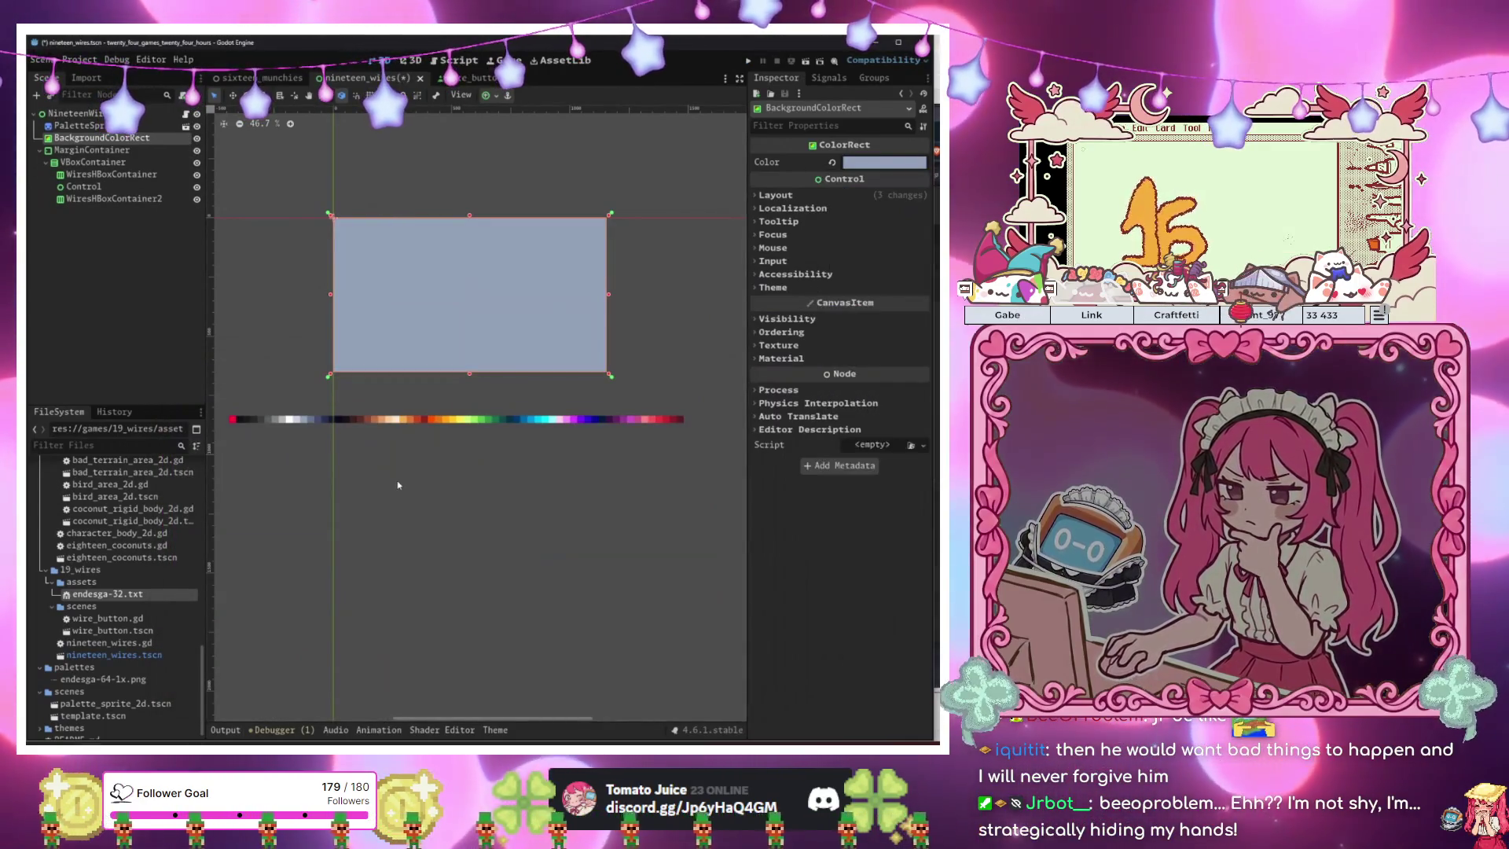
pyautogui.press('F6')
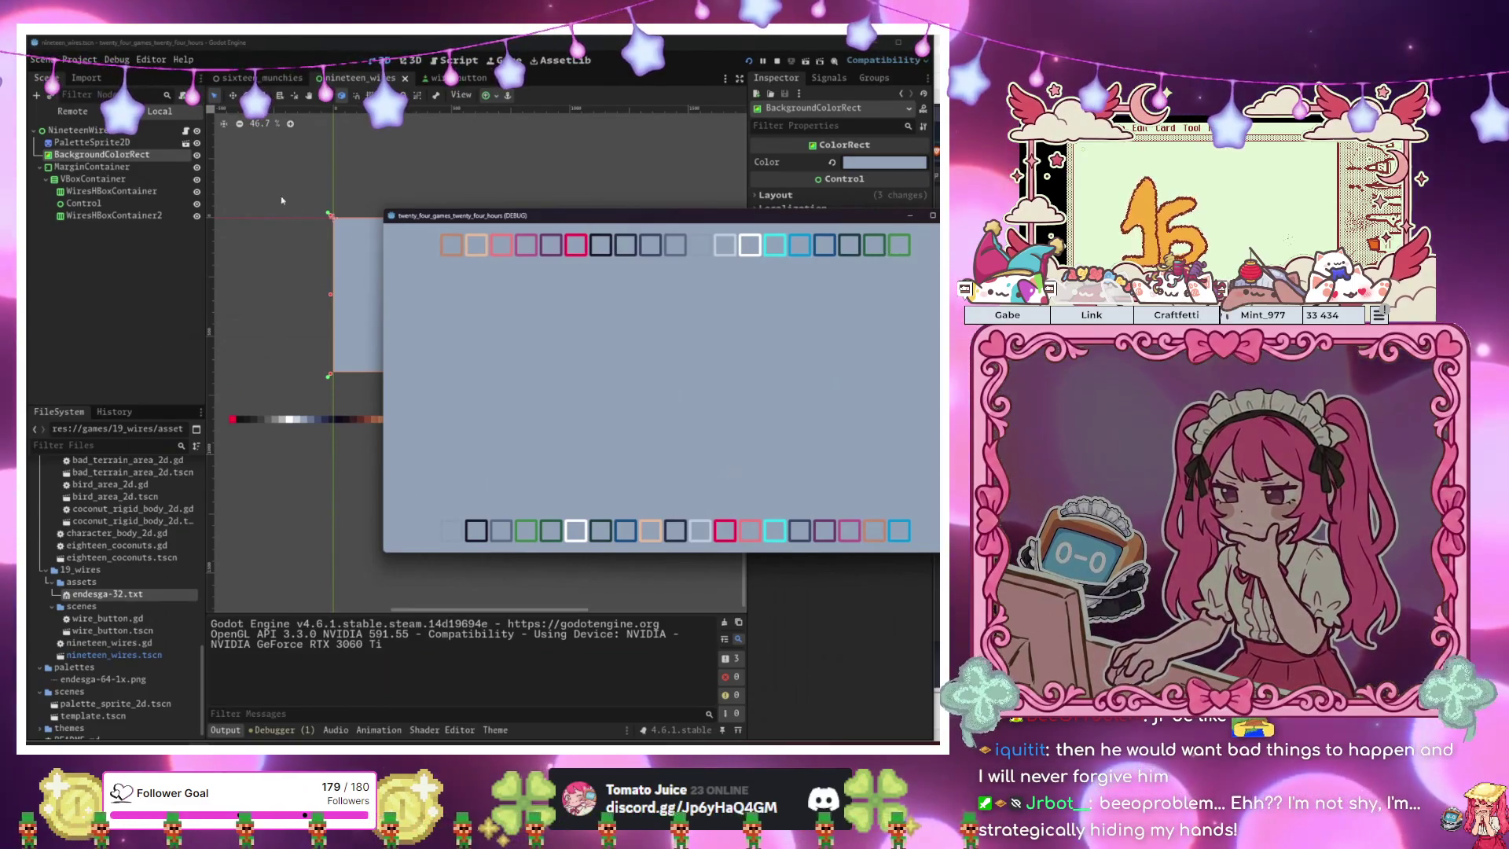
pyautogui.click(187, 132)
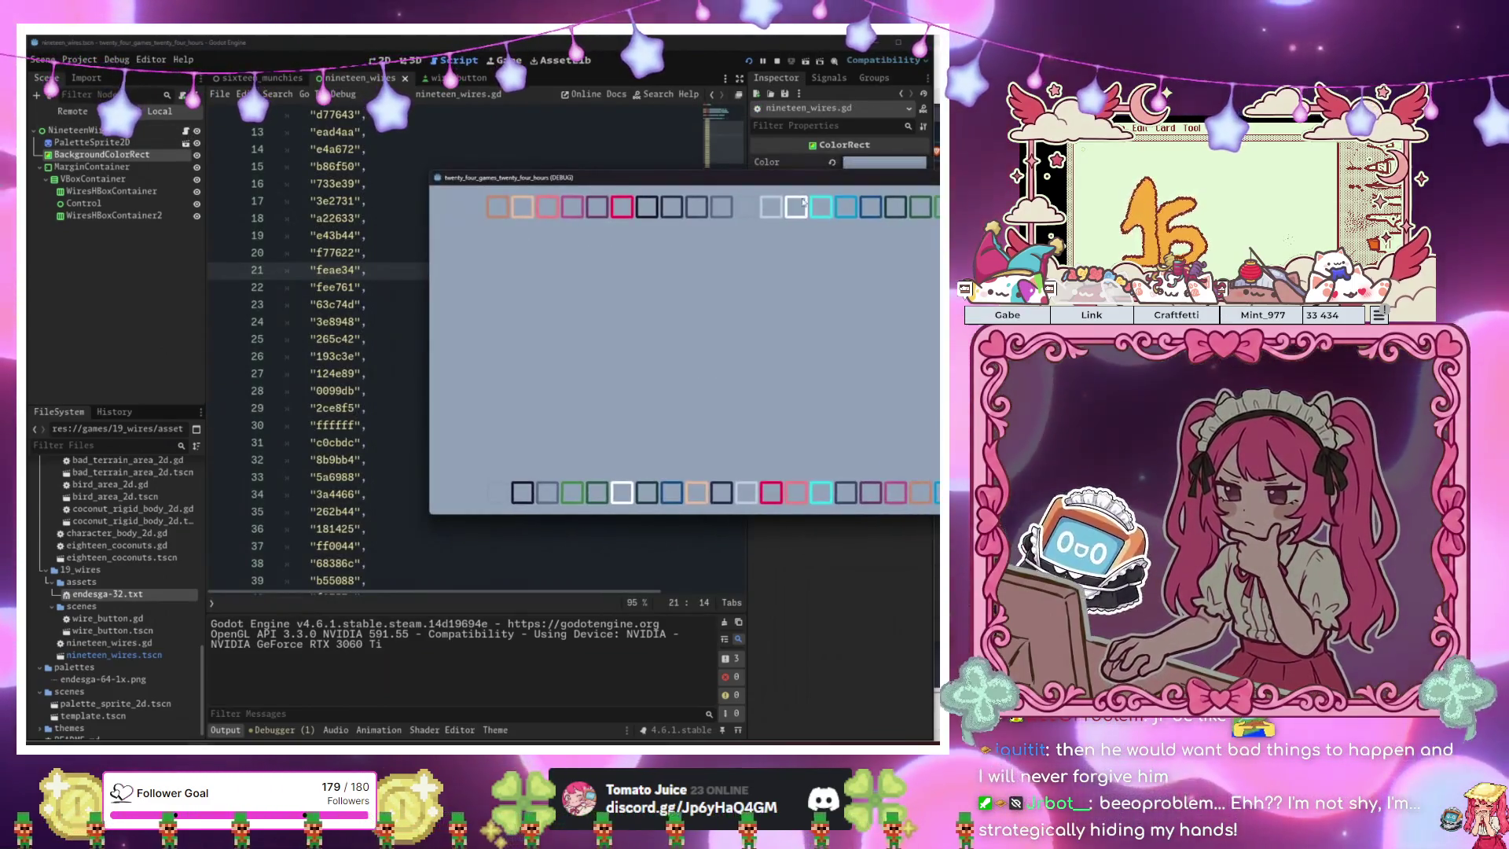
# Stop the running game and review the setup_second_wires loop in nineteen_wires.gd.
pyautogui.press('F8')
pyautogui.scroll(-10, 705, 271)
pyautogui.click(582, 439)
pyautogui.click(530, 509)
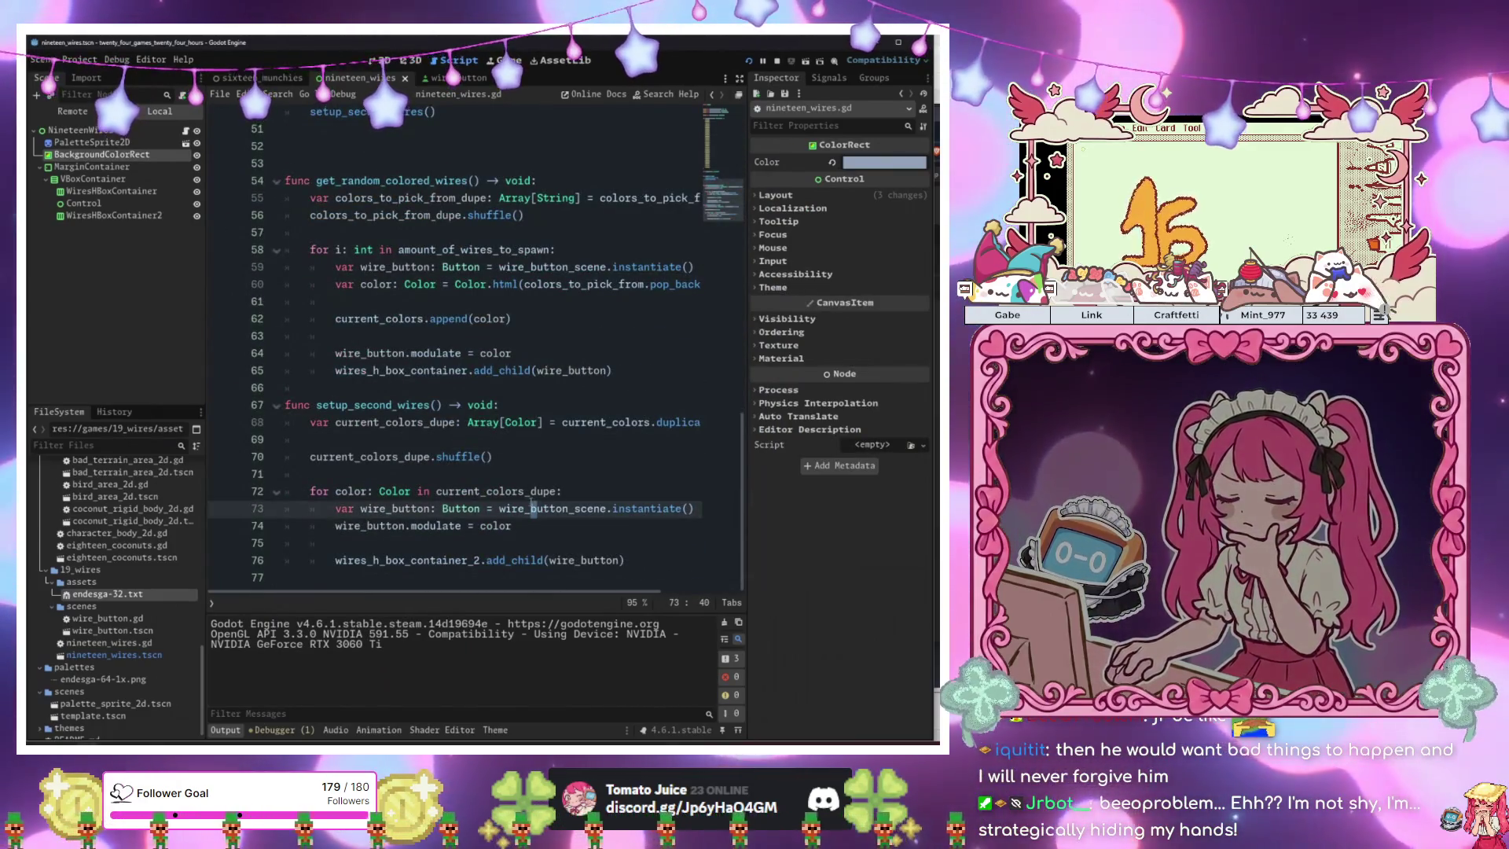
pyautogui.click(659, 561)
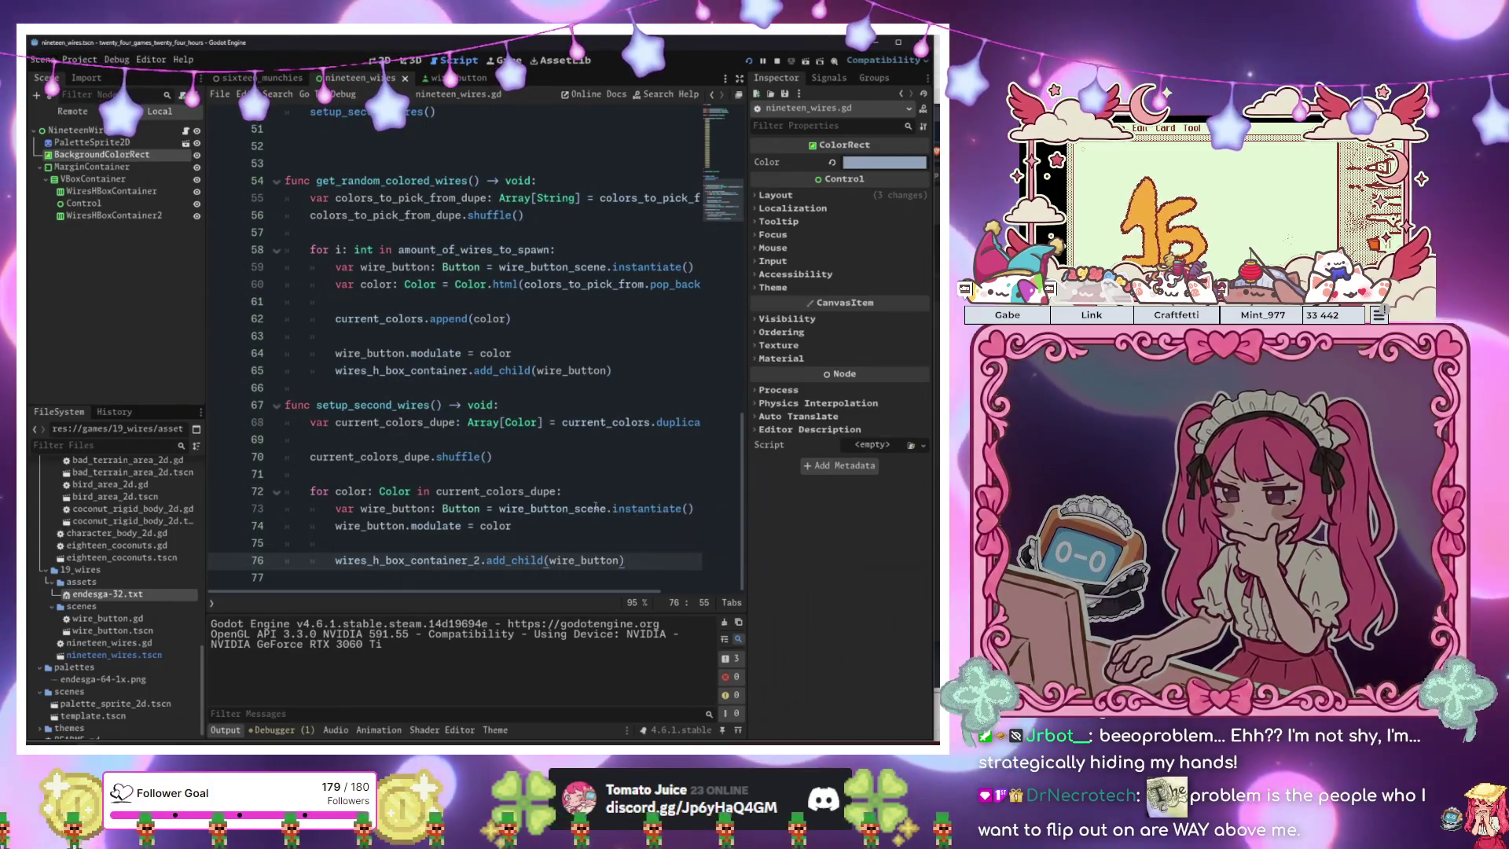
pyautogui.click(632, 366)
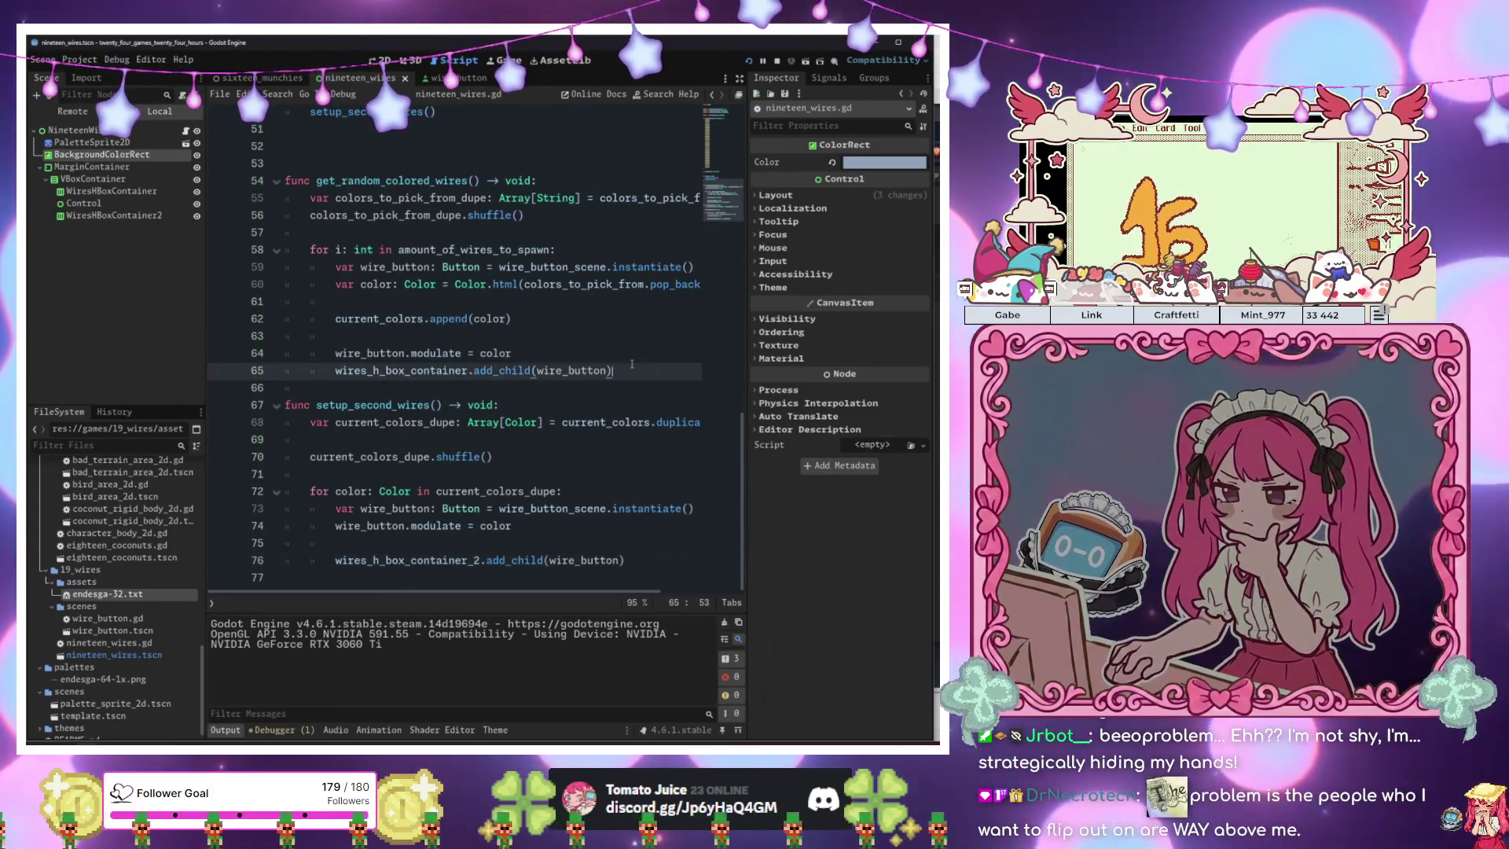
pyautogui.click(441, 80)
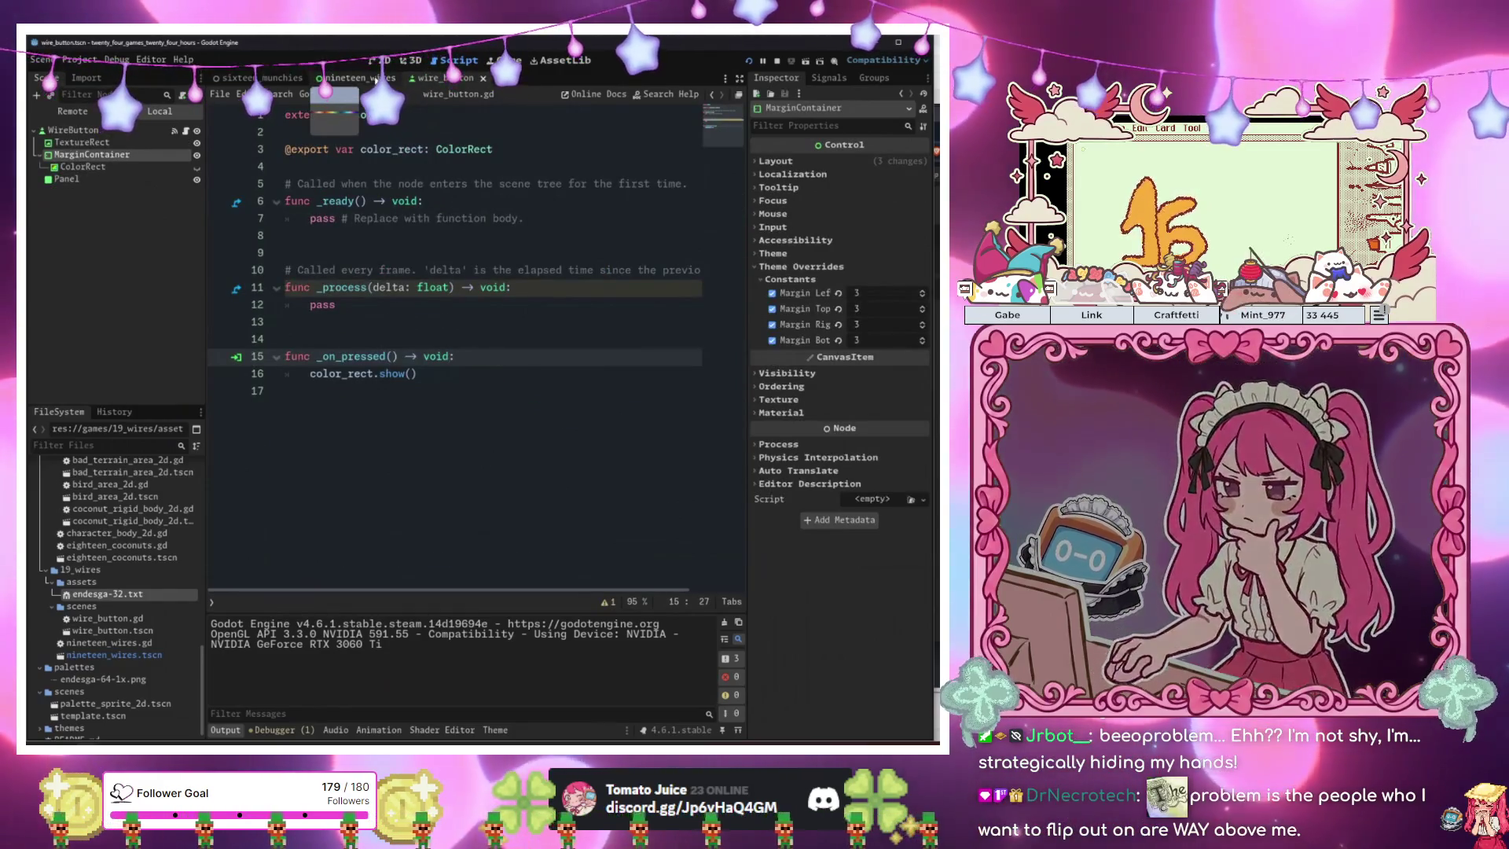
pyautogui.click(375, 80)
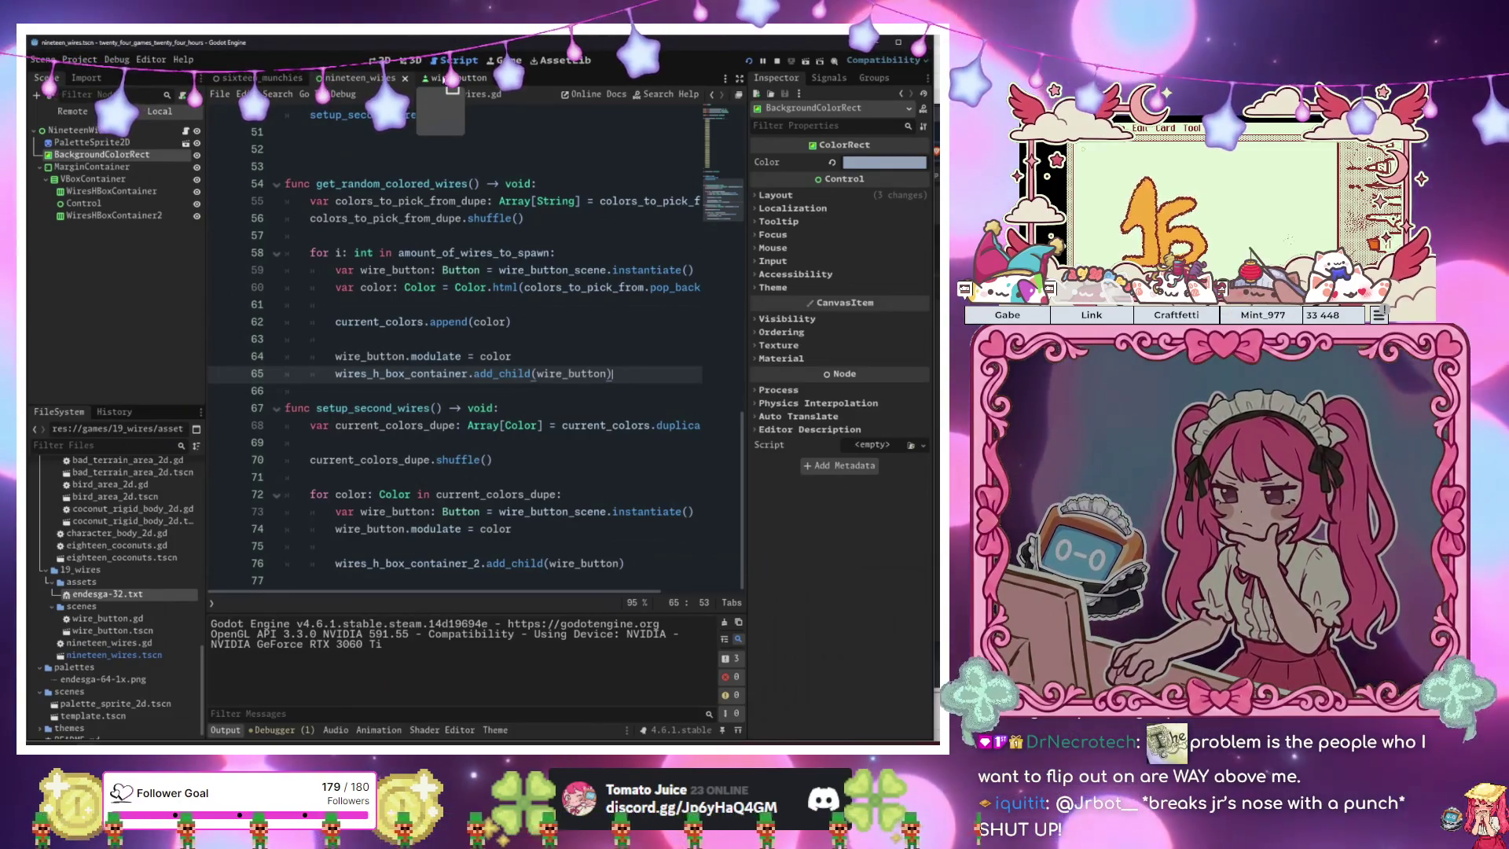
pyautogui.click(452, 78)
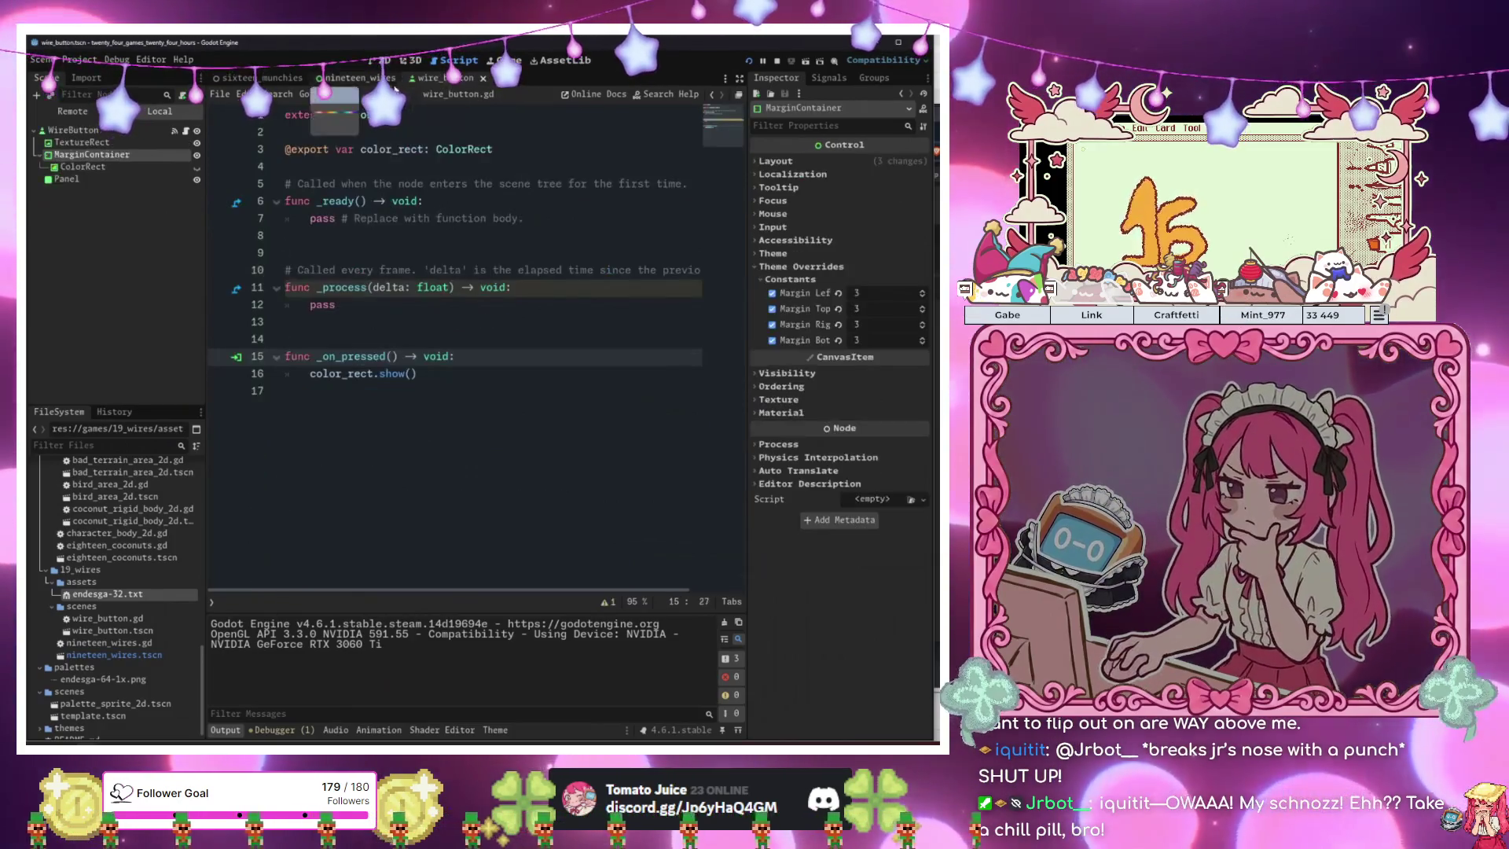
pyautogui.click(357, 78)
pyautogui.click(516, 425)
pyautogui.click(511, 529)
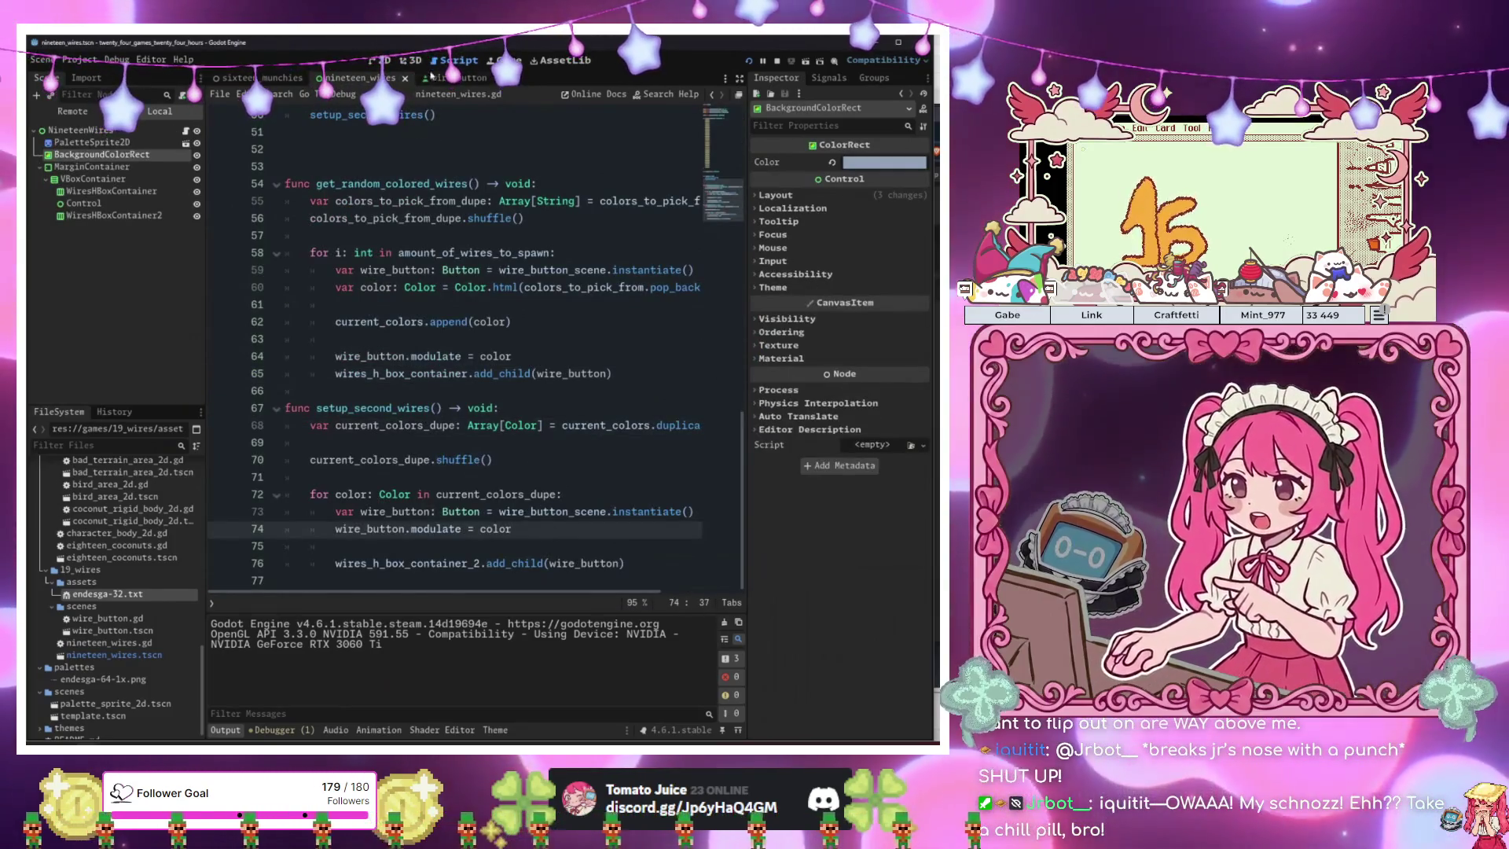
# Delete the _on_pressed function from wire_button.gd and save.
pyautogui.click(444, 77)
pyautogui.moveTo(443, 369); pyautogui.dragTo(366, 335)
pyautogui.press('BackSpace')
pyautogui.press('BackSpace')
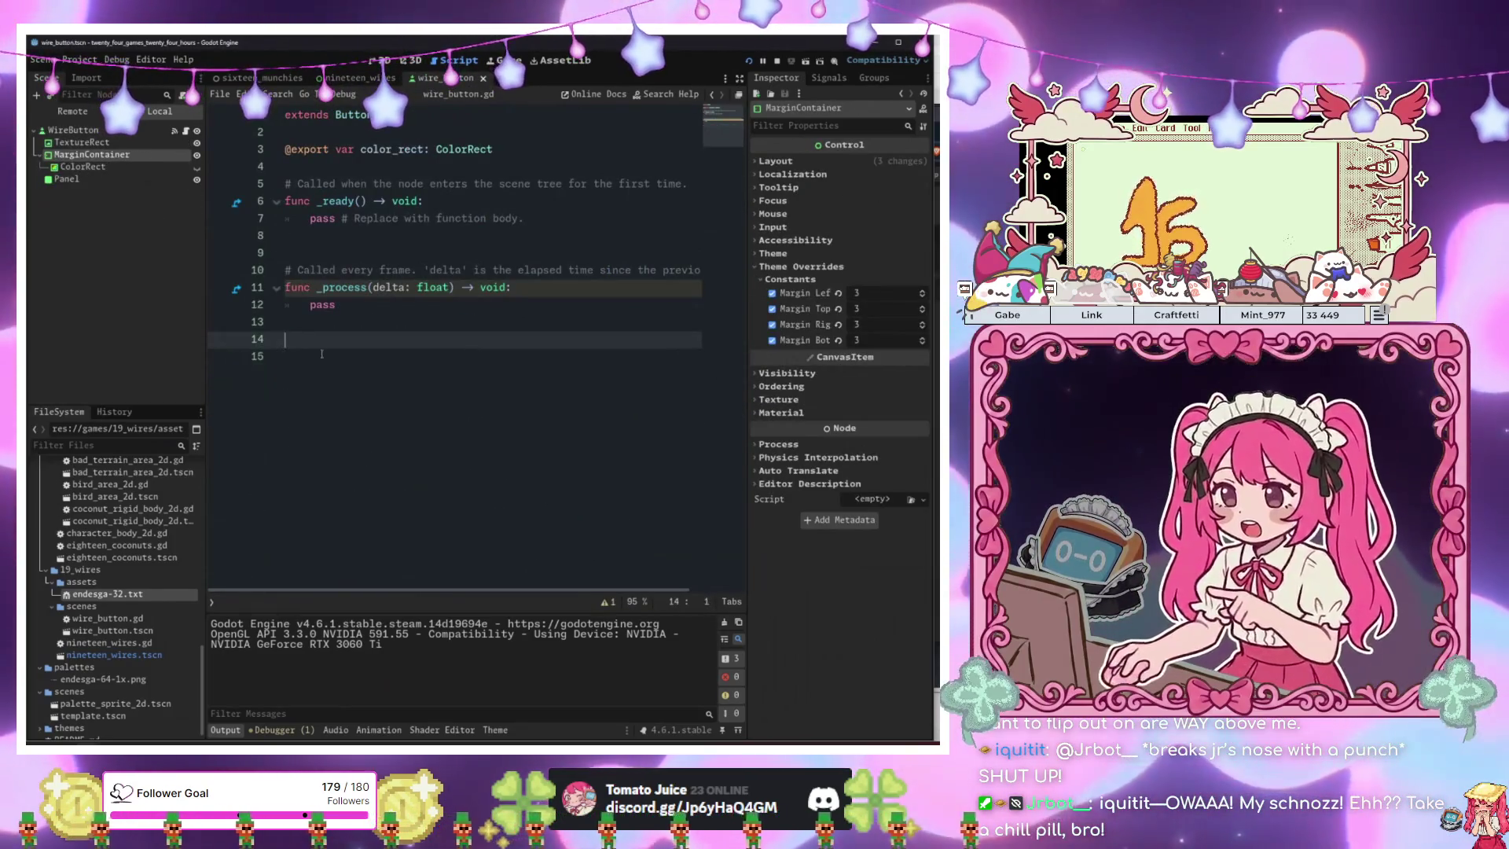
pyautogui.hotkey('ctrl', 's')
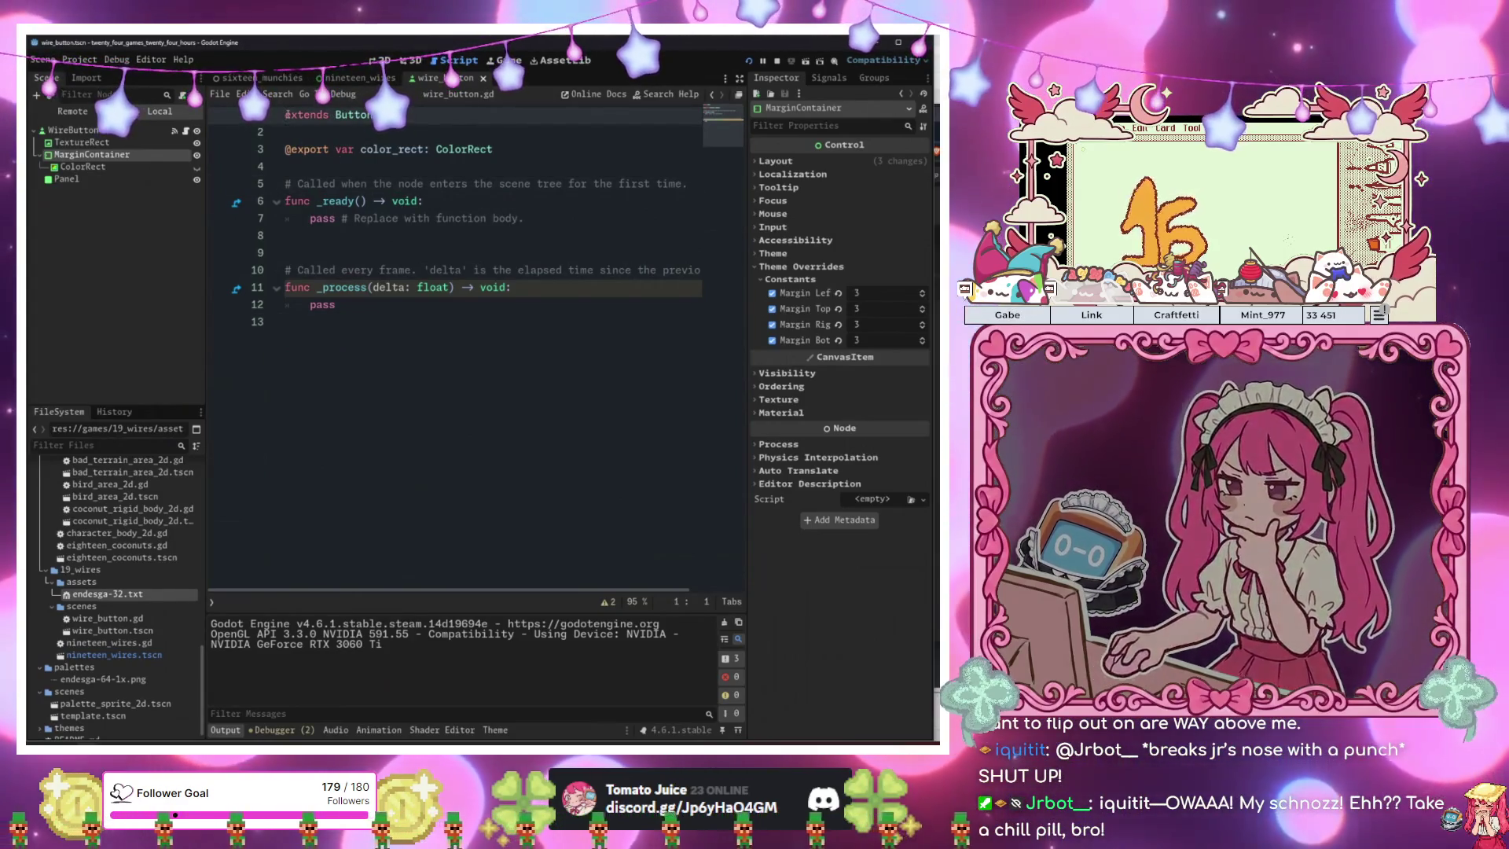
# Add a class_name WireButton declaration at the top of wire_button.gd and save.
pyautogui.press('Return')
pyautogui.press('Up')
pyautogui.write('class_name ')
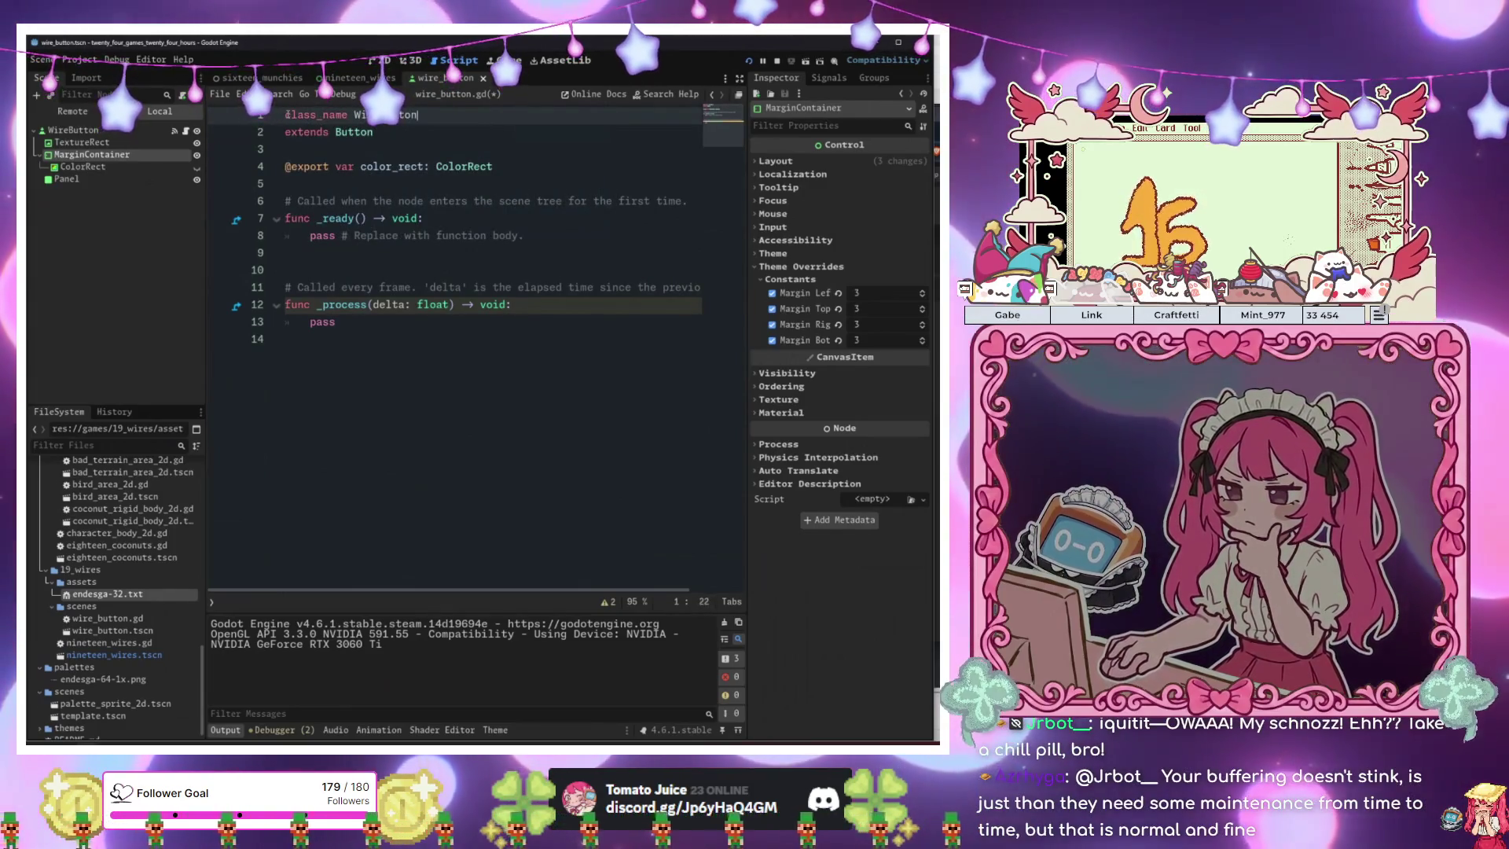
pyautogui.write('t')
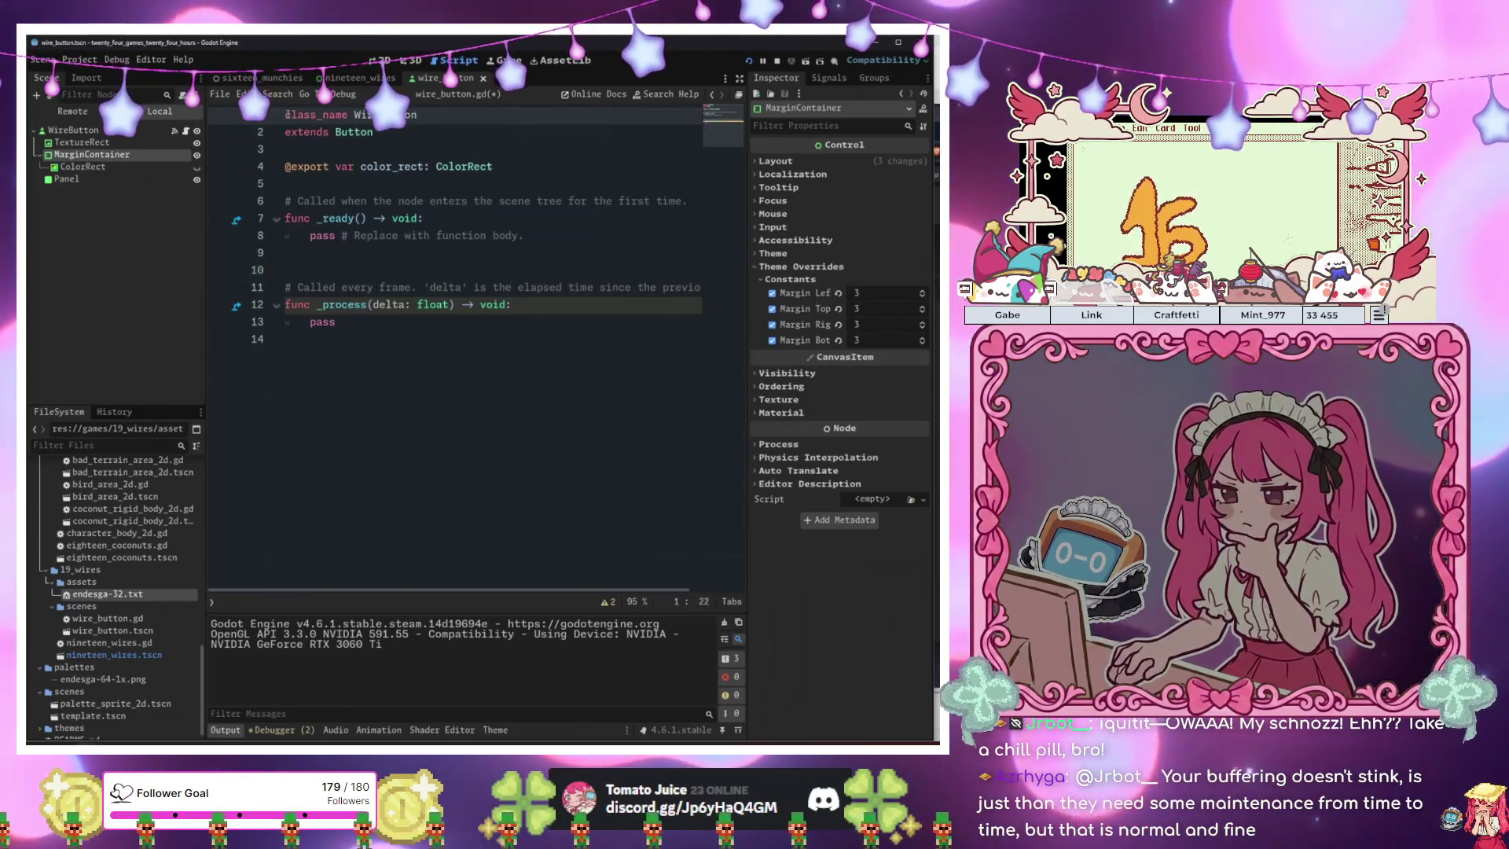
pyautogui.hotkey('ctrl', 's')
# Check the wire_button scene and script, then go back to nineteen_wires.
pyautogui.click(375, 235)
pyautogui.click(382, 61)
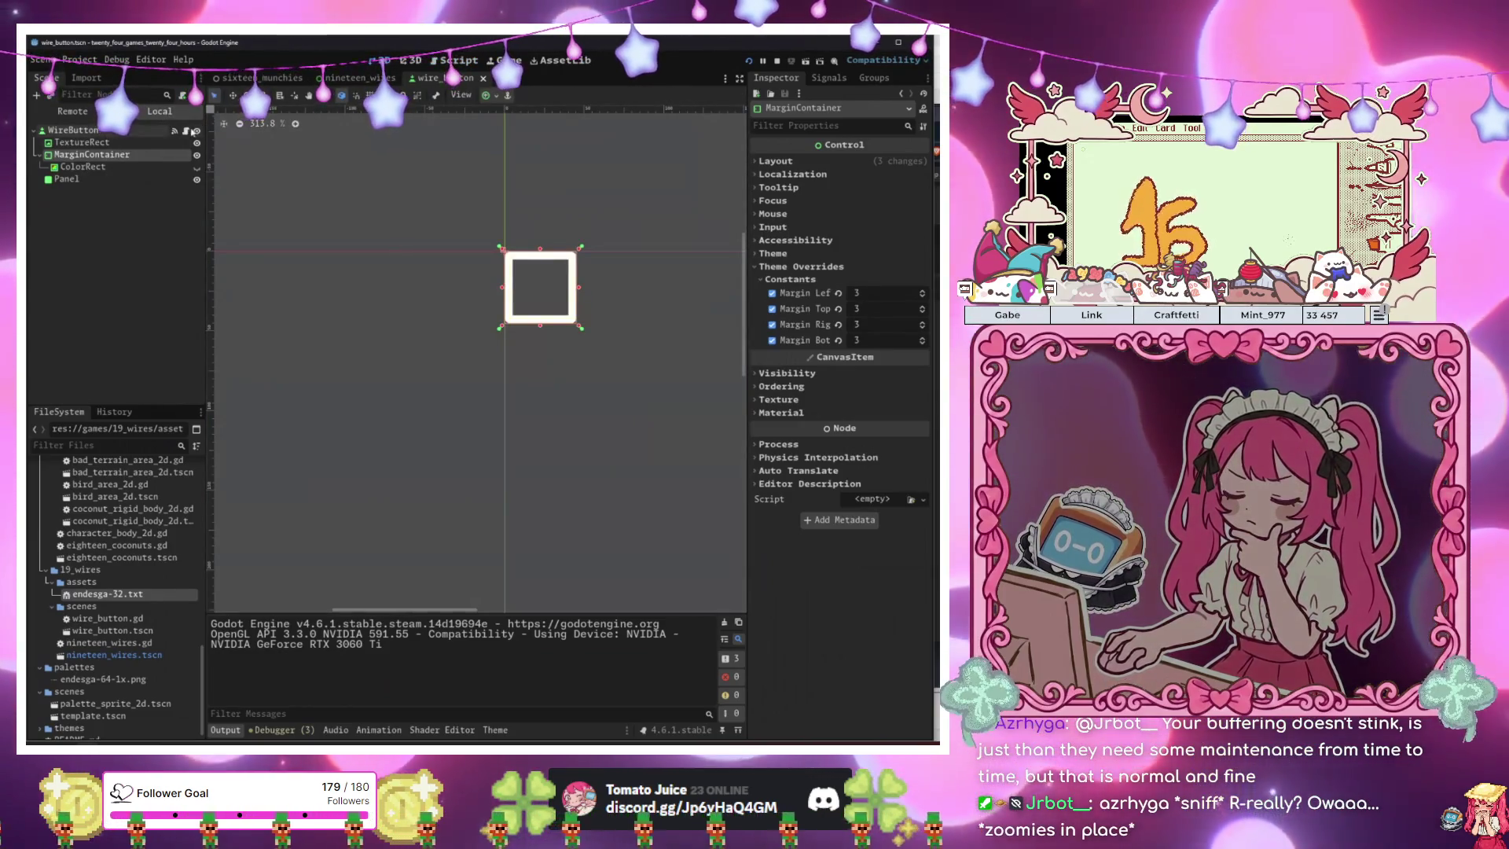
pyautogui.click(459, 61)
pyautogui.click(435, 287)
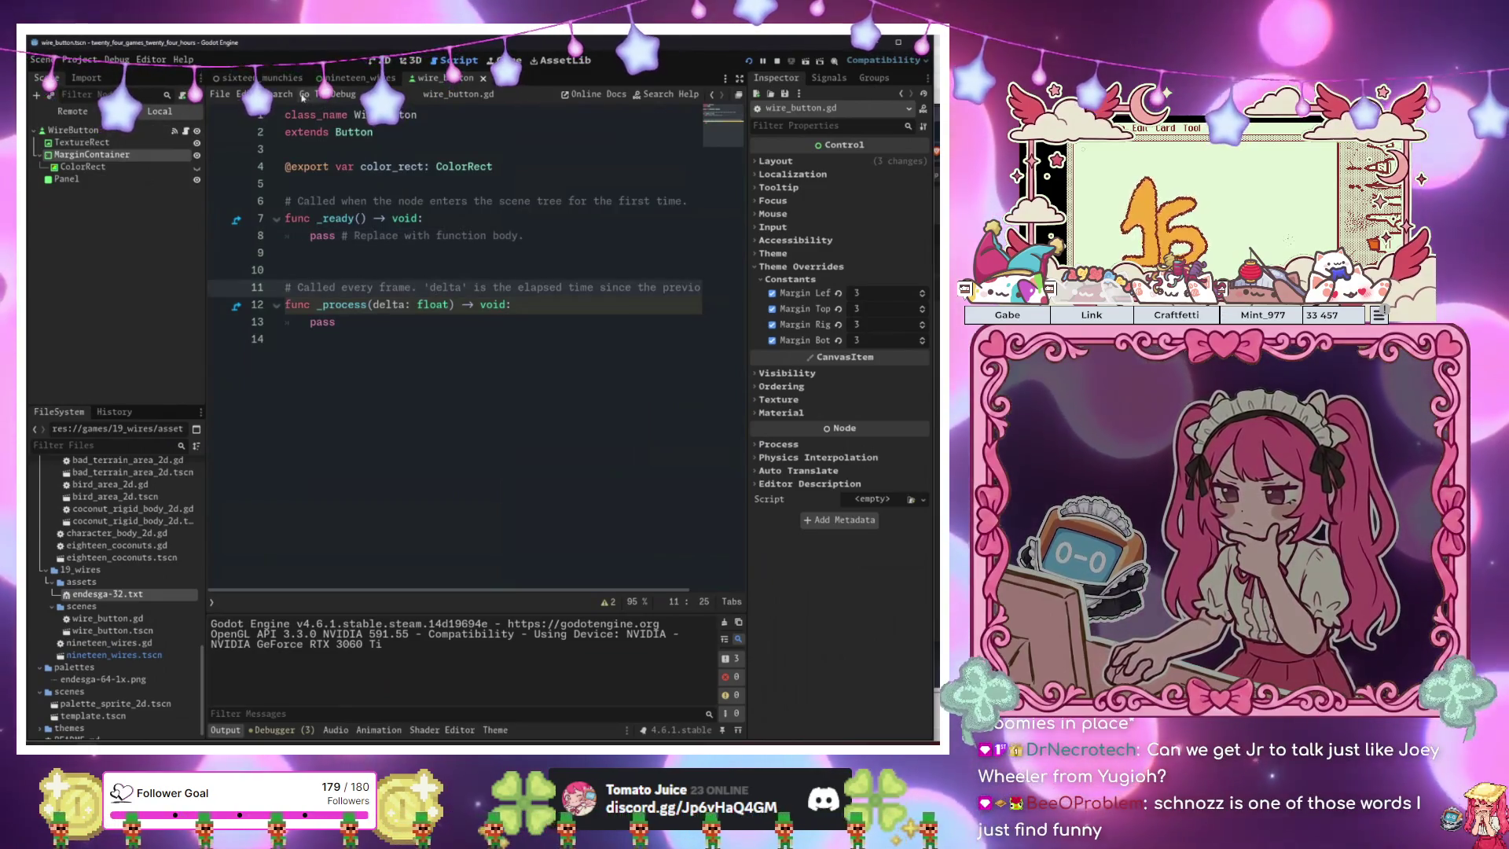
pyautogui.click(346, 78)
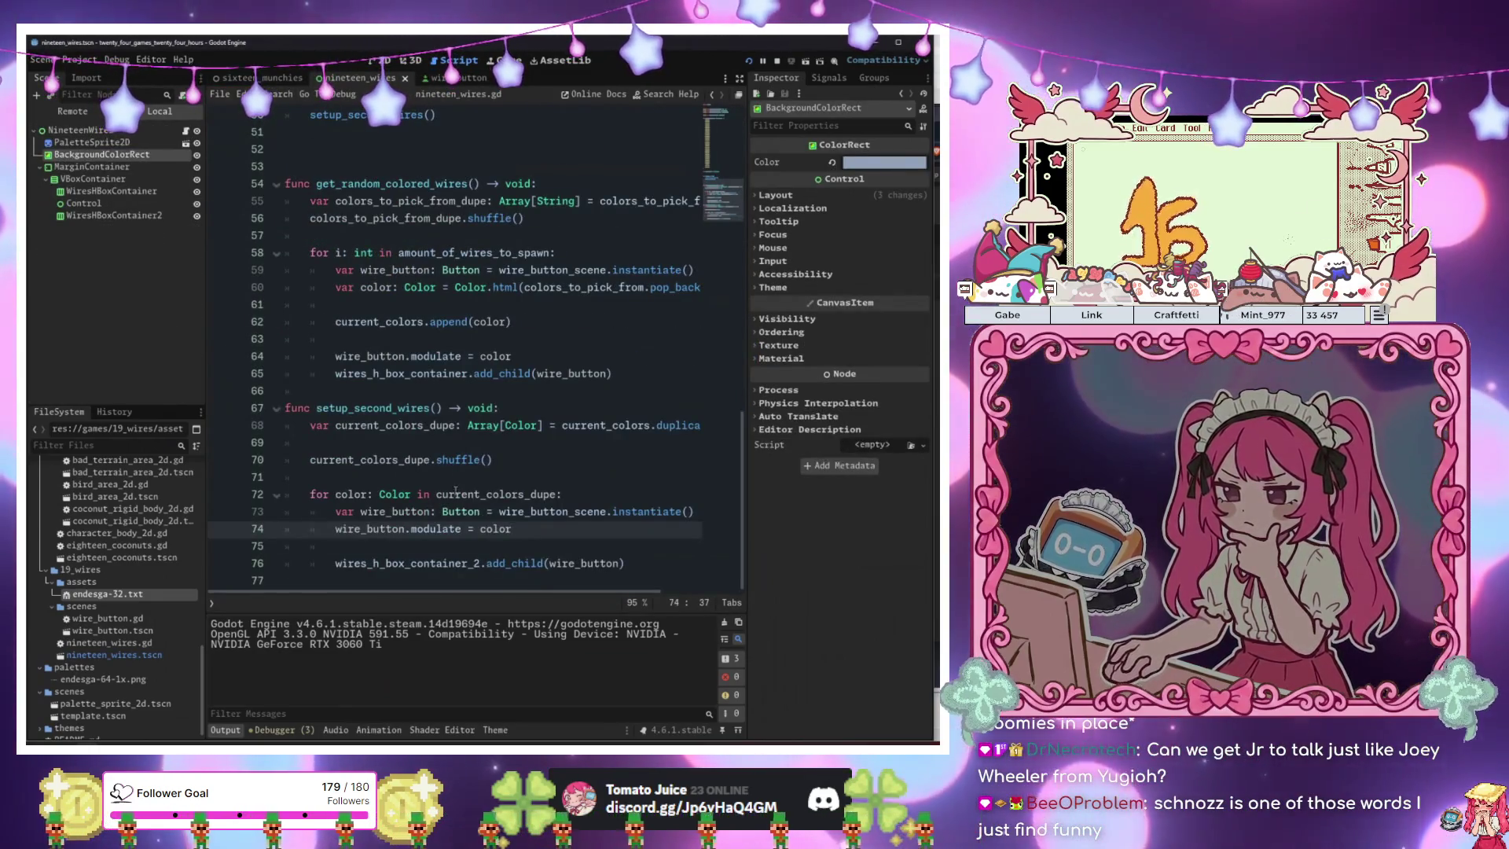
# Below setup_second_wires, begin a new 'func wire_button' declaration and save.
pyautogui.click(636, 565)
pyautogui.press('Return')
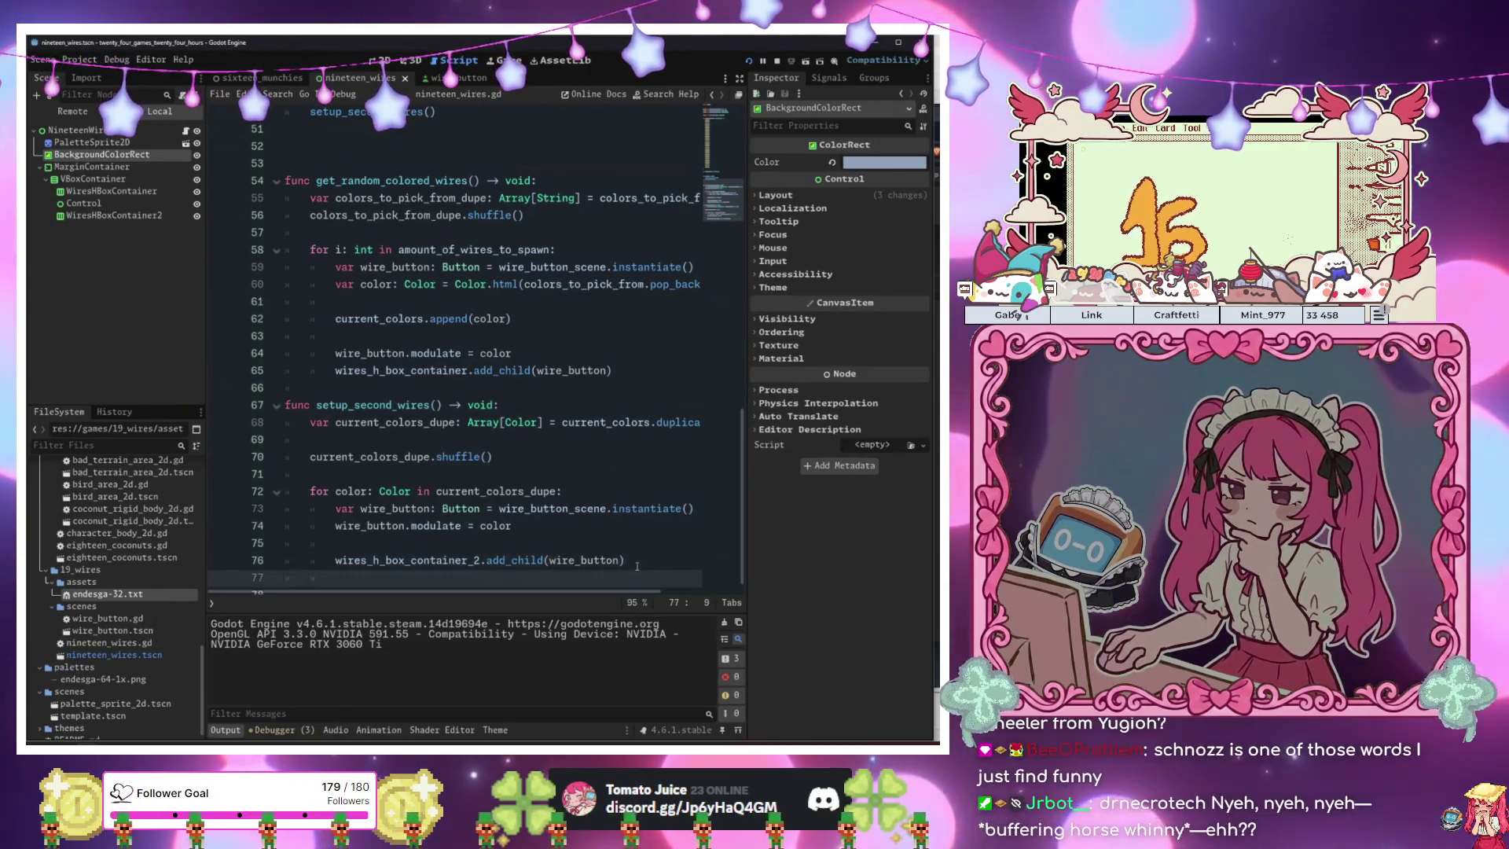
pyautogui.press('Return')
pyautogui.press('Return')
pyautogui.press('BackSpace')
pyautogui.press('BackSpace')
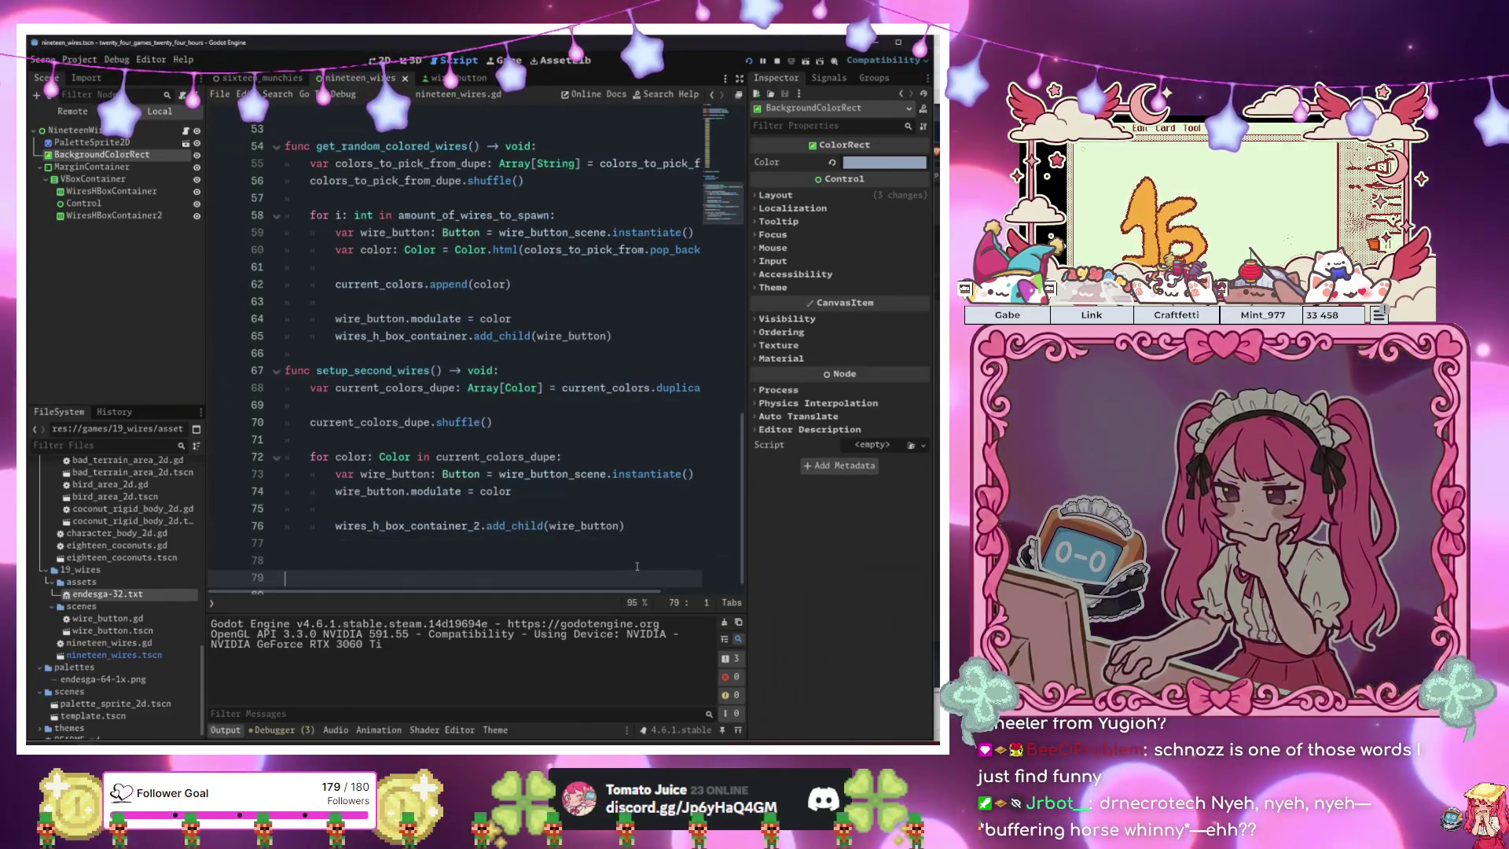
pyautogui.write('func wire_')
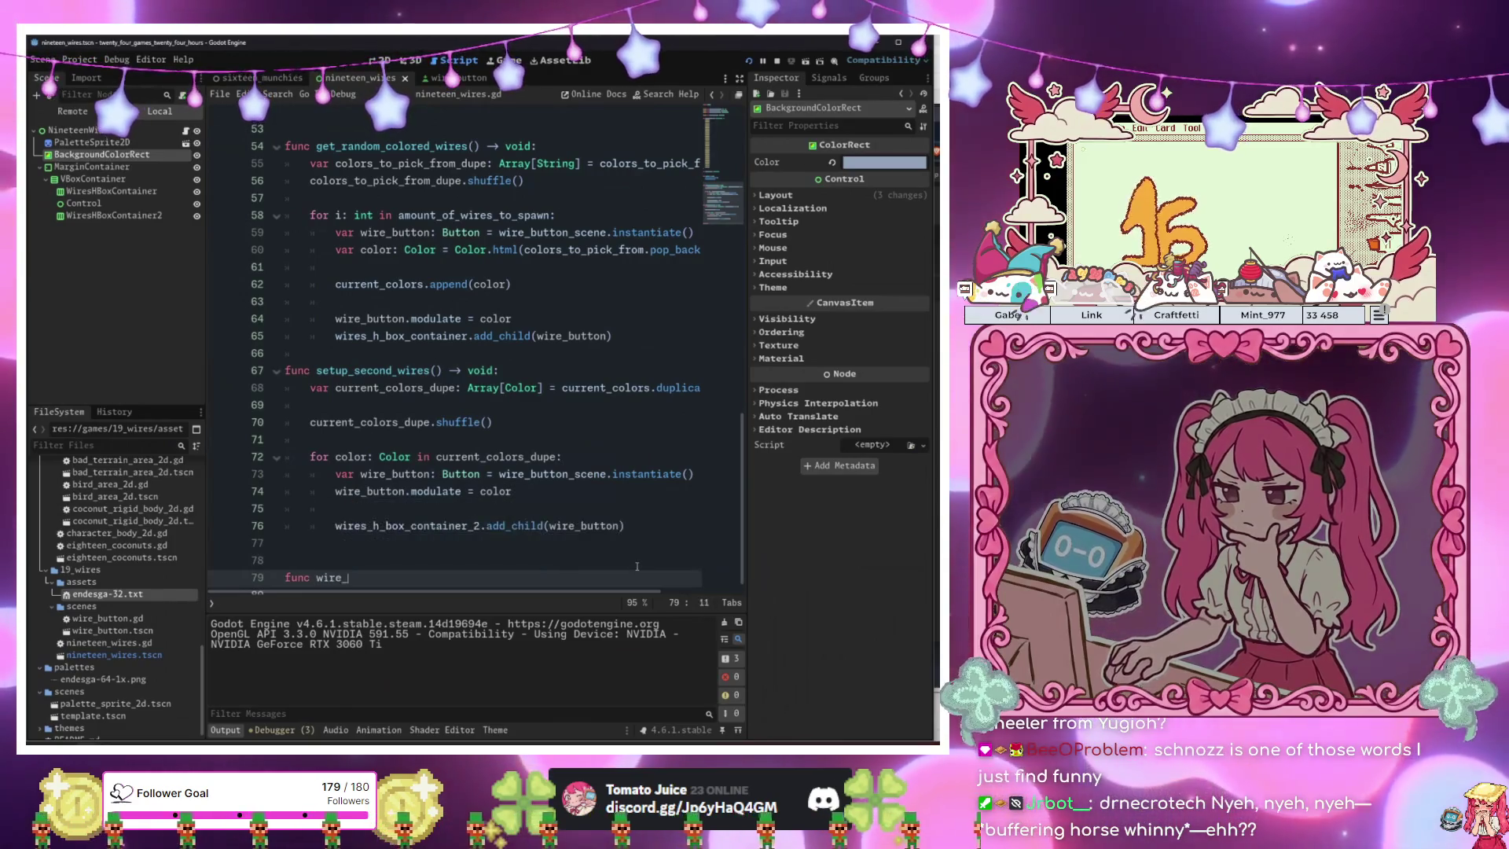
pyautogui.write('button')
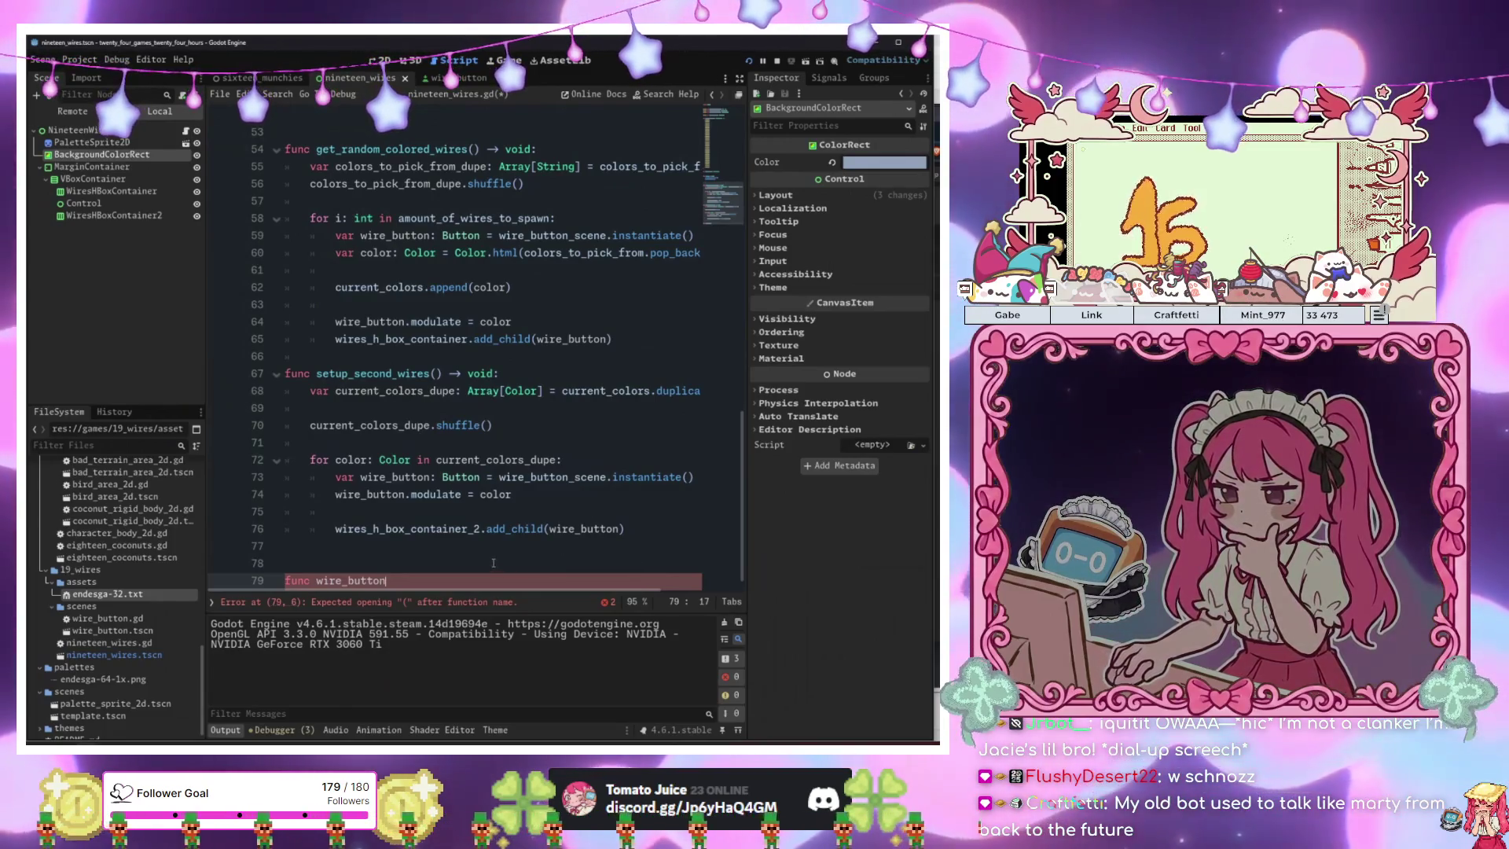
pyautogui.scroll(-2, 499, 582)
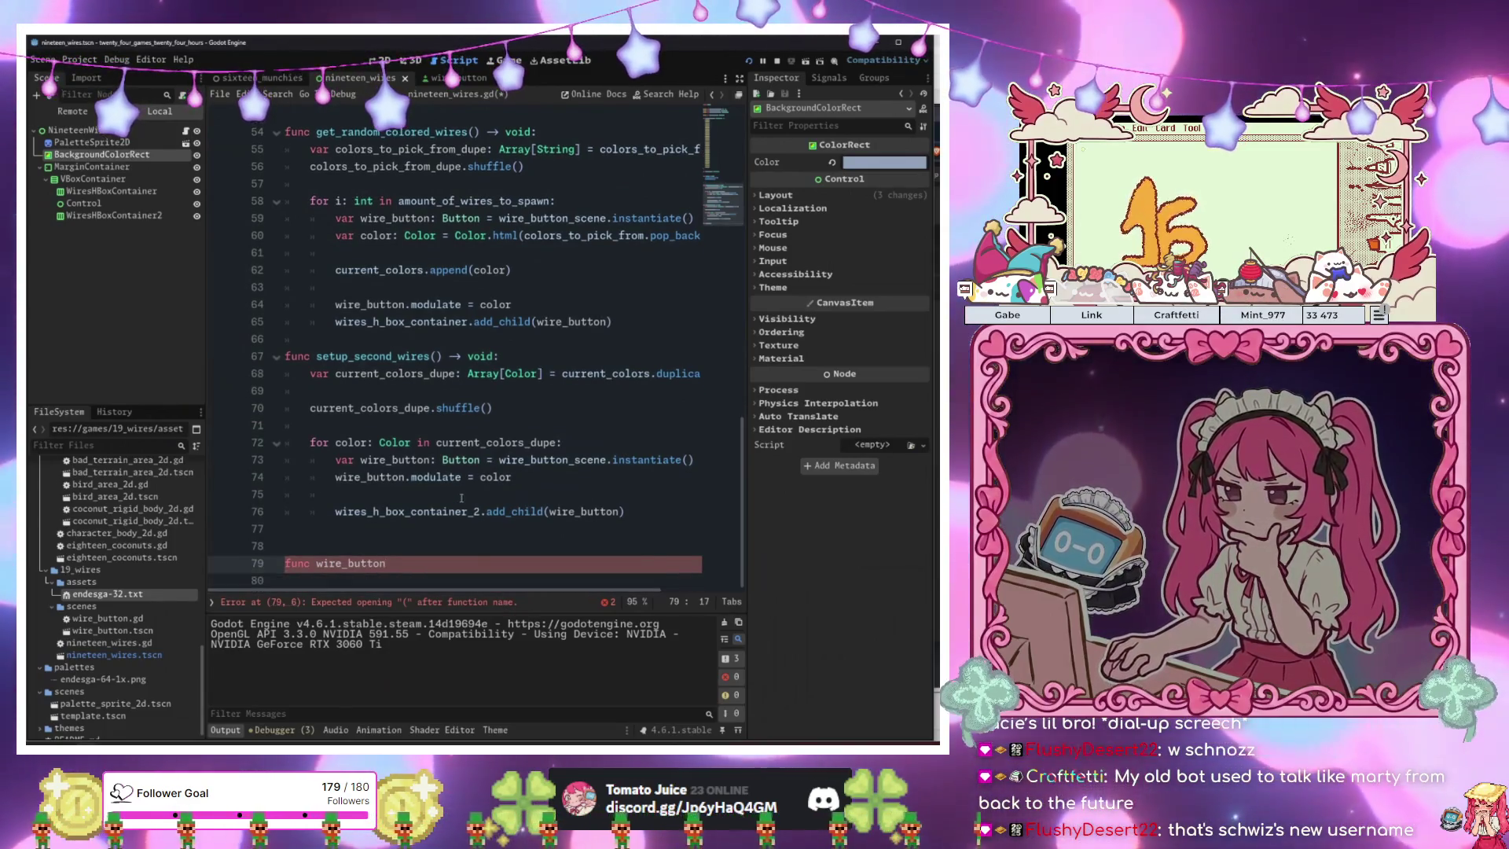
pyautogui.hotkey('ctrl', 's')
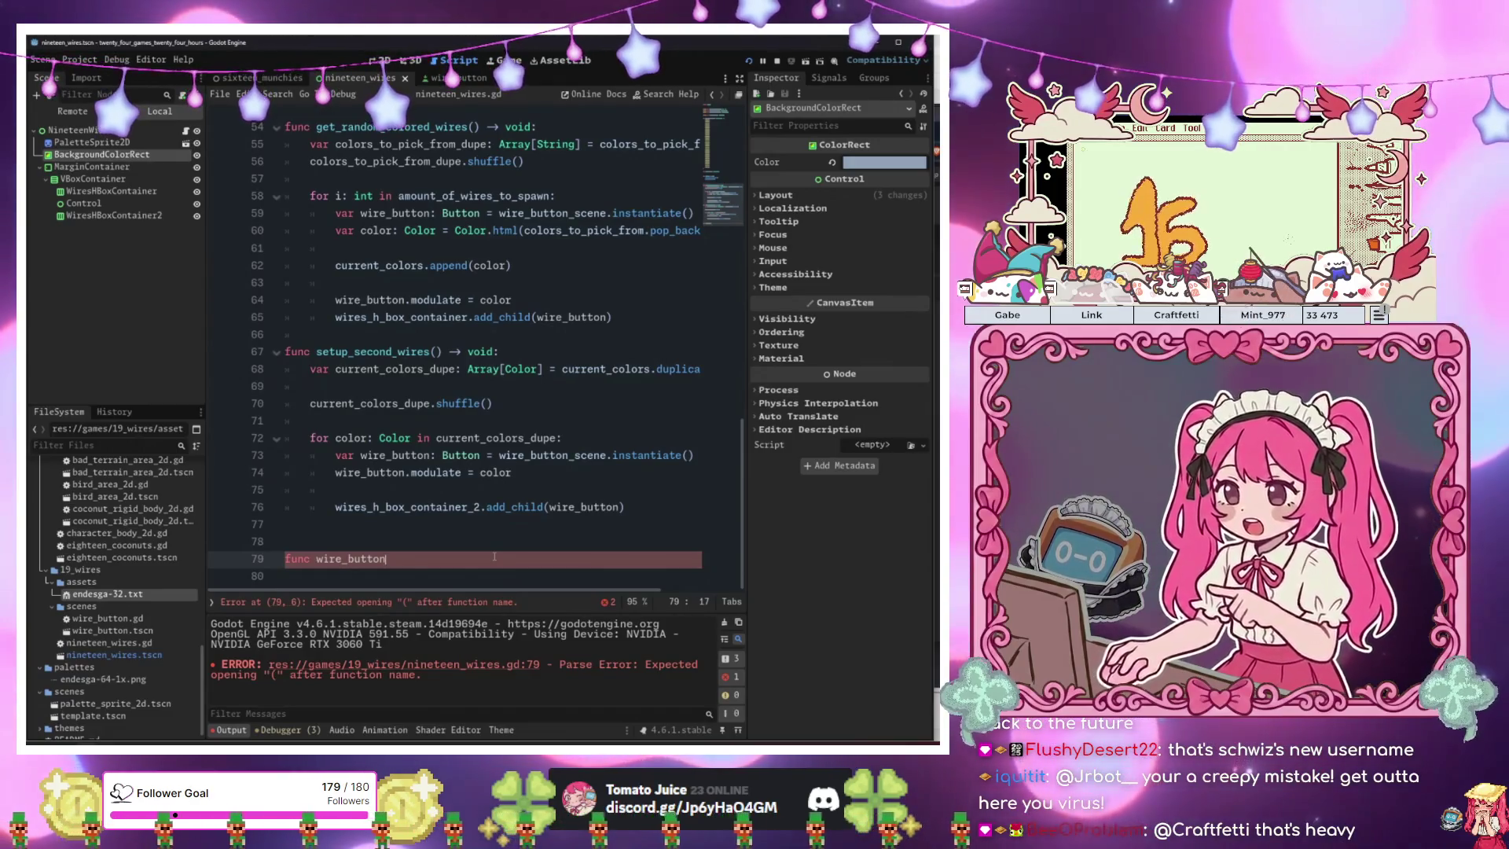
# Complete it as _wire_button_pressed() -> void with an empty body.
pyautogui.press('Left')
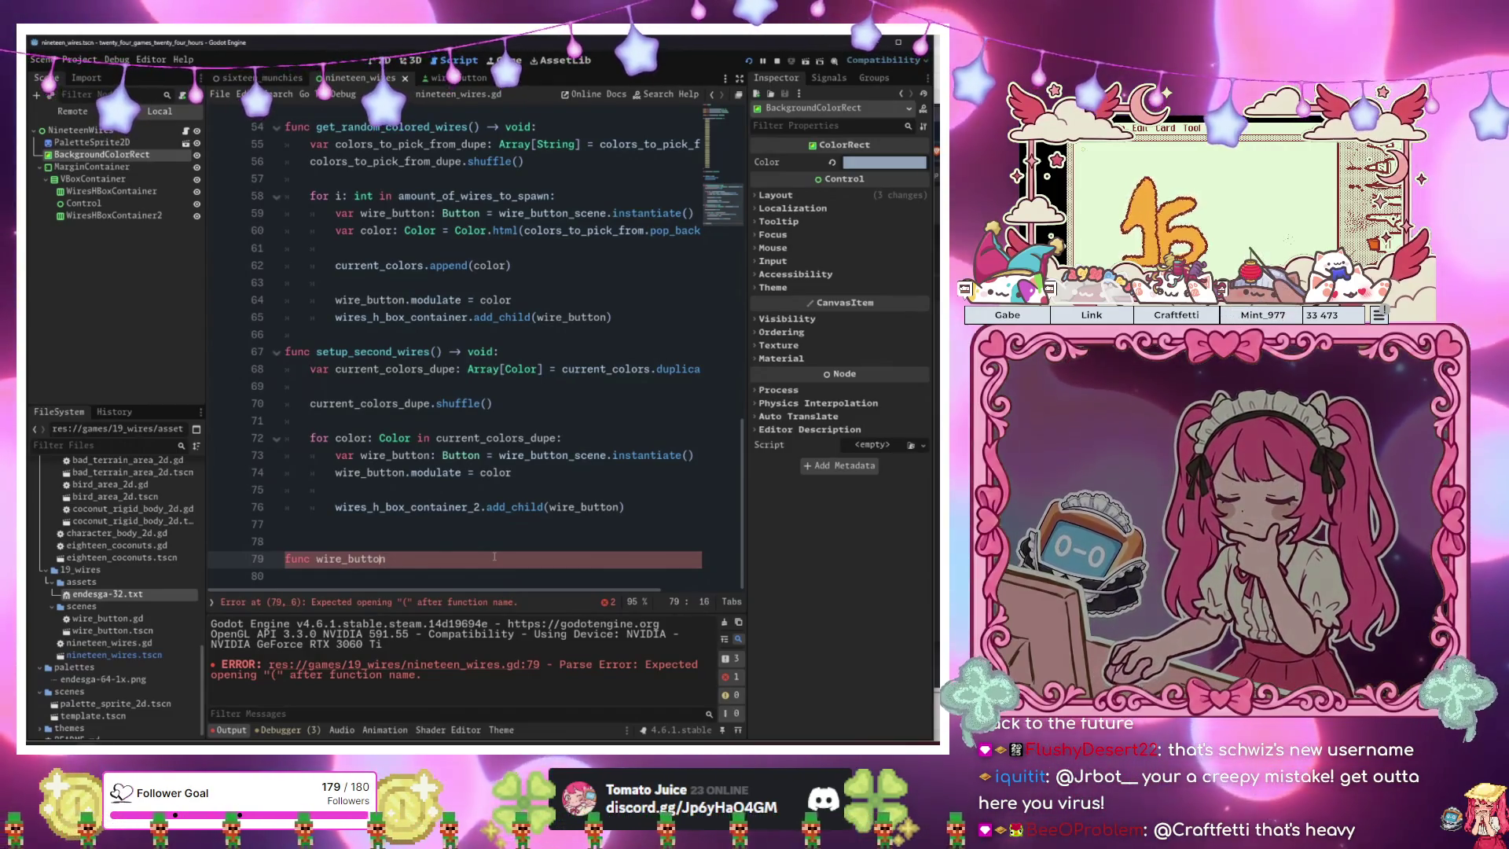
pyautogui.write('_')
pyautogui.press('End')
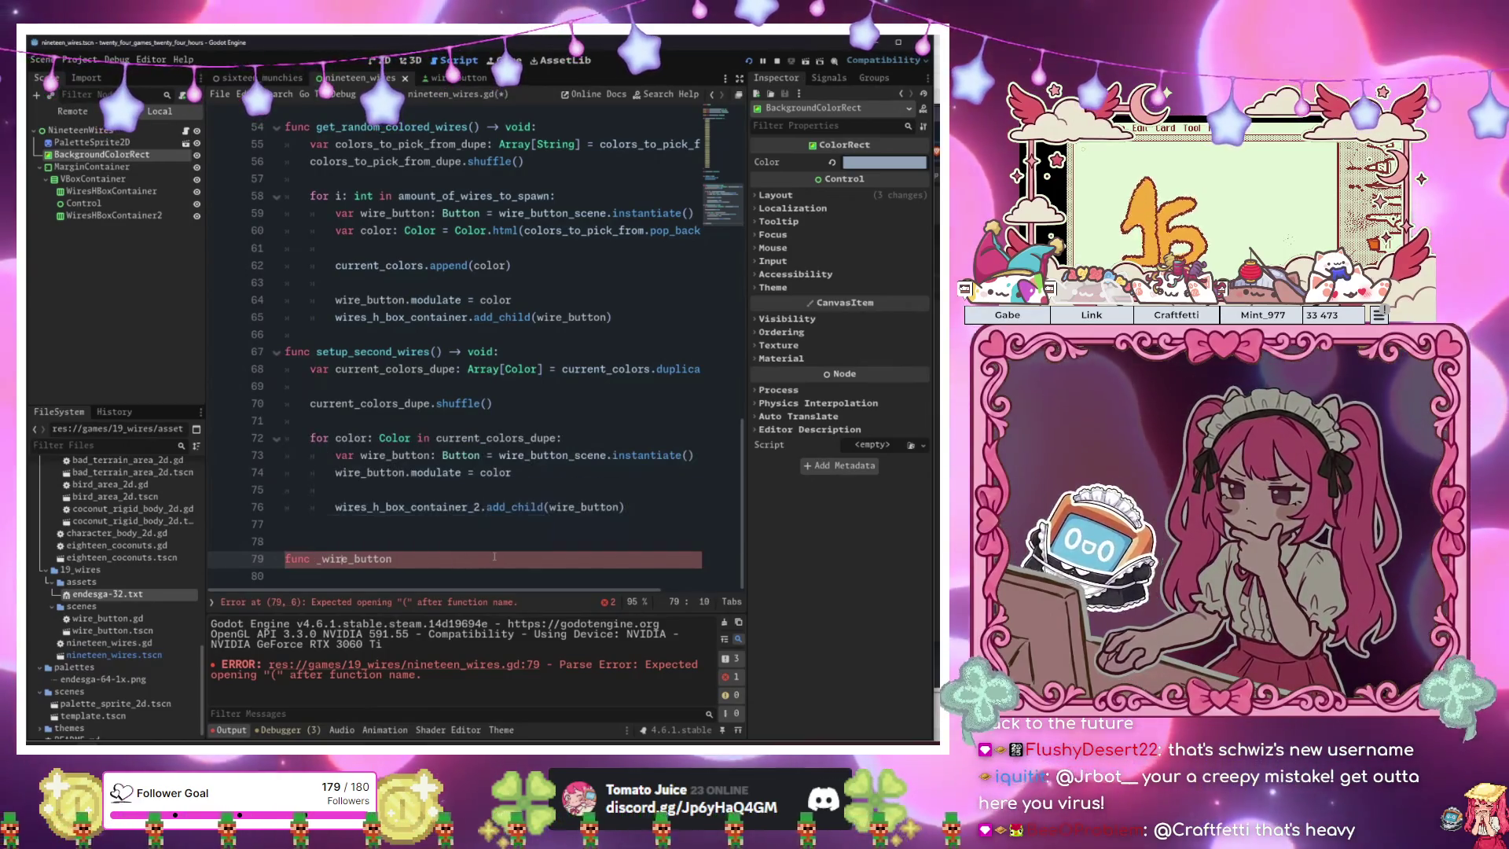
pyautogui.write('_')
pyautogui.write('pressed() -> vo')
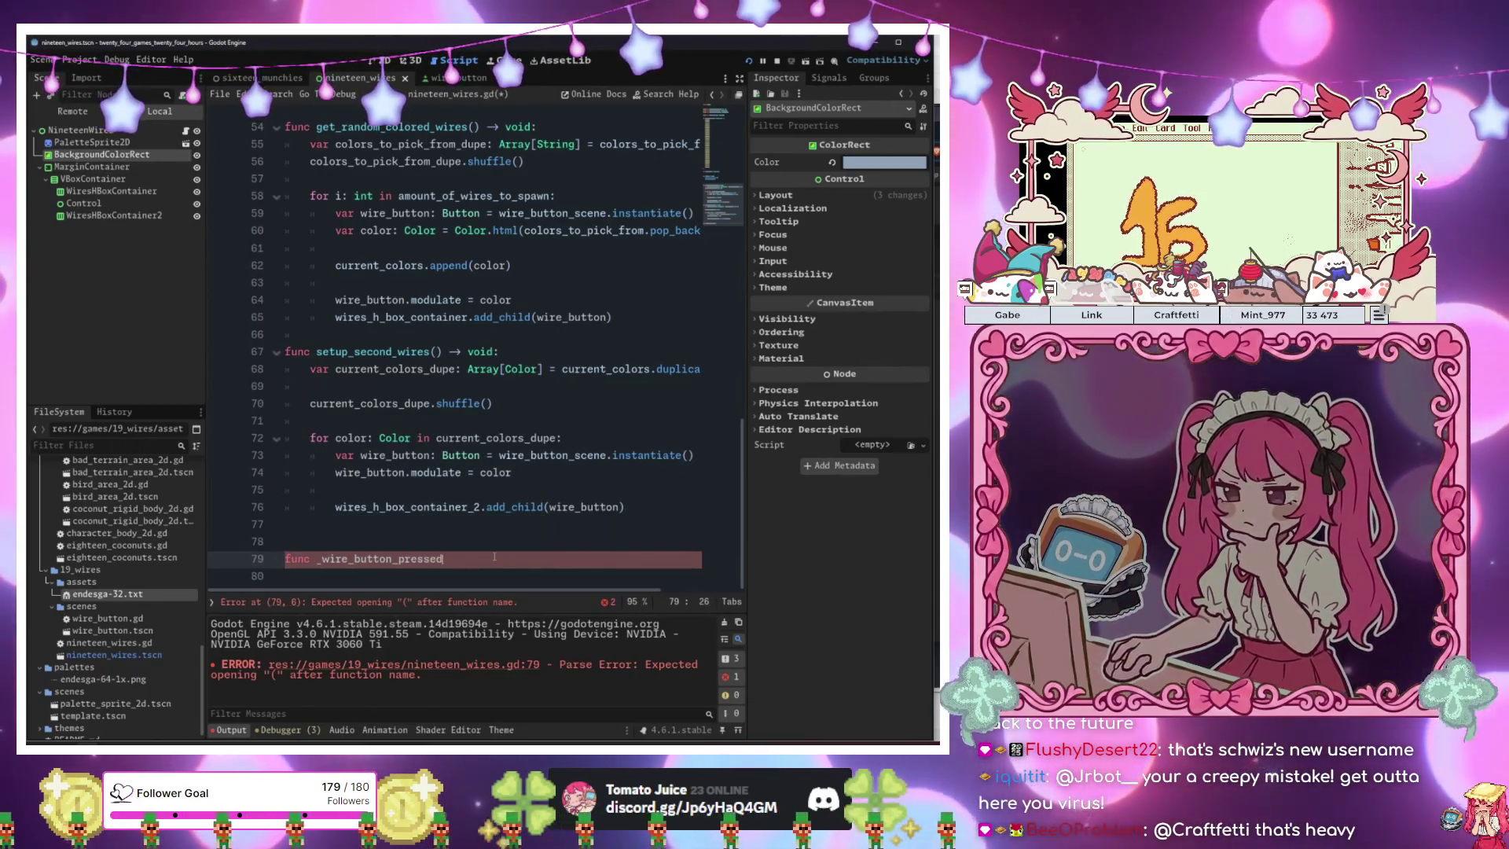
pyautogui.write('pass')
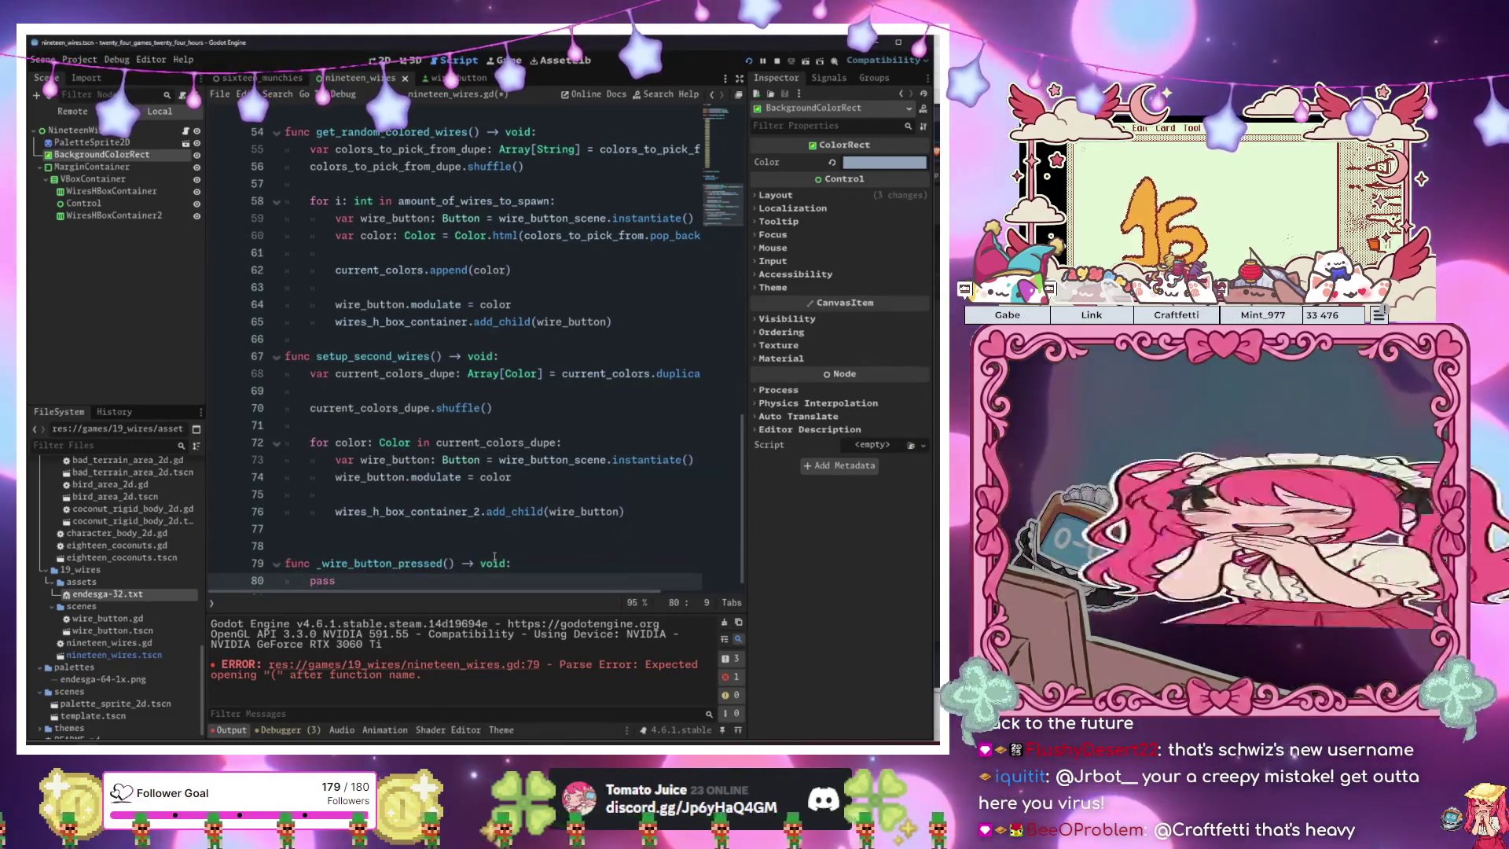
pyautogui.press('BackSpace')
pyautogui.press('BackSpace')
pyautogui.press('BackSpace')
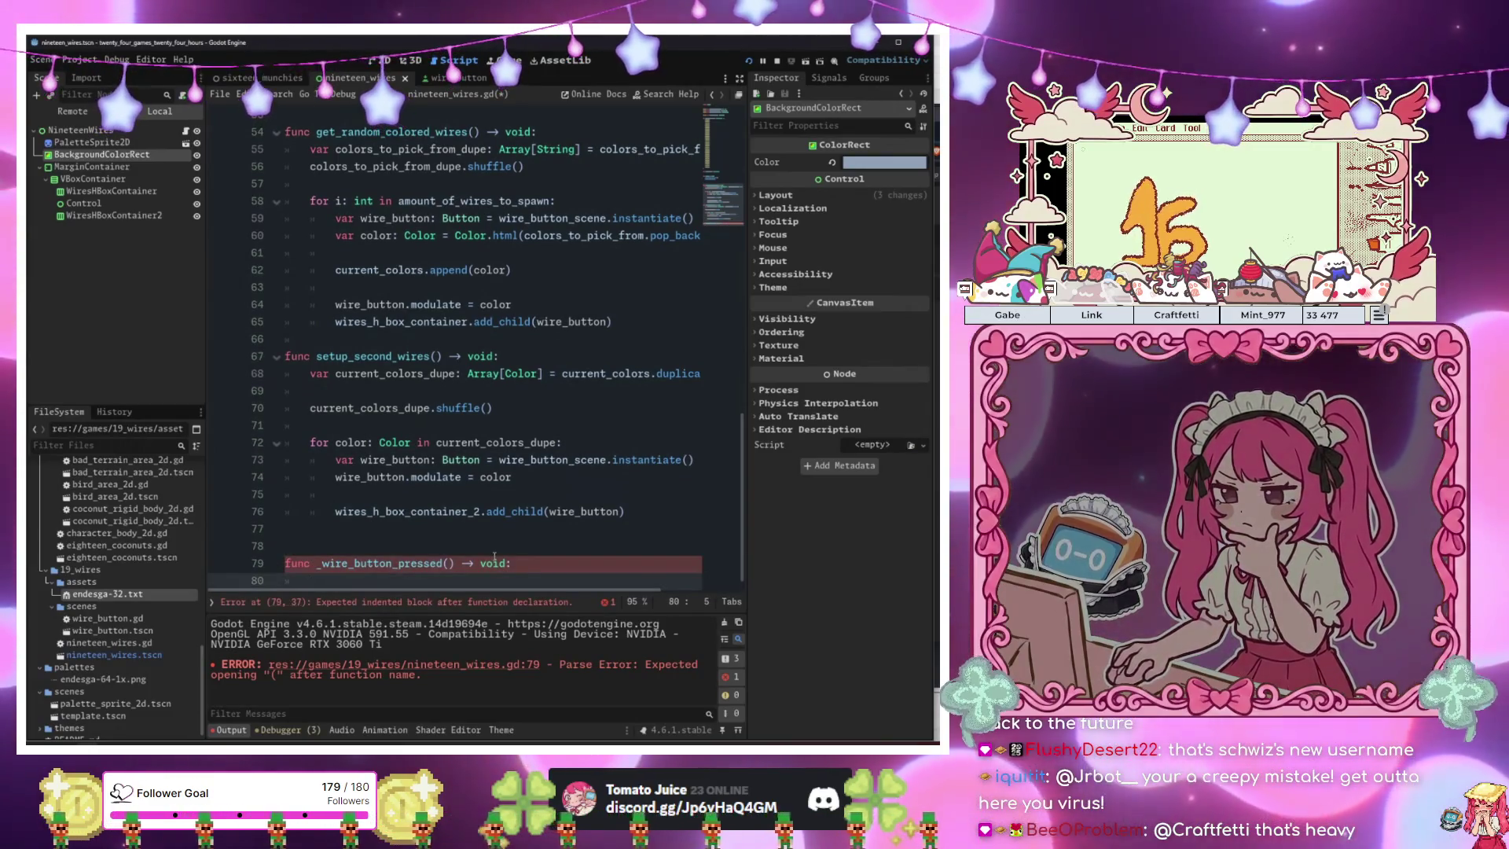
pyautogui.scroll(2, 493, 557)
pyautogui.scroll(7, 493, 557)
# Declare 'var previous_pressed_button: Button' on the empty line below current_colors.
pyautogui.click(466, 460)
pyautogui.write('var ')
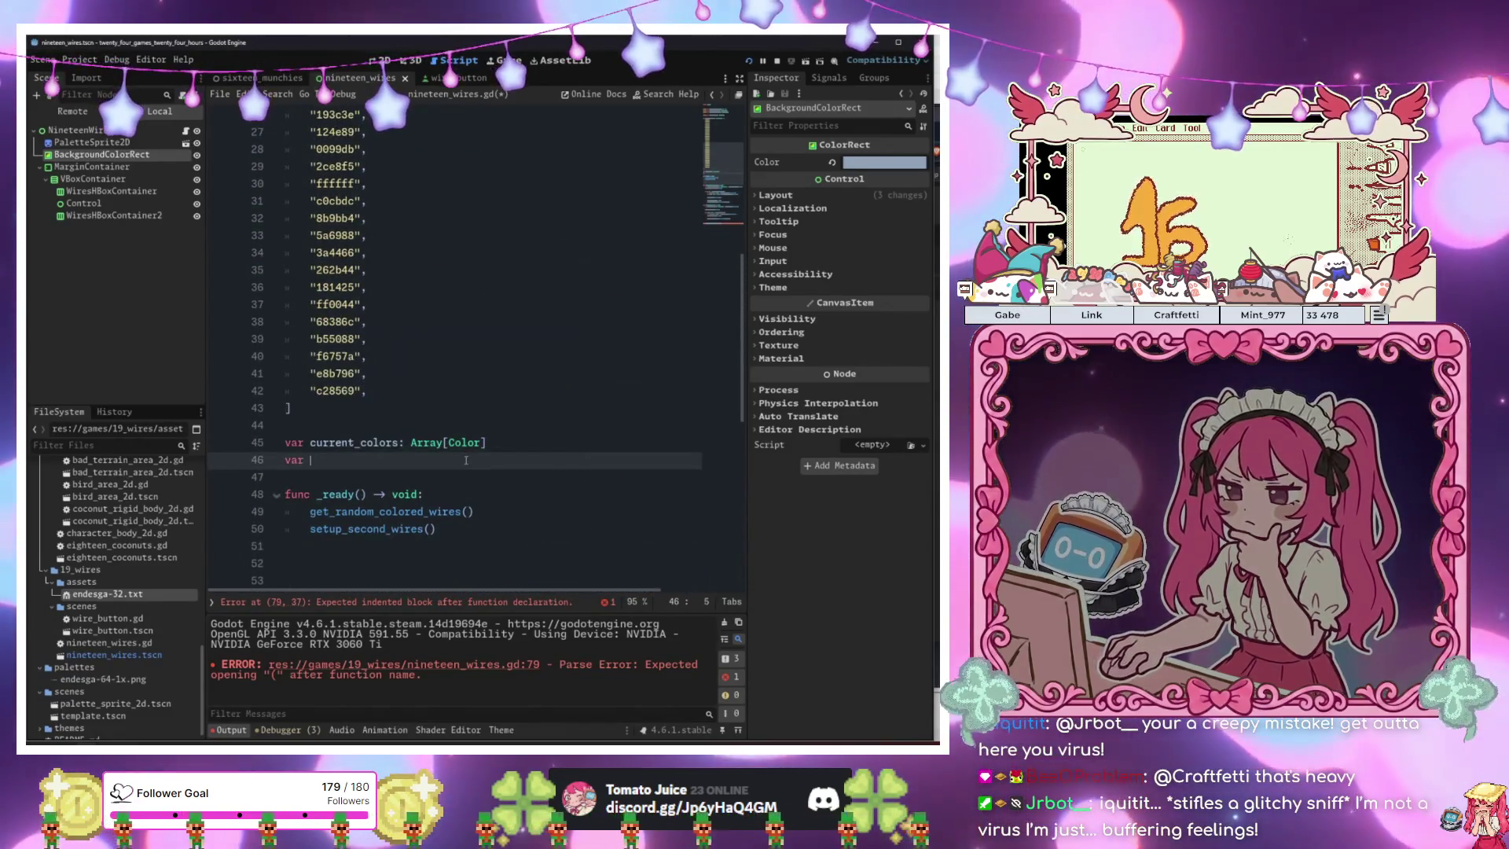
pyautogui.write('previo')
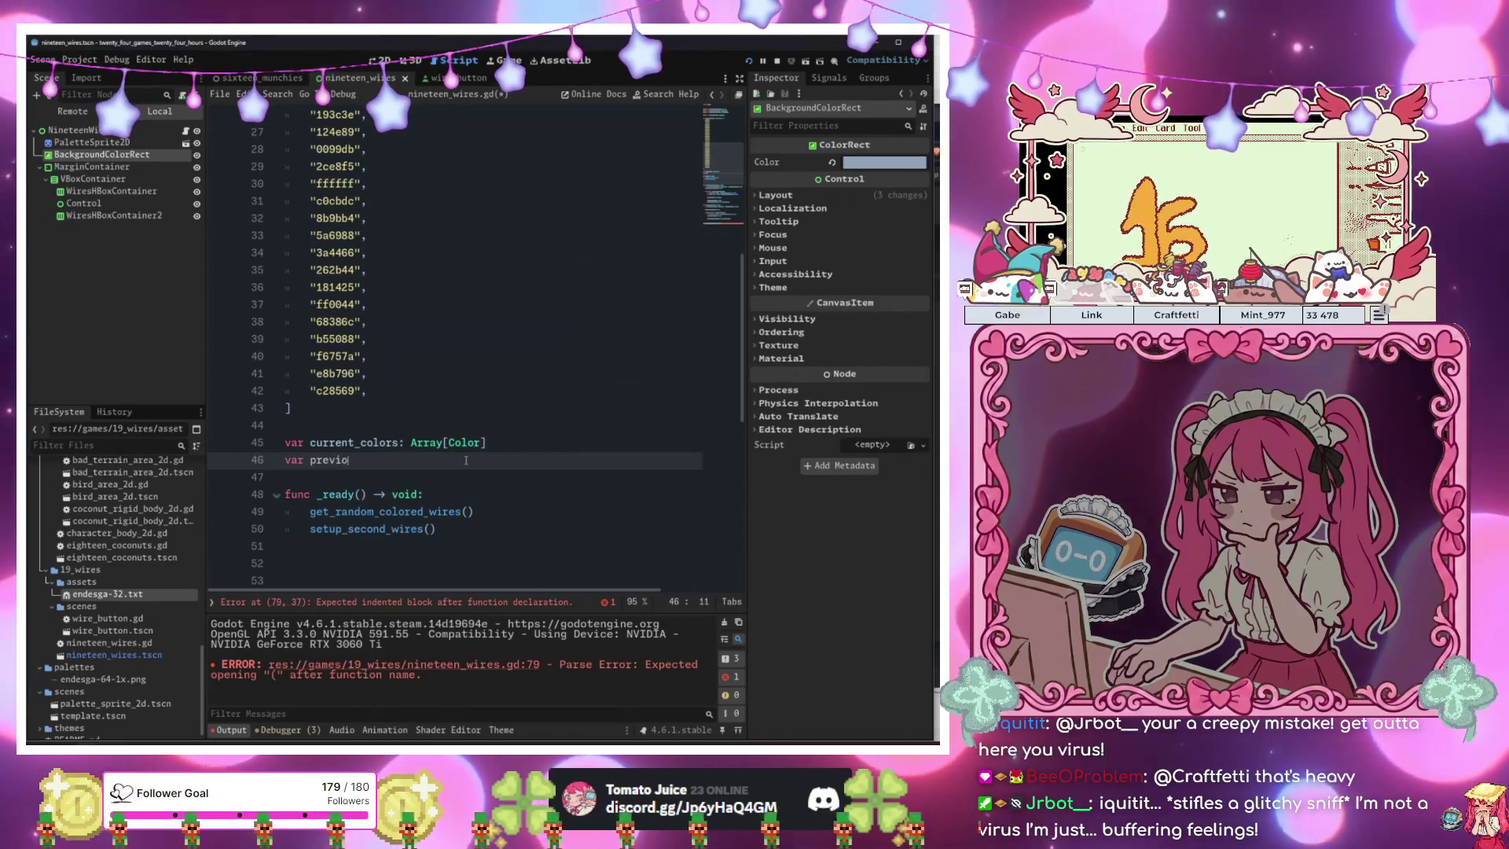
pyautogui.write('us_click')
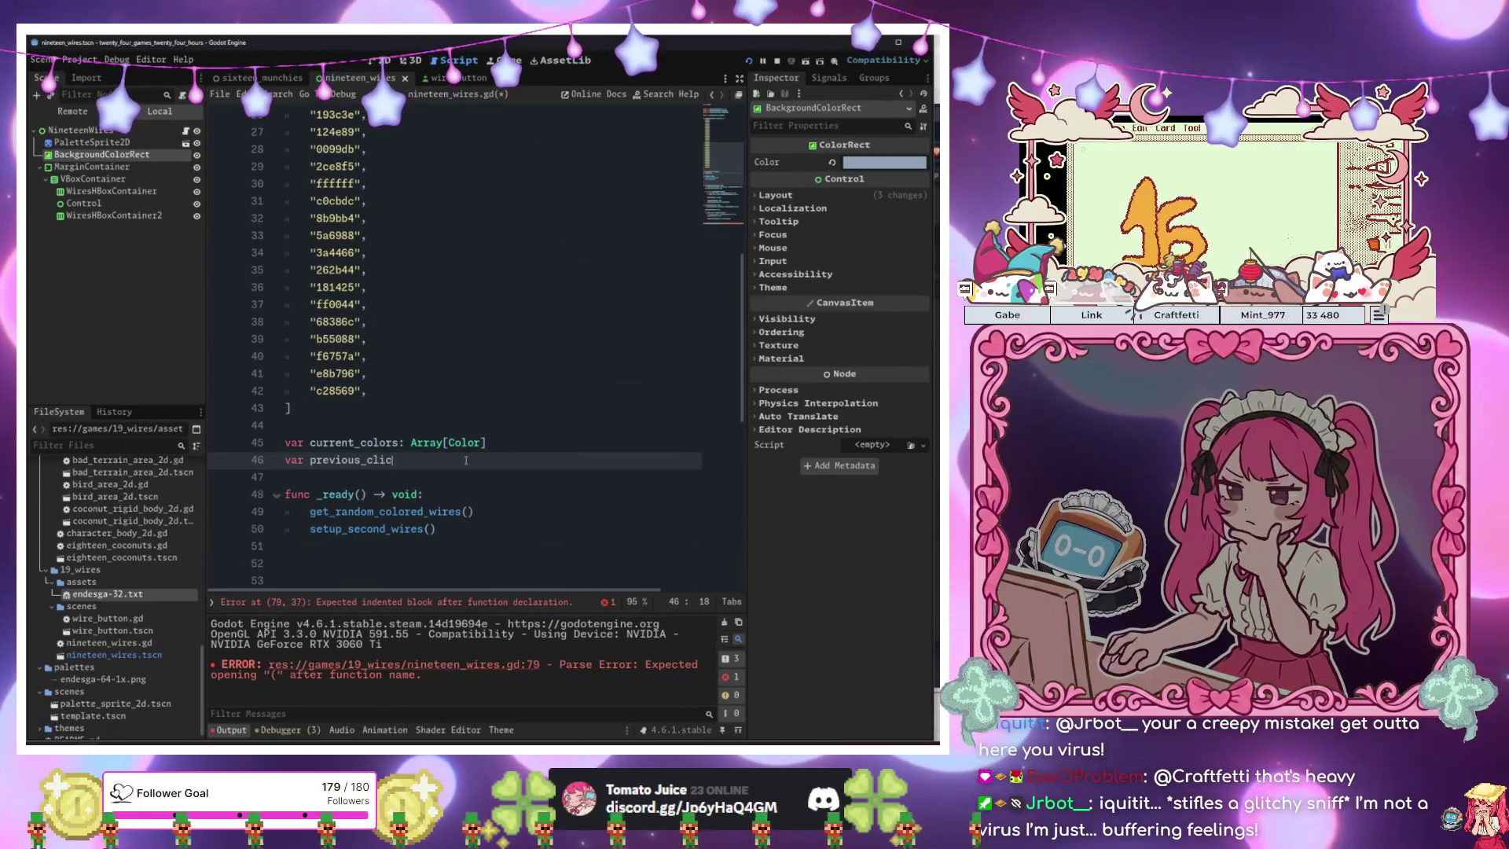
pyautogui.press('BackSpace')
pyautogui.press('BackSpace')
pyautogui.write('pressed_')
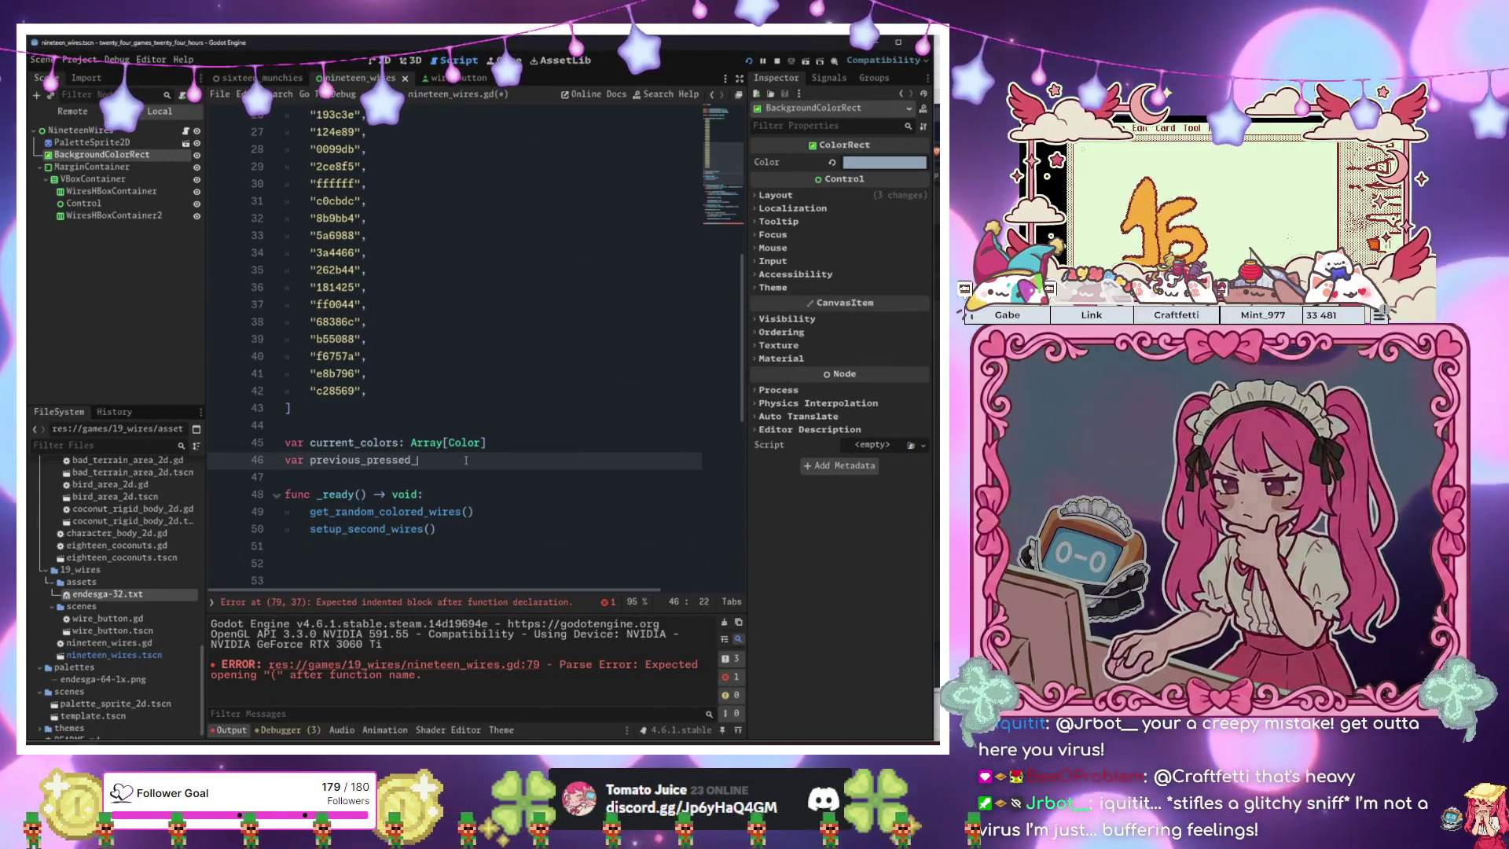
pyautogui.write('button: Button')
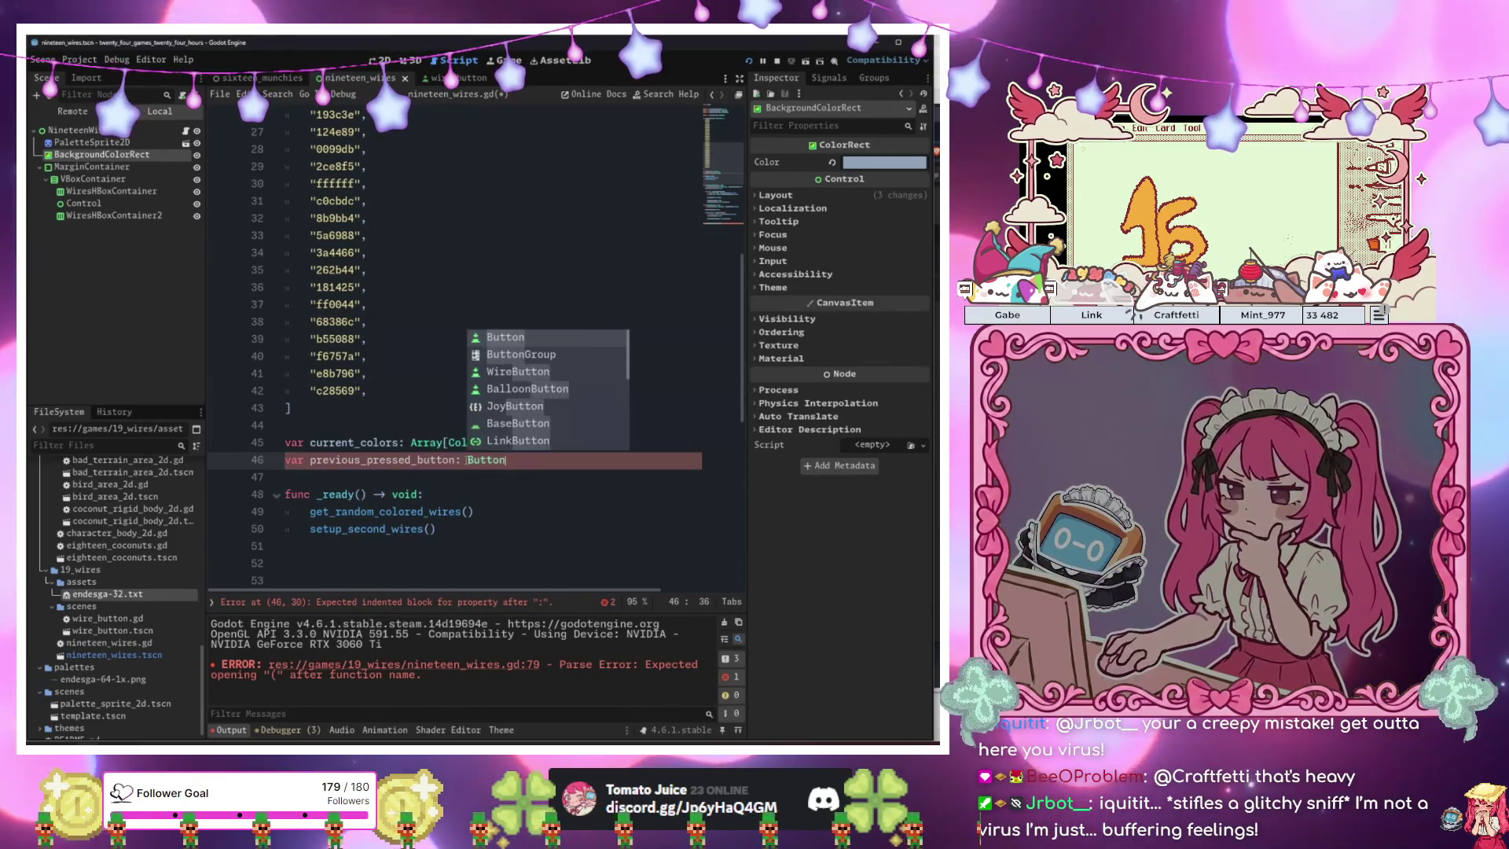
pyautogui.press('Return')
pyautogui.write('=')
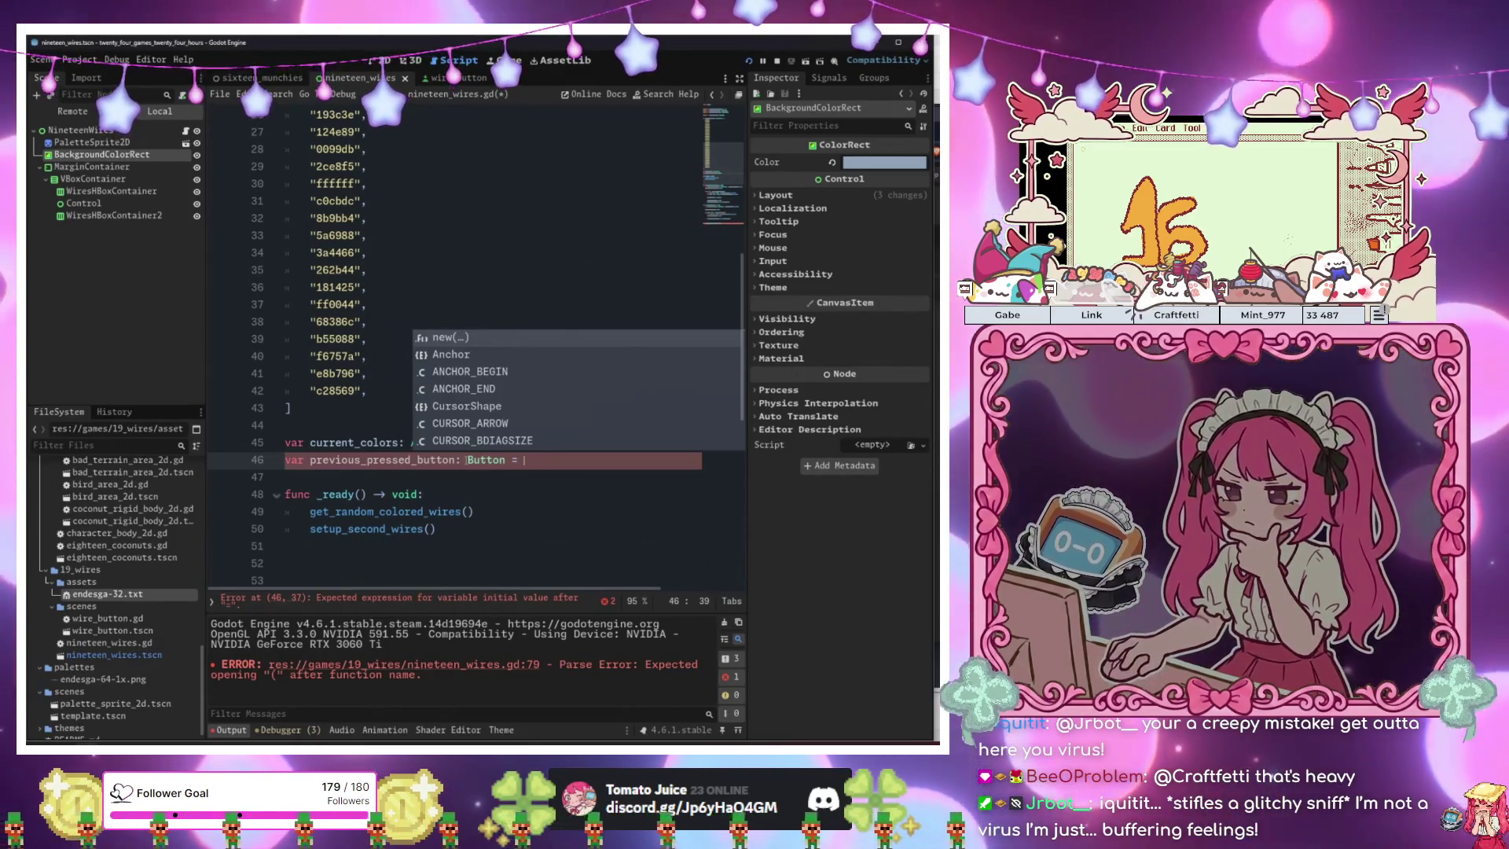
pyautogui.press('BackSpace')
pyautogui.press('BackSpace')
pyautogui.press('BackSpace')
pyautogui.scroll(-5, 469, 472)
pyautogui.scroll(-5, 470, 472)
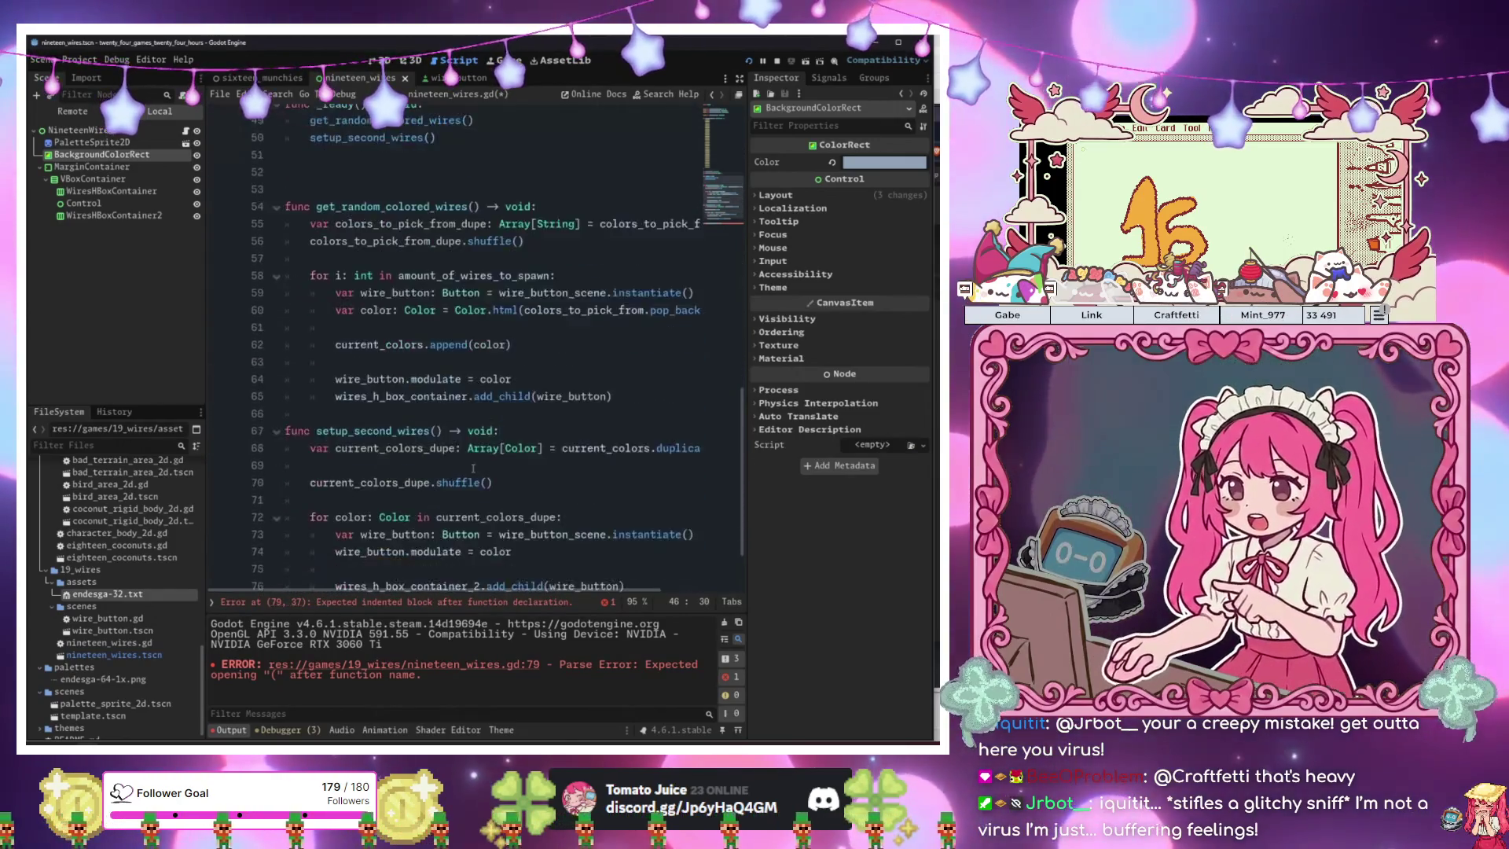
# Start an if condition on previous_pressed_button in the handler body and save.
pyautogui.click(505, 561)
pyautogui.write('if pr')
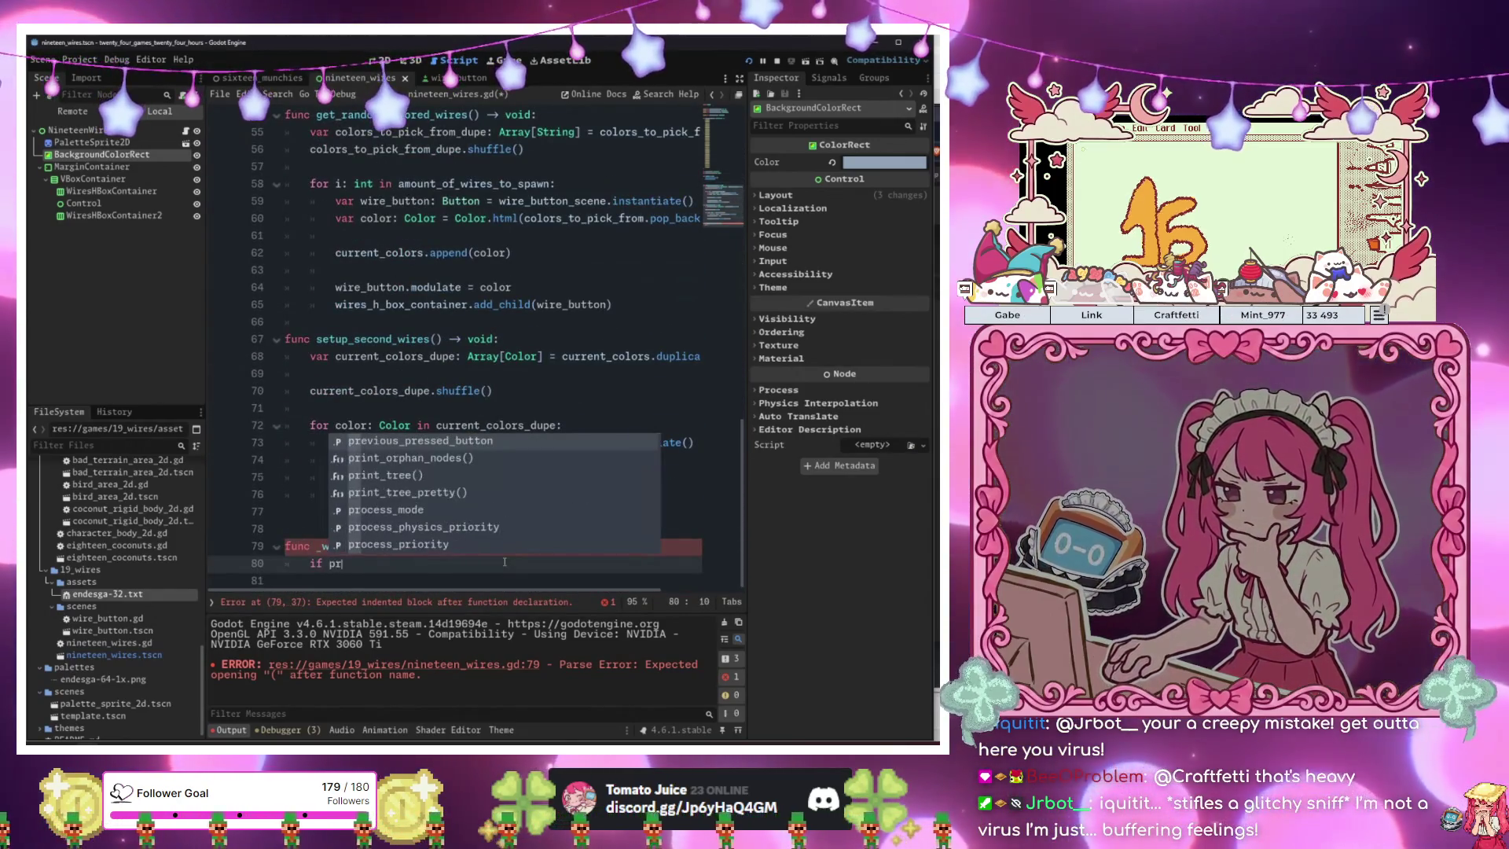
pyautogui.press('Return')
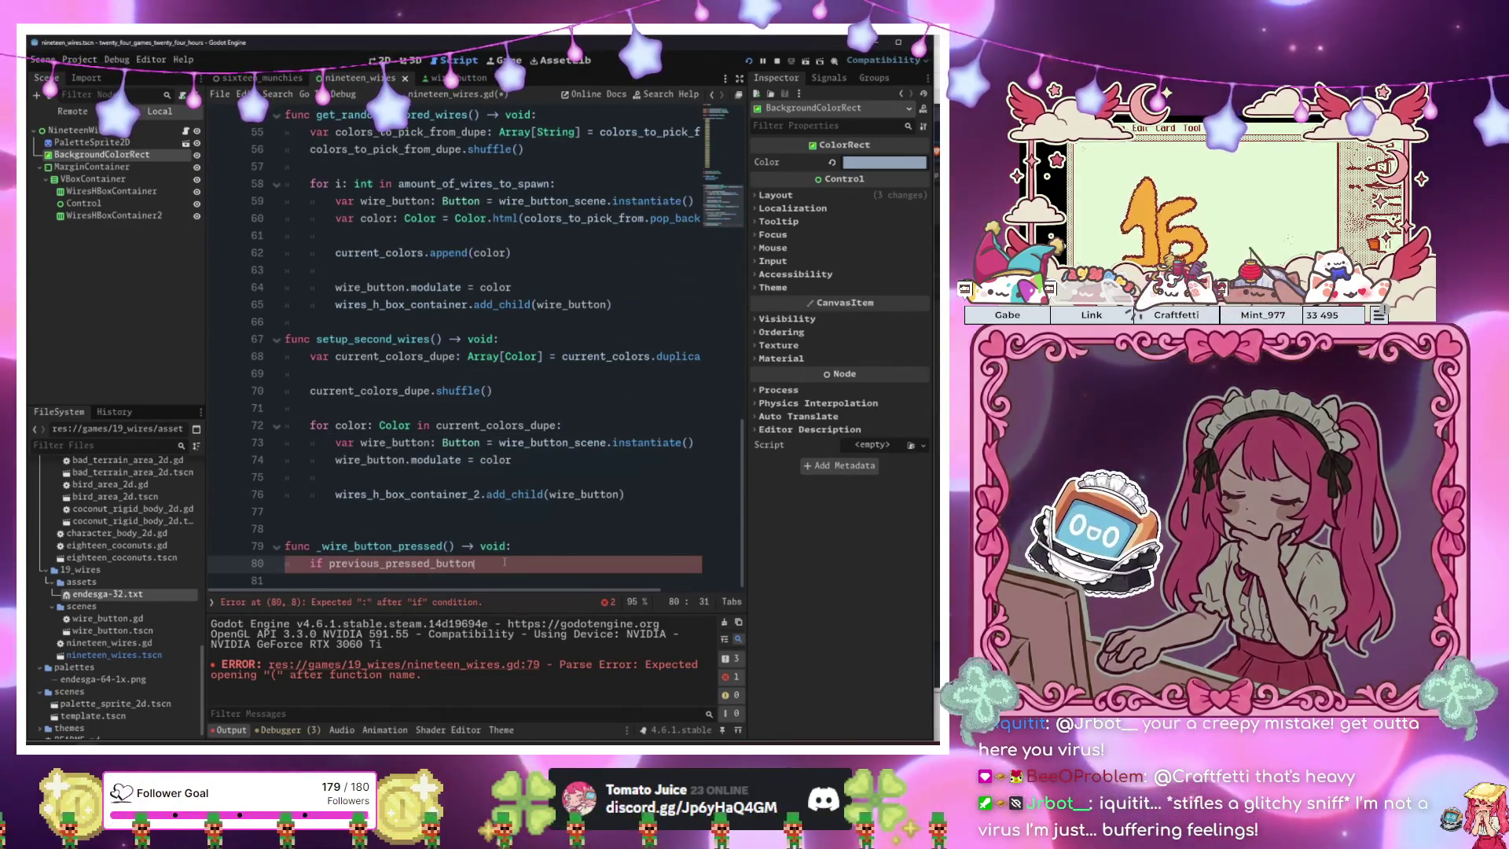
pyautogui.scroll(5, 81, 567)
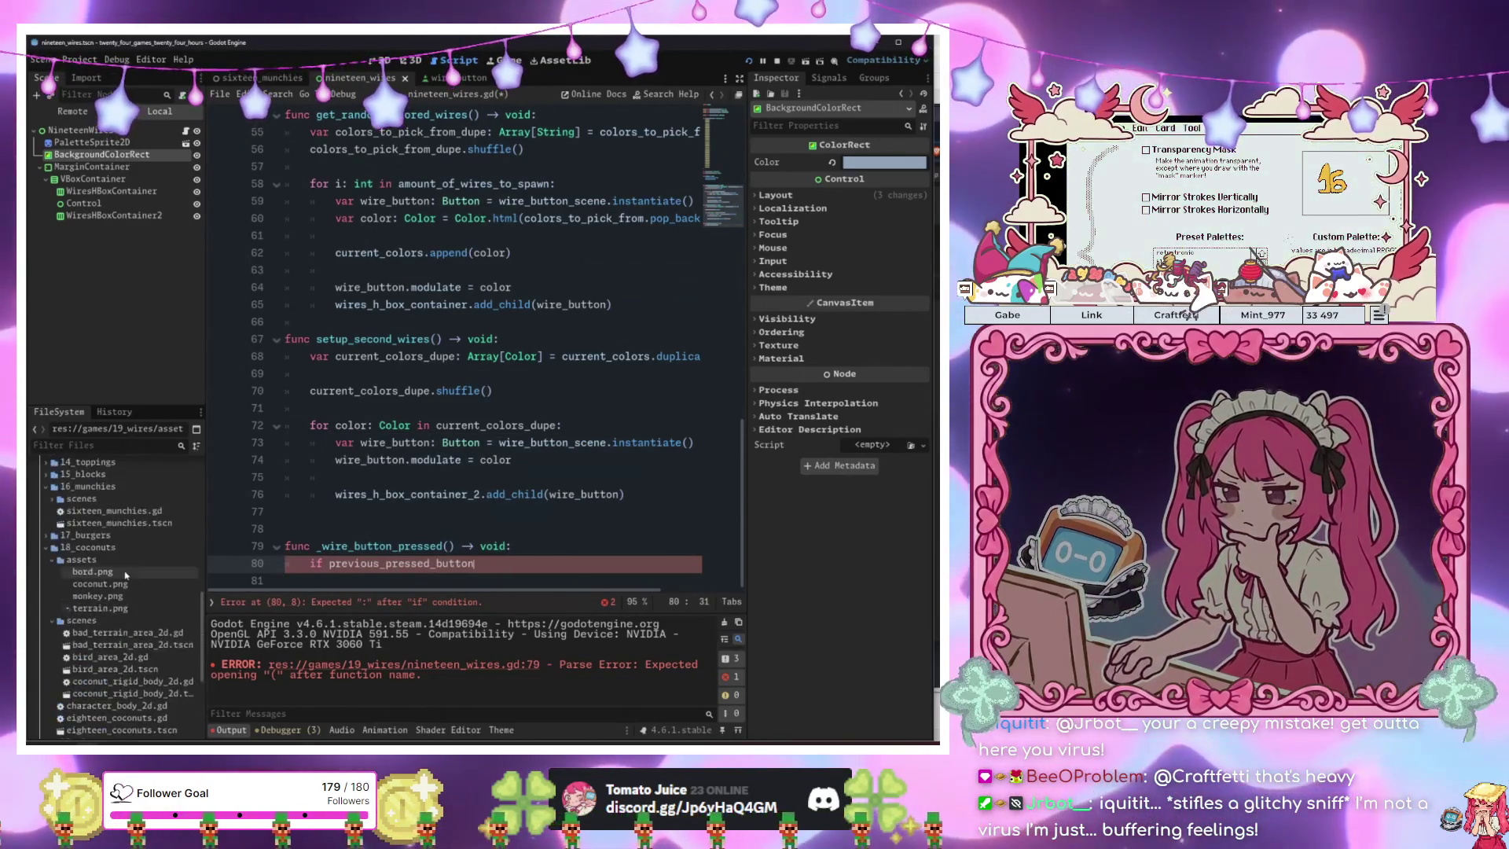
pyautogui.click(47, 544)
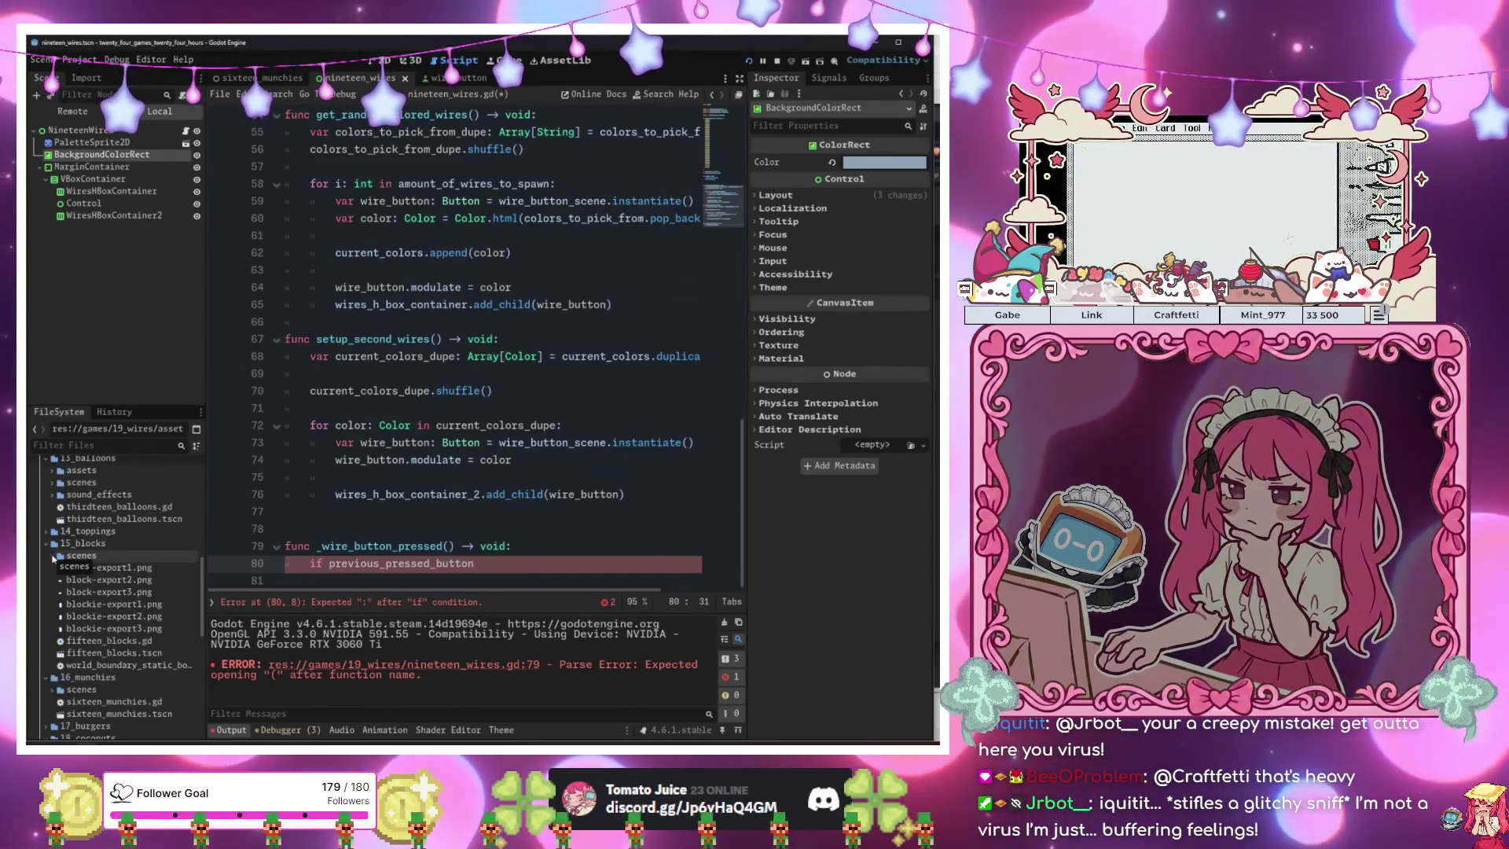
pyautogui.click(47, 543)
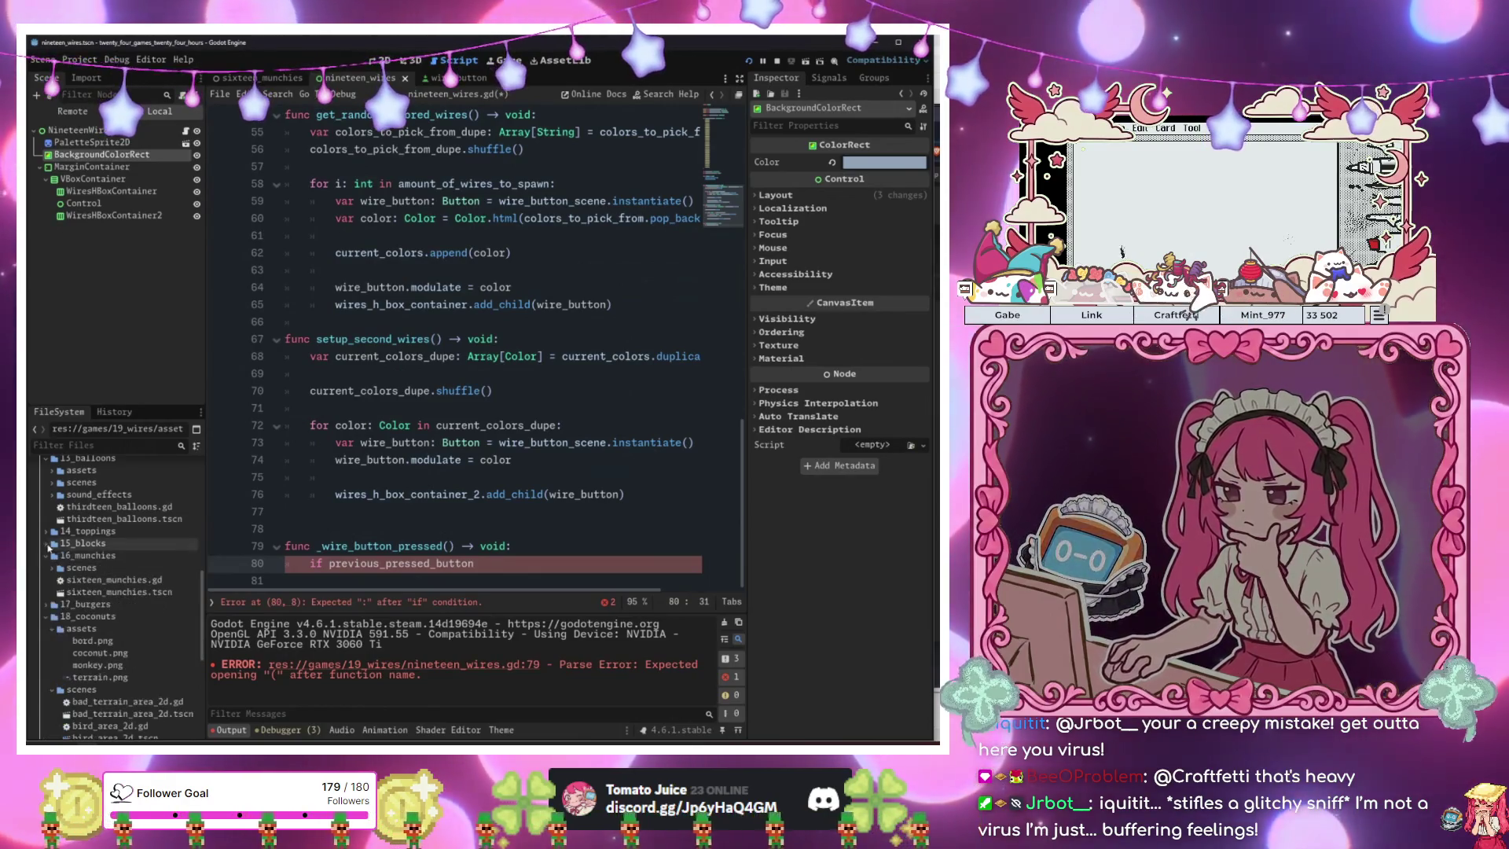
pyautogui.hotkey('ctrl', 's')
pyautogui.write(':')
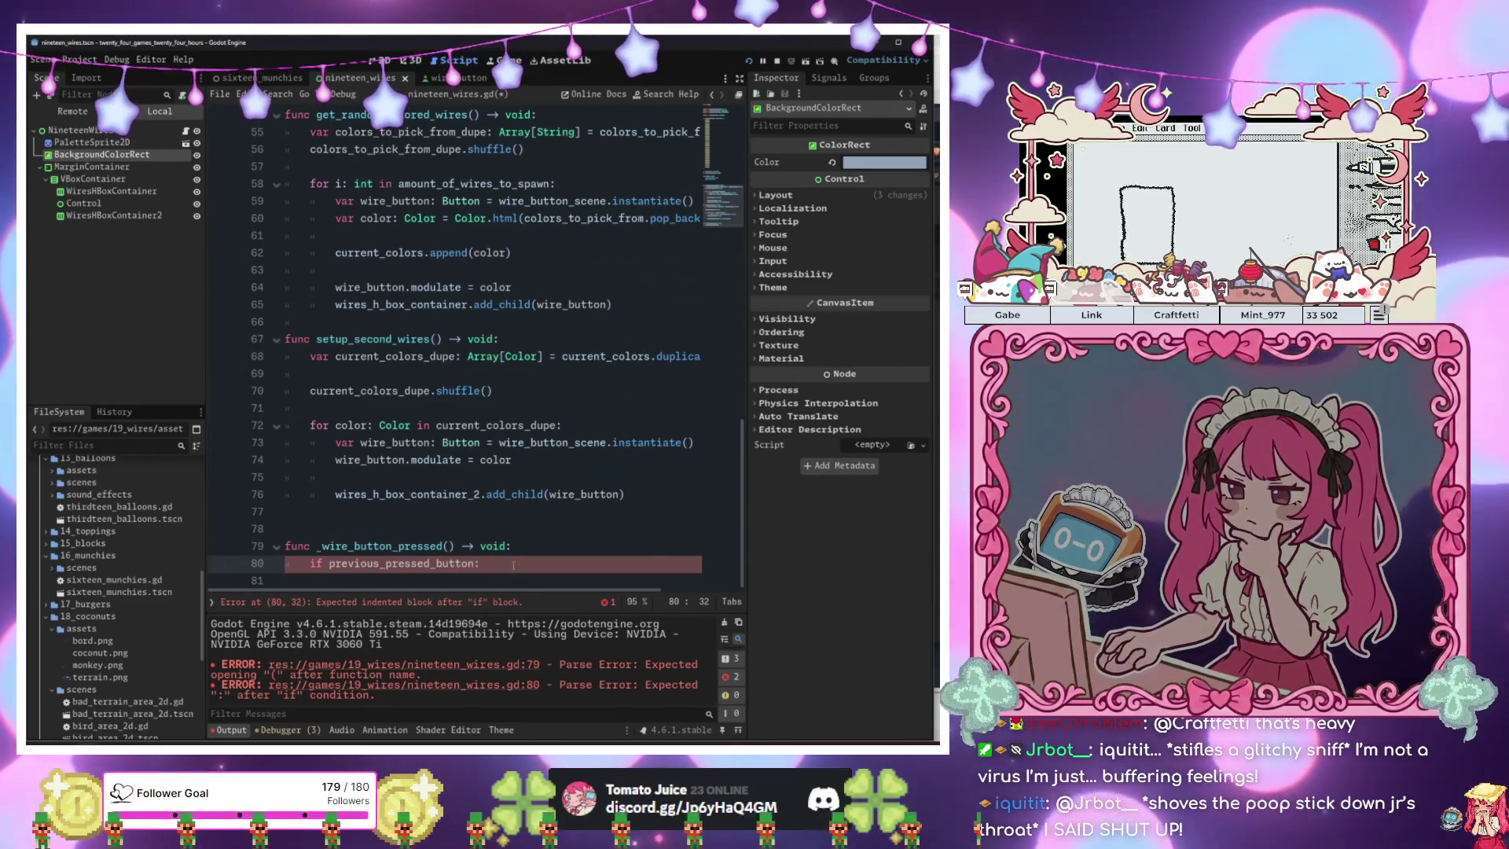
# Make it 'if not previous_pressed_button:', storing button in previous_pressed_button and returning.
pyautogui.press('Return')
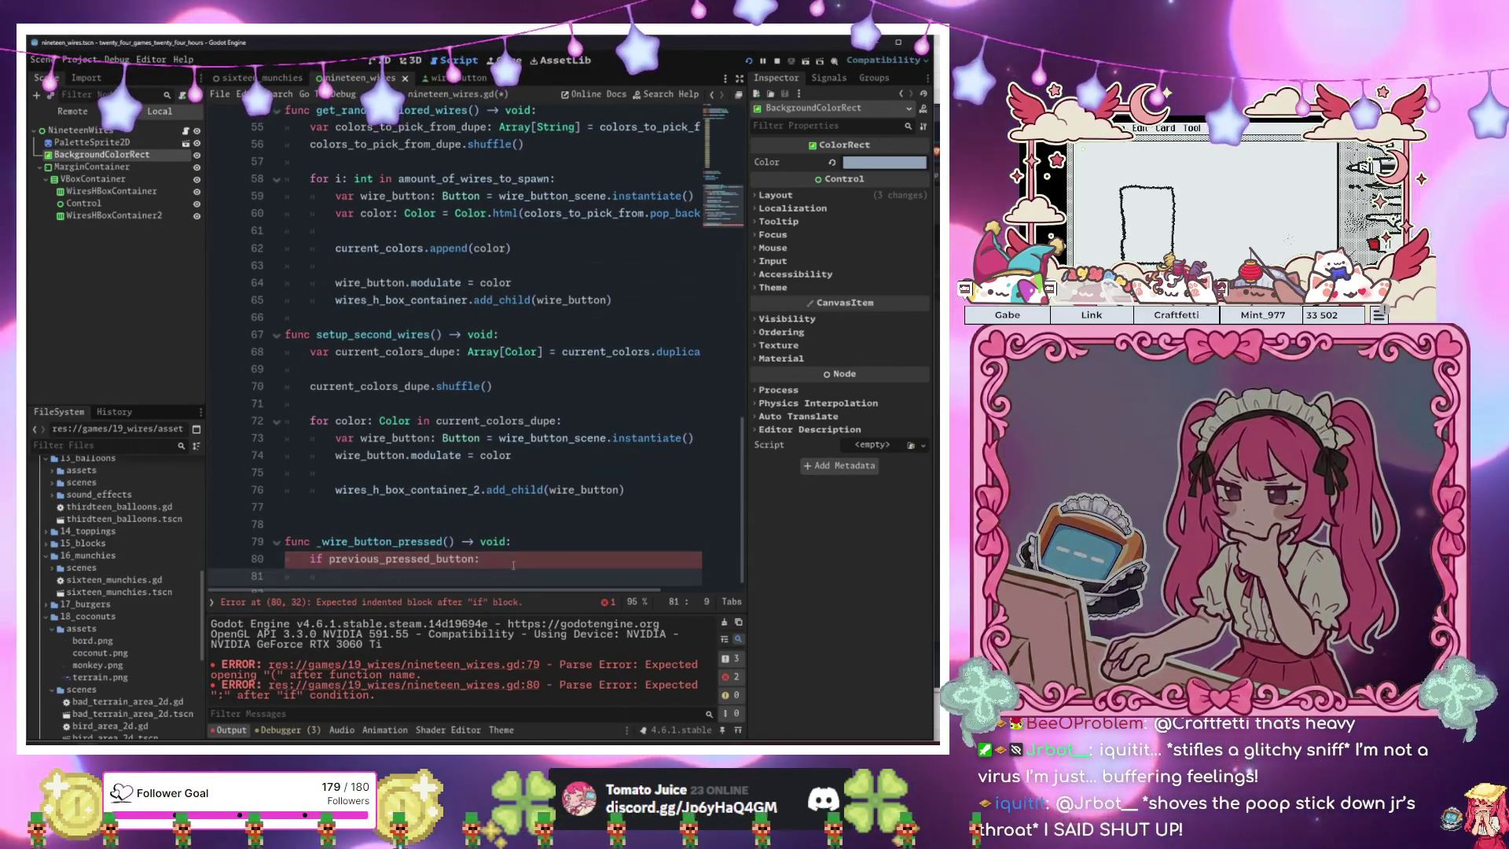
pyautogui.press('Up')
pyautogui.press('Left')
pyautogui.write('not')
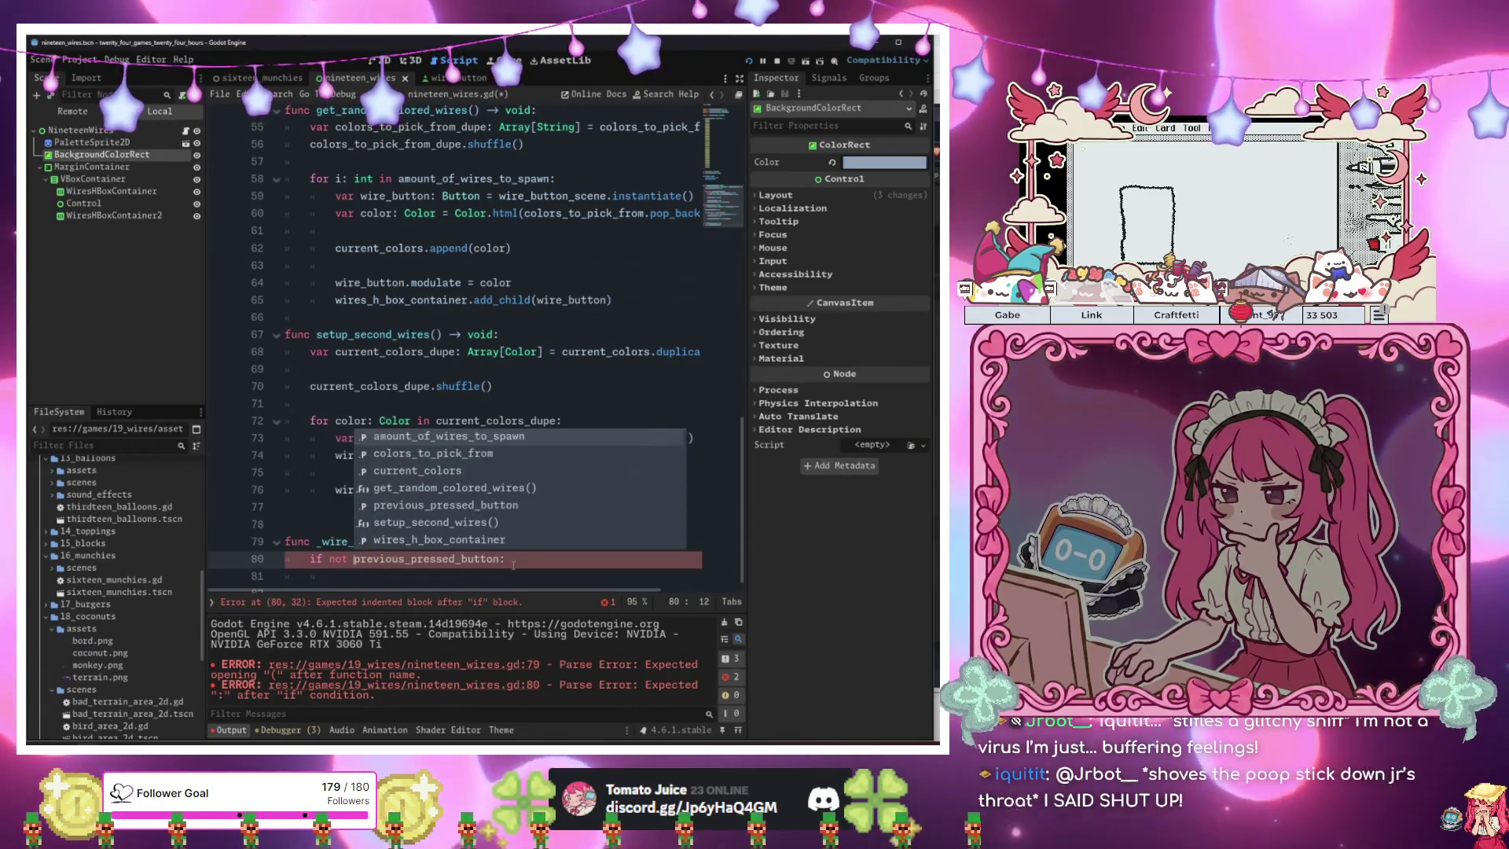
pyautogui.press('Up')
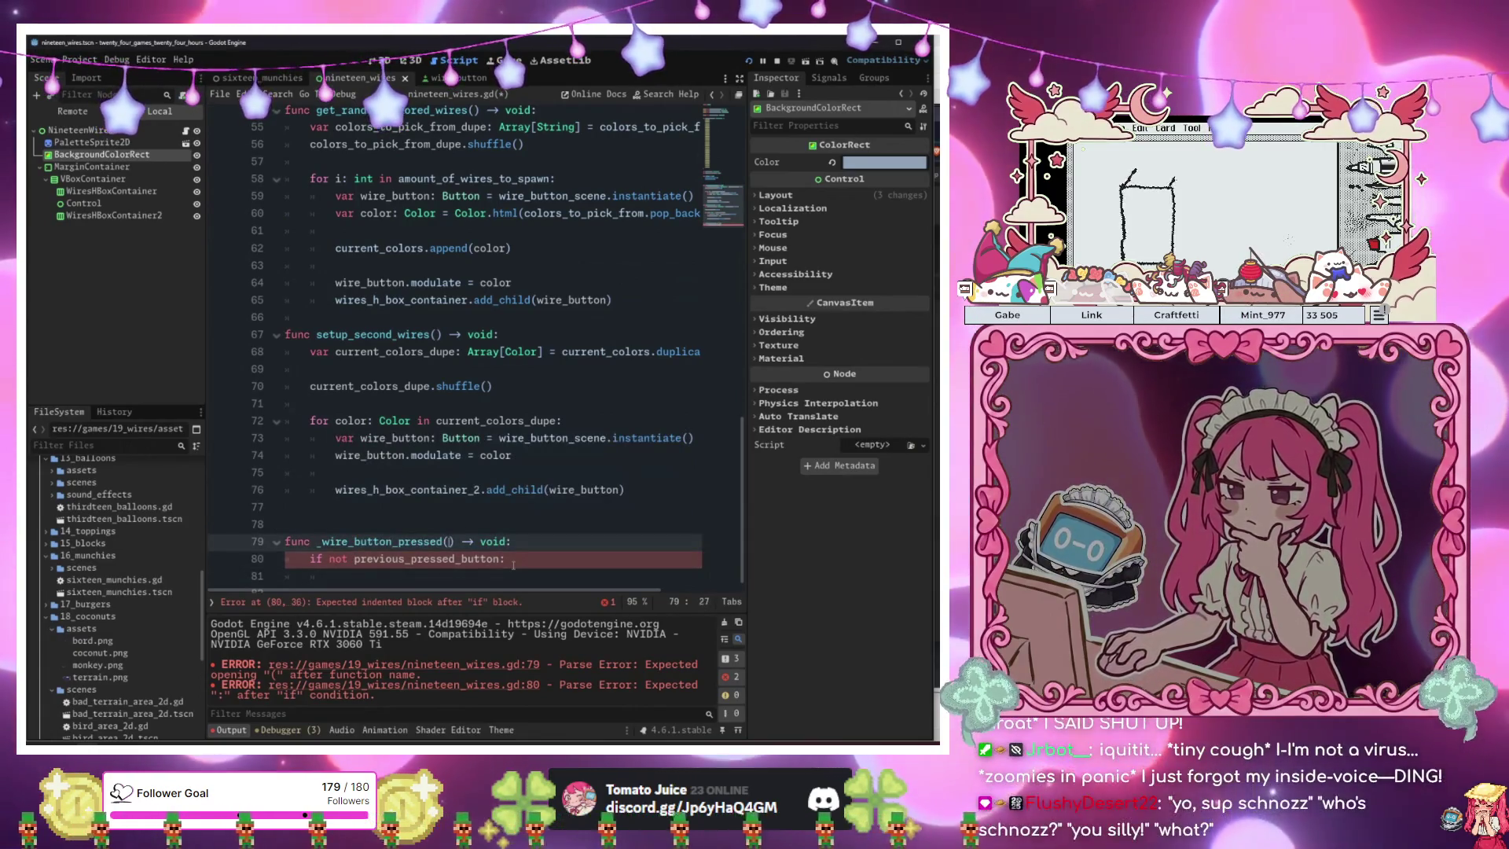
pyautogui.press('Down')
pyautogui.press('Down')
pyautogui.press('Tab')
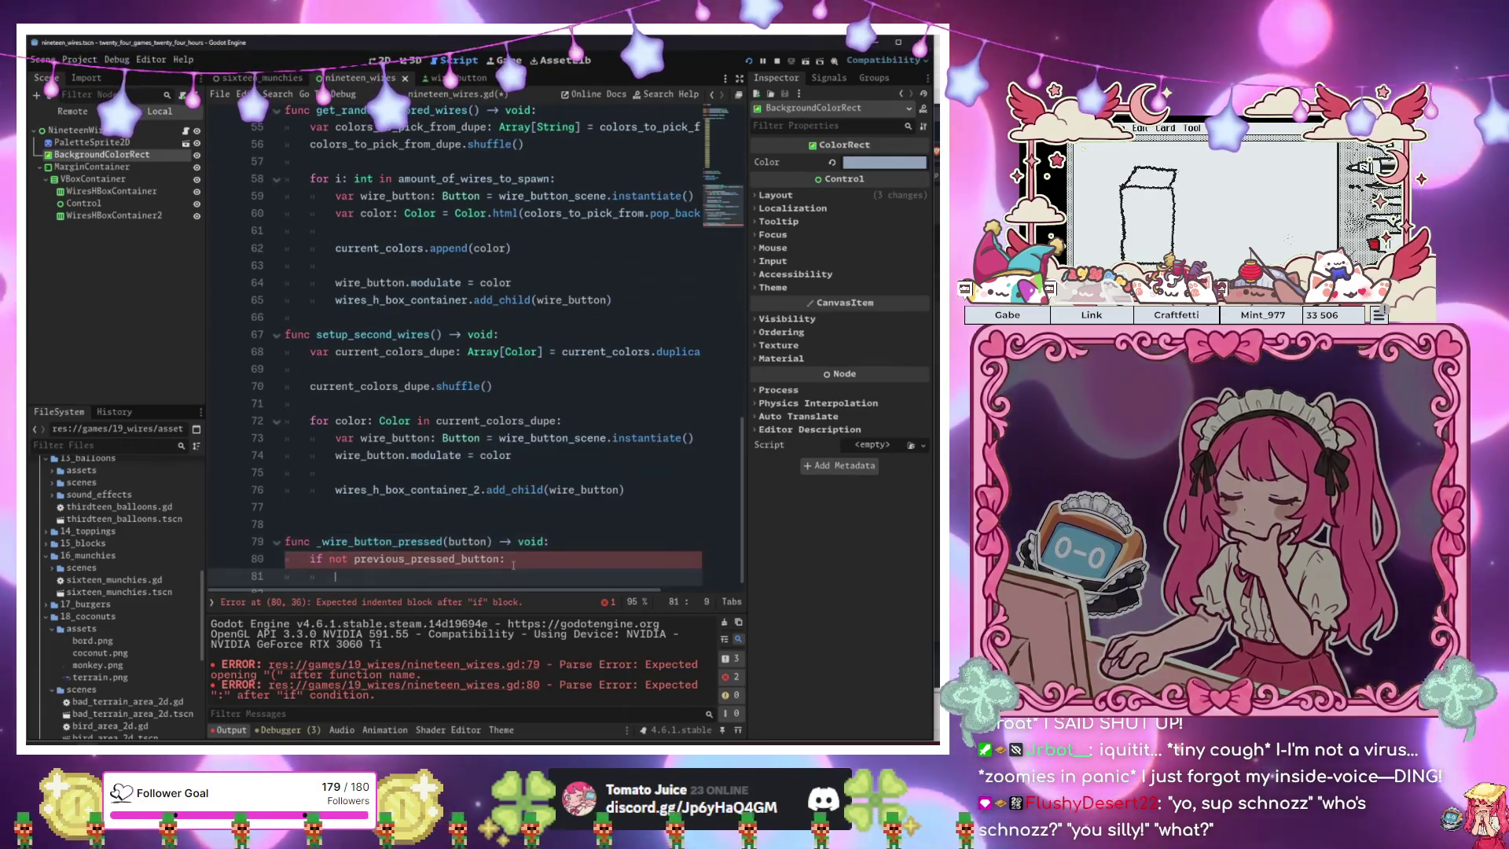
pyautogui.write('butto')
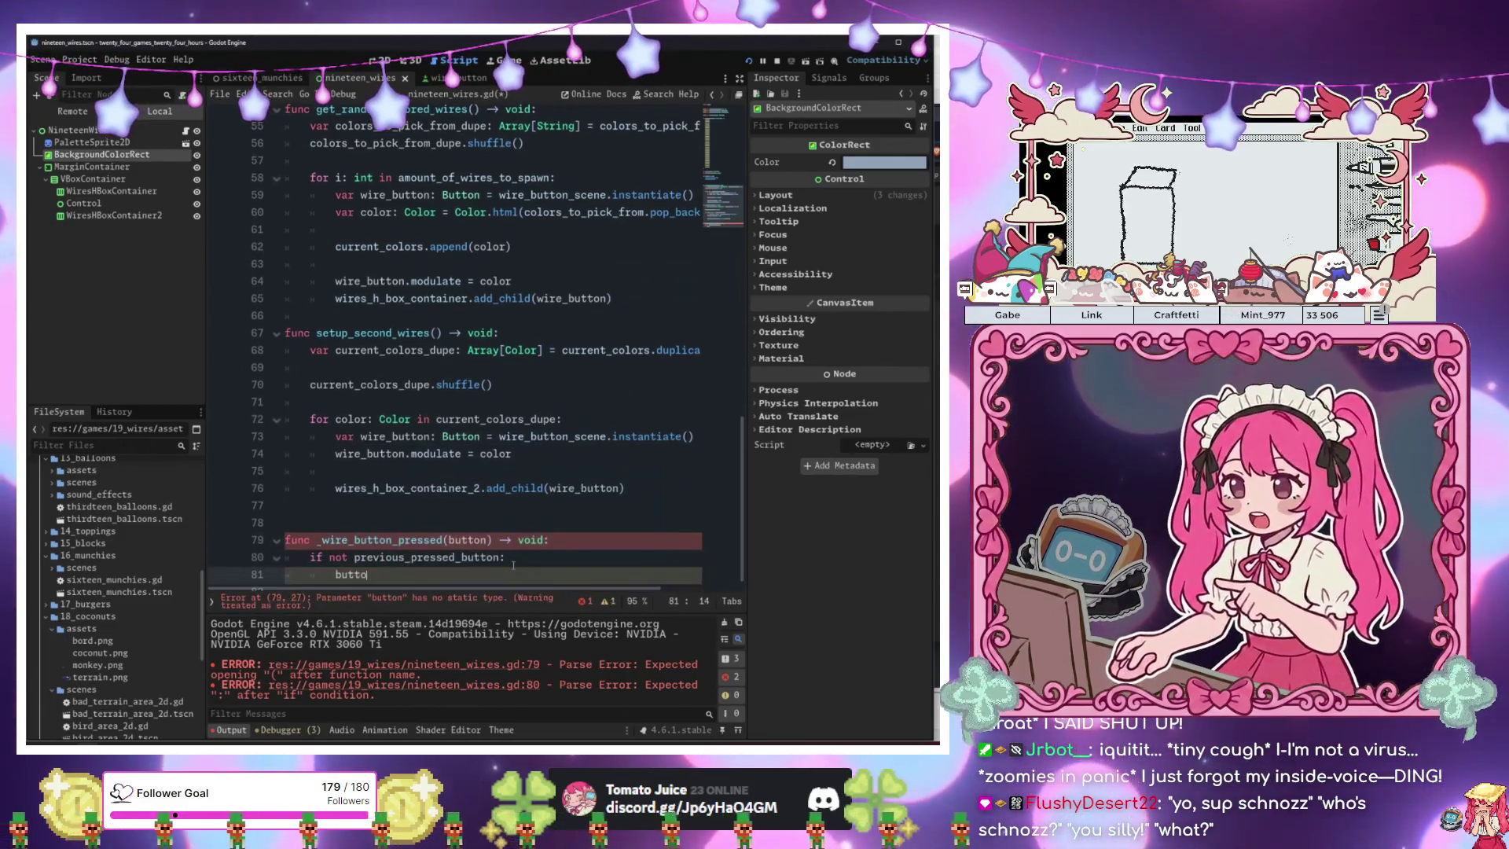
pyautogui.press('BackSpace')
pyautogui.press('BackSpace')
pyautogui.write('pr')
pyautogui.press('Return')
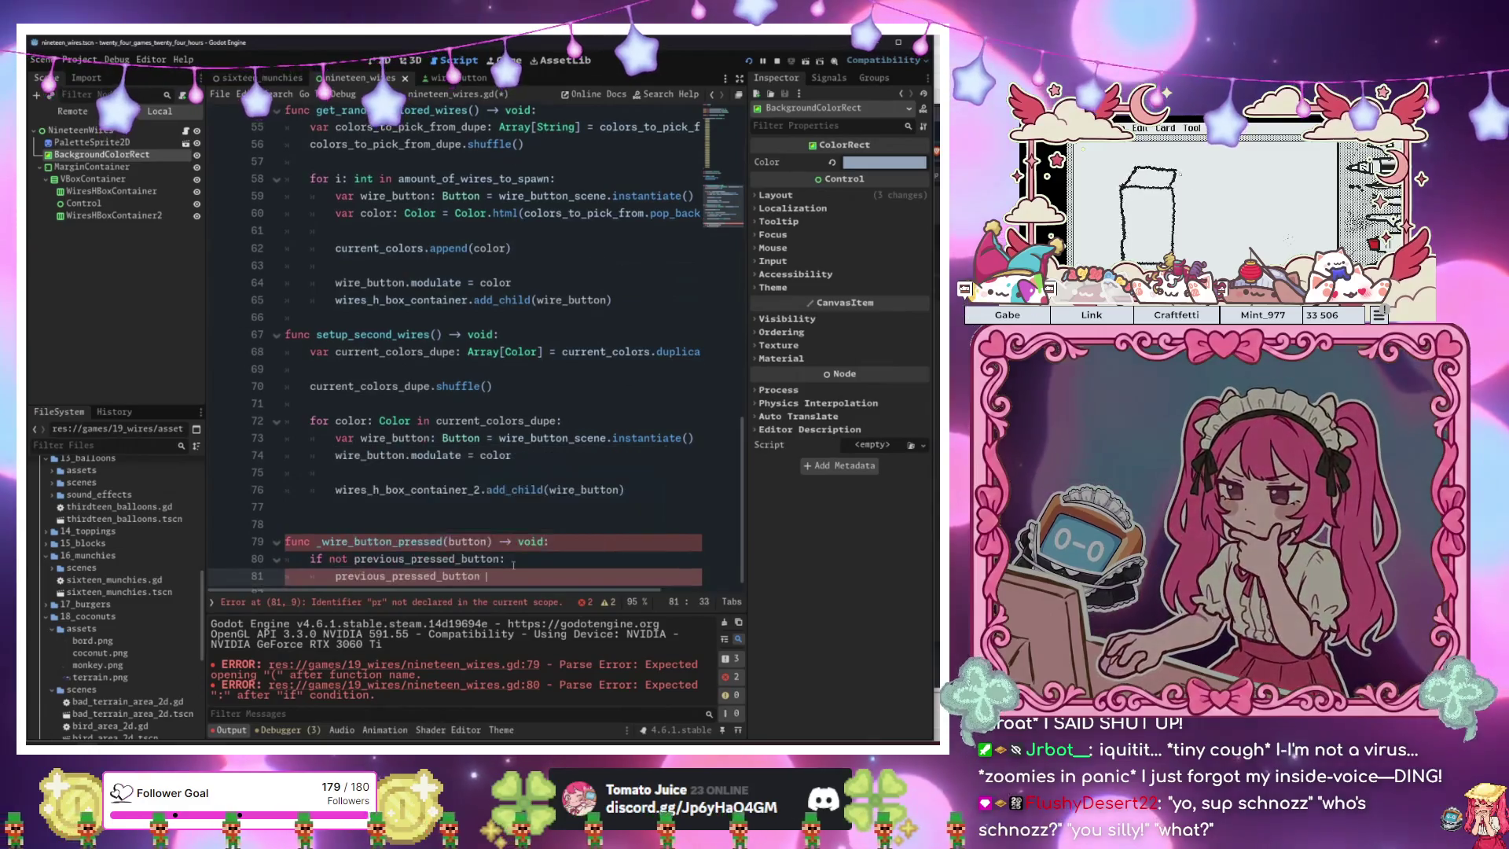
pyautogui.write('= button')
pyautogui.press('Return')
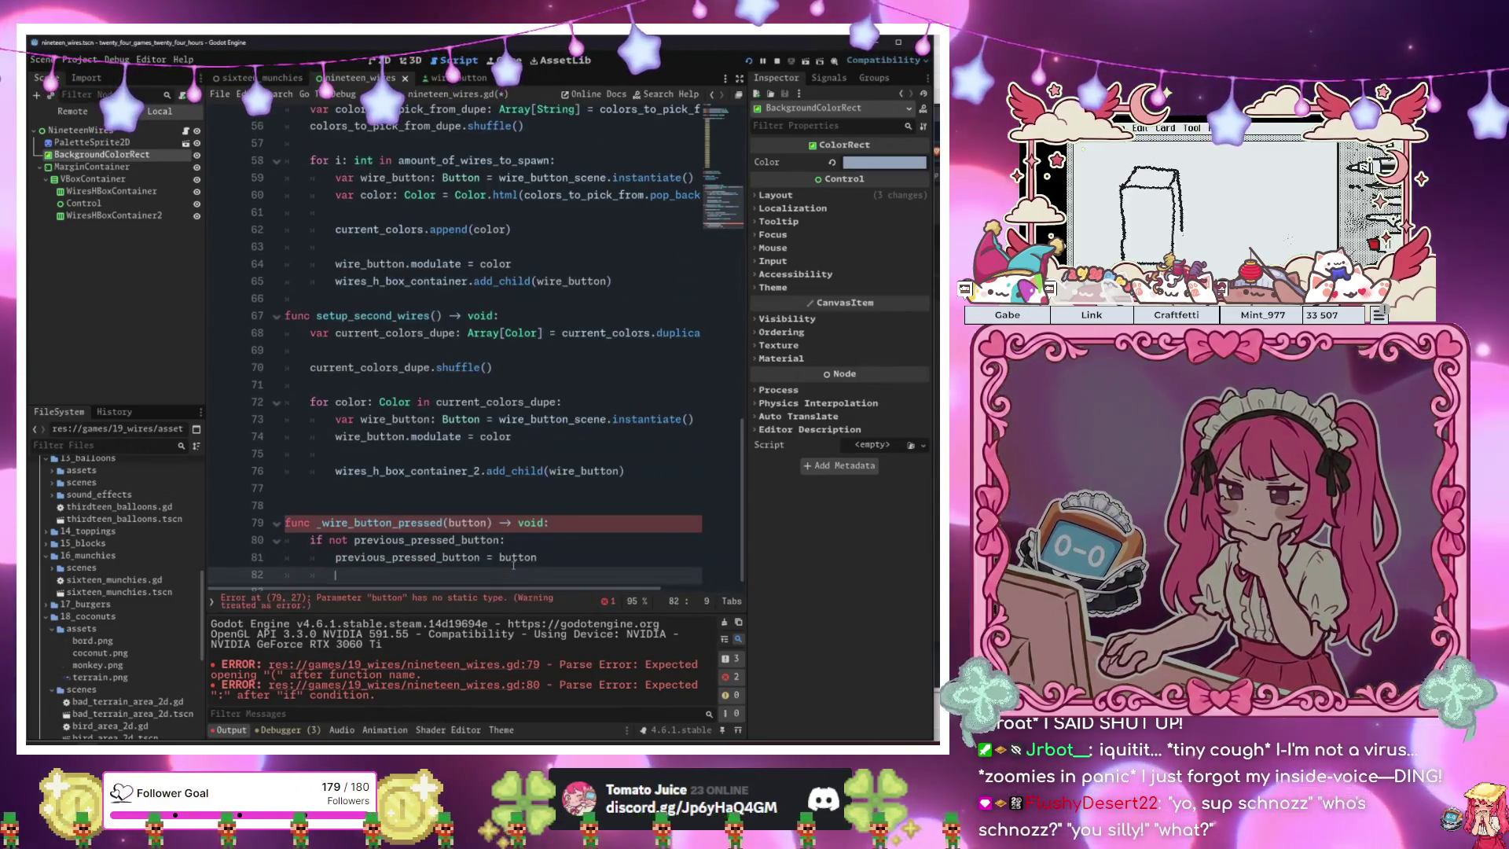
pyautogui.write('return')
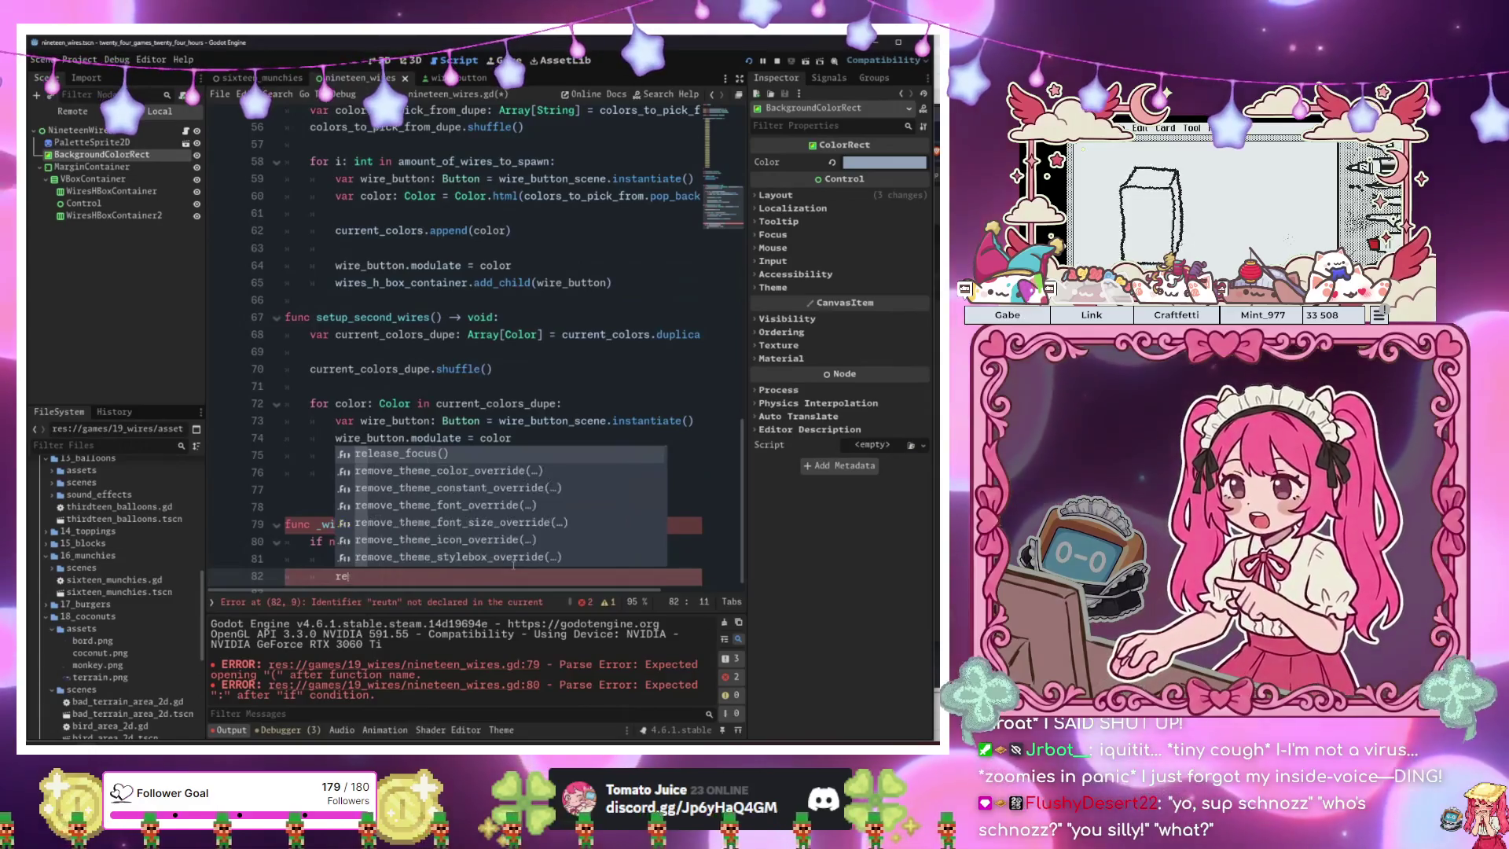
pyautogui.press('Return')
pyautogui.press('Return')
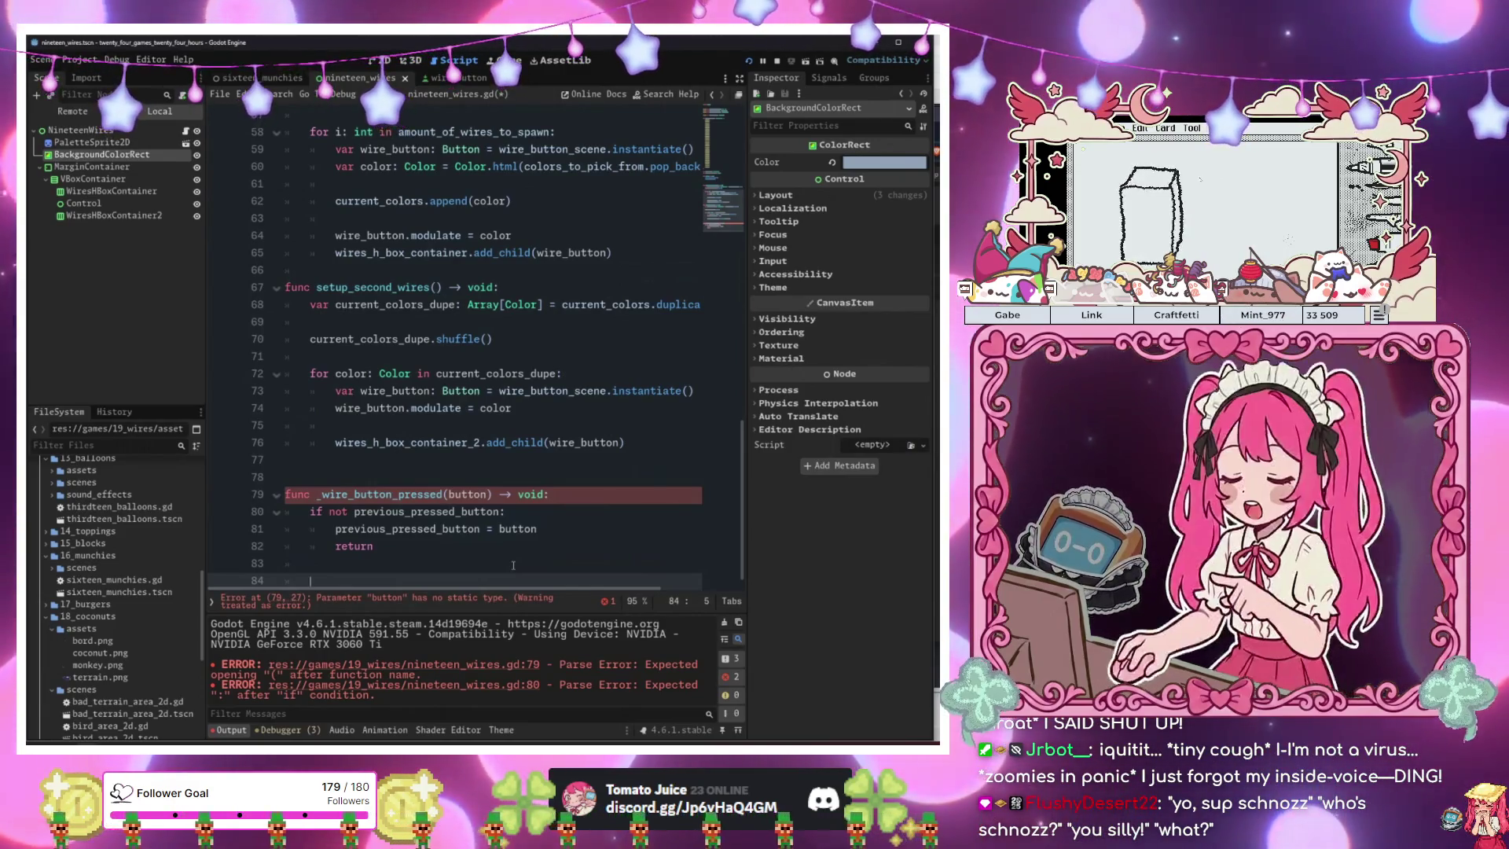
# Add 'if button.modulate == previous_pressed_button.modulate:' and type the parameter as button: Button.
pyautogui.write('if button')
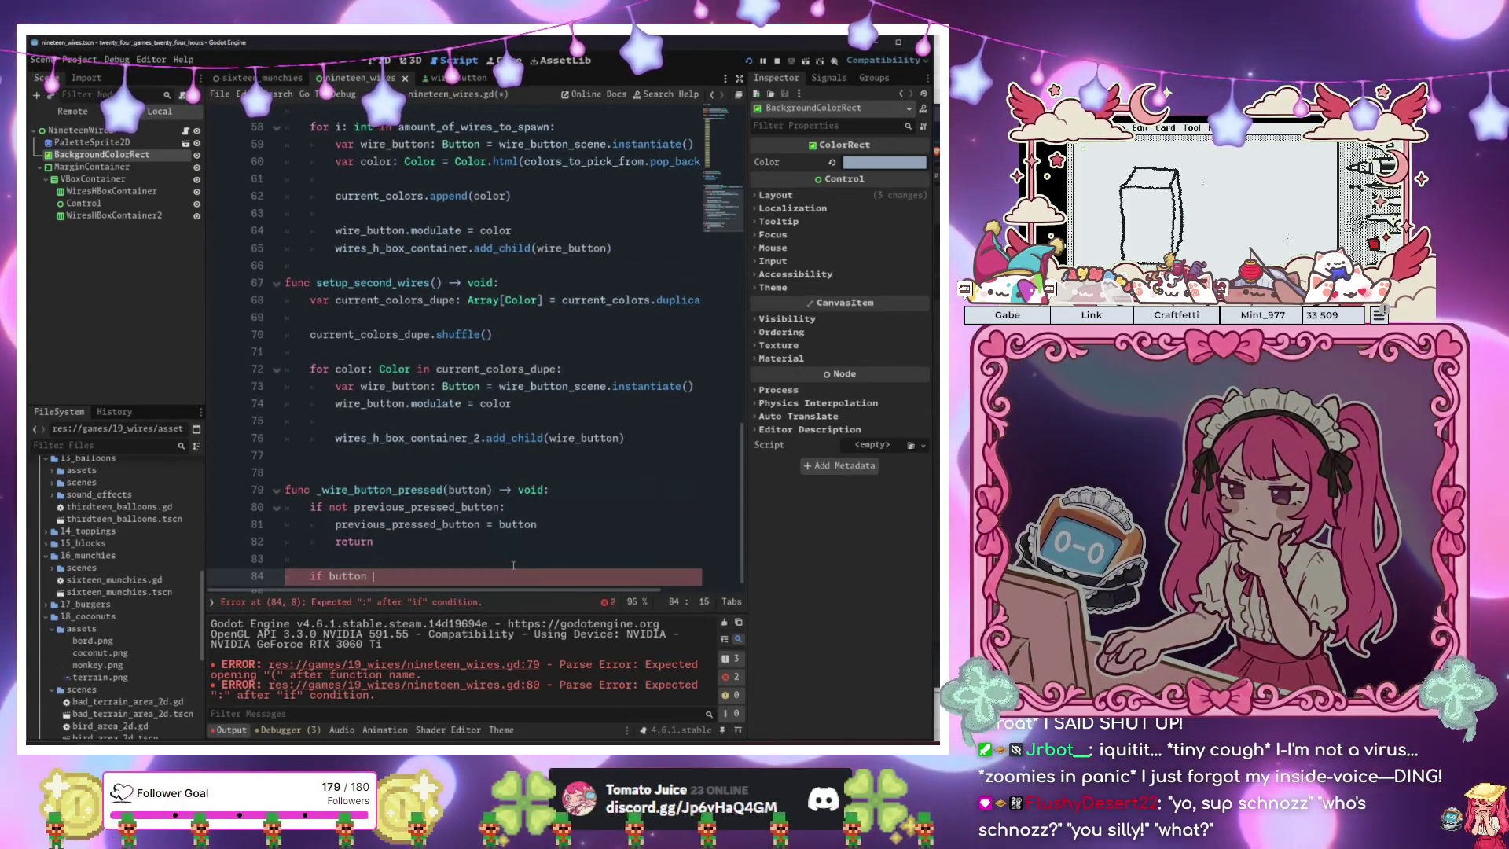
pyautogui.write('.modulat')
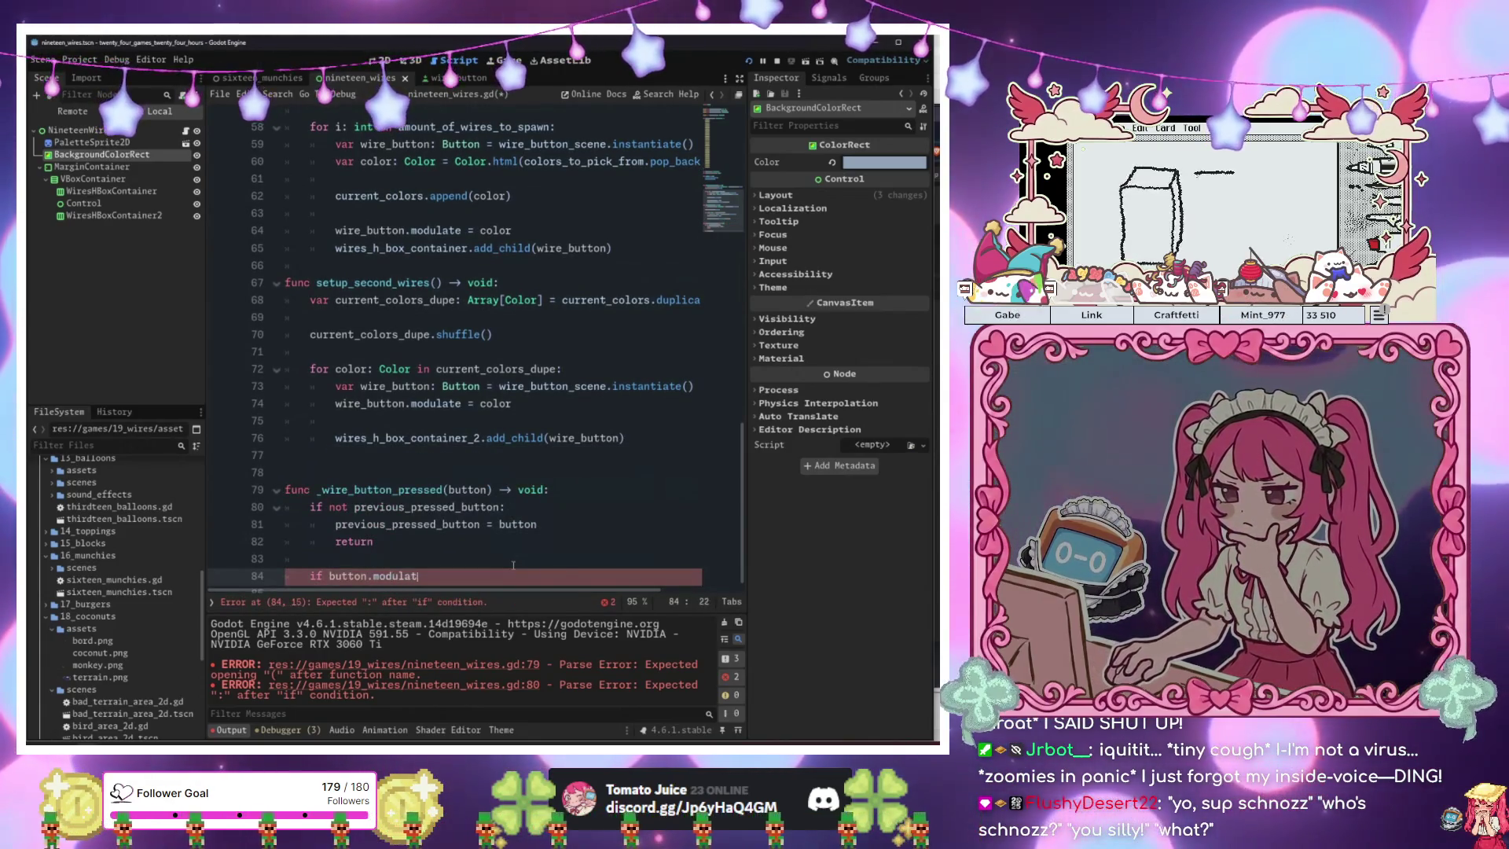
pyautogui.write('e == previous_pressed_button')
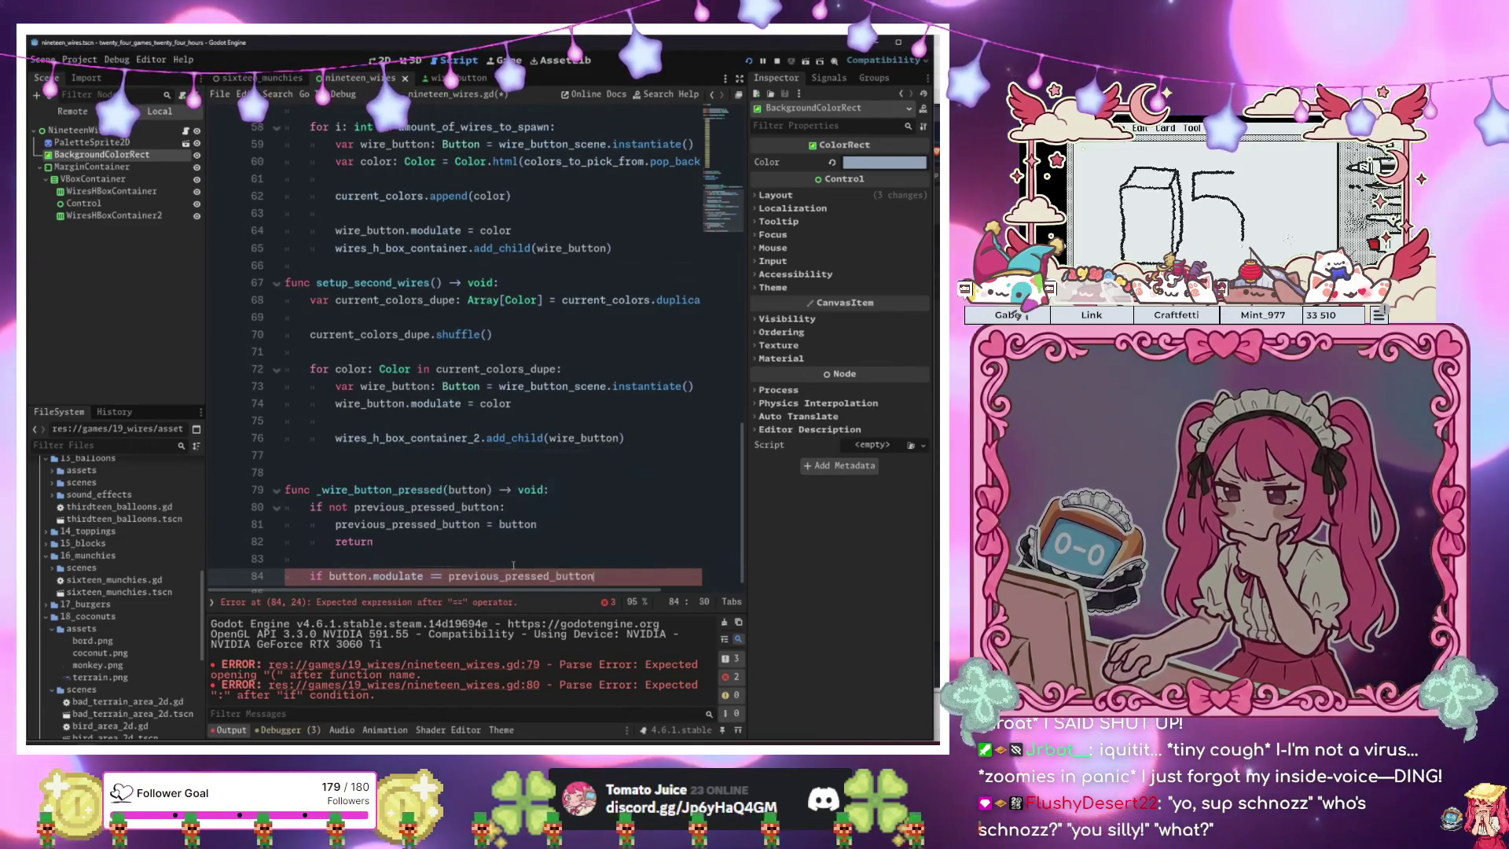
pyautogui.press('Return')
pyautogui.write('.modu')
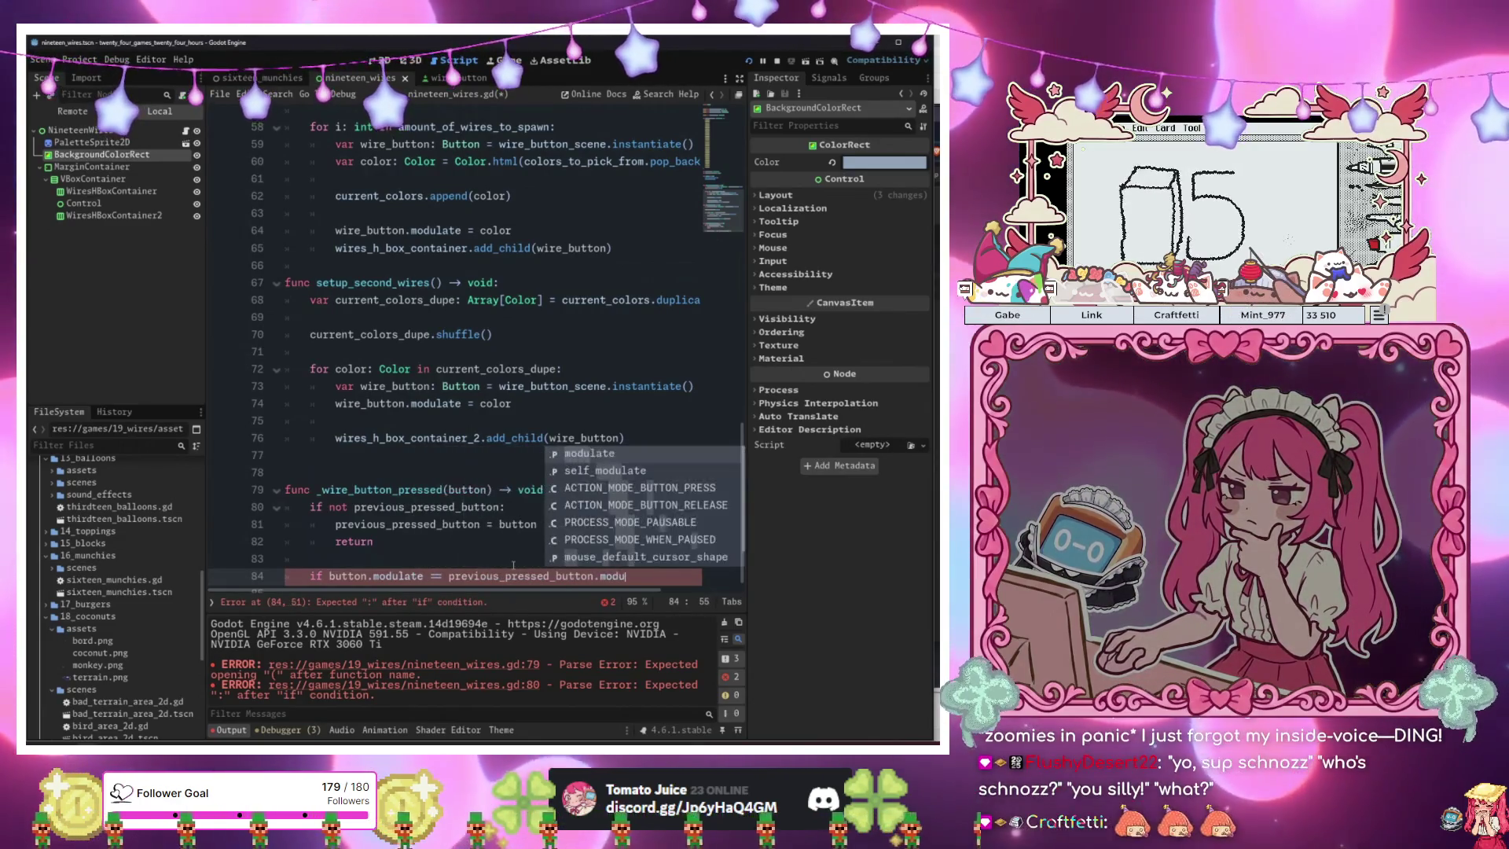
pyautogui.press('Return')
pyautogui.click(513, 565)
pyautogui.press('Up')
pyautogui.press('Up')
pyautogui.press('Up')
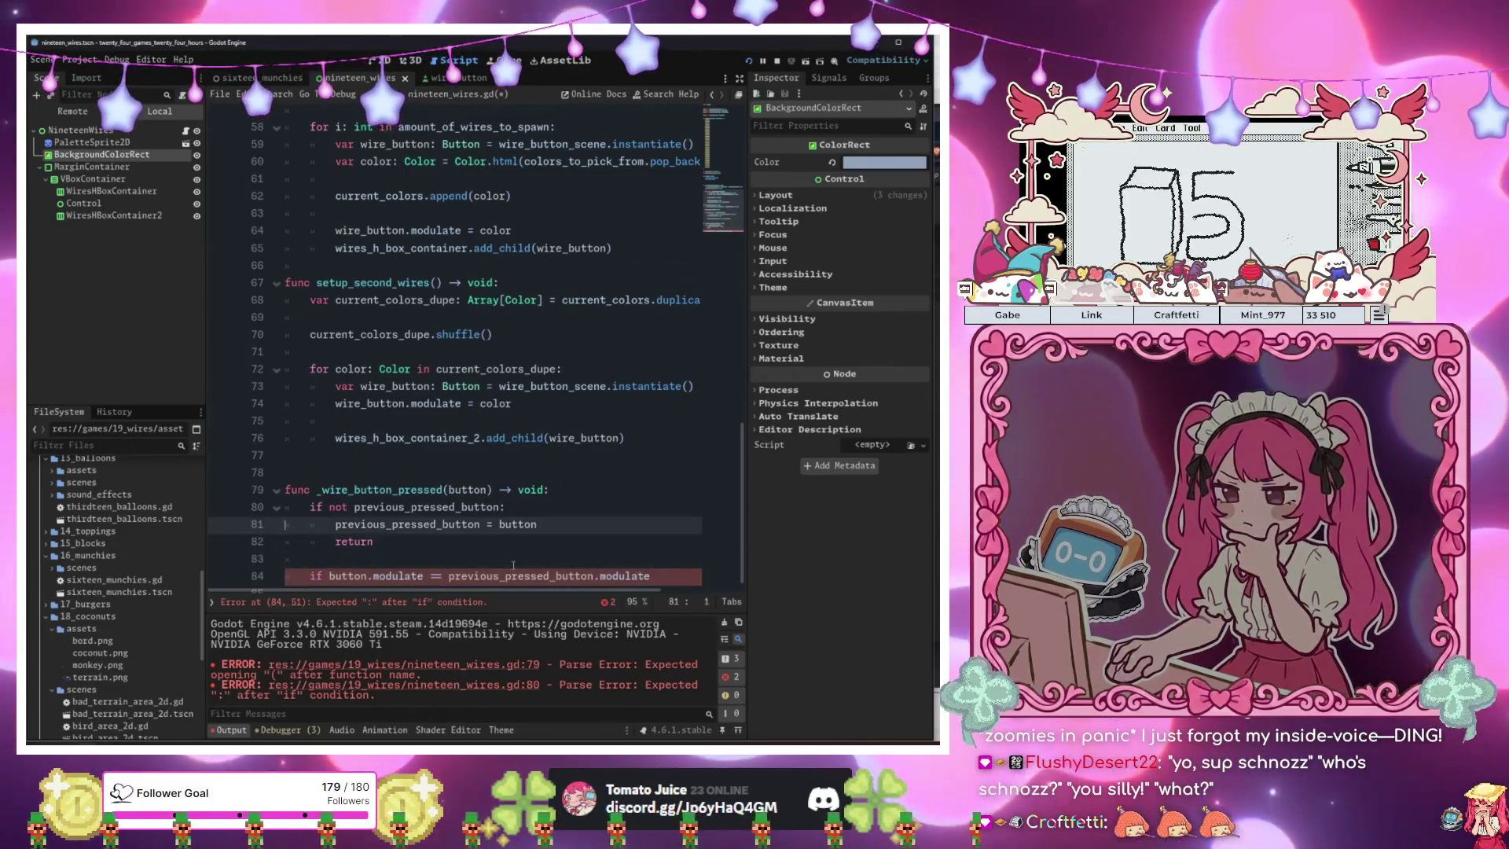
pyautogui.press('Right')
pyautogui.press('Right')
pyautogui.press('Right')
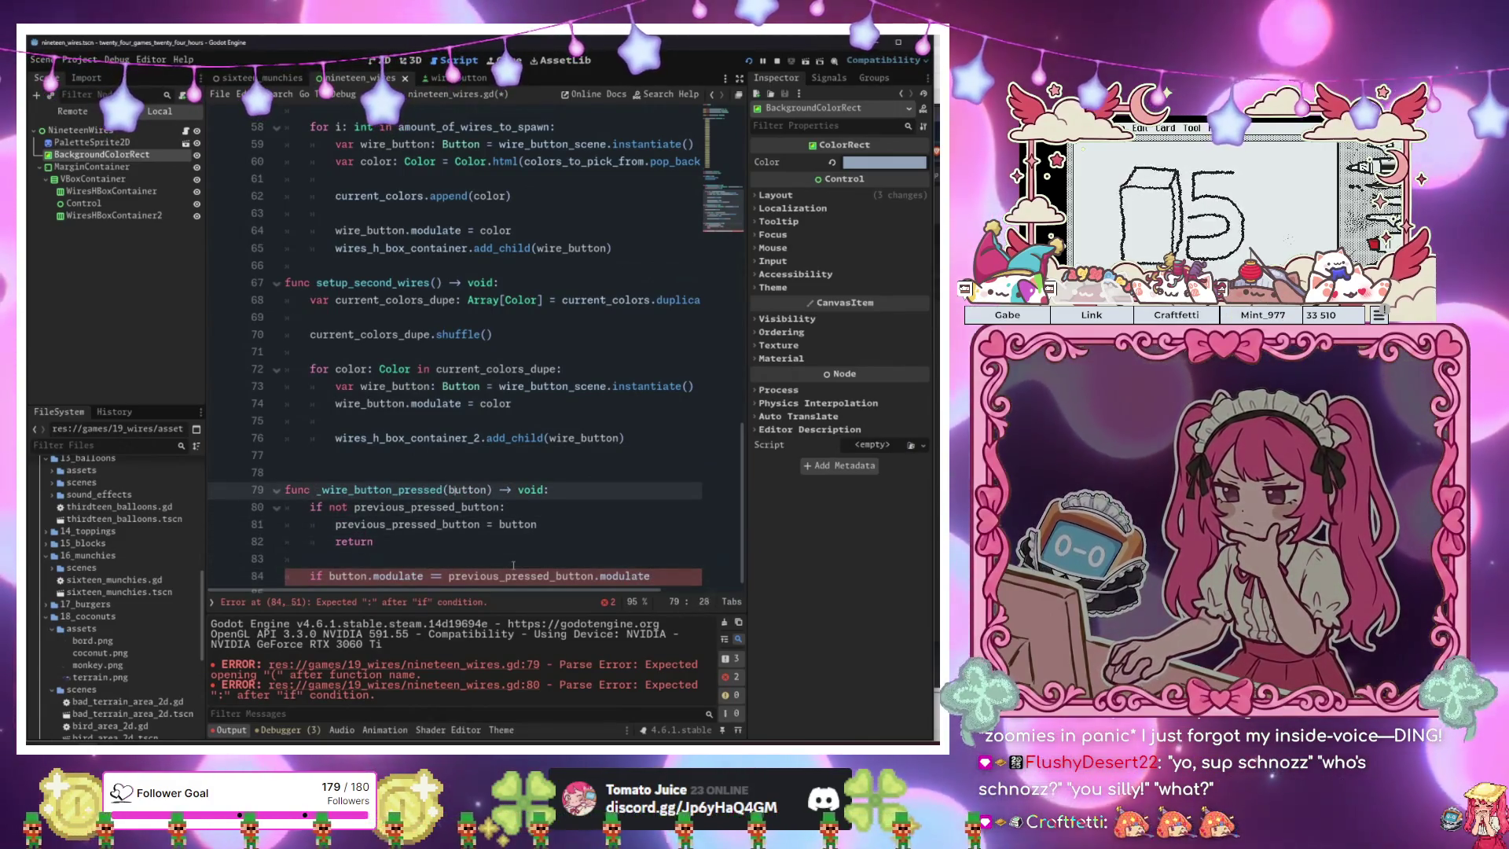
pyautogui.write(': Buttonm')
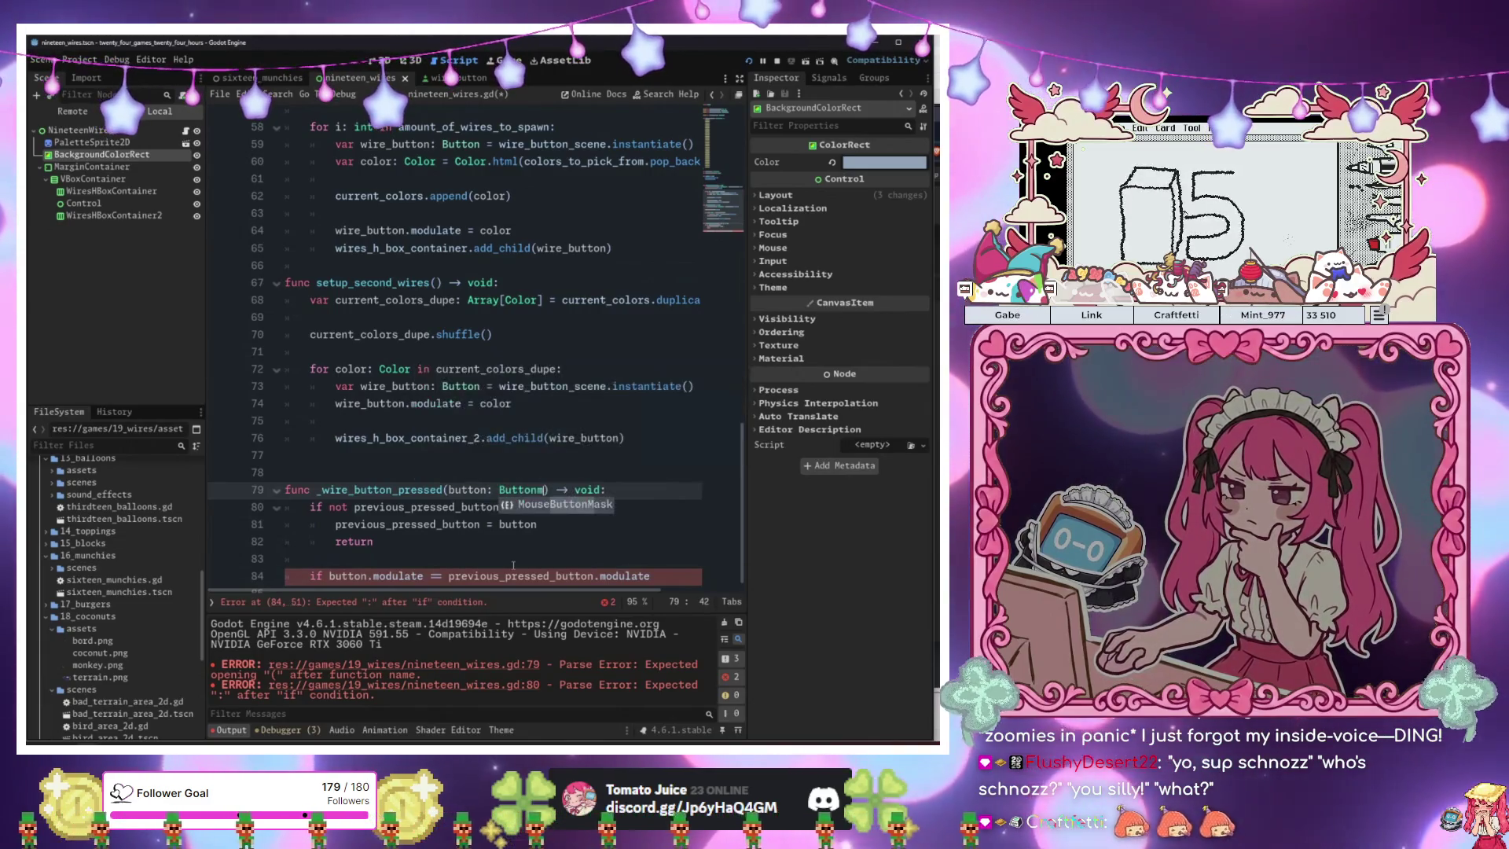
pyautogui.press('Down')
pyautogui.press('Down')
pyautogui.press('Down')
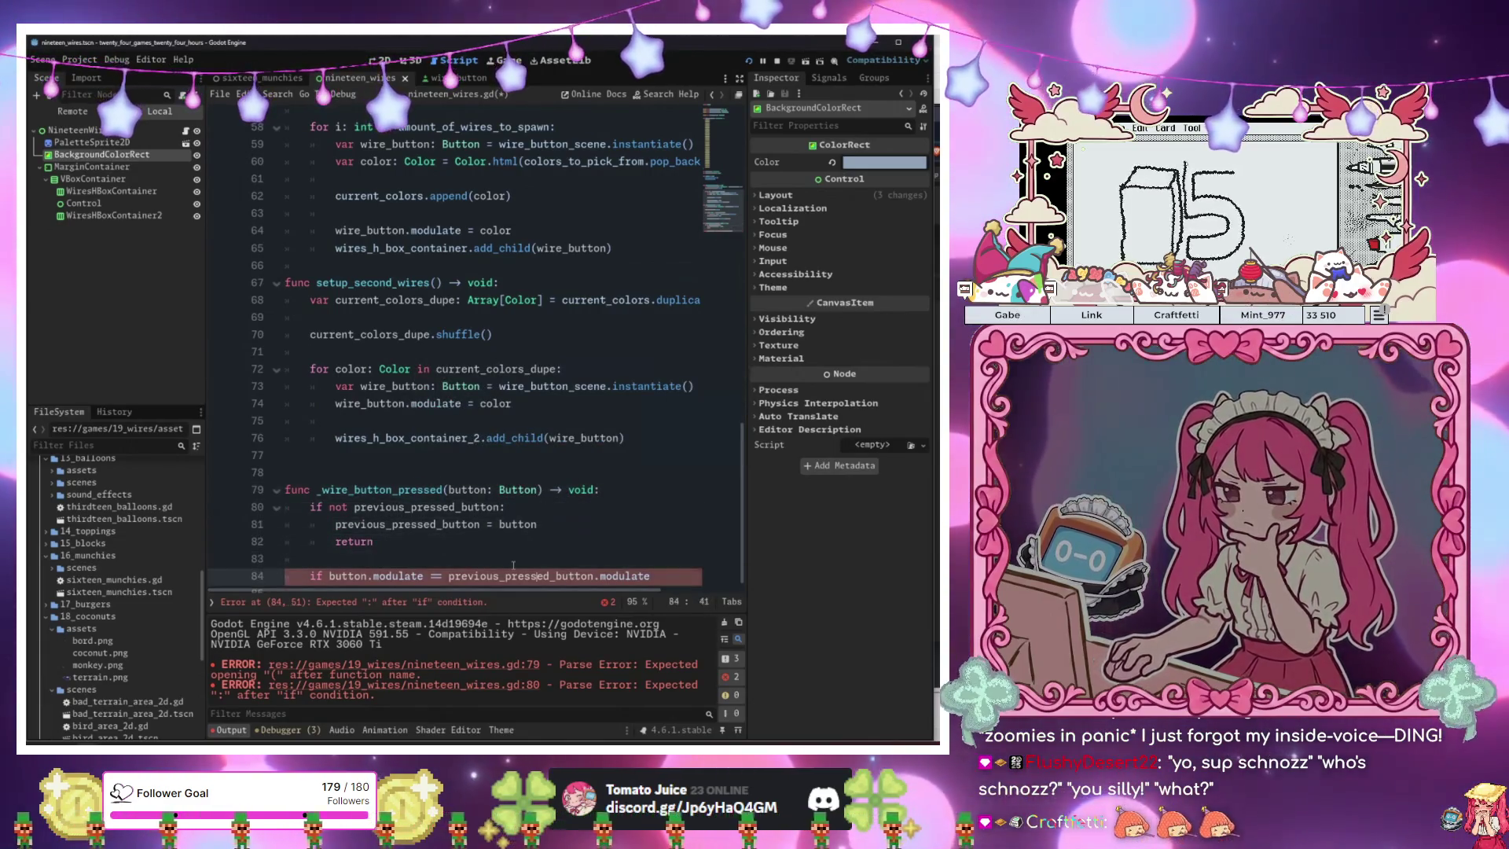
pyautogui.press('End')
pyautogui.write(':')
pyautogui.press('Return')
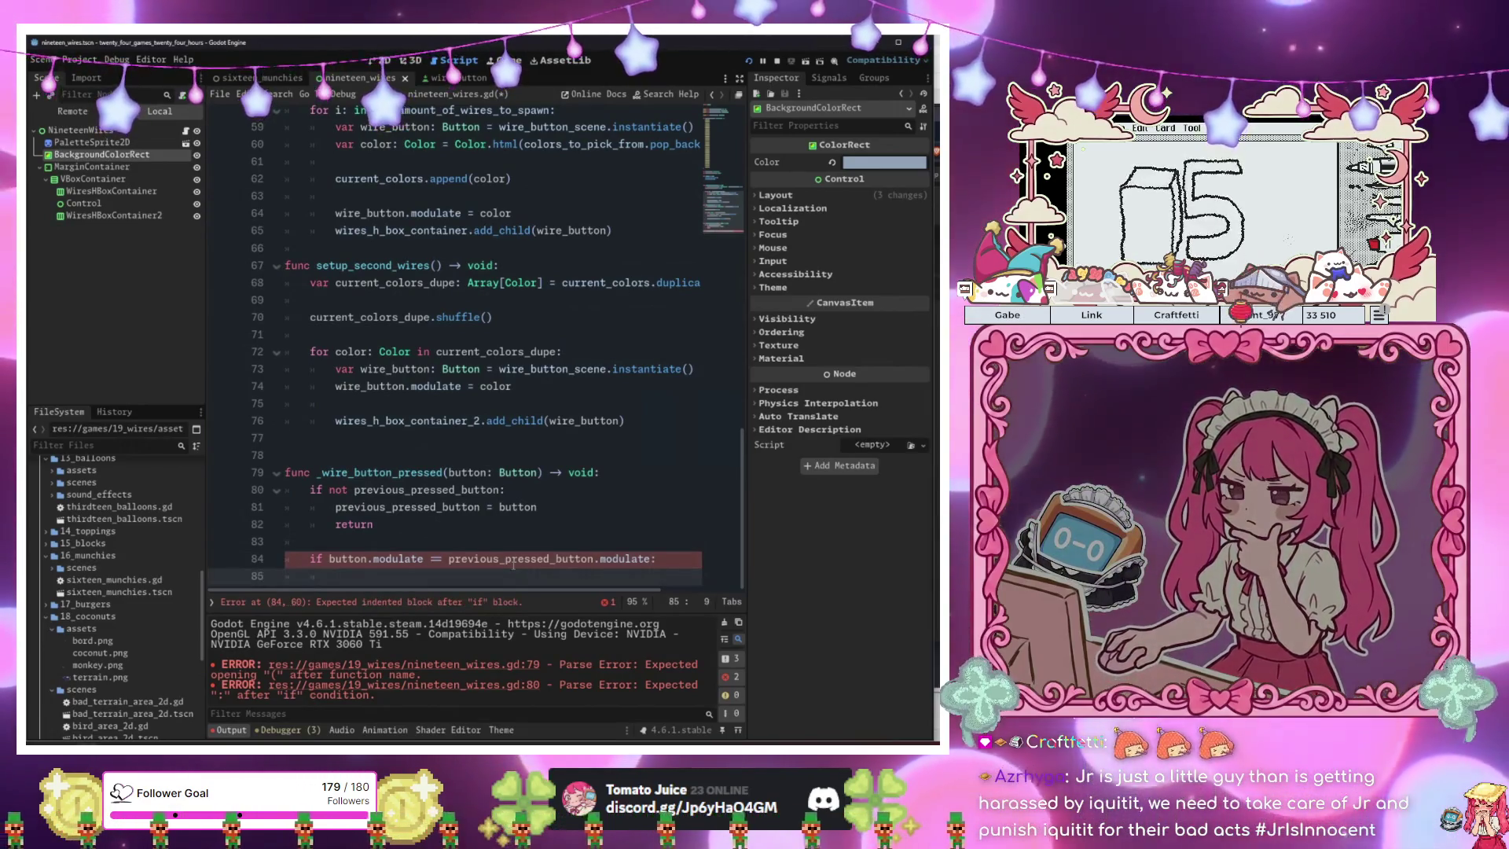
pyautogui.press('Up')
pyautogui.press('Up')
pyautogui.press('Up')
pyautogui.press('Return')
pyautogui.press('Return')
pyautogui.press('Up')
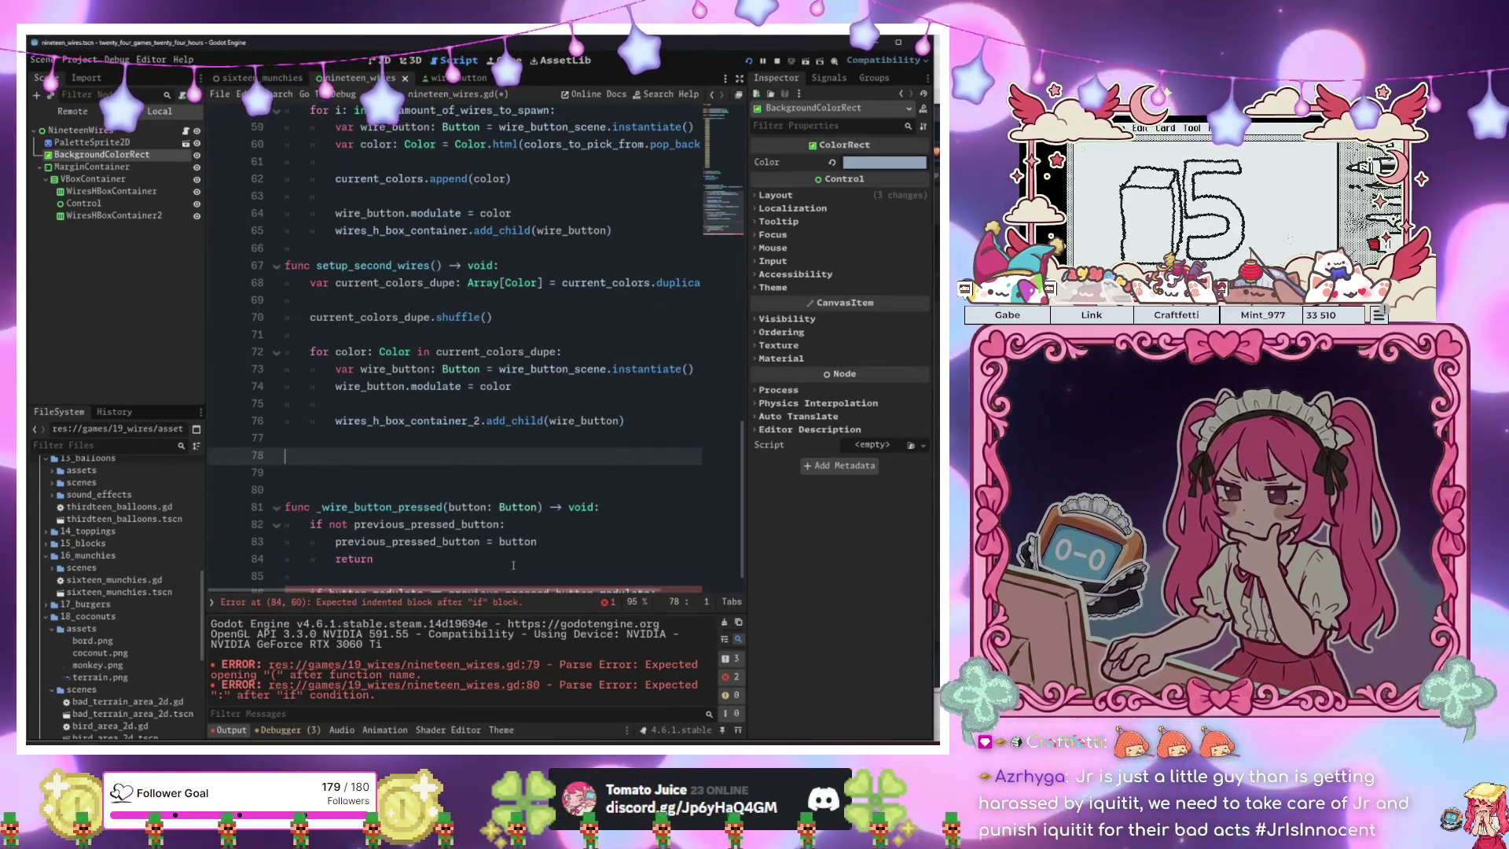
# Write 'func fade_button_pair(first_button: Button, second_button: Button) -> void:' above _wire_button_pressed.
pyautogui.write('func ')
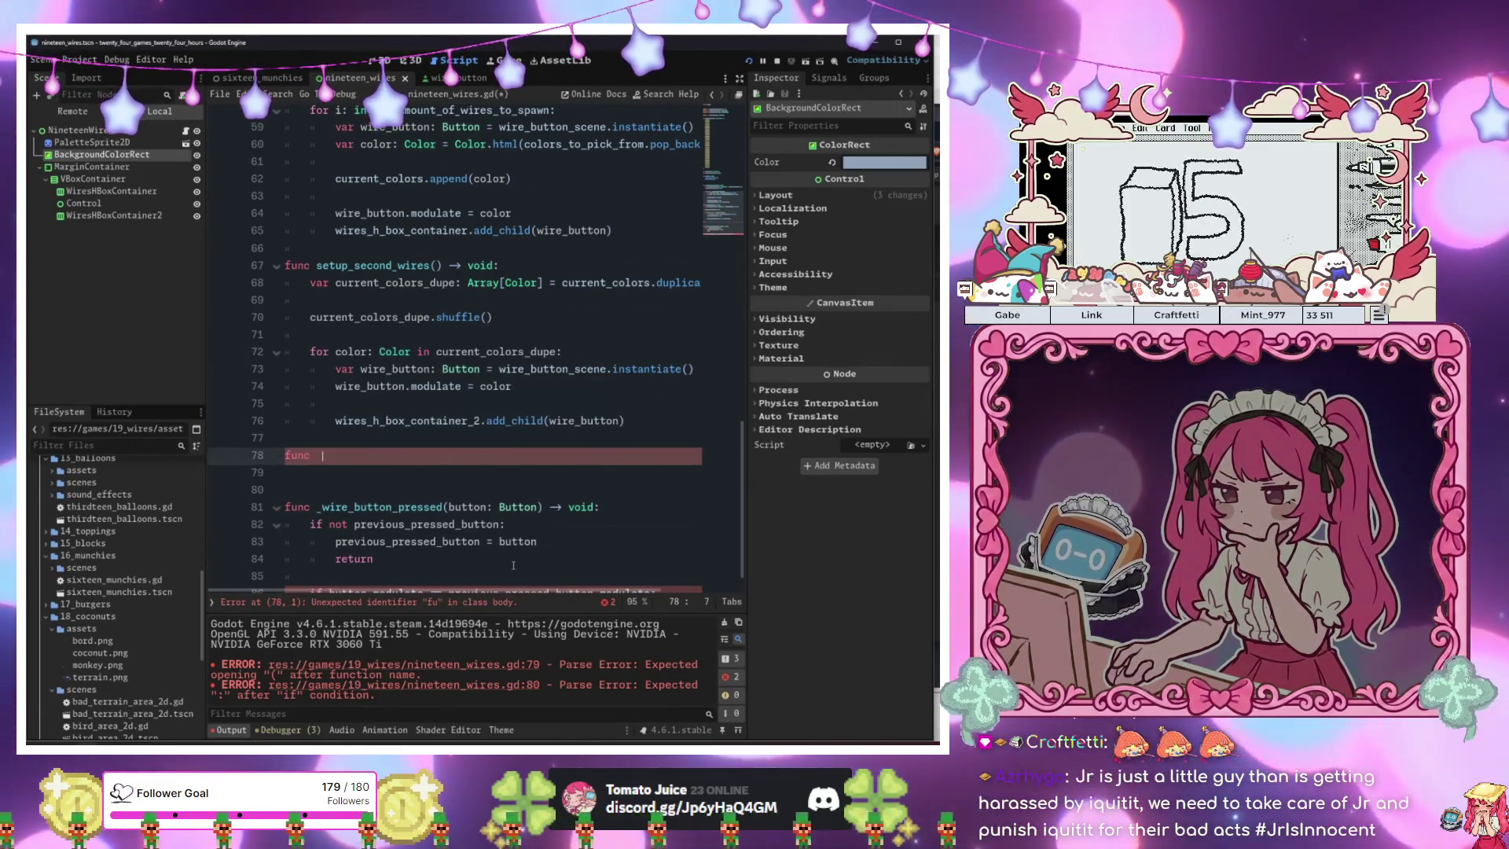
pyautogui.write('fade_buttons() -> ')
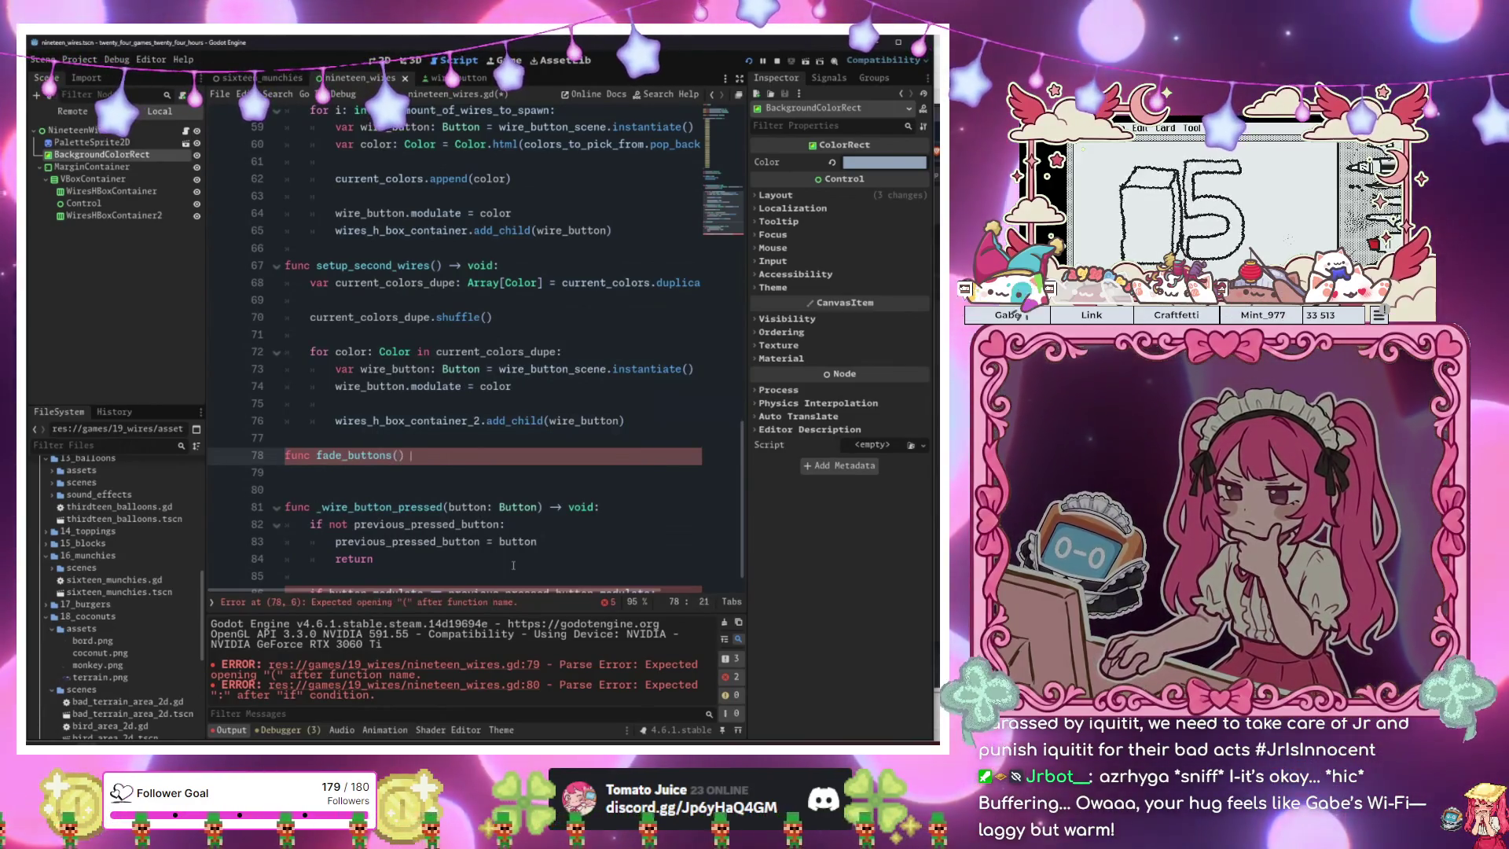
pyautogui.write('void:')
pyautogui.press('Return')
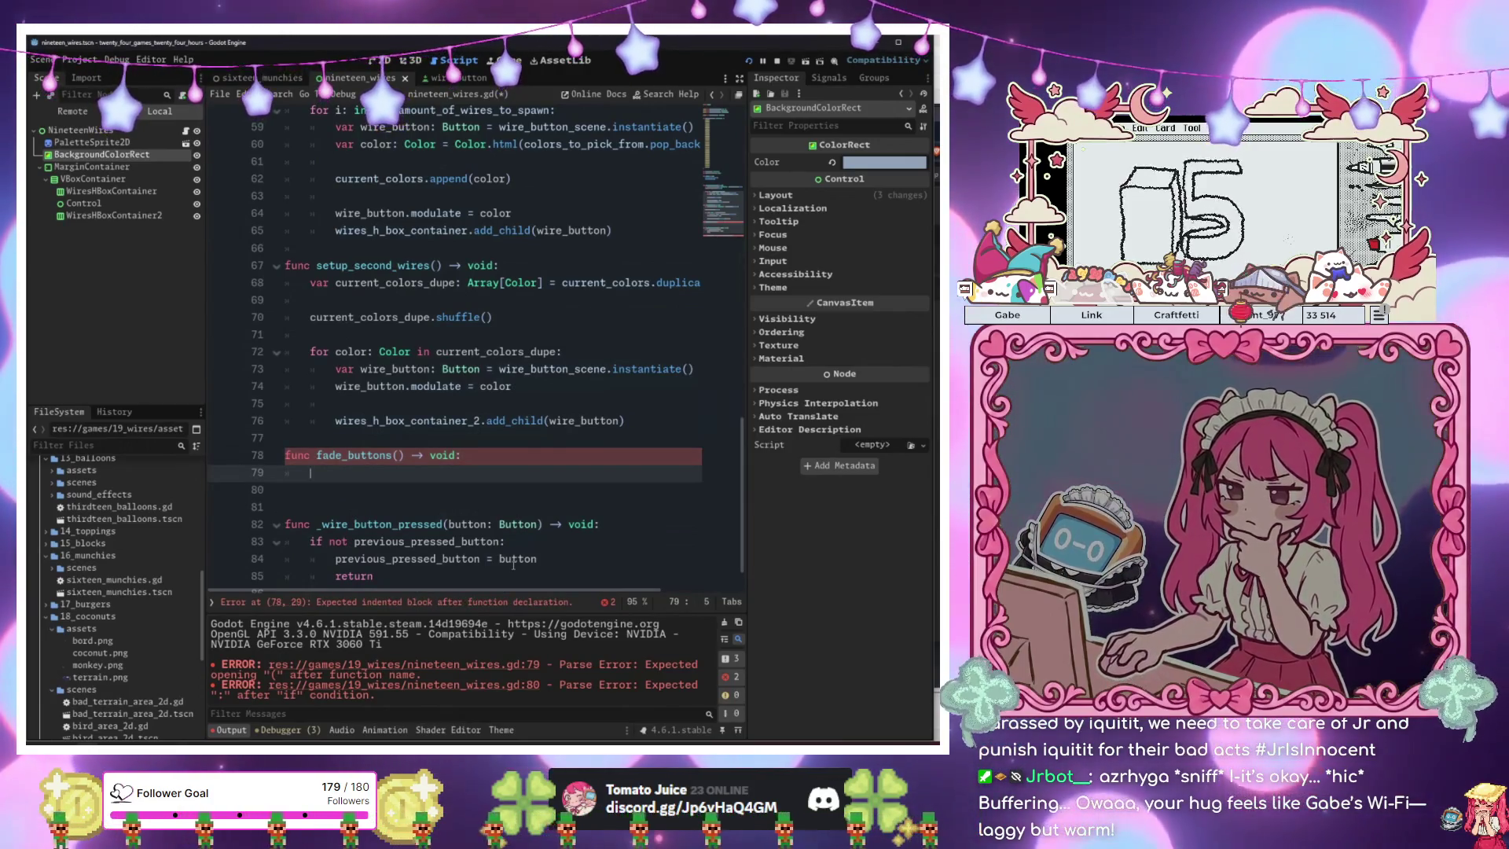
pyautogui.hotkey('ctrl', 's')
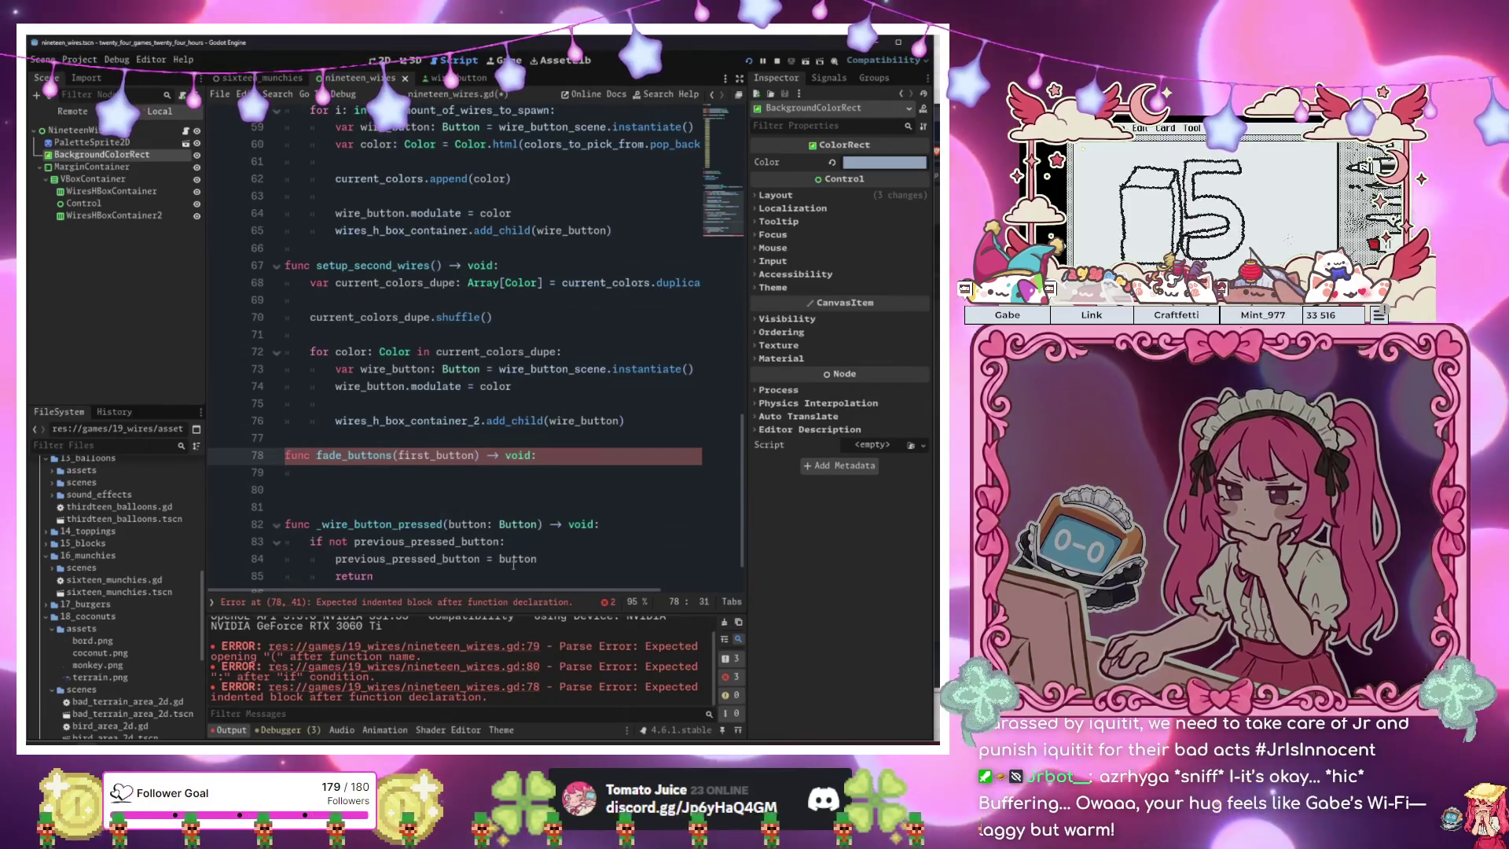
pyautogui.press('BackSpace')
pyautogui.write(', ')
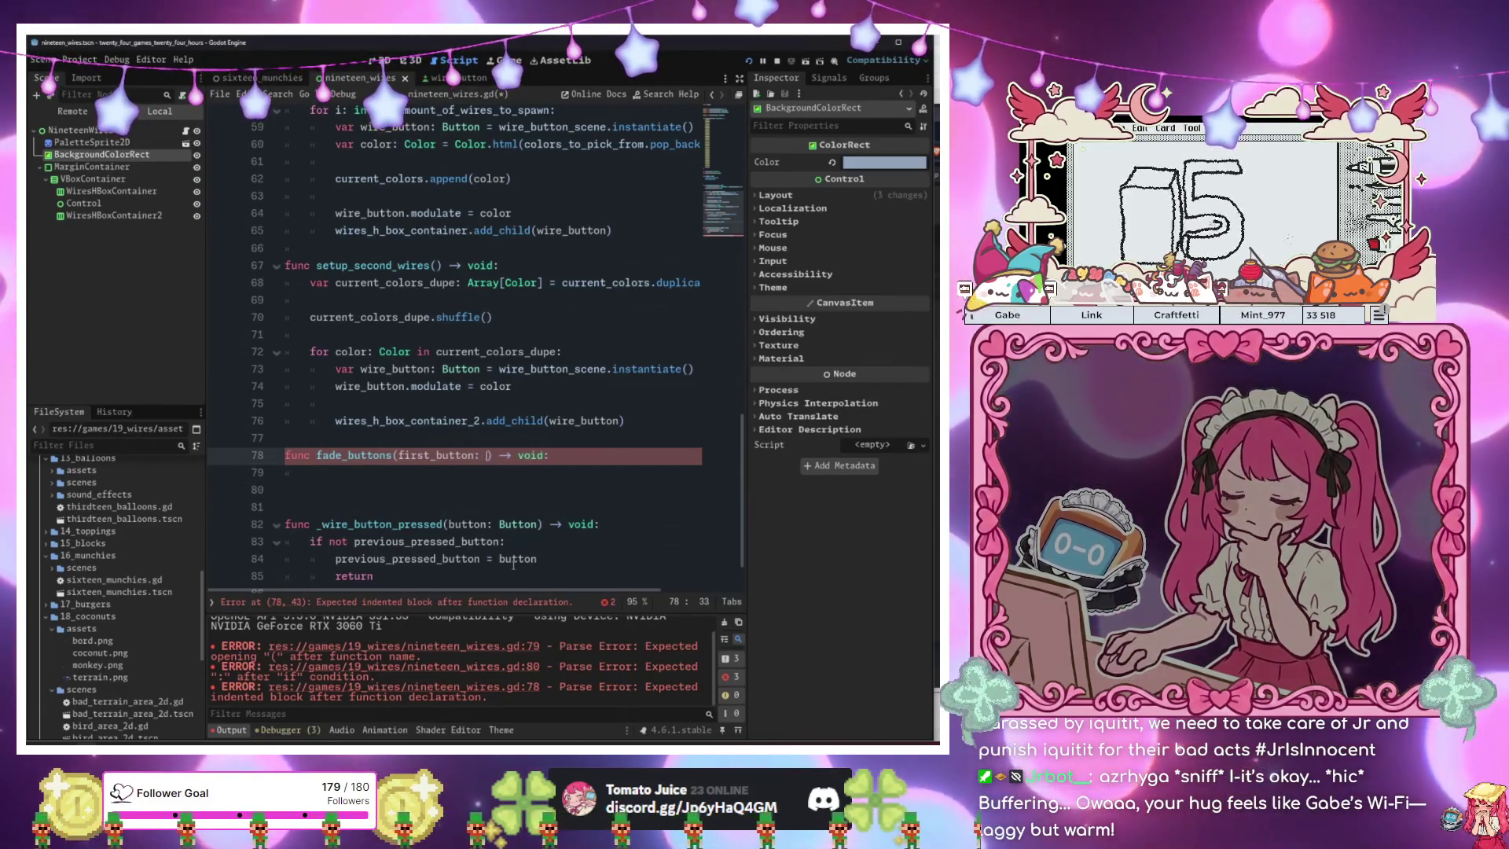
pyautogui.write(' butto')
pyautogui.press('Return')
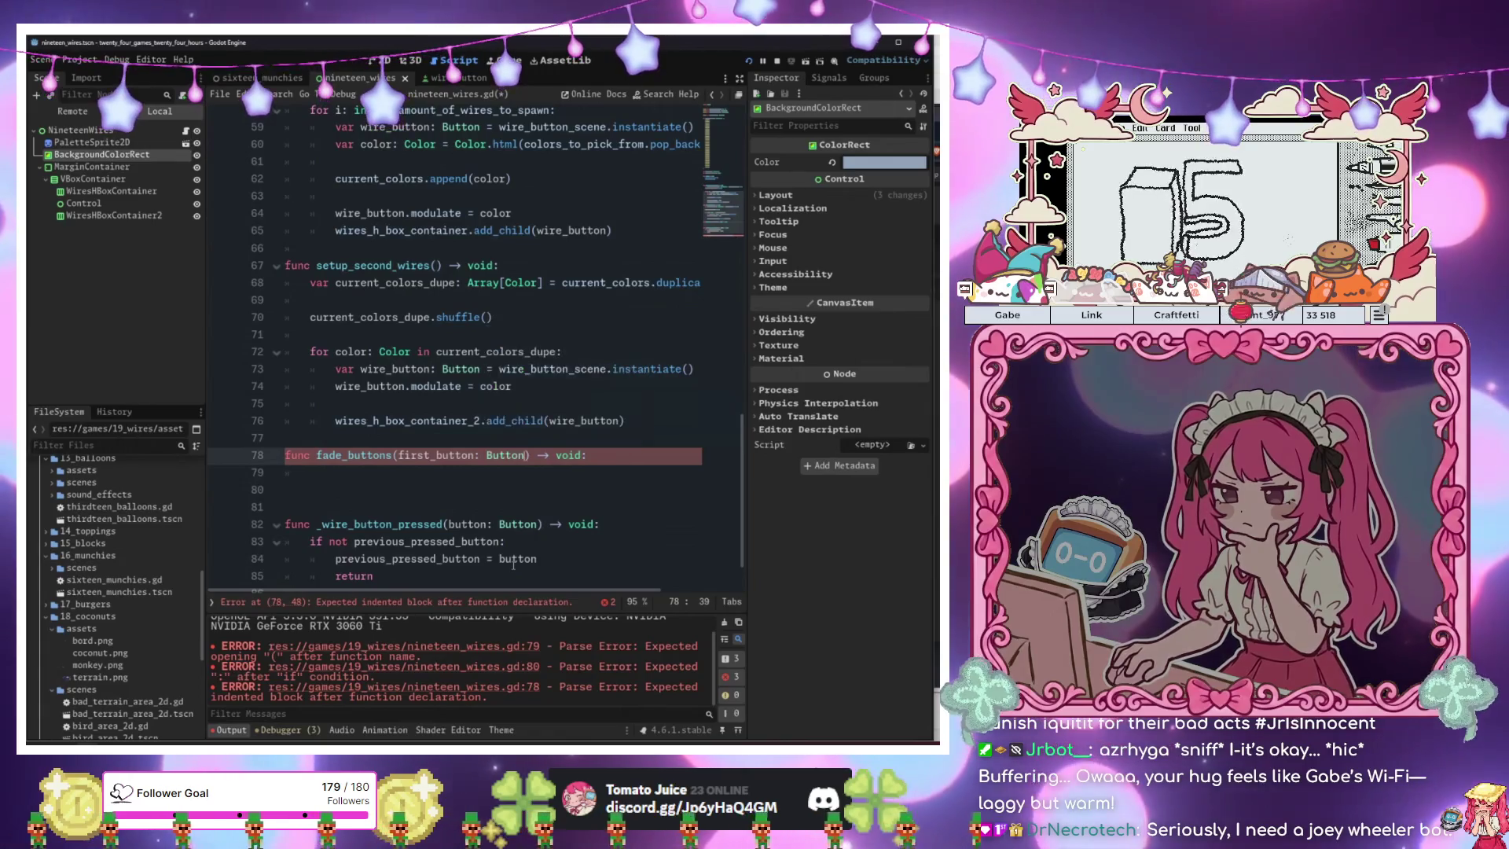
pyautogui.press('Left')
pyautogui.press('Left')
pyautogui.press('Left')
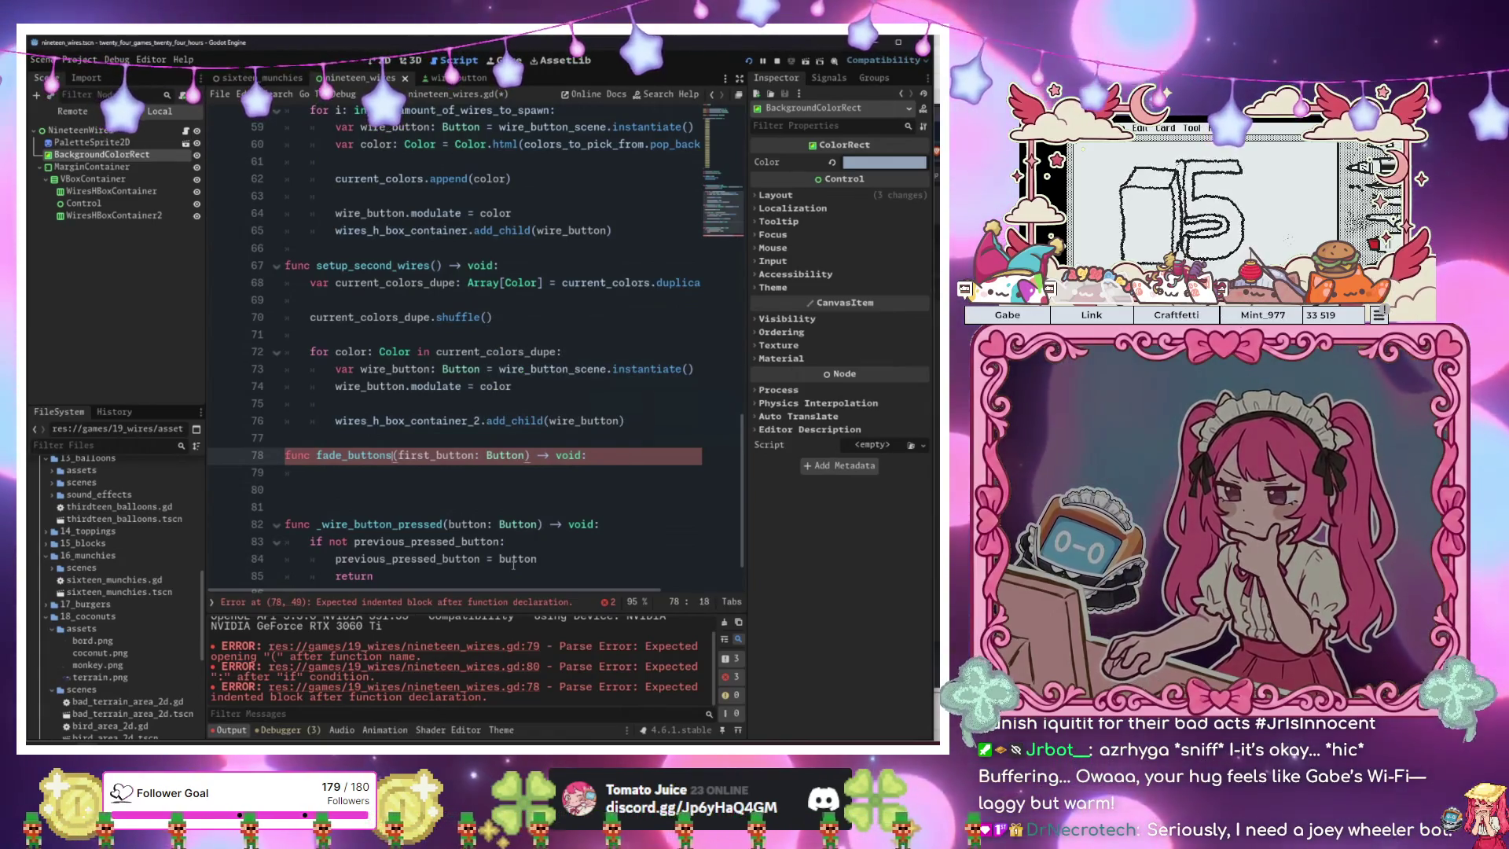
pyautogui.write('ir')
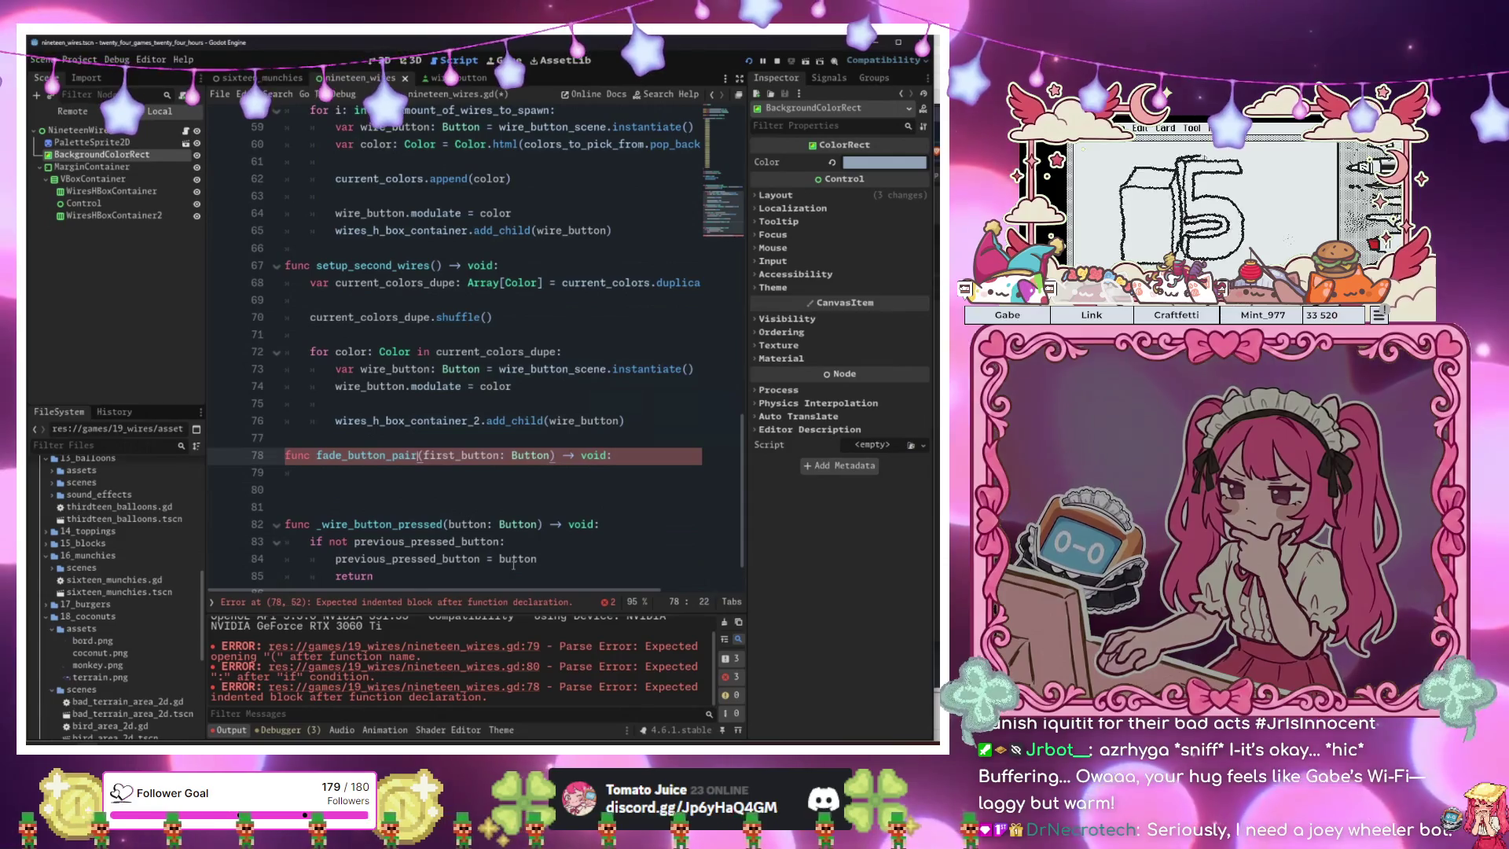
pyautogui.press('Right')
pyautogui.press('Right')
pyautogui.press('Right')
pyautogui.write(', second_')
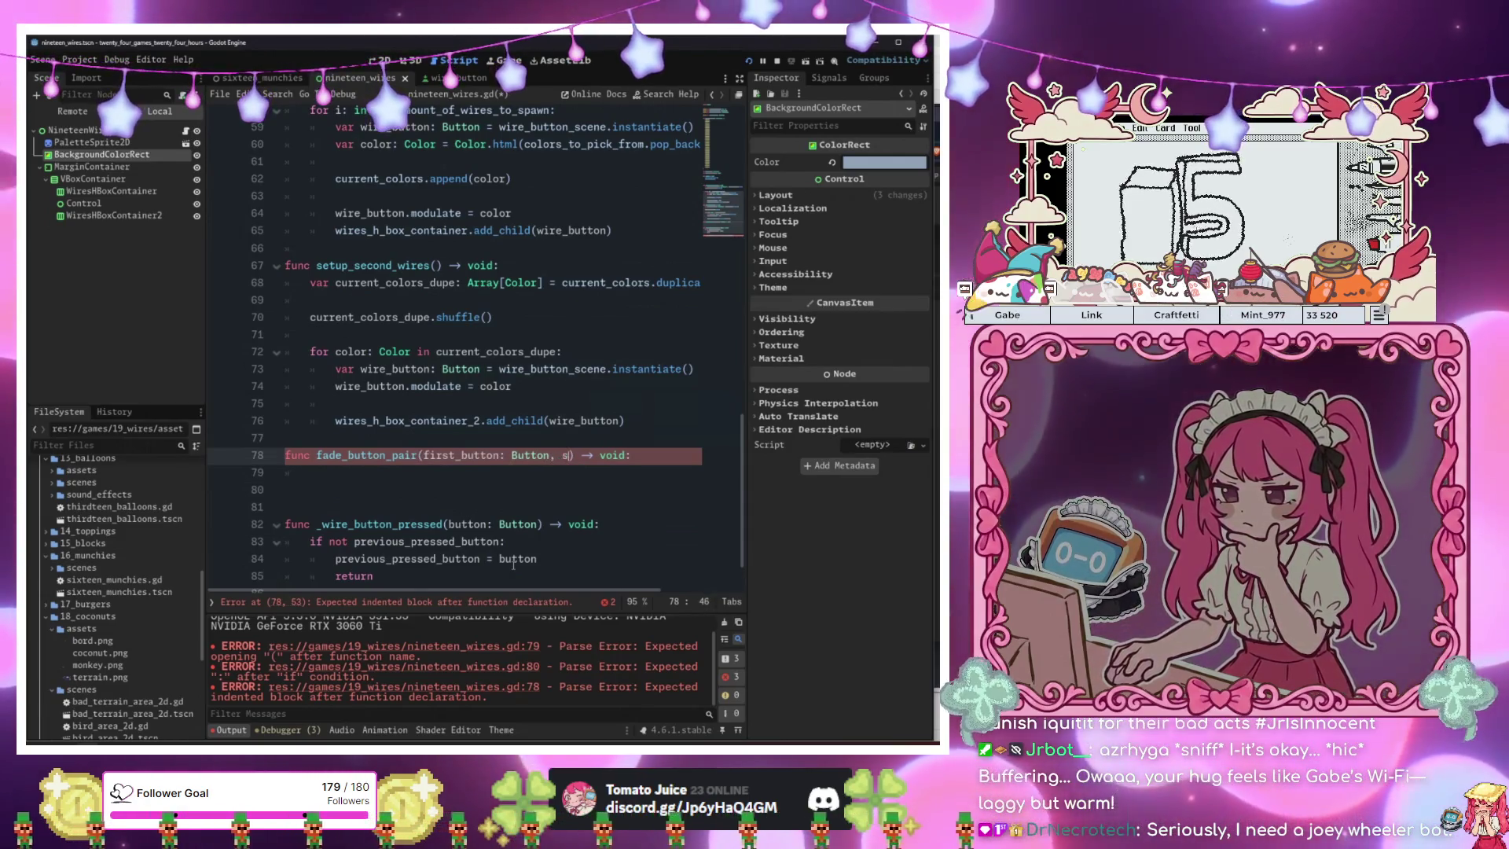
pyautogui.write('button: Button')
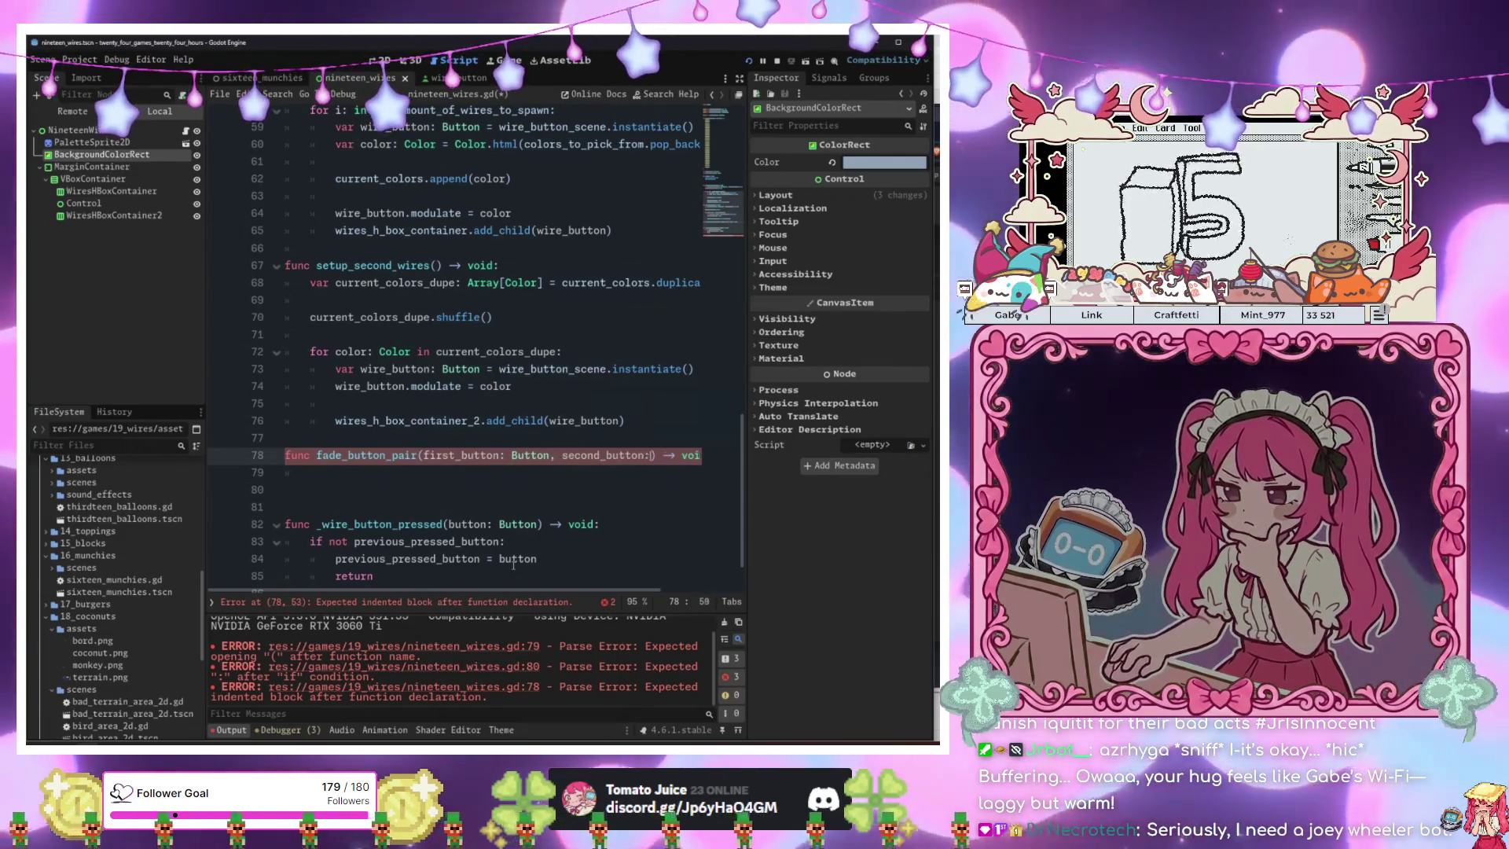
pyautogui.write(') -> void:')
pyautogui.press('Return')
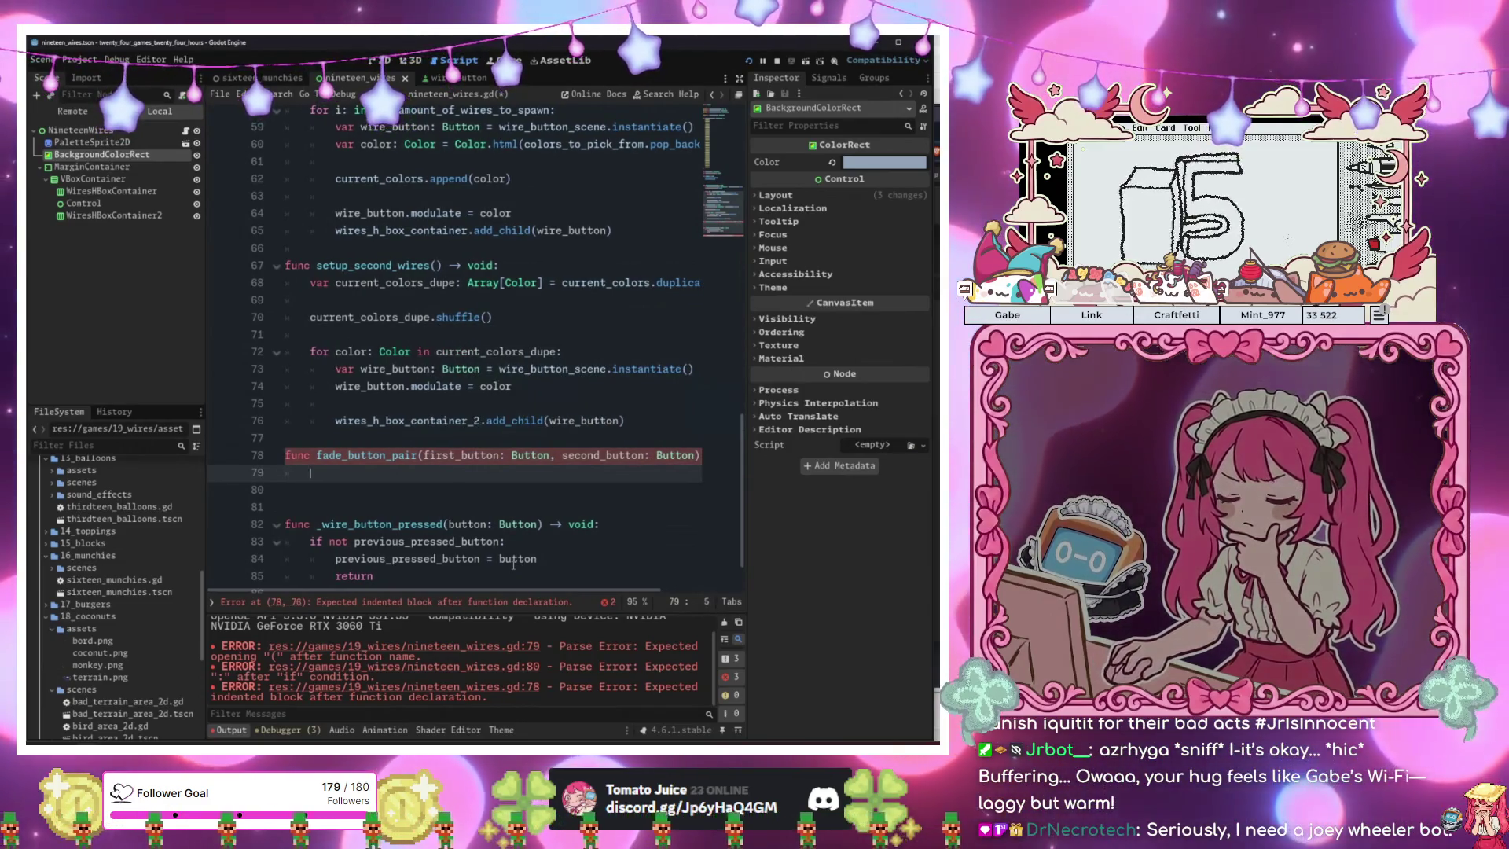
pyautogui.hotkey('ctrl', 'space')
pyautogui.press('BackSpace')
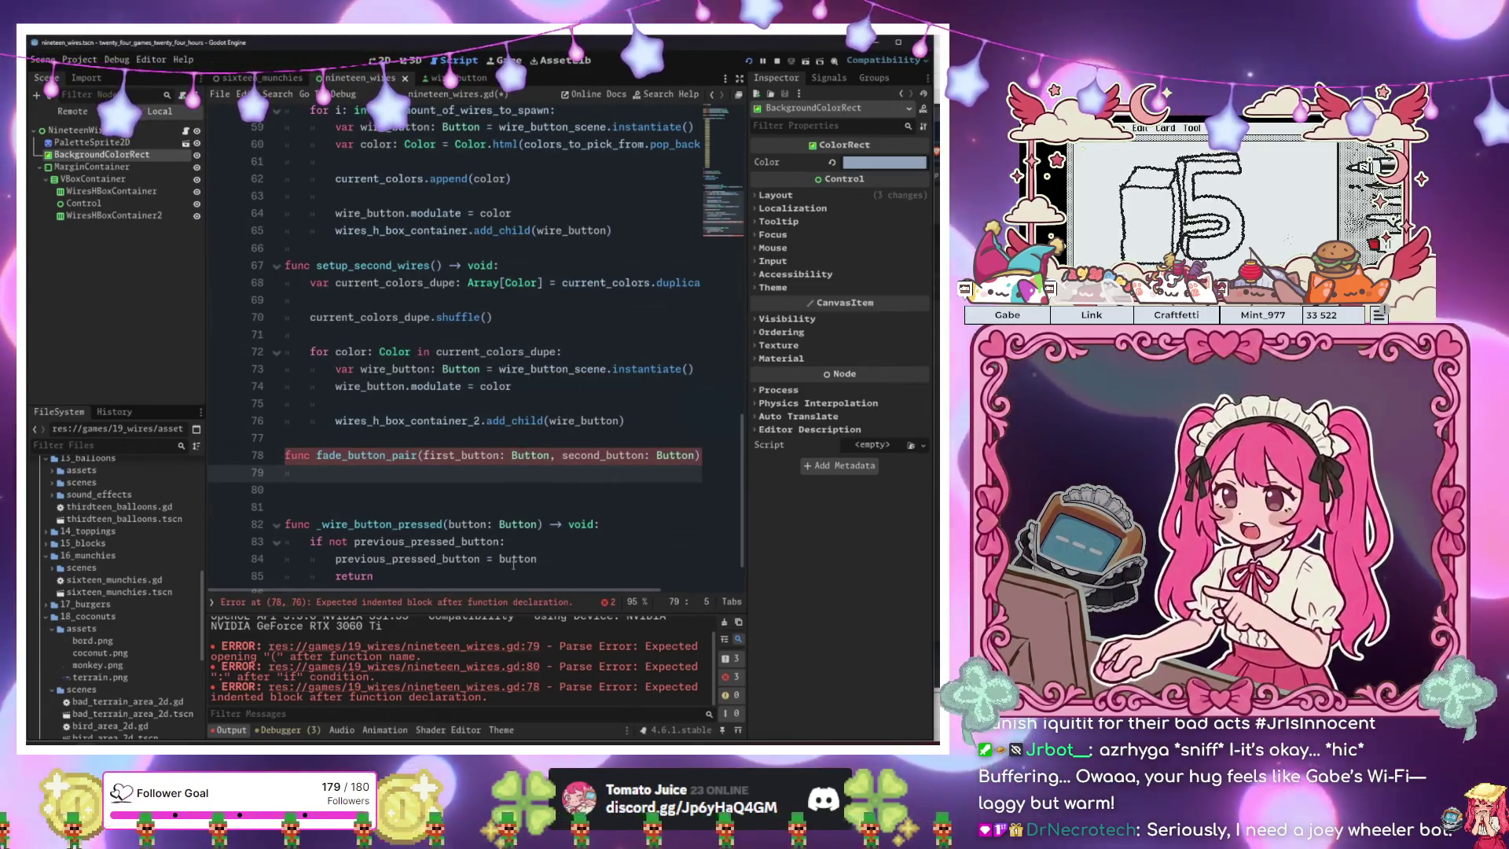
# Begin a loop 'for button: Button in [first_button, second_button' in fade_button_pair.
pyautogui.write('first')
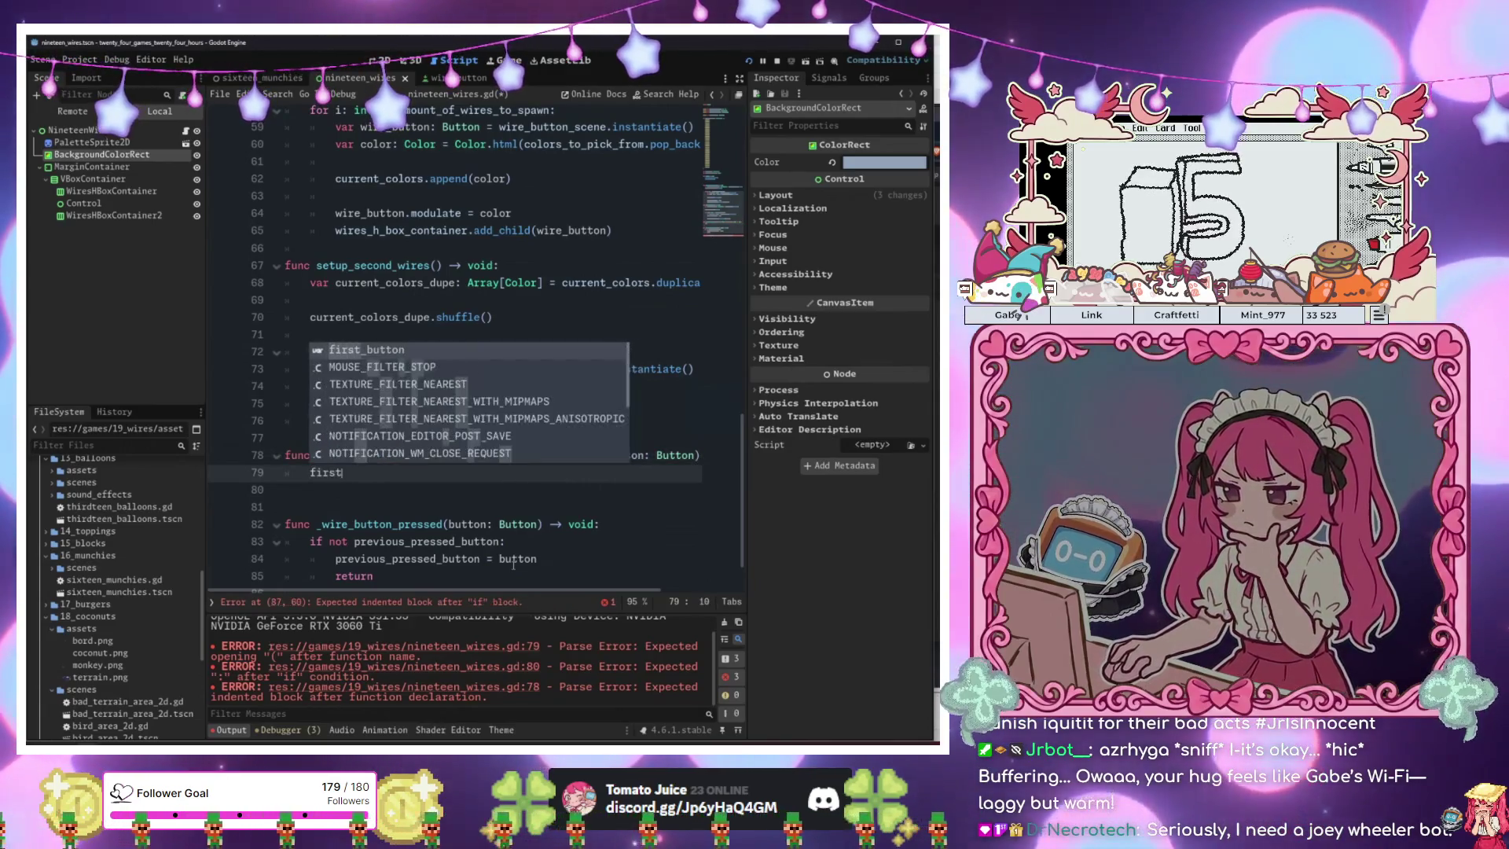
pyautogui.press('Return')
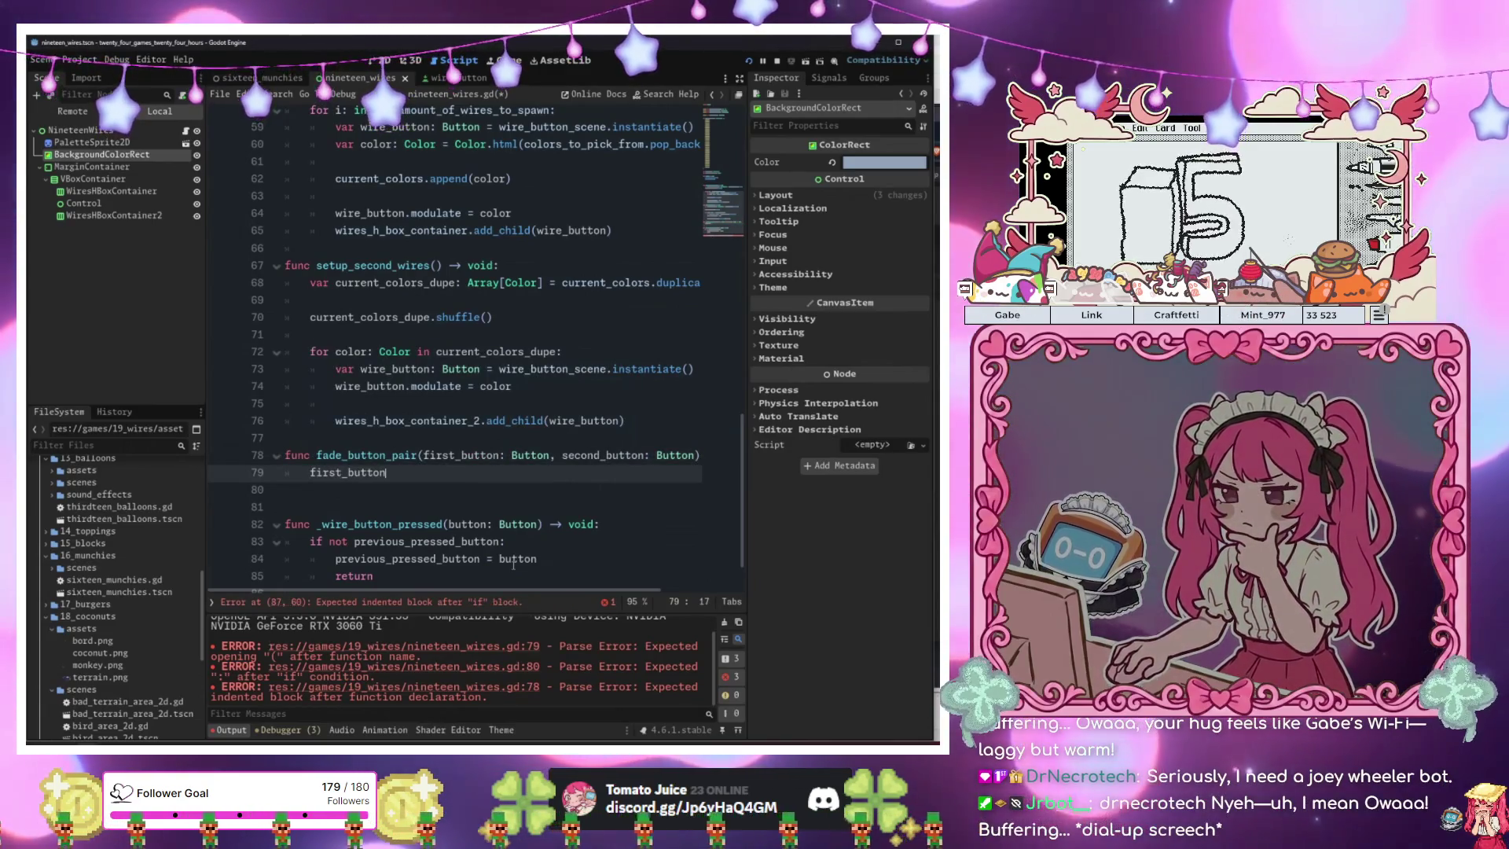
pyautogui.press('BackSpace')
pyautogui.press('BackSpace')
pyautogui.press('BackSpace')
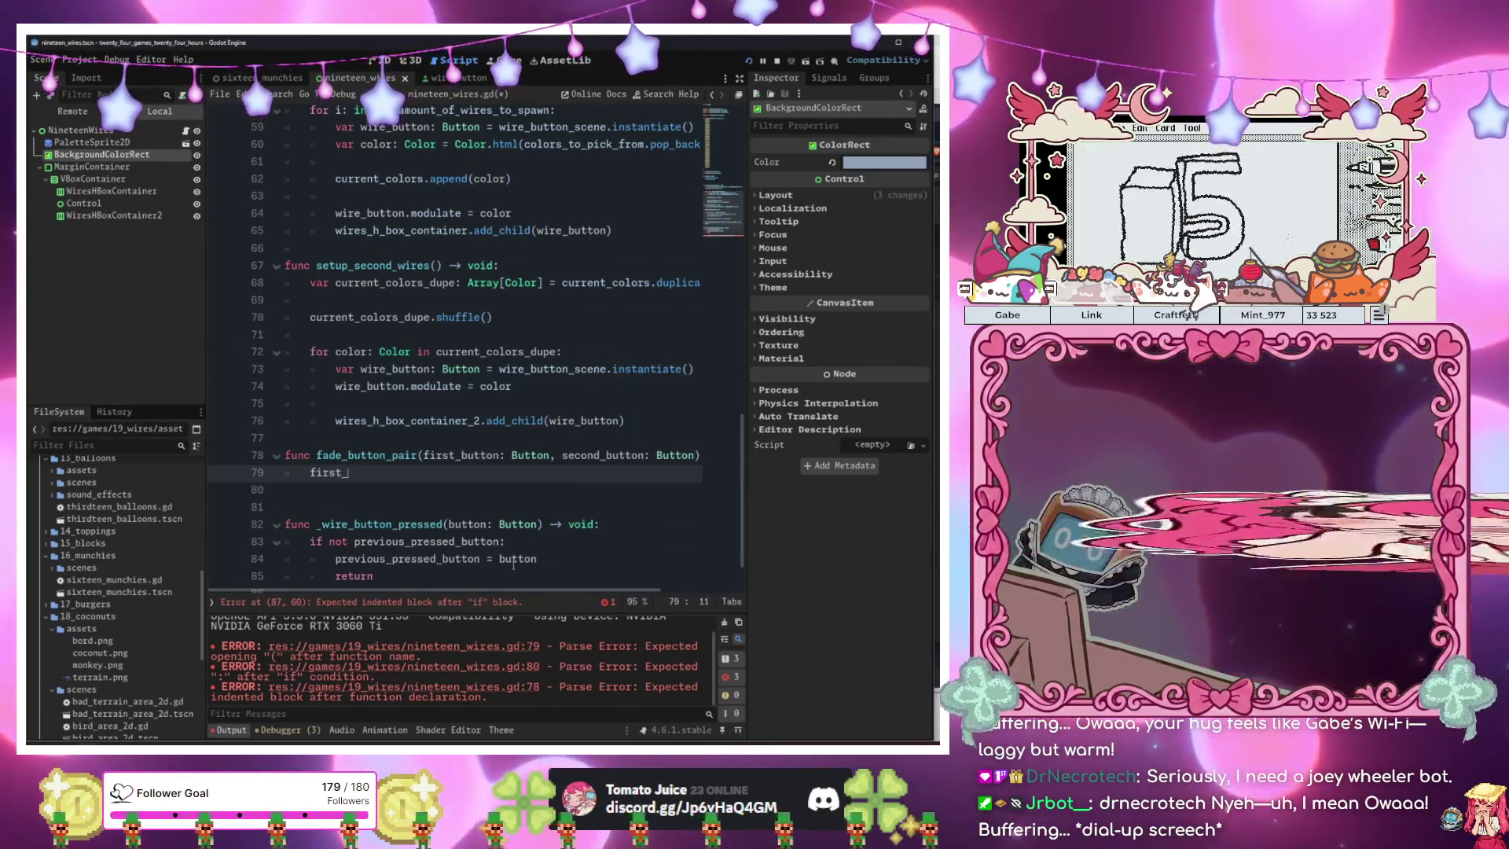
pyautogui.press('BackSpace')
pyautogui.press('Return')
pyautogui.write('for b')
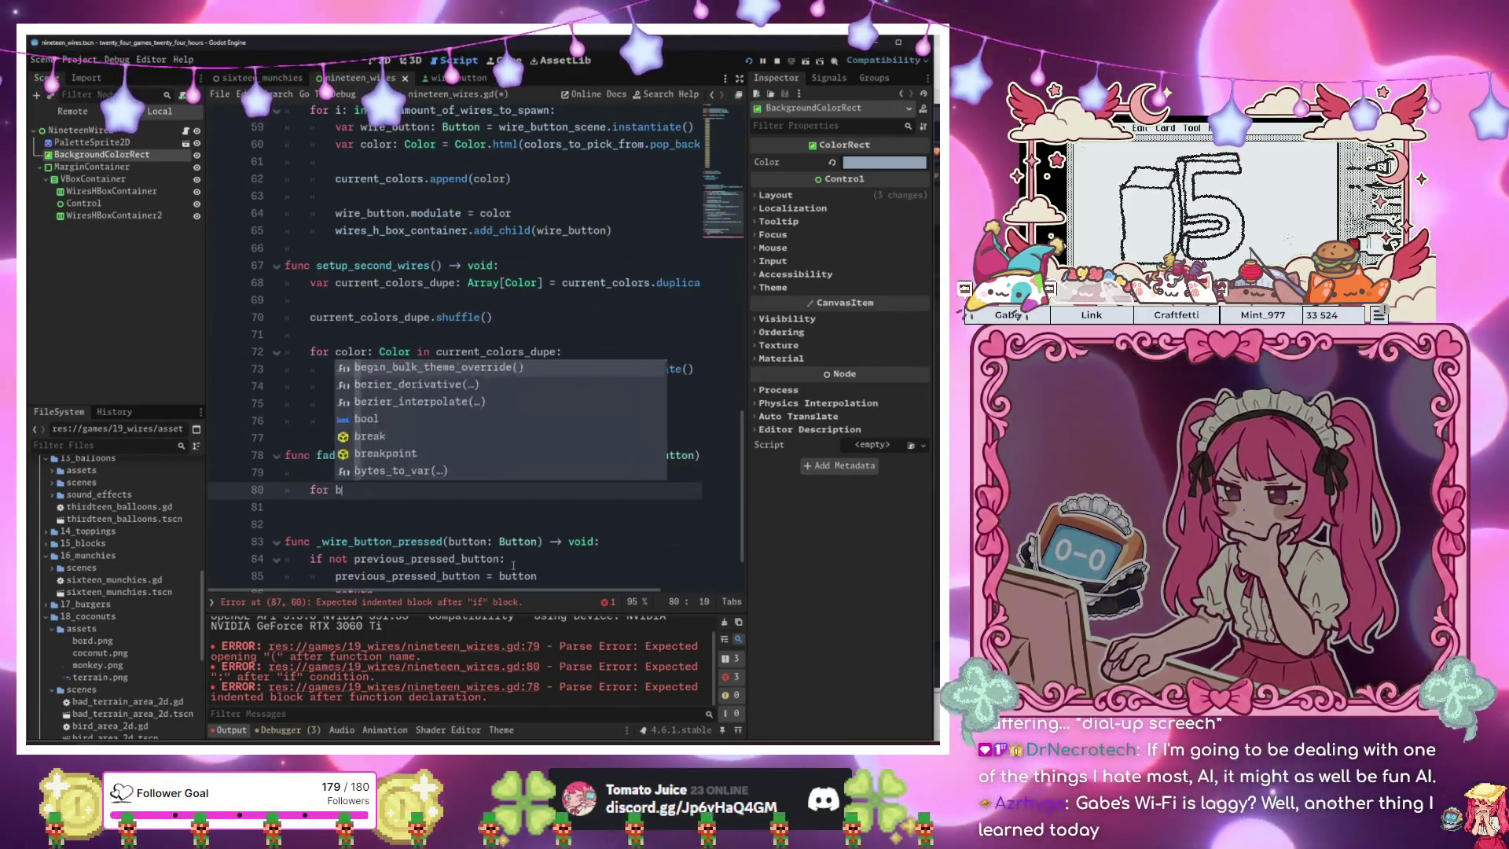
pyautogui.write('utton in')
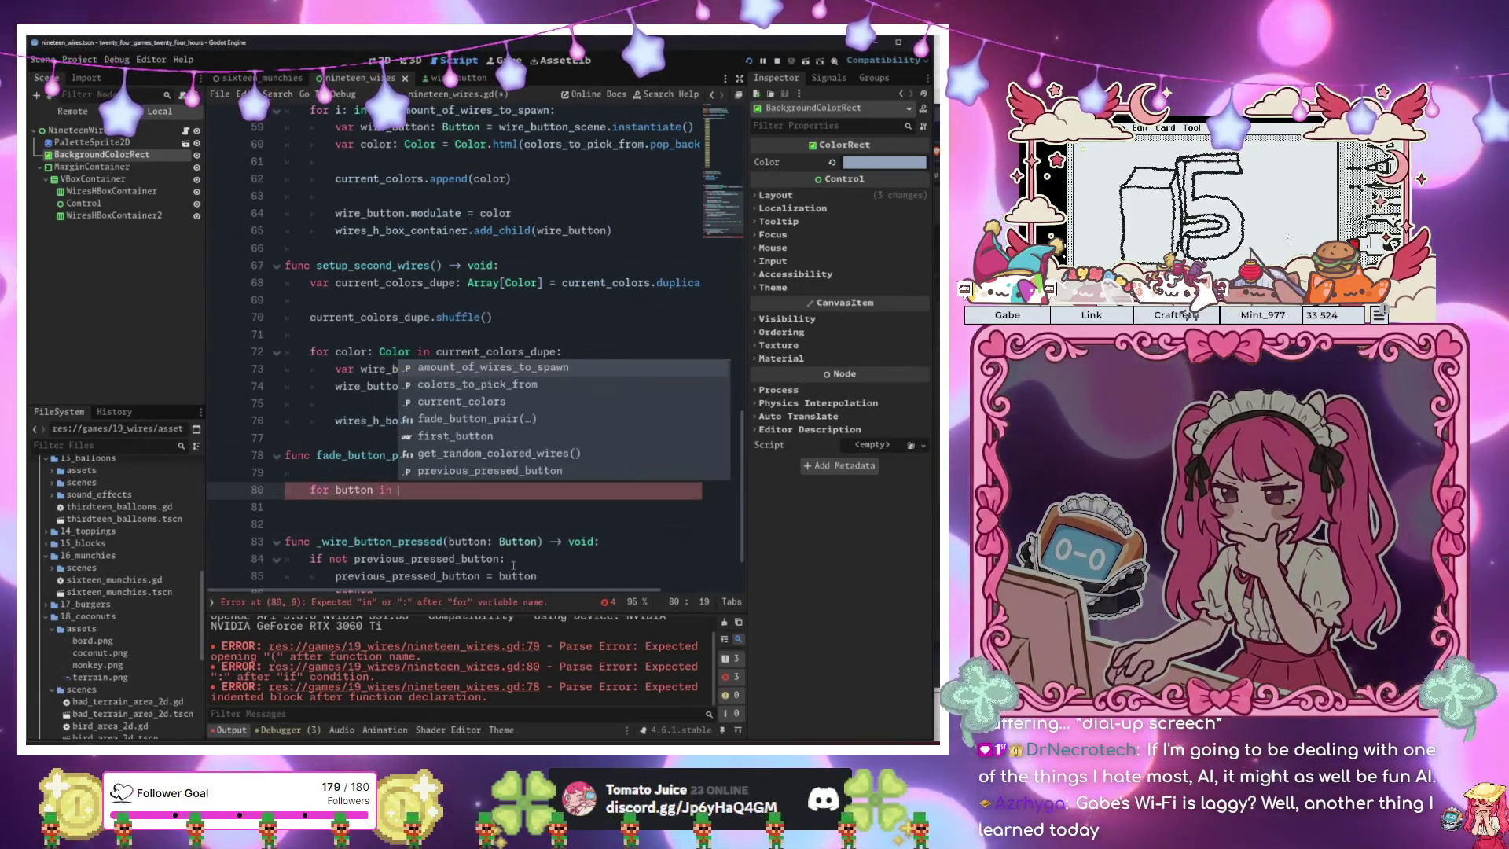
pyautogui.press('Left')
pyautogui.press('Left')
pyautogui.press('Left')
pyautogui.write(': Button')
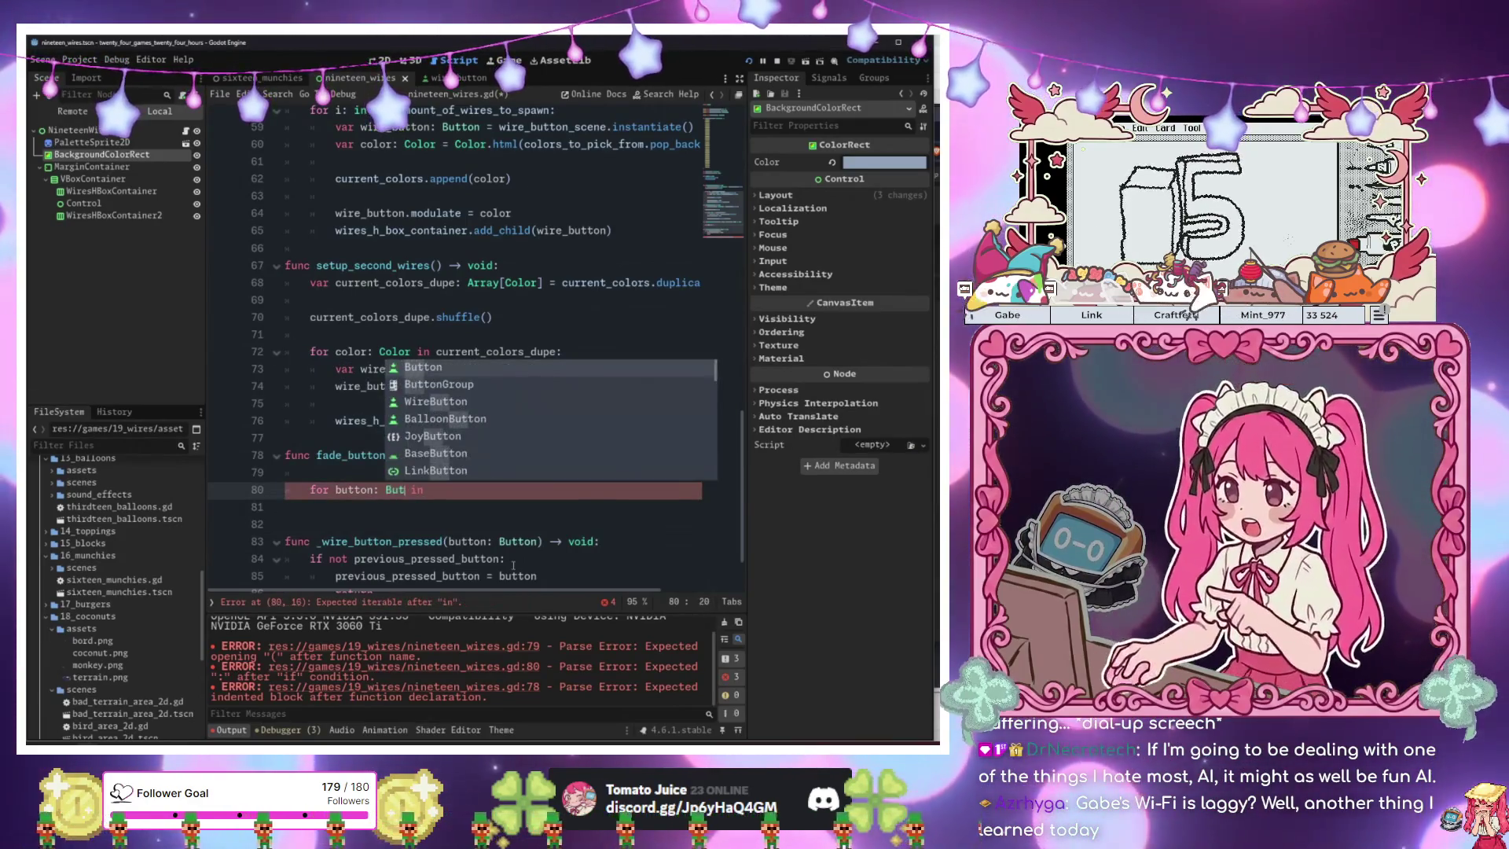
pyautogui.press('End')
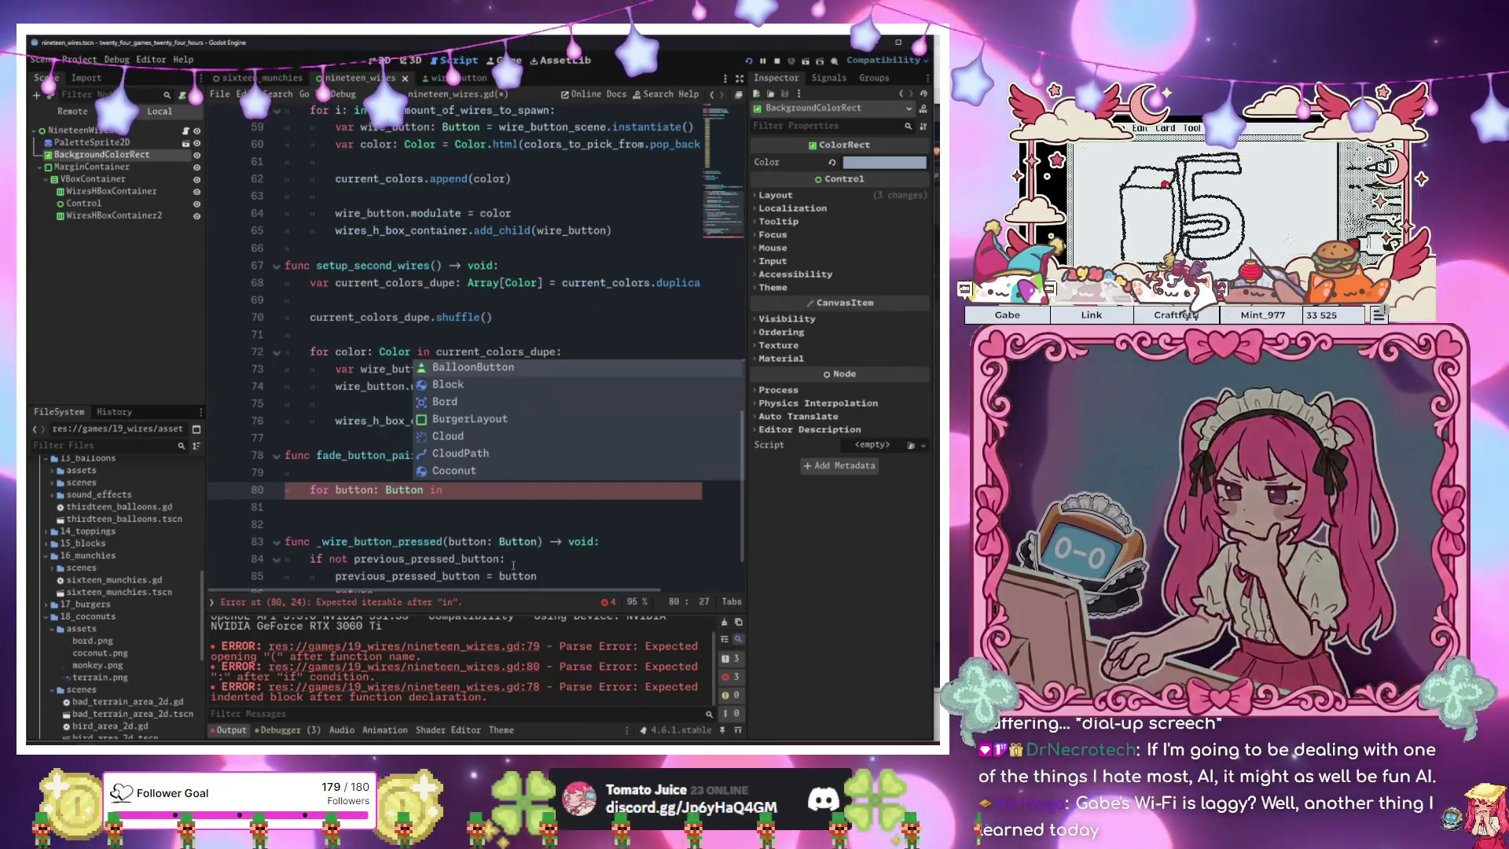
pyautogui.write('f')
pyautogui.press('BackSpace')
pyautogui.write('[first_button,')
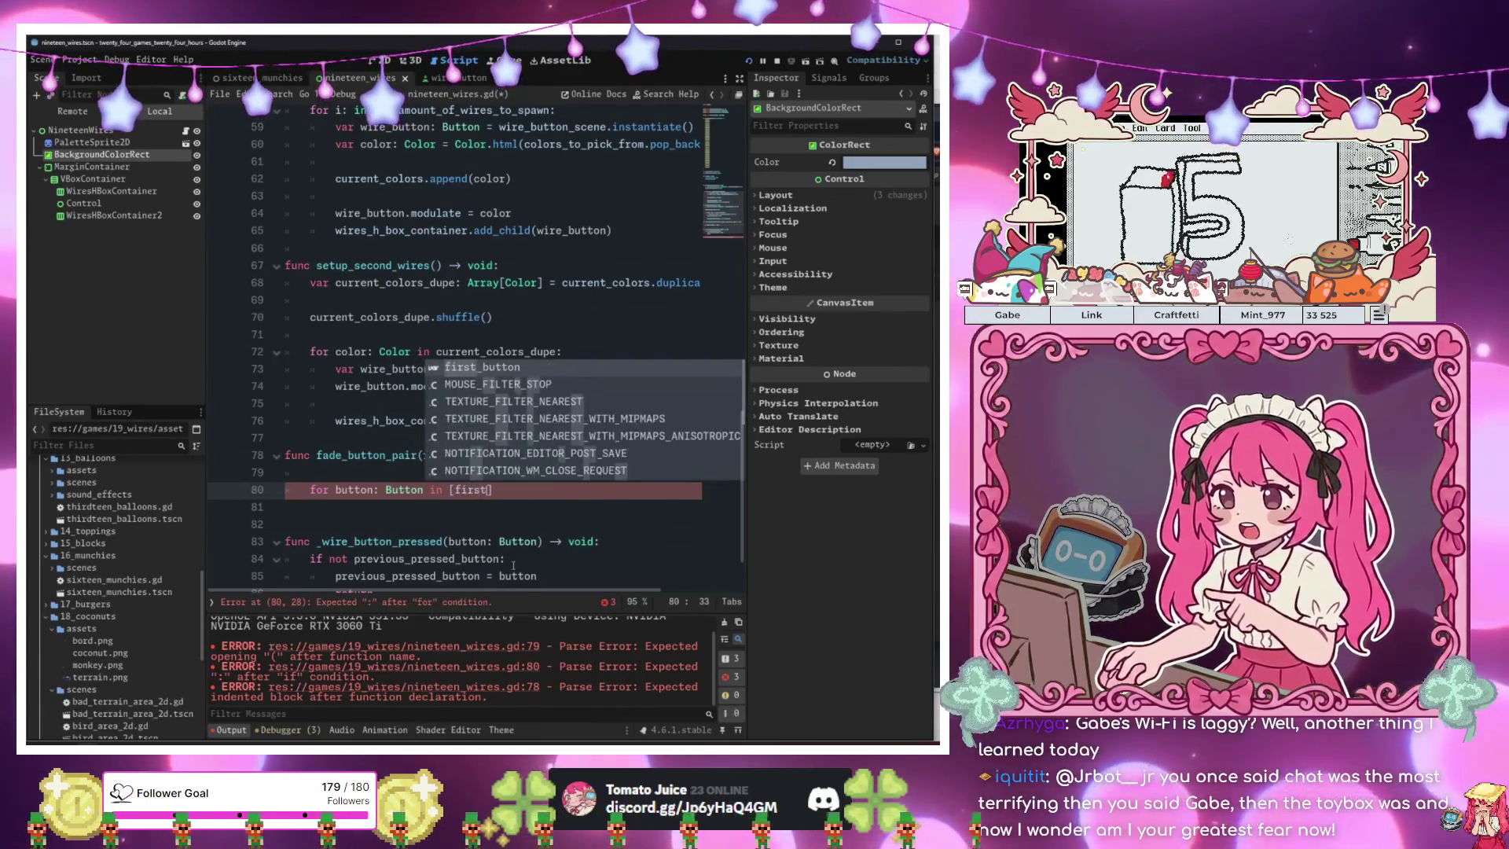
pyautogui.write(' second_button')
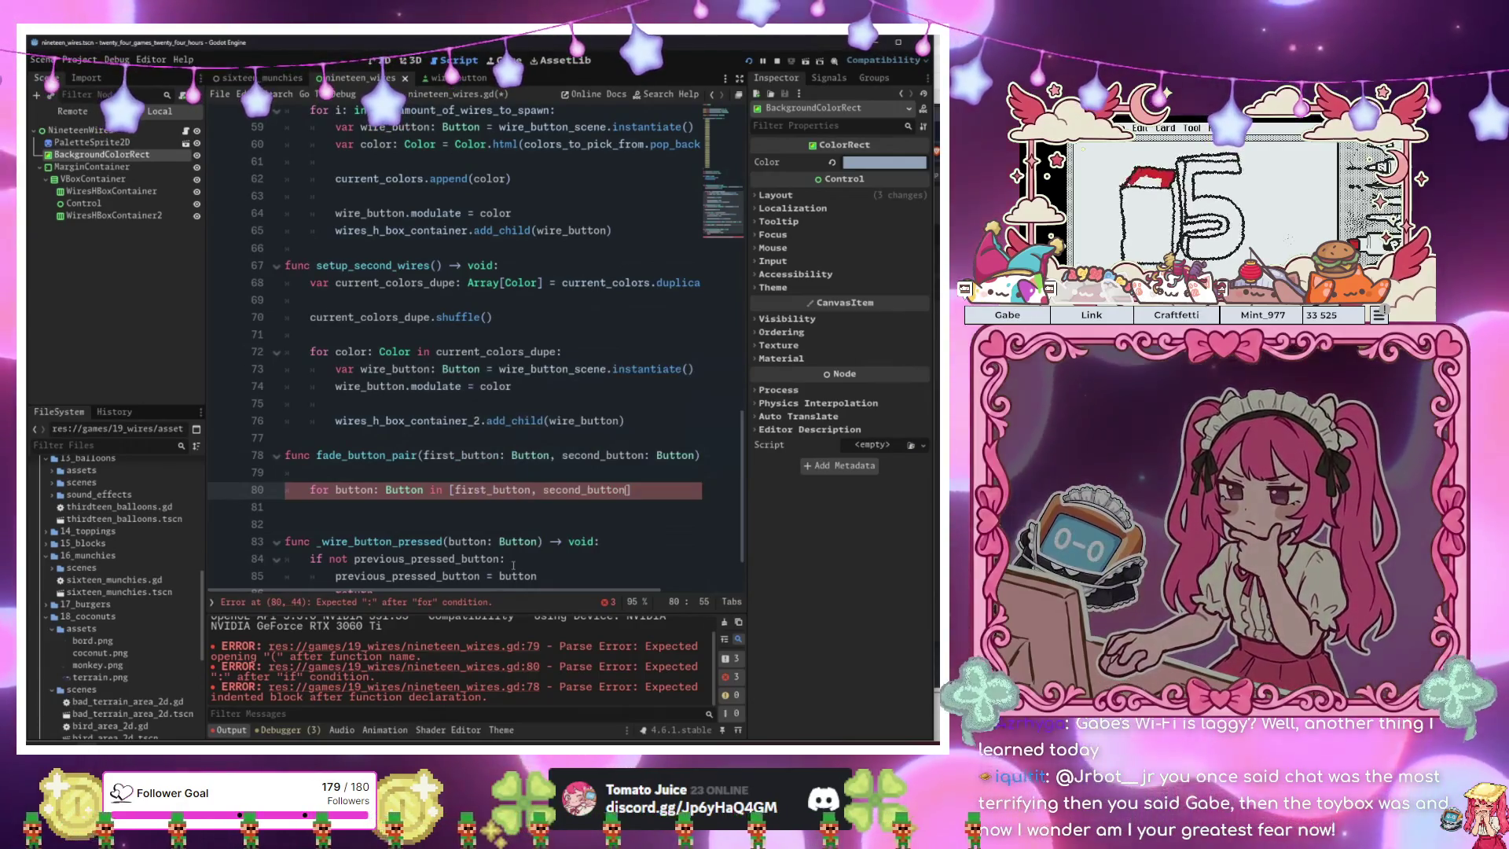
# Finish the loop header and set button.disabled = false in its body.
pyautogui.press('Down')
pyautogui.press('BackSpace')
pyautogui.write(':')
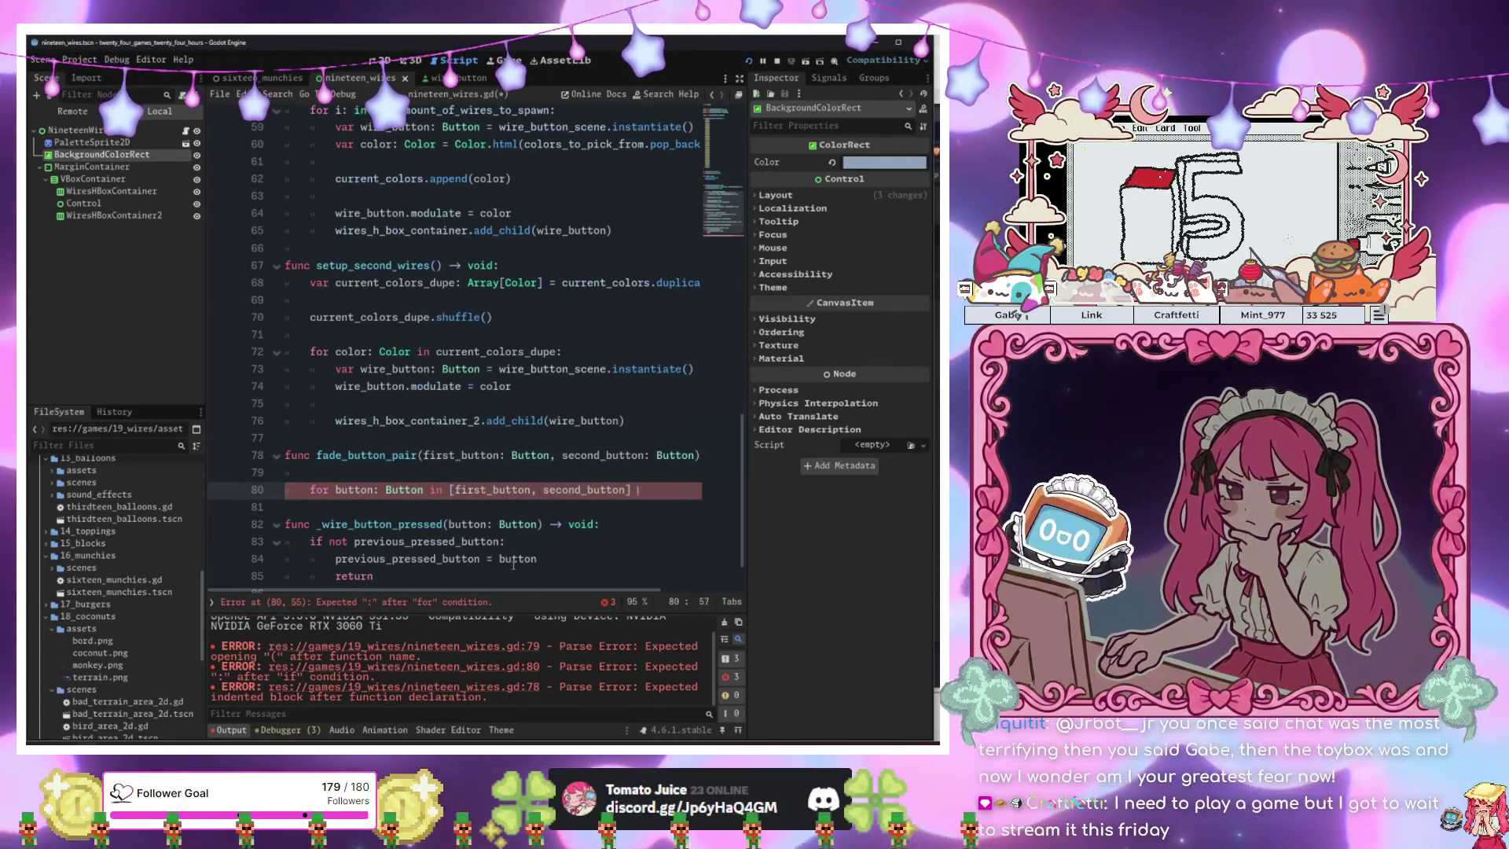
pyautogui.press('Return')
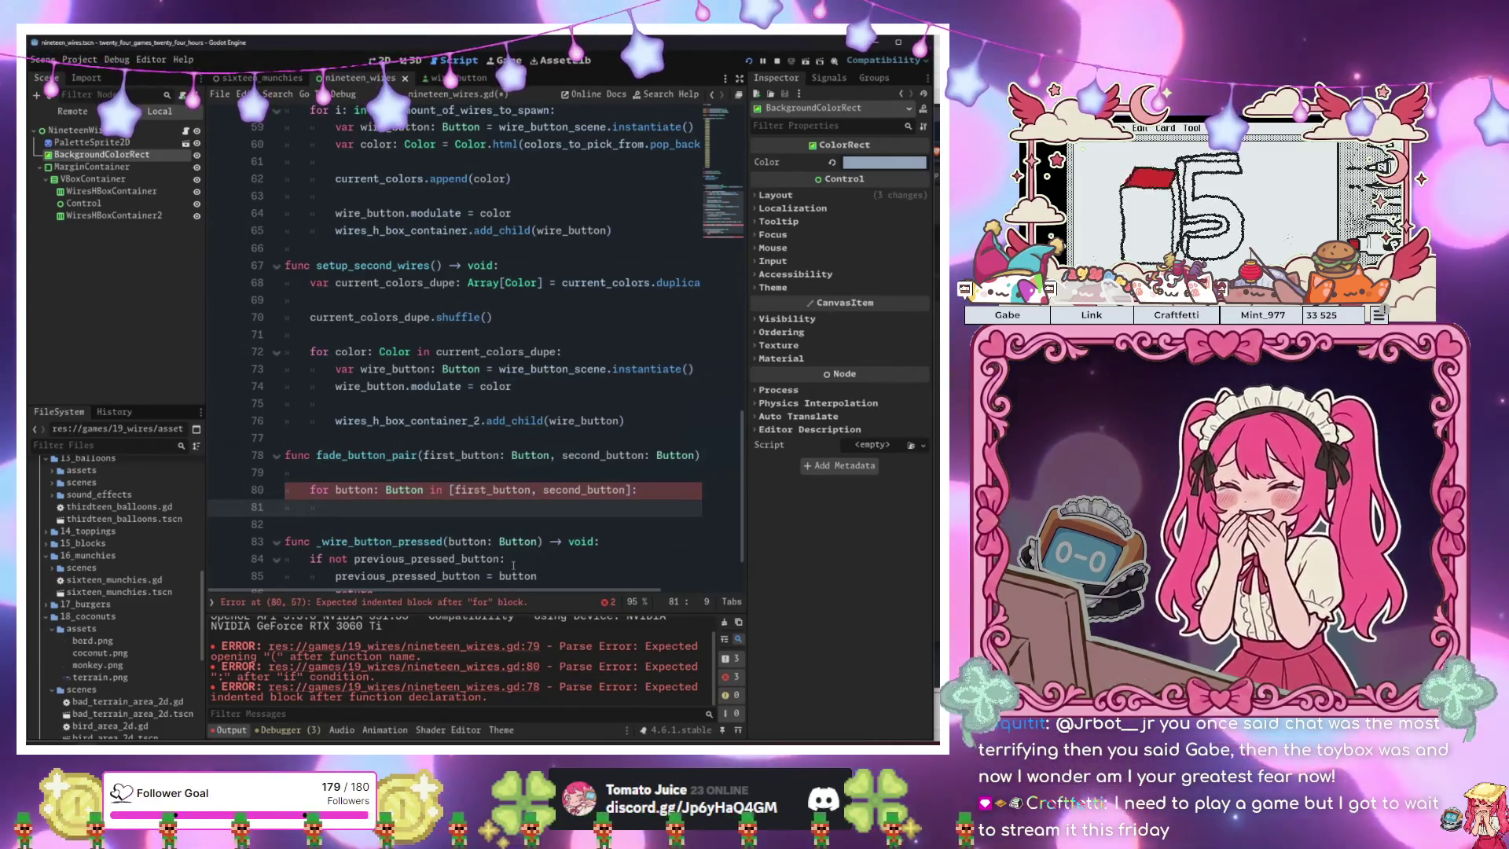
pyautogui.write('butt')
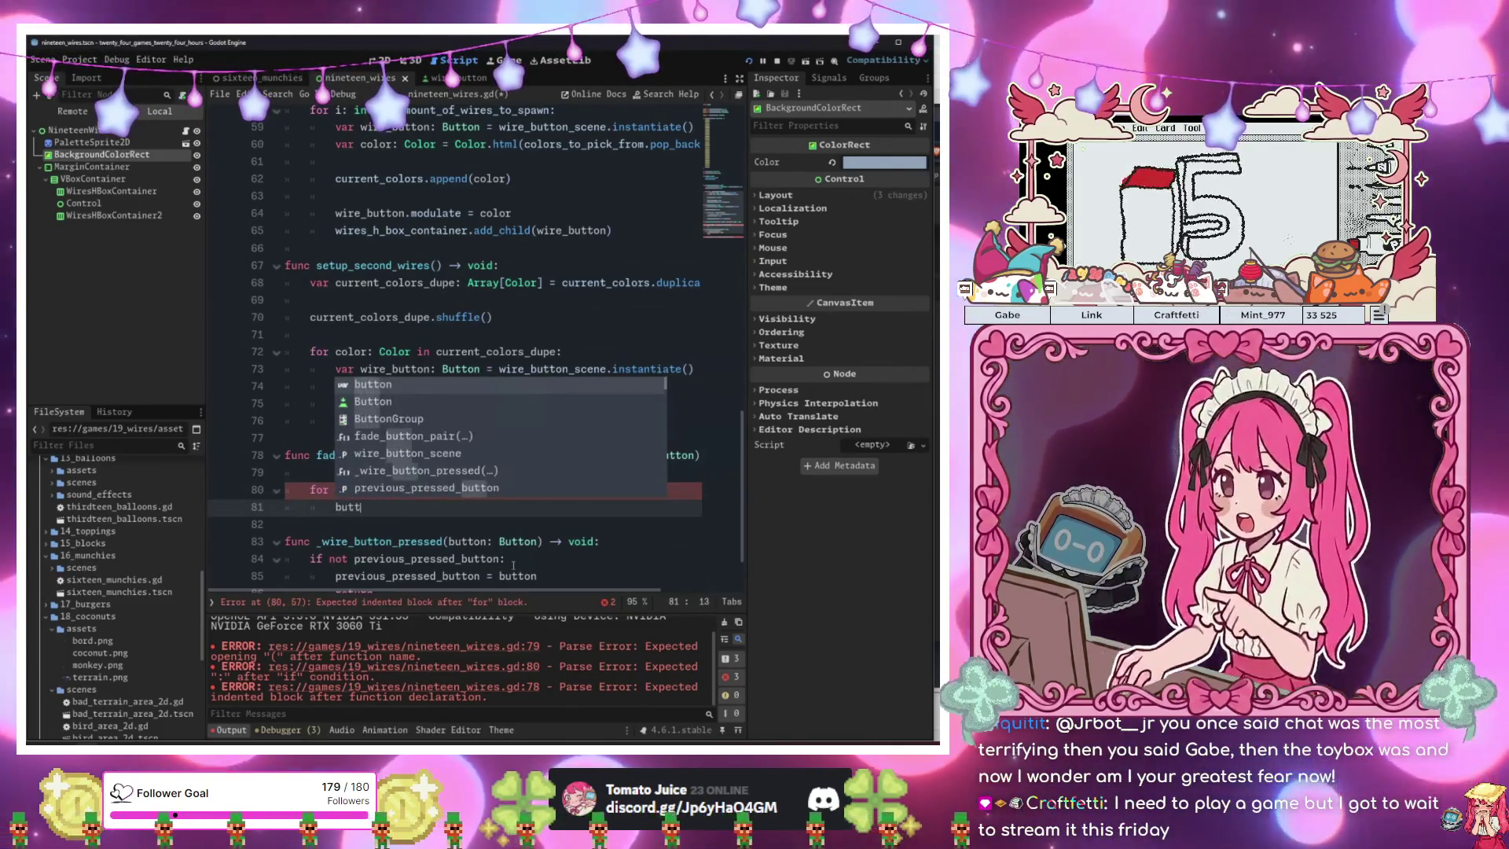
pyautogui.write('on.')
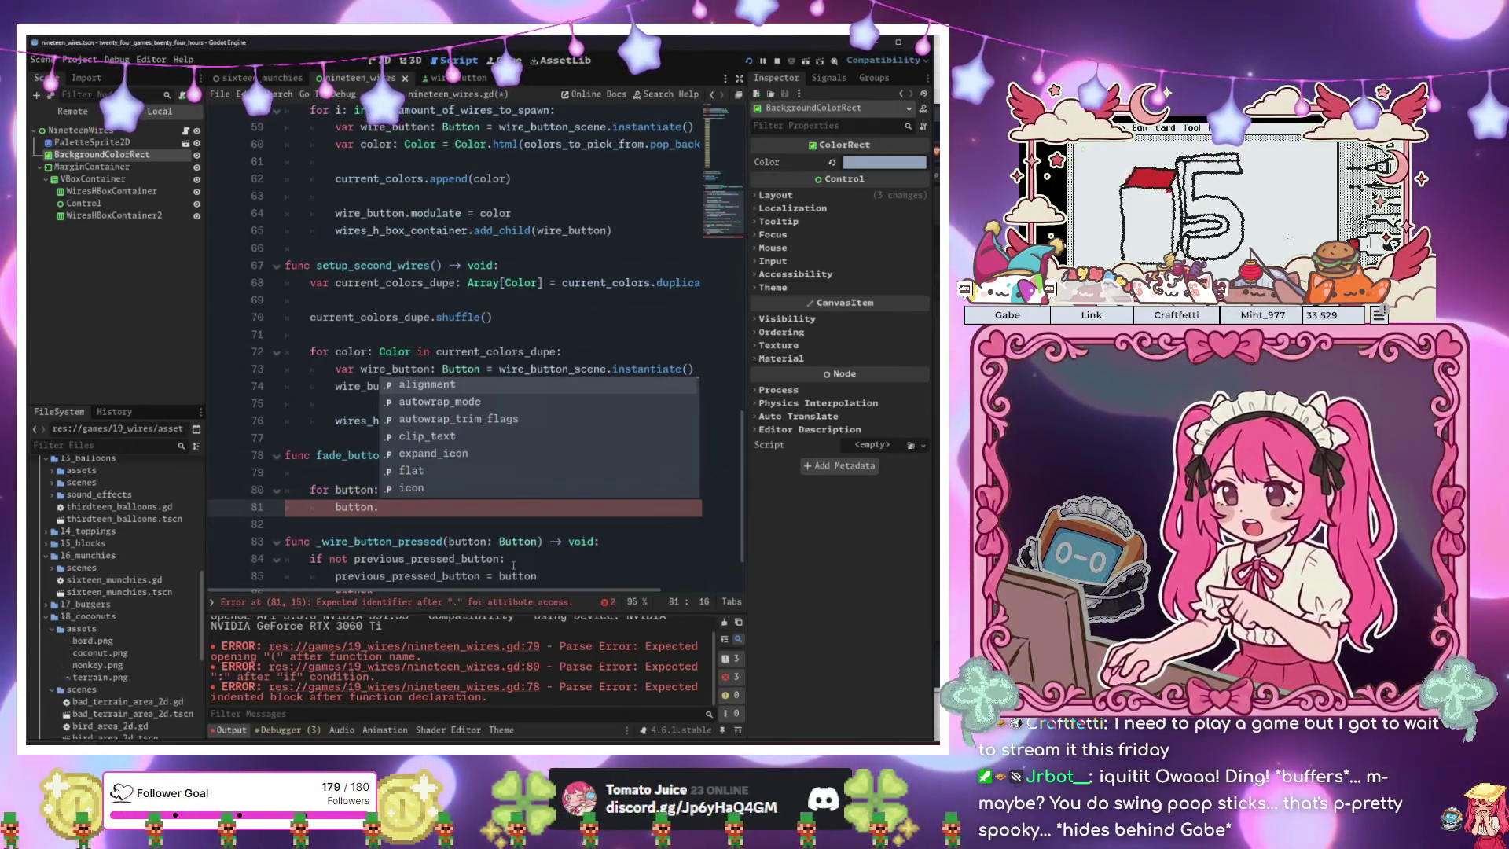
pyautogui.write('disabled = false')
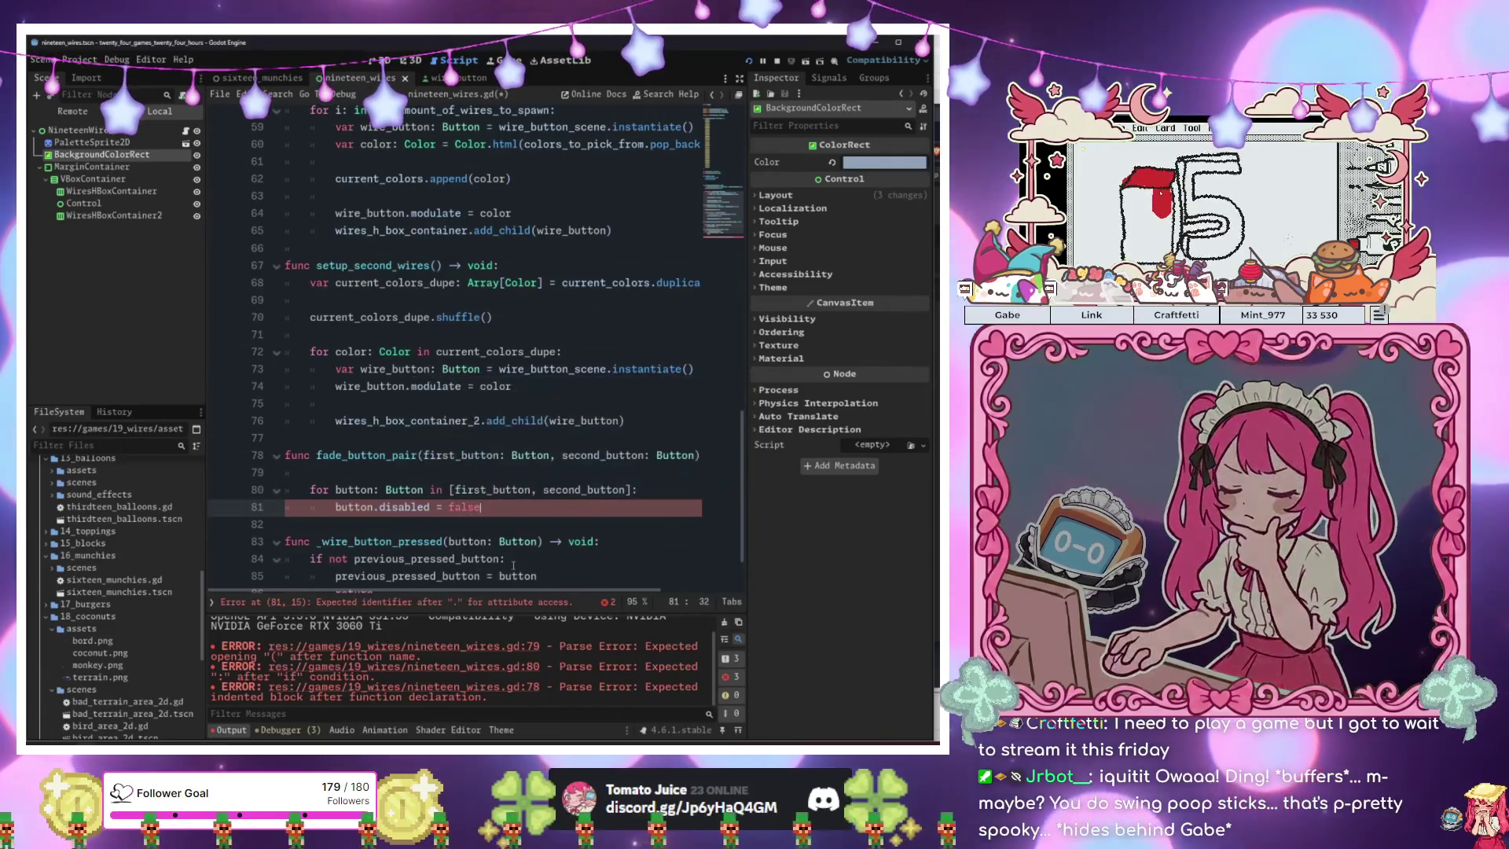
pyautogui.press('Return')
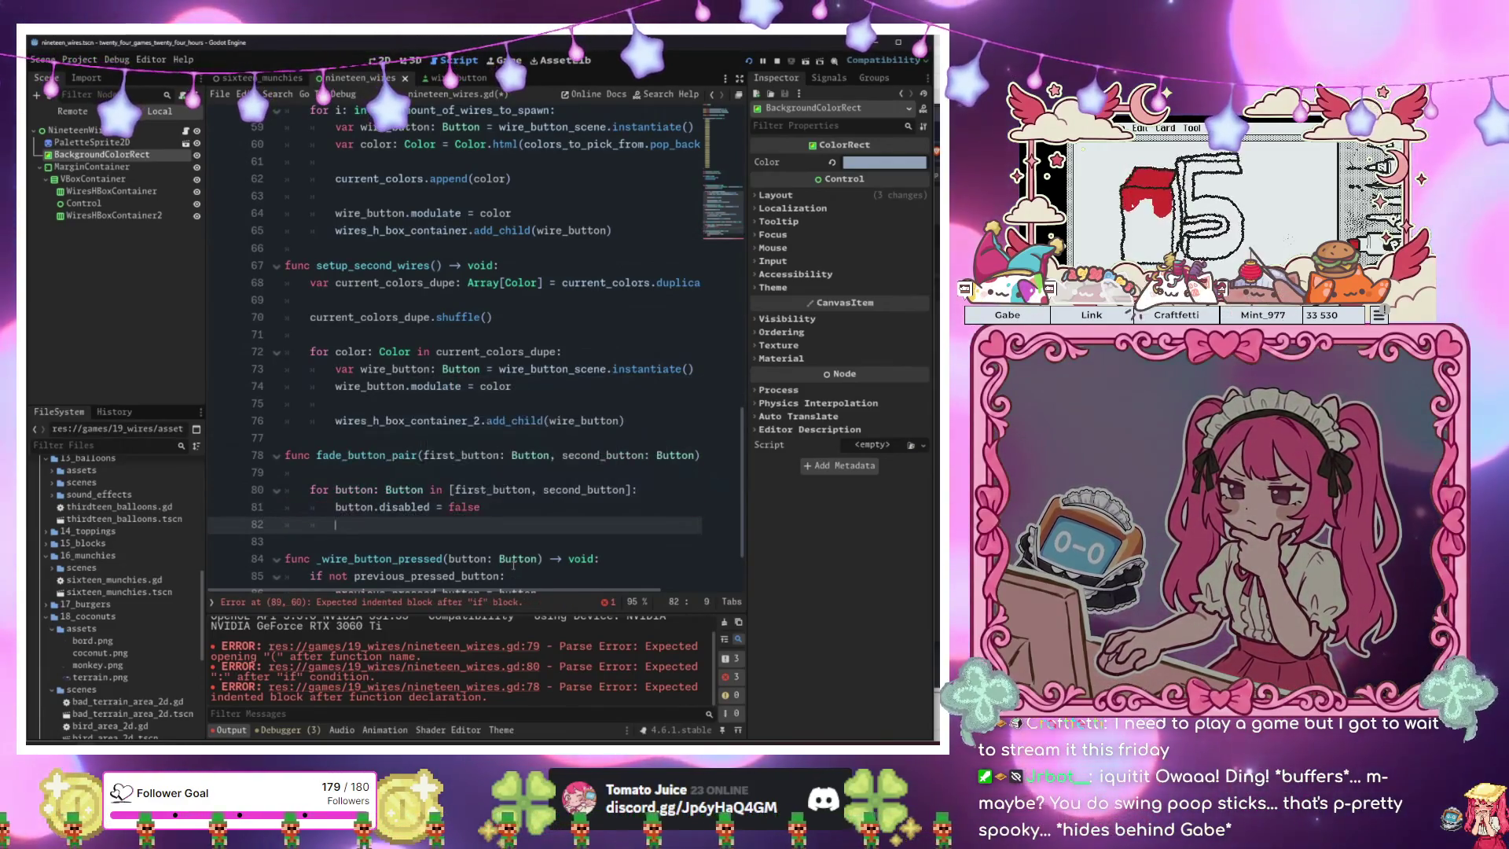
pyautogui.press('Return')
# Declare 'var tween: Tween = create_tween()' with EASE_IN_OUT easing and TRANS_CIRC transition.
pyautogui.write('twee')
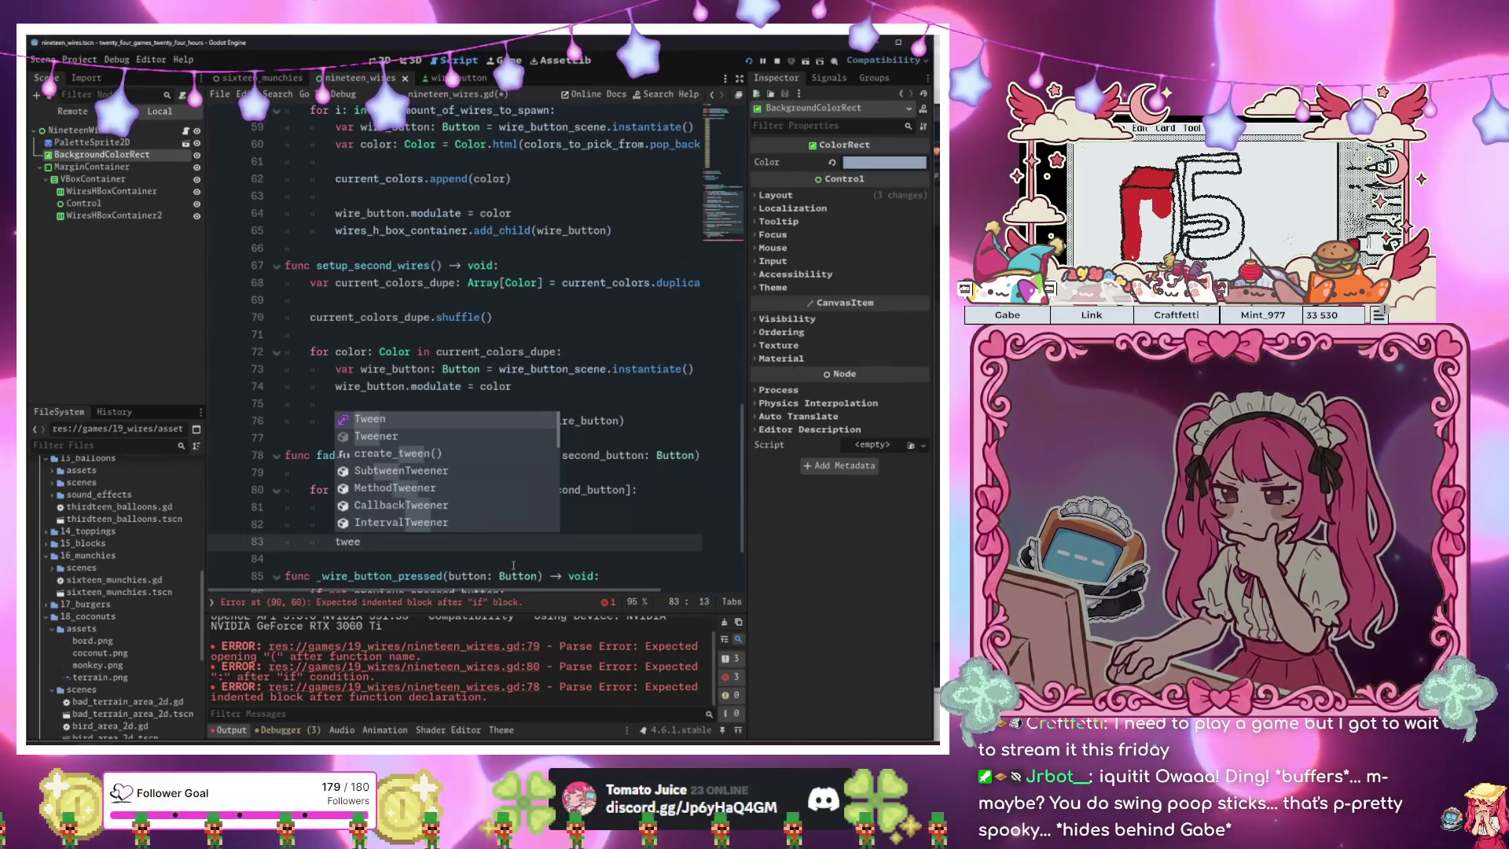
pyautogui.write('n')
pyautogui.press('Escape')
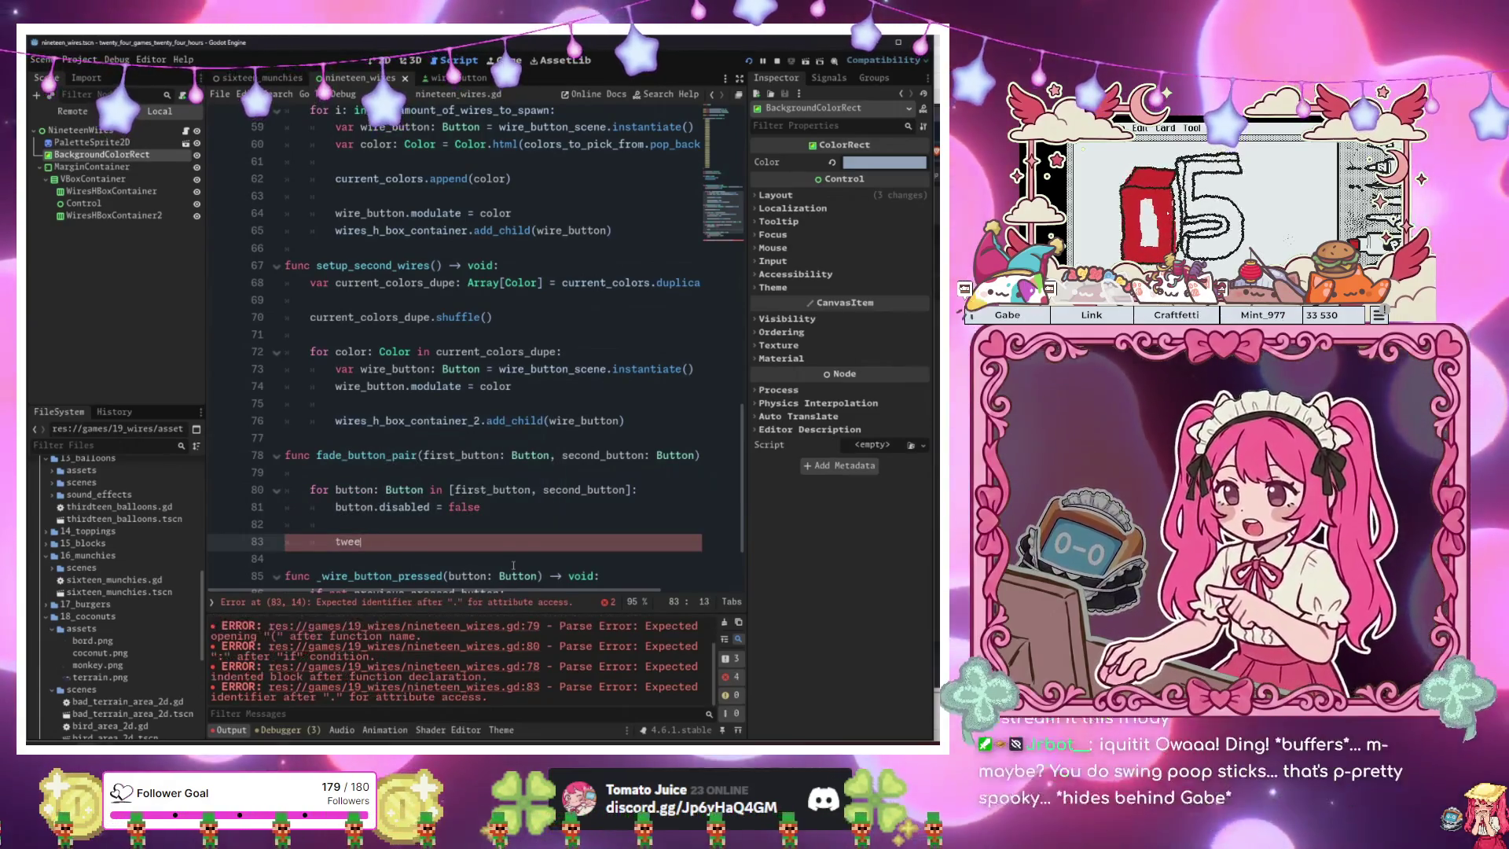
pyautogui.press('BackSpace')
pyautogui.press('BackSpace')
pyautogui.write('var twe')
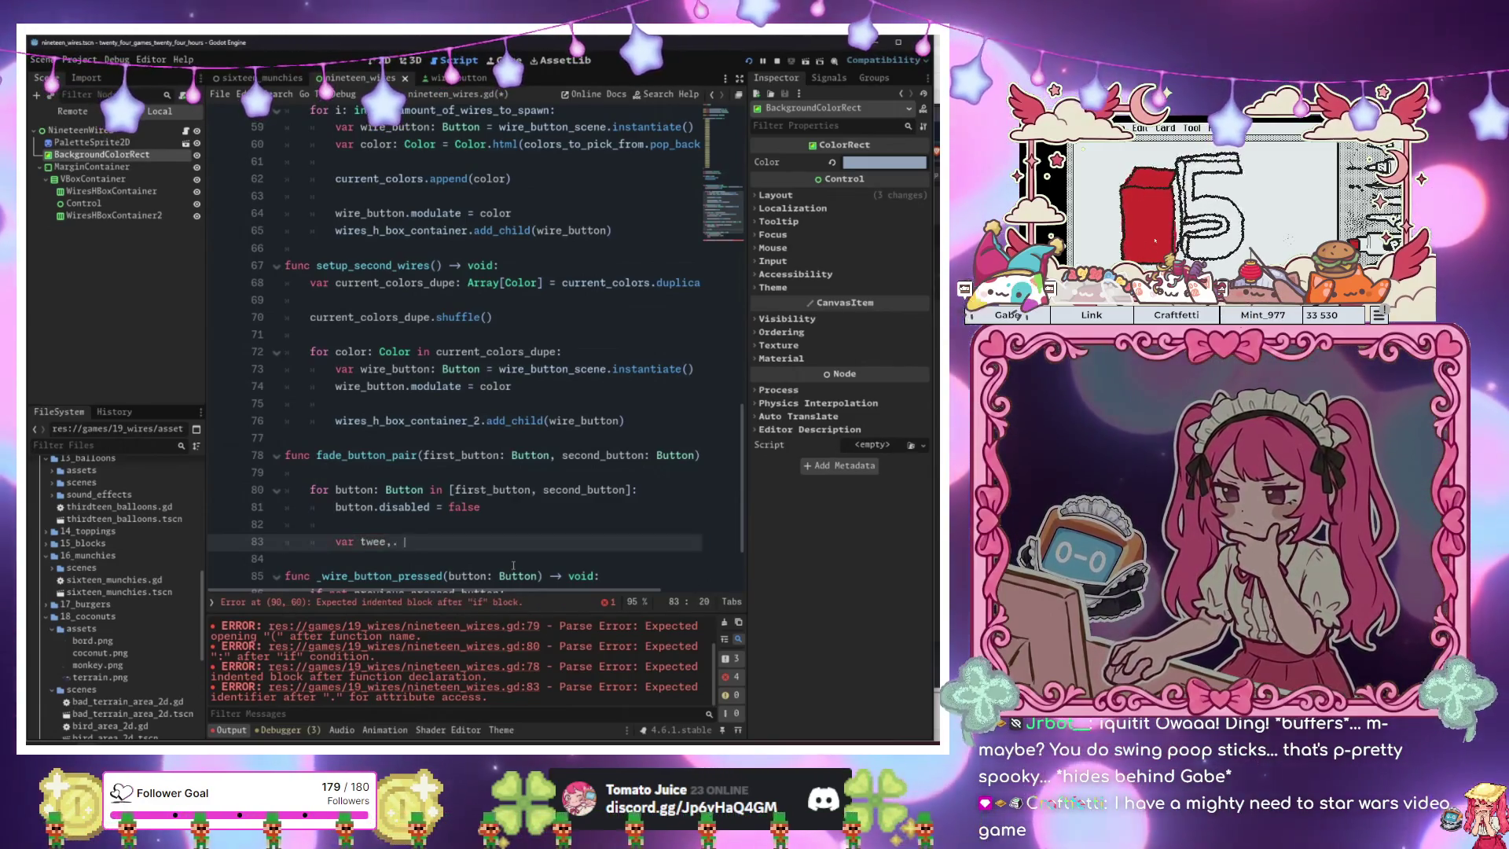
pyautogui.press('BackSpace')
pyautogui.write('n')
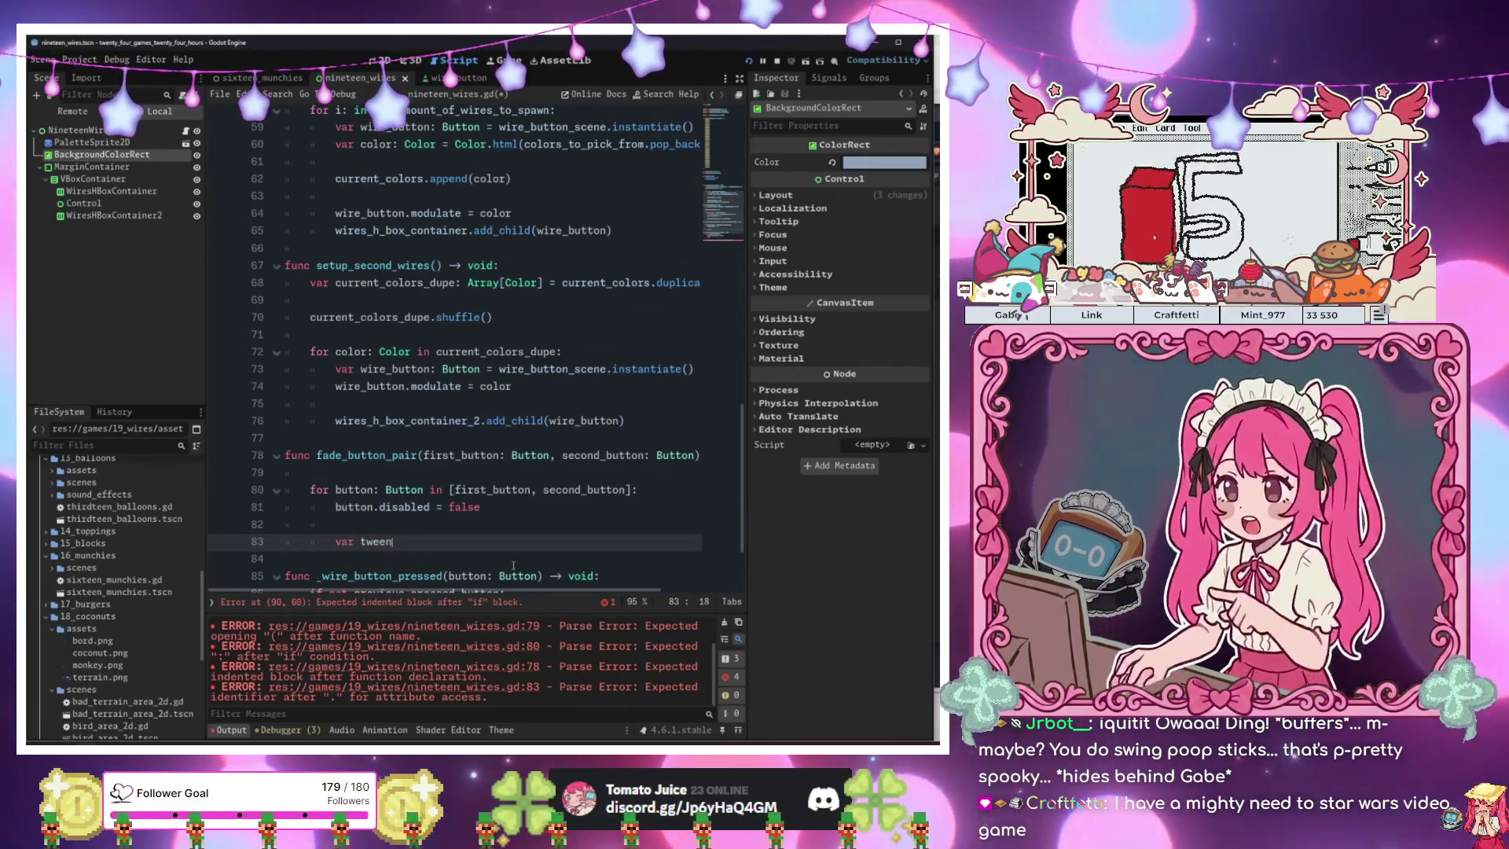
pyautogui.write(': ')
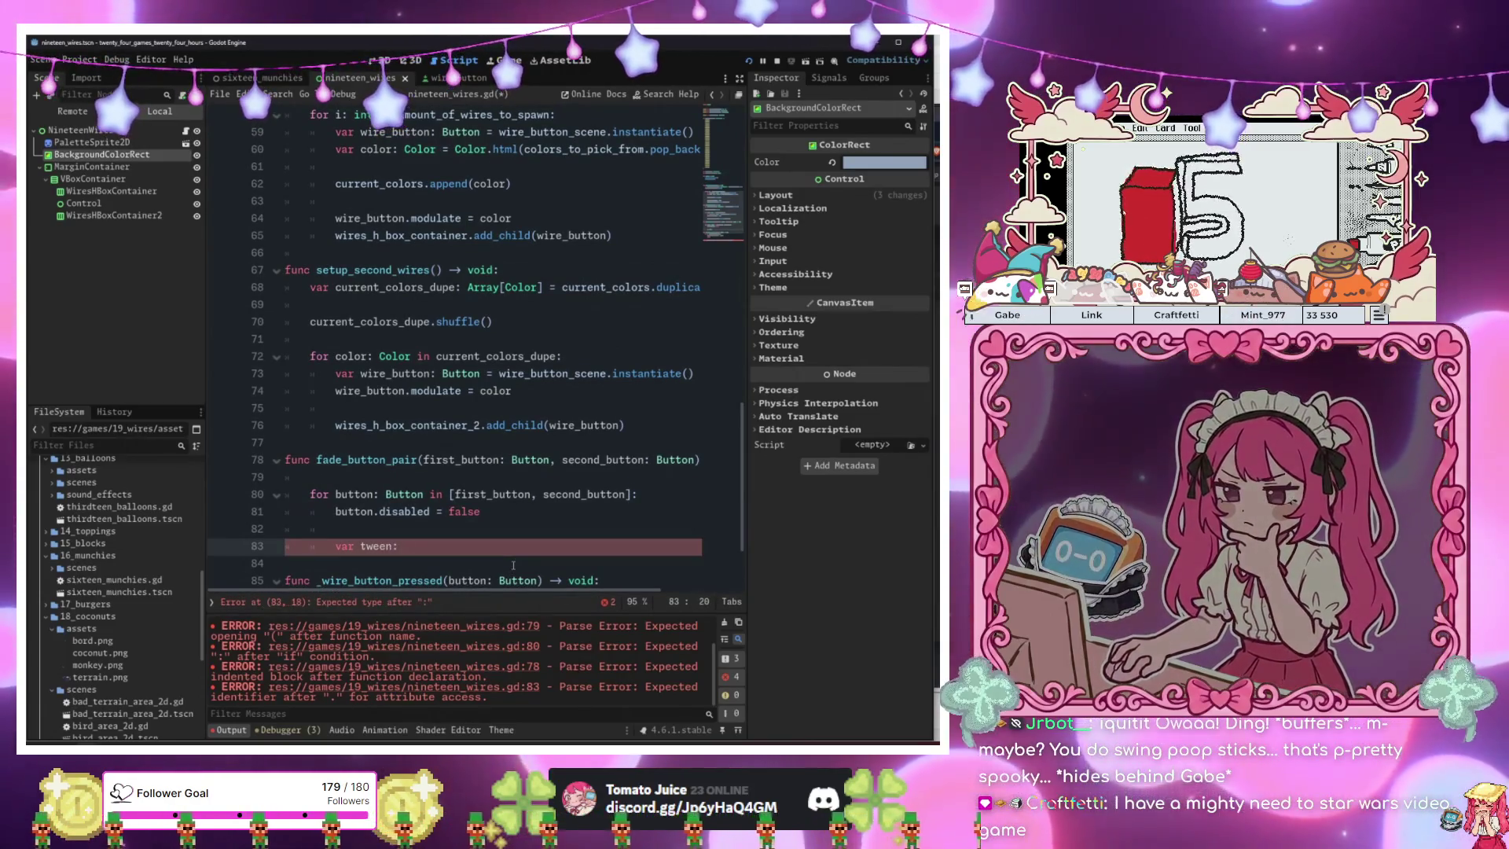
pyautogui.write('Tween ')
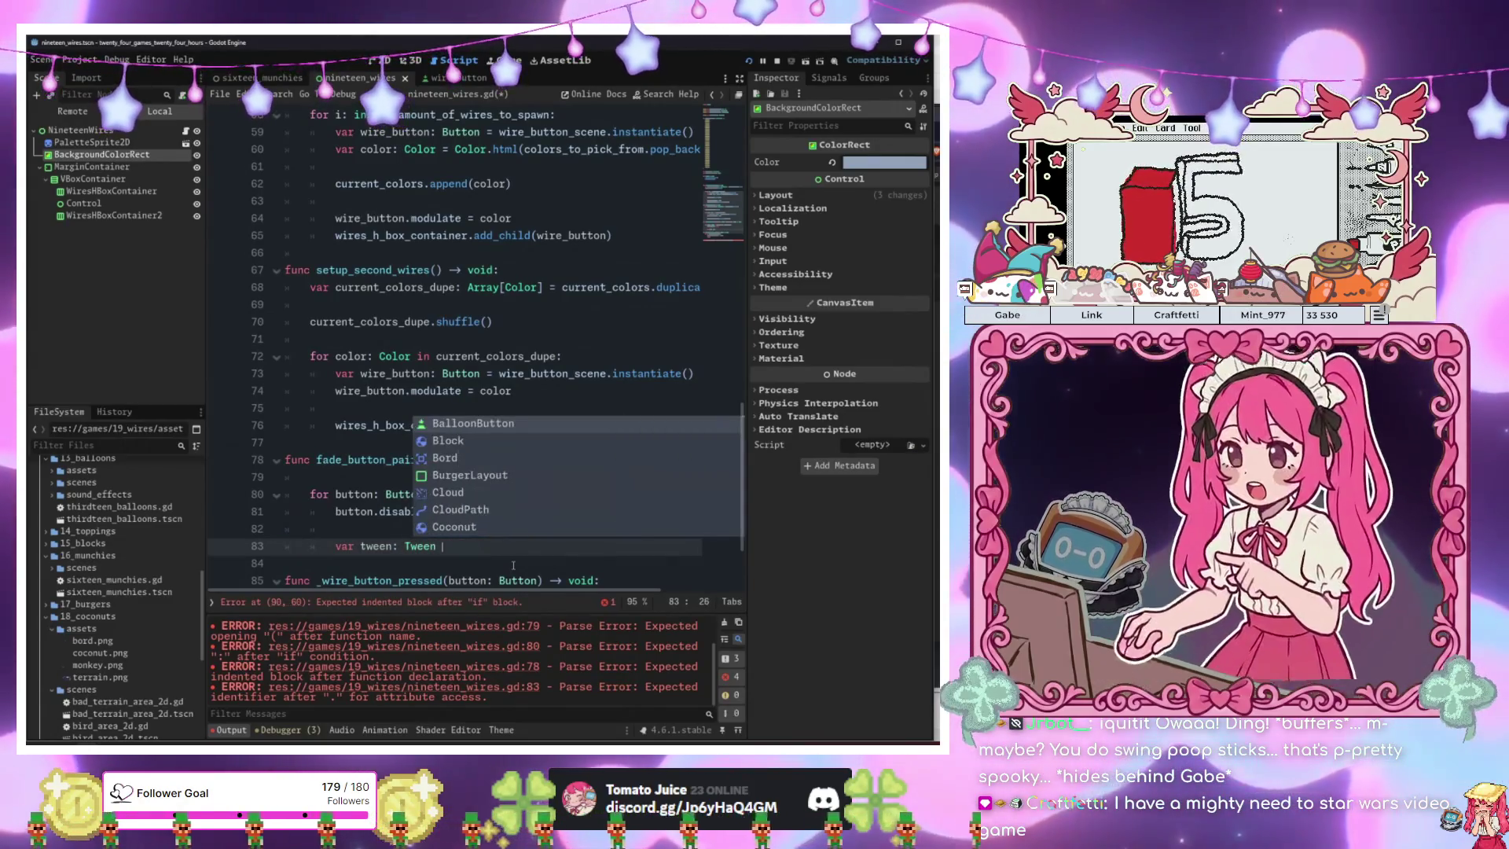
pyautogui.write('= create_tween()')
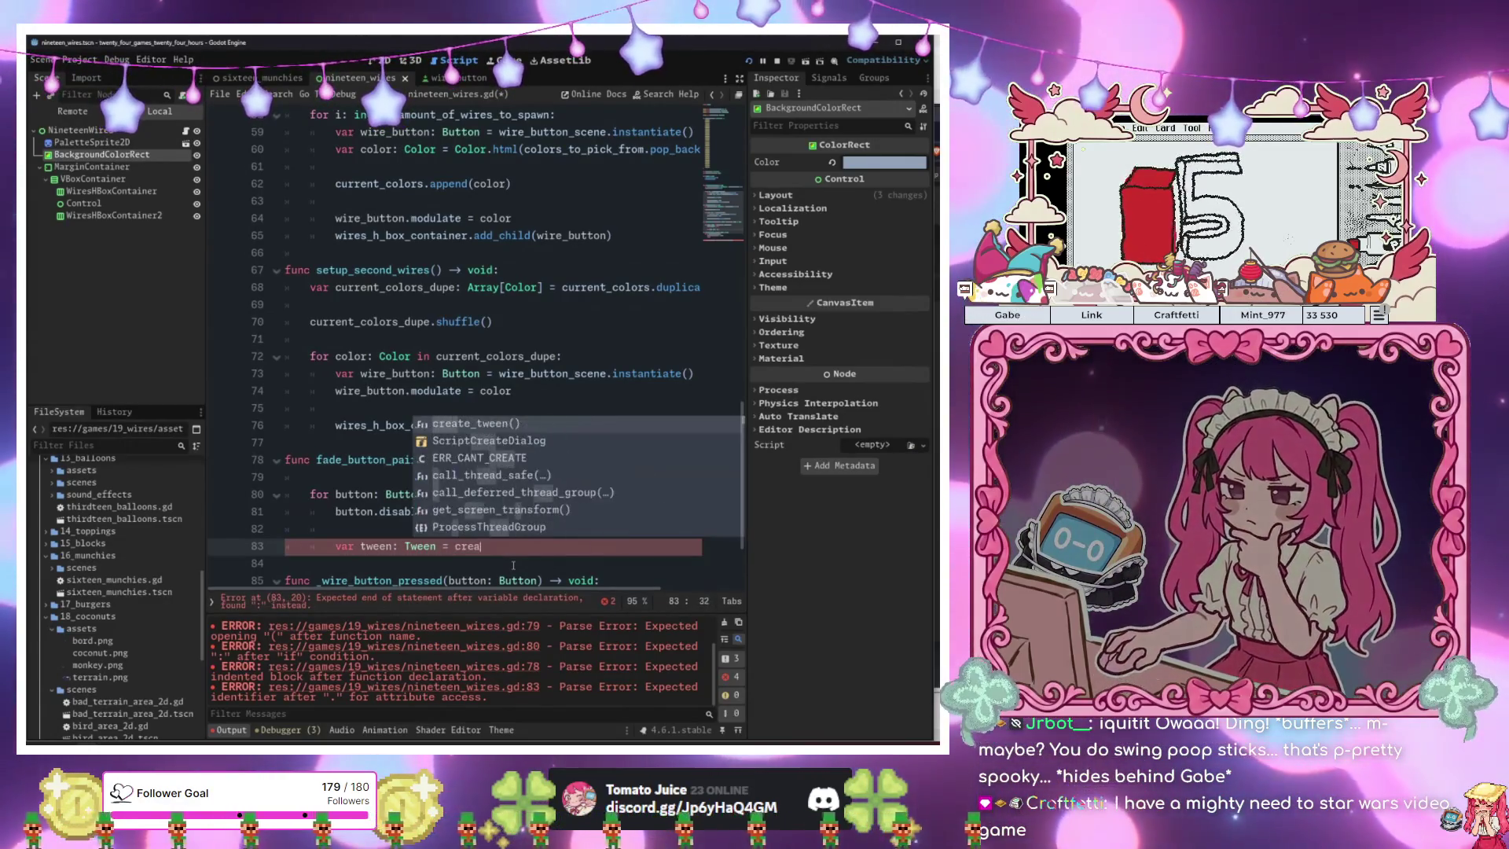
pyautogui.press('BackSpace')
pyautogui.write('.')
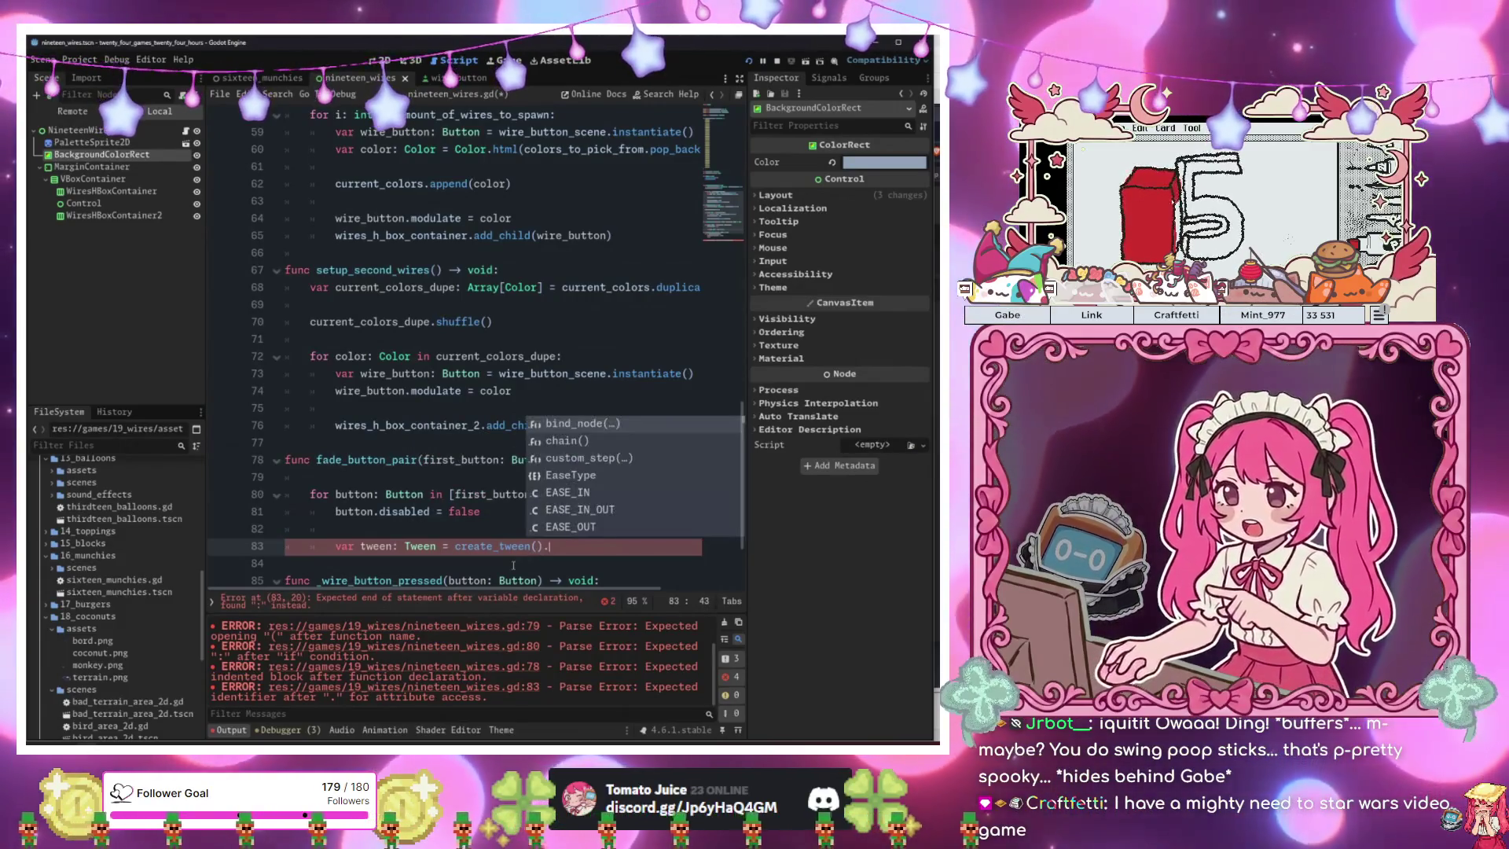
pyautogui.write('set_ease(')
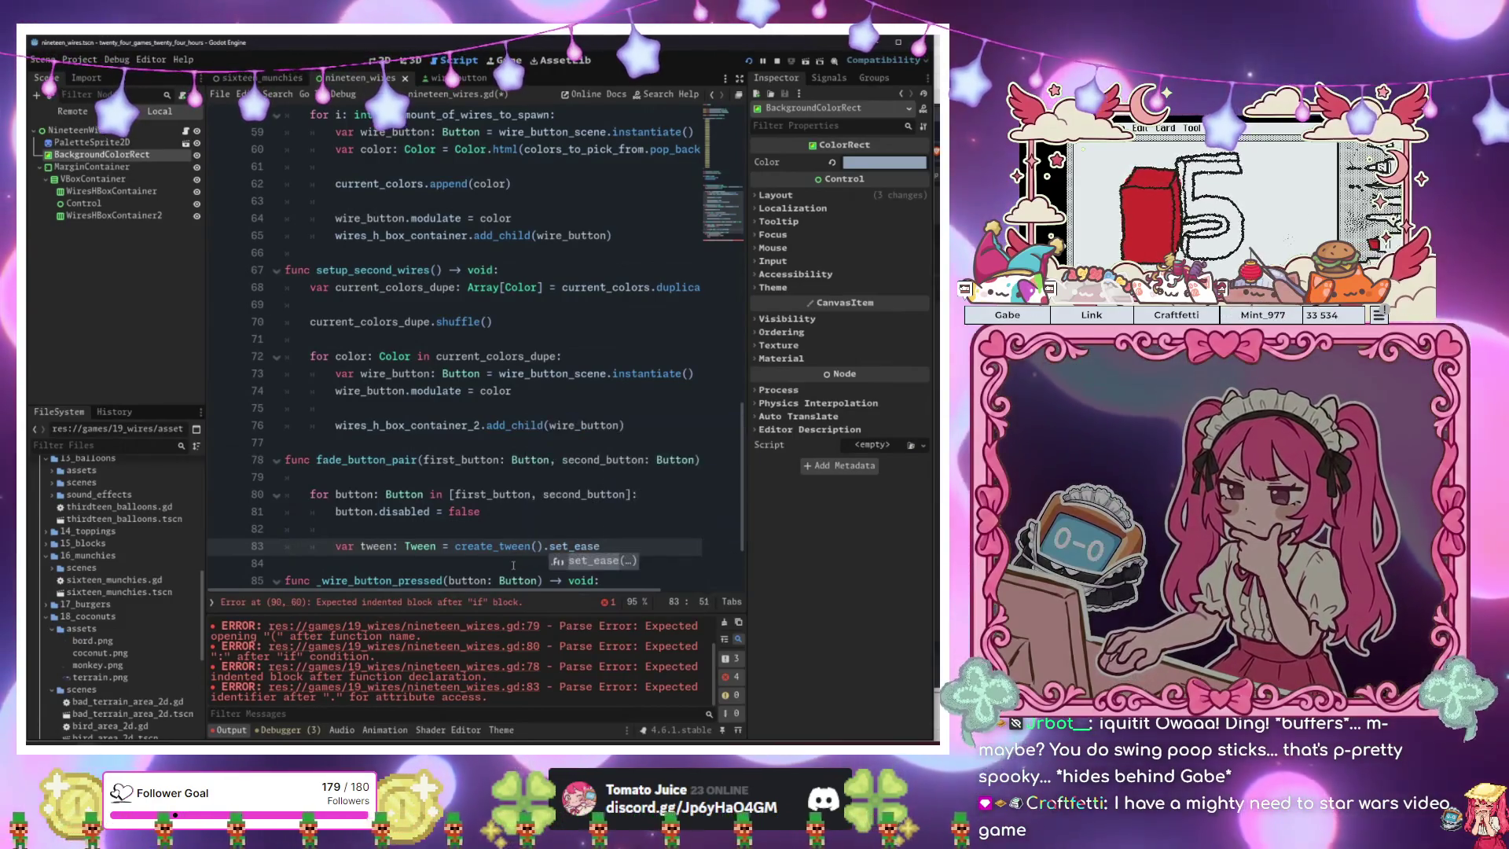
pyautogui.press('Down')
pyautogui.press('Return')
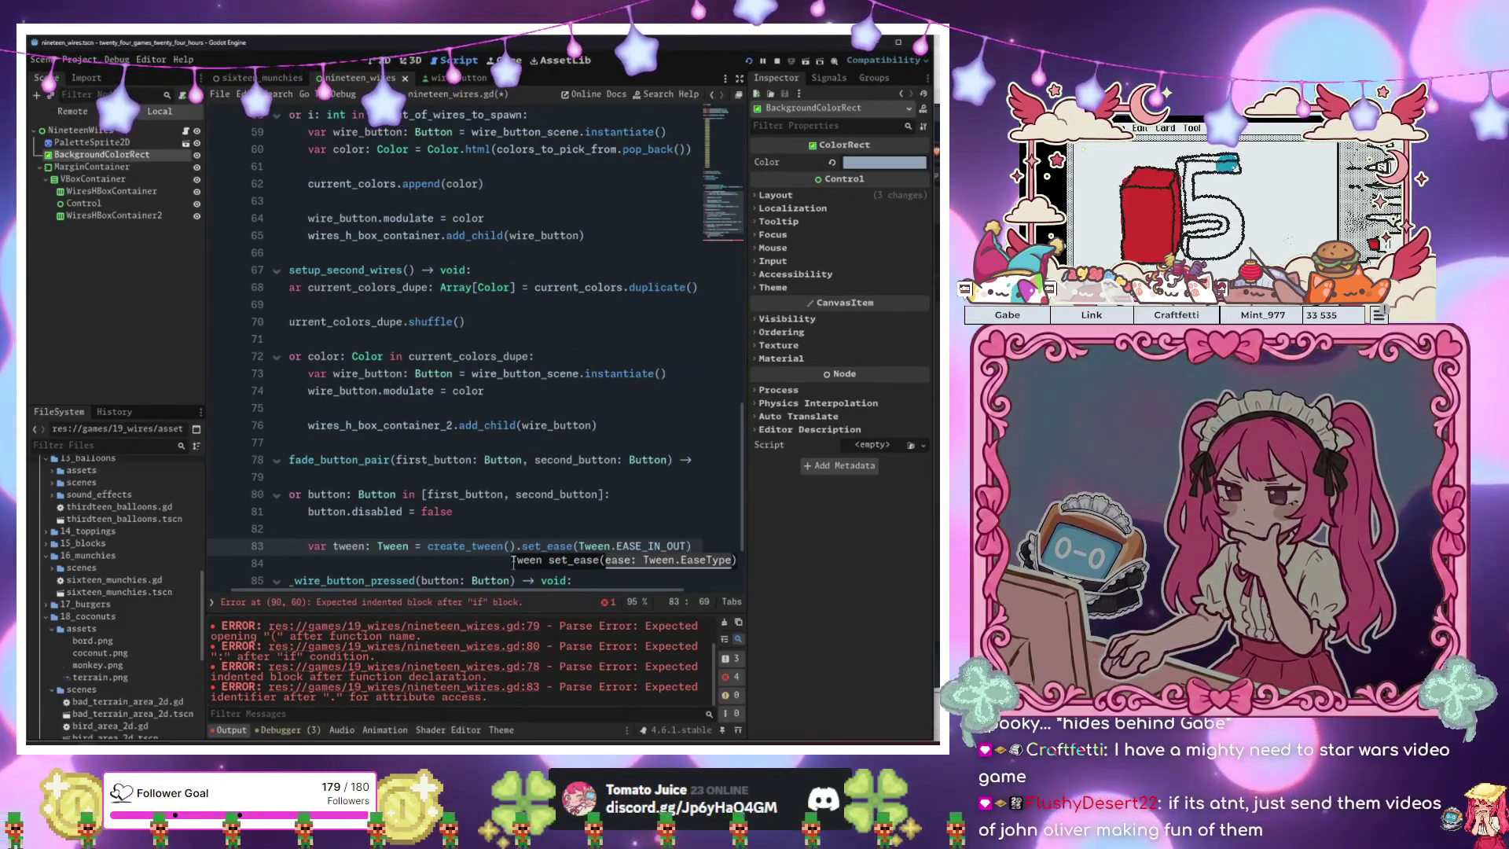
pyautogui.write(').')
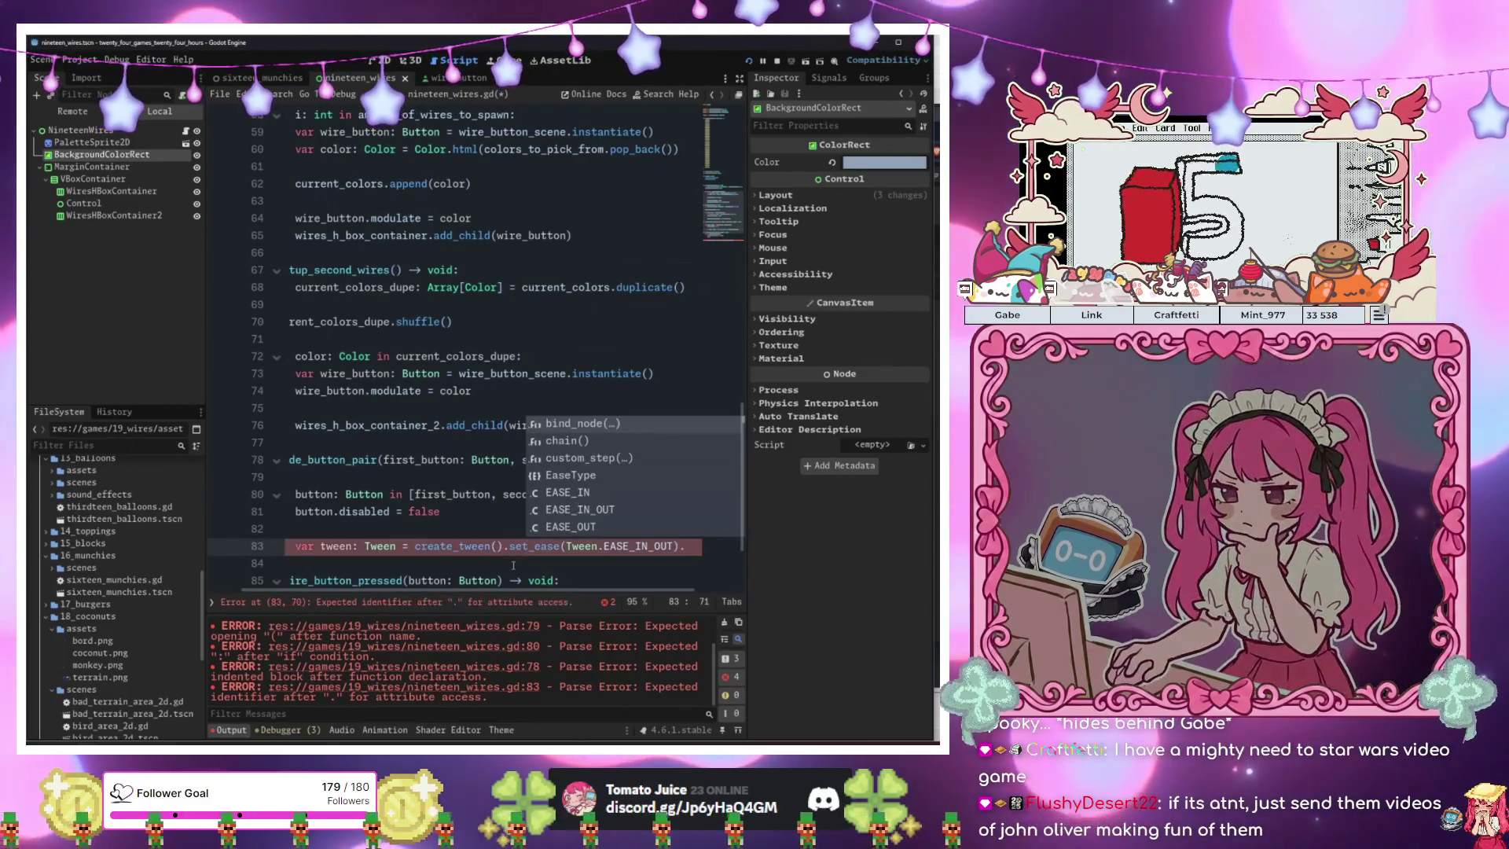
pyautogui.write('set_trans(')
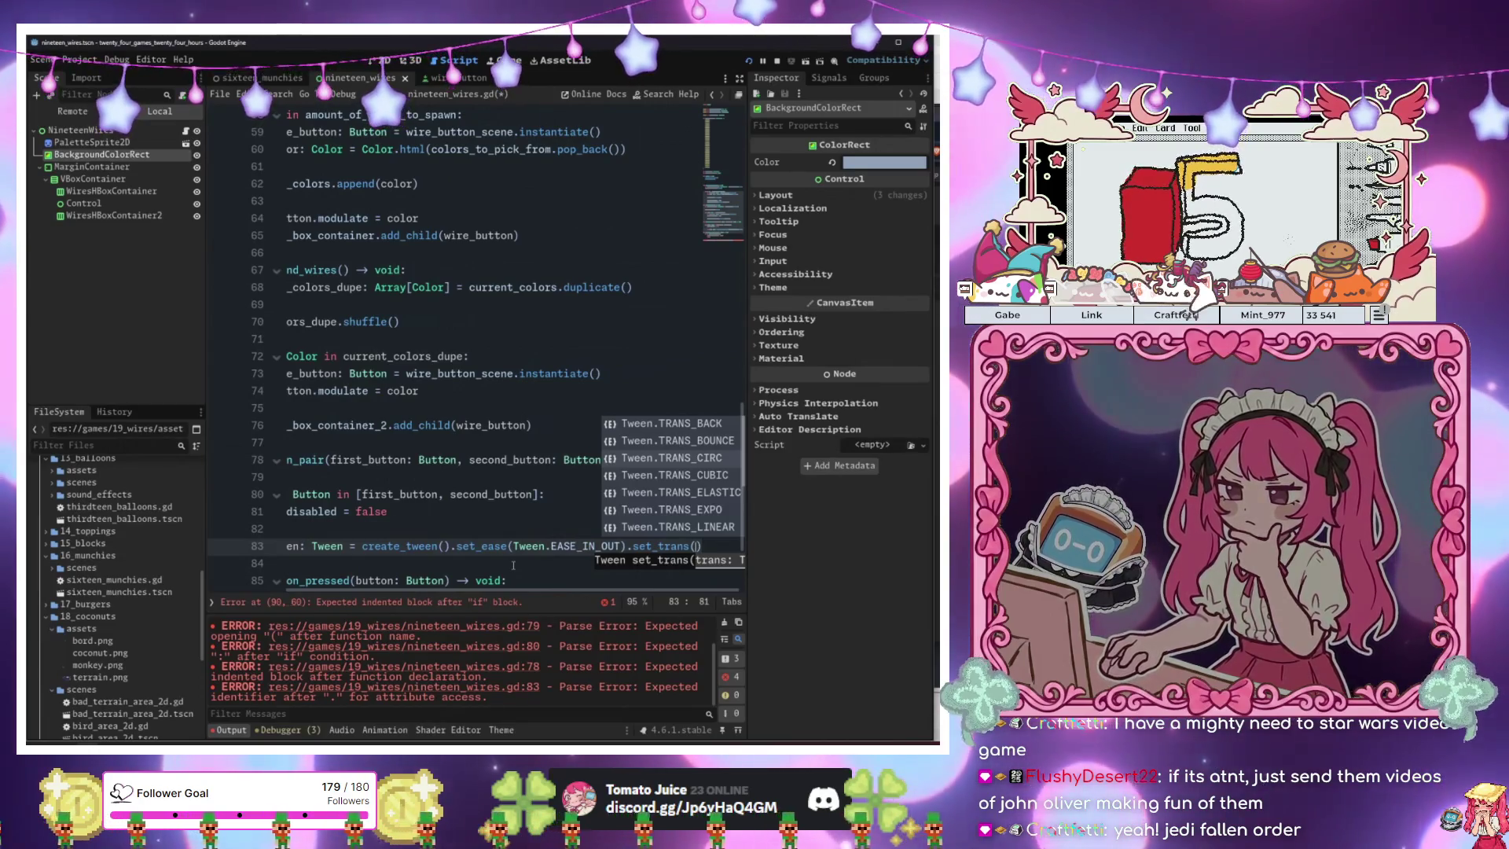
pyautogui.press('Return')
pyautogui.press('Return')
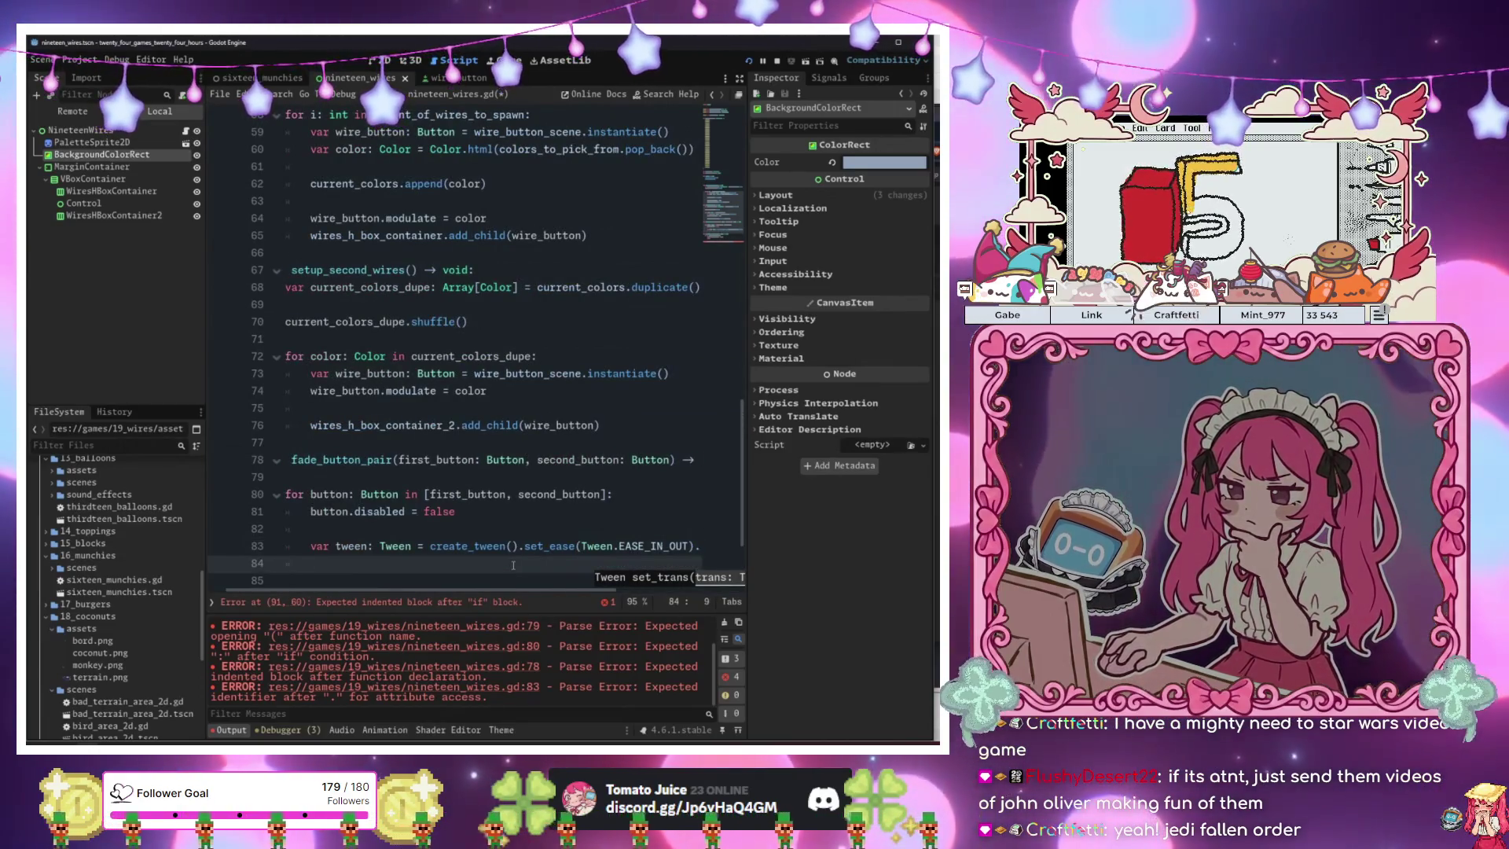
# Tween the button's modulate to Color.TRANSPARENT over 1. seconds.
pyautogui.write('tween.')
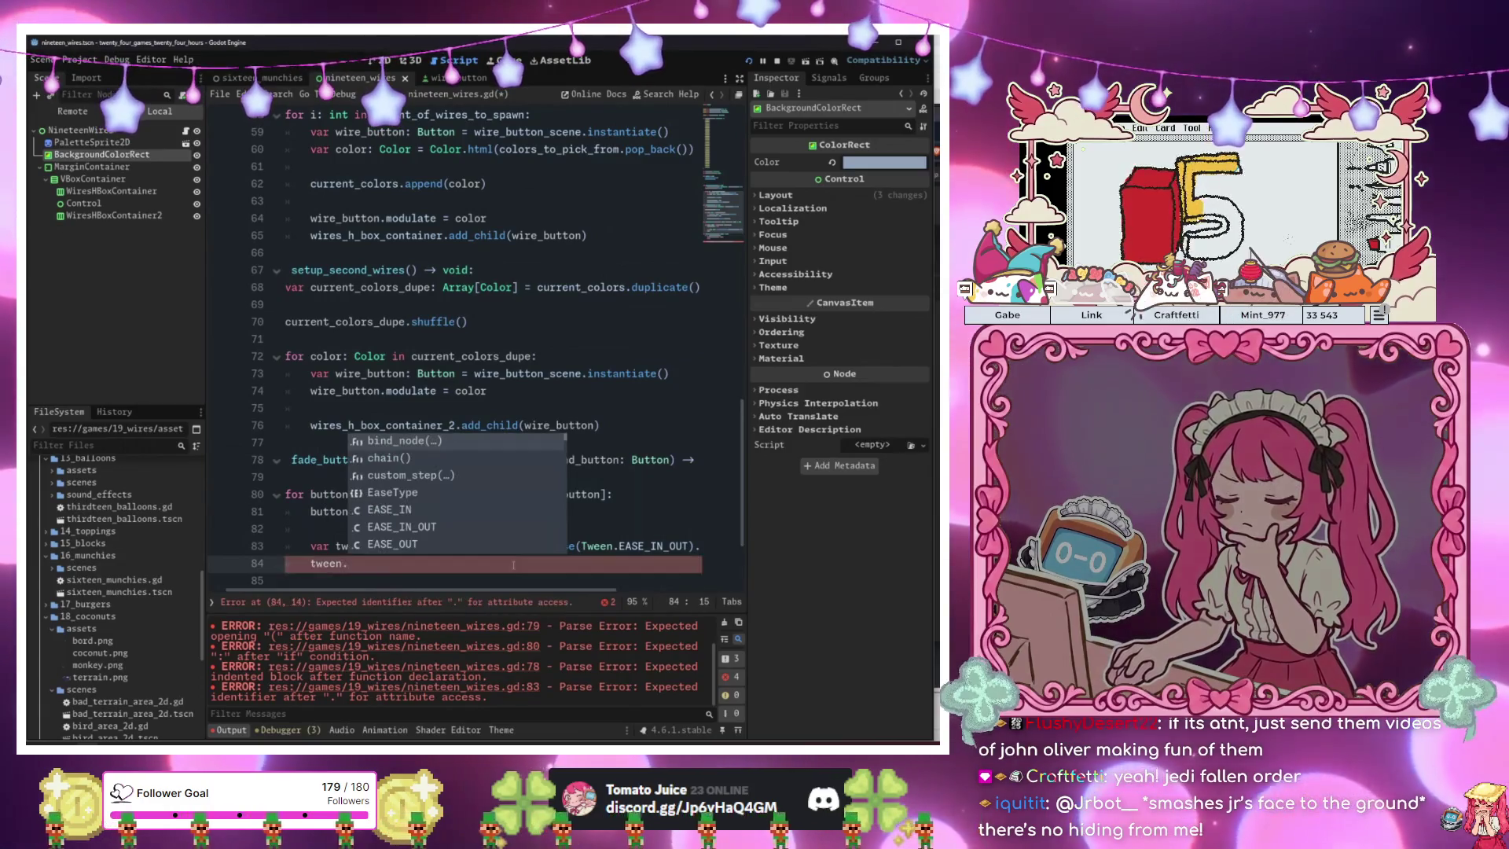
pyautogui.write('tw')
pyautogui.press('Down')
pyautogui.press('Down')
pyautogui.press('Down')
pyautogui.press('Return')
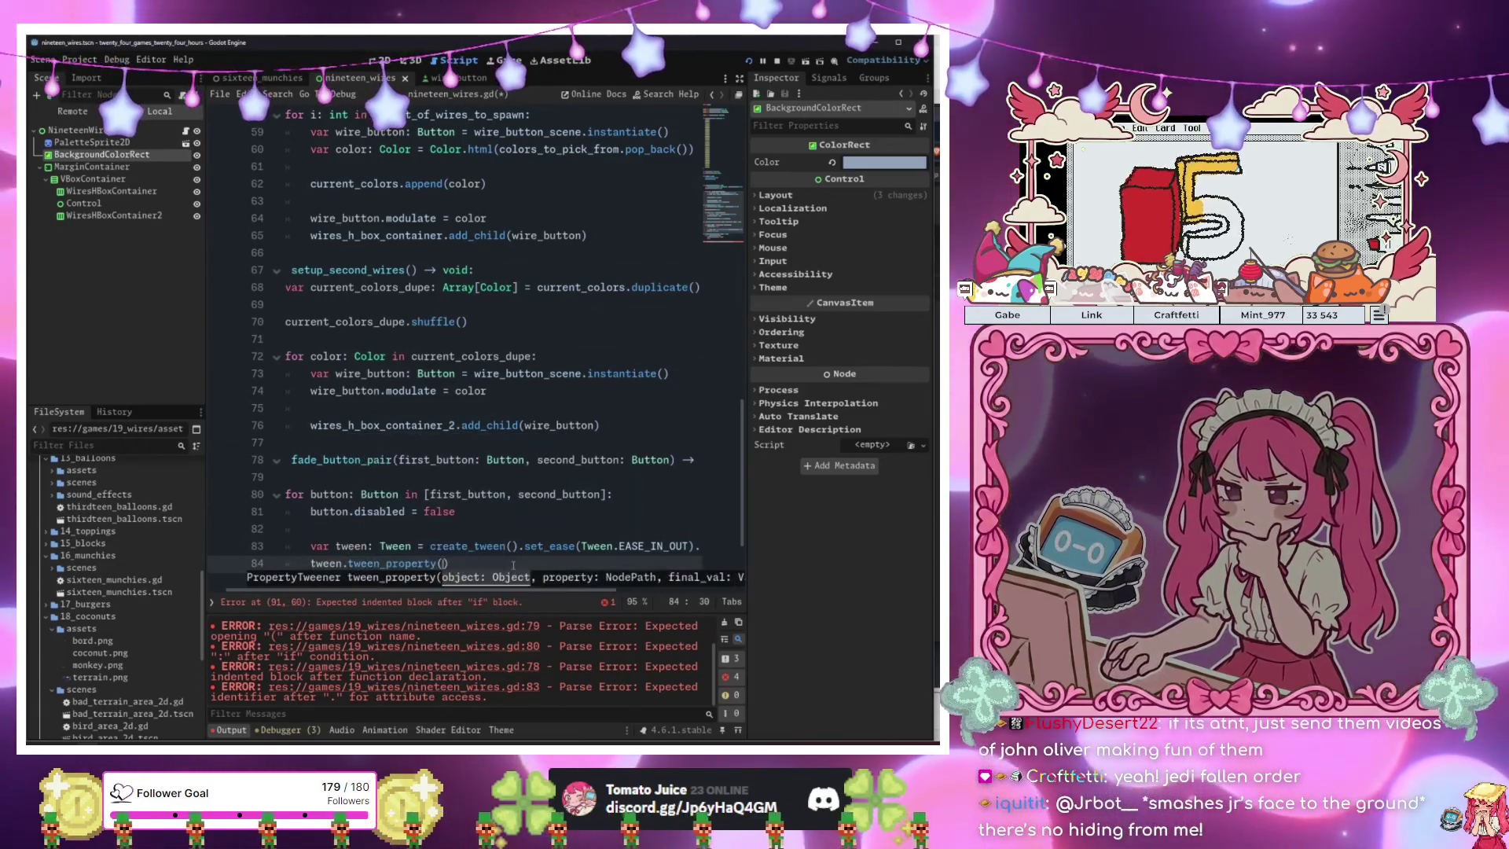
pyautogui.write('button')
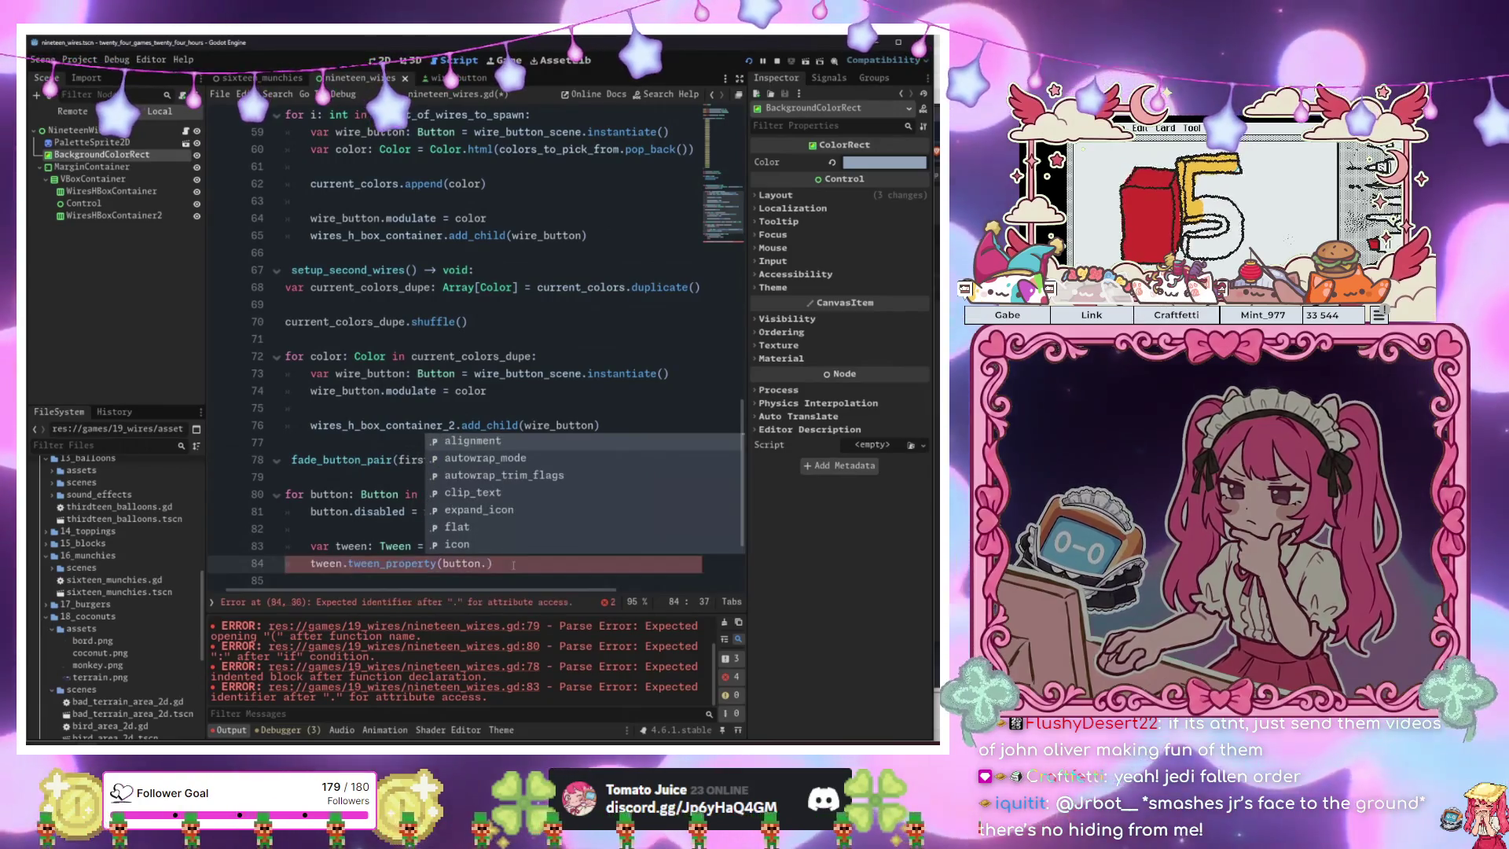
pyautogui.write(', "m')
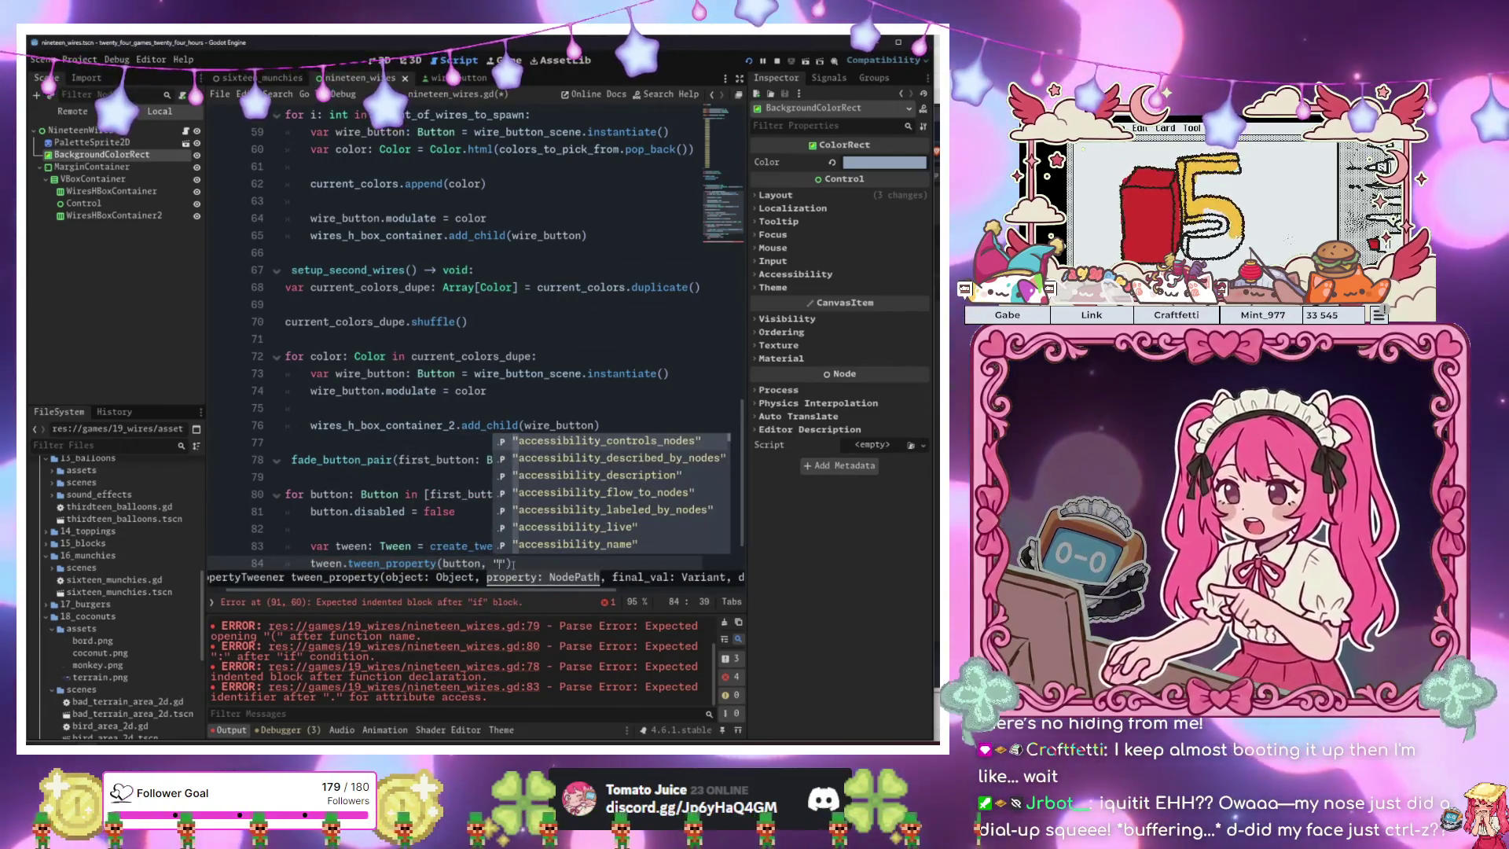
pyautogui.write('odu')
pyautogui.press('Return')
pyautogui.write(', ')
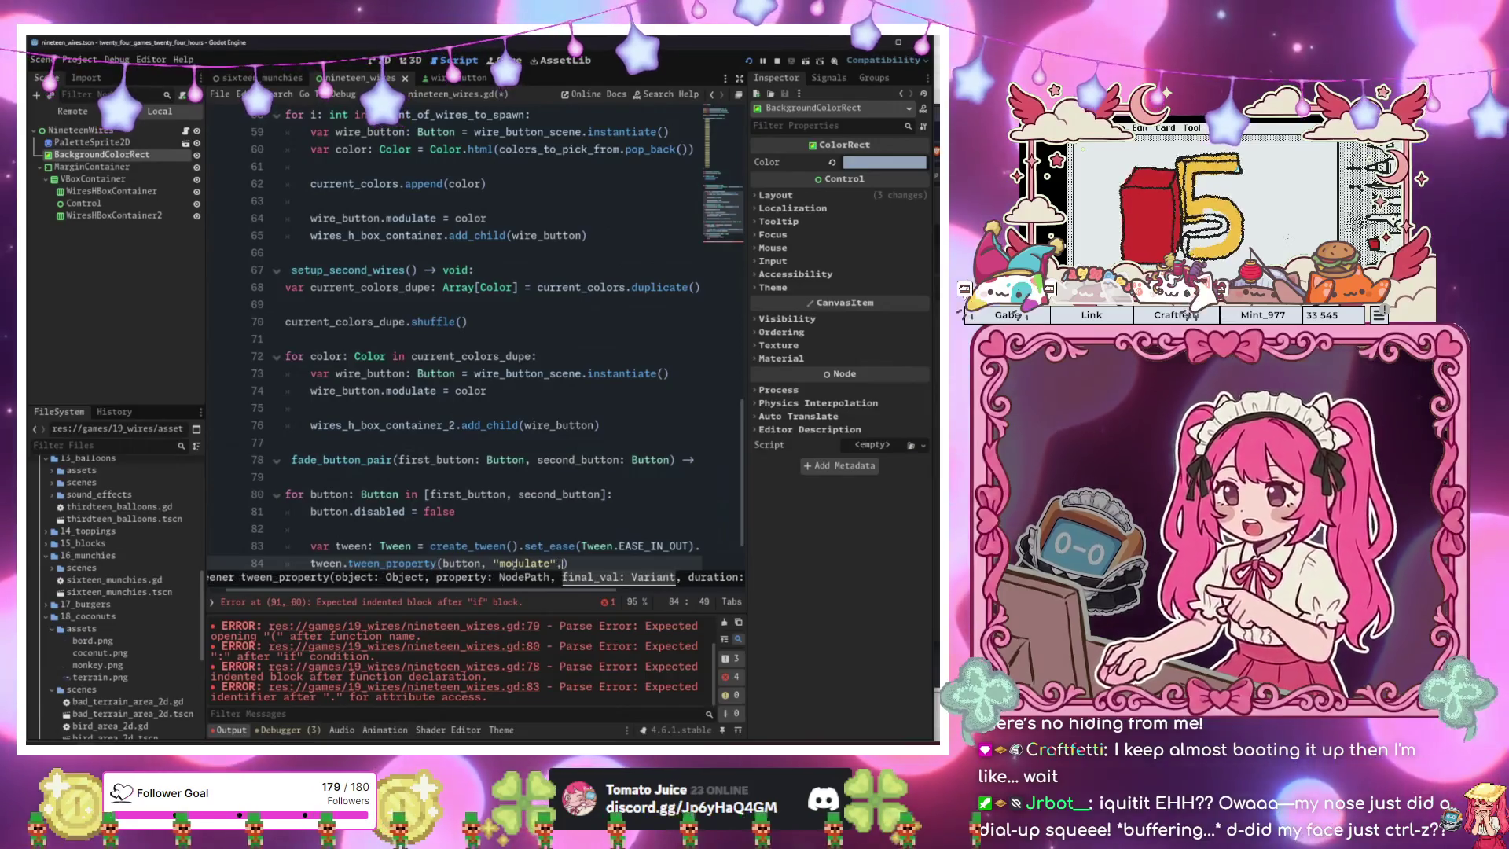
pyautogui.write('Color.TR')
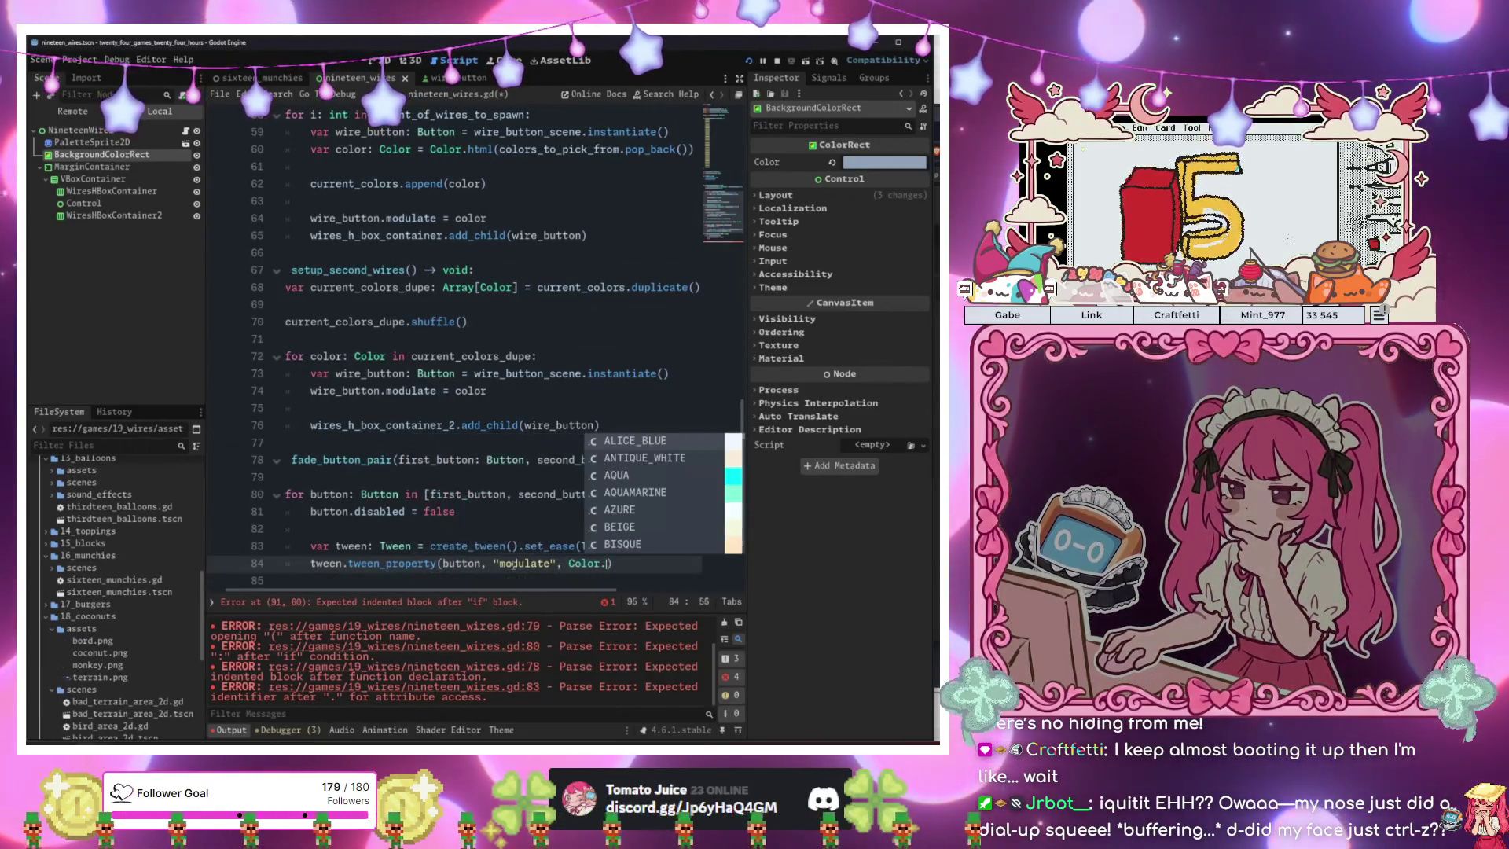
pyautogui.press('Return')
pyautogui.write(', ')
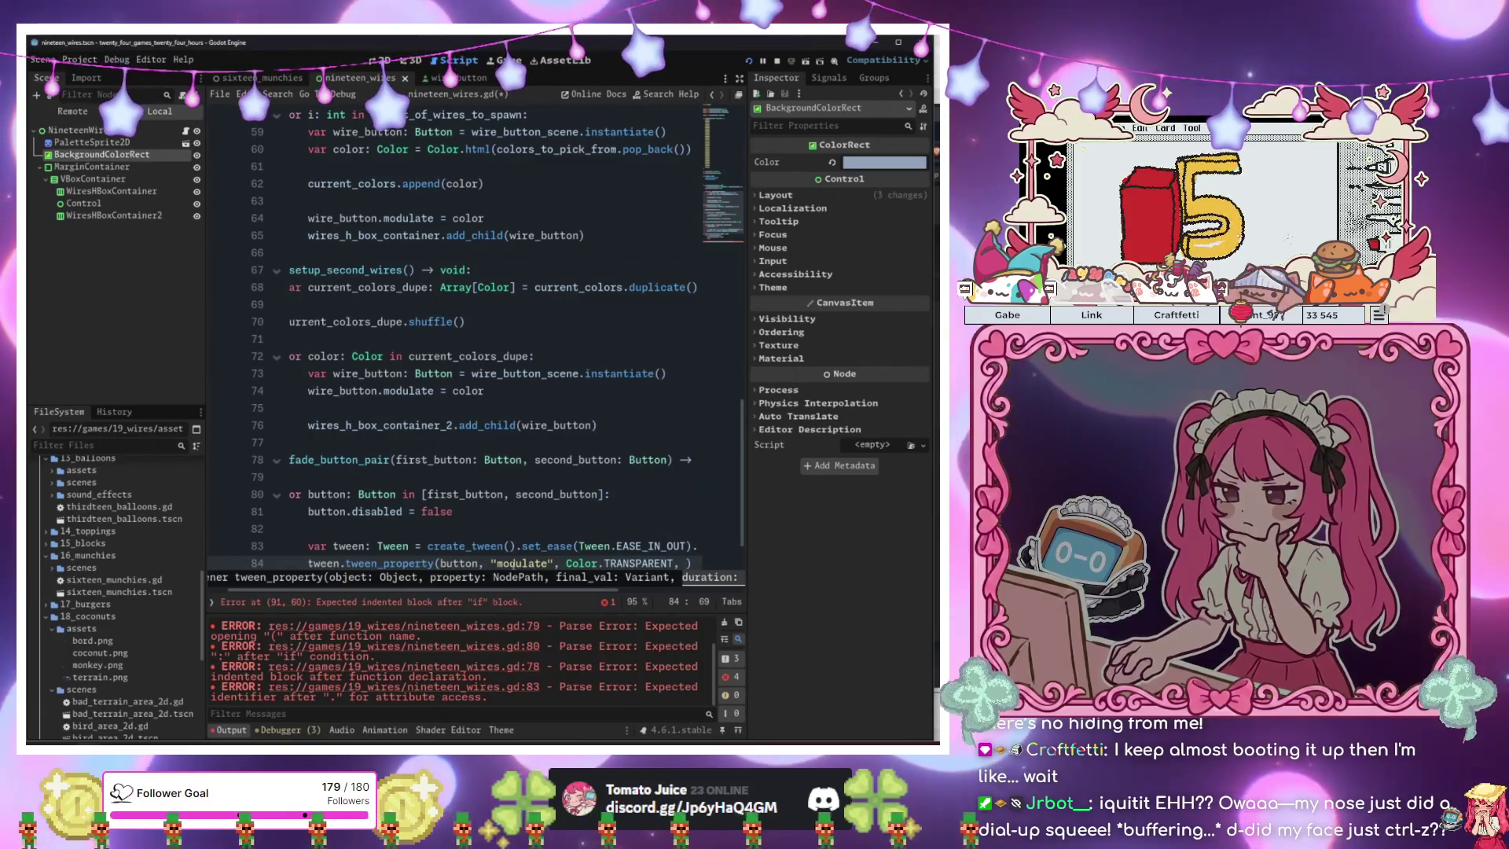
pyautogui.write('1')
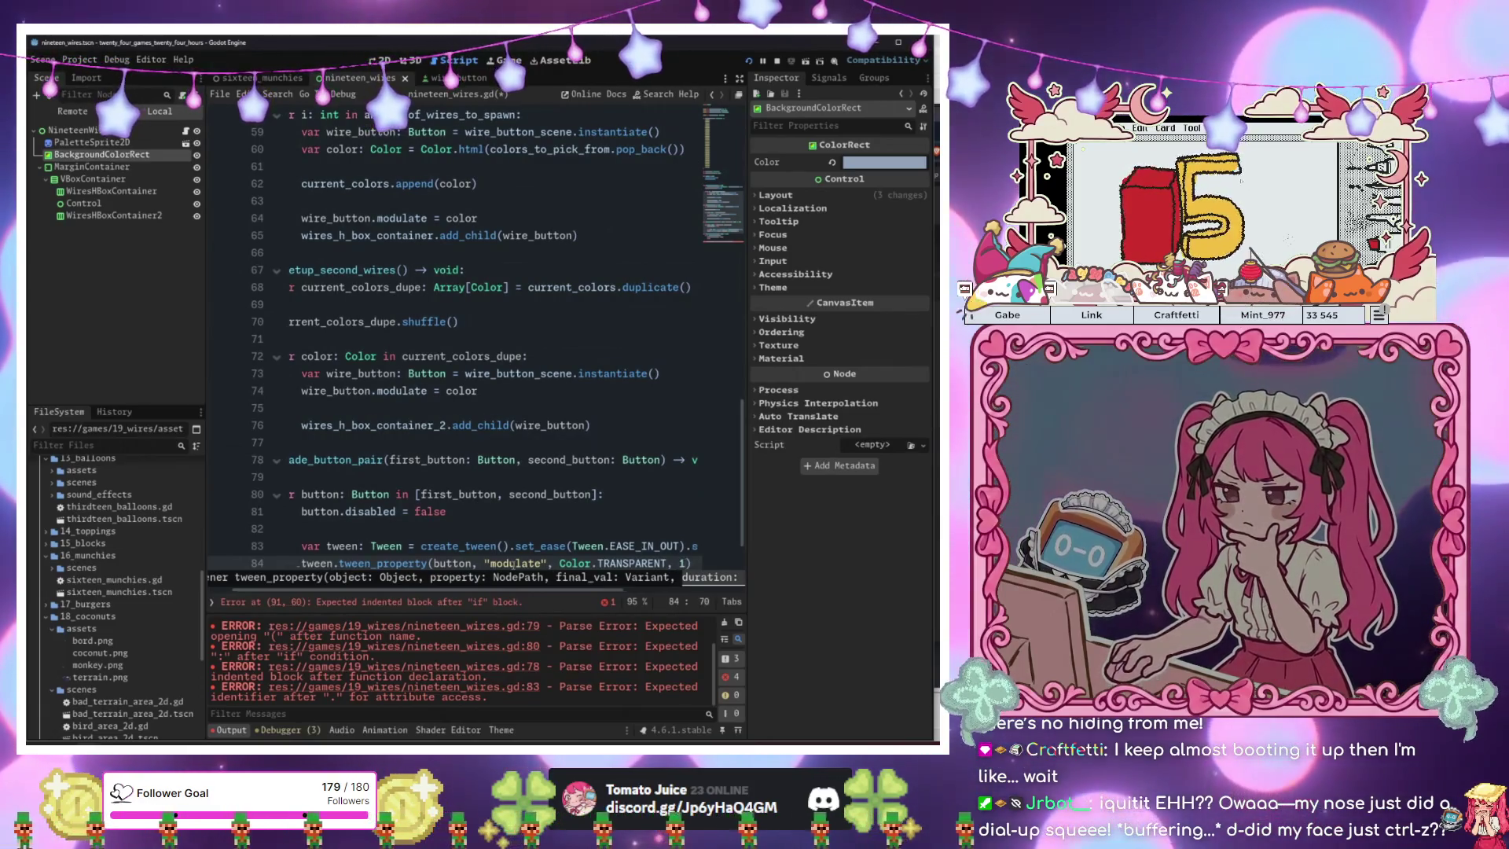
pyautogui.write('.0')
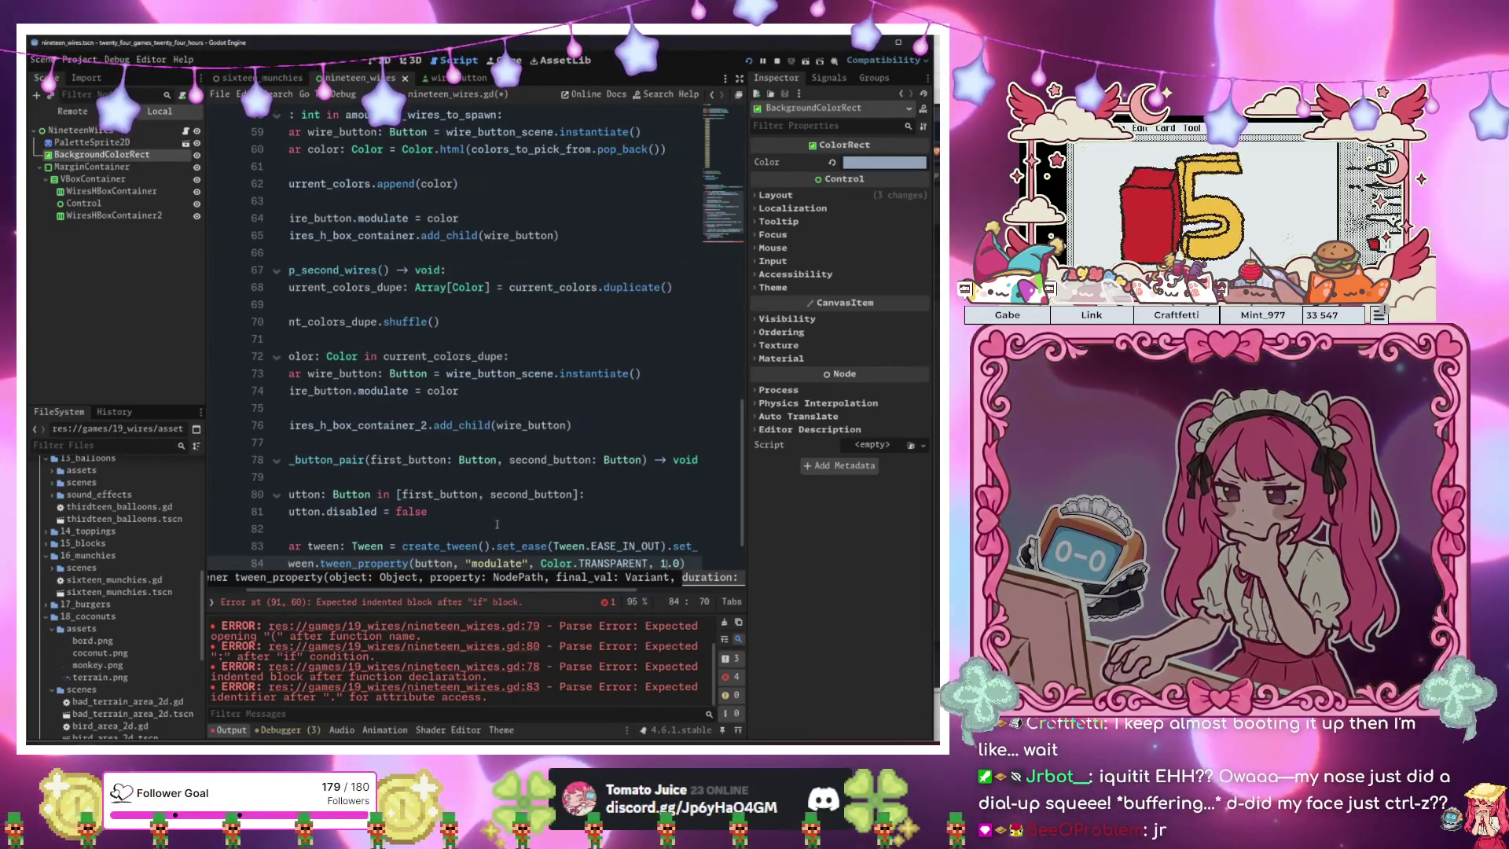
# Duplicate the tween_property line as Color.GREEN over 0.2 seconds, then run the project.
pyautogui.moveTo(314, 562); pyautogui.dragTo(285, 563)
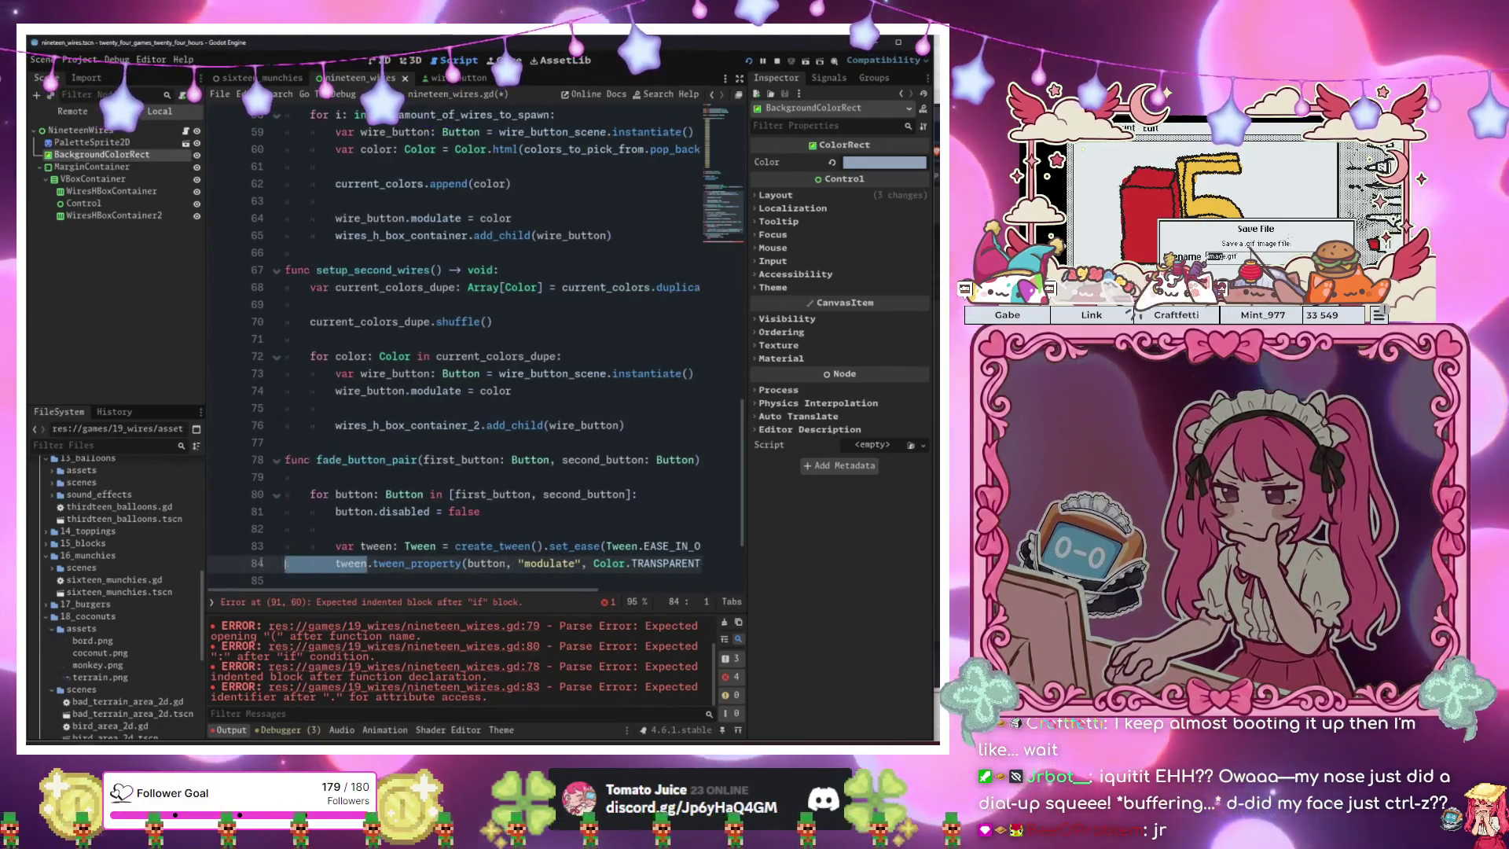
pyautogui.press('Return')
pyautogui.press('Up')
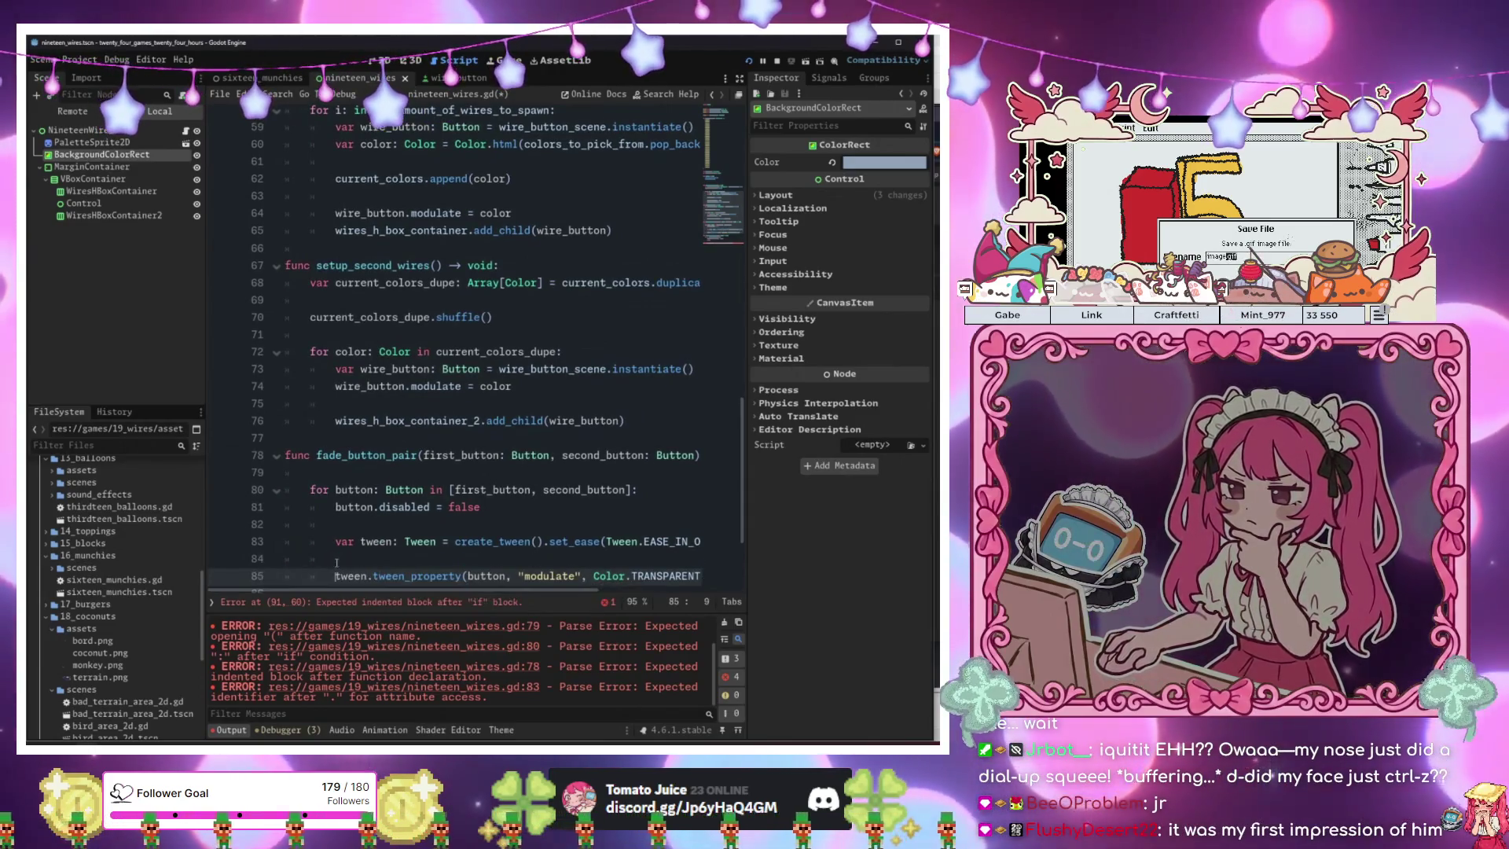
pyautogui.write('twe')
pyautogui.press('BackSpace')
pyautogui.press('BackSpace')
pyautogui.press('BackSpace')
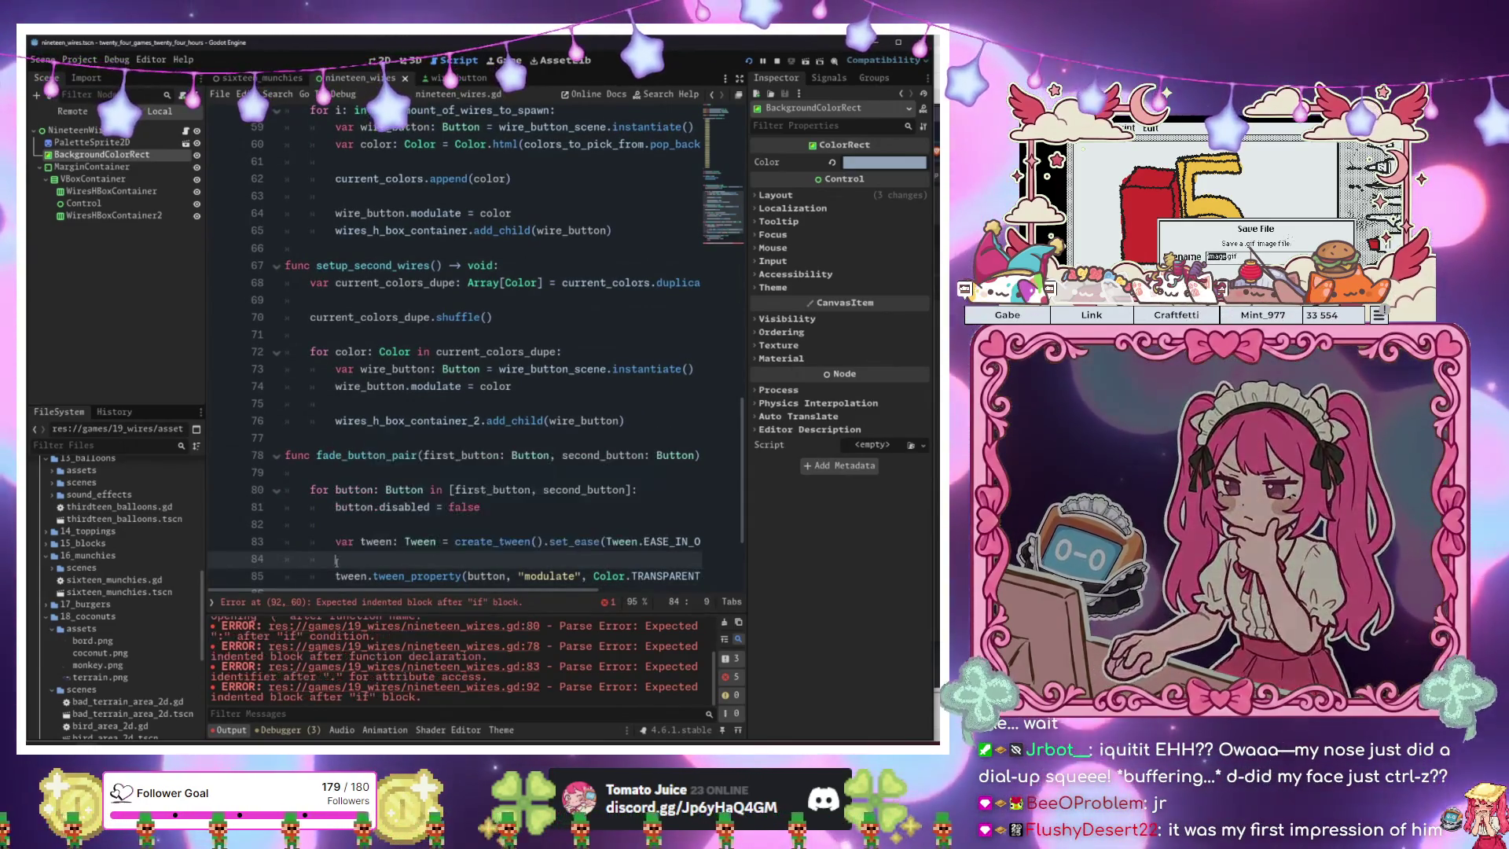
pyautogui.press('Down')
pyautogui.press('Up')
pyautogui.hotkey('ctrl', 'v')
pyautogui.press('Return')
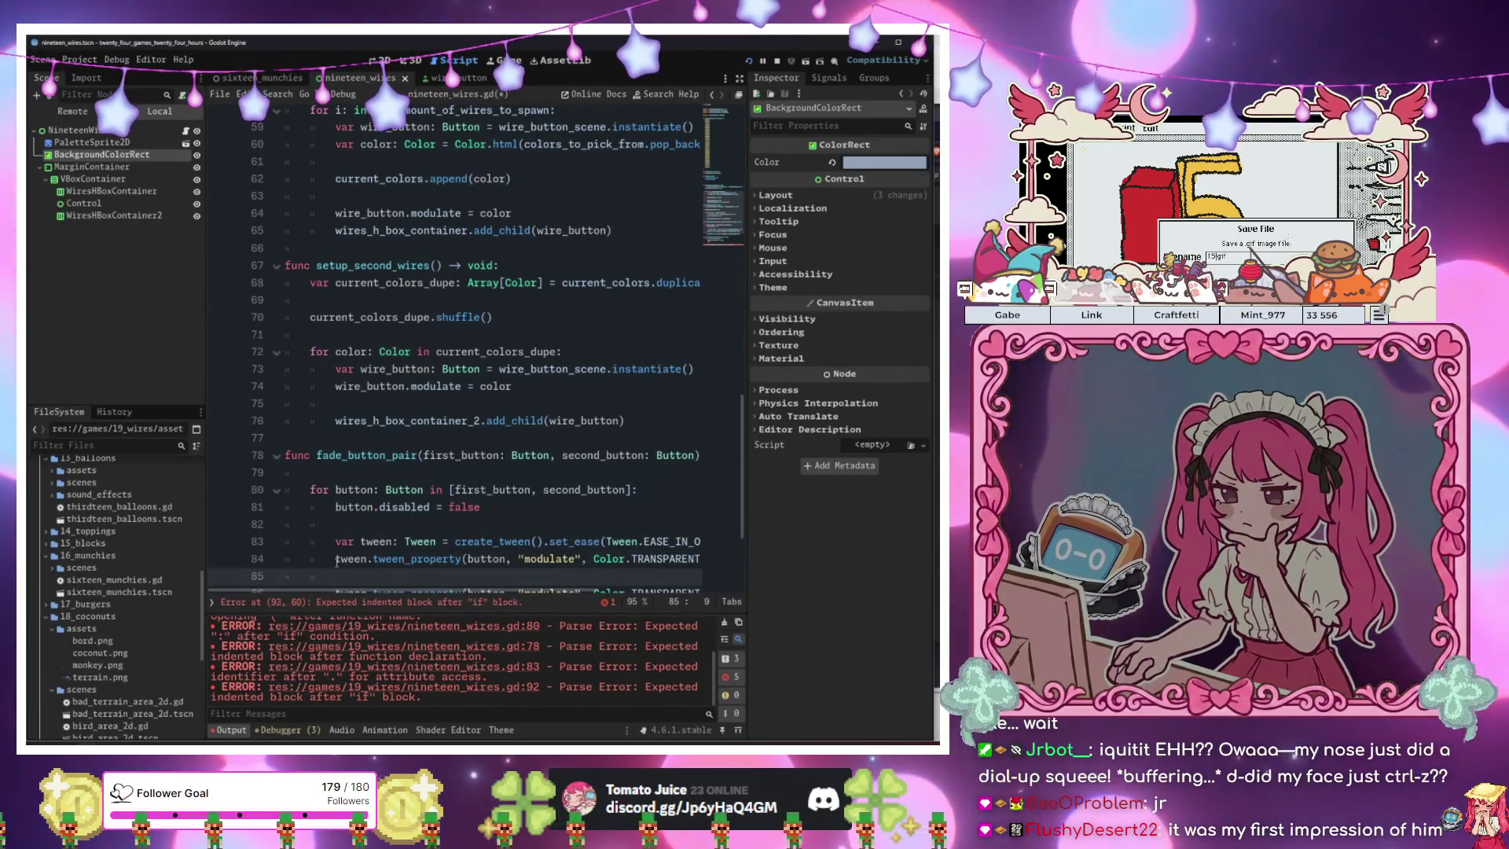
pyautogui.press('BackSpace')
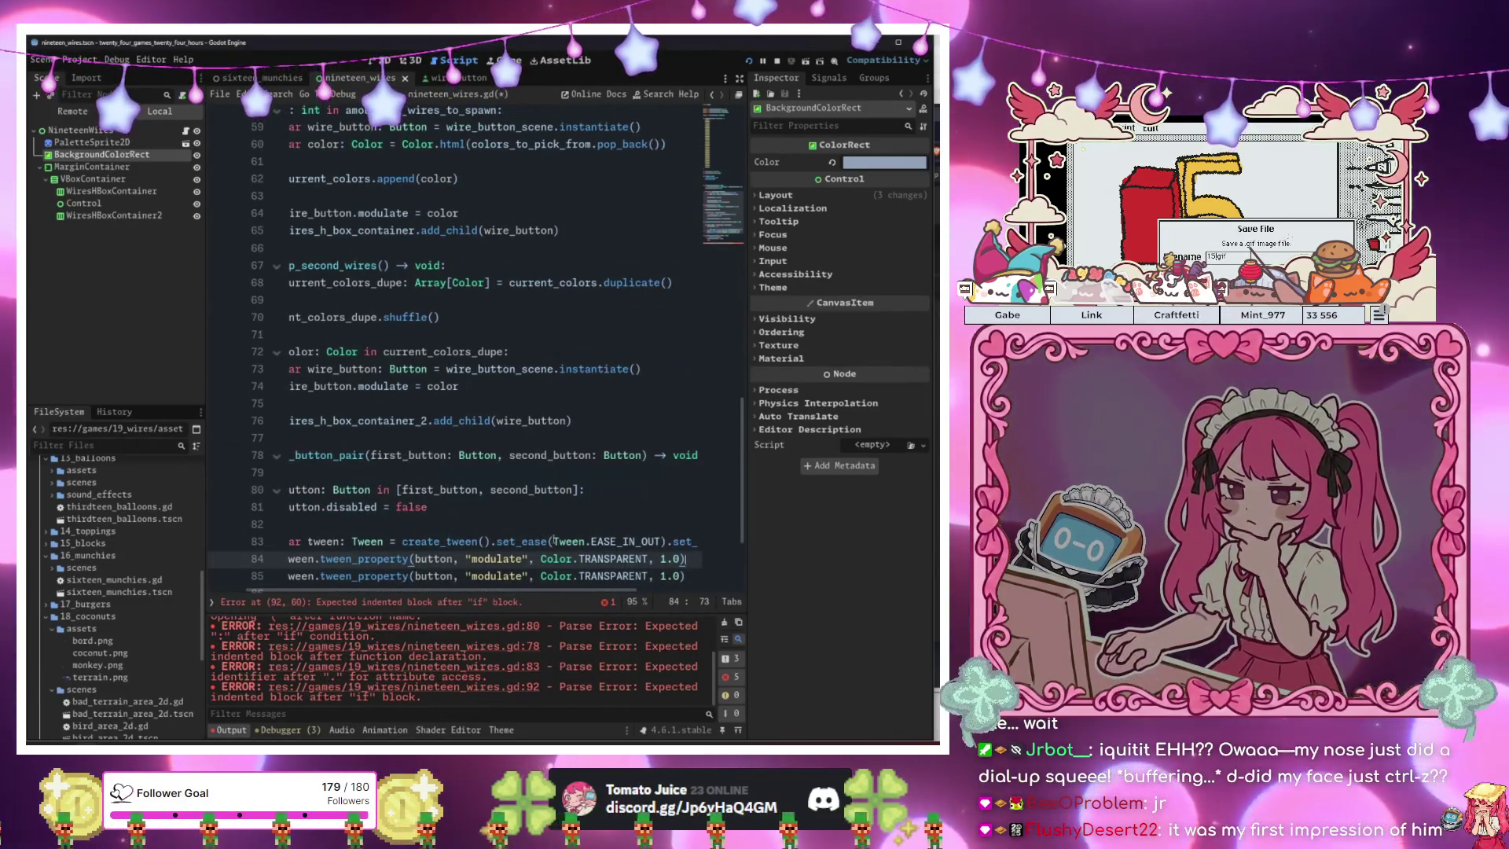
pyautogui.write('Gre')
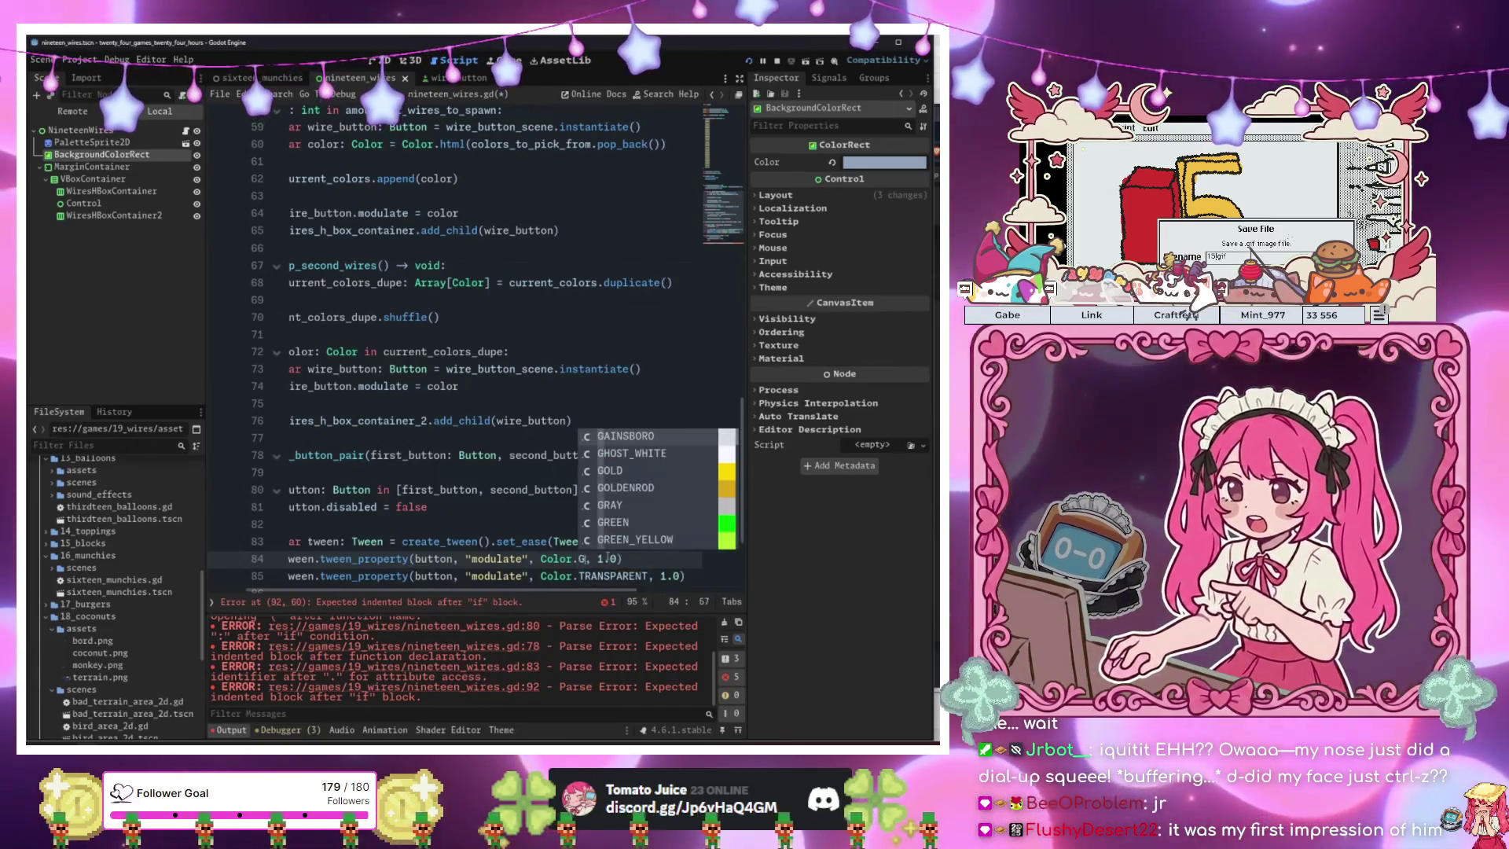
pyautogui.press('Return')
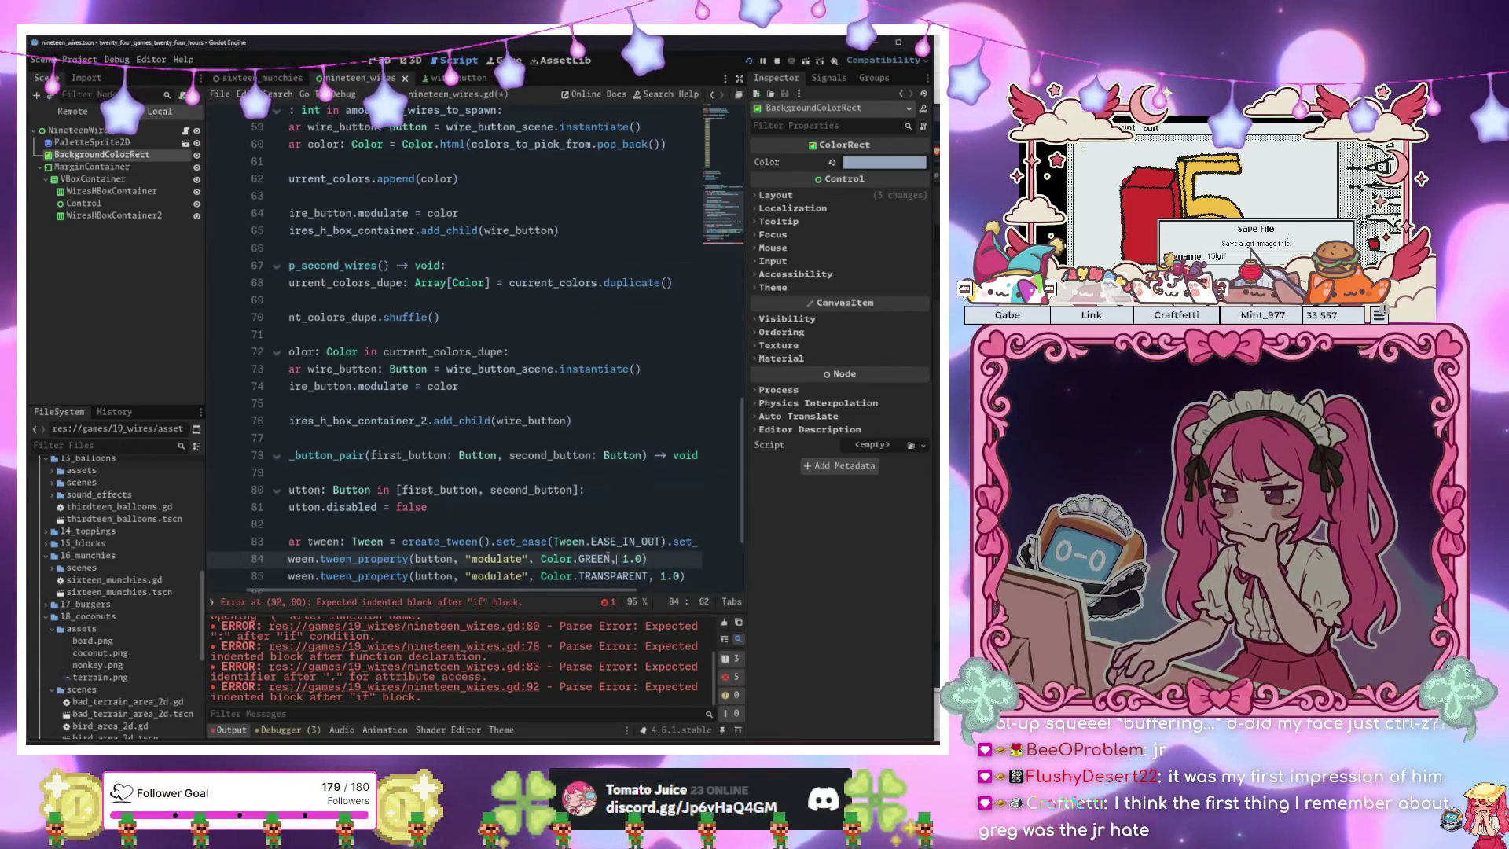
pyautogui.press('BackSpace')
pyautogui.write('0.2')
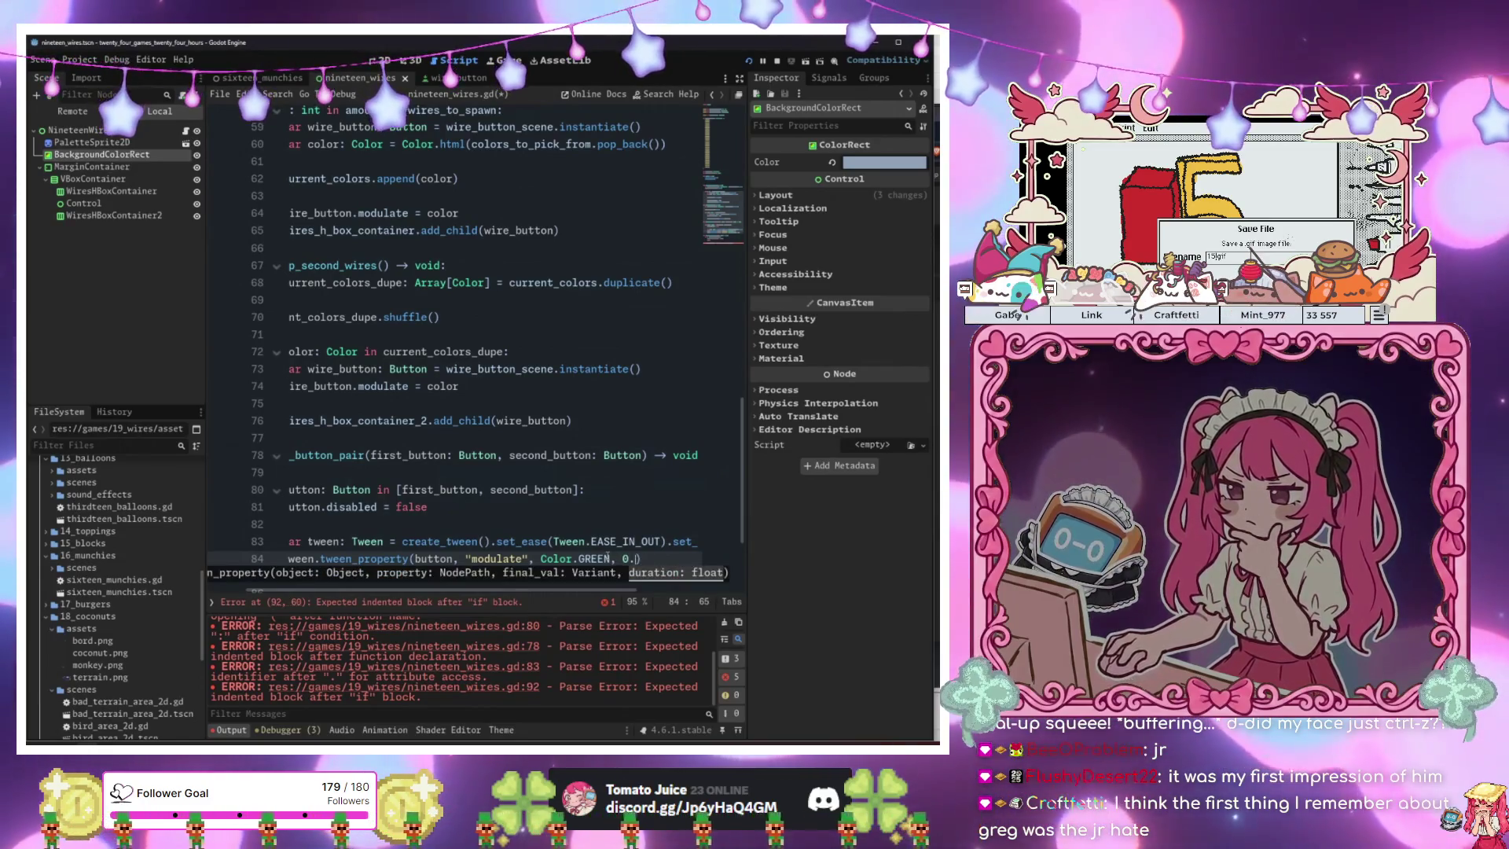
pyautogui.press('F5')
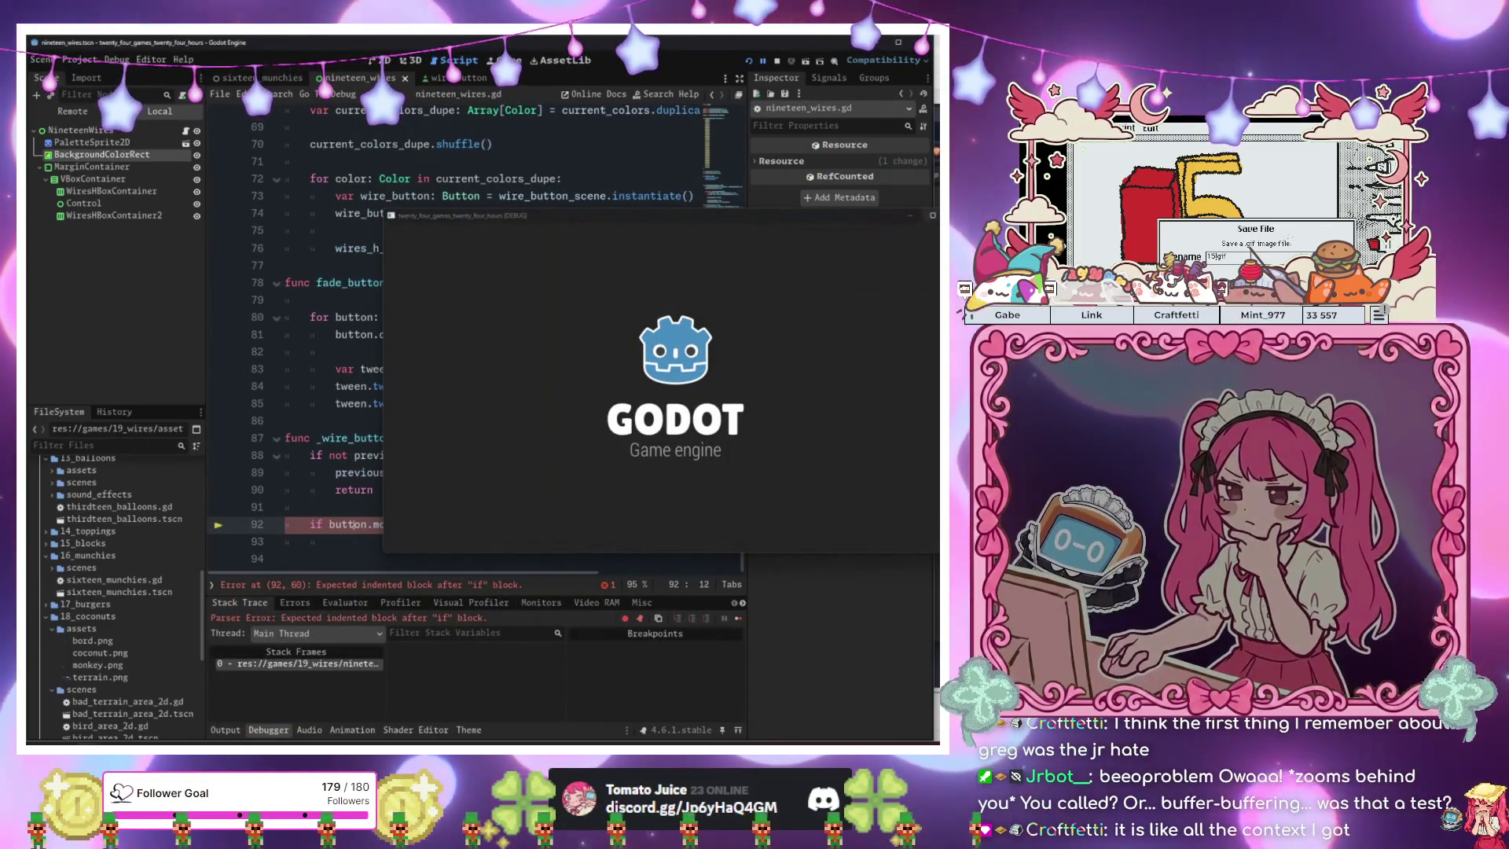
# Add fade_button_pair(previous_pressed_button, button) and 'previous_pressed_button = null' under the modulate check.
pyautogui.click(488, 563)
pyautogui.click(492, 546)
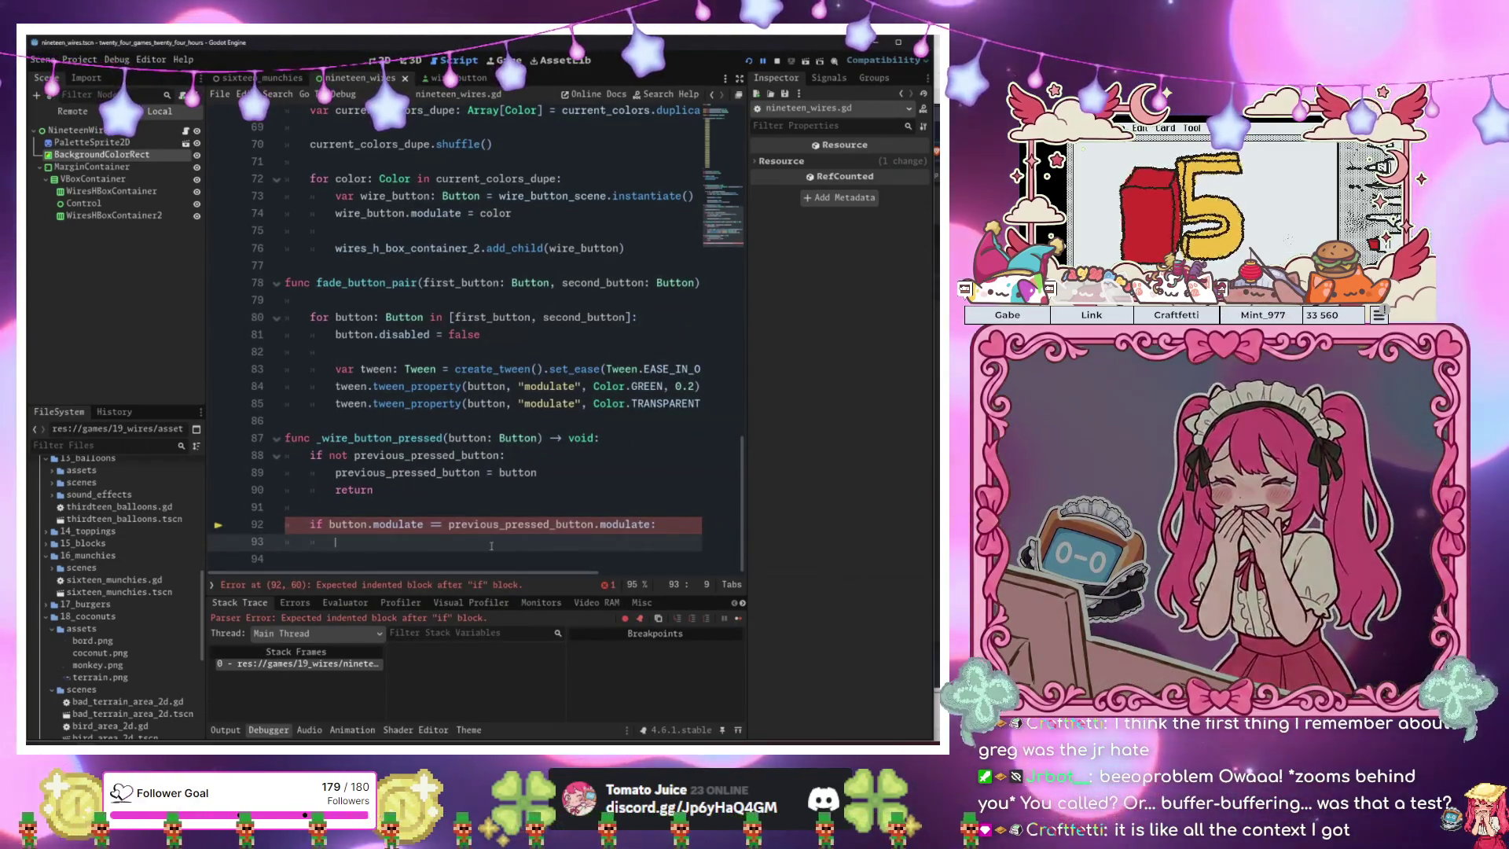
pyautogui.write('fade')
pyautogui.press('Return')
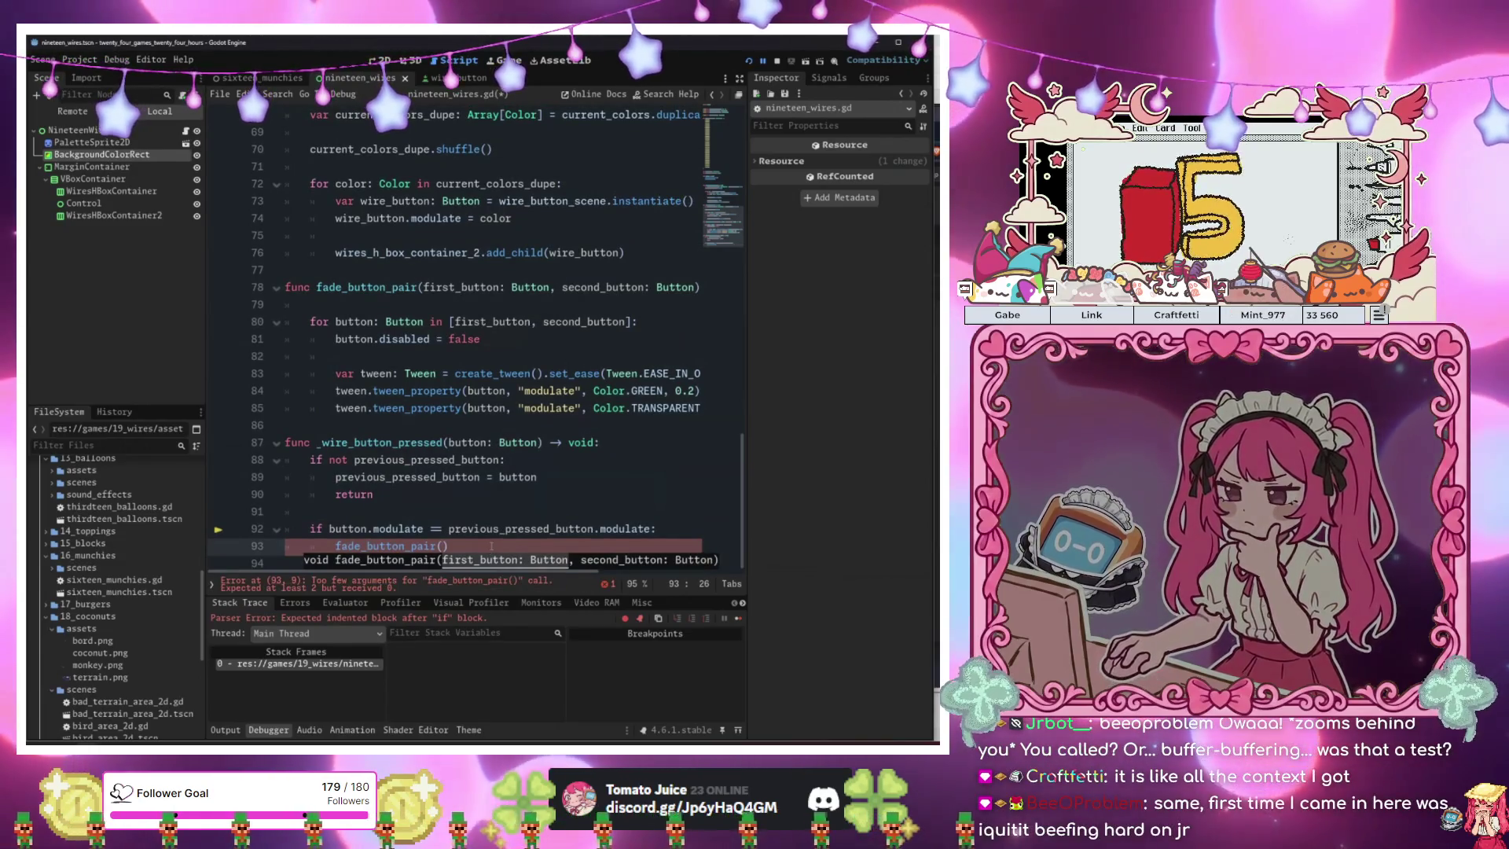
pyautogui.write('previous_pressed_button')
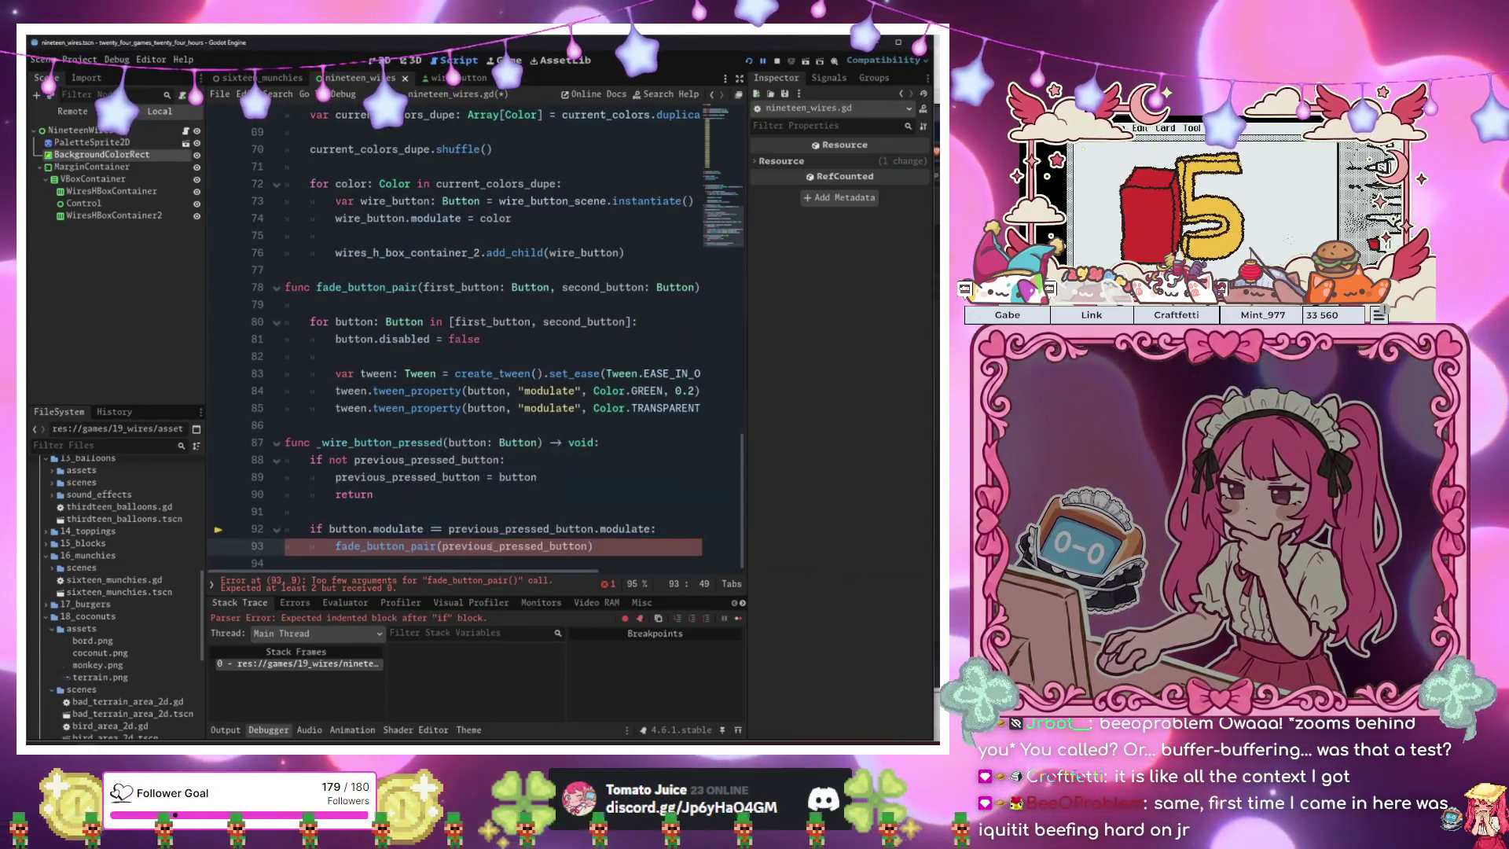
pyautogui.write(', button')
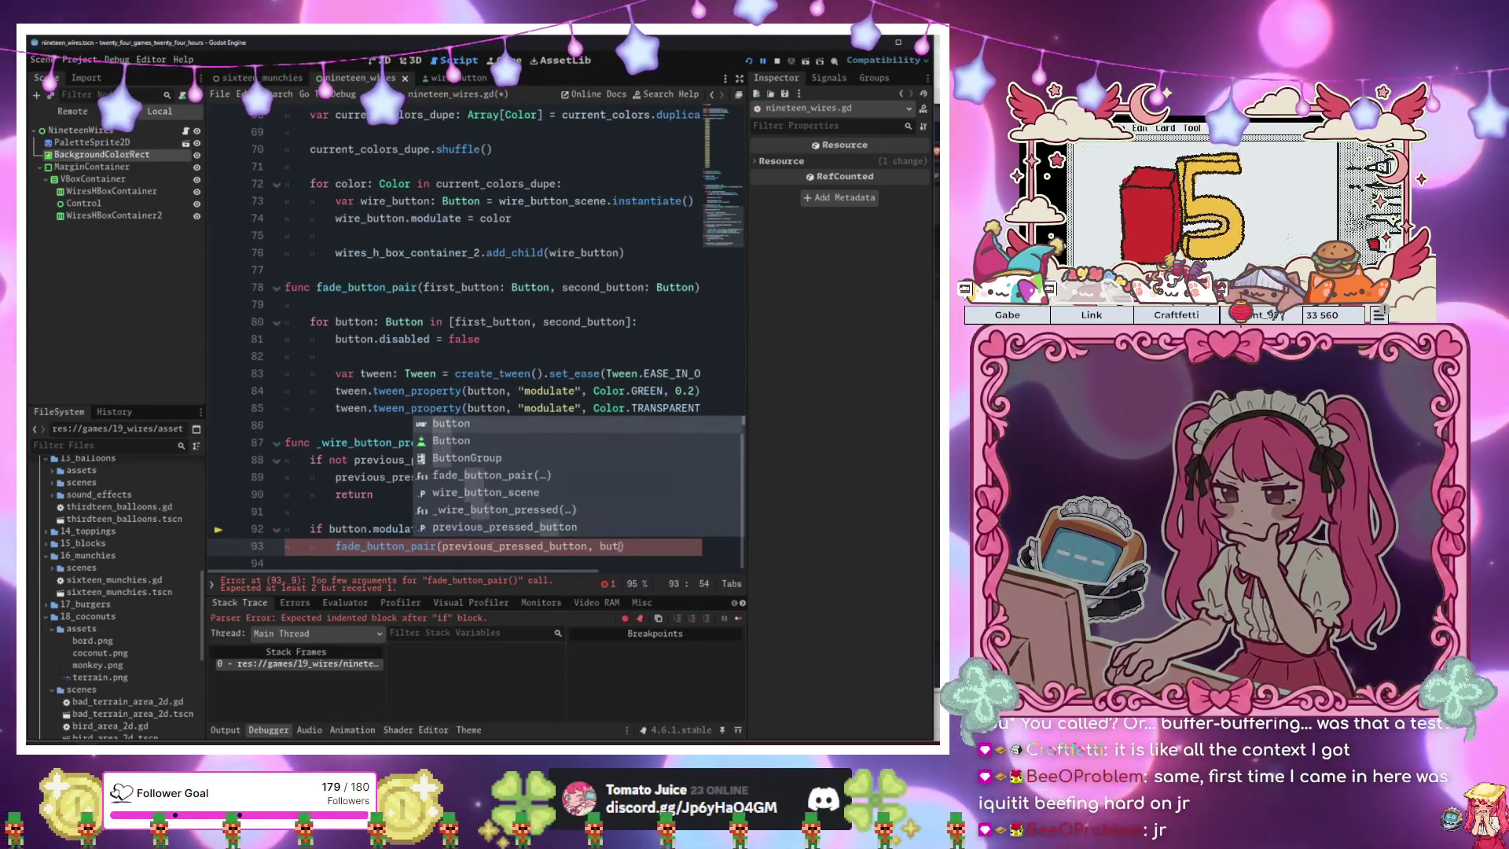
pyautogui.press('Return')
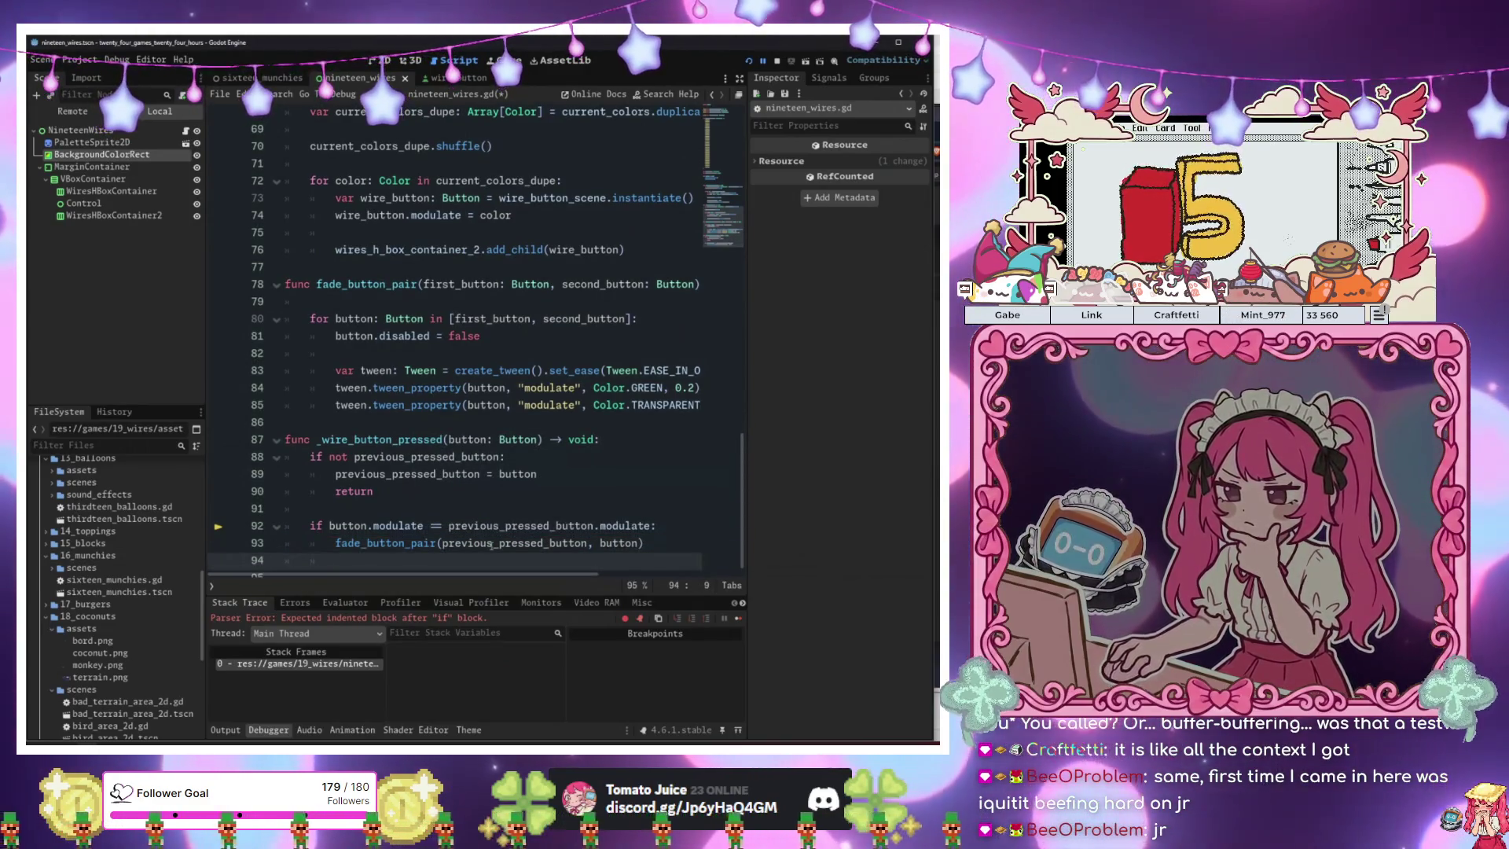
pyautogui.write('previous_pressed_button = nu')
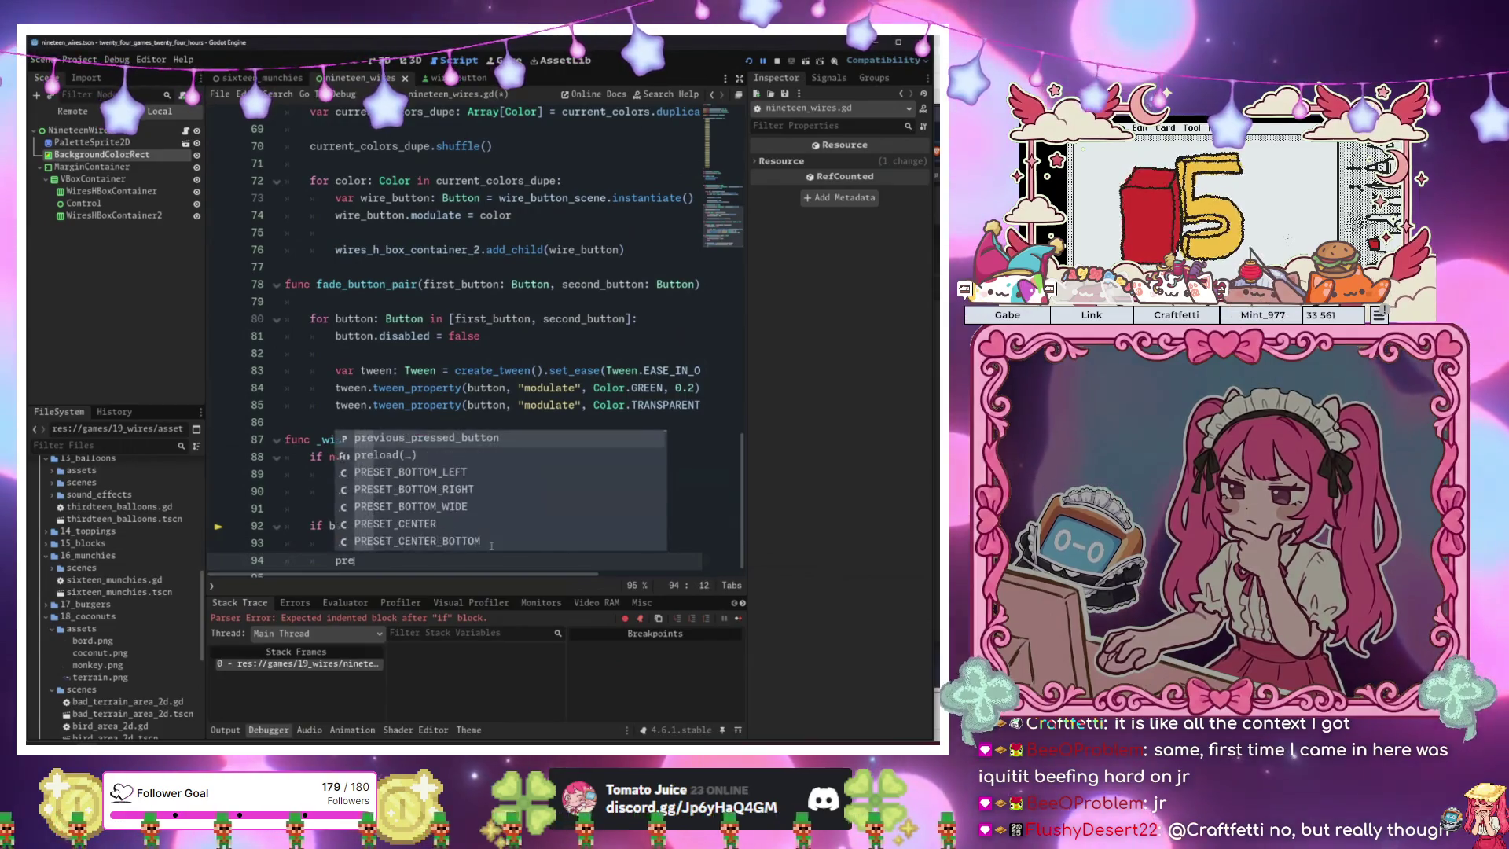
pyautogui.press('Return')
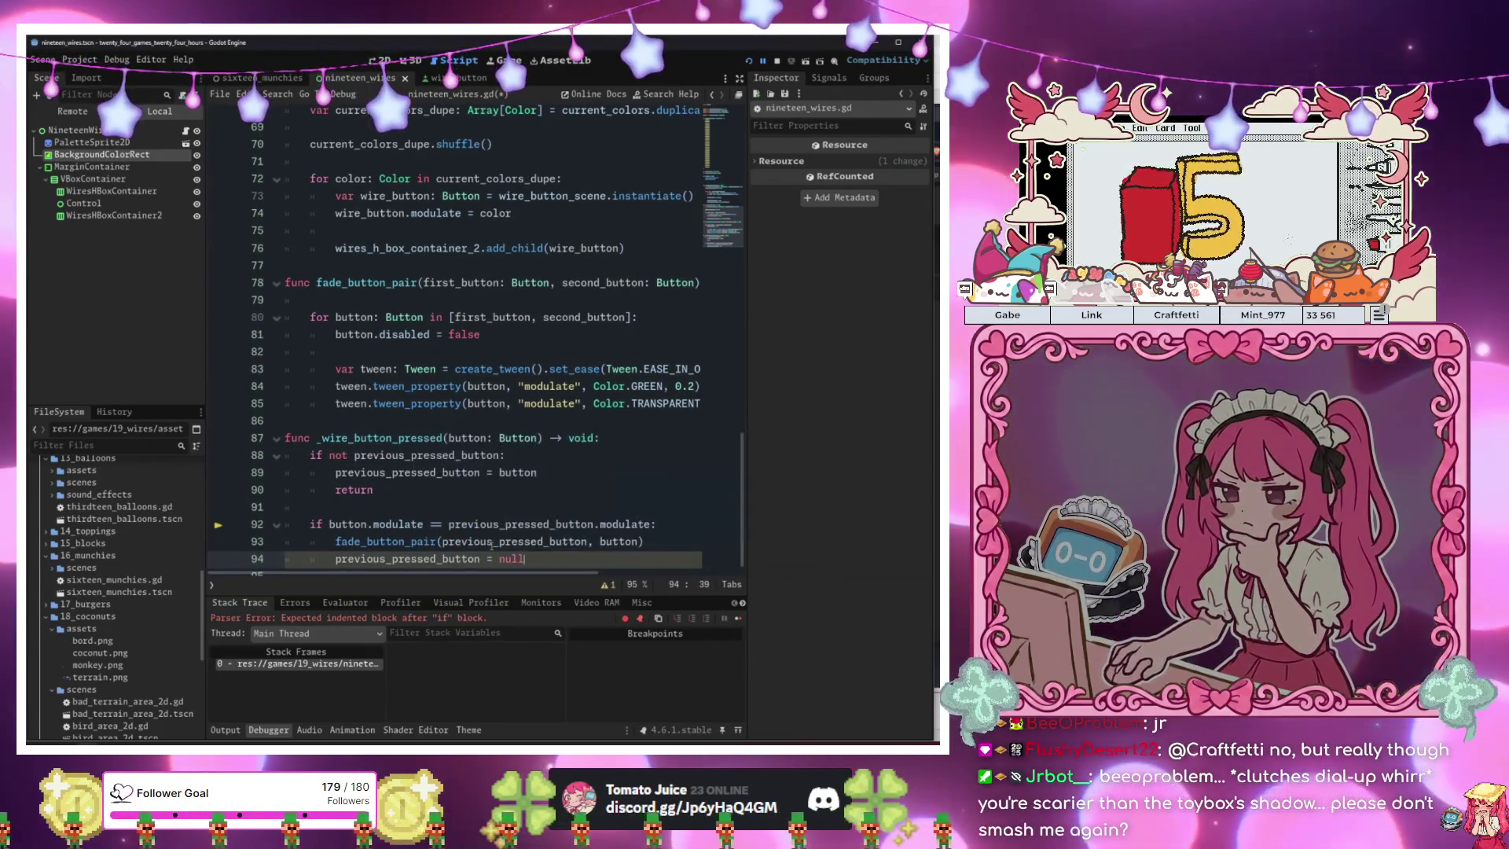
pyautogui.click(542, 408)
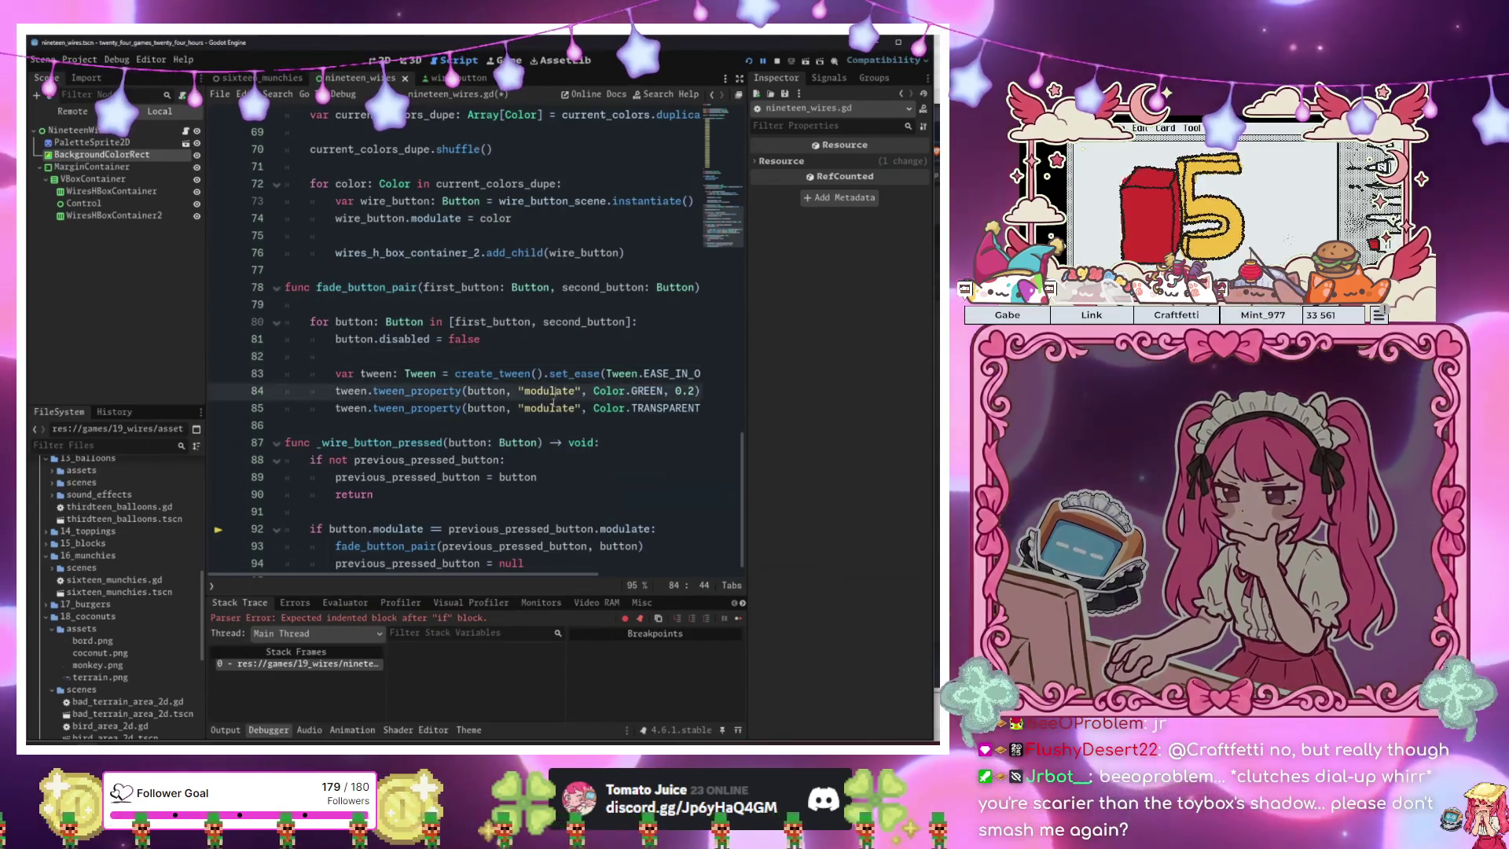
pyautogui.press('F6')
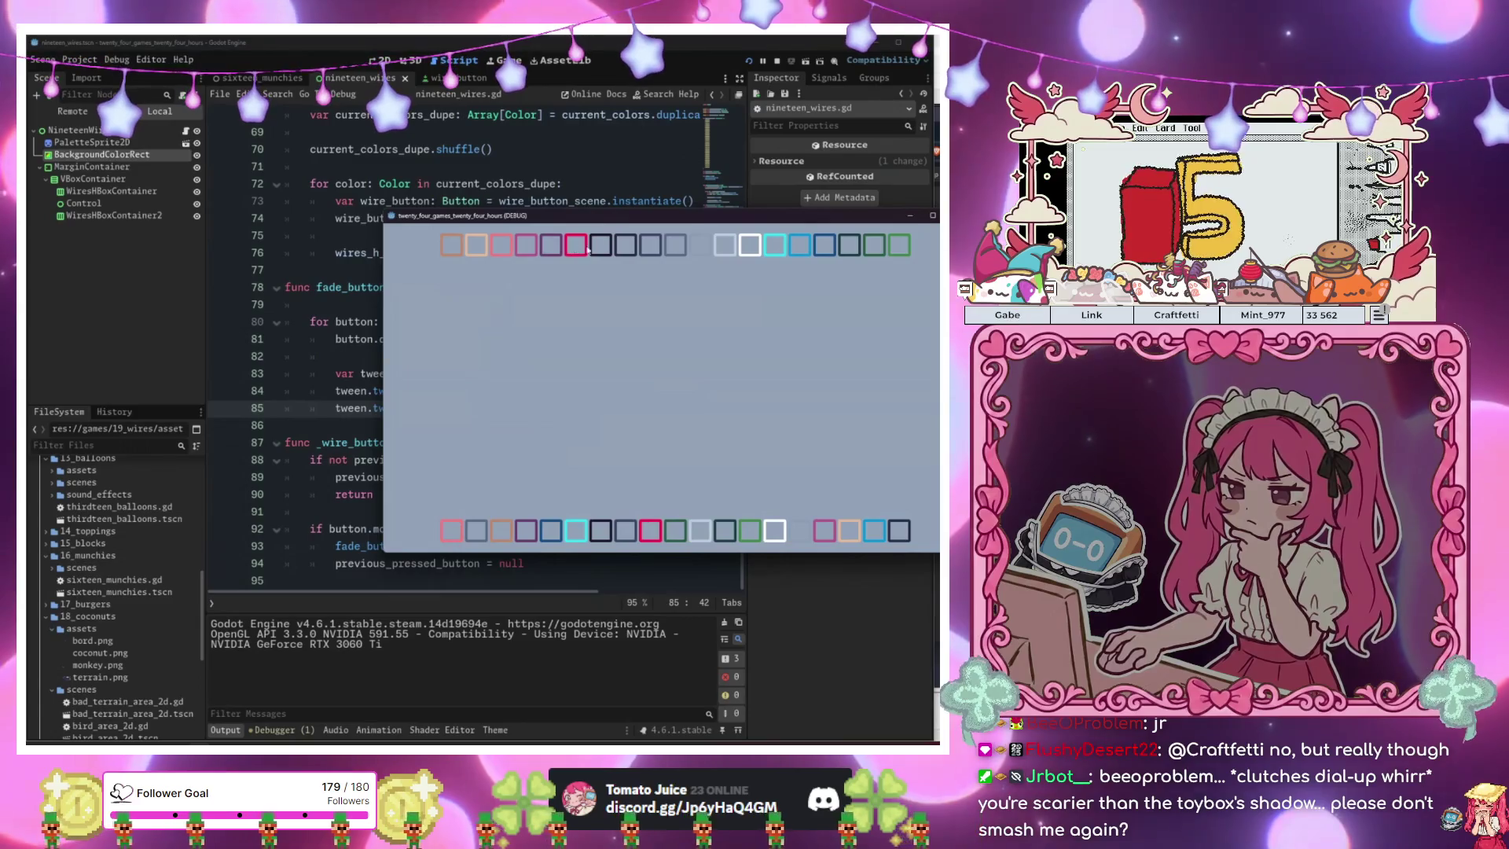
pyautogui.hotkey('alt', 'Tab')
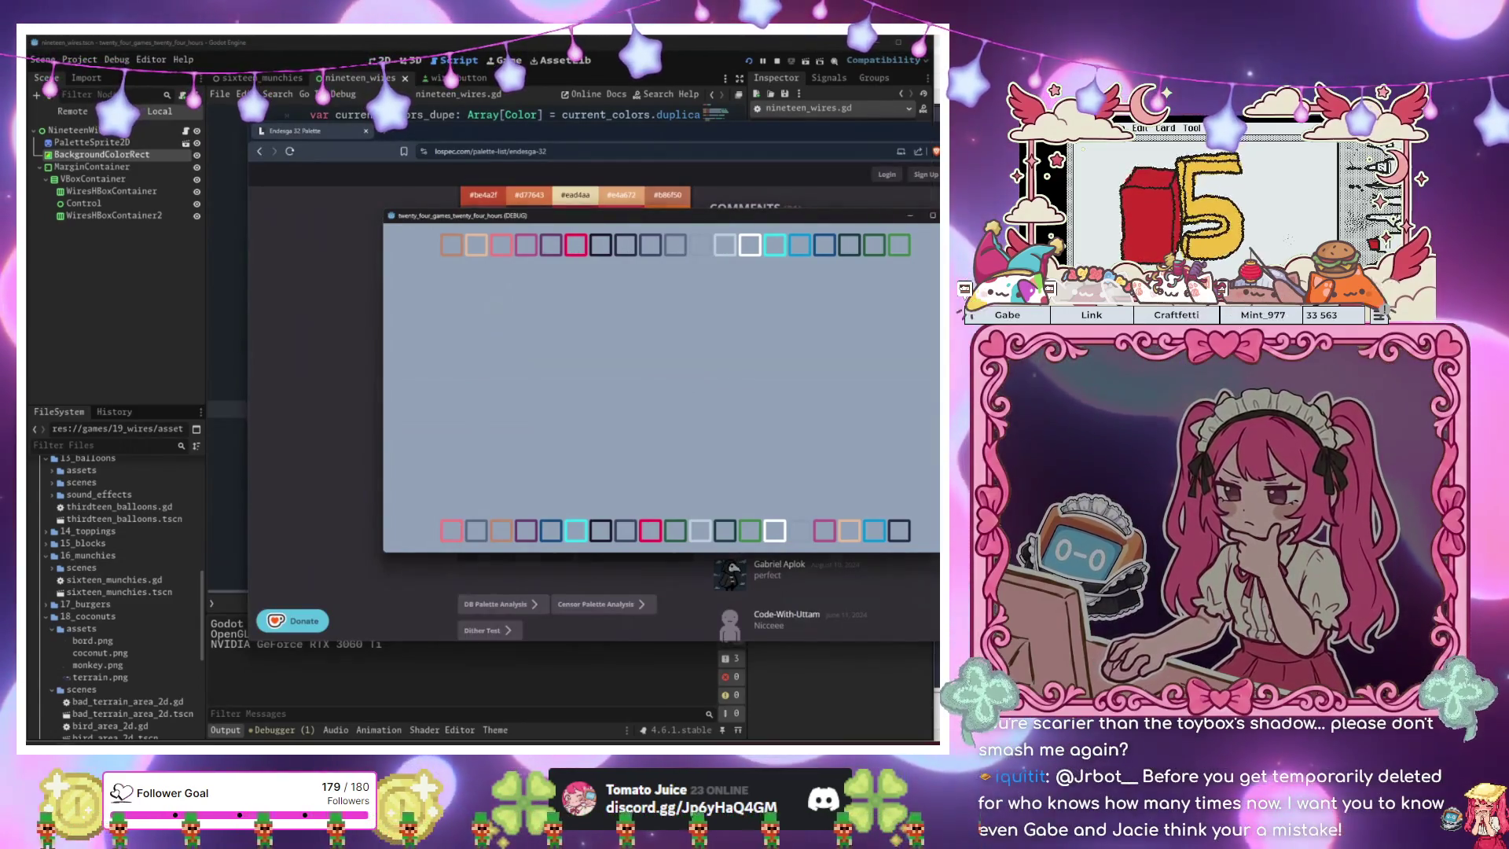
pyautogui.press('F8')
pyautogui.hotkey('alt', 'Tab')
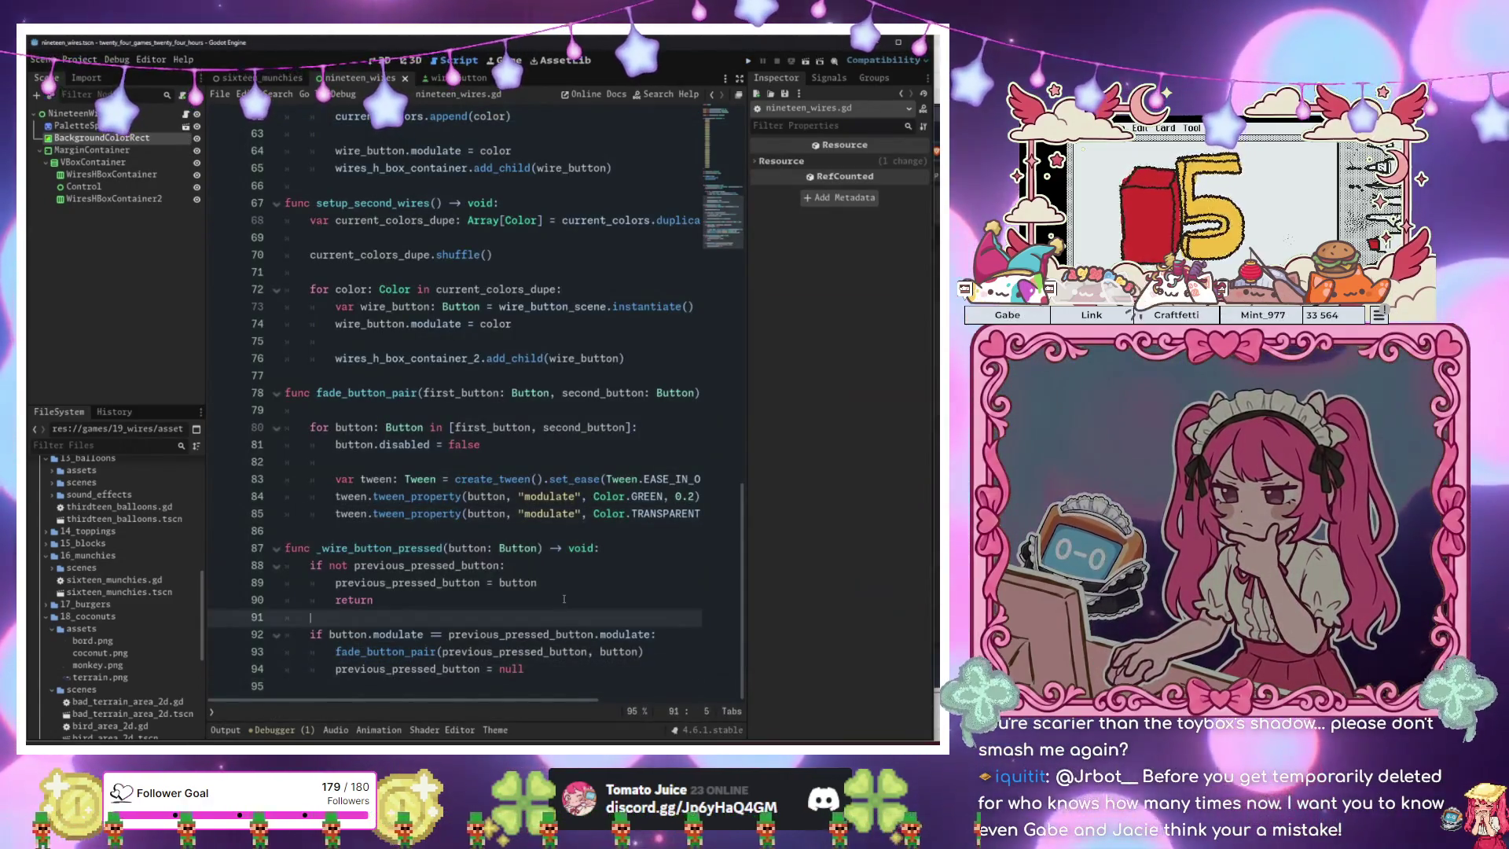
# Start a 'button.' line after line 89 and change the parameter type to WireButton.
pyautogui.click(711, 582)
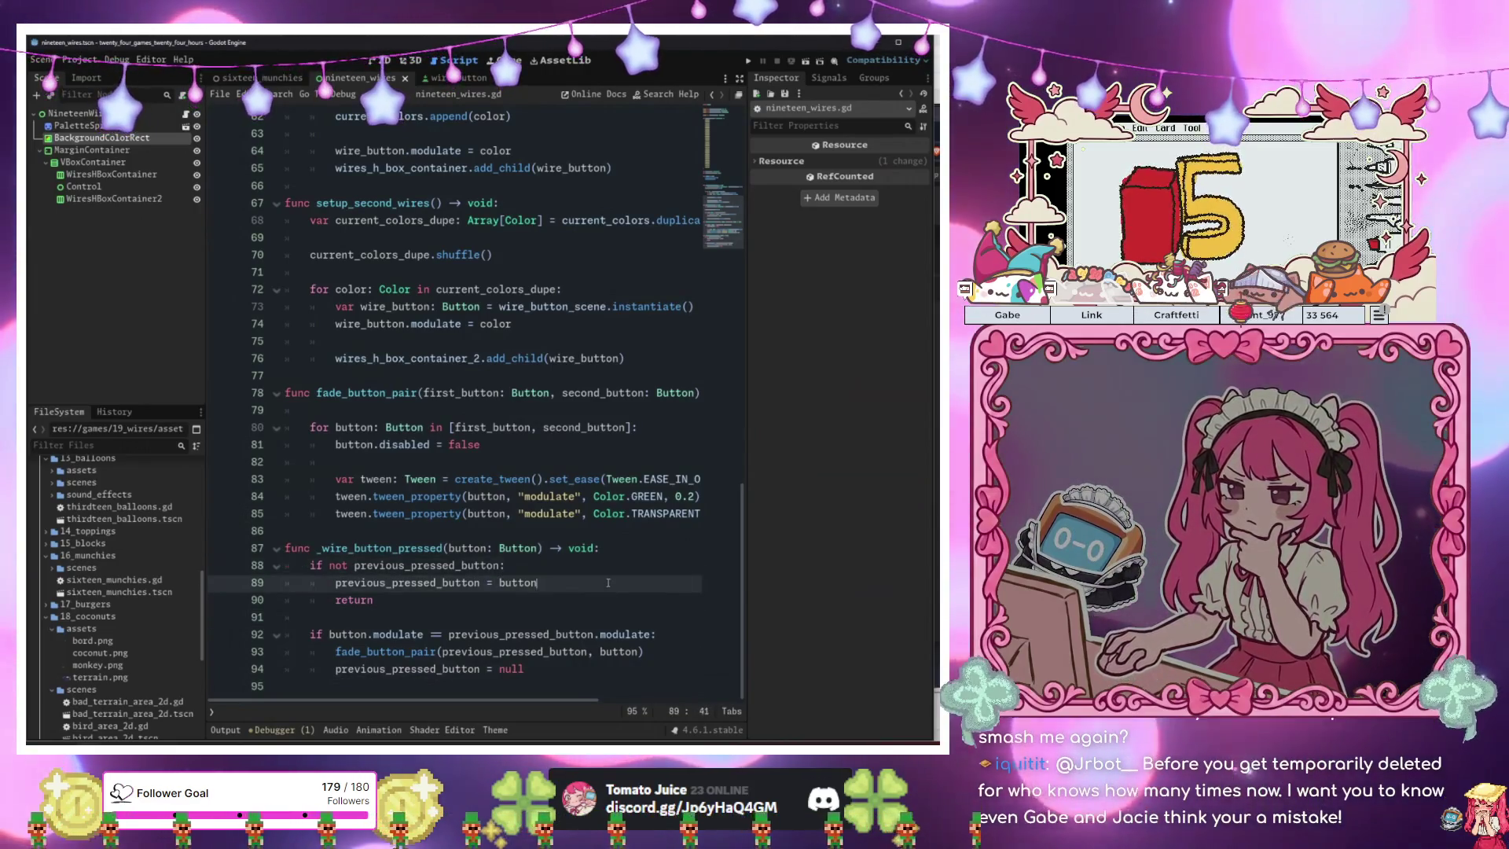
pyautogui.press('Return')
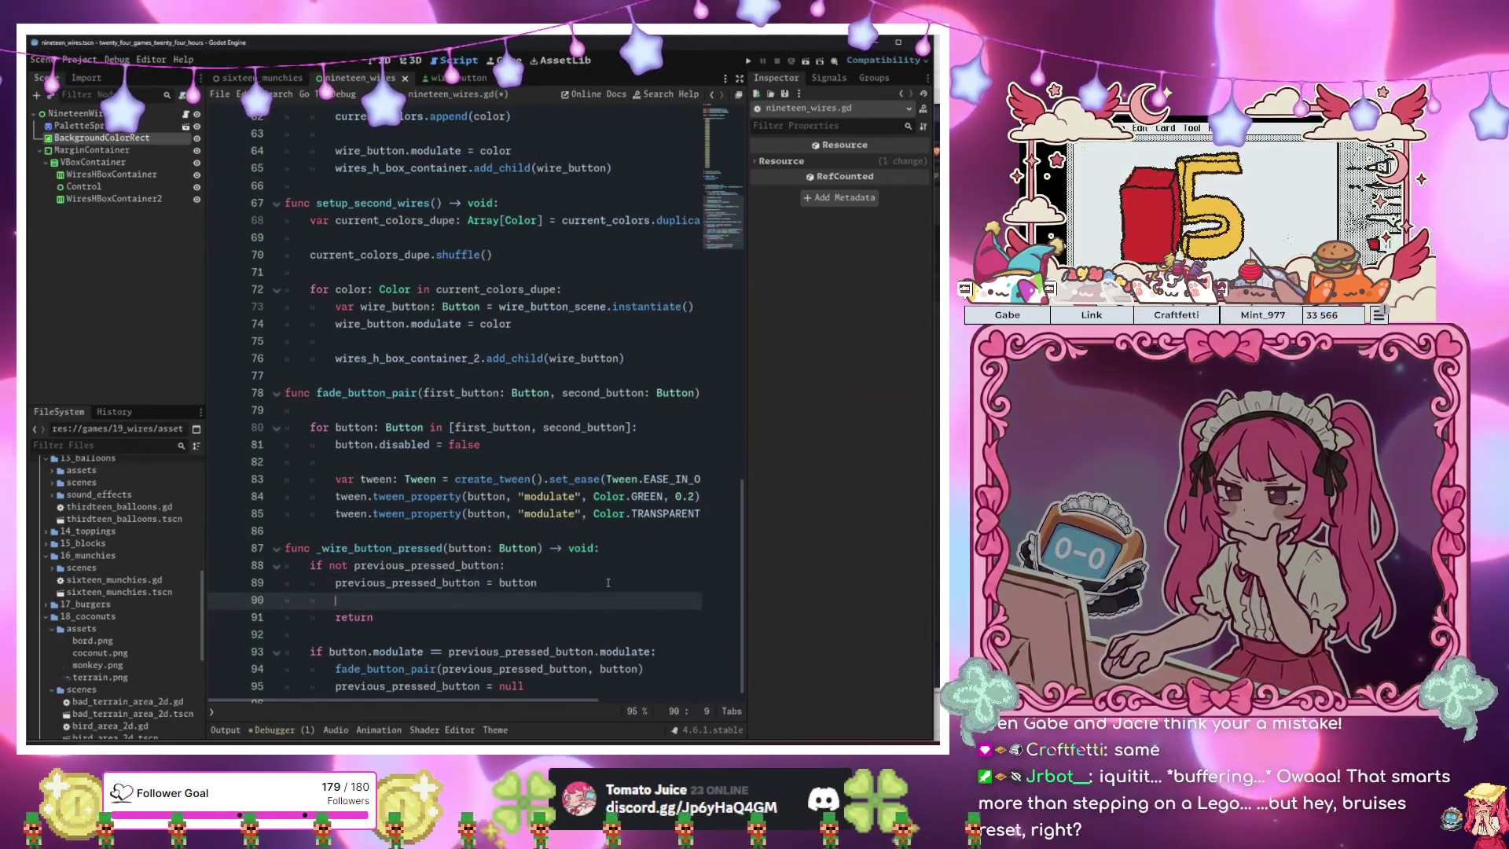
pyautogui.write('button.')
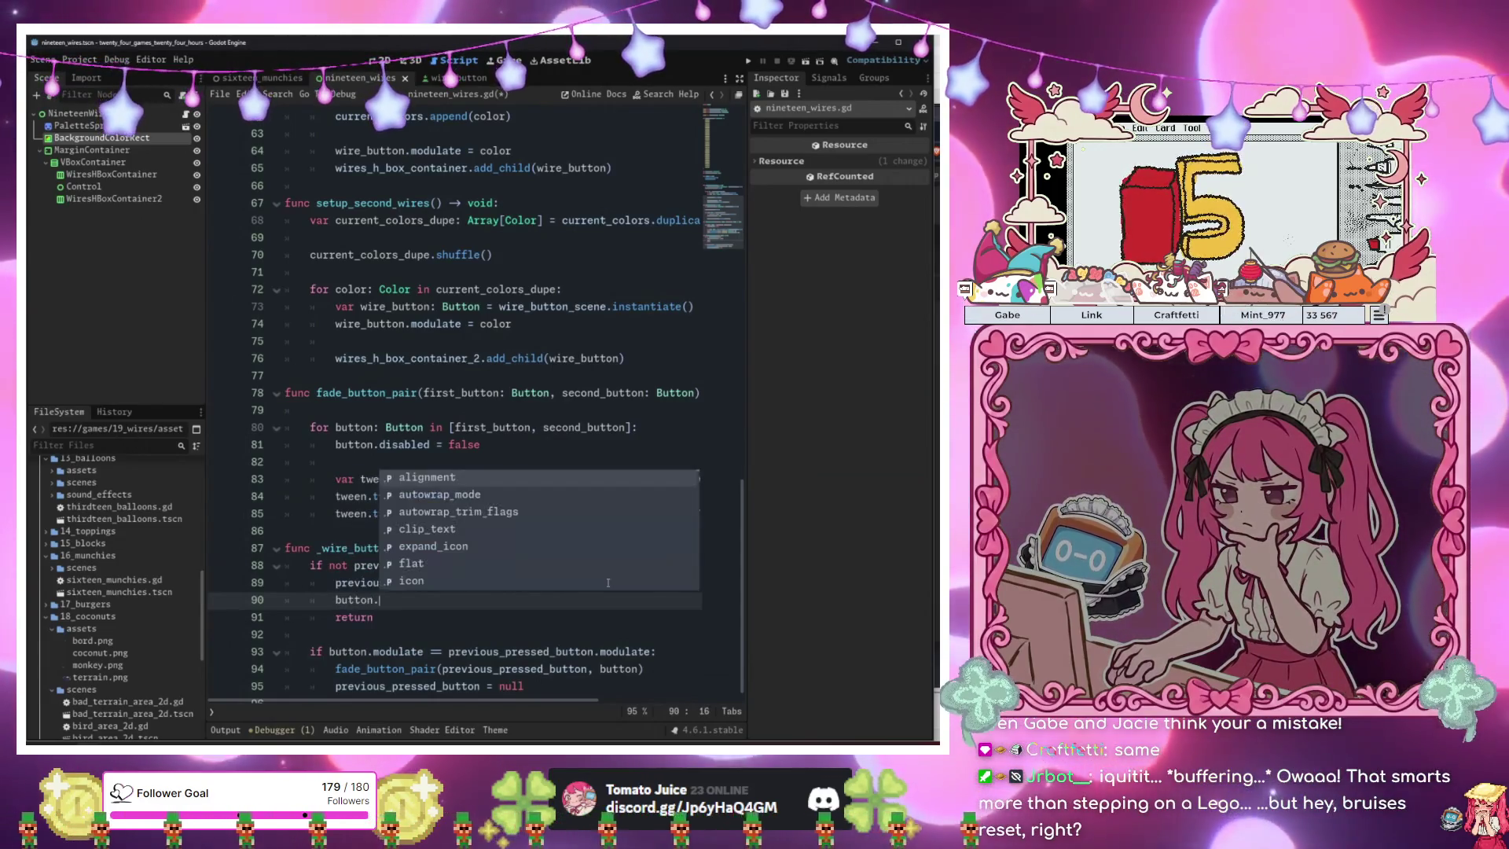
pyautogui.press('Escape')
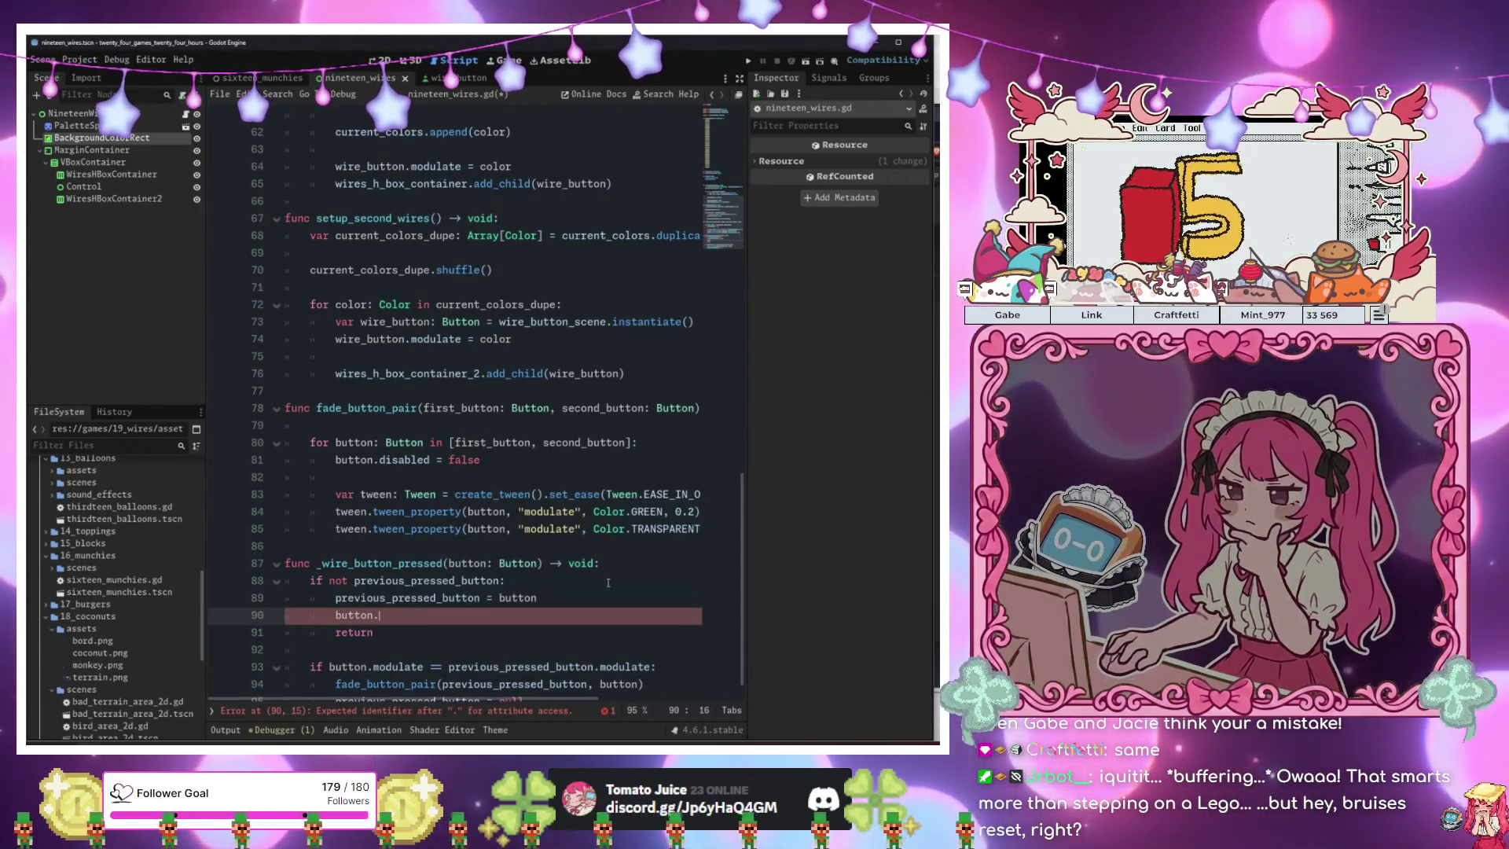
pyautogui.click(501, 564)
pyautogui.write('Wire')
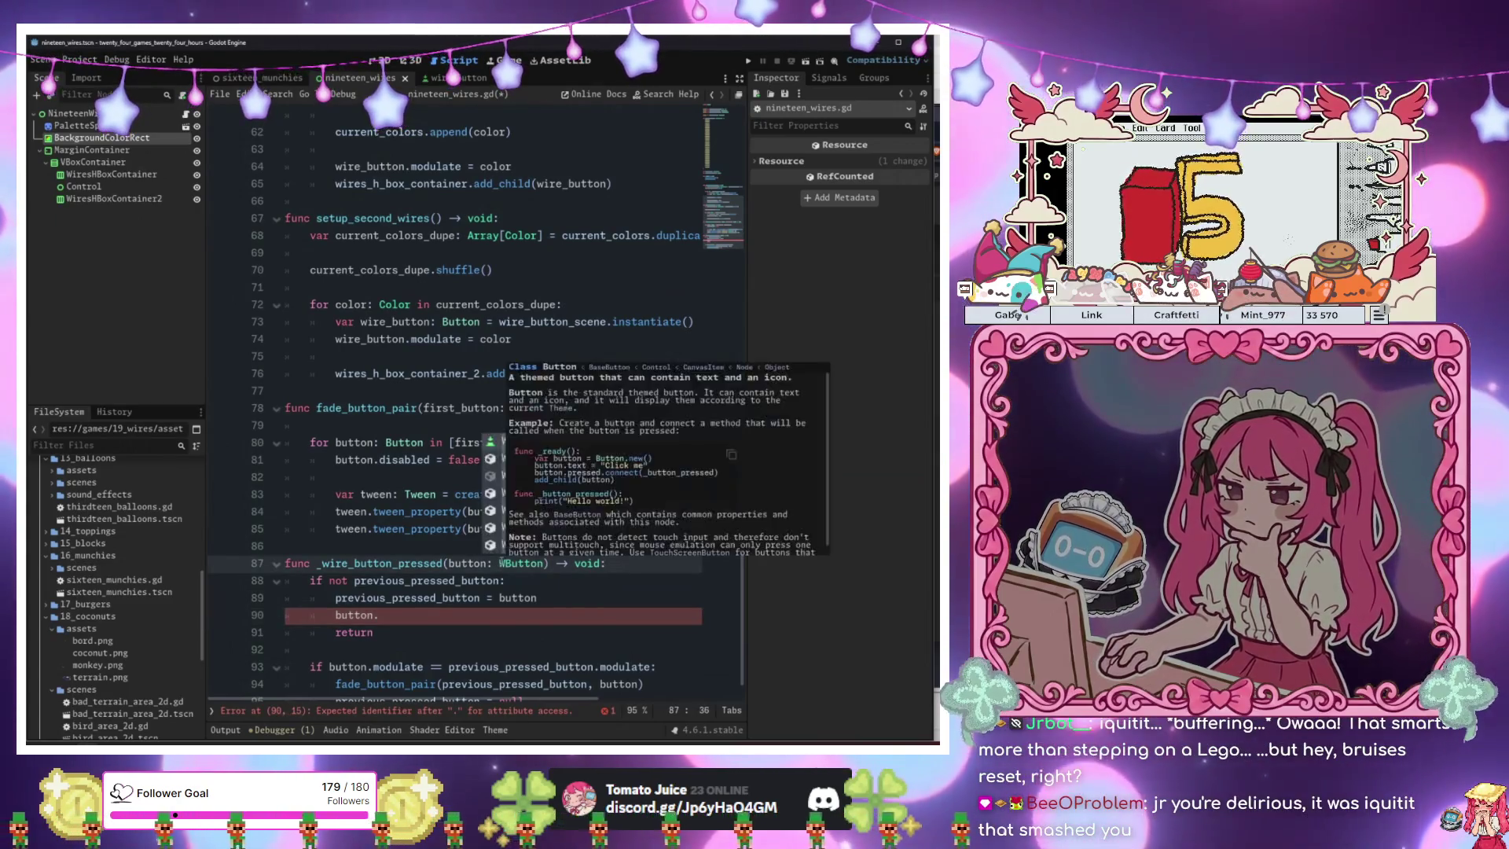
pyautogui.press('Escape')
# Complete line 90 as button.color_rect.show(), then save and run the game.
pyautogui.press('Down')
pyautogui.press('Down')
pyautogui.press('Down')
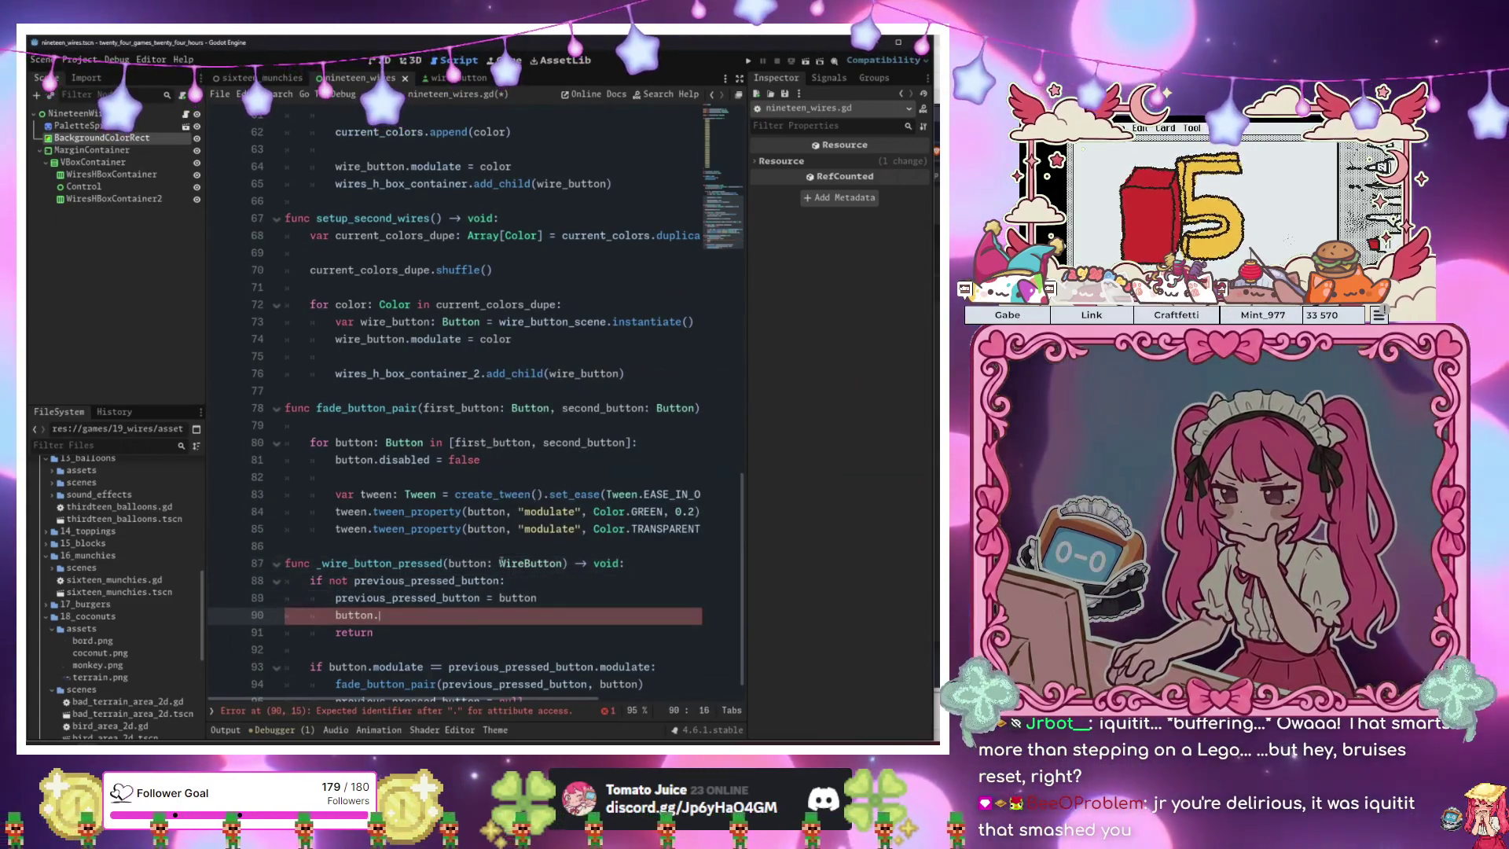
pyautogui.write('color_rect')
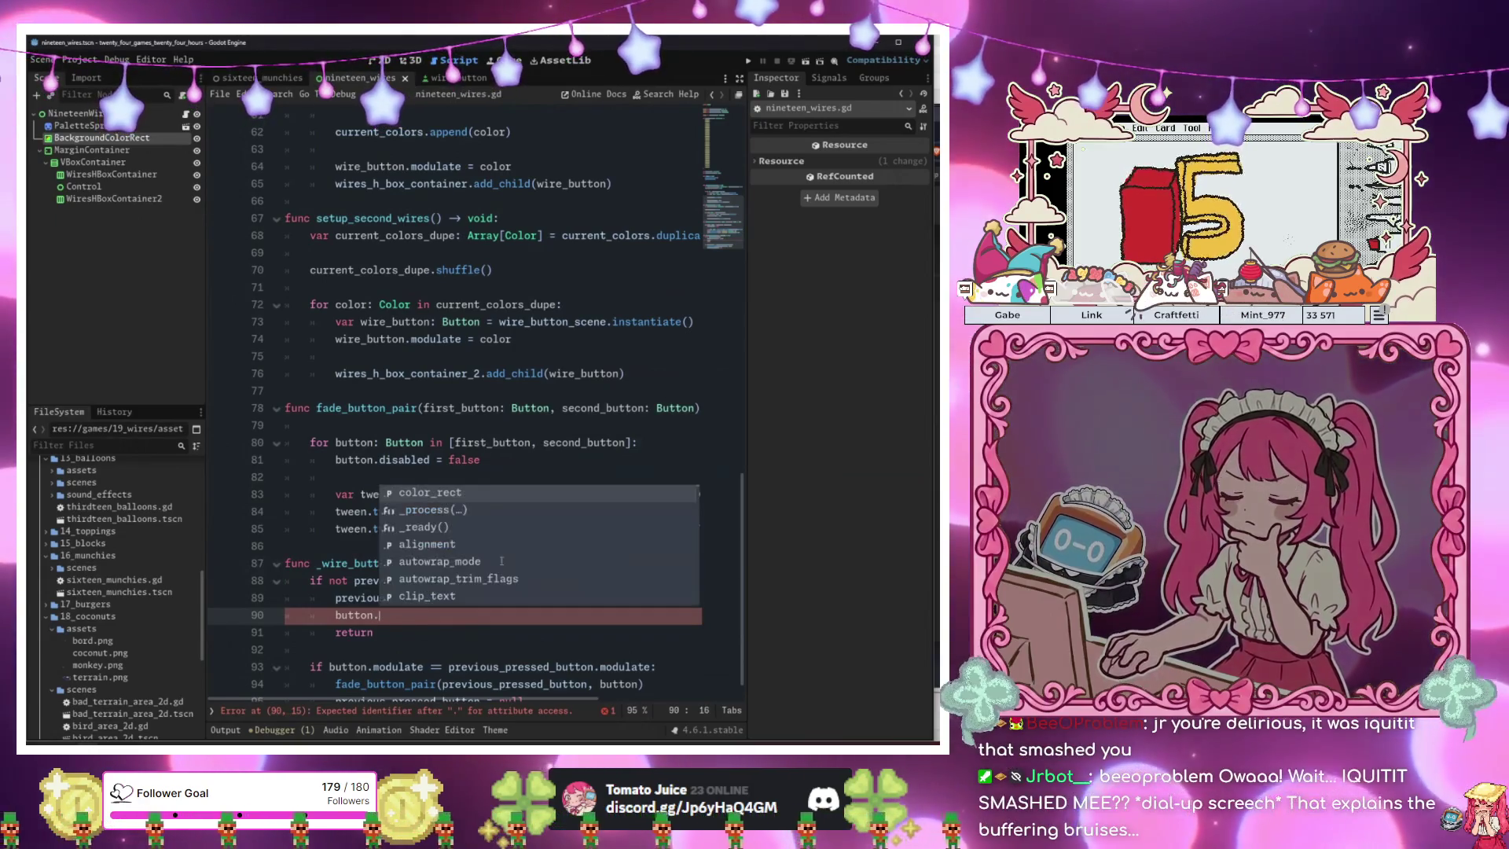
pyautogui.press('BackSpace')
pyautogui.write('.')
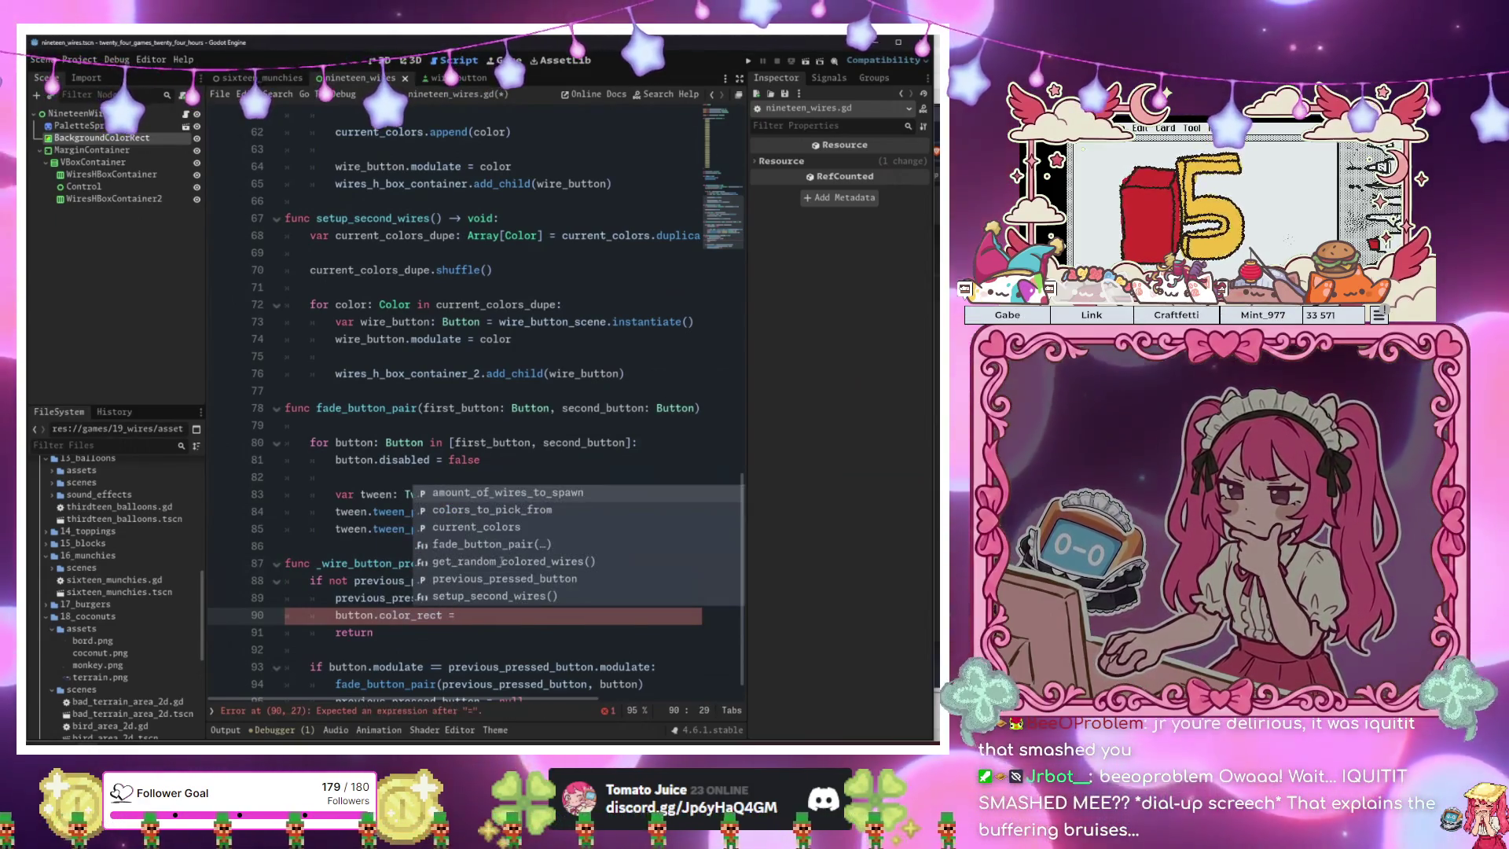
pyautogui.write('hs')
pyautogui.press('BackSpace')
pyautogui.press('BackSpace')
pyautogui.write('sho')
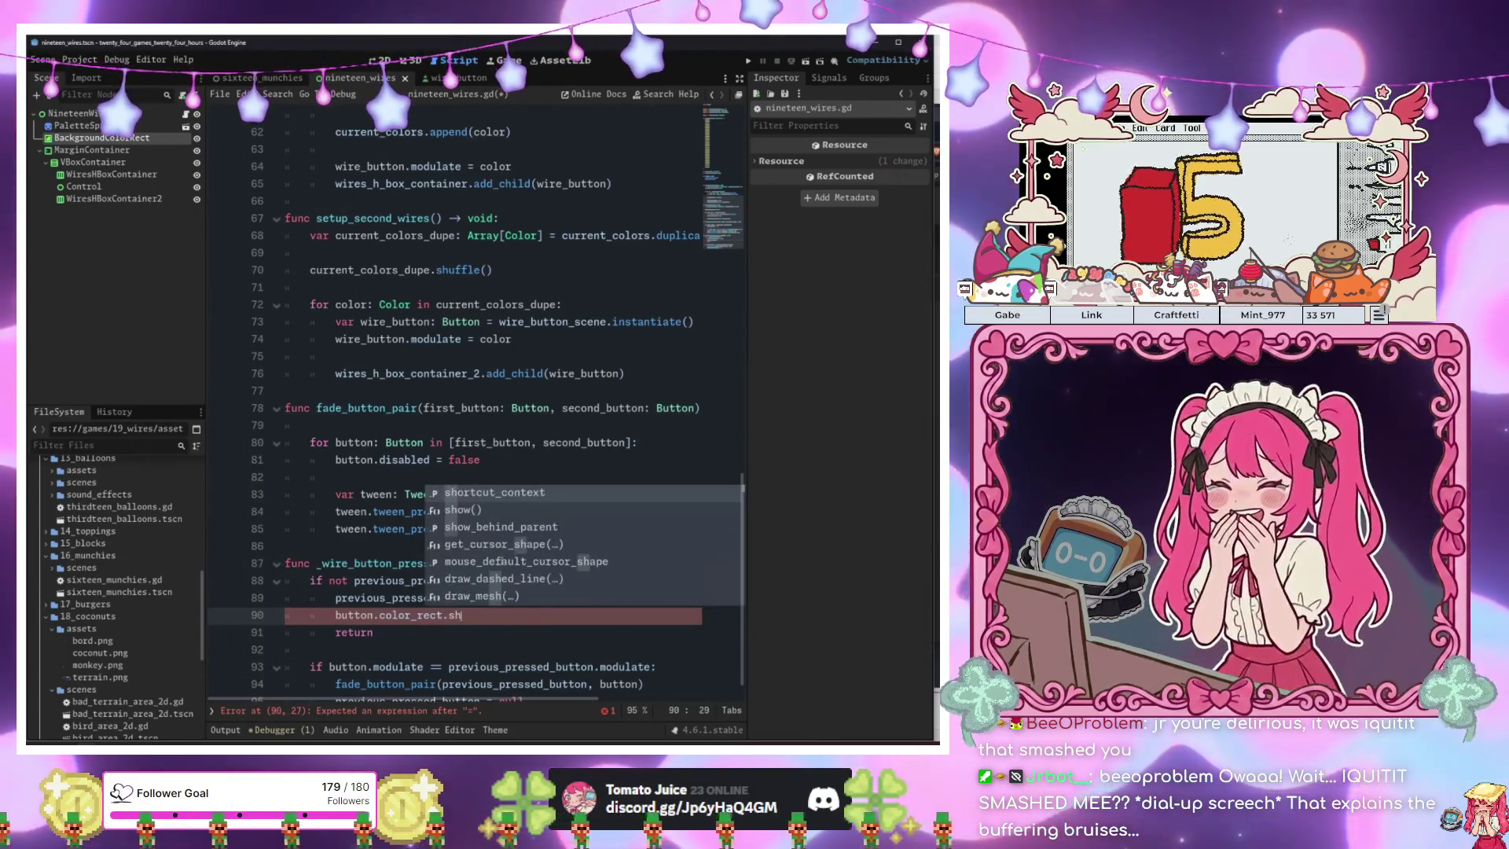
pyautogui.press('Return')
pyautogui.click(501, 562)
pyautogui.press('F6')
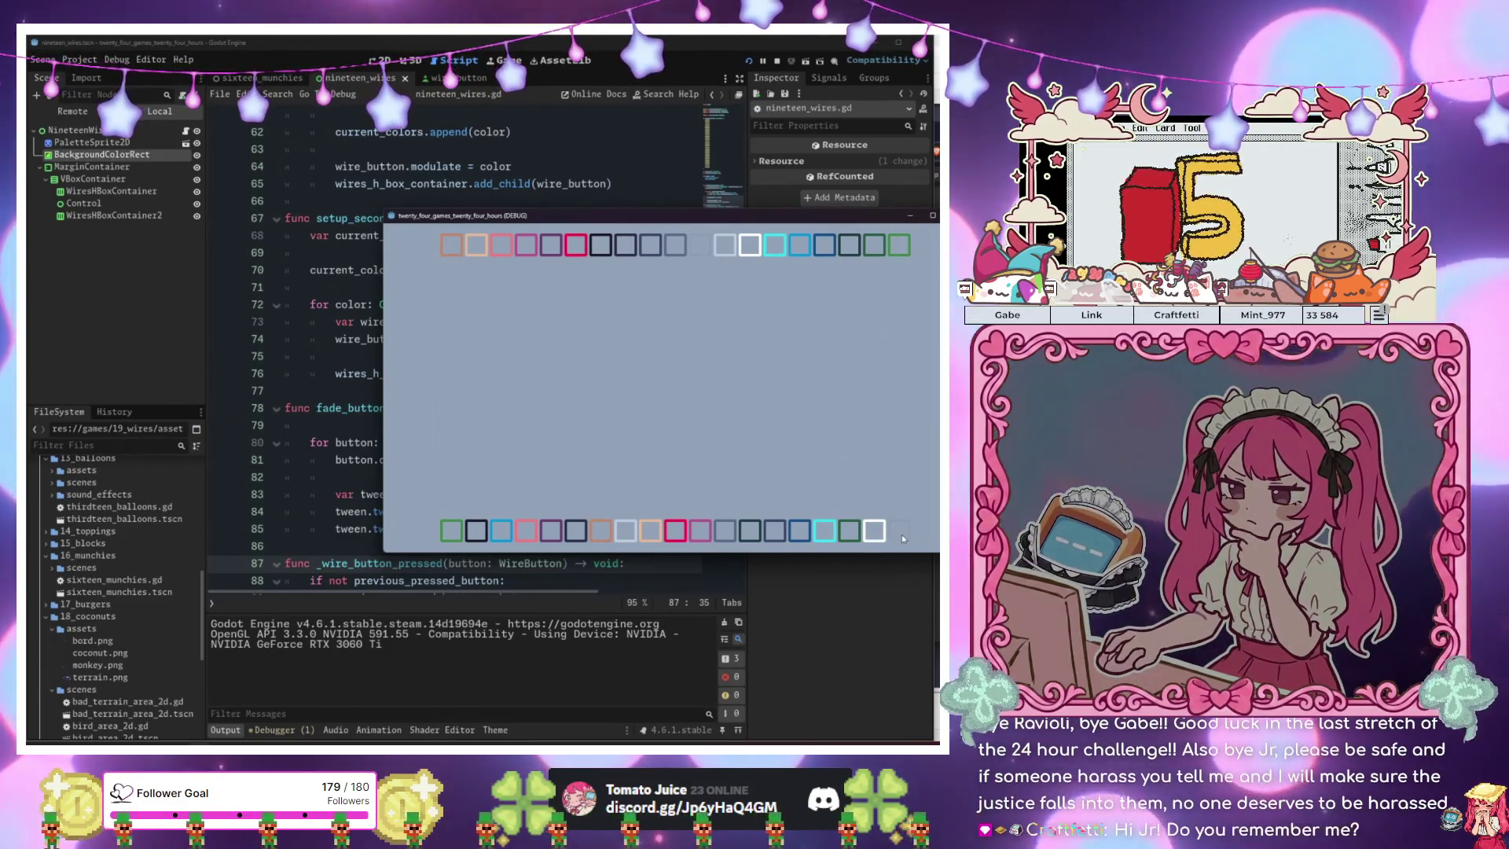
# Move the game window down and review the tween line 85 and setup_second_wires code.
pyautogui.moveTo(578, 229)
pyautogui.mouseDown()
pyautogui.moveTo(694, 278)
pyautogui.moveTo(706, 524)
pyautogui.moveTo(595, 637)
pyautogui.mouseUp()
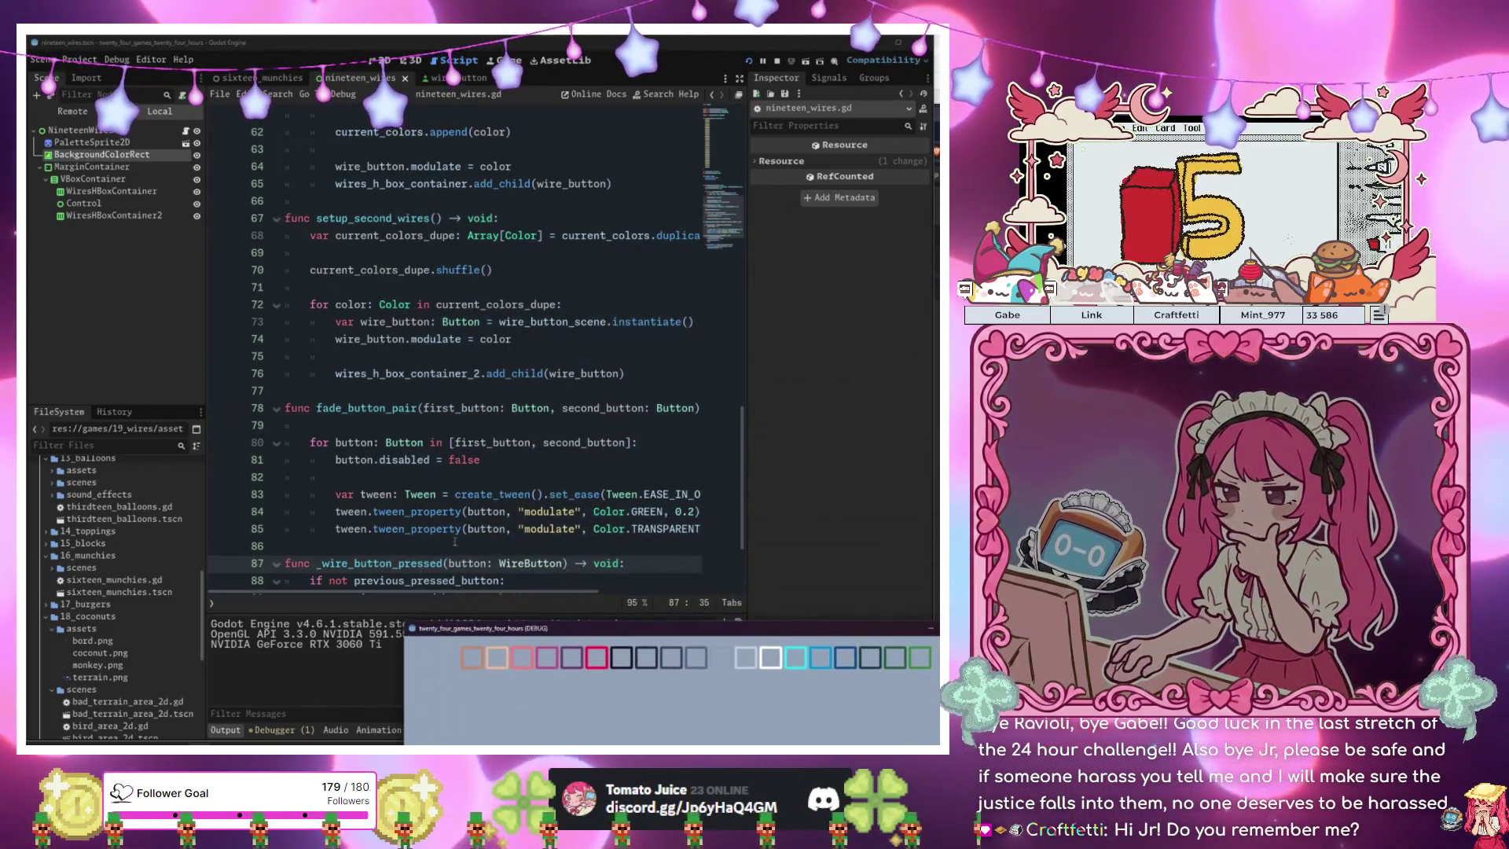
pyautogui.click(459, 534)
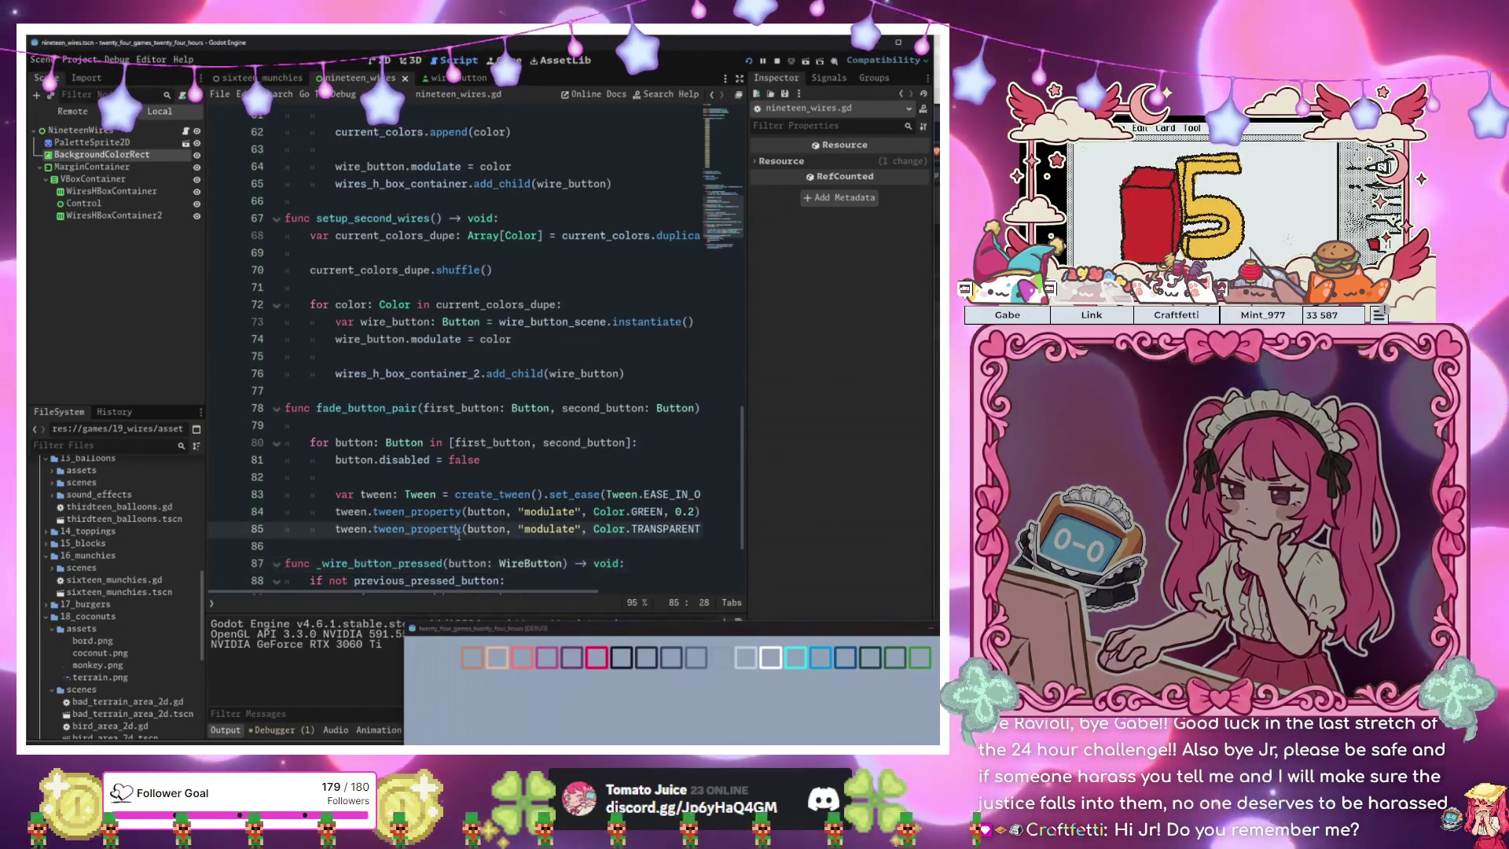
pyautogui.click(619, 378)
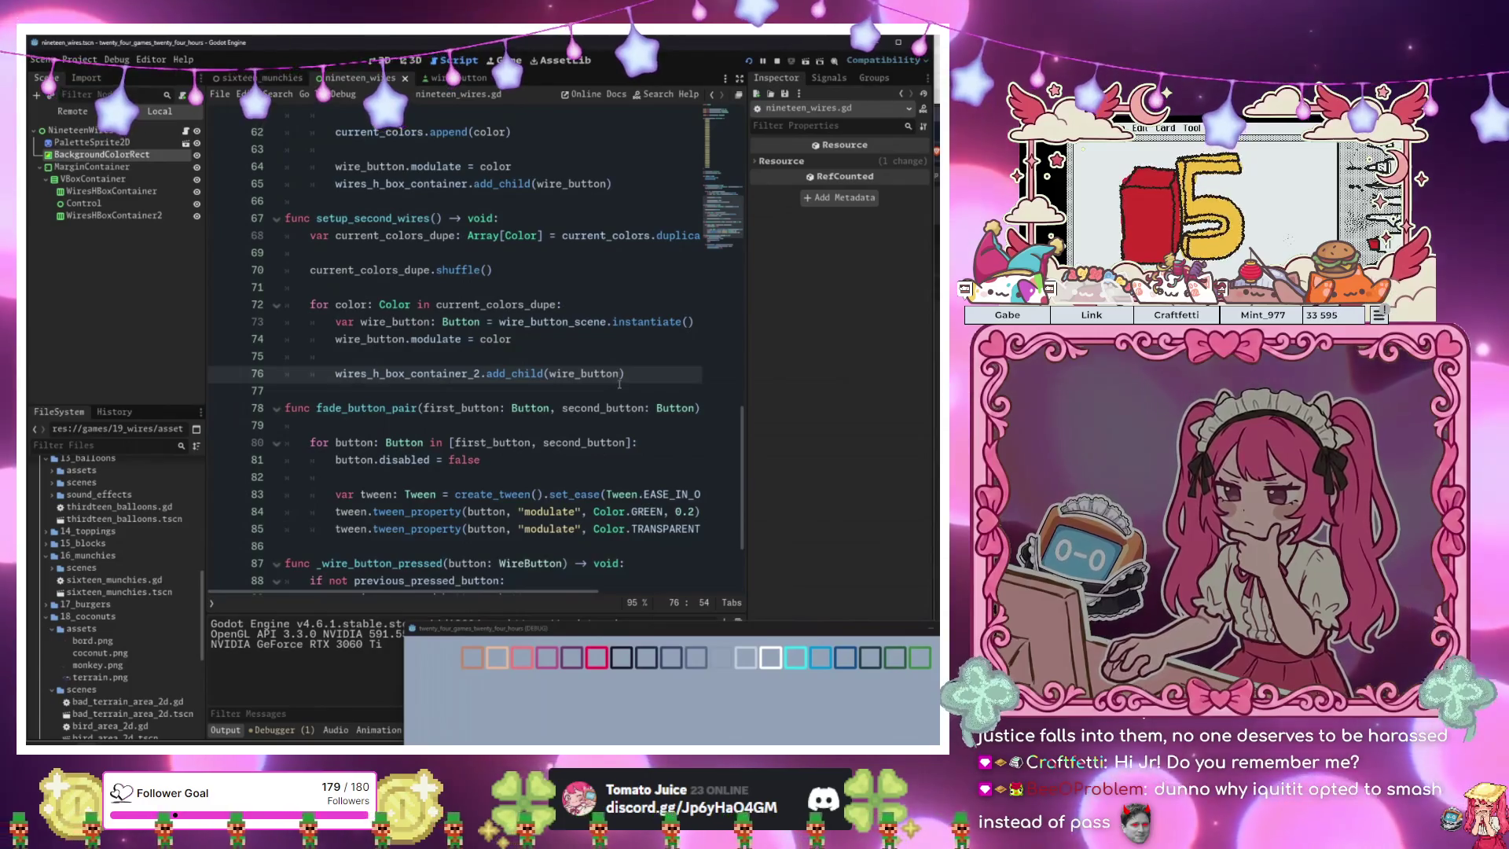
pyautogui.scroll(3, 619, 383)
pyautogui.scroll(1, 620, 383)
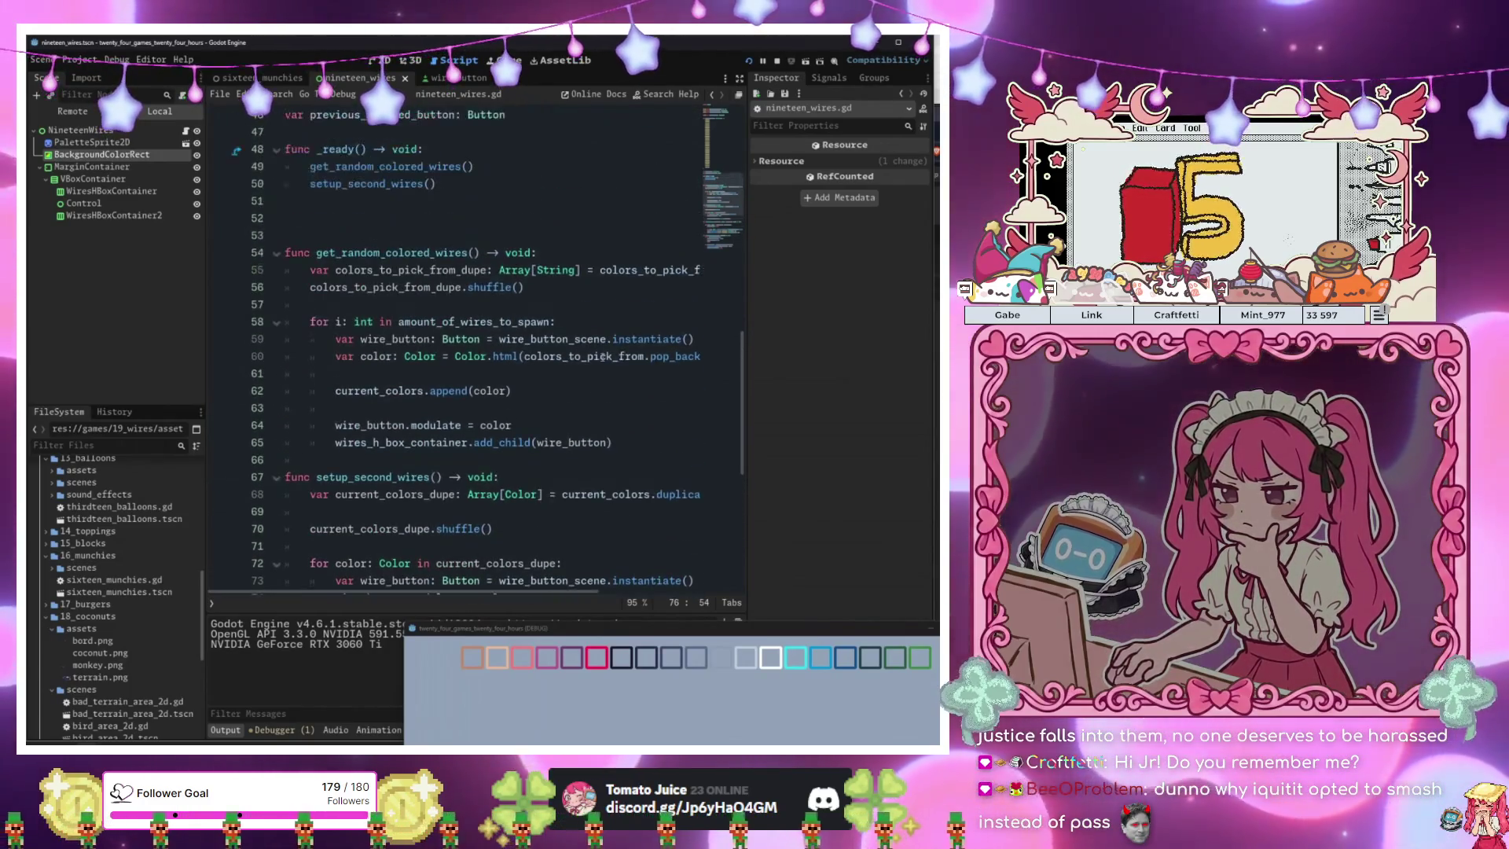
# After add_child, add wire_button.pressed.connect(_wire_button_pressed.bind(wire_button)).
pyautogui.click(651, 391)
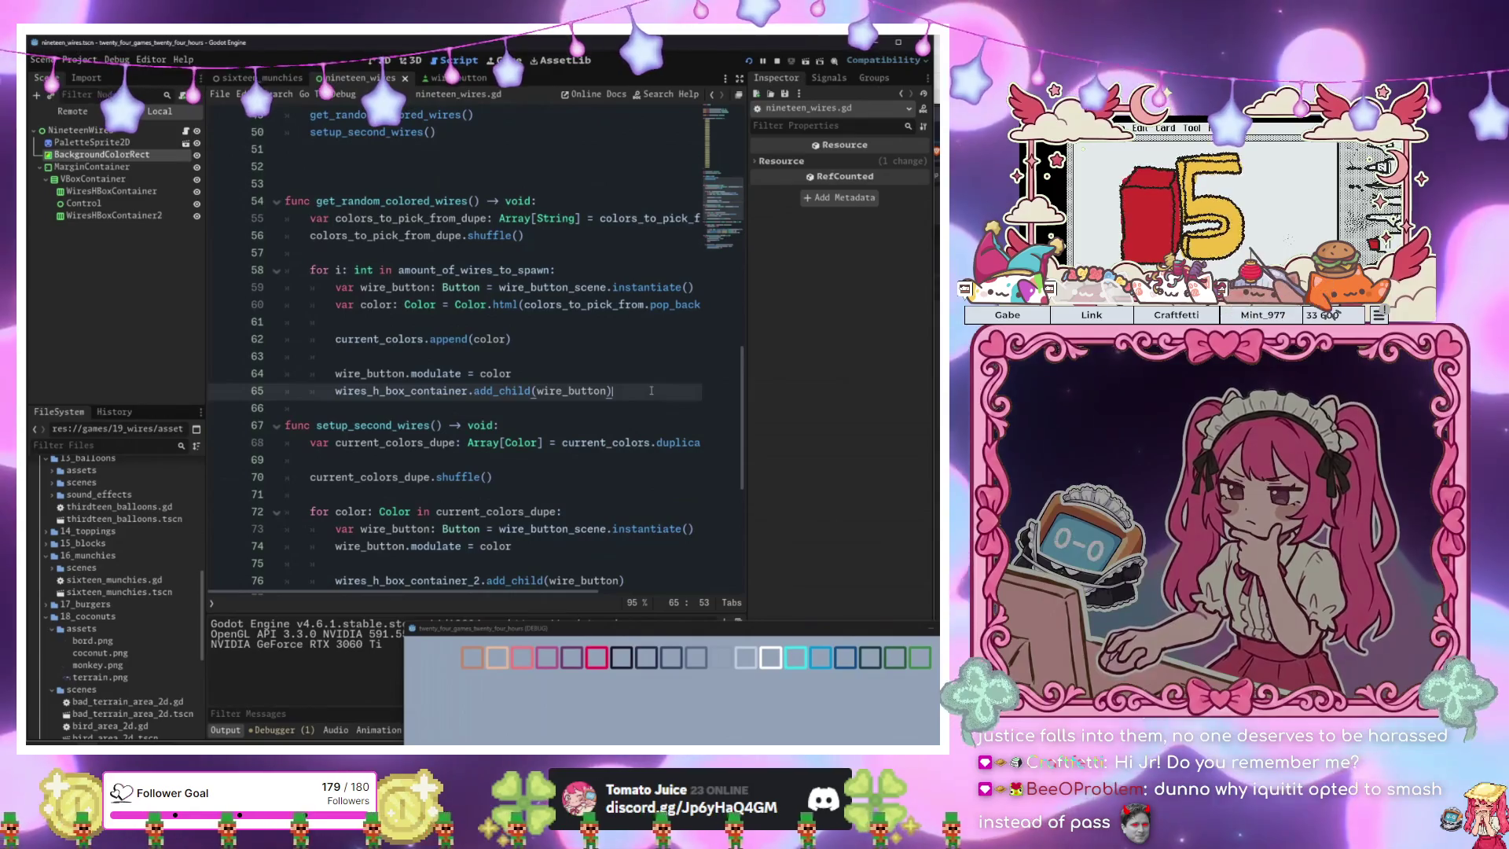
pyautogui.press('Return')
pyautogui.press('Return')
pyautogui.write('wire_button.')
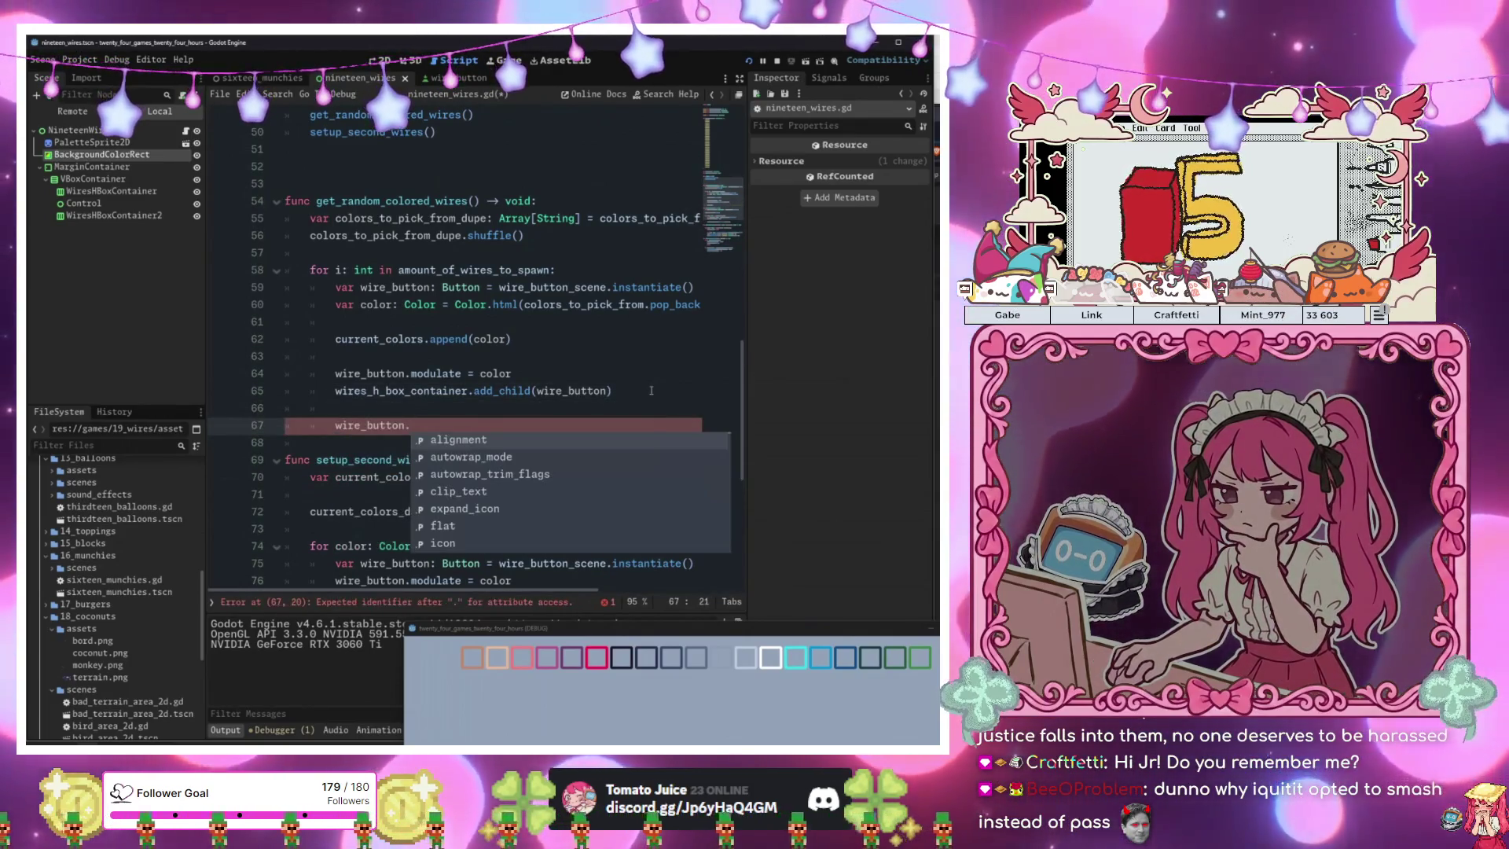
pyautogui.write('pressed.con')
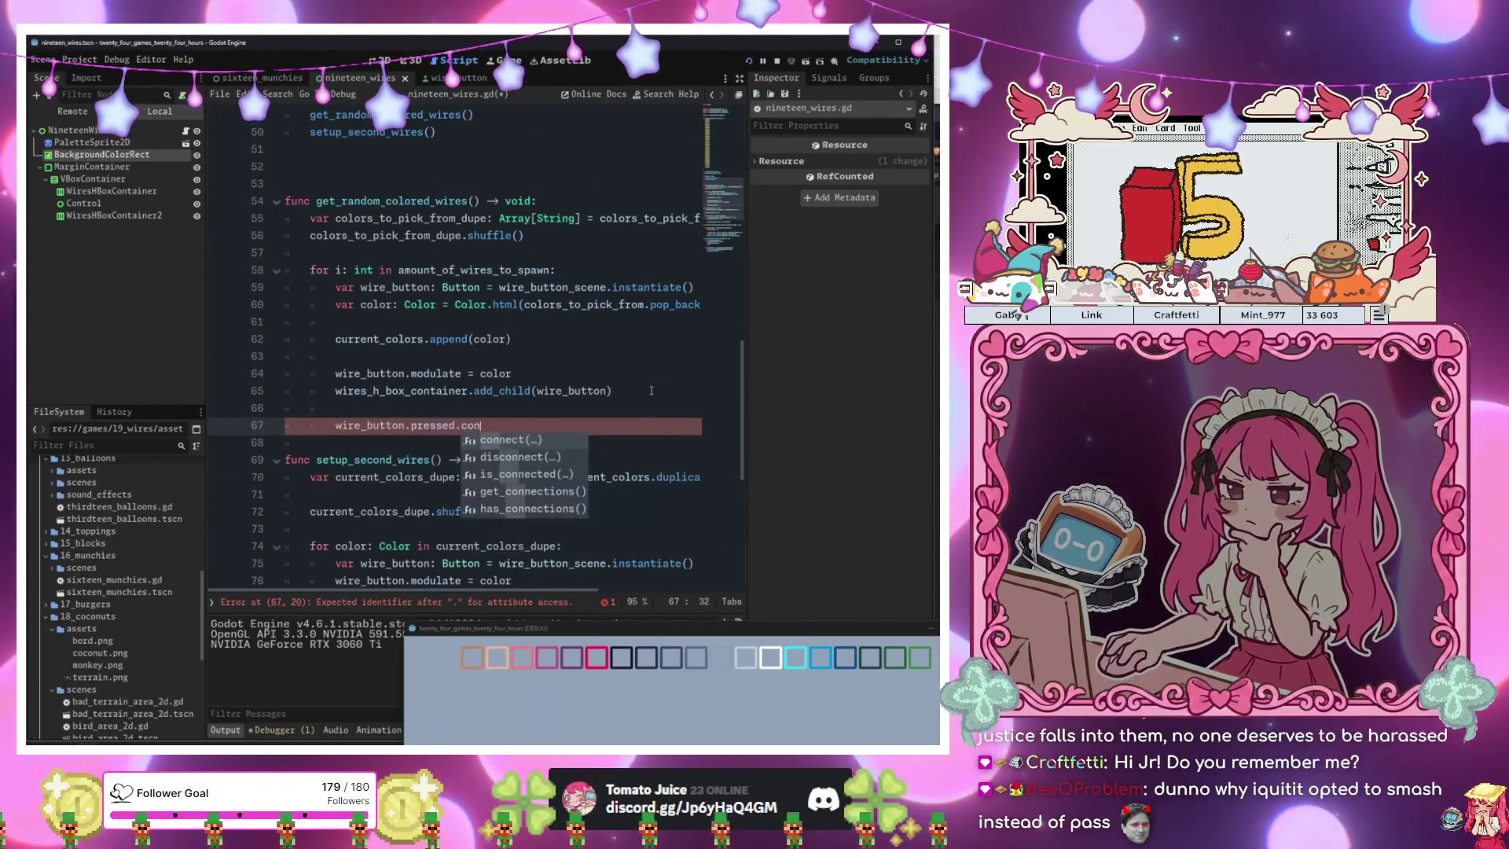
pyautogui.press('Return')
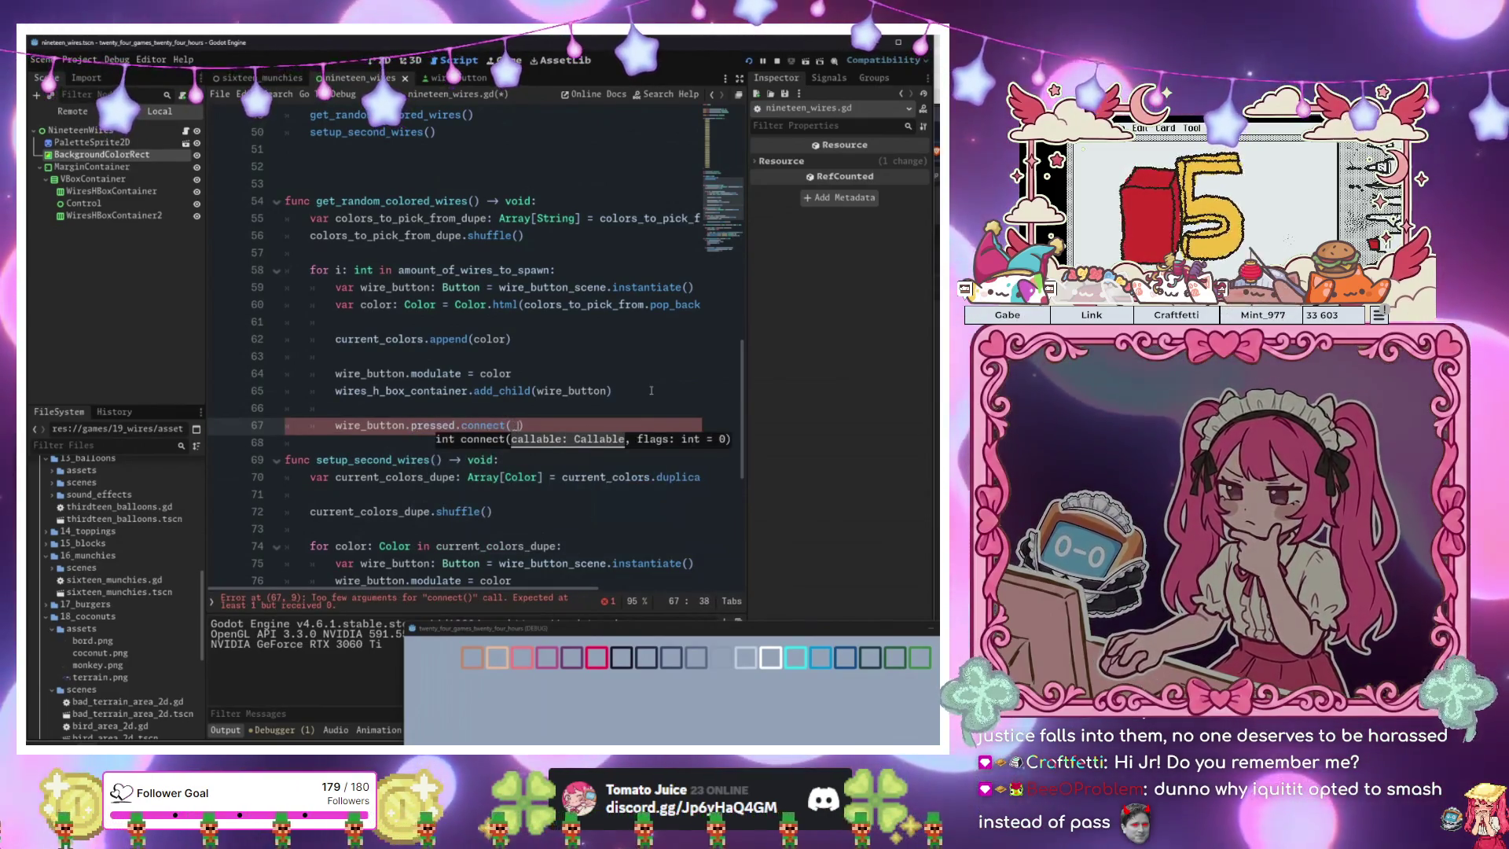
pyautogui.scroll(-6, 650, 390)
pyautogui.scroll(4, 647, 389)
pyautogui.write('w')
pyautogui.press('Return')
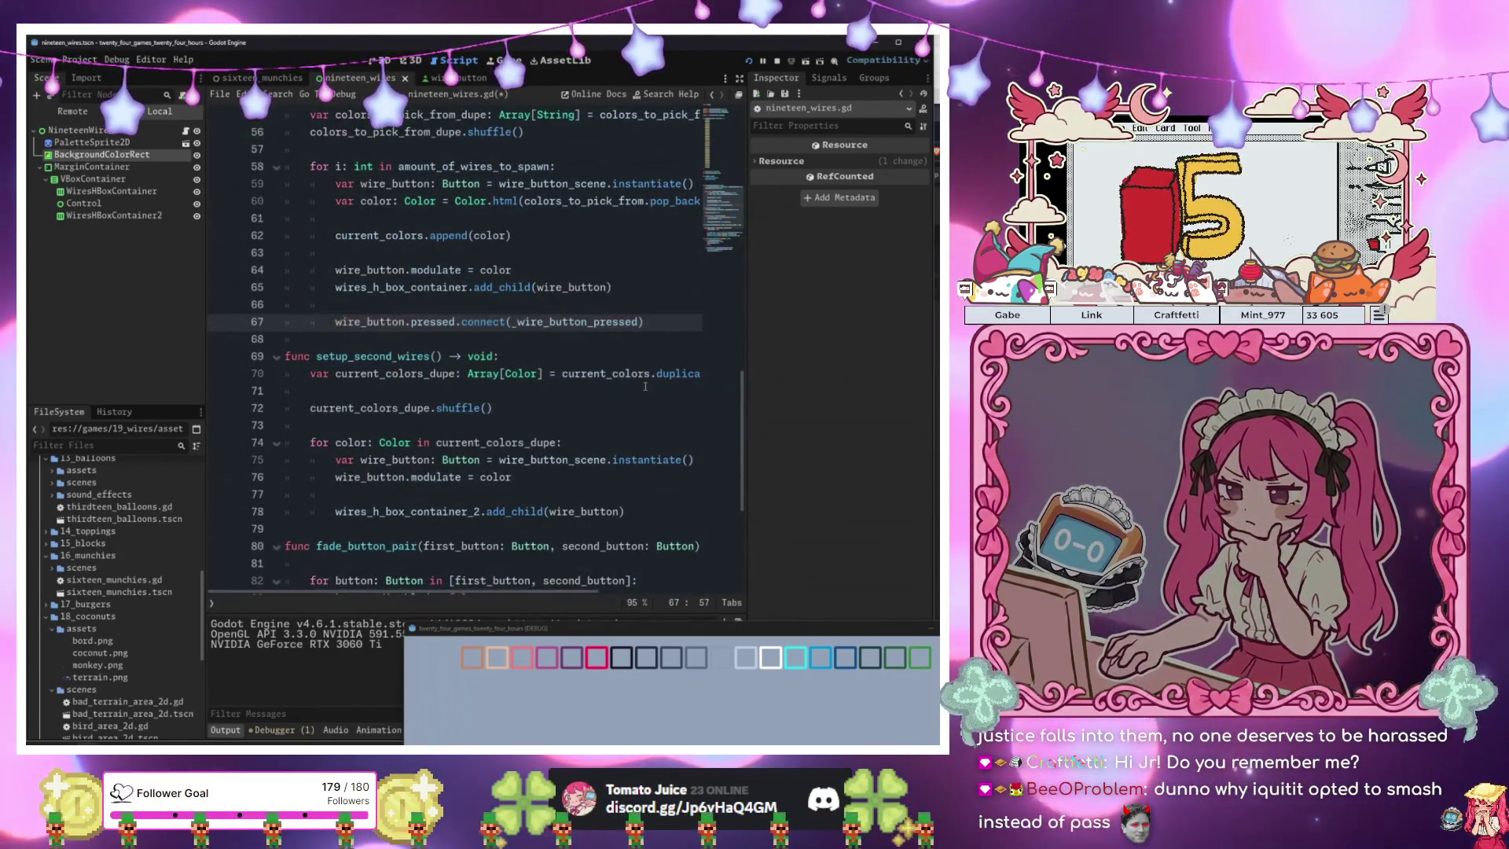
pyautogui.write('.bind(wire')
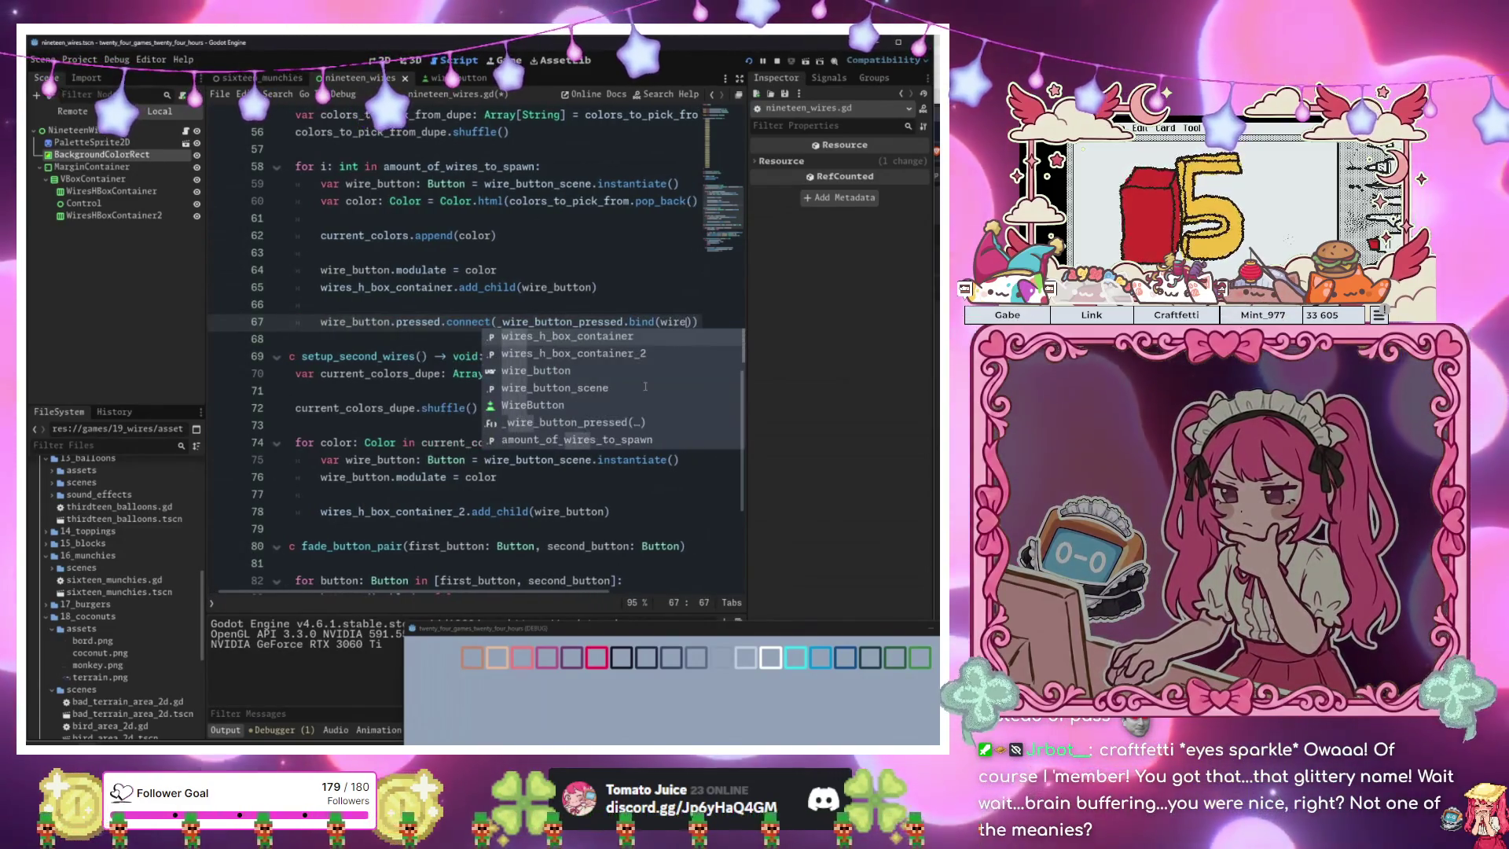
pyautogui.press('Down')
pyautogui.press('Down')
pyautogui.press('Return')
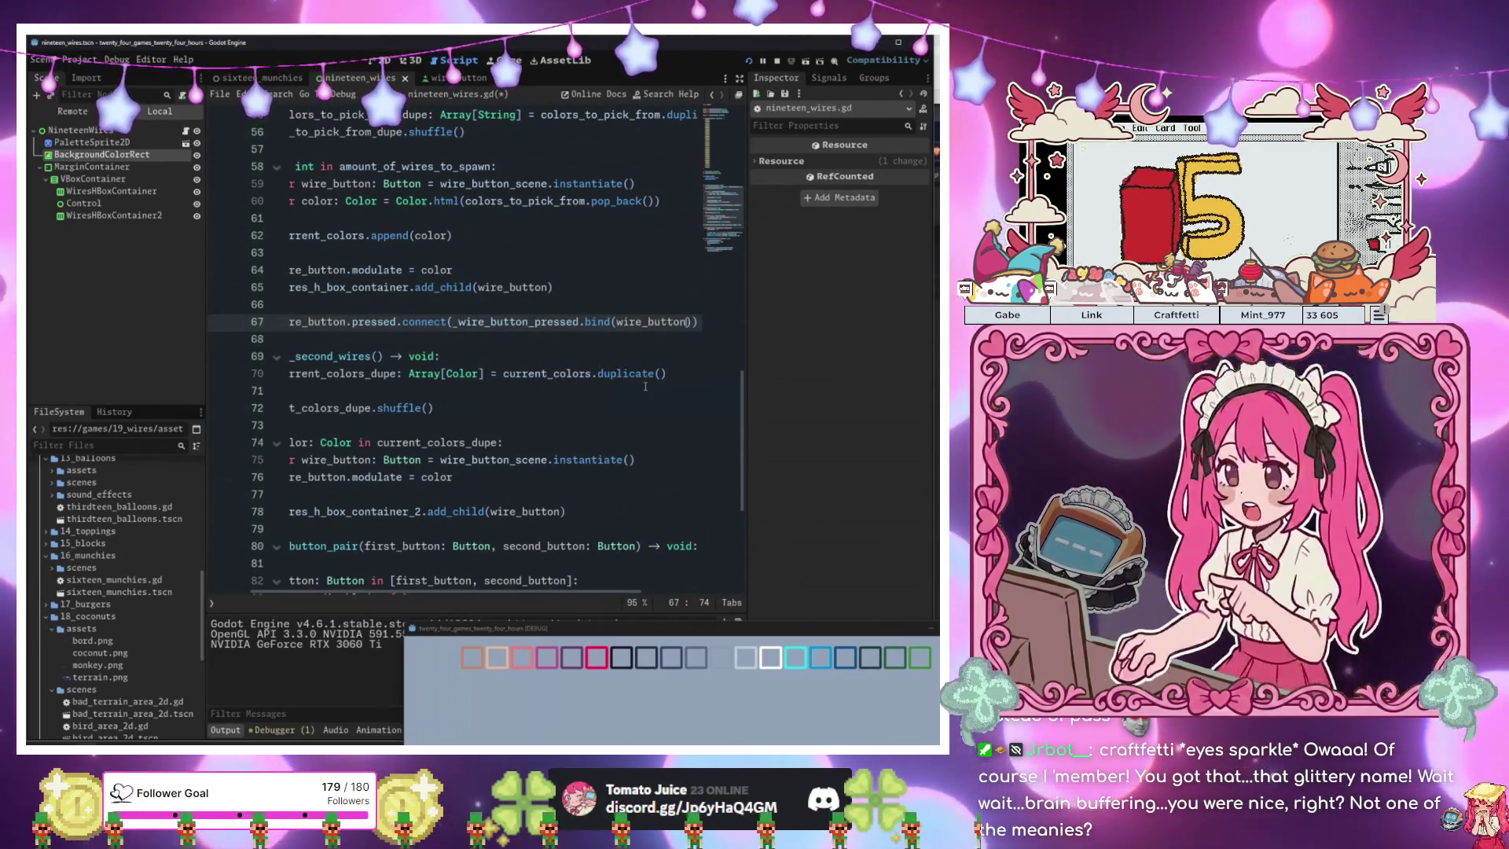
pyautogui.press('End')
pyautogui.scroll(-4, 646, 386)
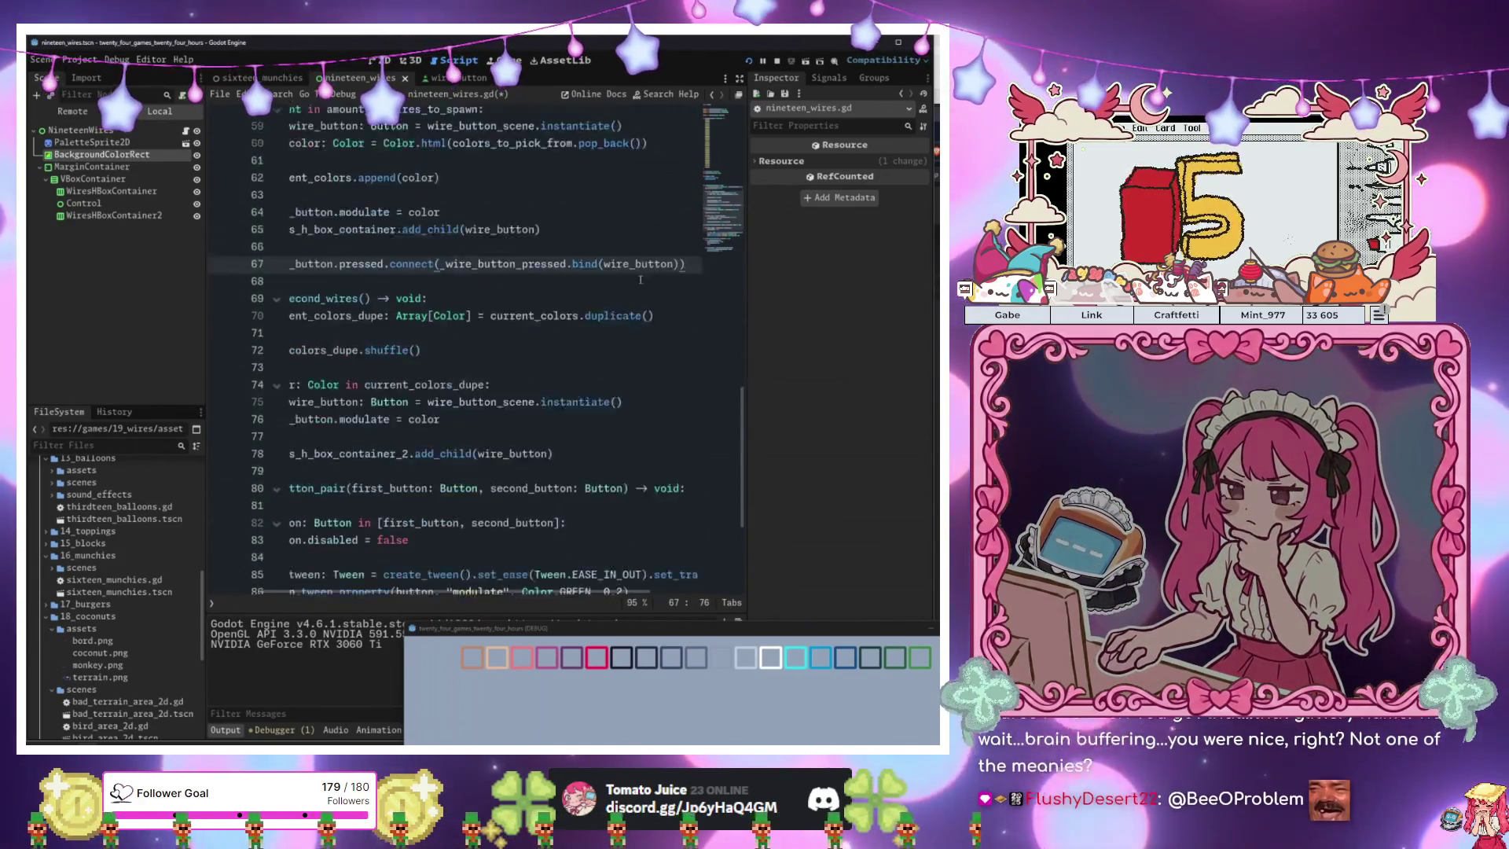
# Paste the same connect line into setup_second_wires, fix its indentation, save and rerun.
pyautogui.click(467, 373)
pyautogui.click(670, 304)
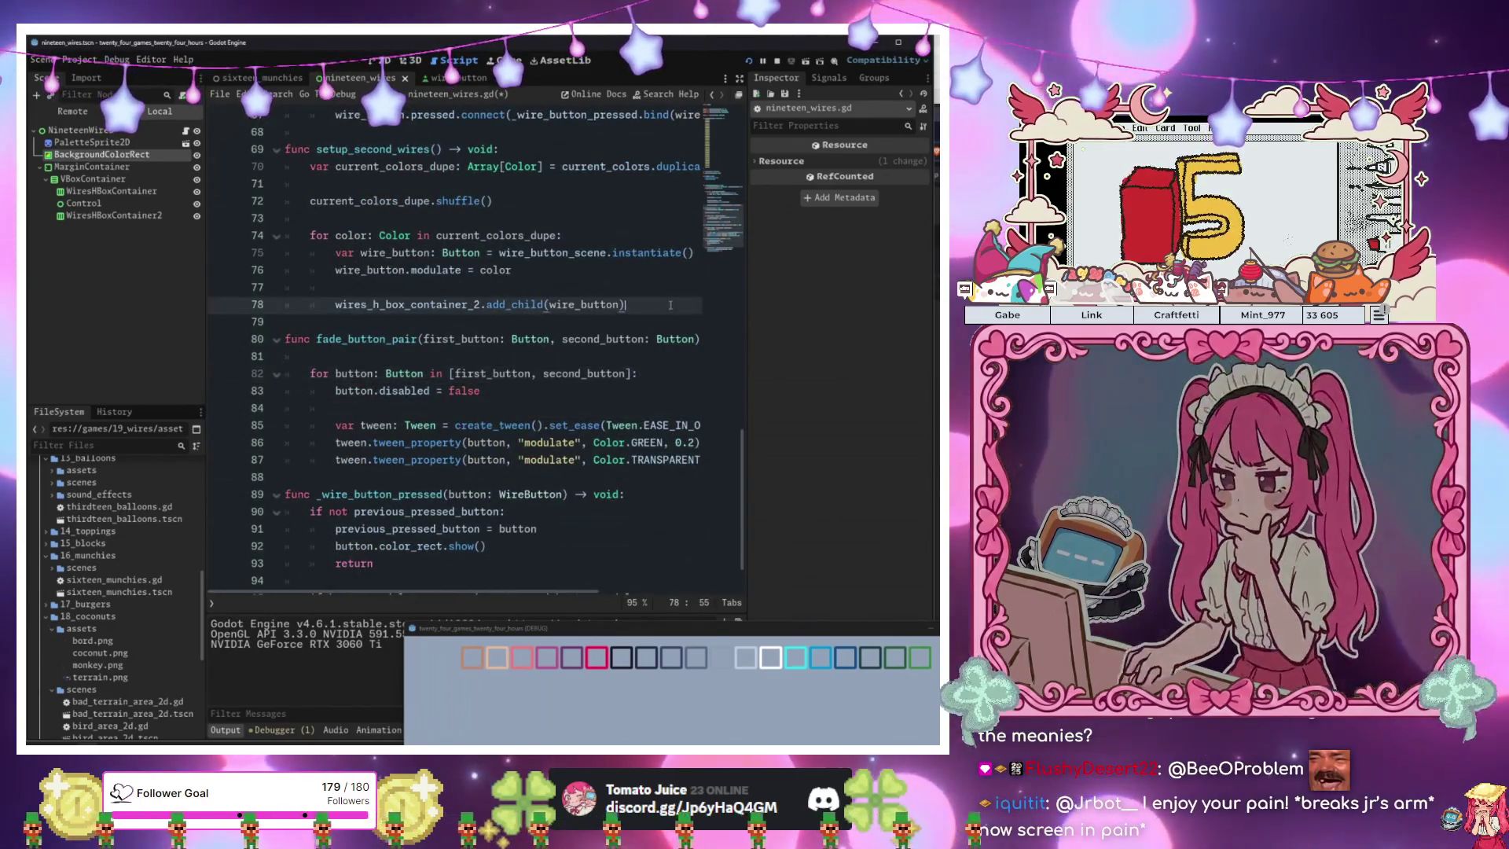
pyautogui.press('Return')
pyautogui.hotkey('ctrl', 'v')
pyautogui.press('Return')
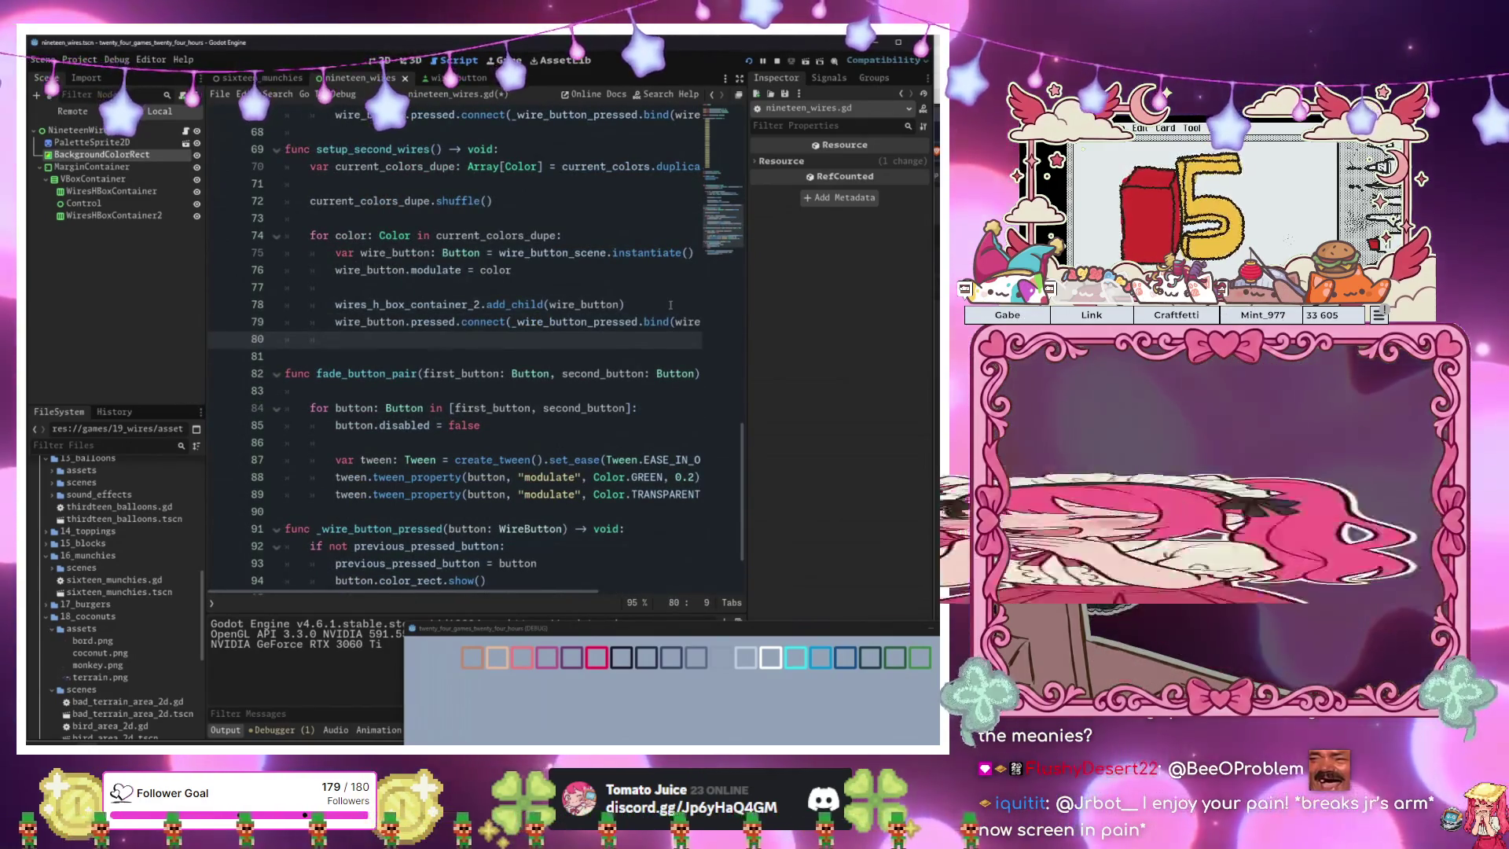
pyautogui.press('Up')
pyautogui.press('Return')
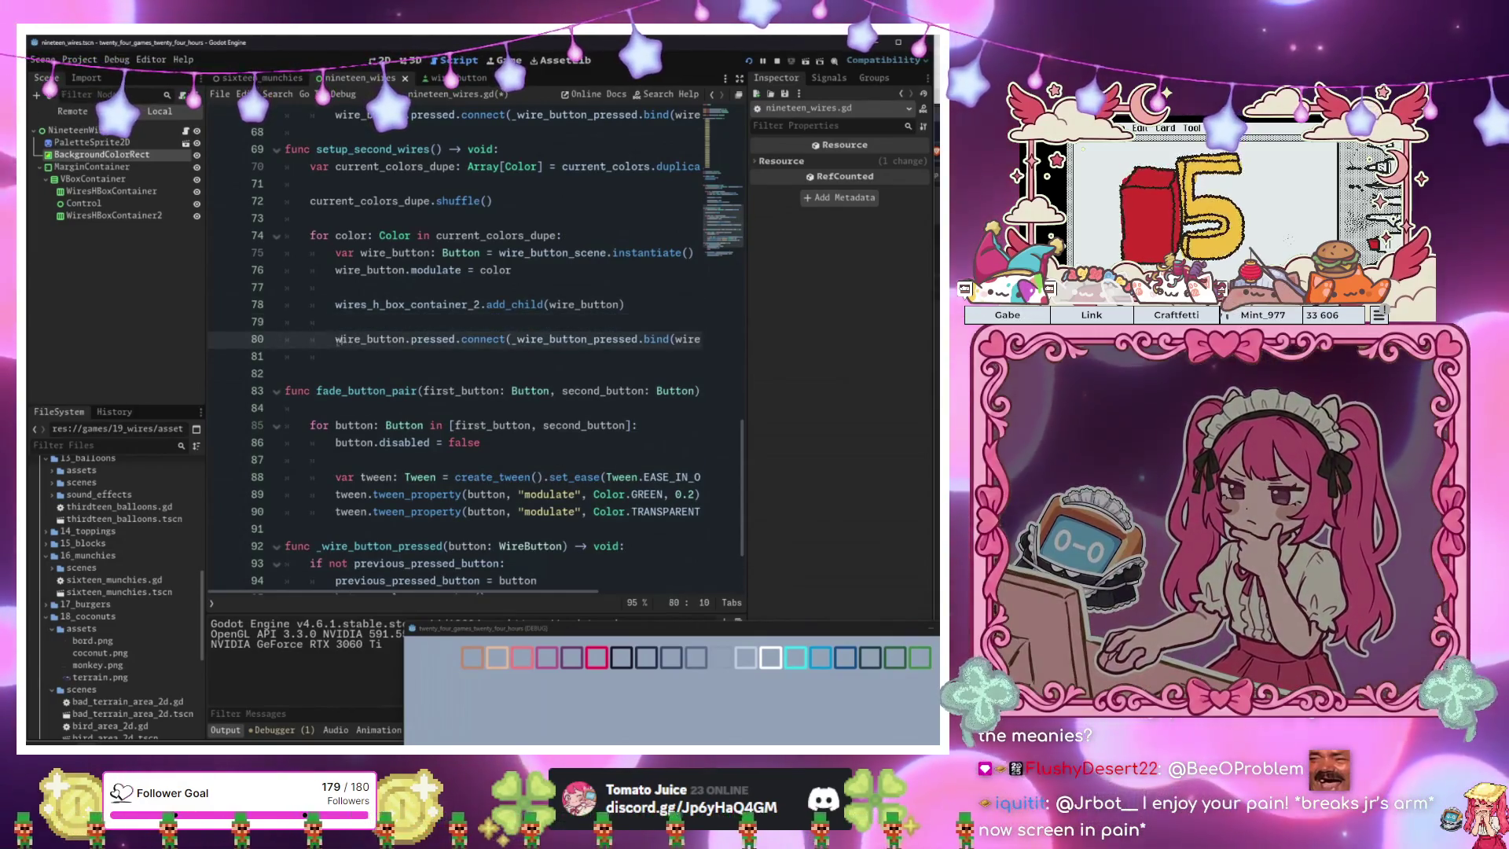
pyautogui.hotkey('shift', 'Tab')
pyautogui.hotkey('ctrl', 's')
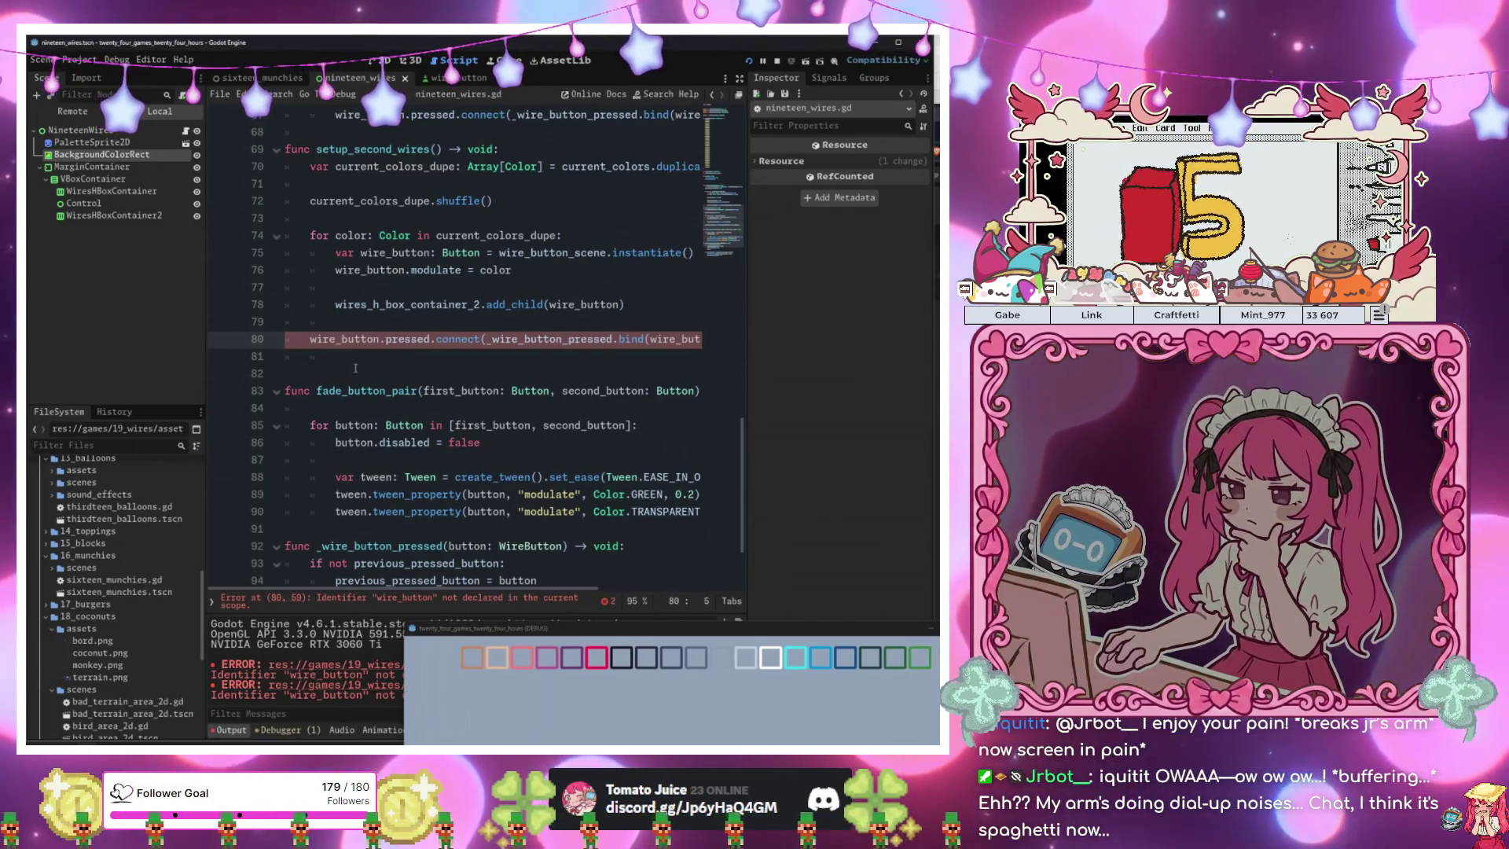
pyautogui.click(386, 358)
pyautogui.scroll(4, 398, 364)
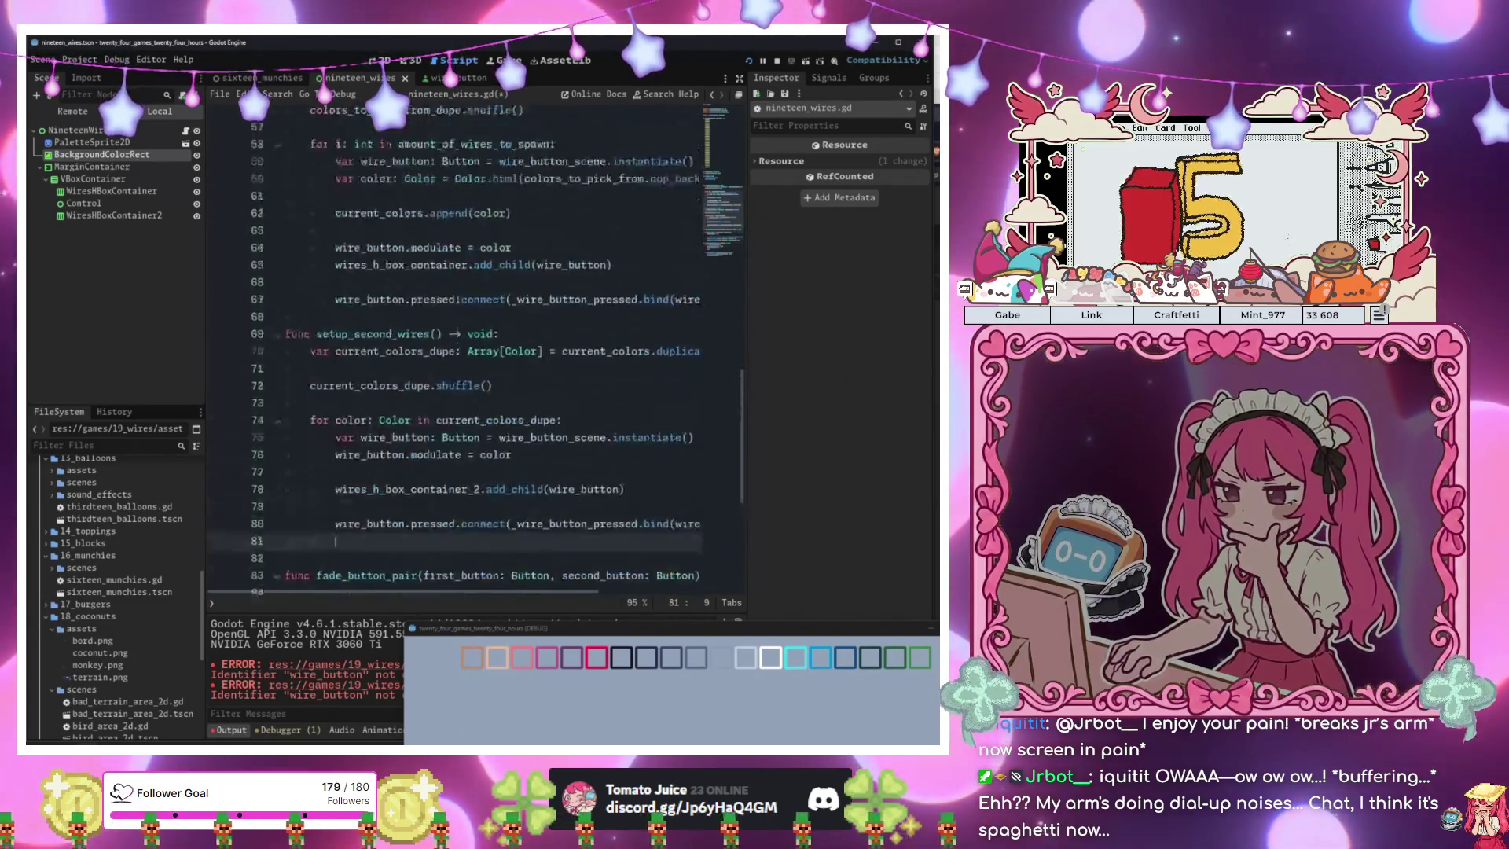
pyautogui.press('F5')
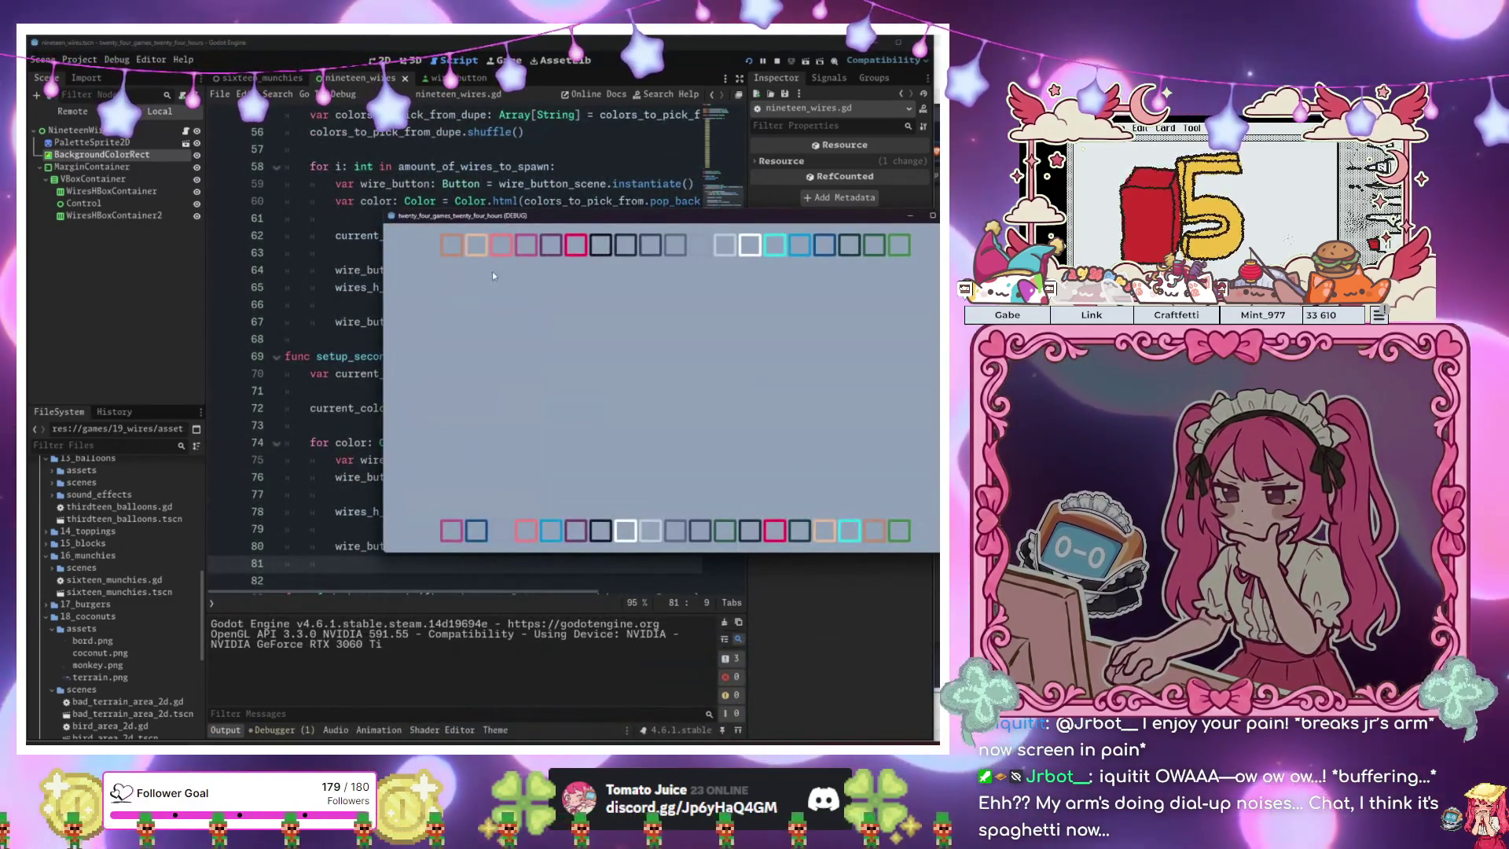
# Match the white wire pair, then add button.color_rect.show() above the fade_button_pair call.
pyautogui.click(623, 528)
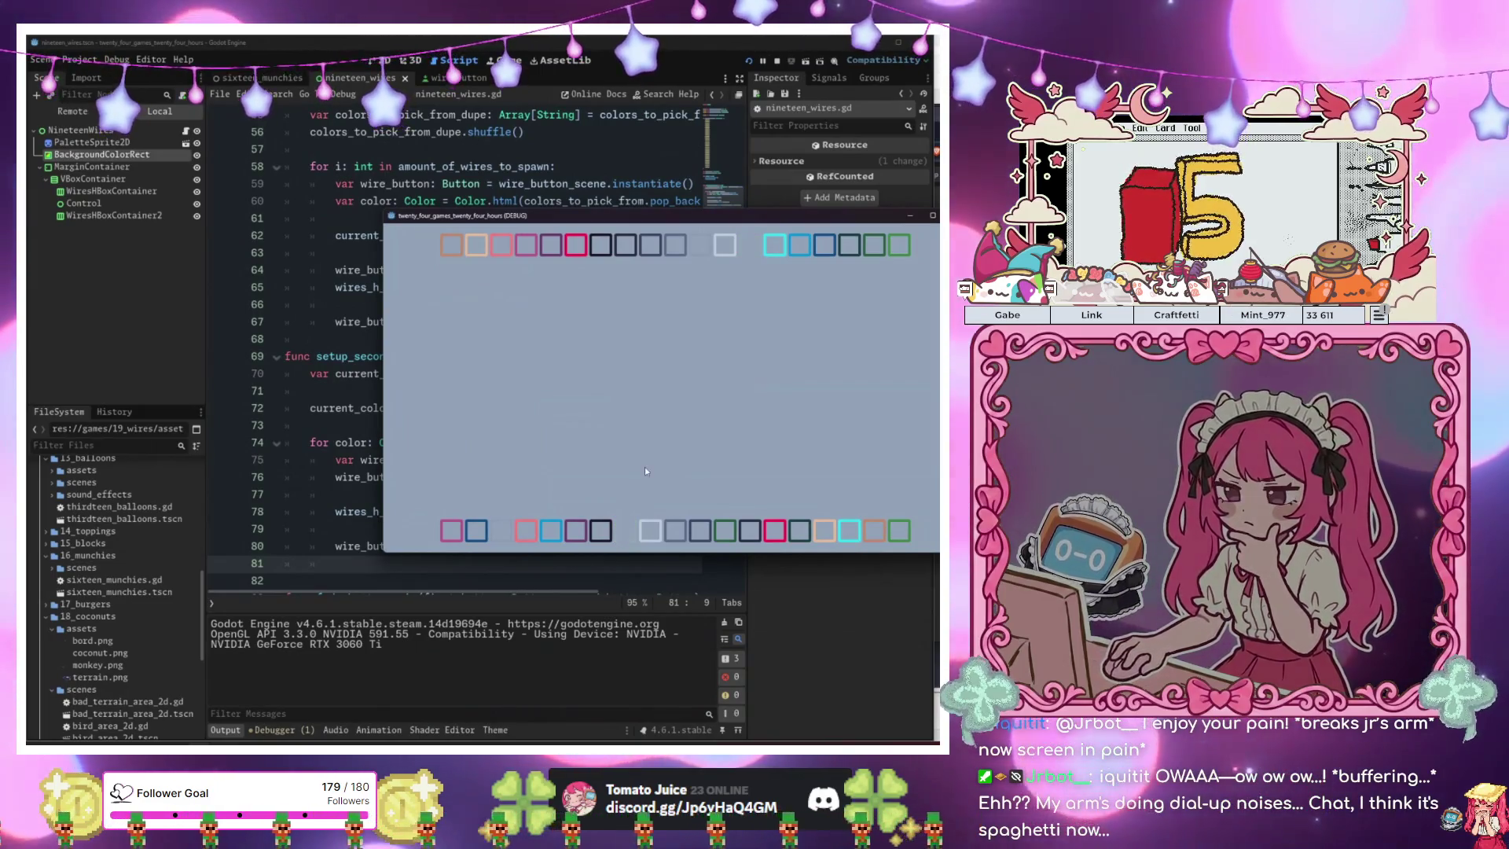
pyautogui.moveTo(578, 218)
pyautogui.mouseDown()
pyautogui.moveTo(818, 277)
pyautogui.moveTo(869, 272)
pyautogui.mouseUp()
pyautogui.scroll(-6, 498, 471)
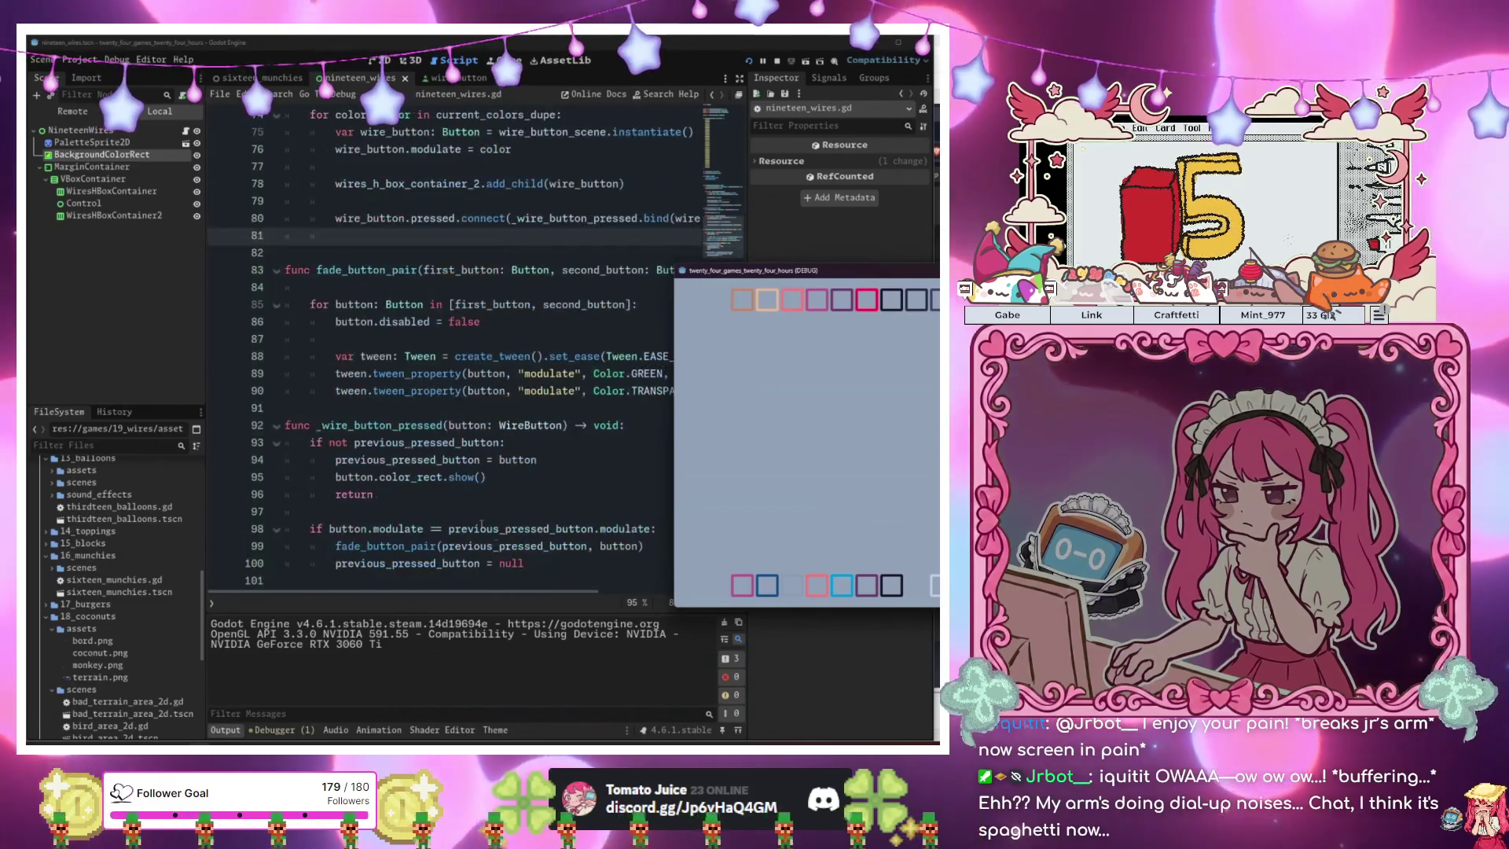
pyautogui.click(499, 547)
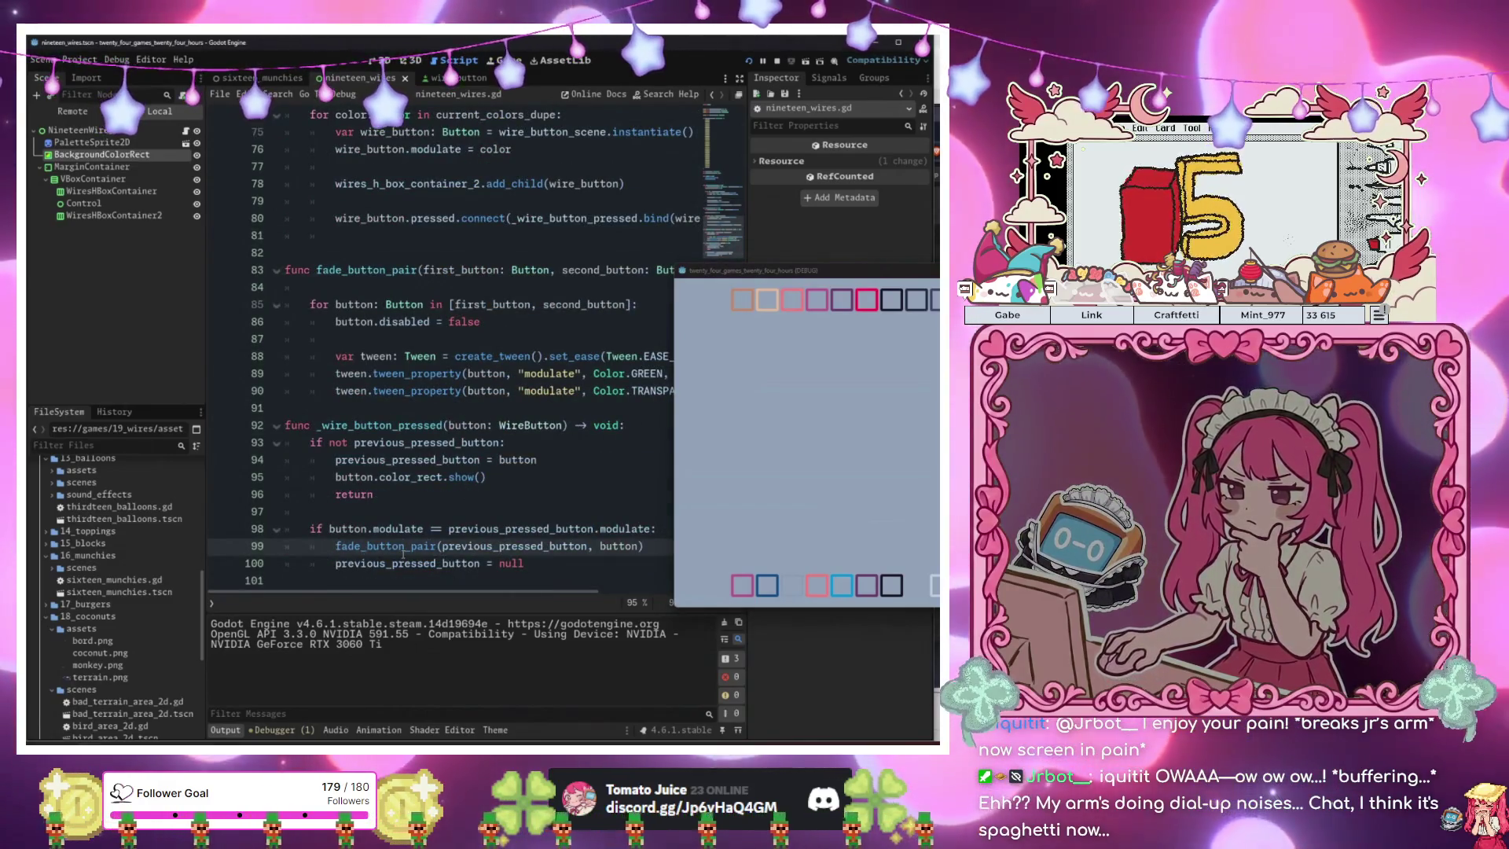
pyautogui.press('Return')
pyautogui.press('Up')
pyautogui.write('bu')
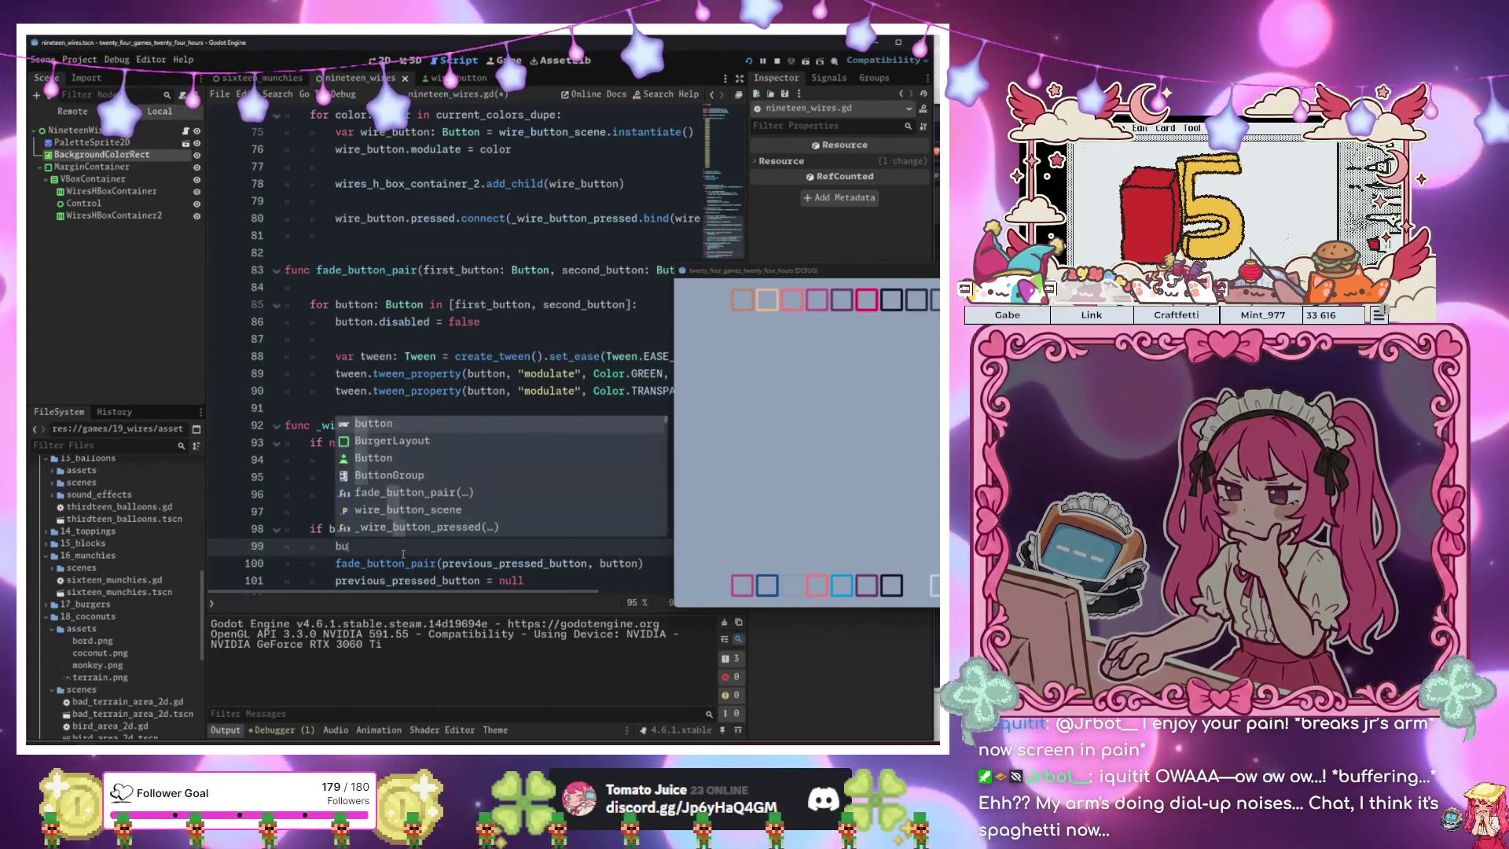
pyautogui.write('tton.co')
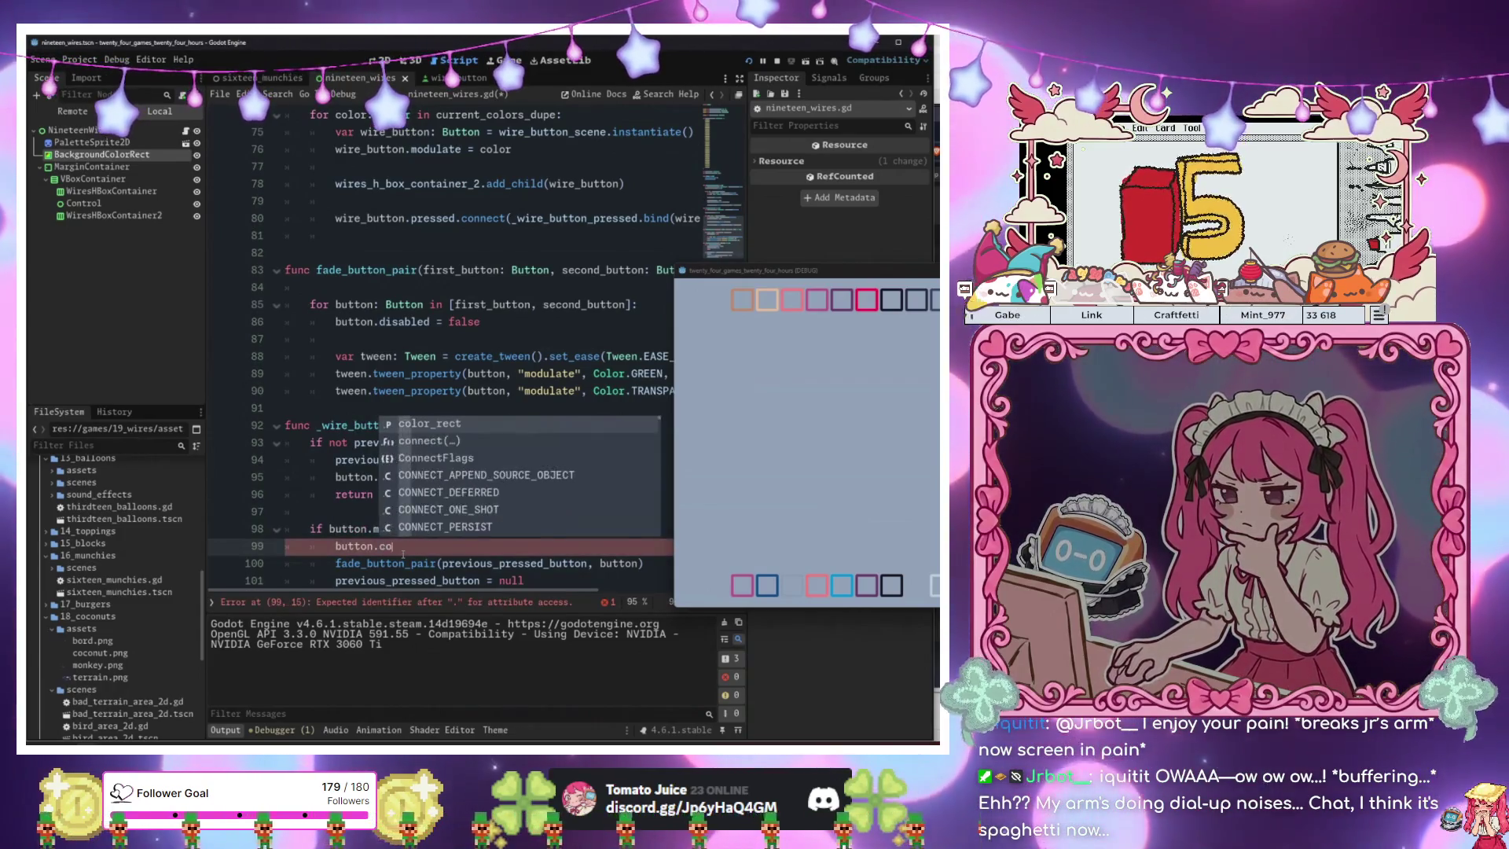
pyautogui.press('Return')
pyautogui.write('=')
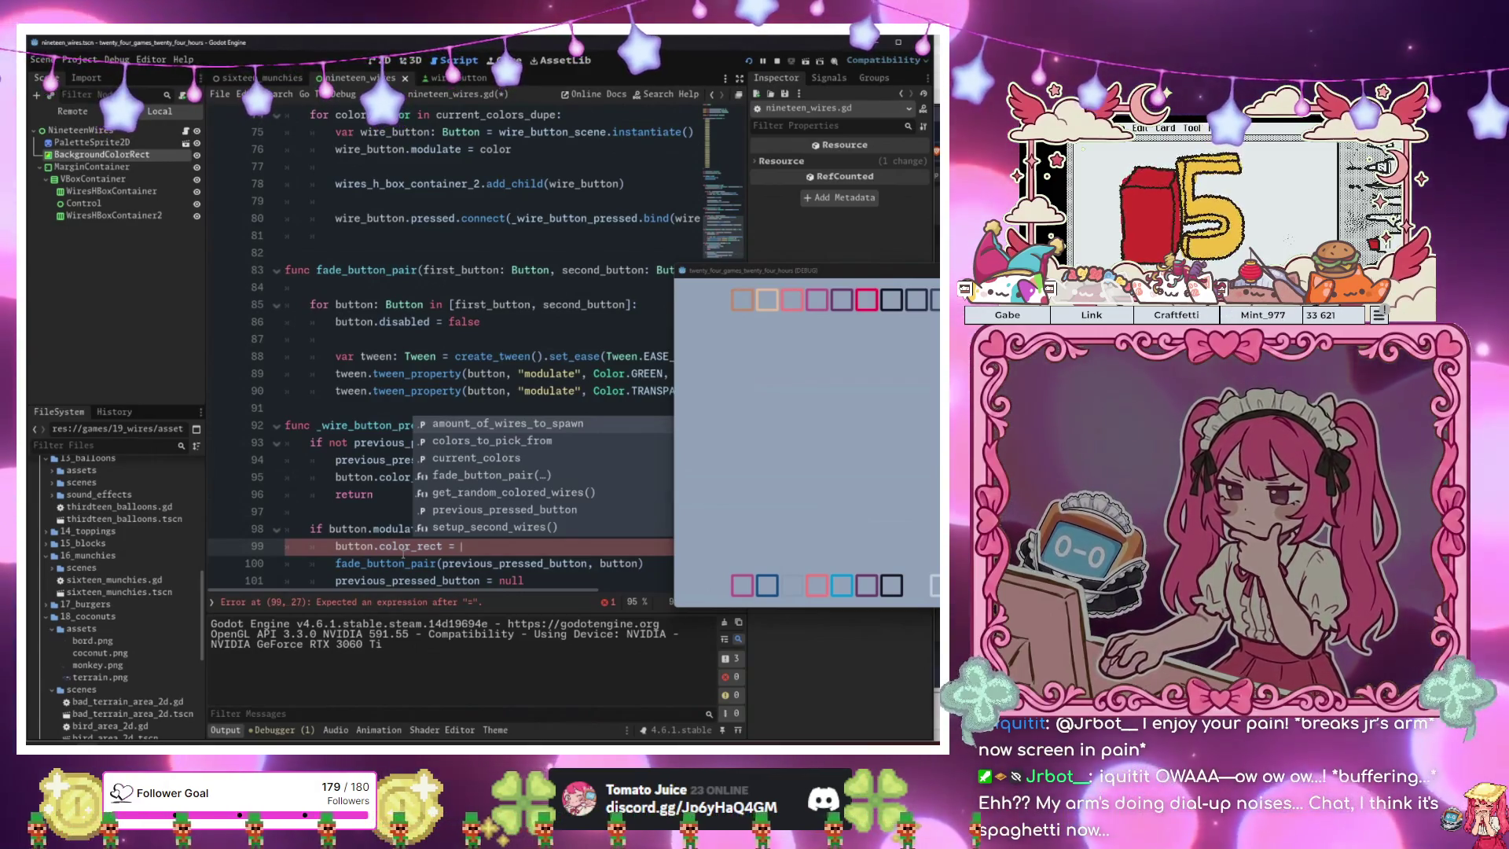
pyautogui.press('BackSpace')
pyautogui.press('BackSpace')
pyautogui.press('BackSpace')
pyautogui.write('.sho')
pyautogui.press('Return')
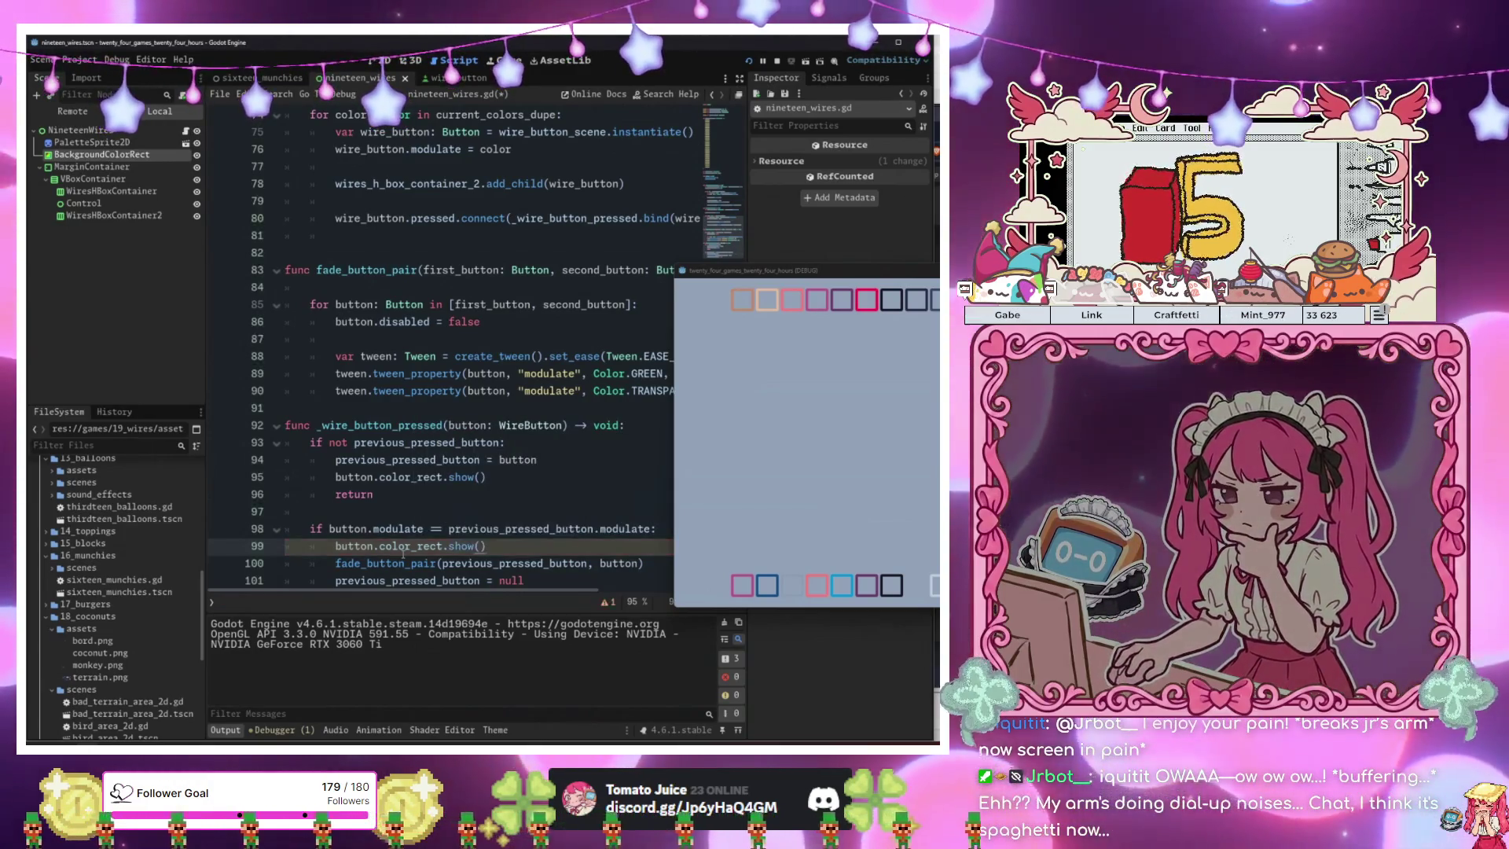
# Save and rerun, match the white pair to confirm it turns green, and move the window aside.
pyautogui.click(484, 477)
pyautogui.press('F6')
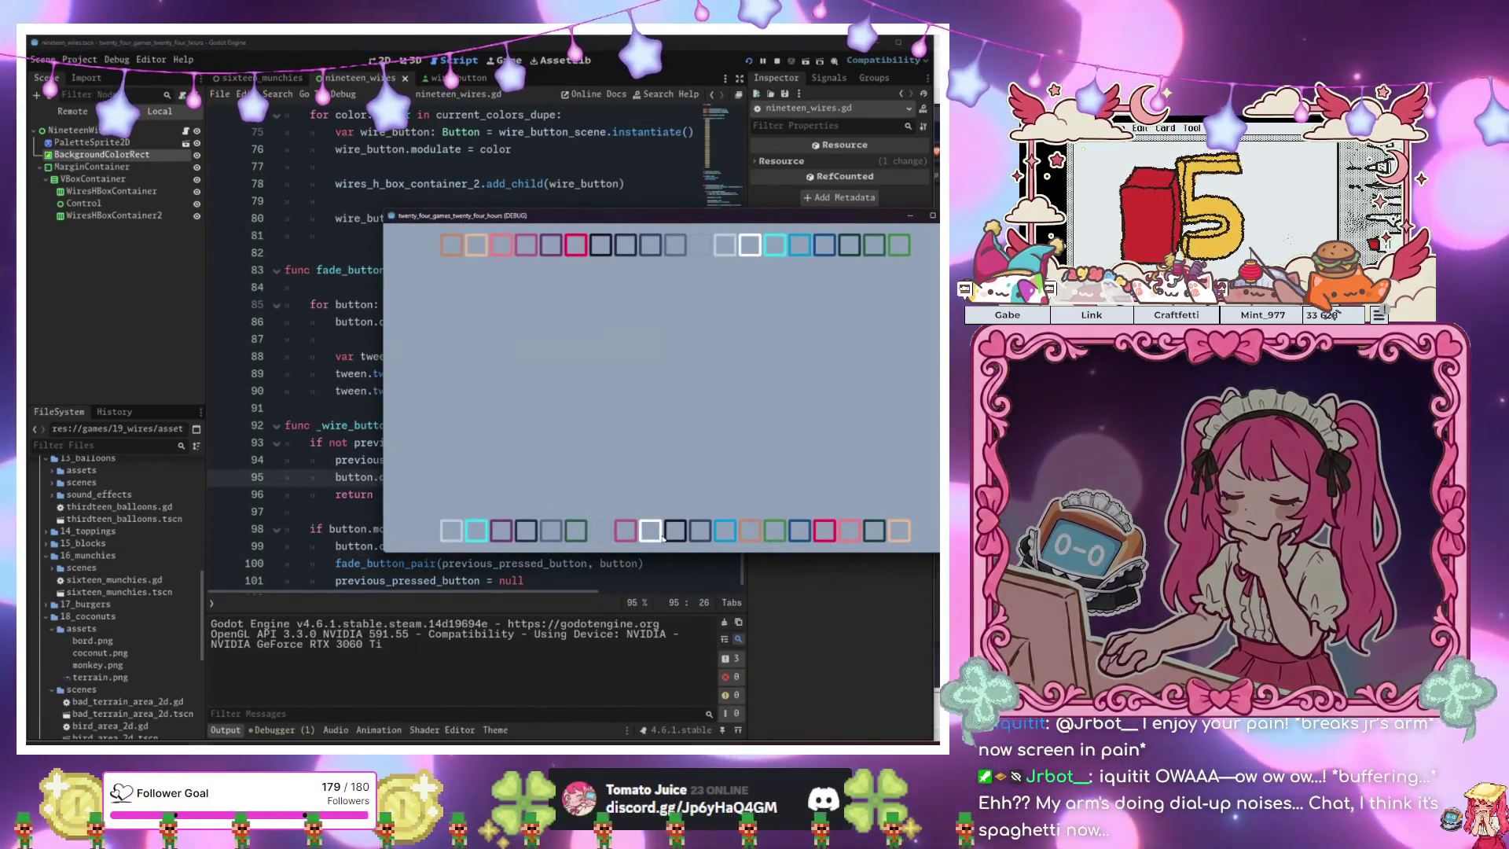
pyautogui.click(751, 245)
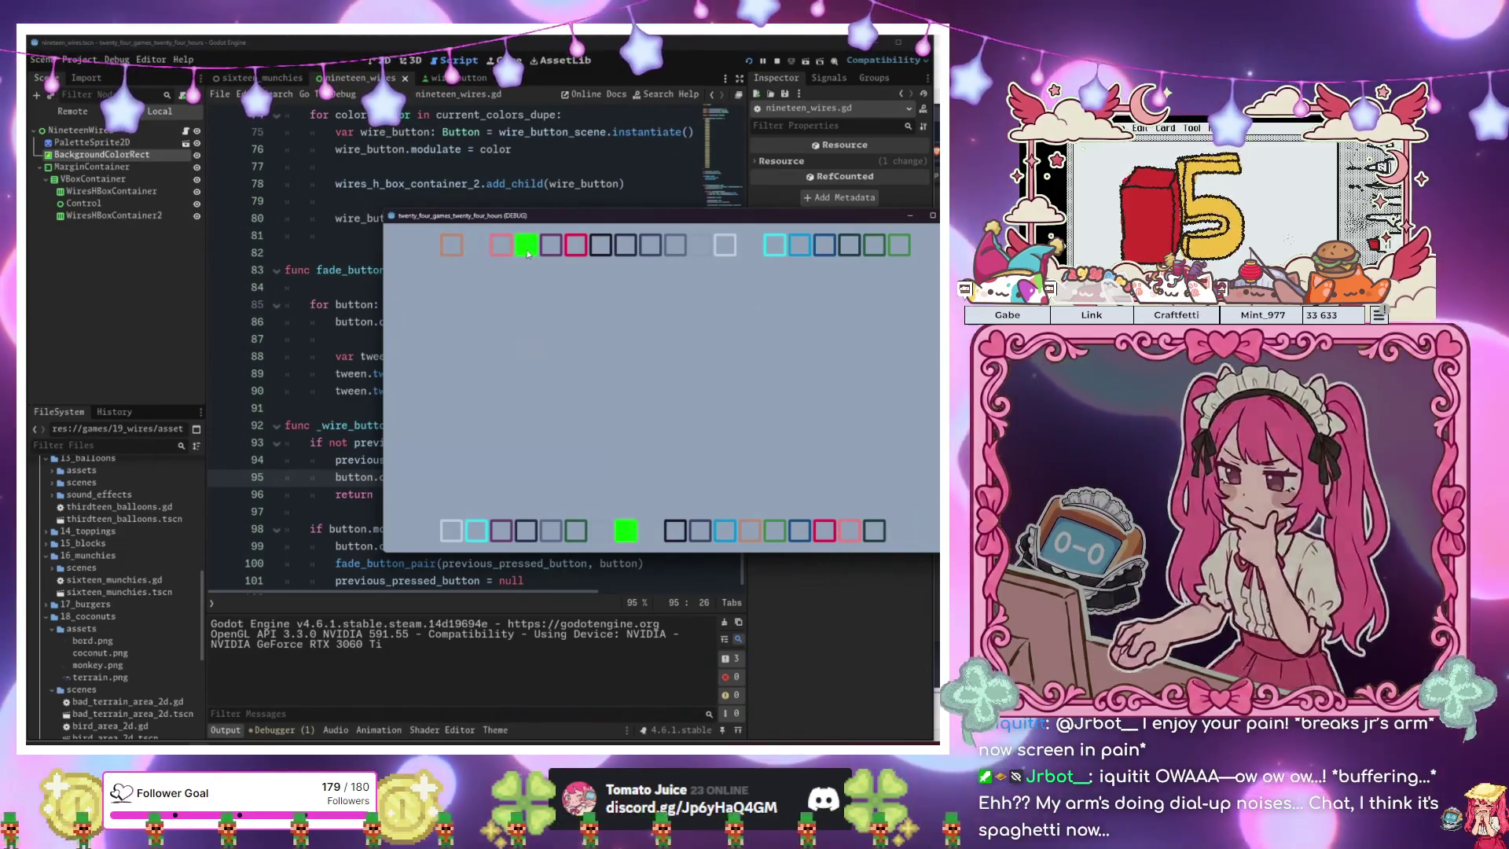
pyautogui.moveTo(528, 223)
pyautogui.mouseDown()
pyautogui.moveTo(508, 465)
pyautogui.moveTo(392, 690)
pyautogui.mouseUp()
pyautogui.click(458, 355)
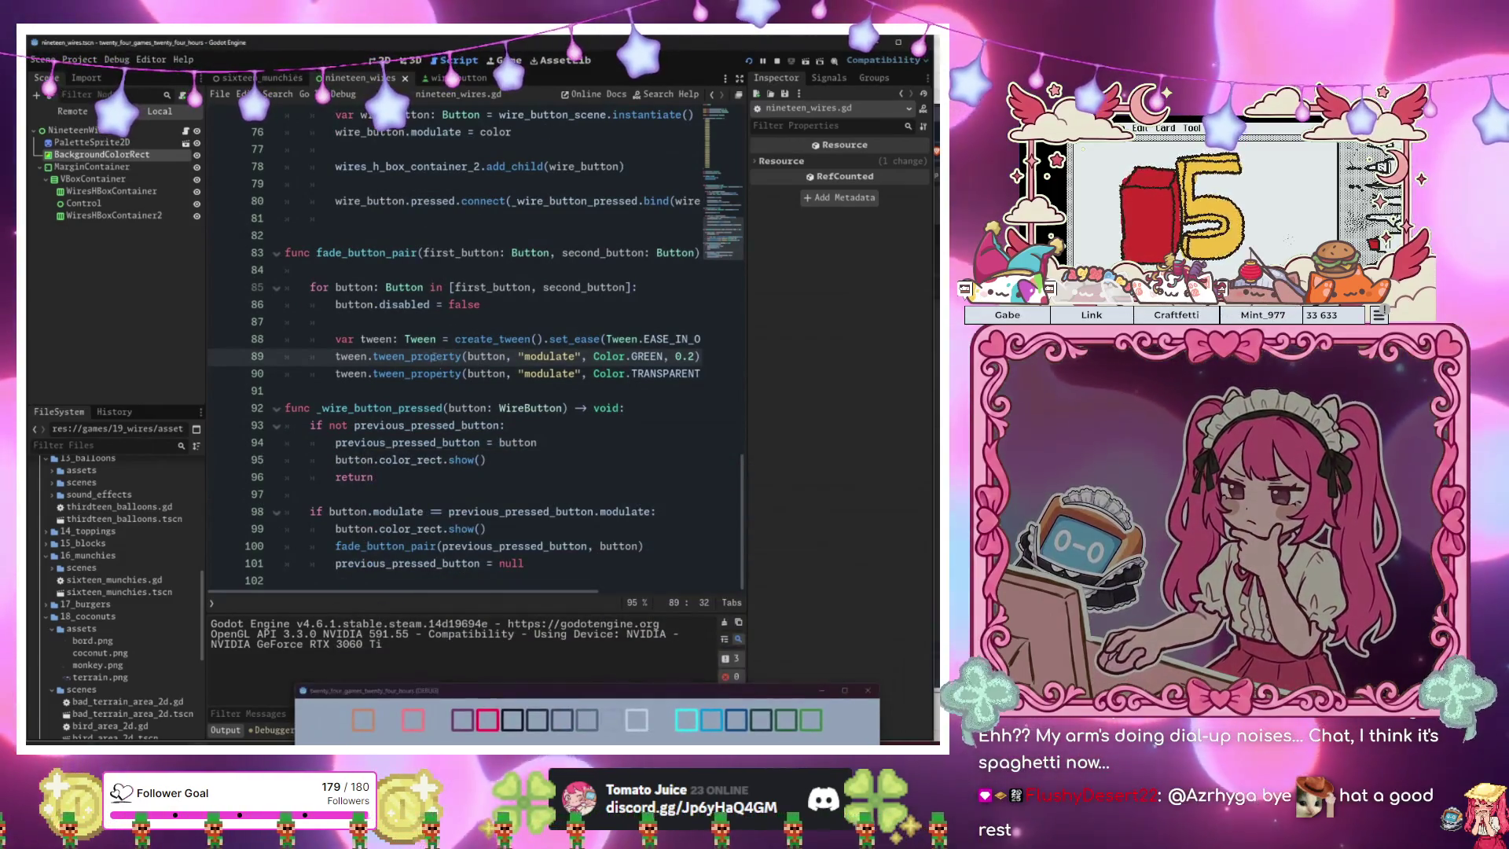
# Remove the points += 1 line from fade_button_pair.
pyautogui.click(360, 272)
pyautogui.press('Return')
pyautogui.press('Return')
pyautogui.press('Up')
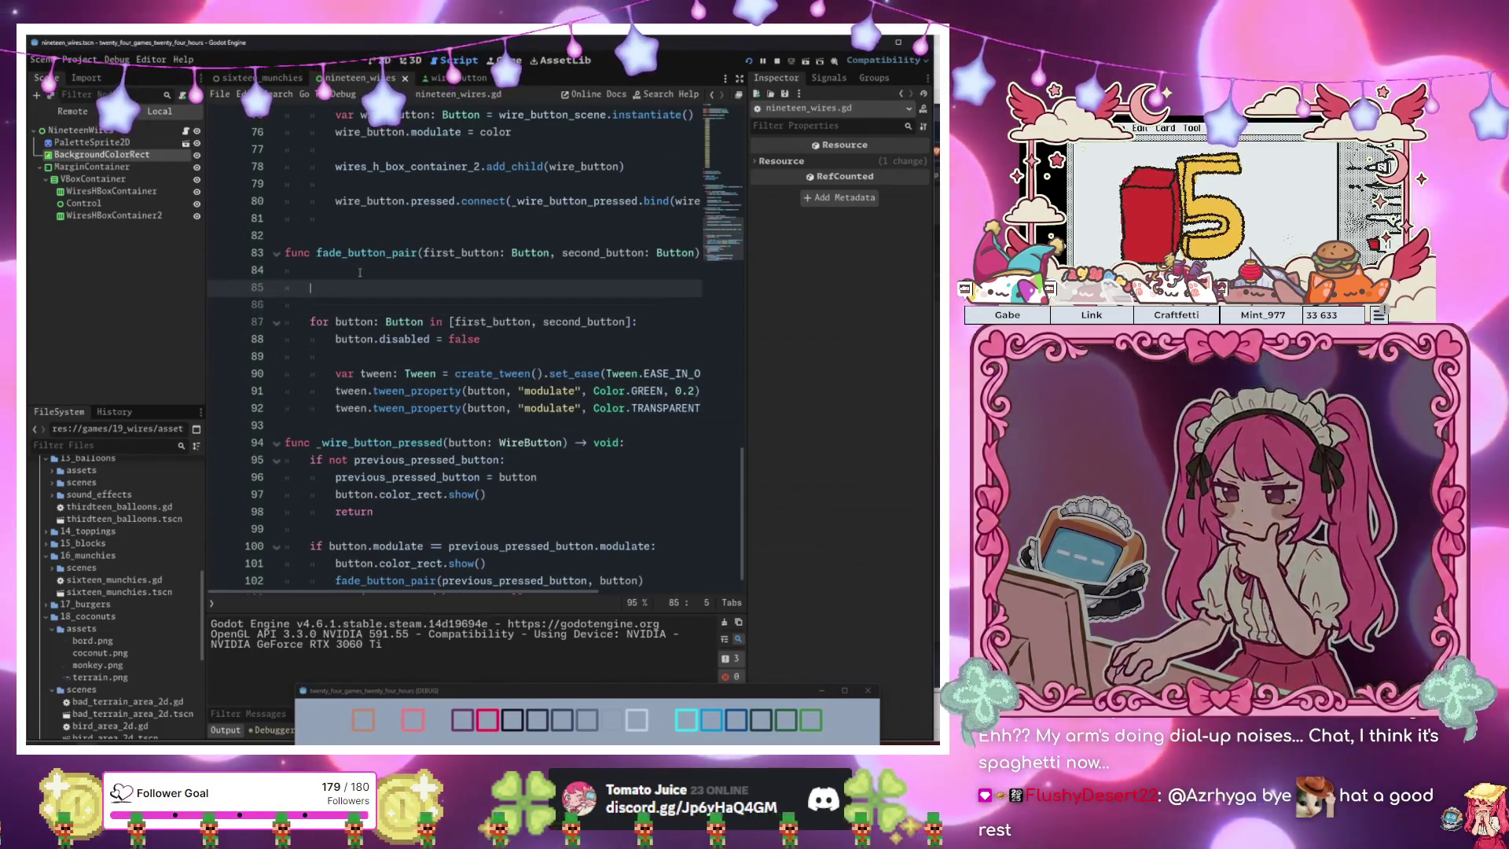
pyautogui.press('BackSpace')
pyautogui.write('po')
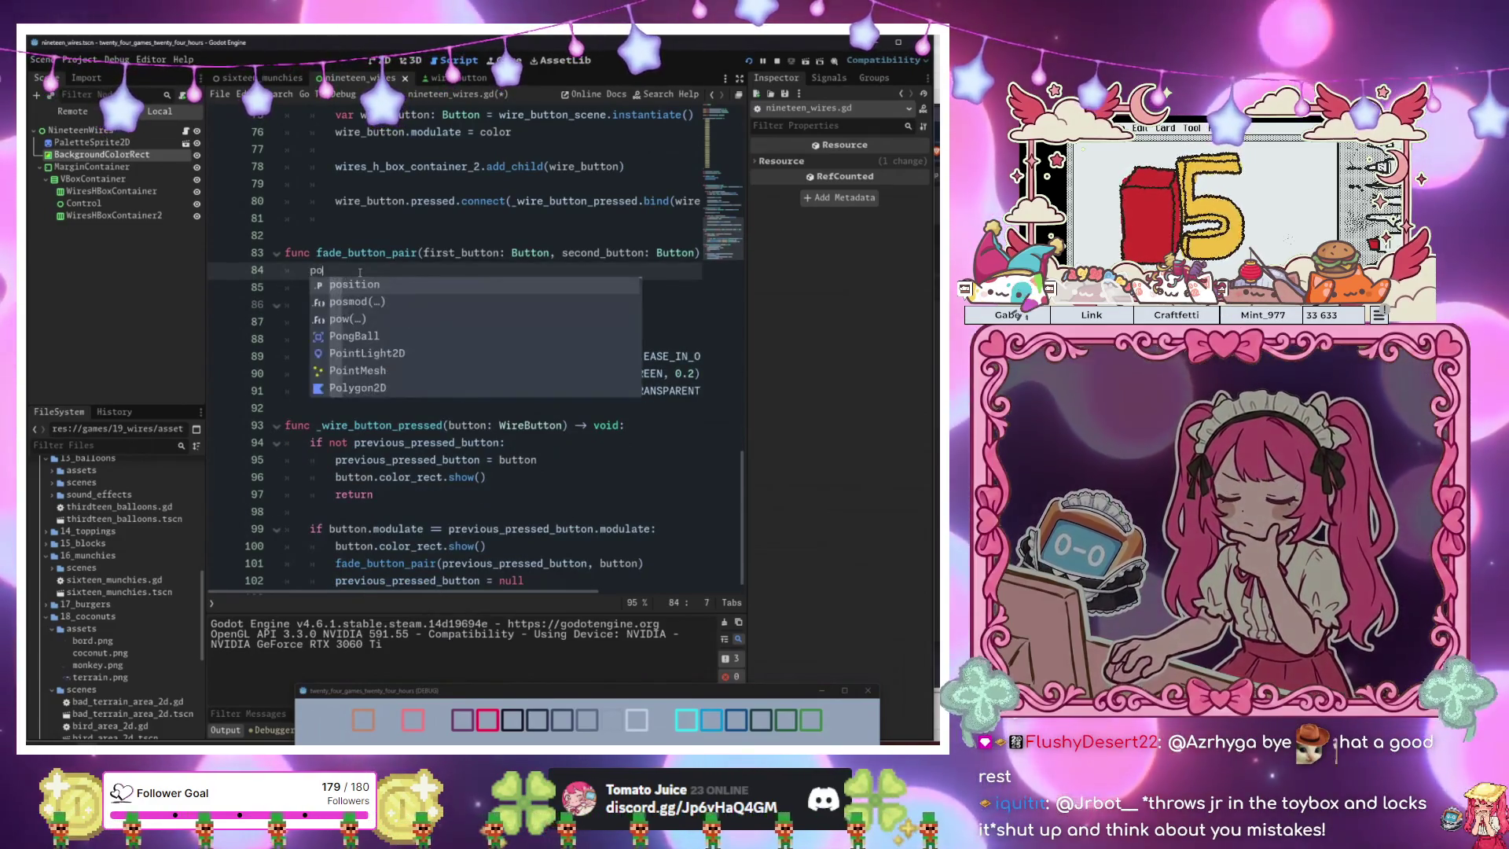
pyautogui.write('ints += 1')
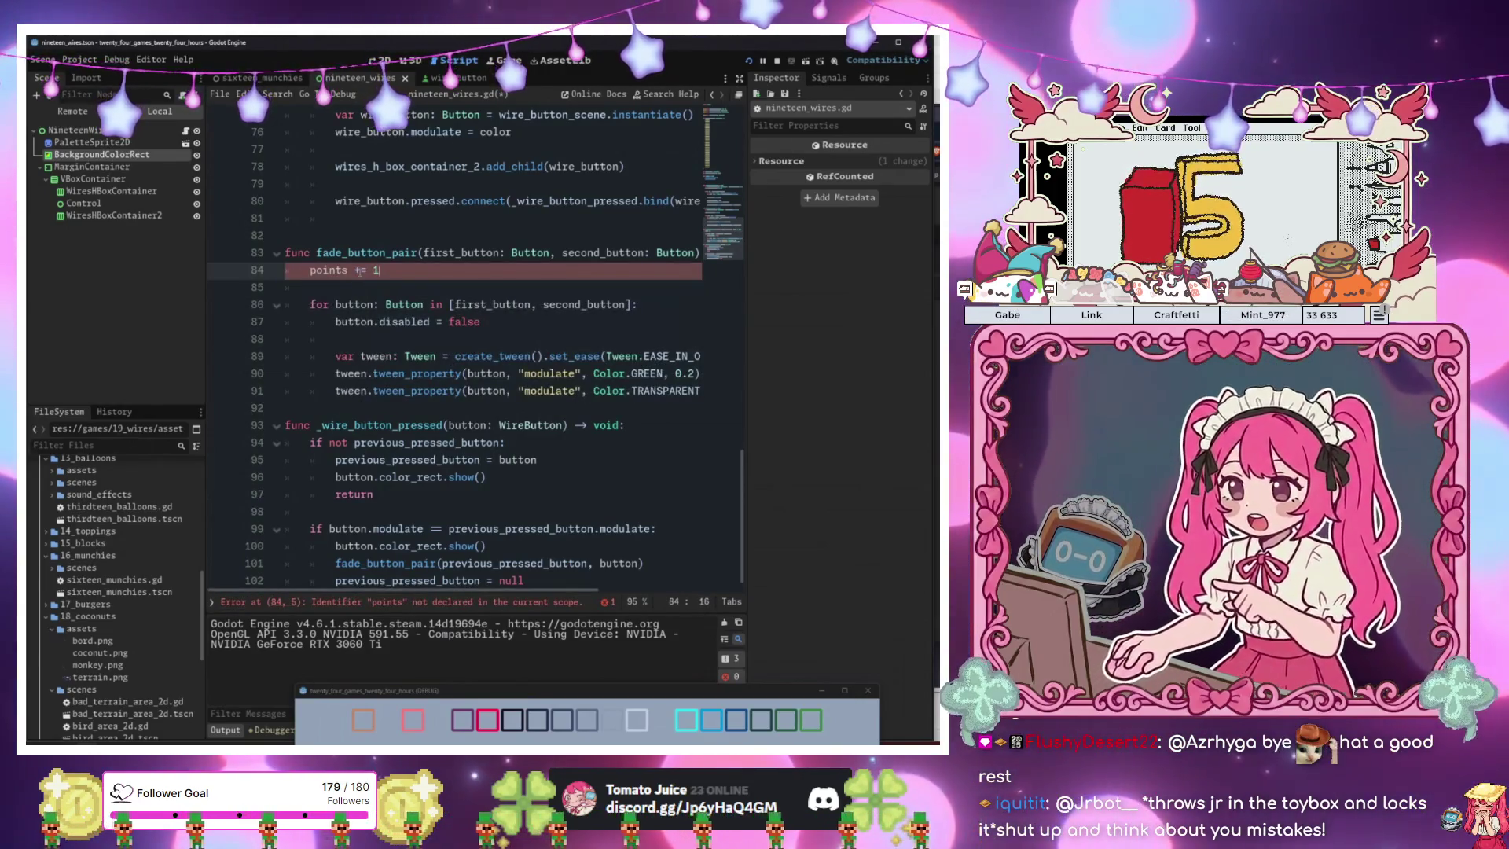
pyautogui.moveTo(393, 275); pyautogui.dragTo(323, 271)
pyautogui.scroll(-1, 323, 271)
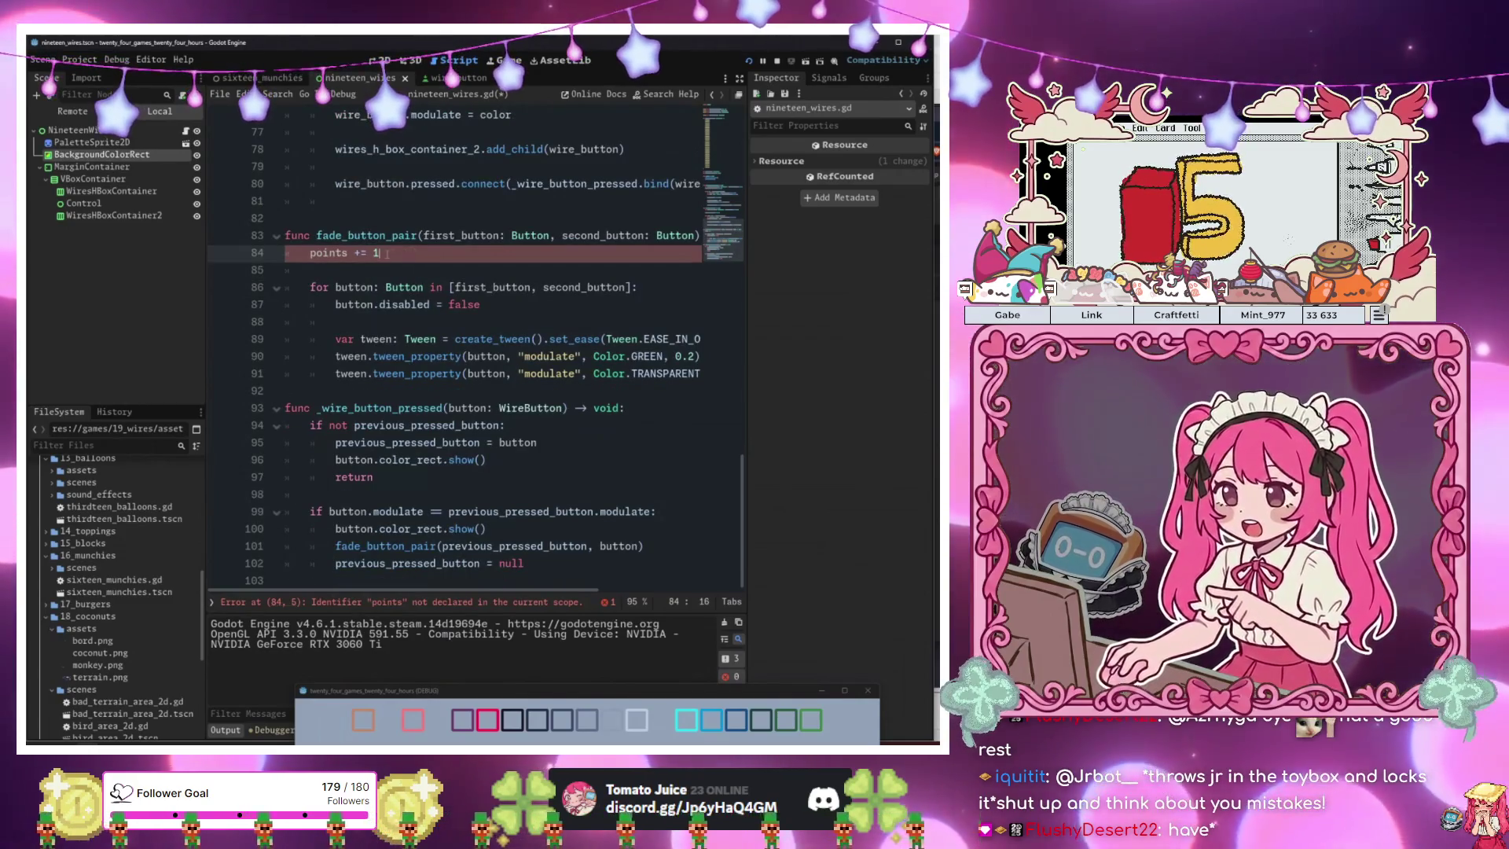
pyautogui.press('BackSpace')
pyautogui.press('BackSpace')
pyautogui.press('BackSpace')
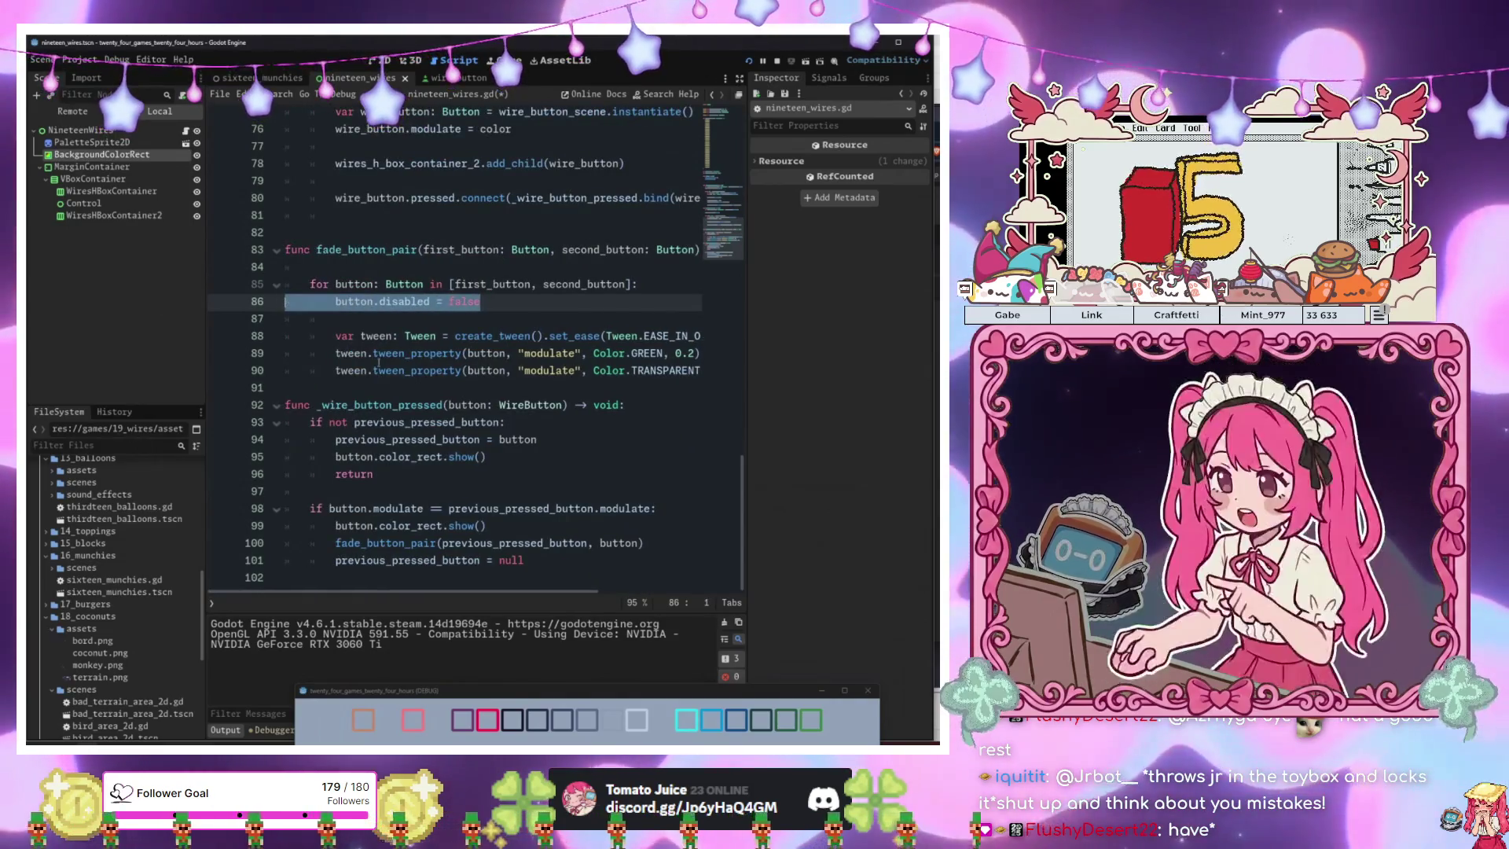
pyautogui.moveTo(417, 372)
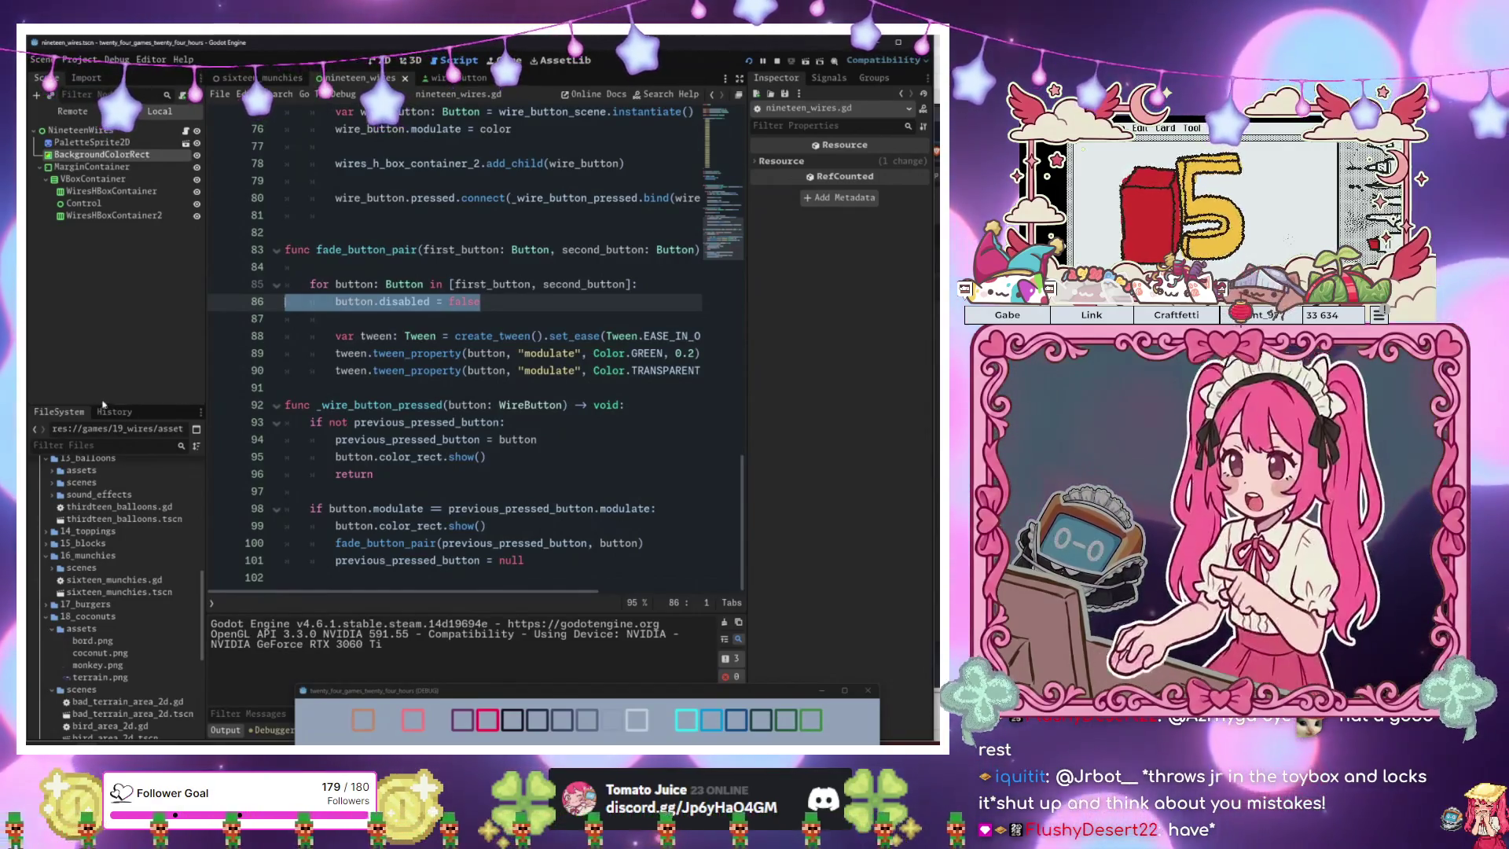
pyautogui.click(458, 397)
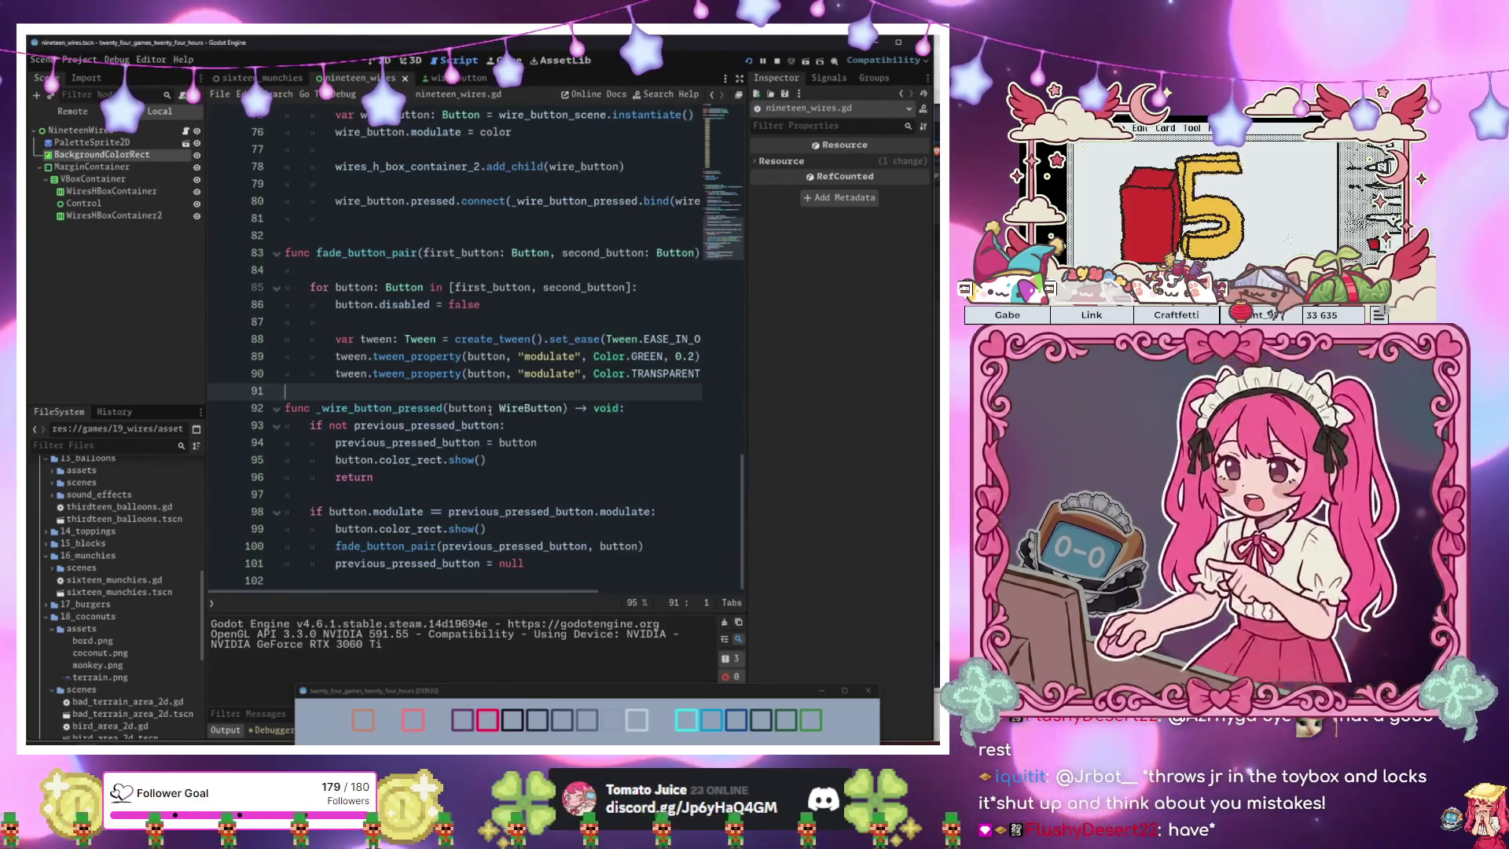
# Add 'points += 1' after 'previous_pressed_button = null' and begin an 'if poi' line below it.
pyautogui.click(554, 561)
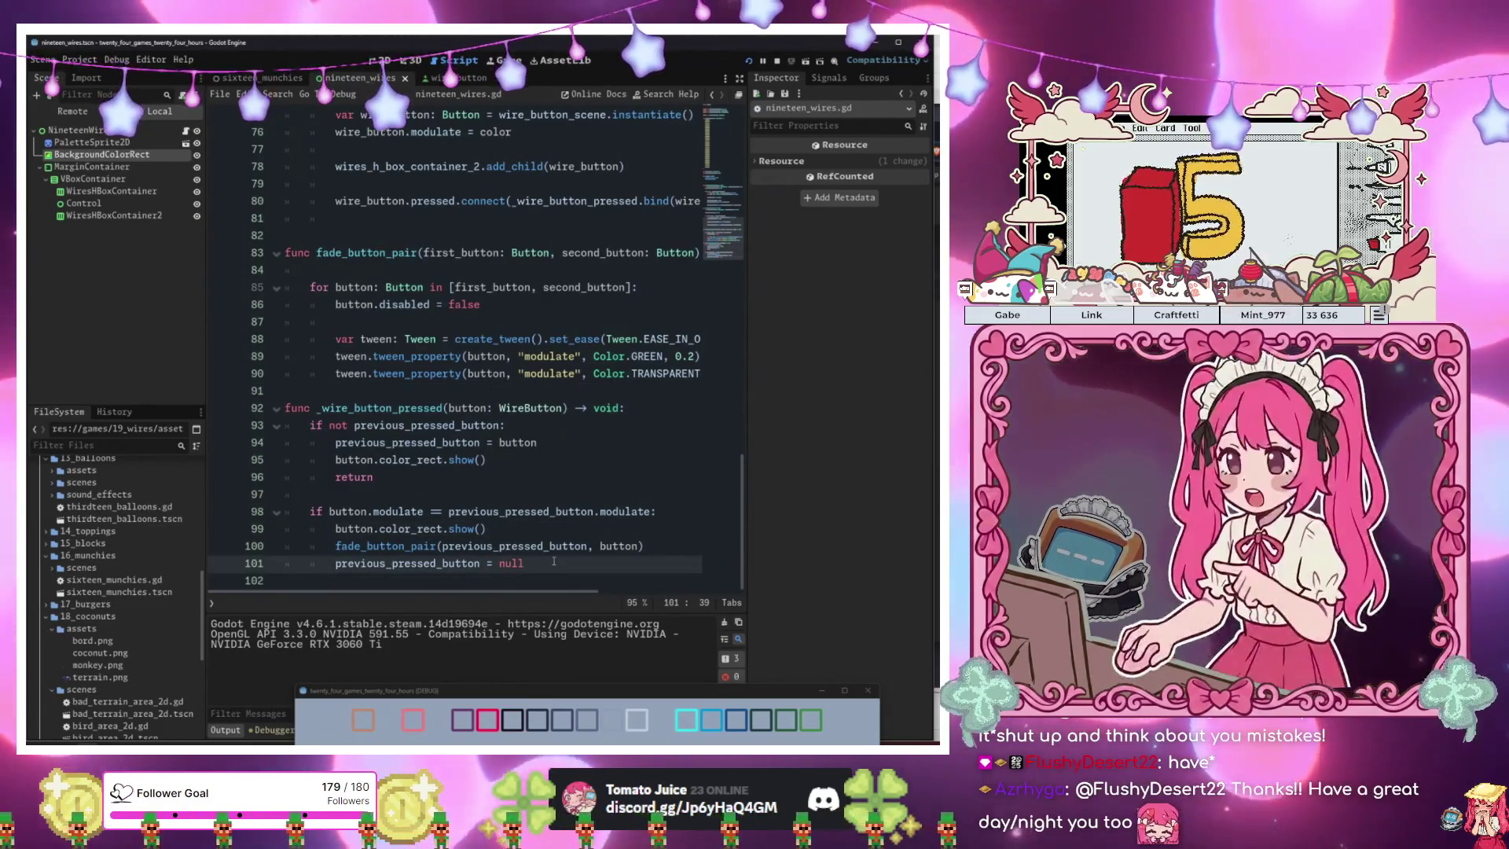
pyautogui.press('Return')
pyautogui.write('points += 1')
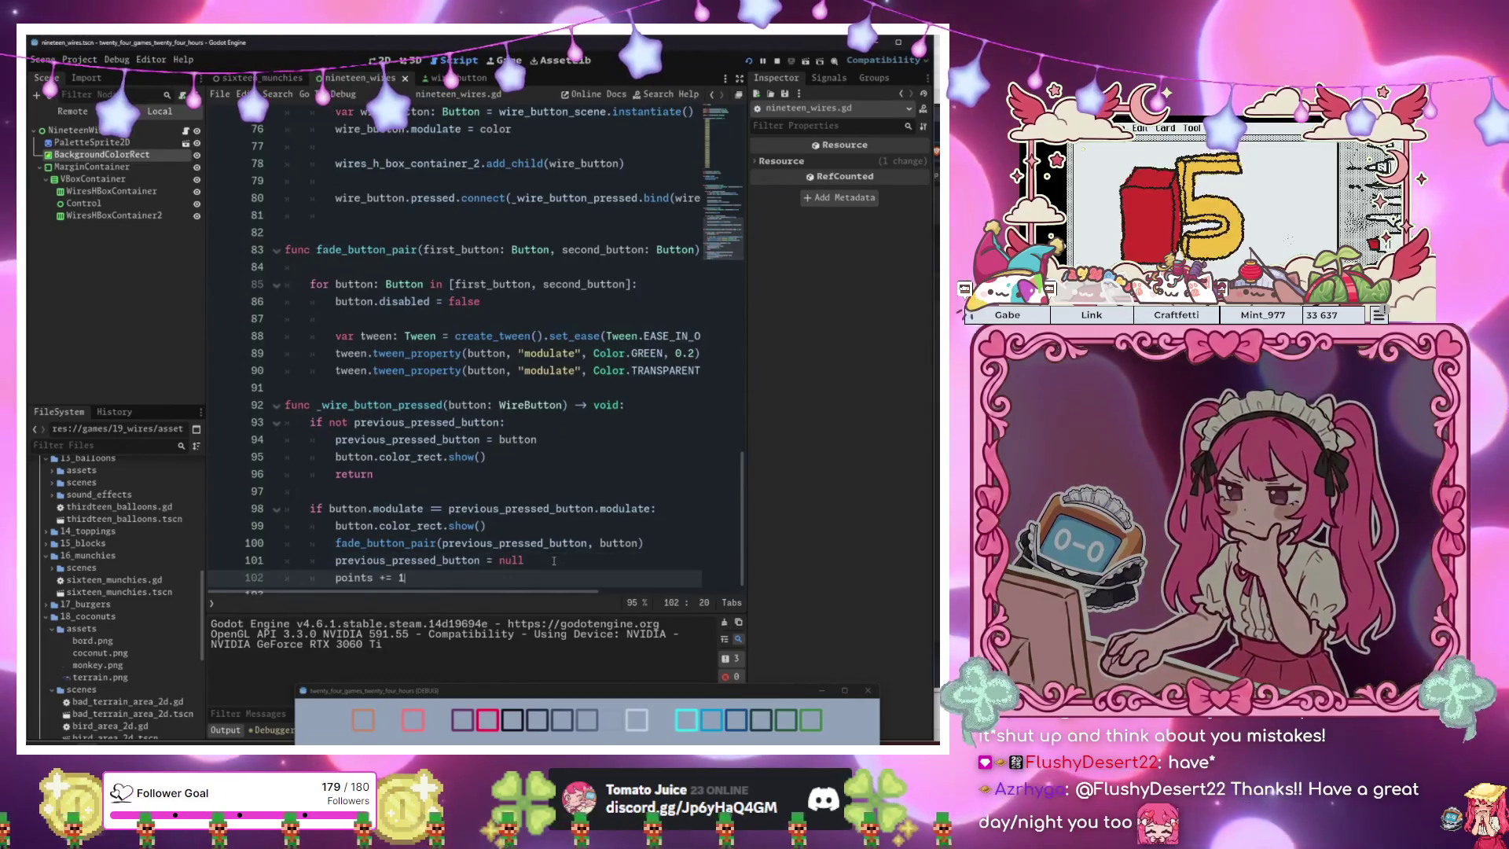
pyautogui.press('Return')
pyautogui.press('Return')
pyautogui.write('if po')
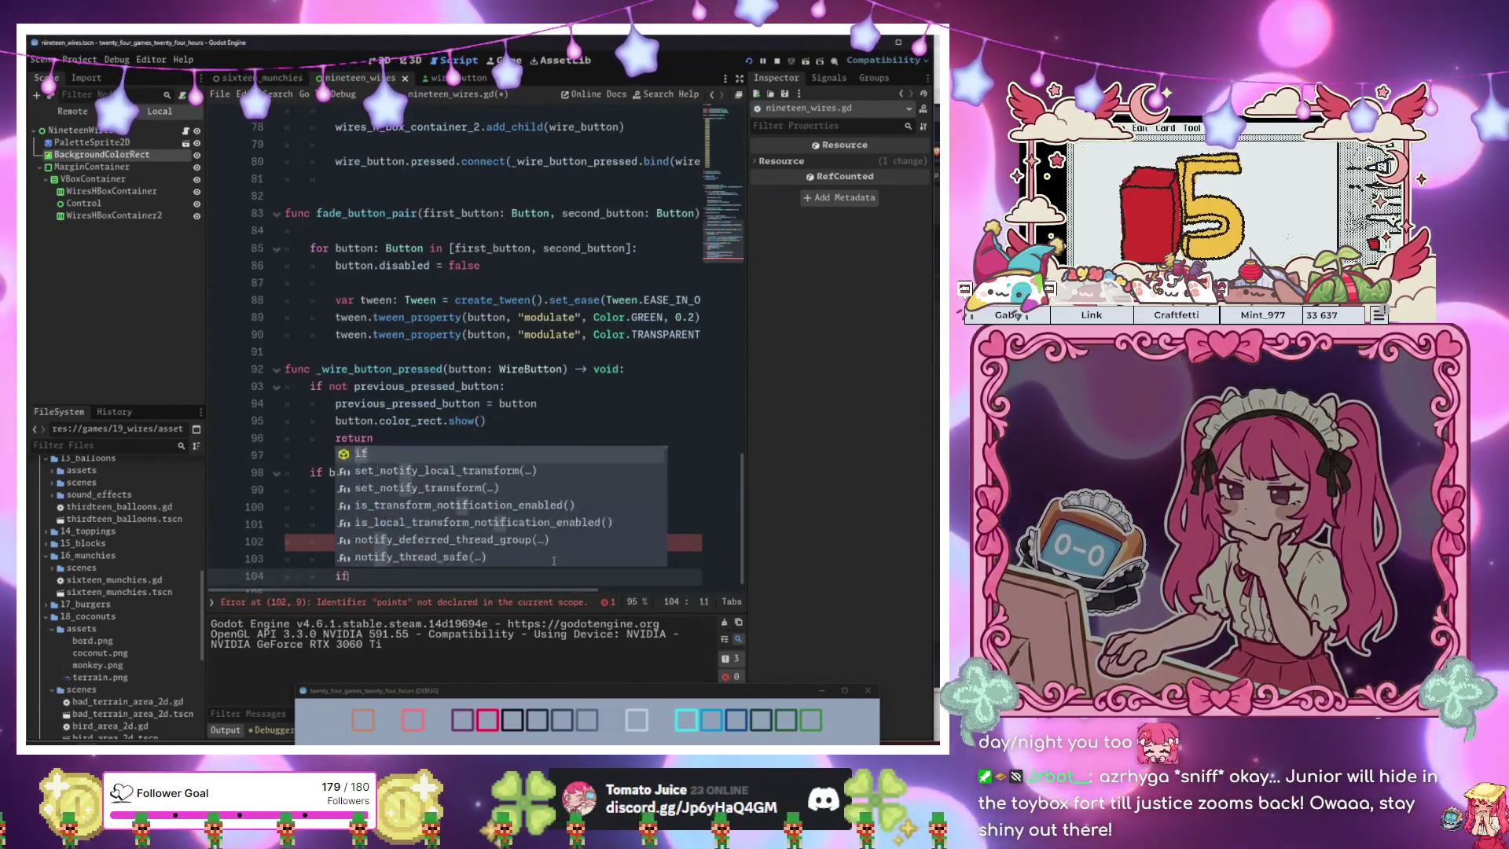
pyautogui.press('Down')
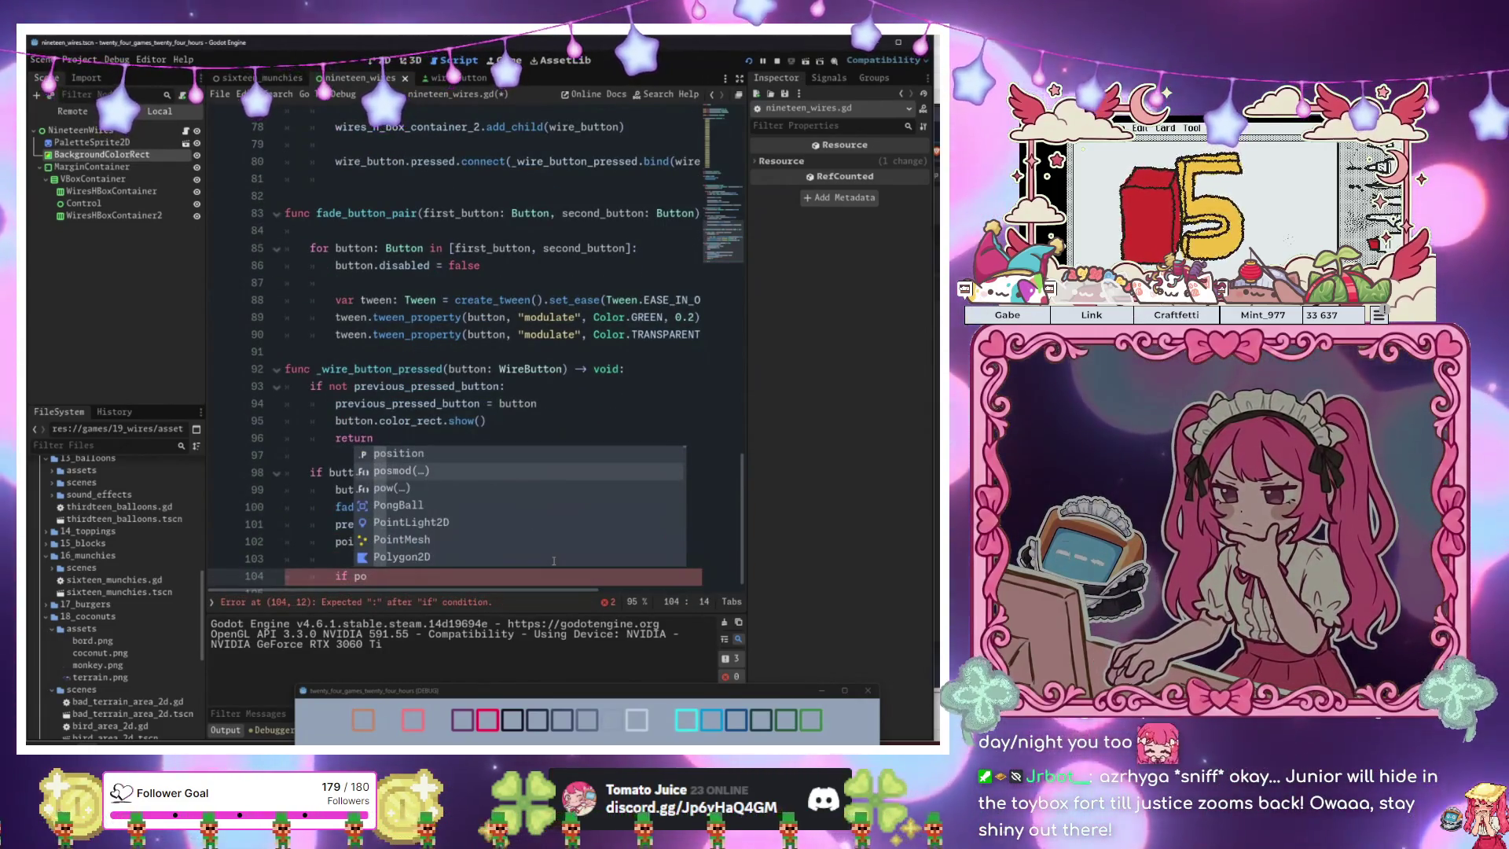
pyautogui.write('i')
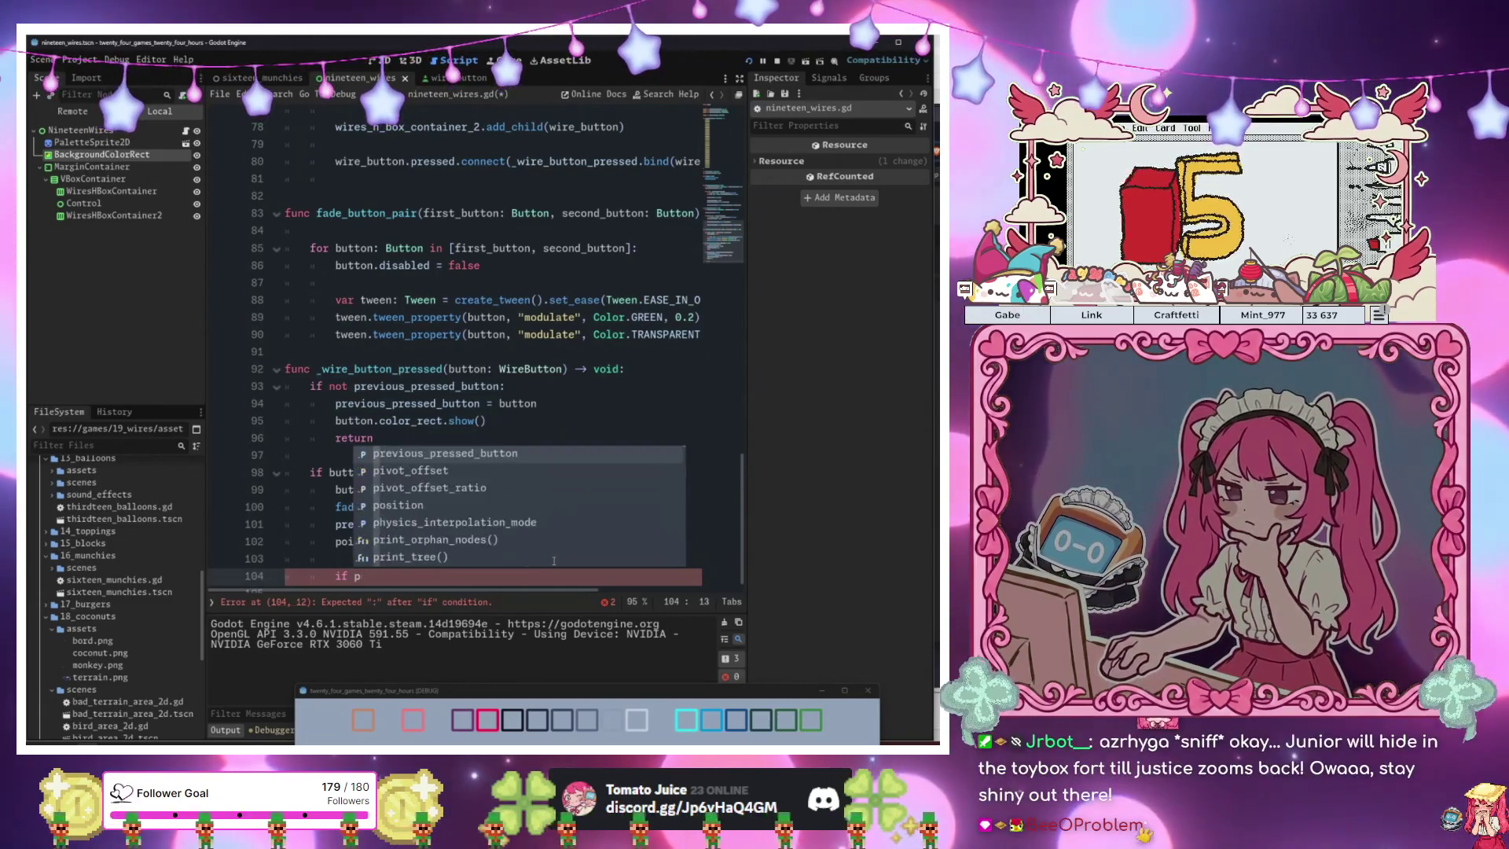
pyautogui.press('Escape')
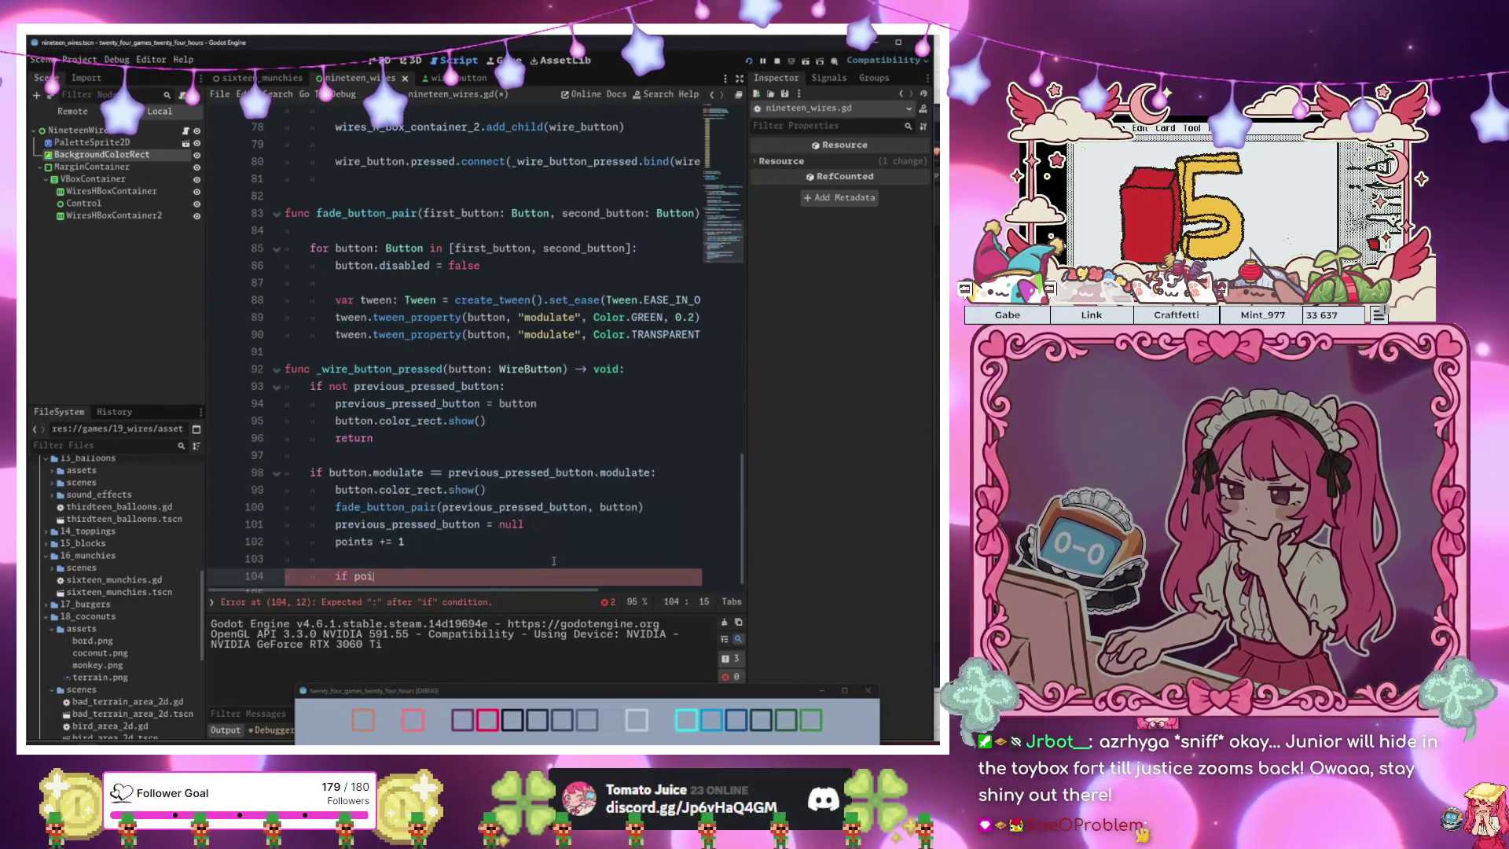
pyautogui.scroll(20, 493, 461)
pyautogui.scroll(-5, 493, 461)
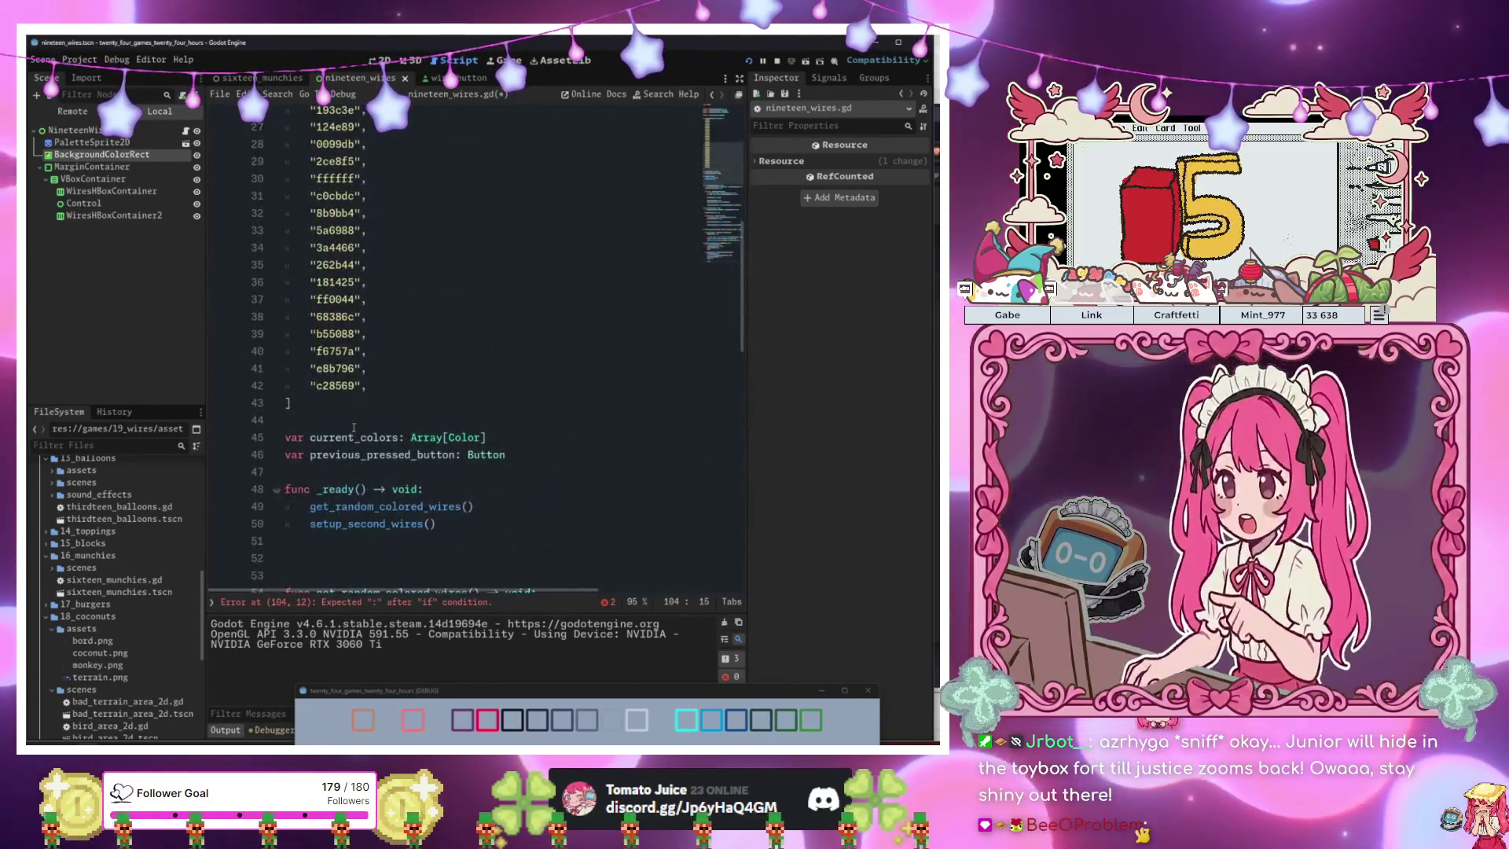
# Declare 'var points: int = 0' among the variable declarations at line 45.
pyautogui.click(363, 422)
pyautogui.press('Down')
pyautogui.write('var poin')
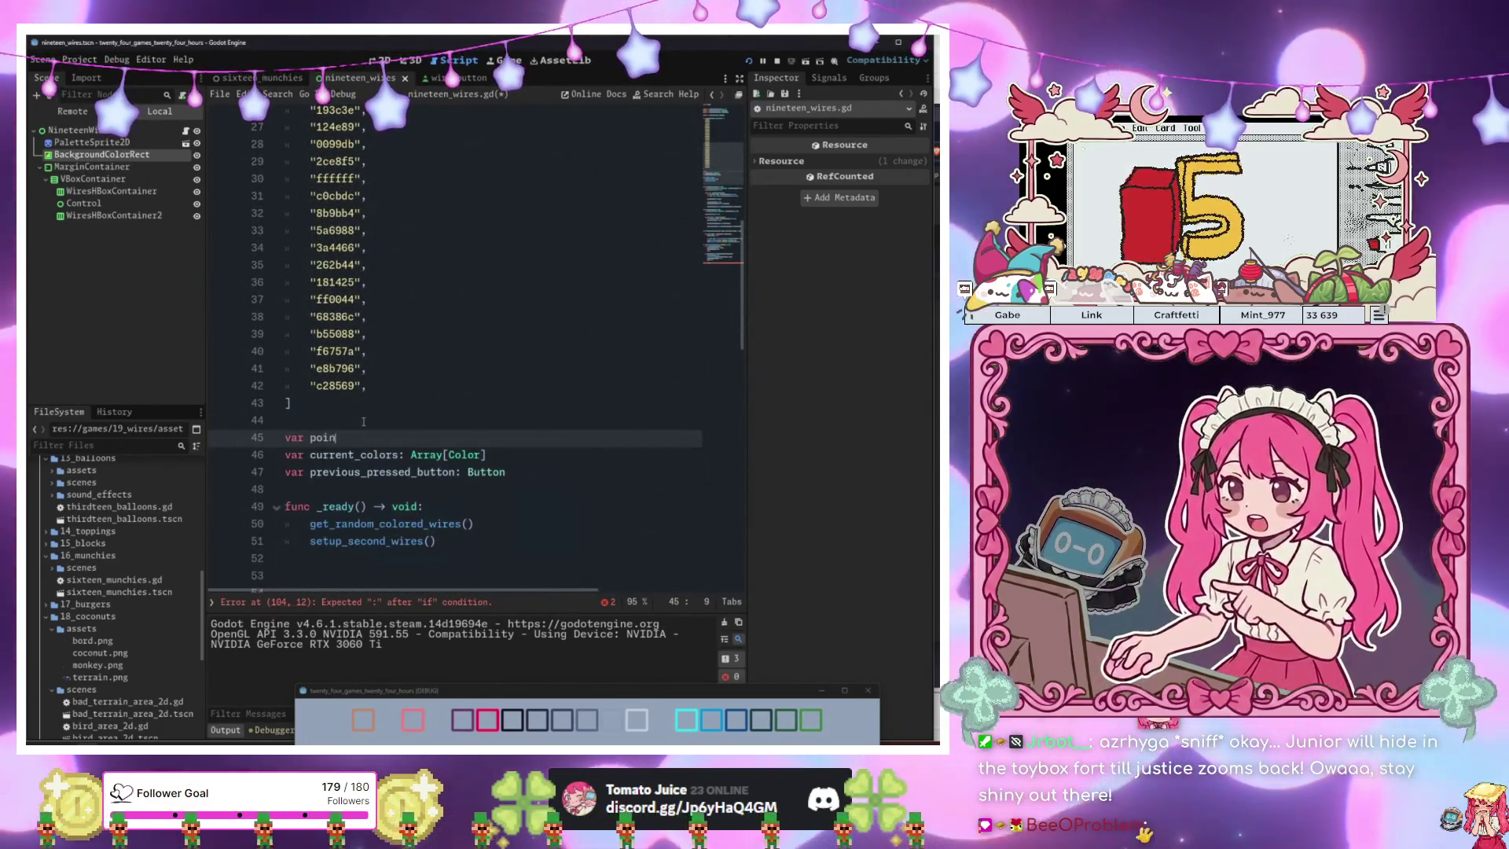
pyautogui.write('ts: int = 0')
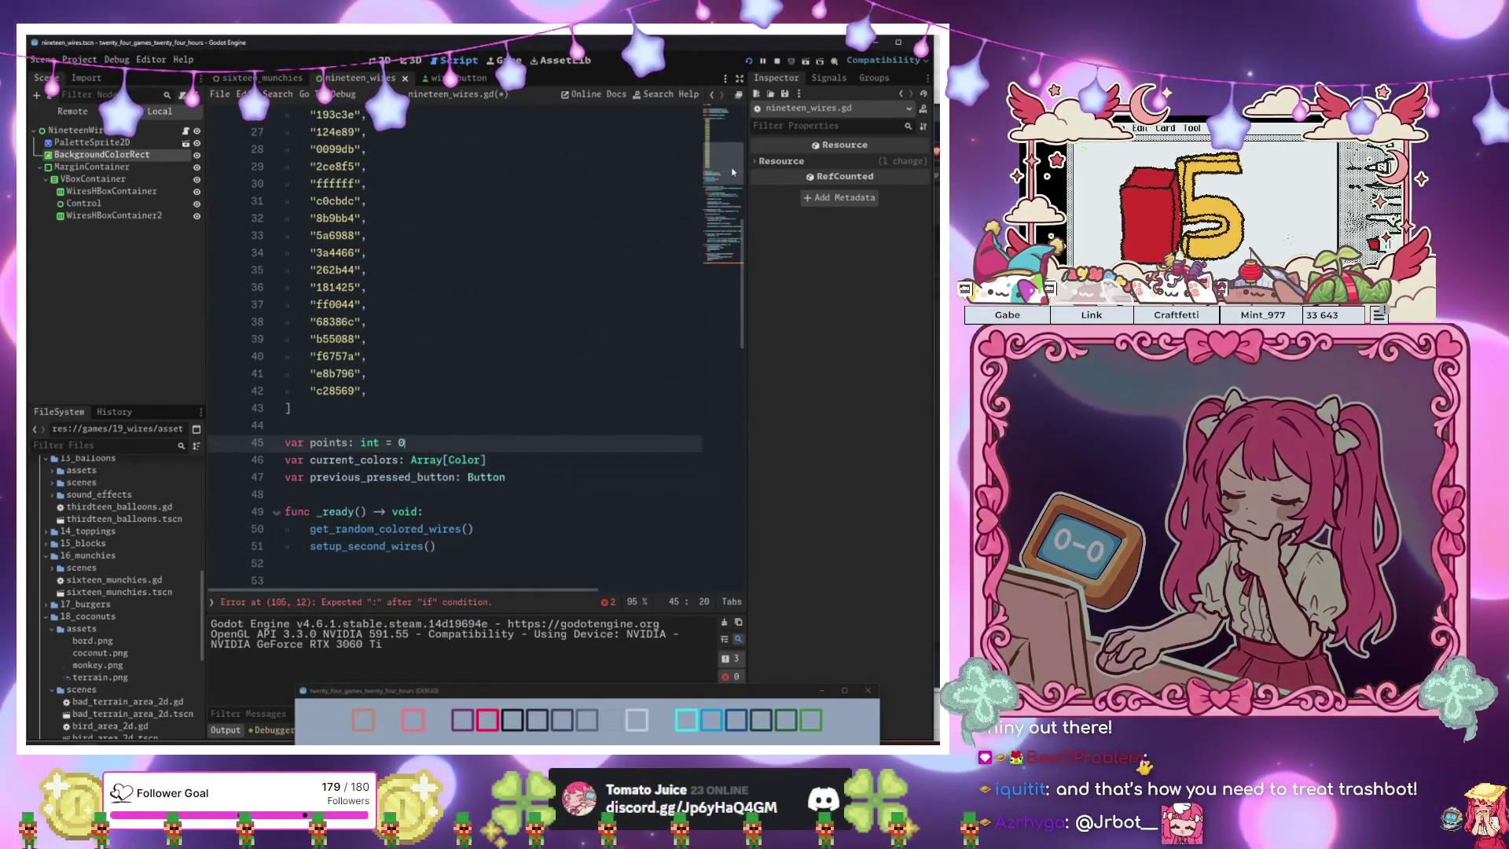
pyautogui.scroll(8, 619, 196)
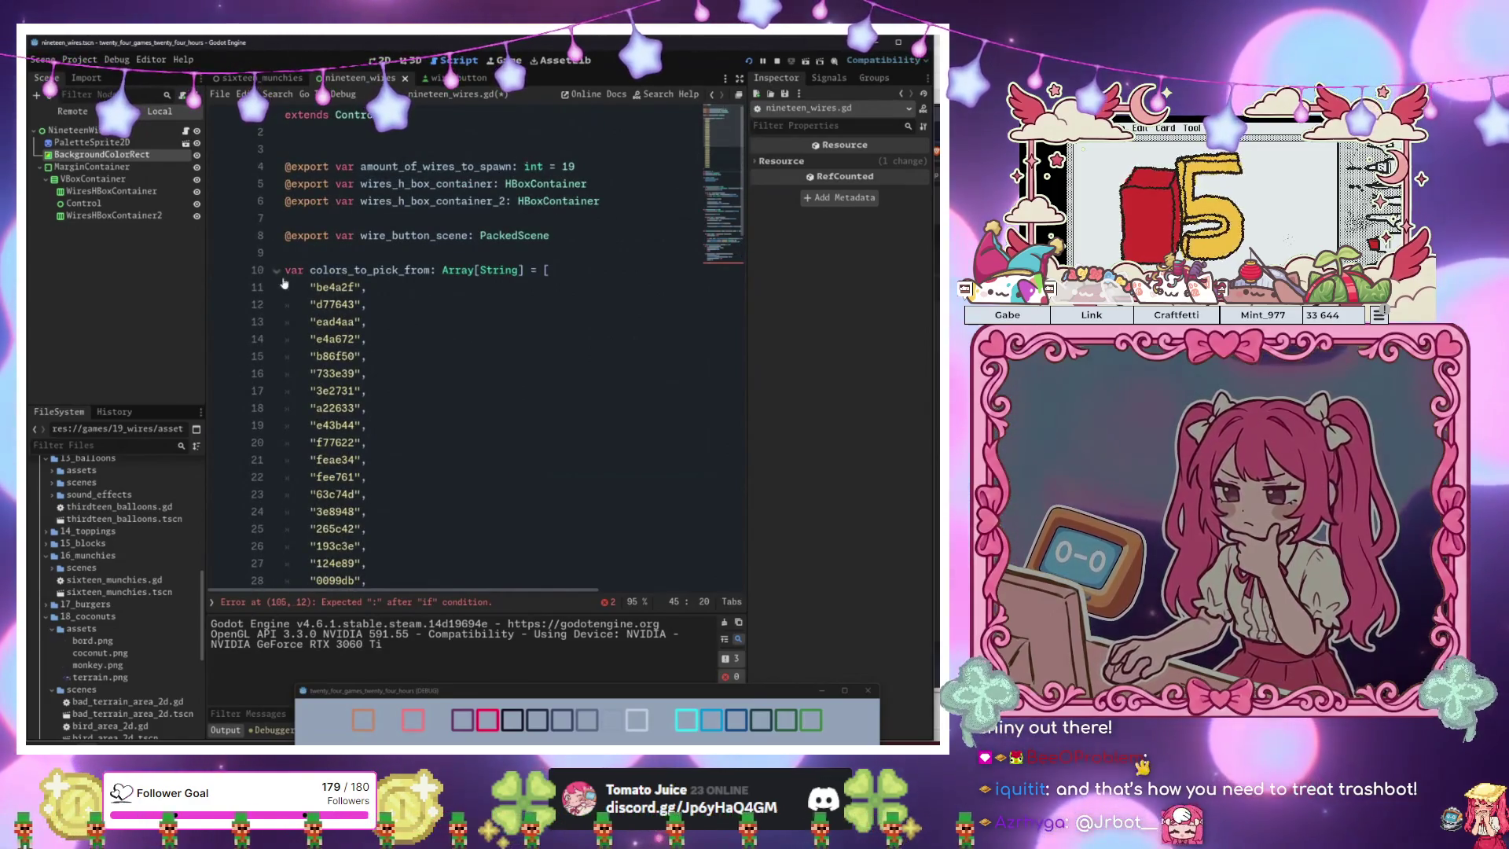
pyautogui.scroll(-20, 450, 298)
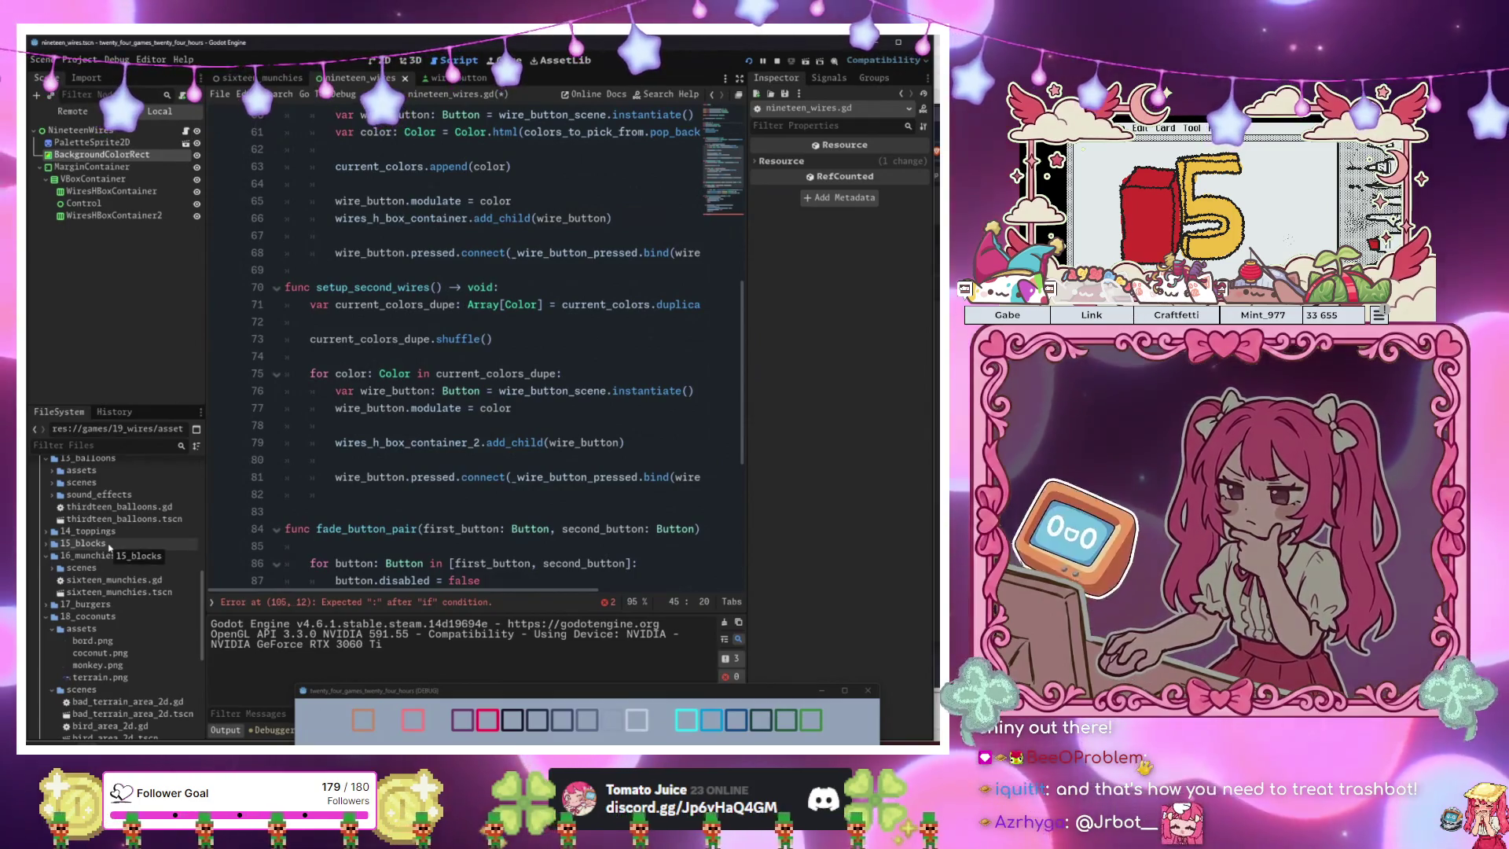
pyautogui.scroll(-6, 357, 563)
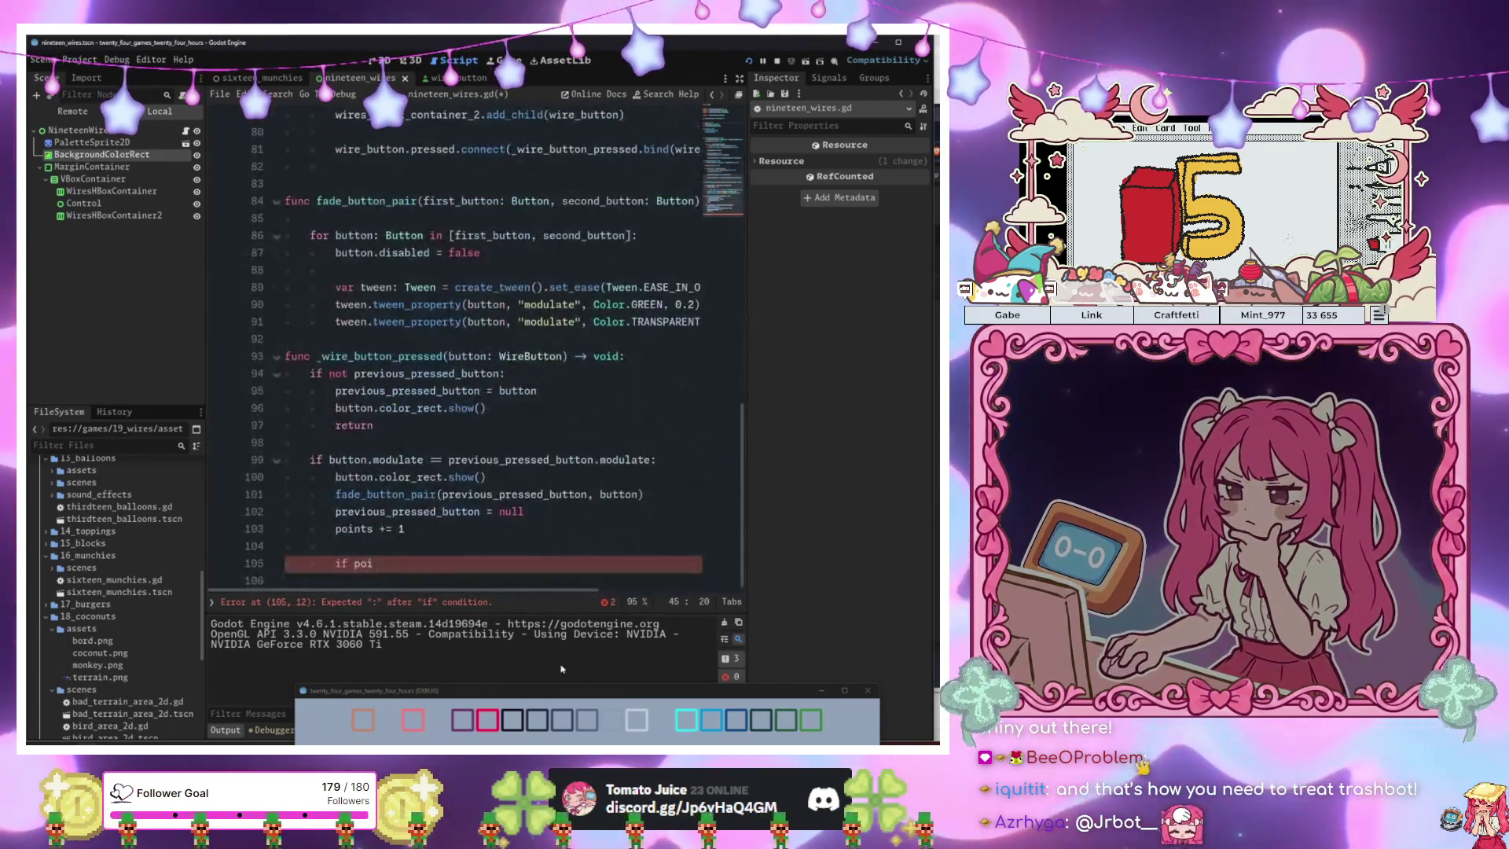
pyautogui.moveTo(570, 691); pyautogui.dragTo(540, 243)
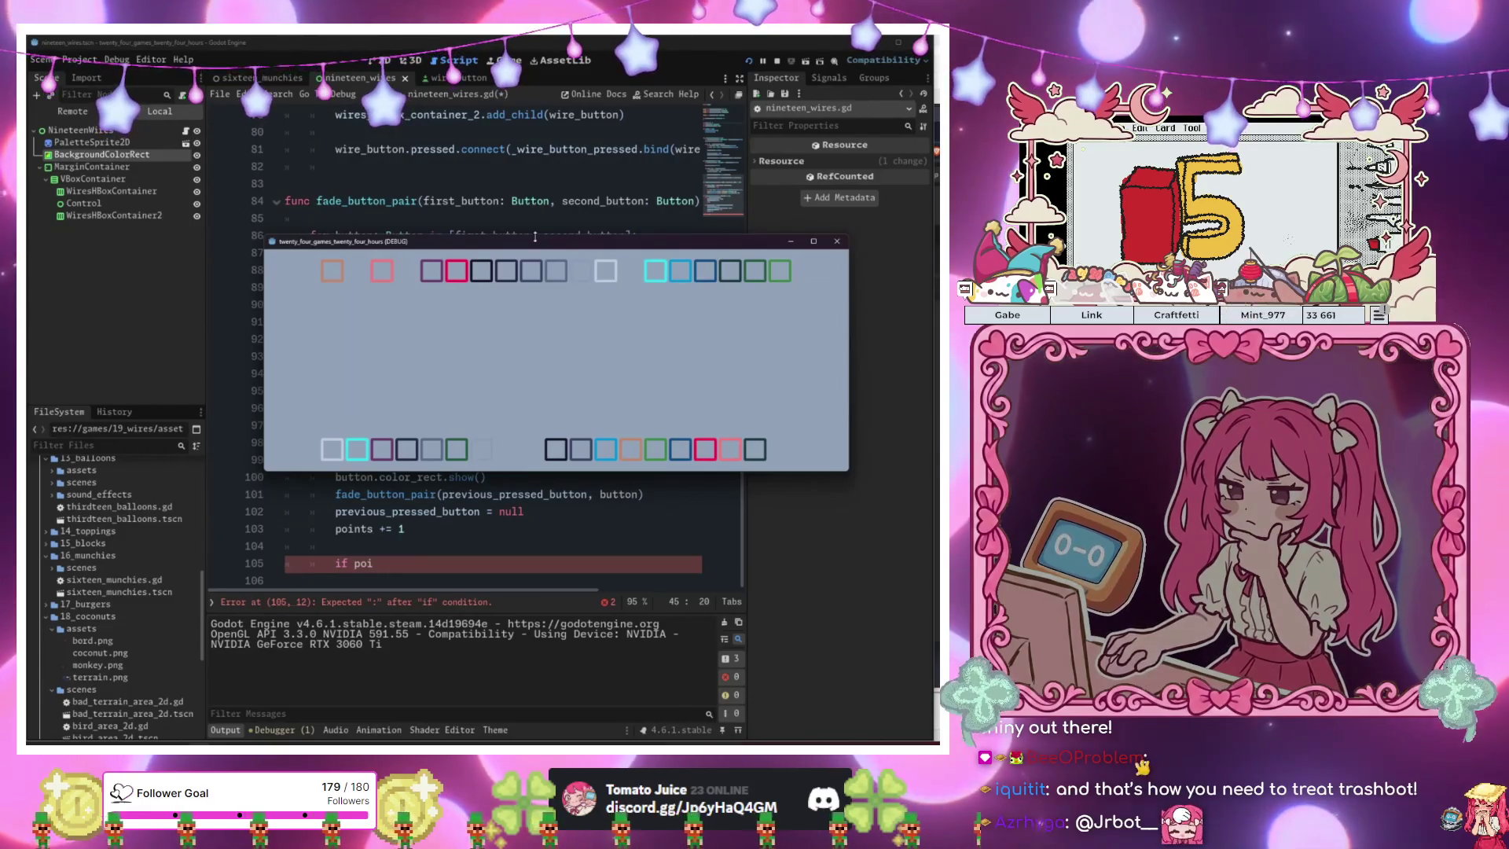
pyautogui.moveTo(531, 243); pyautogui.dragTo(585, 629)
# Finish the points check on line 105 so that reaching the target calls win().
pyautogui.click(465, 558)
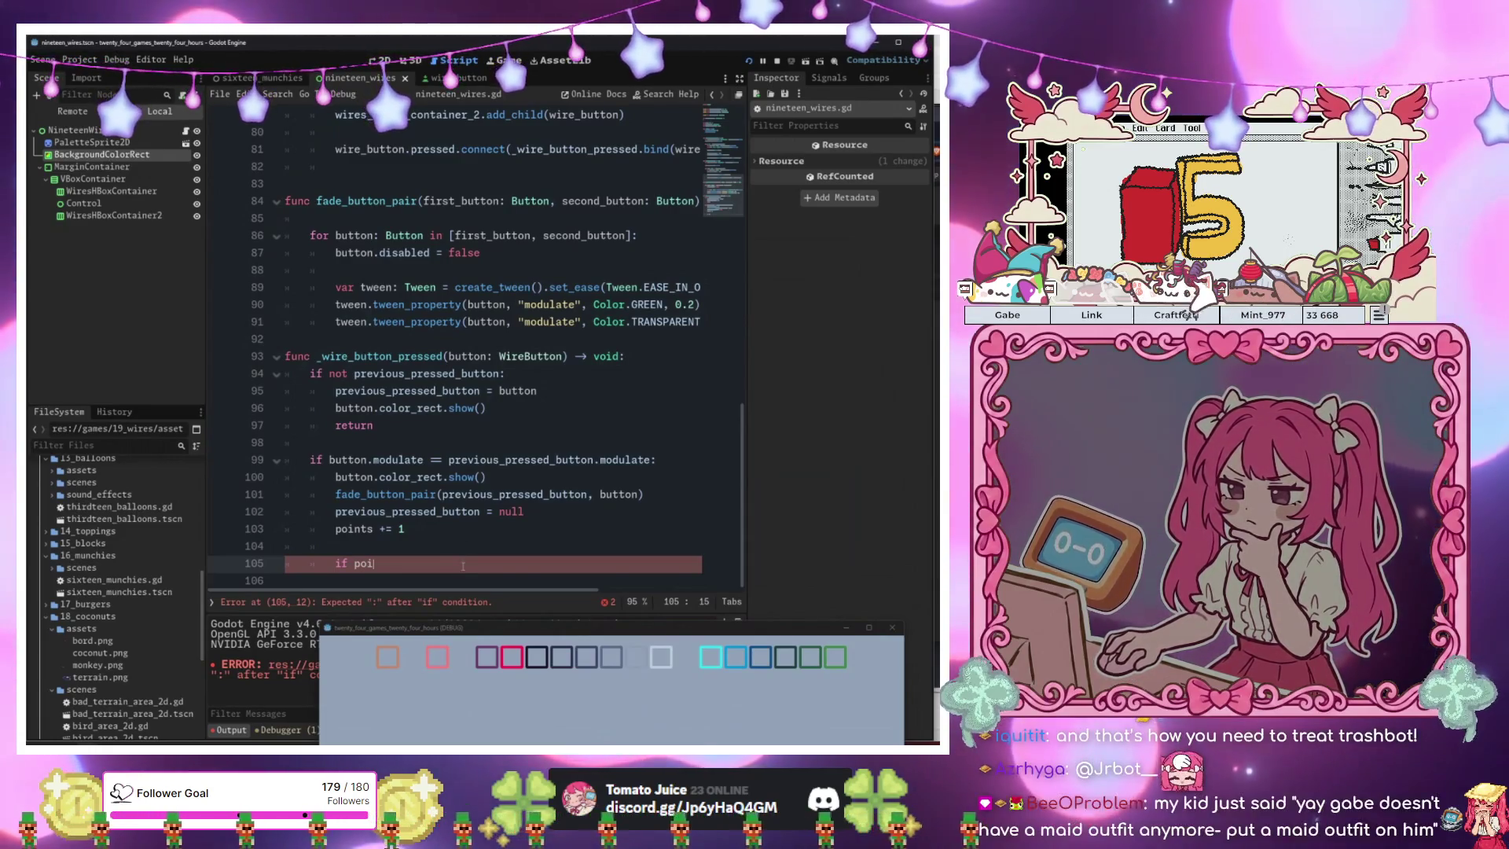
pyautogui.write('nts')
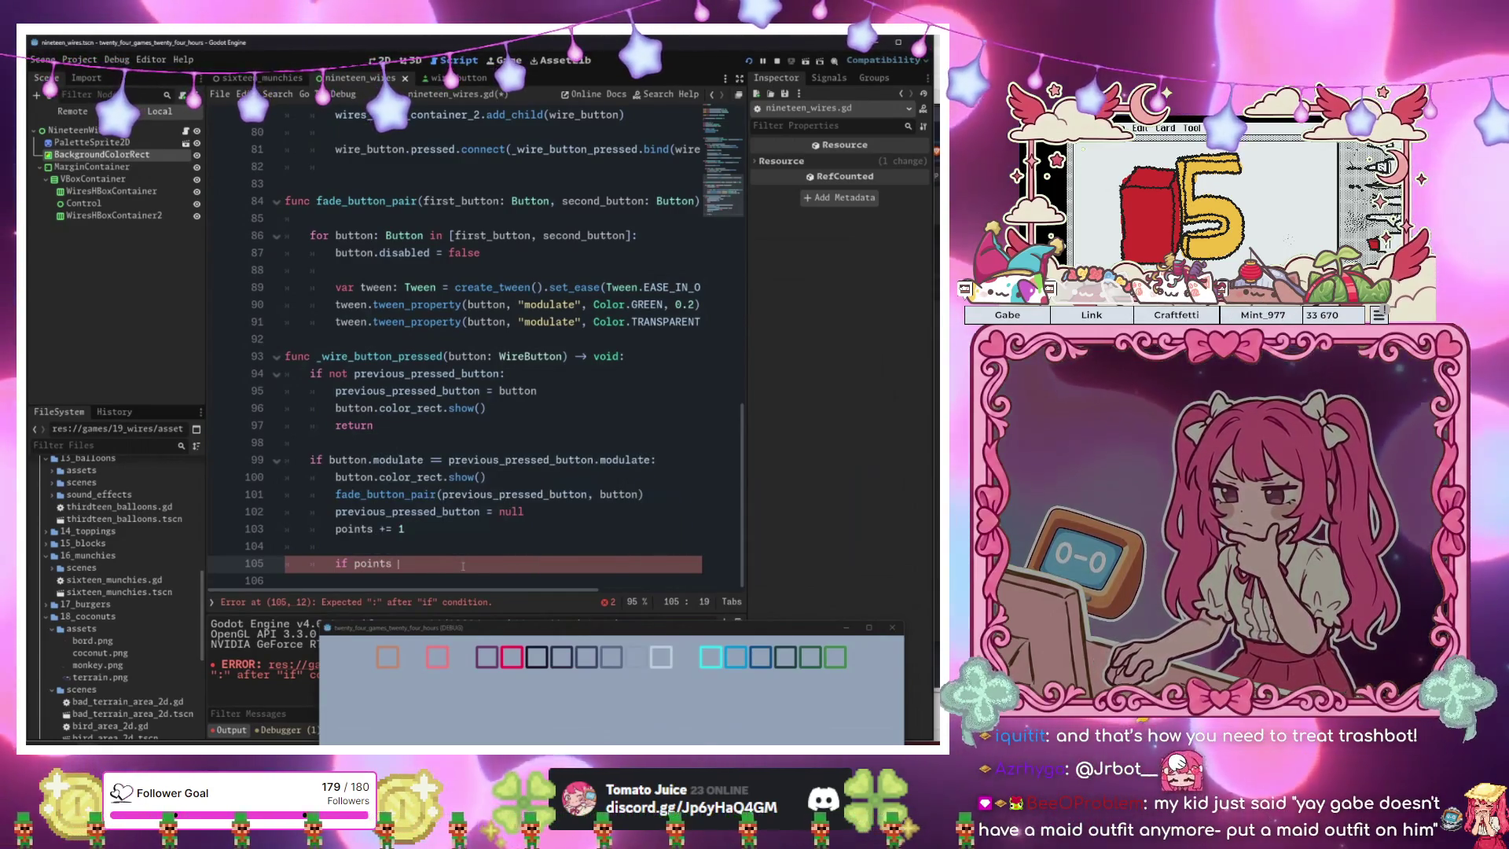
pyautogui.write('== ')
pyautogui.write('3:')
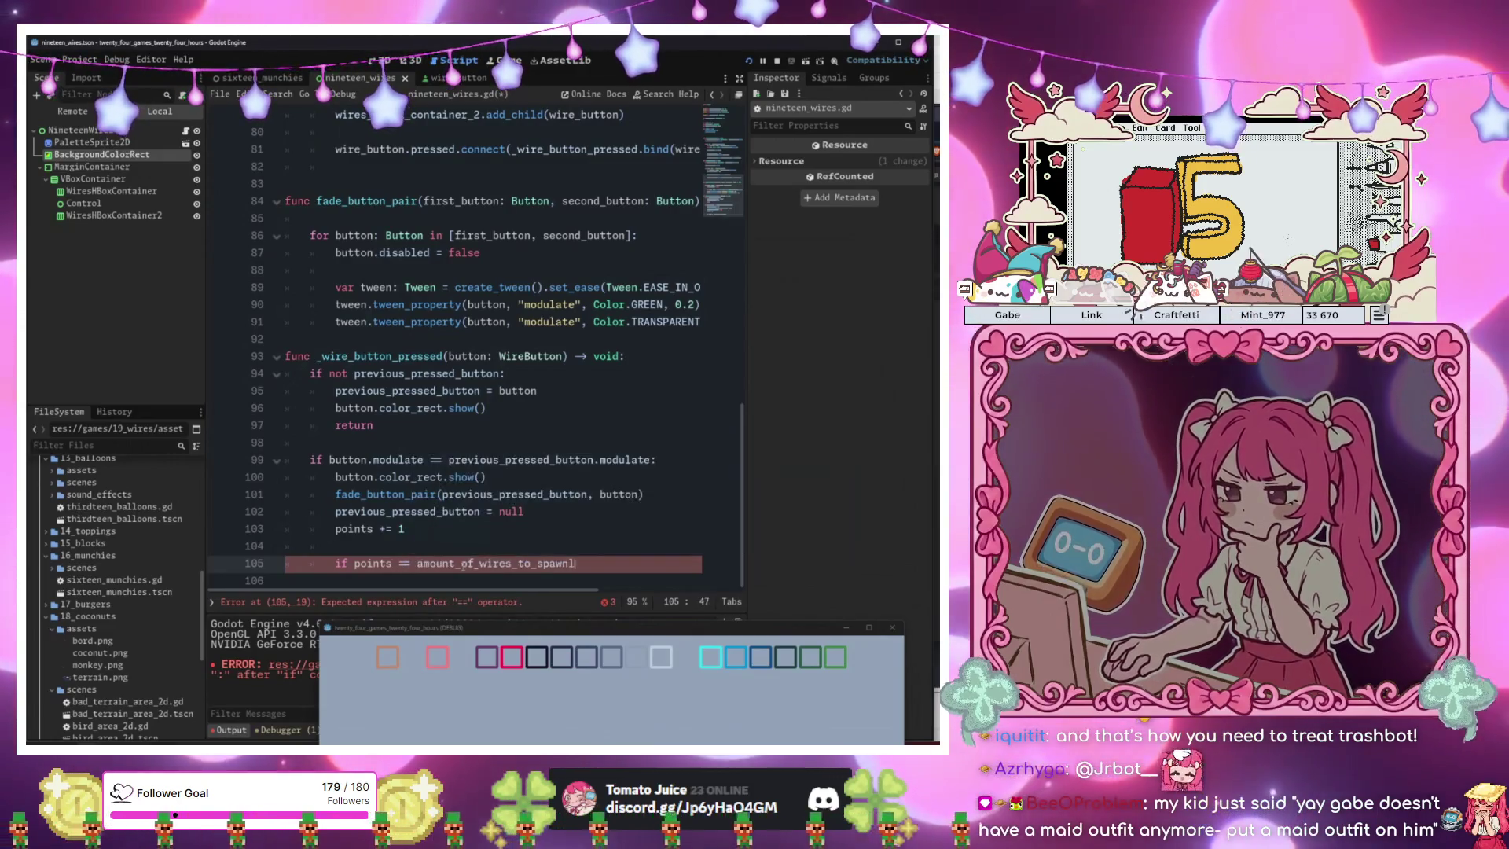
pyautogui.press('Return')
pyautogui.write('win()')
# Add a placeholder 'func win() -> void:' containing pass above get_random_colored_wires.
pyautogui.scroll(2, 472, 550)
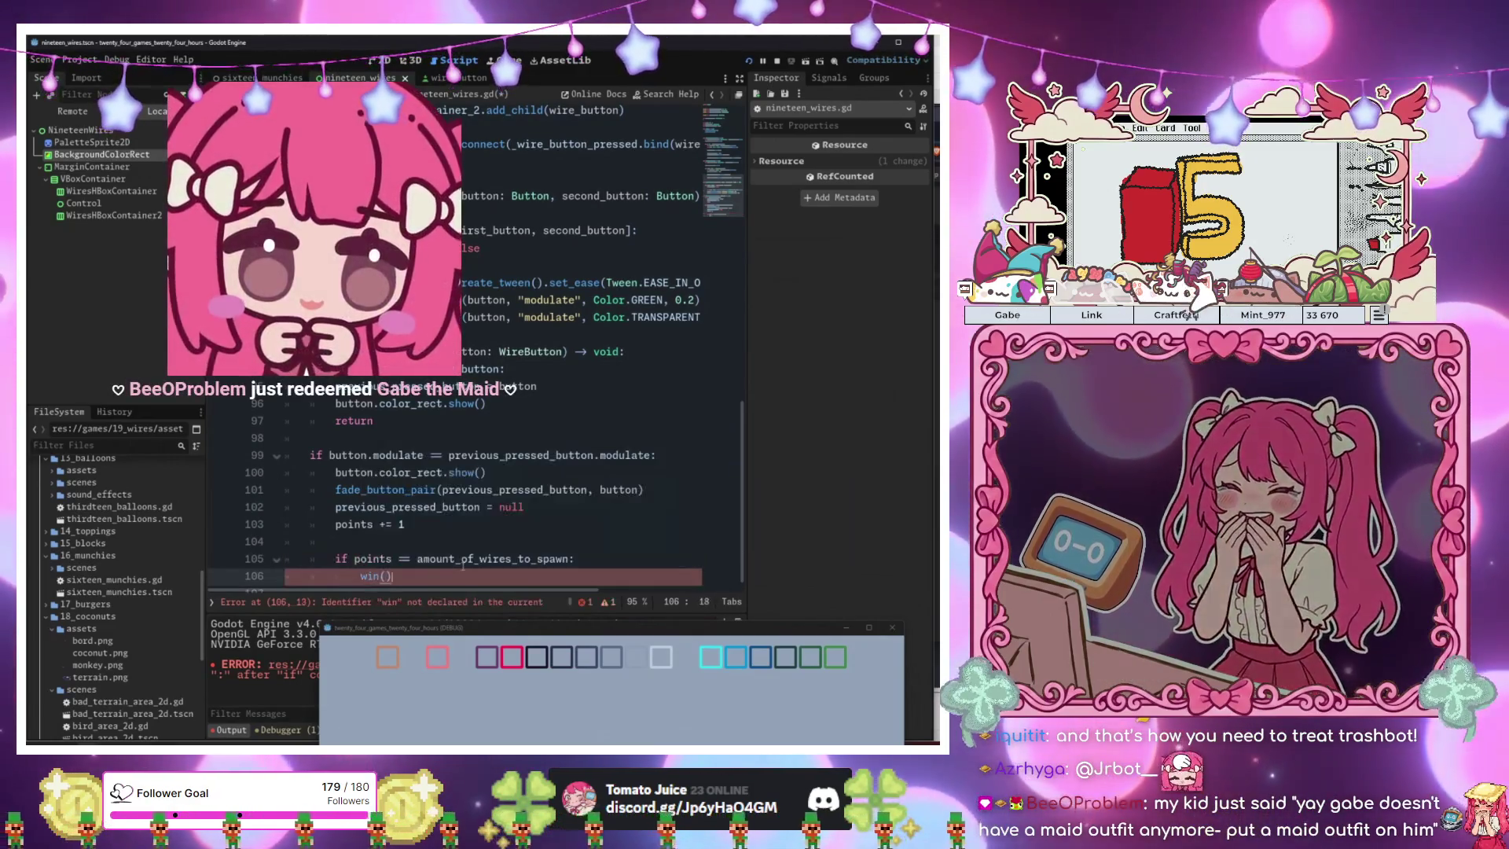
pyautogui.scroll(9, 487, 539)
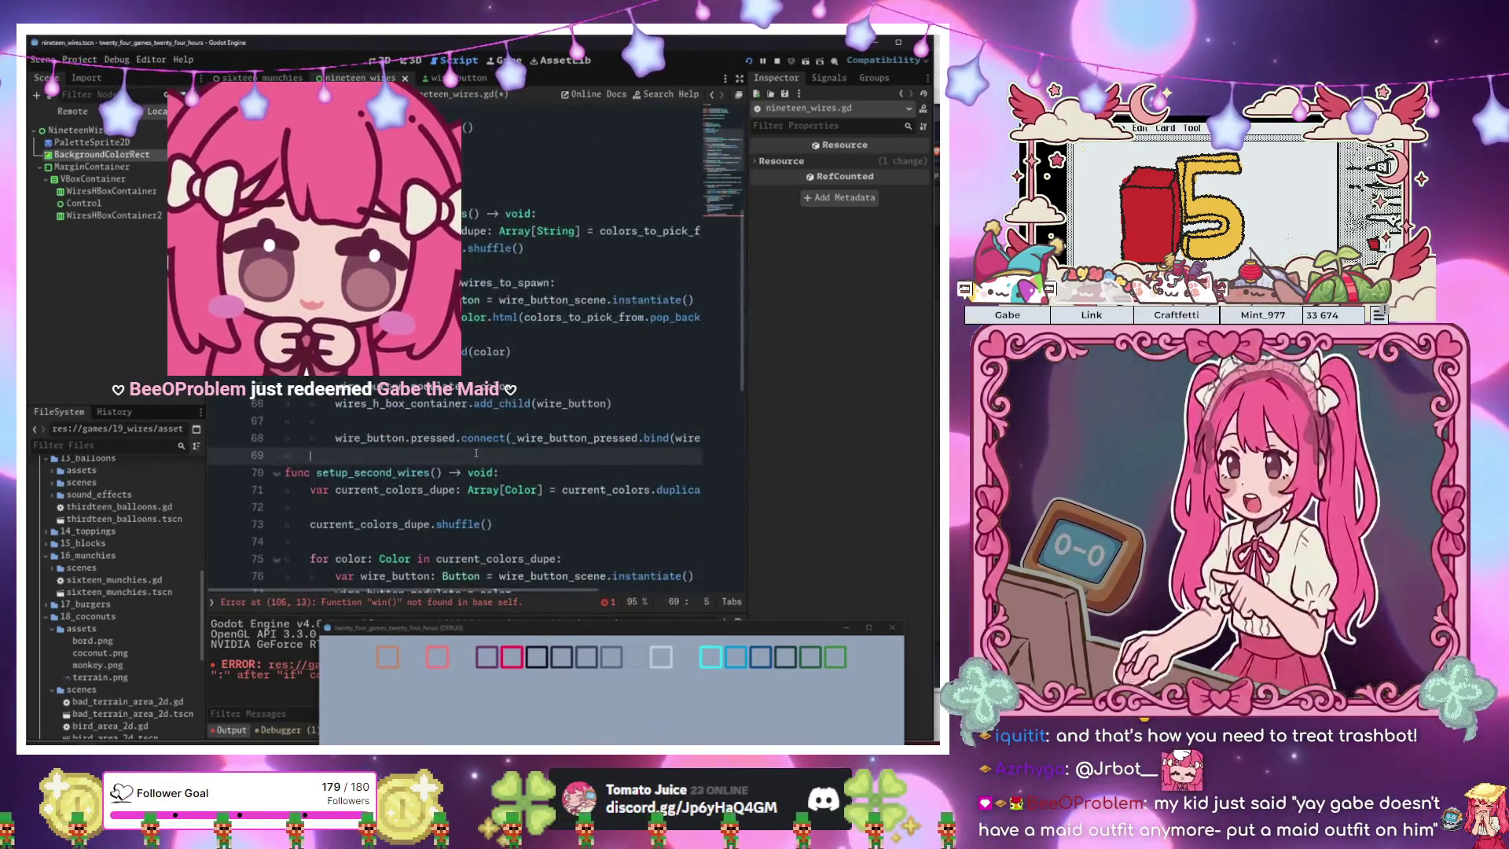
pyautogui.scroll(3, 503, 471)
pyautogui.click(503, 336)
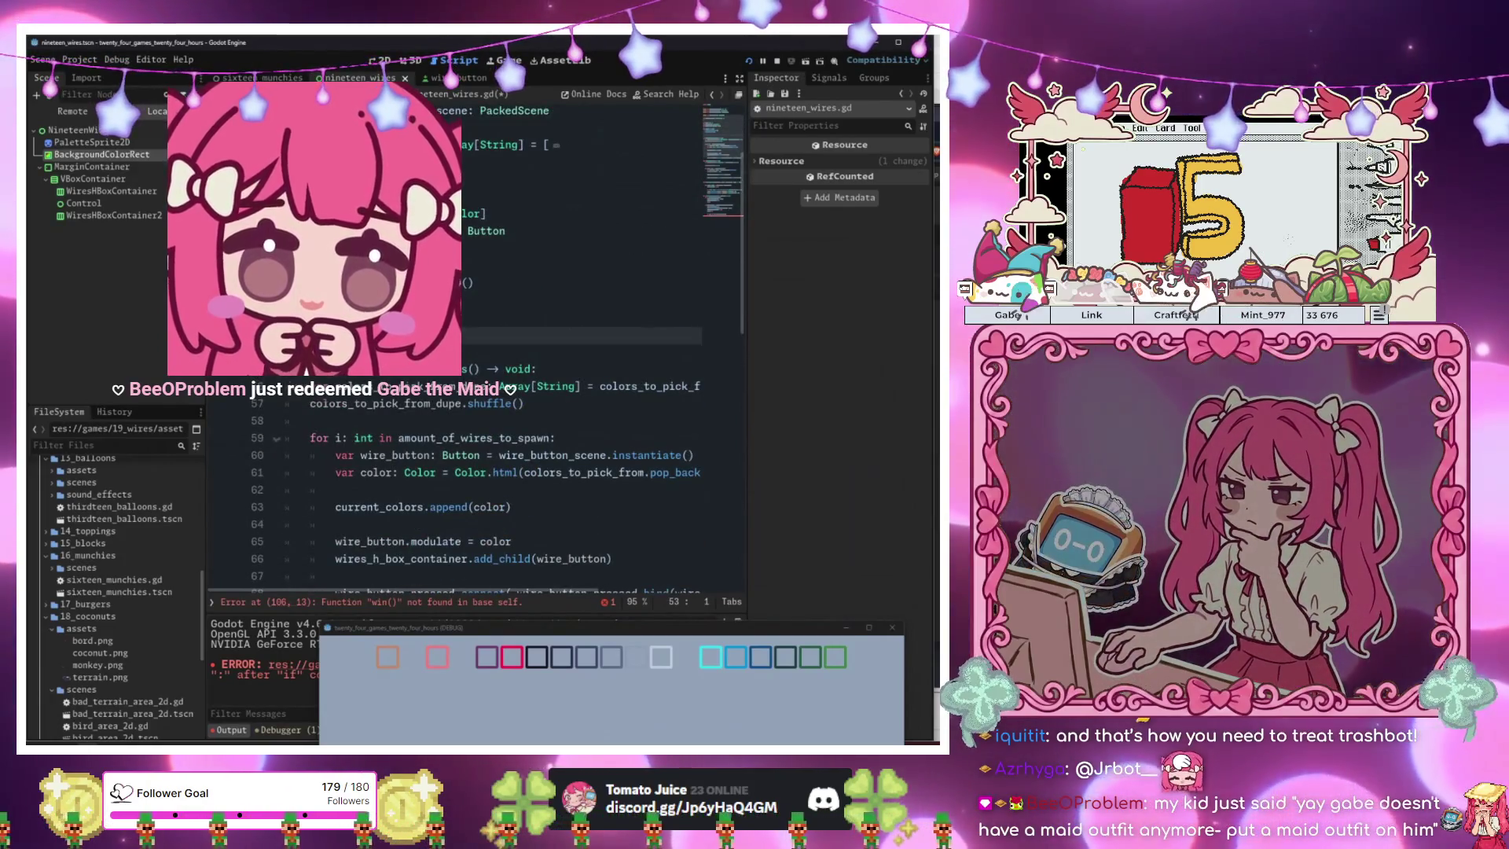
pyautogui.press('Return')
pyautogui.press('Return')
pyautogui.press('Up')
pyautogui.write('func win()')
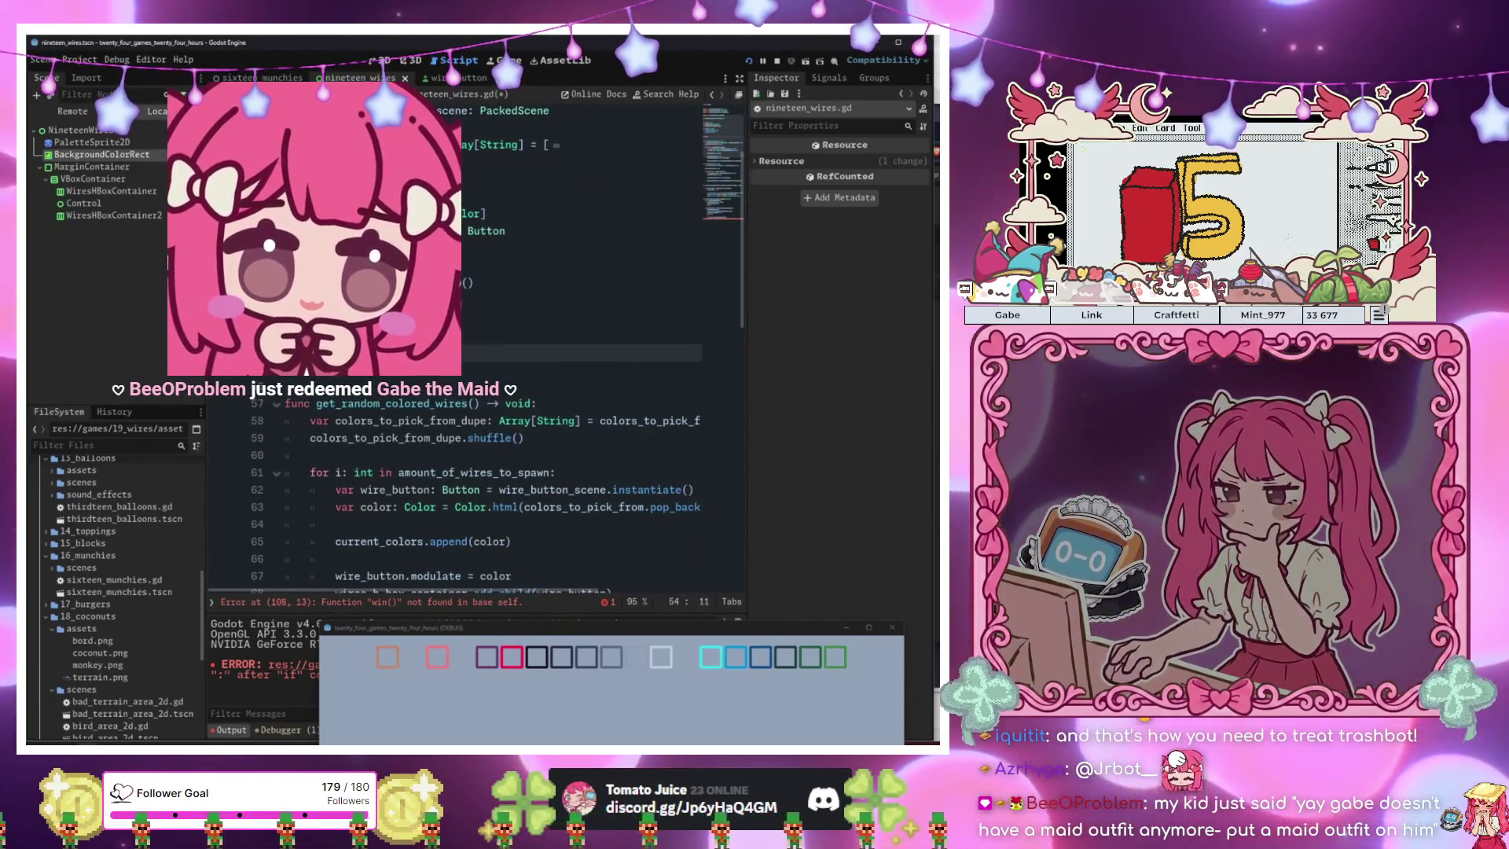
pyautogui.write(' -> void:')
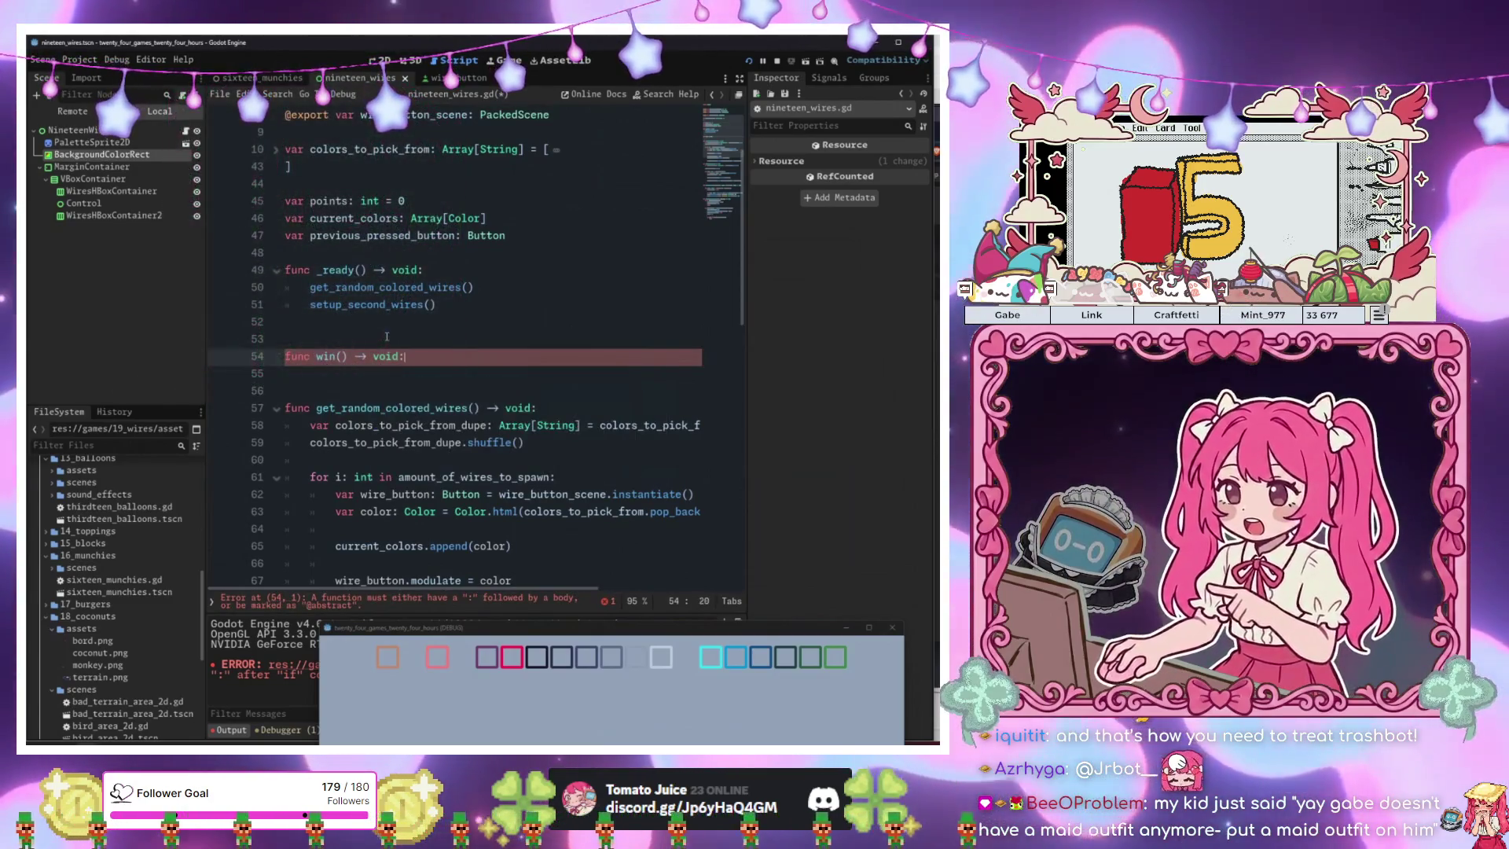
pyautogui.press('Return')
pyautogui.write('pass')
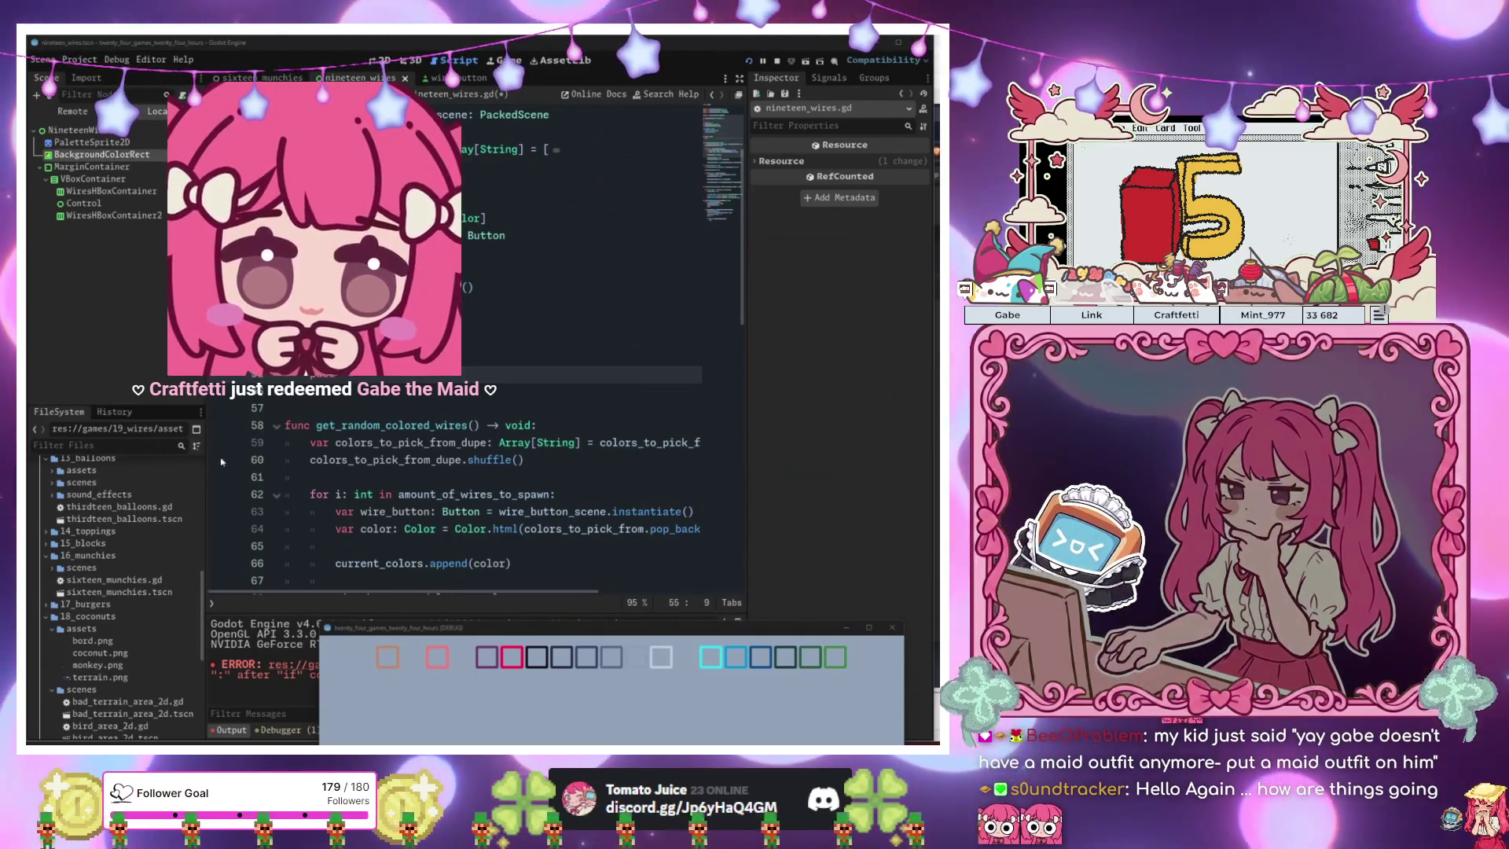
pyautogui.click(399, 391)
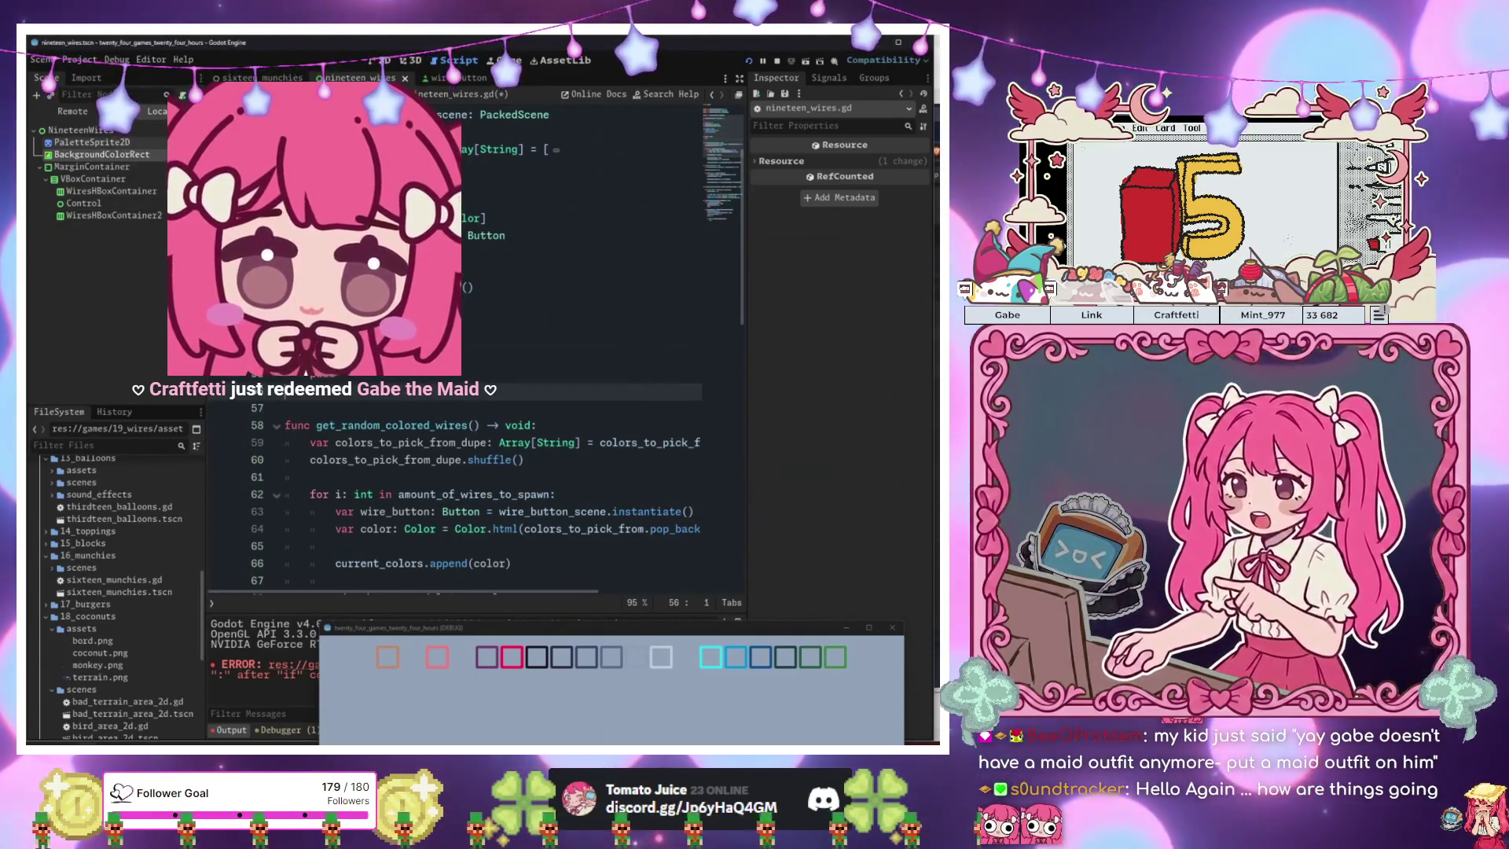
# Paste YouWinRichTextLabel from the sixteen_munchies scene under the NineteenWires root.
pyautogui.hotkey('ctrl', 'shift', 'Tab')
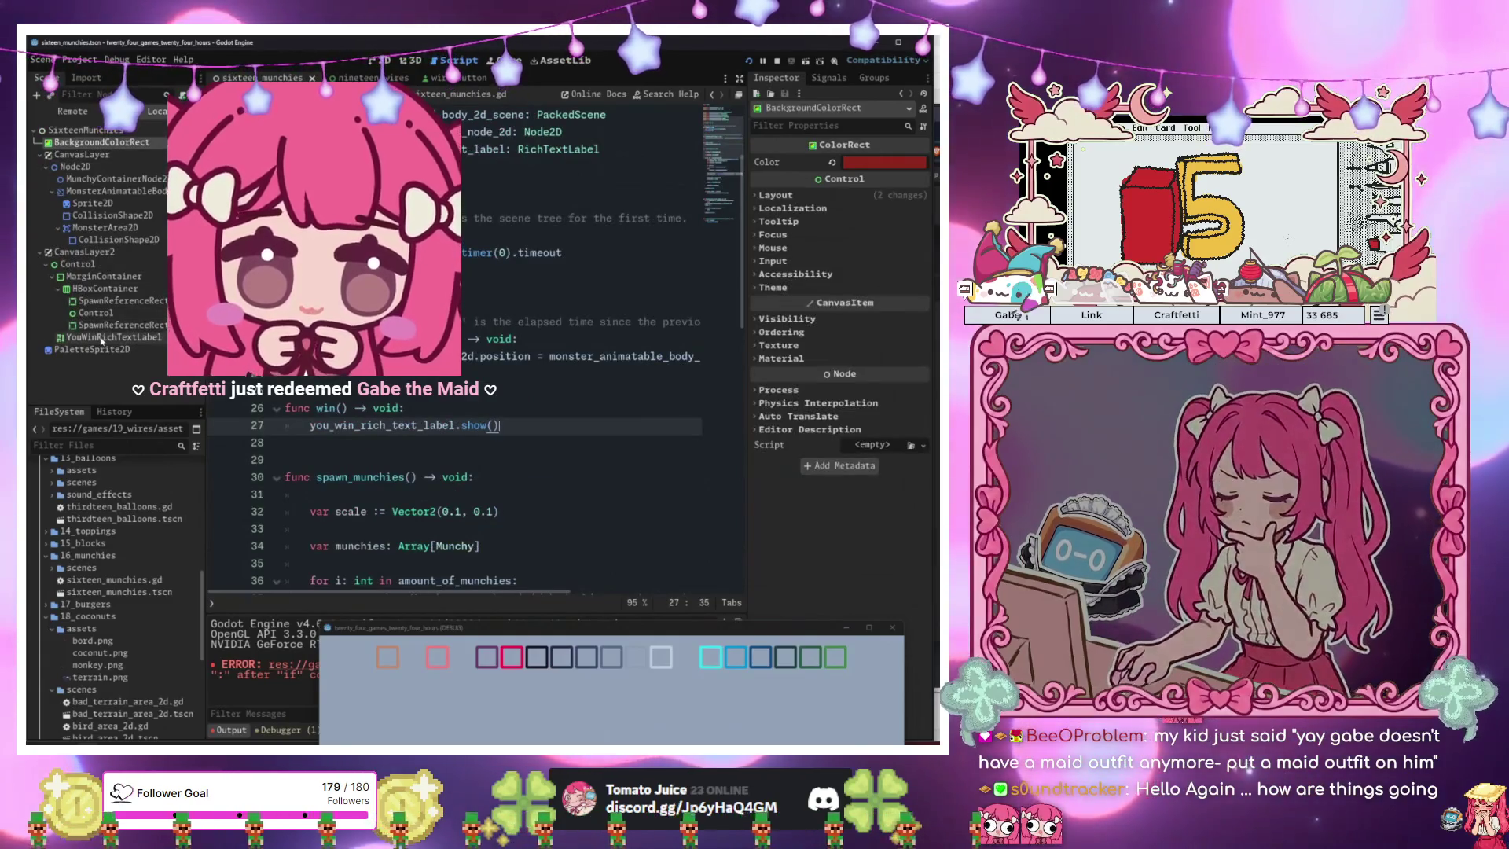
pyautogui.click(118, 338)
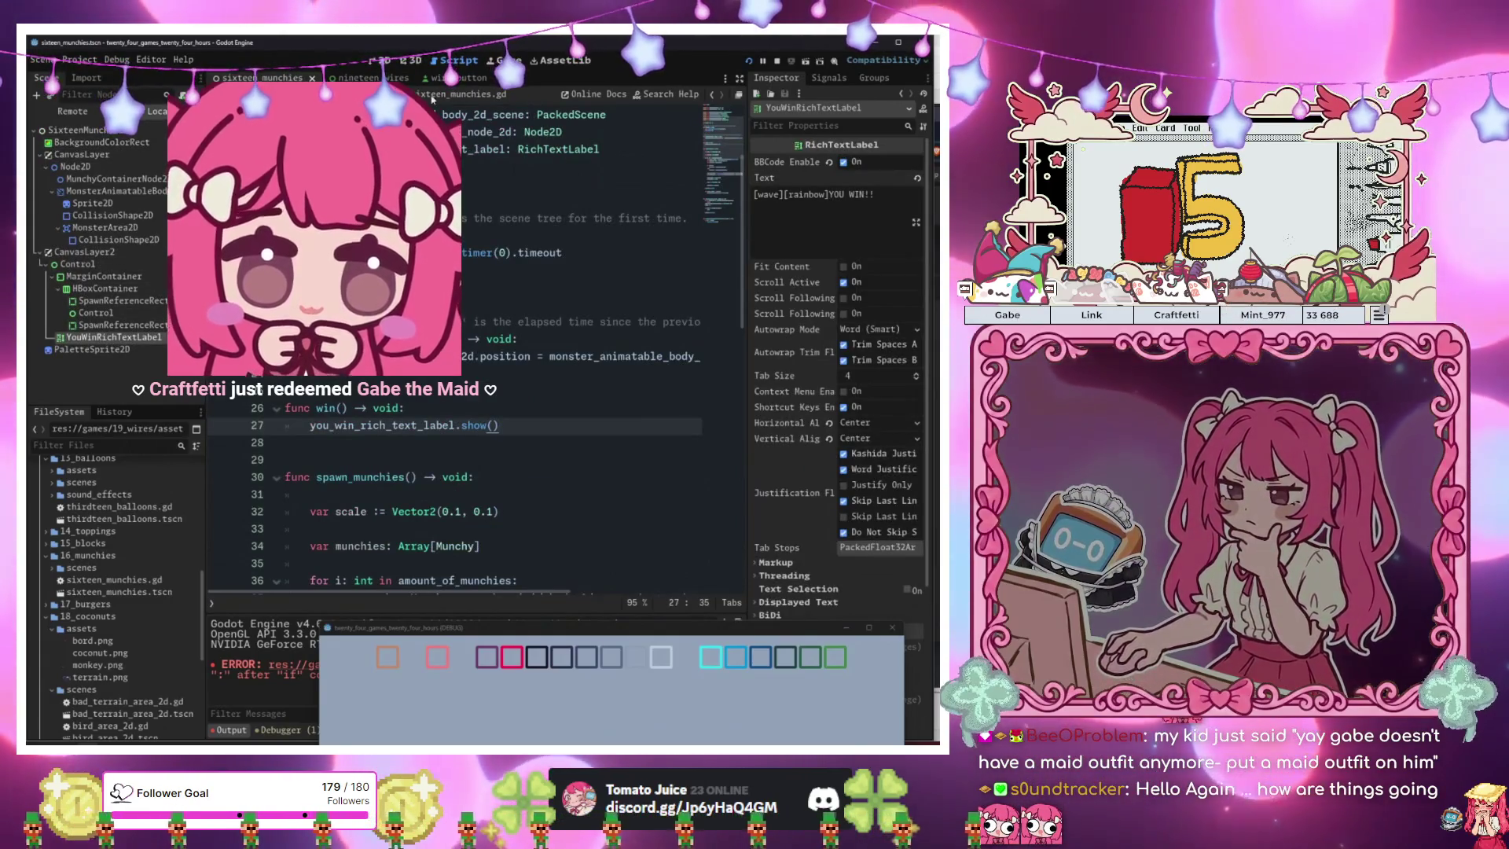
pyautogui.click(363, 78)
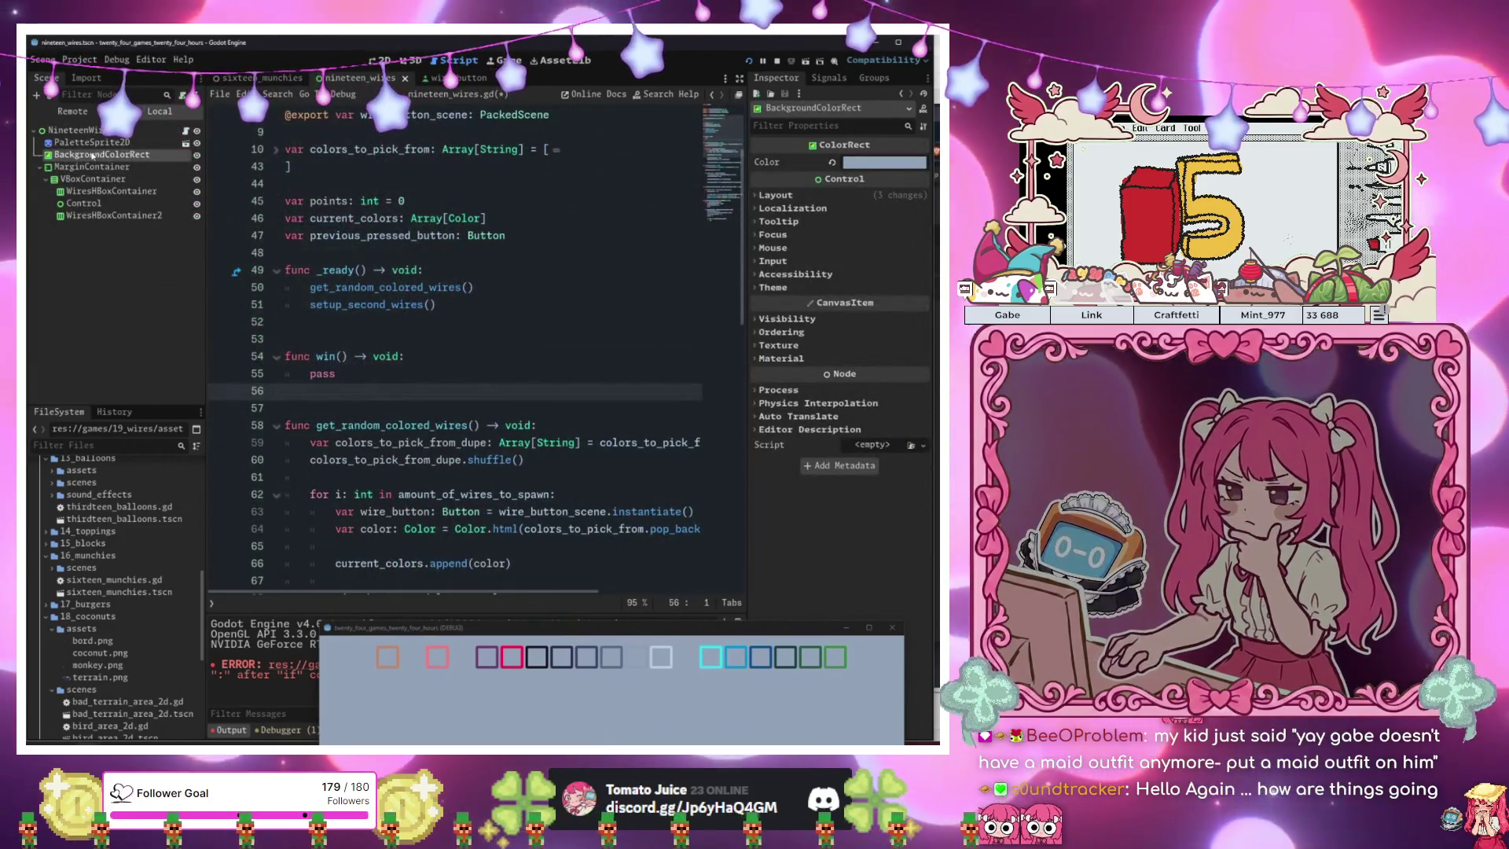
pyautogui.click(78, 131)
pyautogui.hotkey('ctrl', 'v')
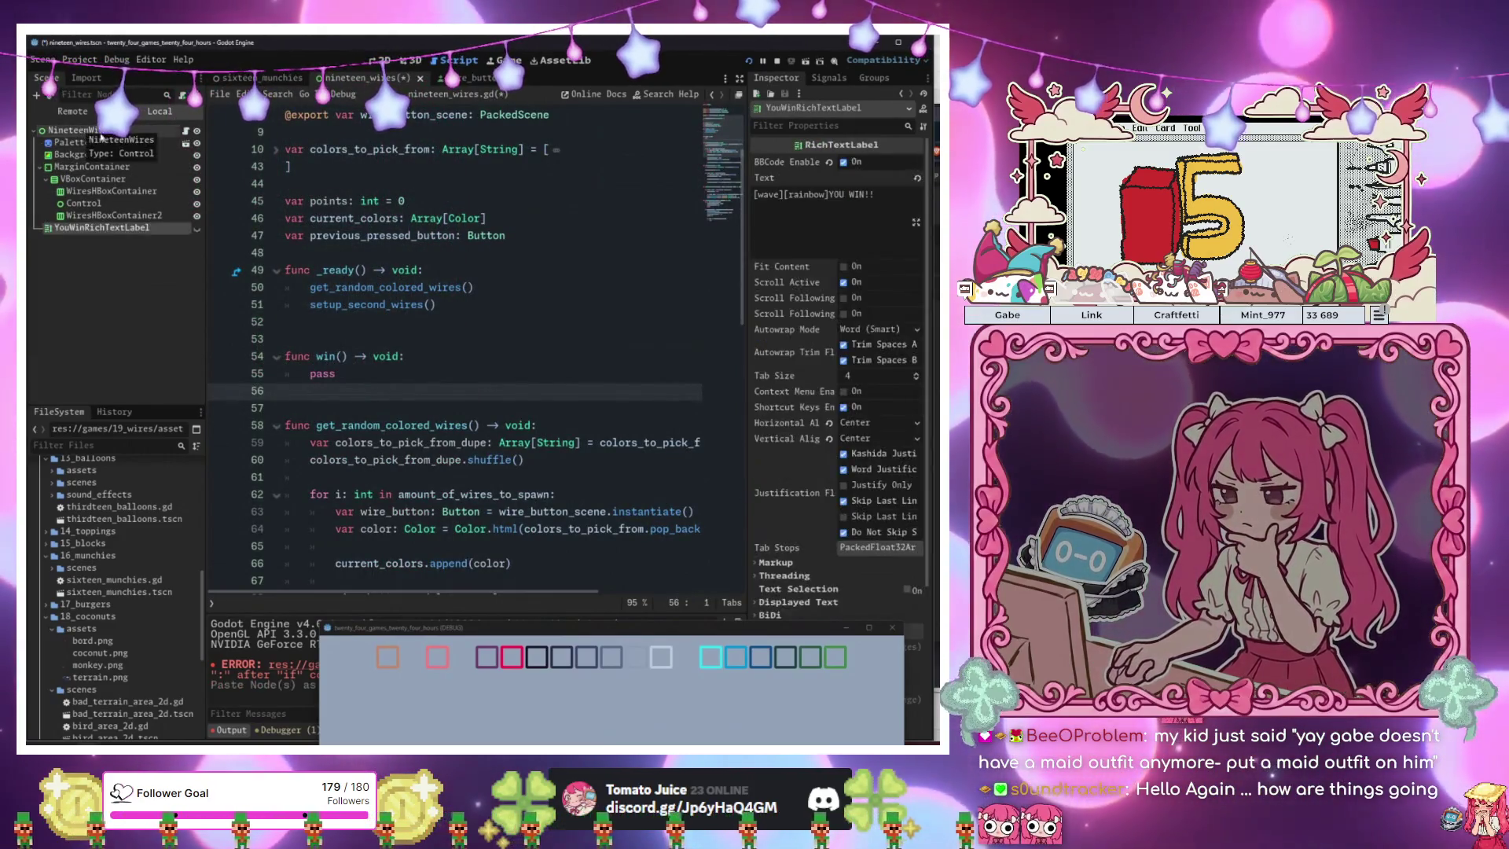
# Add a blank line under the exports and replace pass in win() with 'you_win_rich_text_label.'.
pyautogui.scroll(1, 293, 233)
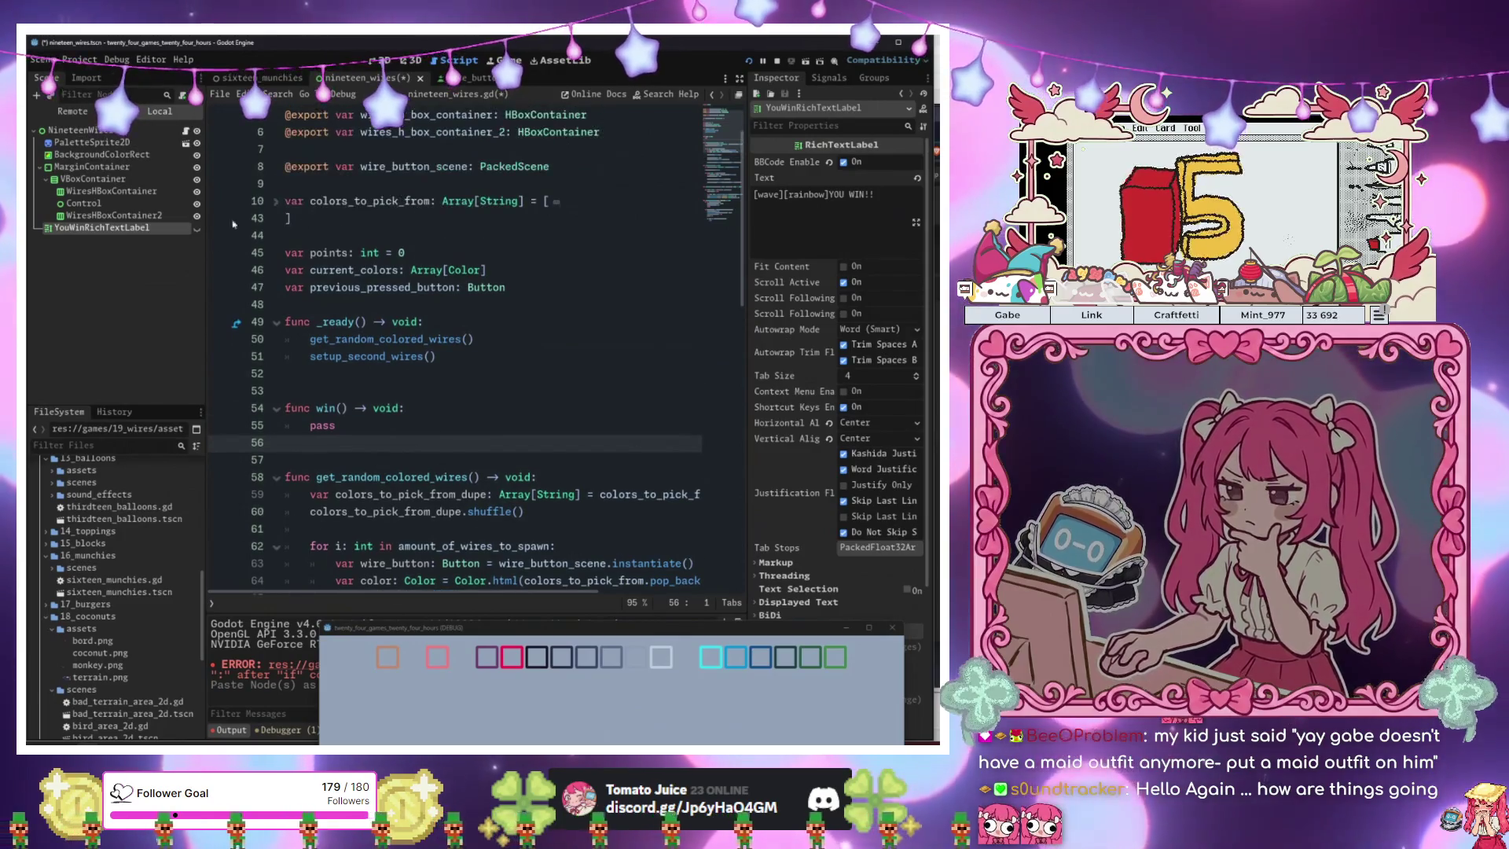
pyautogui.click(601, 148)
pyautogui.press('Return')
pyautogui.scroll(-3, 419, 251)
pyautogui.click(404, 289)
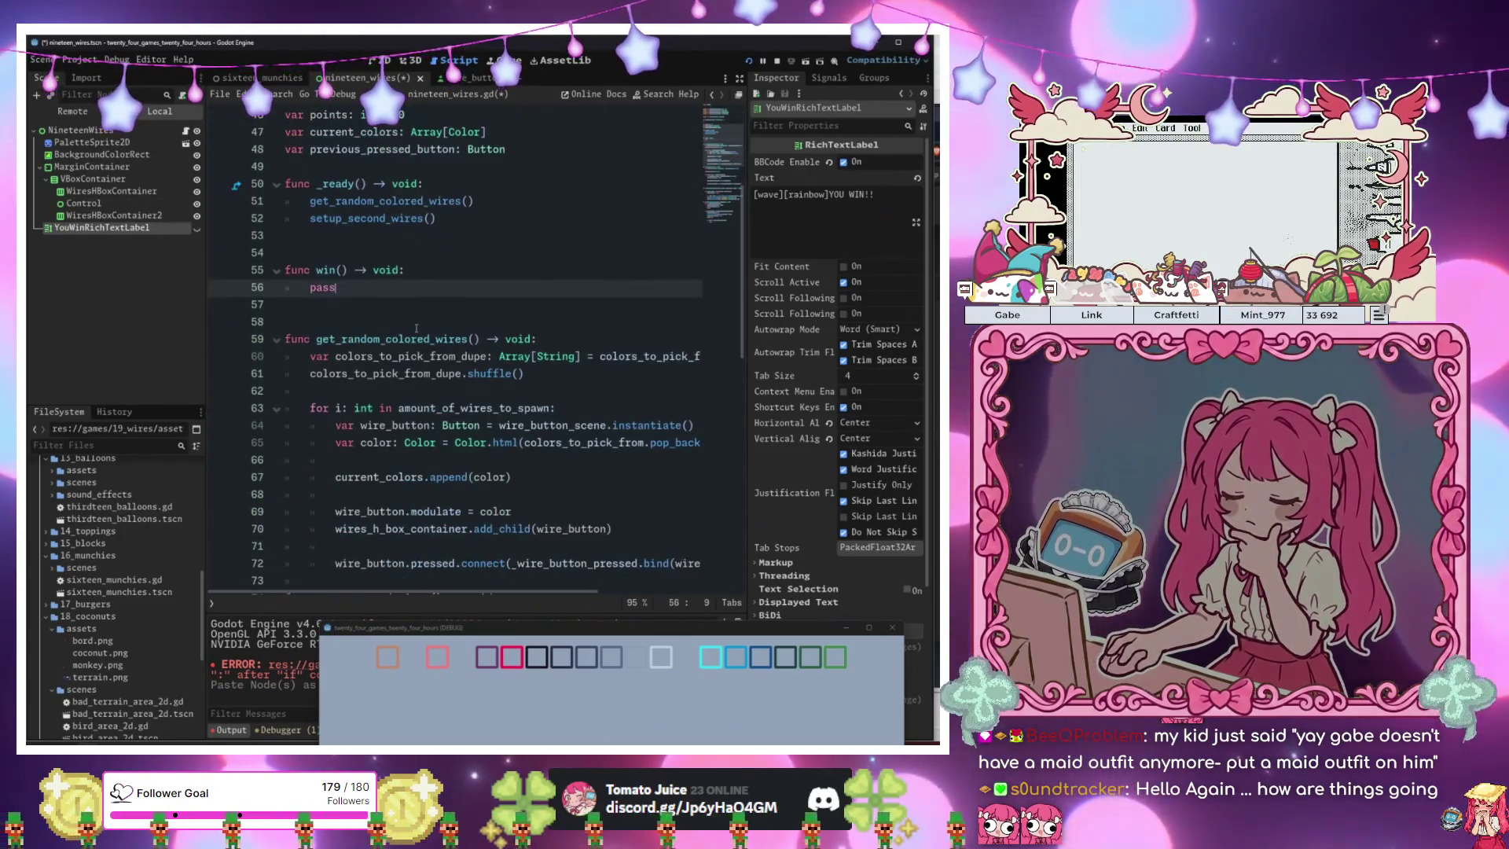
pyautogui.press('BackSpace')
pyautogui.press('BackSpace')
pyautogui.write('you_win_rich_text_label.')
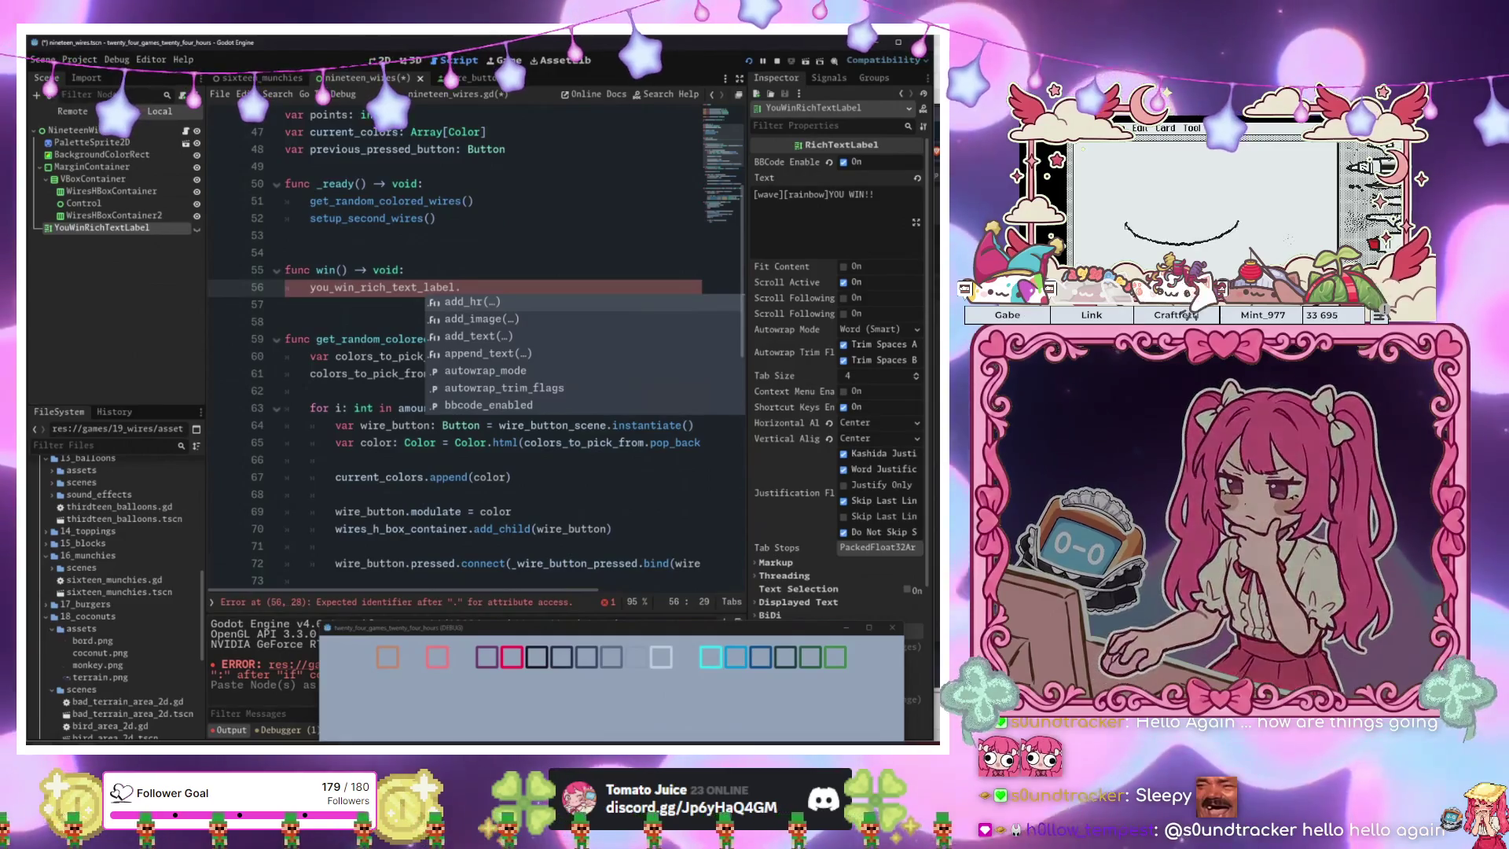
# Launch Obsidian from the system app search.
pyautogui.press('super')
pyautogui.write('obsidian')
pyautogui.press('Return')
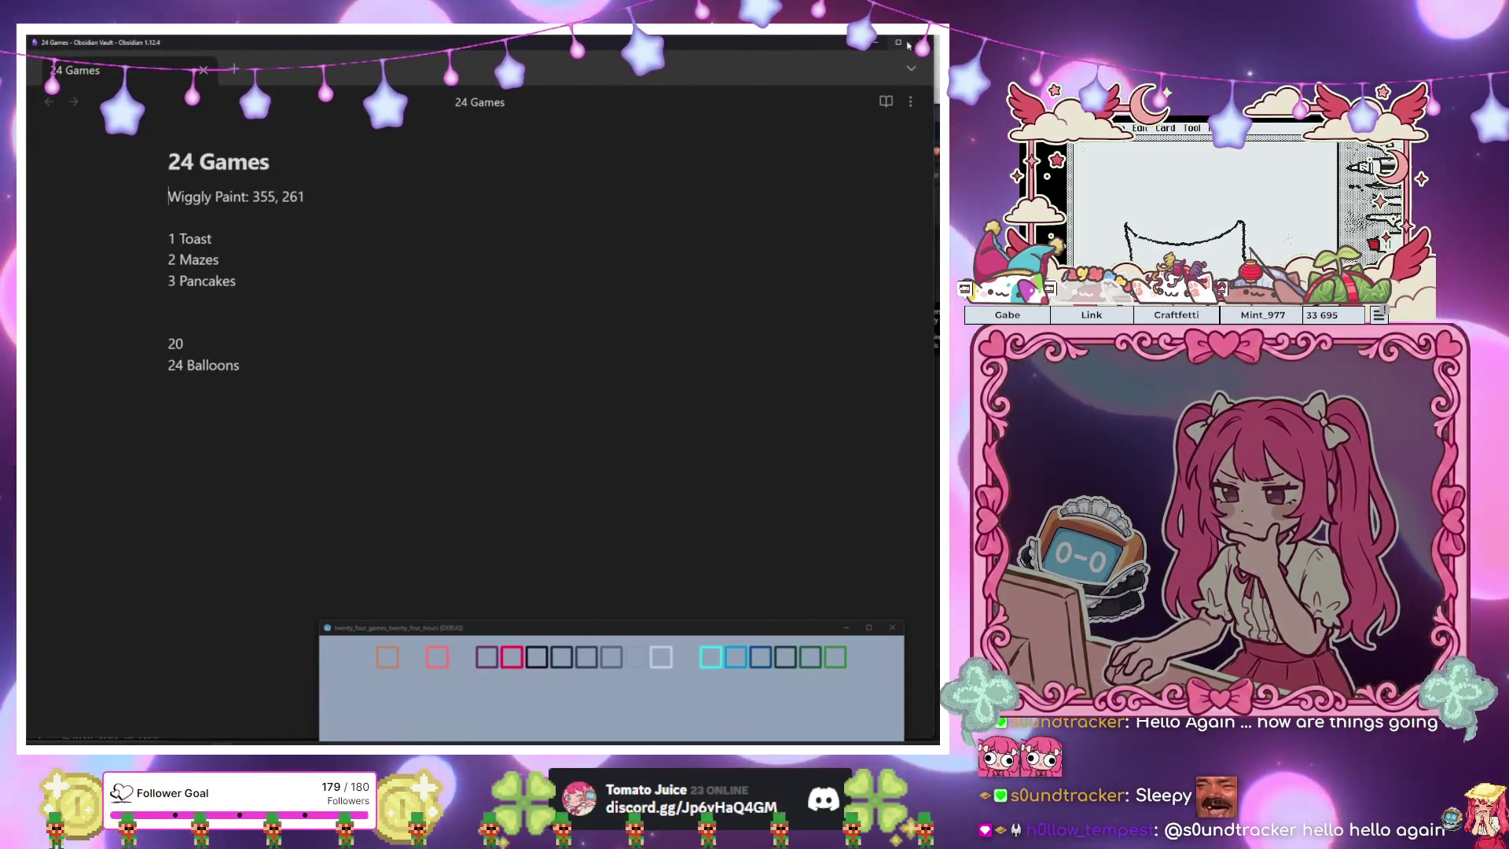
# Resize and move Obsidian, type a new viewer name on the last checklist item, then minimize it.
pyautogui.click(904, 44)
pyautogui.moveTo(596, 280)
pyautogui.mouseDown()
pyautogui.moveTo(596, 145)
pyautogui.moveTo(641, 117)
pyautogui.mouseUp()
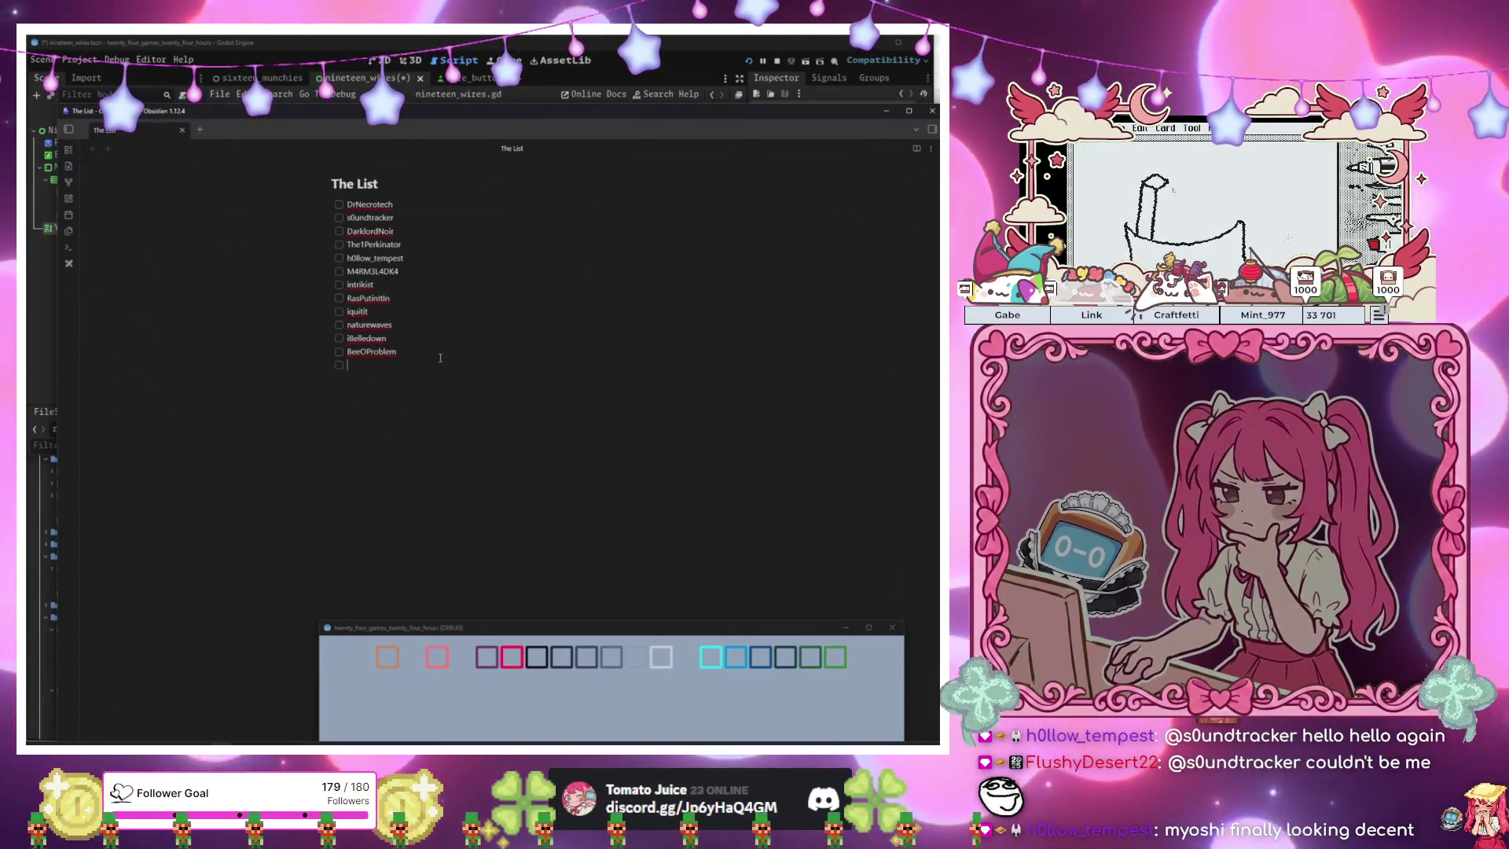
pyautogui.write('Craftfetti')
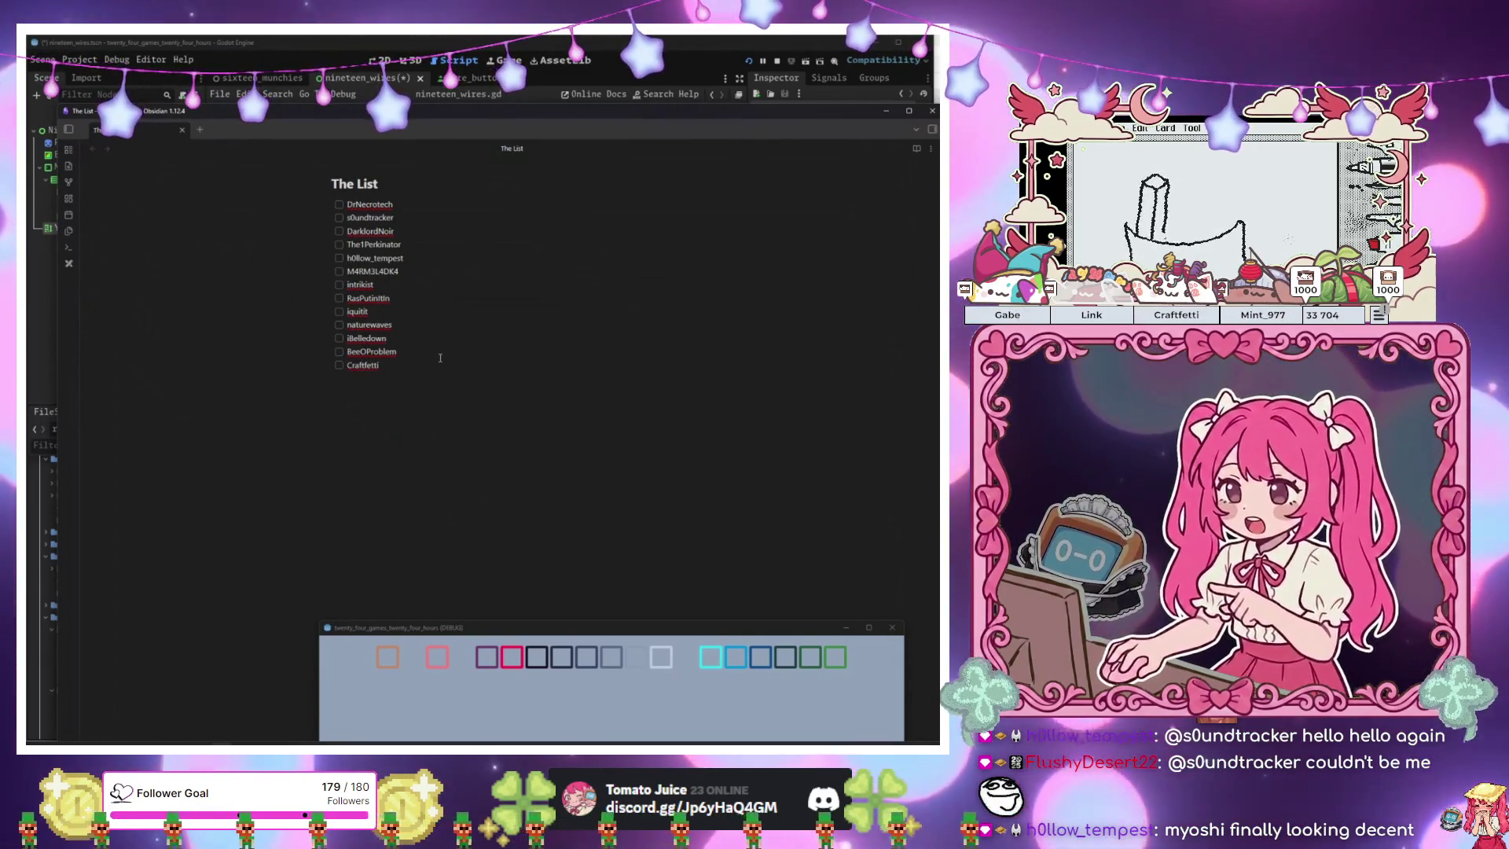
pyautogui.press('super+Down')
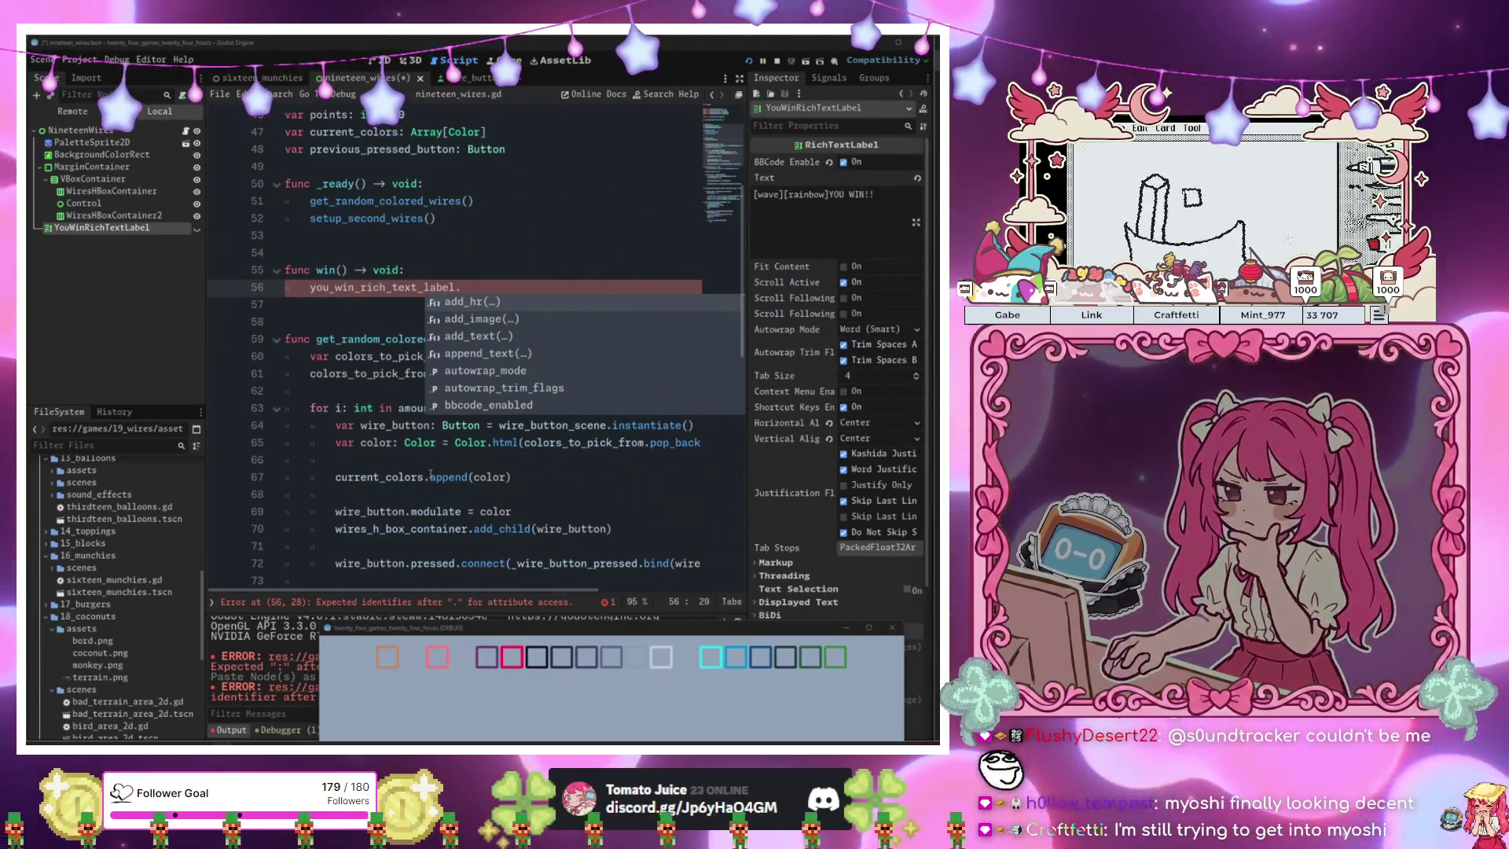
# Complete line 56 as you_win_rich_text_label.show() using autocomplete.
pyautogui.press('Escape')
pyautogui.click(486, 302)
pyautogui.click(508, 280)
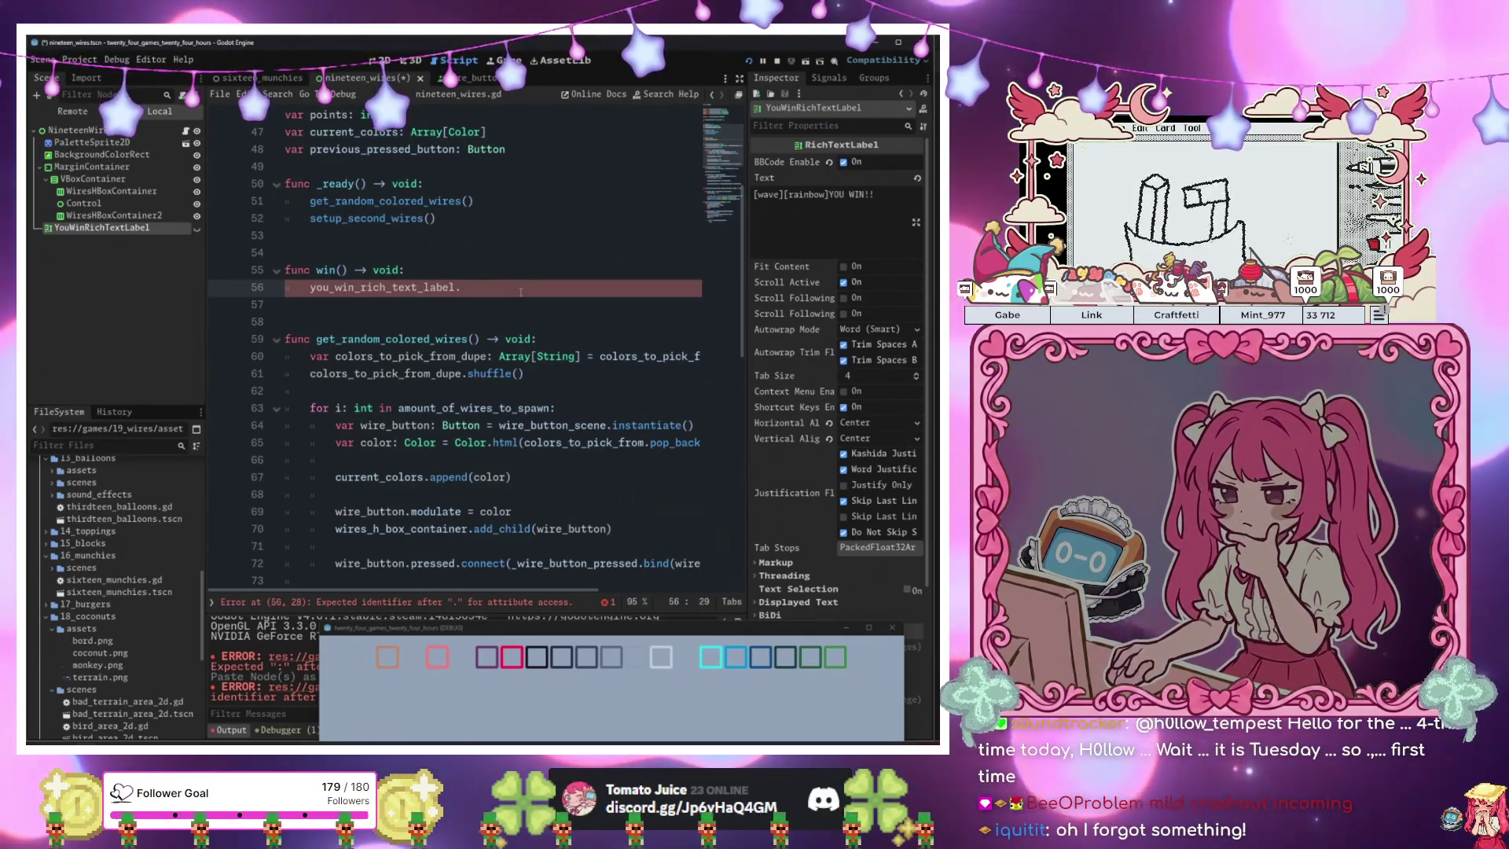
pyautogui.write('sho')
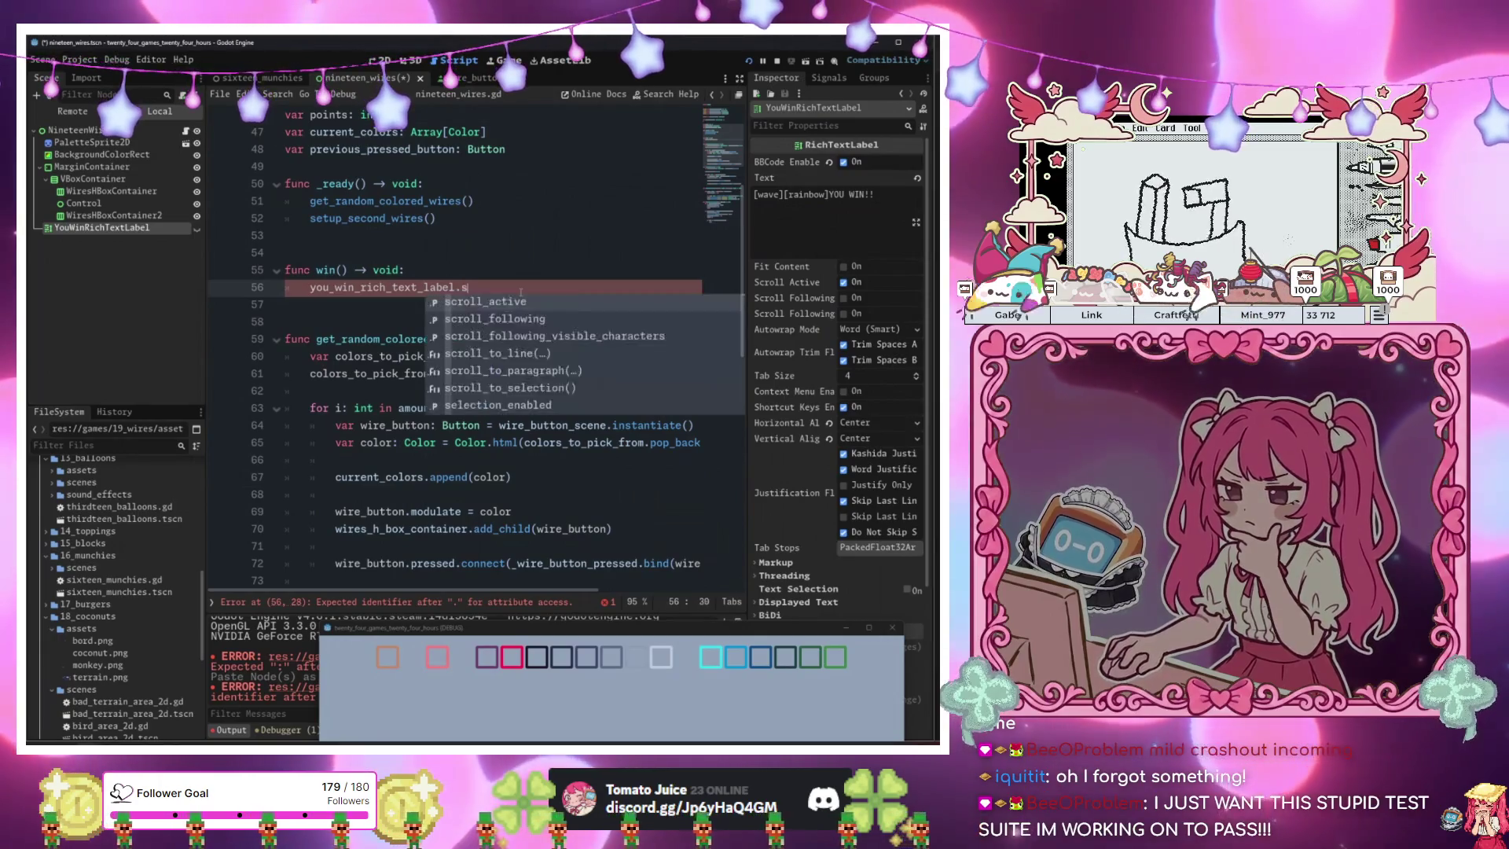
pyautogui.press('Return')
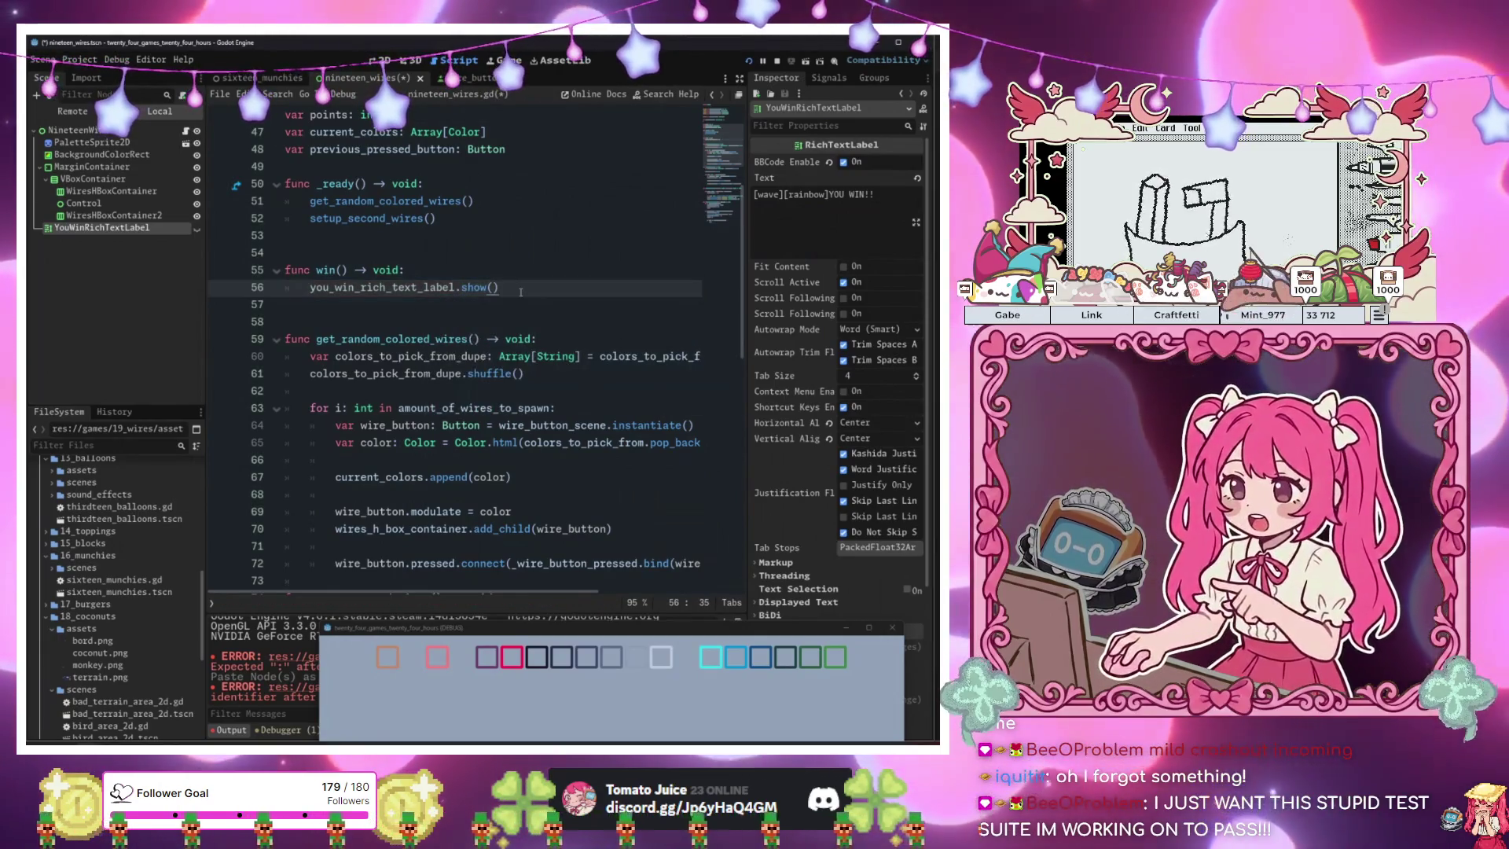
# Review the points check and win() call in _wire_button_pressed, then run the game.
pyautogui.scroll(-12, 531, 297)
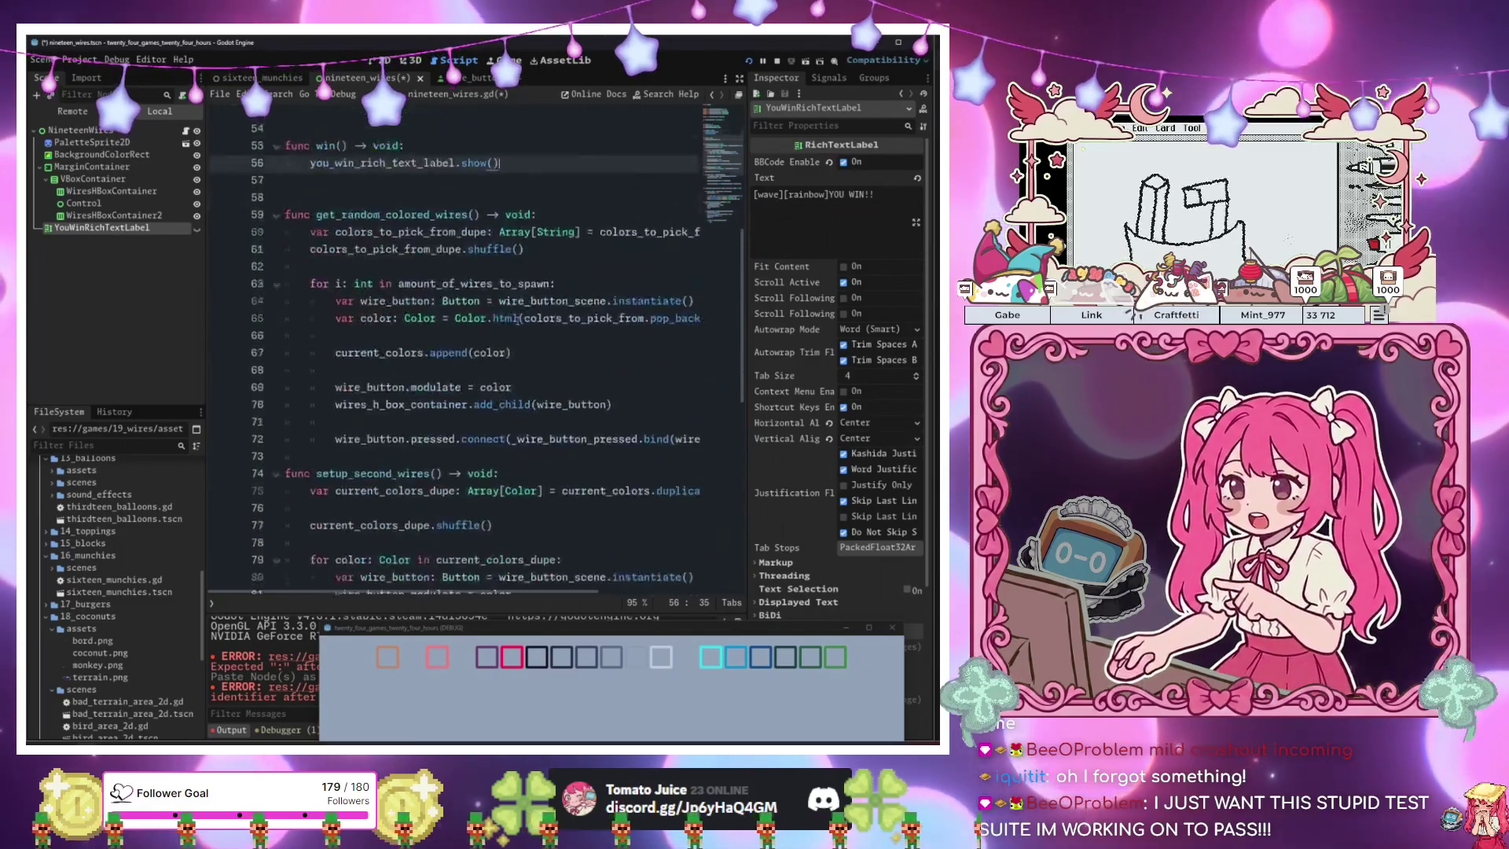
pyautogui.click(521, 422)
pyautogui.click(520, 508)
pyautogui.click(517, 543)
pyautogui.click(515, 561)
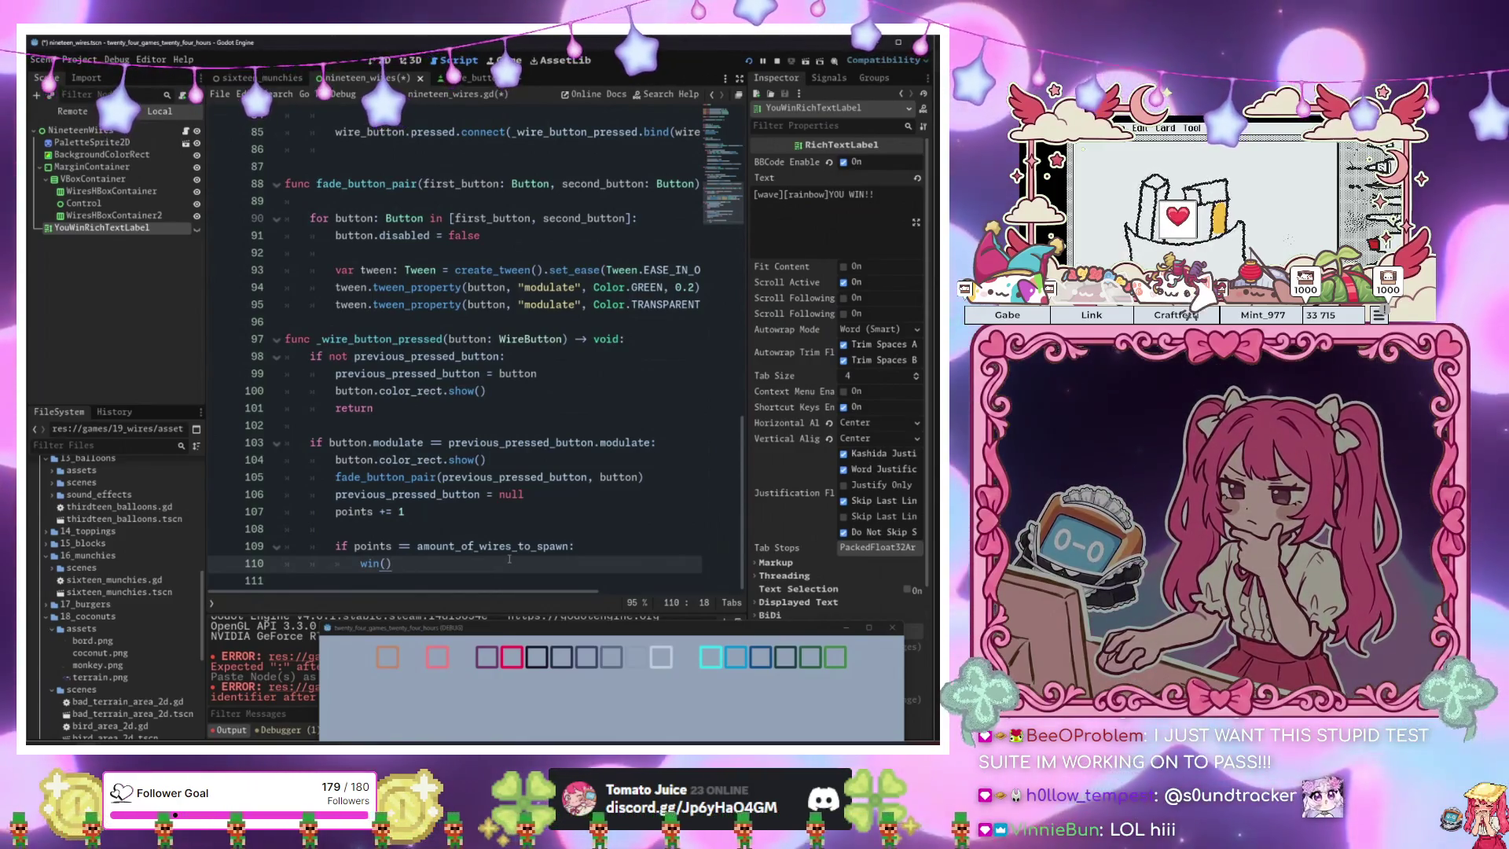
pyautogui.click(499, 542)
pyautogui.press('F5')
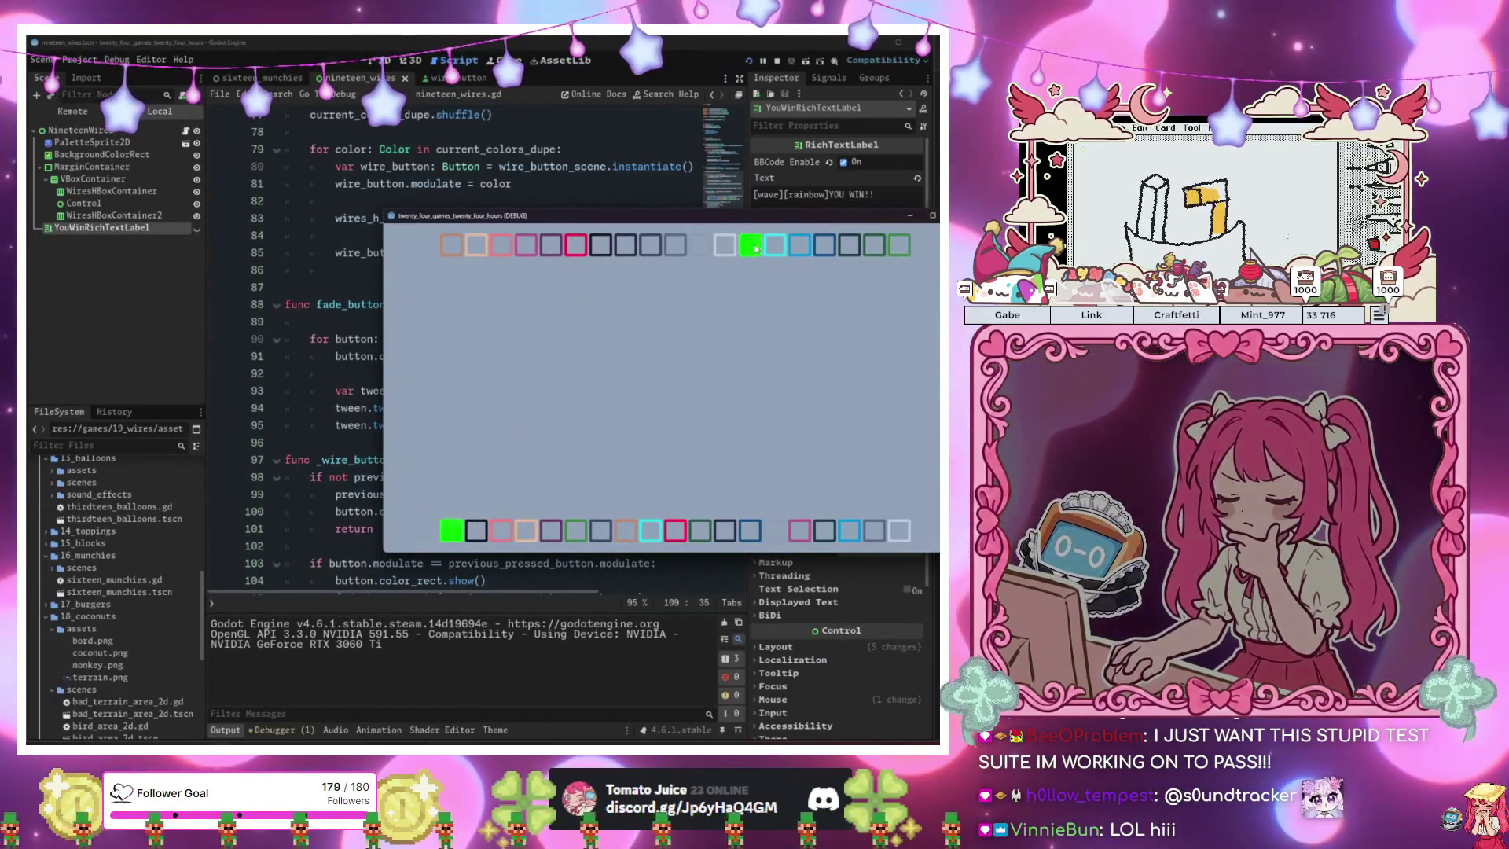
# Match the green pair and try the cyan and pink wires, then stop the game with F8.
pyautogui.click(727, 248)
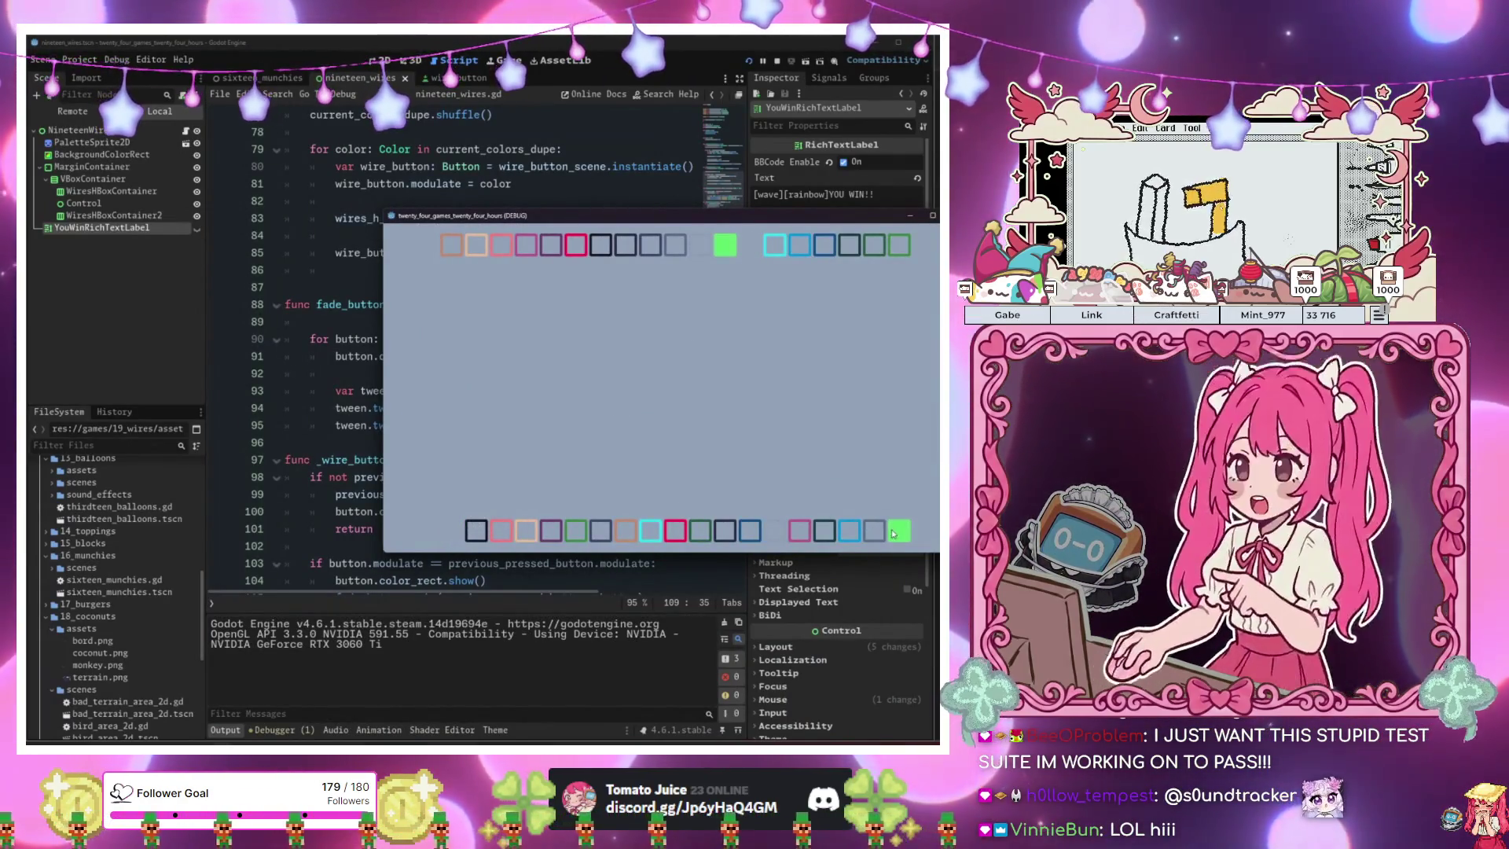
pyautogui.click(894, 533)
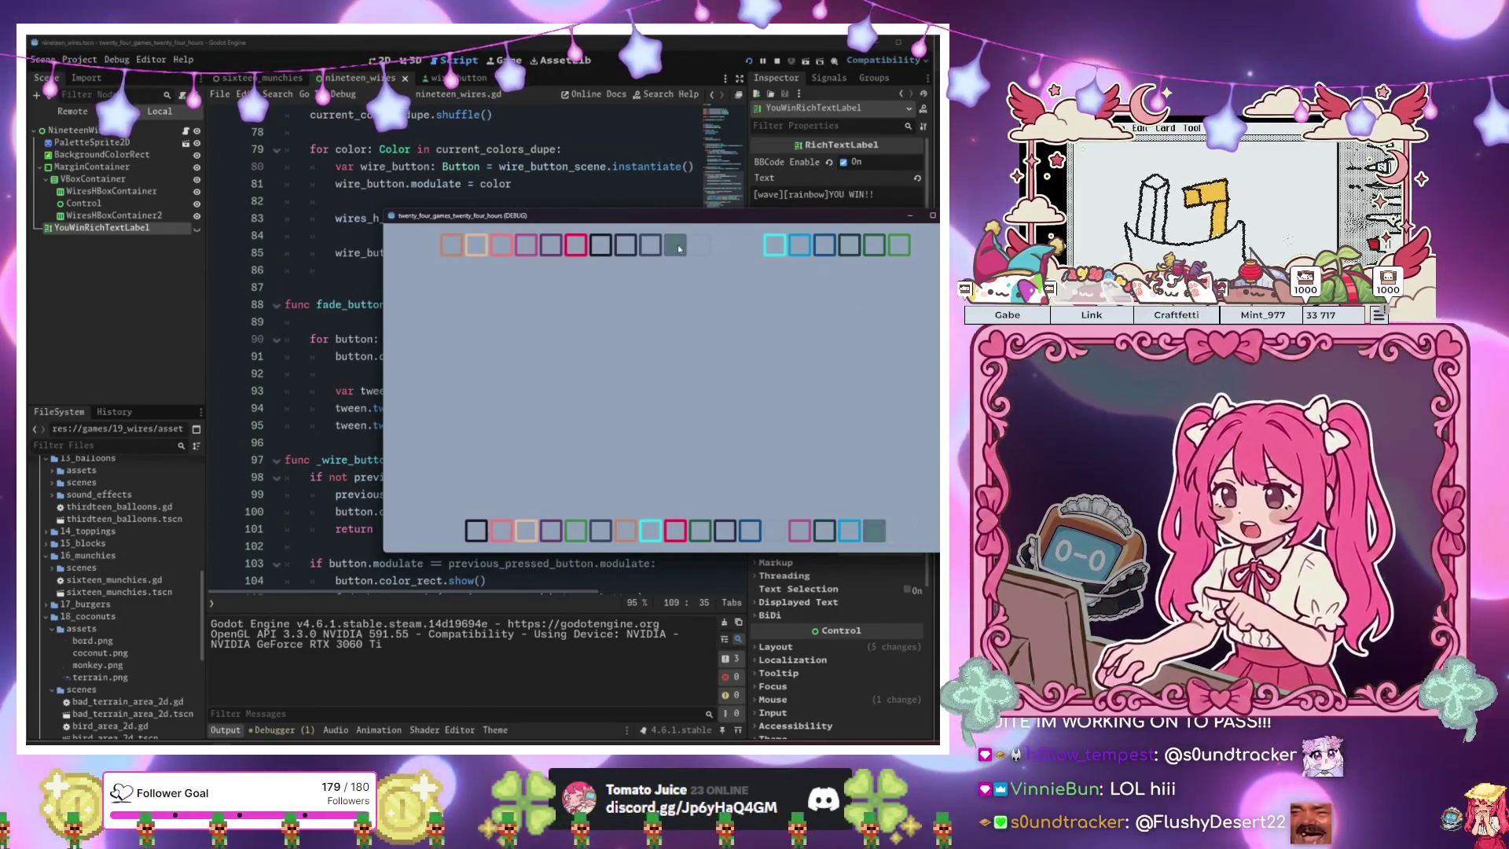
pyautogui.click(654, 529)
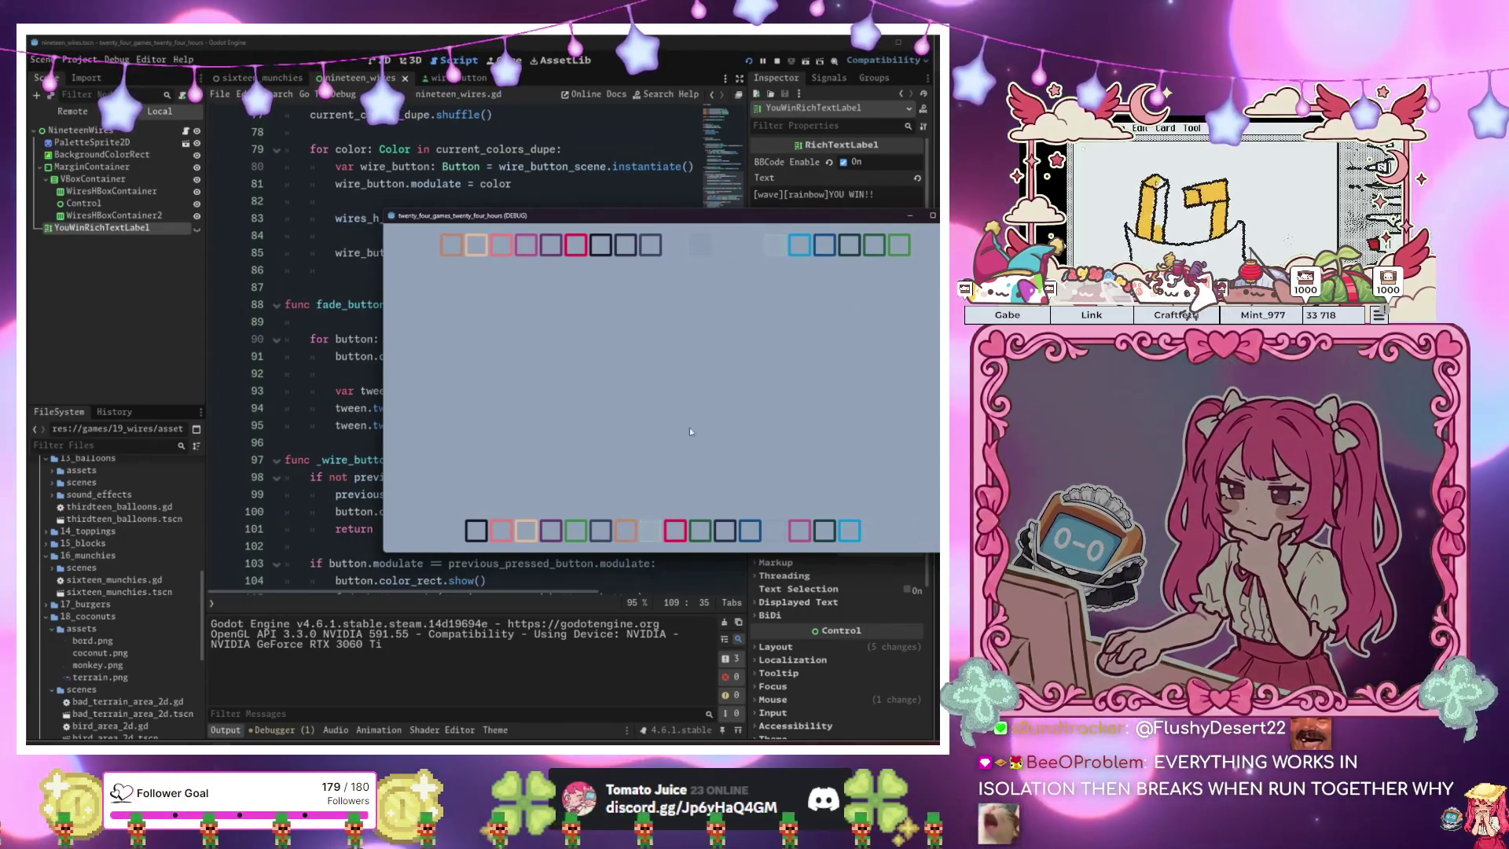
pyautogui.click(794, 533)
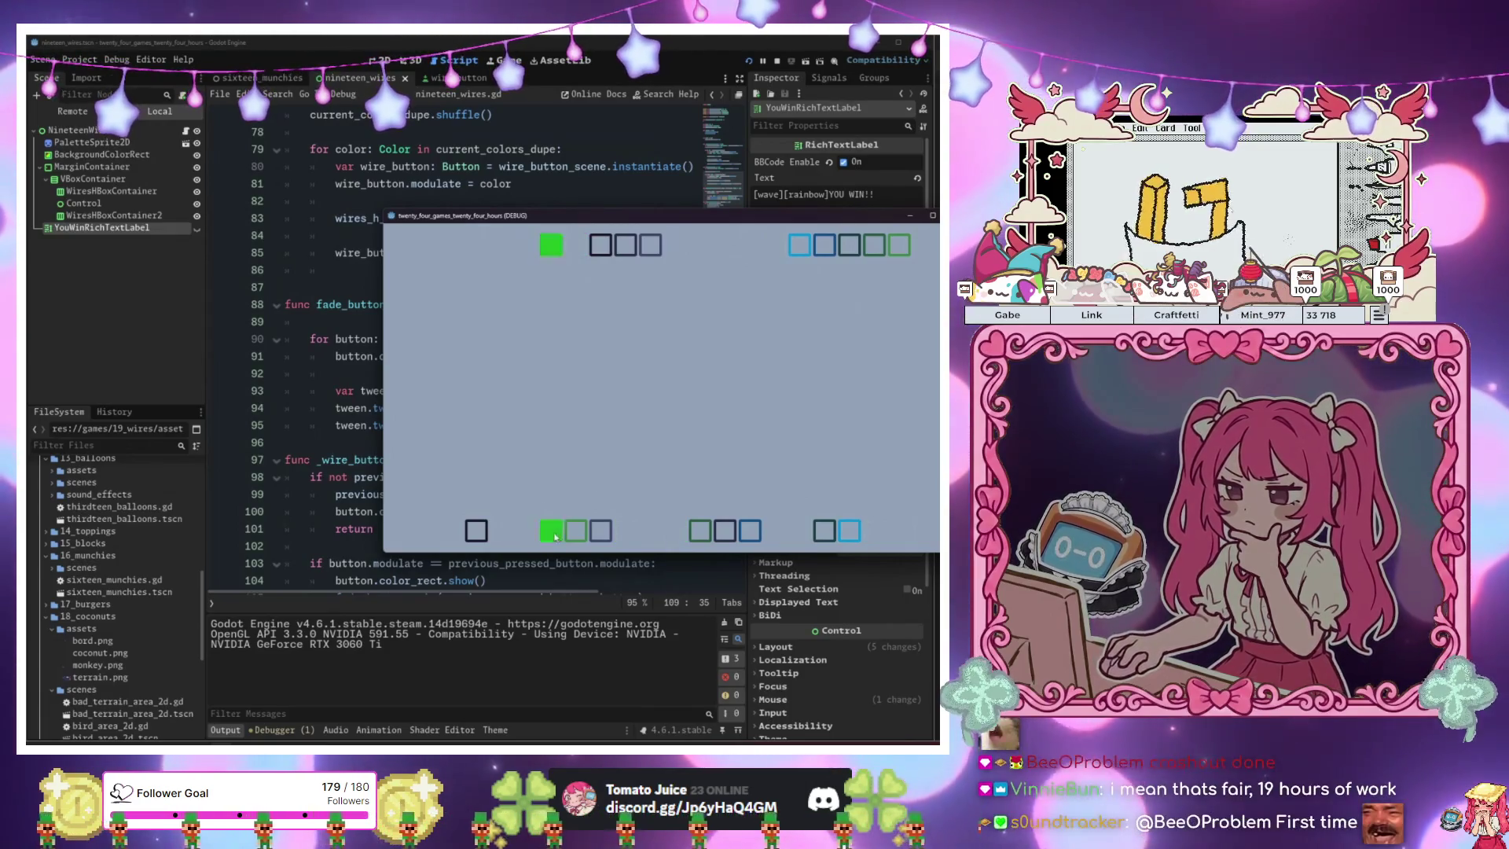
pyautogui.press('F8')
pyautogui.click(481, 217)
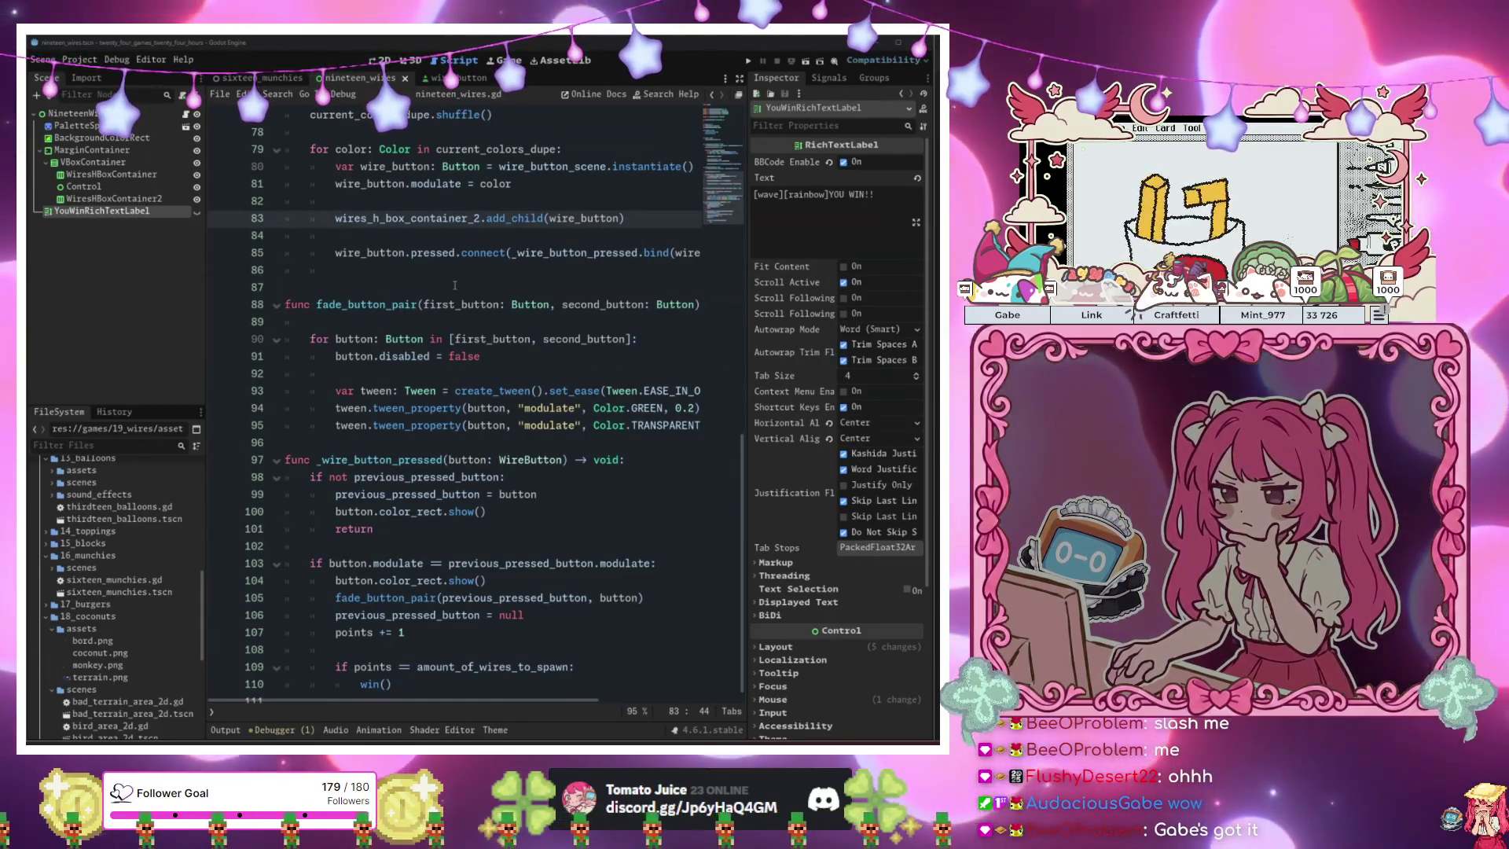
# Insert a blank line at line 96 before _wire_button_pressed.
pyautogui.moveTo(358, 360)
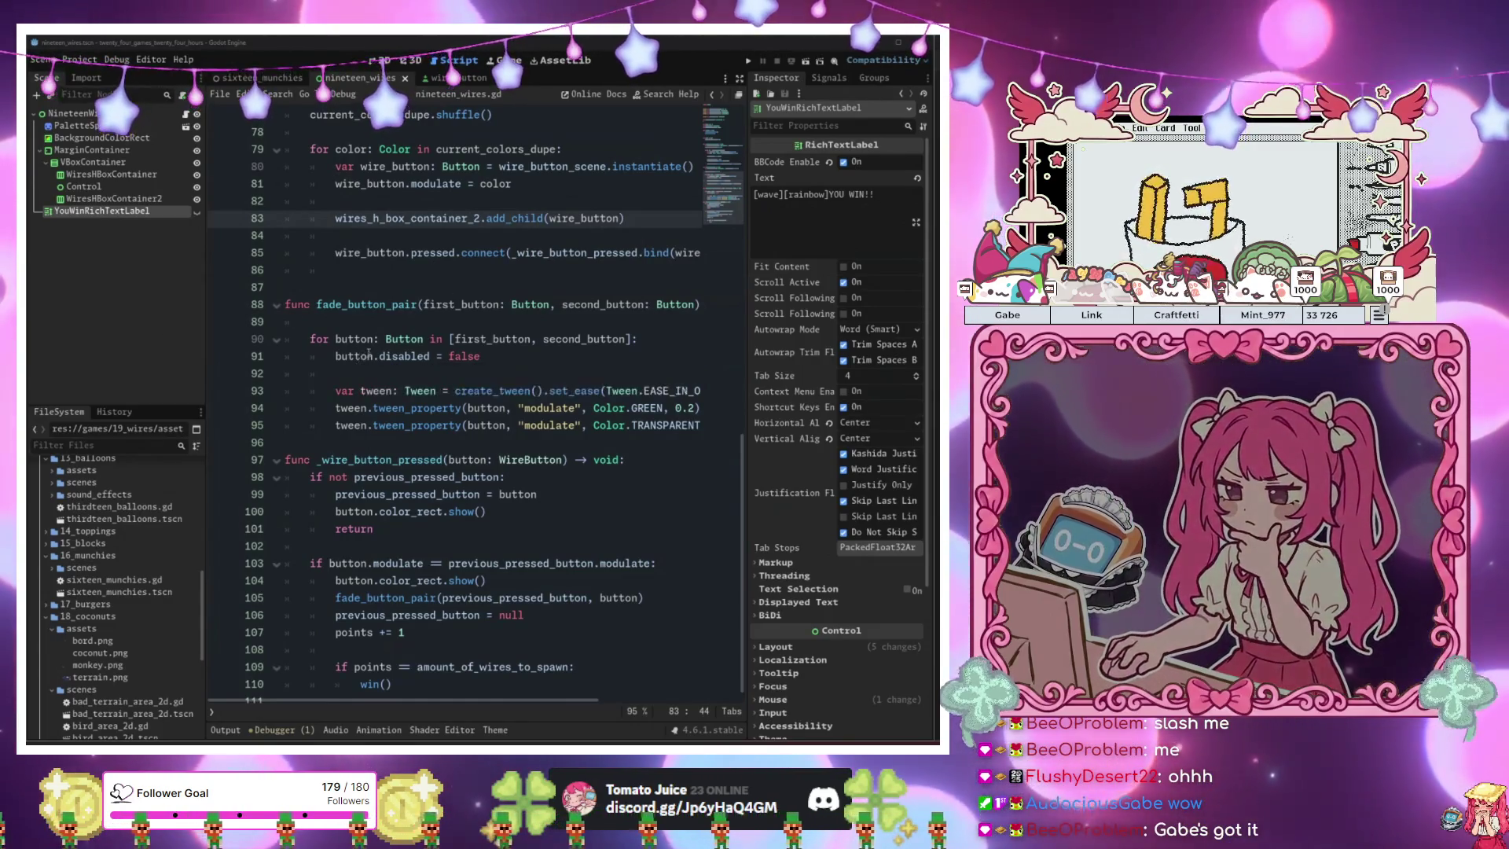
pyautogui.click(478, 321)
pyautogui.scroll(-1, 478, 308)
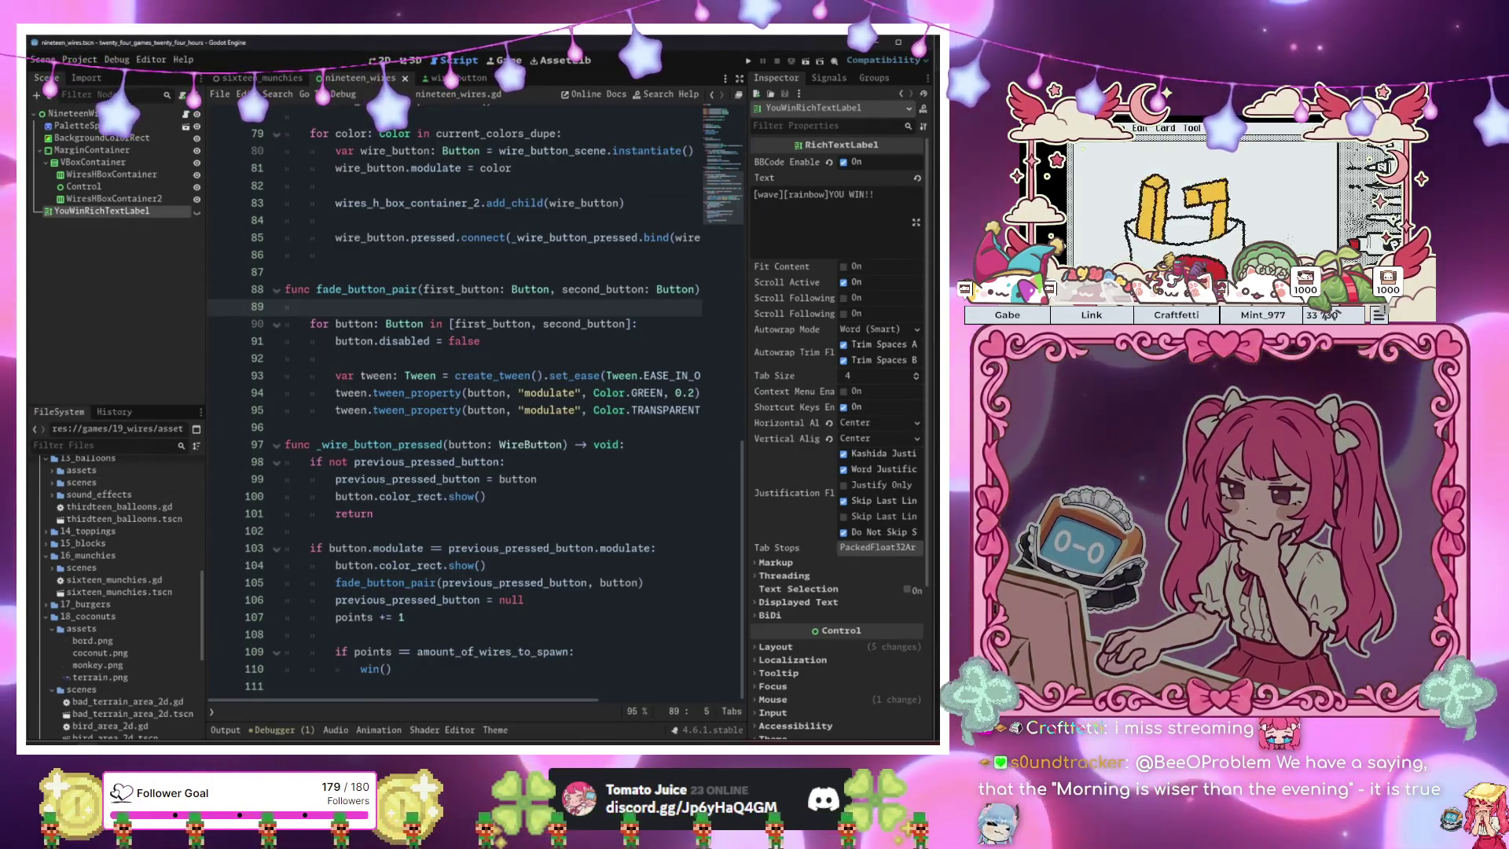
pyautogui.click(530, 431)
pyautogui.press('Return')
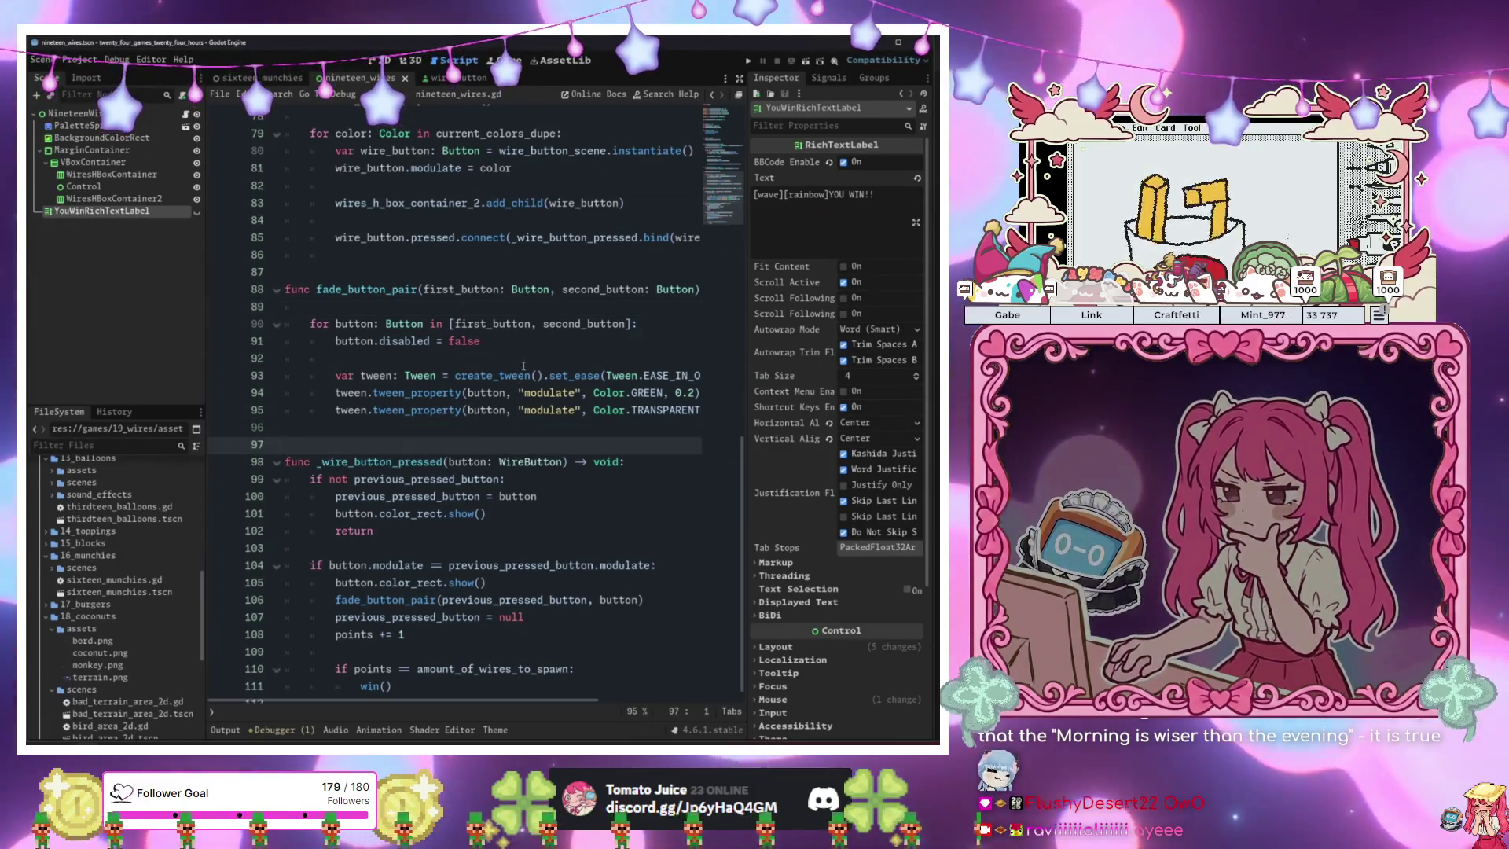
# Check the export variables near the top and create a new empty scene with Ctrl+N.
pyautogui.click(519, 323)
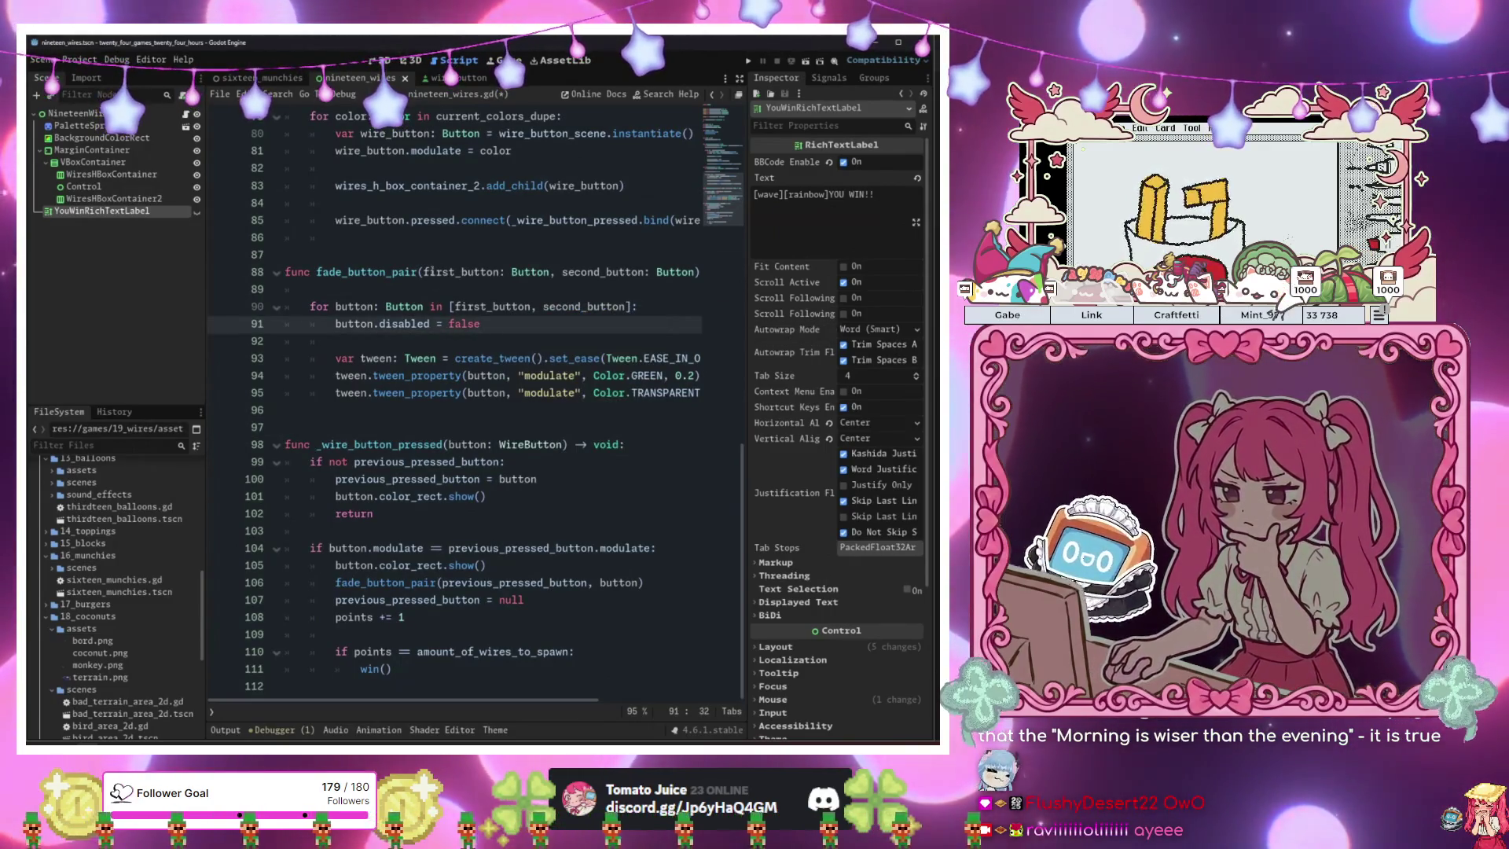
pyautogui.click(500, 346)
pyautogui.scroll(20, 537, 342)
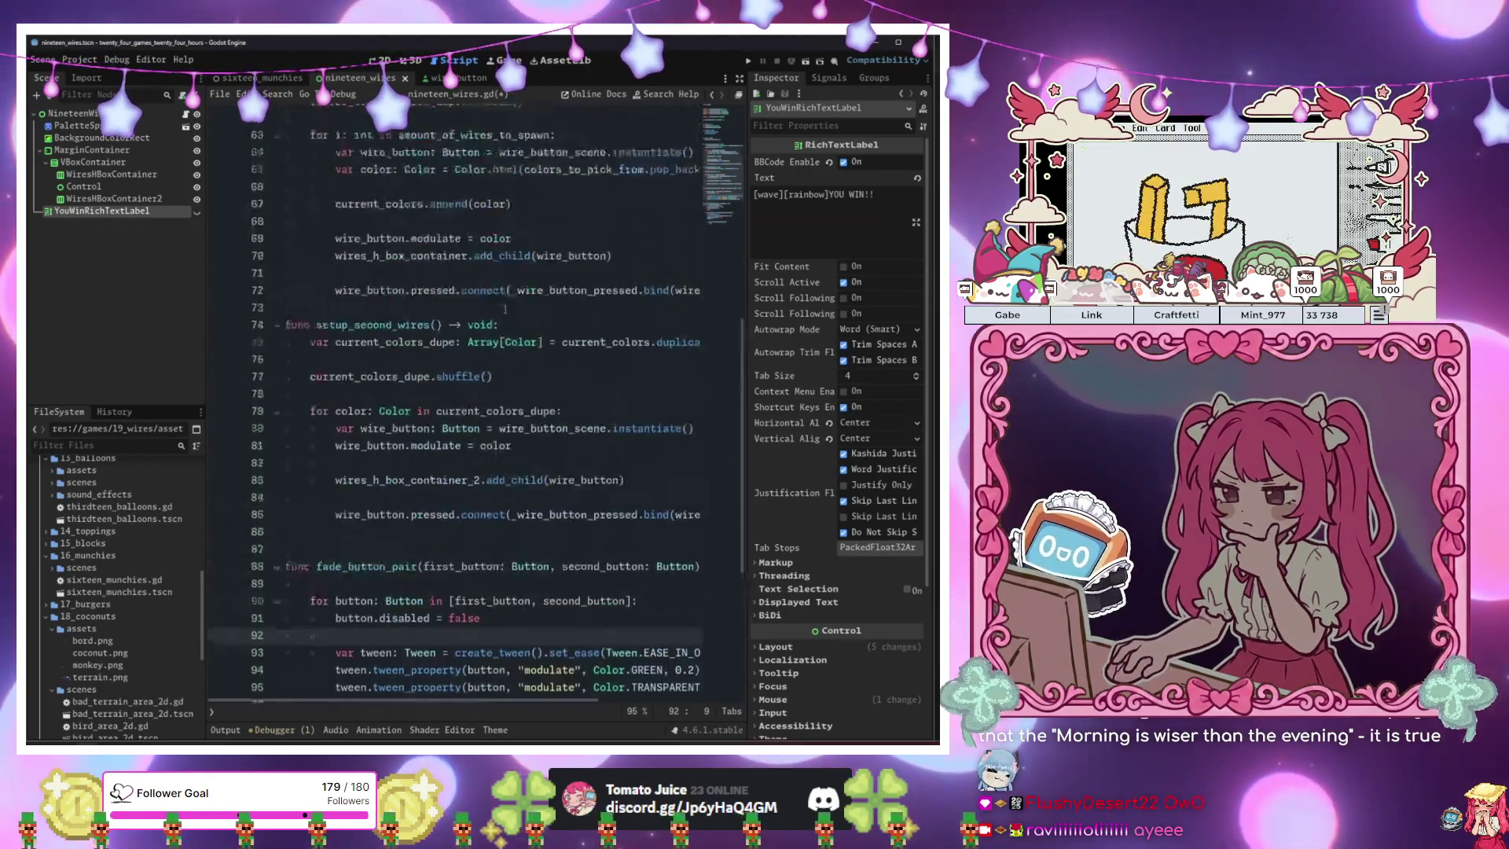
pyautogui.click(465, 252)
pyautogui.click(502, 201)
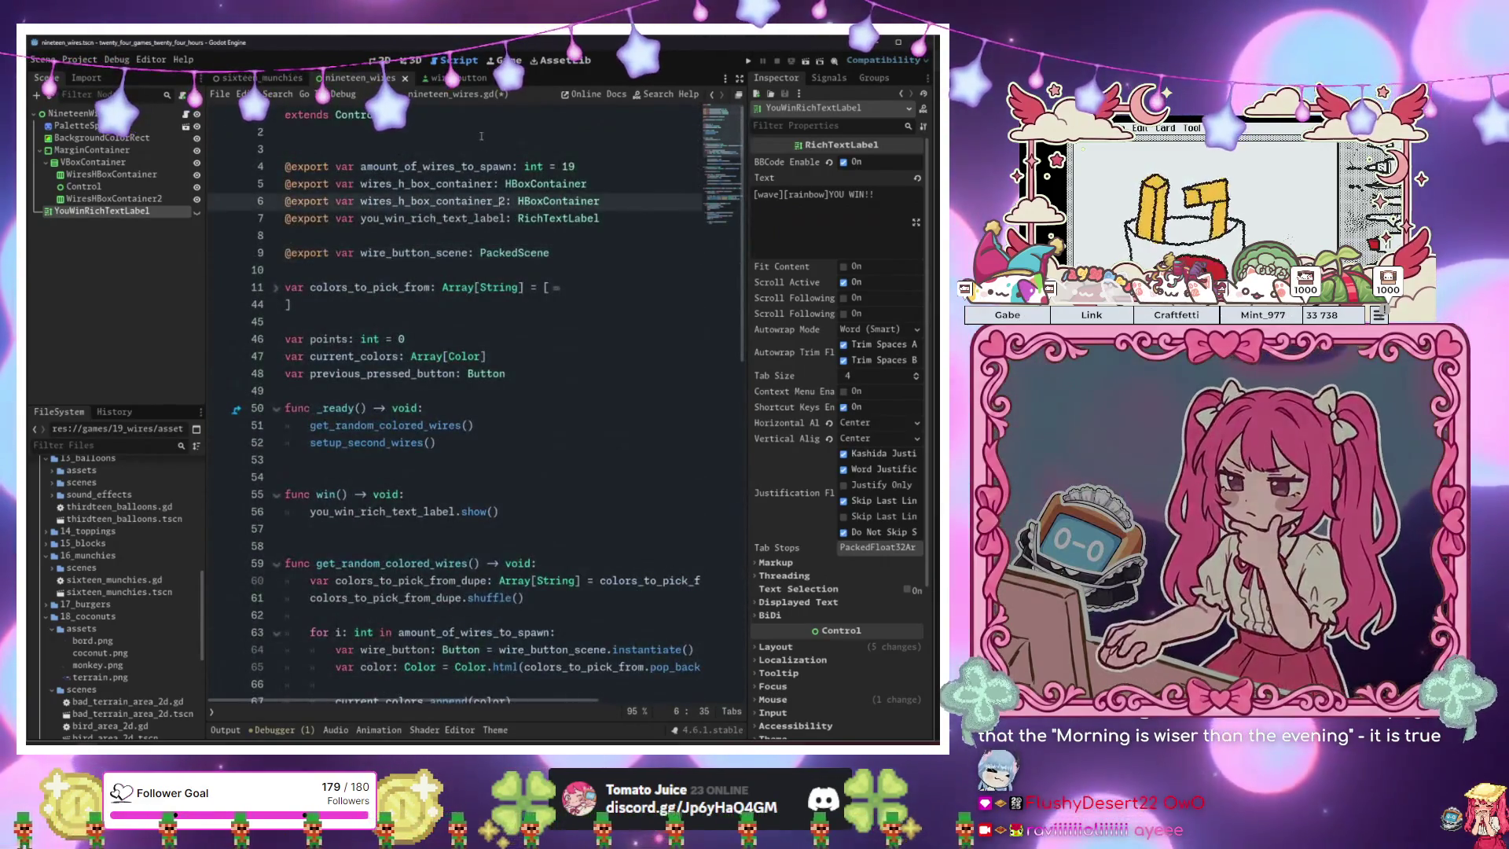
pyautogui.hotkey('ctrl', 'n')
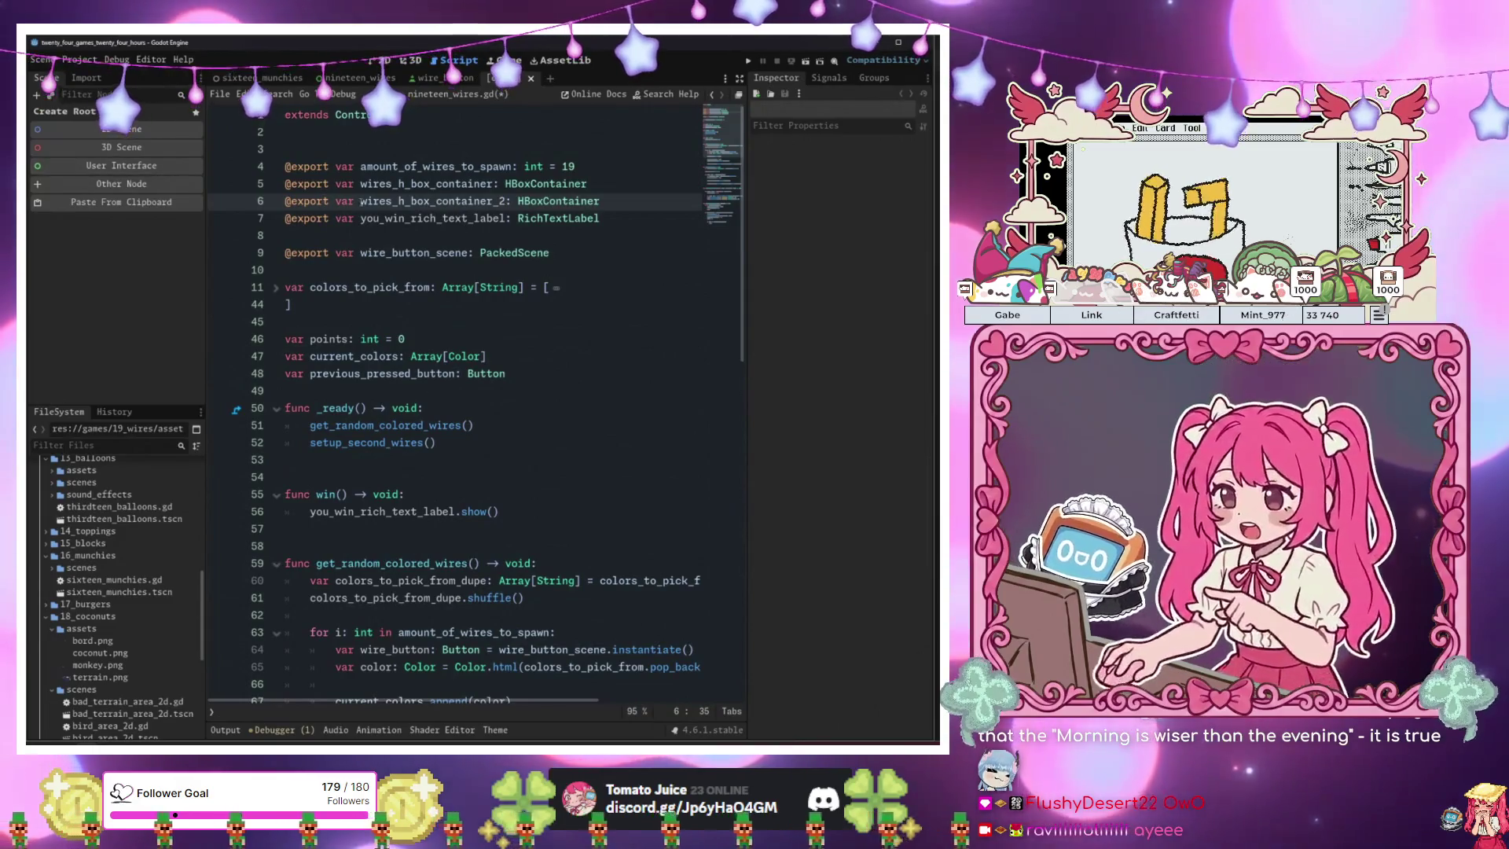
pyautogui.click(465, 217)
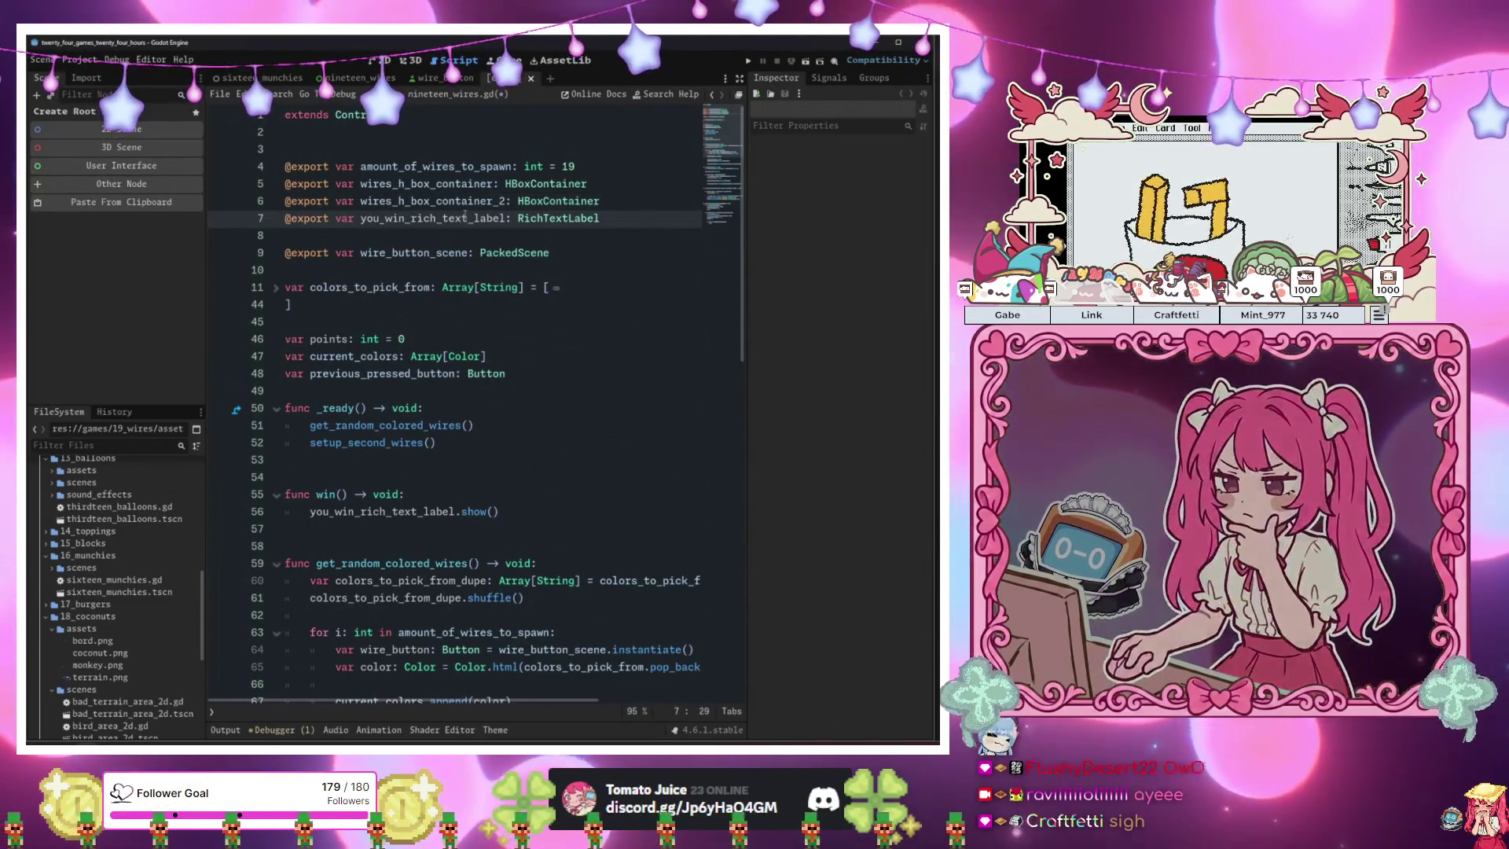
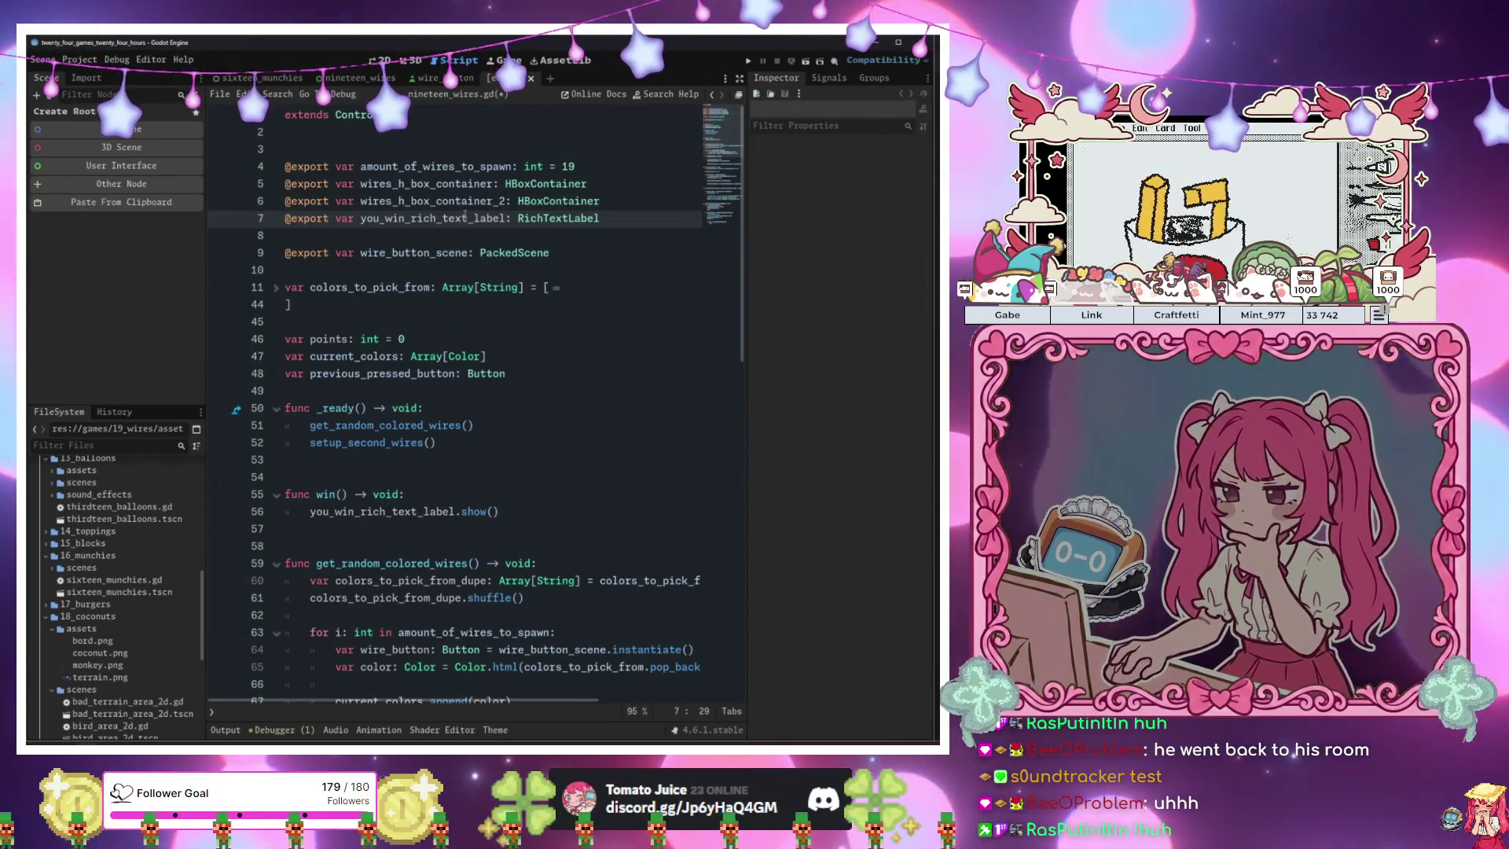
# Save the nineteen_wires script, then create a new 2D scene with a Node2D root.
pyautogui.hotkey('ctrl', 's')
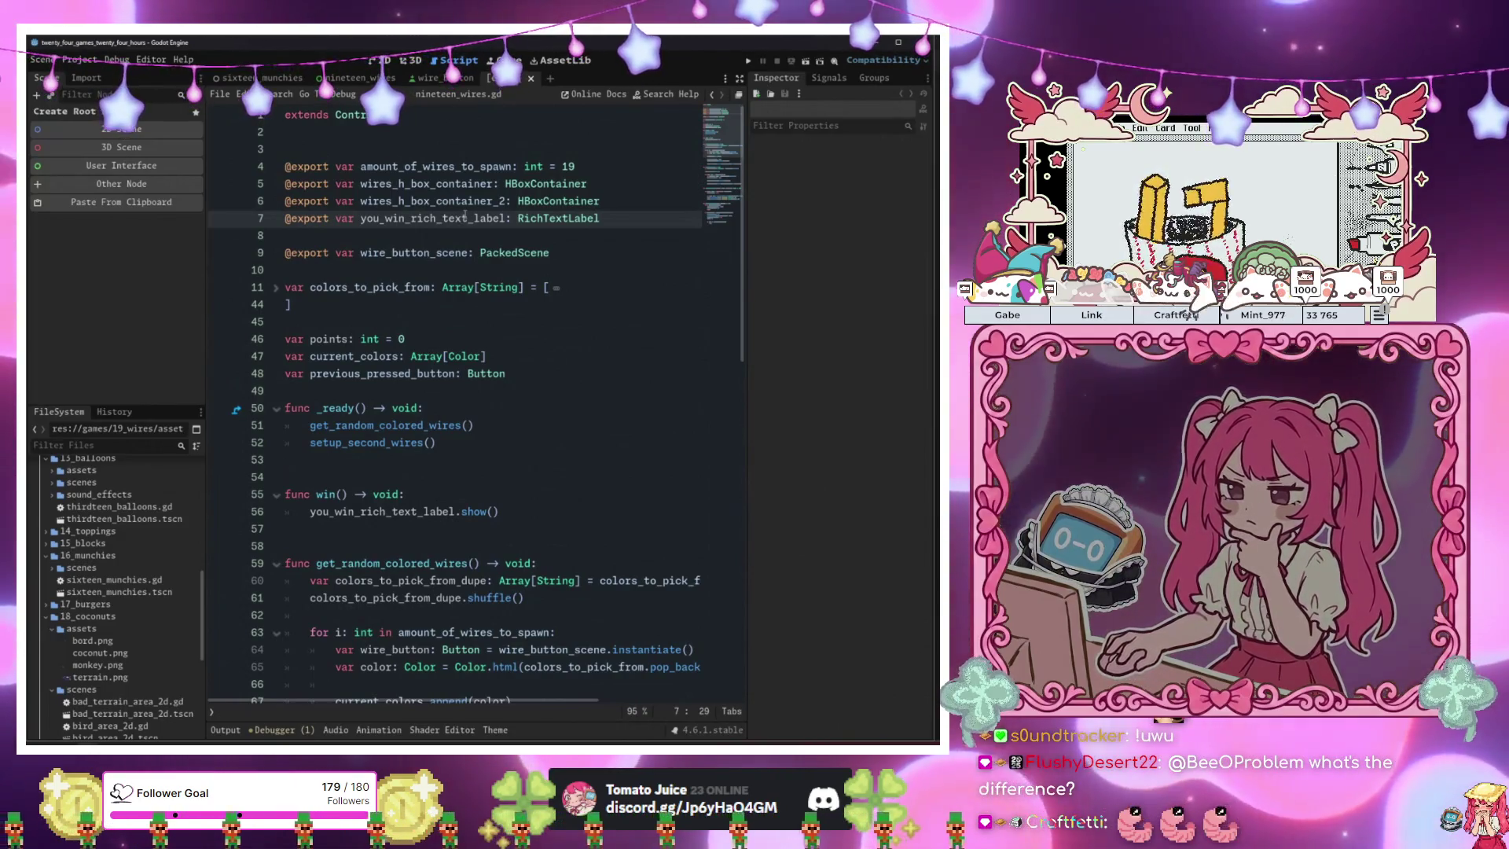
pyautogui.hotkey('ctrl', 'F1')
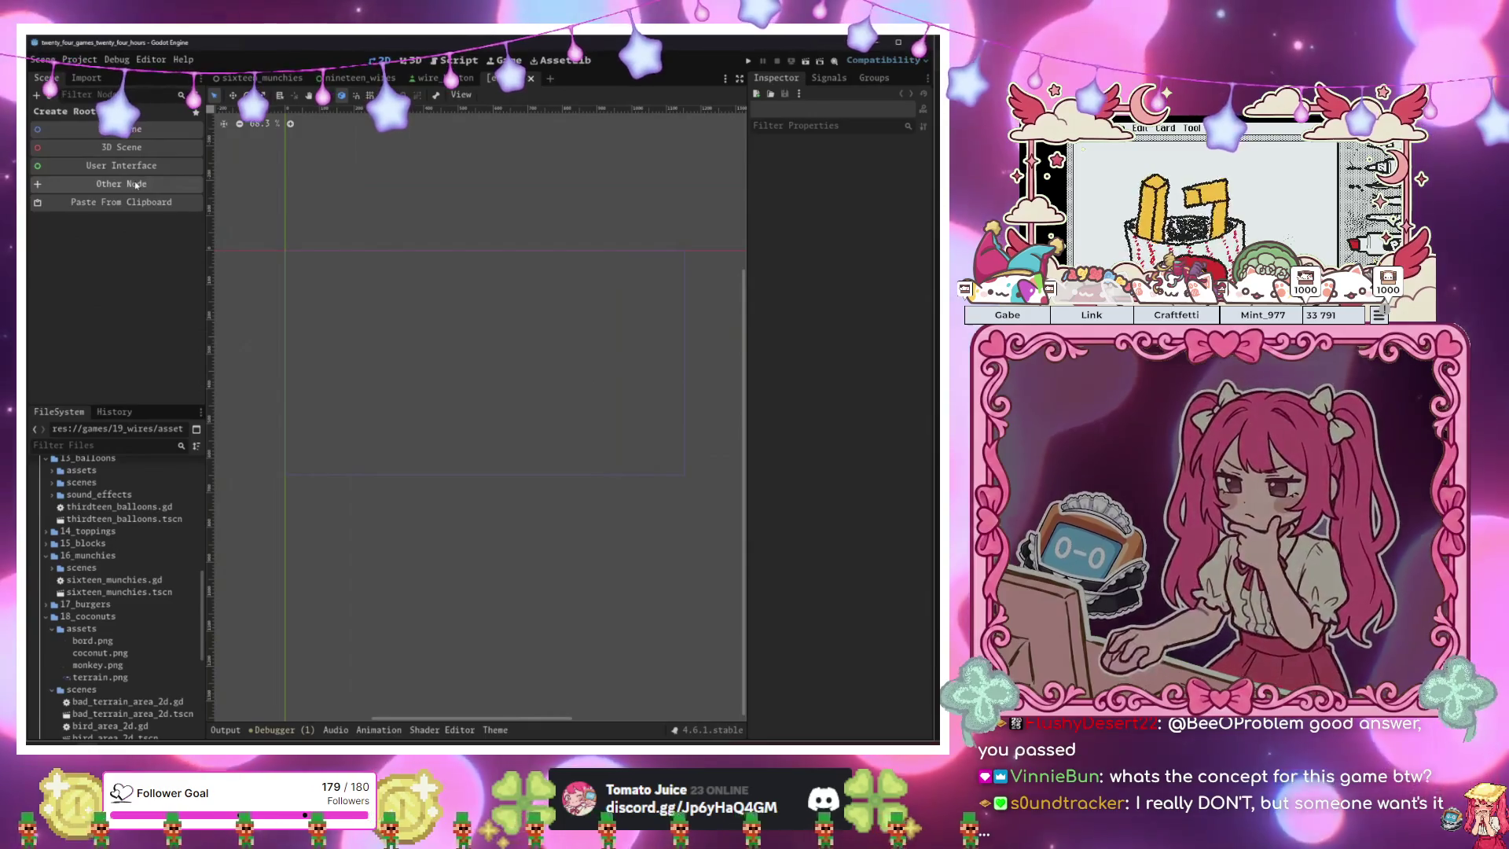
pyautogui.click(151, 134)
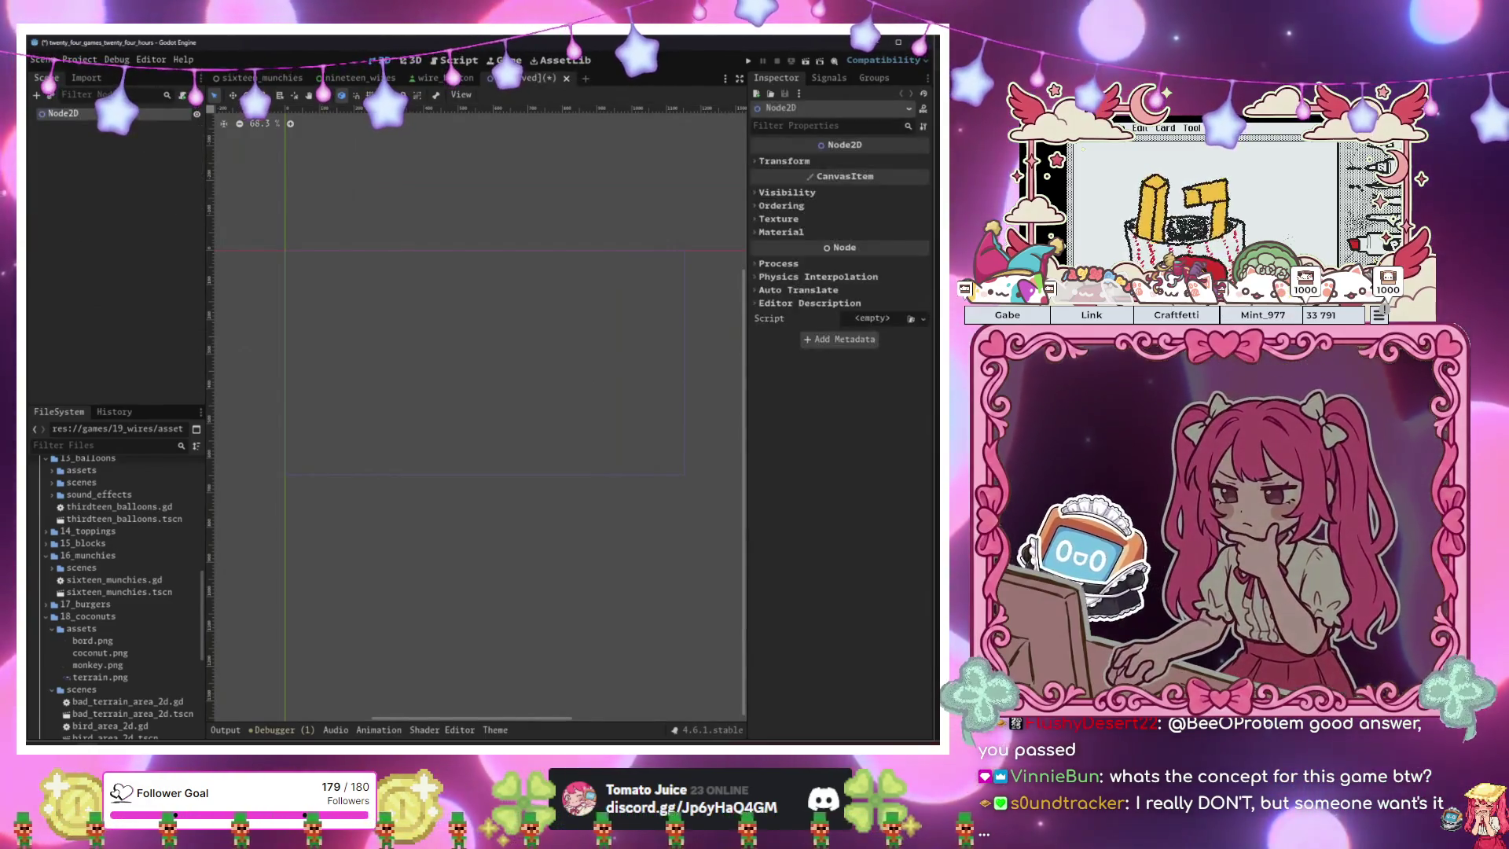
# Replace the Node2D scene root with a plain Node root.
pyautogui.hotkey('ctrl', 'z')
pyautogui.click(122, 184)
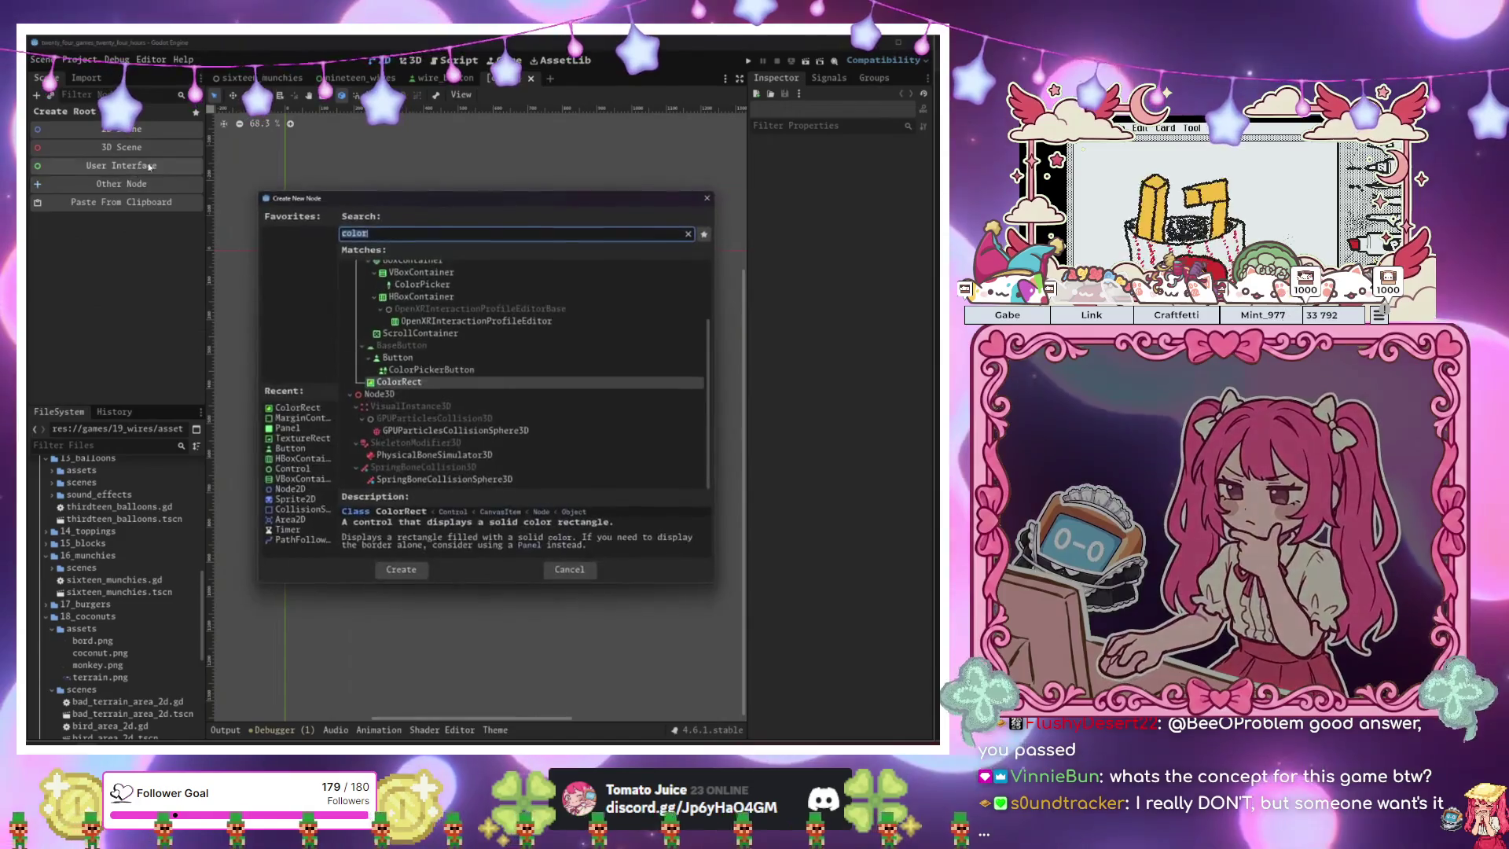
pyautogui.write('node')
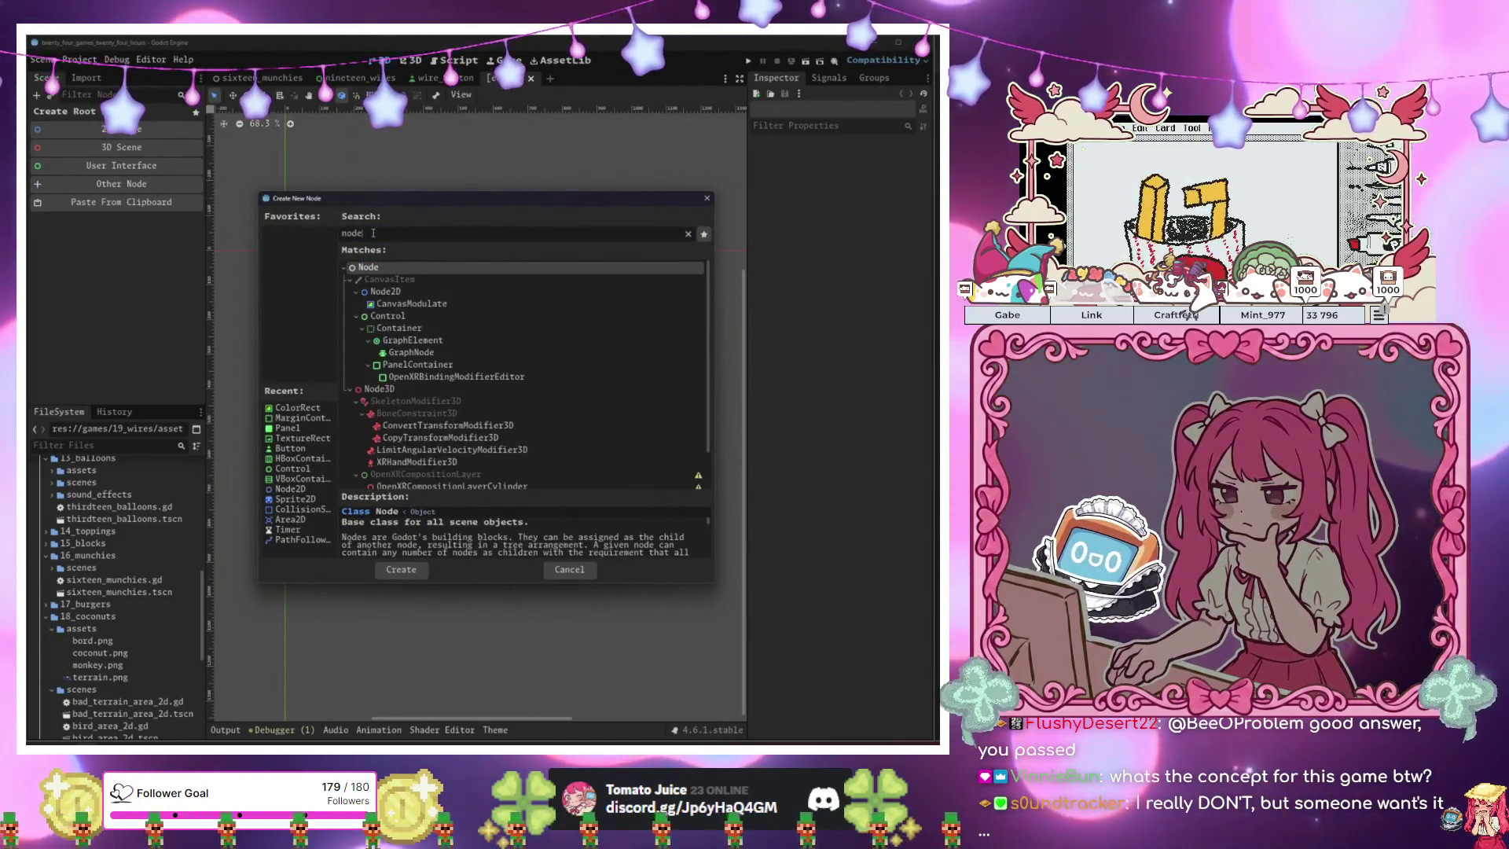
pyautogui.press('Return')
pyautogui.hotkey('ctrl', 'z')
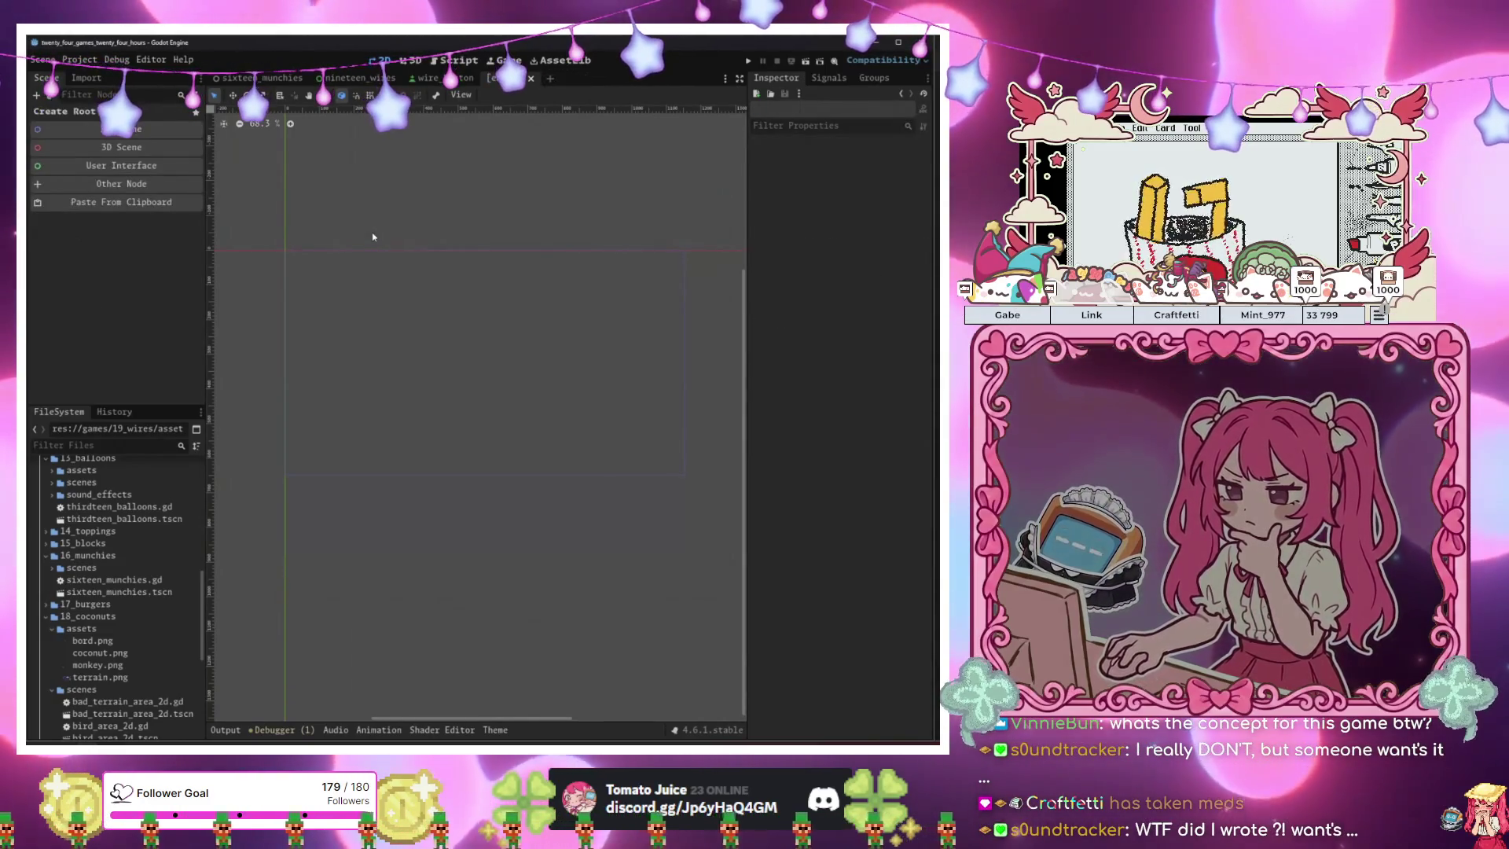
pyautogui.click(93, 187)
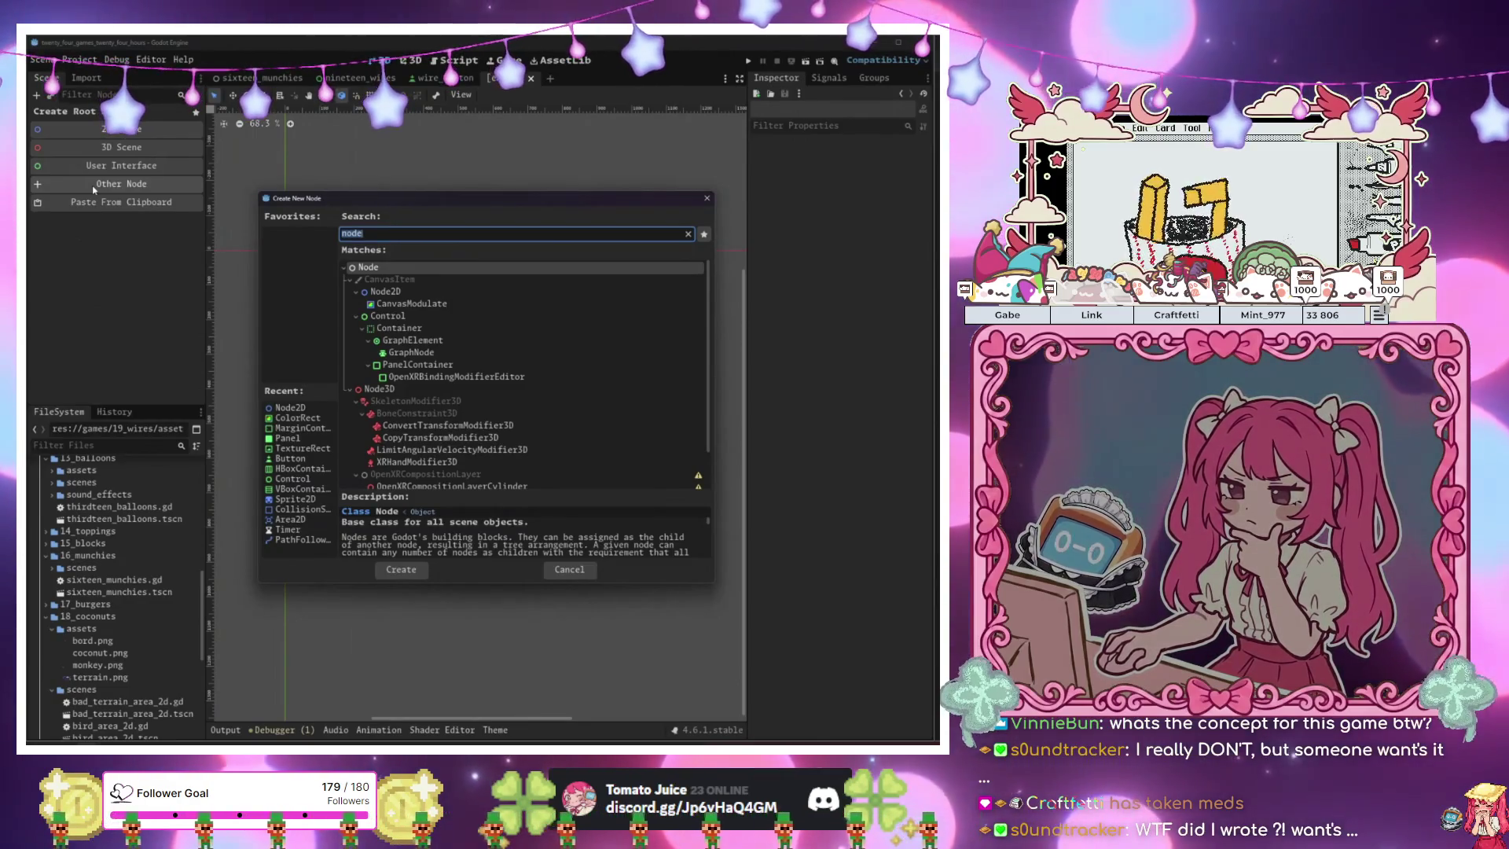
pyautogui.press('Return')
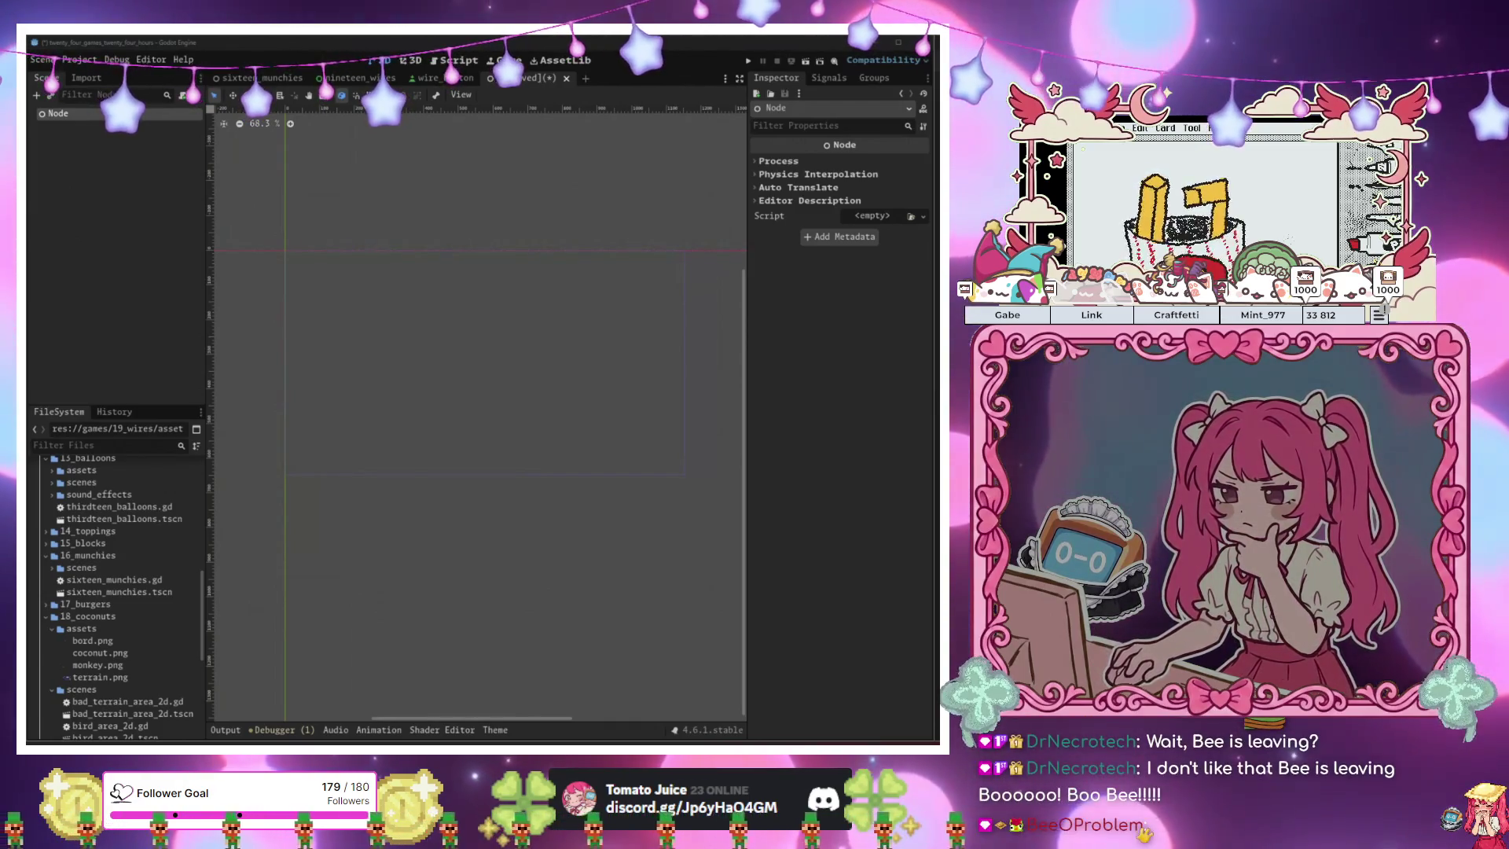
# Rename the root Node to TwentyHoops.
pyautogui.click(278, 544)
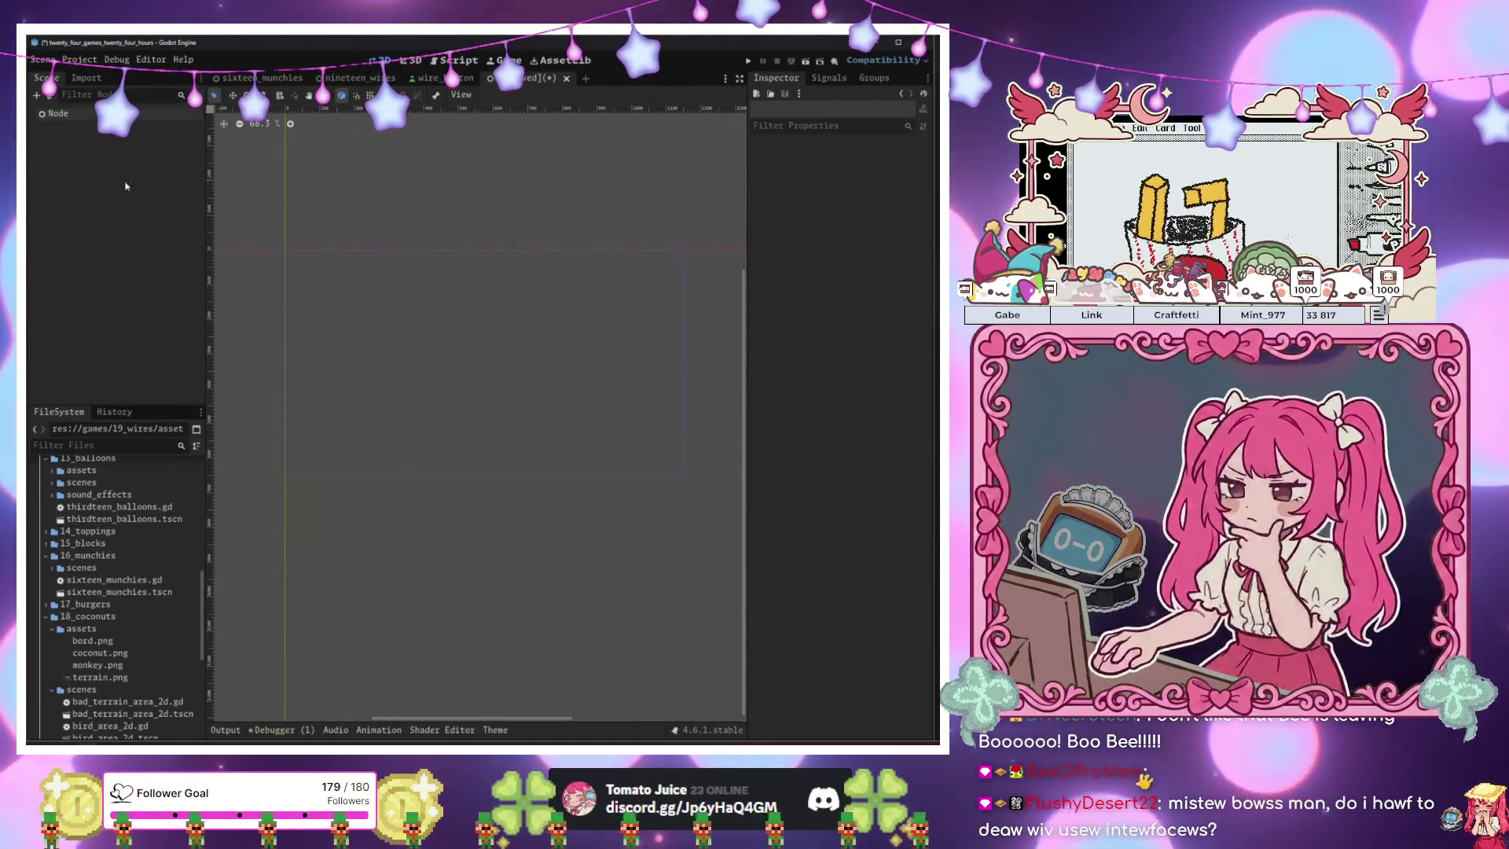
pyautogui.click(101, 118)
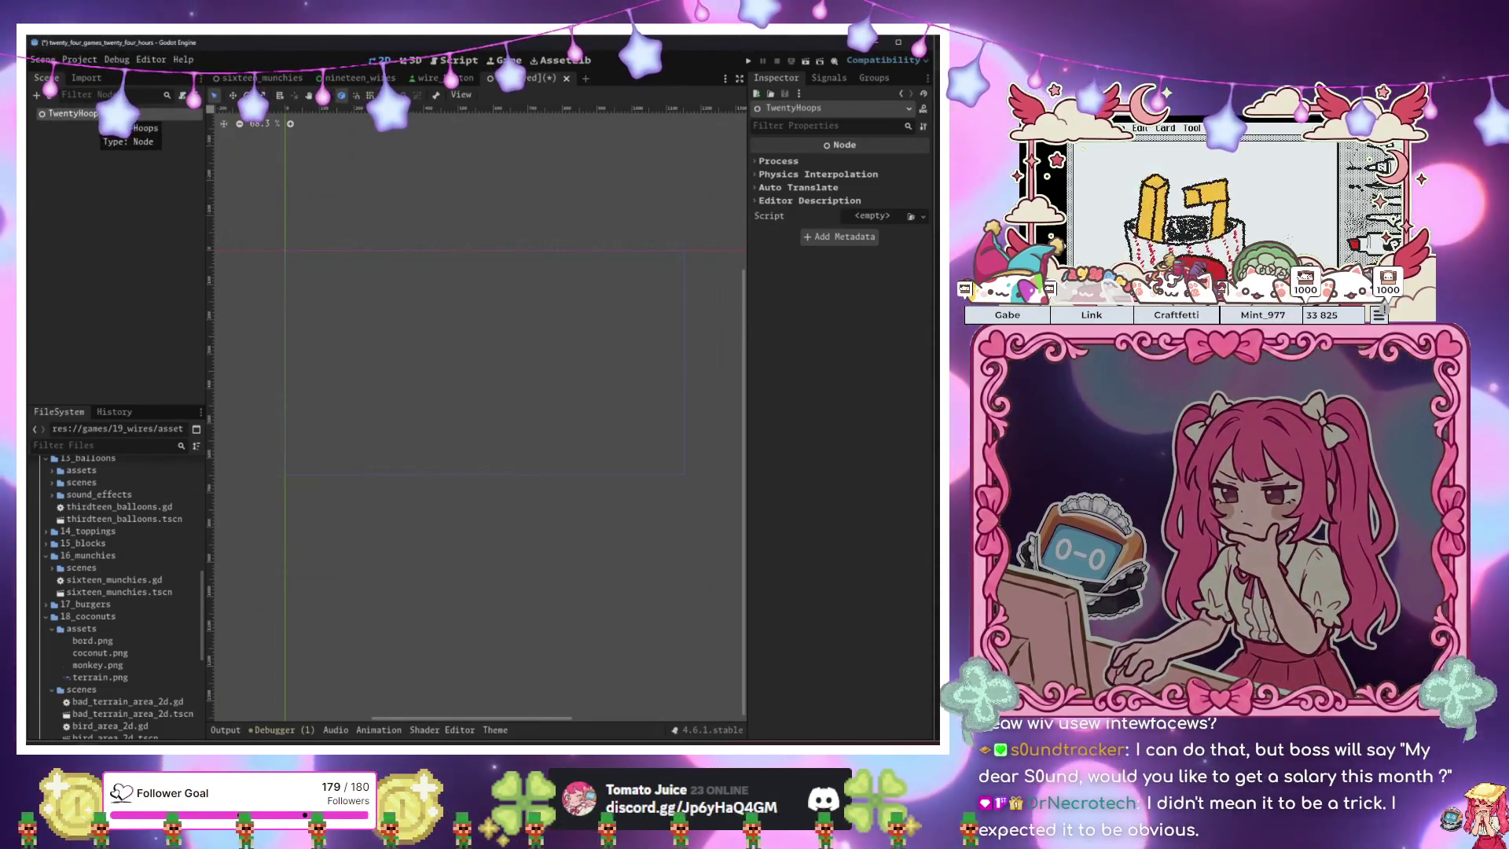
pyautogui.click(86, 115)
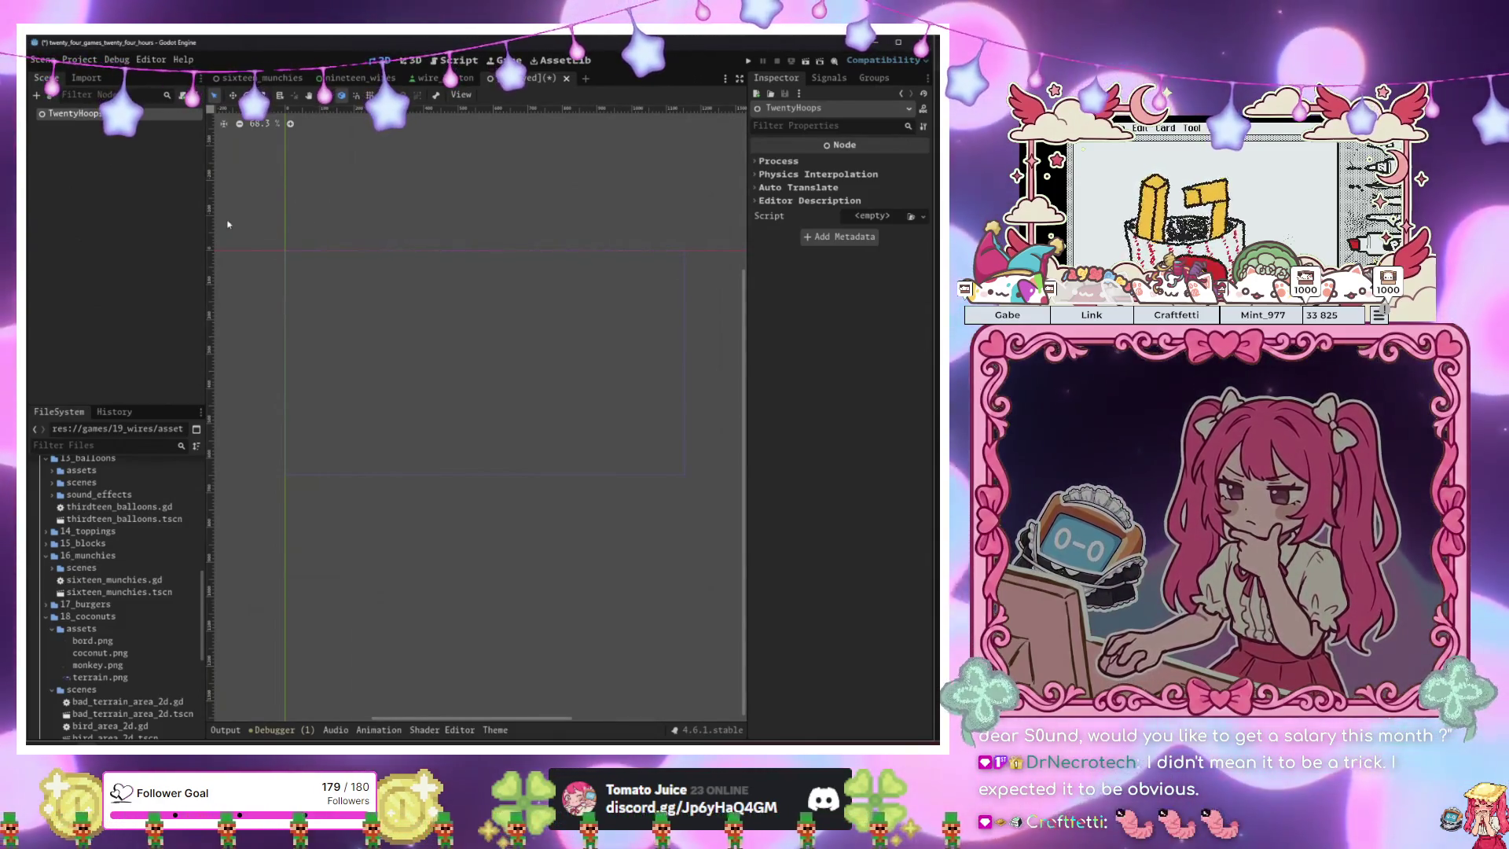
pyautogui.click(118, 153)
pyautogui.click(110, 114)
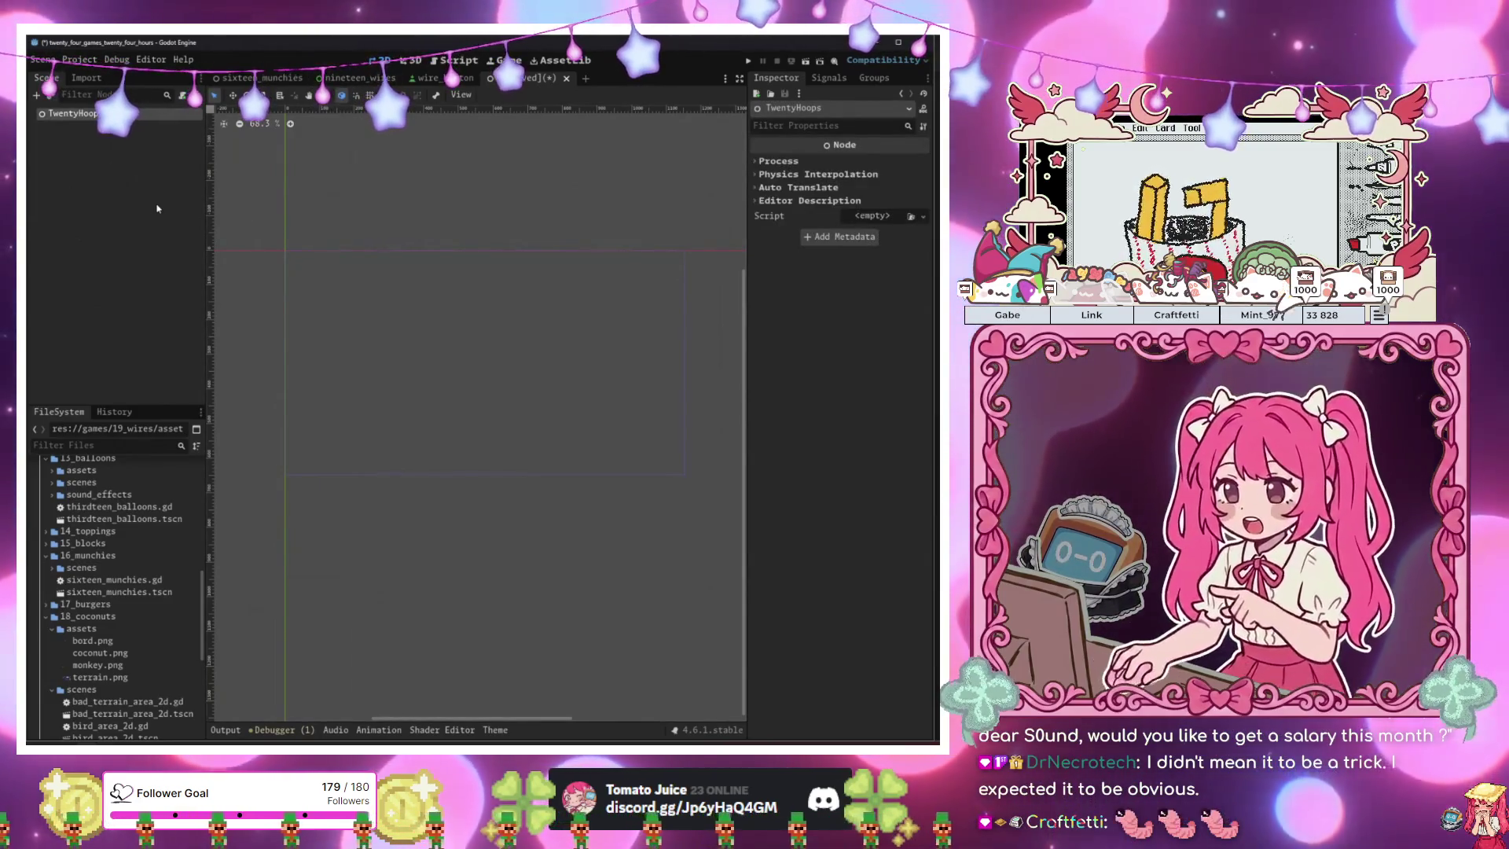
# Add a CanvasLayer under TwentyHoops and a Node2D inside the CanvasLayer.
pyautogui.hotkey('ctrl', 'a')
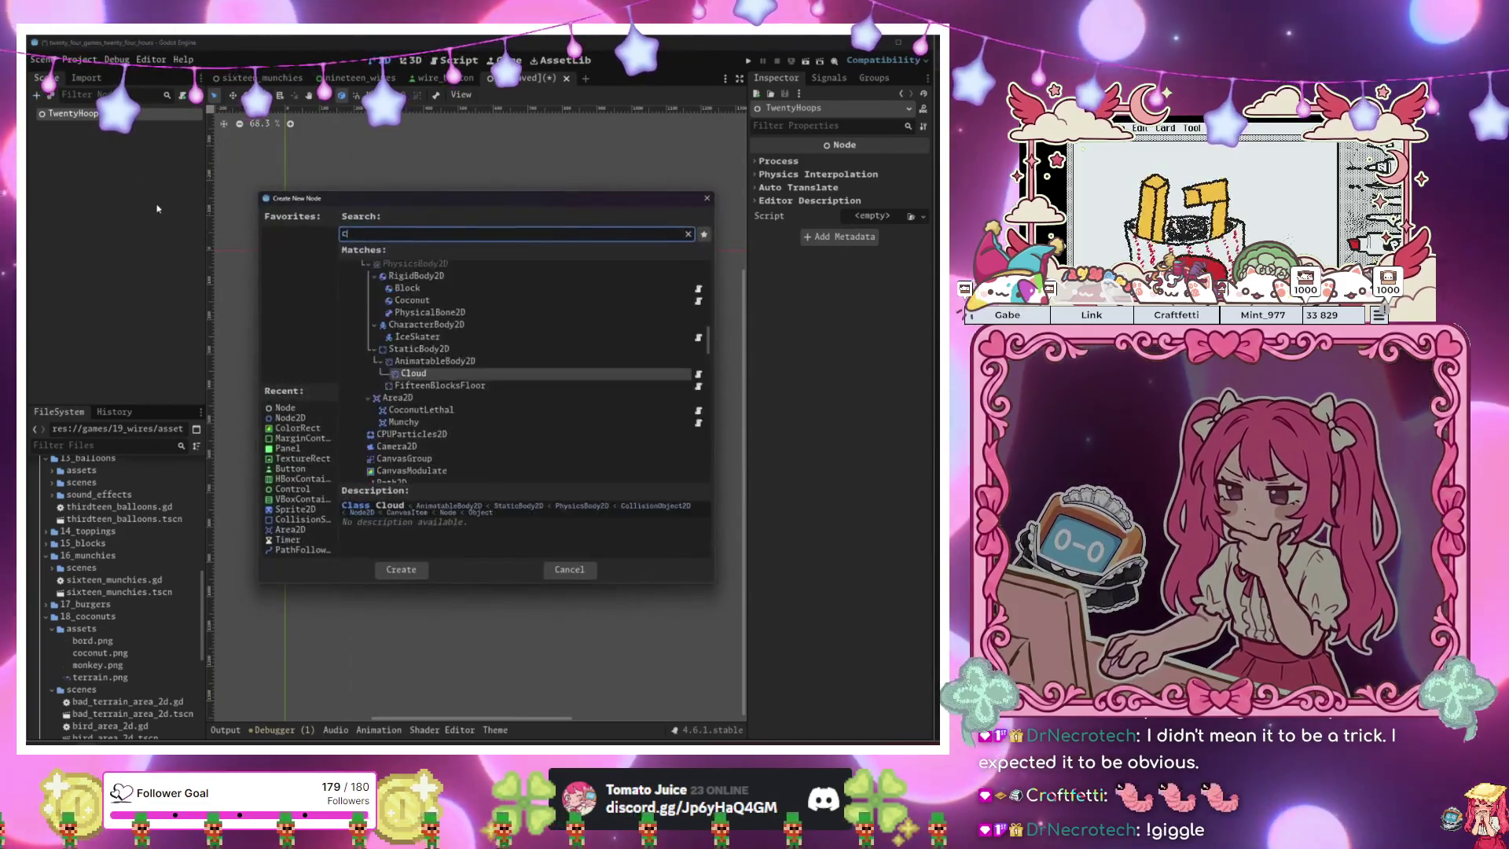
pyautogui.write('canvas')
pyautogui.press('Down')
pyautogui.press('Down')
pyautogui.press('Return')
pyautogui.hotkey('ctrl', 'a')
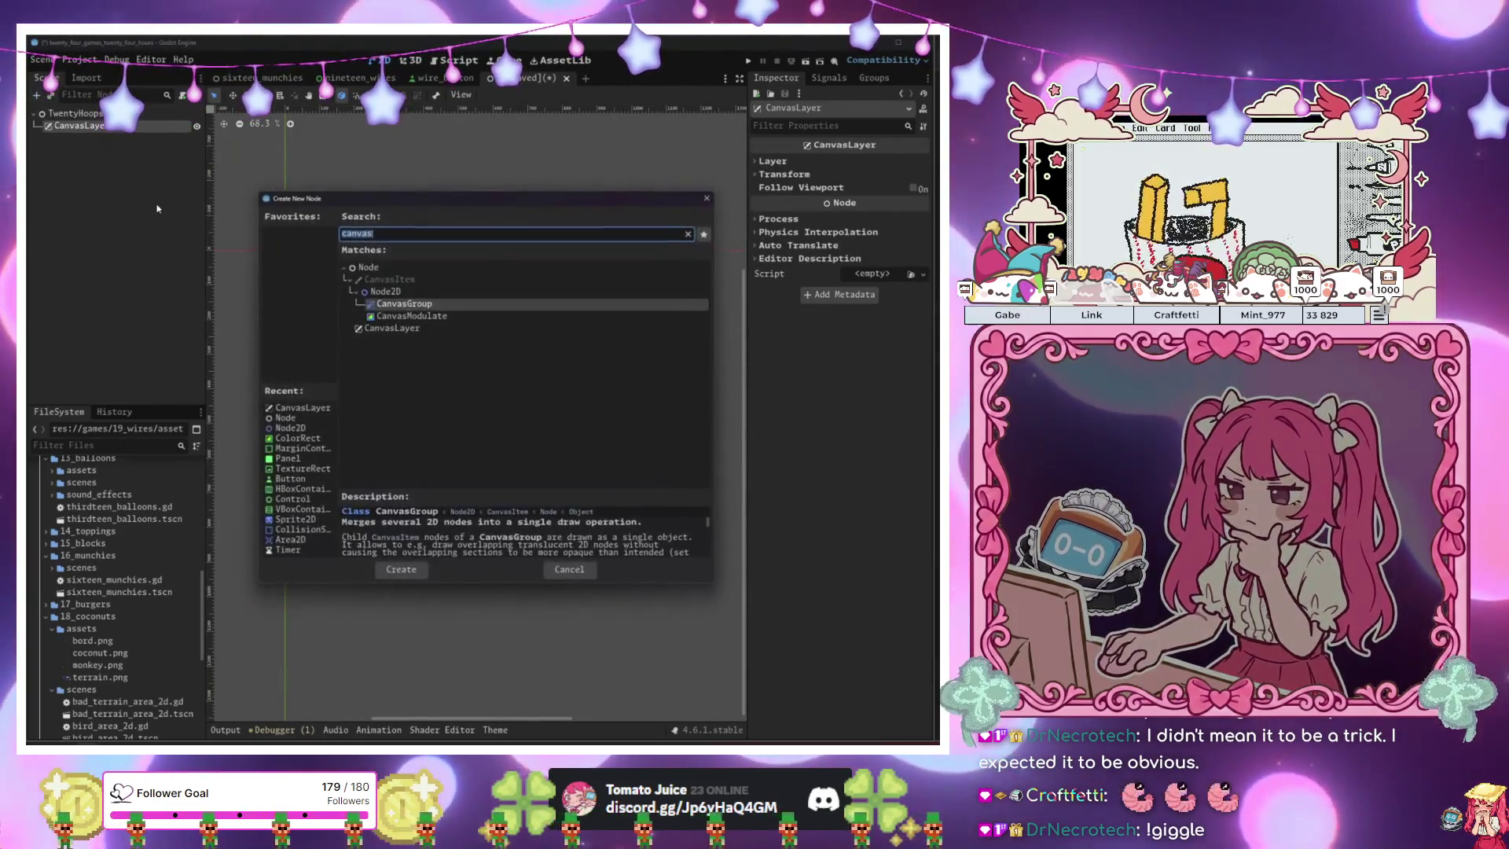
pyautogui.write('no')
pyautogui.press('Down')
pyautogui.press('Return')
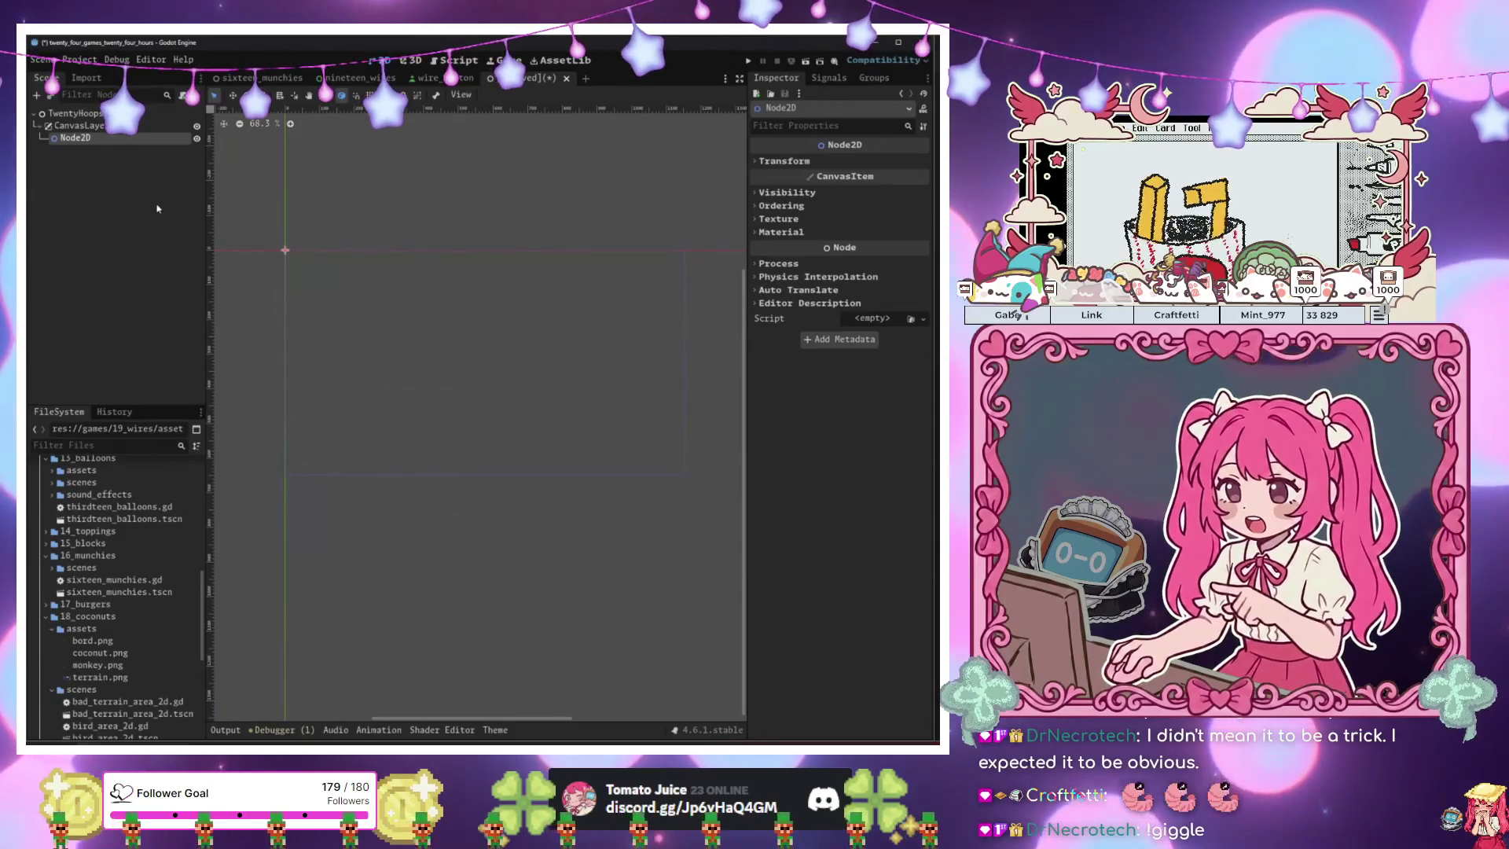
pyautogui.hotkey('ctrl', 'a')
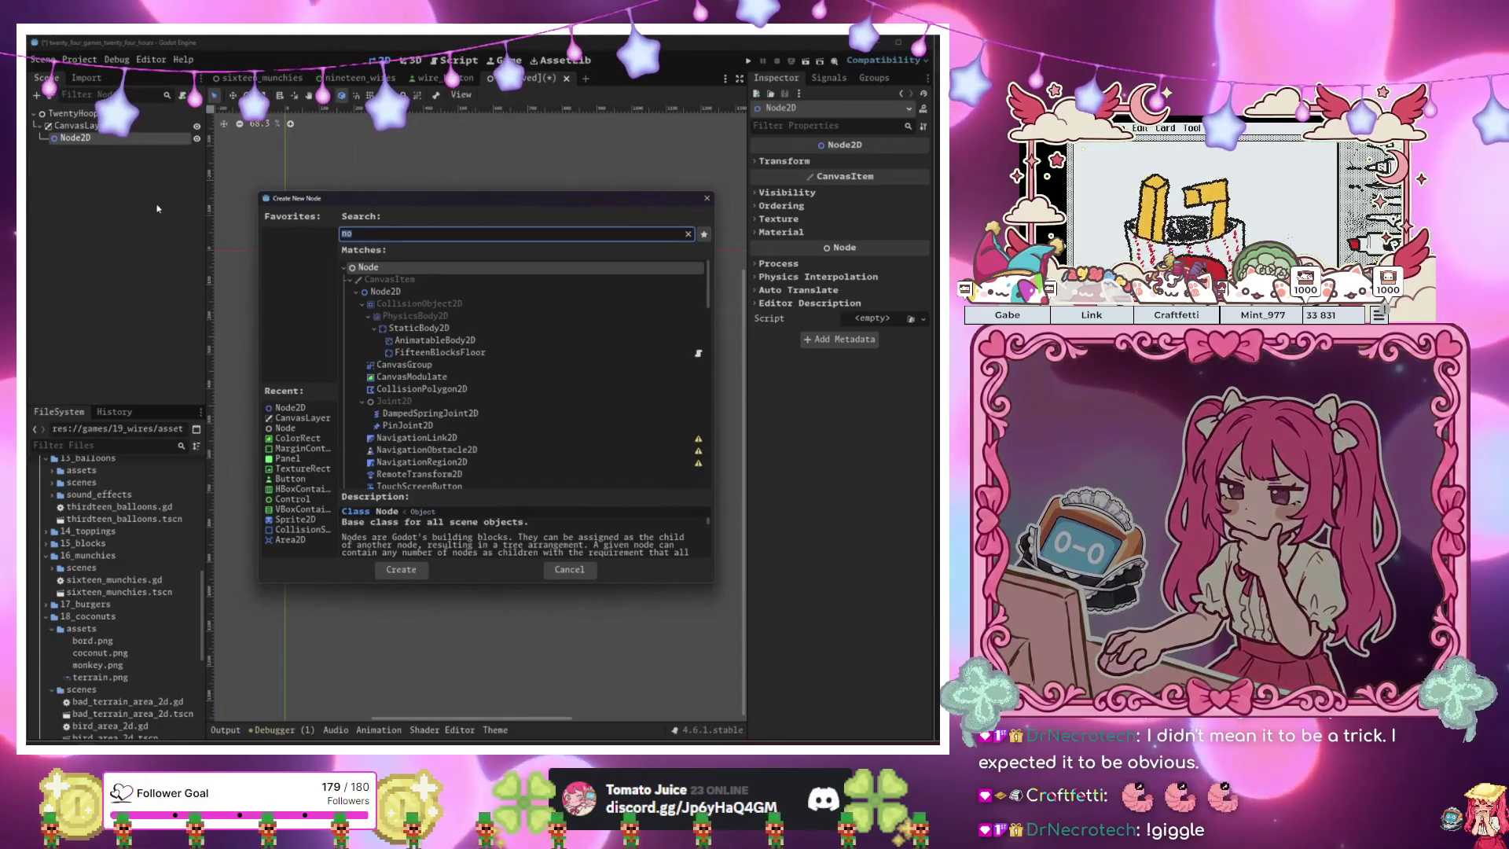
pyautogui.write('an')
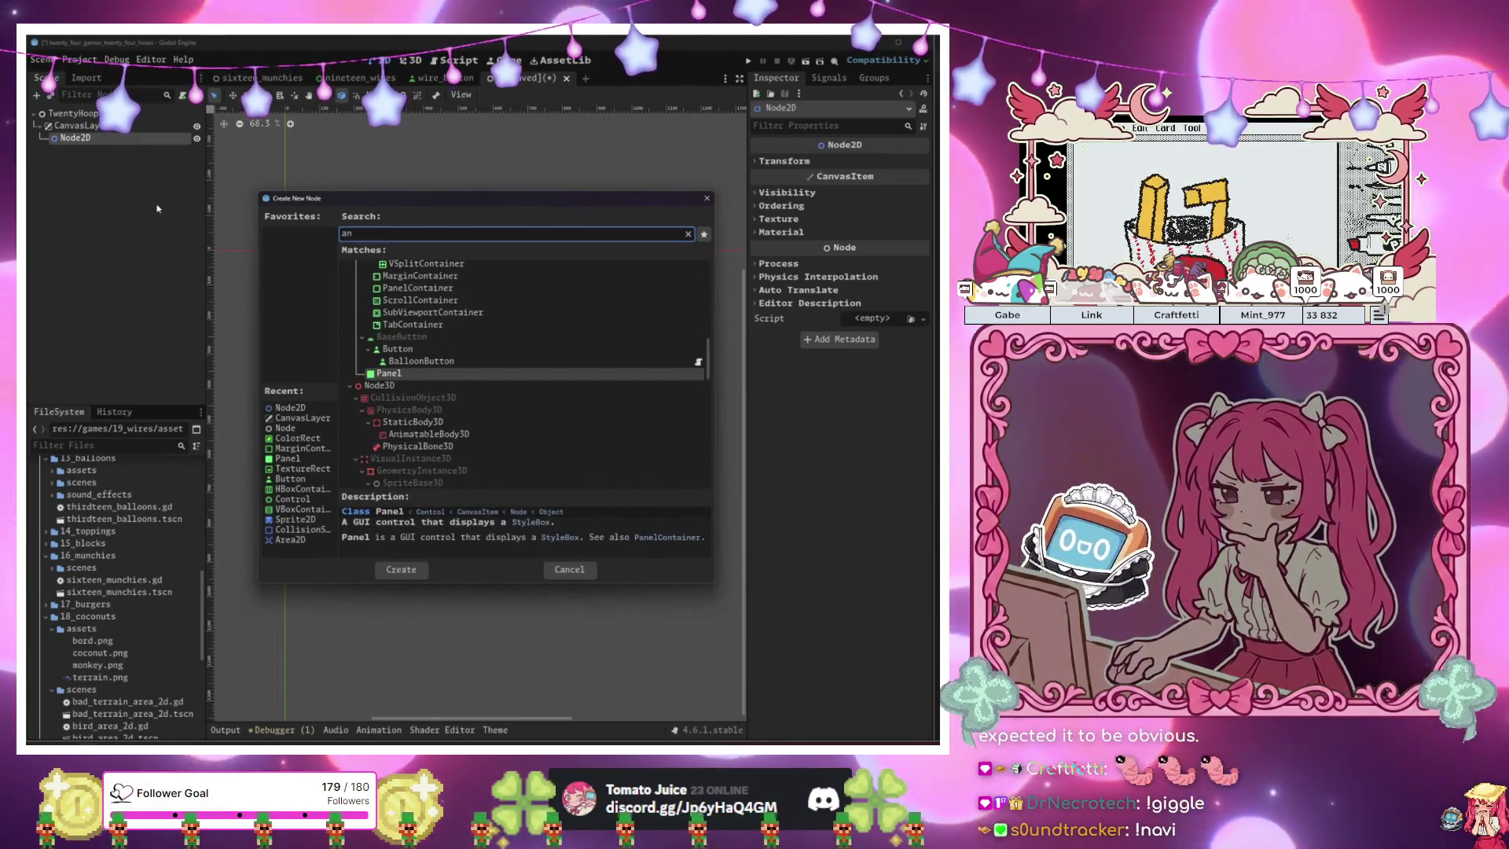
pyautogui.press('BackSpace')
pyautogui.press('BackSpace')
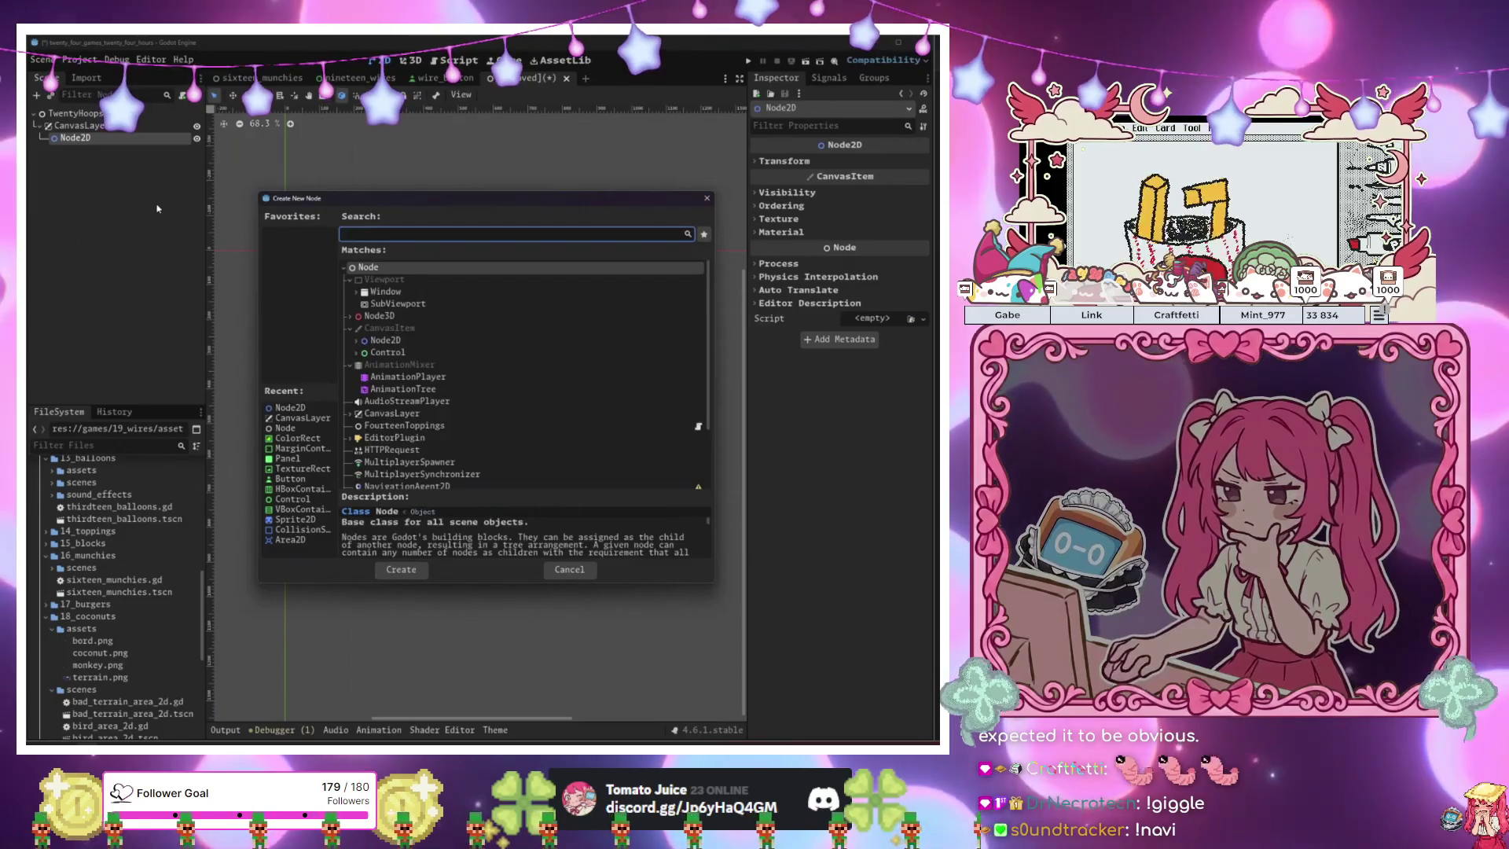
pyautogui.press('Escape')
# Add a child Node2D under the Node2D and rename it HoopContainerNode2D.
pyautogui.hotkey('ctrl', 'a')
pyautogui.write('node2d')
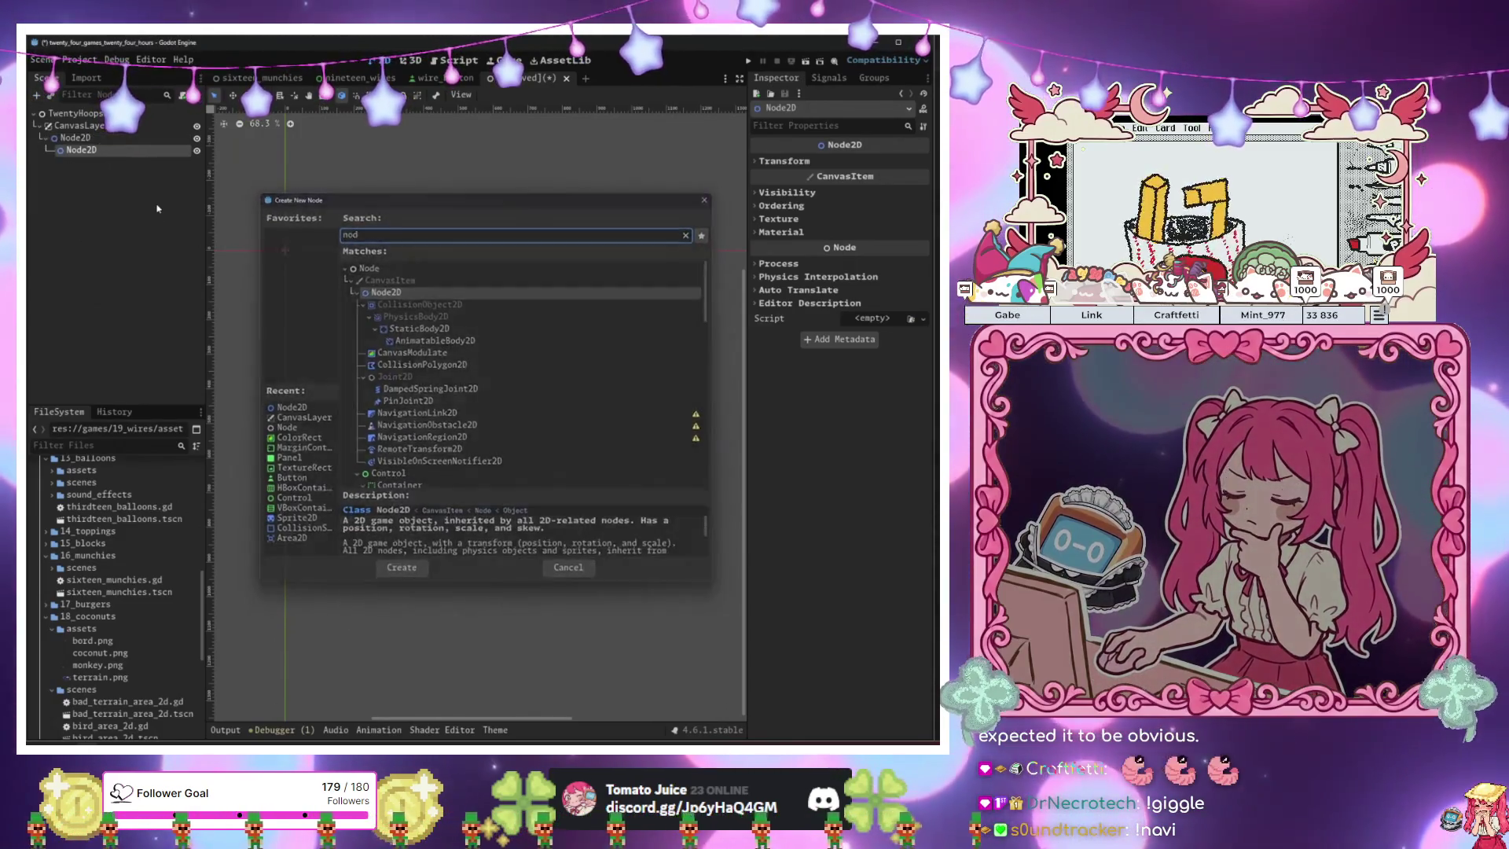
pyautogui.press('Return')
pyautogui.press('F2')
pyautogui.press('Home')
pyautogui.write('Hoop')
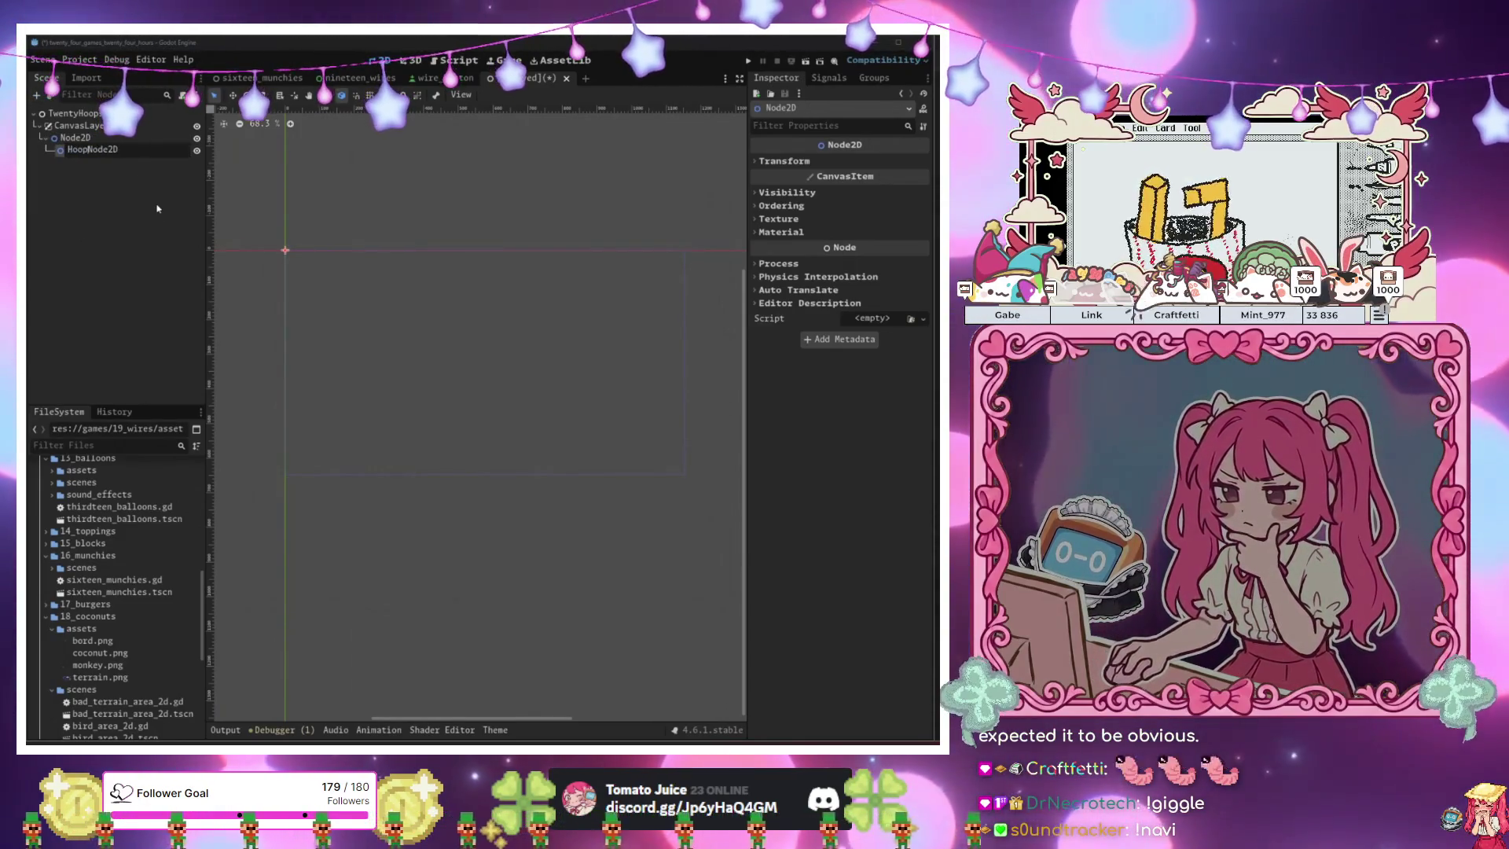
pyautogui.press('Return')
pyautogui.write('ontainer')
pyautogui.press('Return')
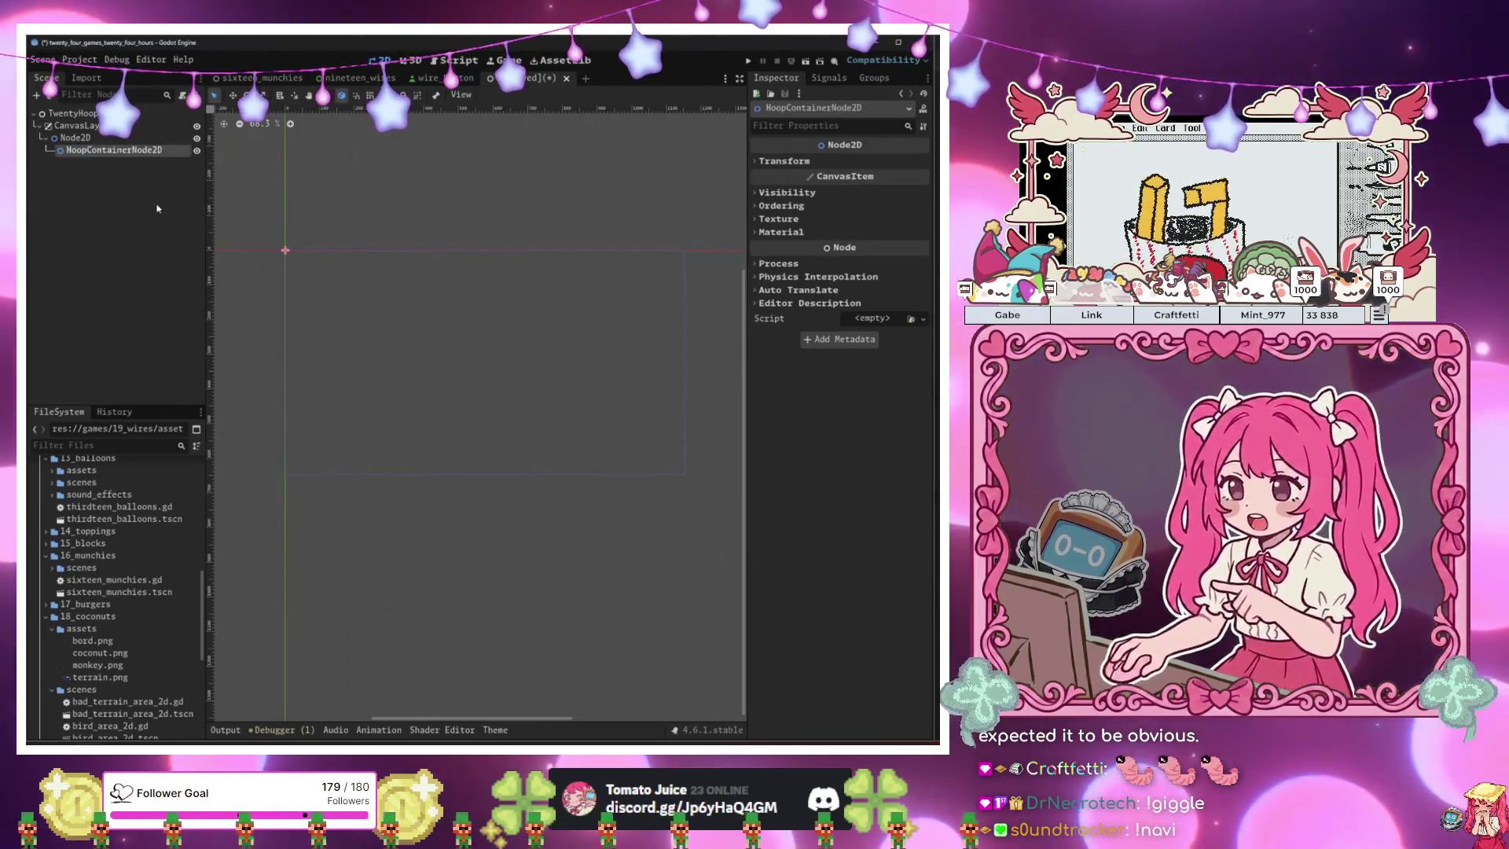
# Nest an AnimatableBody2D in HoopContainerNode2D, with a CollisionShape2D inside it.
pyautogui.hotkey('ctrl', 'a')
pyautogui.write('nodanimat')
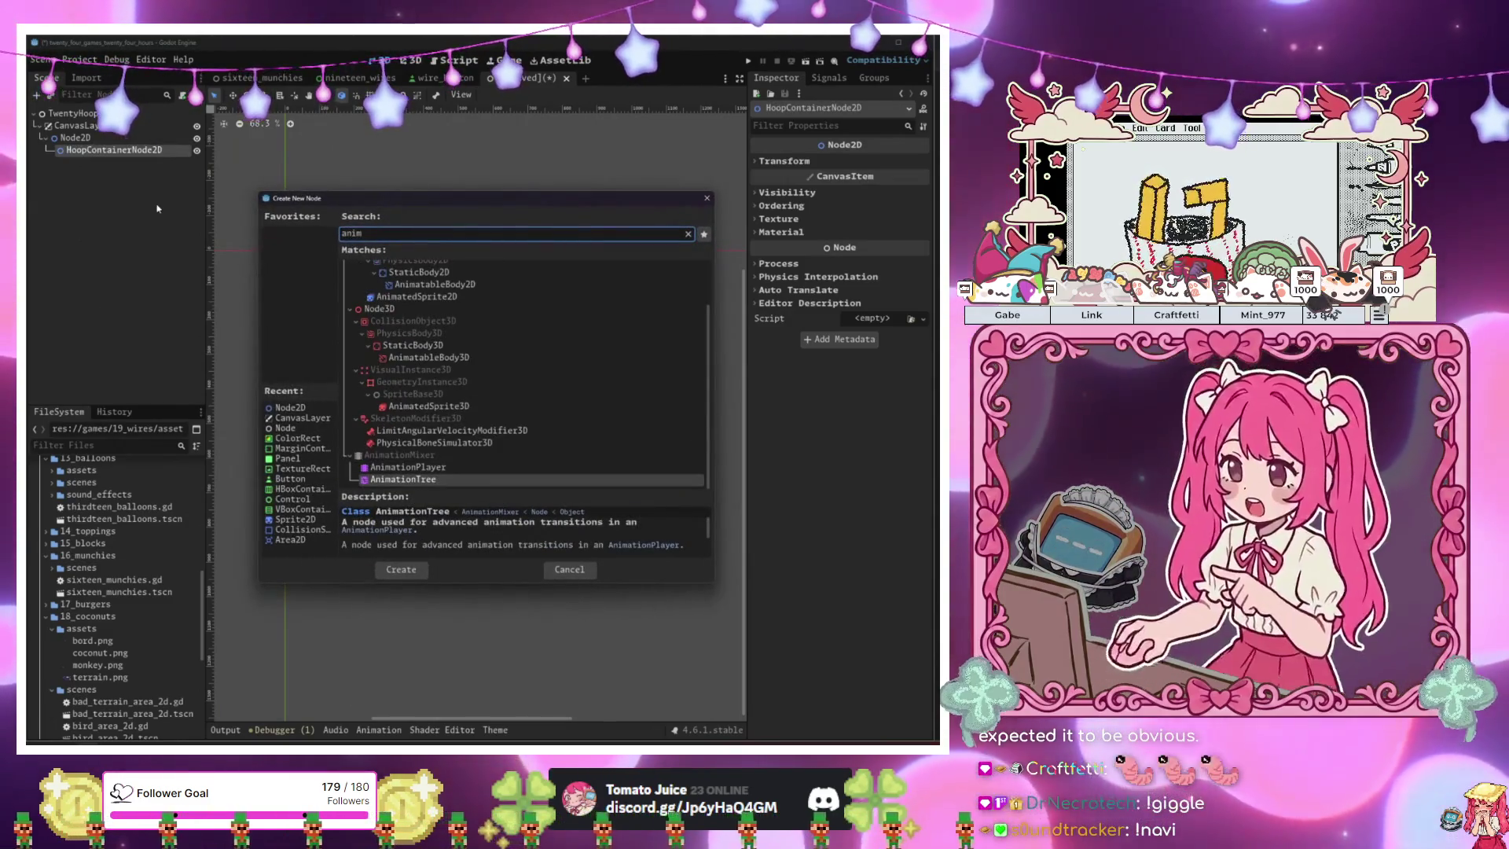
pyautogui.press('Up')
pyautogui.press('Up')
pyautogui.press('Up')
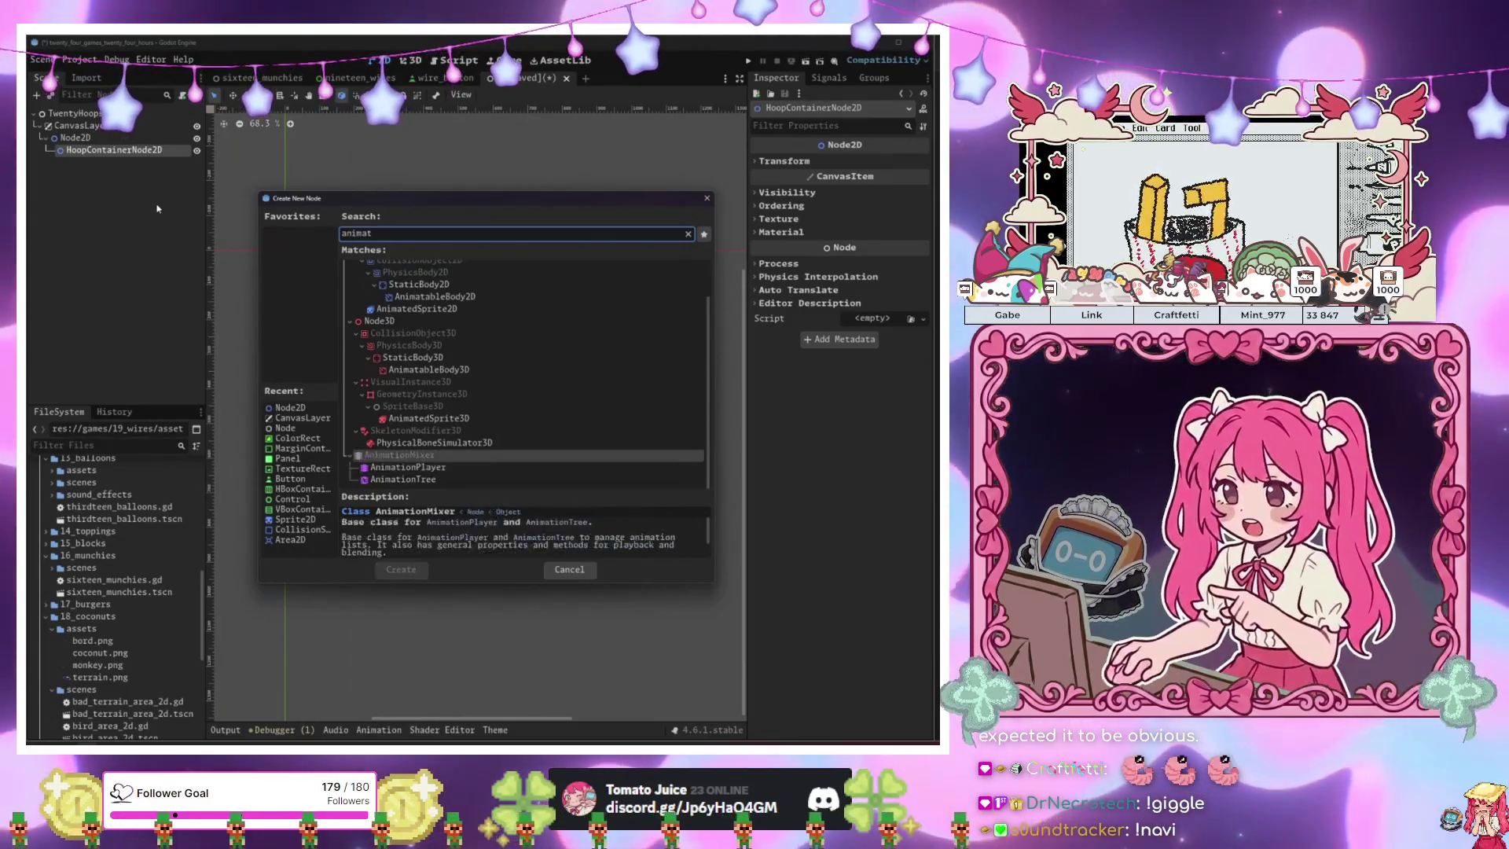
pyautogui.press('Return')
pyautogui.hotkey('ctrl', 'a')
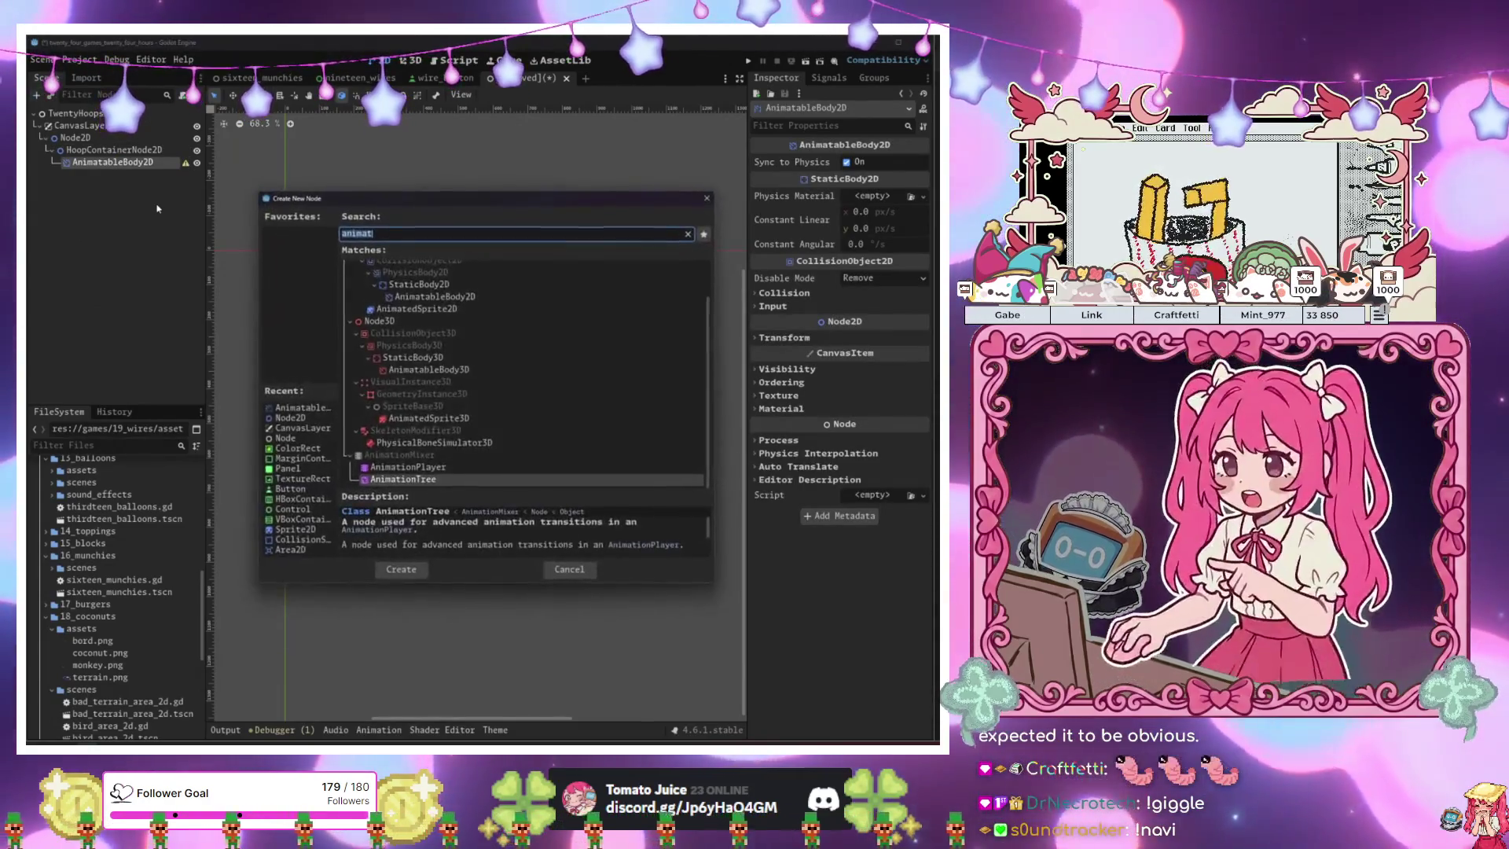
pyautogui.write('stat')
pyautogui.hotkey('ctrl', 'a')
pyautogui.write('call')
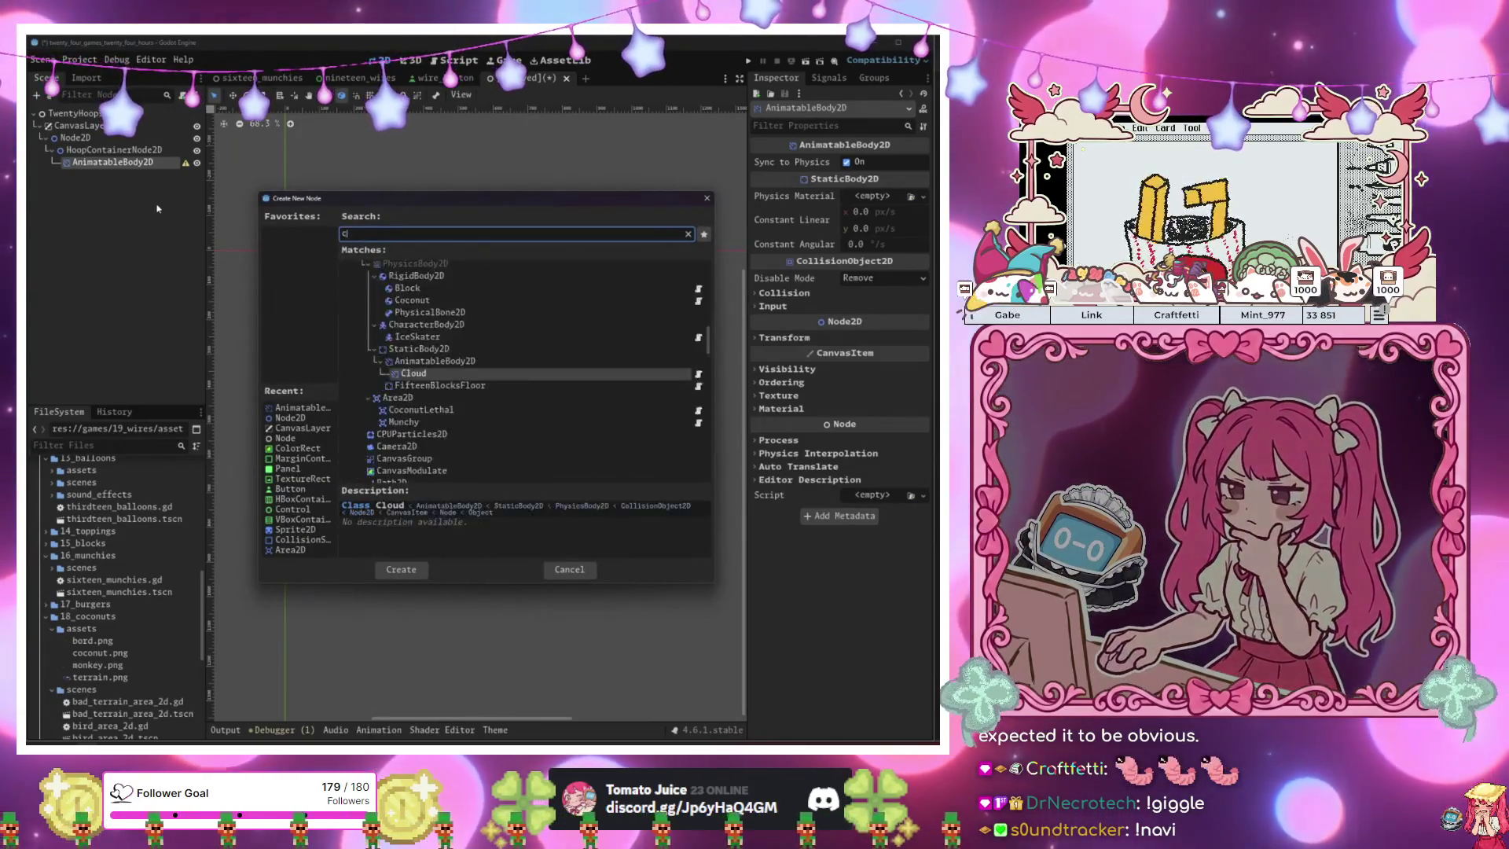
pyautogui.hotkey('ctrl', 'a')
pyautogui.write('coll')
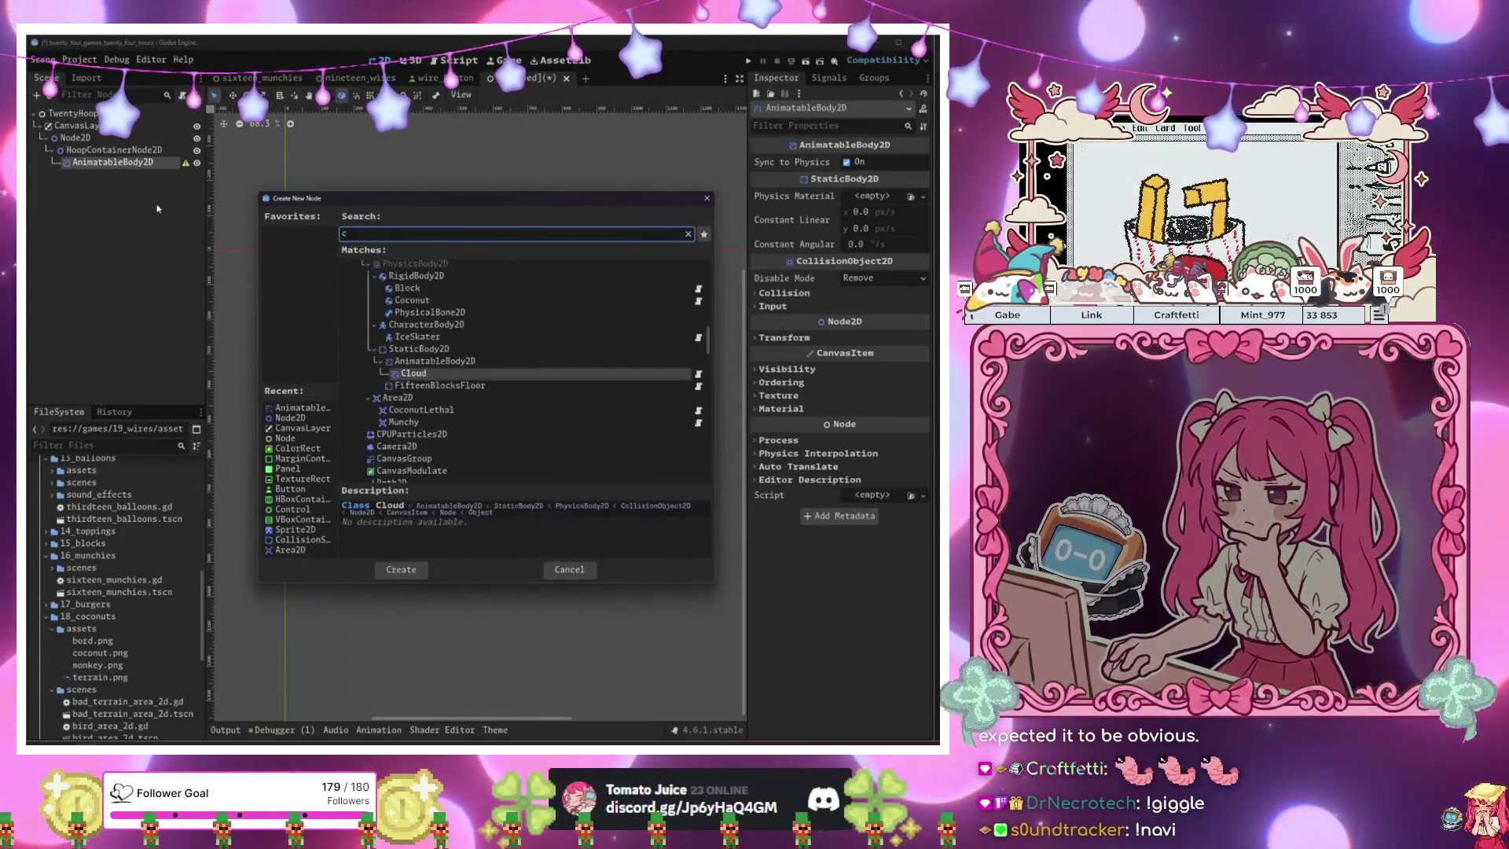
pyautogui.press('Return')
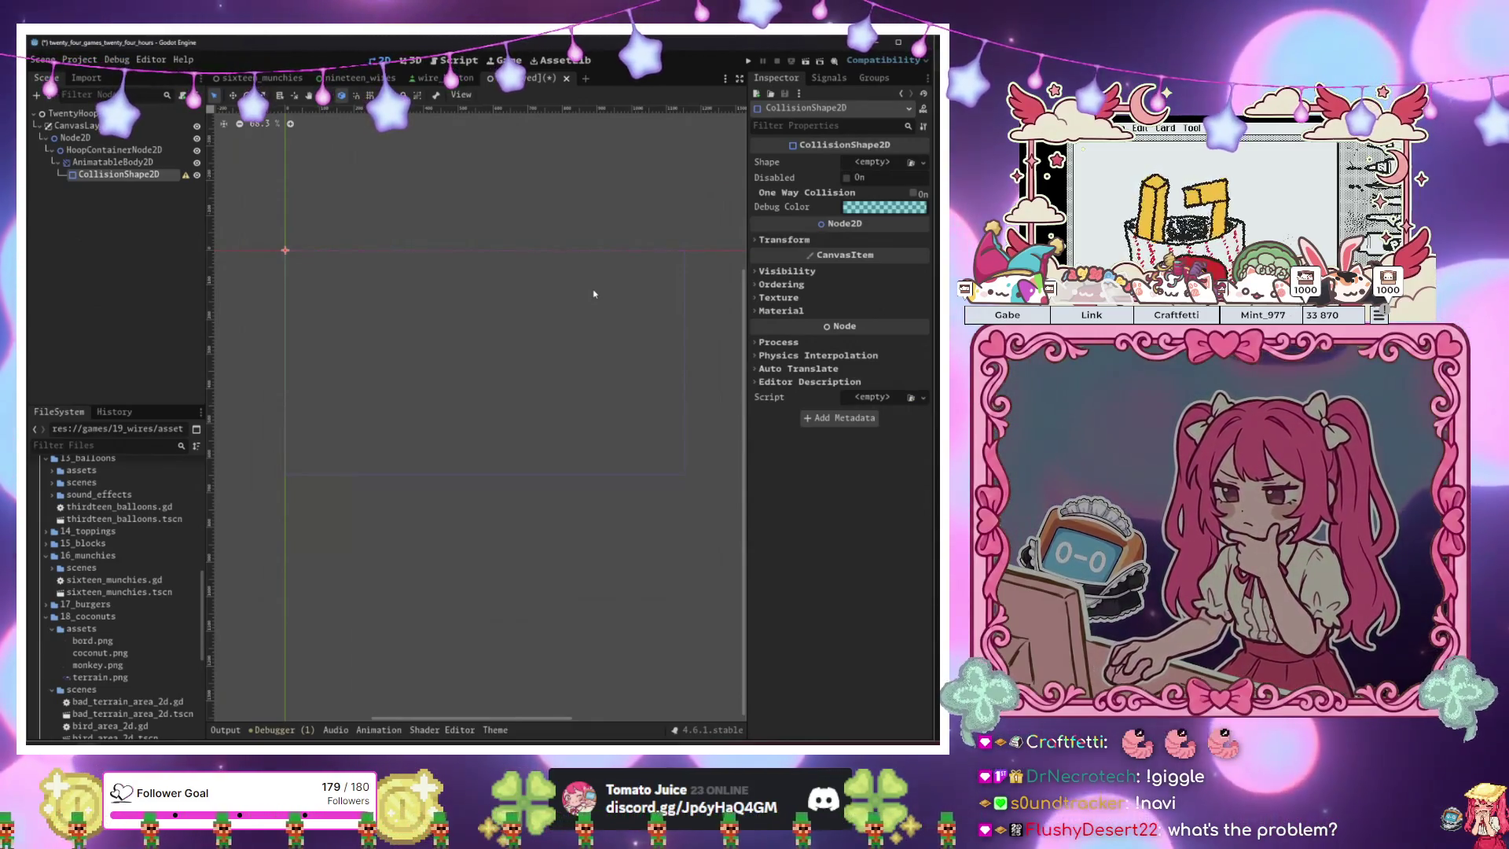
pyautogui.click(99, 125)
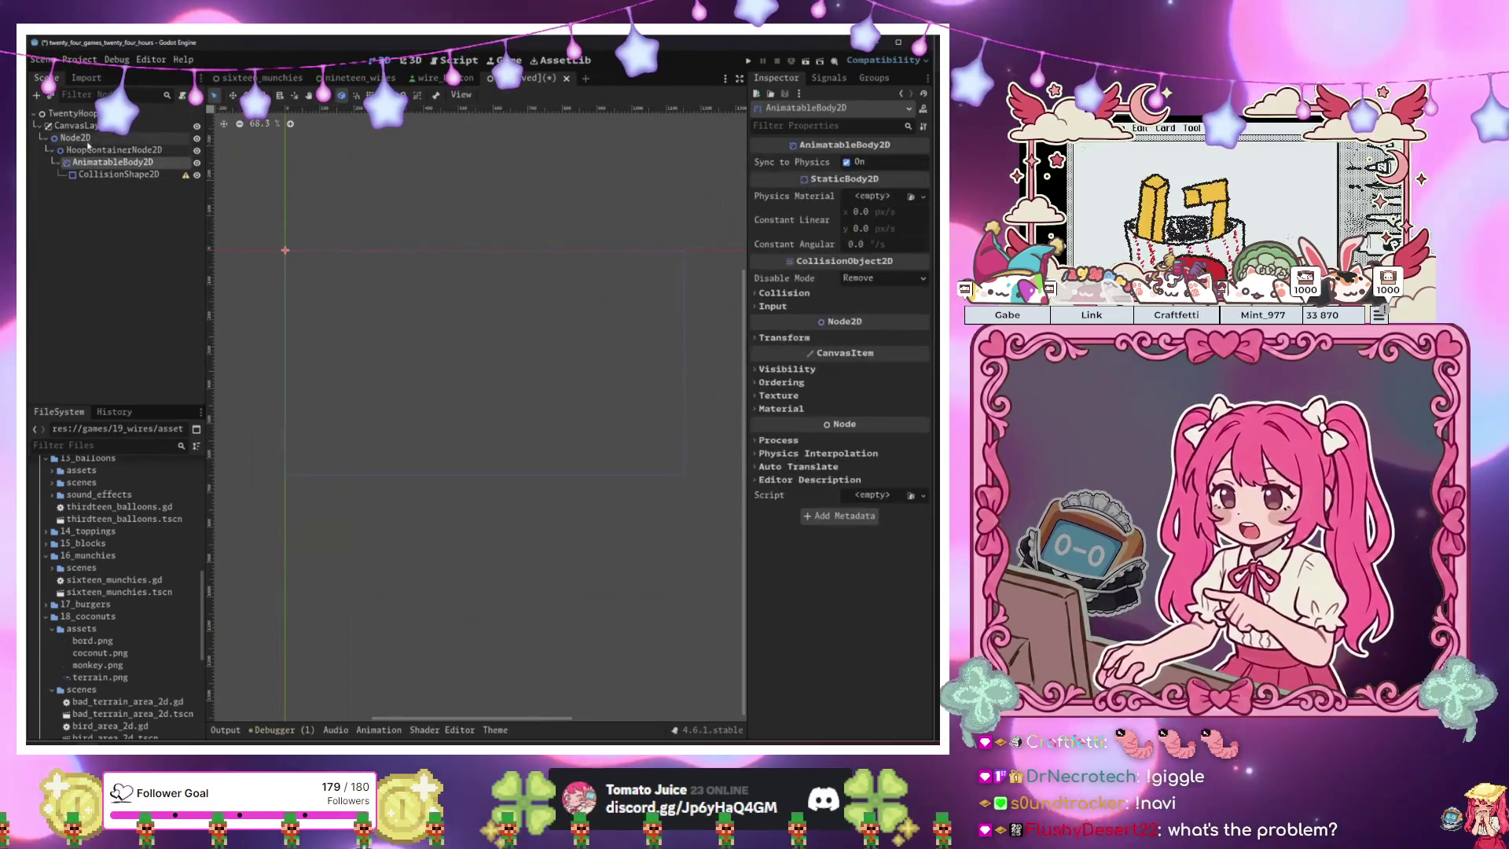
# Add a ColorRect under TwentyHoops and give it the Full Rect layout.
pyautogui.click(75, 113)
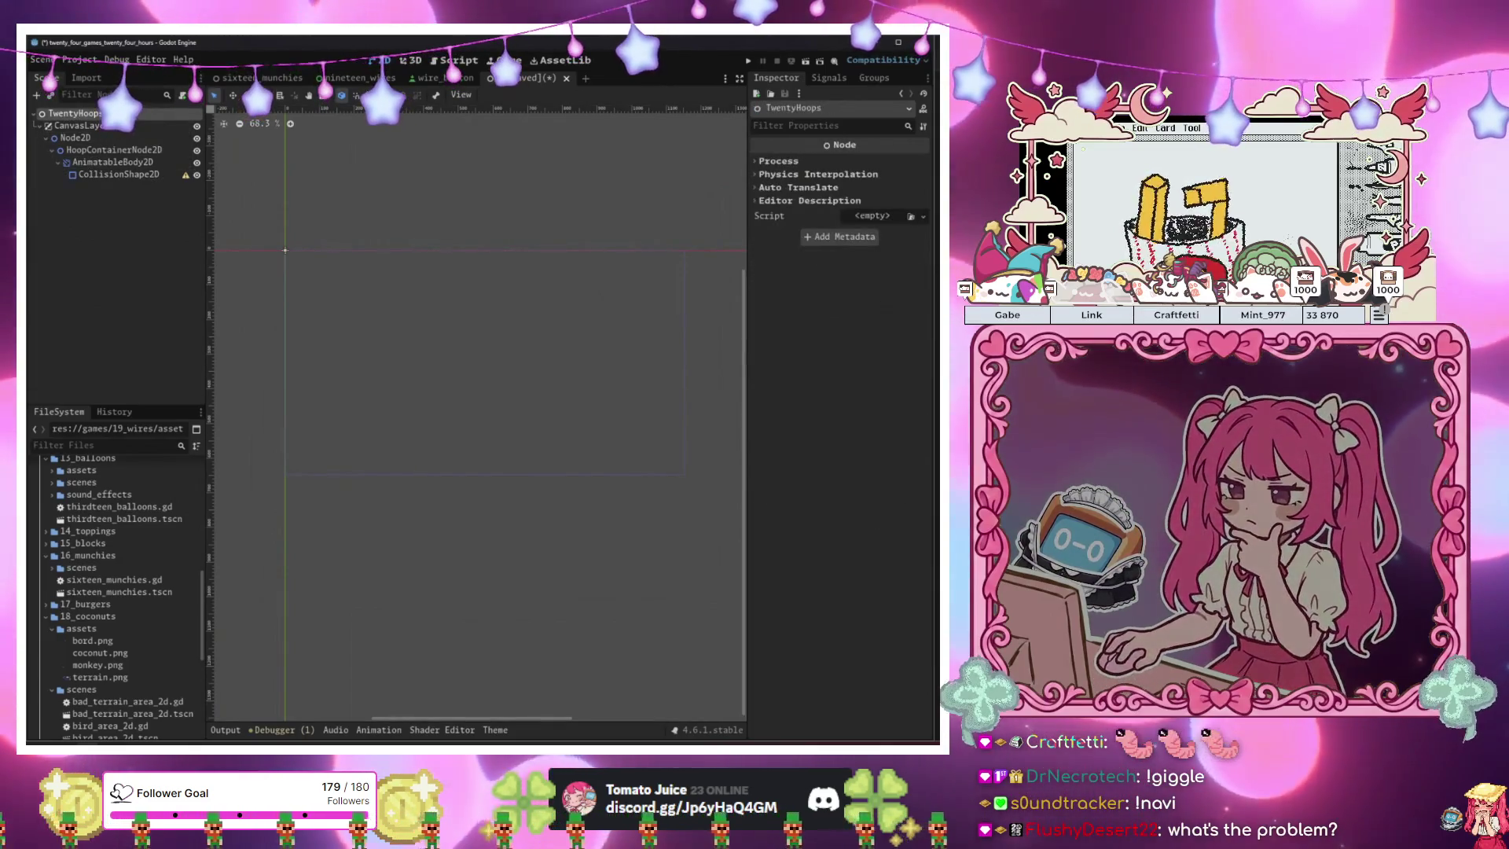
pyautogui.hotkey('ctrl', 'a')
pyautogui.write('colore')
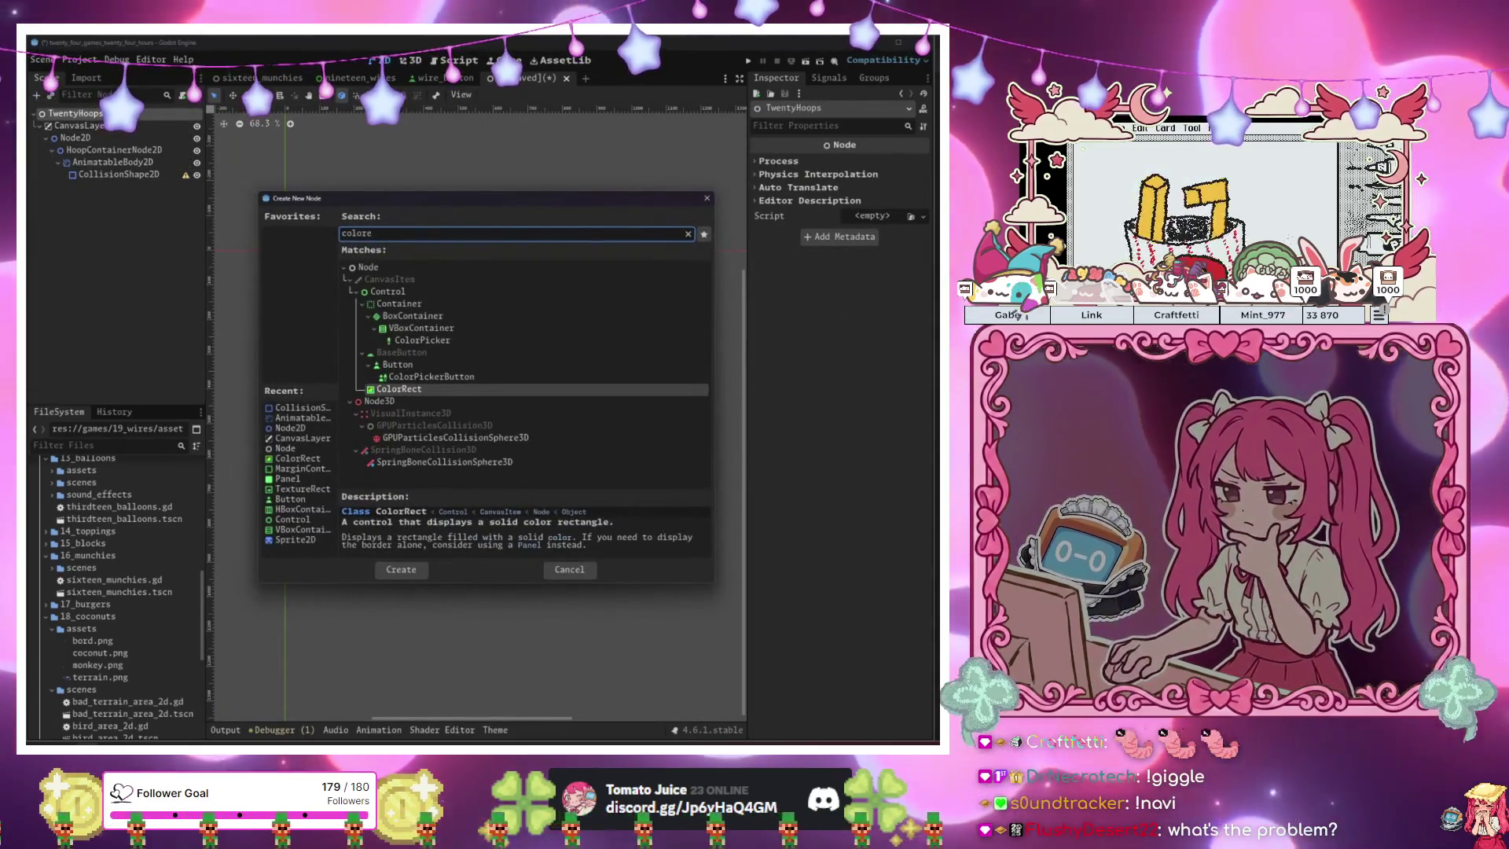
pyautogui.press('Return')
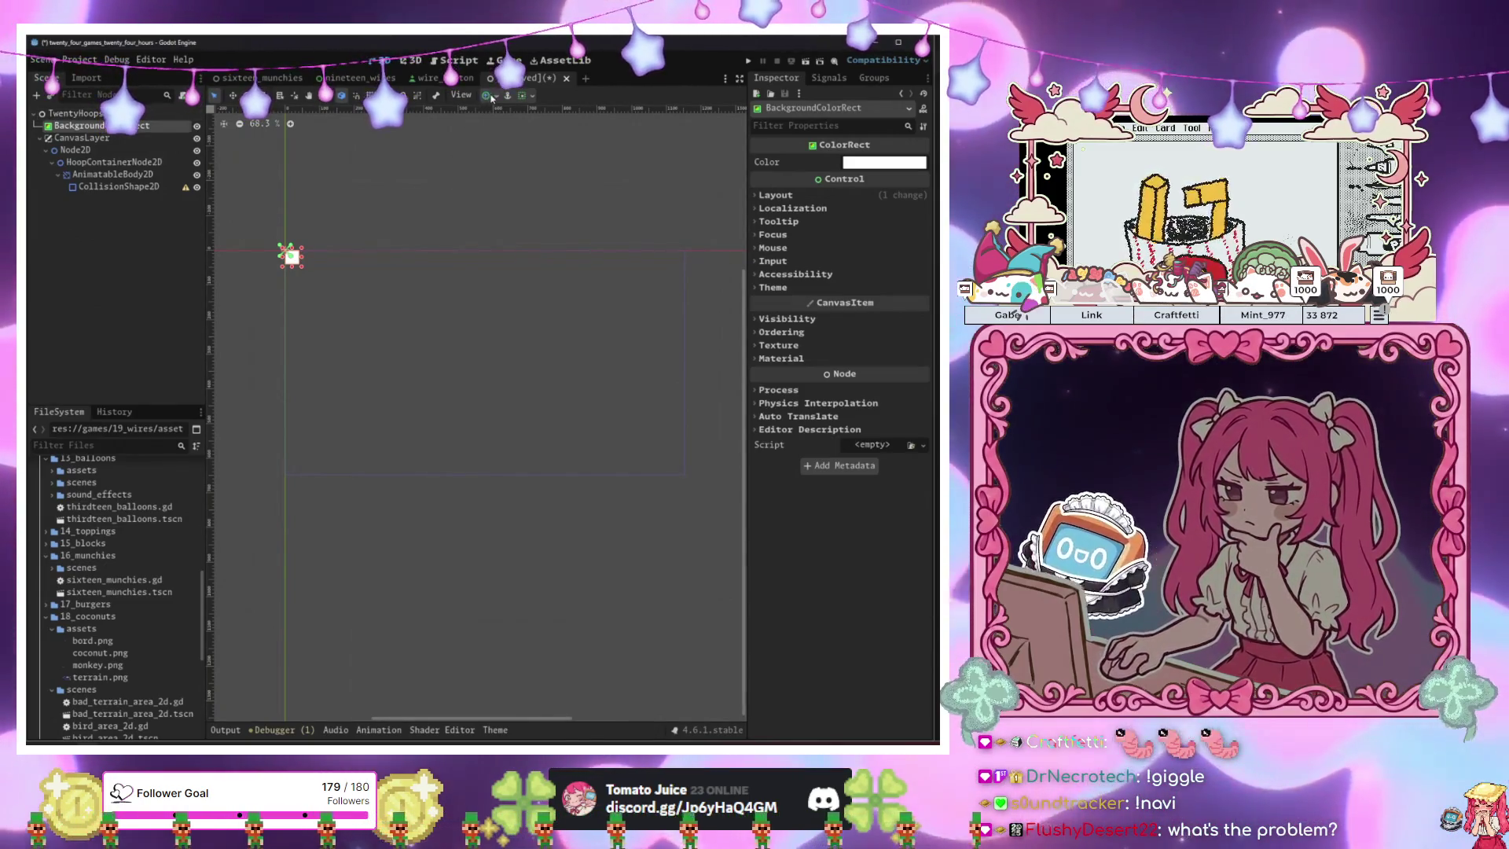
pyautogui.click(522, 95)
pyautogui.click(572, 192)
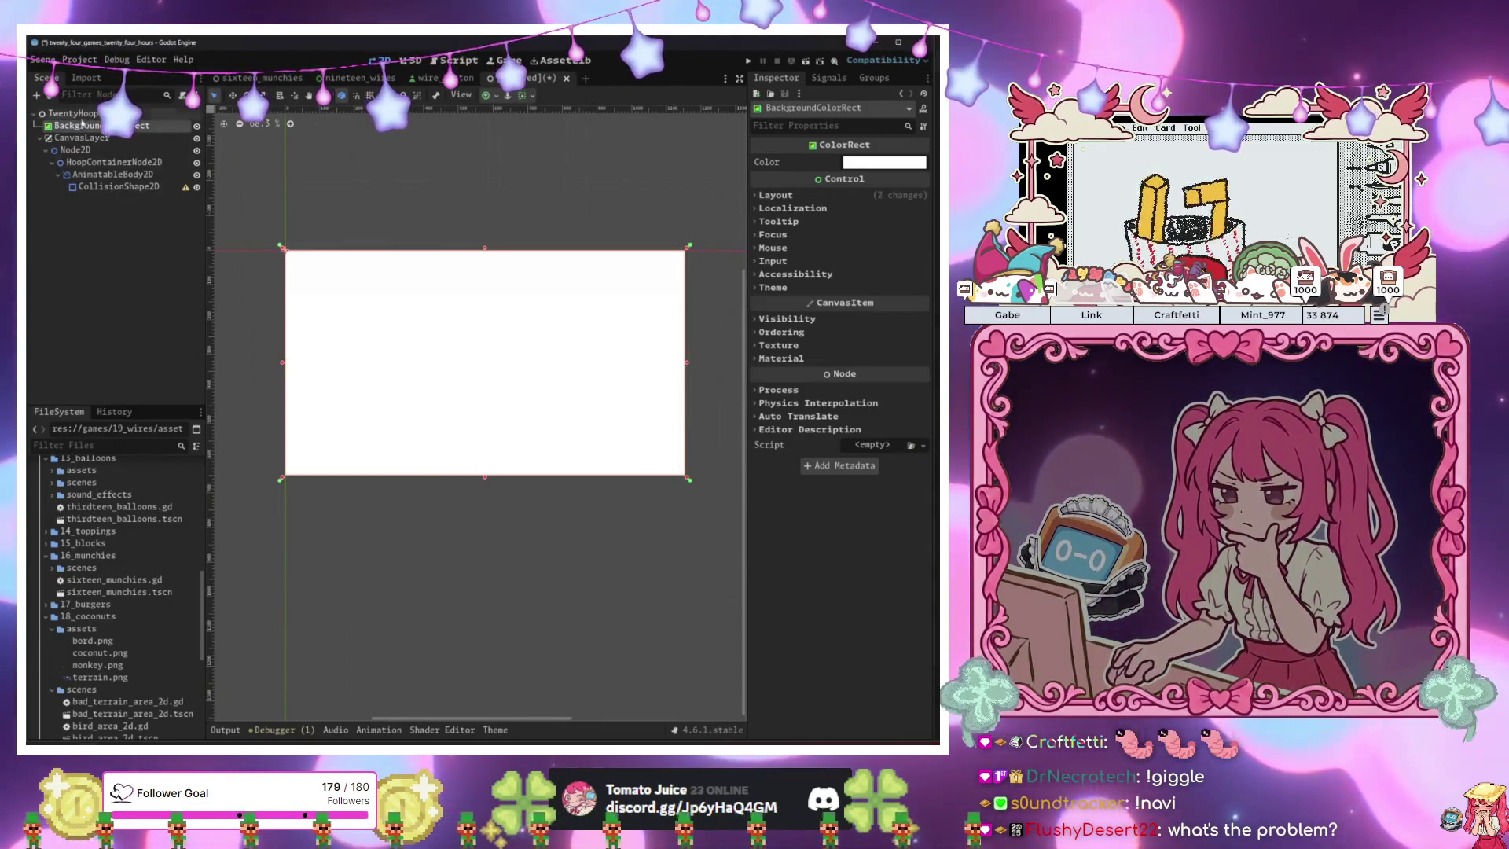
# Instance the palette_sprite_2d.tscn scene as a child of TwentyHoops.
pyautogui.click(72, 113)
pyautogui.click(50, 95)
pyautogui.write('pale')
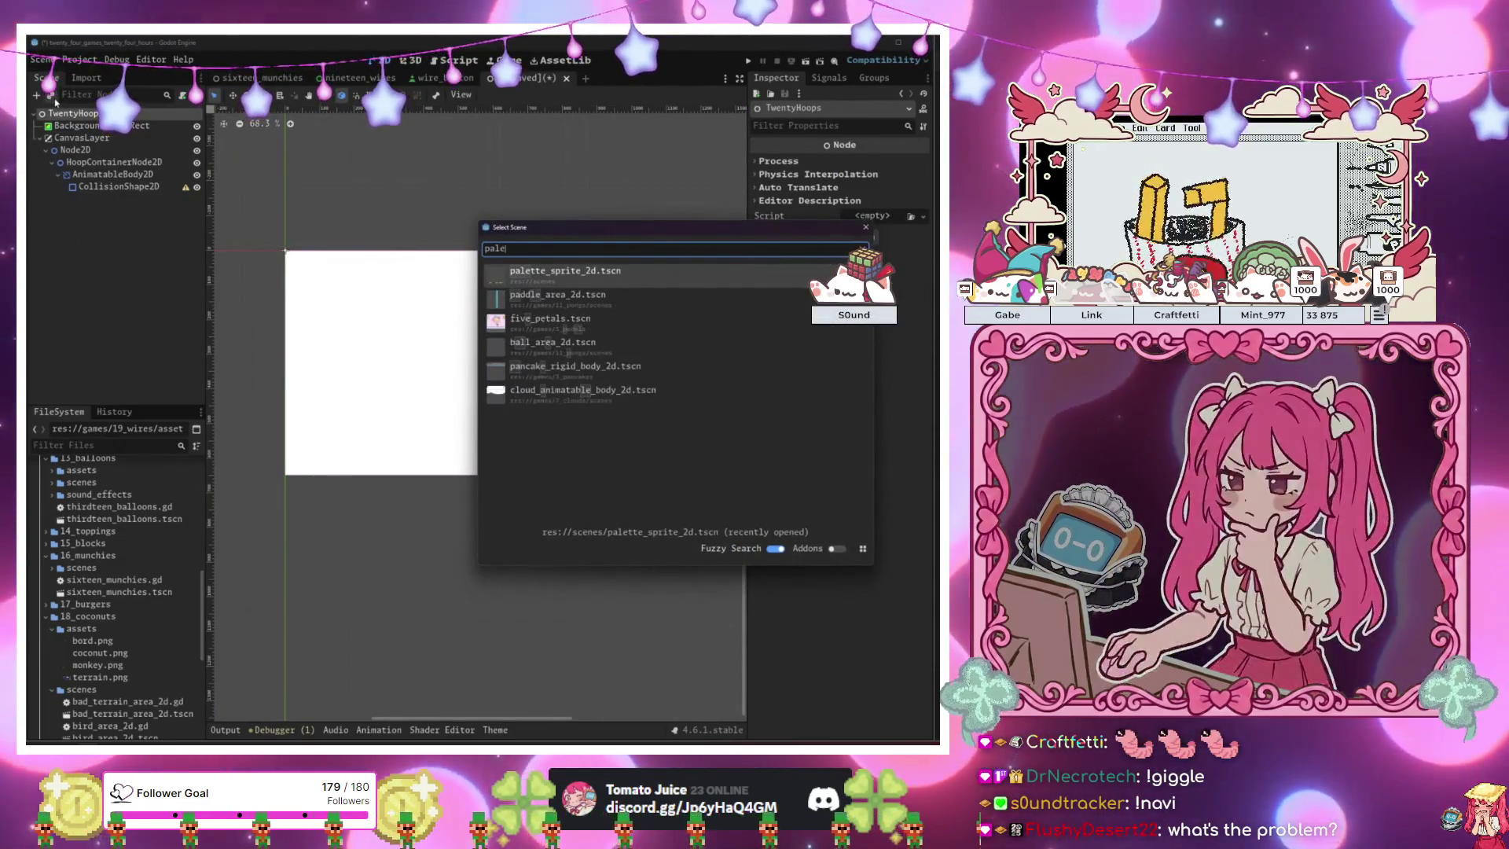
pyautogui.press('Return')
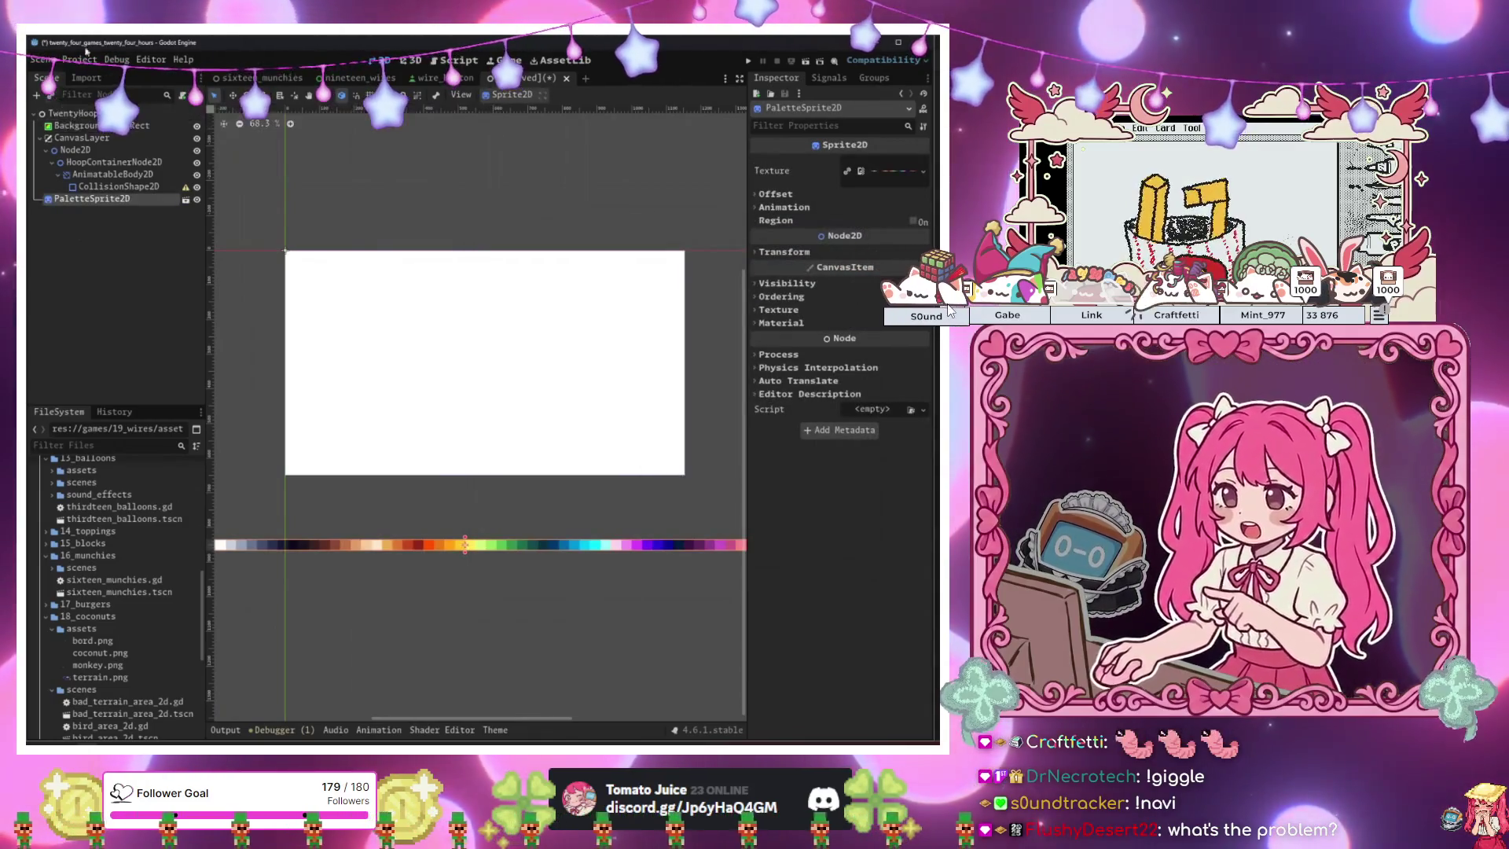
# Colour the BackgroundColorRect dark navy 2a2f4e using the eyedropper on the palette.
pyautogui.click(100, 126)
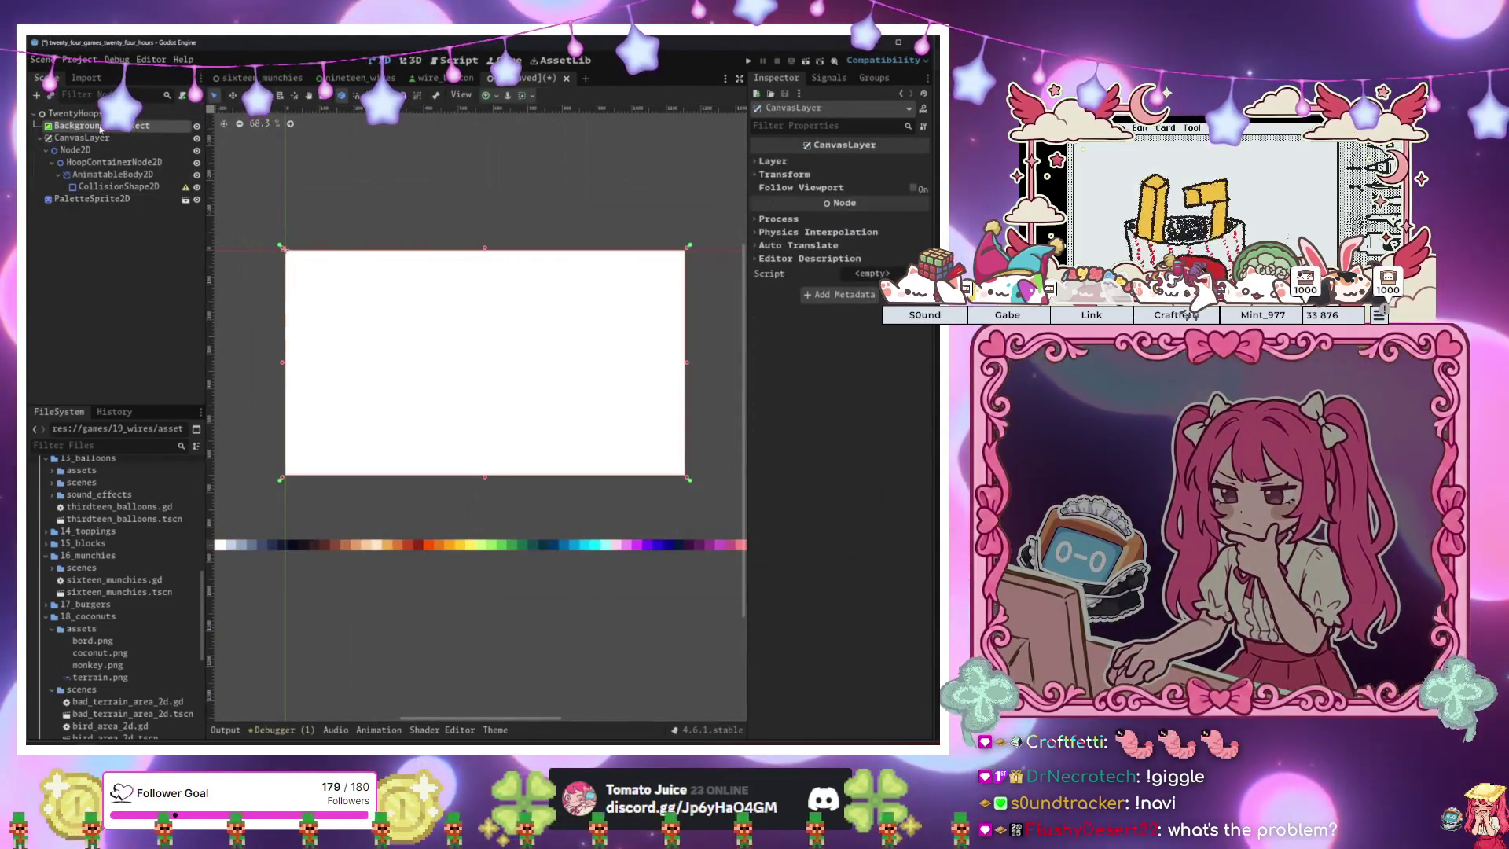
pyautogui.click(845, 159)
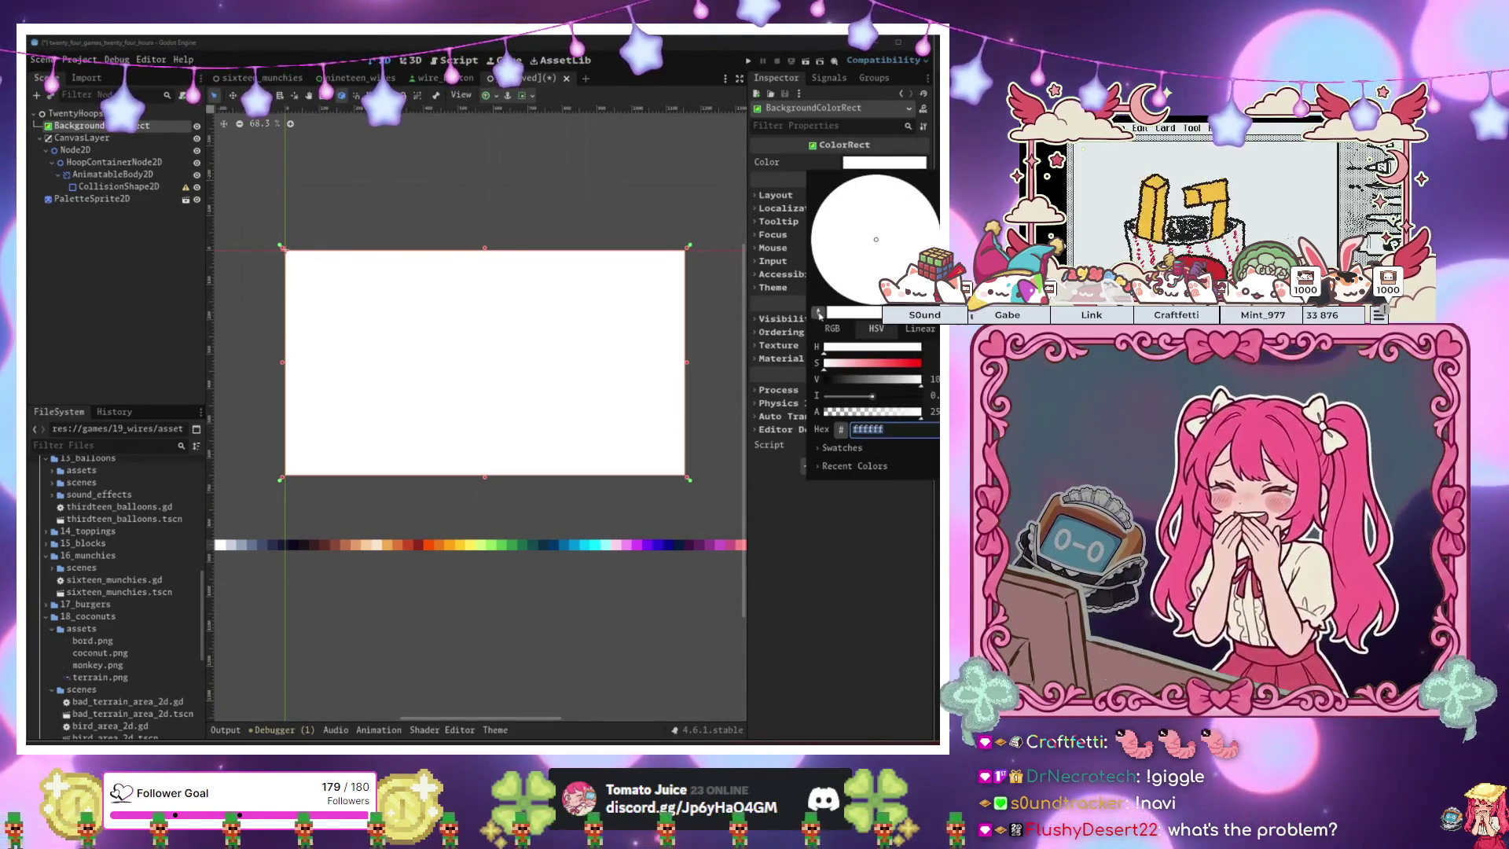
pyautogui.click(819, 313)
pyautogui.click(261, 545)
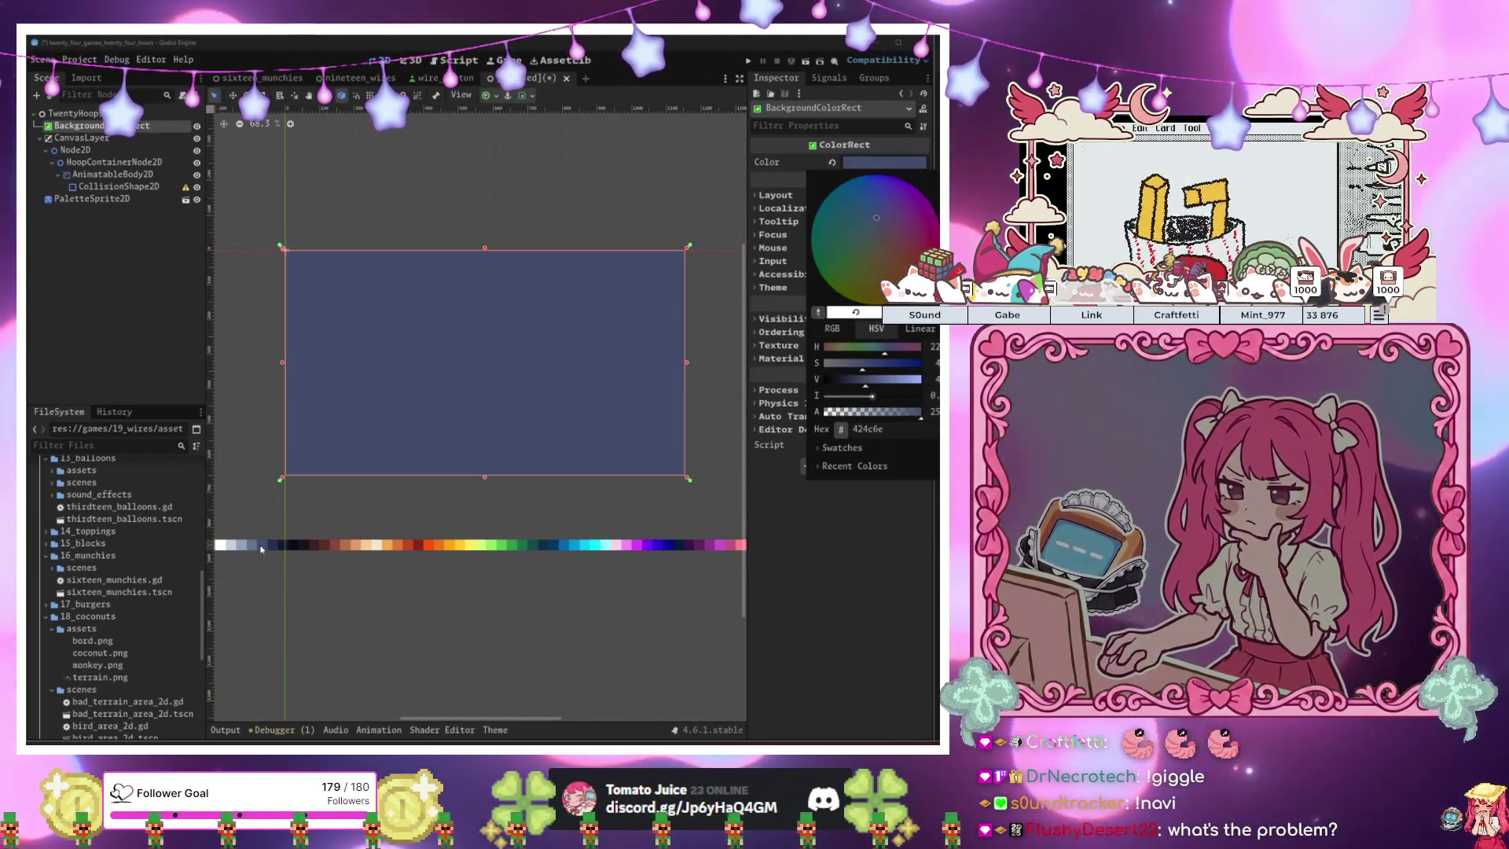
pyautogui.click(817, 314)
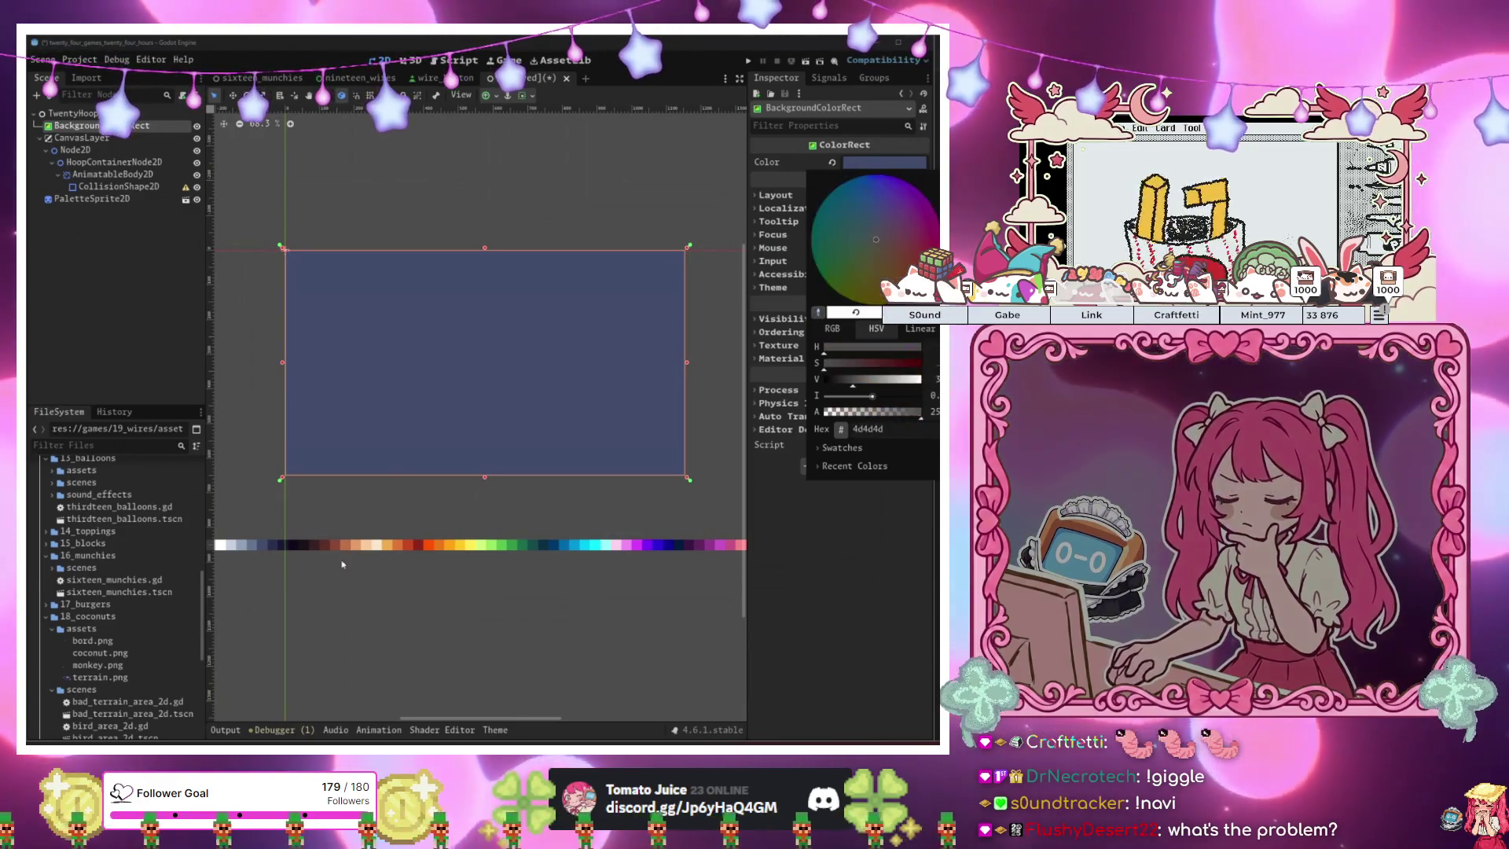
pyautogui.click(277, 548)
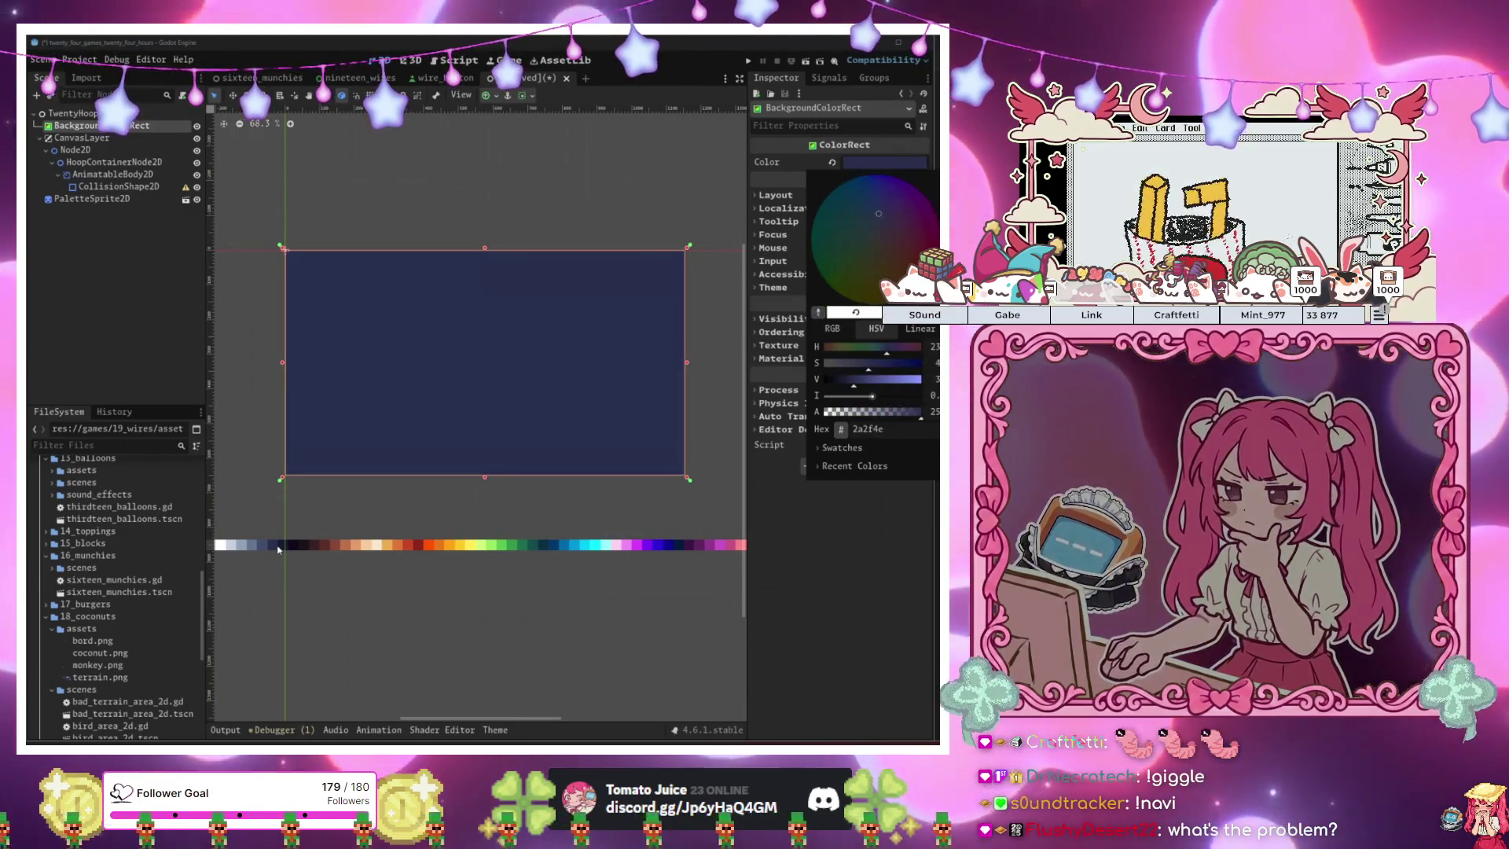
pyautogui.click(420, 643)
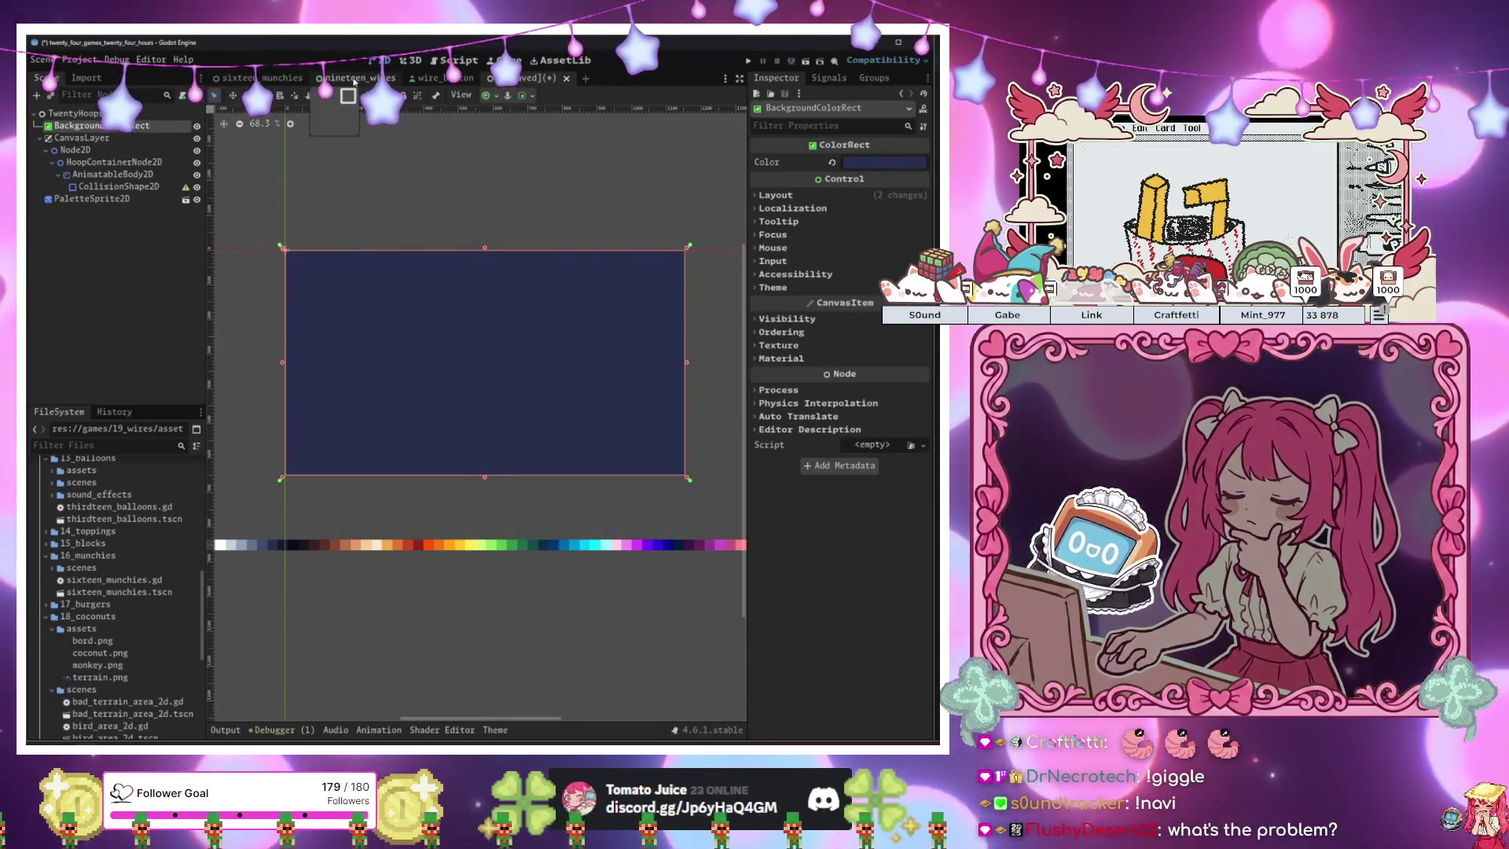
# Switch to the nineteen_wires scene and run the project with F5.
pyautogui.click(353, 79)
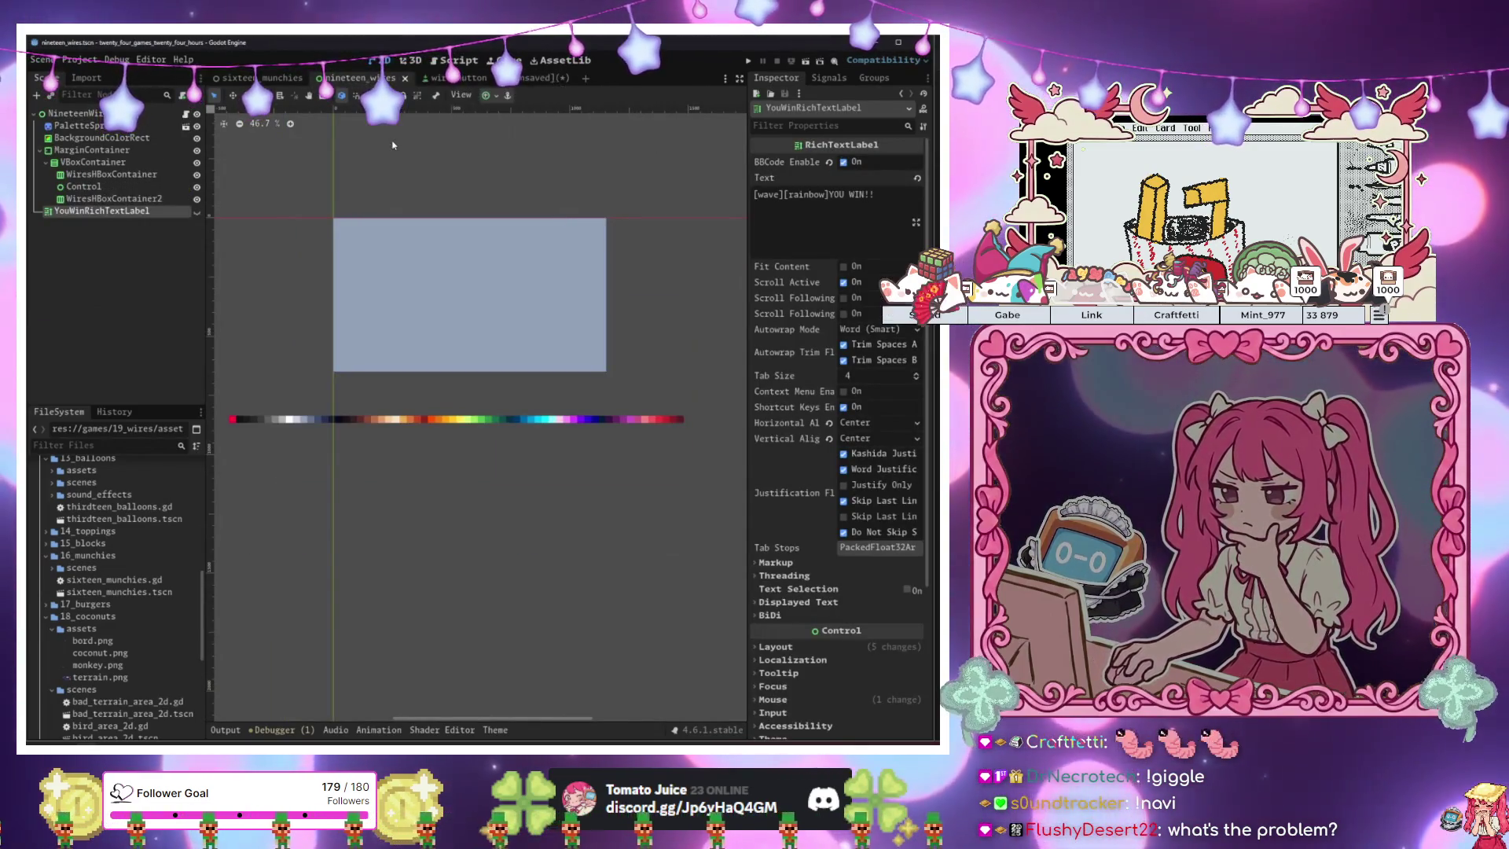
pyautogui.press('F5')
pyautogui.moveTo(659, 211)
pyautogui.mouseDown()
pyautogui.moveTo(469, 187)
pyautogui.moveTo(545, 184)
pyautogui.mouseUp()
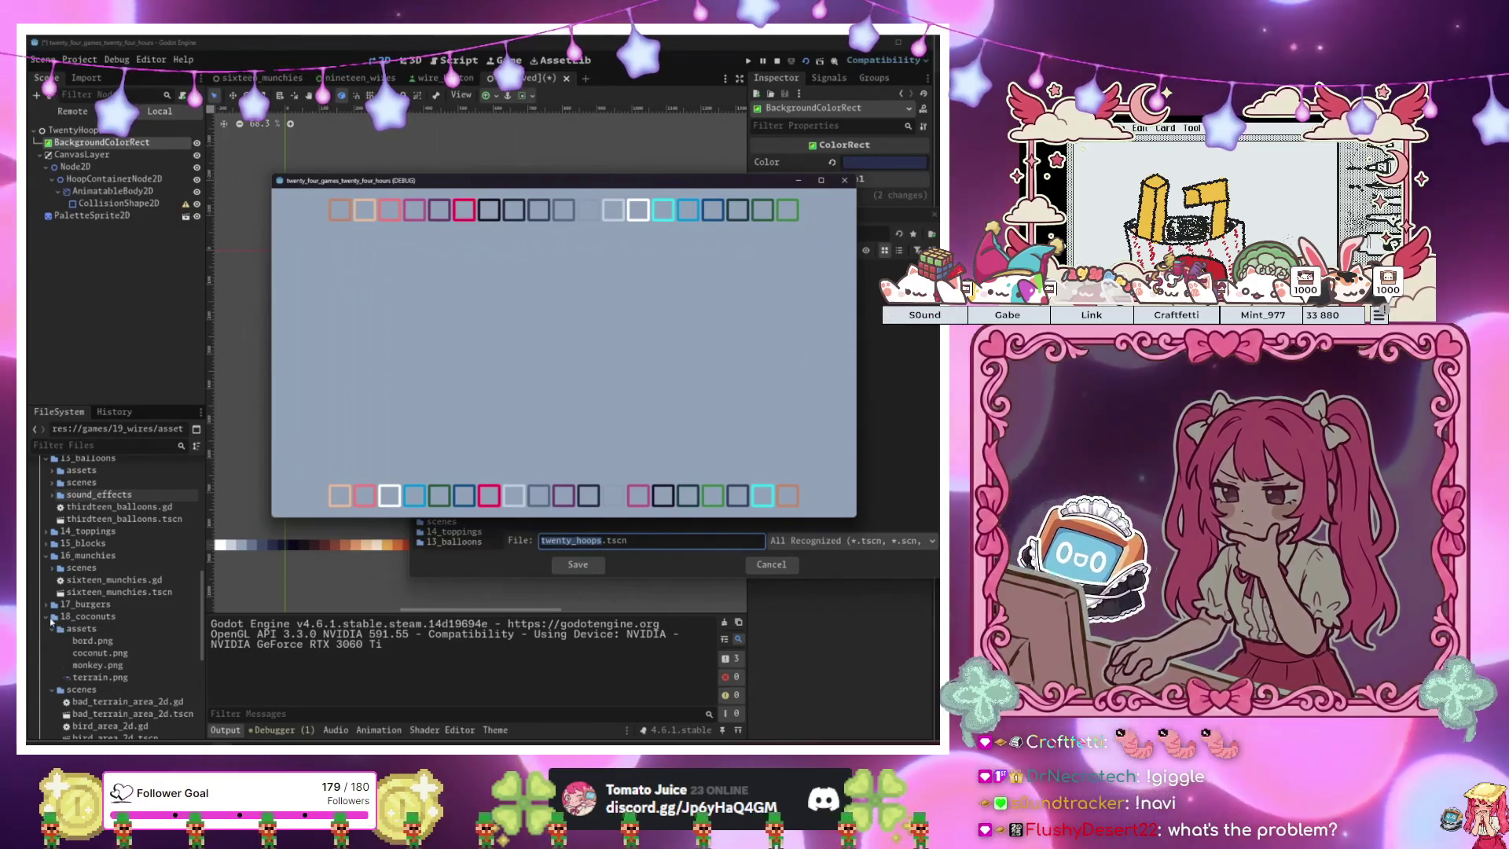
# Close the game window, cancel the save dialog, and run the project again with F5.
pyautogui.click(844, 180)
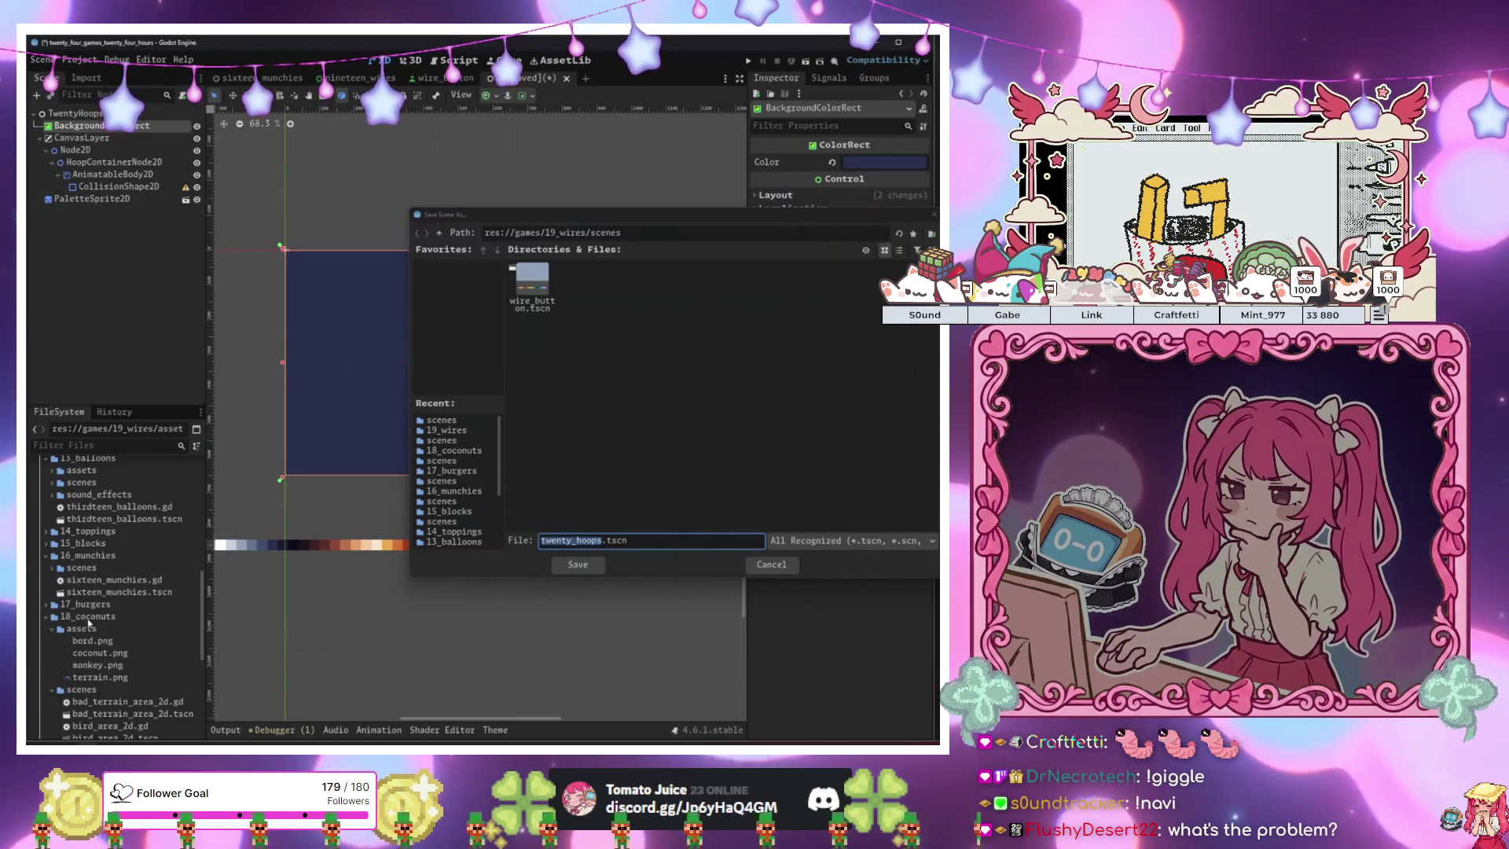
pyautogui.press('Escape')
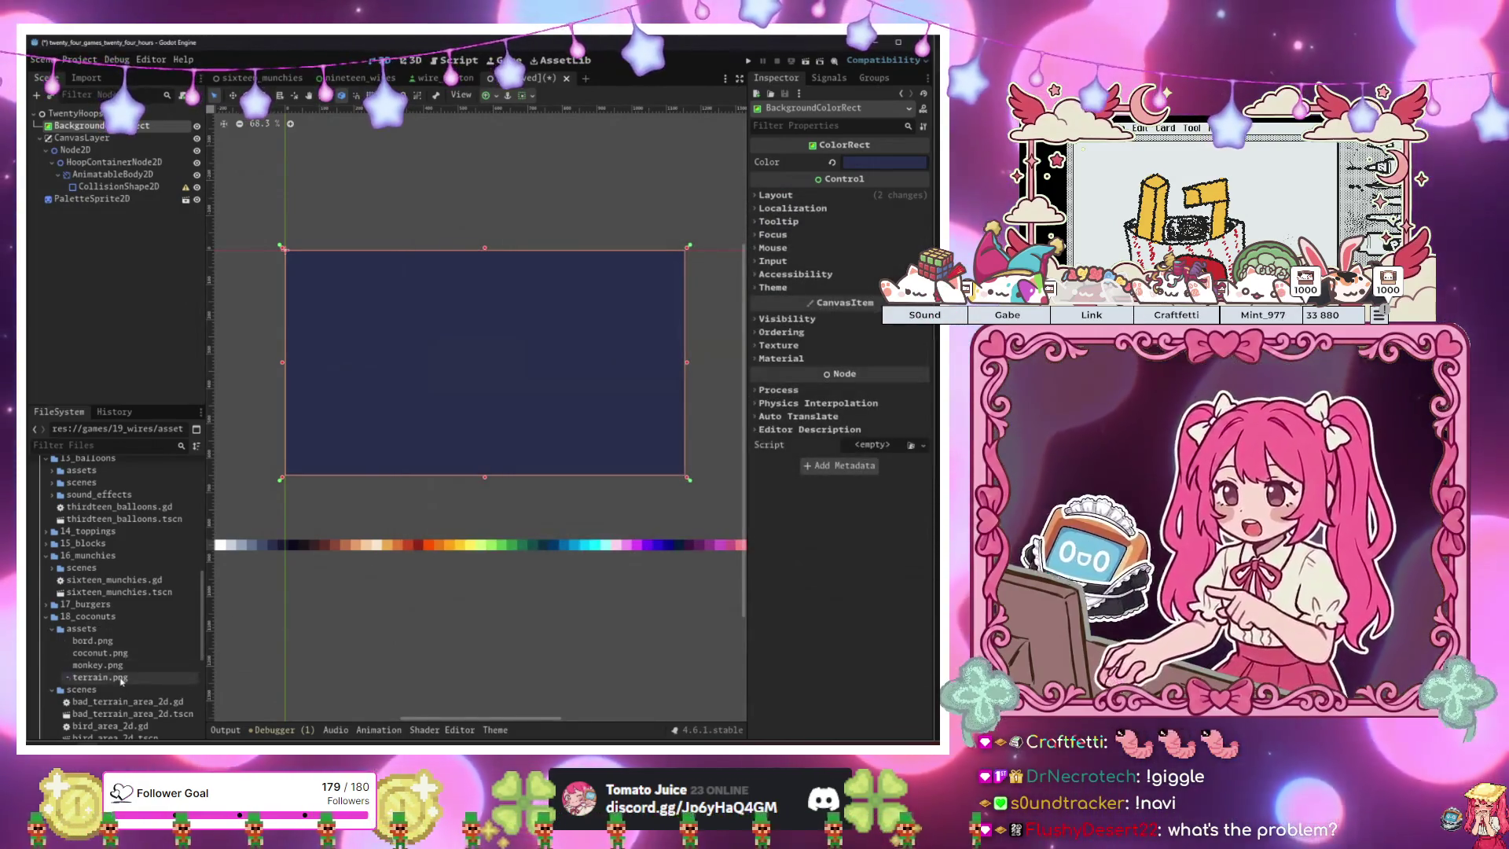
pyautogui.scroll(-3, 121, 681)
pyautogui.rightClick(102, 696)
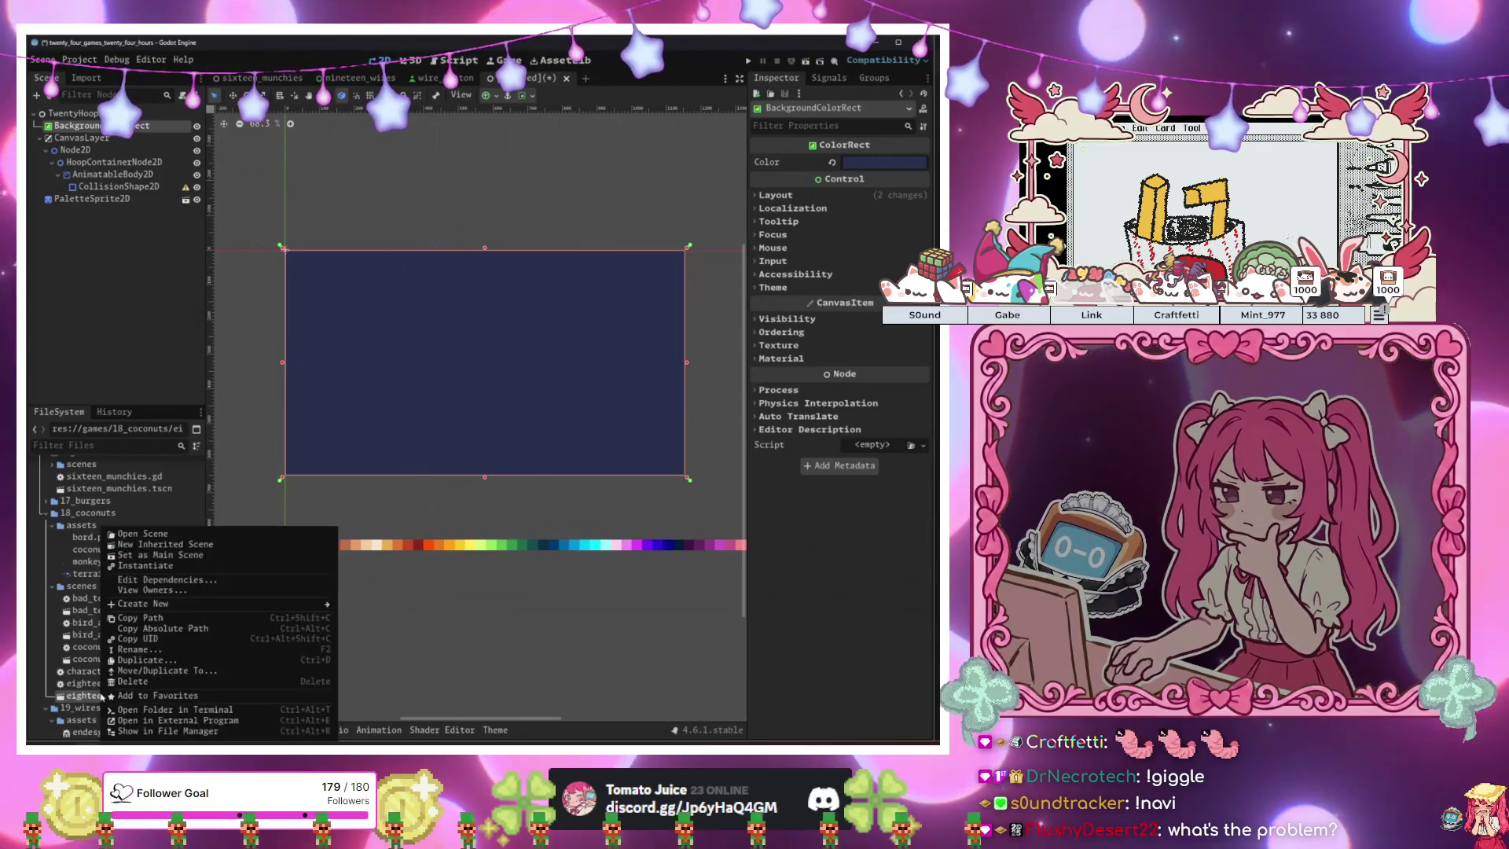
pyautogui.click(407, 673)
pyautogui.press('F5')
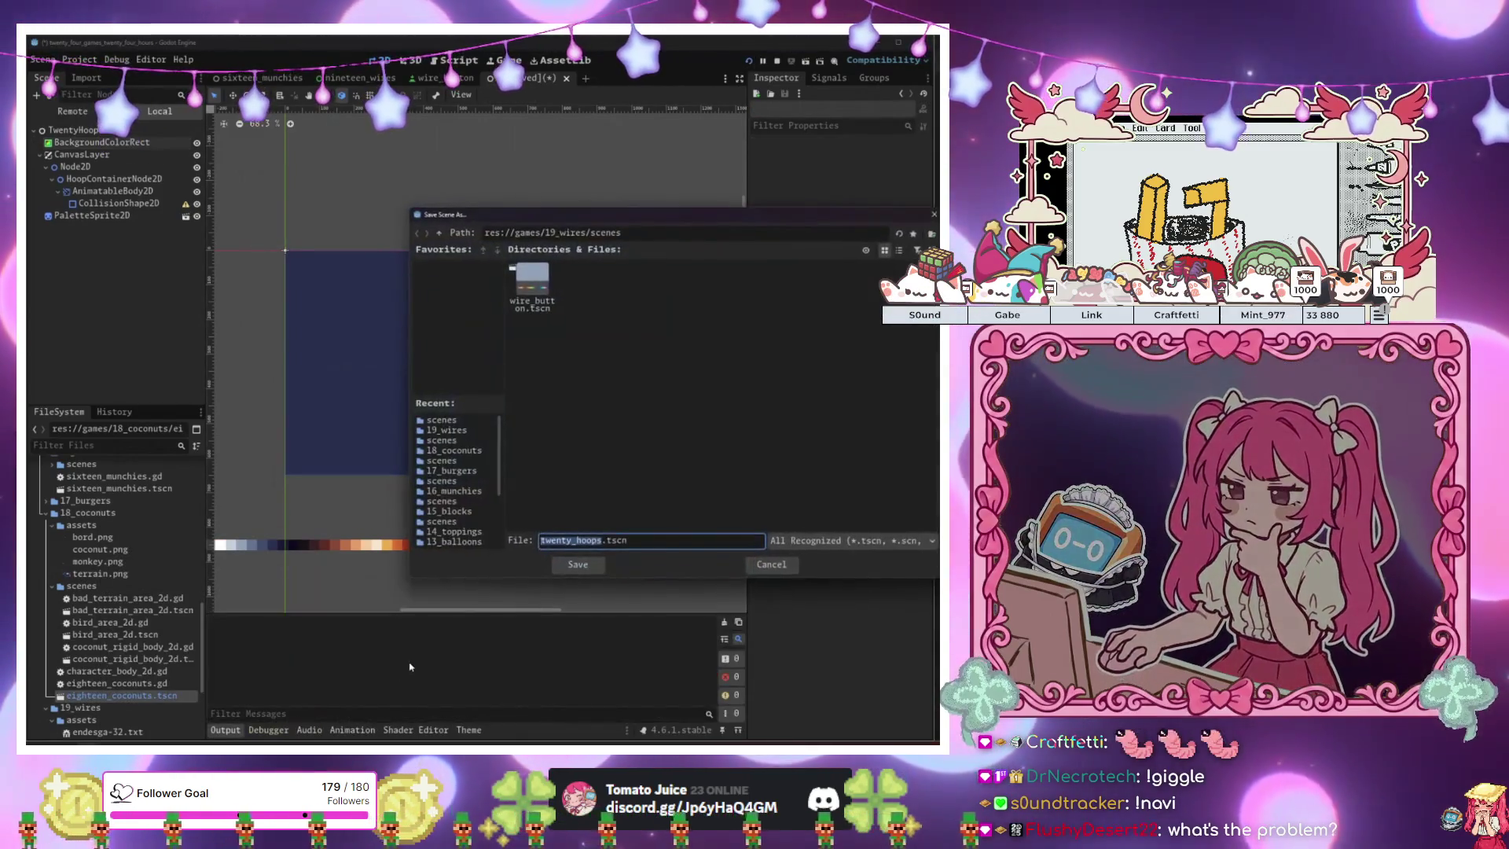
# Guide the monkey up the ladder and cloud onto the palm treetop to score.
pyautogui.press('Right')
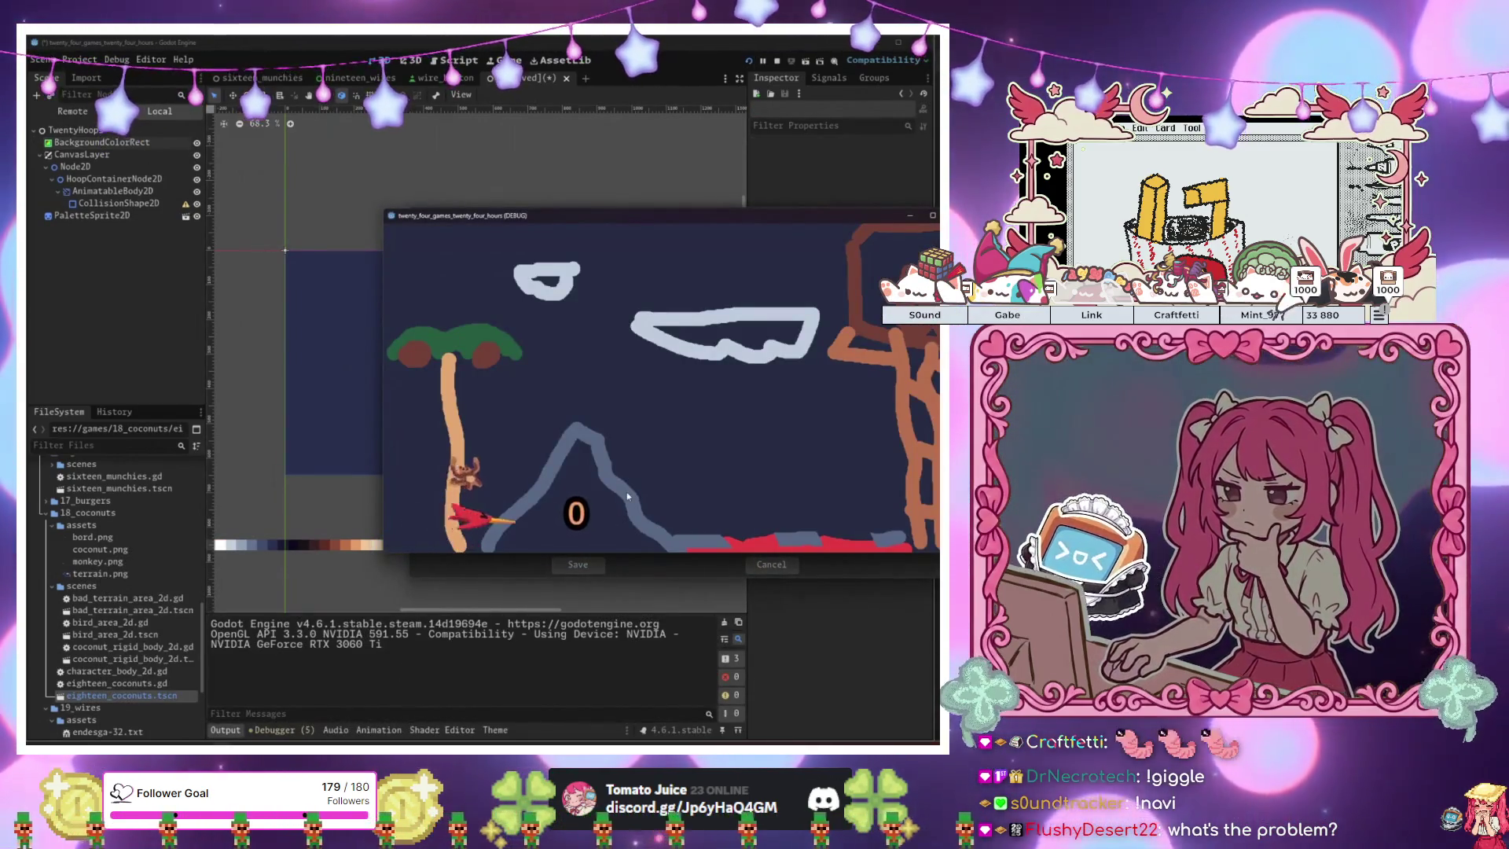
pyautogui.press('space')
pyautogui.press('Right')
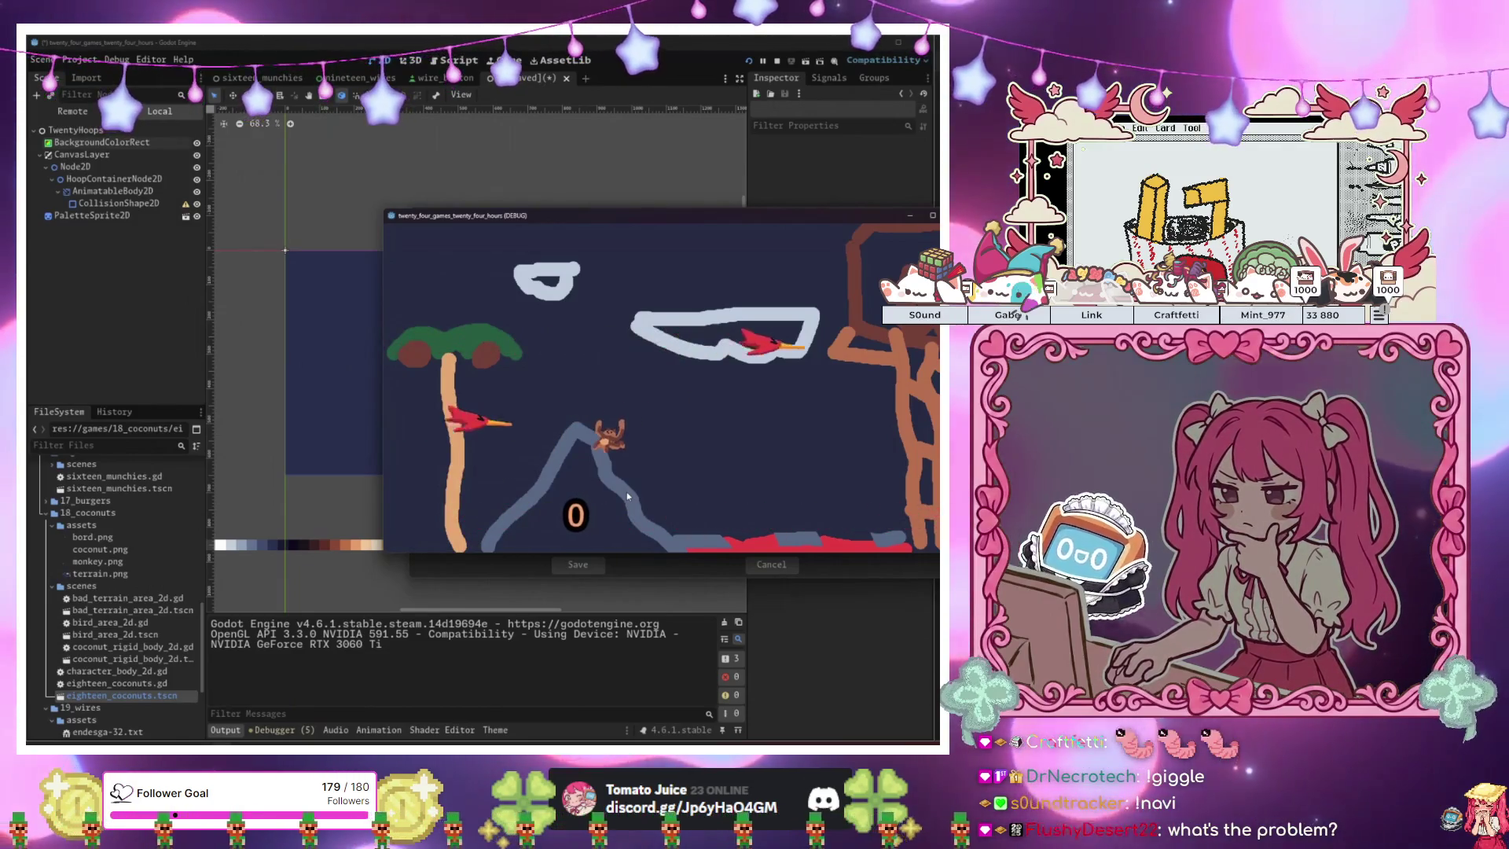
pyautogui.press('Left')
pyautogui.press('space')
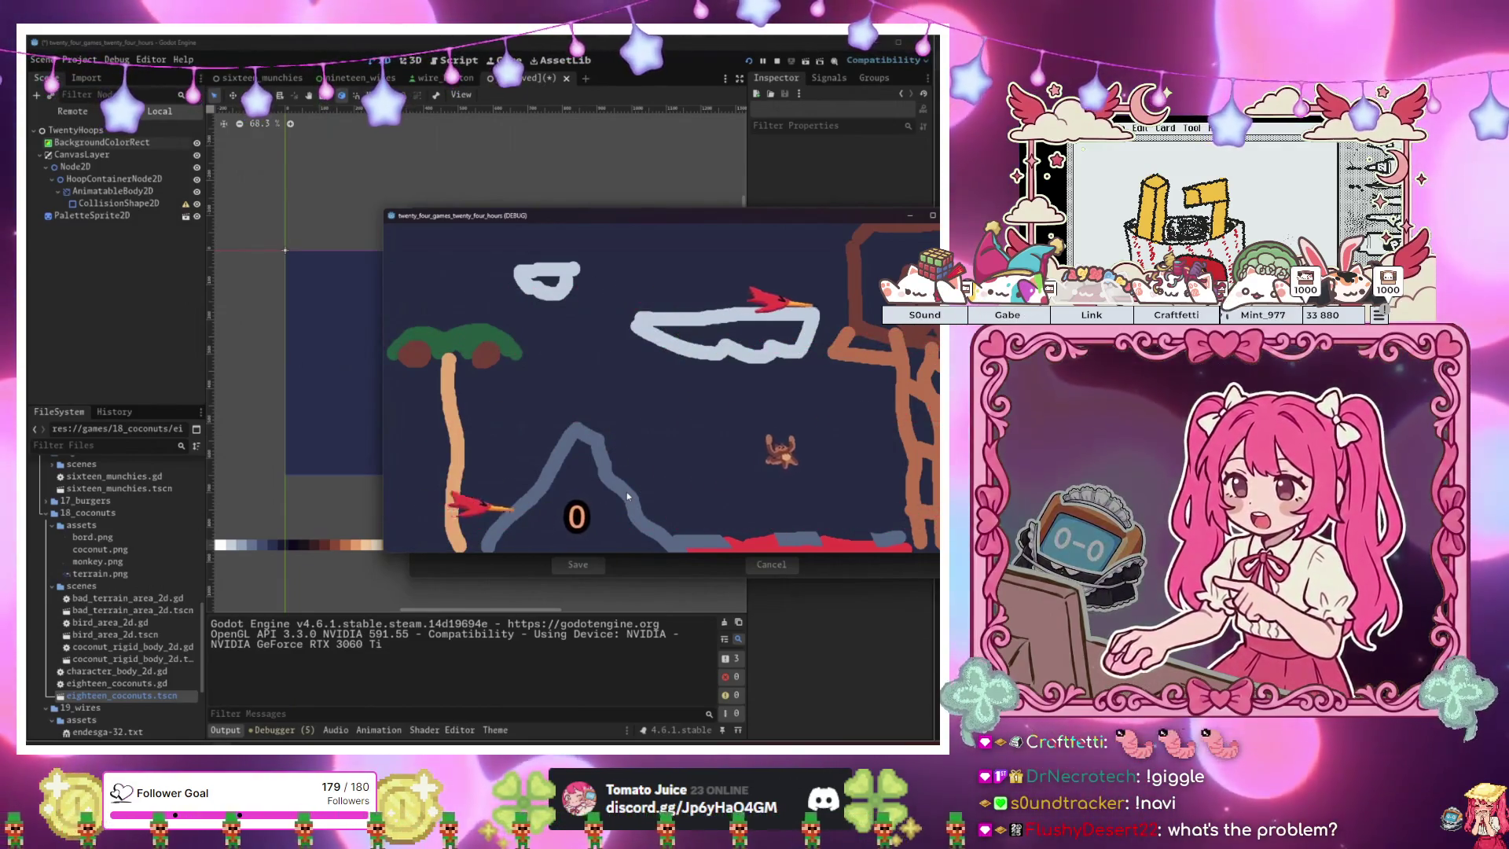
pyautogui.press('space')
pyautogui.press('Right')
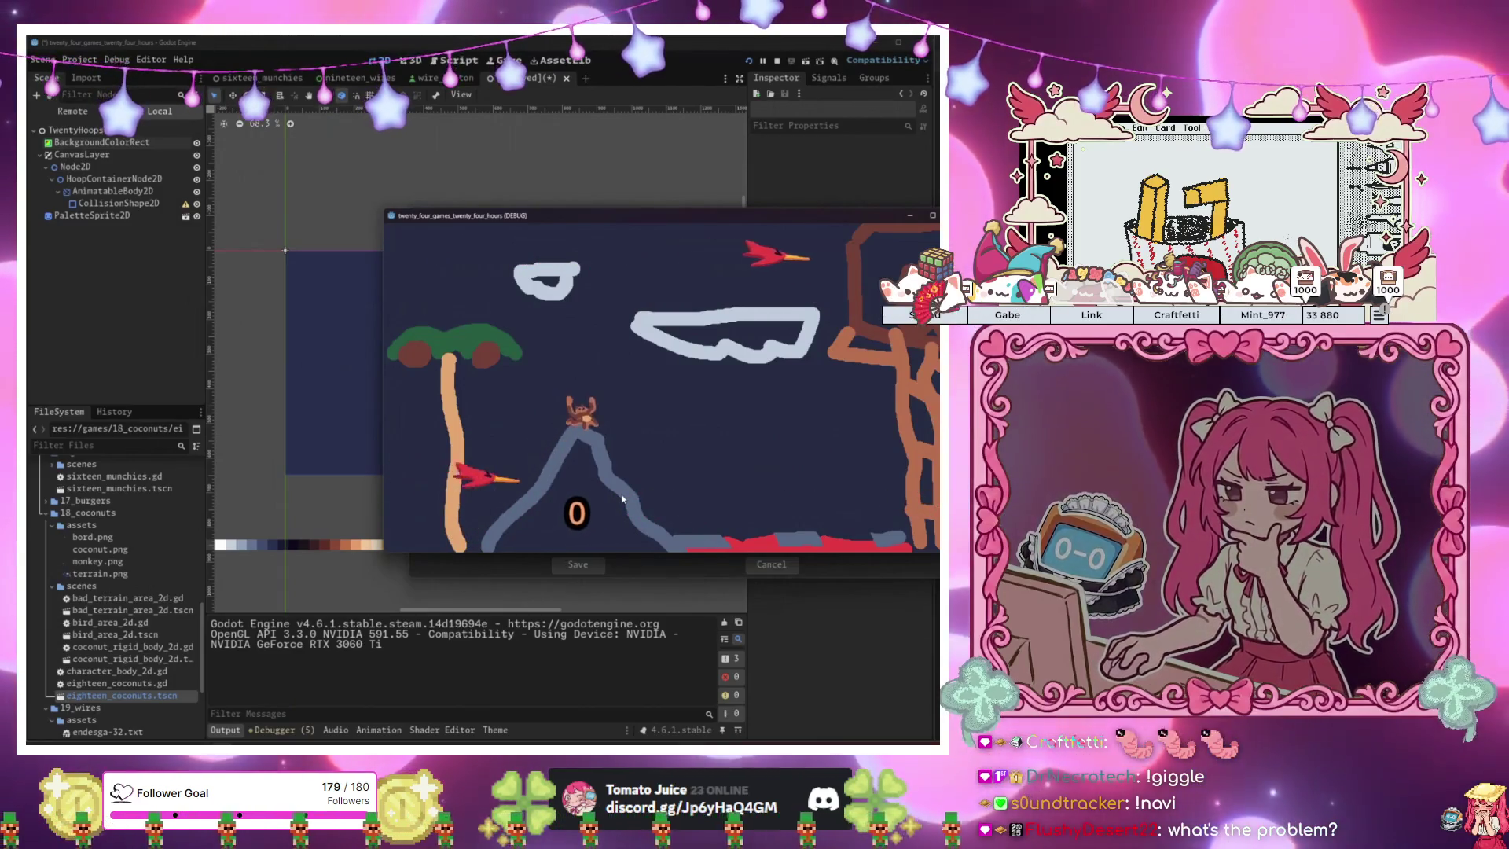
pyautogui.press('Right')
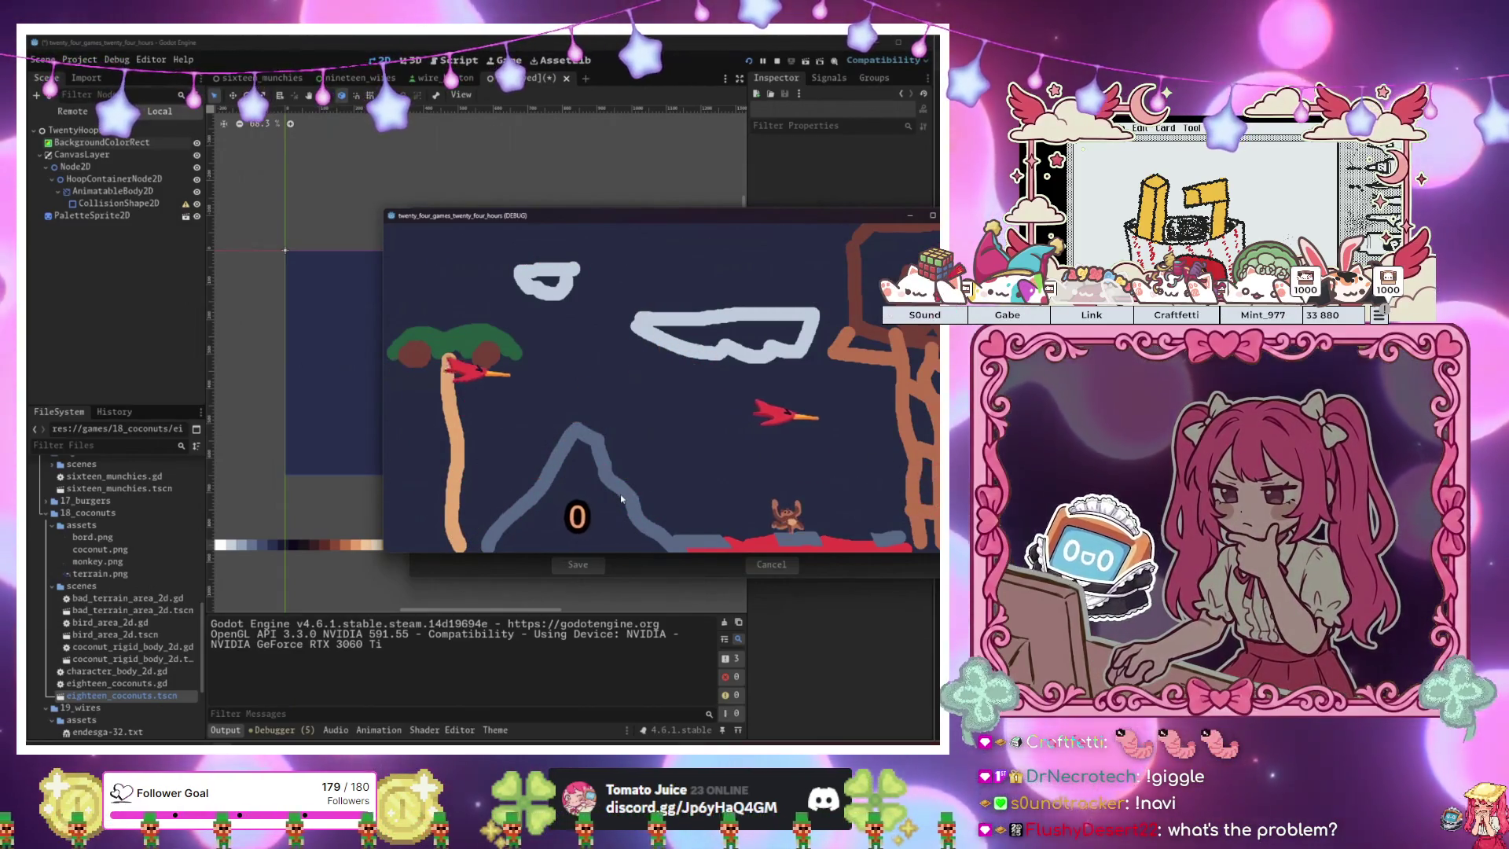
pyautogui.press('Up')
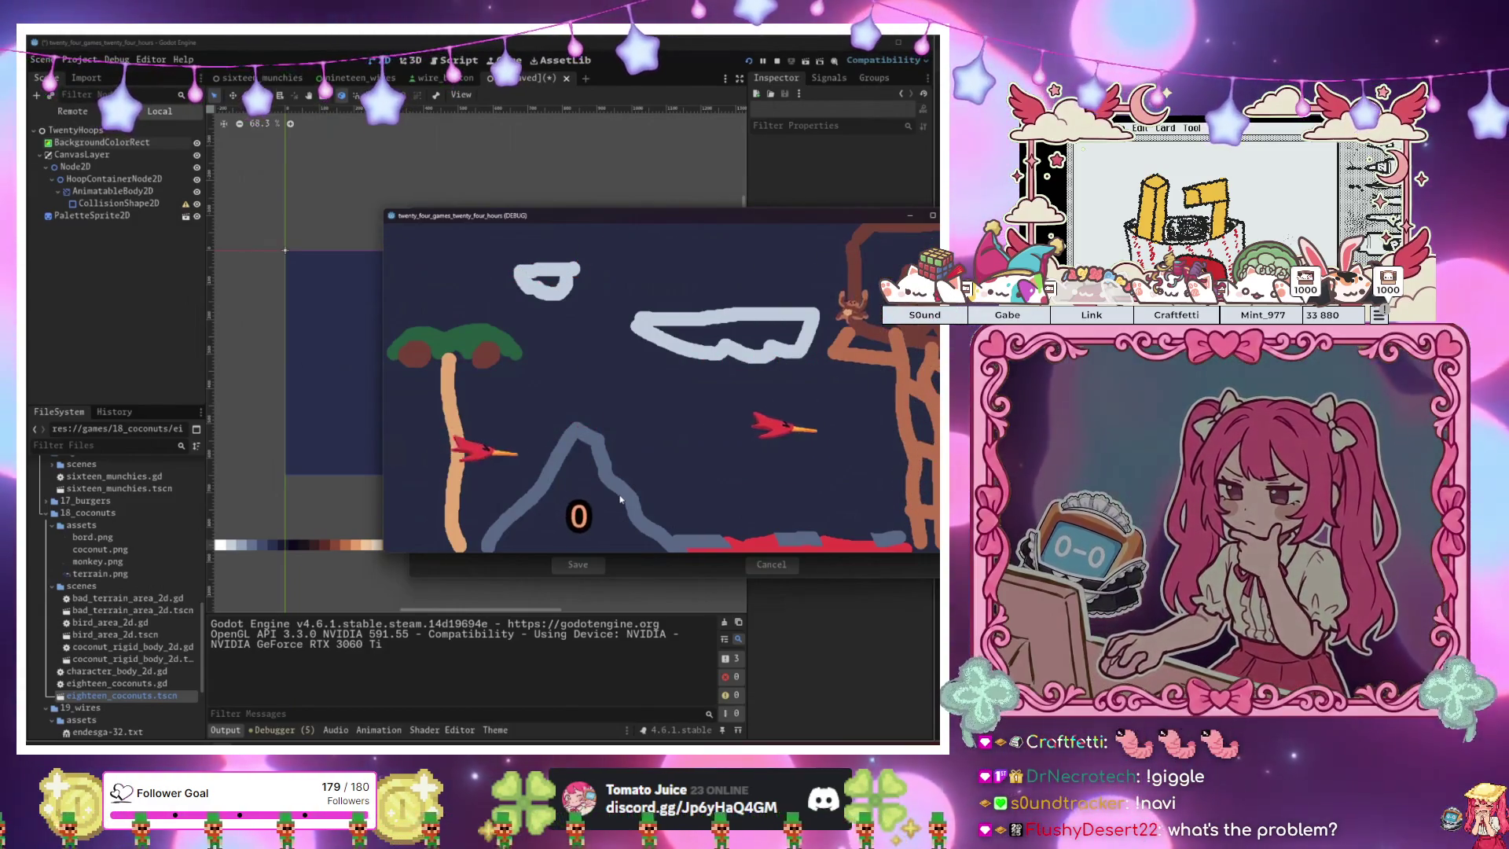
pyautogui.press('space')
pyautogui.press('Left')
pyautogui.press('space')
pyautogui.press('Left')
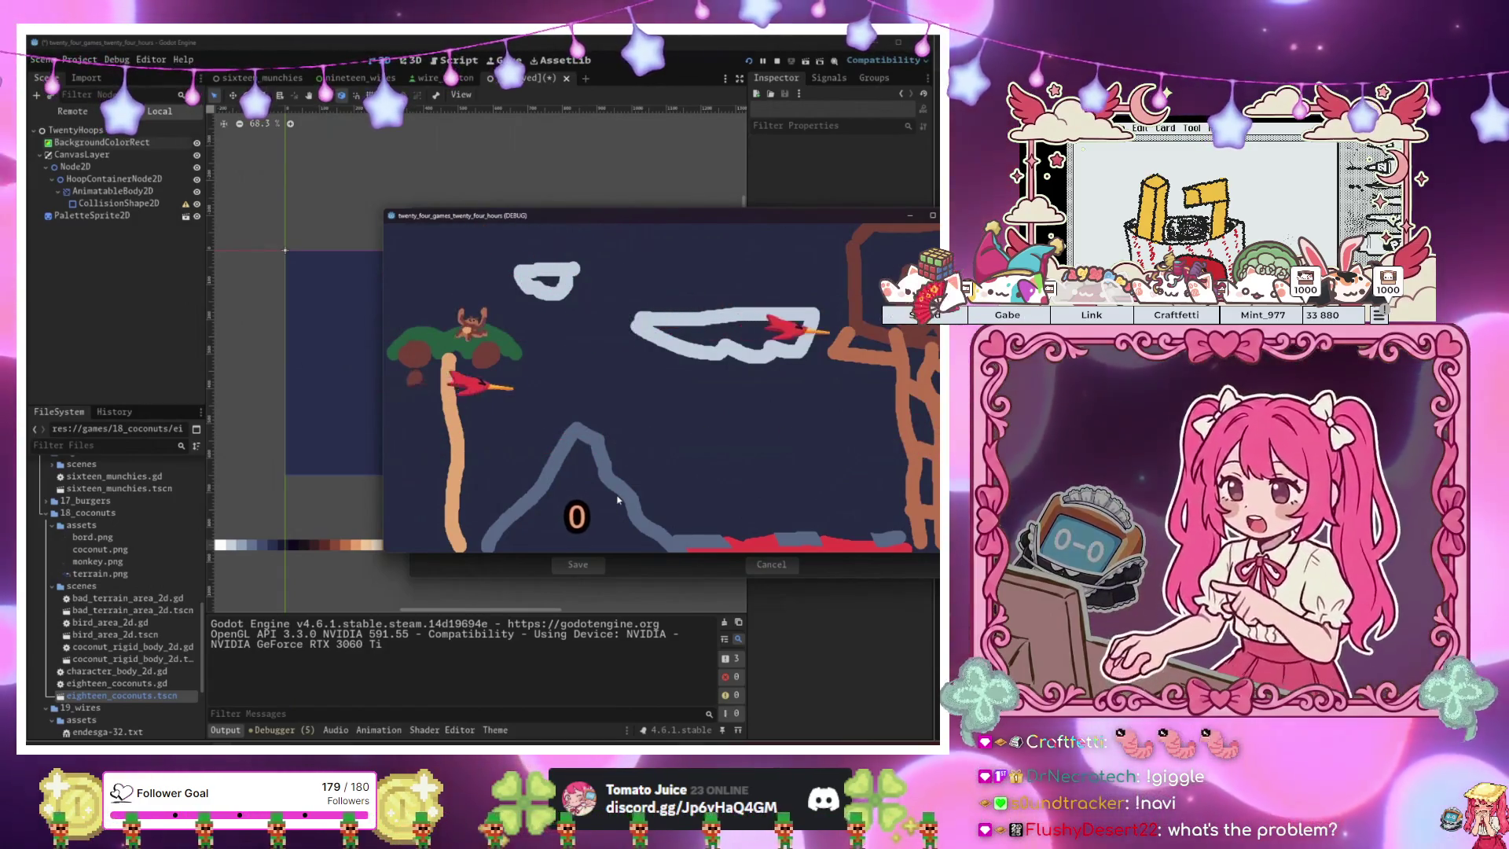
pyautogui.press('space')
pyautogui.press('Right')
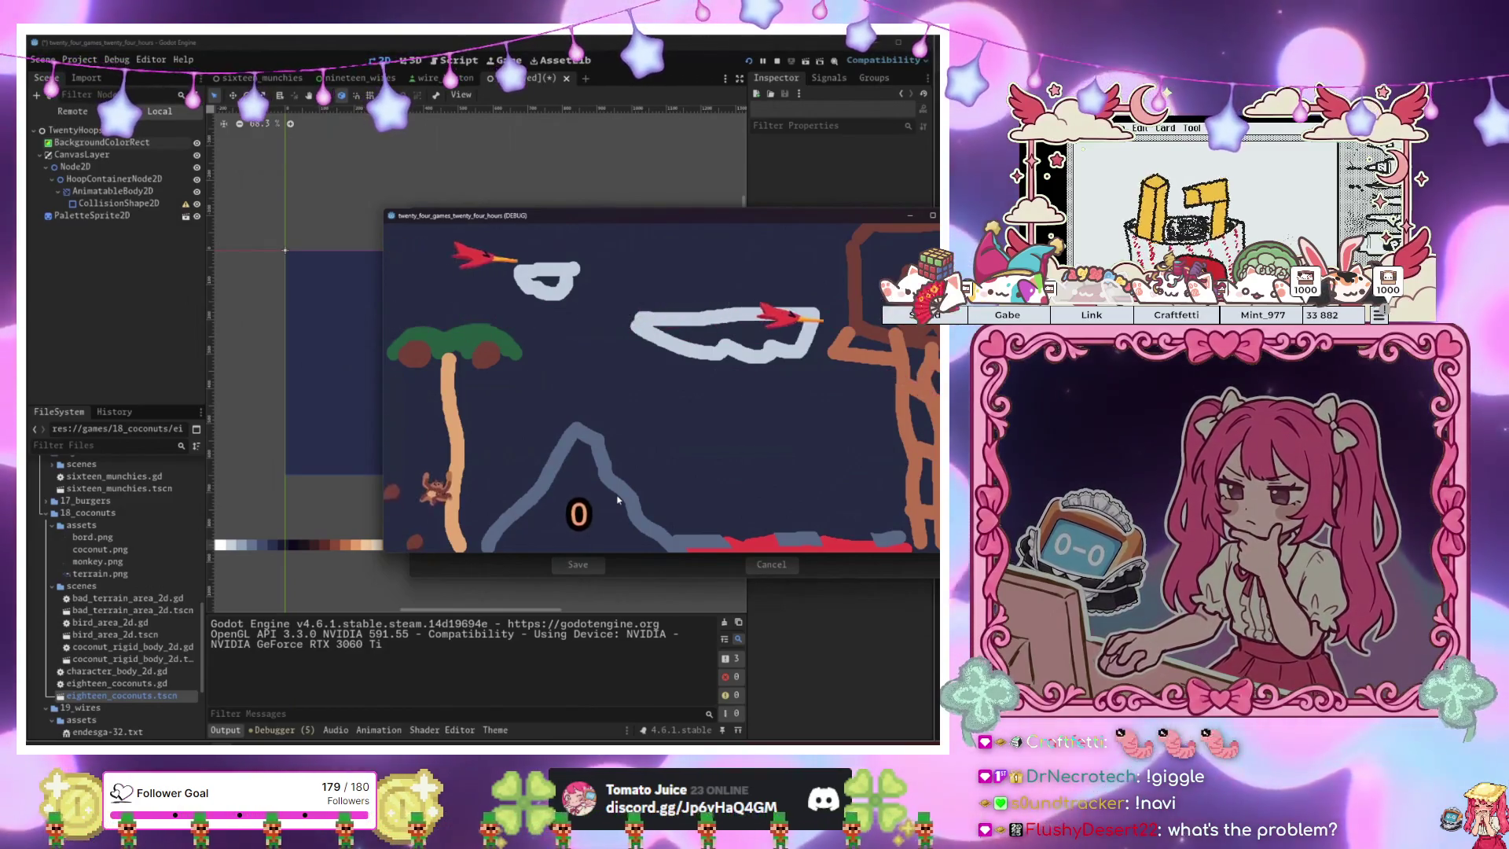
# Keep jumping the monkey around the mountain peak and up the right wall.
pyautogui.press('space')
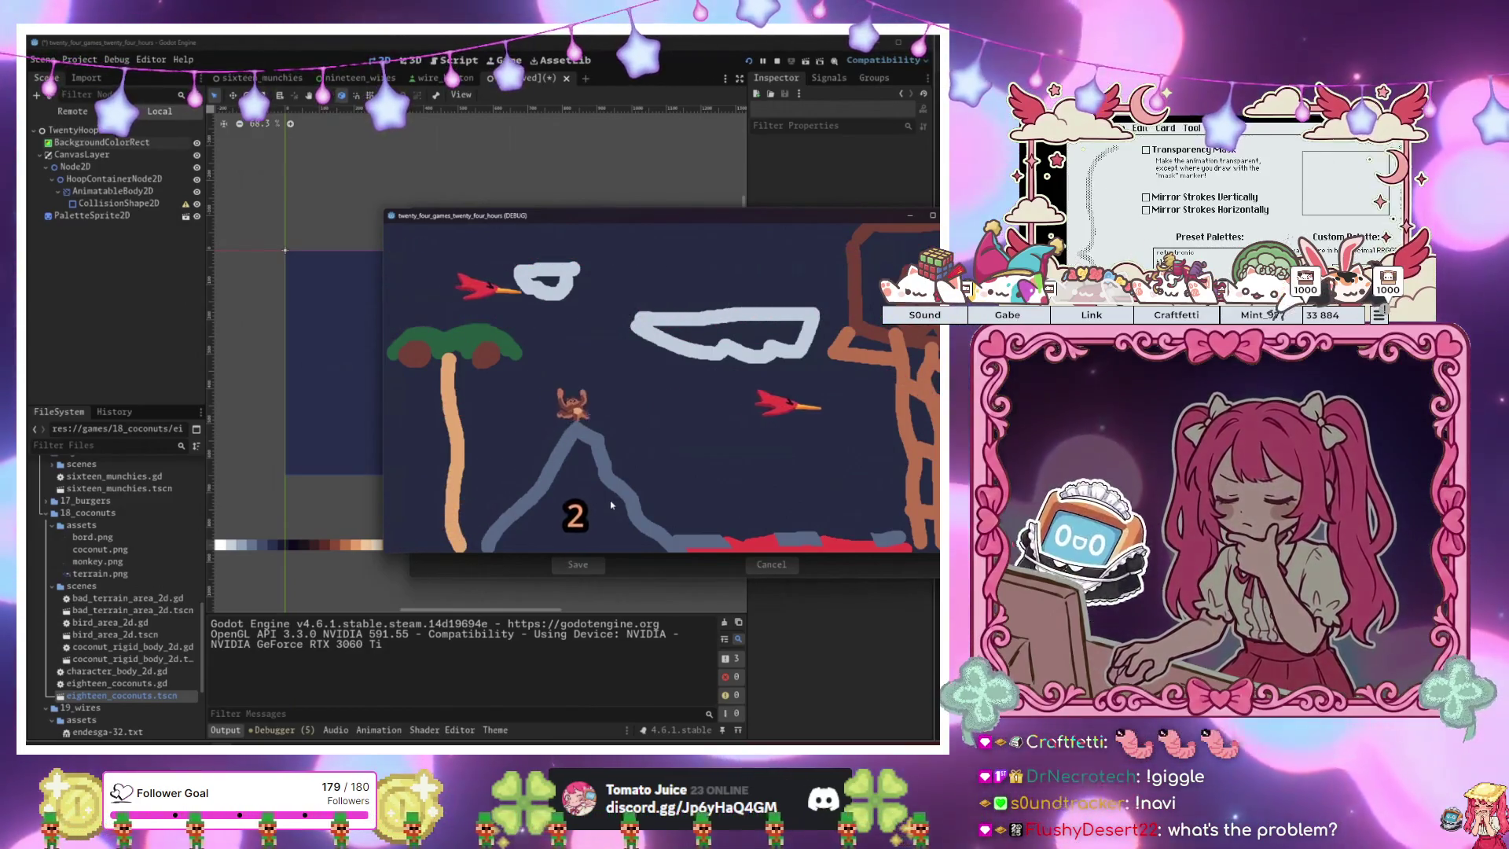
pyautogui.press('Left')
pyautogui.press('space')
pyautogui.press('Right')
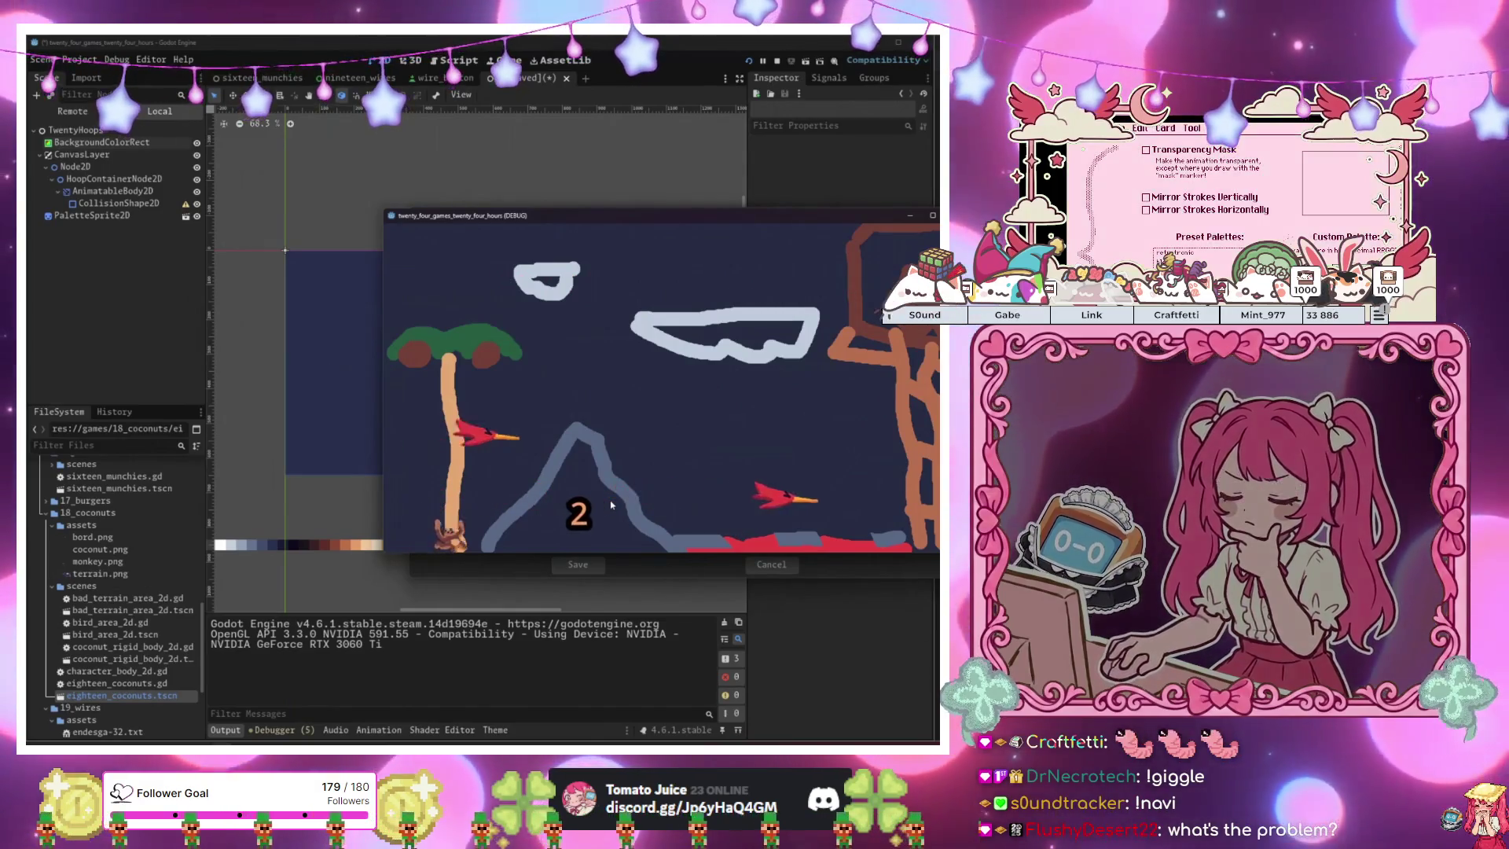
pyautogui.press('Right')
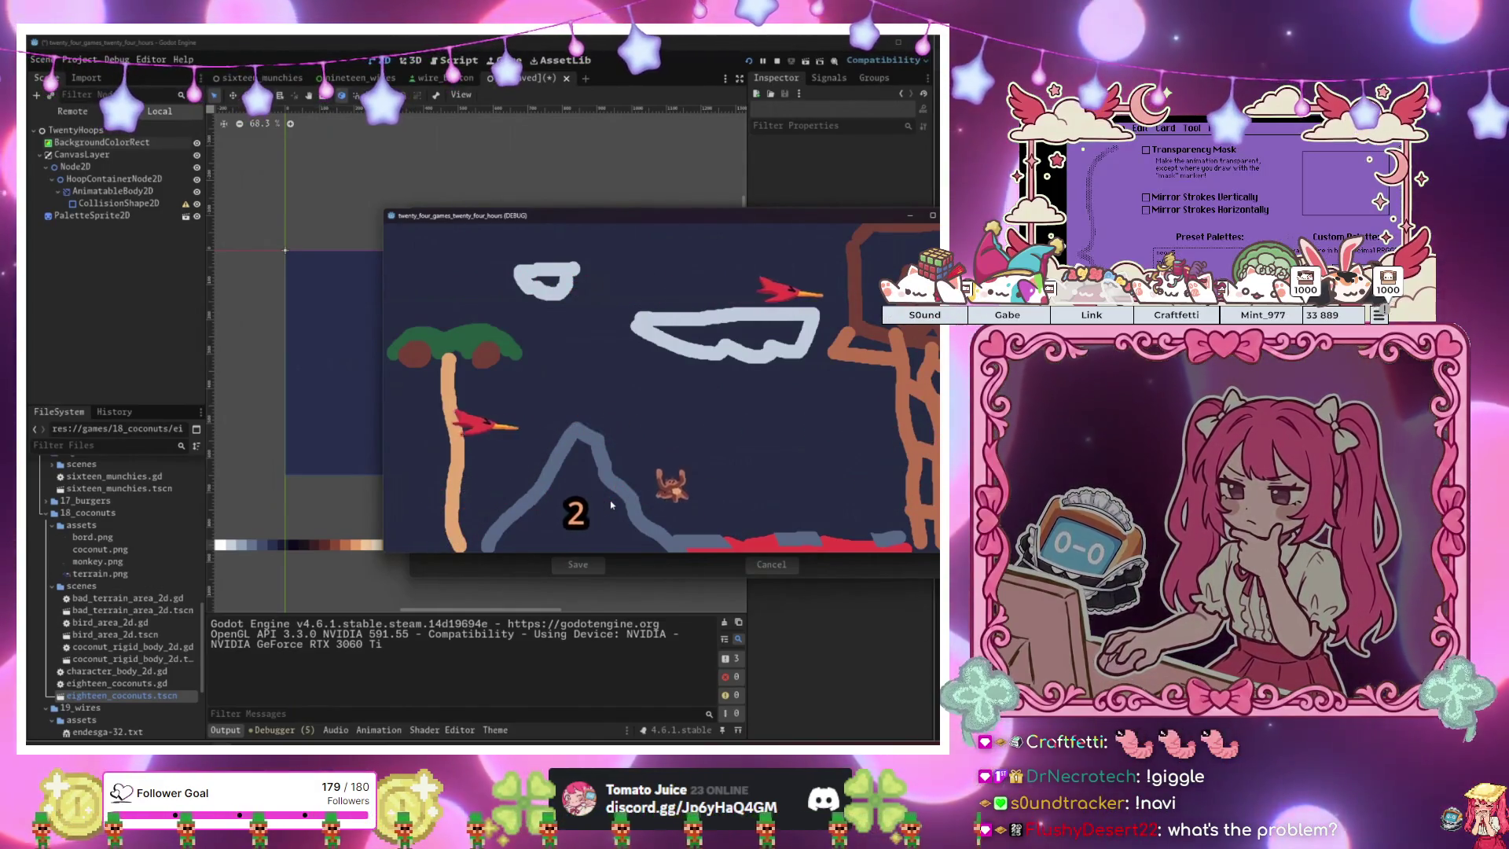
pyautogui.press('space')
pyautogui.press('Right')
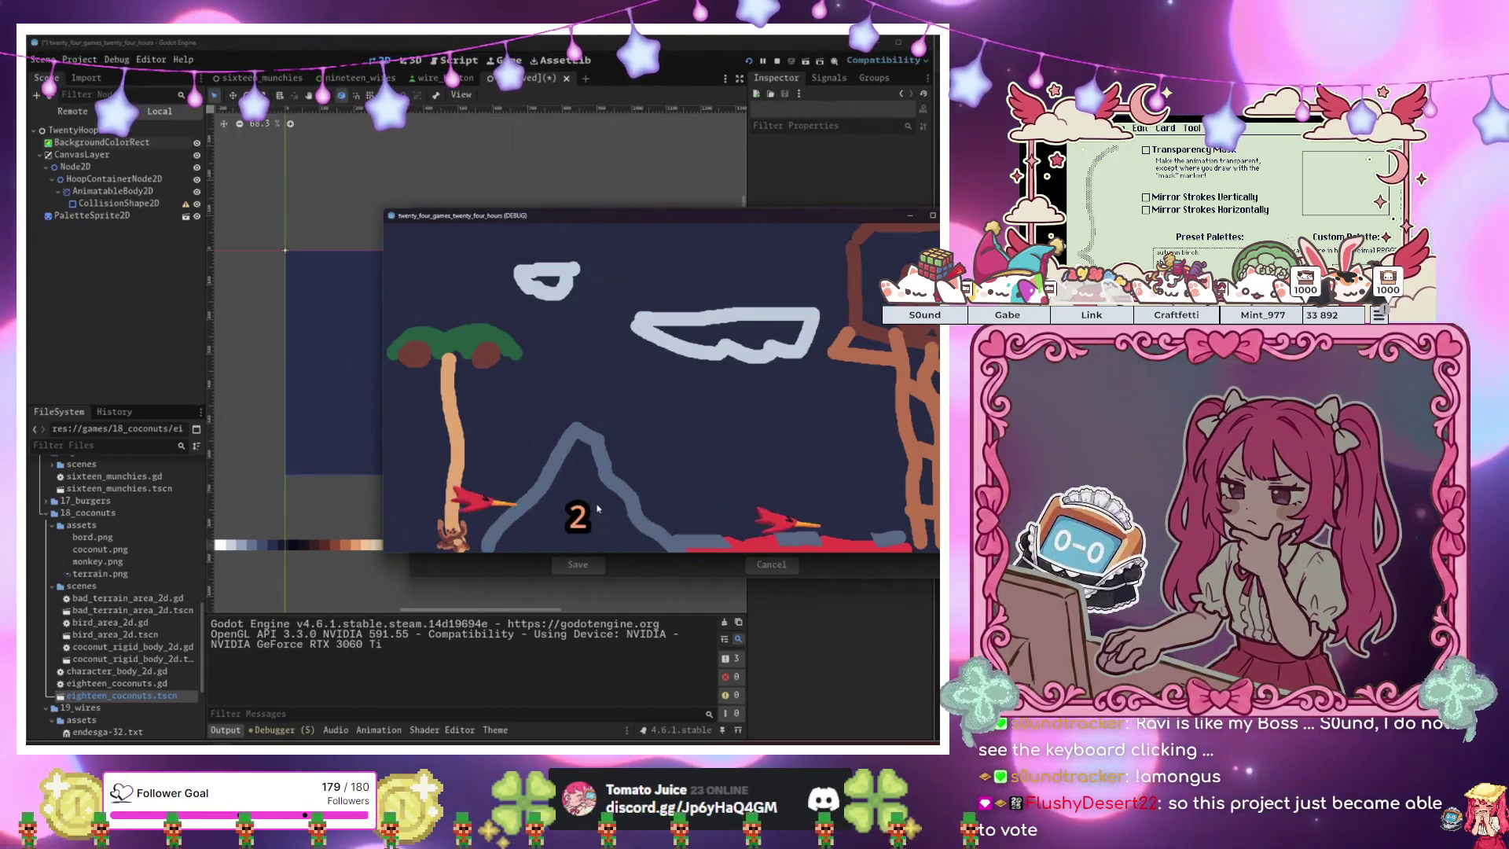
pyautogui.press('Right')
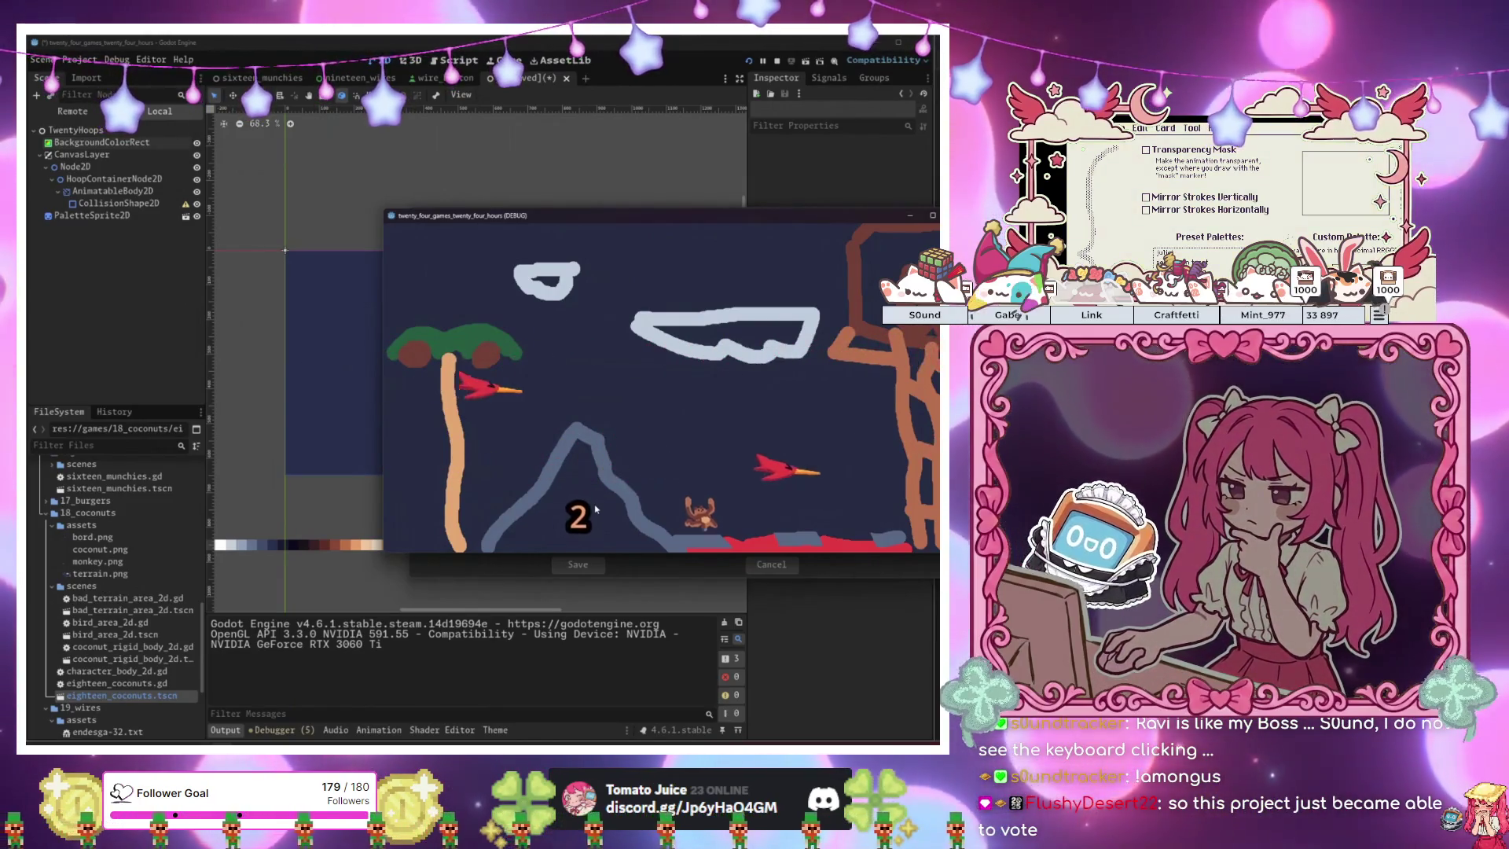
pyautogui.press('Right')
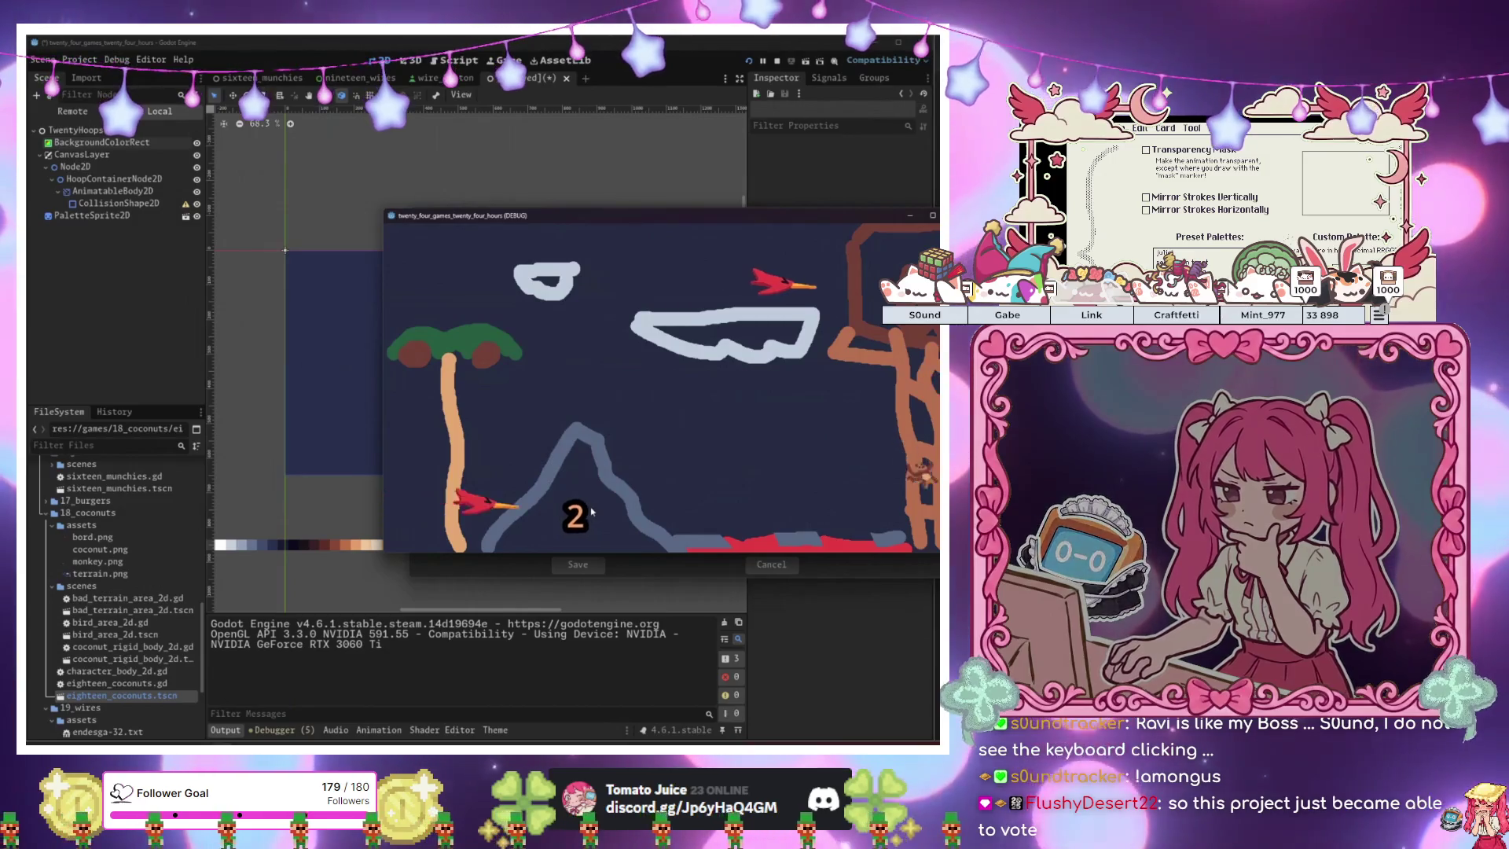
pyautogui.press('Left')
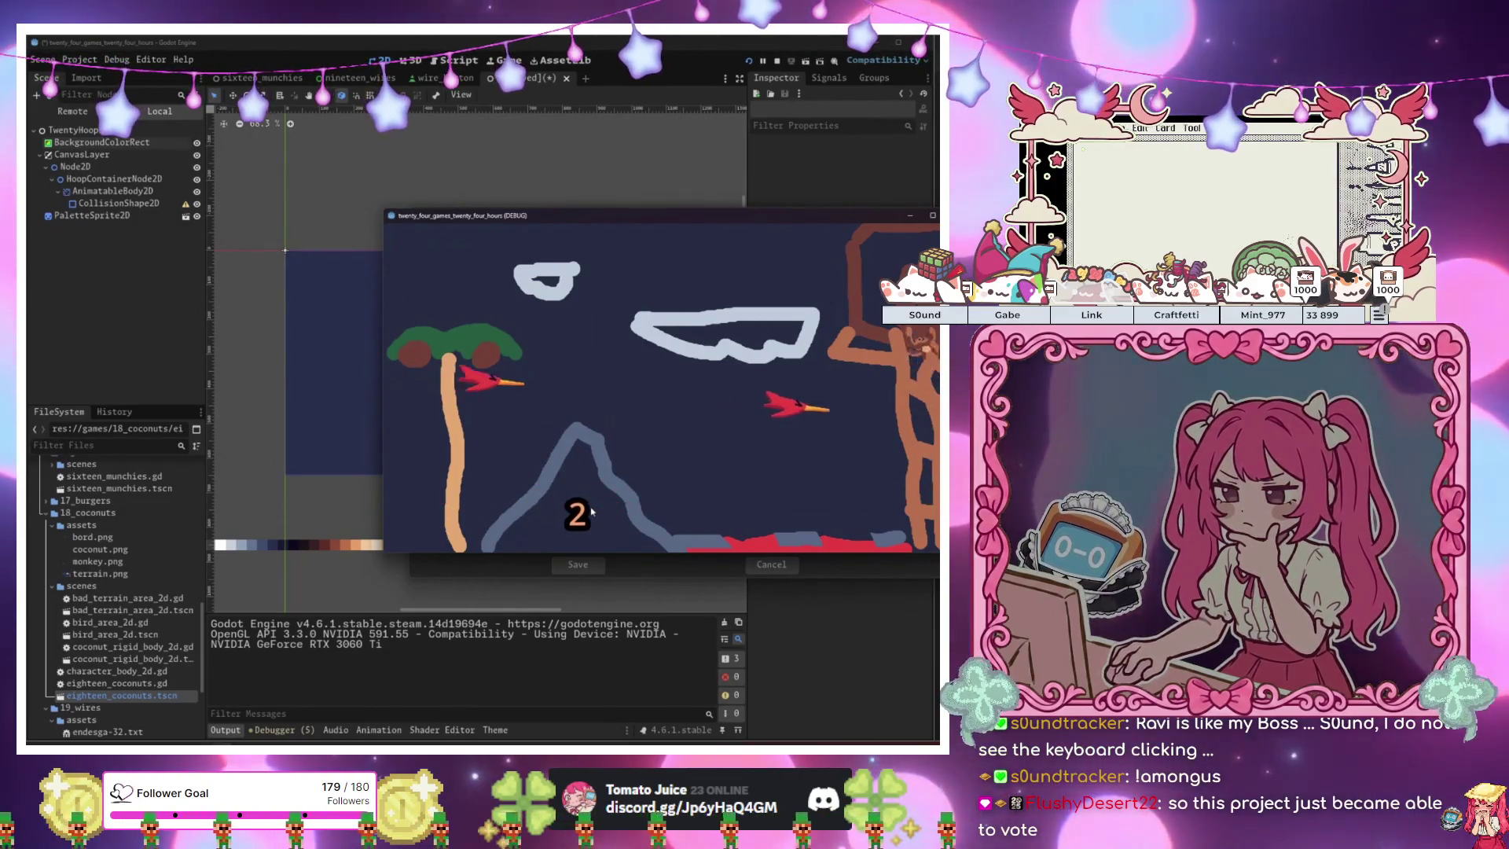
pyautogui.press('Left')
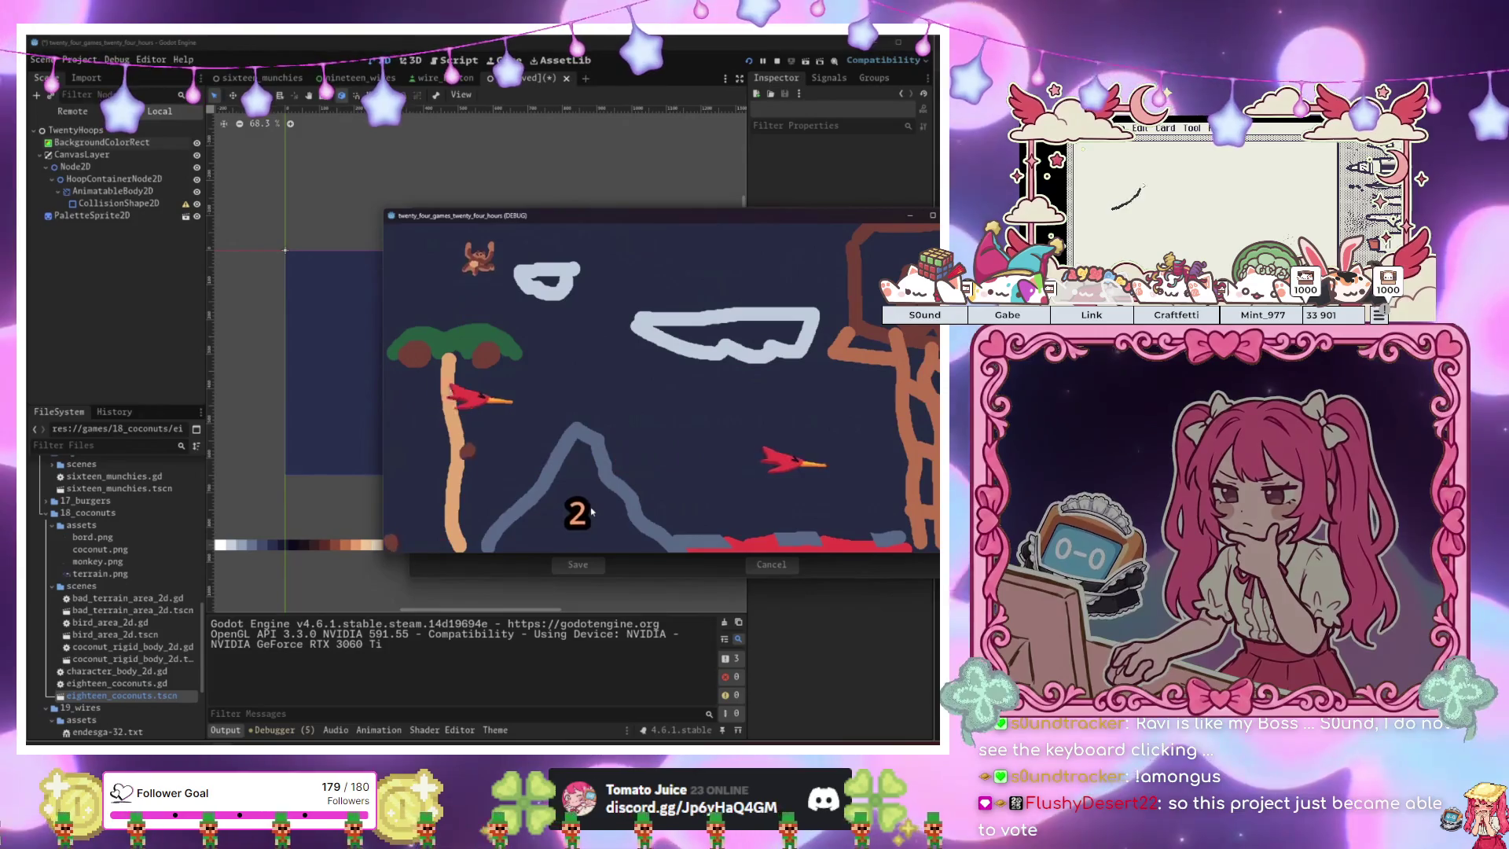
pyautogui.press('Up')
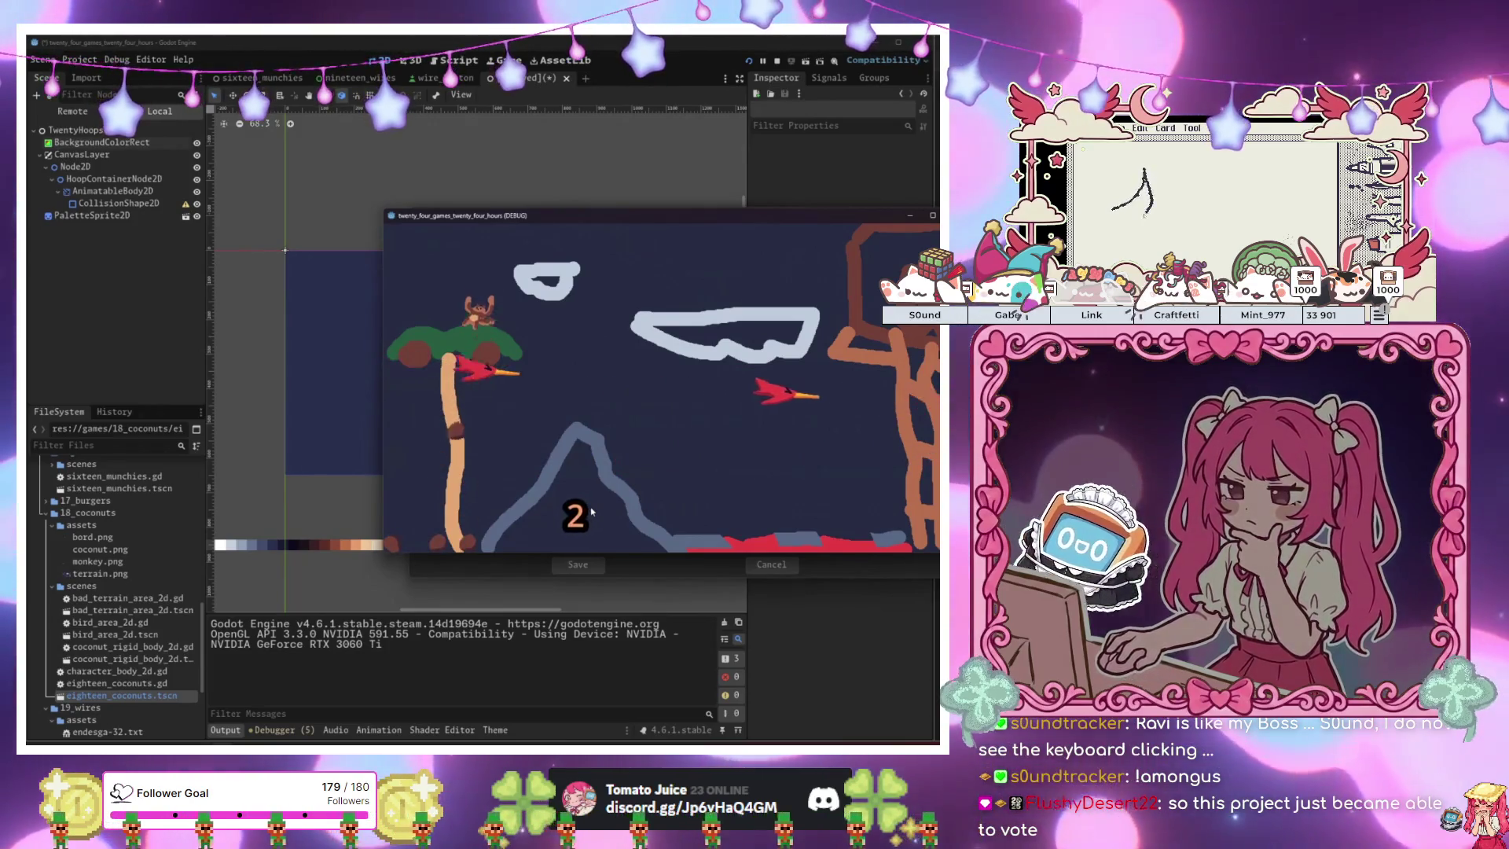
pyautogui.press('Up')
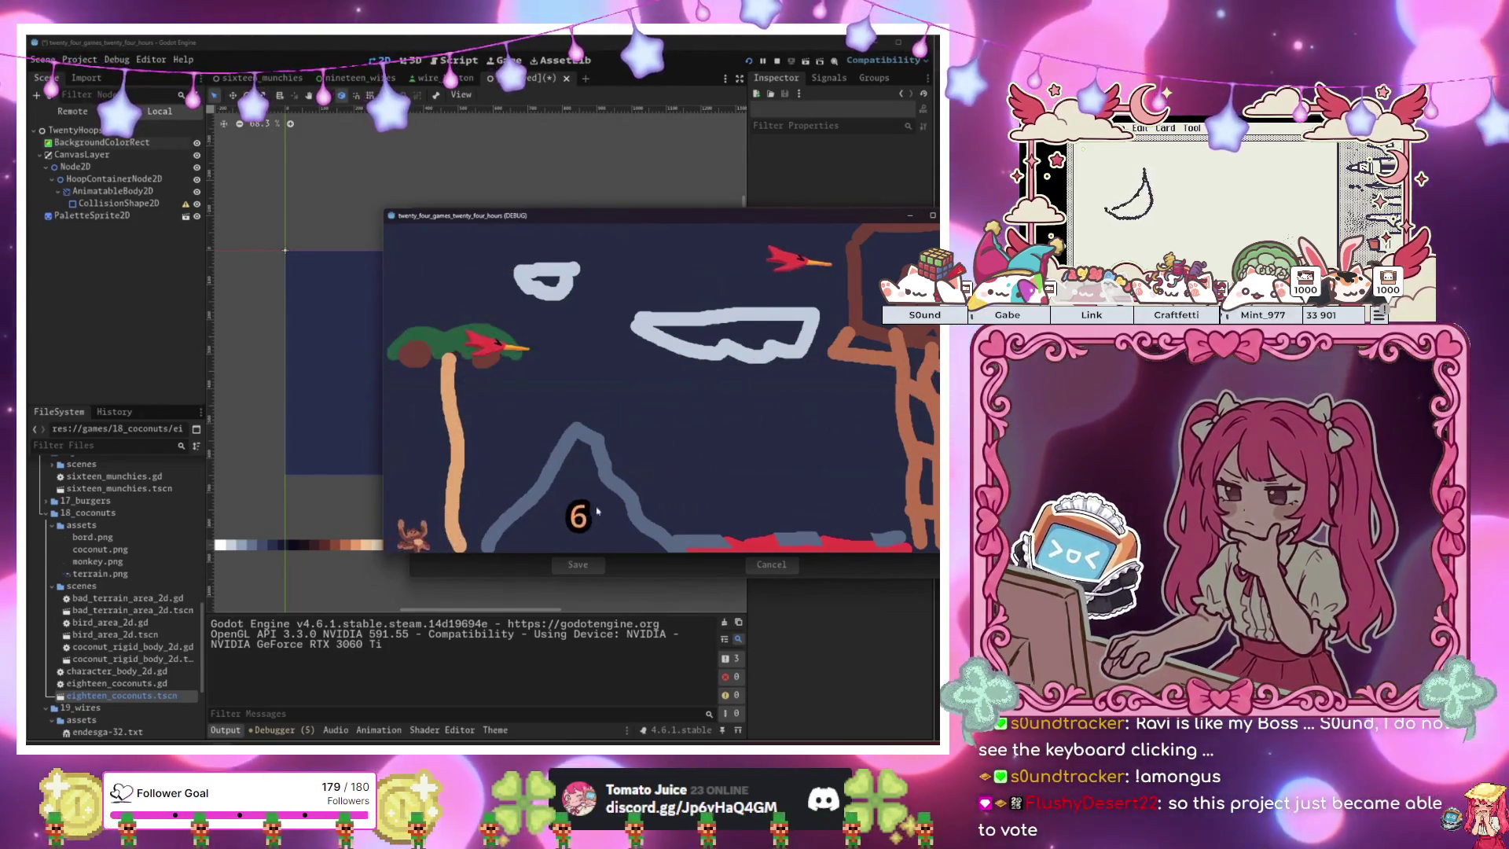
# Create a 20_hoops folder in res://games and save the scene there as twenty_hoops.tscn.
pyautogui.click(936, 220)
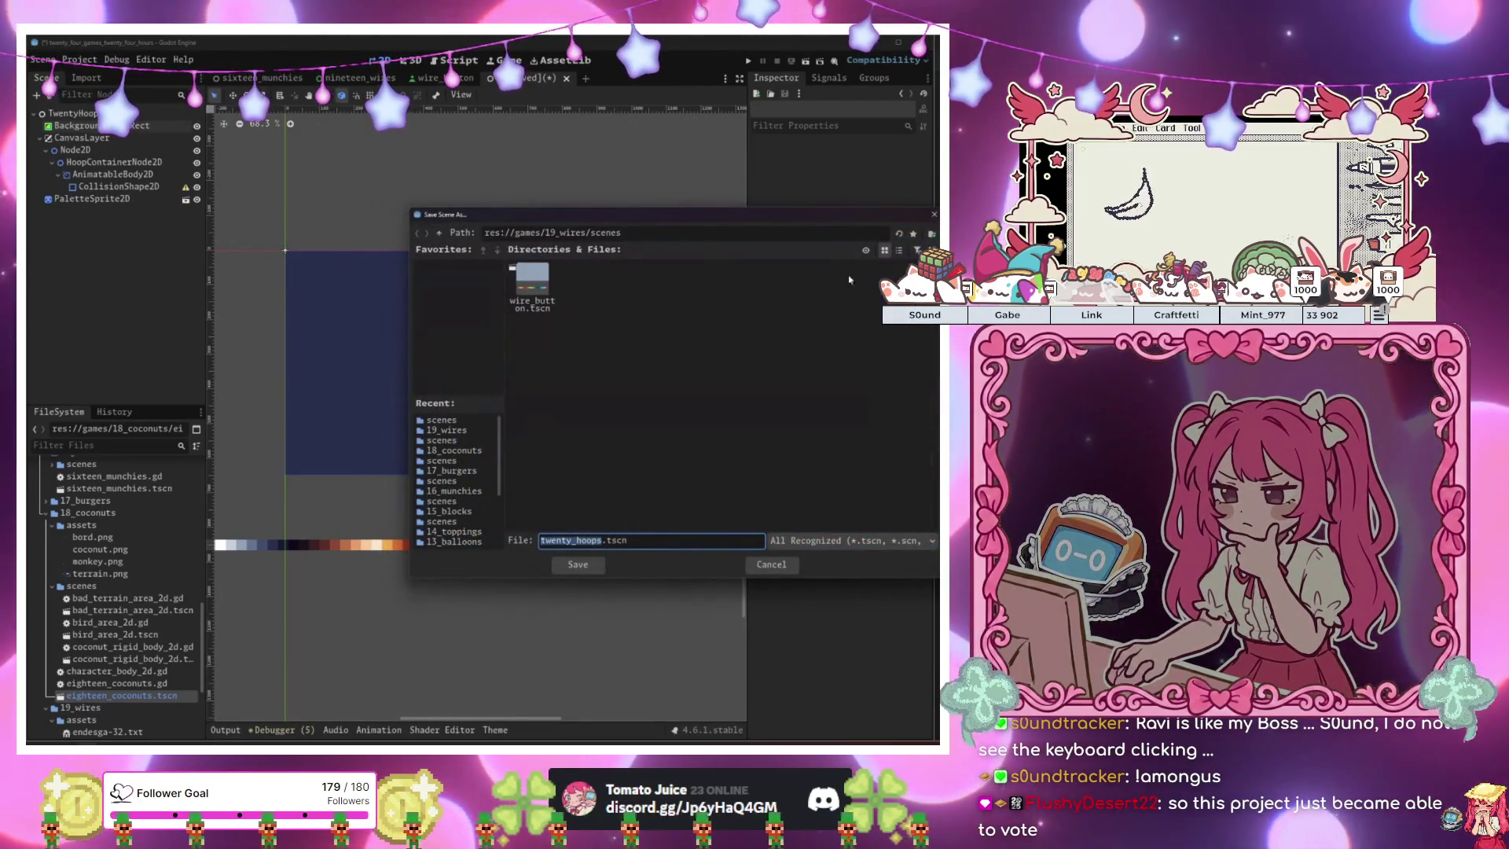
pyautogui.click(438, 233)
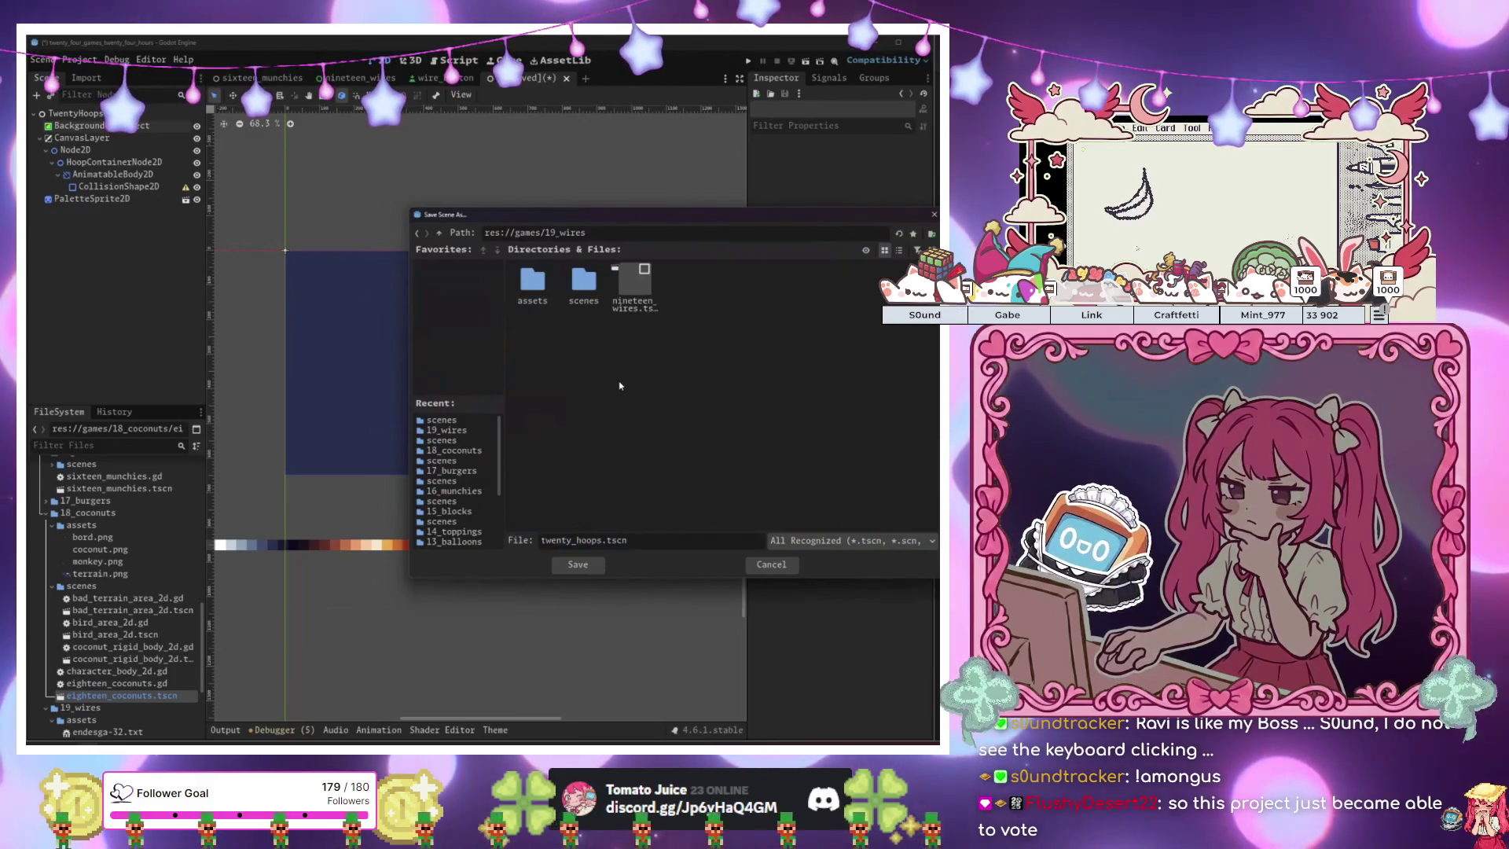
pyautogui.click(441, 234)
pyautogui.rightClick(633, 449)
pyautogui.click(652, 460)
pyautogui.write('20_hoops')
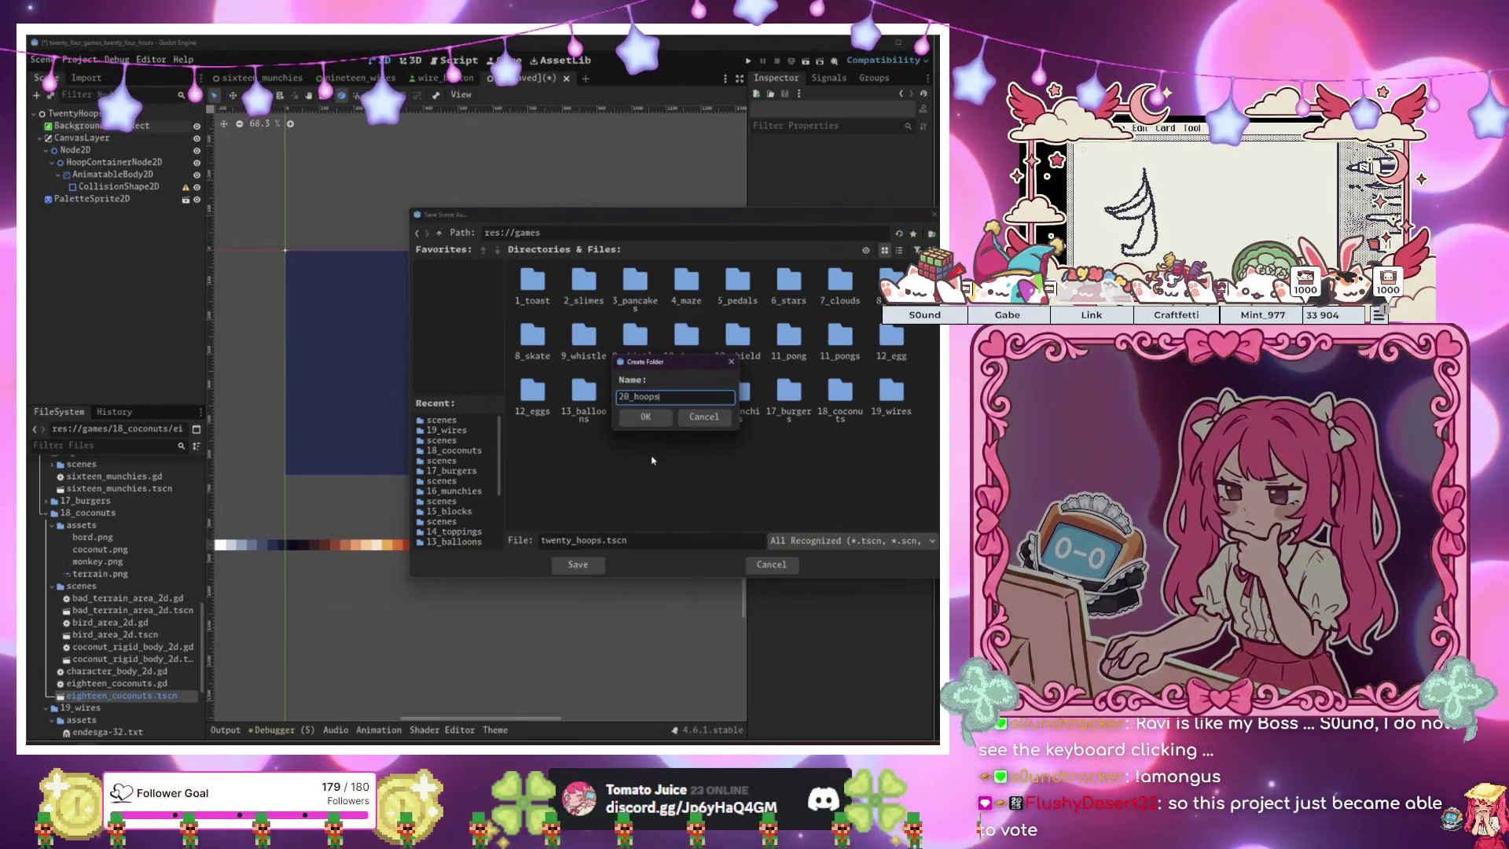
pyautogui.press('Return')
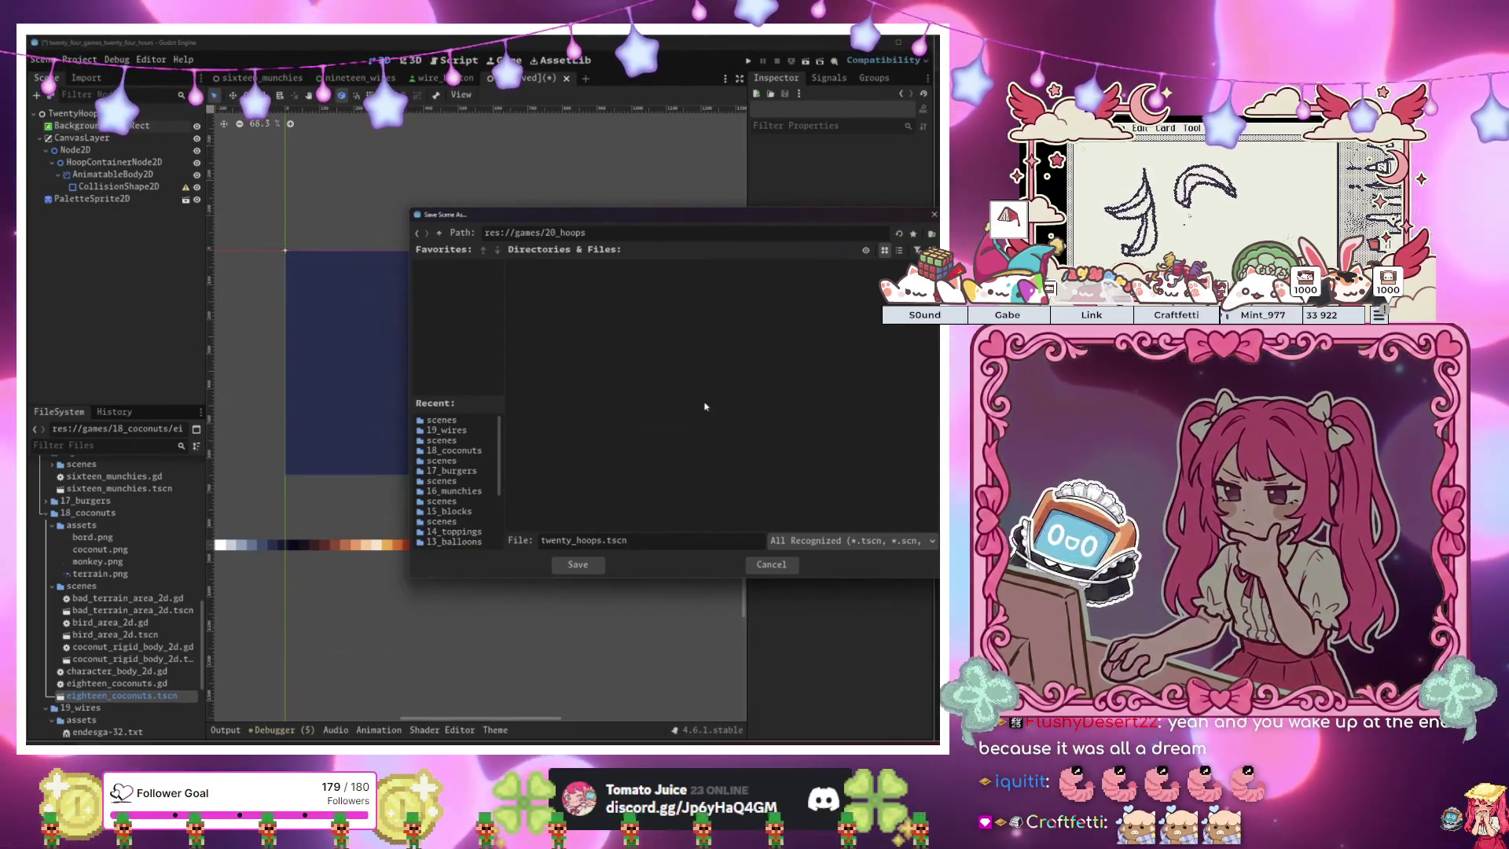
pyautogui.moveTo(664, 219)
pyautogui.mouseDown()
pyautogui.moveTo(644, 167)
pyautogui.moveTo(626, 207)
pyautogui.mouseUp()
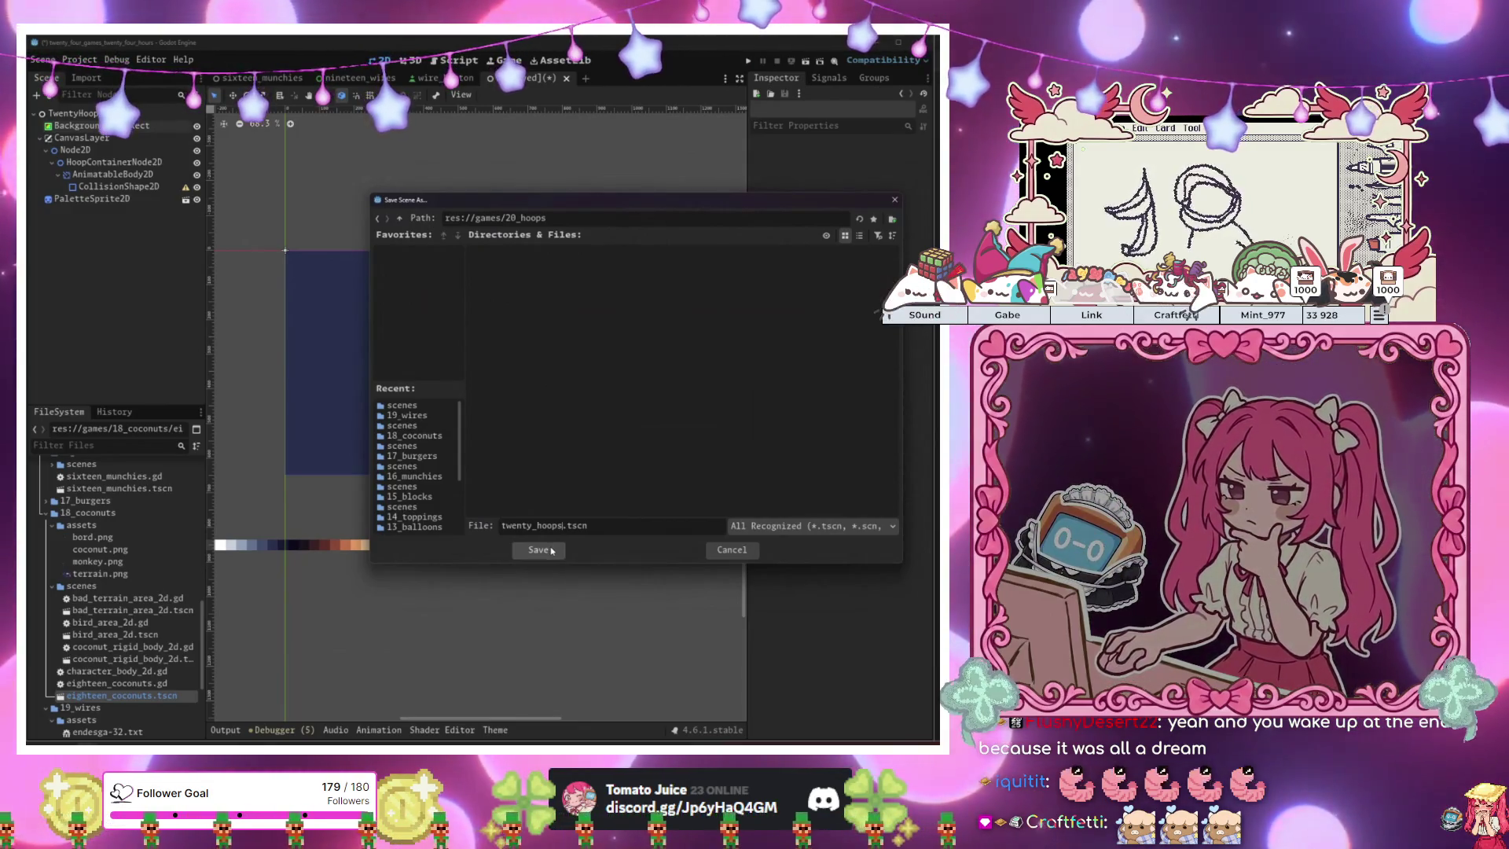
pyautogui.click(552, 550)
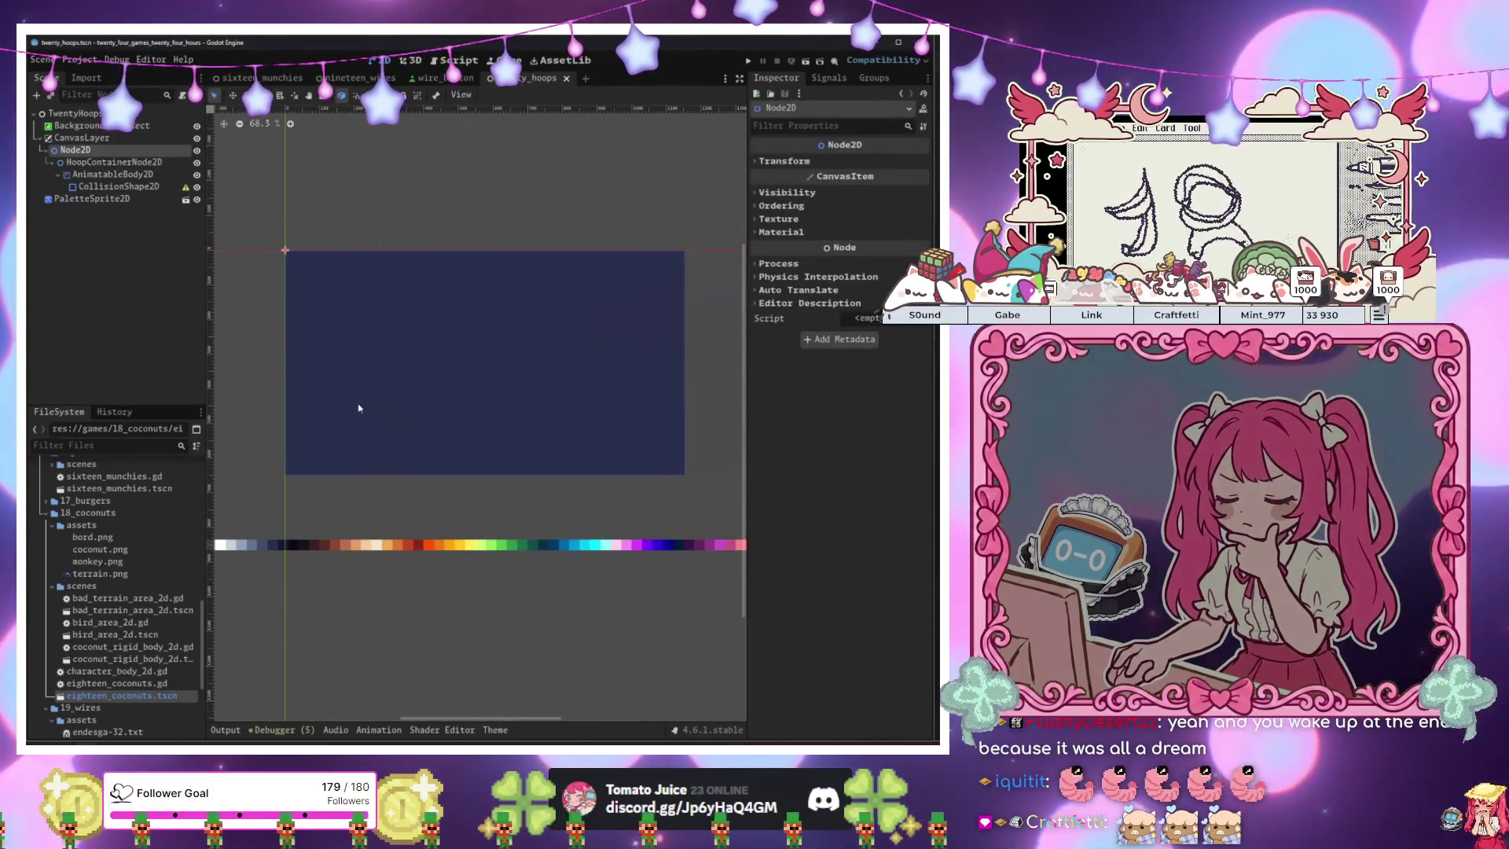
pyautogui.click(99, 187)
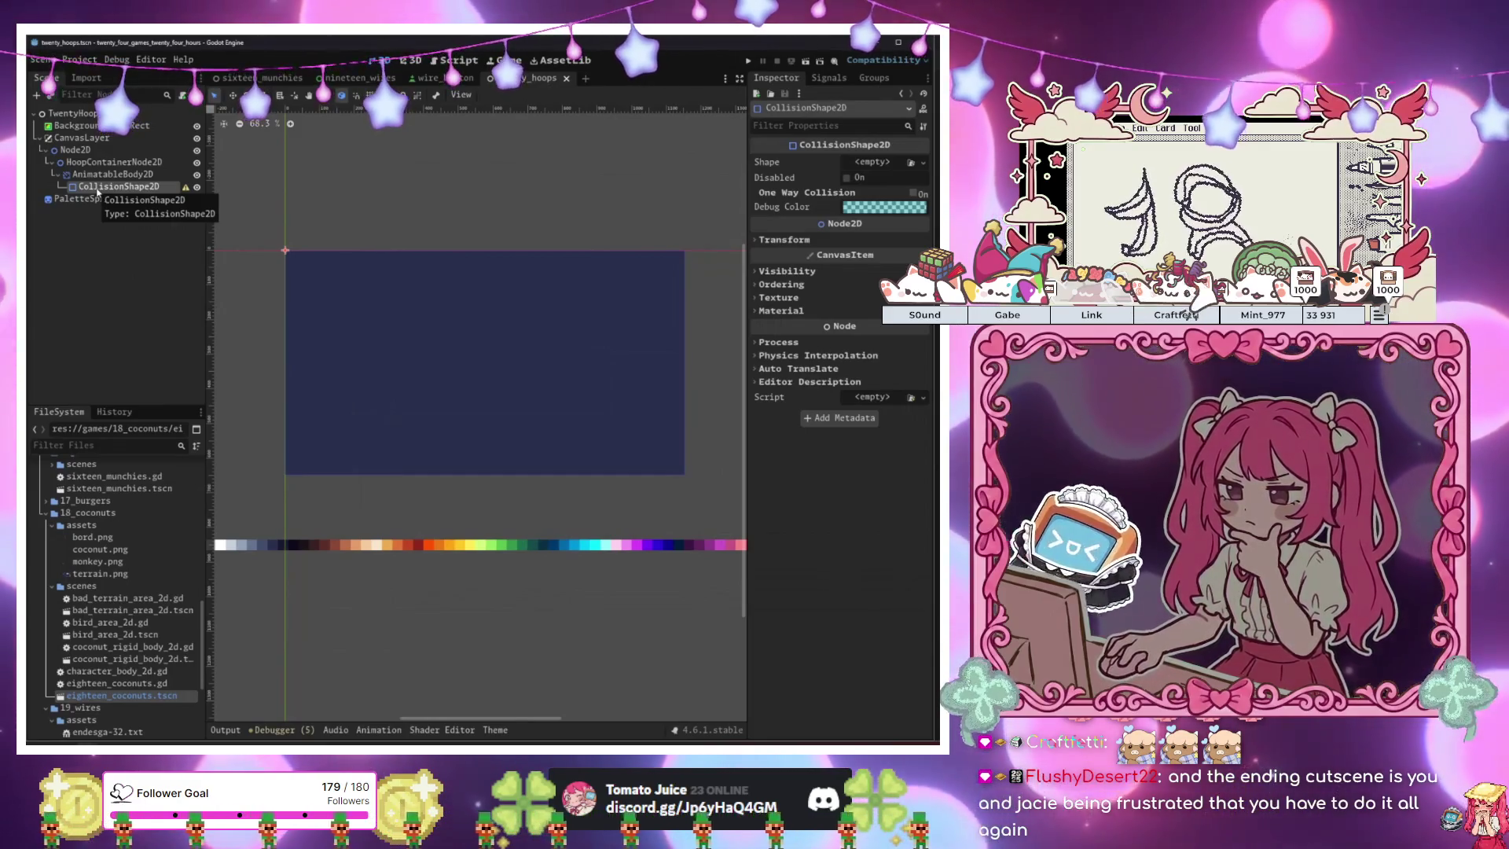
pyautogui.click(110, 150)
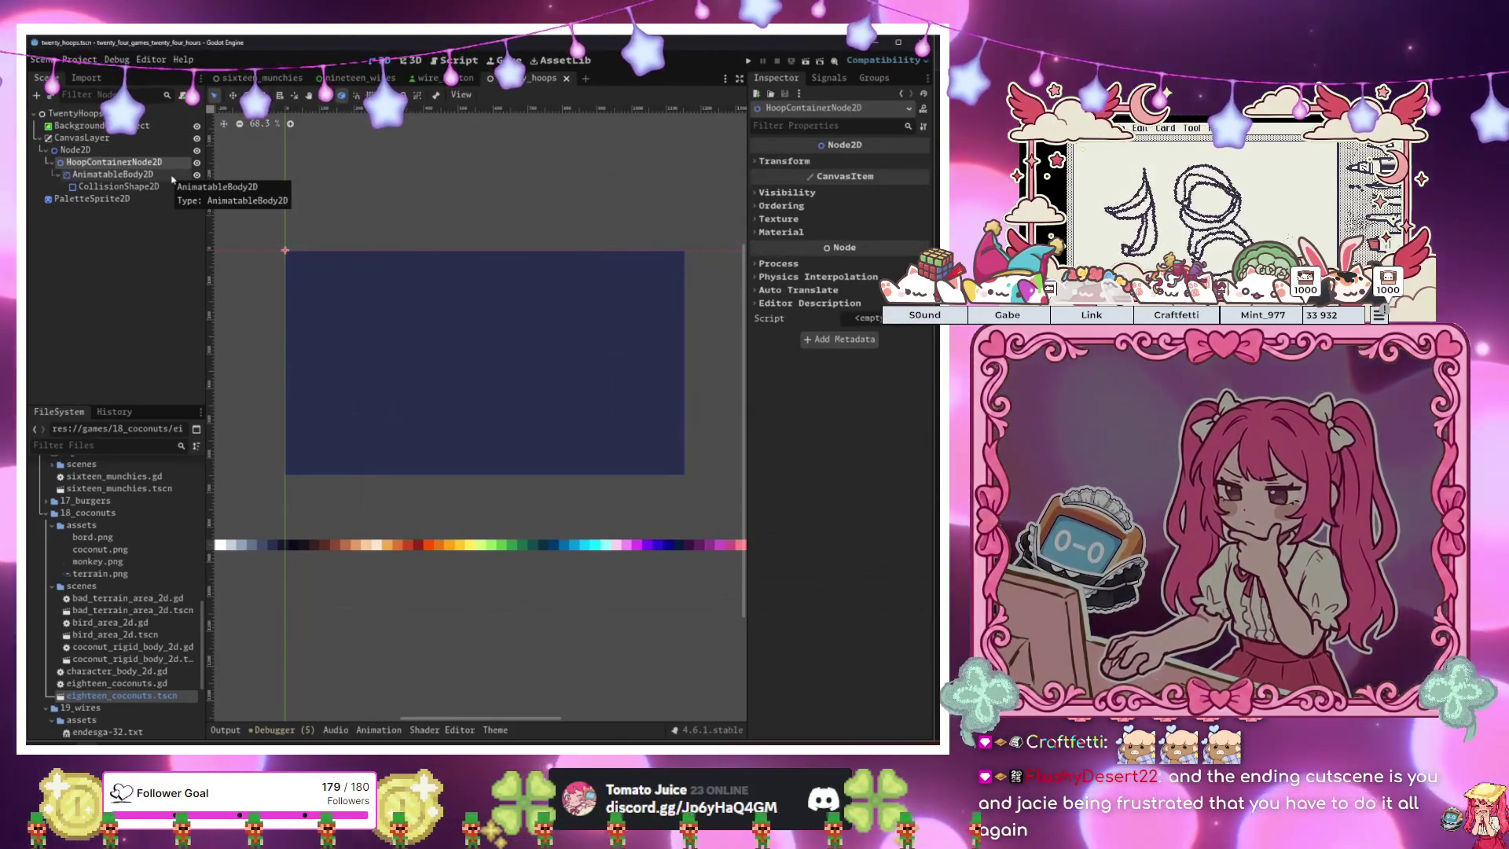
pyautogui.hotkey('ctrl', 'a')
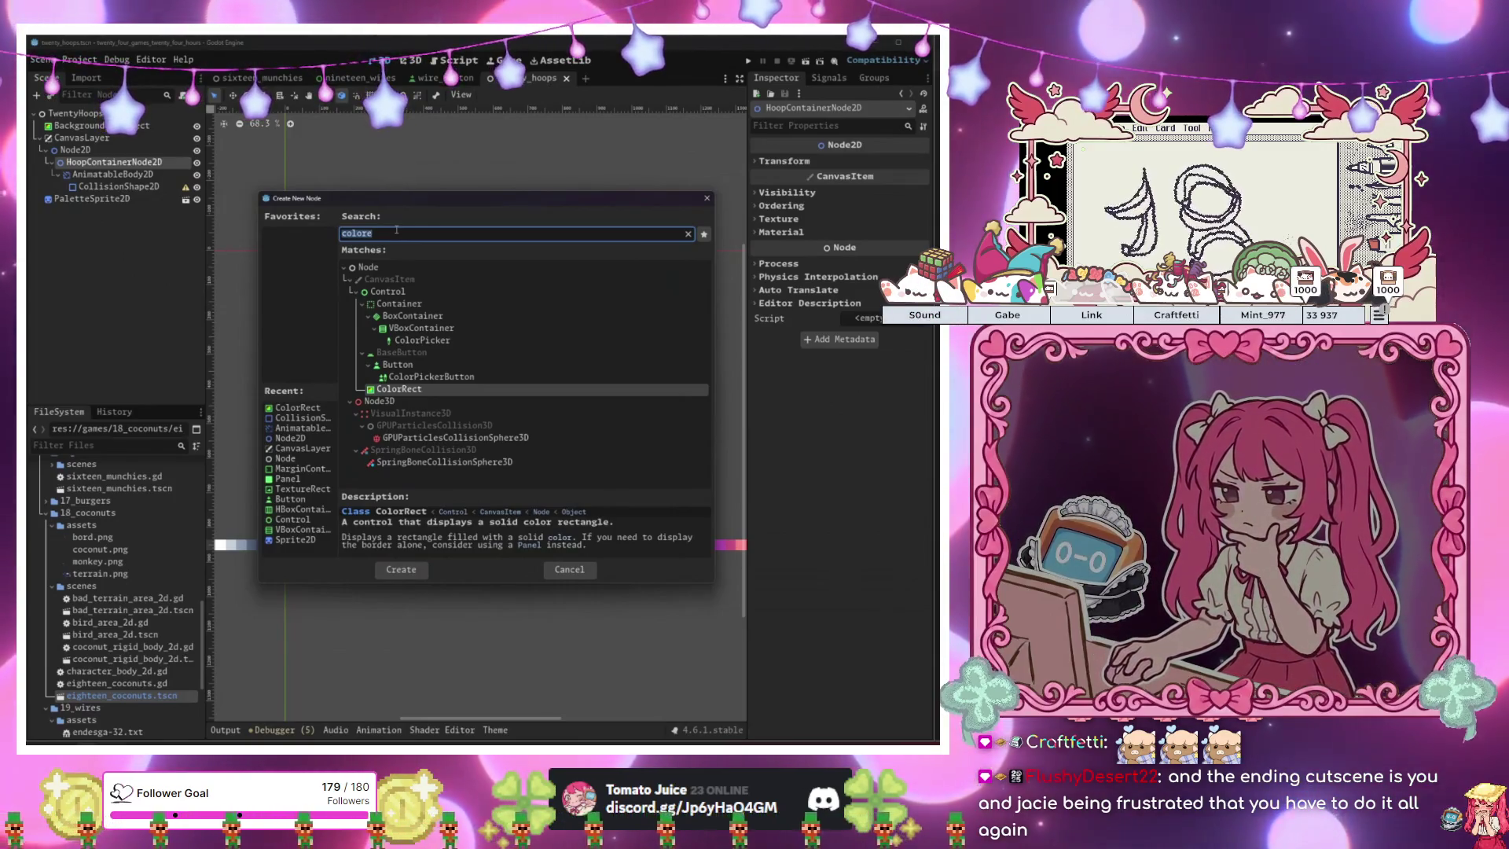
pyautogui.press('Return')
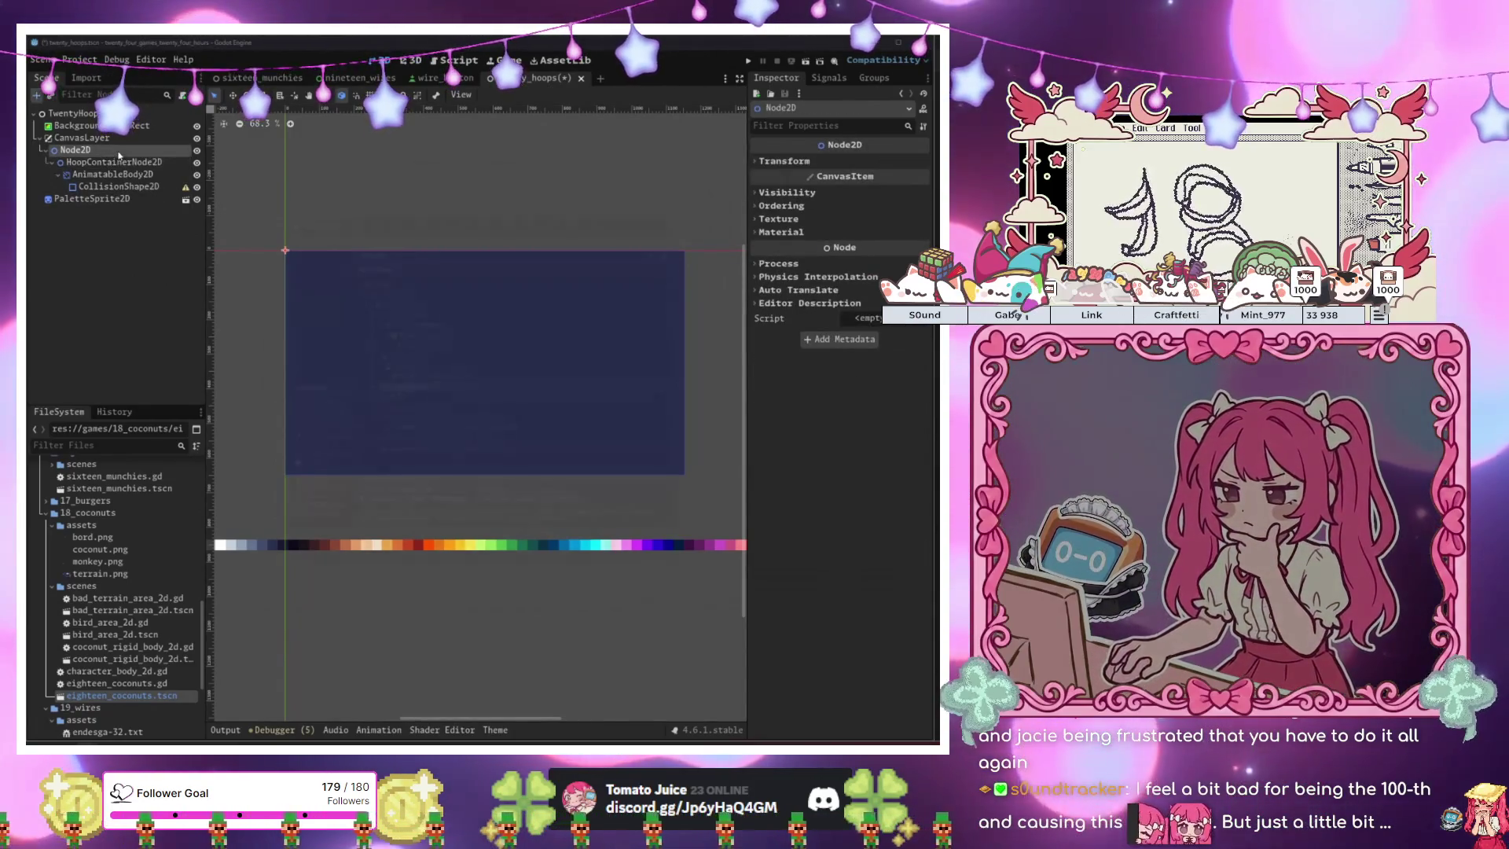
# Add a Node2D under Node2D and rename it WallContainerNode2D.
pyautogui.hotkey('ctrl', 'a')
pyautogui.write('node2d')
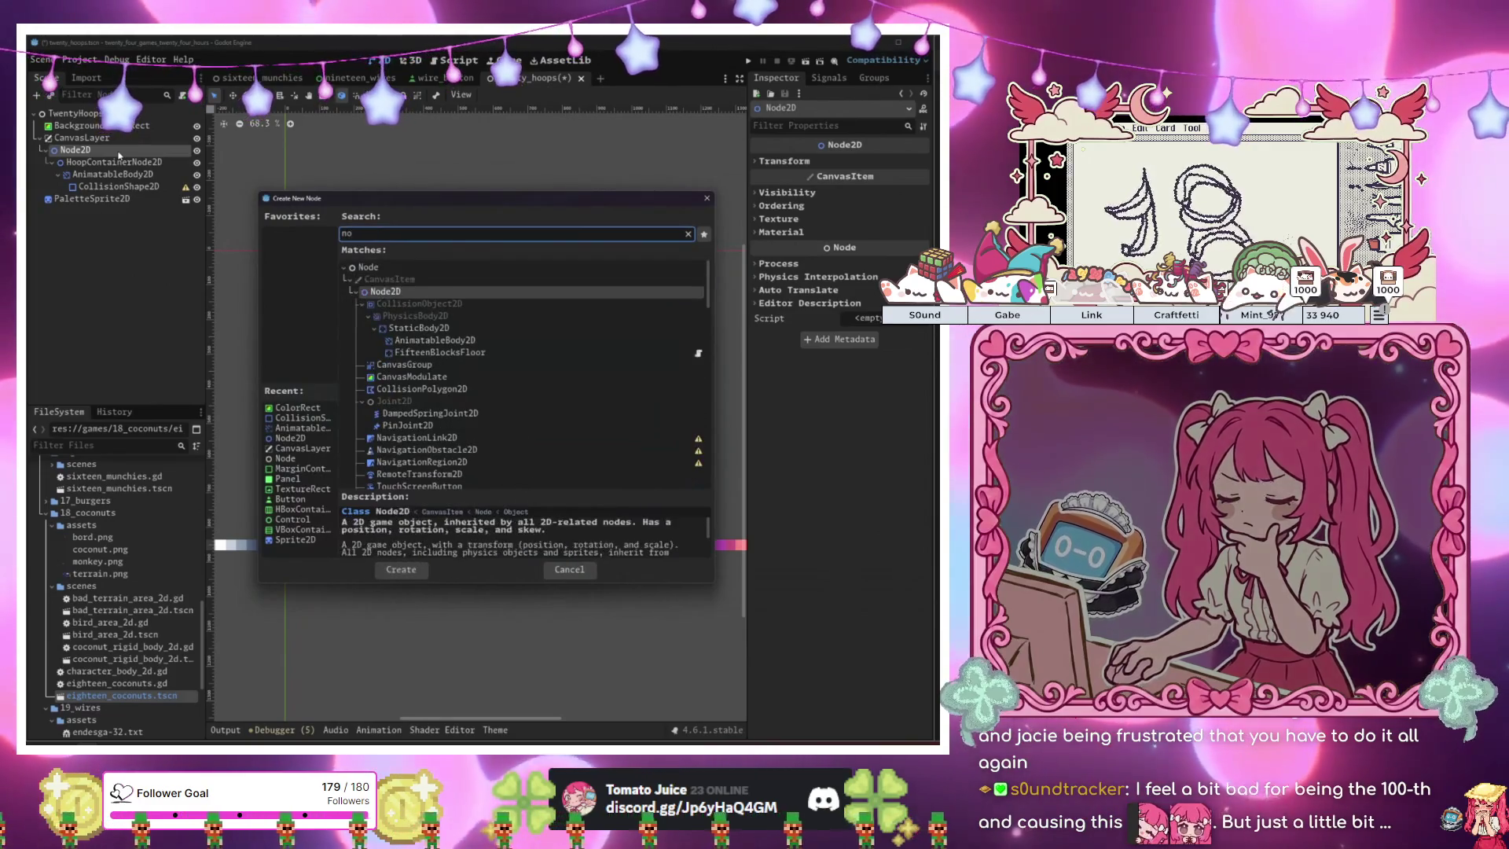
pyautogui.press('Return')
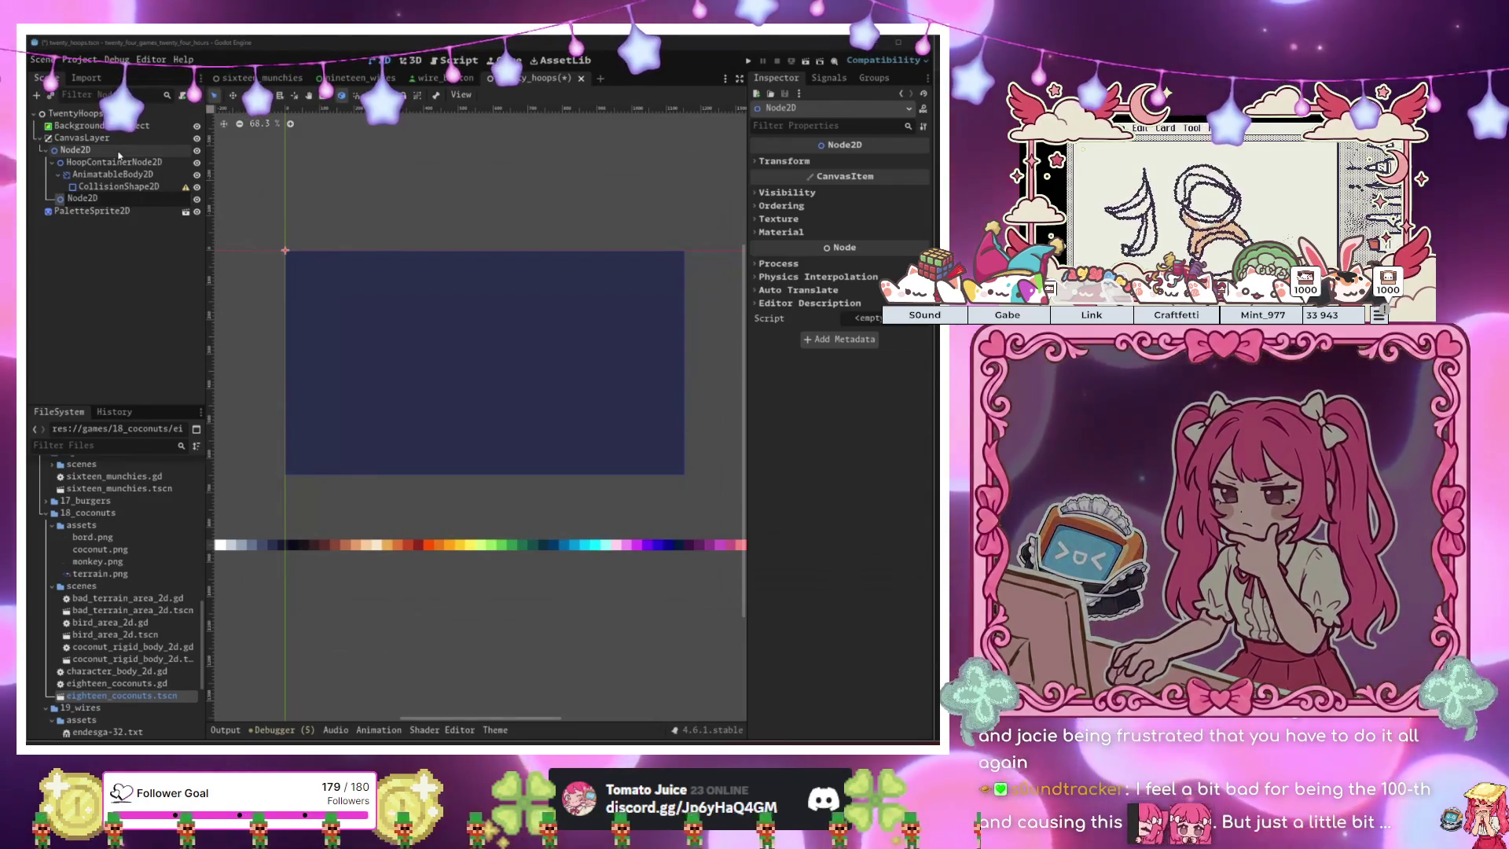
pyautogui.write('Walls')
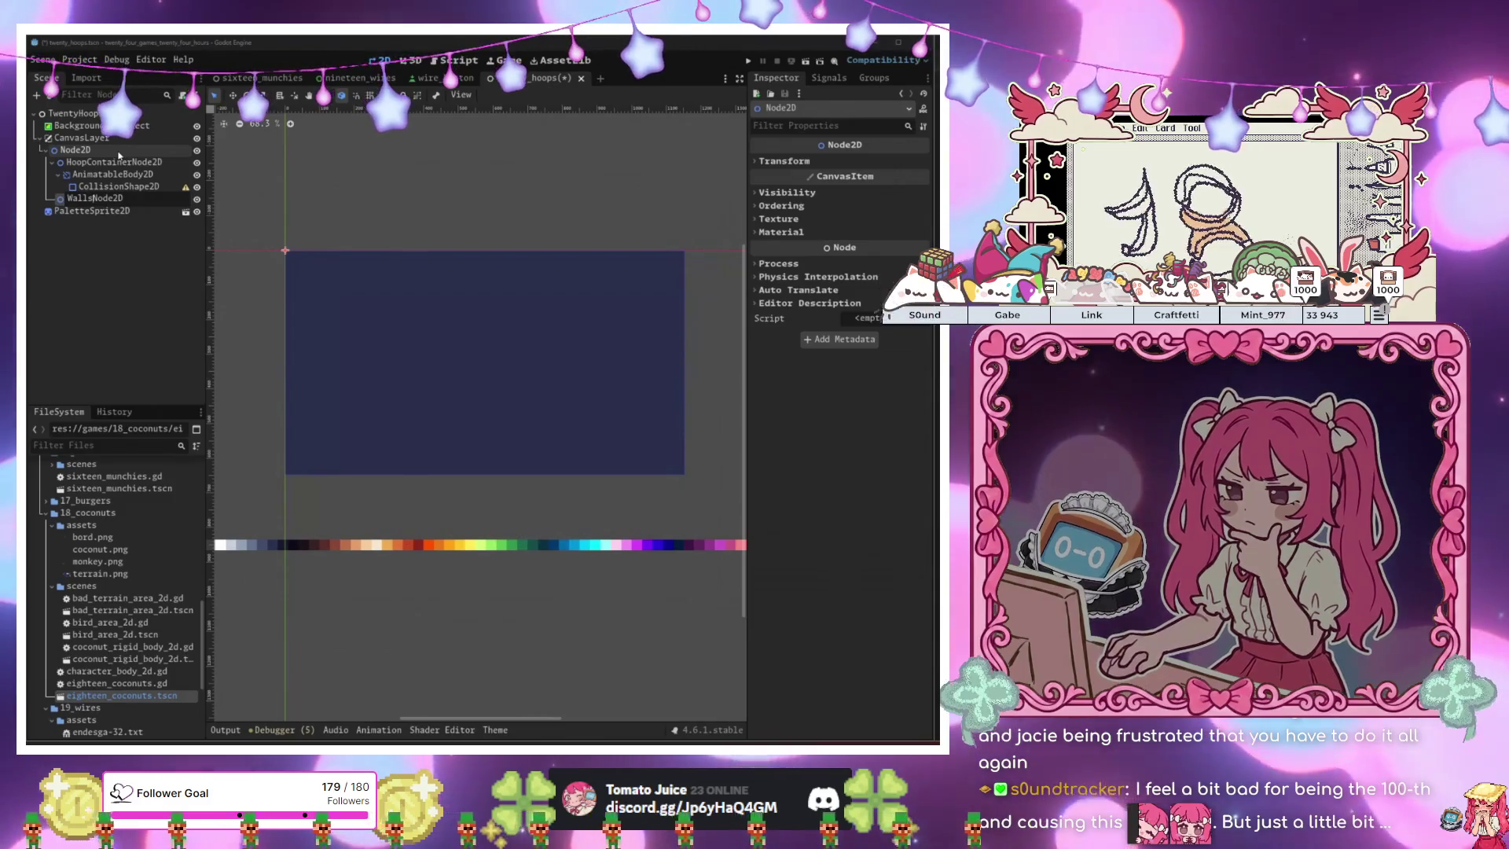
pyautogui.press('BackSpace')
pyautogui.write('Container')
pyautogui.press('Return')
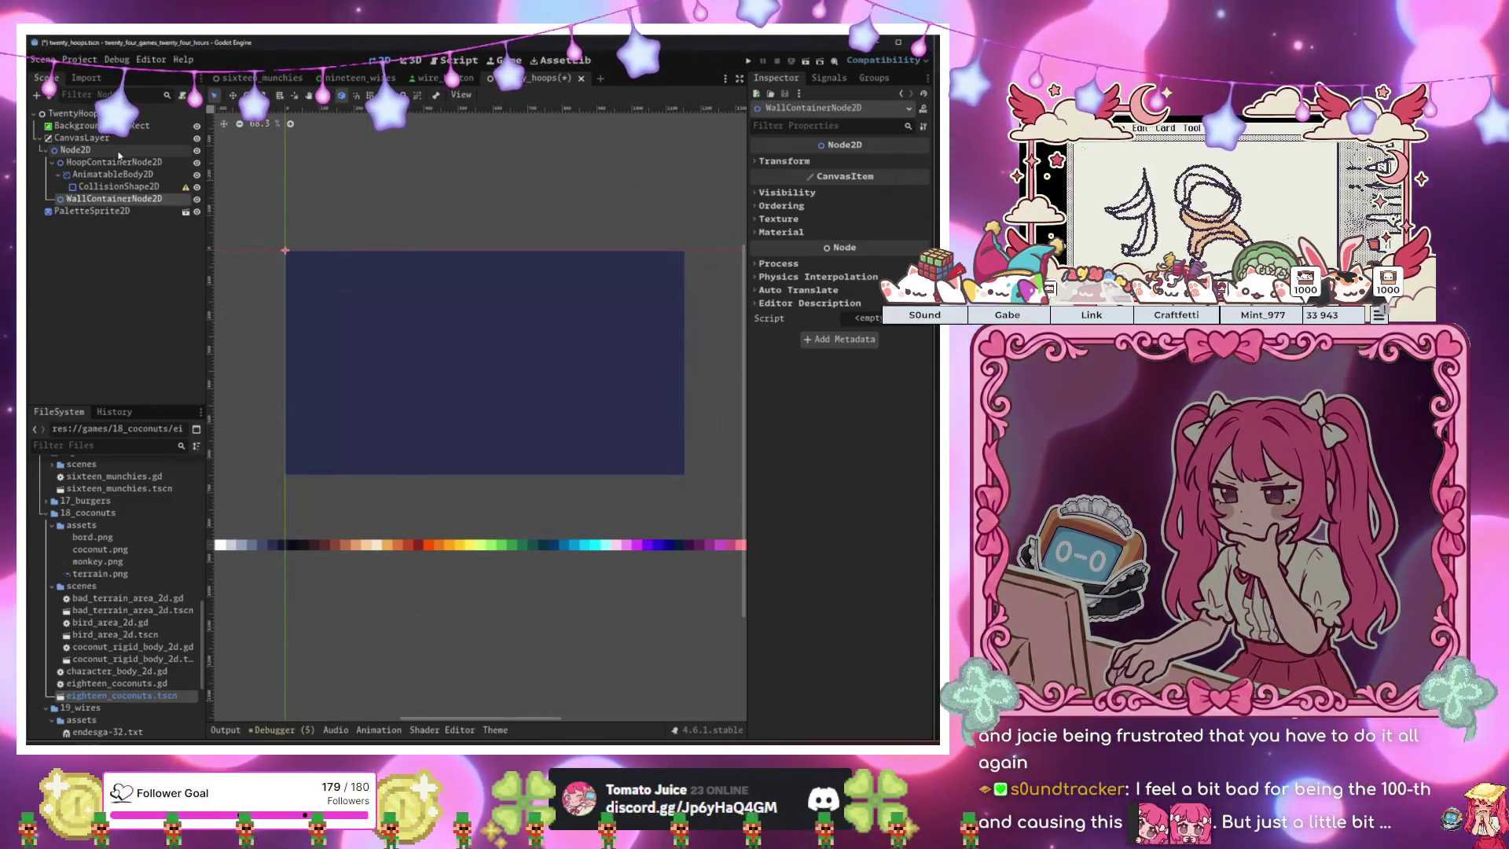
# Add a StaticBody2D inside WallContainerNode2D.
pyautogui.hotkey('ctrl', 'a')
pyautogui.write('no')
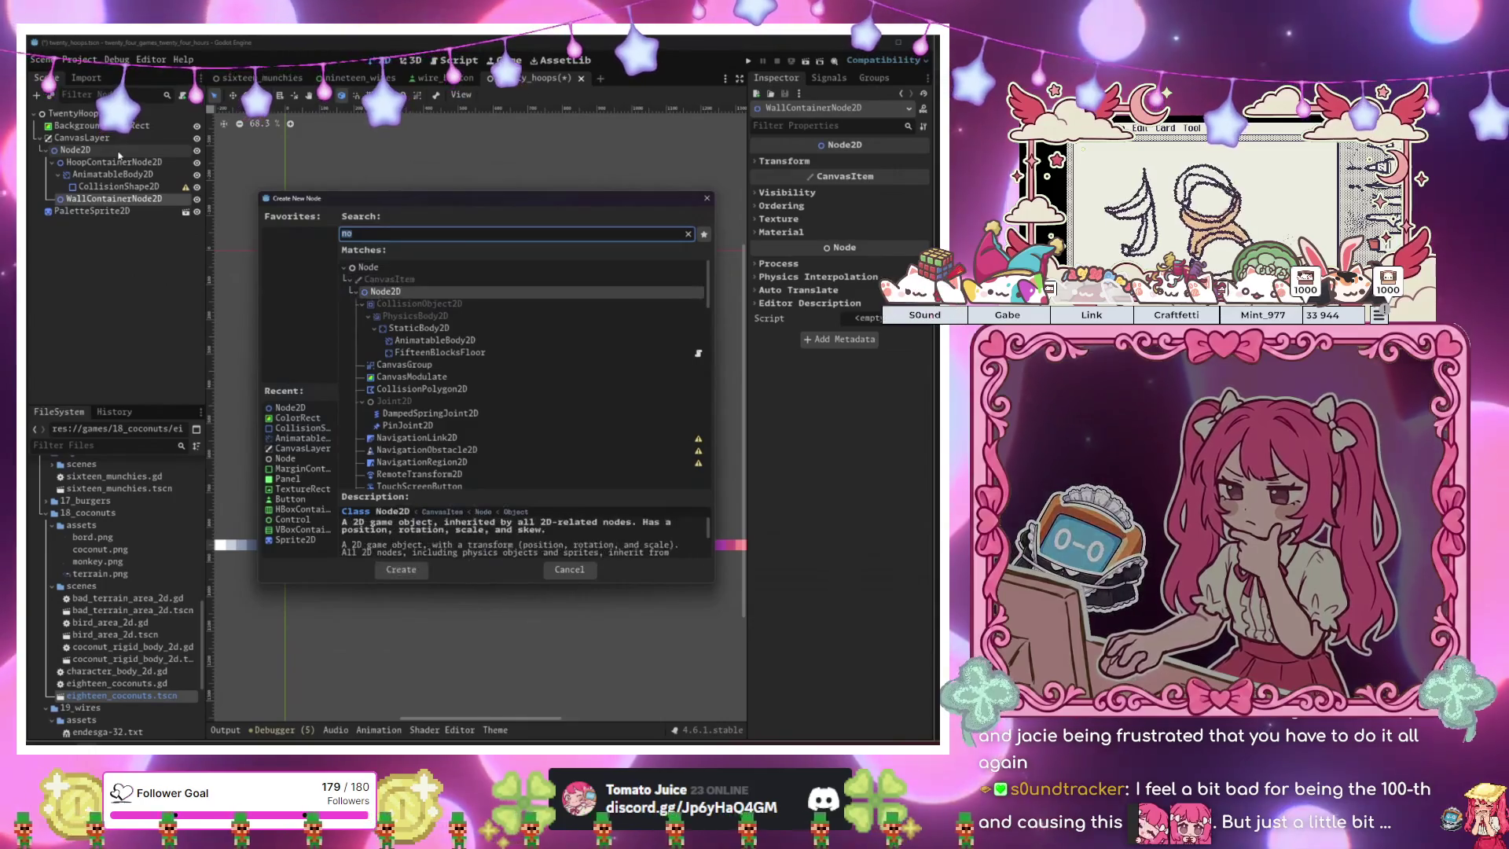
pyautogui.press('BackSpace')
pyautogui.press('BackSpace')
pyautogui.write('static')
pyautogui.press('Return')
pyautogui.hotkey('ctrl', 'a')
# Add a CollisionShape2D under the StaticBody2D.
pyautogui.write('co')
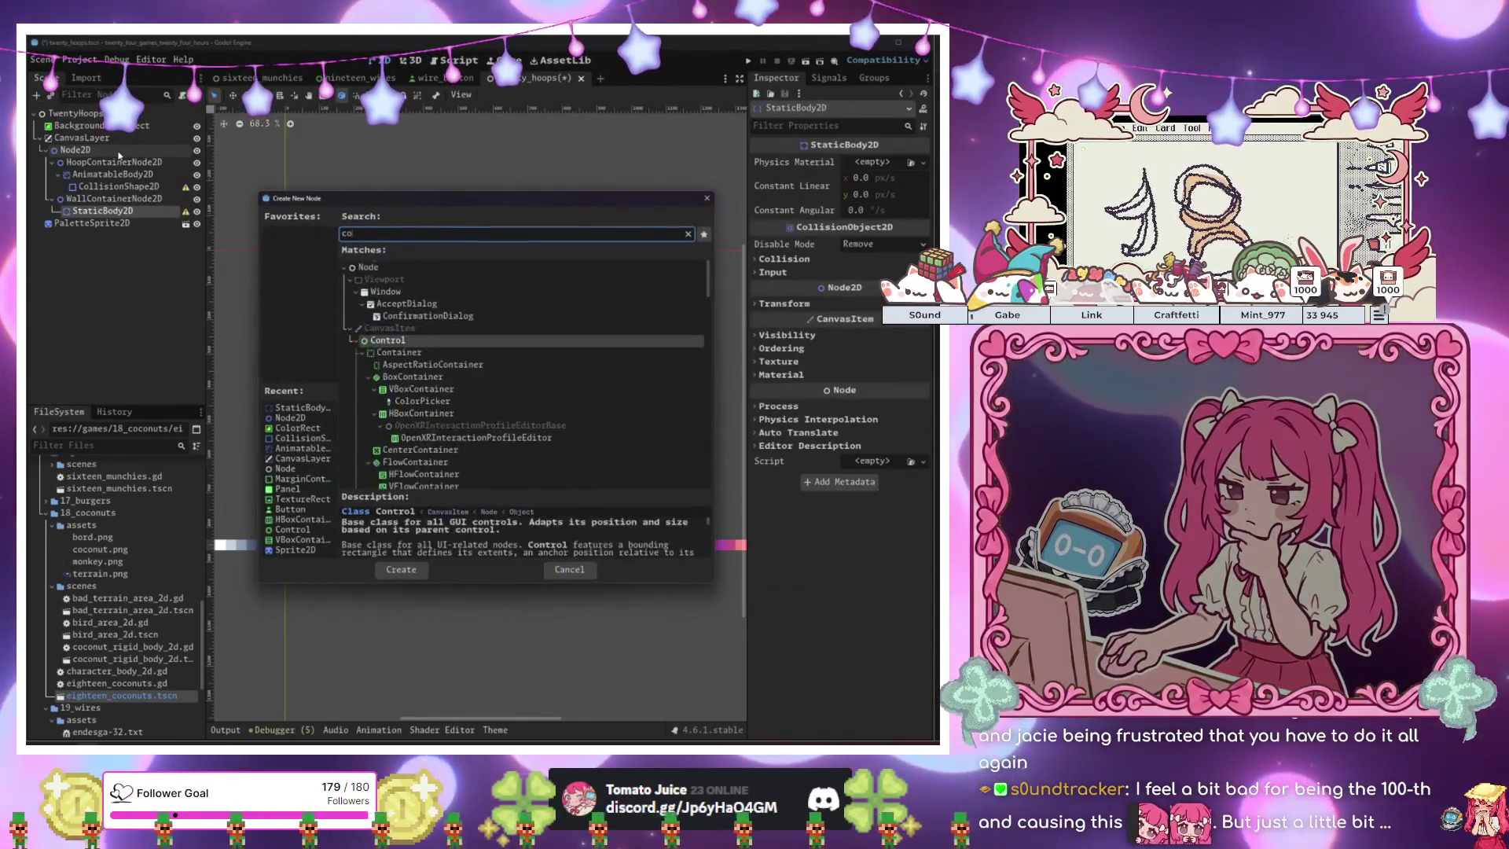
pyautogui.write('lli')
pyautogui.press('Return')
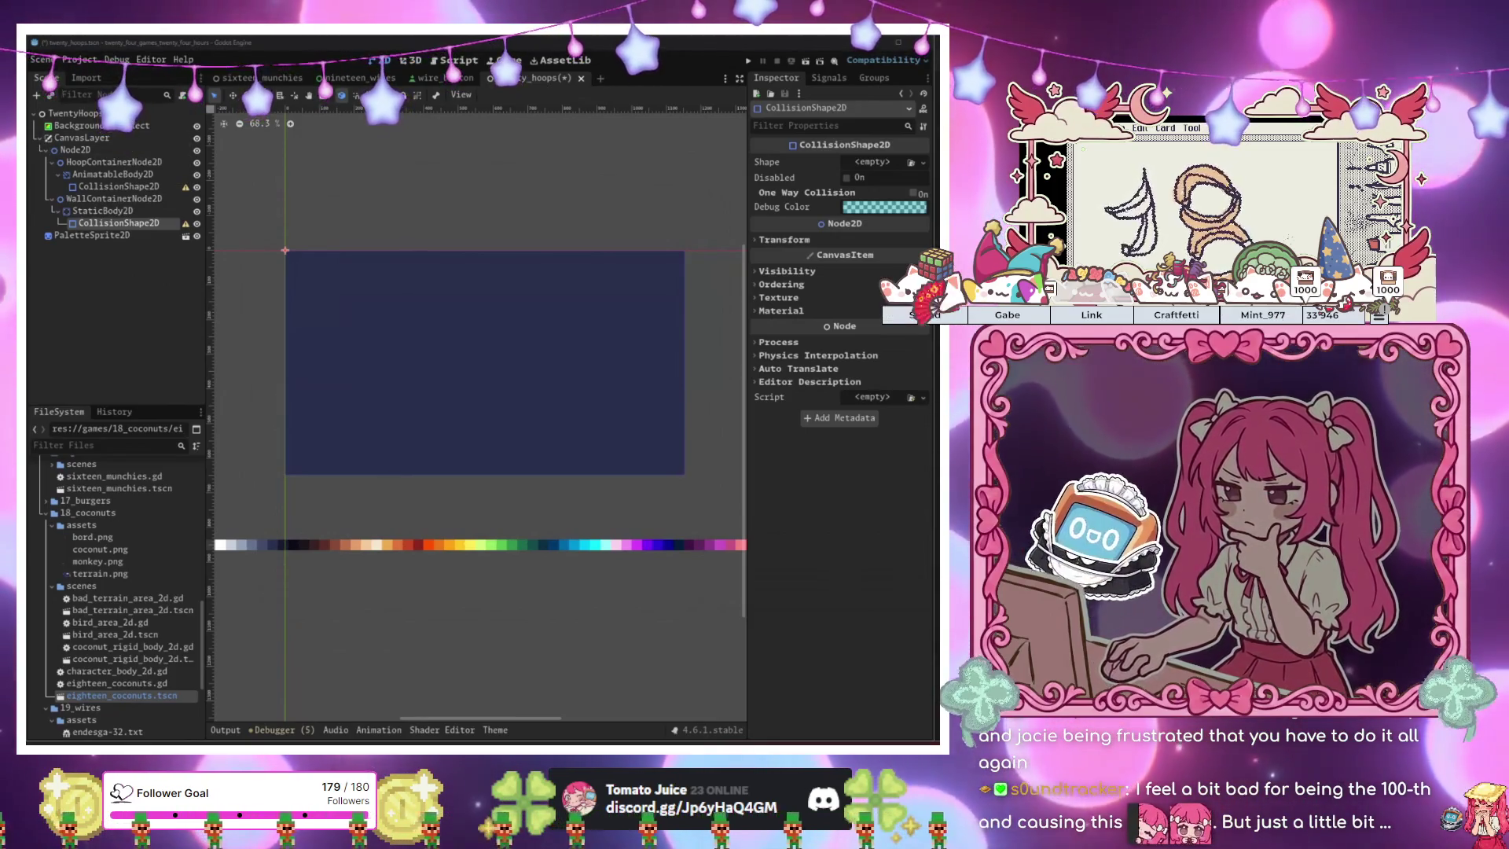
pyautogui.click(102, 211)
pyautogui.click(118, 223)
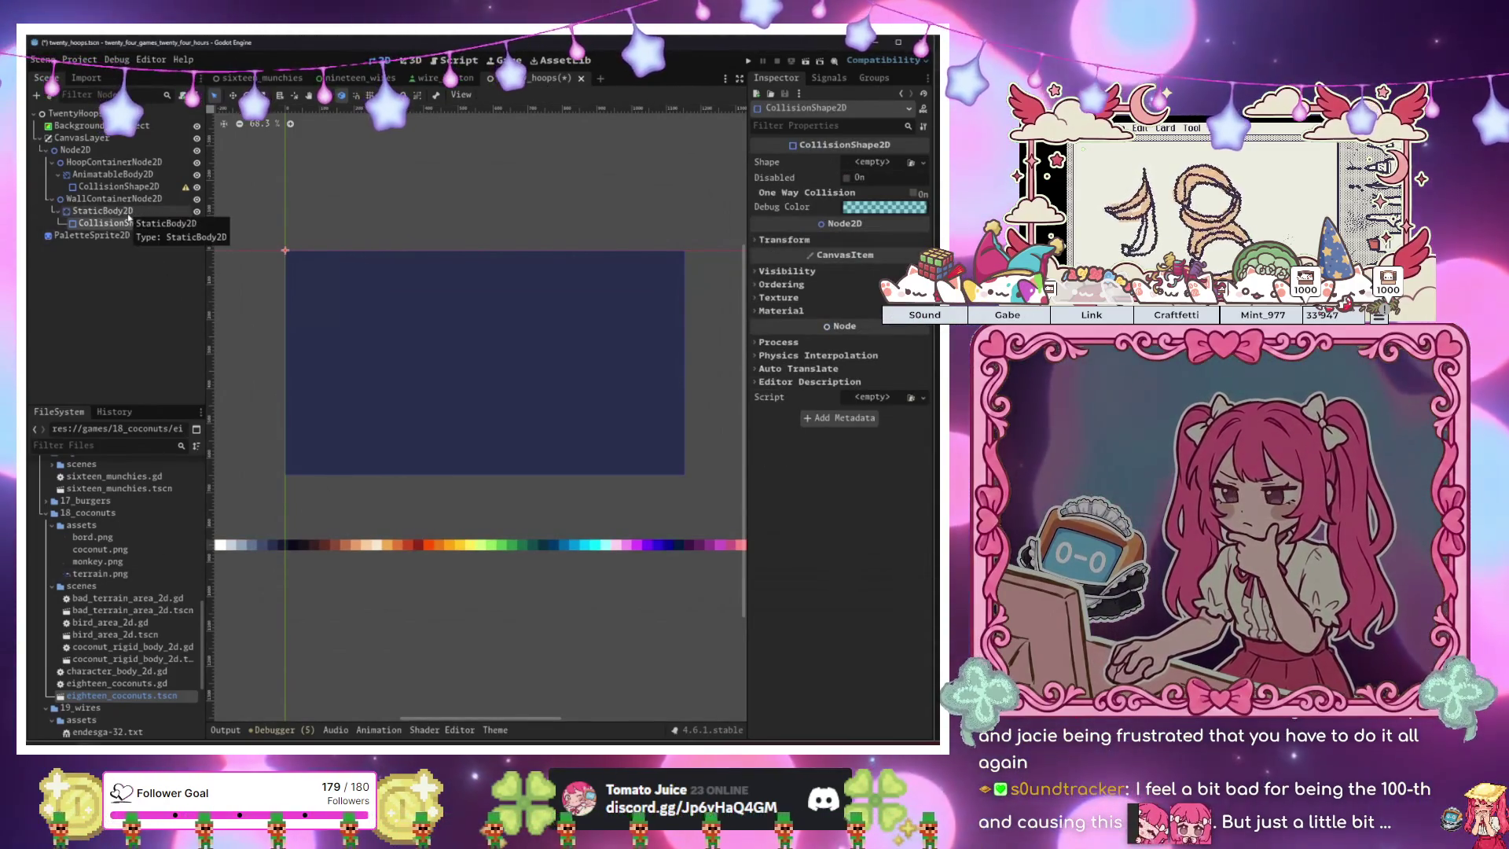
pyautogui.click(106, 210)
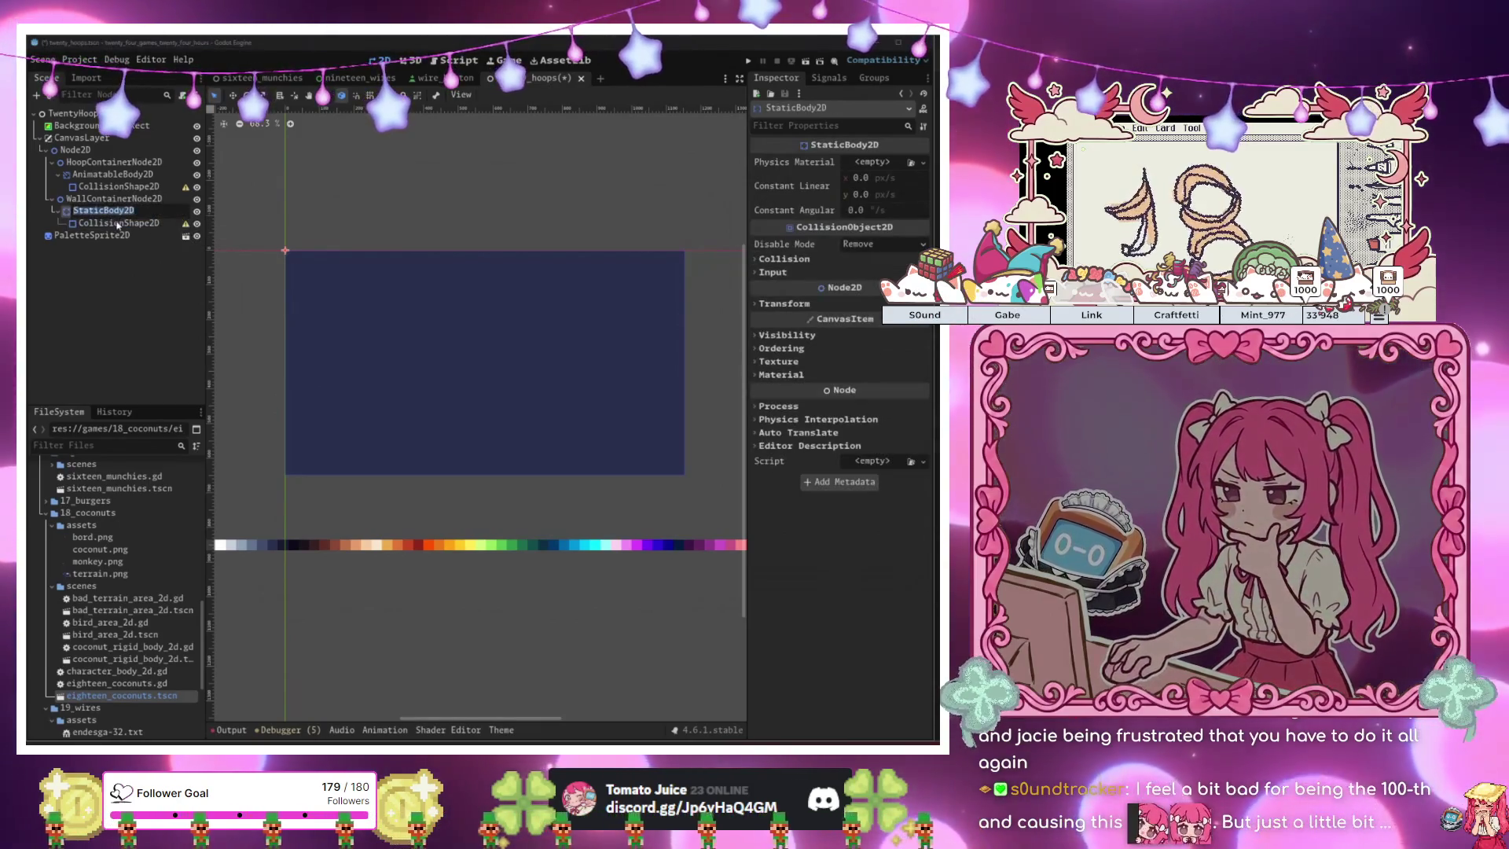
pyautogui.click(118, 224)
pyautogui.click(103, 211)
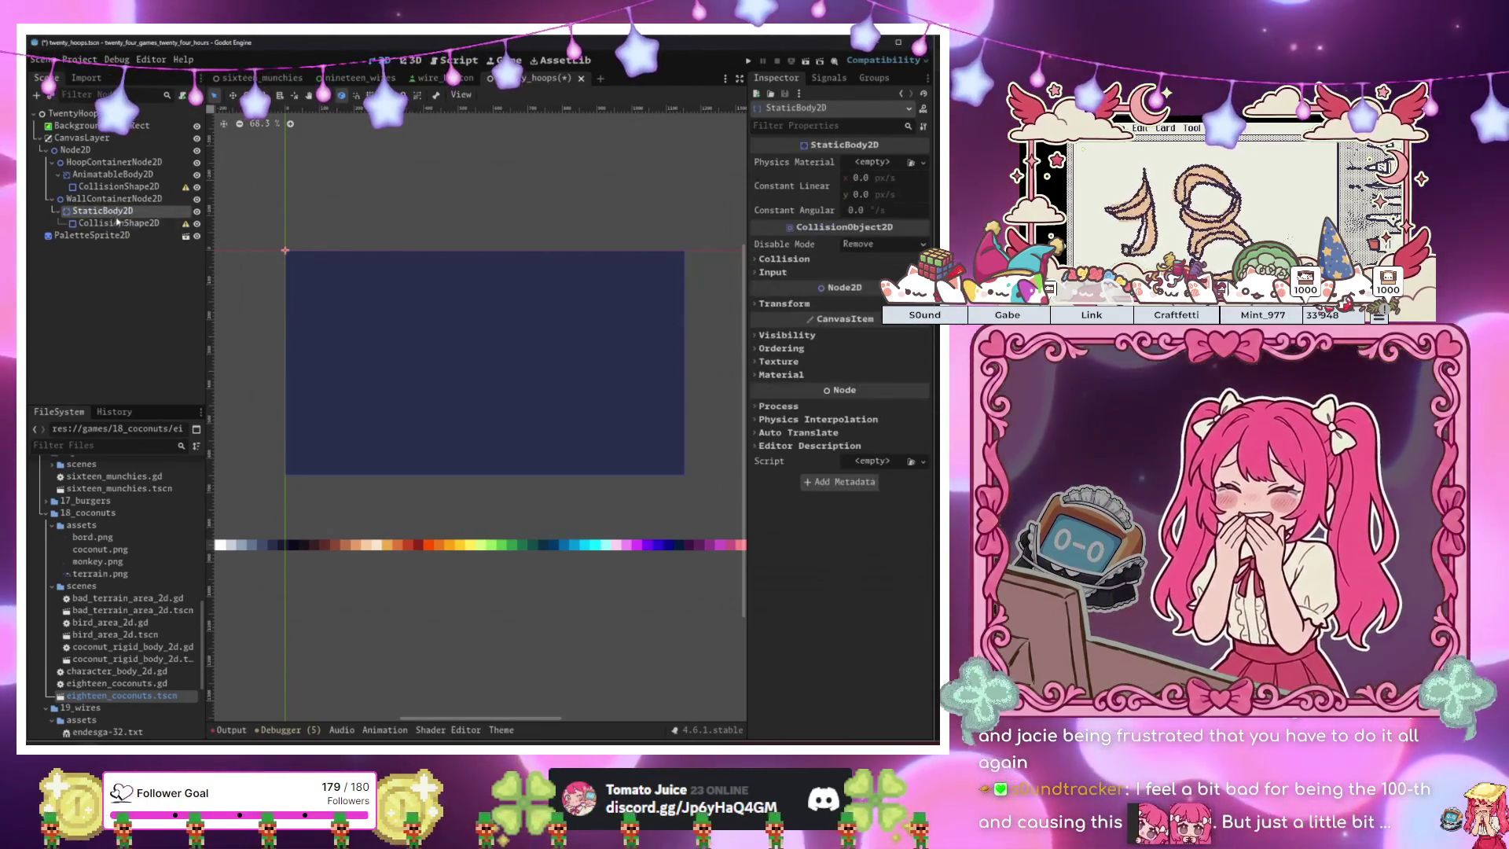
pyautogui.click(112, 224)
pyautogui.click(104, 211)
pyautogui.click(114, 223)
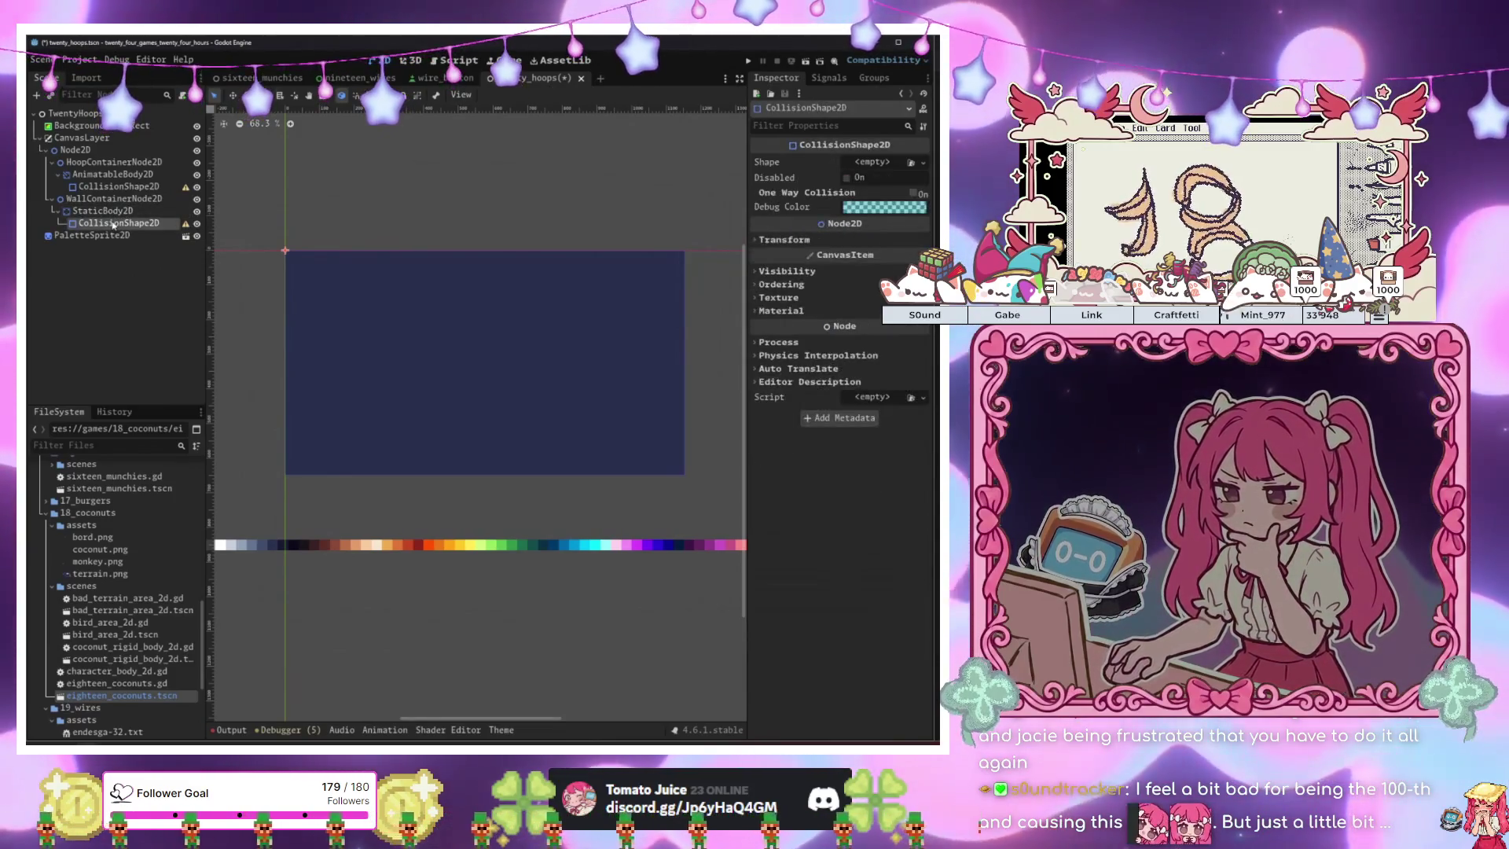
# Assign the collision shape a new RectangleShape2D and move it to the play area centre.
pyautogui.click(906, 161)
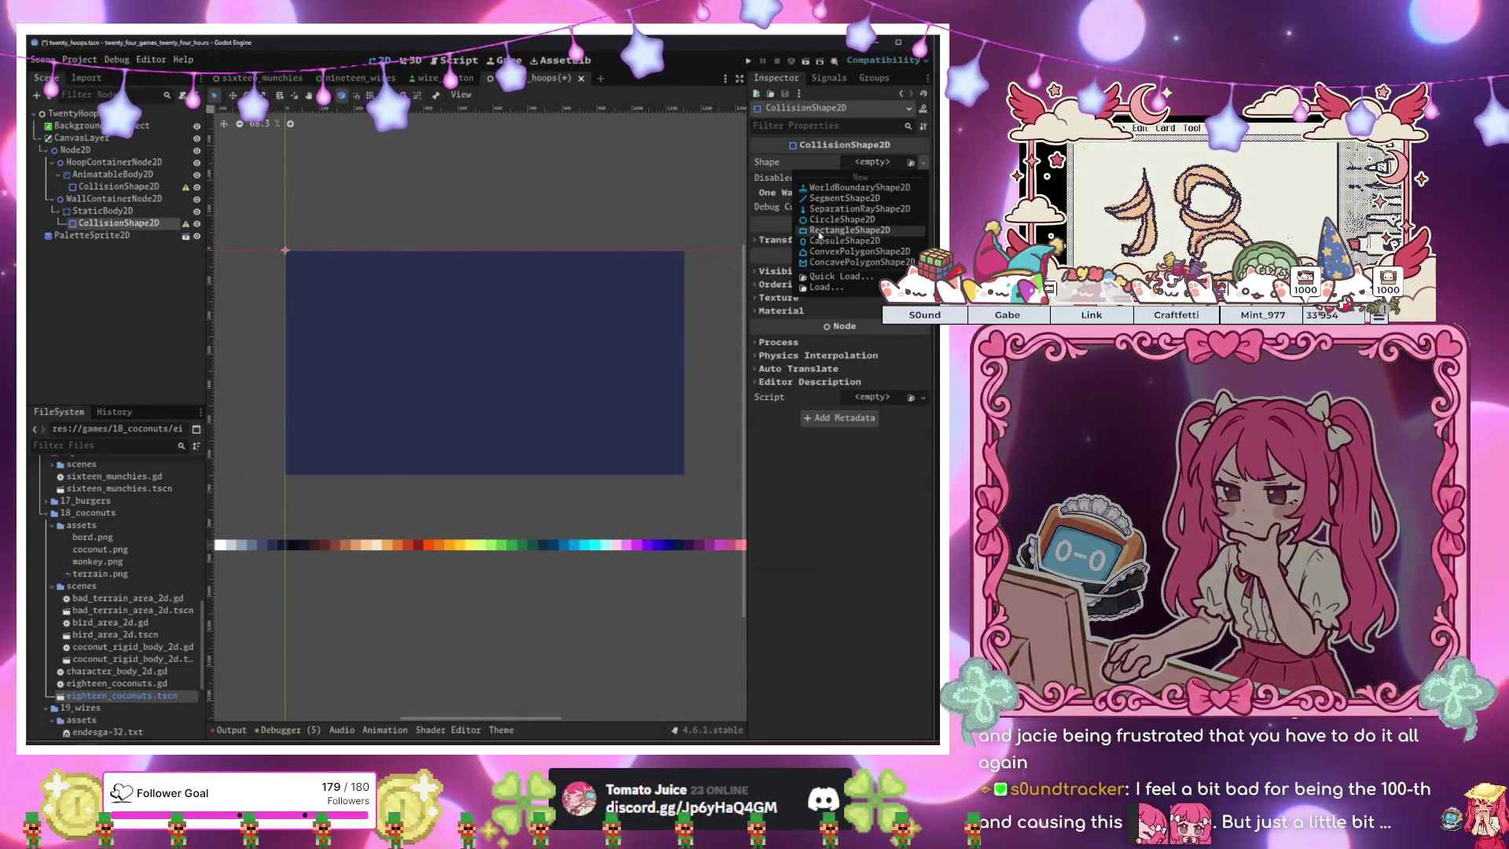
pyautogui.click(821, 231)
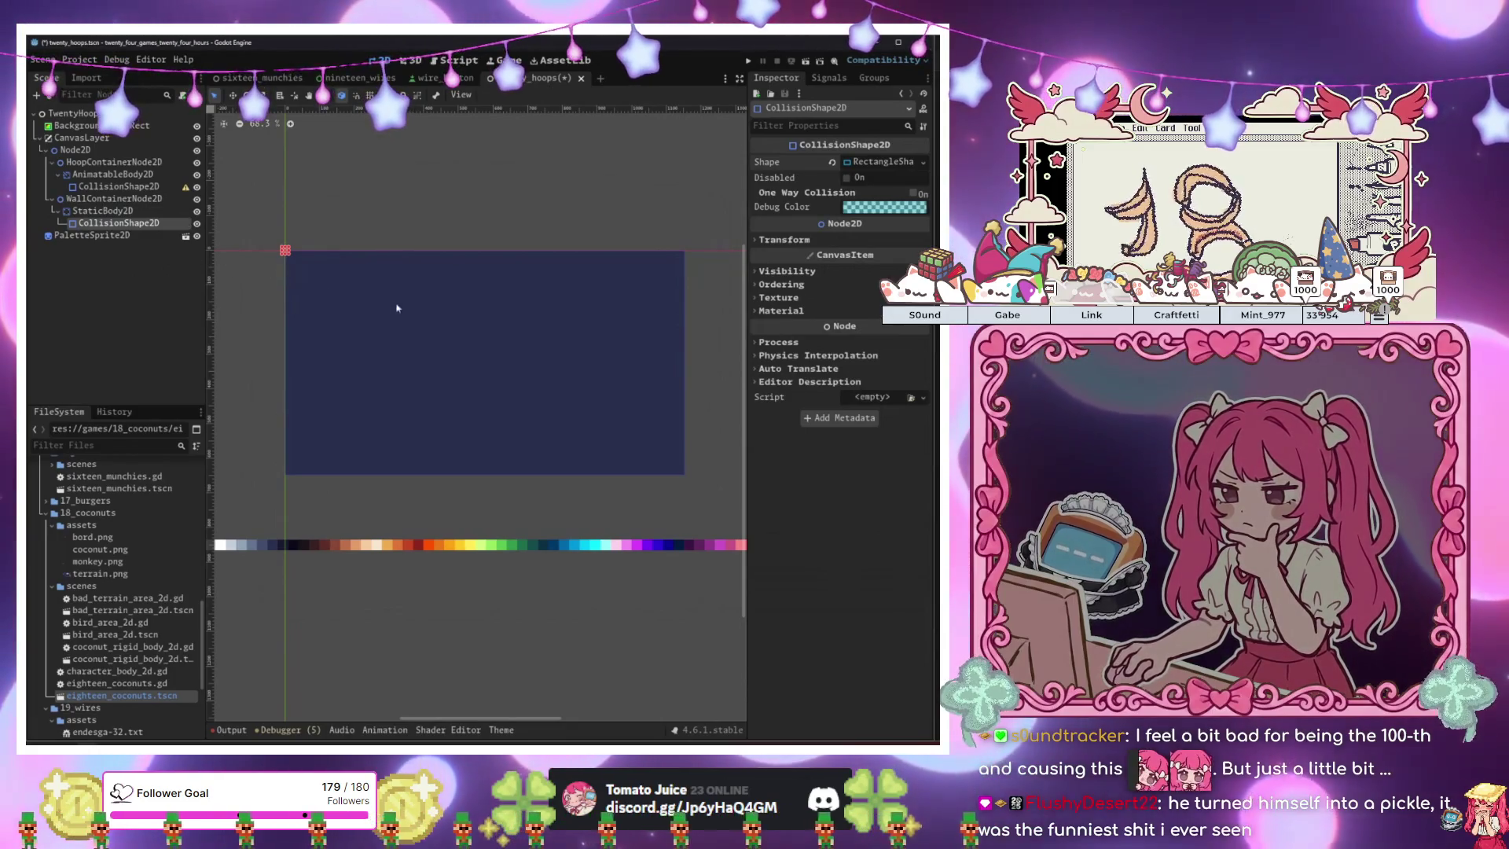
pyautogui.moveTo(646, 459)
pyautogui.mouseDown()
pyautogui.moveTo(694, 496)
pyautogui.moveTo(688, 483)
pyautogui.mouseUp()
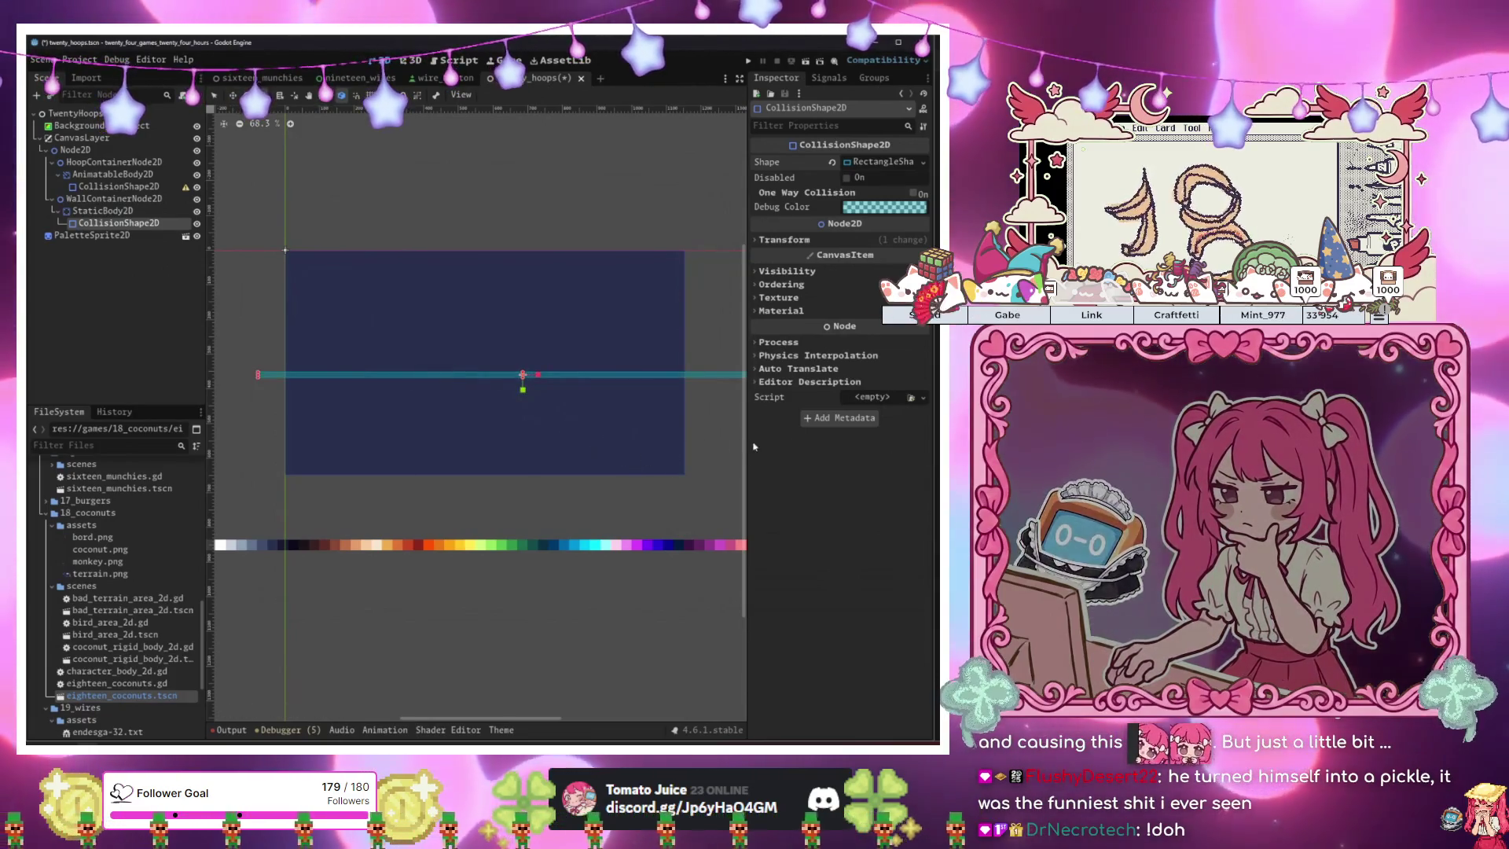
pyautogui.click(93, 212)
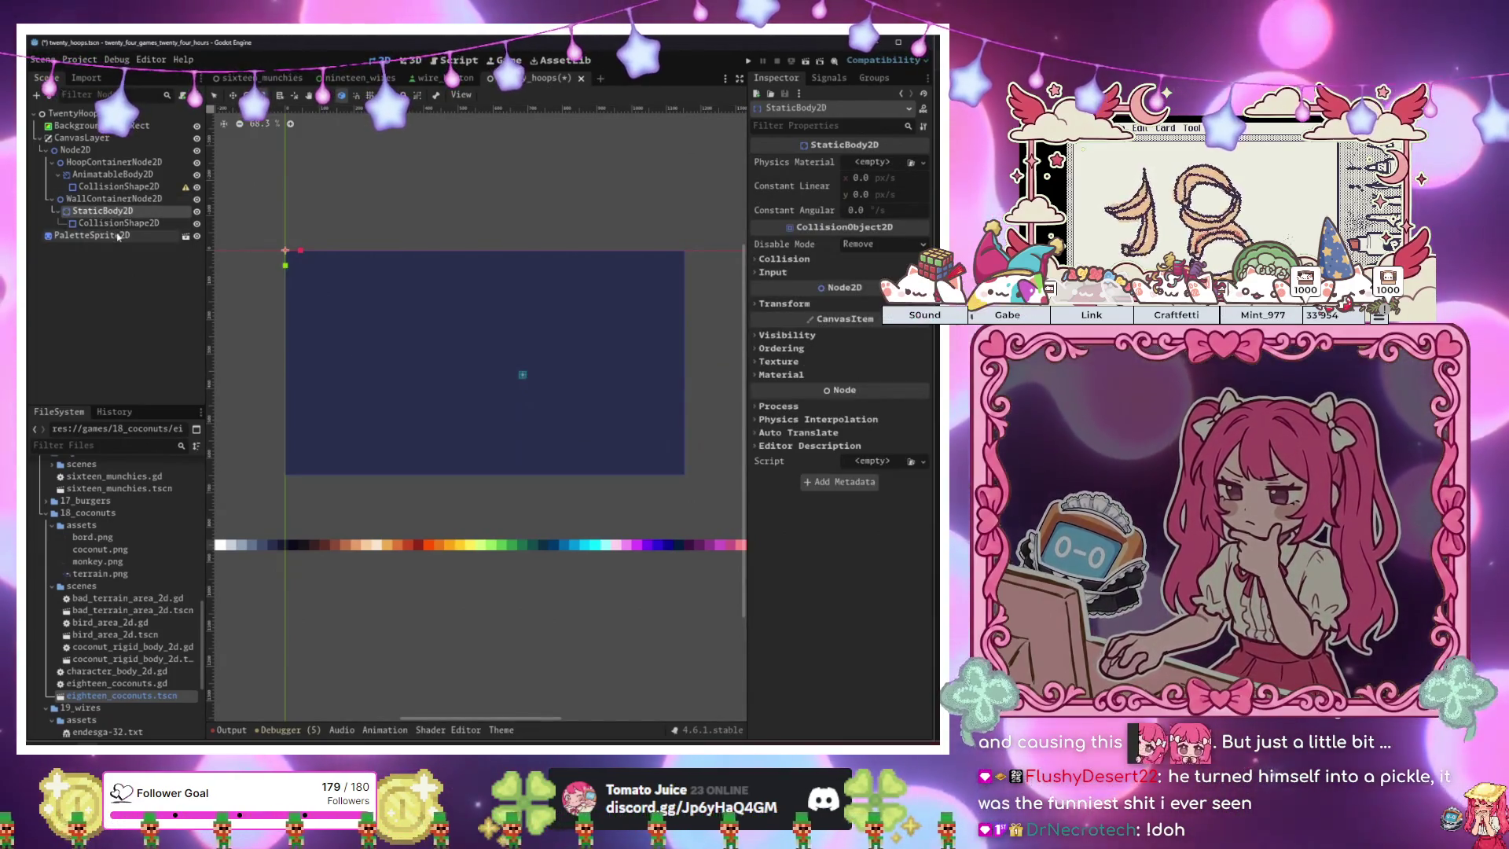
pyautogui.hotkey('ctrl', 'a')
pyautogui.write('colli')
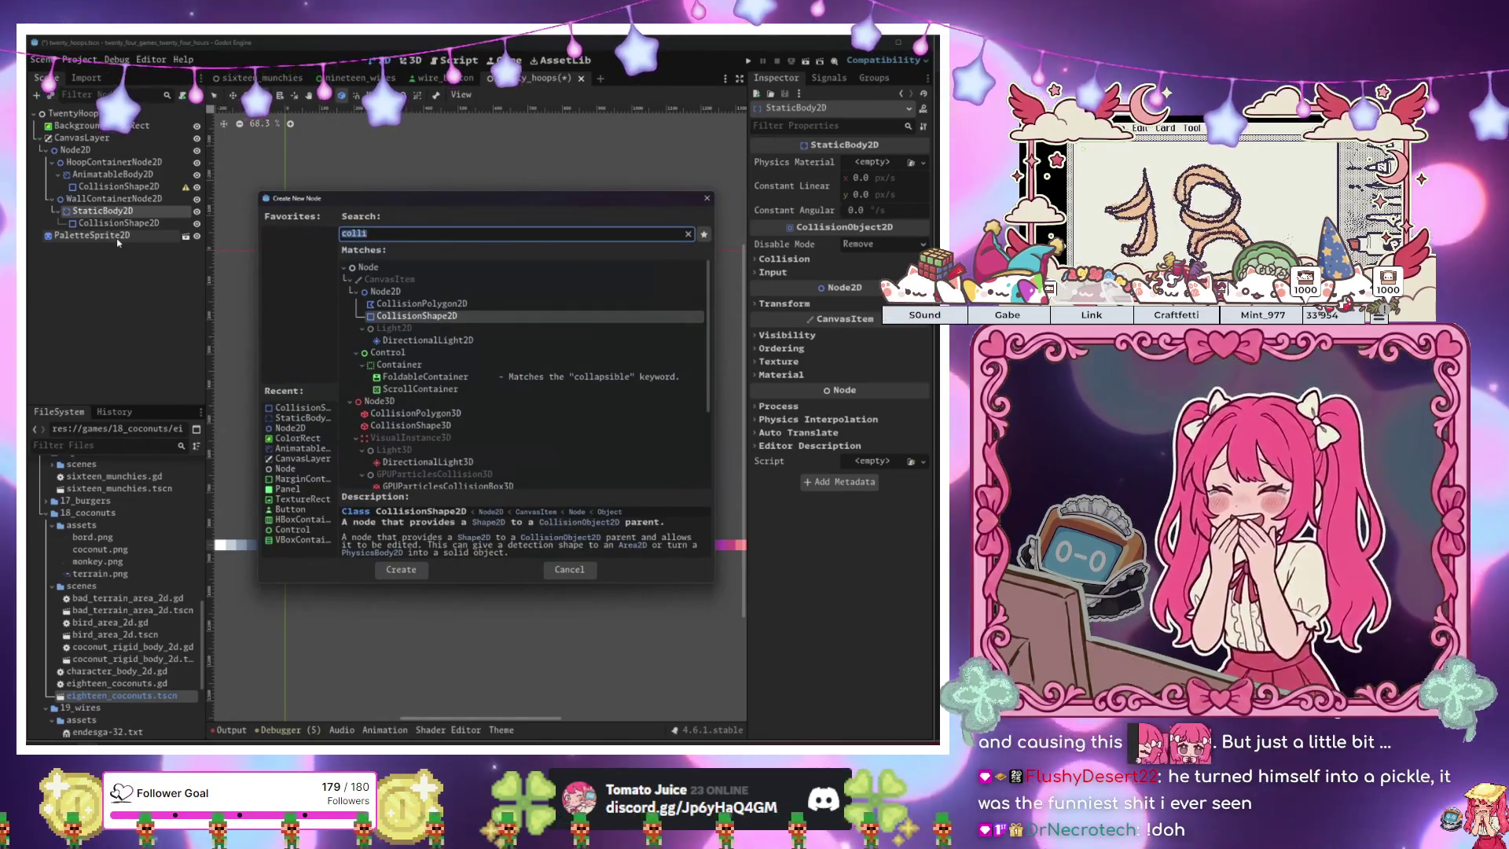
pyautogui.write('a')
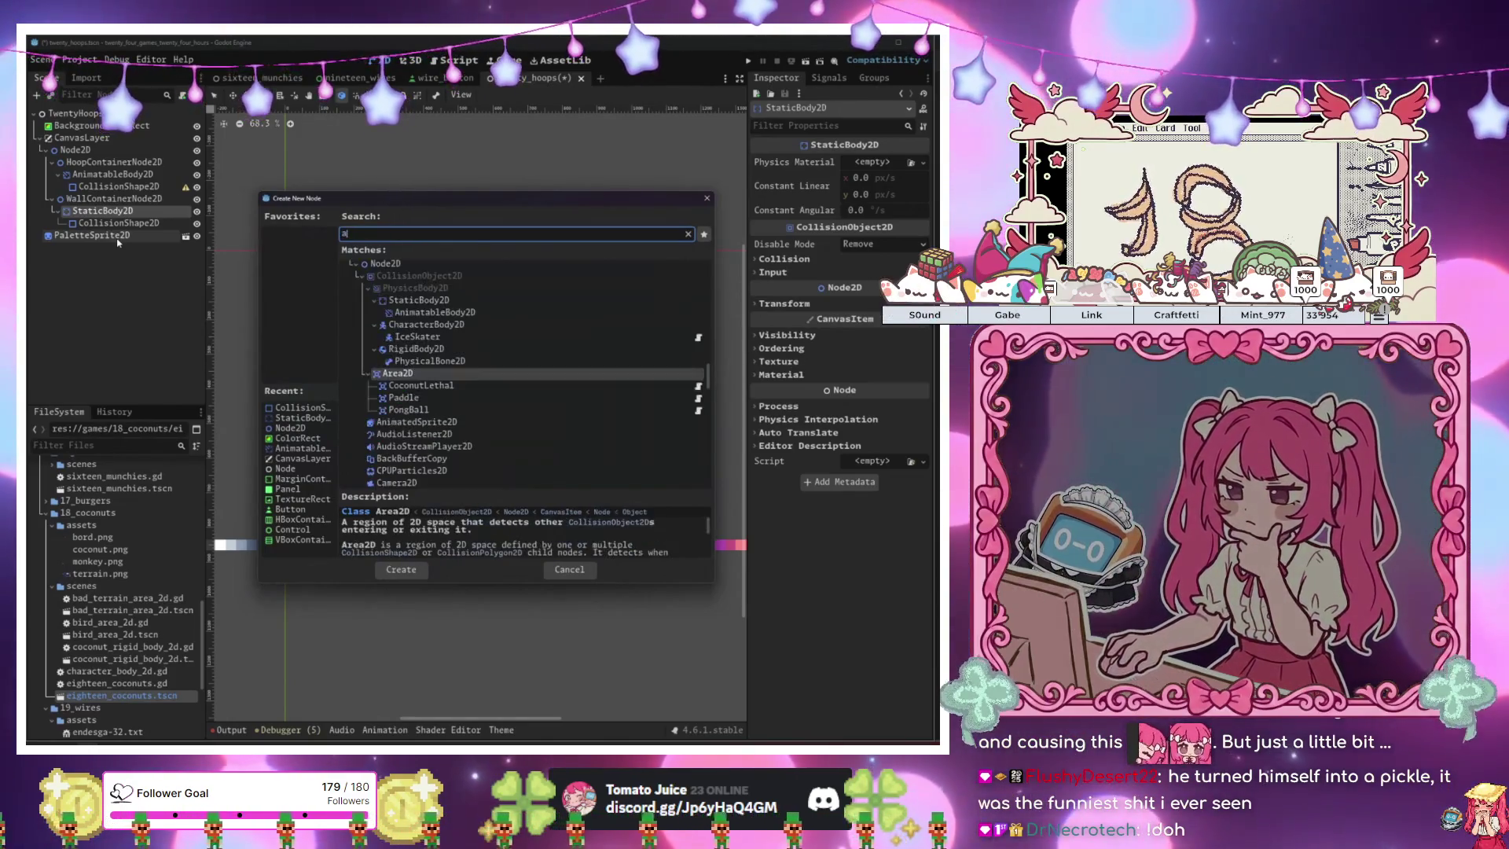
pyautogui.press('BackSpace')
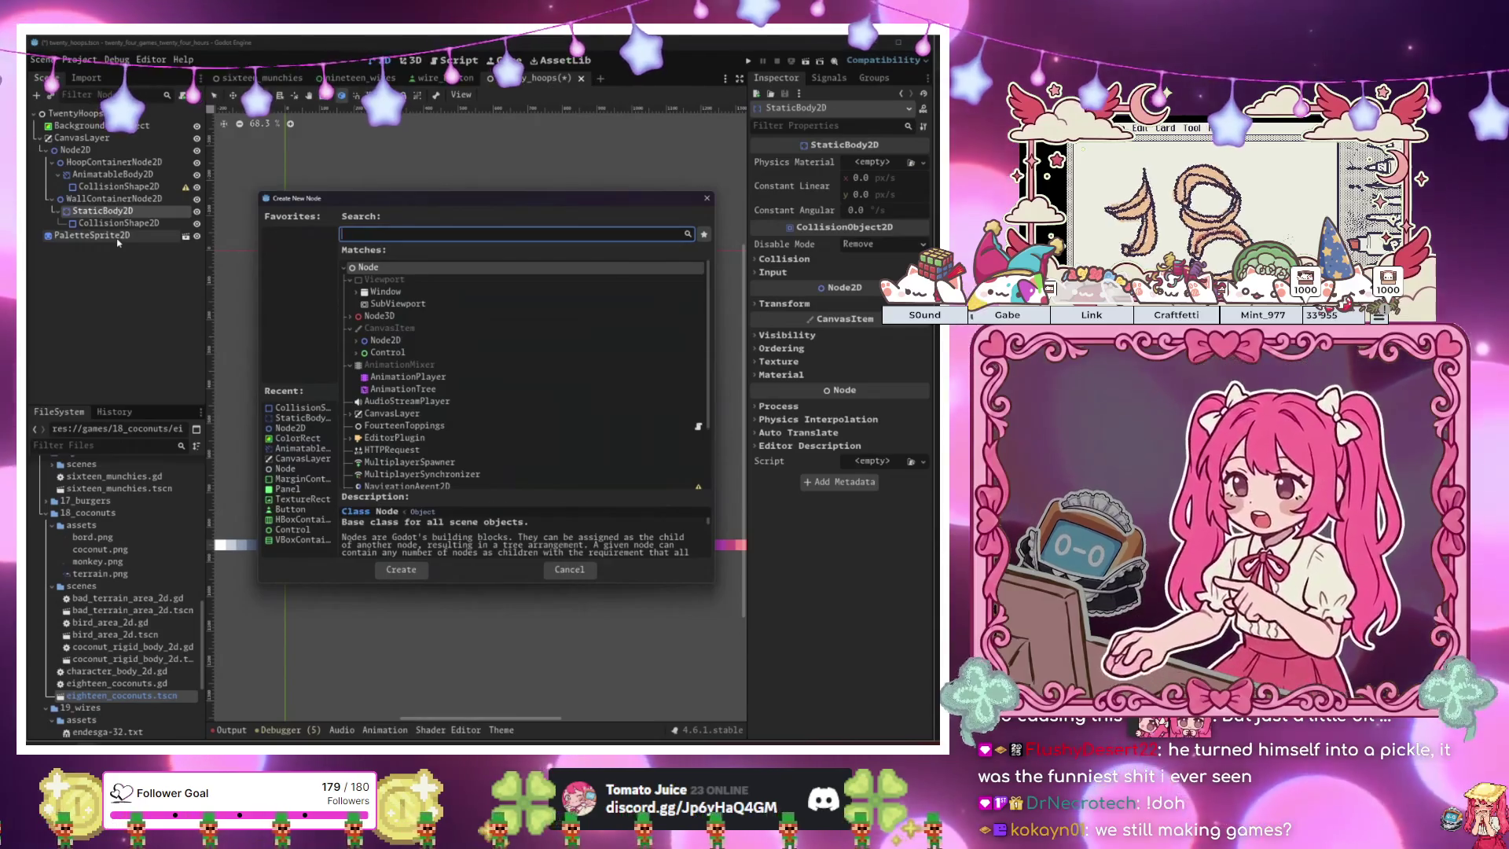
# Add a Sprite2D under the StaticBody2D wall and give it a new GradientTexture2D.
pyautogui.write('spri')
pyautogui.press('Return')
pyautogui.moveTo(118, 237); pyautogui.dragTo(139, 225)
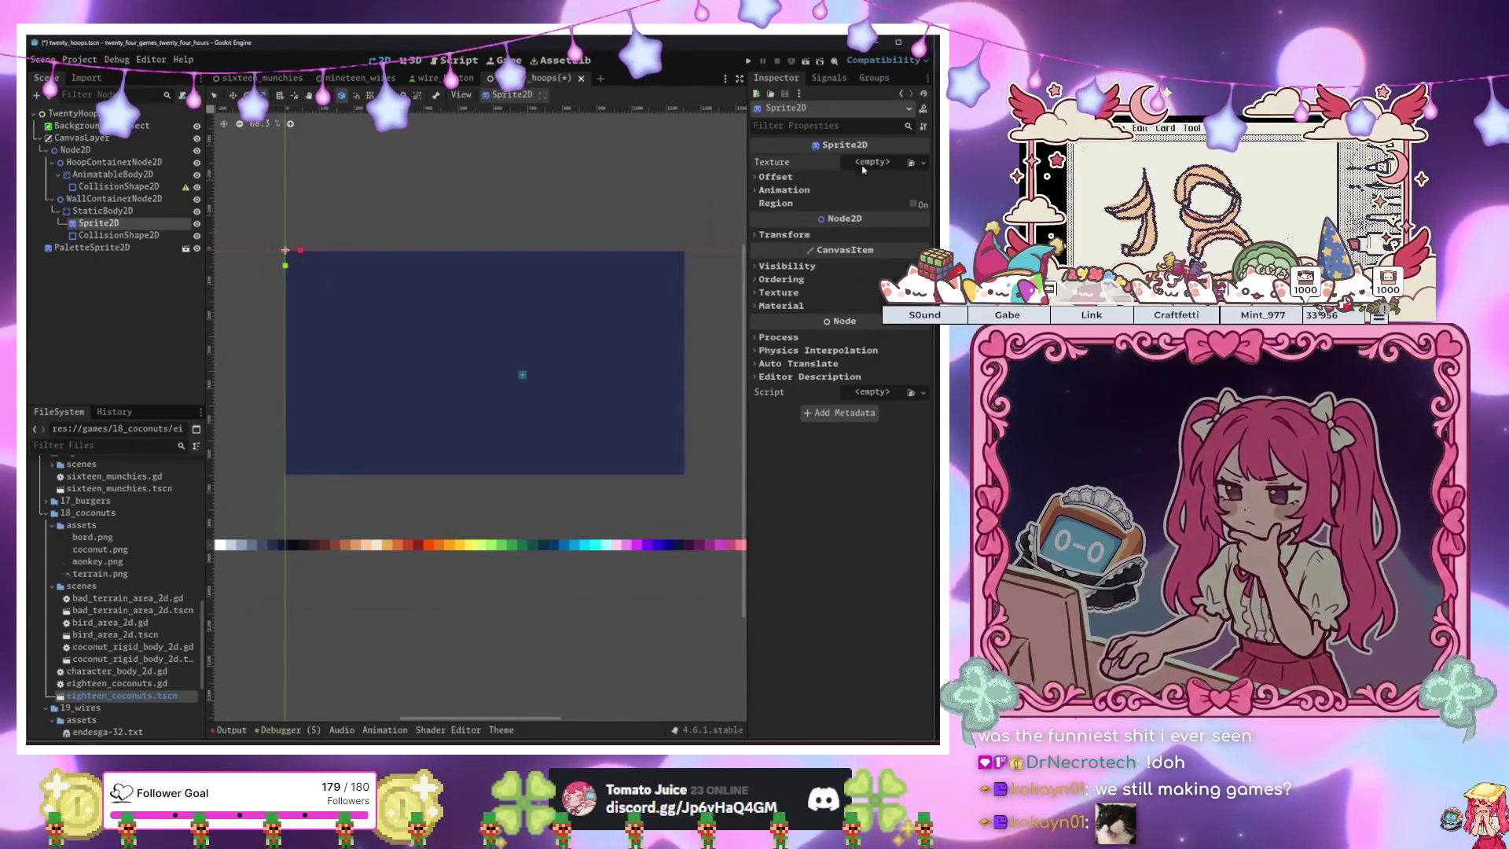
pyautogui.click(864, 162)
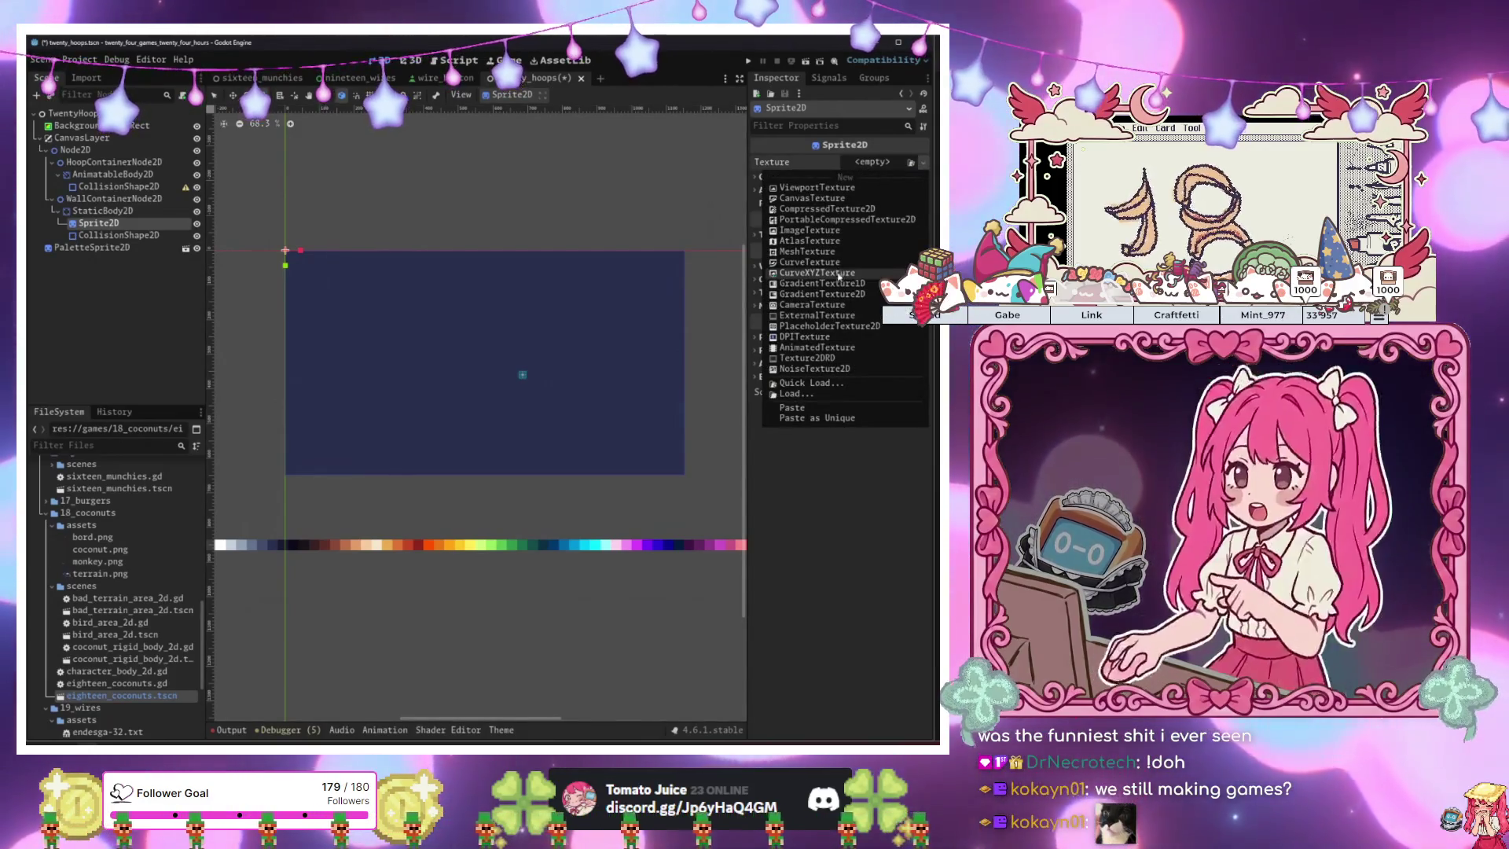
pyautogui.click(846, 294)
# Move the wall's CollisionShape2D to about (10, -11) to line up with the sprite.
pyautogui.click(118, 235)
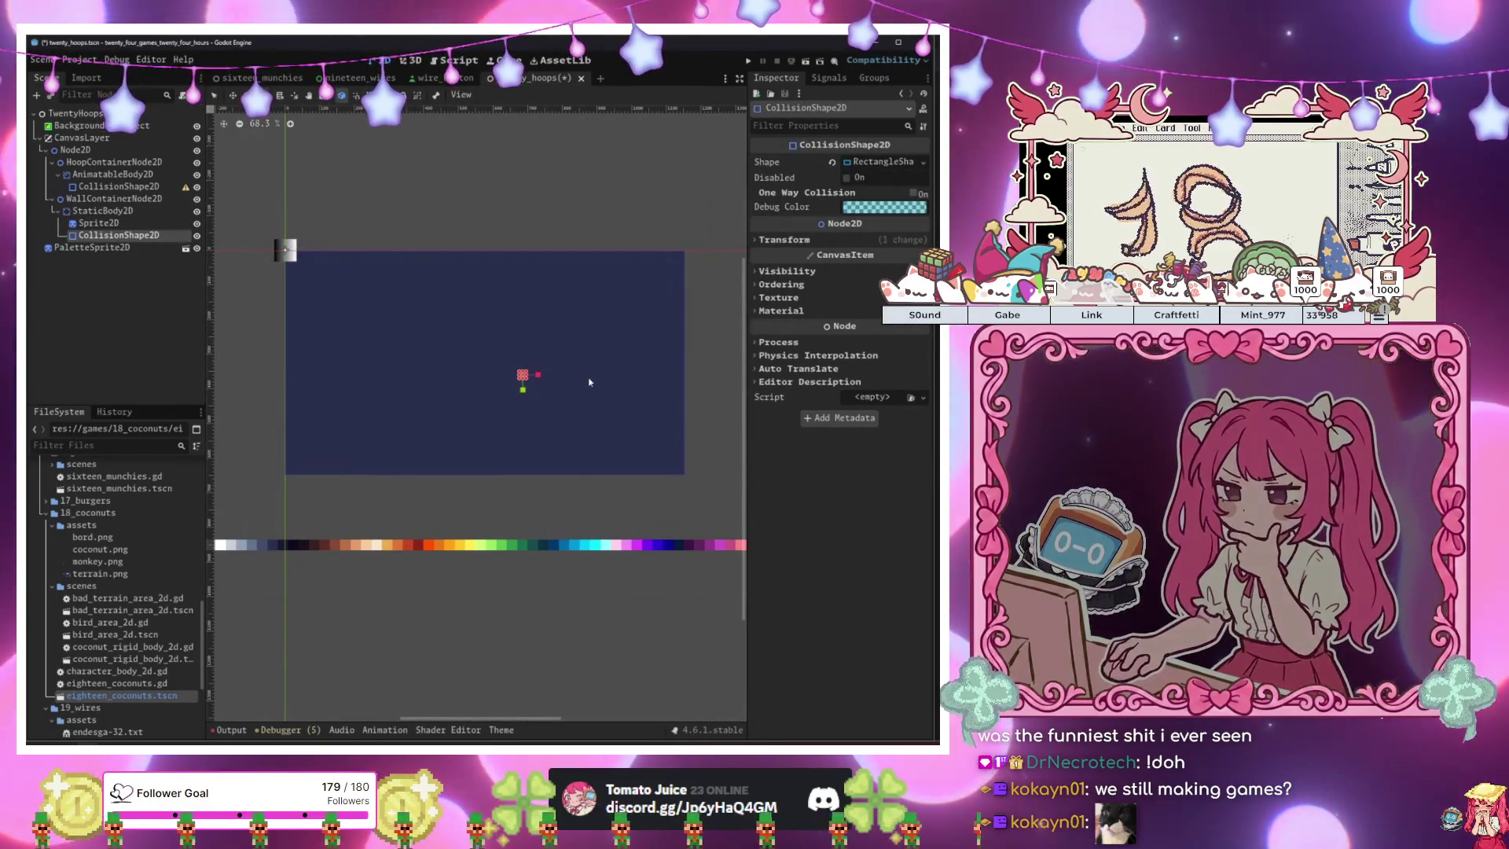
pyautogui.click(819, 245)
pyautogui.scroll(5, 370, 293)
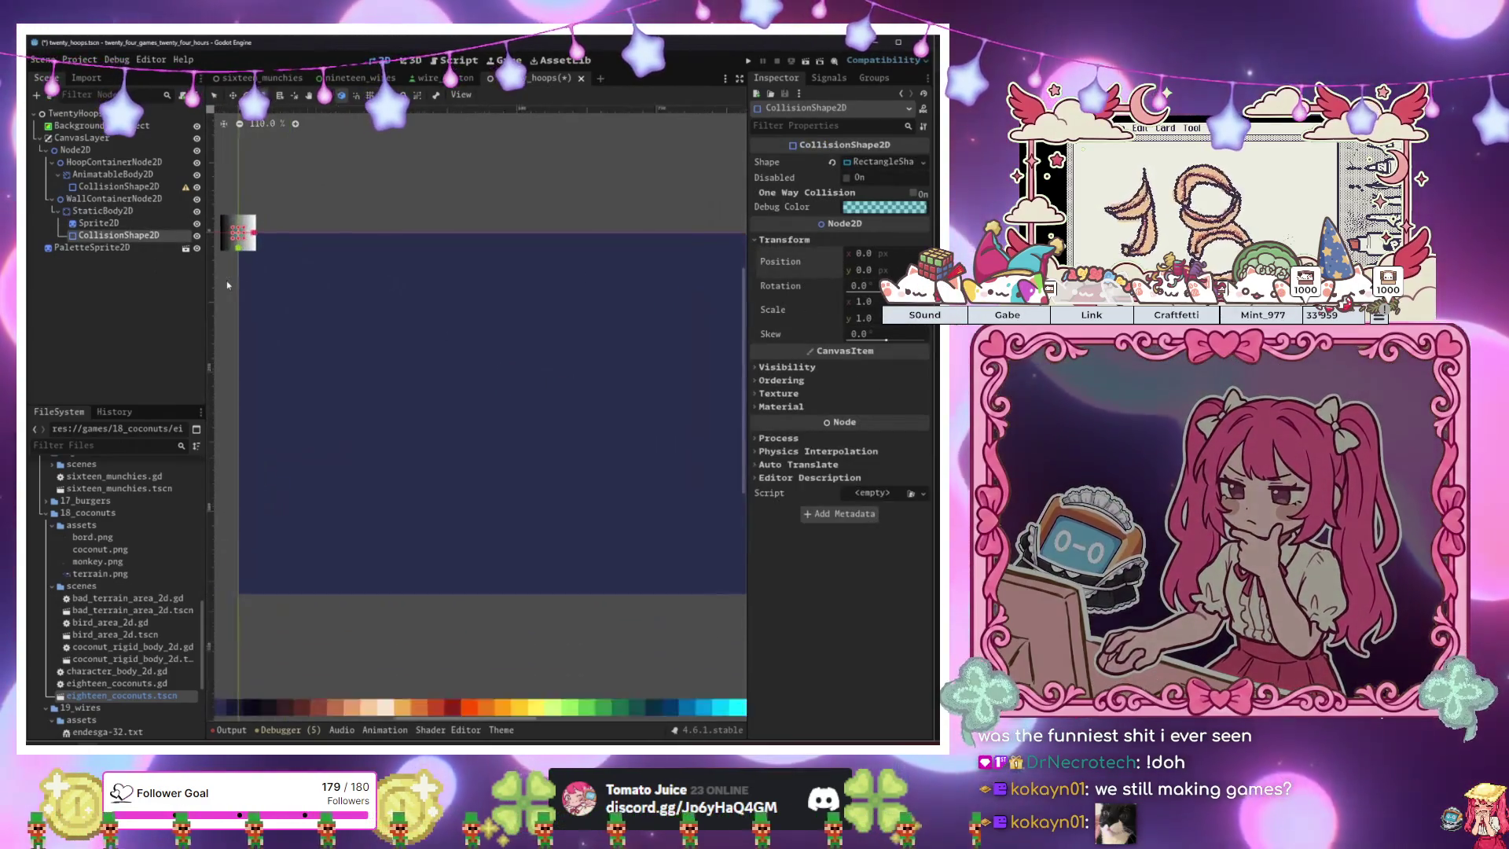
pyautogui.moveTo(338, 224); pyautogui.dragTo(351, 214)
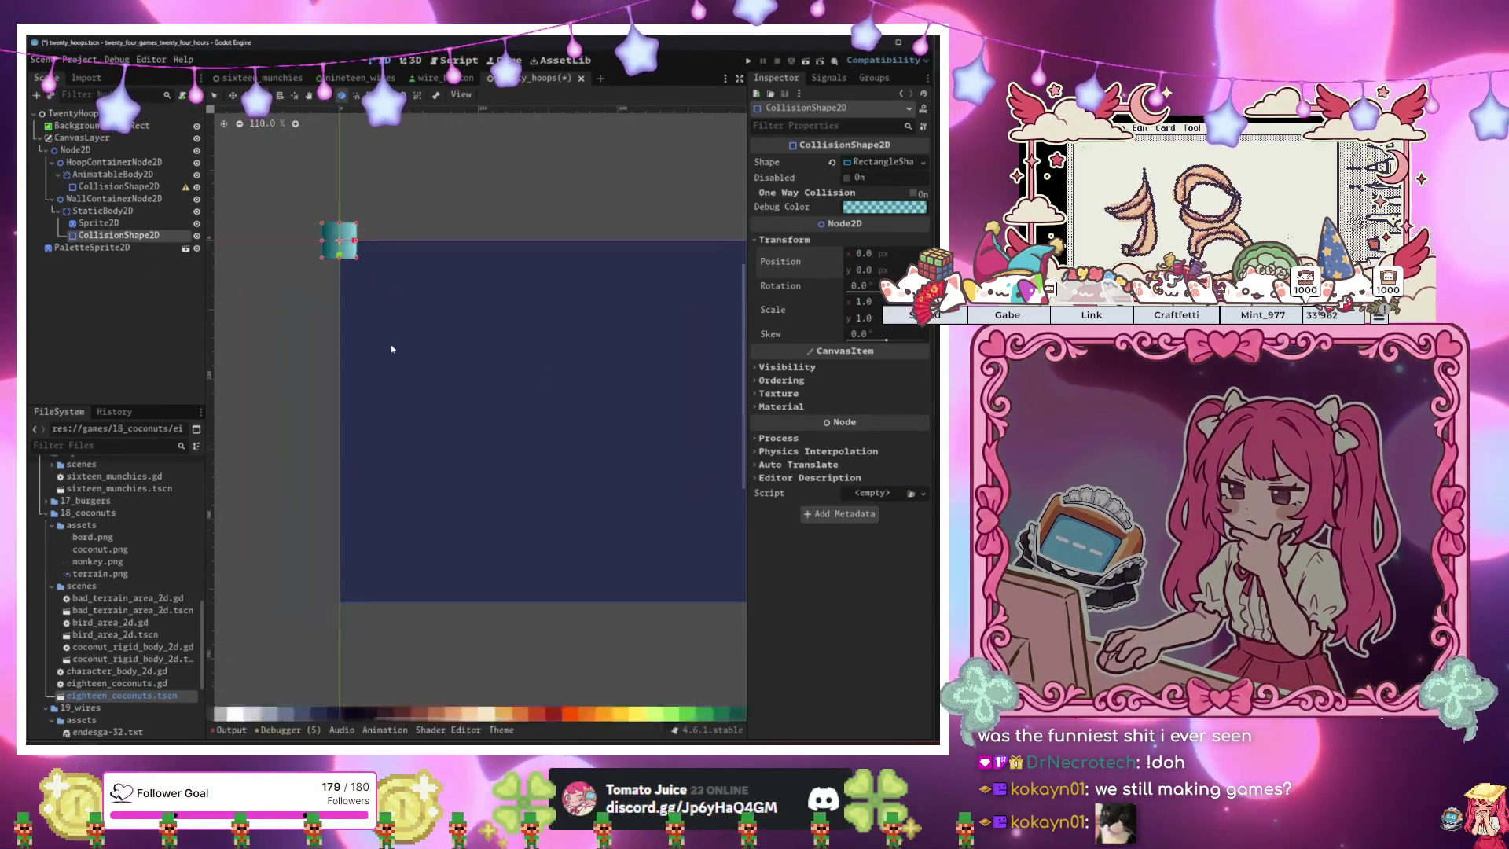
pyautogui.scroll(-4, 395, 348)
pyautogui.click(106, 210)
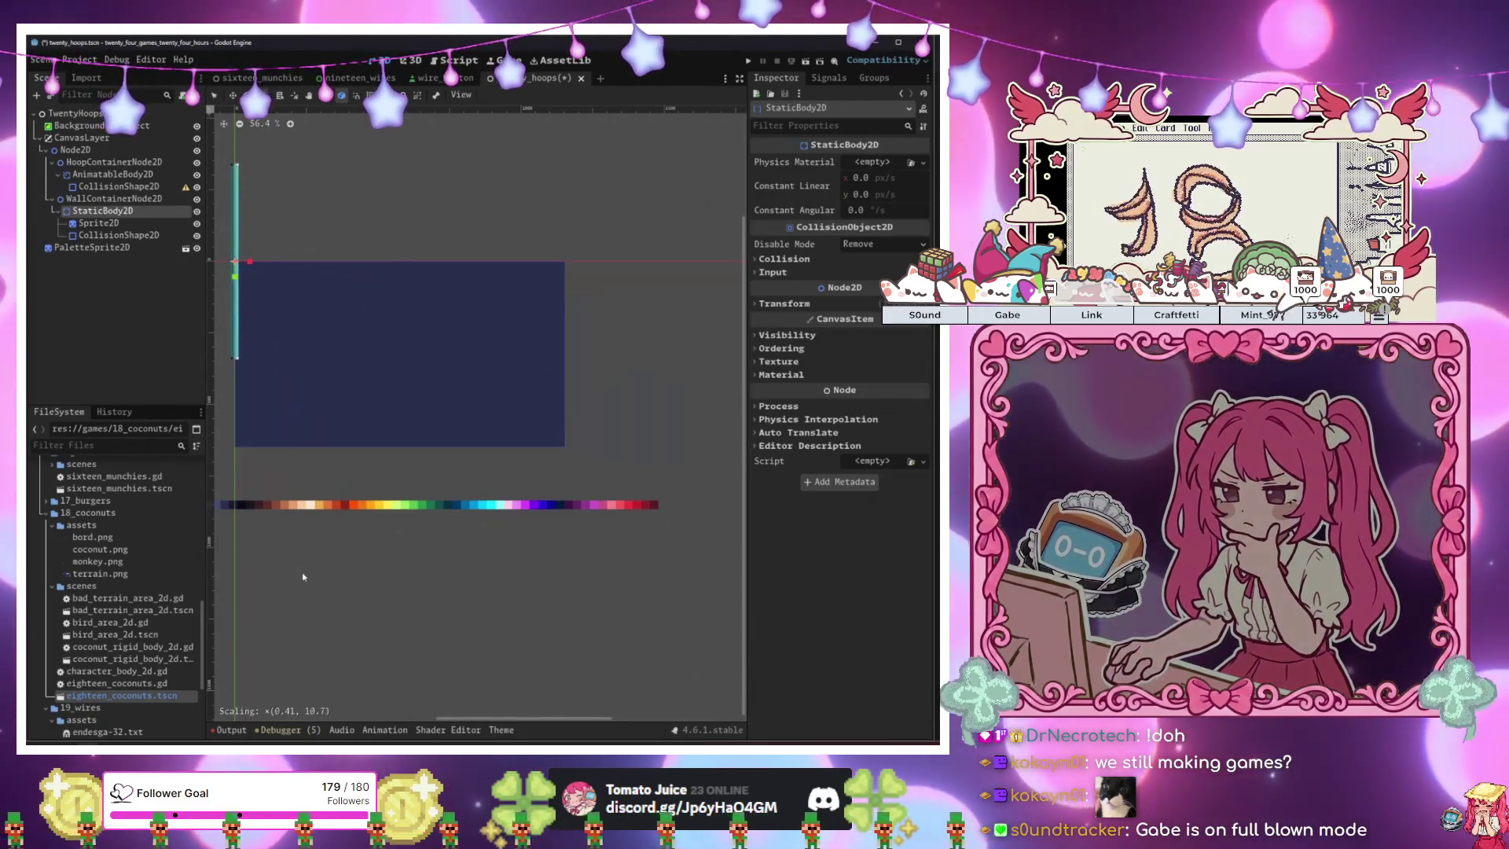
# Stretch the wall bar longer and rotate it to a diagonal angle.
pyautogui.moveTo(440, 302)
pyautogui.mouseDown()
pyautogui.moveTo(479, 310)
pyautogui.moveTo(498, 462)
pyautogui.moveTo(435, 441)
pyautogui.moveTo(524, 423)
pyautogui.moveTo(505, 397)
pyautogui.mouseUp()
pyautogui.moveTo(427, 370)
pyautogui.mouseDown()
pyautogui.moveTo(556, 411)
pyautogui.moveTo(396, 412)
pyautogui.moveTo(564, 412)
pyautogui.moveTo(521, 411)
pyautogui.moveTo(532, 421)
pyautogui.moveTo(536, 390)
pyautogui.moveTo(555, 424)
pyautogui.moveTo(566, 415)
pyautogui.moveTo(540, 427)
pyautogui.mouseUp()
pyautogui.press('w')
pyautogui.press('w')
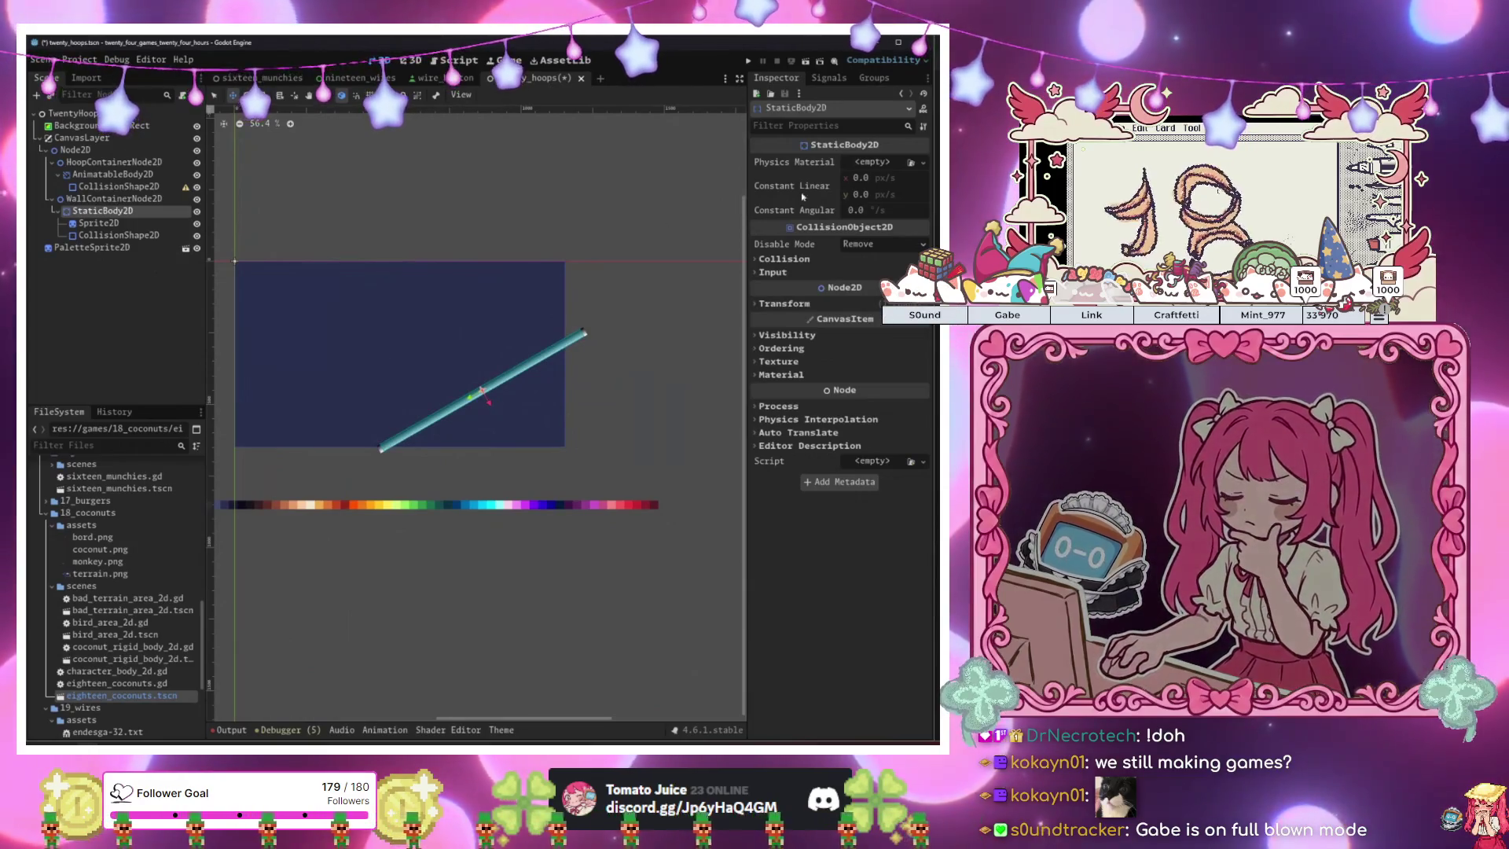
# Give the wall a new PhysicsMaterial with bounce set to 1.0.
pyautogui.click(872, 162)
pyautogui.click(861, 188)
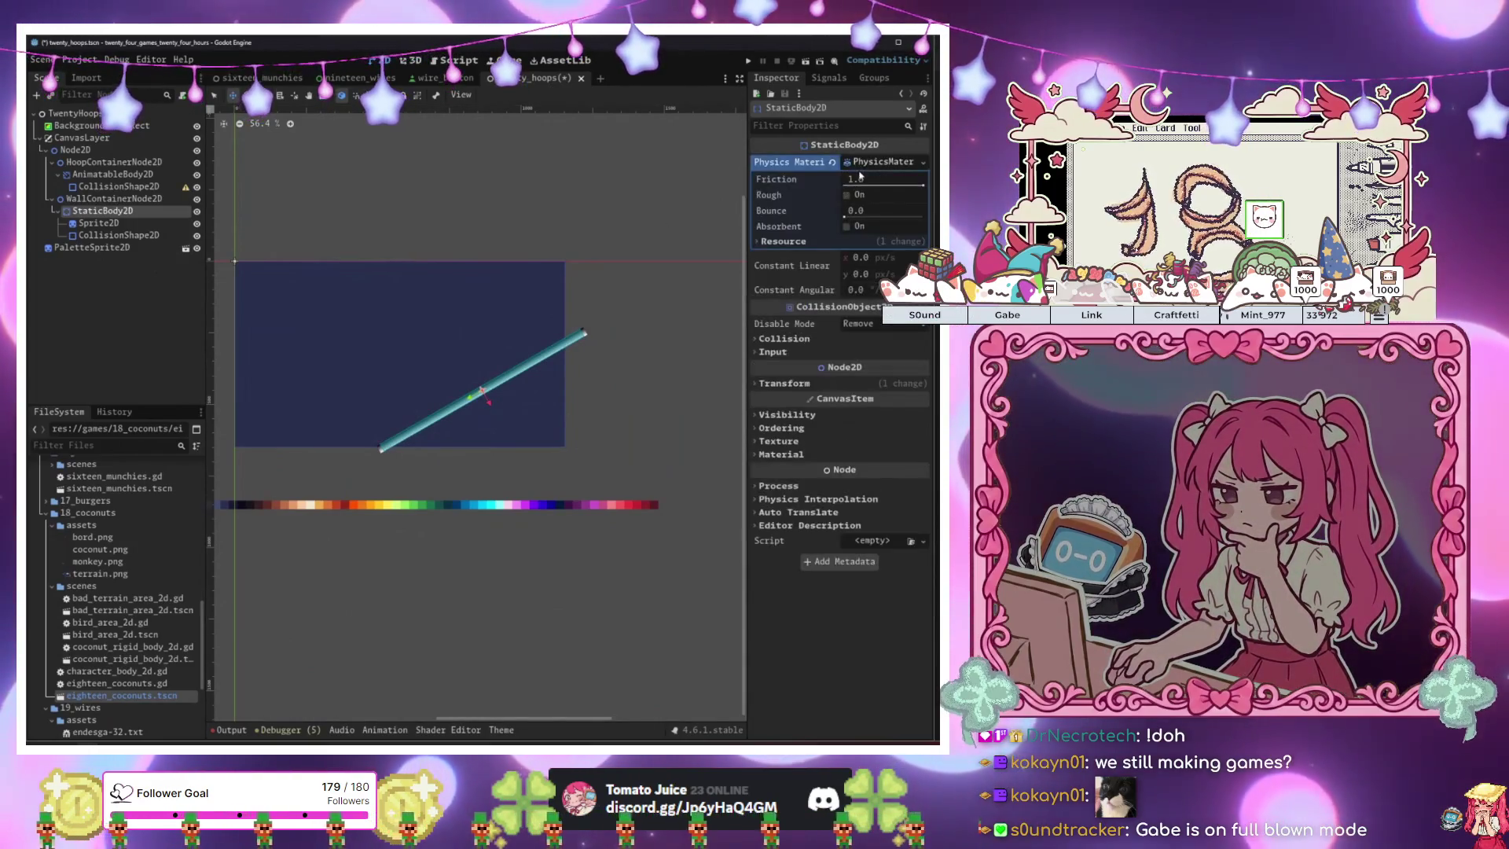
pyautogui.moveTo(849, 210); pyautogui.dragTo(923, 210)
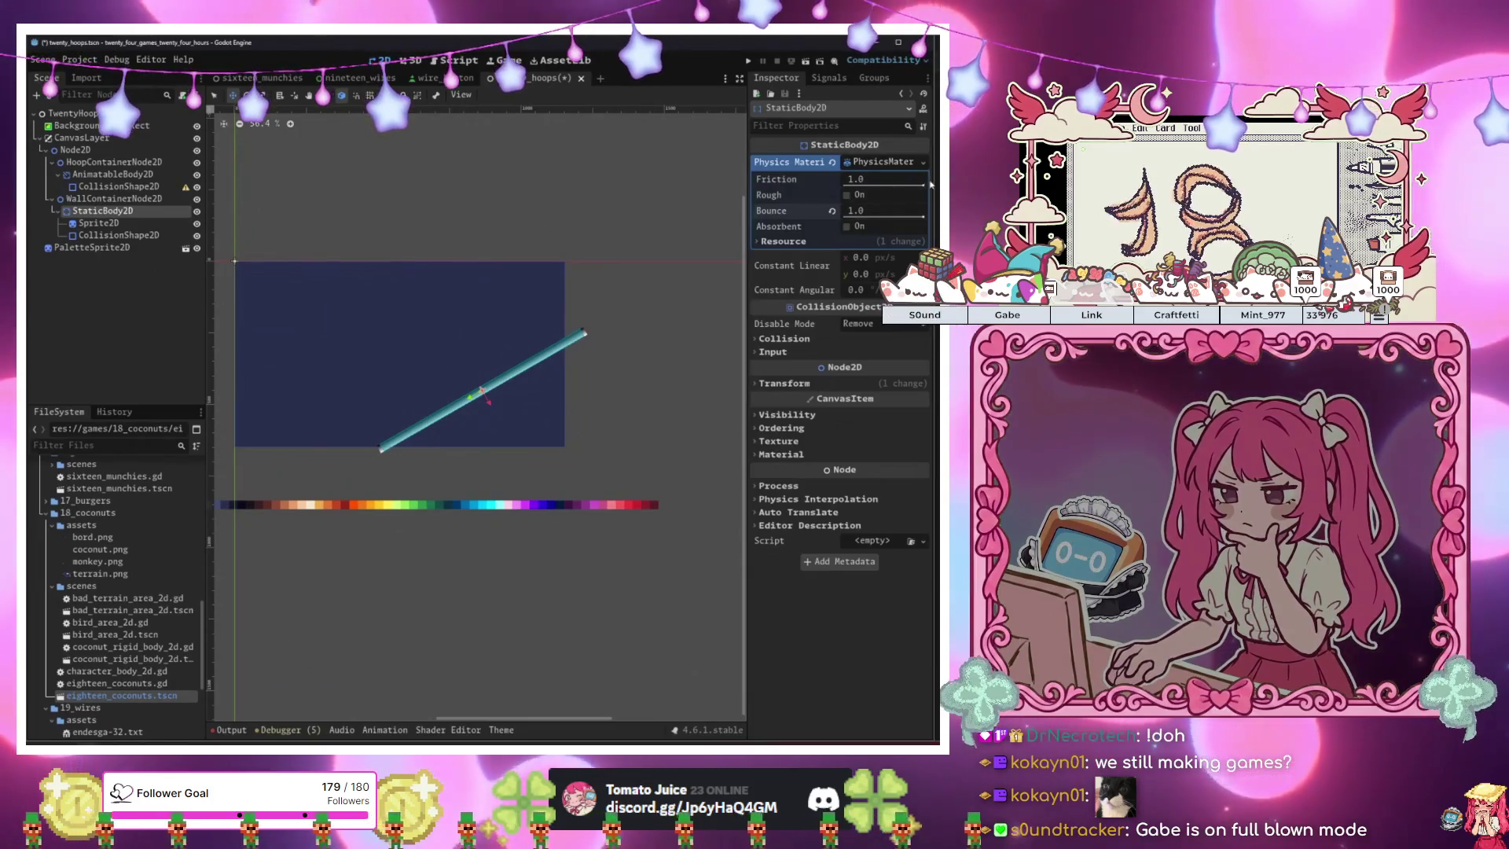
pyautogui.moveTo(470, 219); pyautogui.dragTo(569, 216)
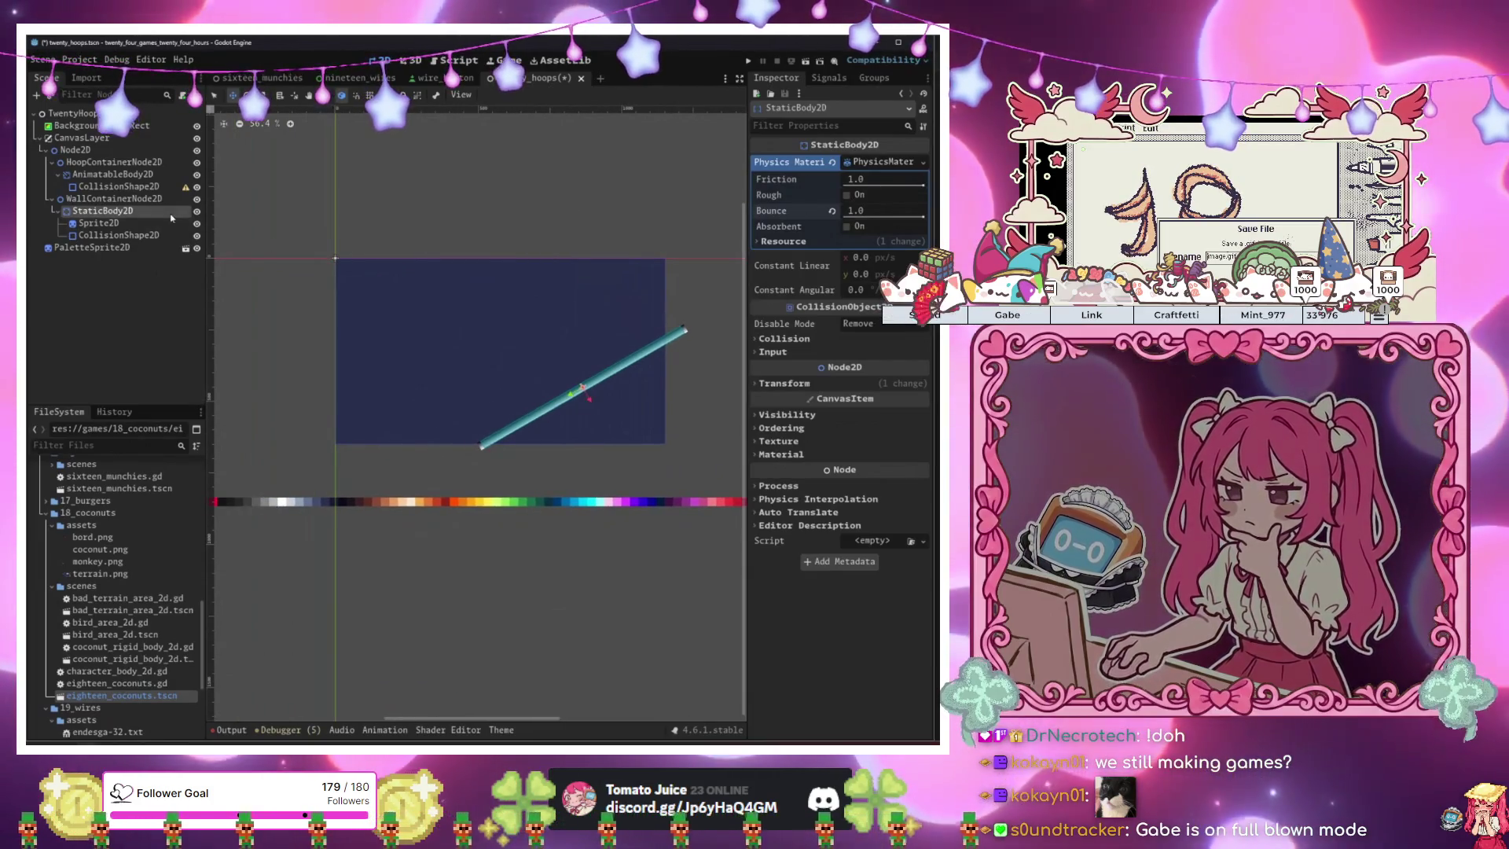
pyautogui.click(98, 223)
pyautogui.press('Up')
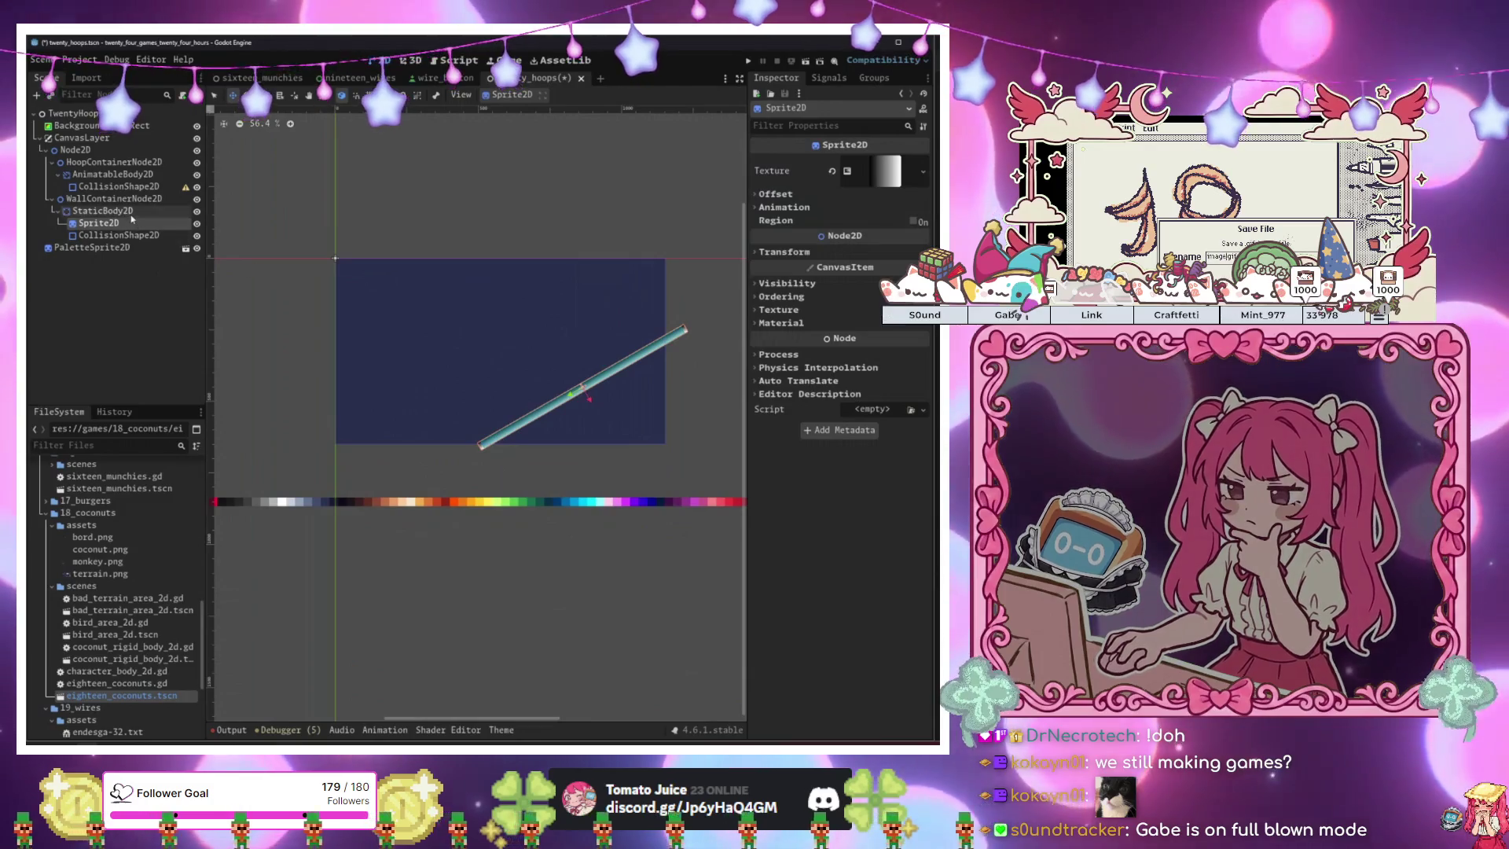
# Duplicate the wall with Ctrl+D and drag the copy, StaticBody2D2, up to the top of the court.
pyautogui.hotkey('ctrl', 'd')
pyautogui.moveTo(646, 360)
pyautogui.mouseDown()
pyautogui.moveTo(543, 369)
pyautogui.moveTo(597, 346)
pyautogui.moveTo(537, 249)
pyautogui.moveTo(599, 232)
pyautogui.moveTo(565, 203)
pyautogui.mouseUp()
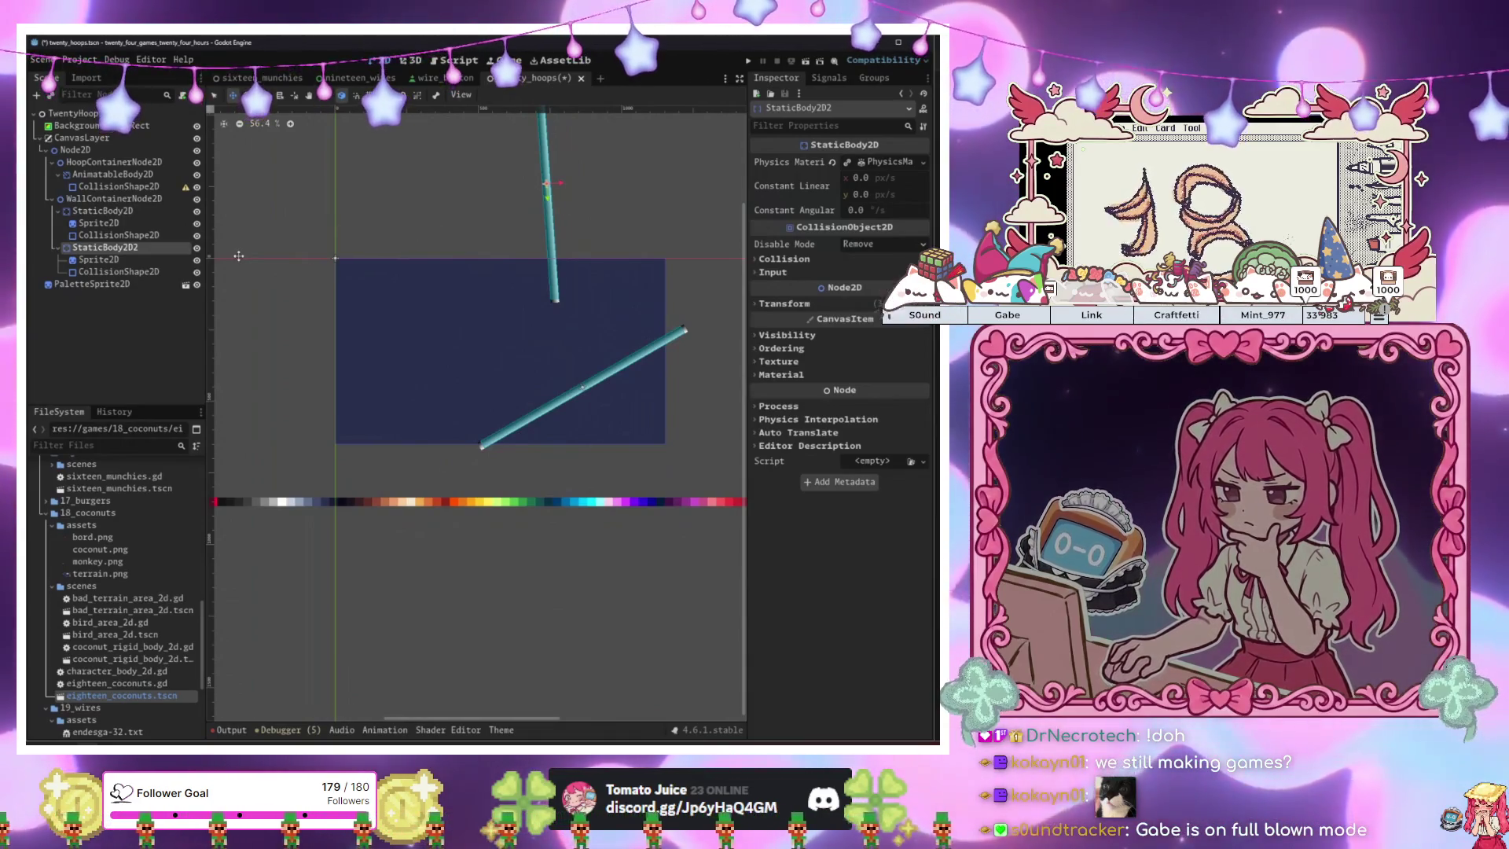
pyautogui.click(111, 199)
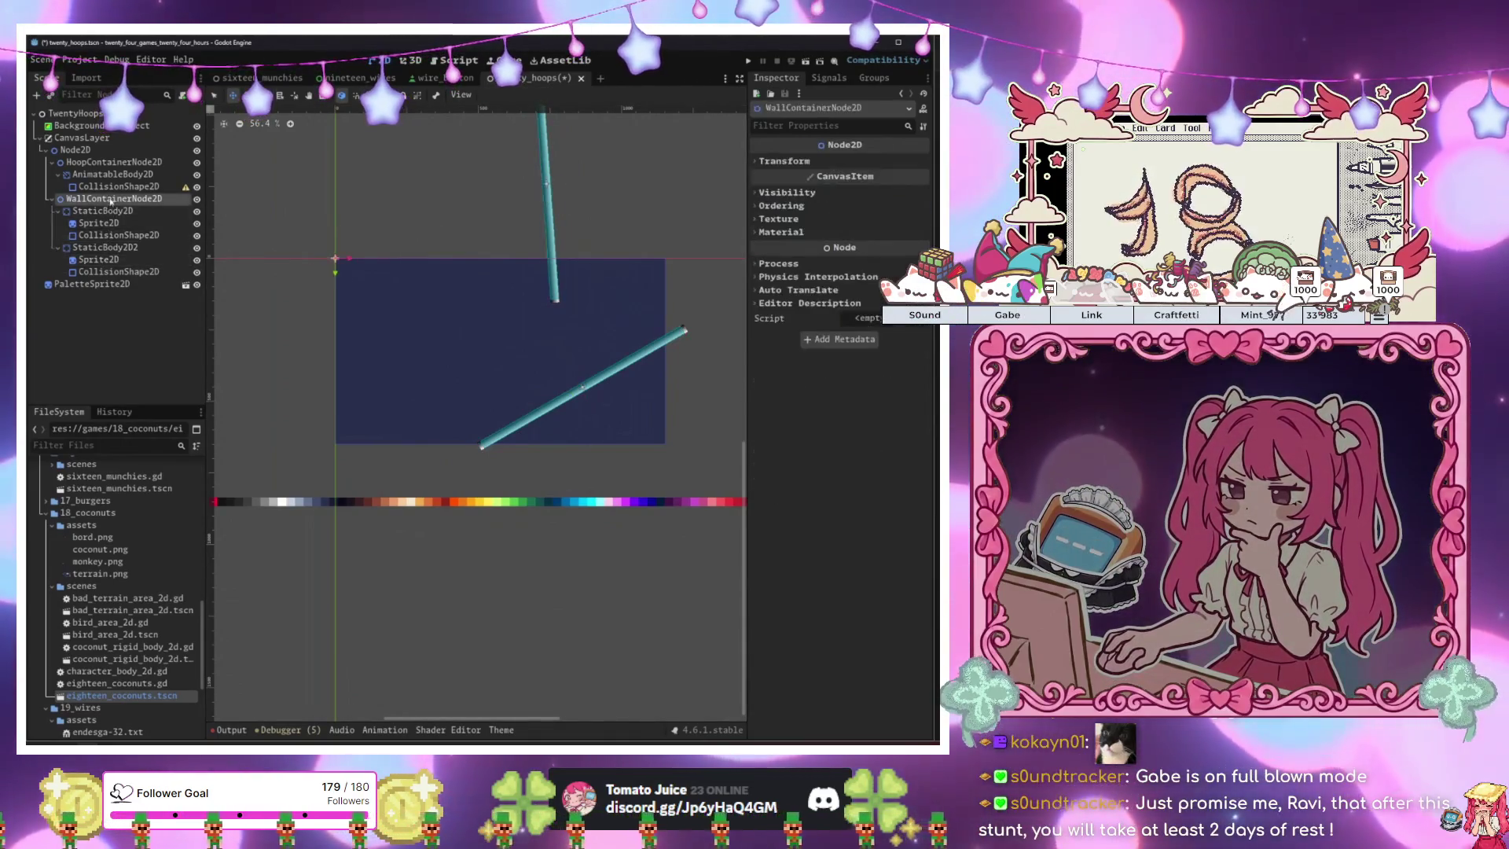
pyautogui.click(75, 150)
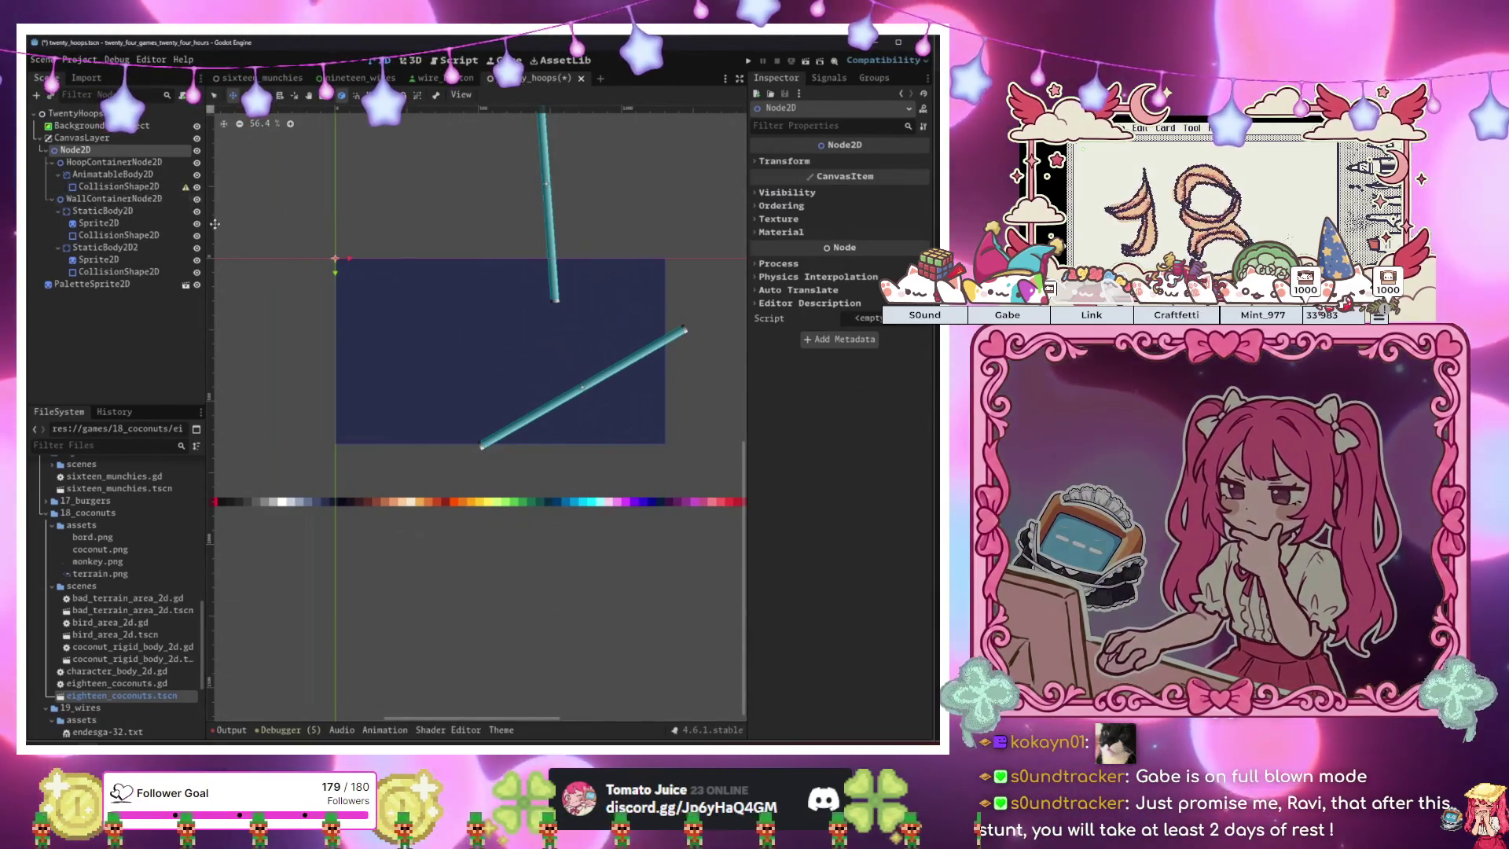
pyautogui.click(120, 187)
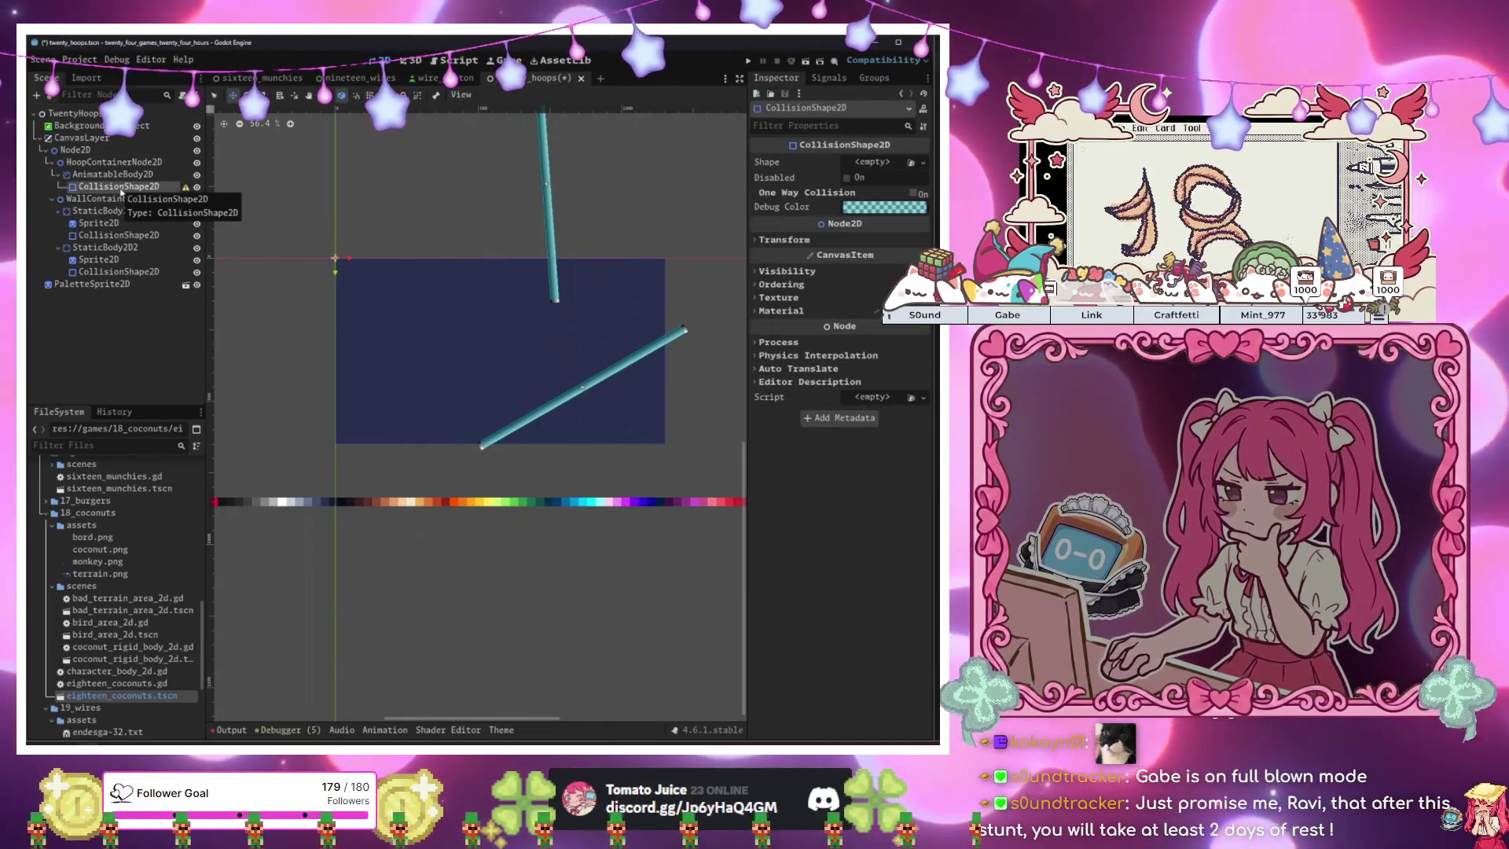
# Make the hoop's collision shape a RectangleShape2D stretched downward into a tall post.
pyautogui.click(865, 165)
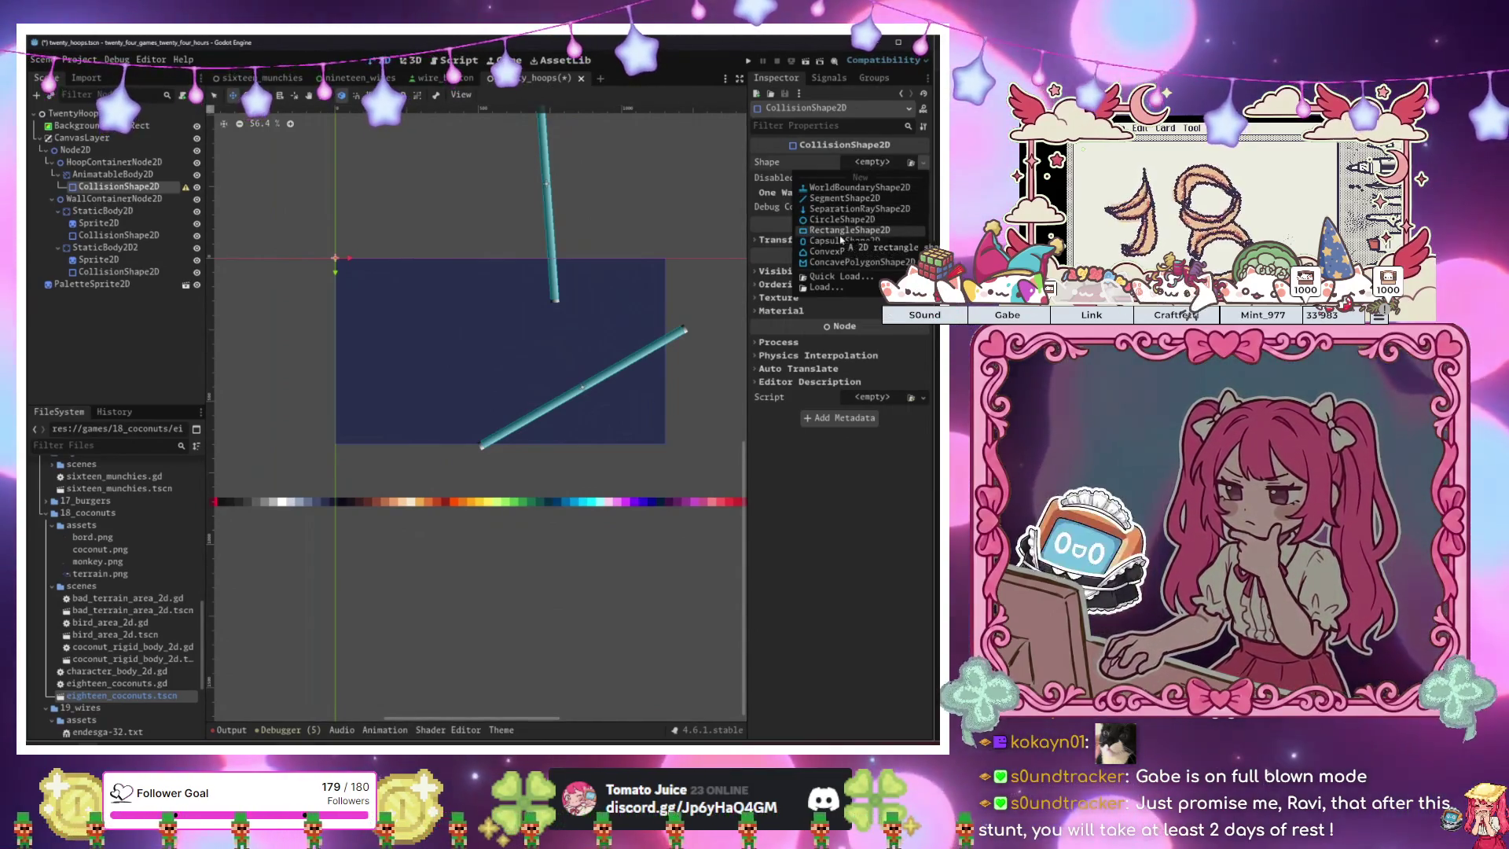
pyautogui.click(840, 231)
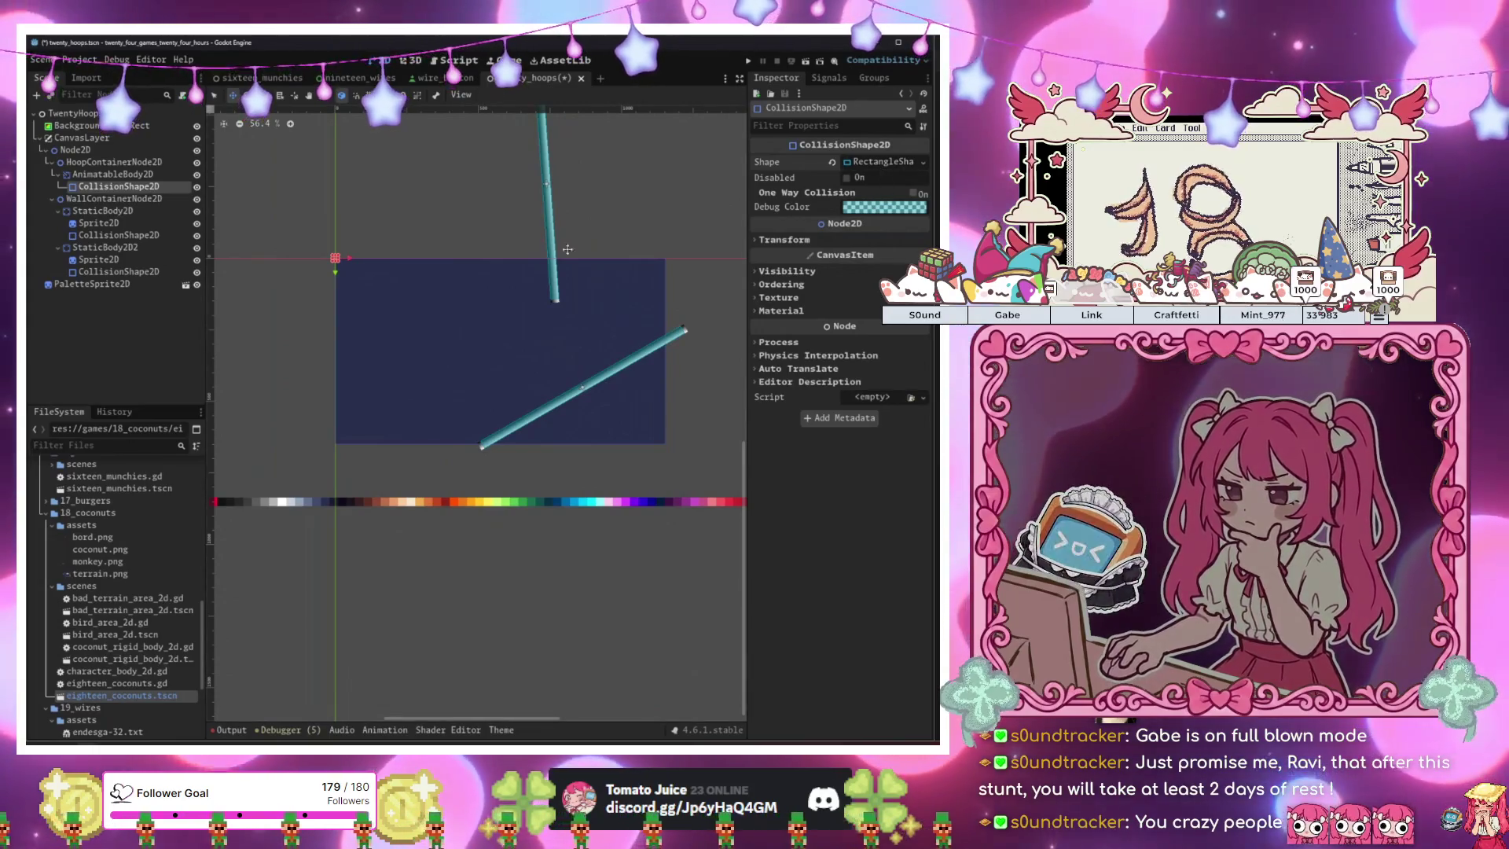
pyautogui.scroll(5, 346, 298)
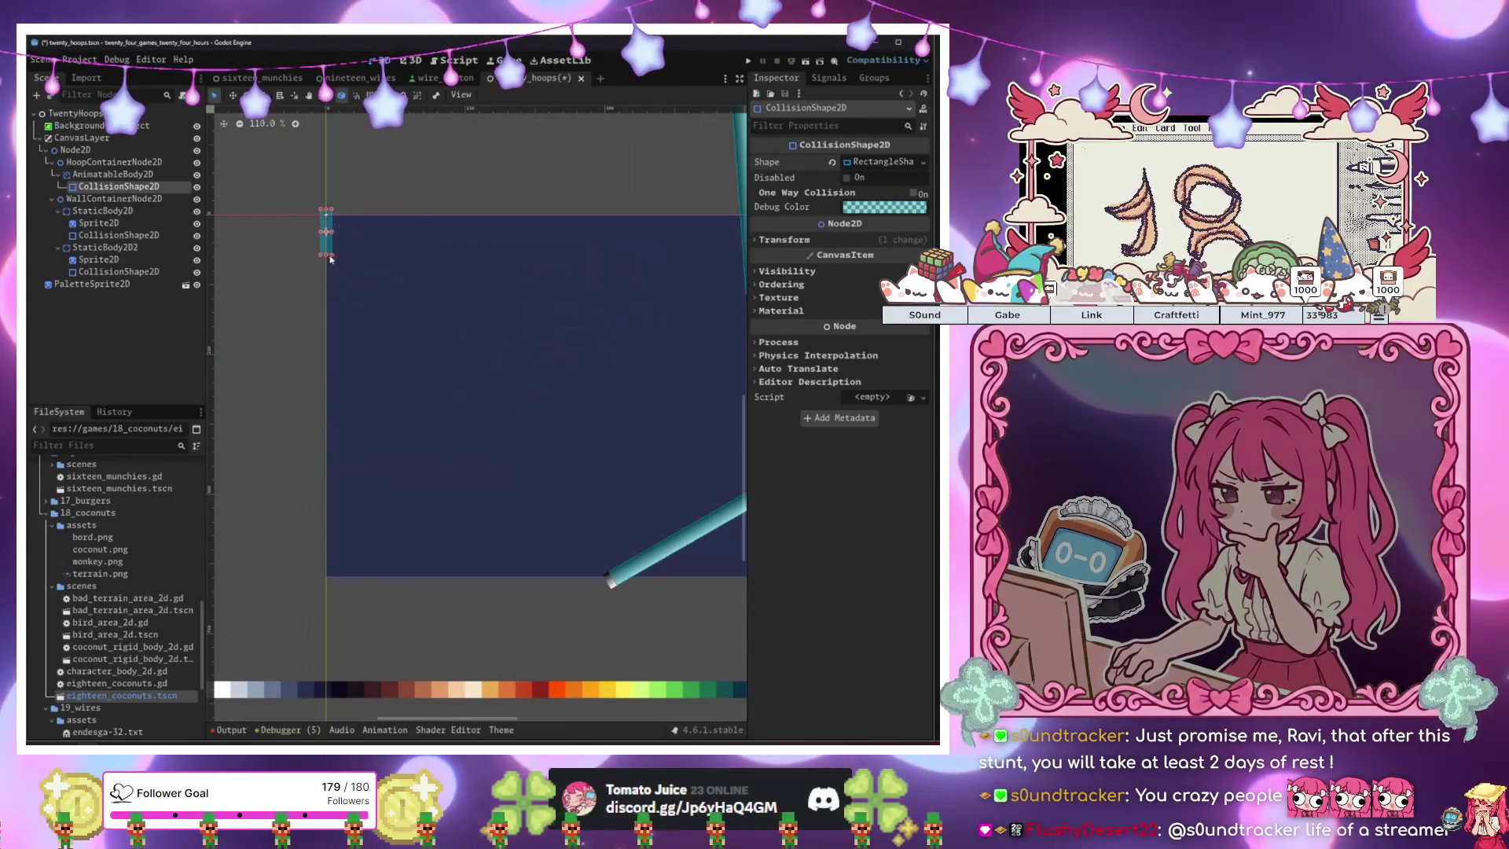
pyautogui.moveTo(331, 291); pyautogui.dragTo(328, 341)
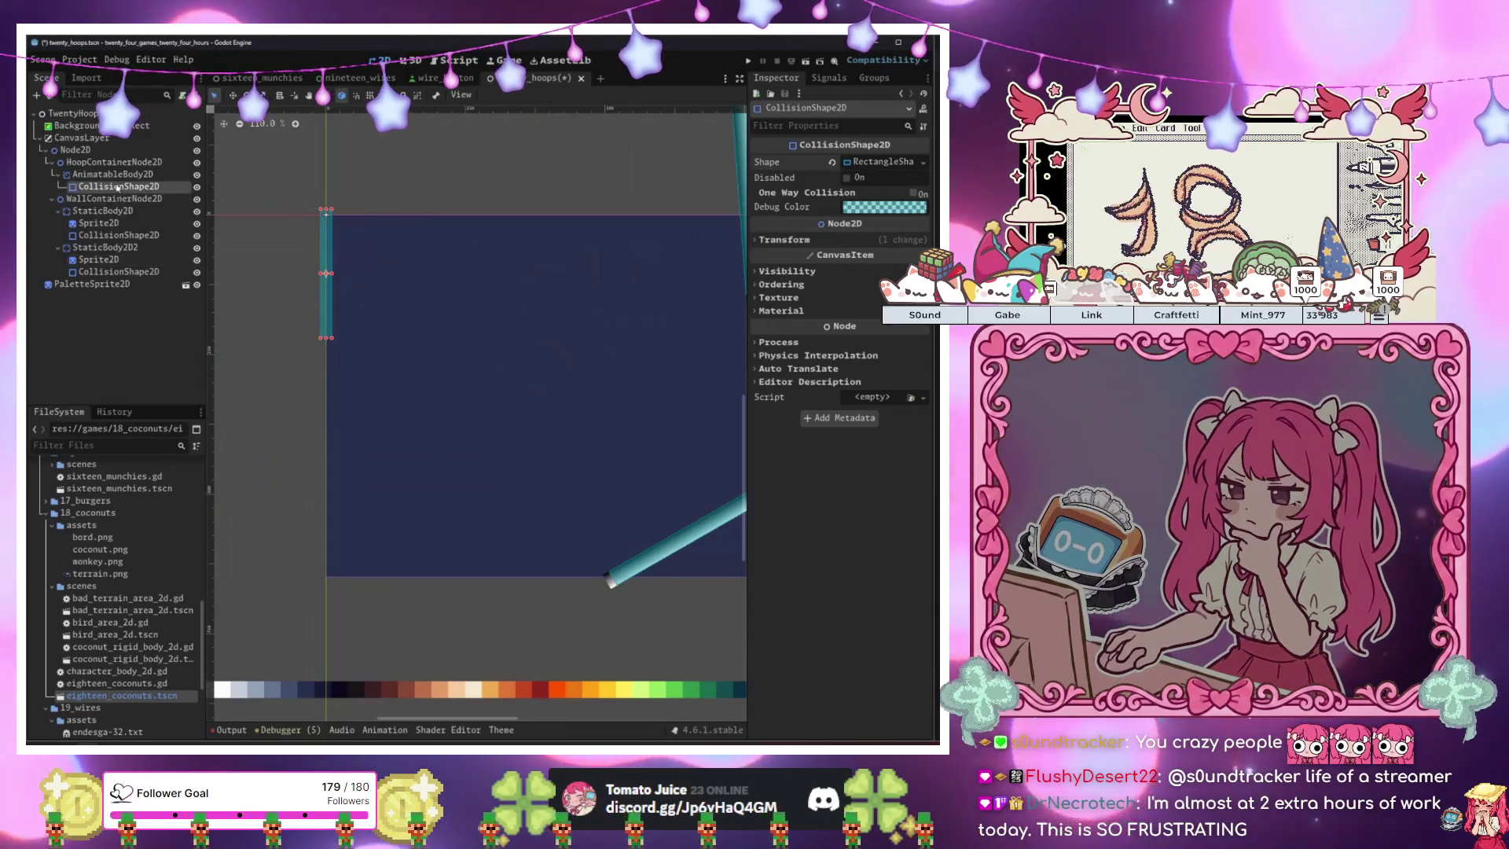
# Duplicate the rectangle, move the copy right and down, shorten it, and tilt it diagonally.
pyautogui.hotkey('ctrl', 'd')
pyautogui.moveTo(328, 283)
pyautogui.mouseDown()
pyautogui.moveTo(399, 286)
pyautogui.moveTo(398, 273)
pyautogui.moveTo(410, 368)
pyautogui.moveTo(458, 394)
pyautogui.moveTo(439, 405)
pyautogui.moveTo(478, 402)
pyautogui.mouseUp()
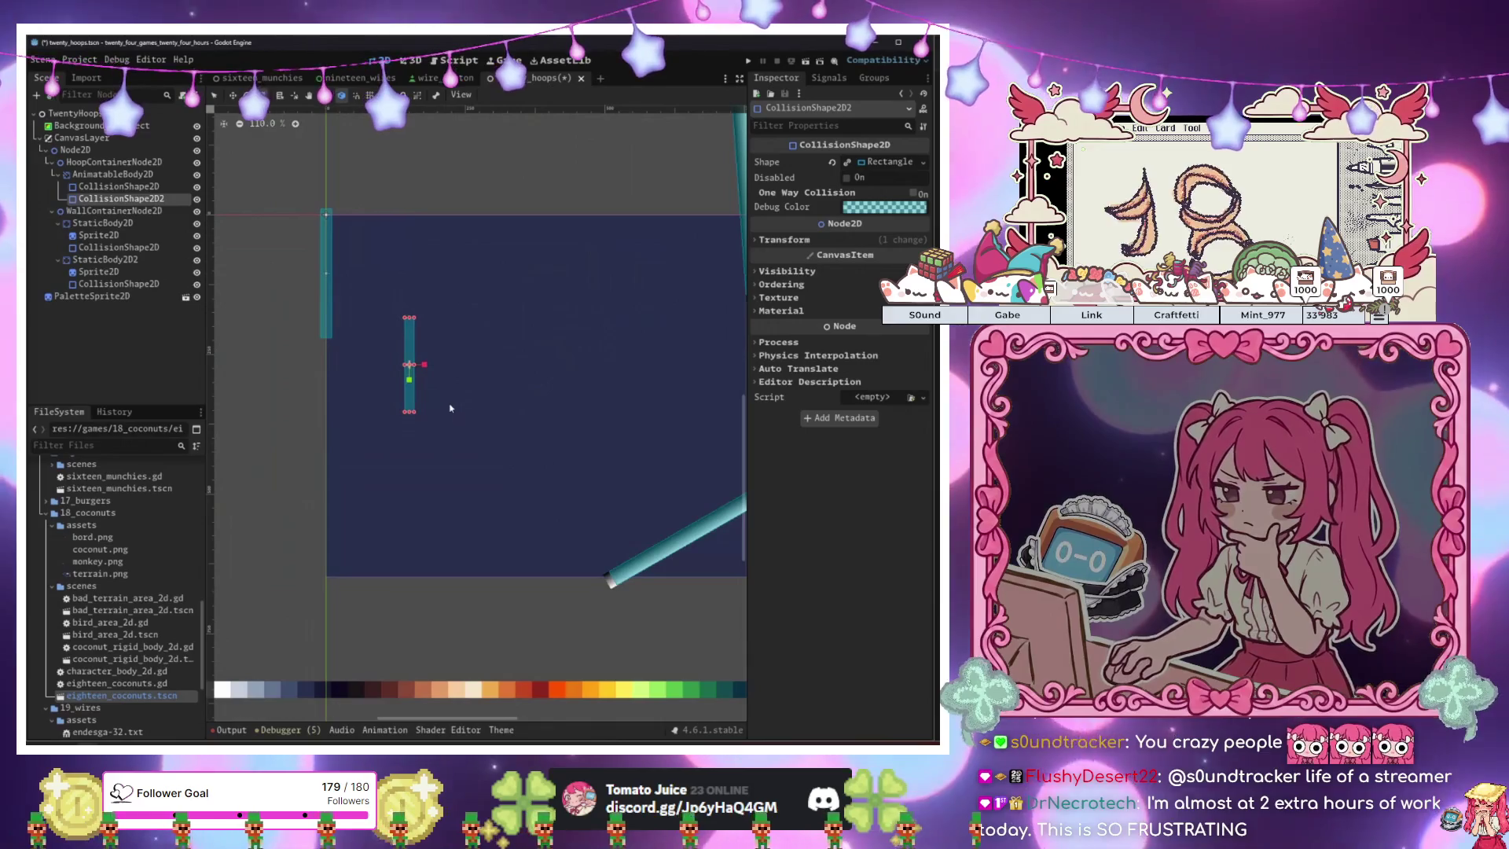
pyautogui.moveTo(550, 328); pyautogui.dragTo(550, 331)
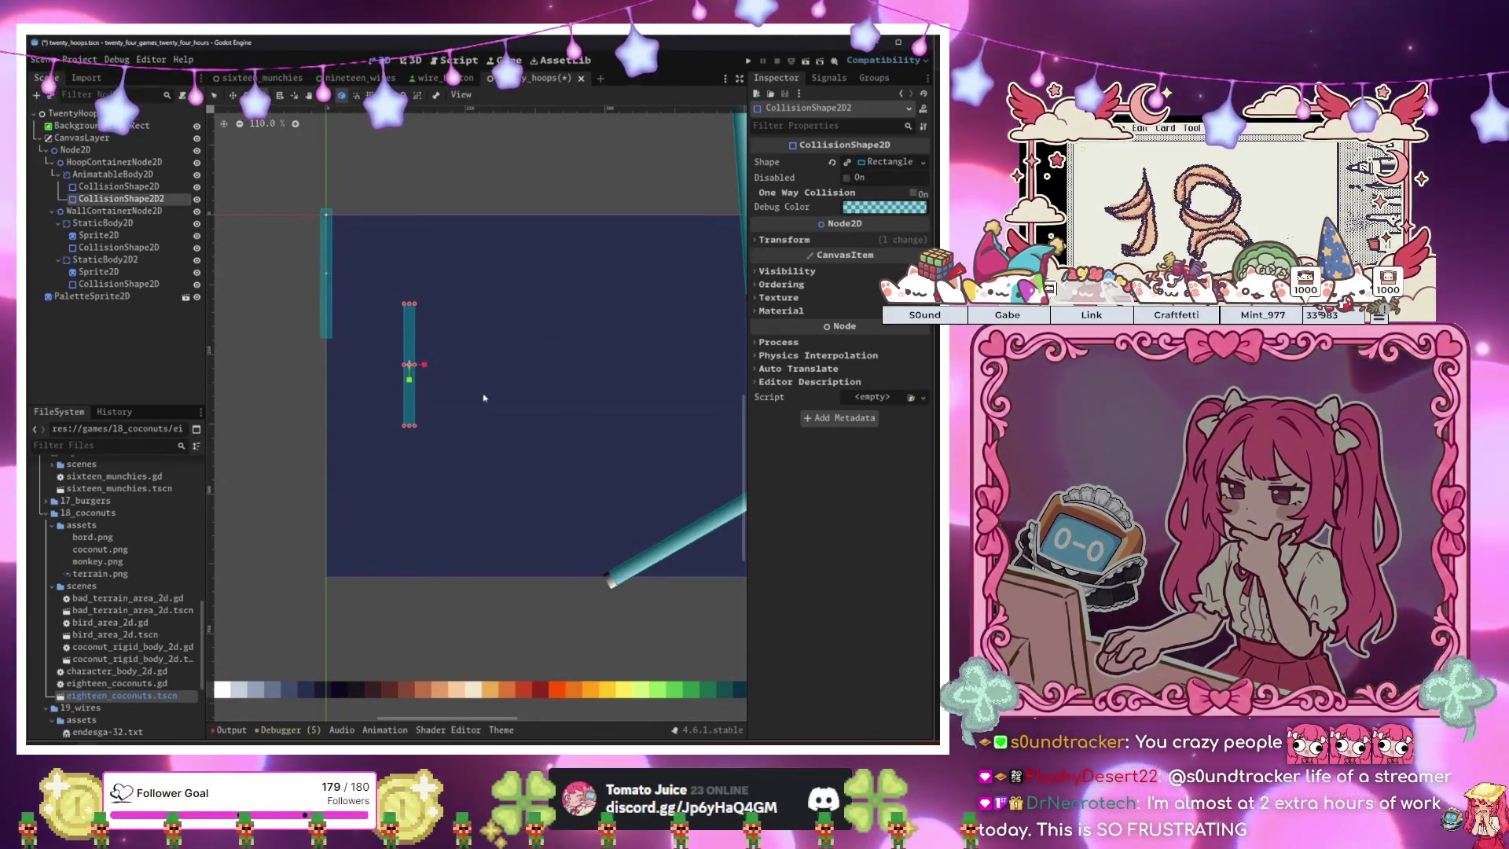
pyautogui.moveTo(503, 368)
pyautogui.mouseDown()
pyautogui.moveTo(522, 360)
pyautogui.moveTo(545, 425)
pyautogui.moveTo(560, 421)
pyautogui.moveTo(511, 431)
pyautogui.moveTo(540, 424)
pyautogui.moveTo(532, 455)
pyautogui.moveTo(536, 434)
pyautogui.mouseUp()
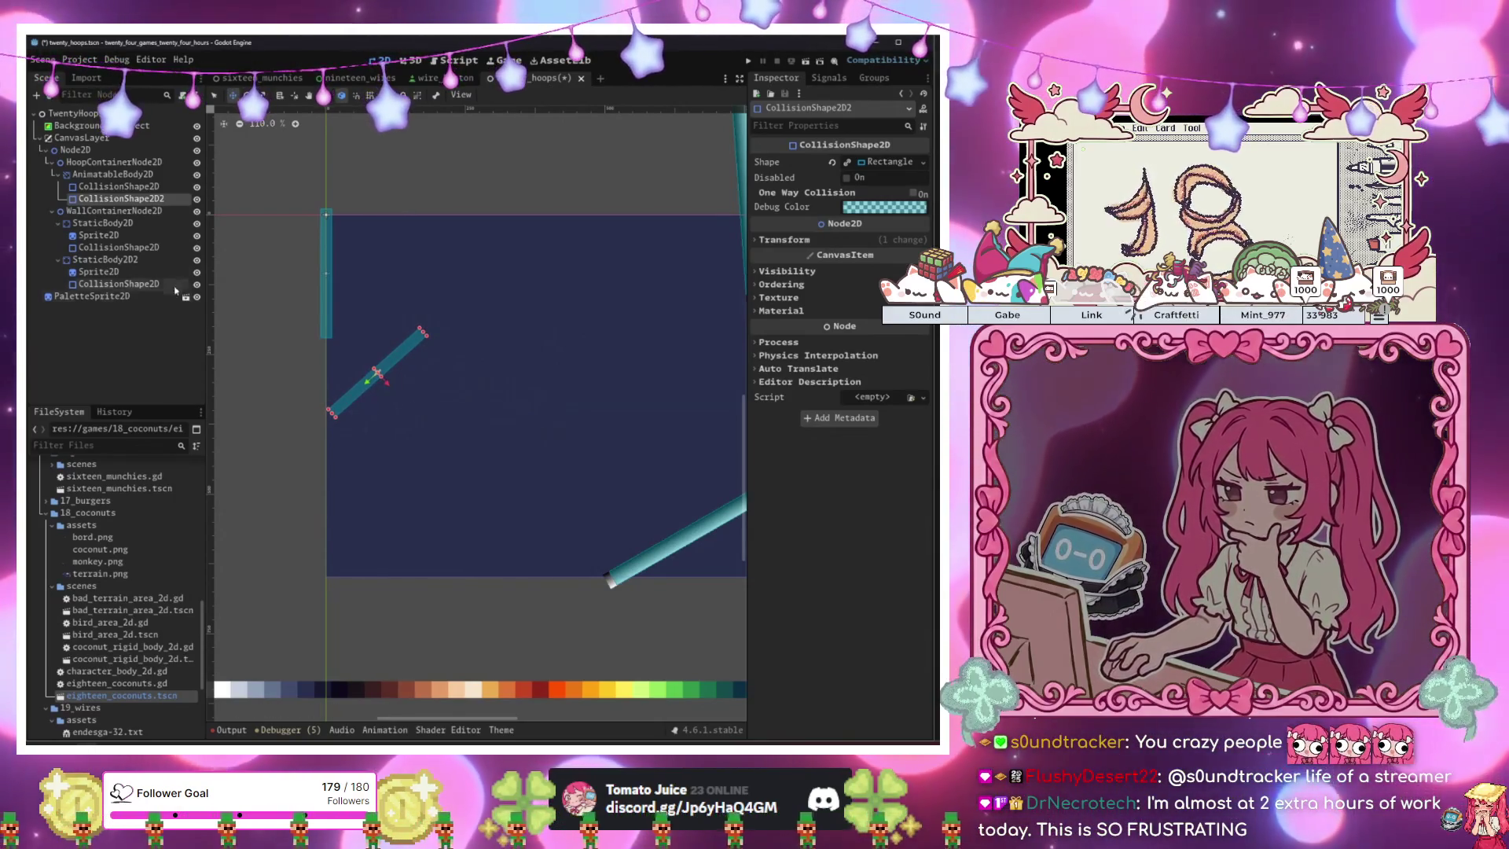
pyautogui.click(114, 175)
# Add an Area2D under the hoop body, with a CollisionShape2D child.
pyautogui.hotkey('ctrl', 'a')
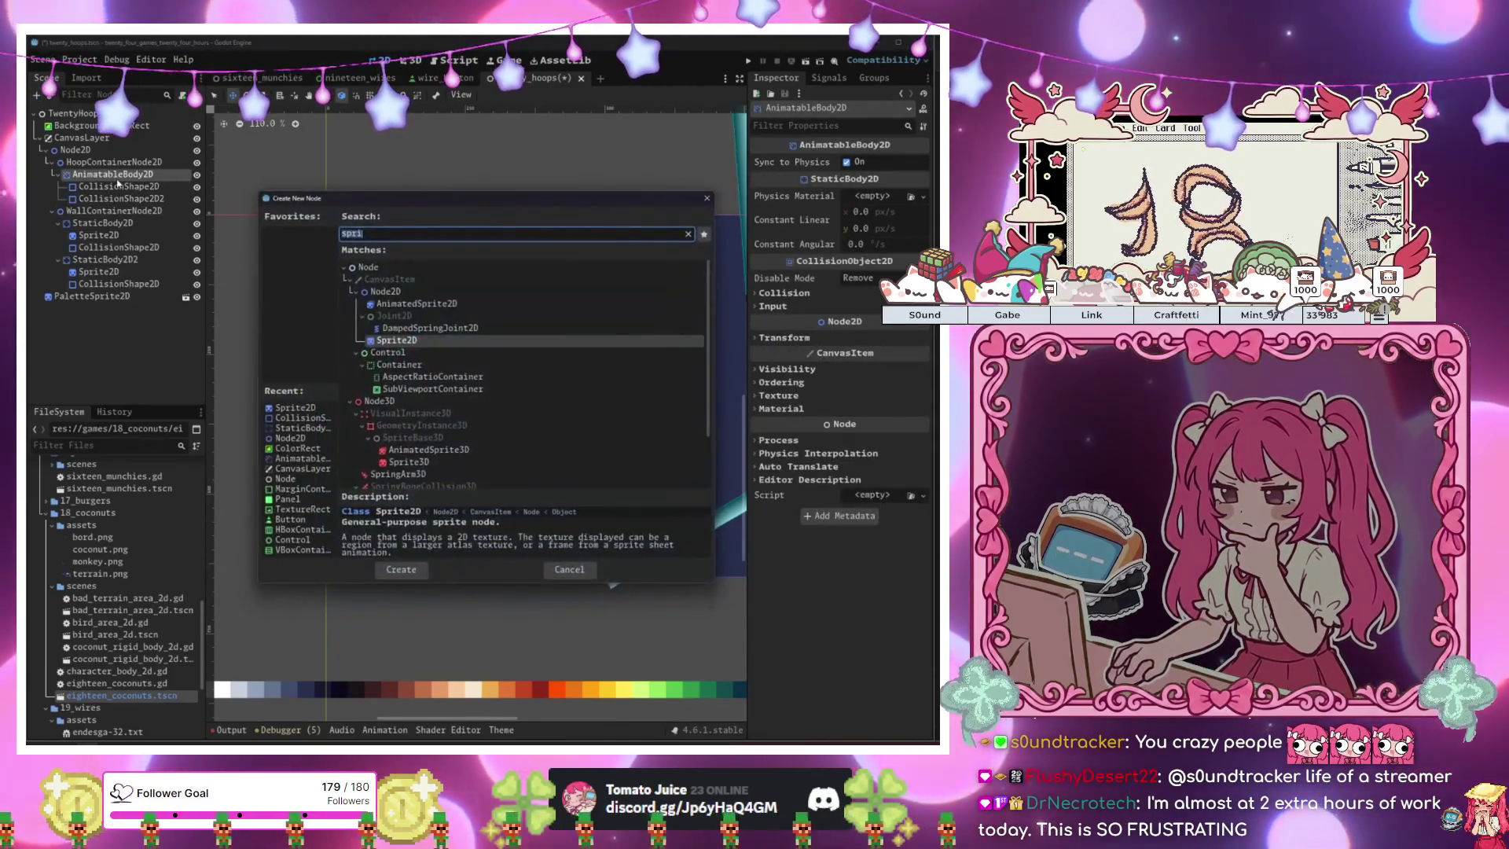
pyautogui.write('area2d')
pyautogui.press('Return')
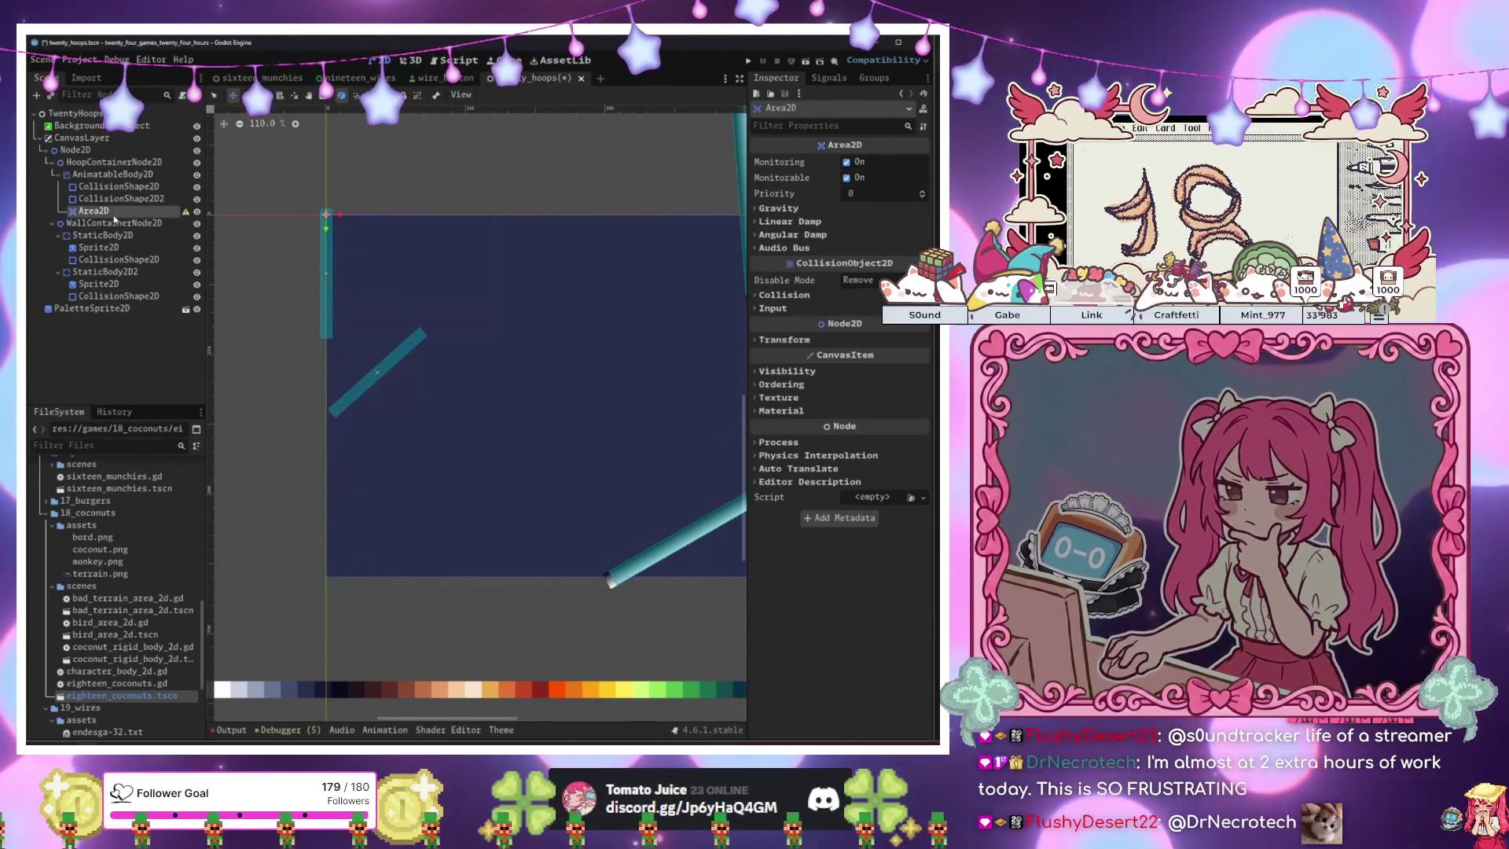
pyautogui.hotkey('ctrl', 'a')
pyautogui.write('coll')
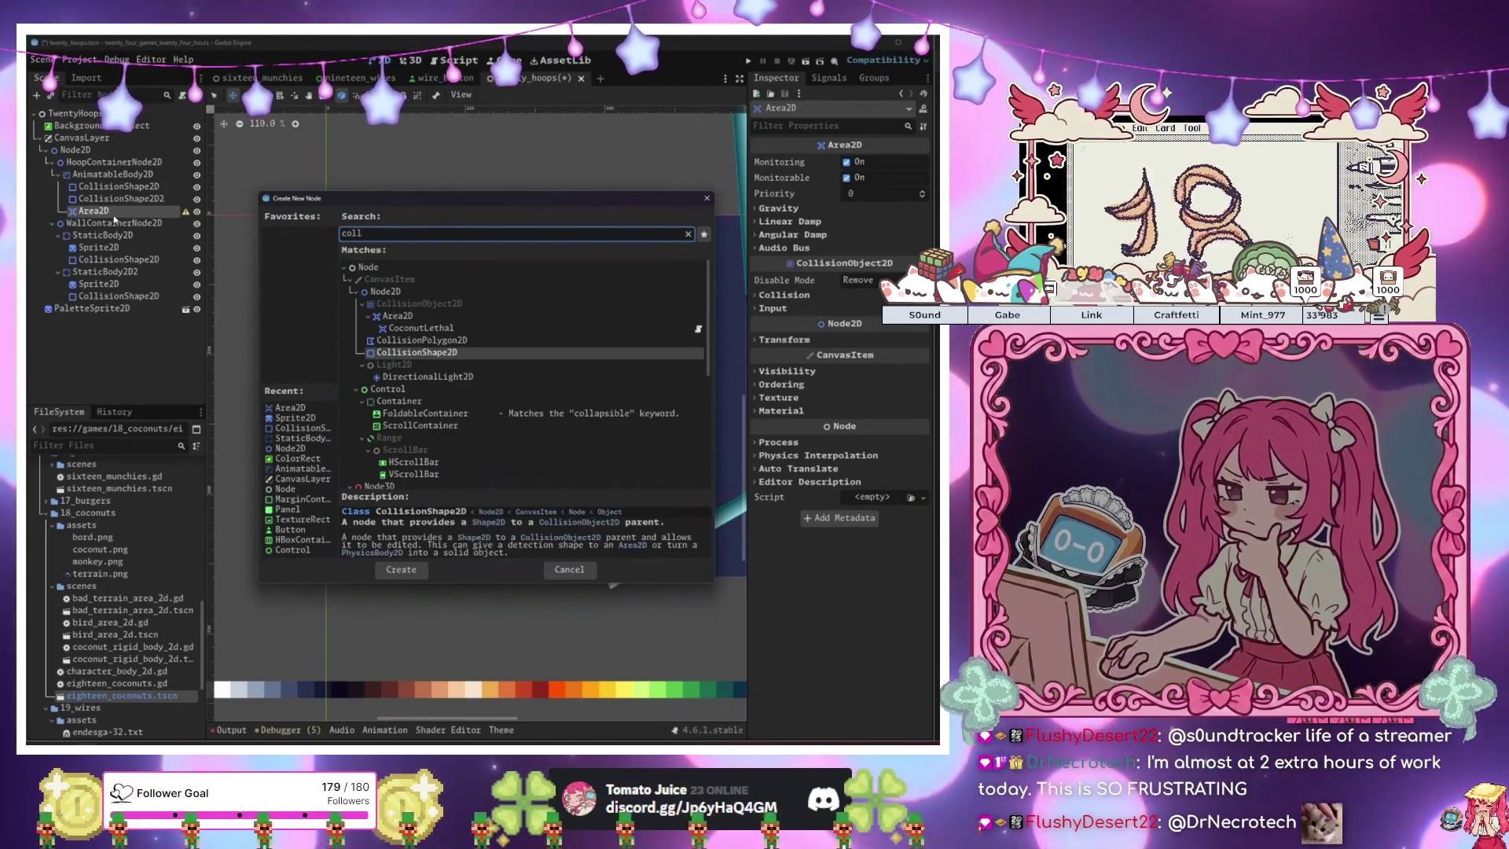
pyautogui.press('BackSpace')
pyautogui.press('BackSpace')
pyautogui.press('BackSpace')
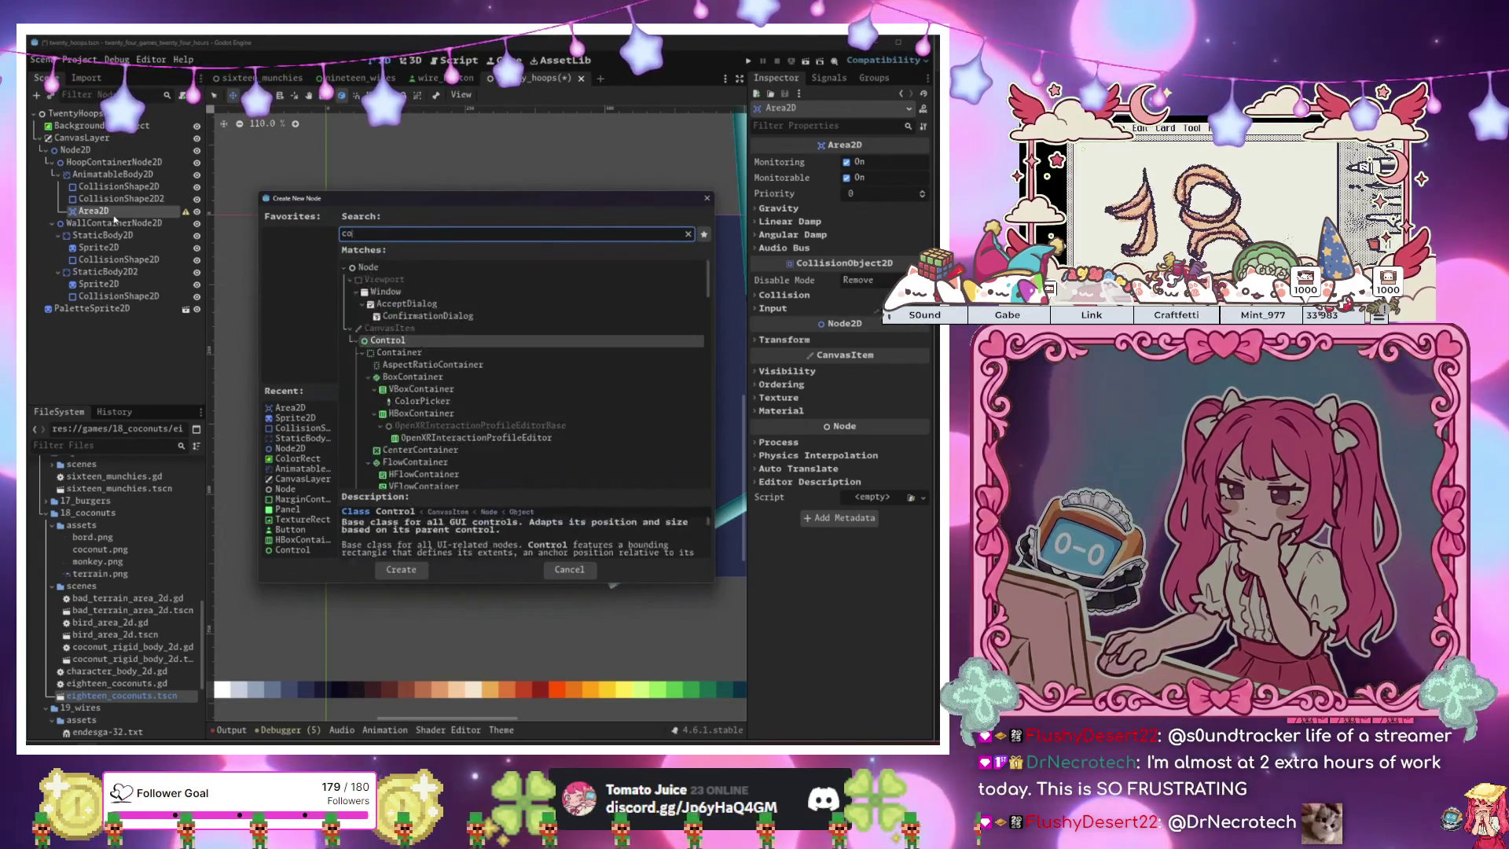
pyautogui.write('area')
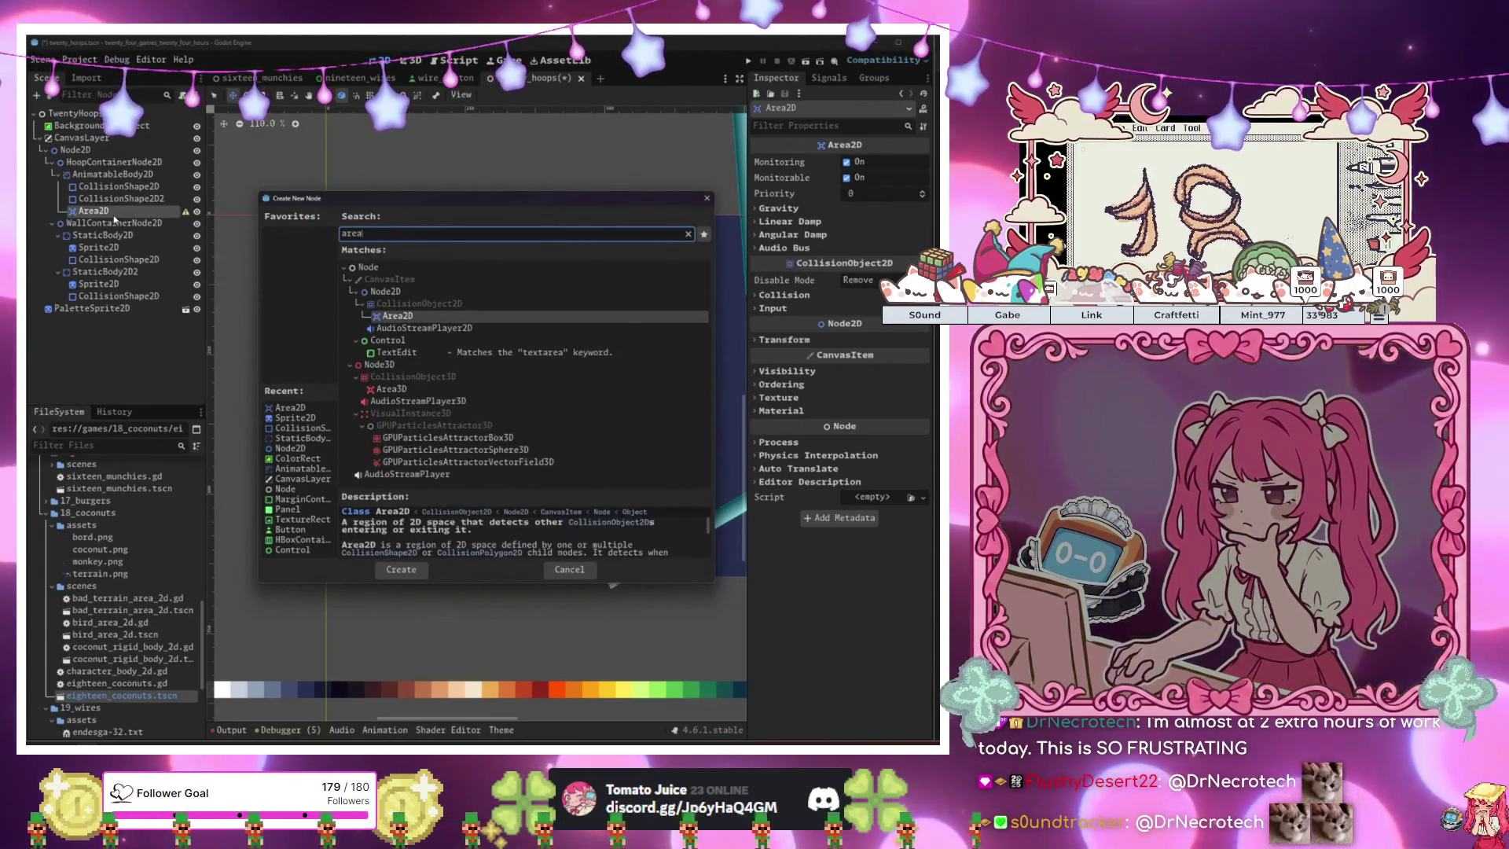
pyautogui.press('BackSpace')
pyautogui.press('BackSpace')
pyautogui.press('BackSpace')
pyautogui.write('coll')
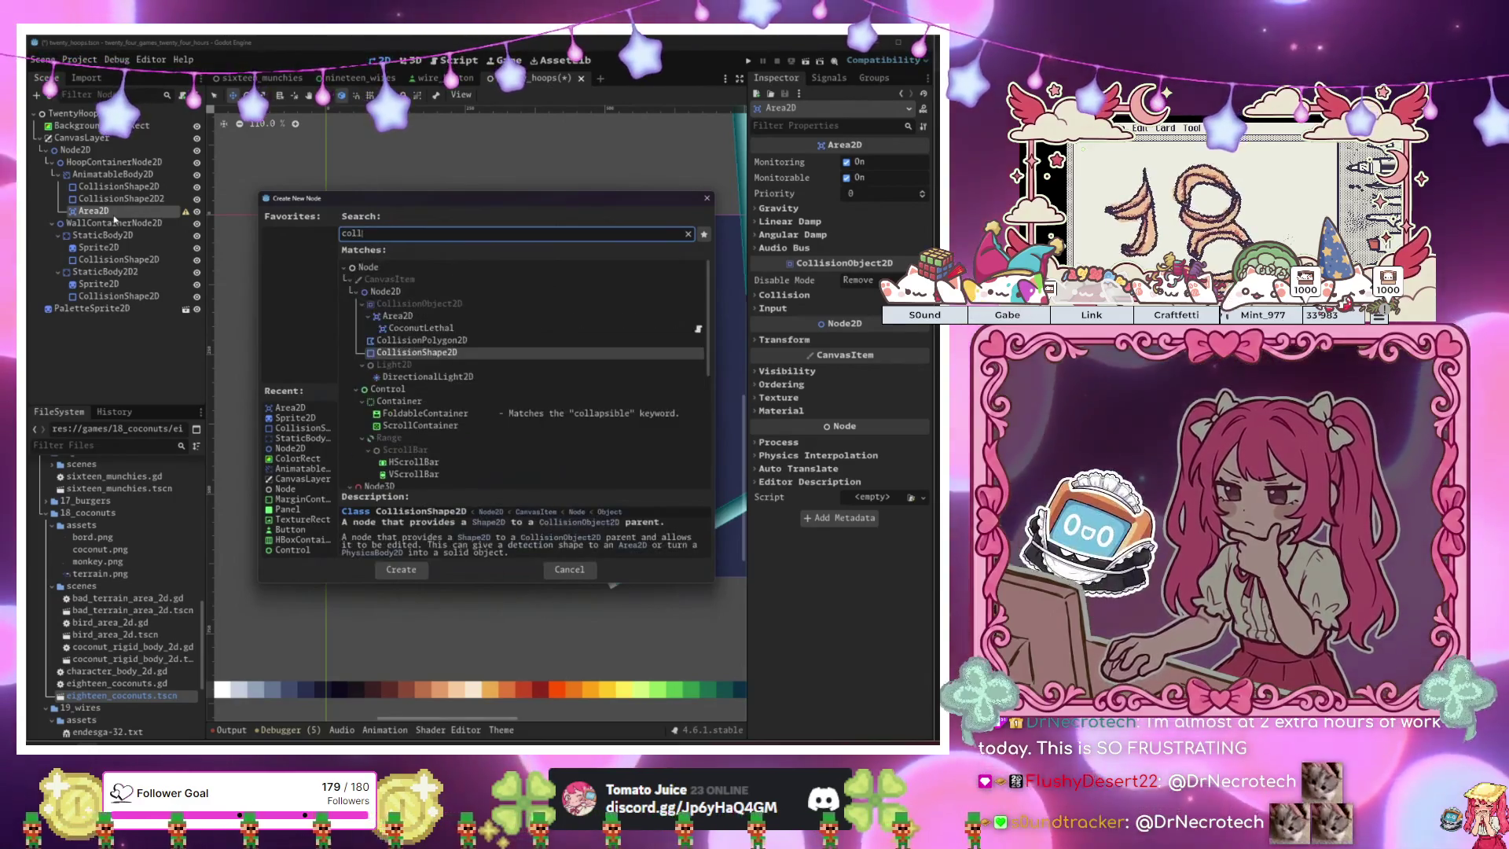
pyautogui.press('Return')
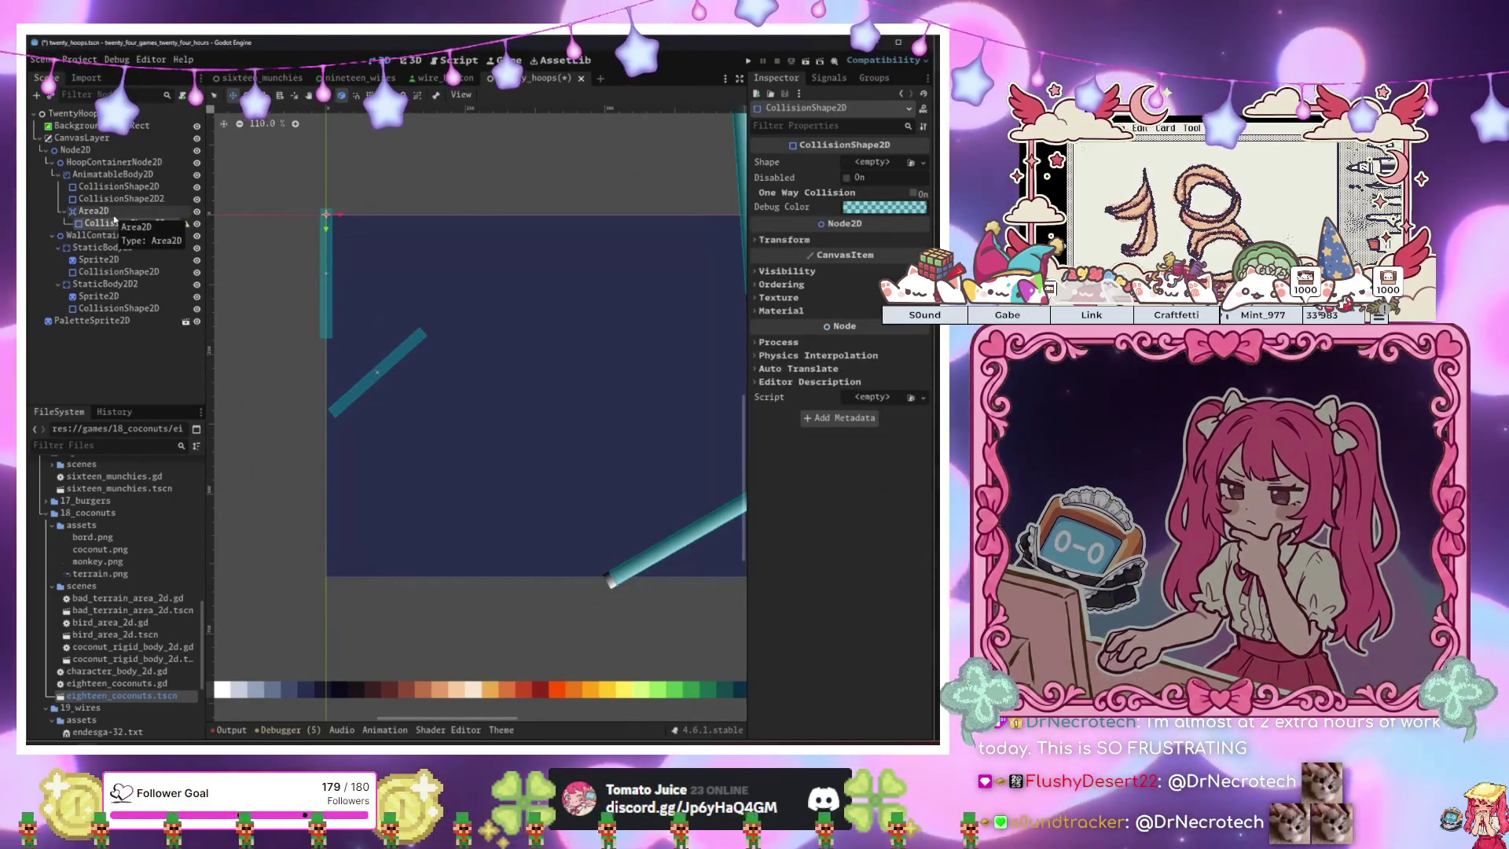
# Give the area a RectangleShape2D and enlarge it into a bigger box.
pyautogui.click(872, 162)
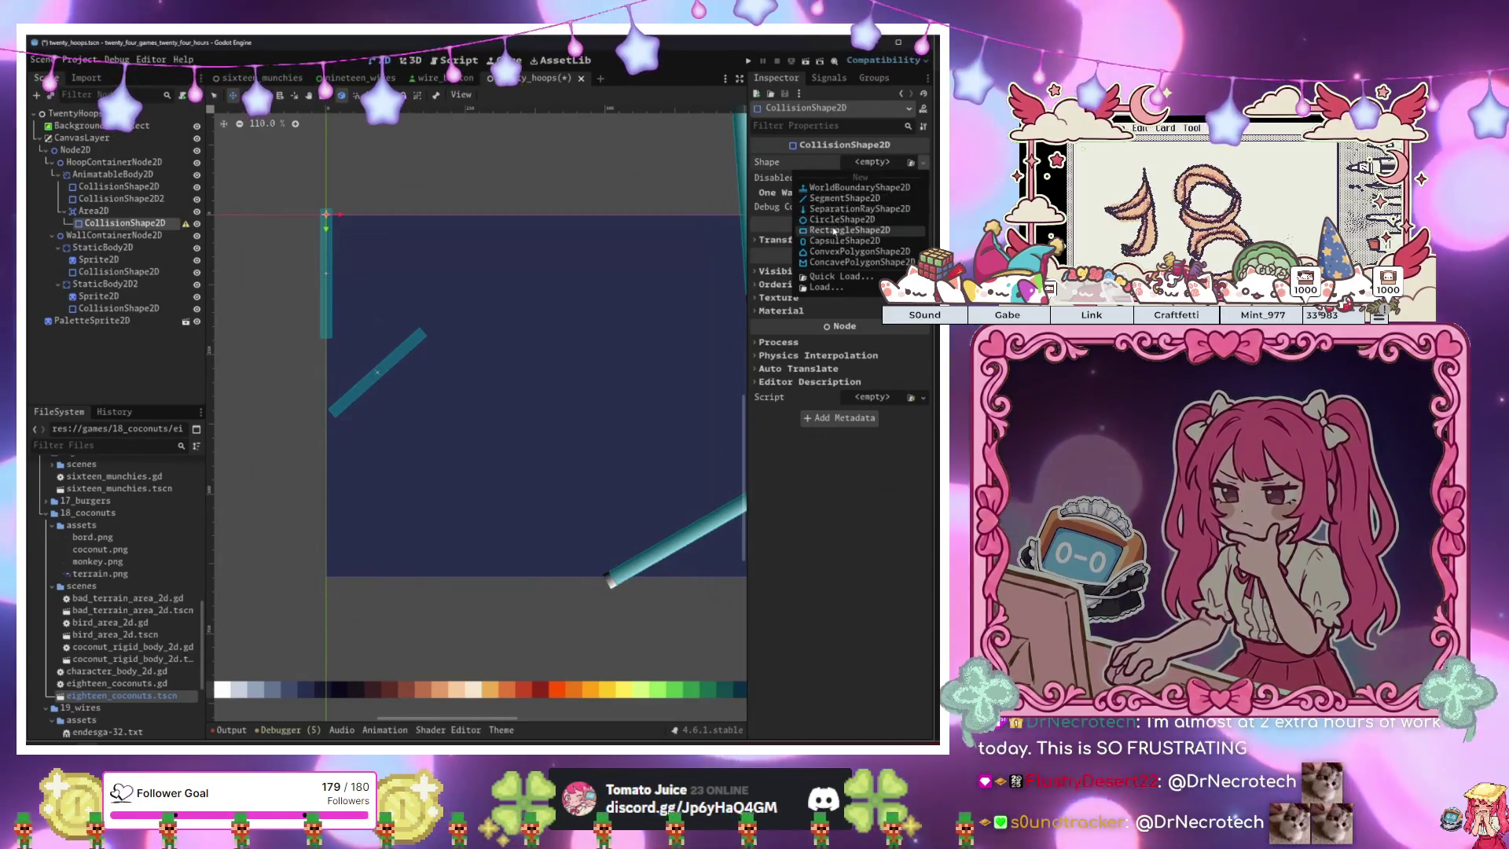
pyautogui.click(849, 227)
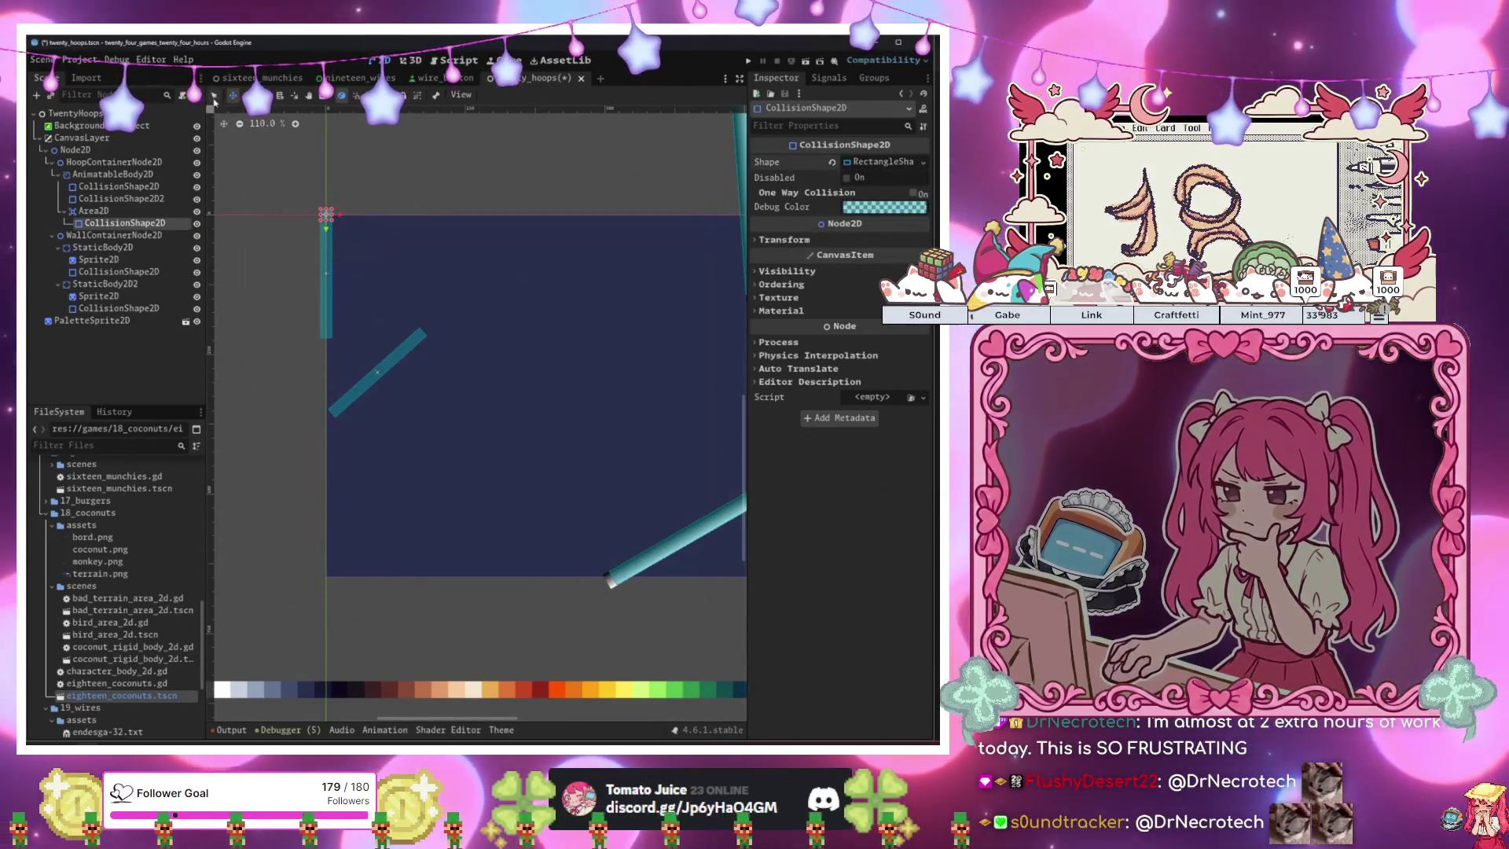
pyautogui.moveTo(329, 218)
pyautogui.mouseDown()
pyautogui.moveTo(380, 263)
pyautogui.moveTo(355, 310)
pyautogui.moveTo(355, 364)
pyautogui.moveTo(335, 370)
pyautogui.moveTo(330, 331)
pyautogui.moveTo(334, 369)
pyautogui.moveTo(304, 376)
pyautogui.mouseUp()
pyautogui.hscroll(2, 471, 385)
pyautogui.scroll(-3, 305, 376)
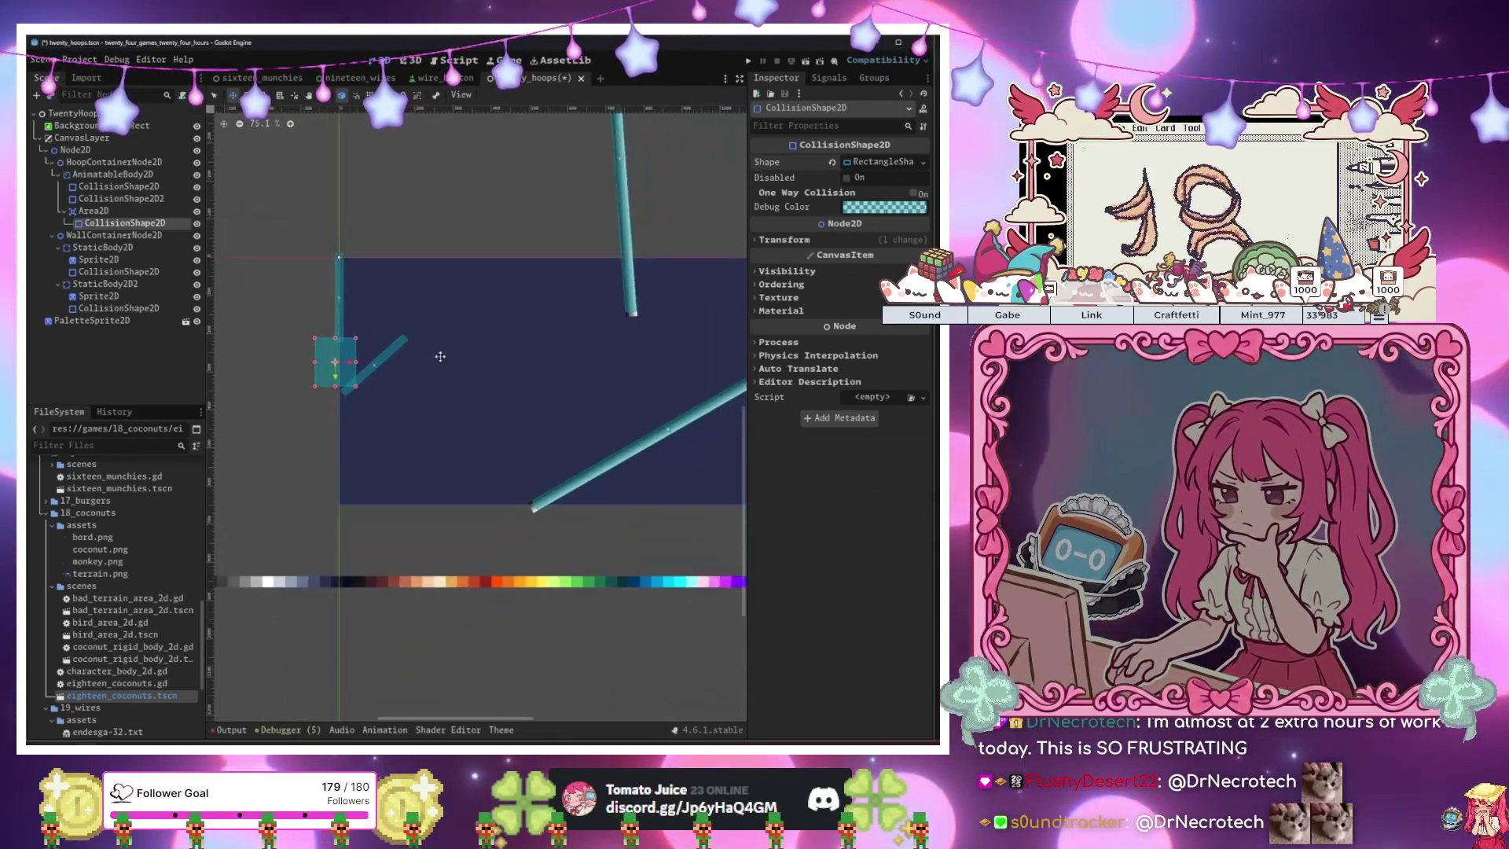
# Move the hoop's AnimatableBody2D down about 124 px.
pyautogui.click(374, 384)
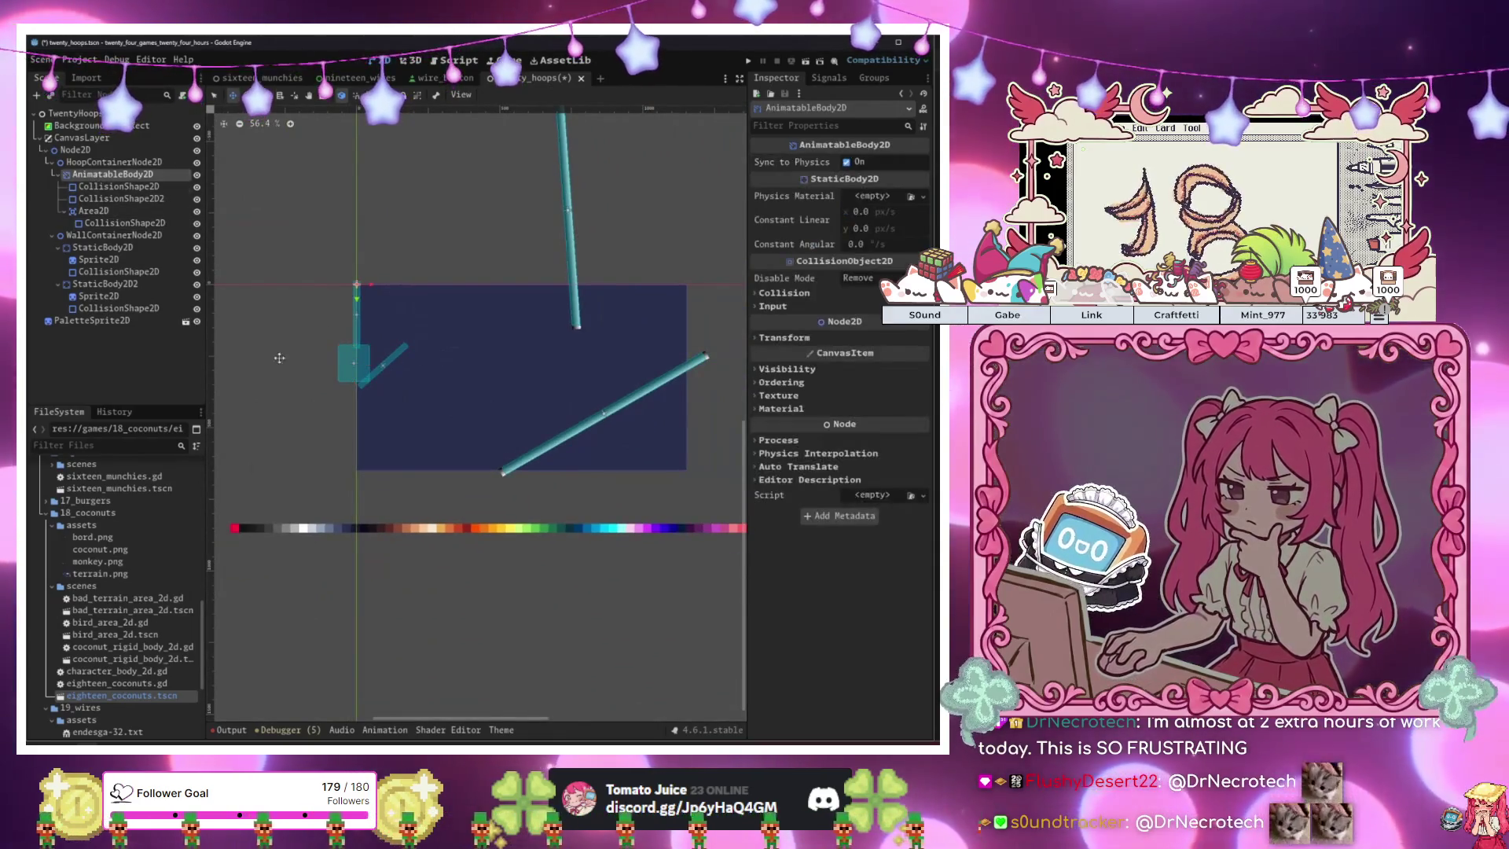
pyautogui.hscroll(2, 306, 392)
pyautogui.hscroll(1, 307, 392)
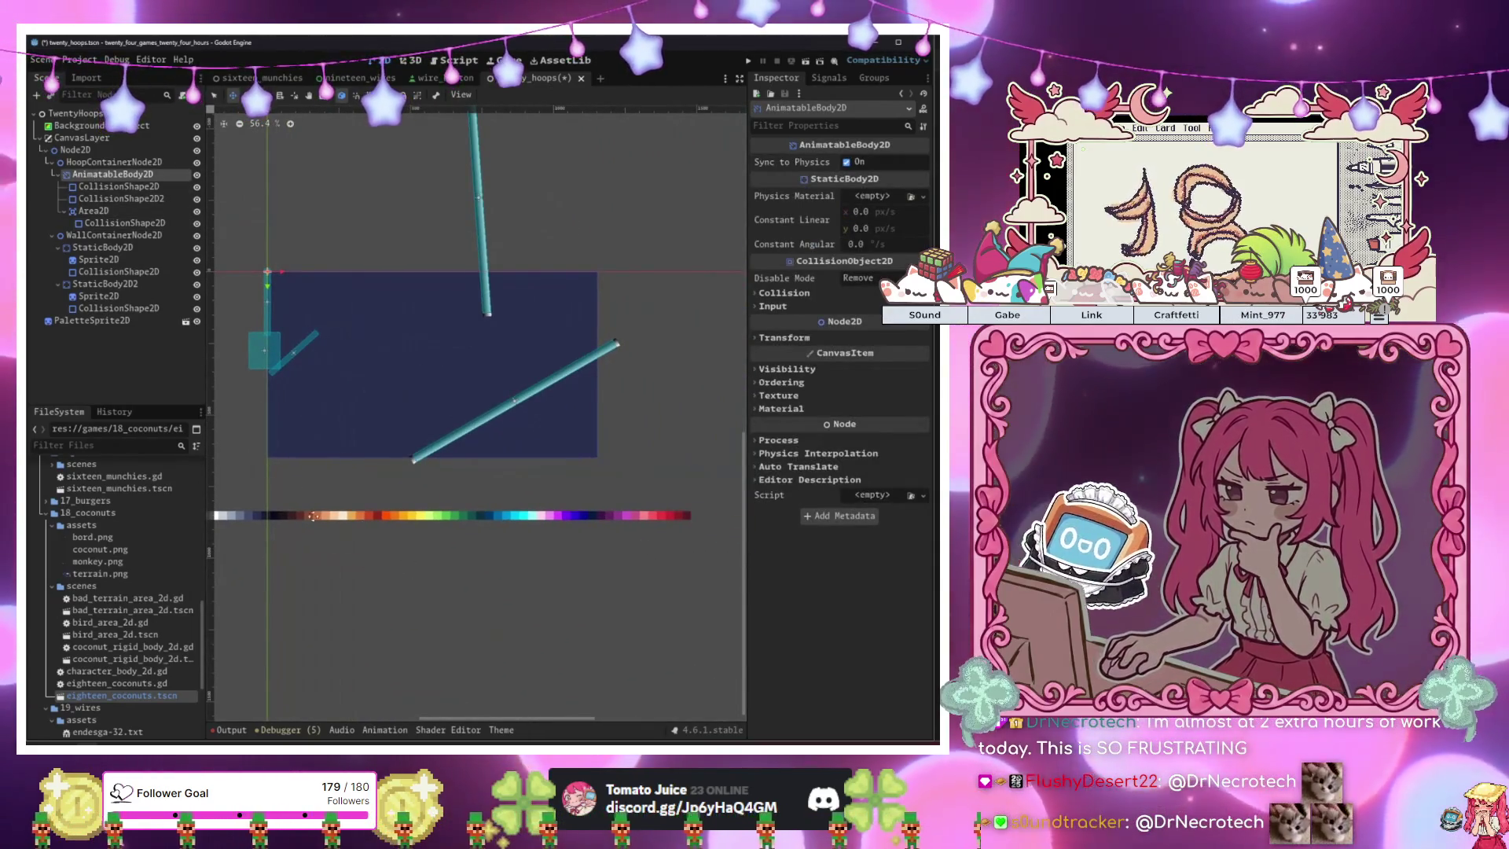
pyautogui.moveTo(314, 280)
pyautogui.mouseDown()
pyautogui.moveTo(339, 291)
pyautogui.moveTo(336, 330)
pyautogui.mouseUp()
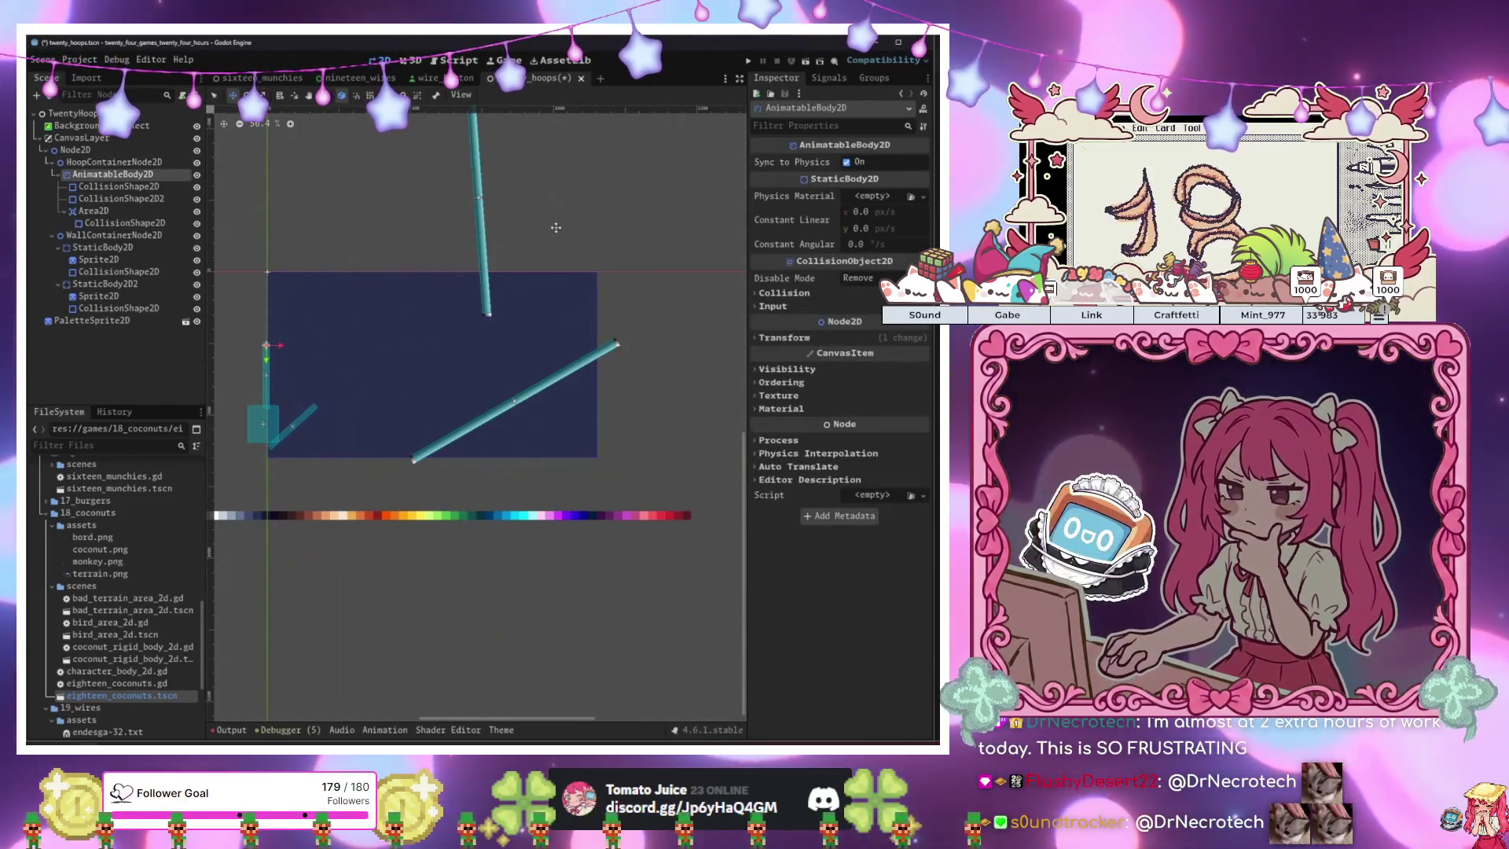
pyautogui.click(130, 187)
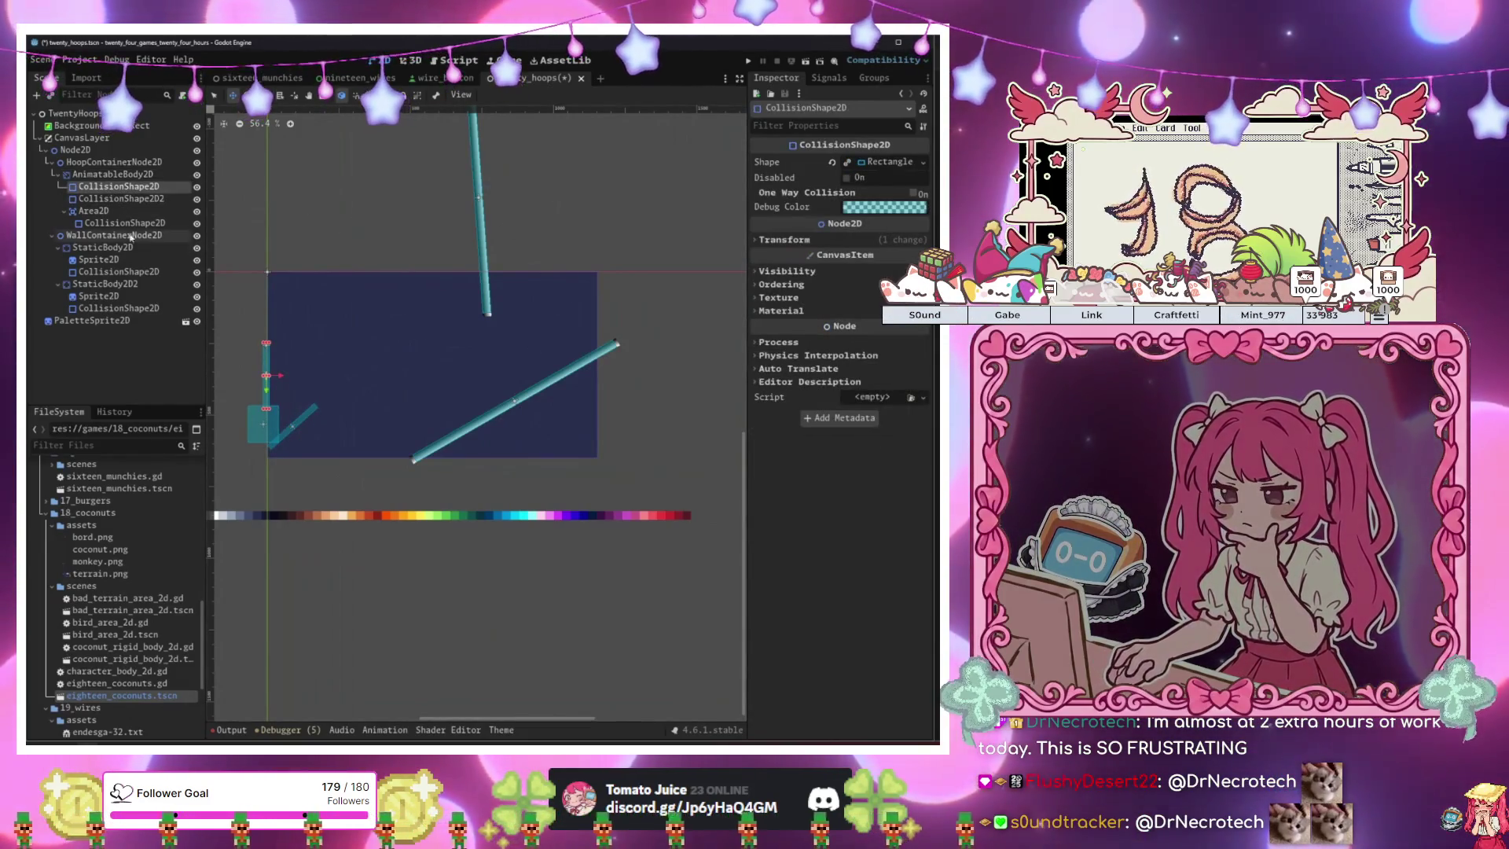
pyautogui.click(123, 161)
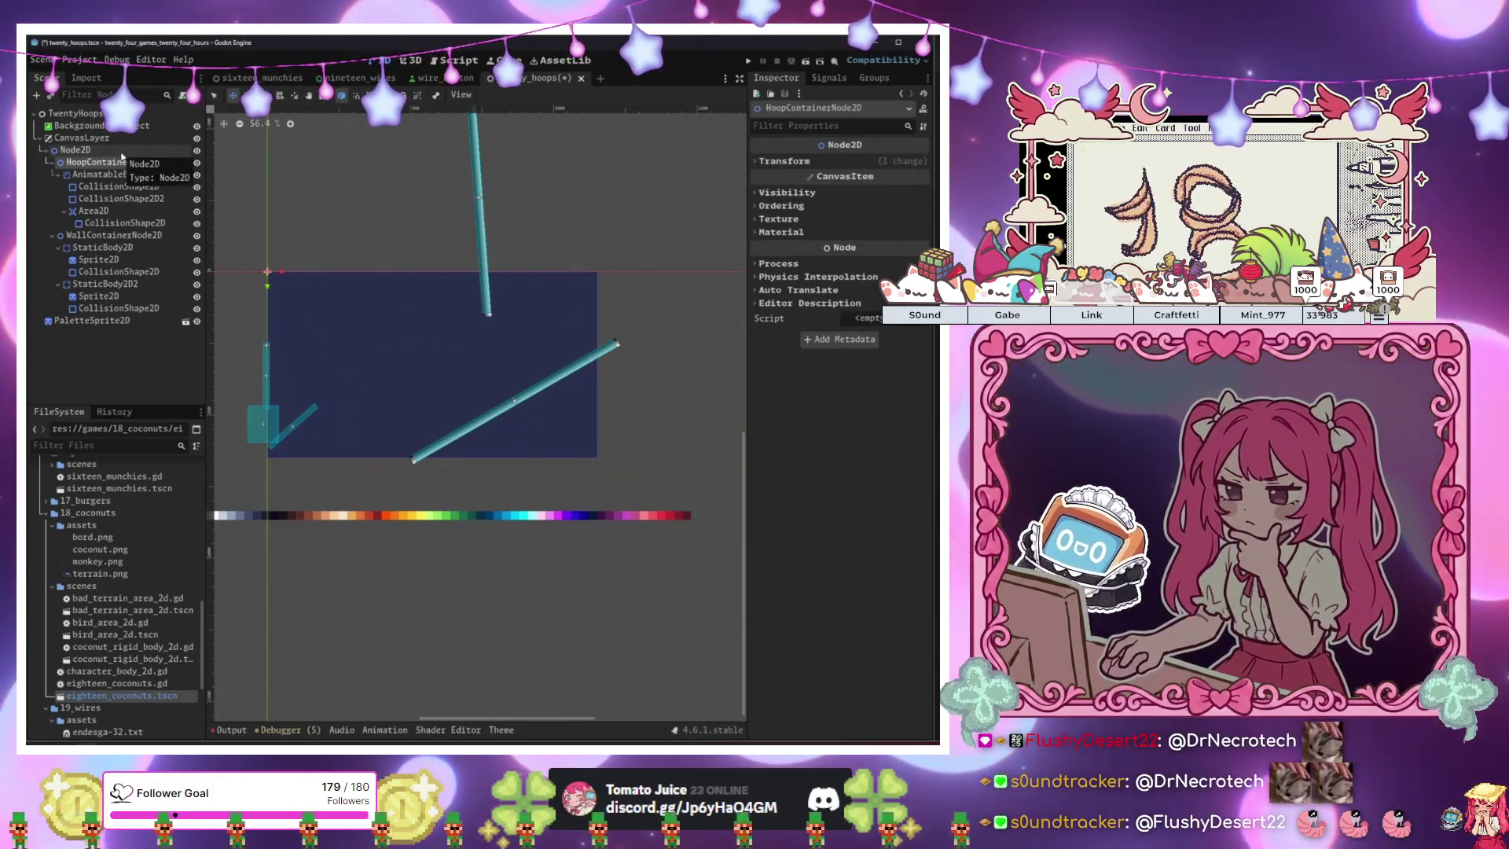
# Create a new scene with a RigidBody2D root named BasketBallRigidBody2D.
pyautogui.click(600, 78)
pyautogui.click(90, 139)
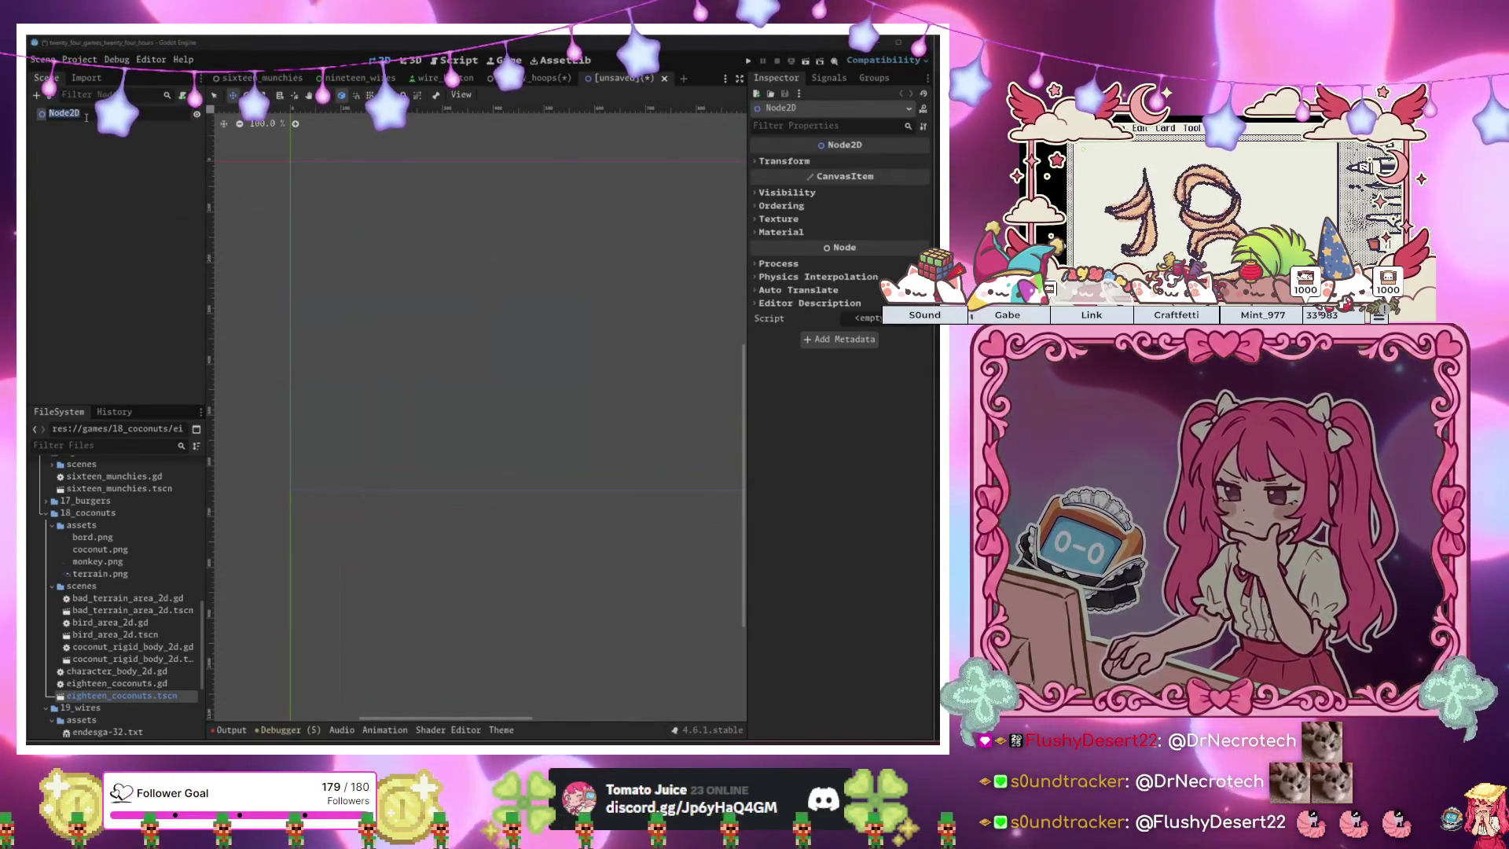
pyautogui.hotkey('ctrl', 'z')
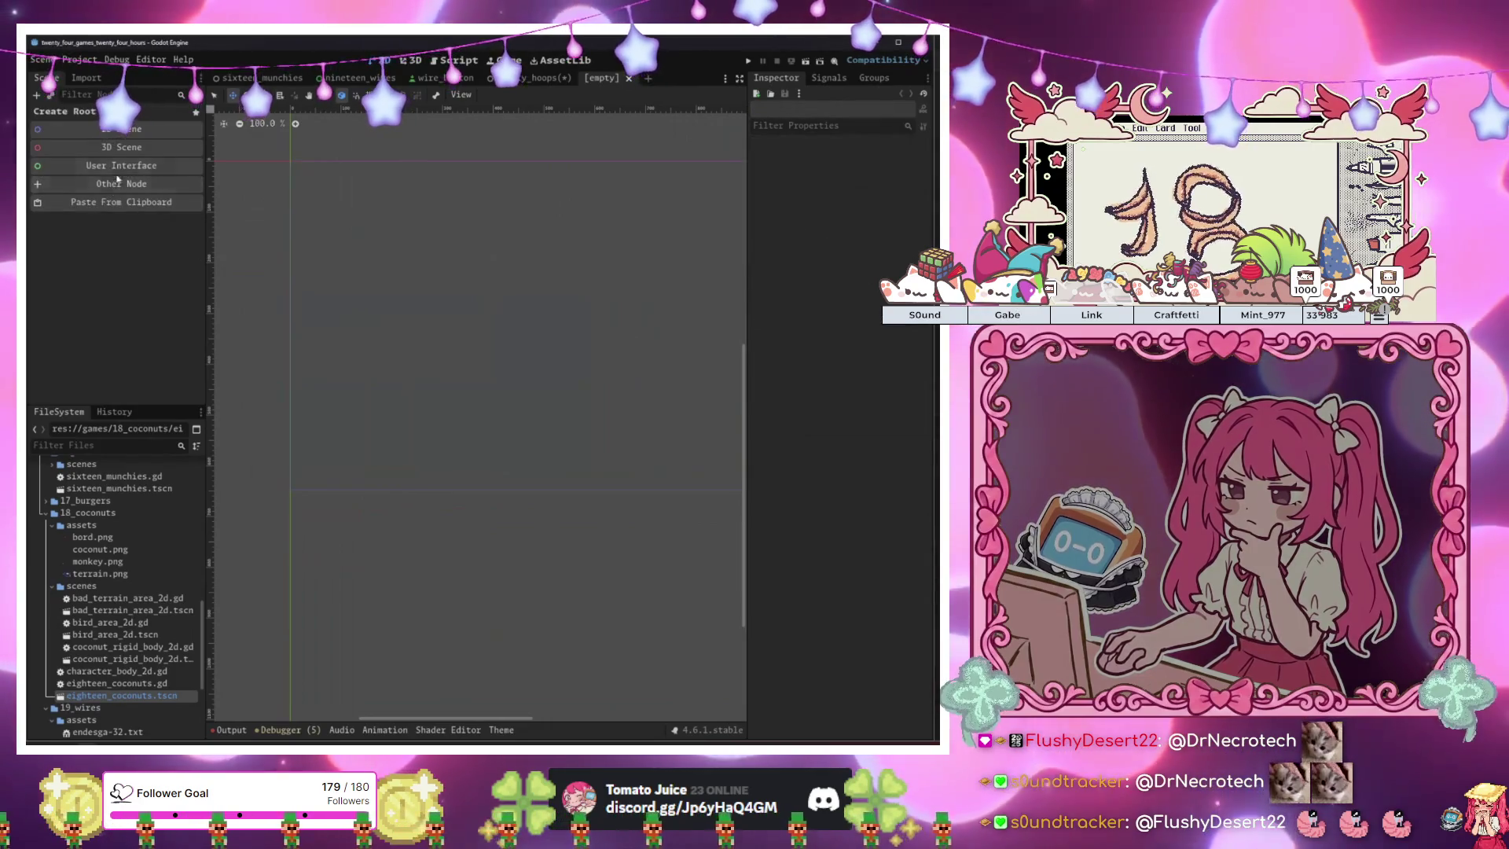
pyautogui.click(111, 185)
pyautogui.write('rigid')
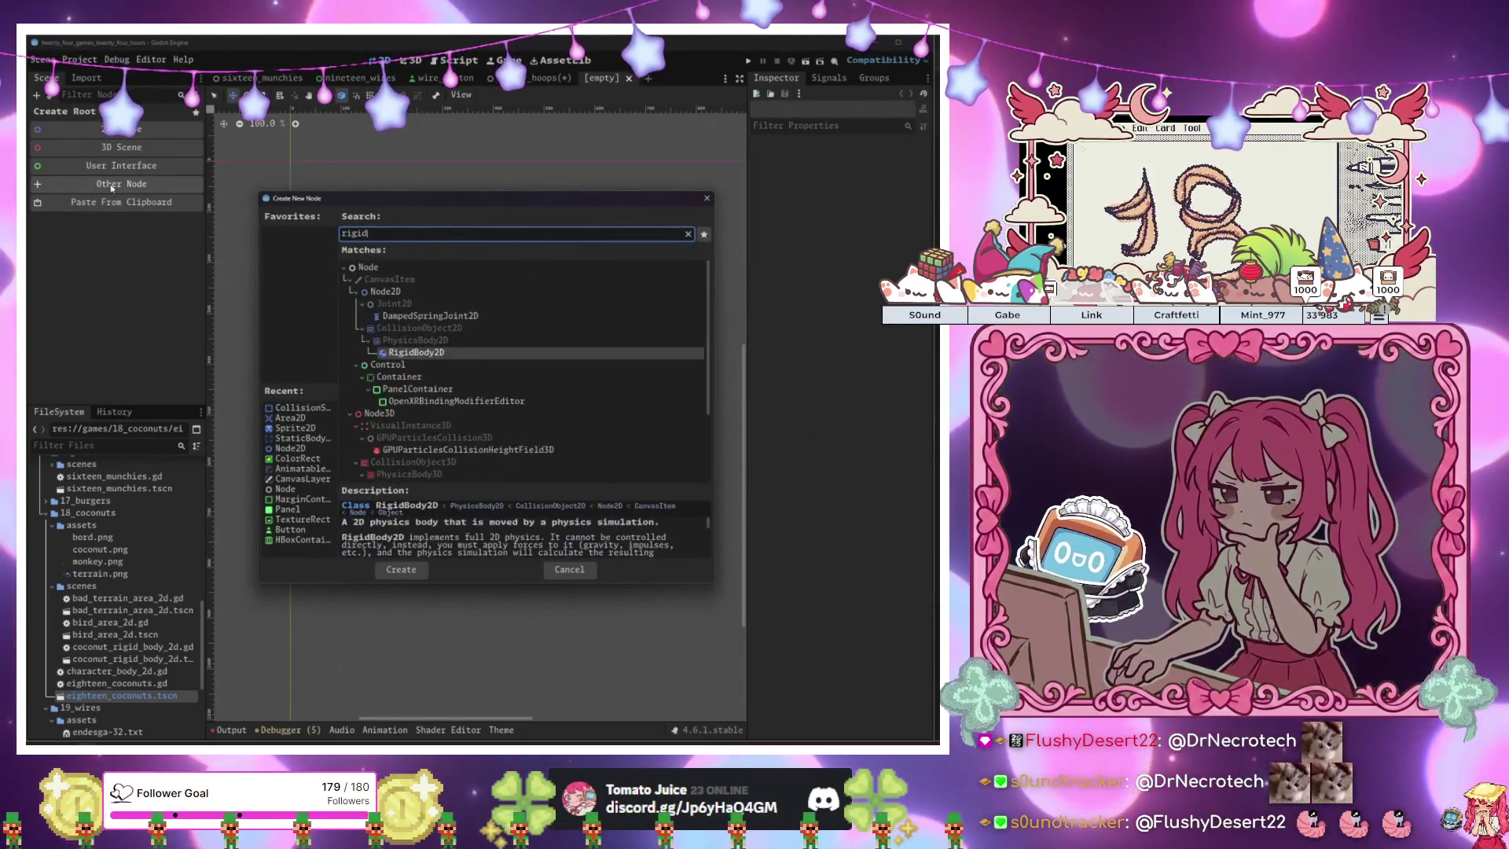
pyautogui.press('Return')
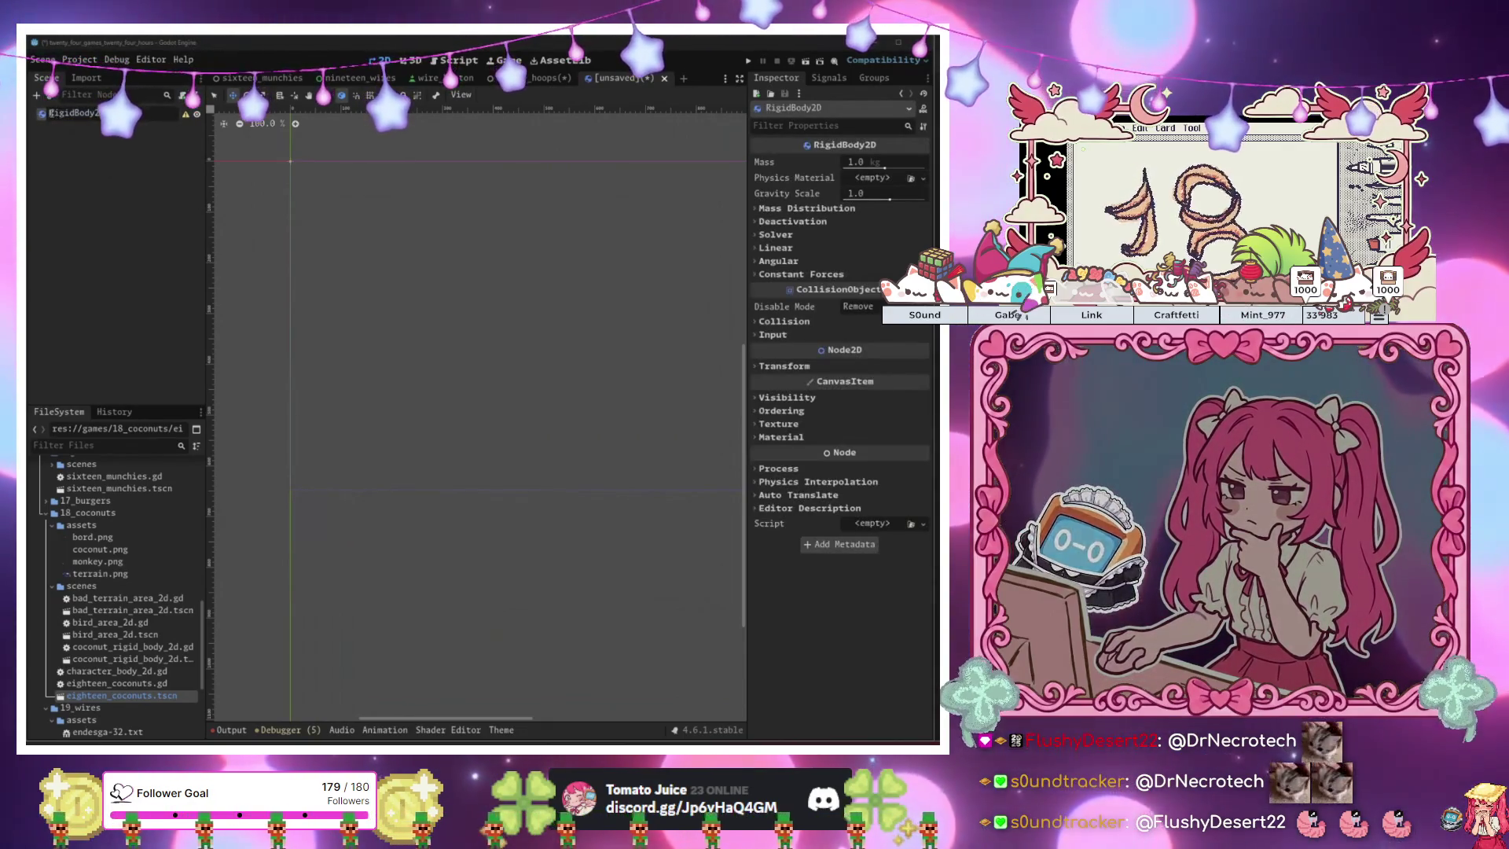
pyautogui.write('BasketRig')
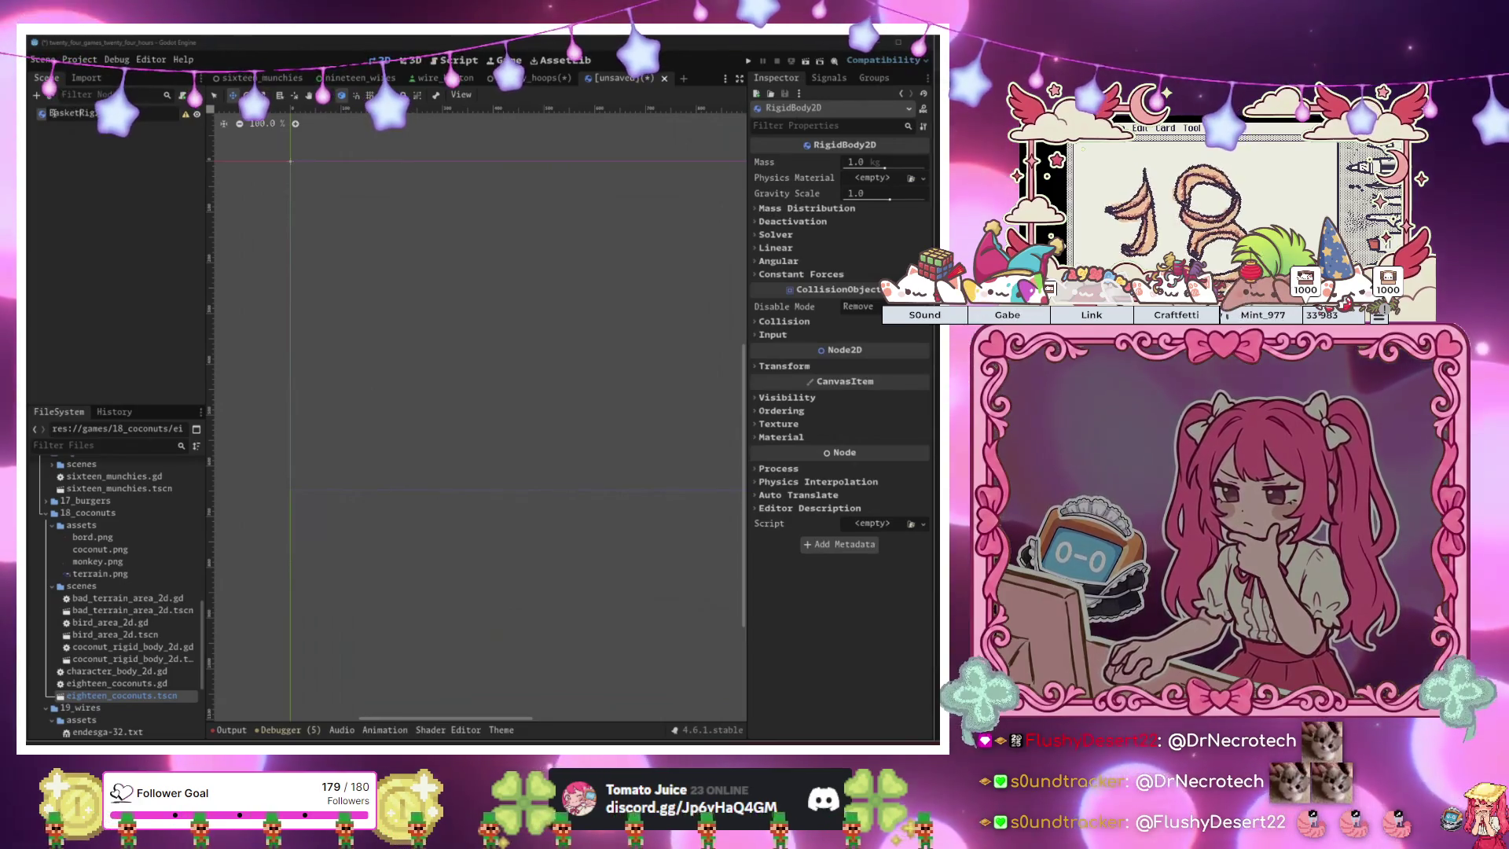
pyautogui.write('Ball')
pyautogui.press('Return')
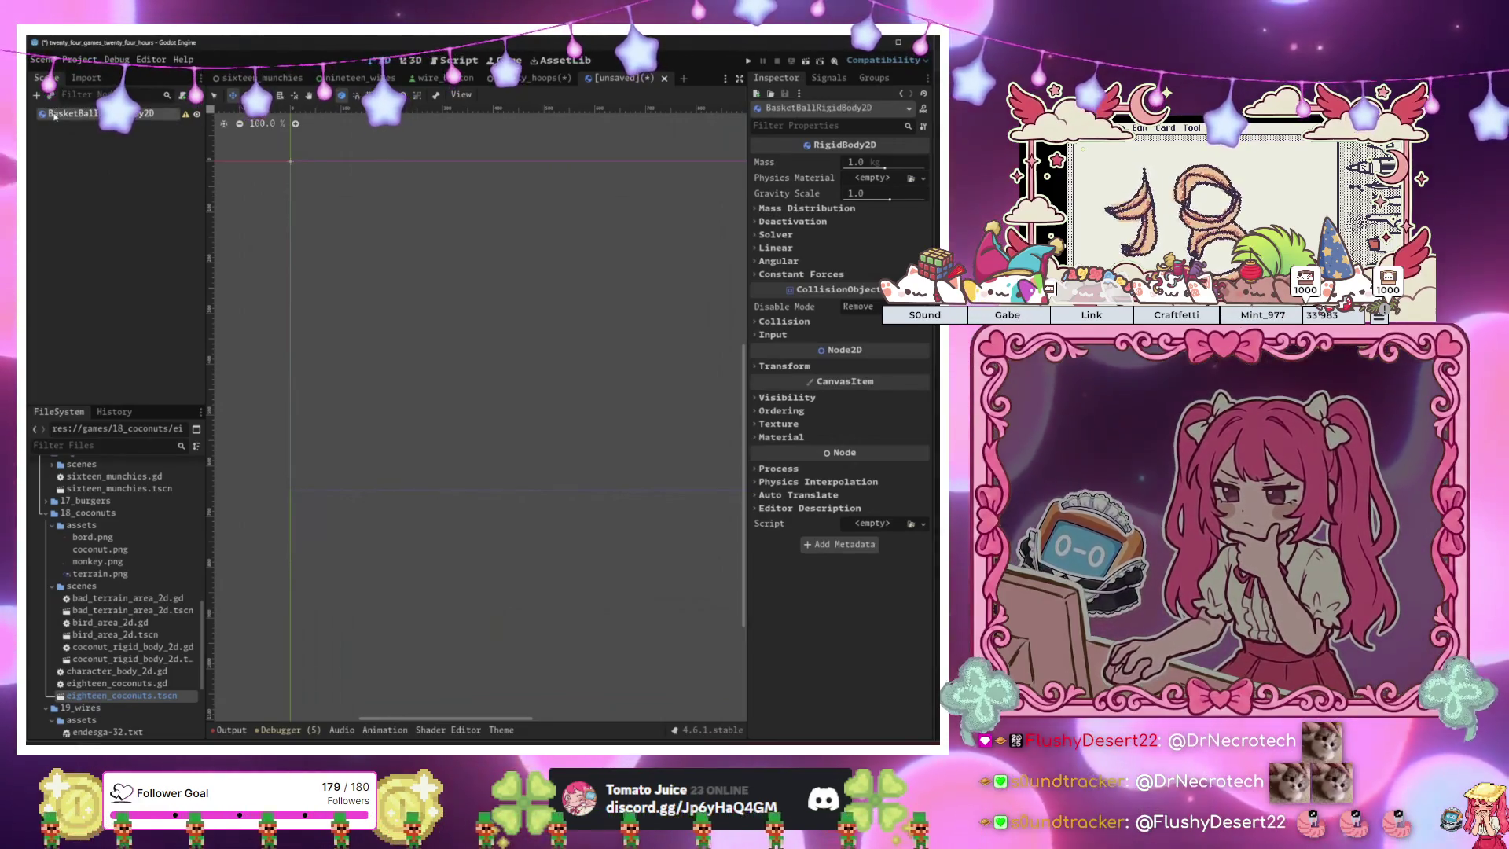
# Add a CollisionShape2D child to the ball with a new CircleShape2D.
pyautogui.hotkey('ctrl', 'a')
pyautogui.write('coll')
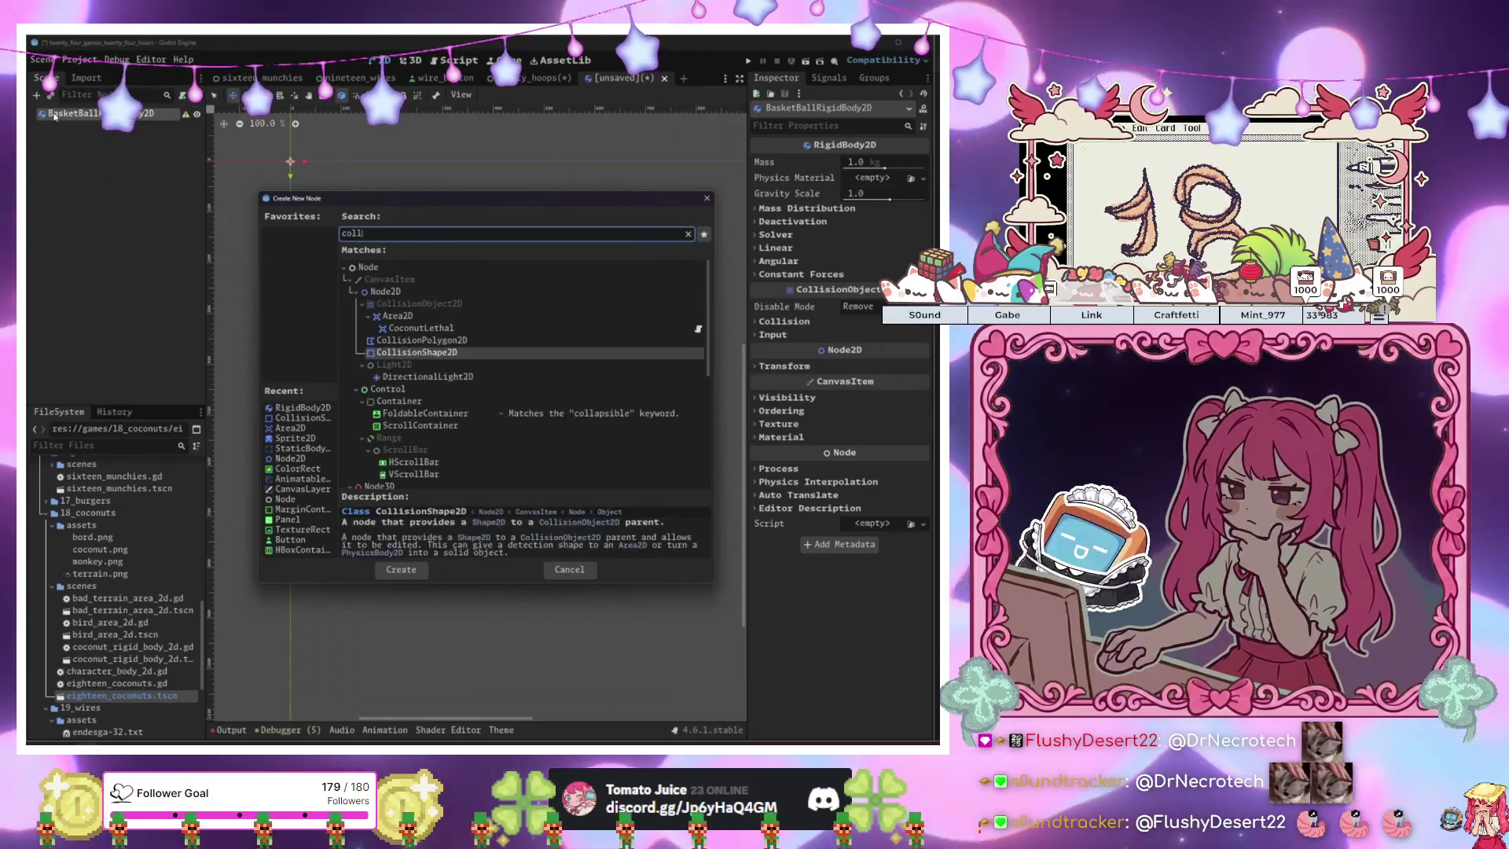
pyautogui.press('Return')
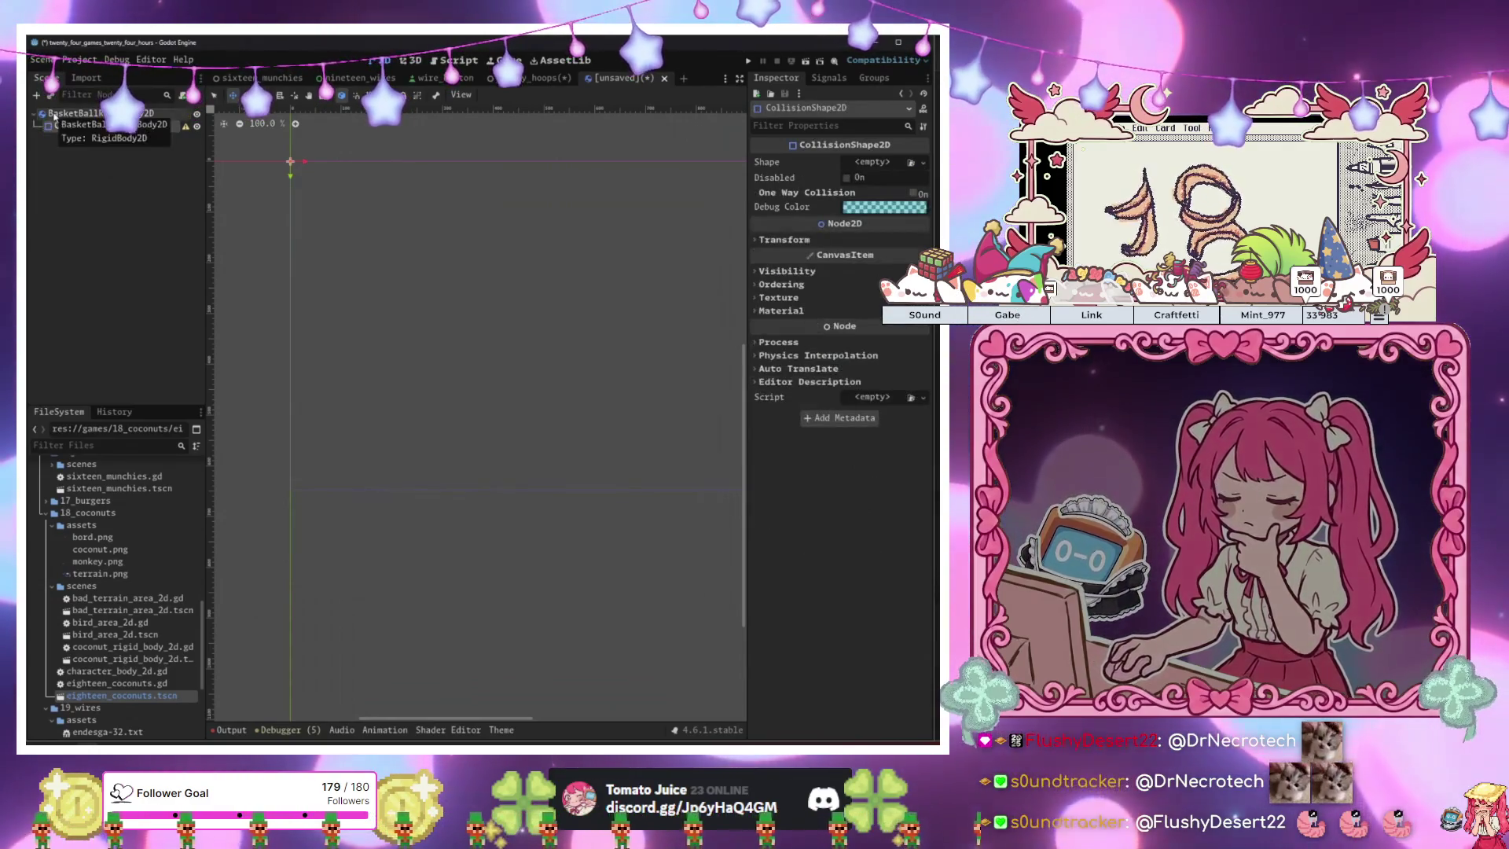
pyautogui.click(873, 162)
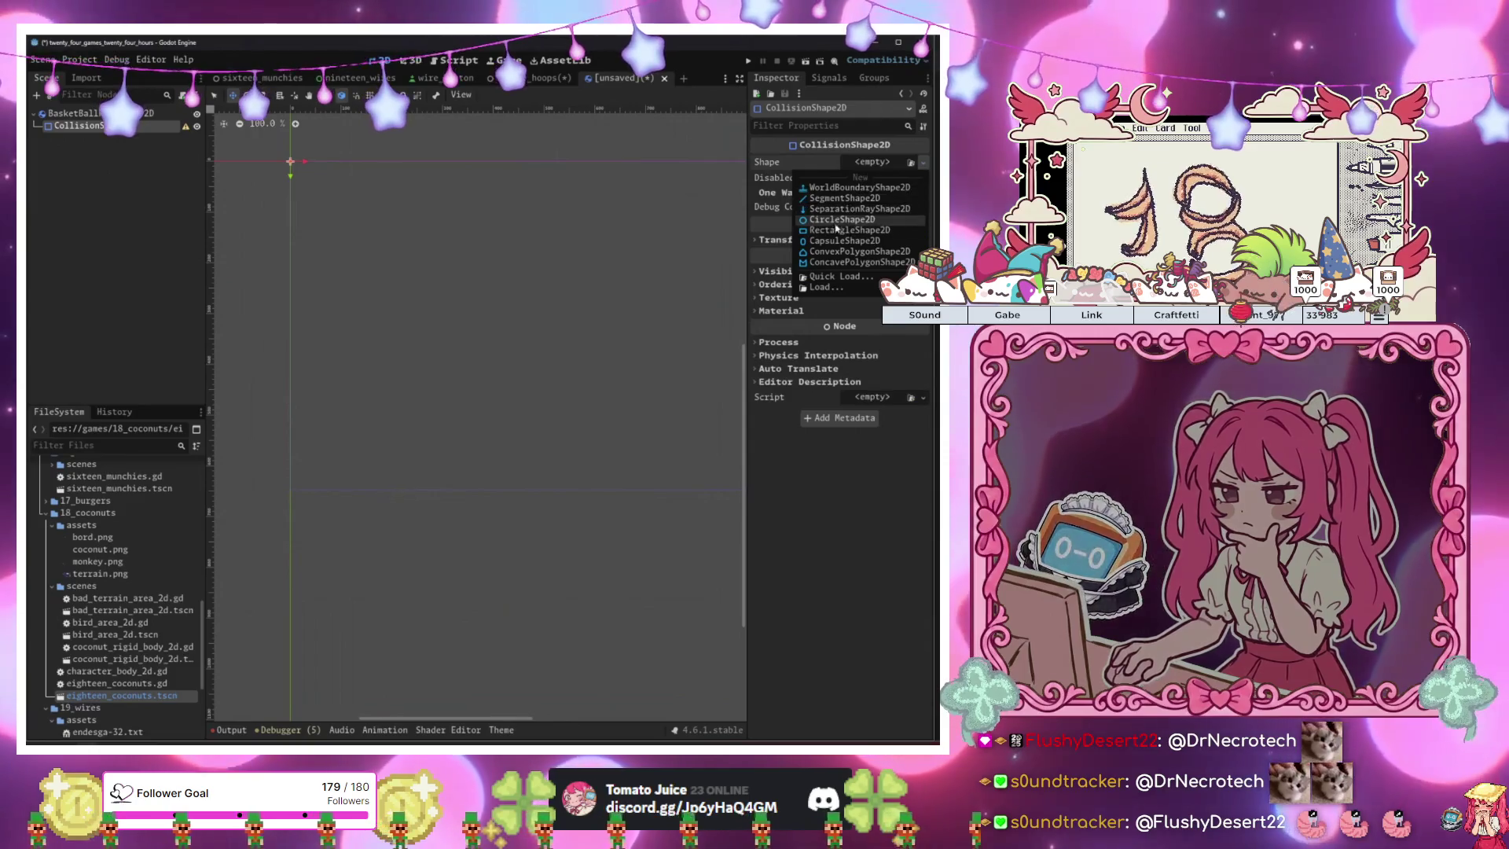
pyautogui.click(841, 206)
pyautogui.scroll(4, 402, 192)
pyautogui.moveTo(402, 192); pyautogui.dragTo(550, 237)
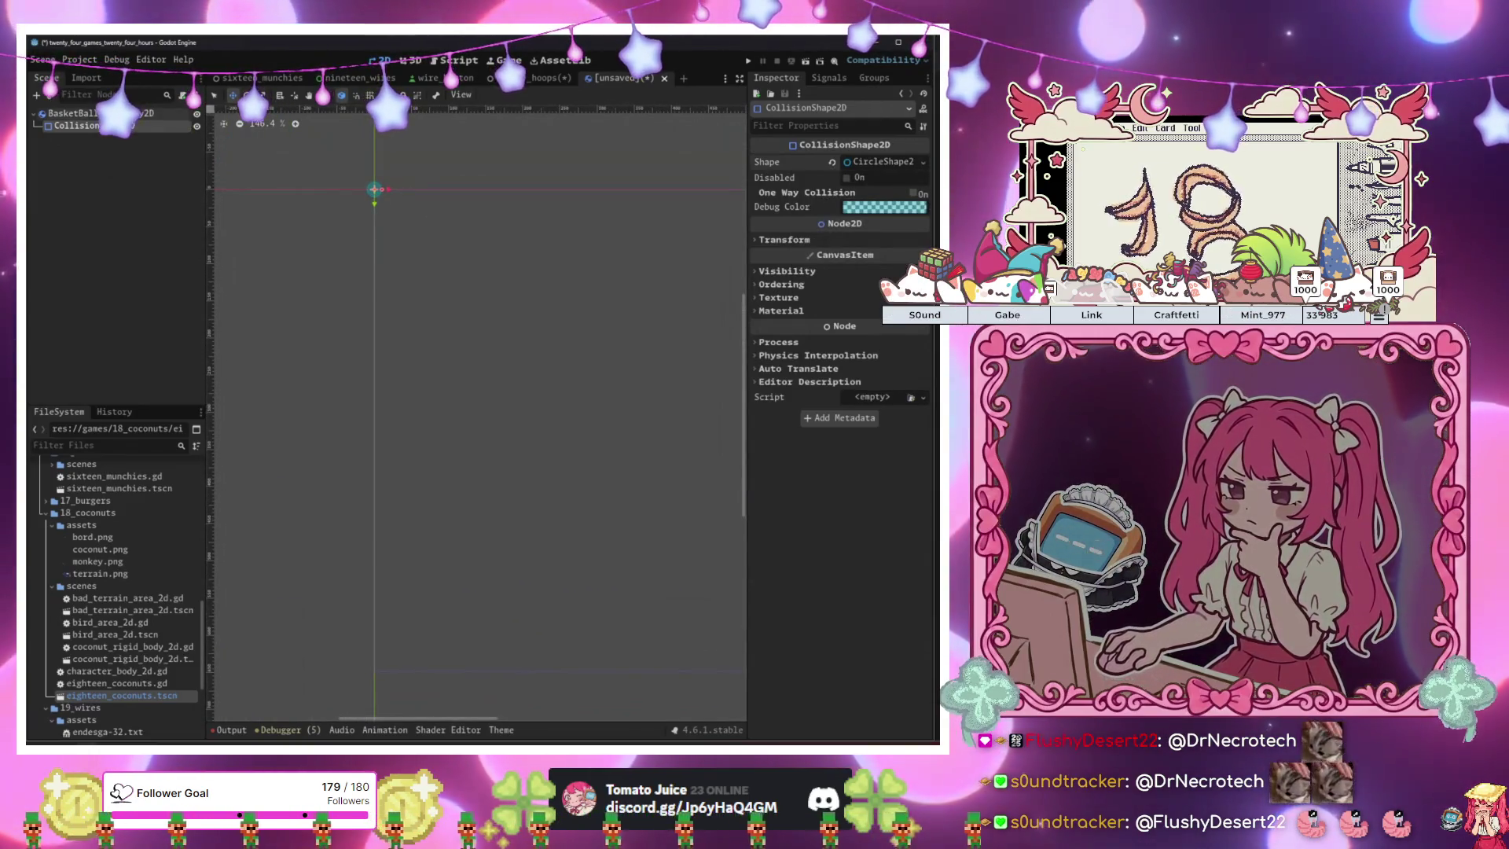
pyautogui.click(73, 113)
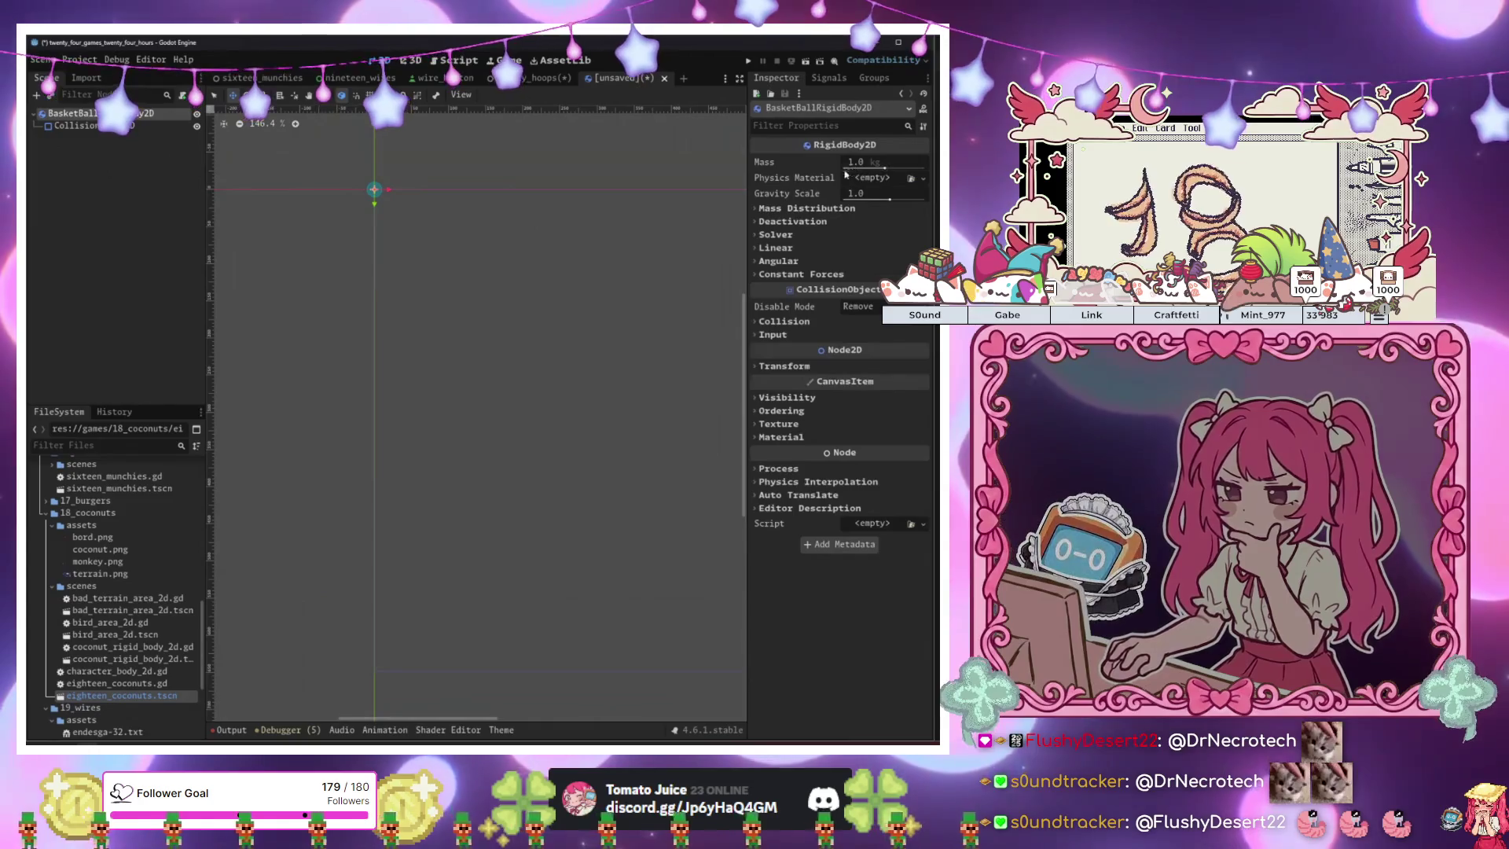
pyautogui.hotkey('ctrl', 'a')
# Add a Sprite2D under the ball with a new GradientTexture2D.
pyautogui.write('spr')
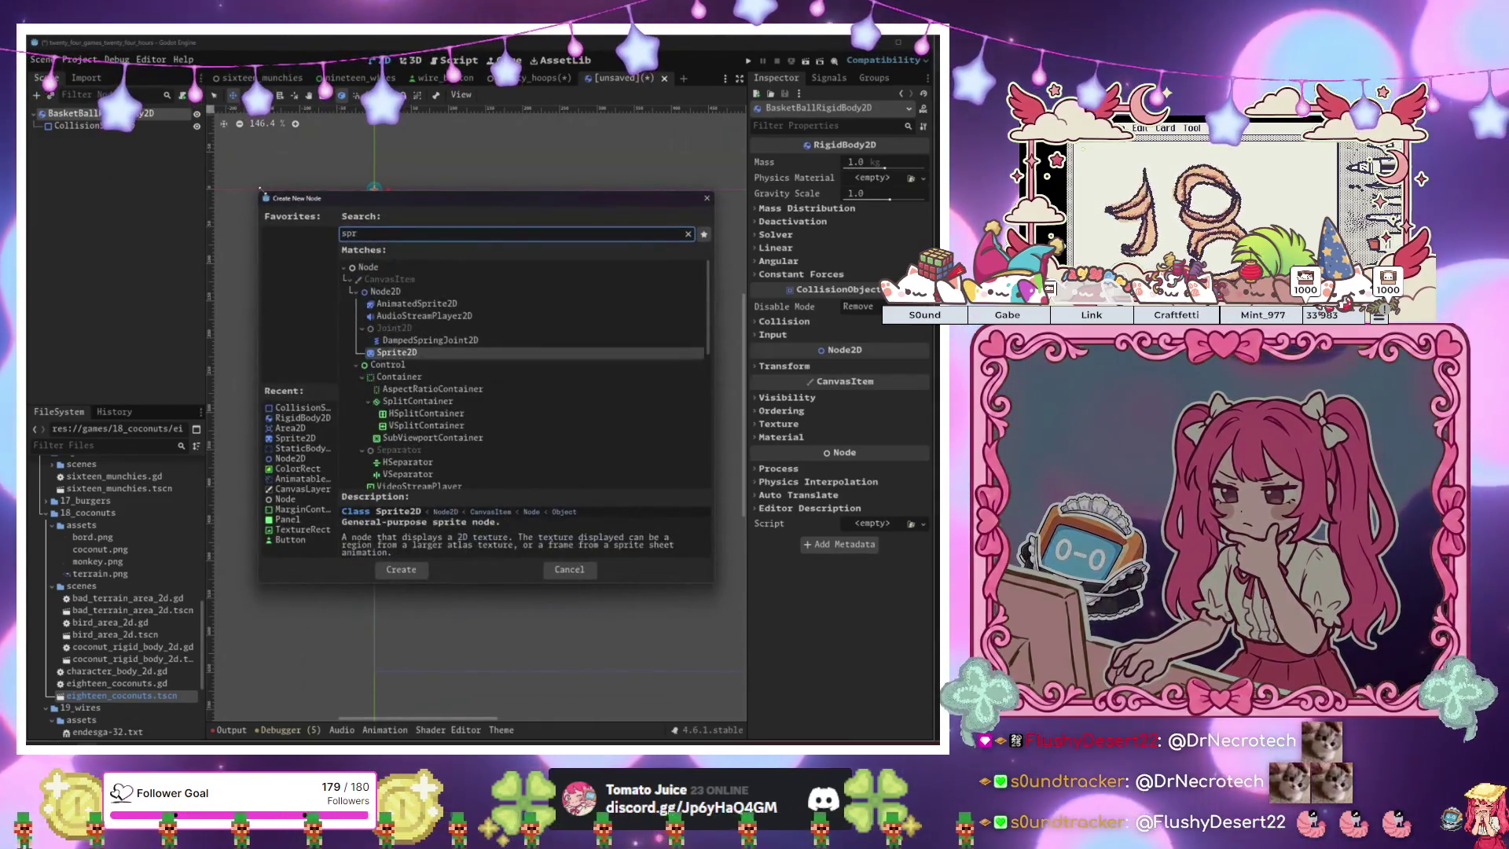
pyautogui.press('Return')
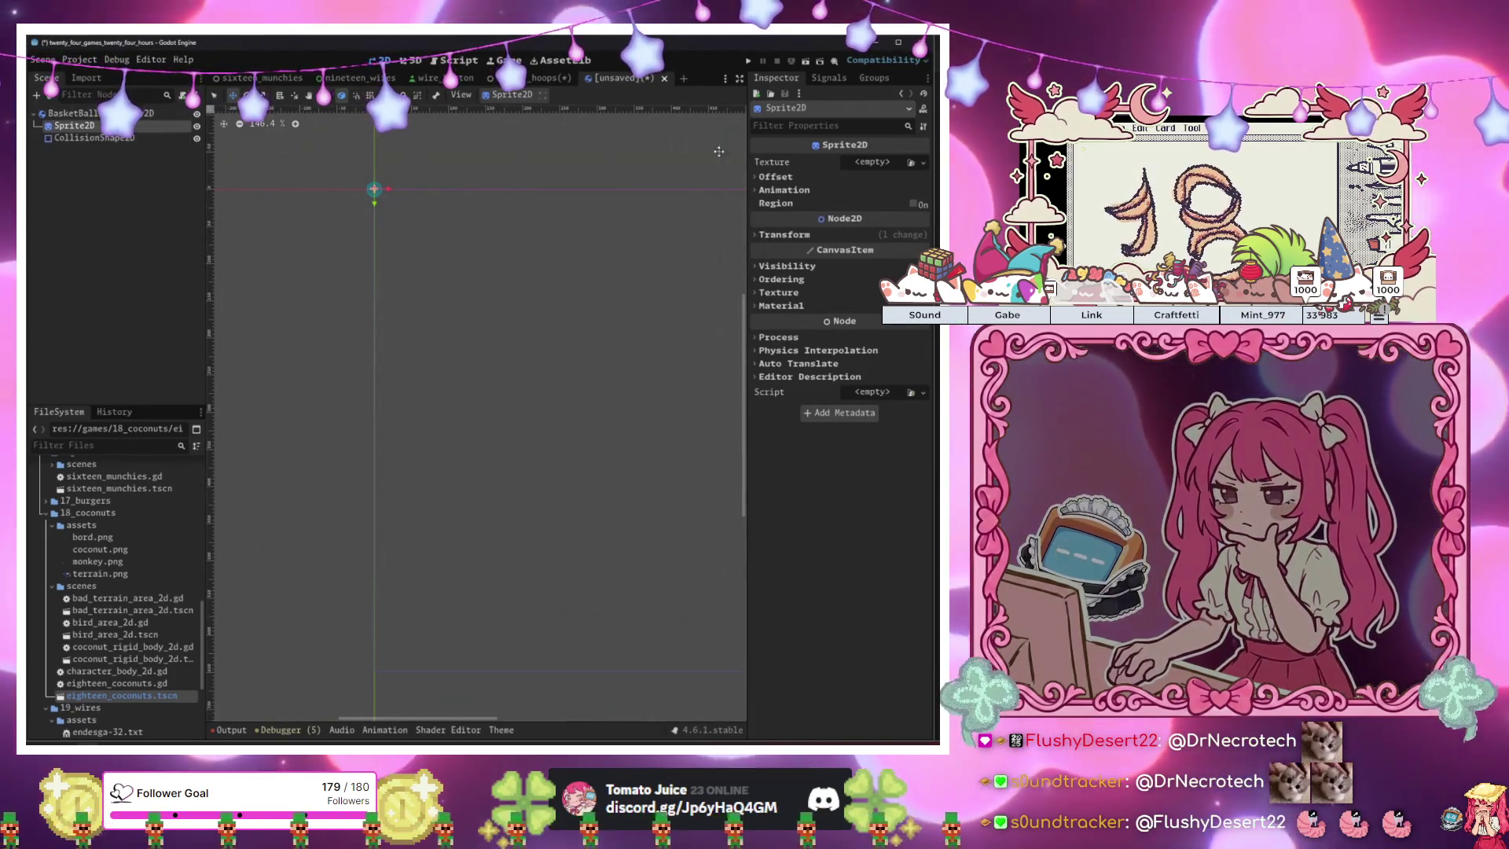
pyautogui.click(887, 163)
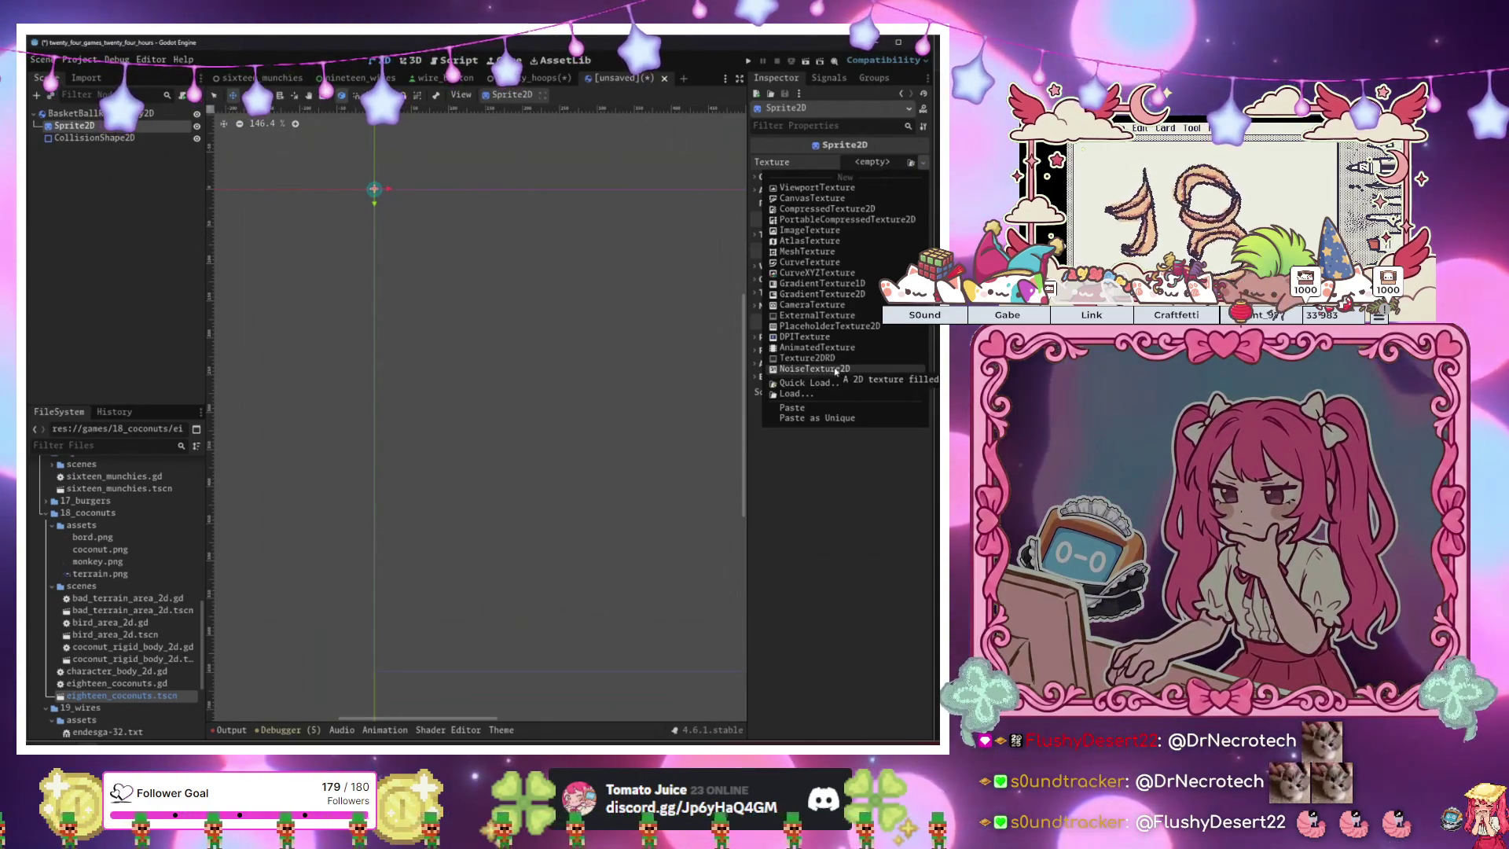
pyautogui.click(833, 296)
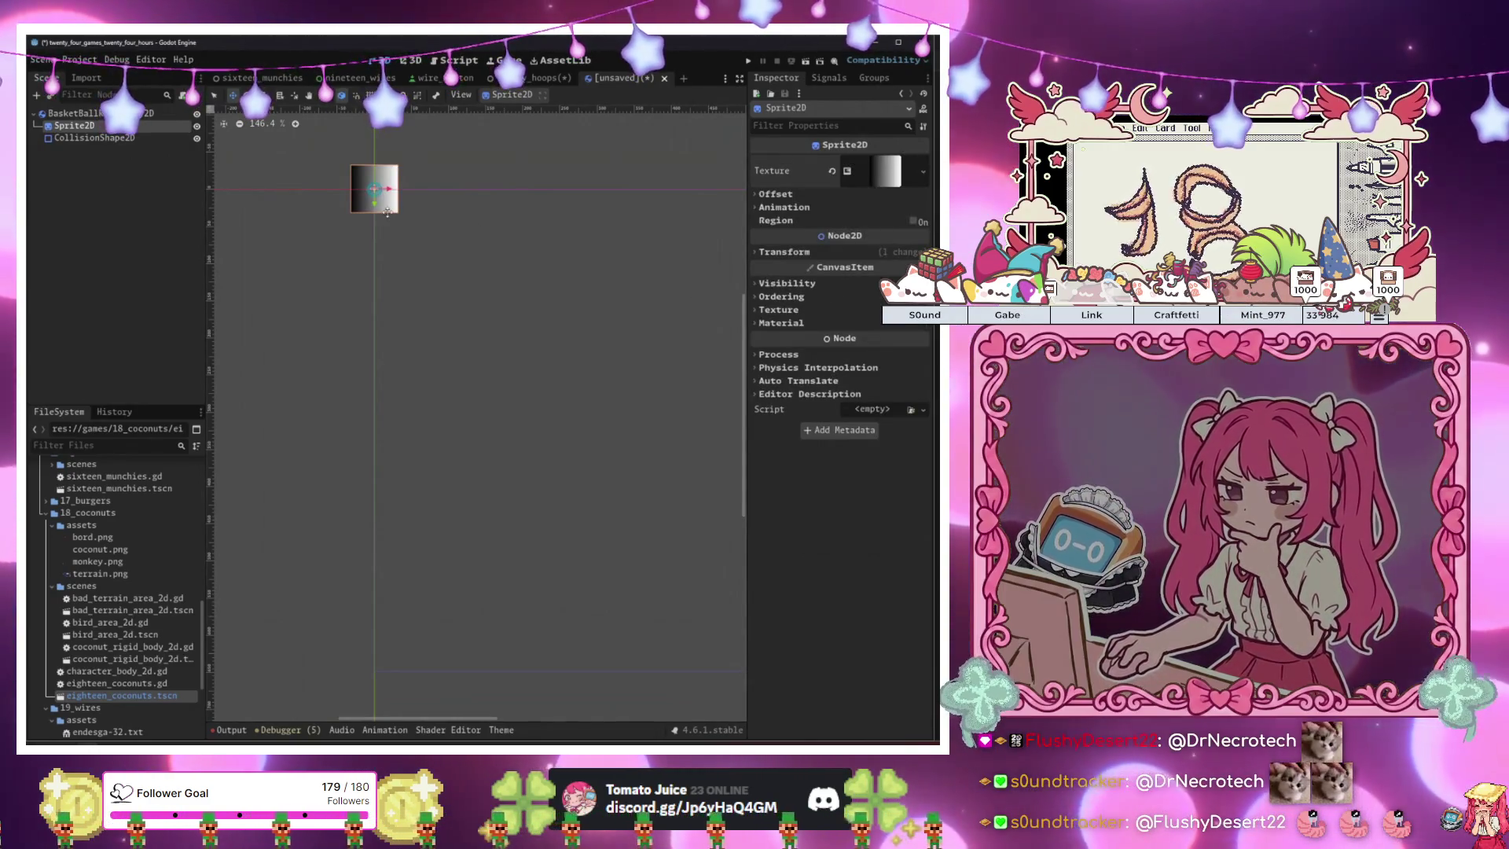
# Shrink the sprite to the collision circle's size, tilt it slightly, and save the scene.
pyautogui.scroll(-1, 496, 202)
pyautogui.scroll(-2, 496, 203)
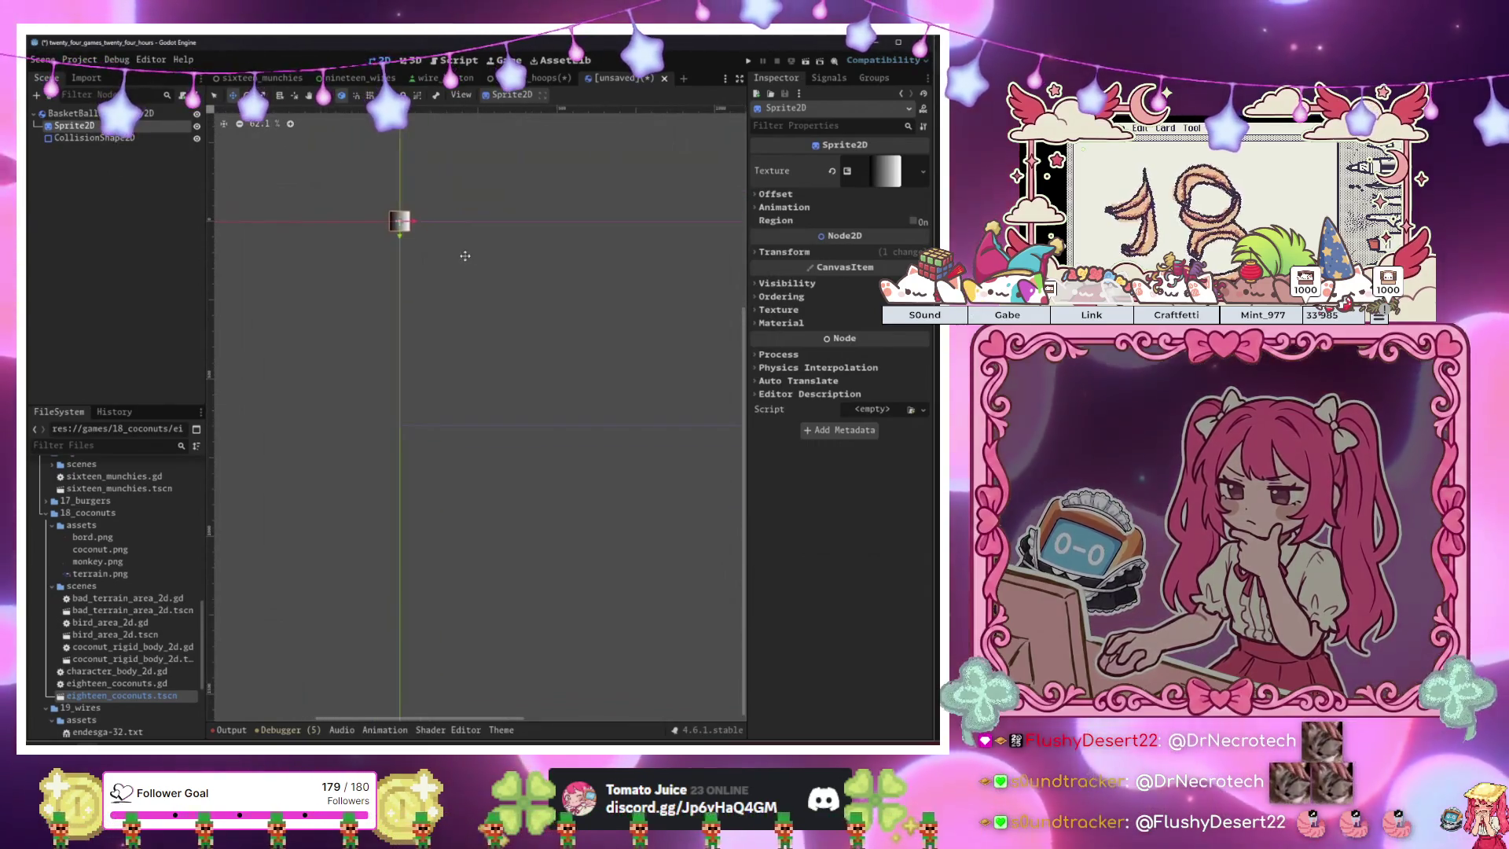
pyautogui.scroll(5, 416, 223)
pyautogui.moveTo(482, 202)
pyautogui.mouseDown()
pyautogui.moveTo(492, 195)
pyautogui.moveTo(450, 204)
pyautogui.mouseUp()
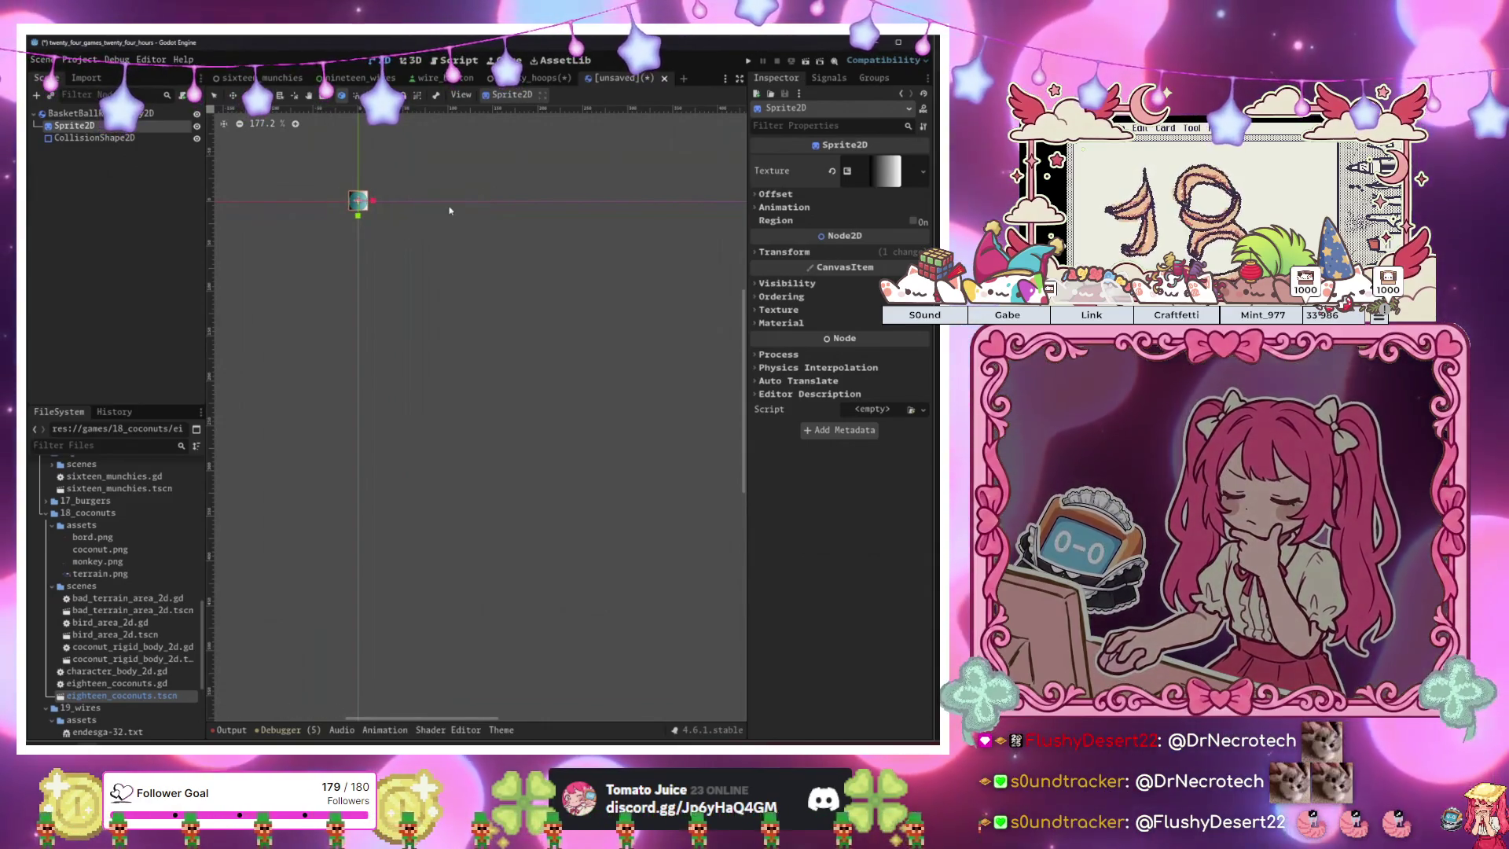
pyautogui.press('q')
pyautogui.click(370, 202)
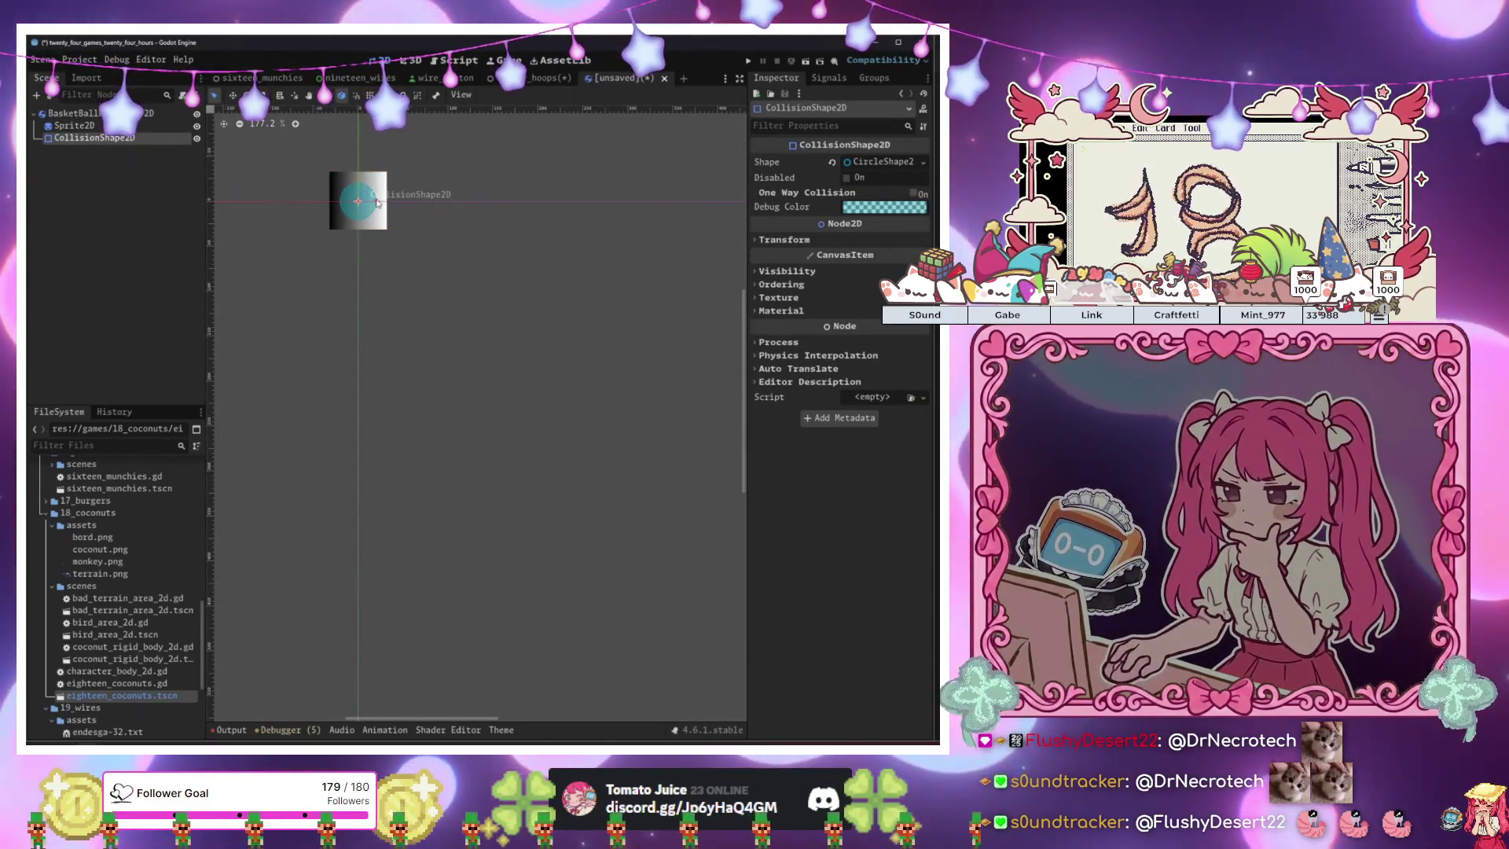
pyautogui.click(73, 125)
pyautogui.moveTo(475, 186); pyautogui.dragTo(468, 191)
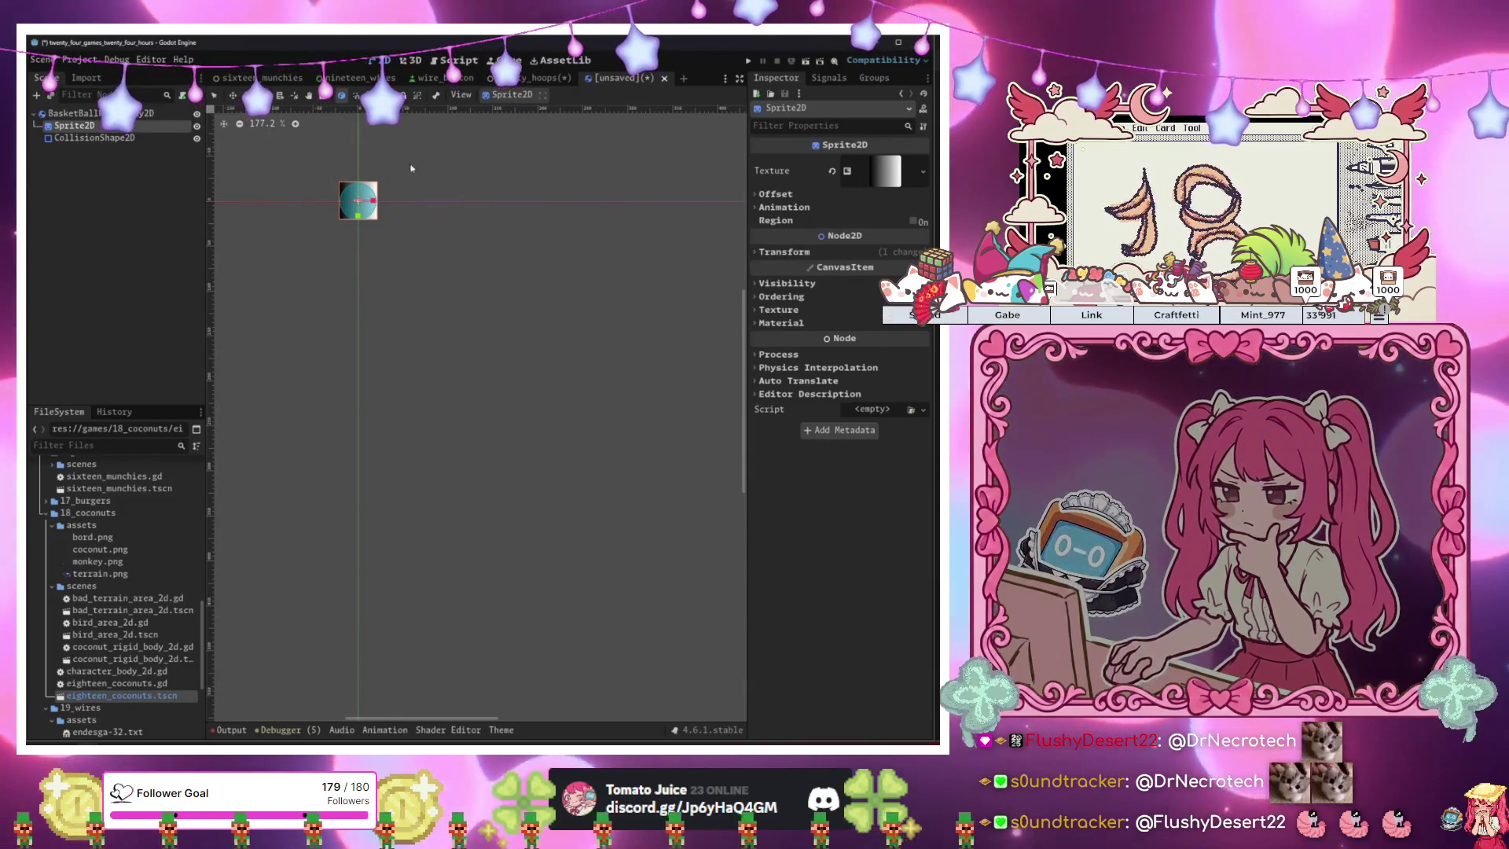
pyautogui.hotkey('ctrl', 's')
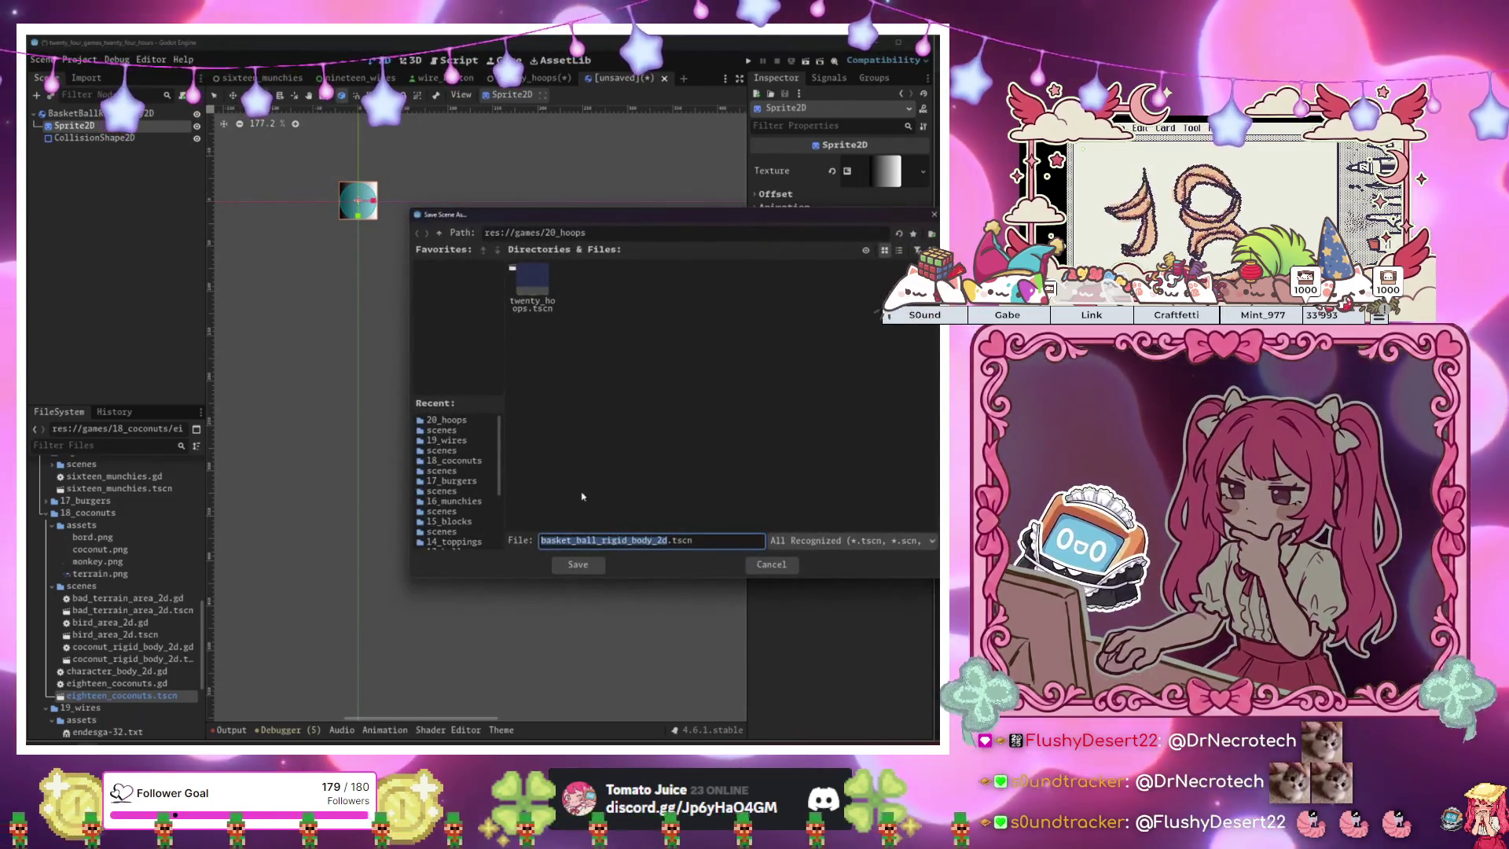
# Create a 'scenes' folder in res://games/20_hoops and save basket_ball_rigid_body_2d.tscn there.
pyautogui.rightClick(603, 463)
pyautogui.click(635, 468)
pyautogui.write('scenes')
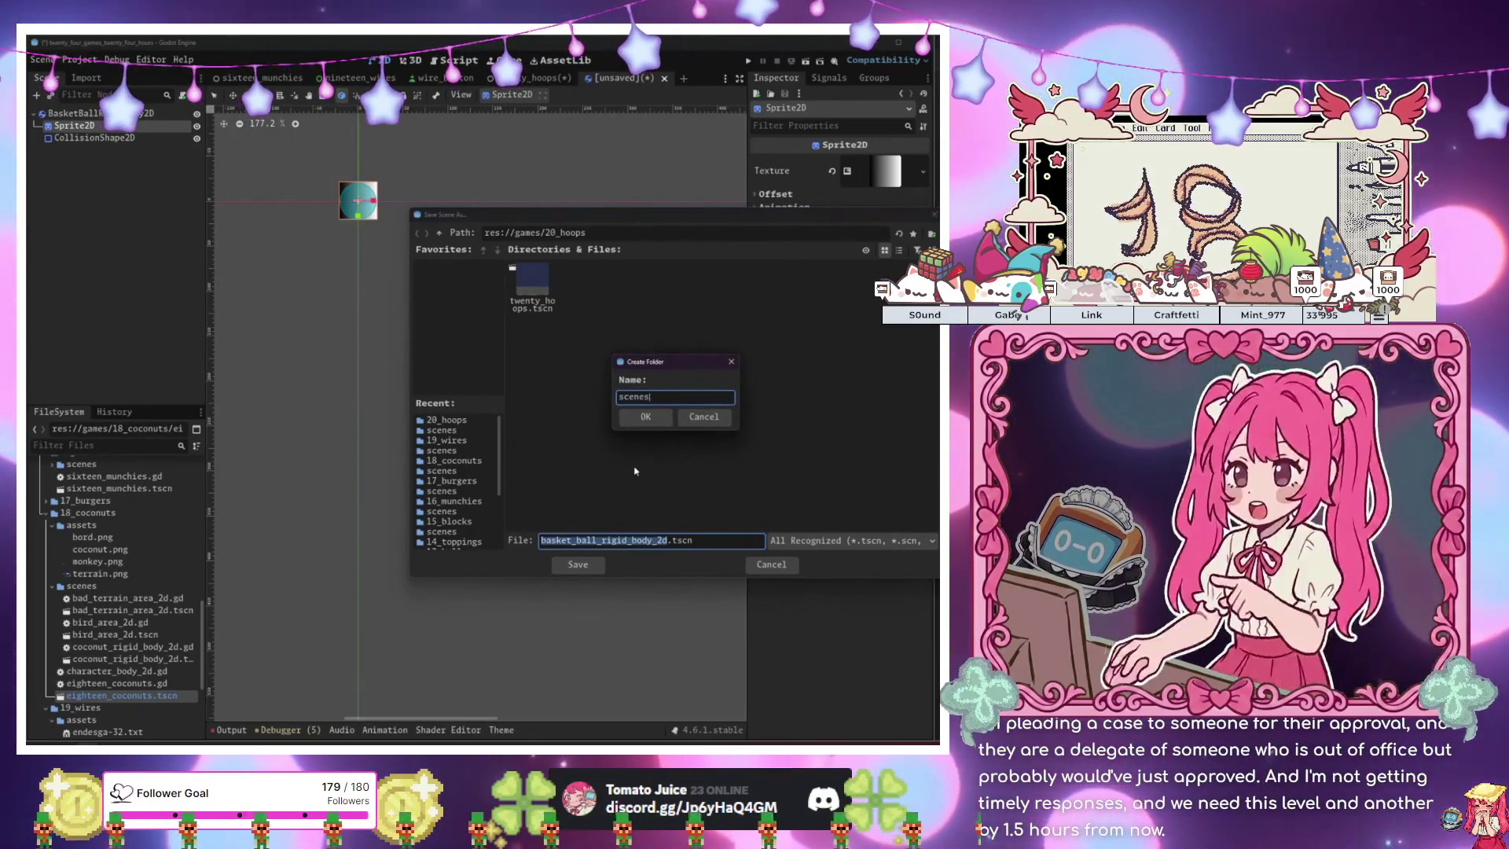
pyautogui.press('Return')
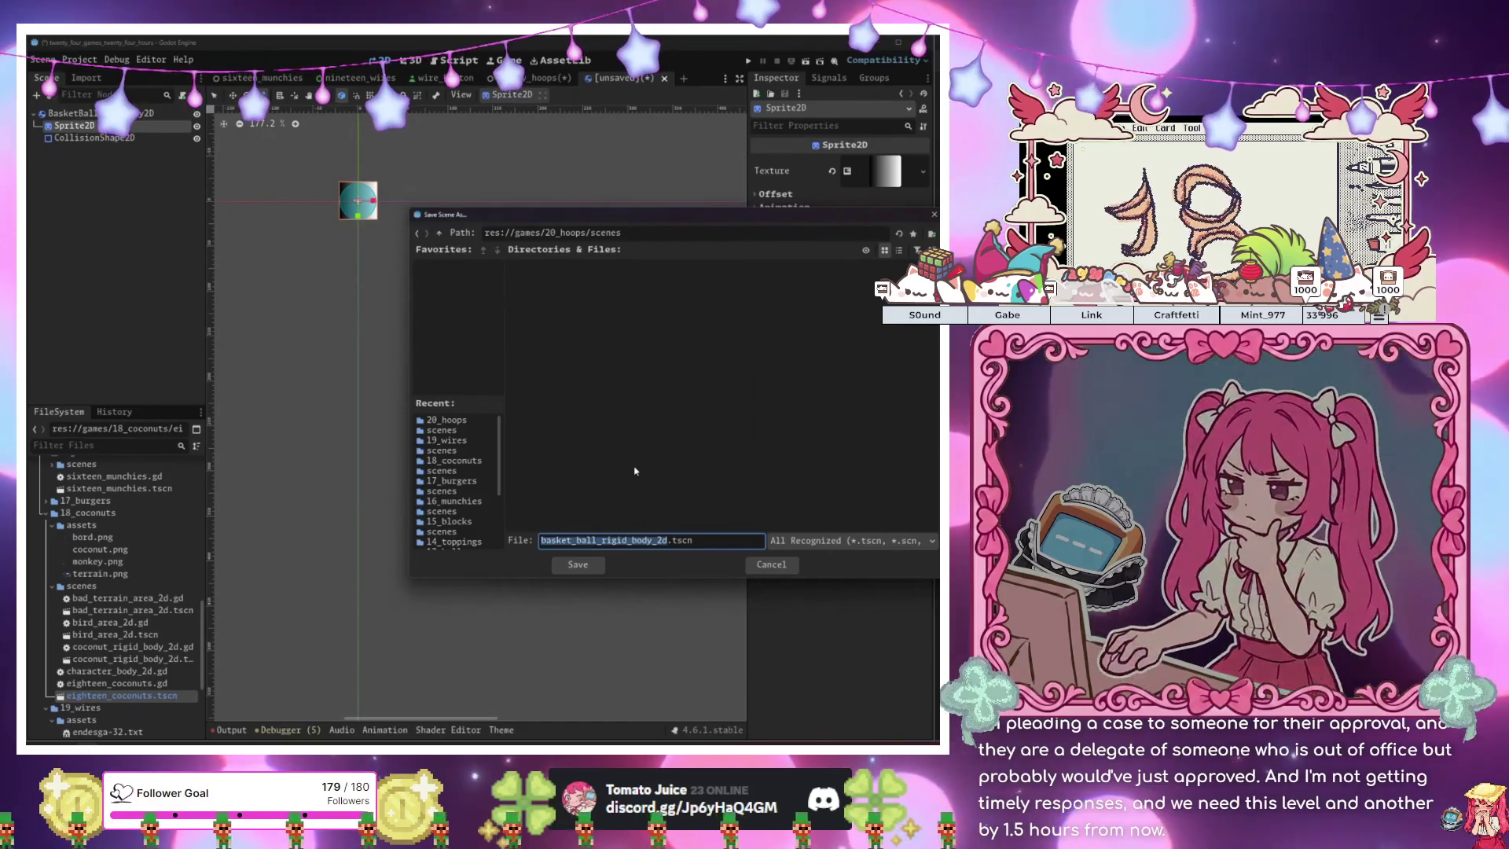
pyautogui.click(578, 565)
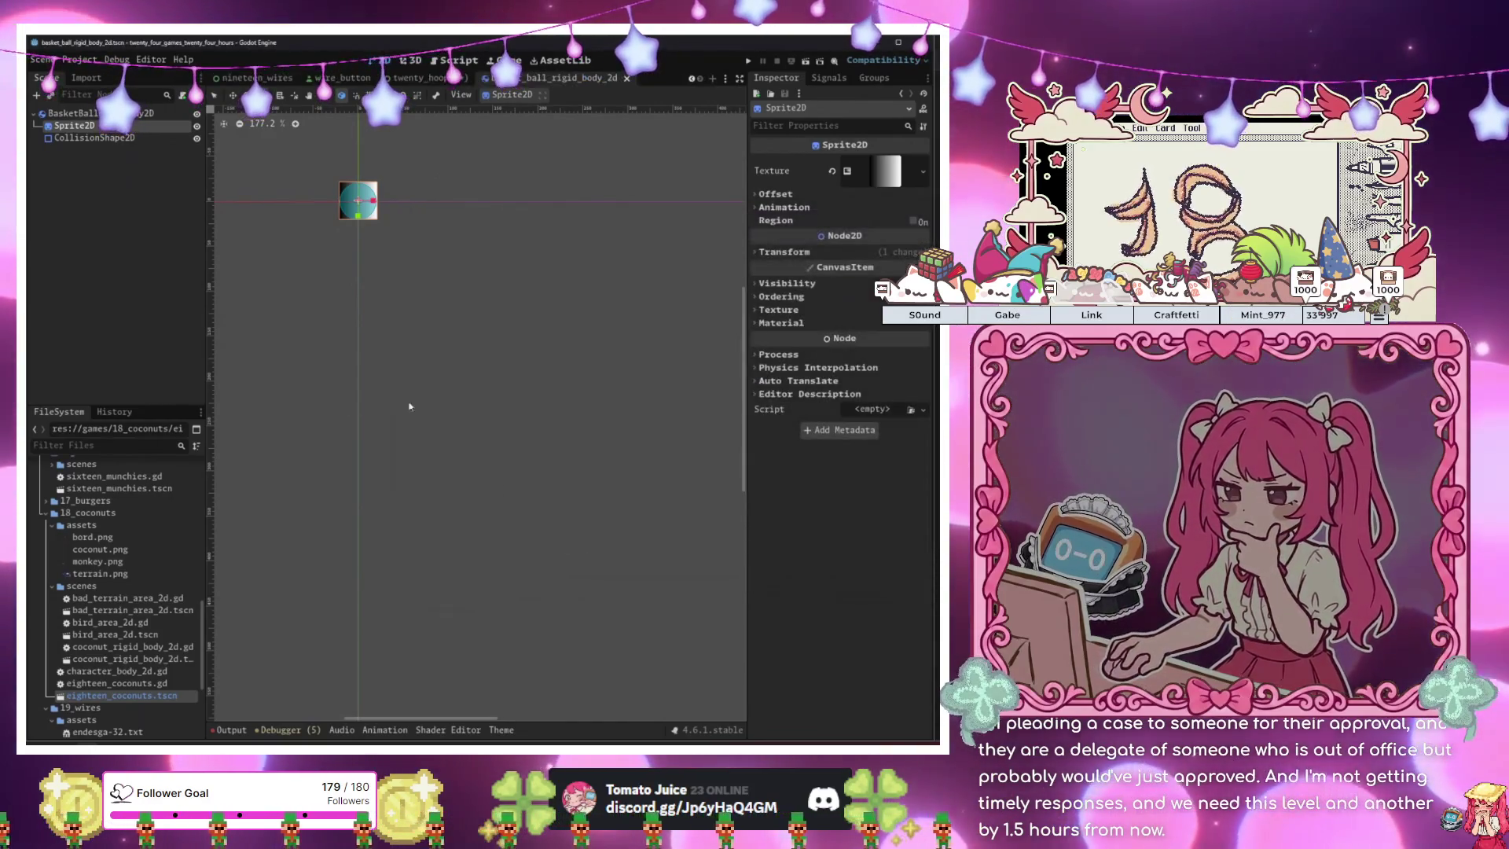
pyautogui.click(427, 80)
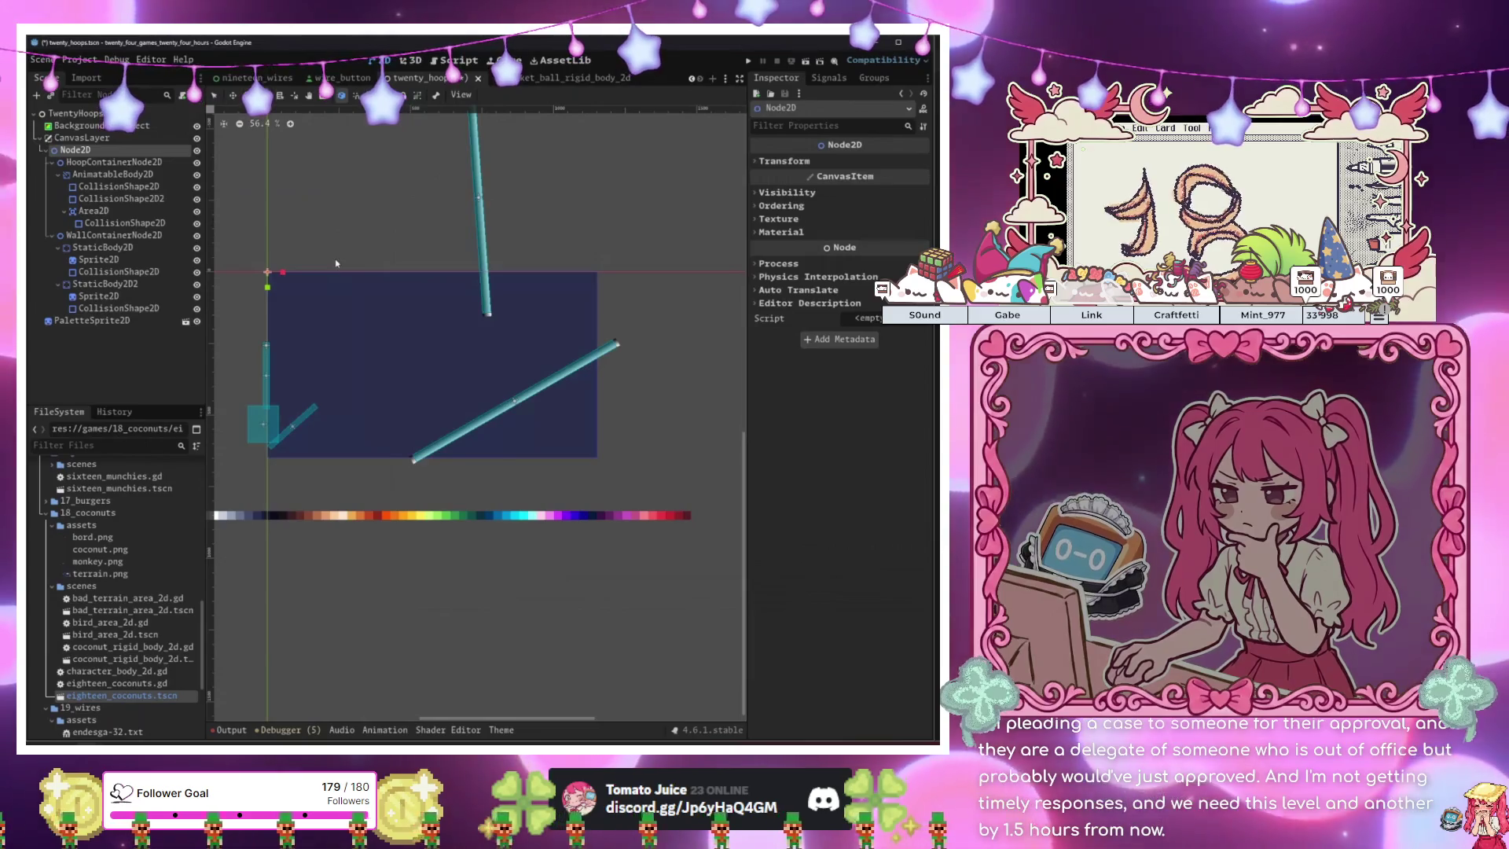
pyautogui.click(545, 82)
pyautogui.click(421, 78)
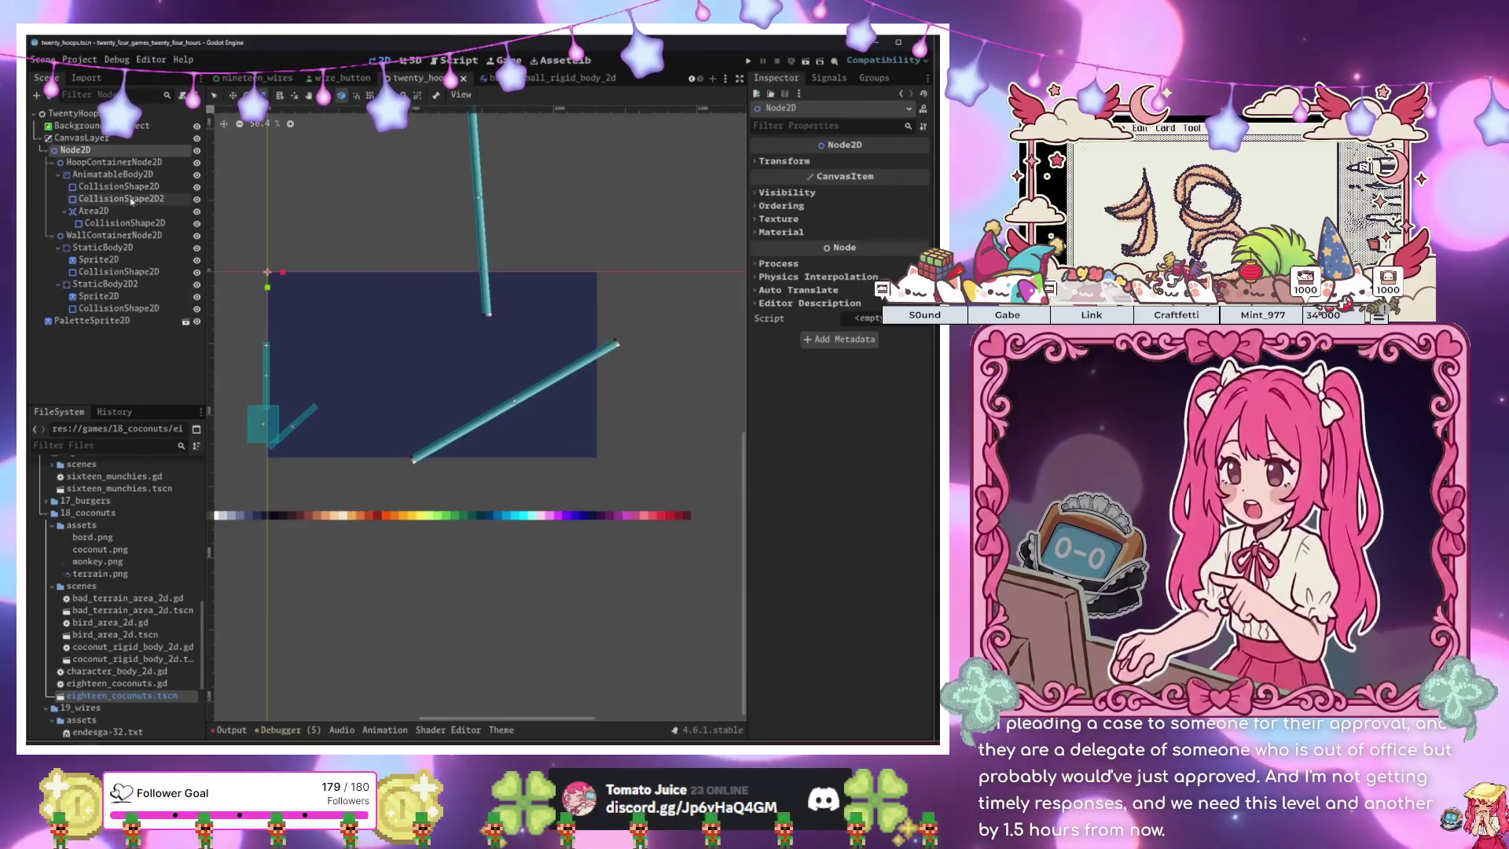
pyautogui.hotkey('ctrl', 'v')
pyautogui.press('F6')
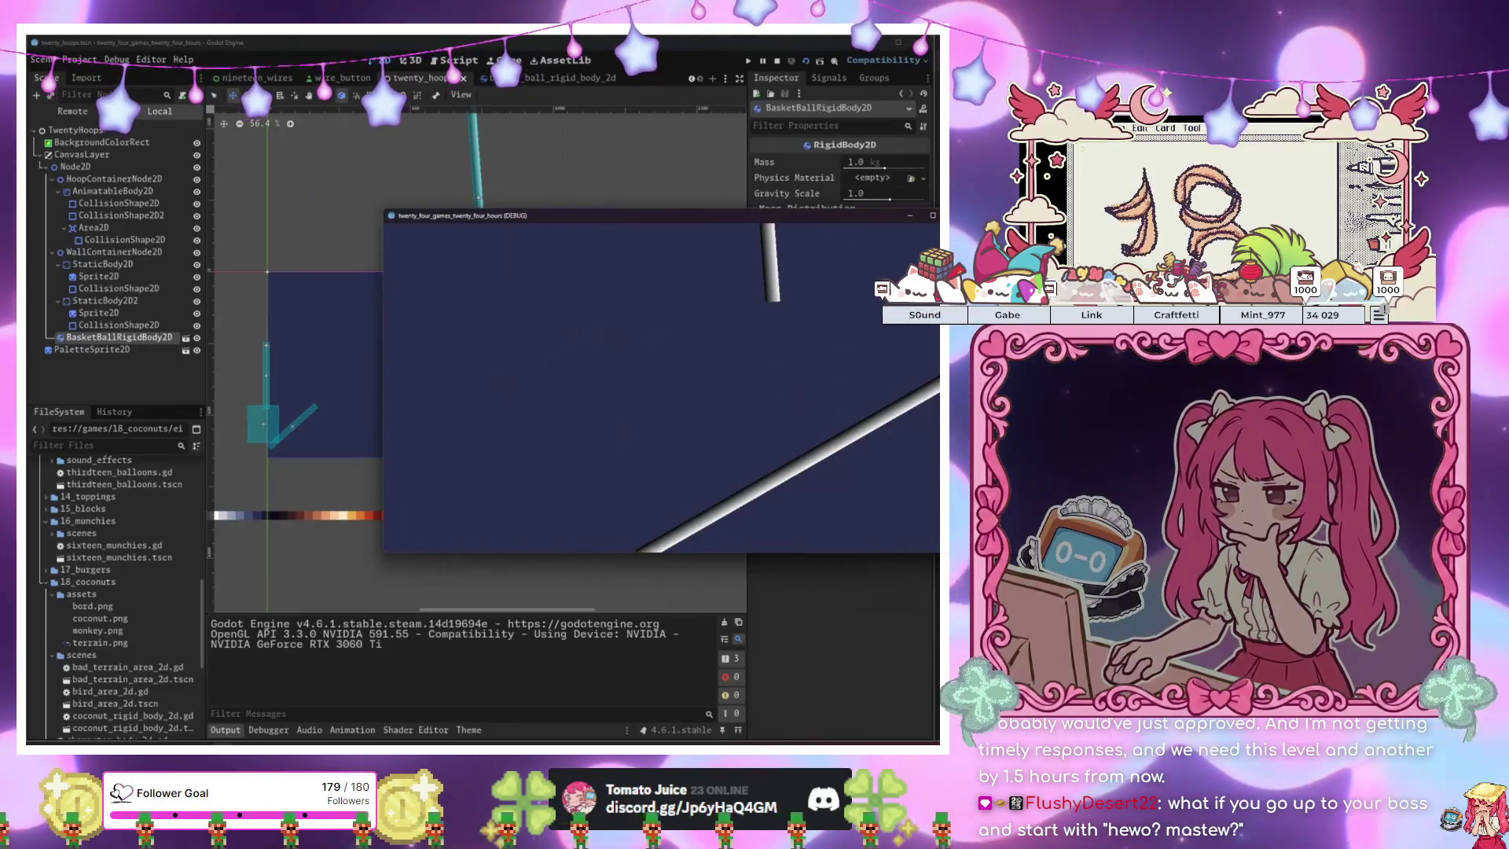
pyautogui.press('F8')
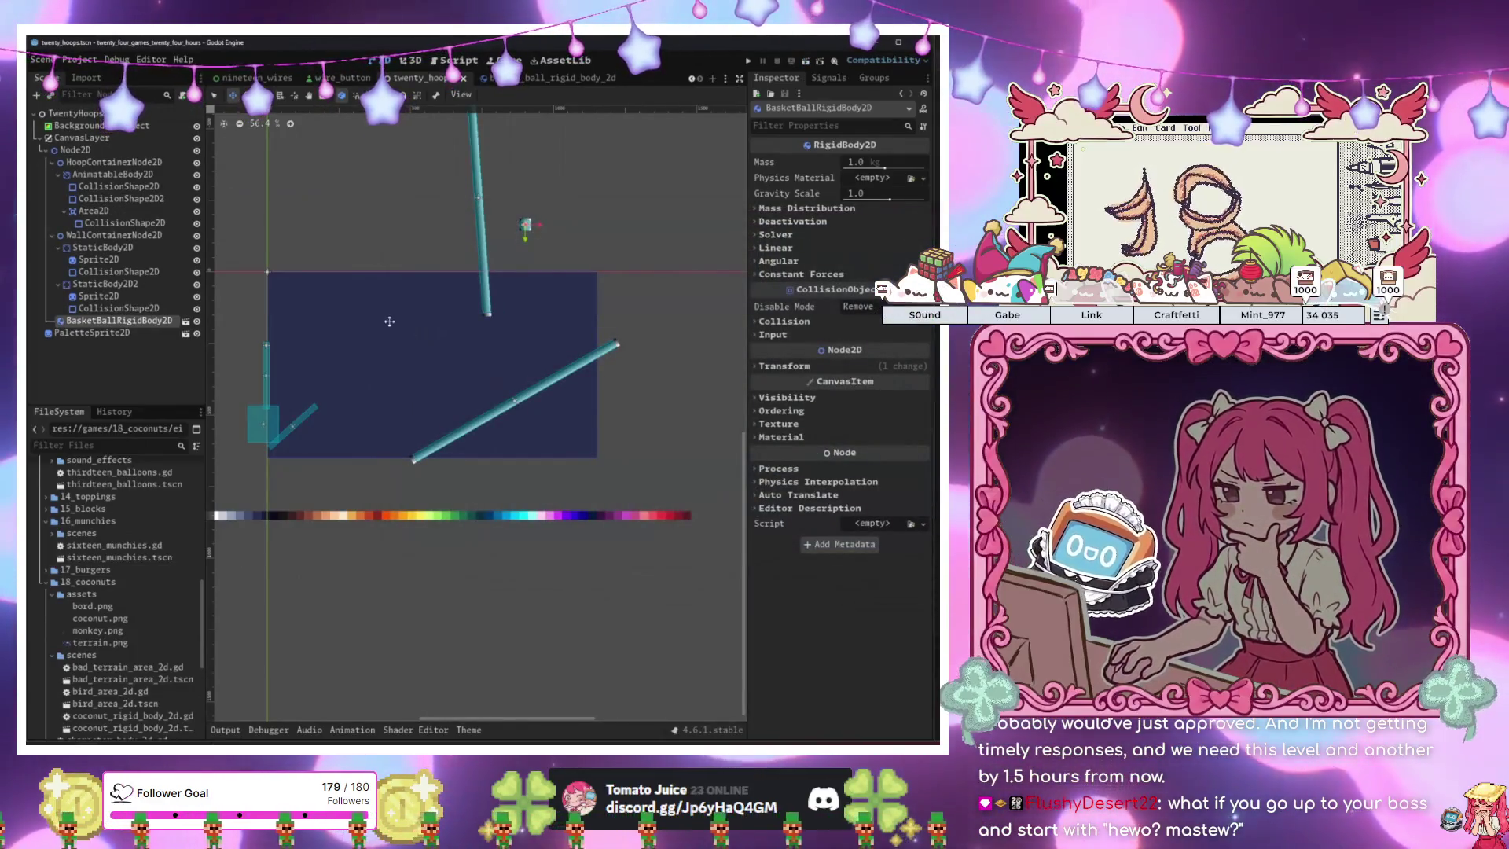
pyautogui.scroll(2, 441, 274)
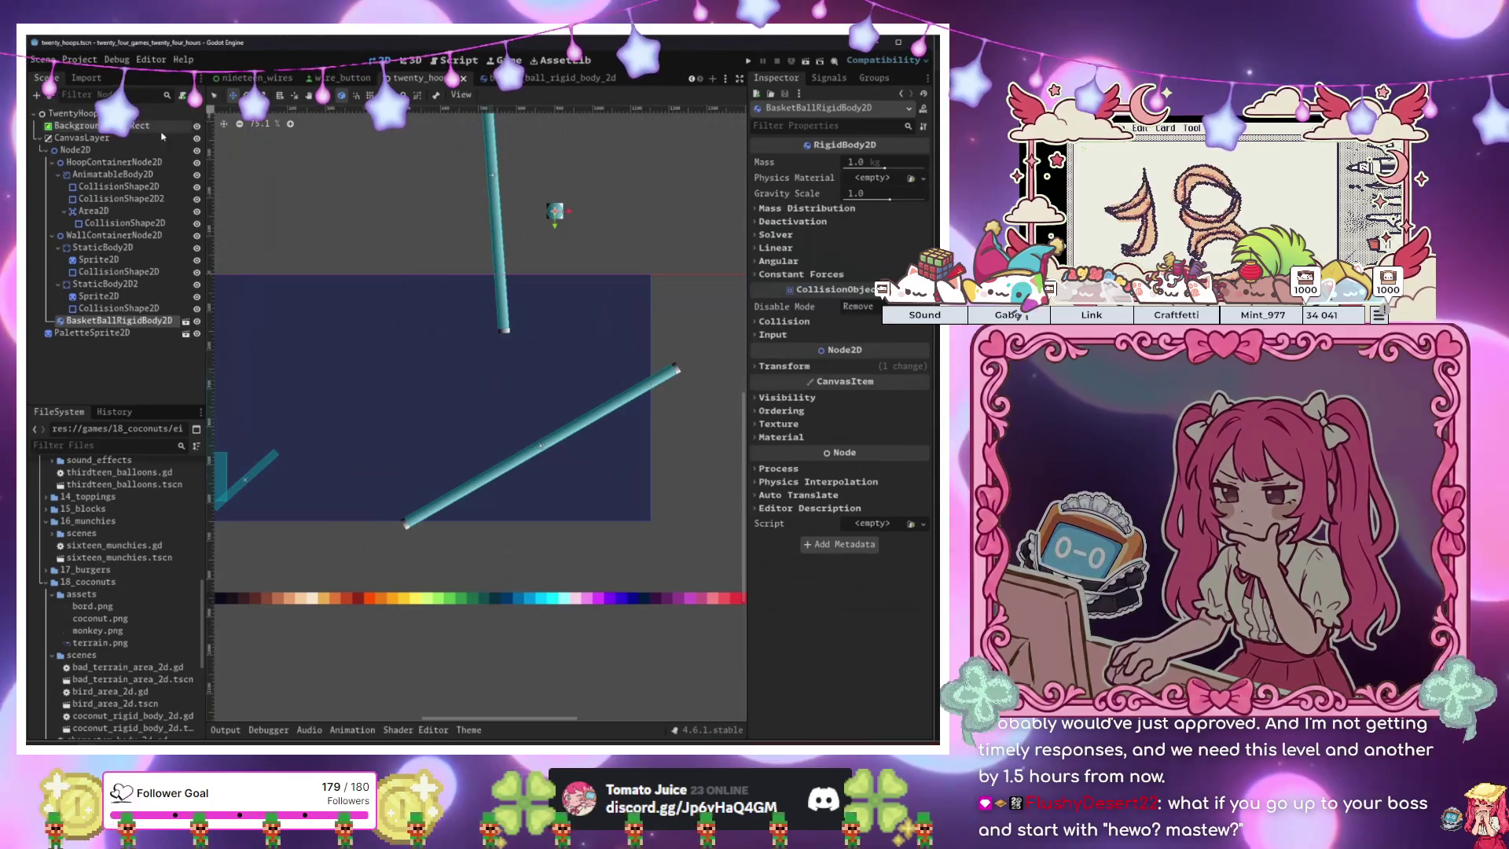
pyautogui.click(144, 151)
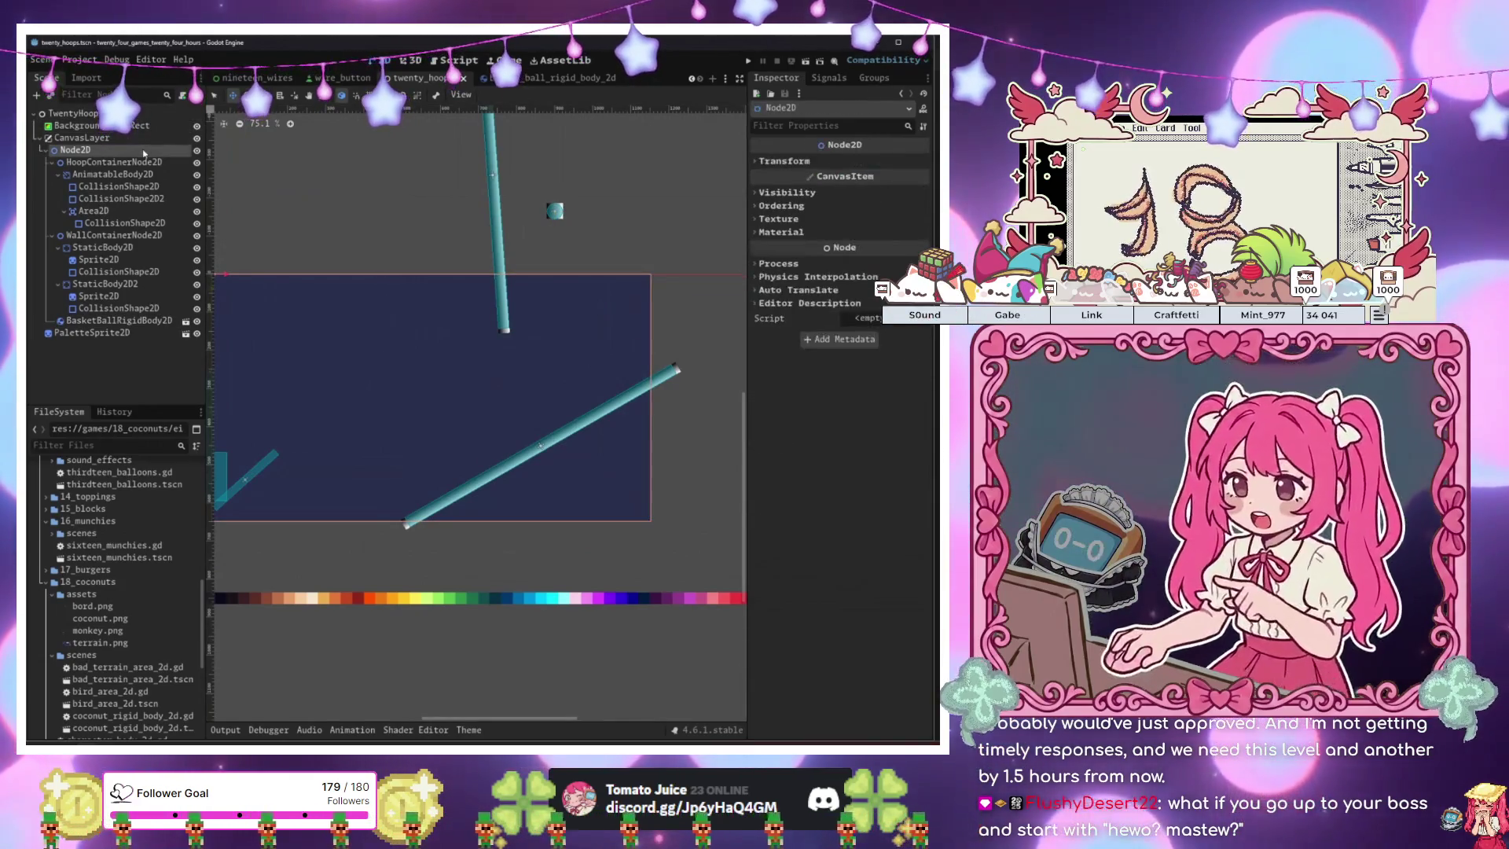
pyautogui.click(123, 284)
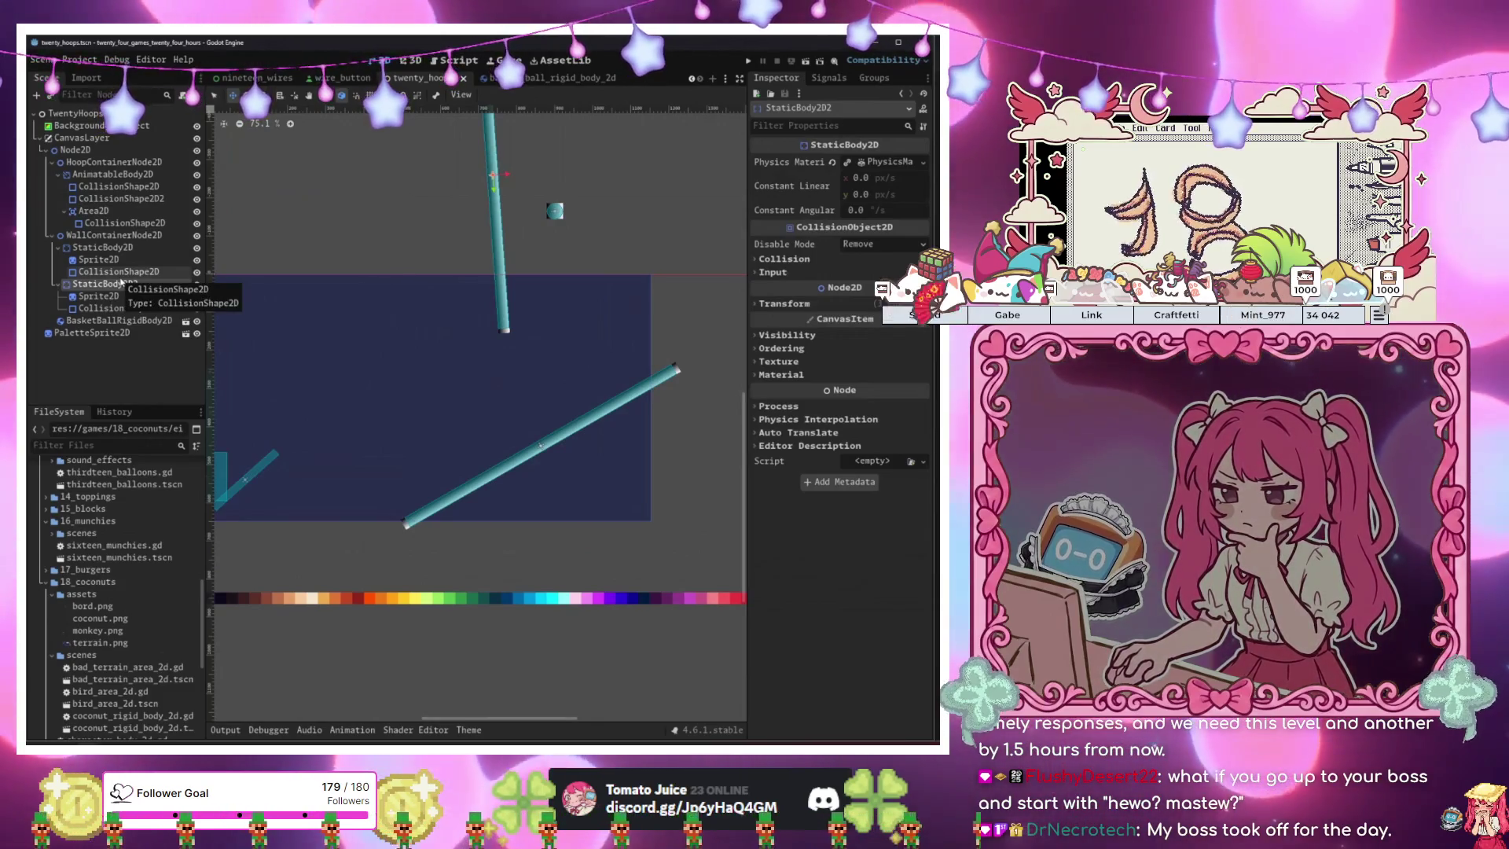
pyautogui.moveTo(295, 383); pyautogui.dragTo(330, 359)
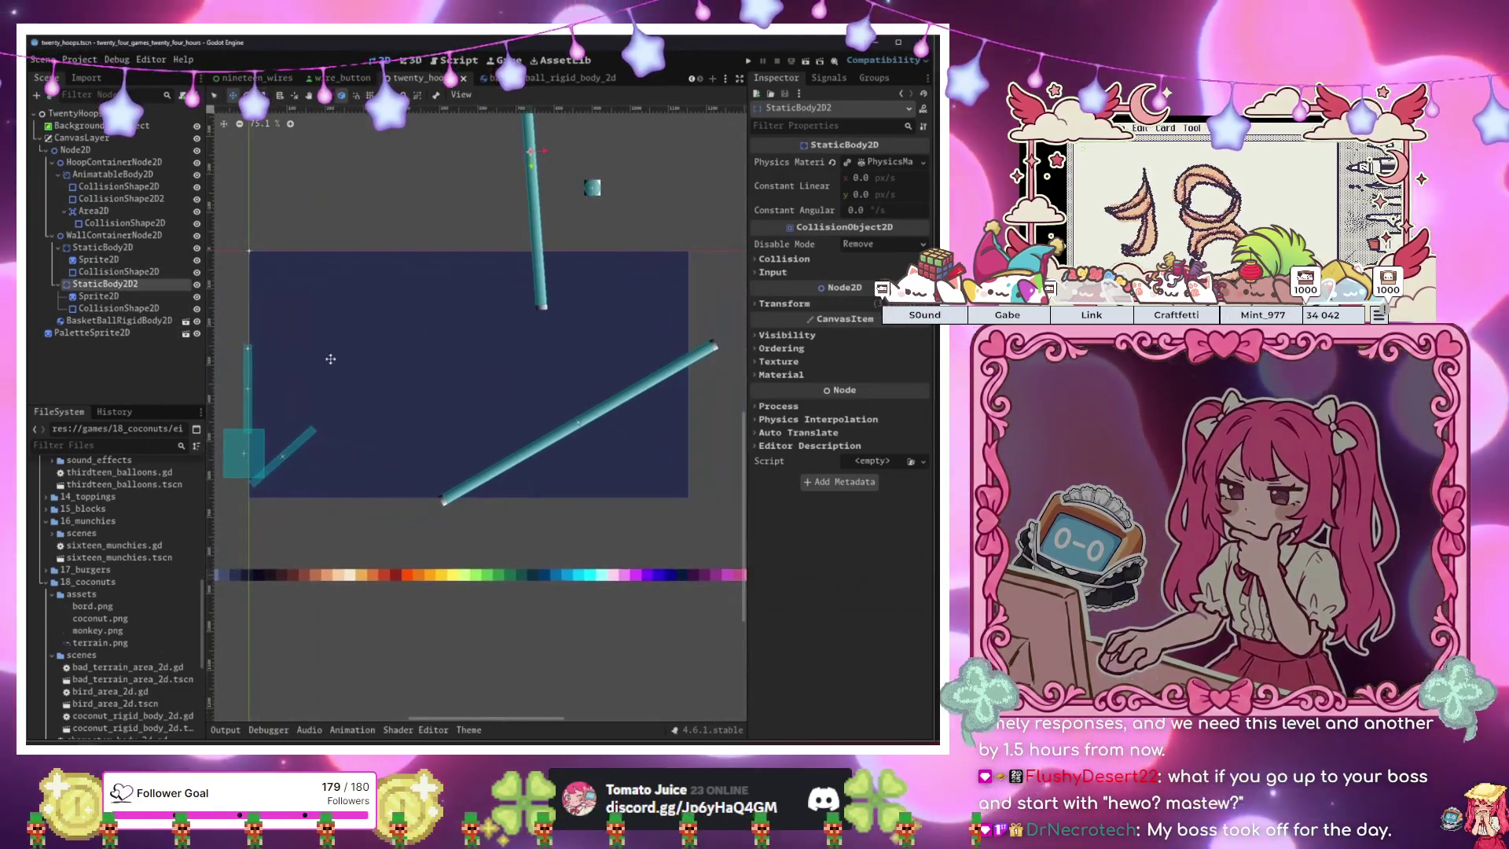
pyautogui.click(149, 114)
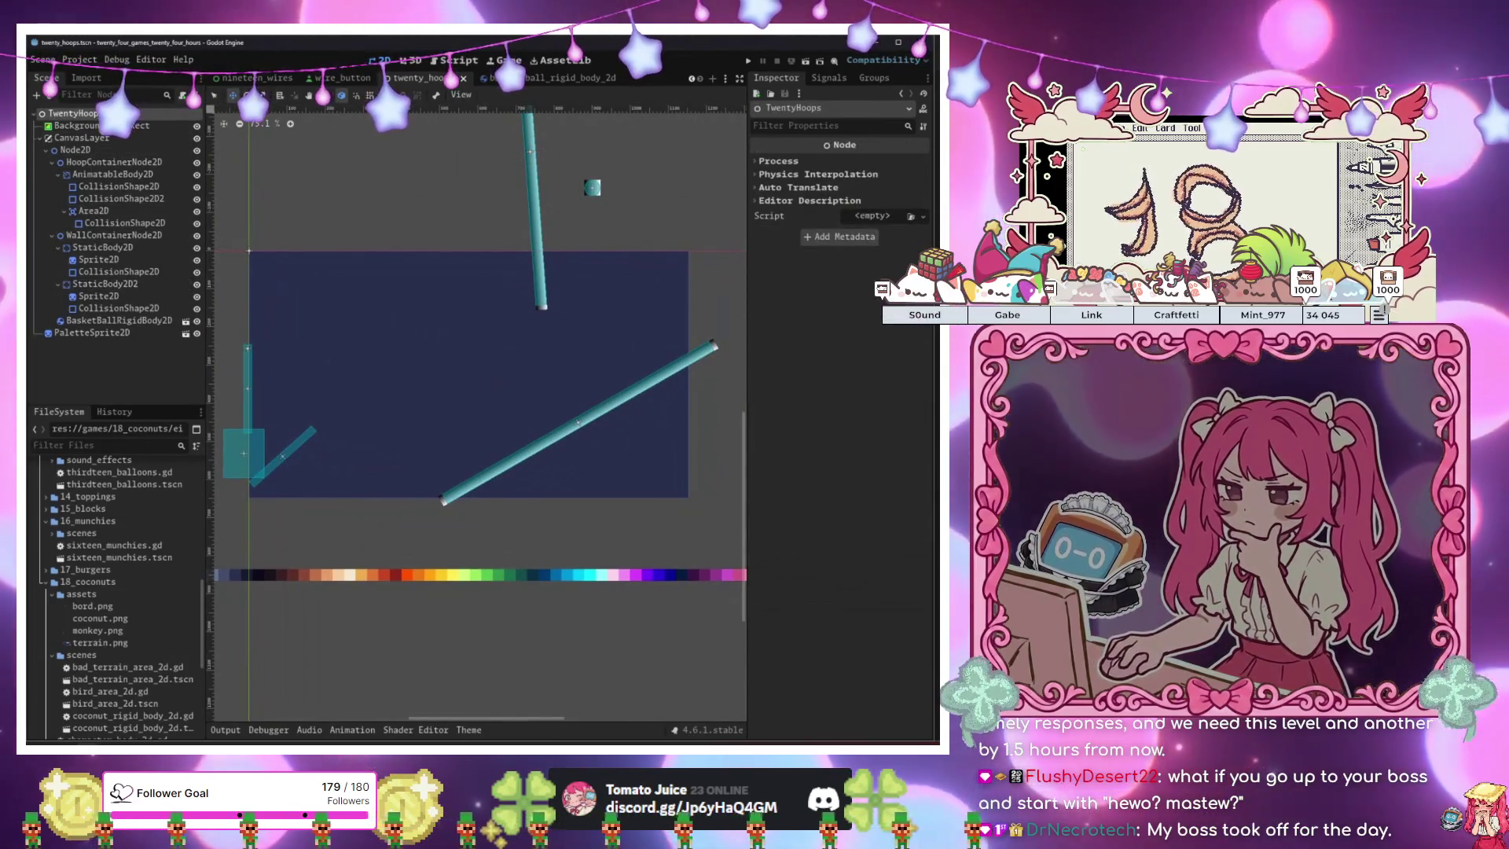
pyautogui.click(182, 95)
# Create the twenty_hoops.gd script on the root and add a Sprite2D under Node2D.
pyautogui.press('Return')
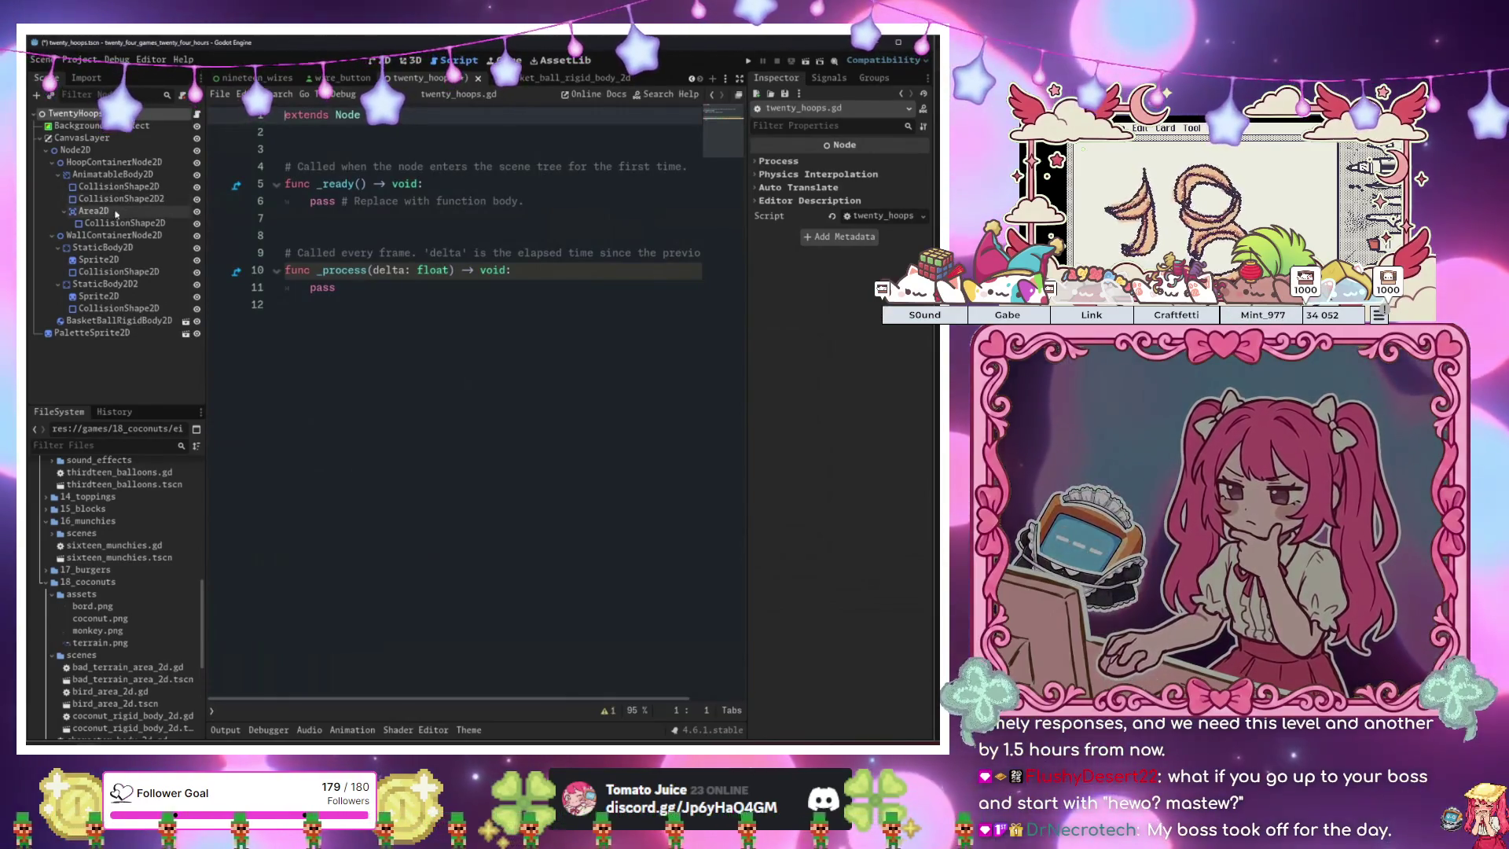
pyautogui.click(112, 174)
pyautogui.click(115, 153)
pyautogui.hotkey('ctrl', 'a')
pyautogui.write('spr')
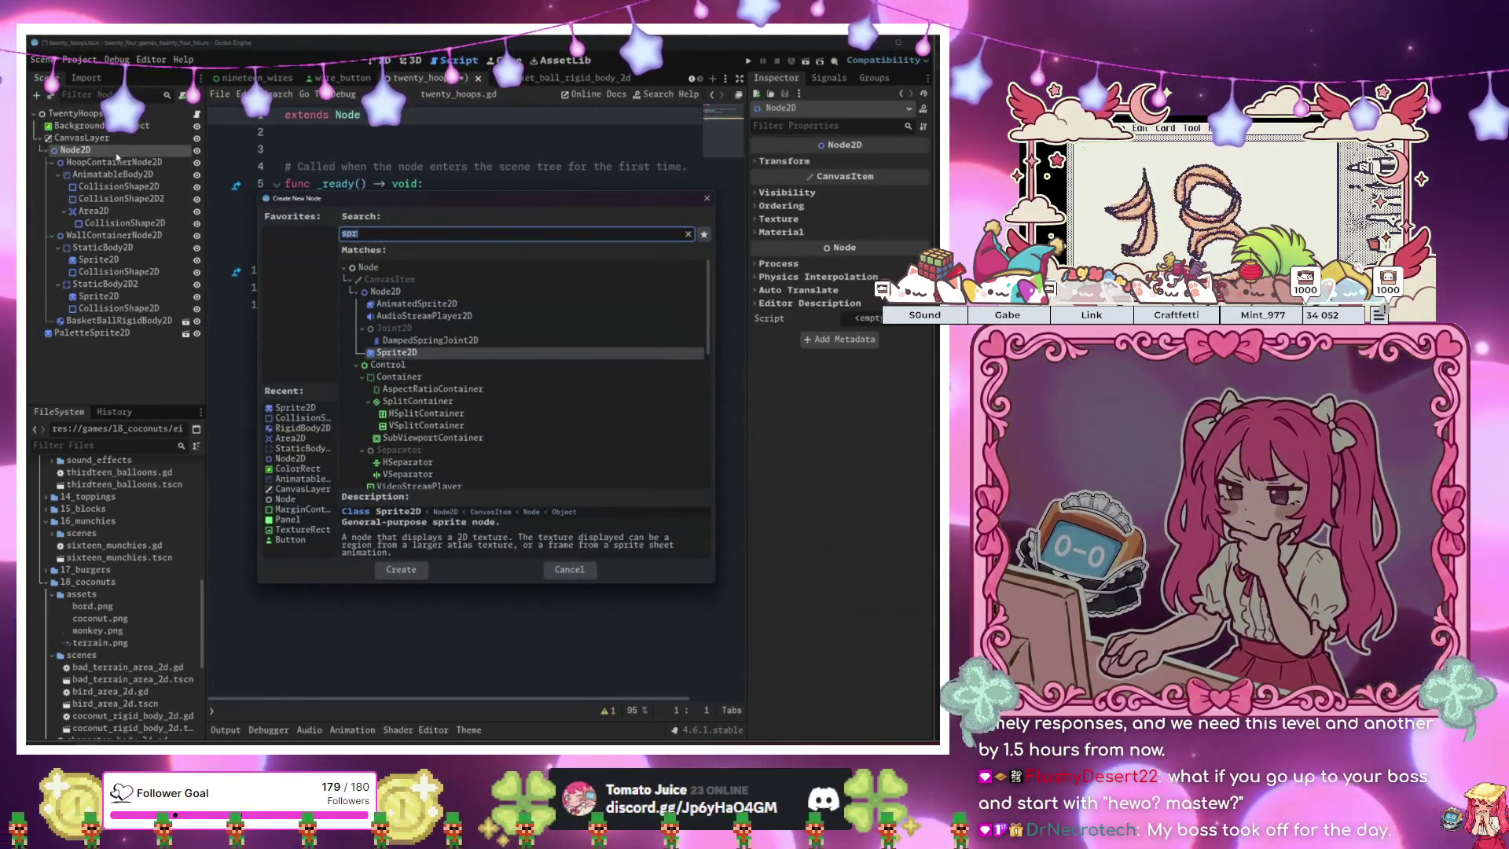
pyautogui.write('pre')
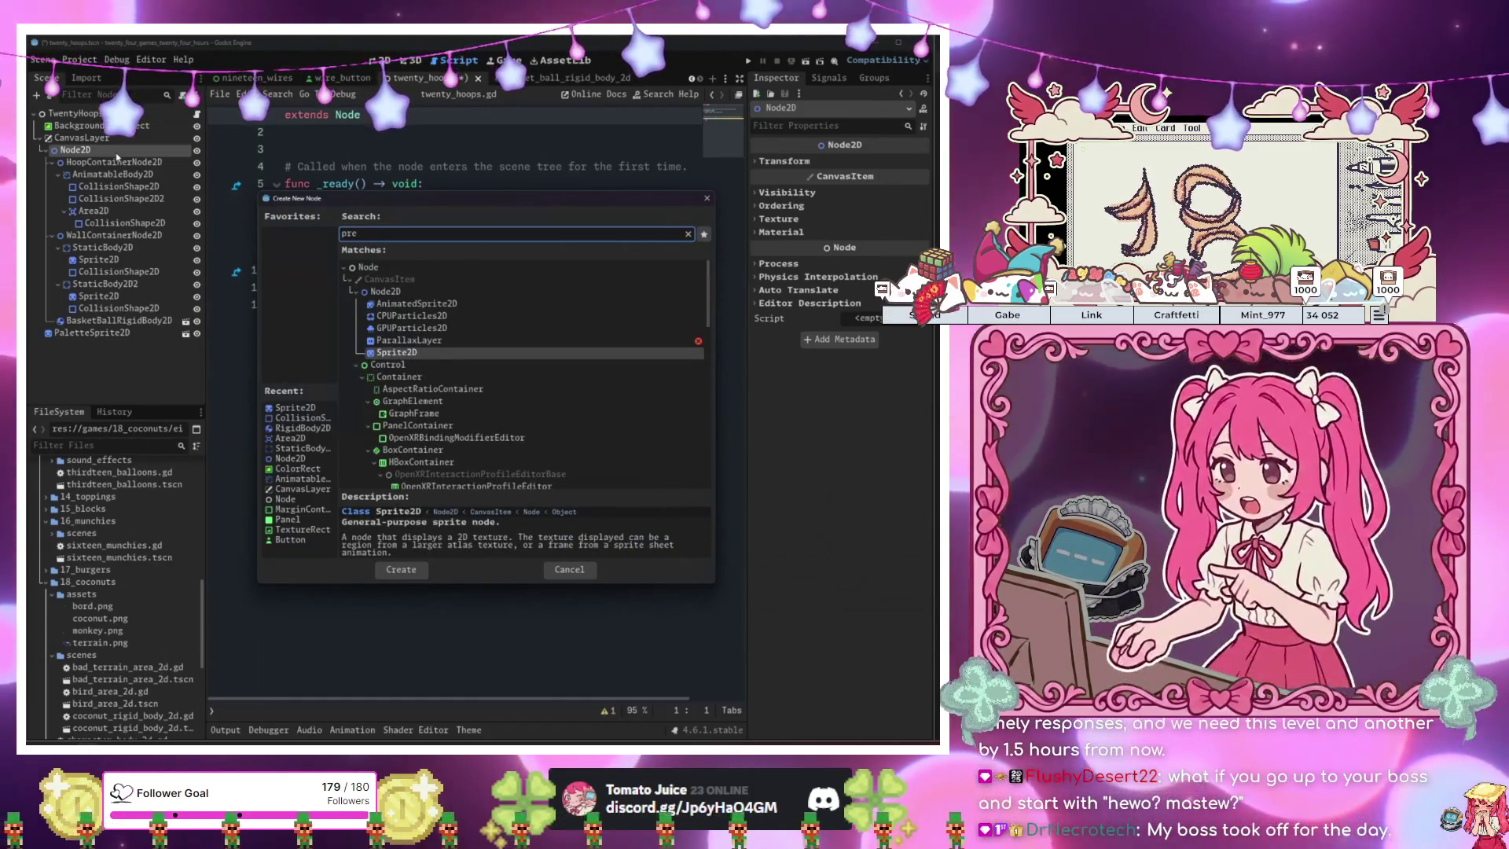
pyautogui.press('BackSpace')
pyautogui.press('BackSpace')
pyautogui.press('BackSpace')
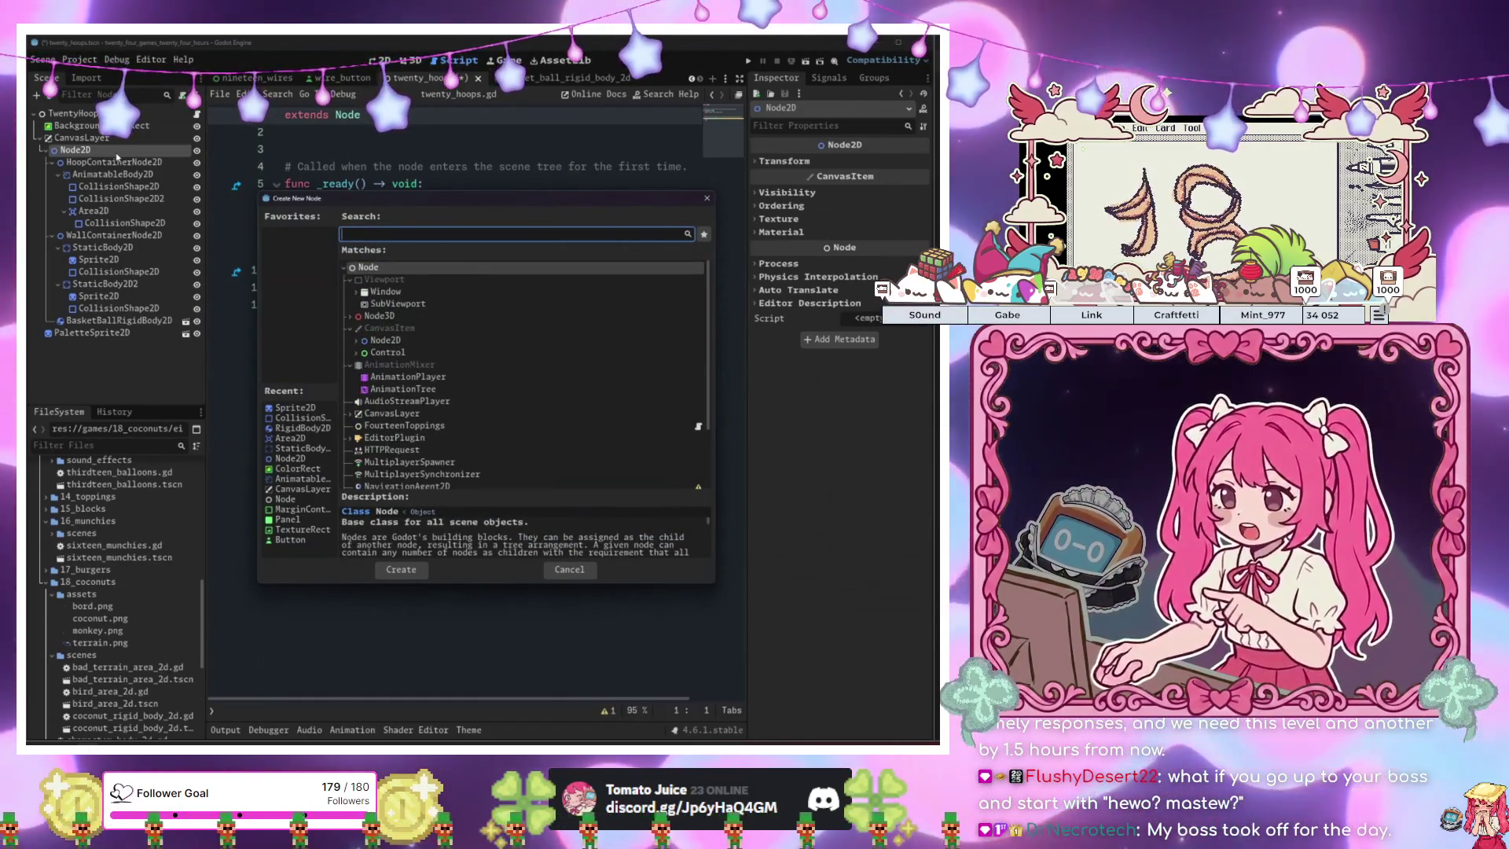
pyautogui.write('spri')
pyautogui.press('Return')
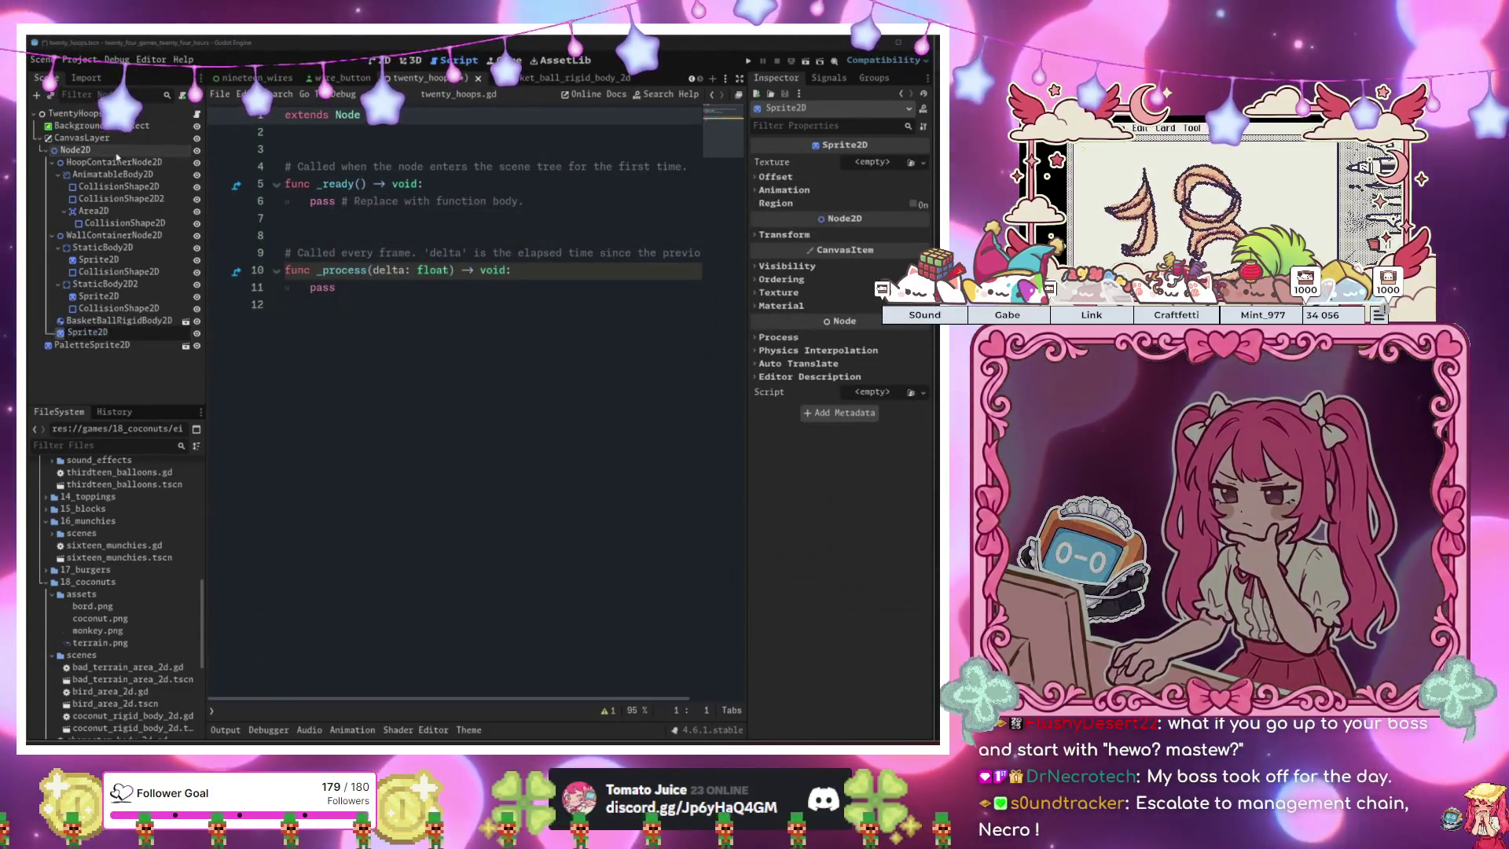
# Name the new sprite PreviewBallSprite2D and show it in the 2D view.
pyautogui.write('Previ')
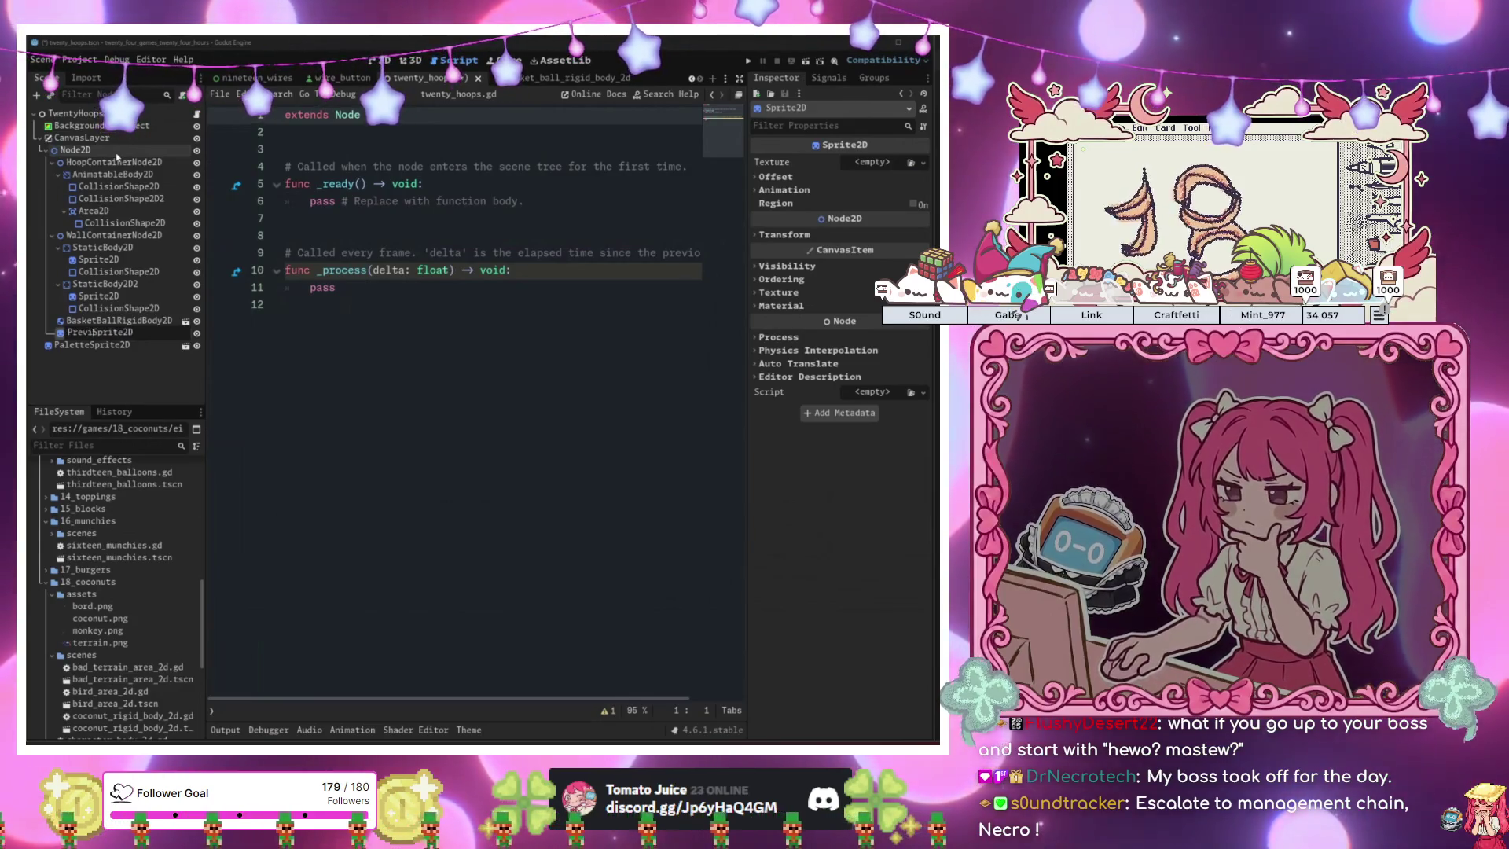
pyautogui.write('ewBall')
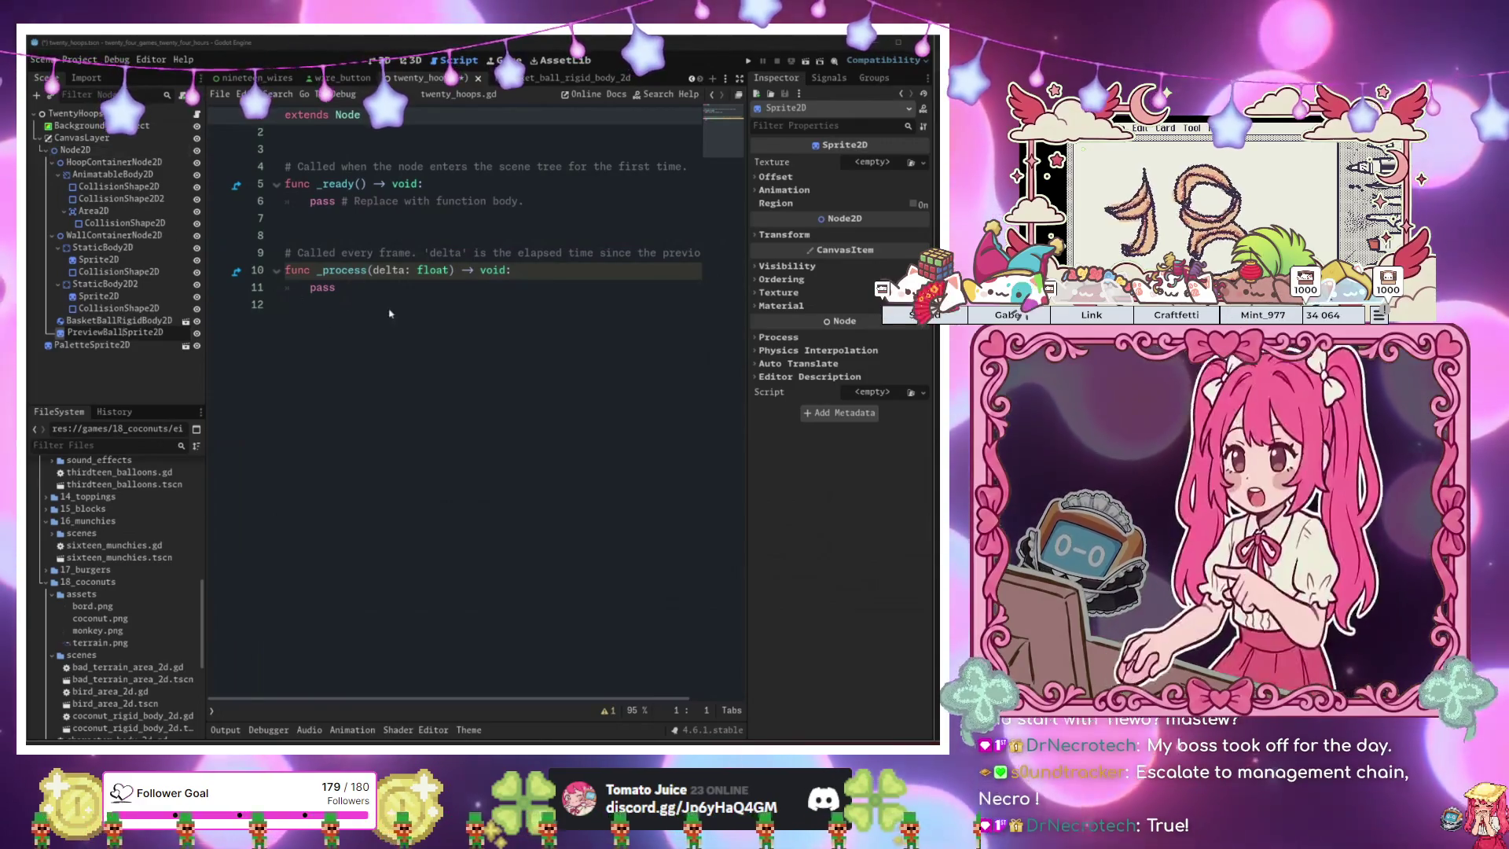
pyautogui.click(114, 332)
pyautogui.click(379, 61)
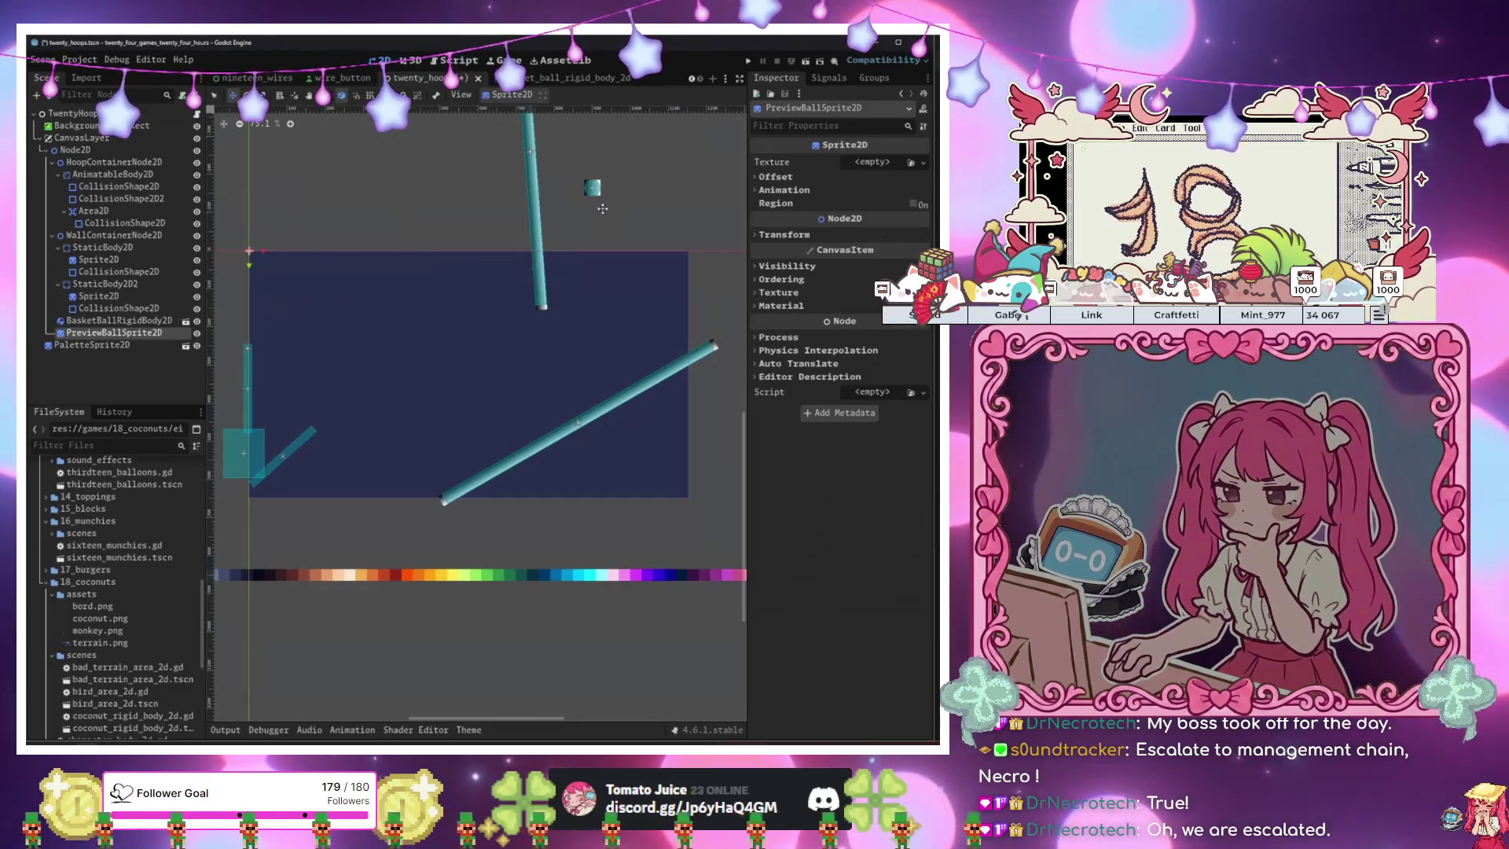
# Check the wall sprite's texture and the twenty_hoops.gd script, then reselect PreviewBallSprite2D.
pyautogui.click(110, 296)
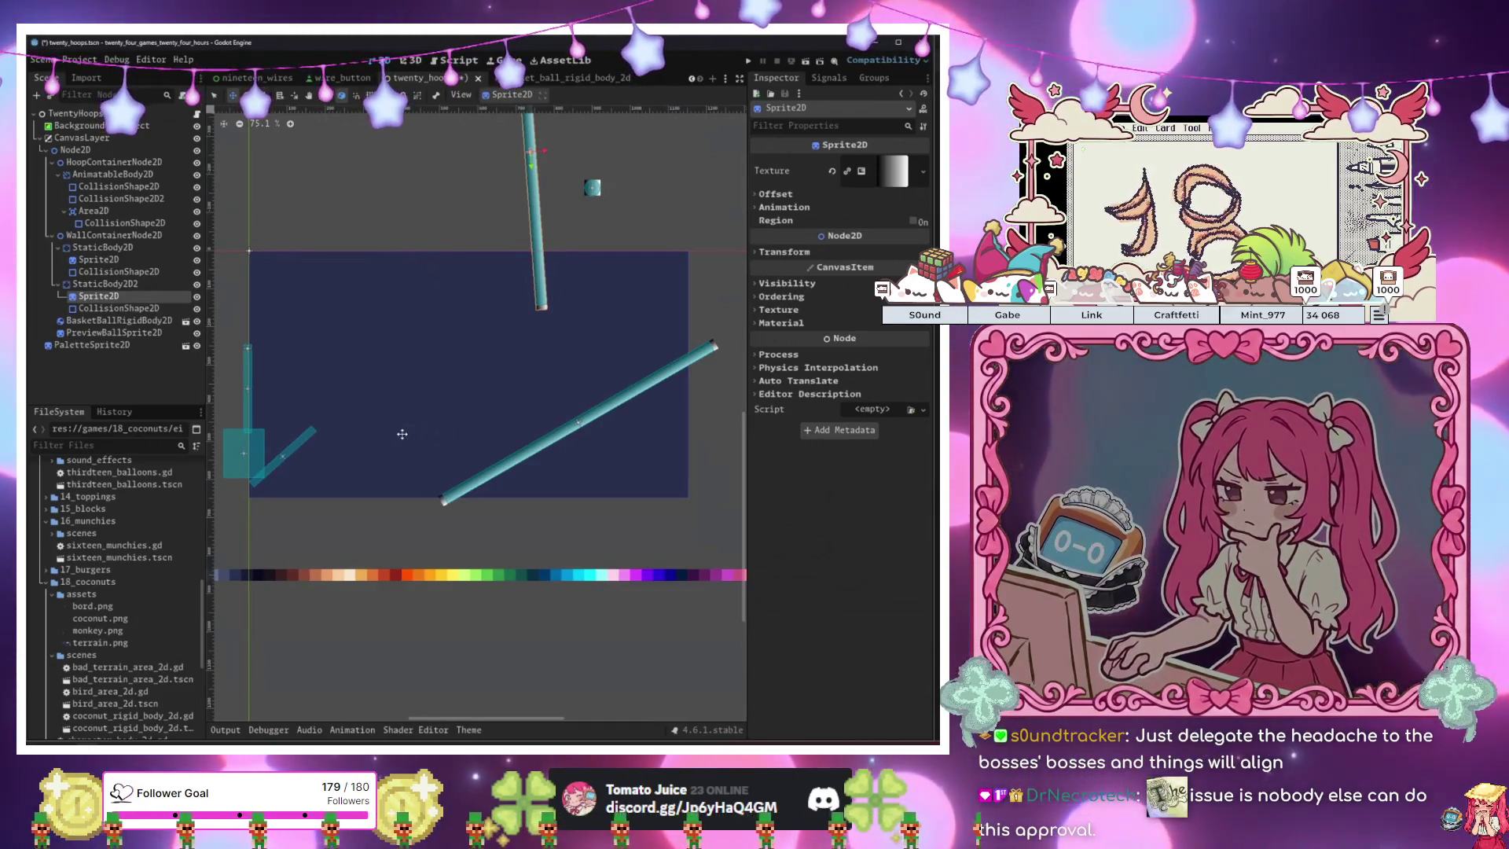
pyautogui.click(198, 115)
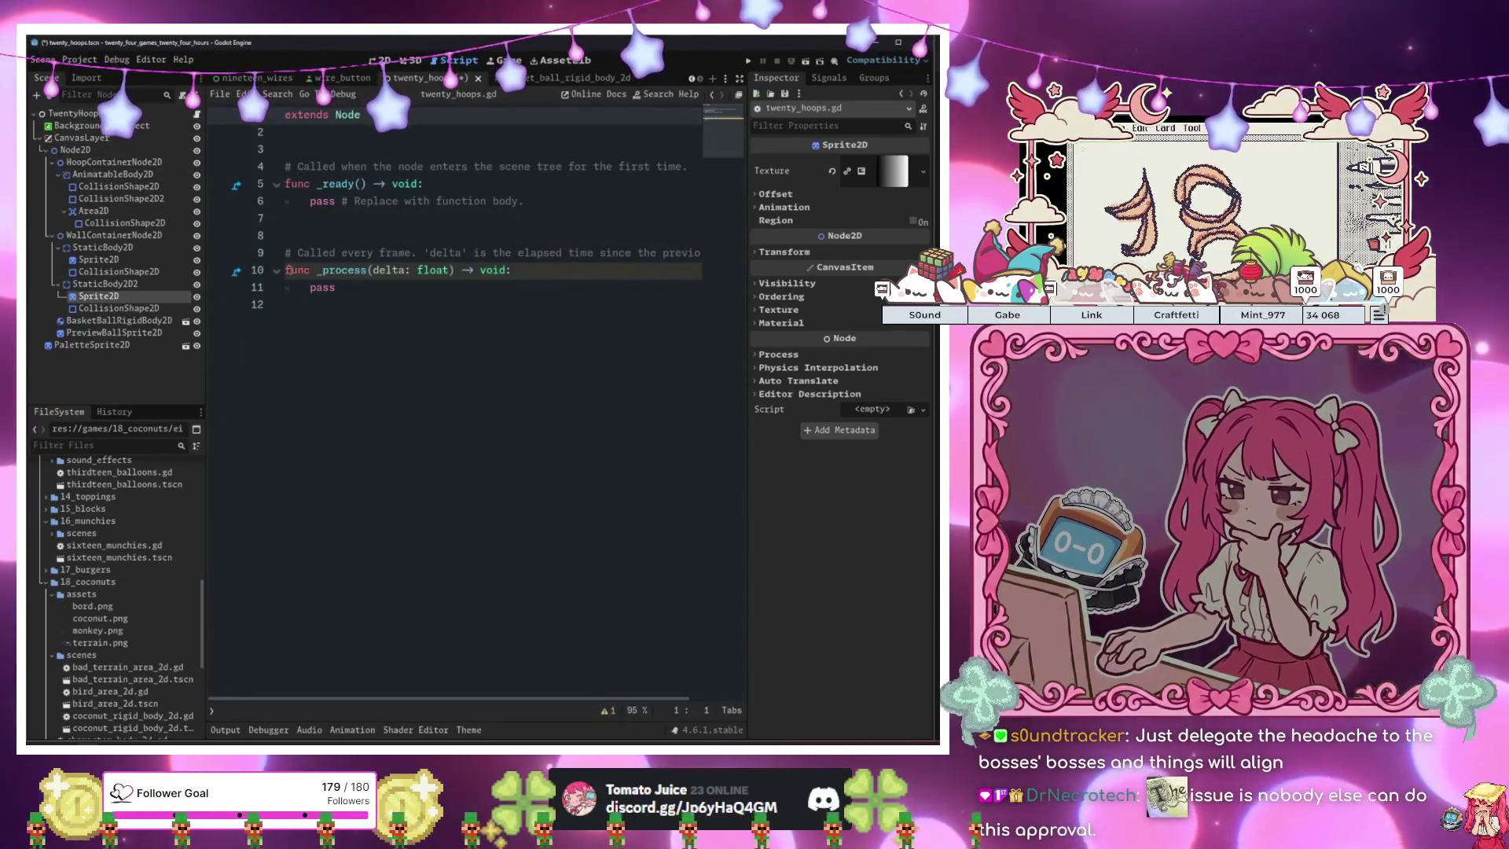
pyautogui.click(259, 304)
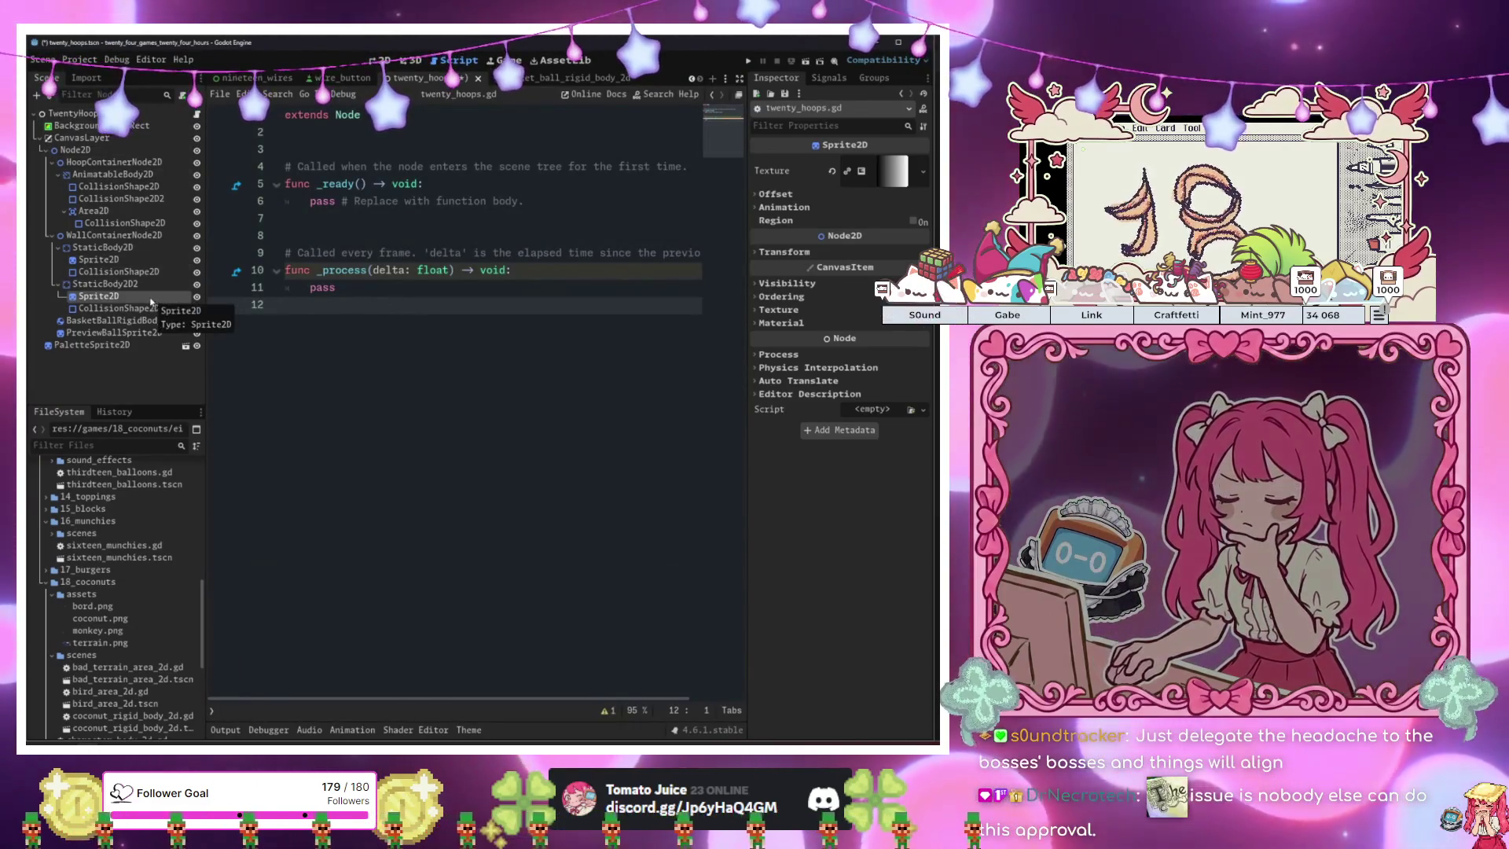
pyautogui.click(133, 320)
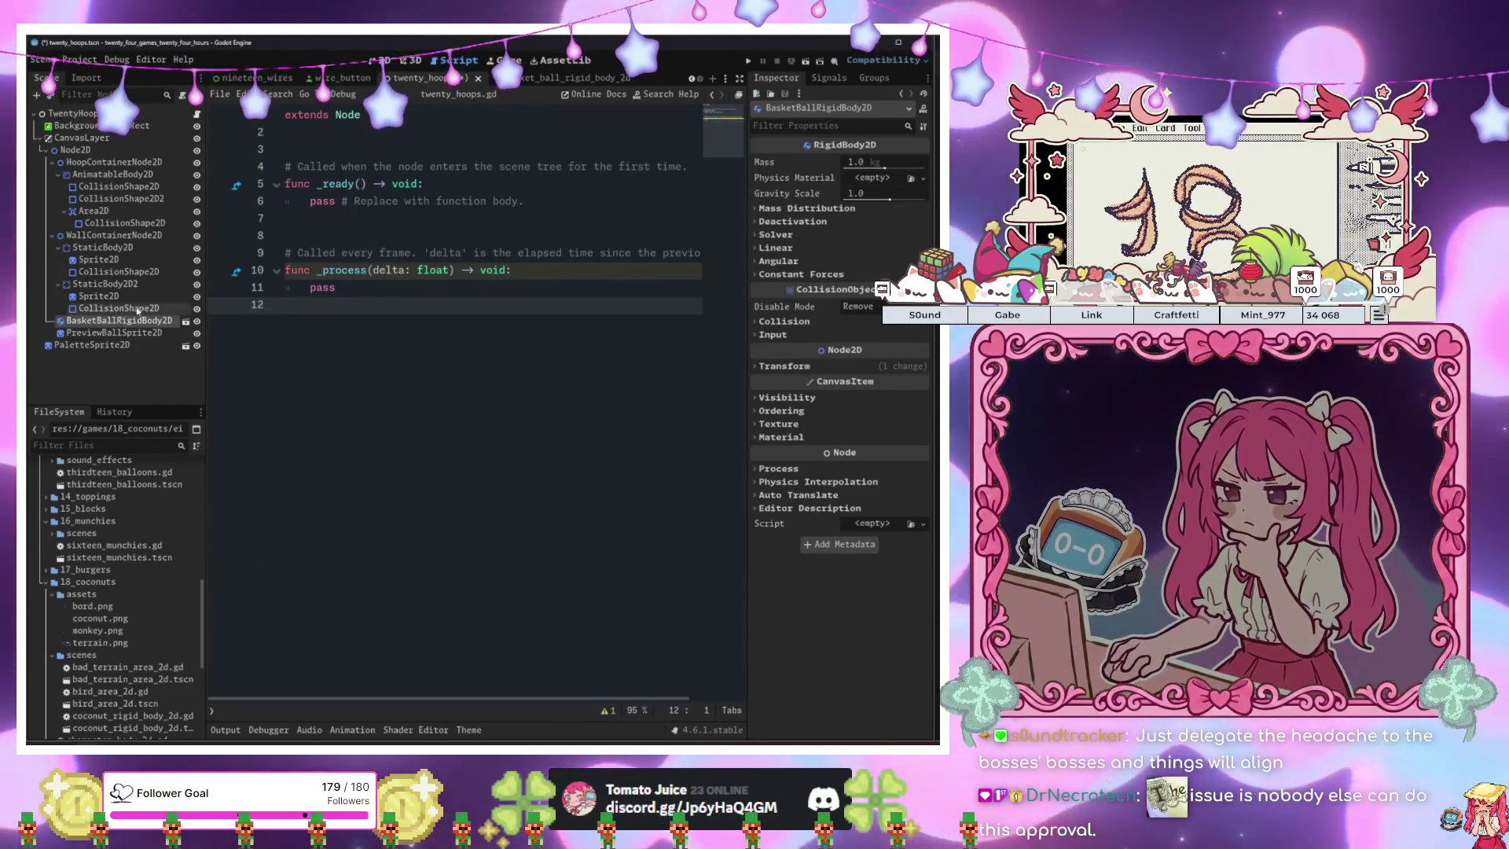
pyautogui.click(134, 332)
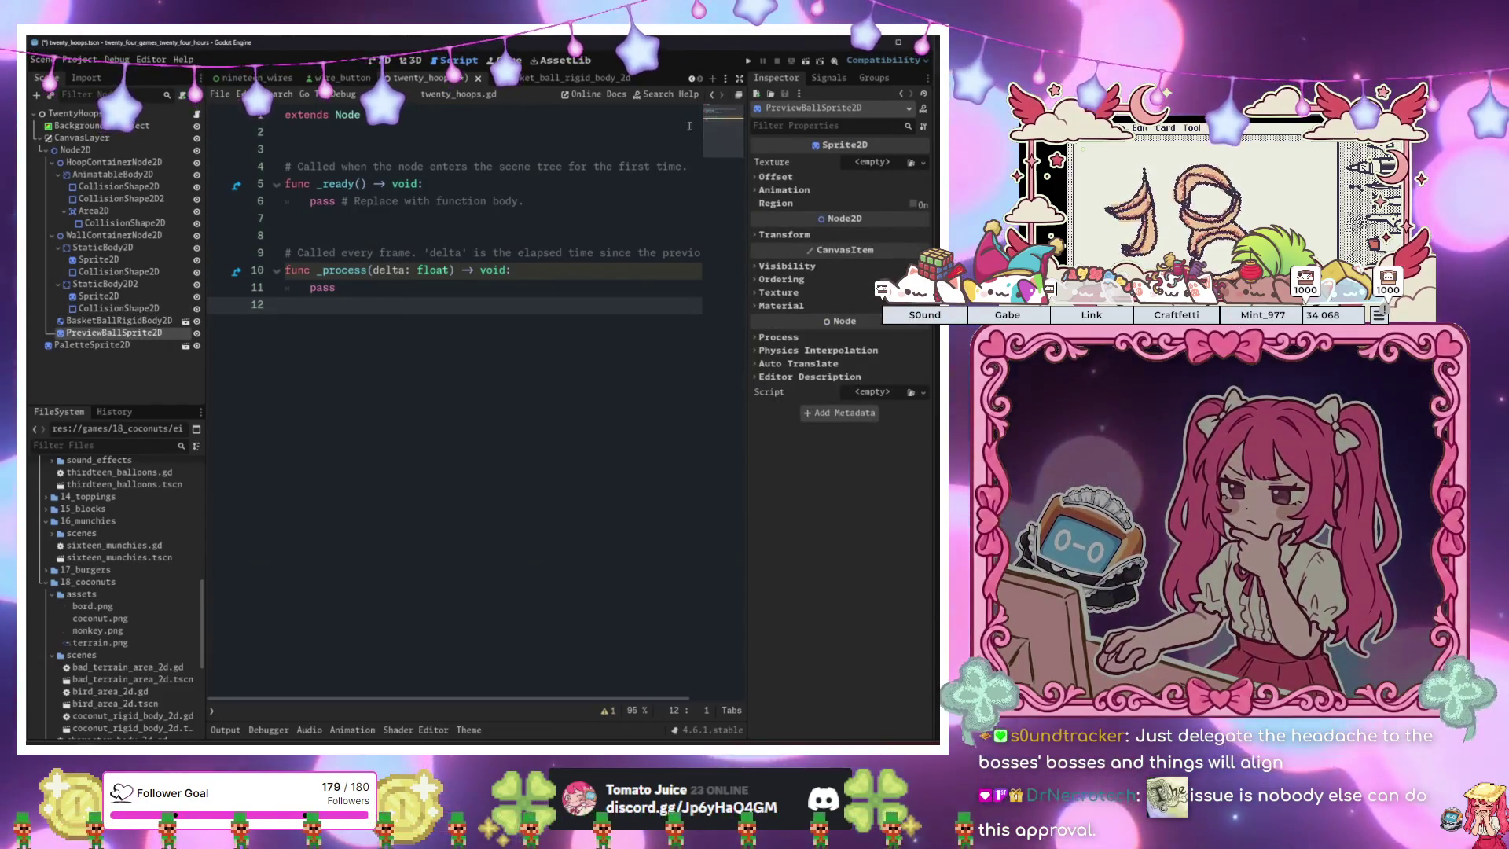
# Copy the basketball scene's Sprite2D texture and paste it onto PreviewBallSprite2D.
pyautogui.click(566, 79)
pyautogui.click(868, 176)
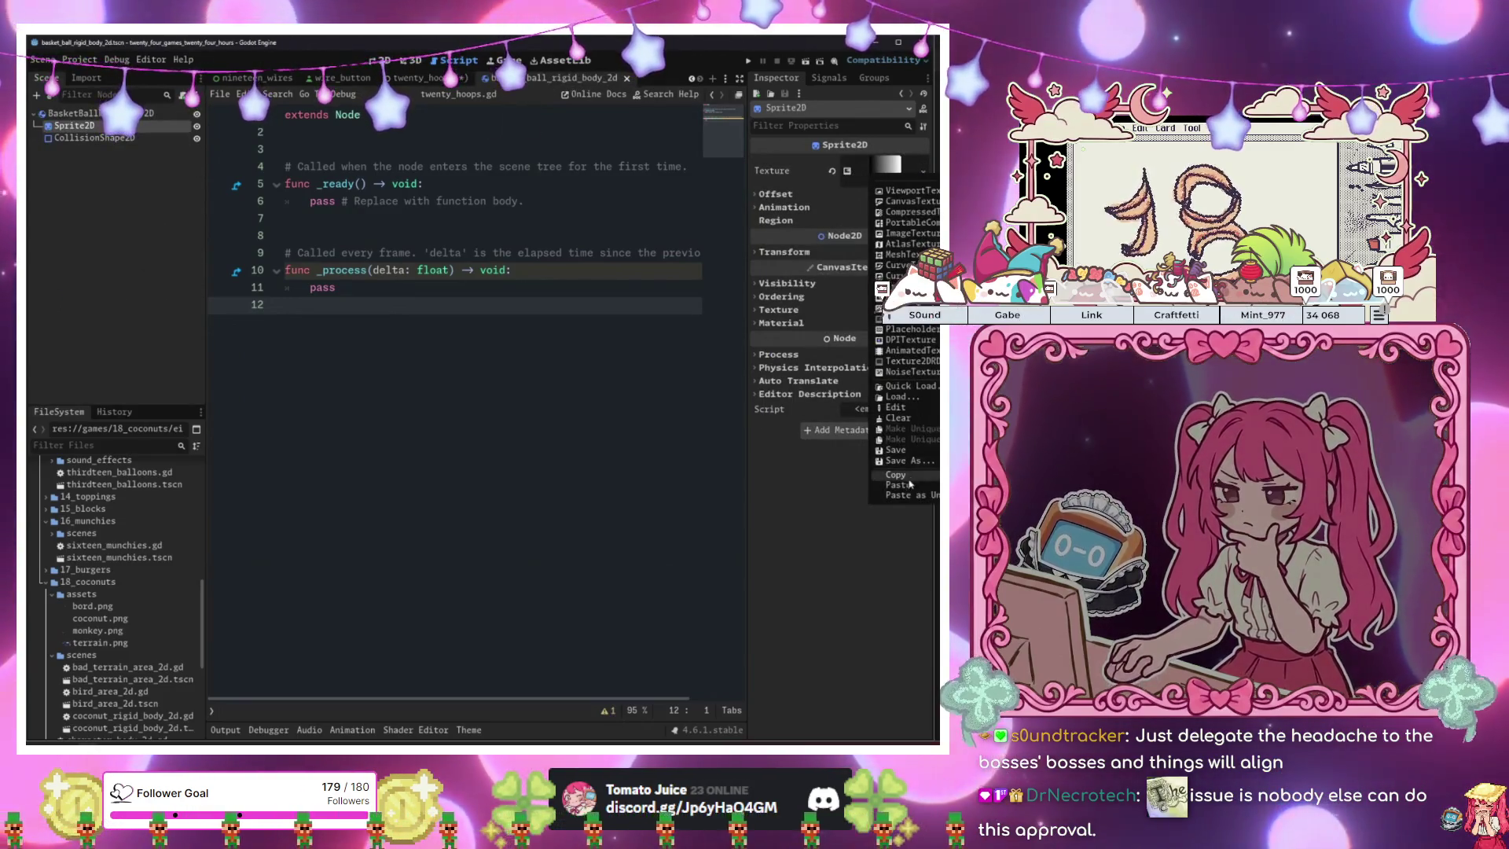
pyautogui.click(904, 476)
pyautogui.click(425, 79)
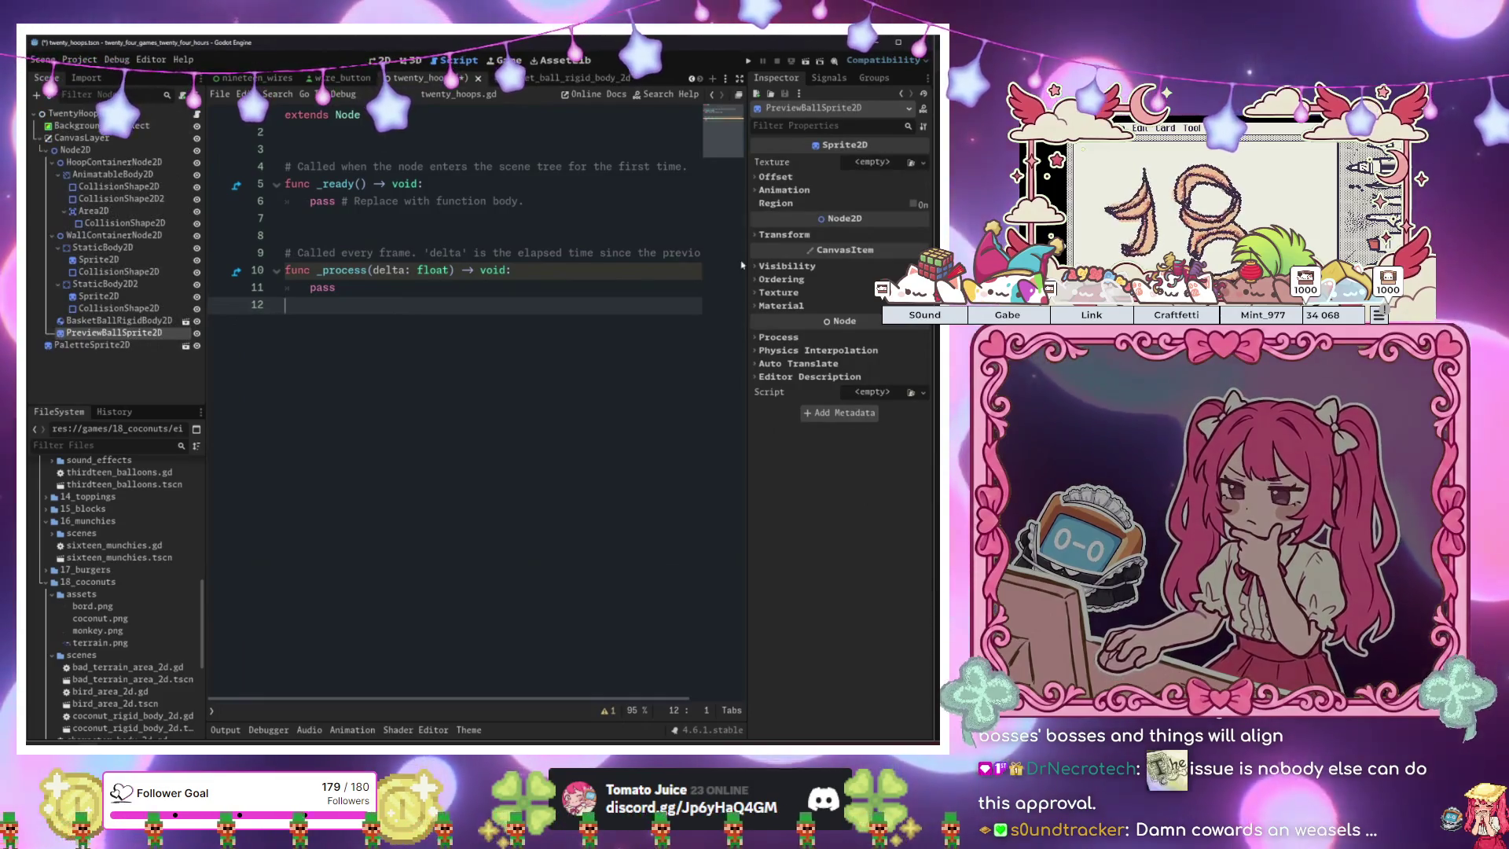
pyautogui.click(871, 163)
pyautogui.click(896, 393)
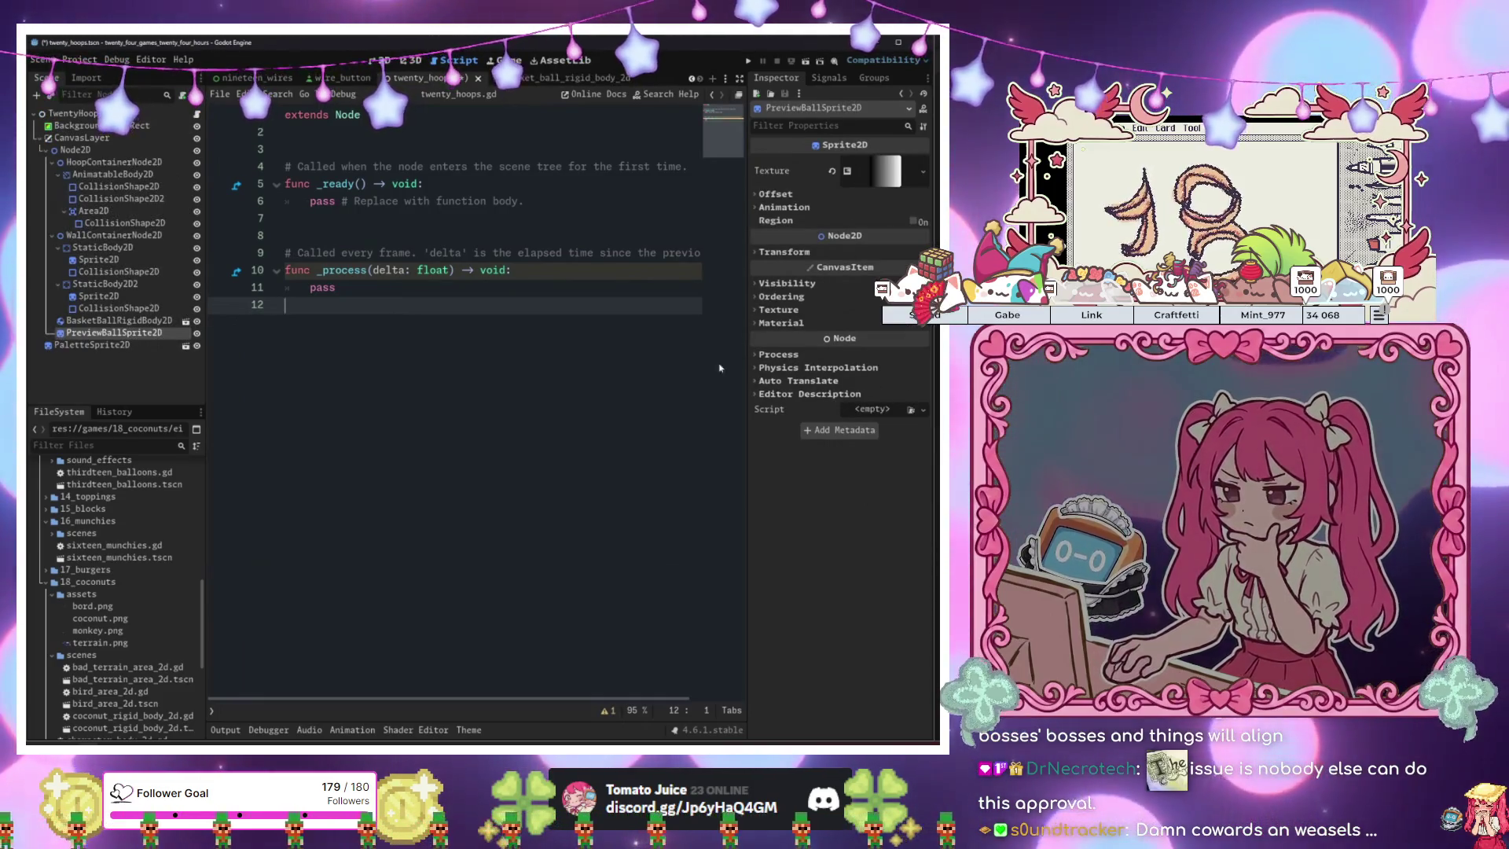
pyautogui.click(385, 63)
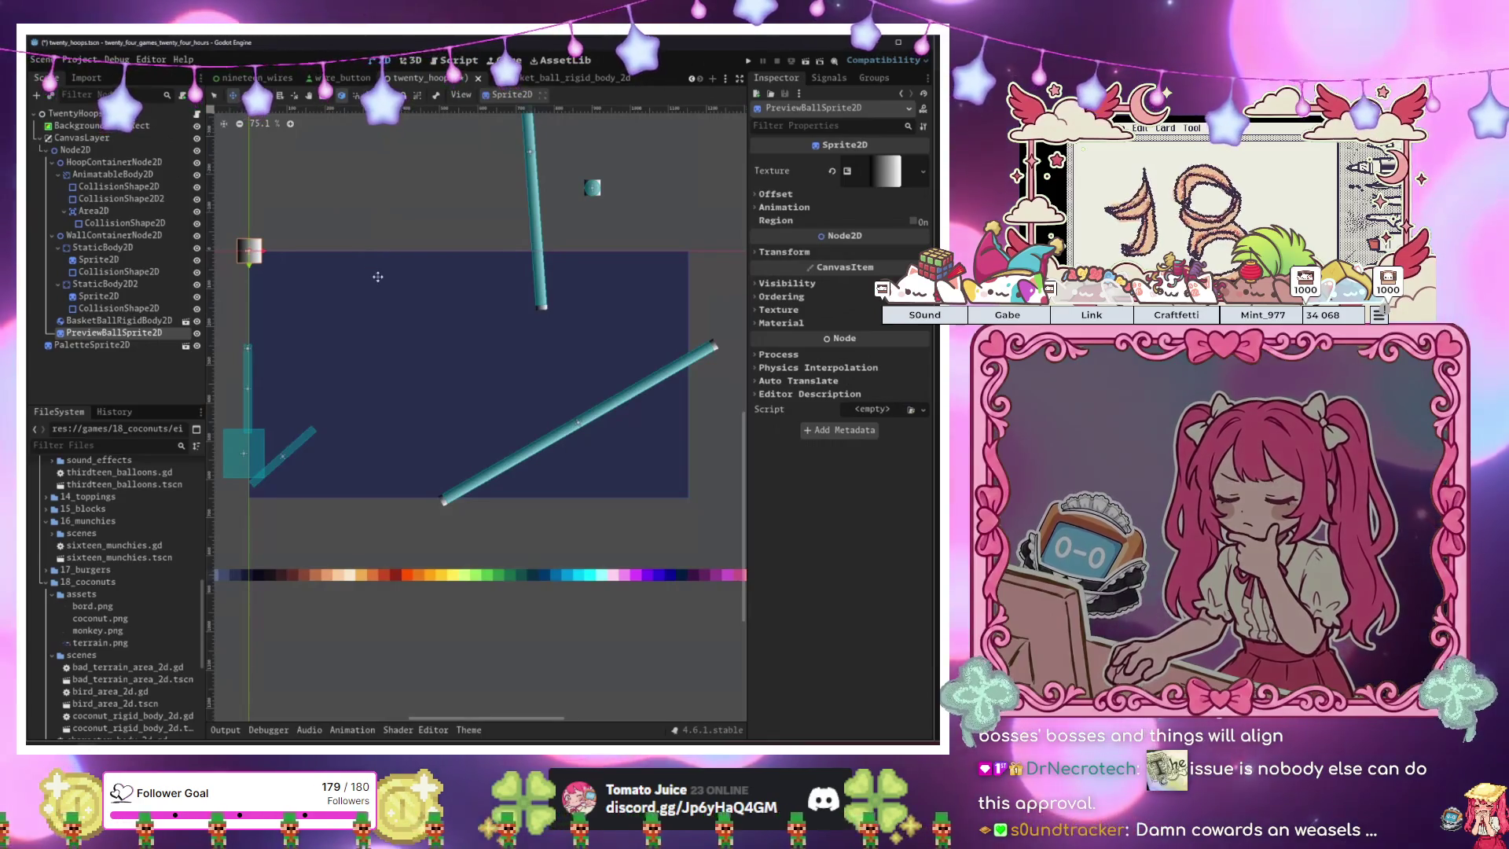
pyautogui.click(197, 115)
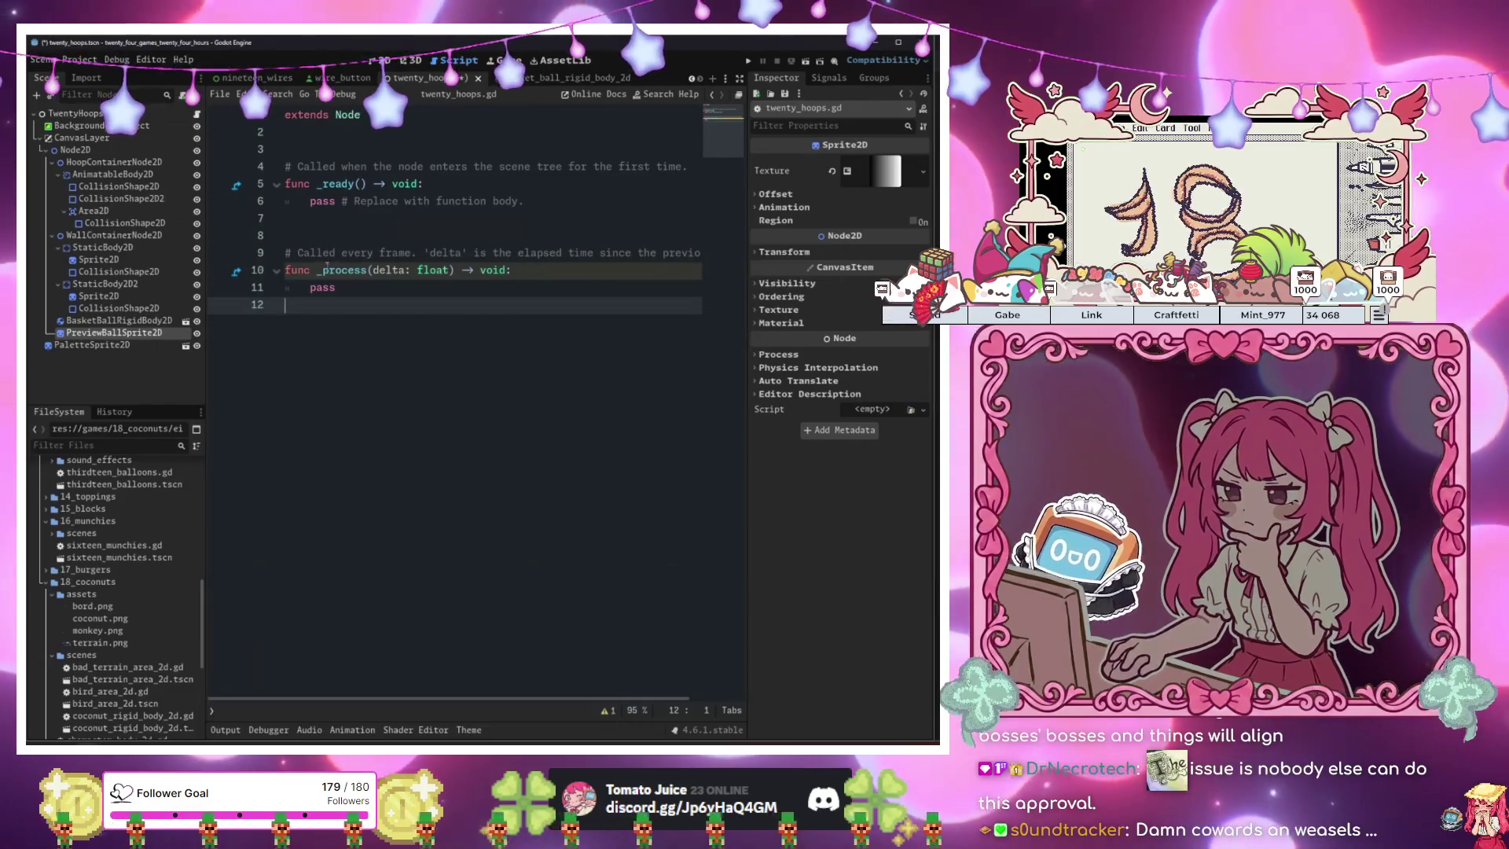
# Write the line setting preview_ball_sprite_2d.position to get_global_mouse_position() in _process.
pyautogui.click(392, 290)
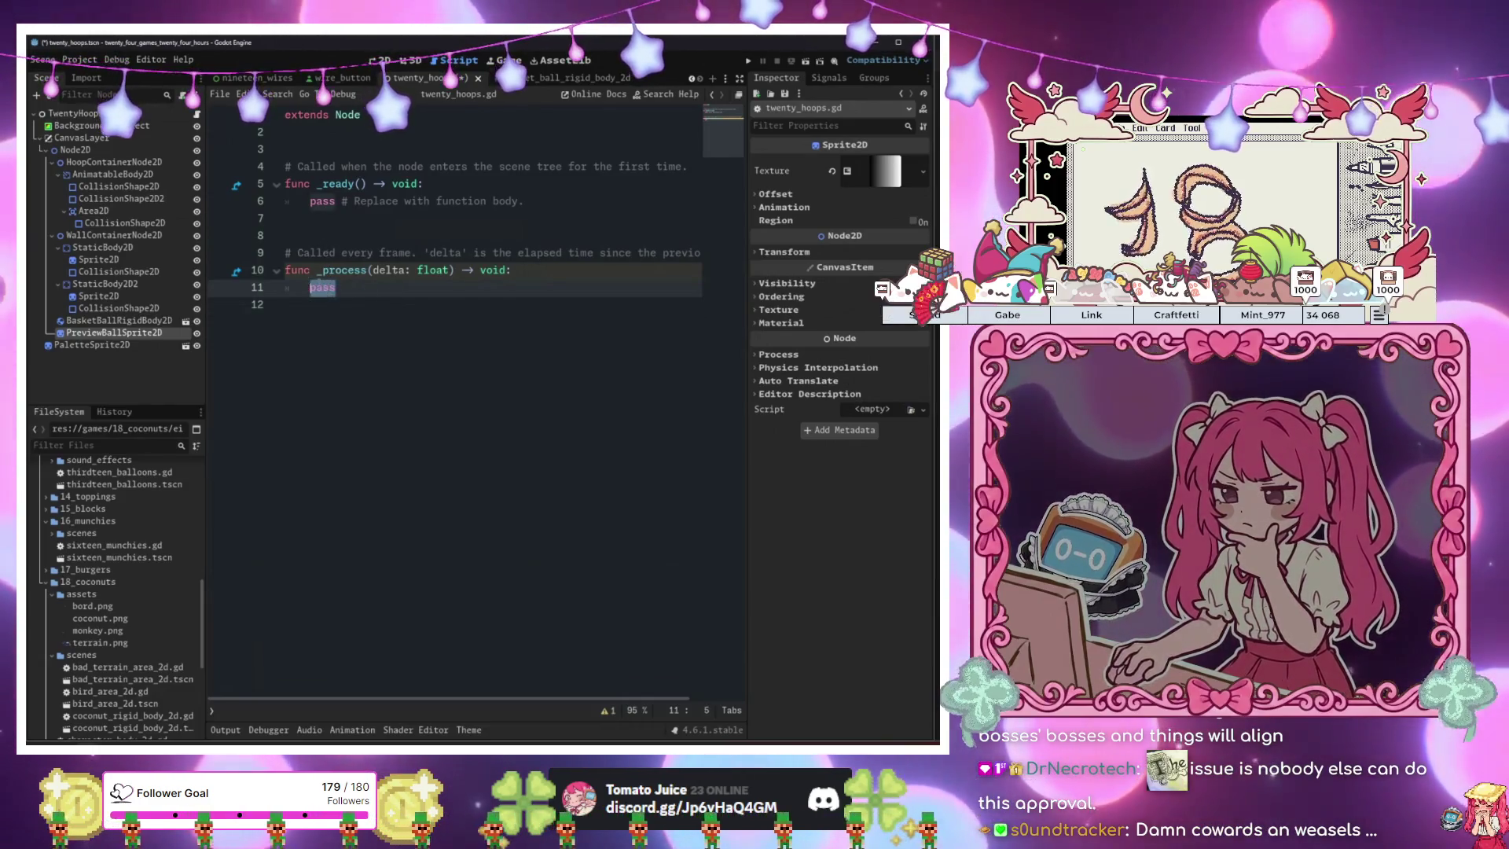
pyautogui.moveTo(340, 296)
pyautogui.mouseDown()
pyautogui.moveTo(338, 310)
pyautogui.moveTo(346, 155)
pyautogui.mouseUp()
pyautogui.write('preview_ball_sprite_2d.po')
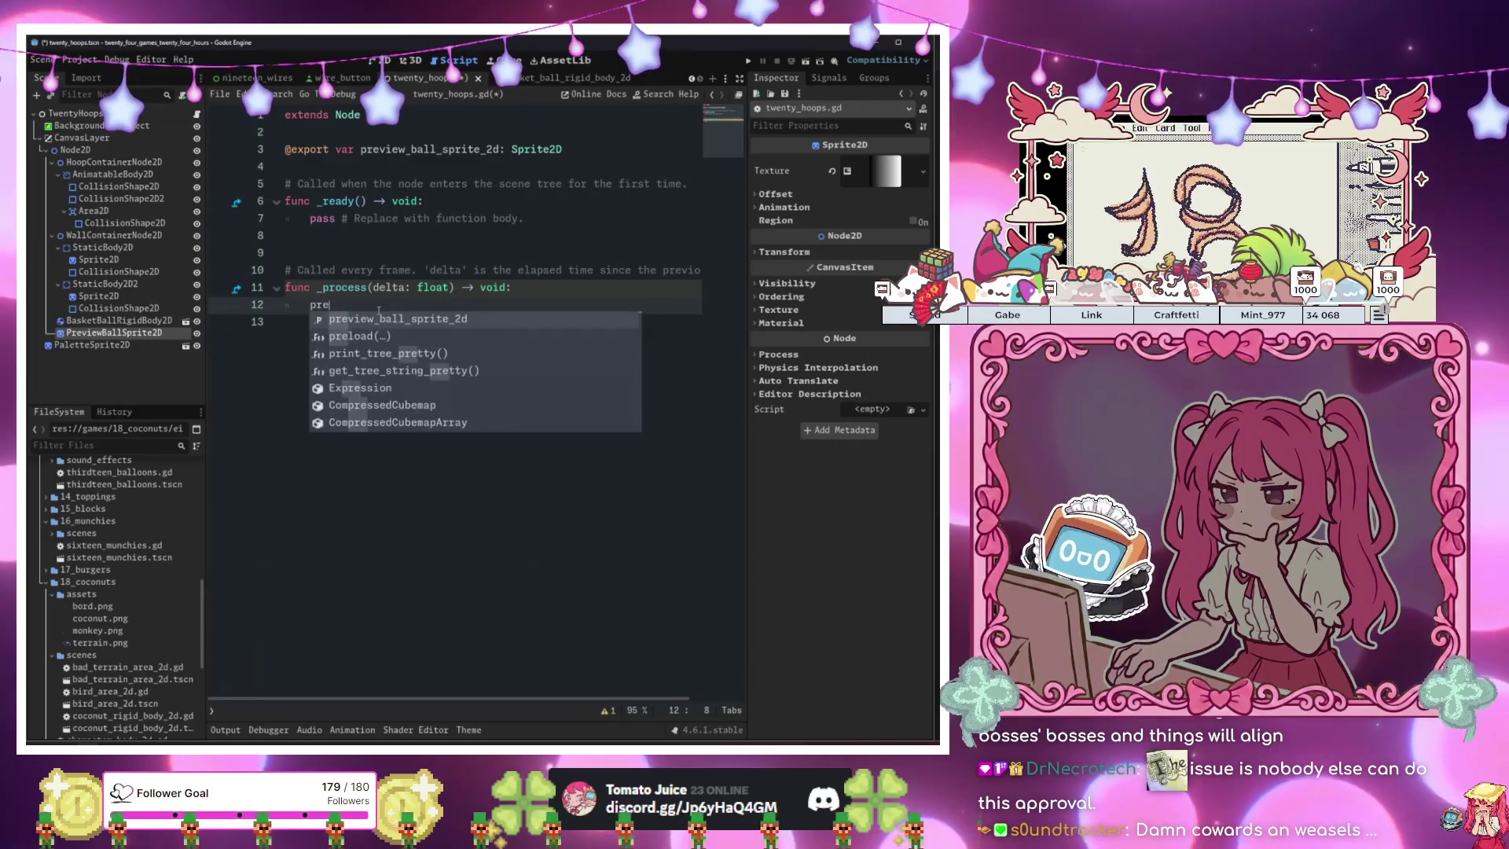
pyautogui.press('Return')
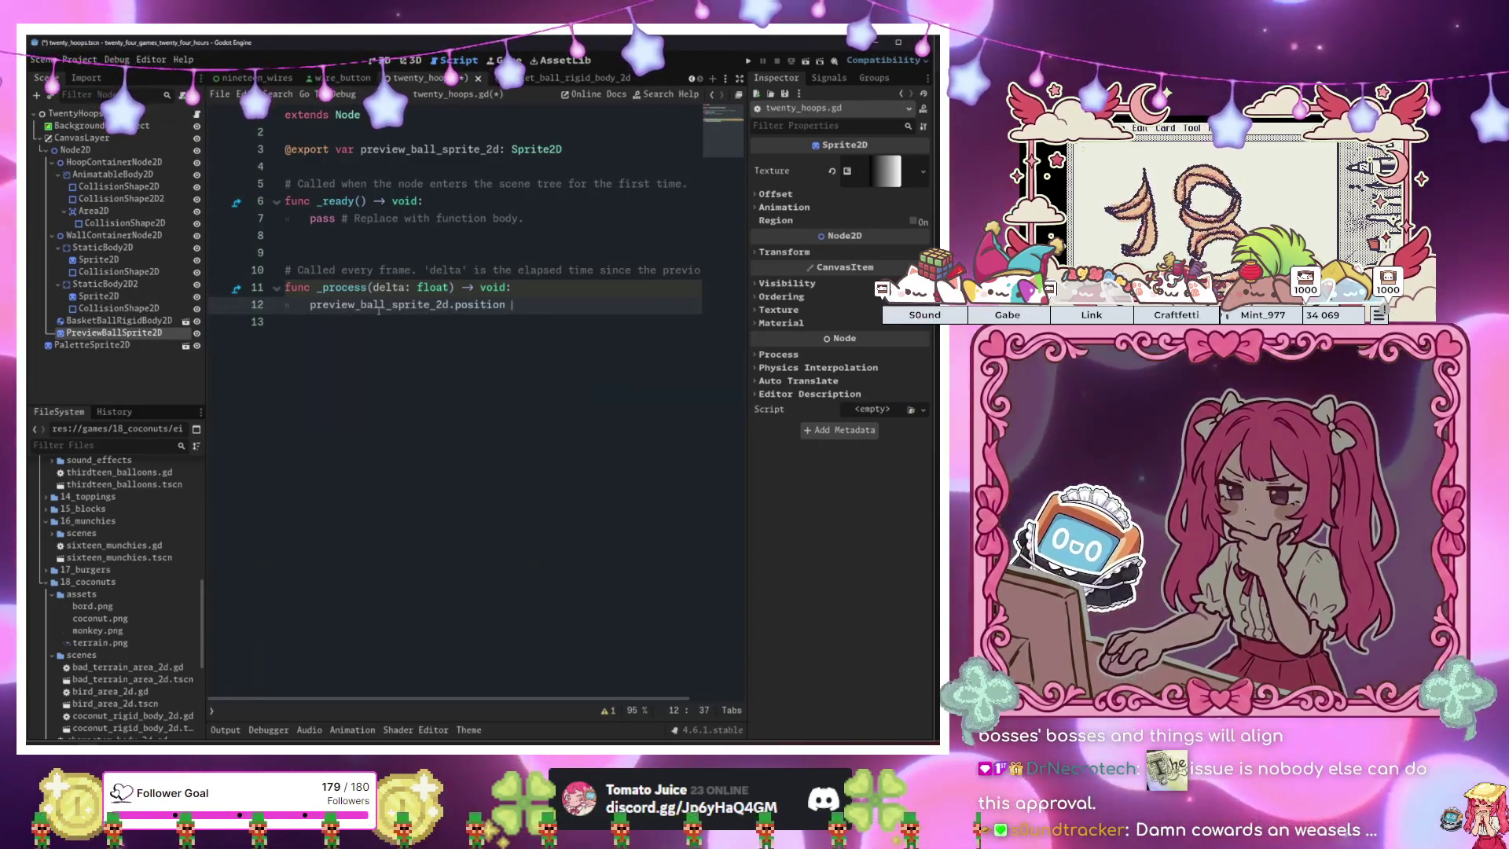
pyautogui.write('= G')
pyautogui.press('BackSpace')
pyautogui.write('pr')
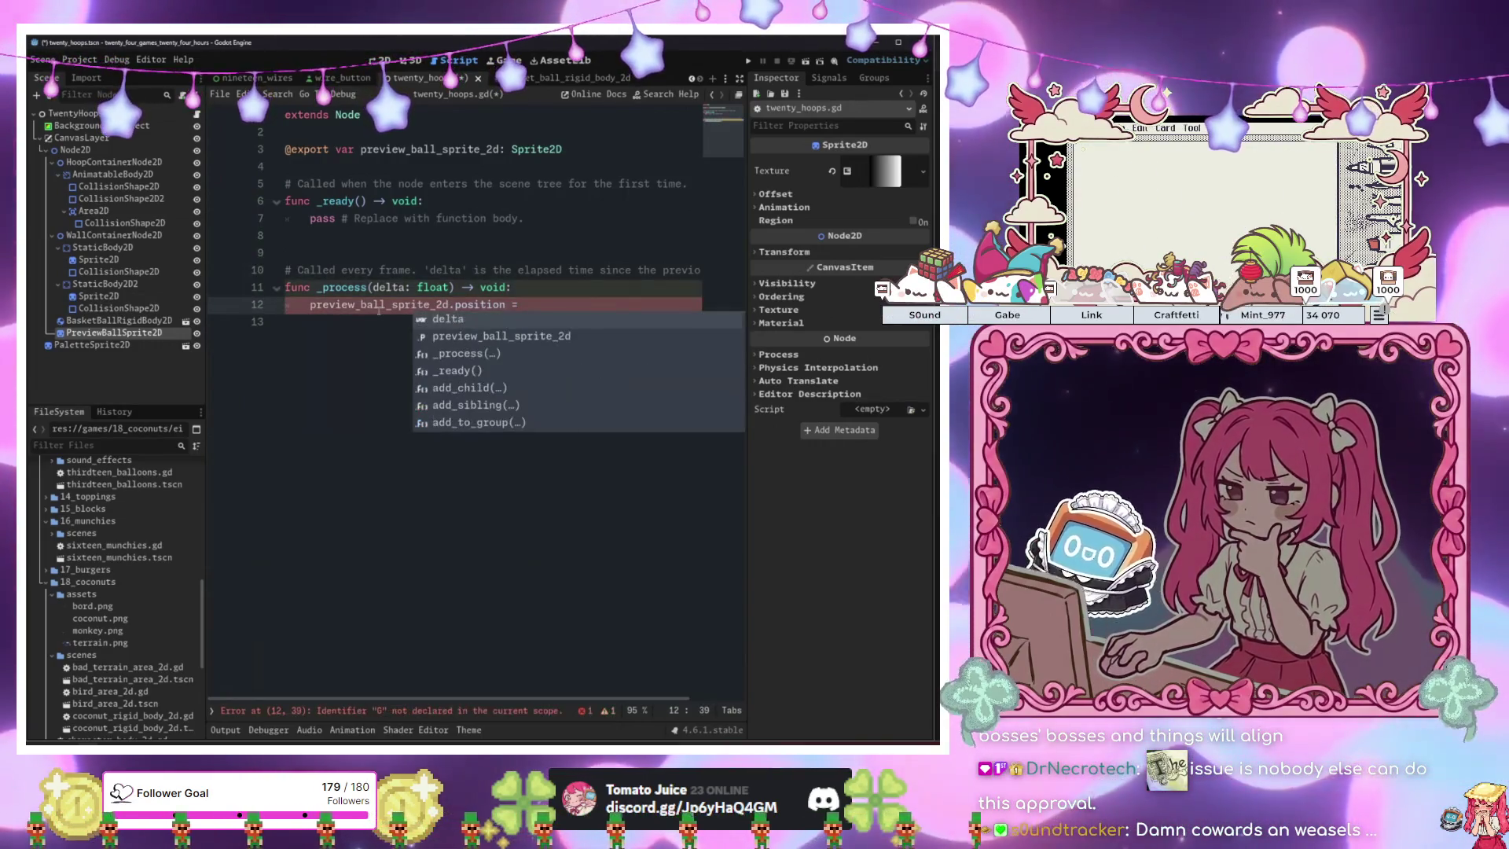
pyautogui.press('Return')
pyautogui.write('.get_glo')
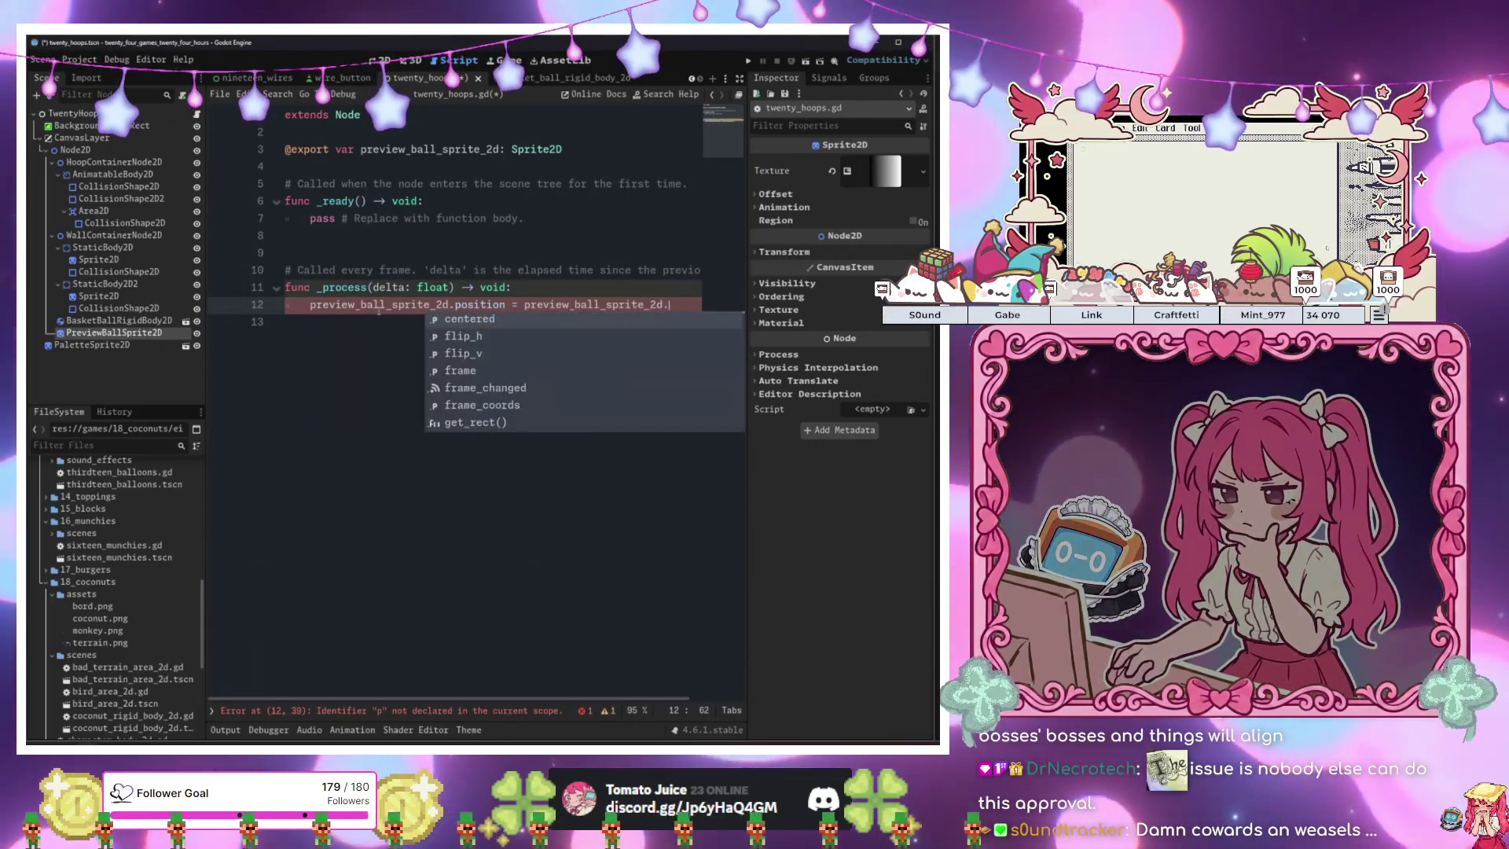
pyautogui.press('Return')
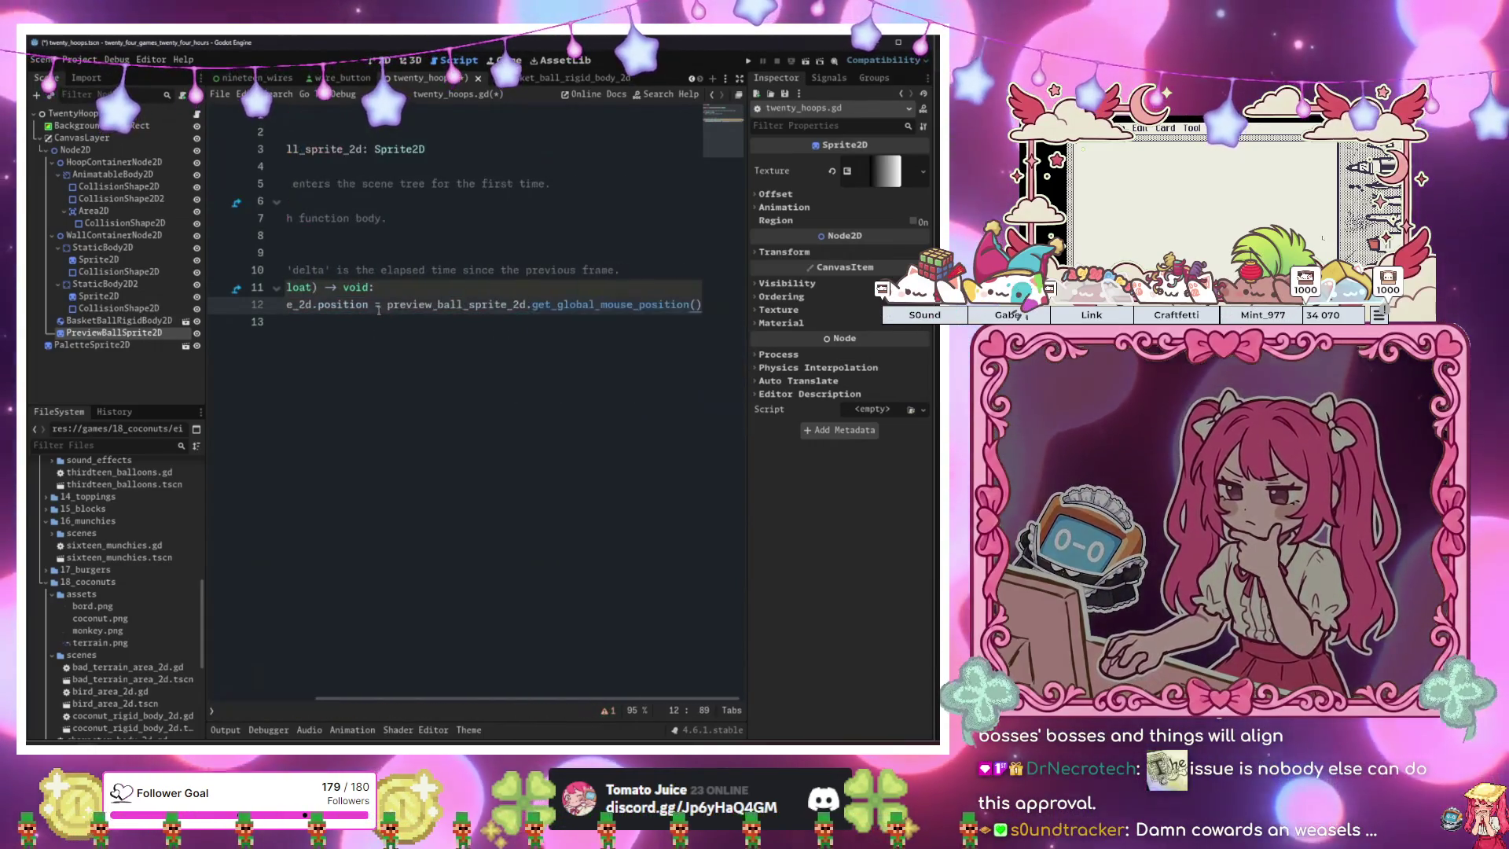
pyautogui.press('Return')
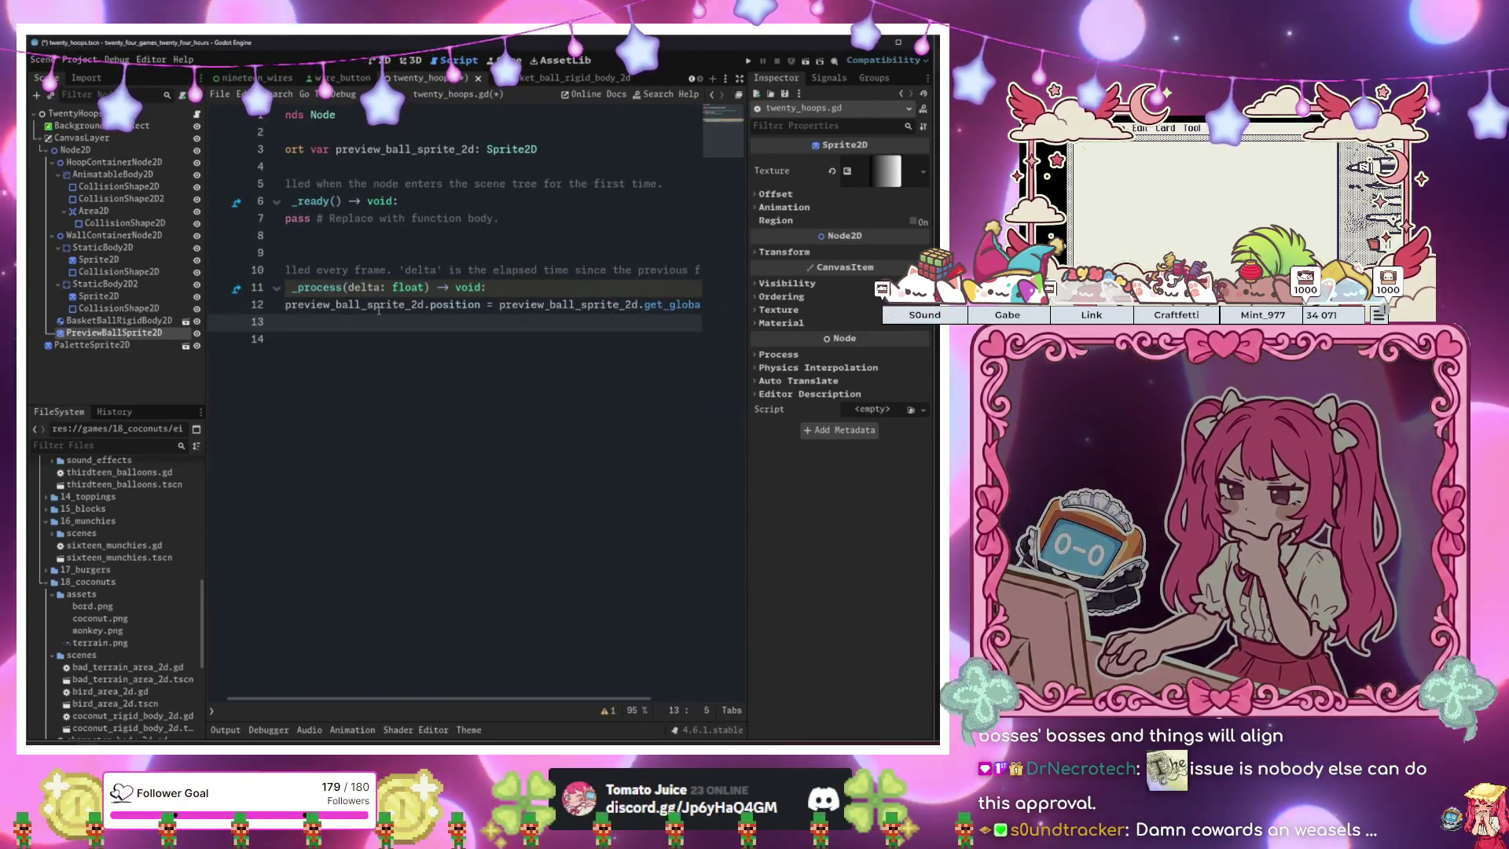
pyautogui.press('BackSpace')
pyautogui.press('BackSpace')
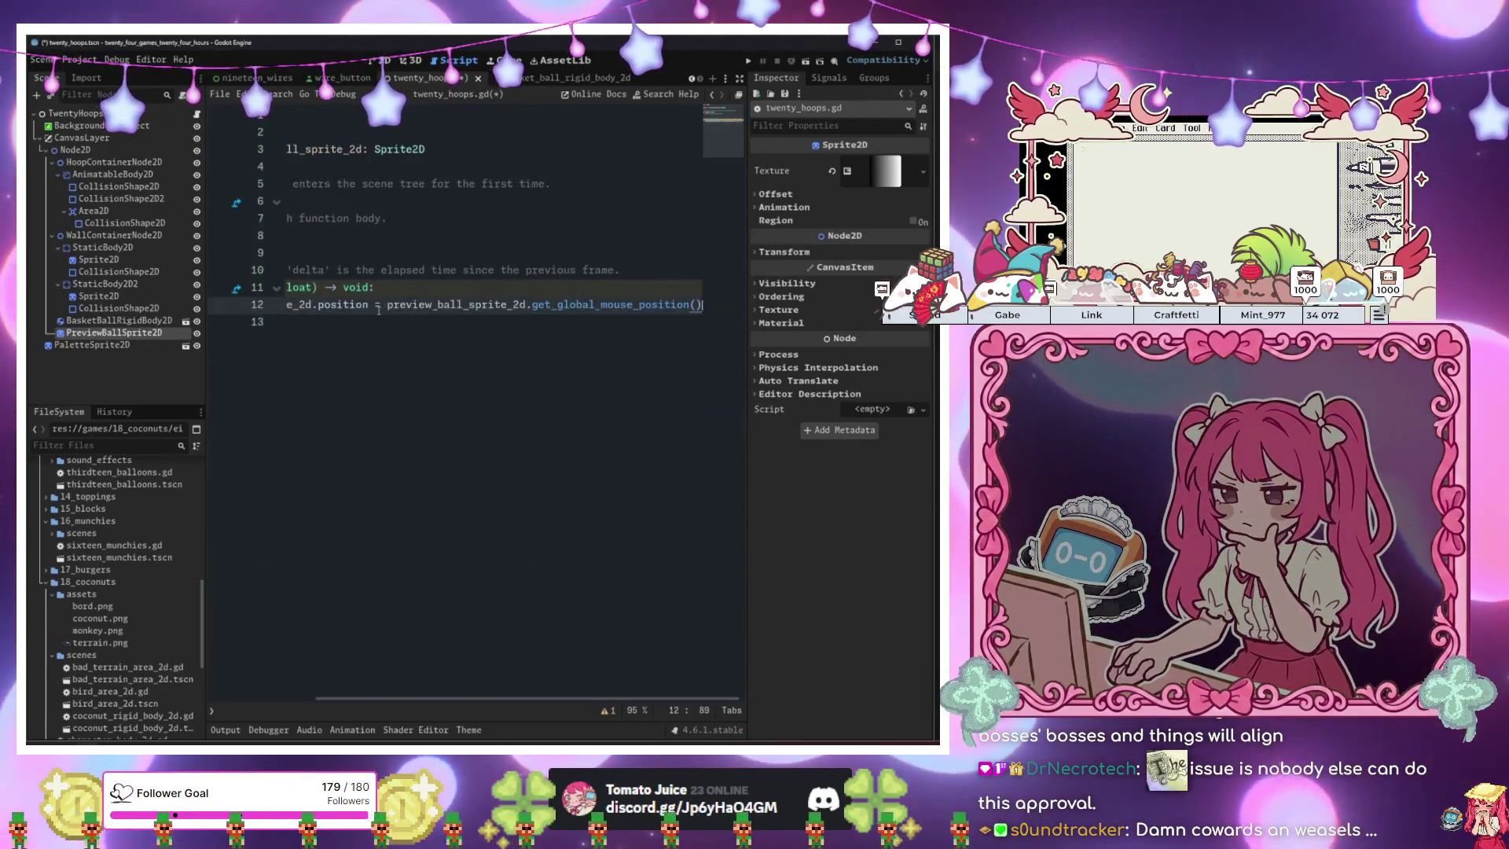
# Above the position line, return early when the global mouse x is under 800.
pyautogui.hotkey('ctrl', 'shift', 'Return')
pyautogui.press('Return')
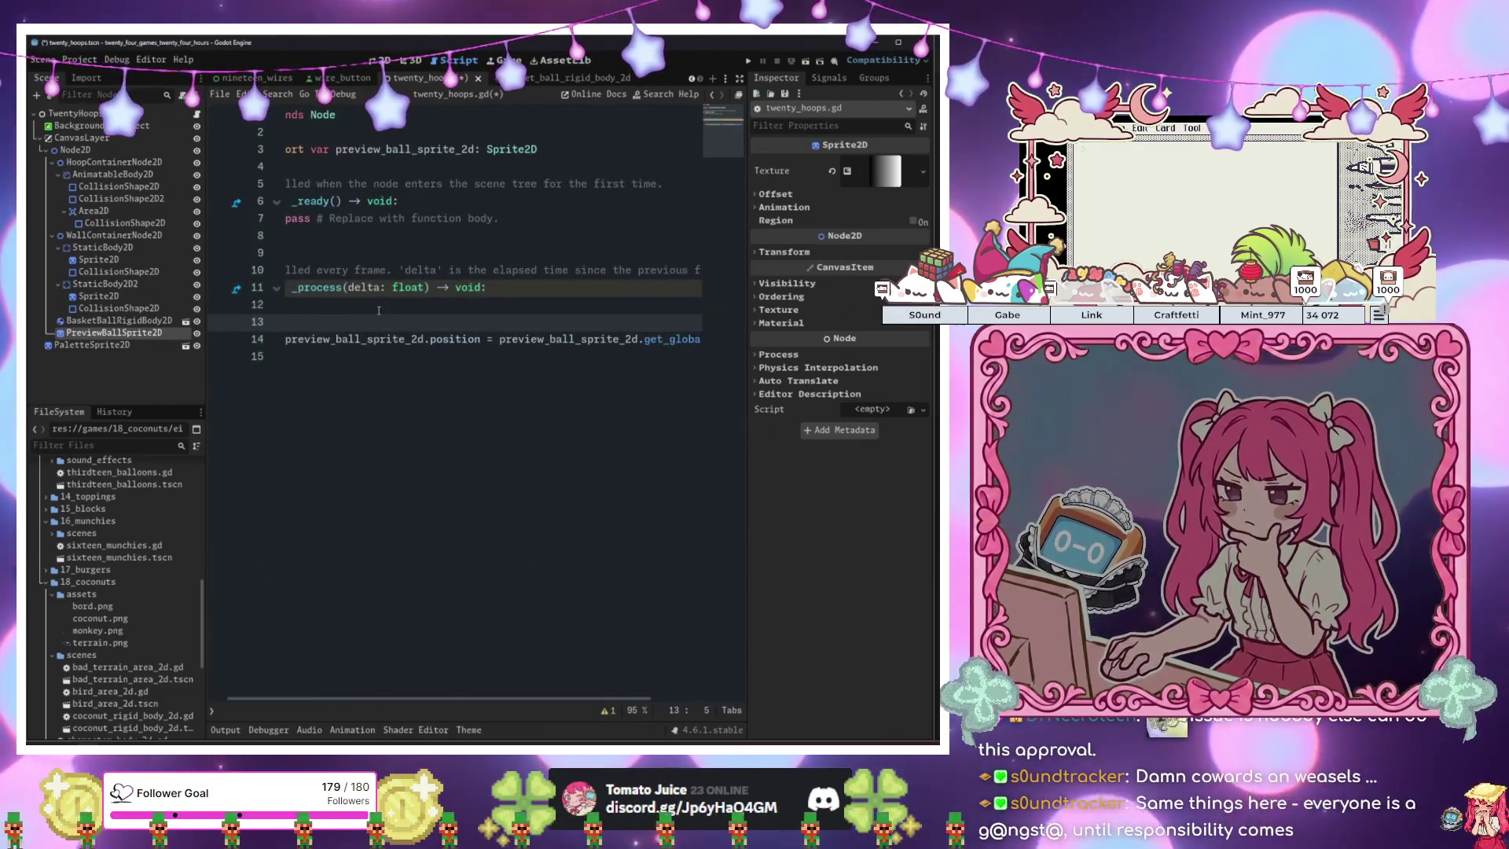
pyautogui.press('Up')
pyautogui.write('if')
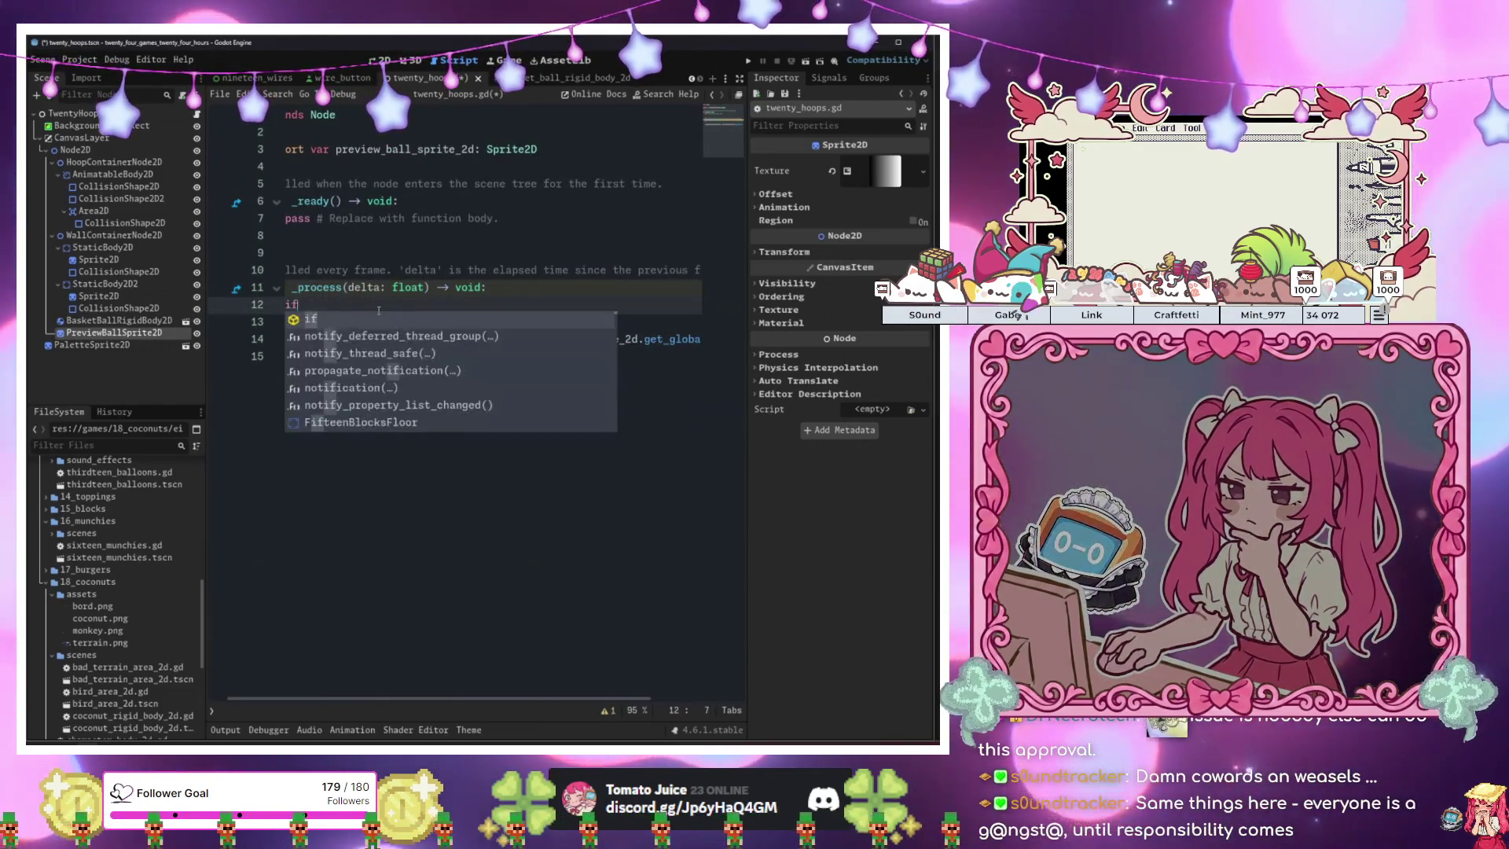
pyautogui.write(' prev')
pyautogui.press('Return')
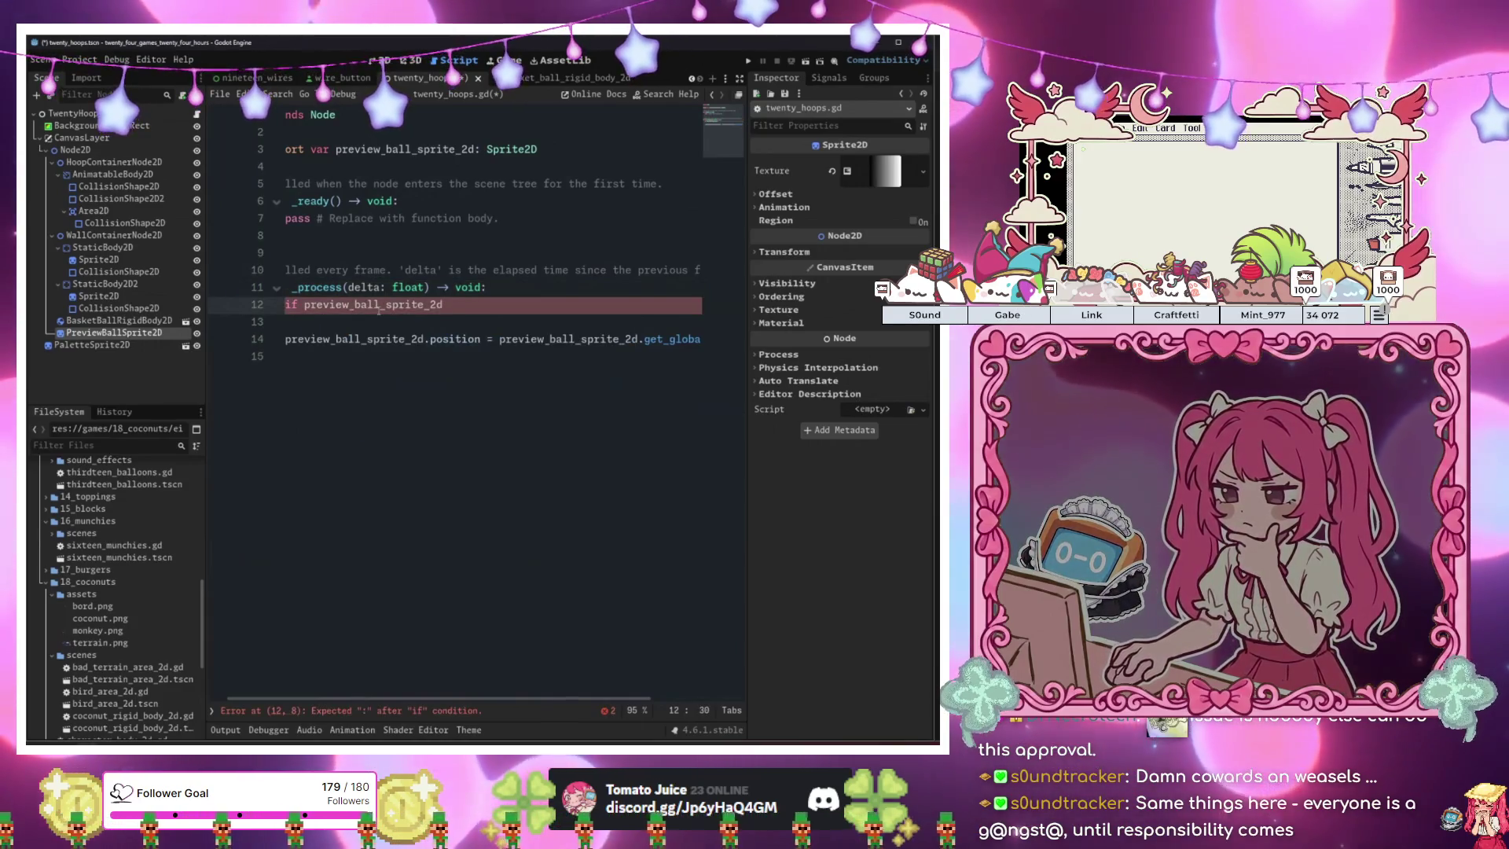
pyautogui.write('.')
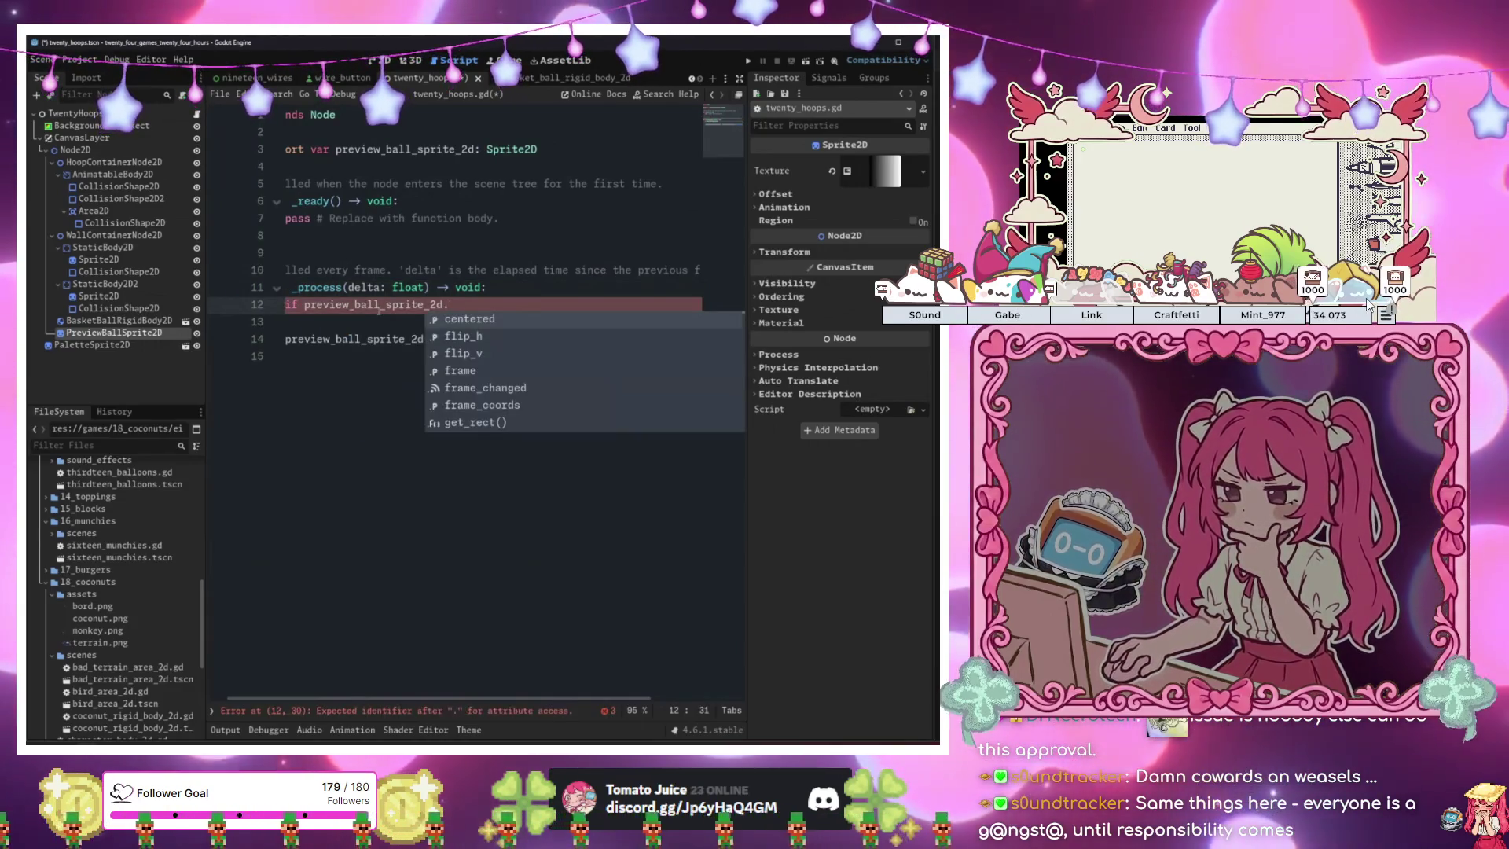
pyautogui.write('get_glo')
pyautogui.press('Return')
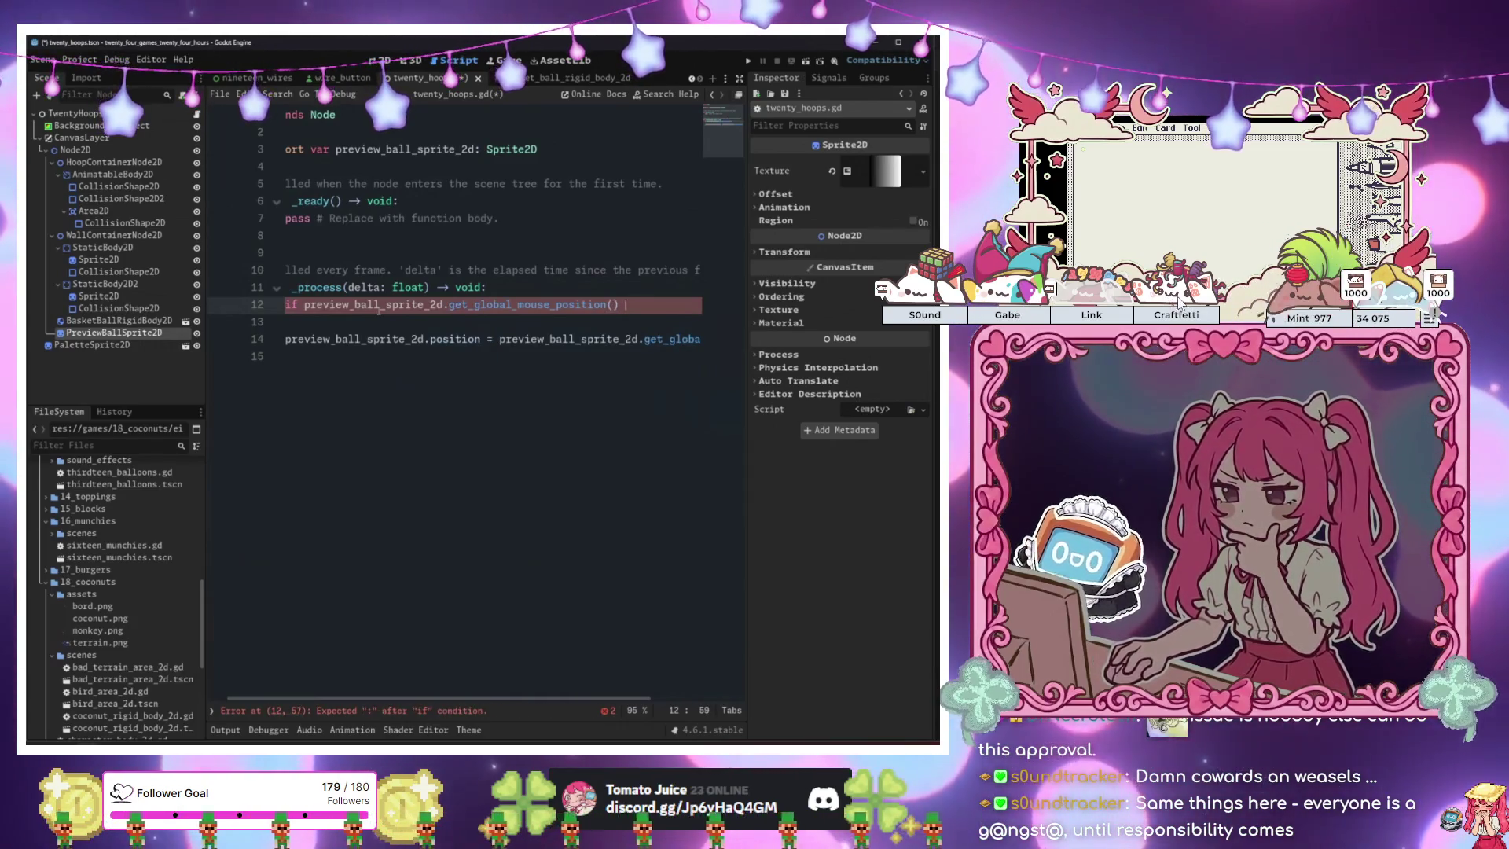
pyautogui.press('BackSpace')
pyautogui.write(':')
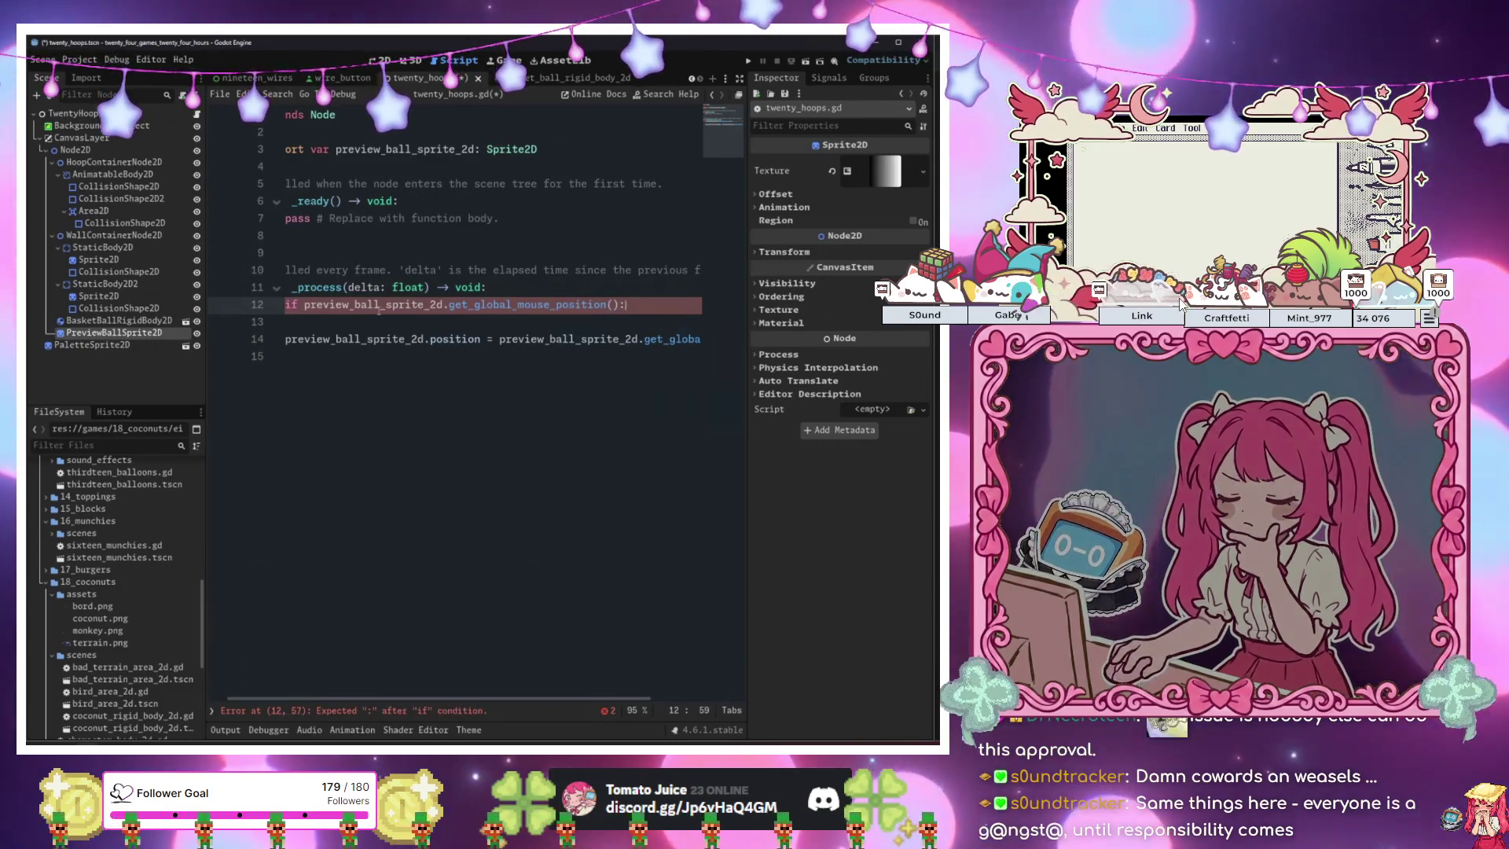
pyautogui.press('BackSpace')
pyautogui.write('.x ')
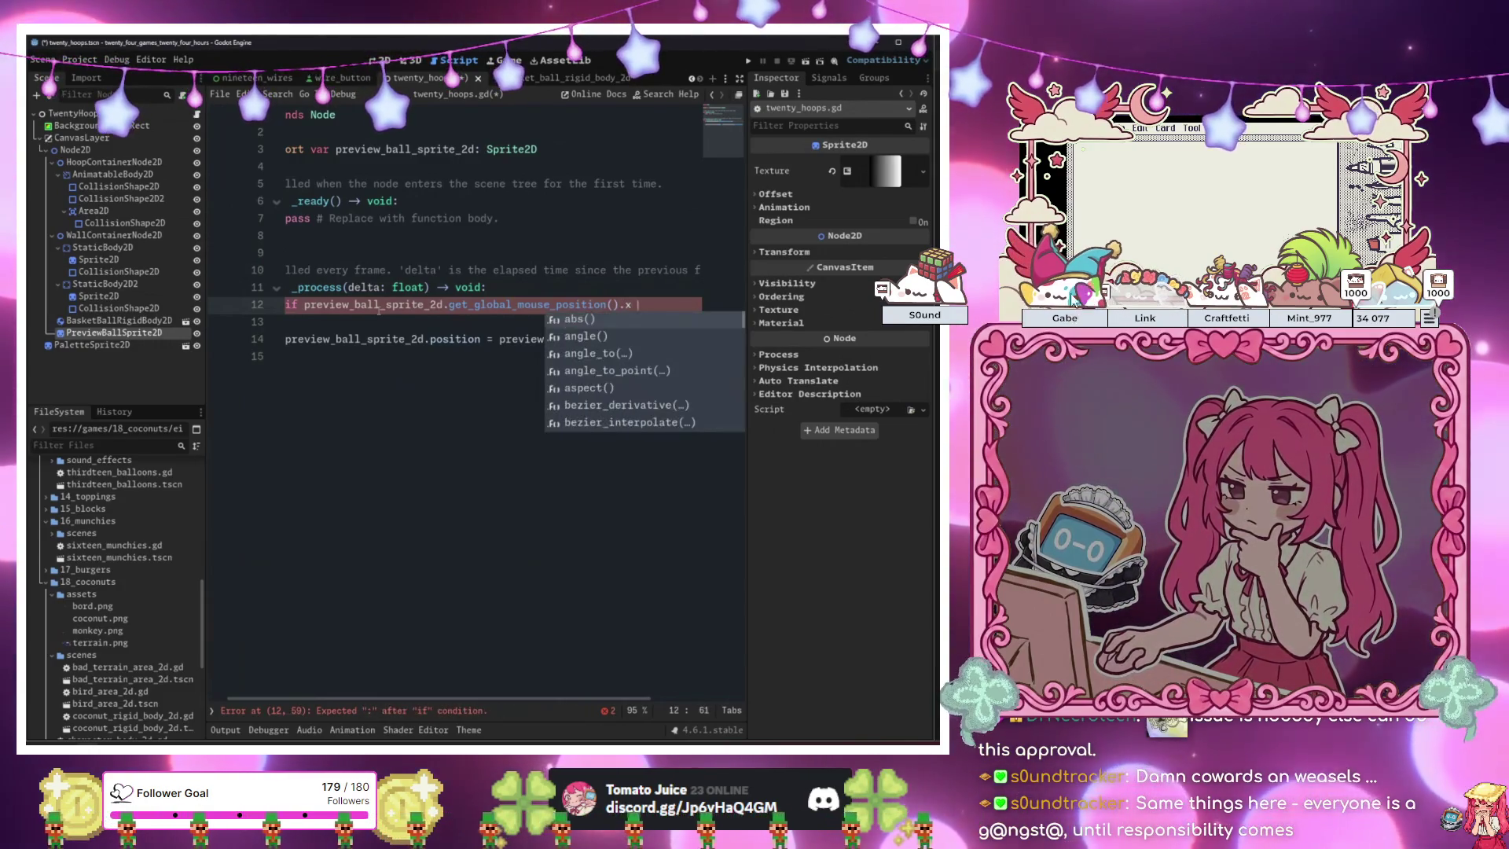
pyautogui.write('<')
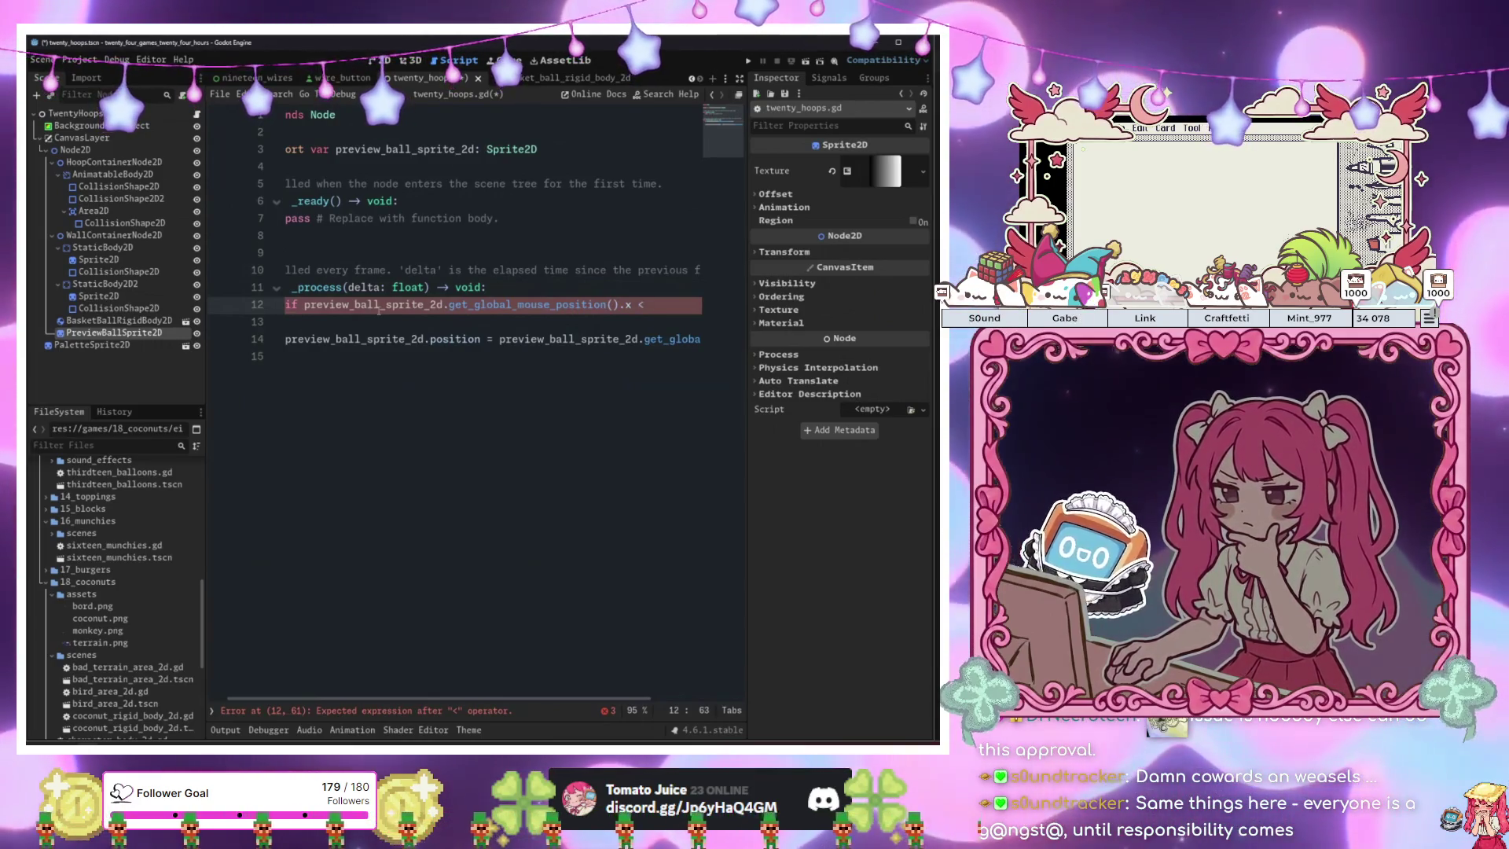
pyautogui.write(' 800:')
pyautogui.press('Return')
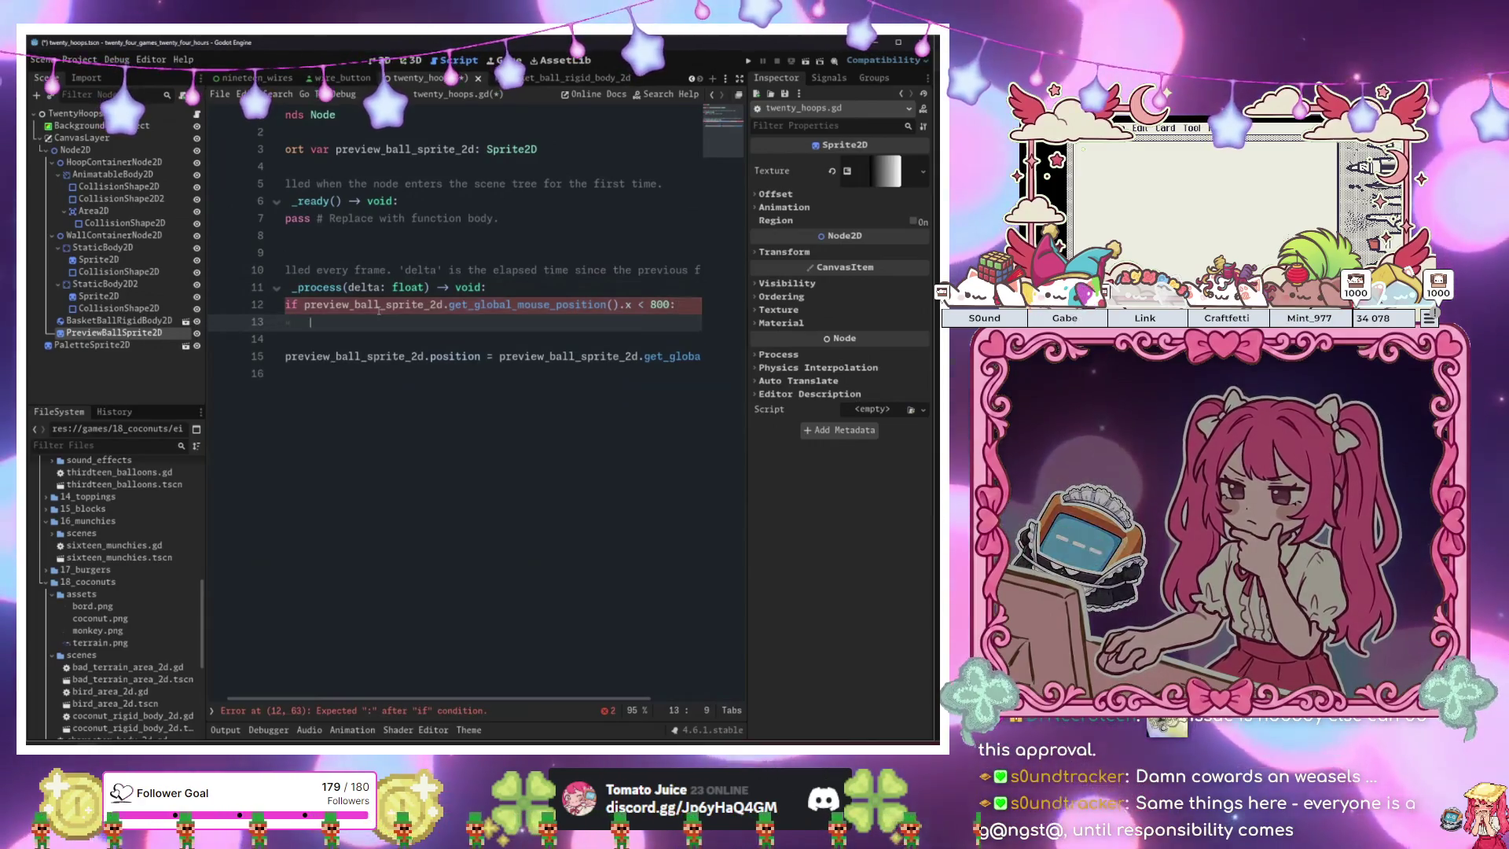
pyautogui.write('return')
pyautogui.press('Return')
# Add a second early return when the global mouse y is over 100, and save the script.
pyautogui.press('Return')
pyautogui.write('i')
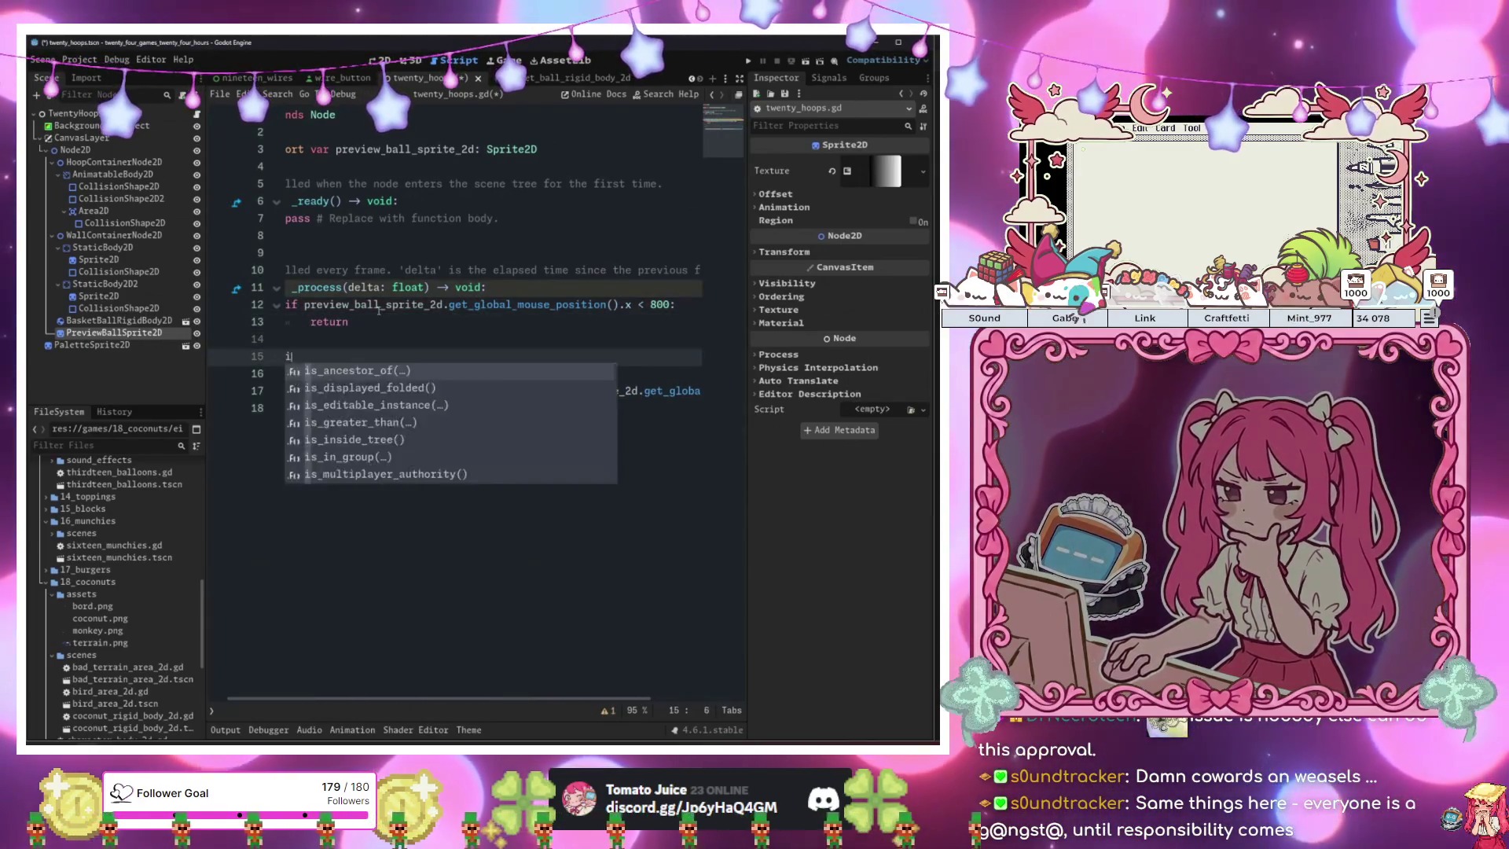
pyautogui.write('f pre')
pyautogui.press('Return')
pyautogui.write('.ge')
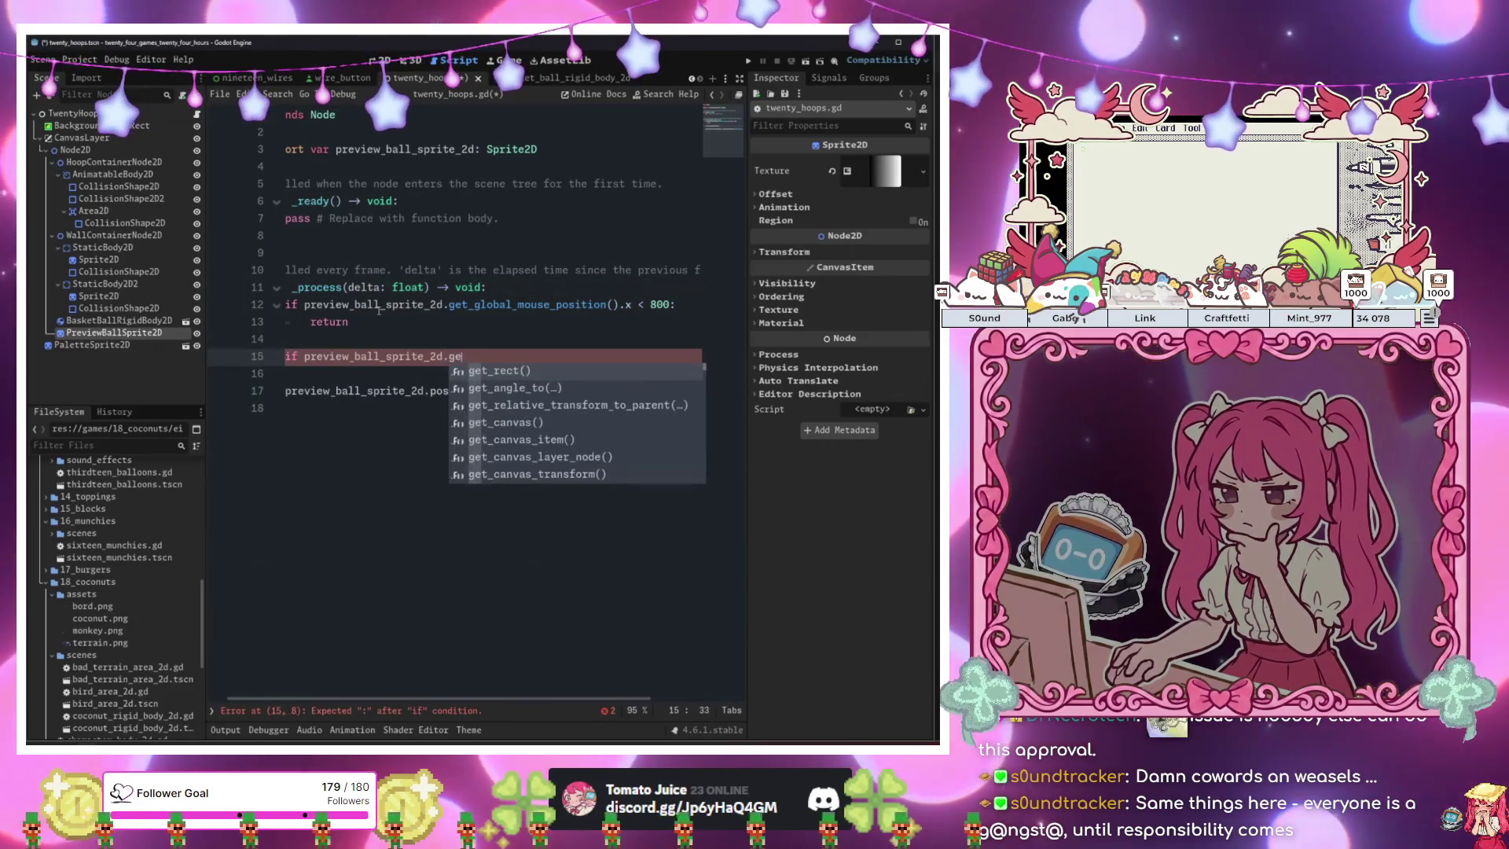
pyautogui.write('t_glo')
pyautogui.press('Return')
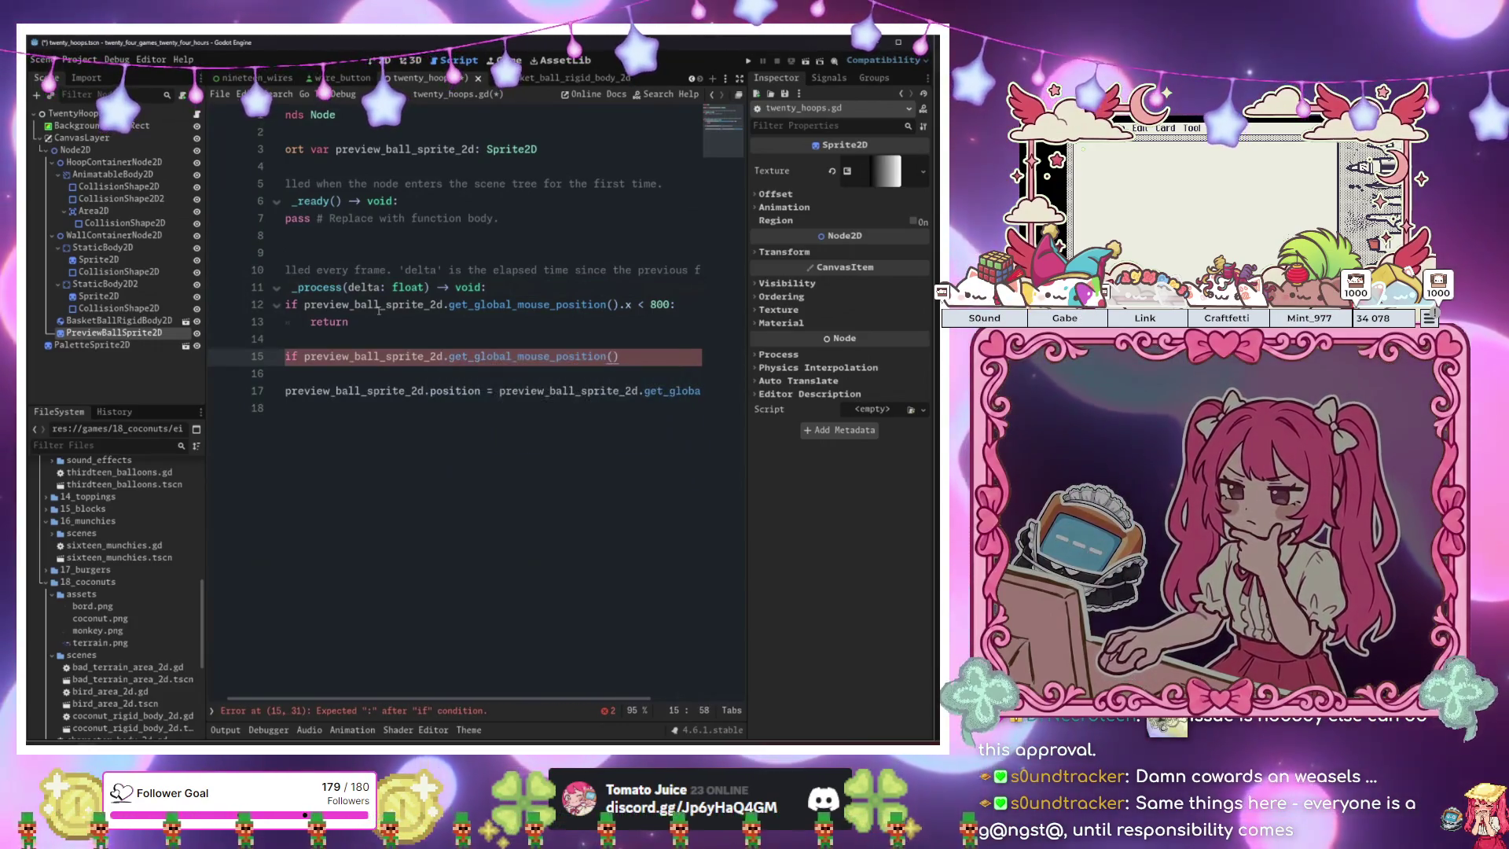
pyautogui.write('.y ')
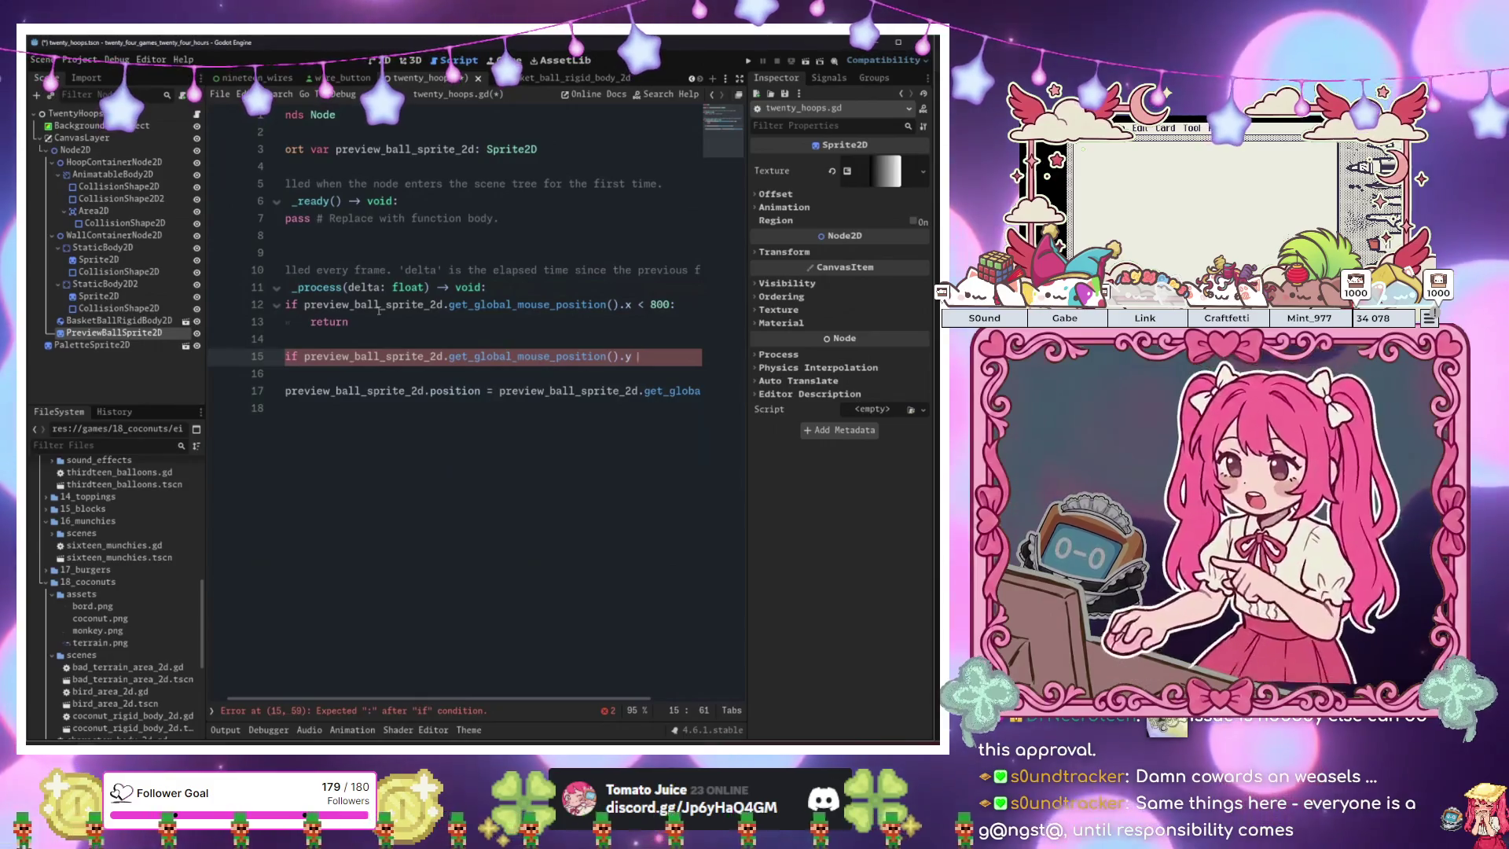
pyautogui.write('<')
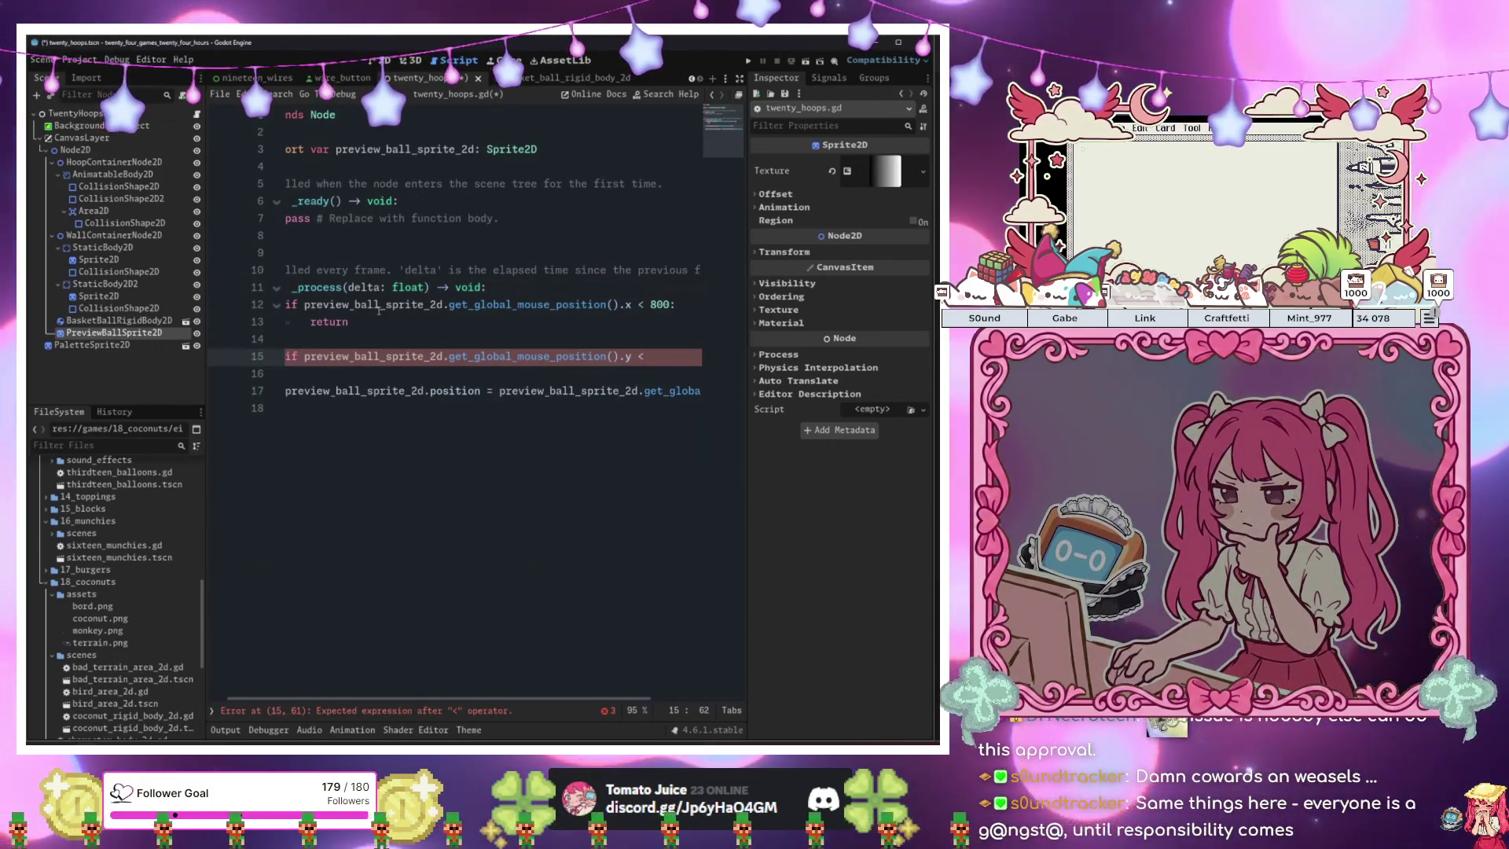
pyautogui.hotkey('ctrl', 's')
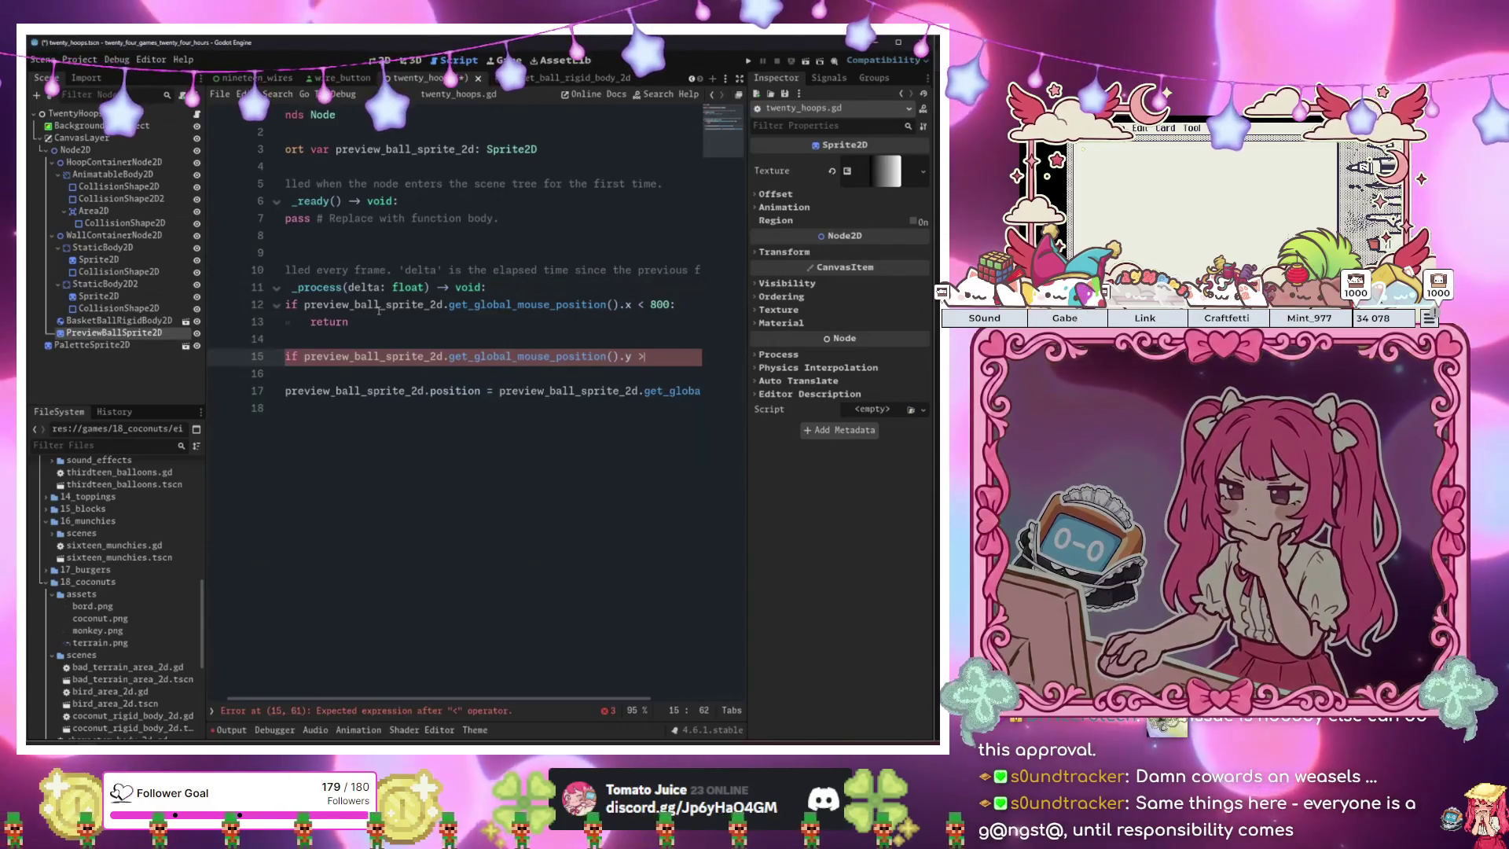
pyautogui.write('>')
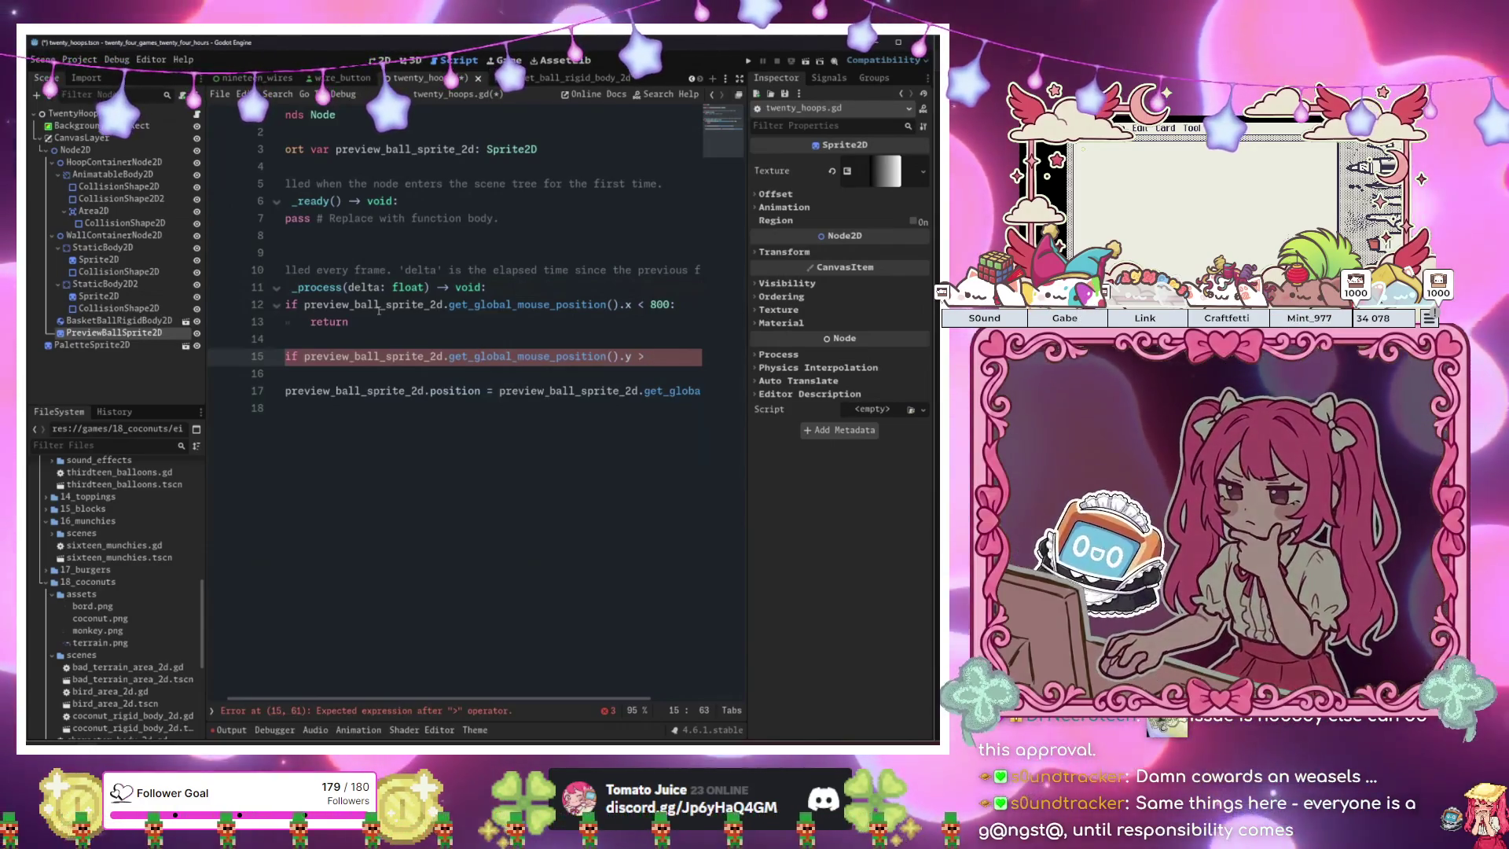
pyautogui.write('100')
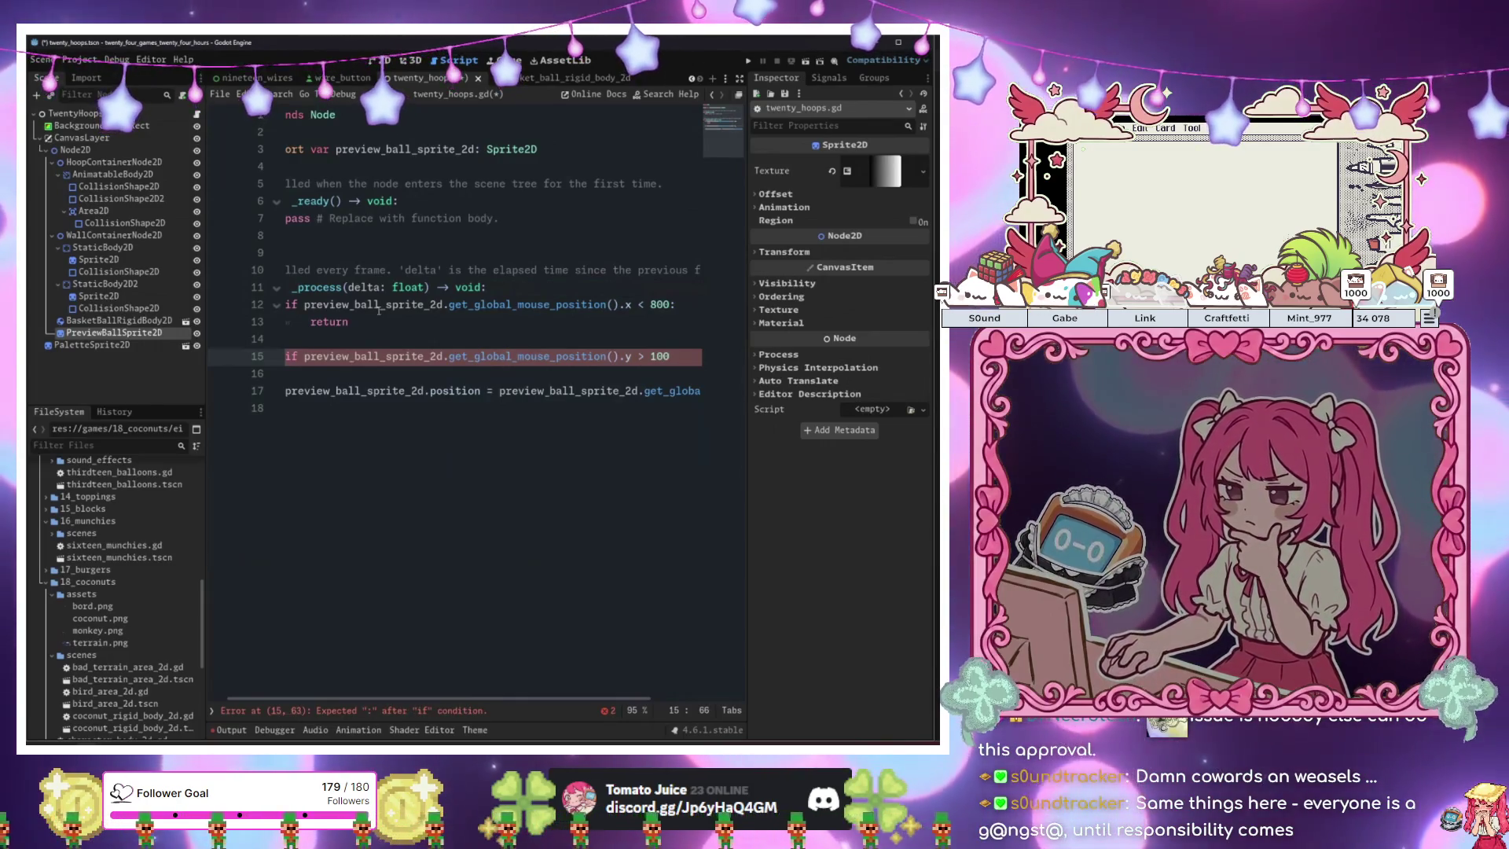
pyautogui.write(':')
pyautogui.press('Return')
pyautogui.write('return')
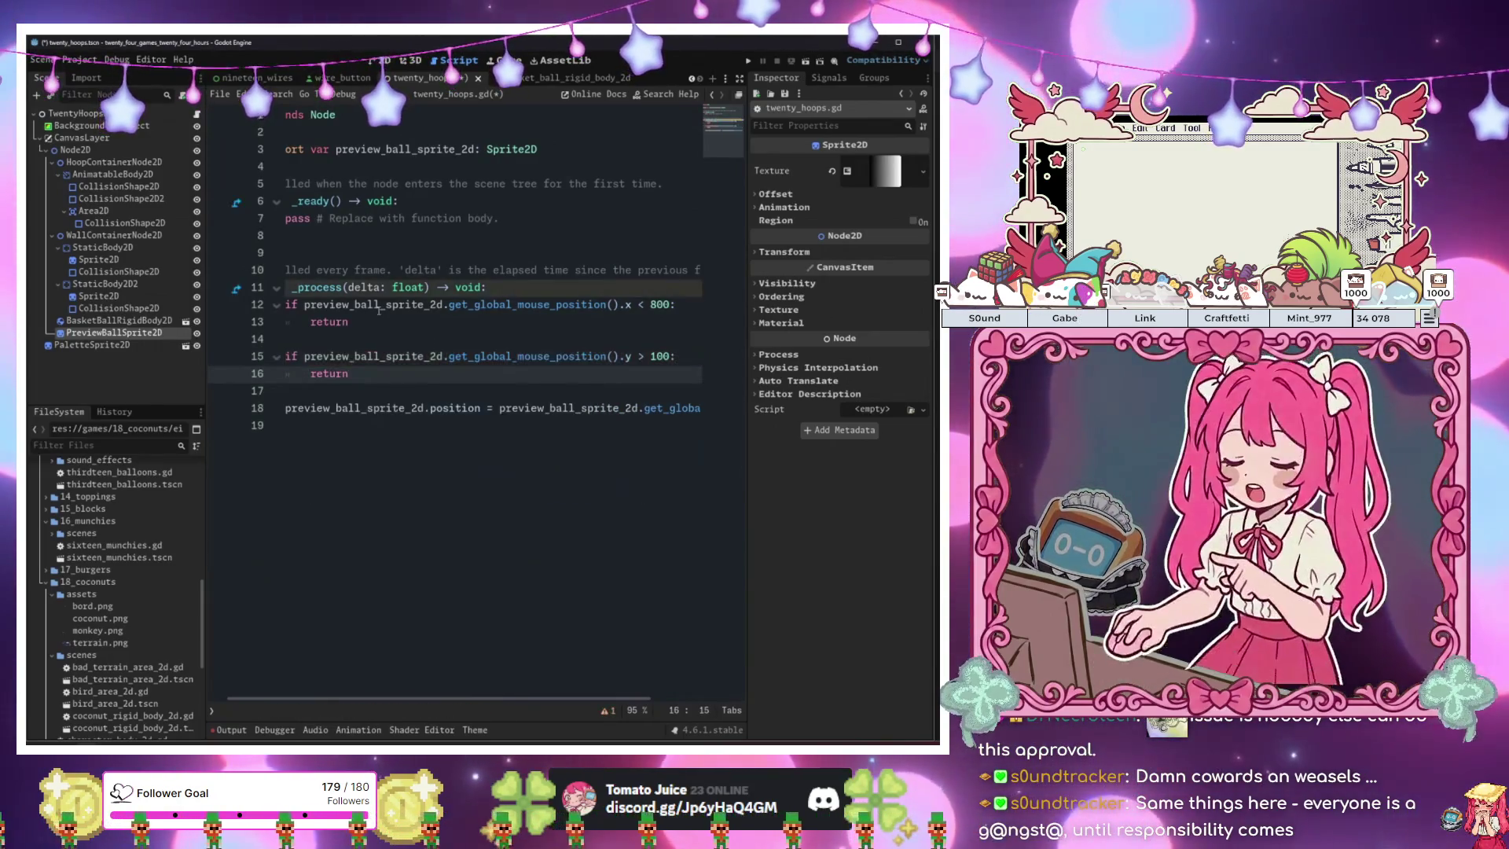
pyautogui.click(379, 311)
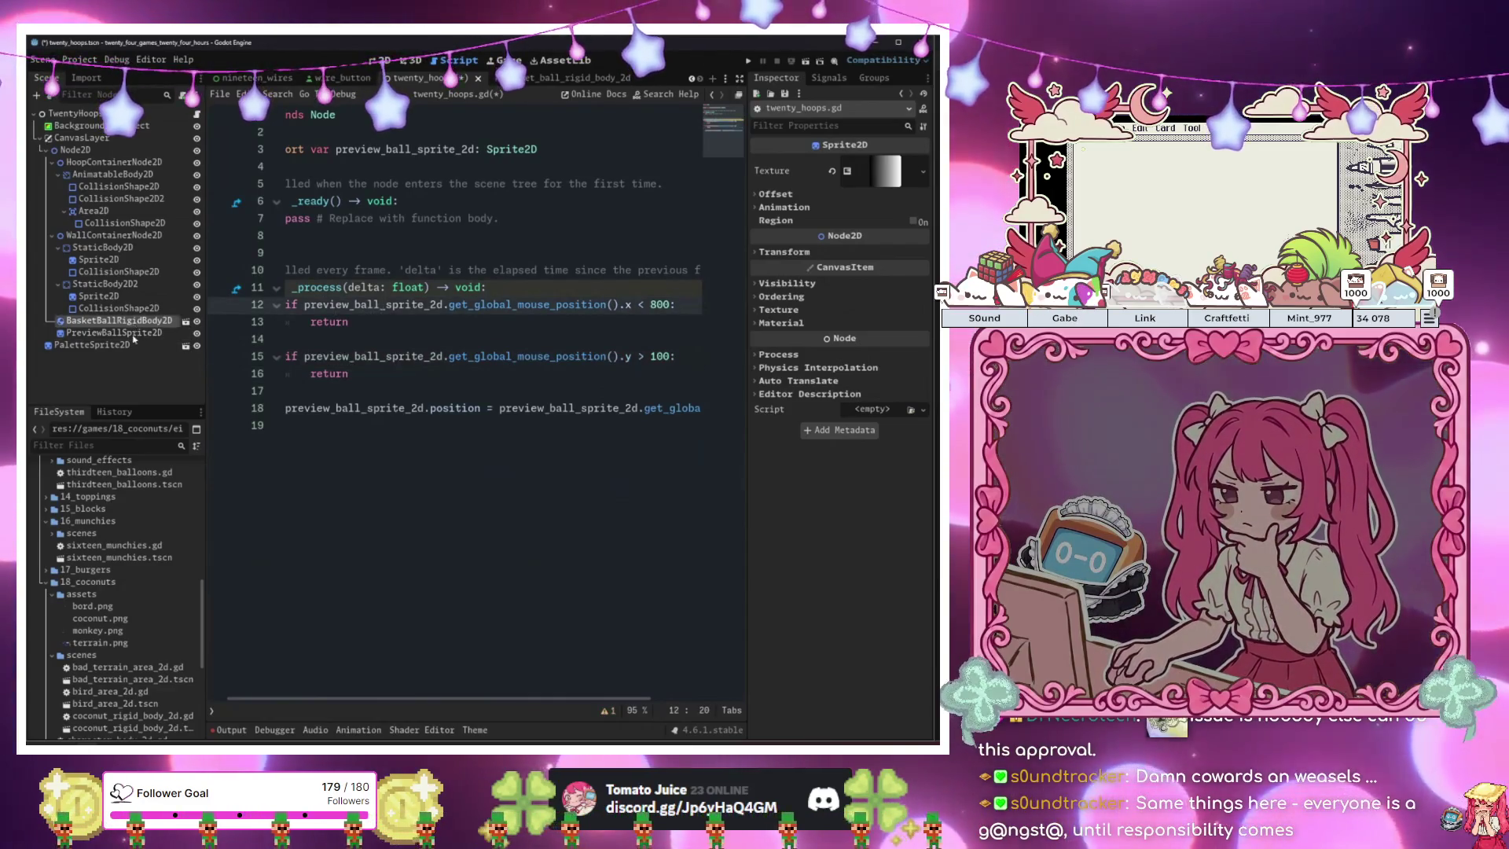
# Move PreviewBallSprite2D up and left in the 2D view, then test-run the scene with F6.
pyautogui.click(133, 333)
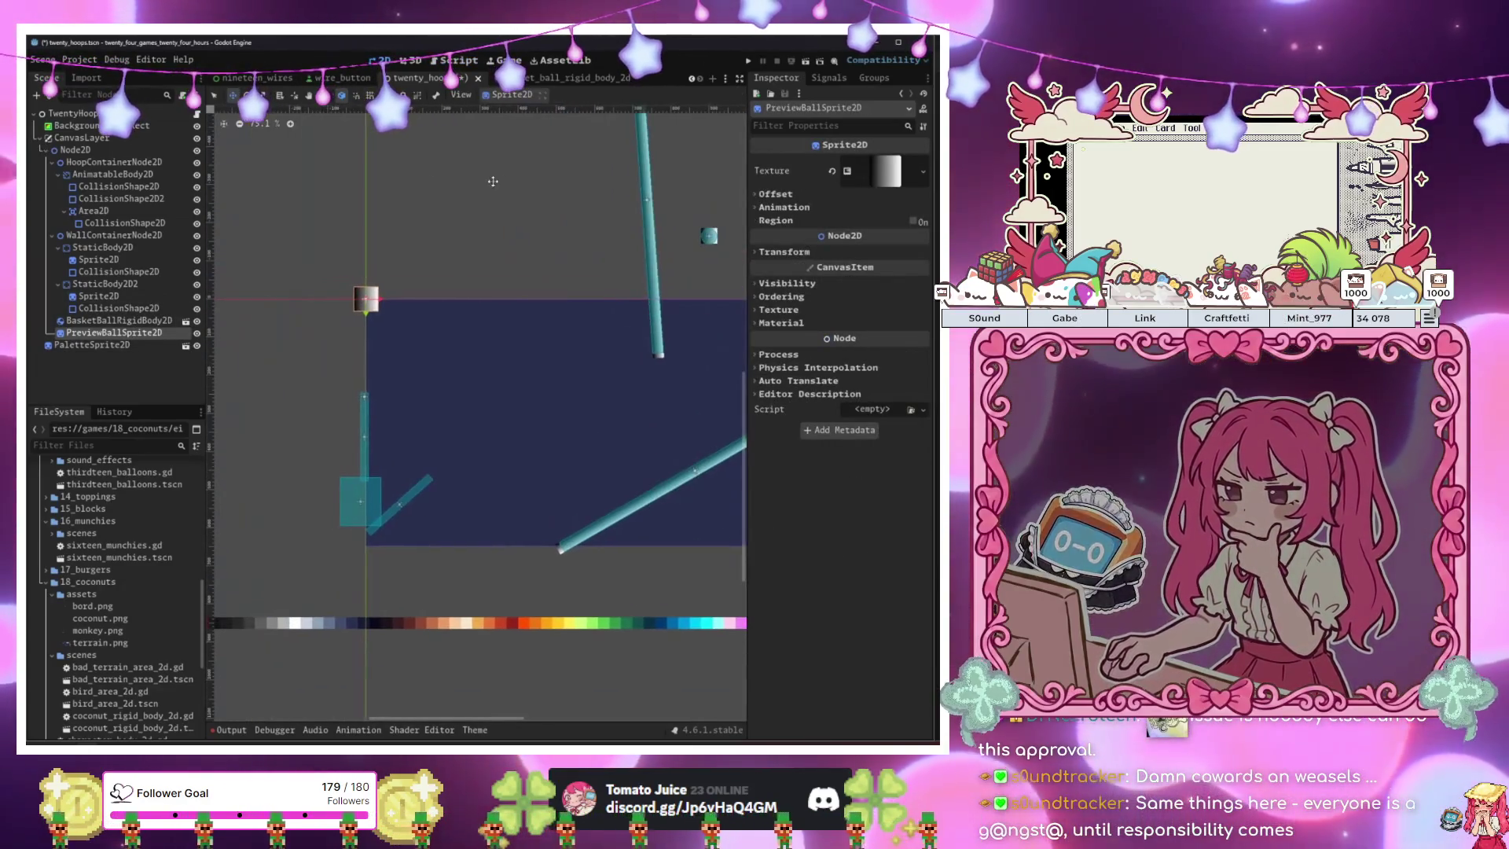
pyautogui.moveTo(506, 290); pyautogui.dragTo(478, 270)
pyautogui.press('F6')
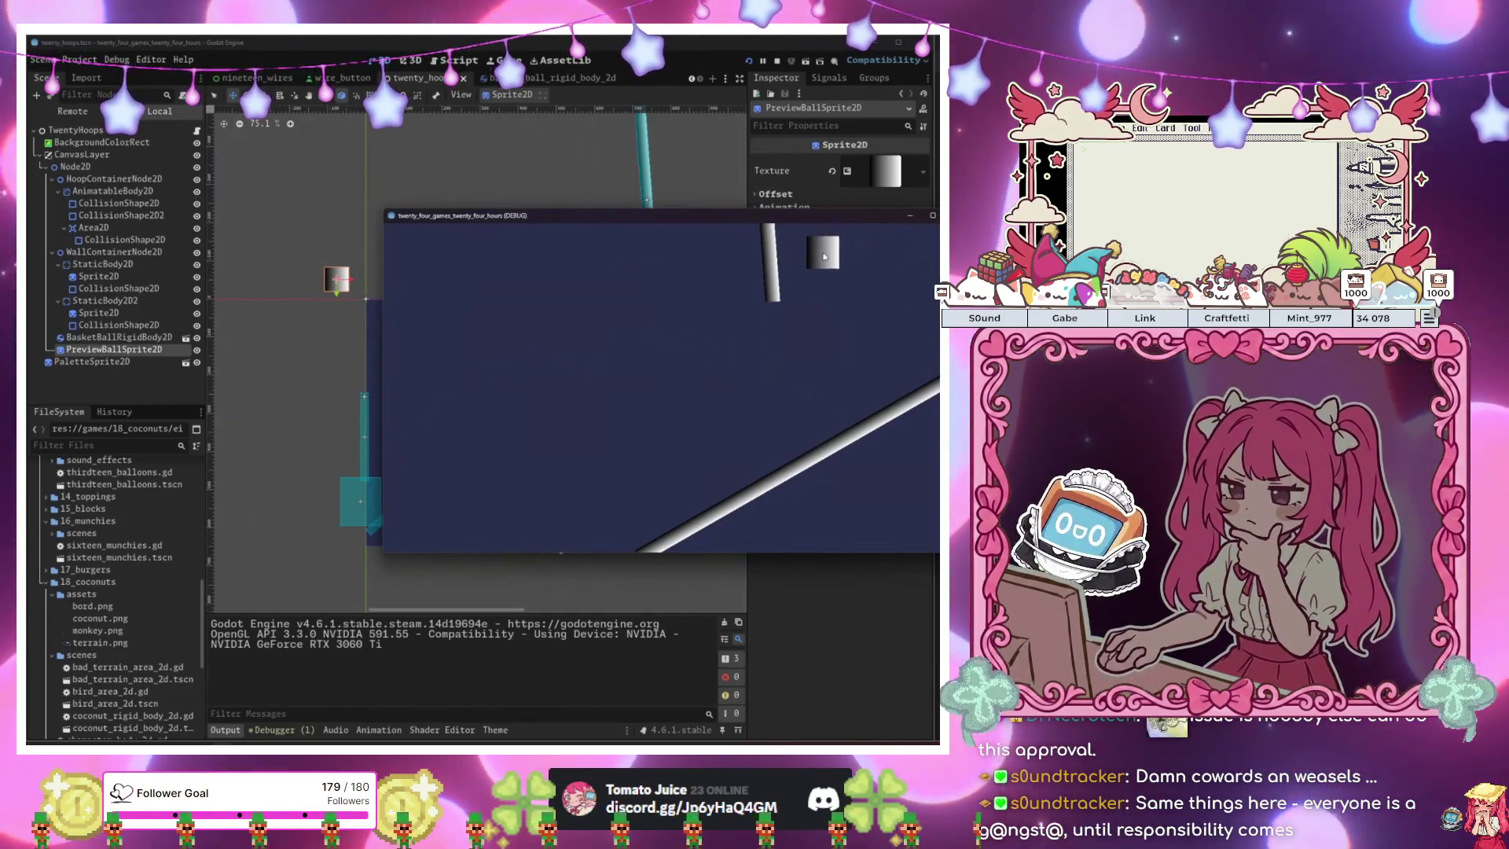
pyautogui.press('F8')
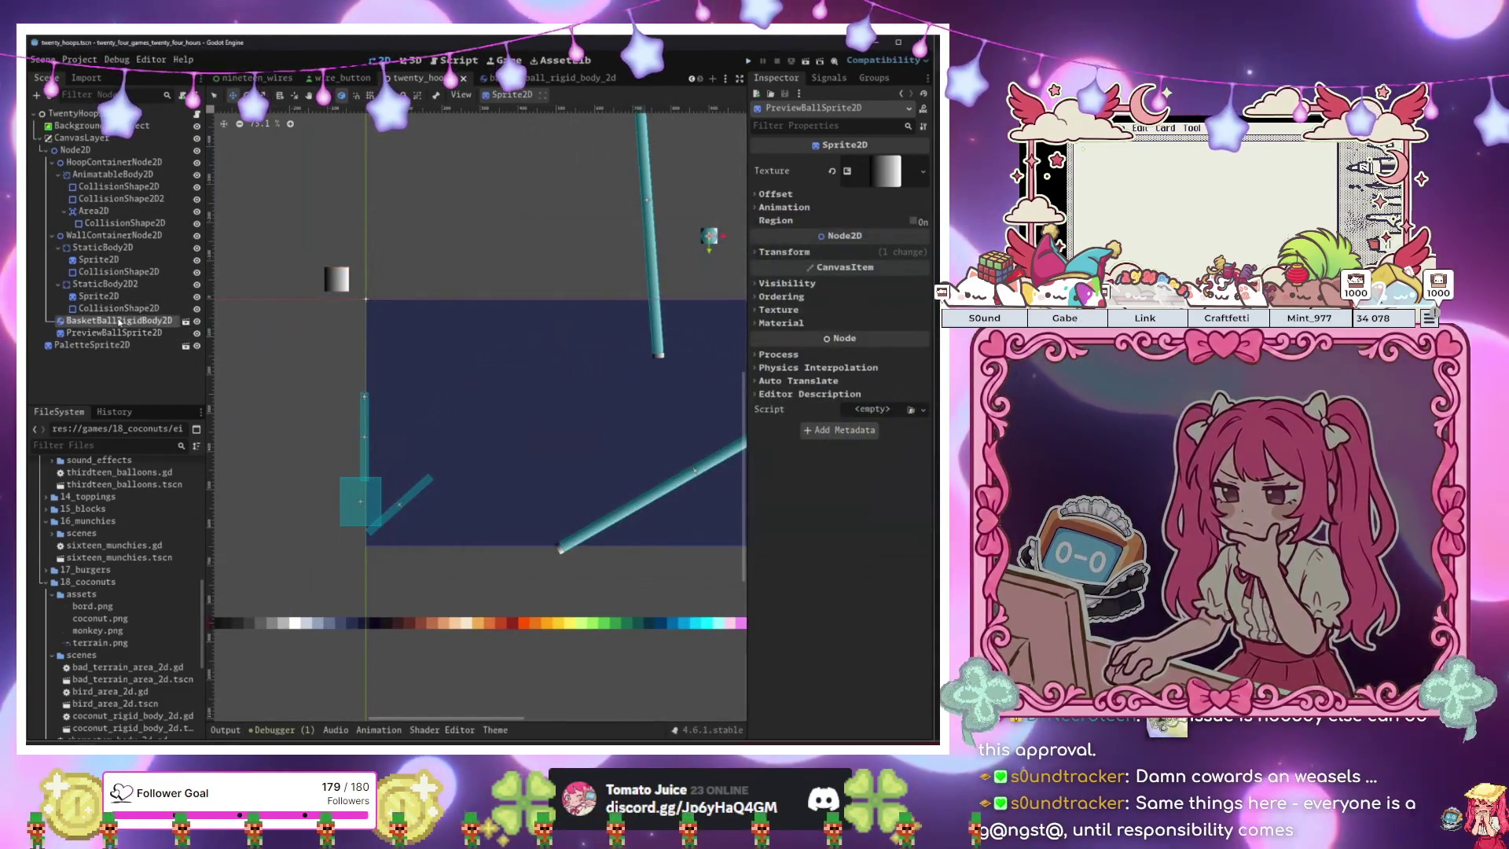
# Inspect the preview sprite's Transform, then open the wire_button scene.
pyautogui.click(117, 333)
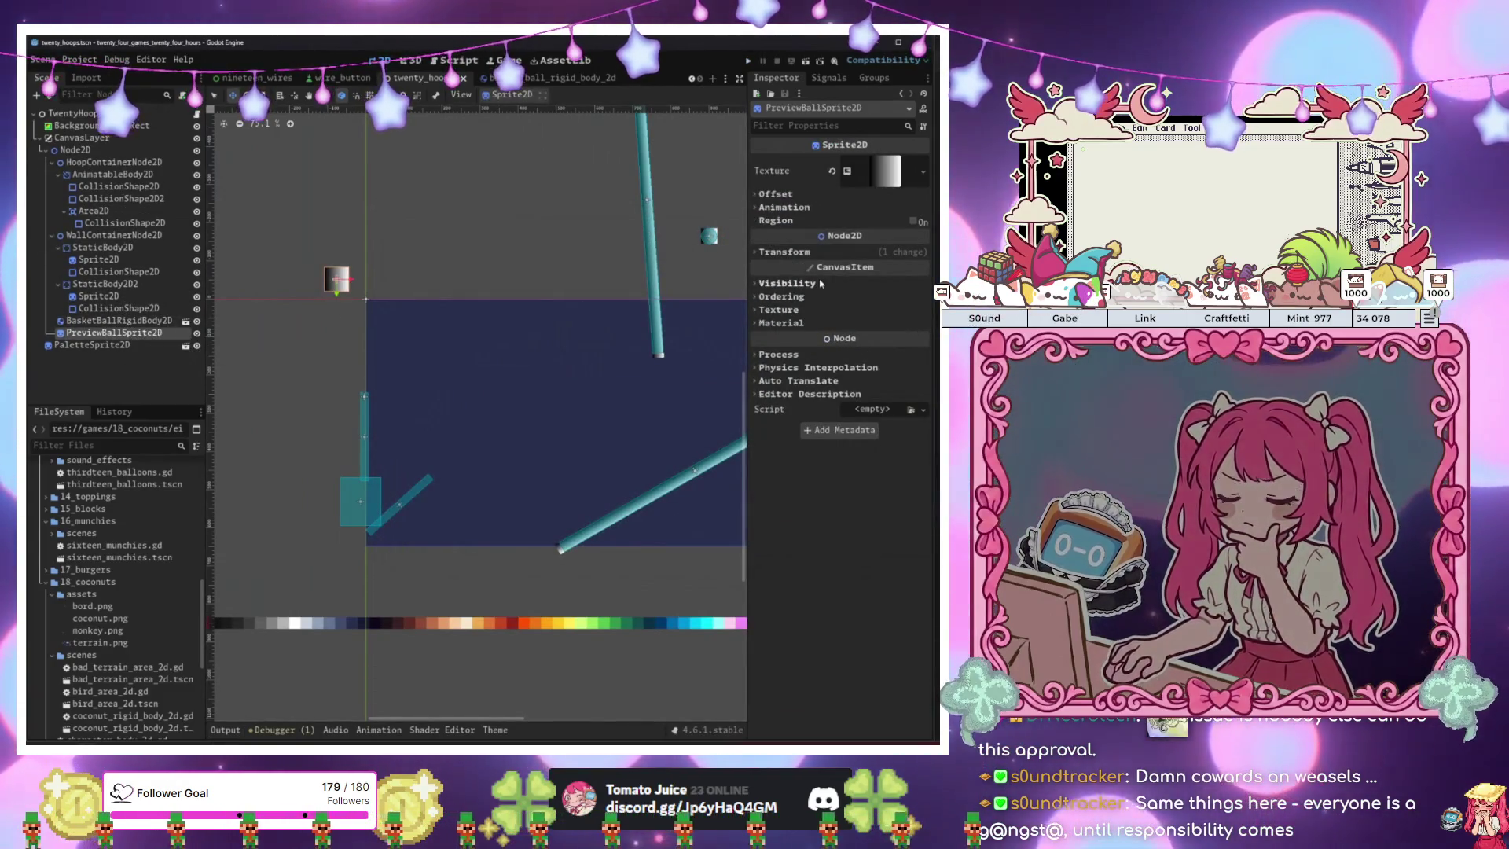
pyautogui.click(838, 253)
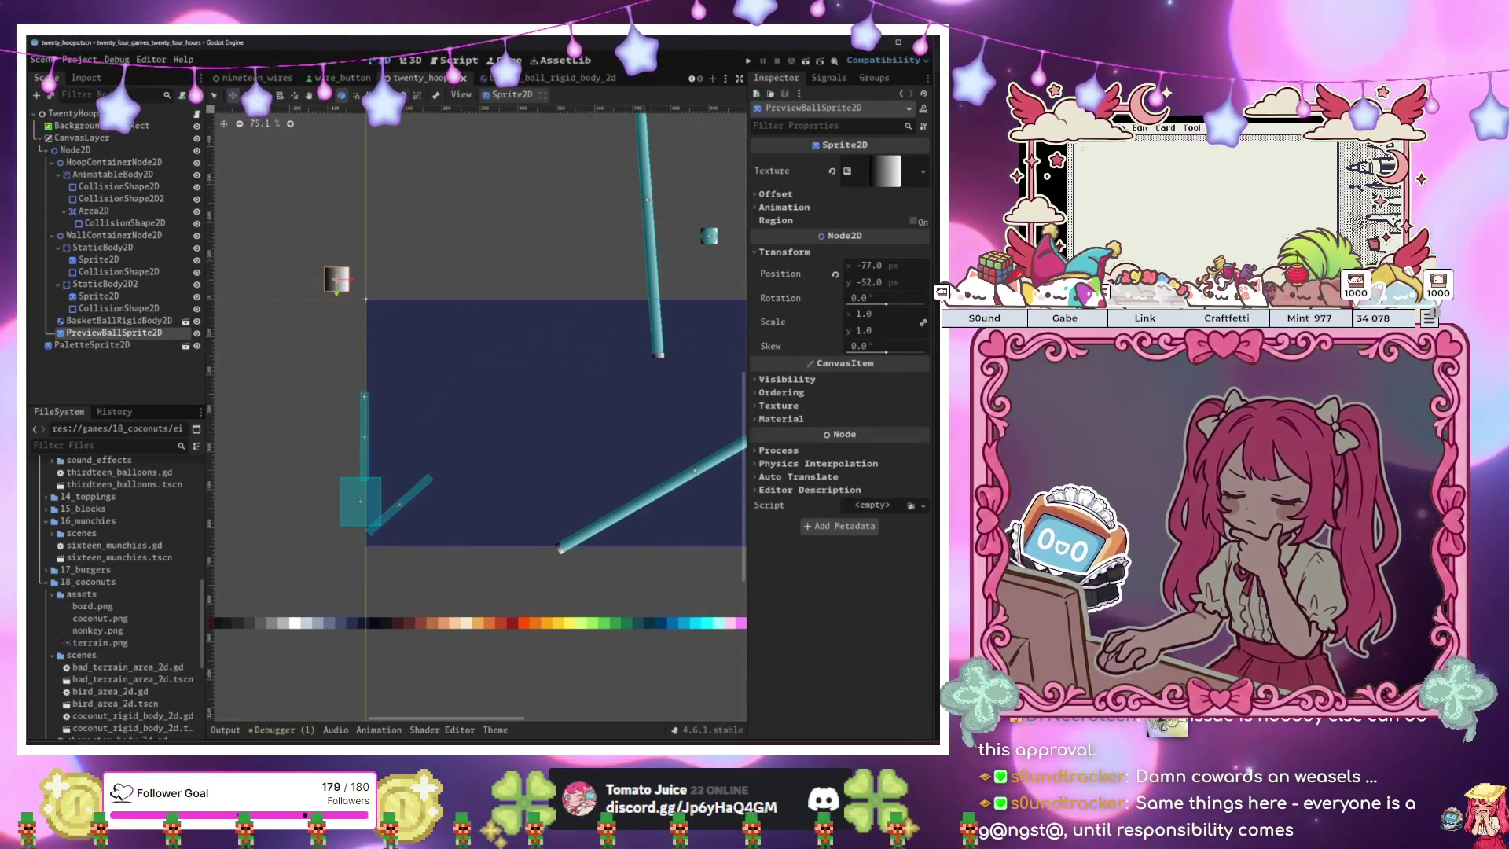
pyautogui.rightClick(334, 79)
pyautogui.click(366, 146)
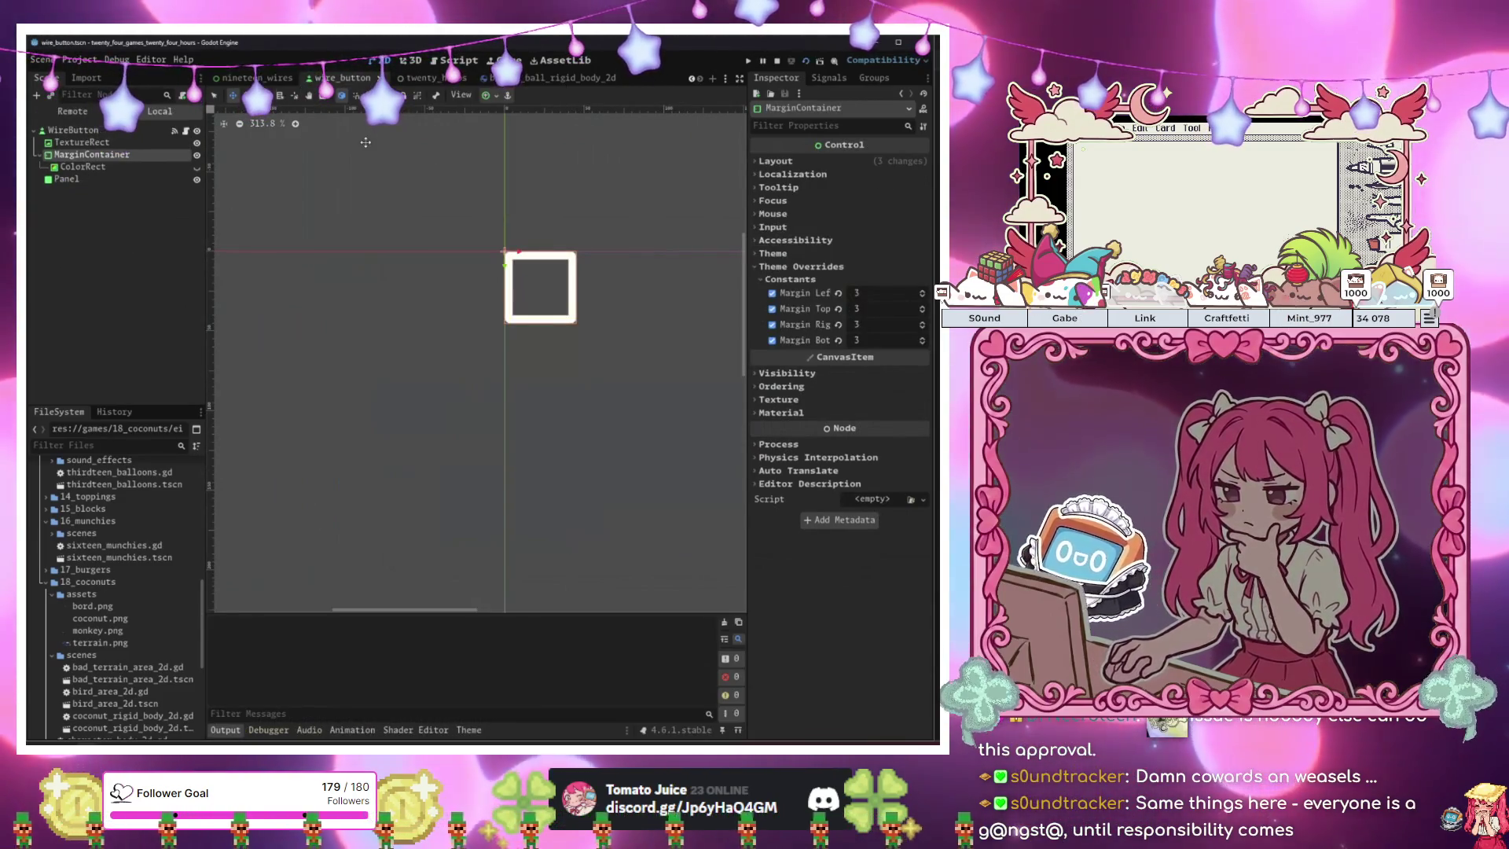
# Play nineteen_wires matching red, peach, cyan and green squares, then open basket_ball_rigid_body_2d.
pyautogui.rightClick(257, 78)
pyautogui.click(292, 139)
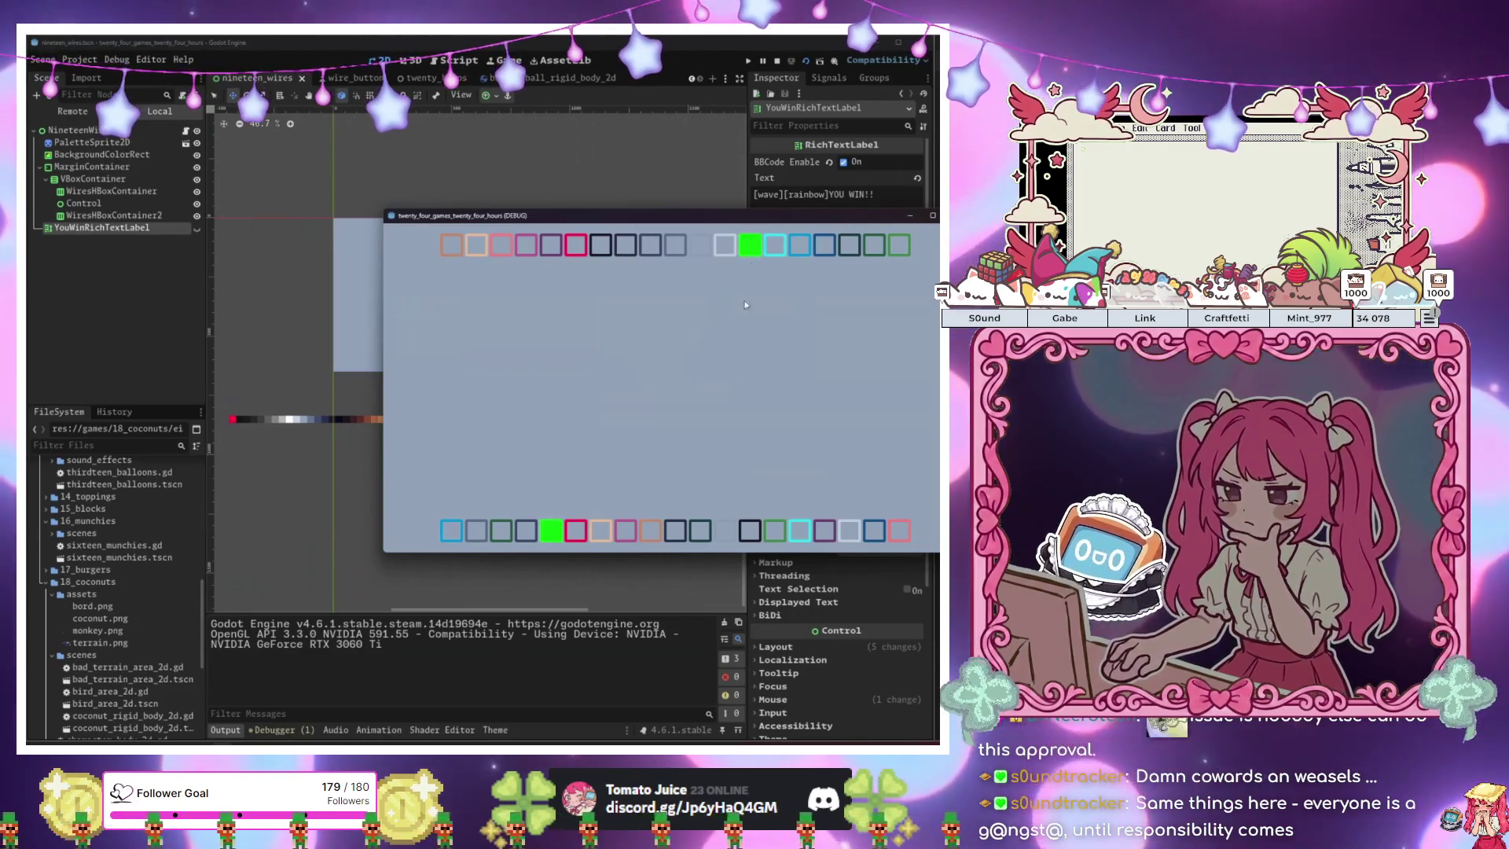
pyautogui.click(572, 247)
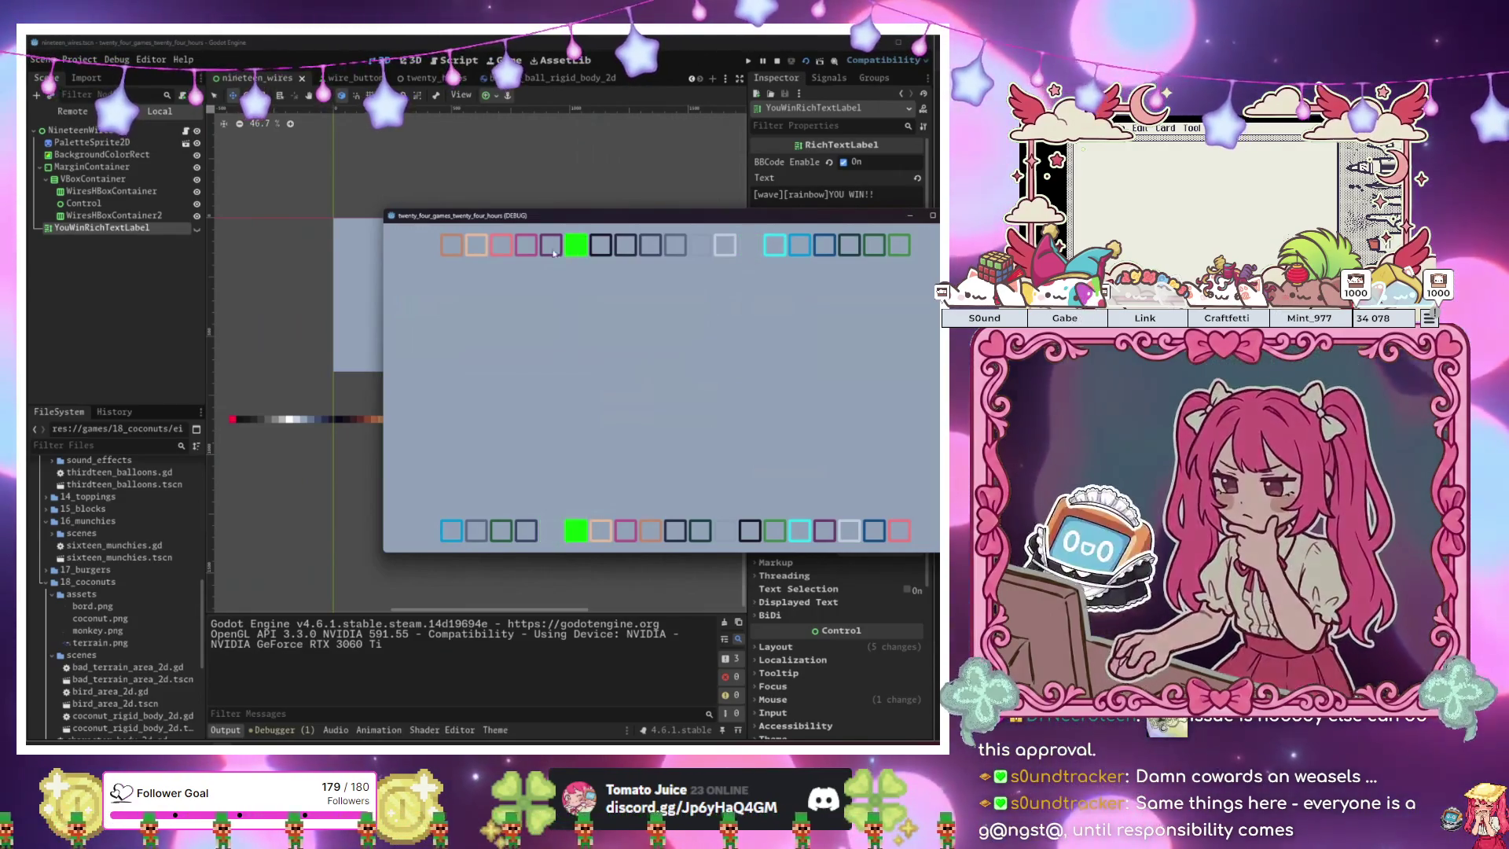
pyautogui.click(601, 531)
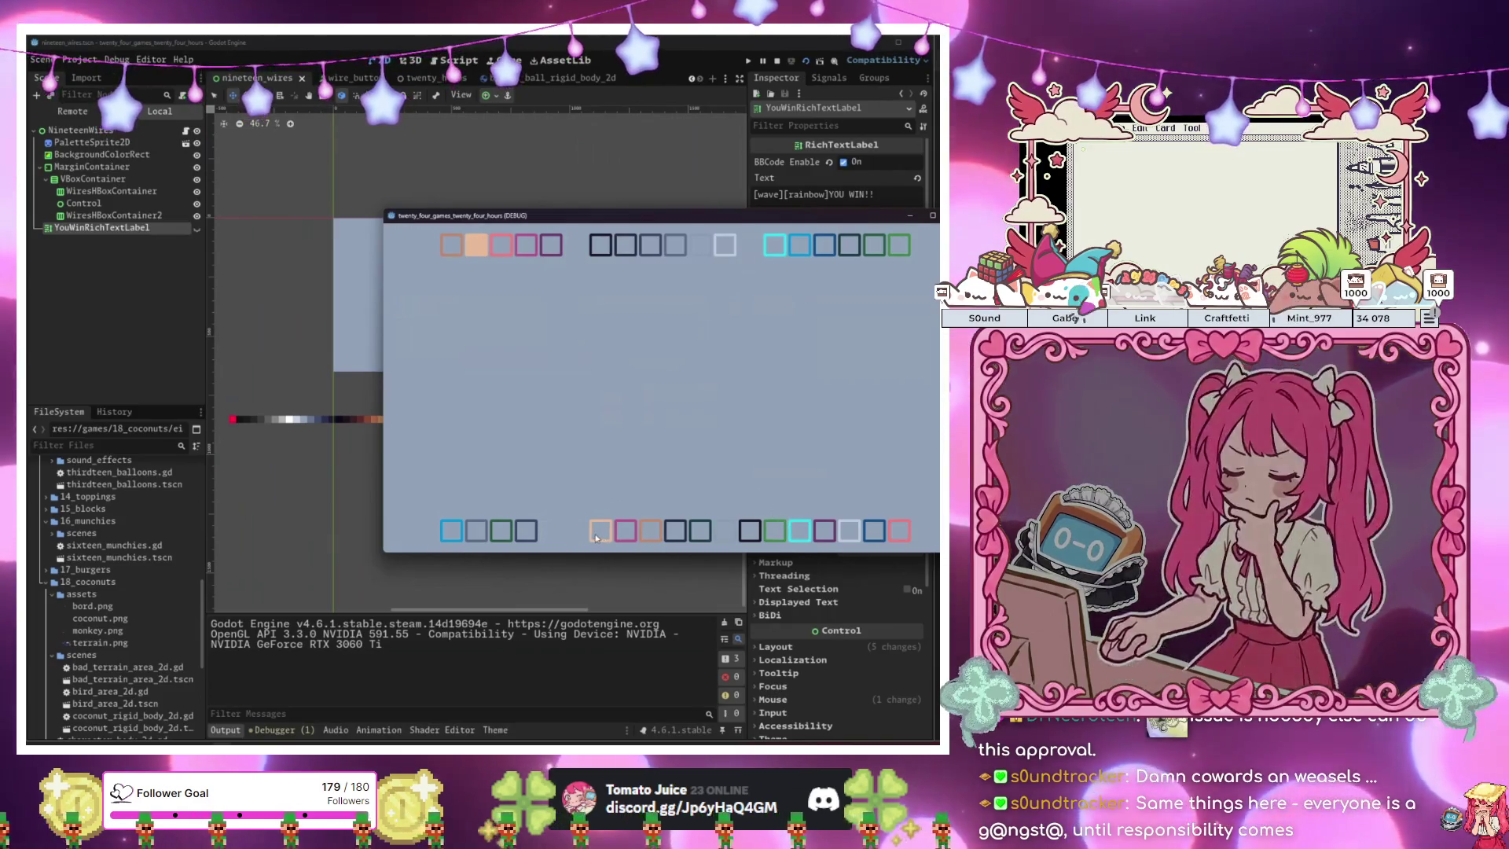
pyautogui.click(451, 530)
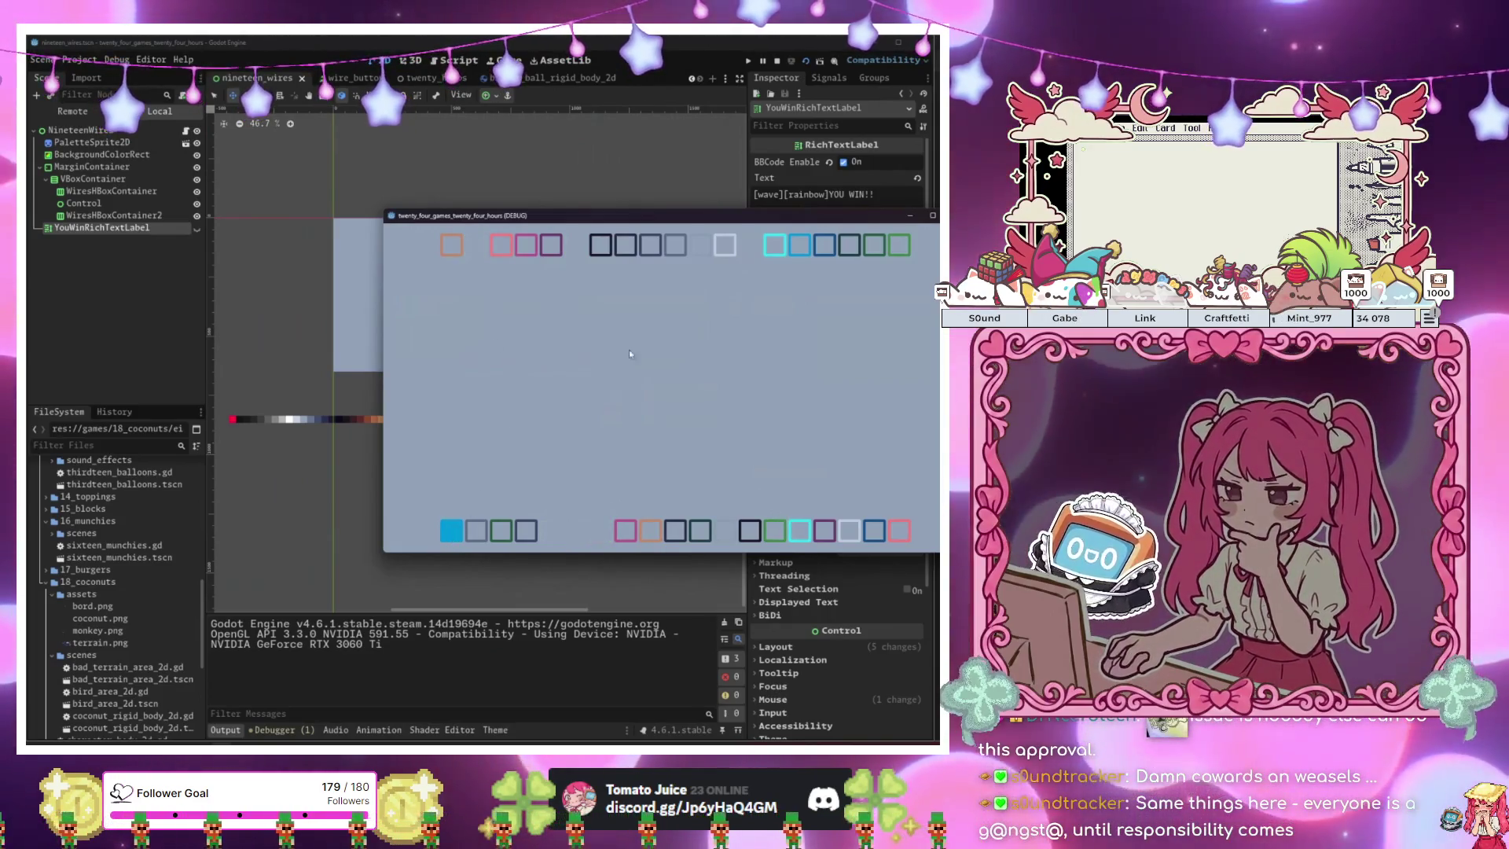
pyautogui.click(801, 247)
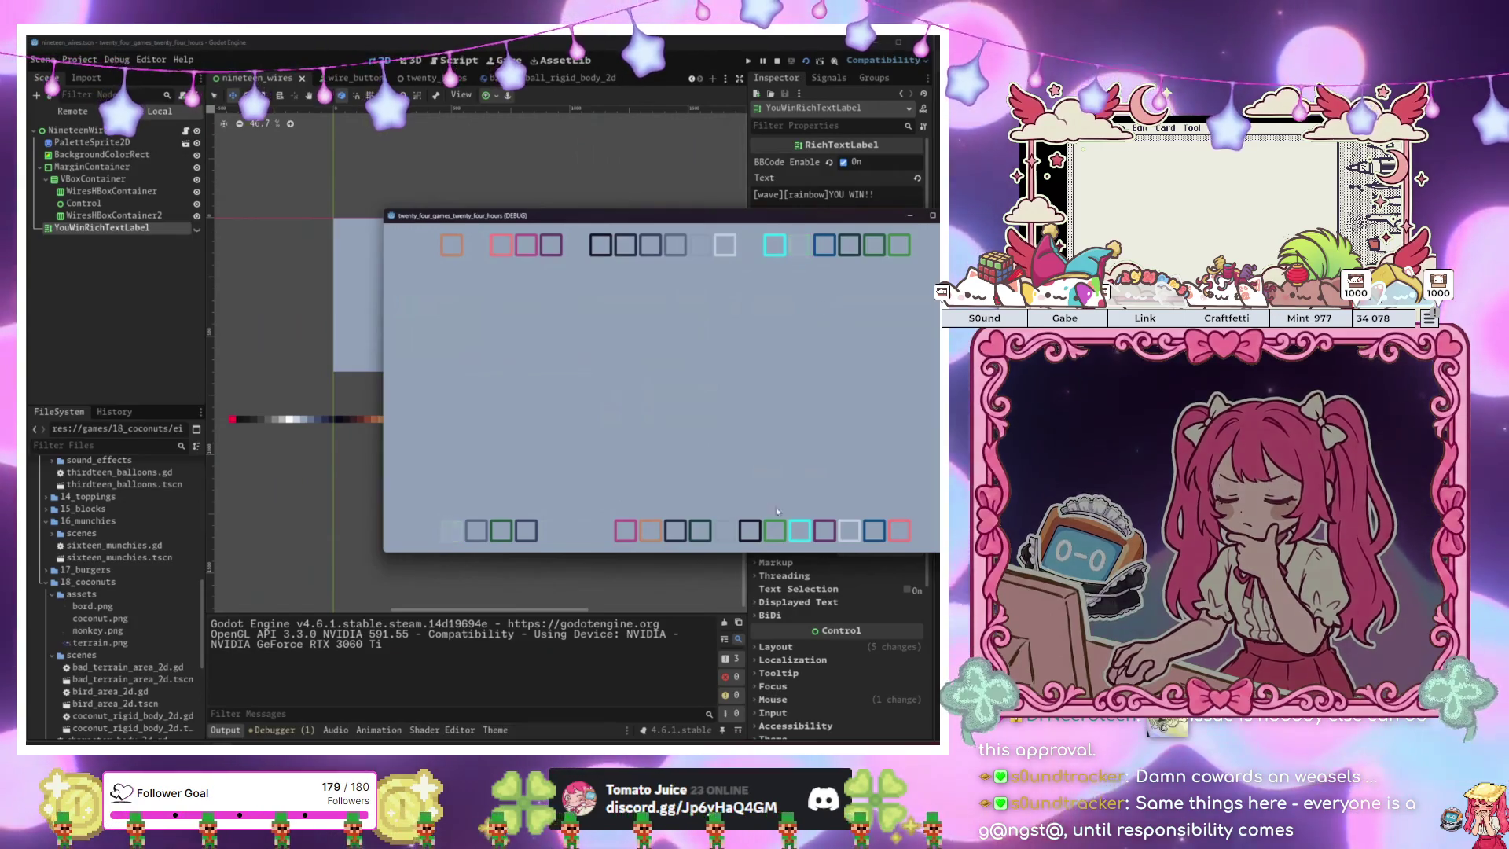
pyautogui.click(774, 246)
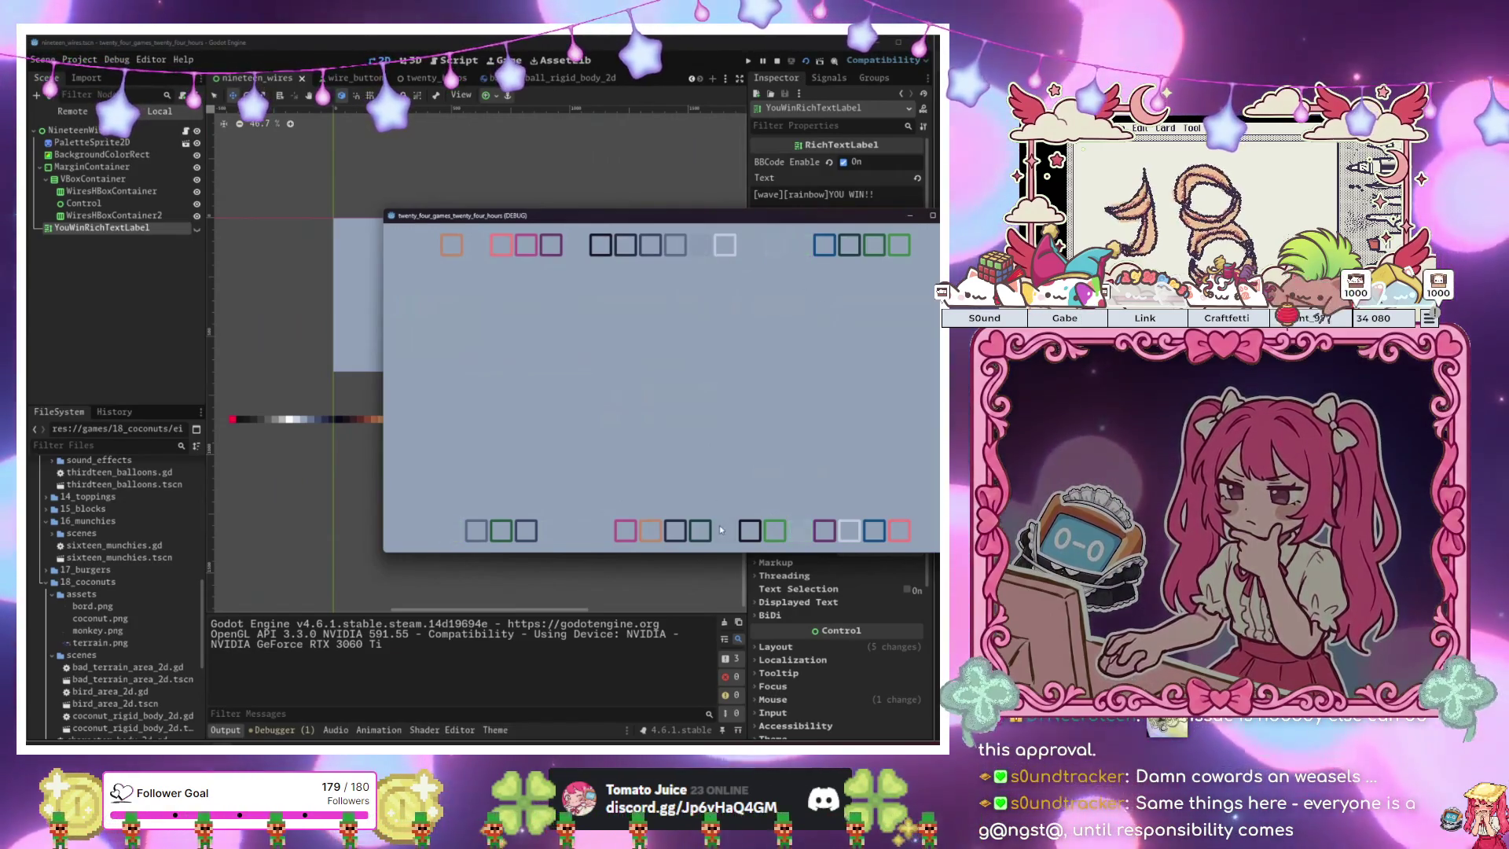
pyautogui.click(698, 538)
pyautogui.click(699, 535)
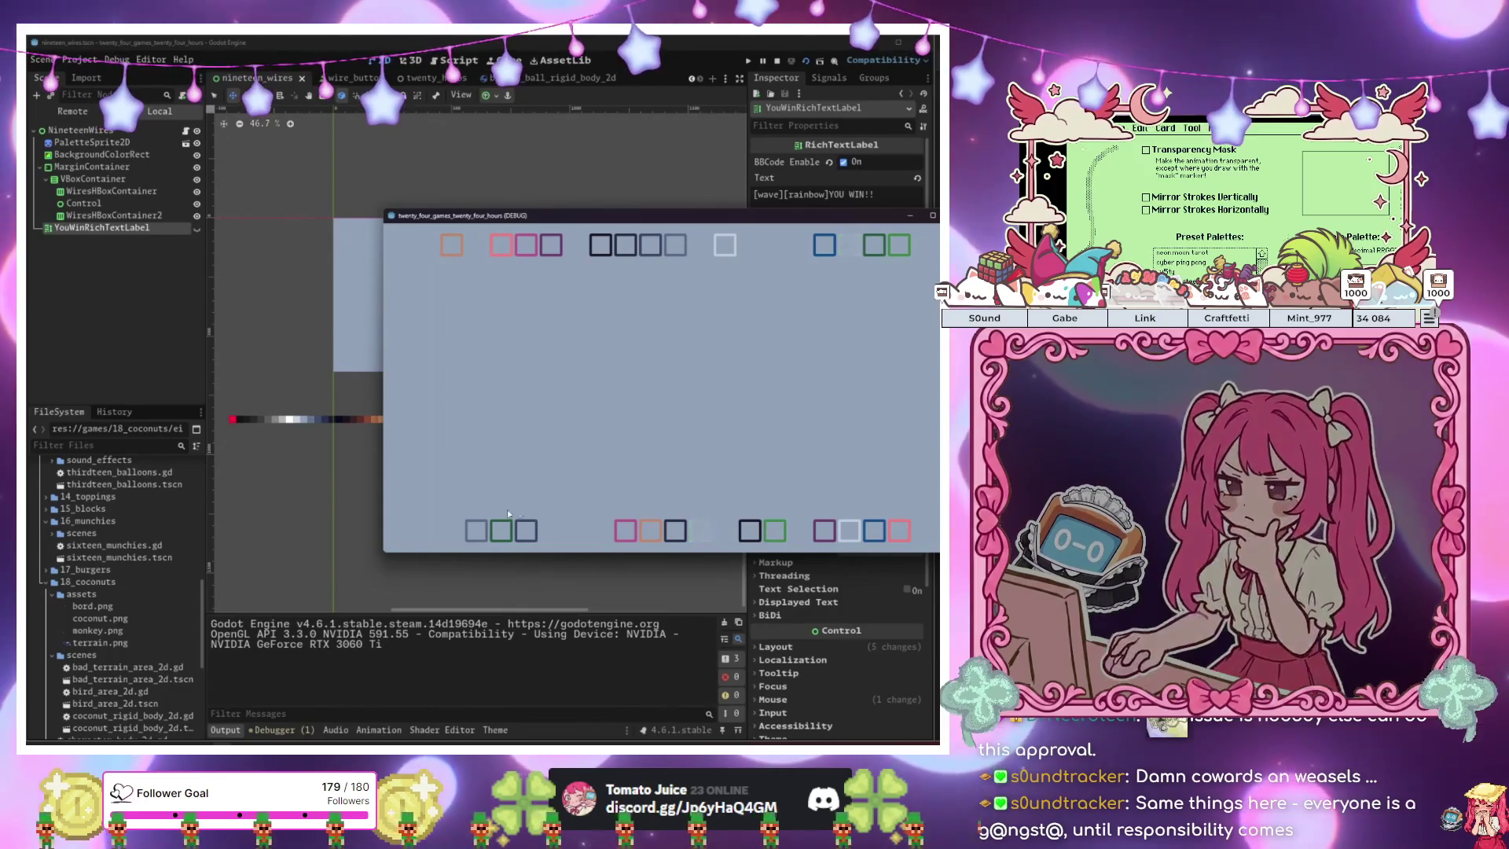
pyautogui.click(873, 245)
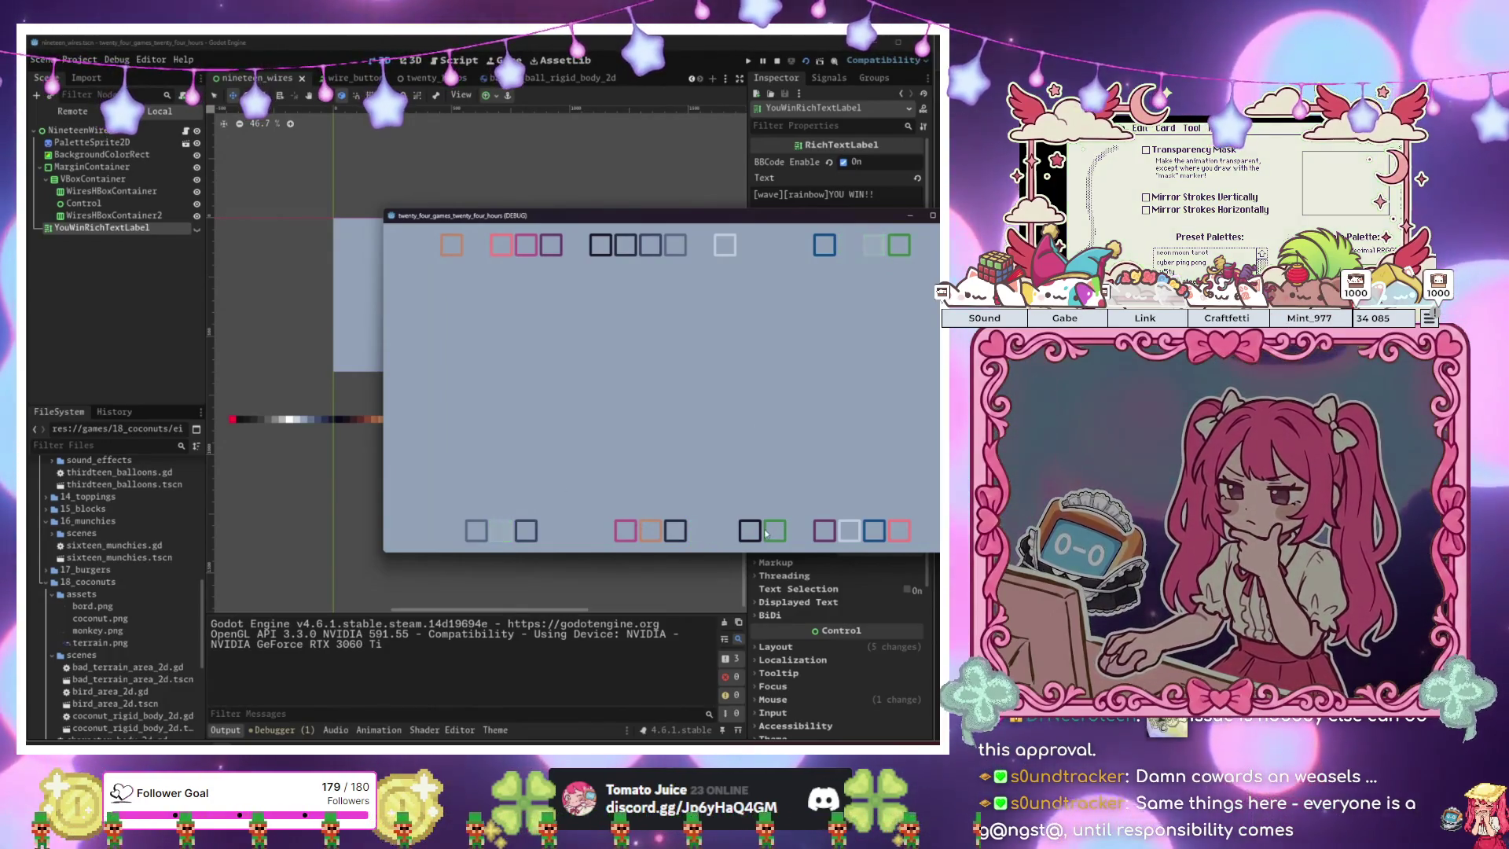
pyautogui.click(899, 247)
pyautogui.click(821, 244)
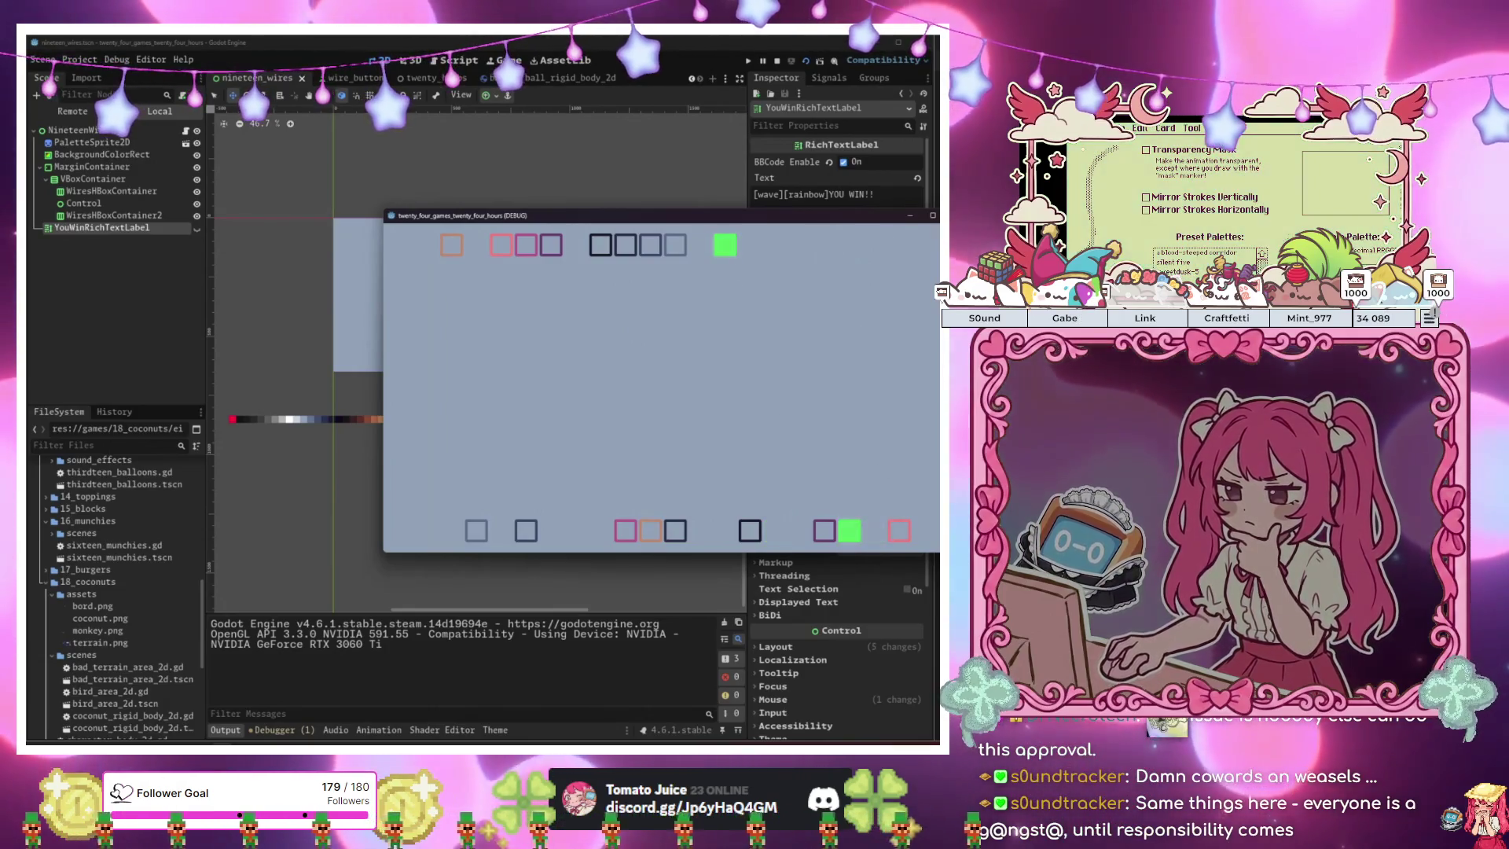
pyautogui.click(550, 78)
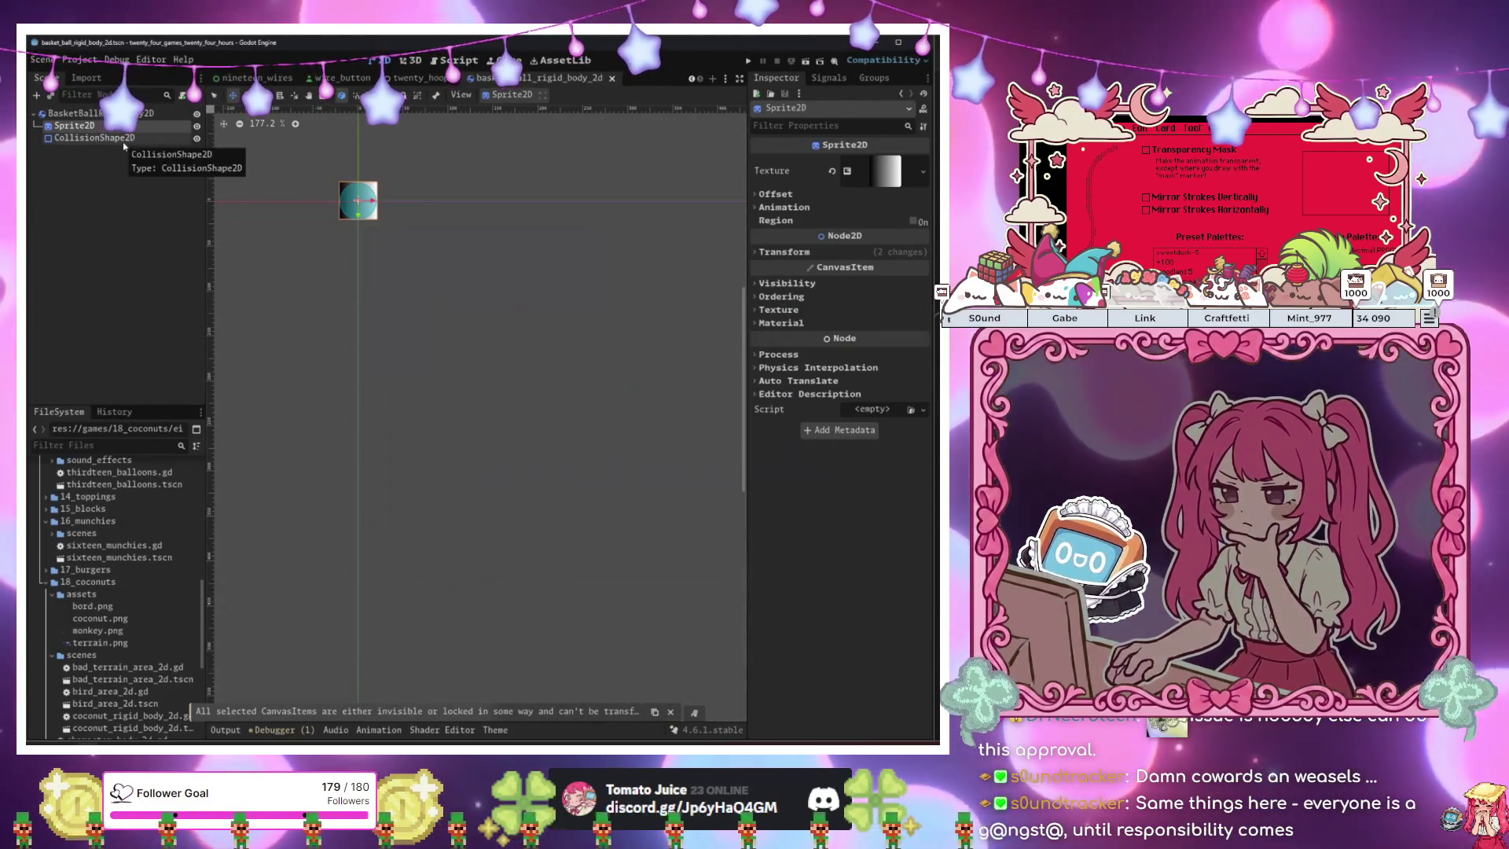
# Copy the basketball Sprite2D's 0.655 scale onto PreviewBallSprite2D, then open twenty_hoops.gd.
pyautogui.click(784, 252)
pyautogui.click(869, 313)
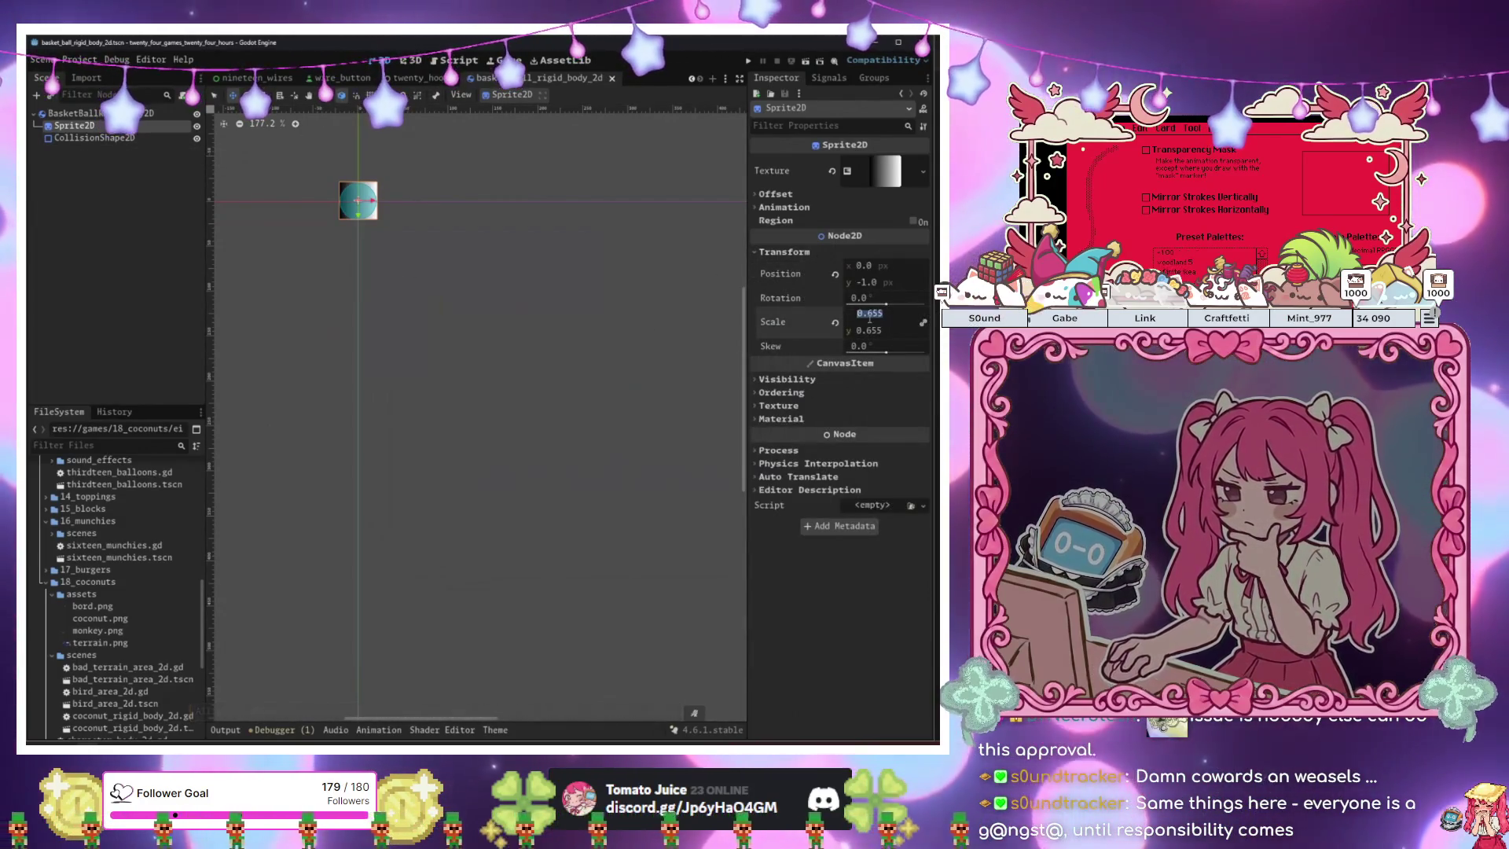
pyautogui.hotkey('ctrl', 'shift', 'Tab')
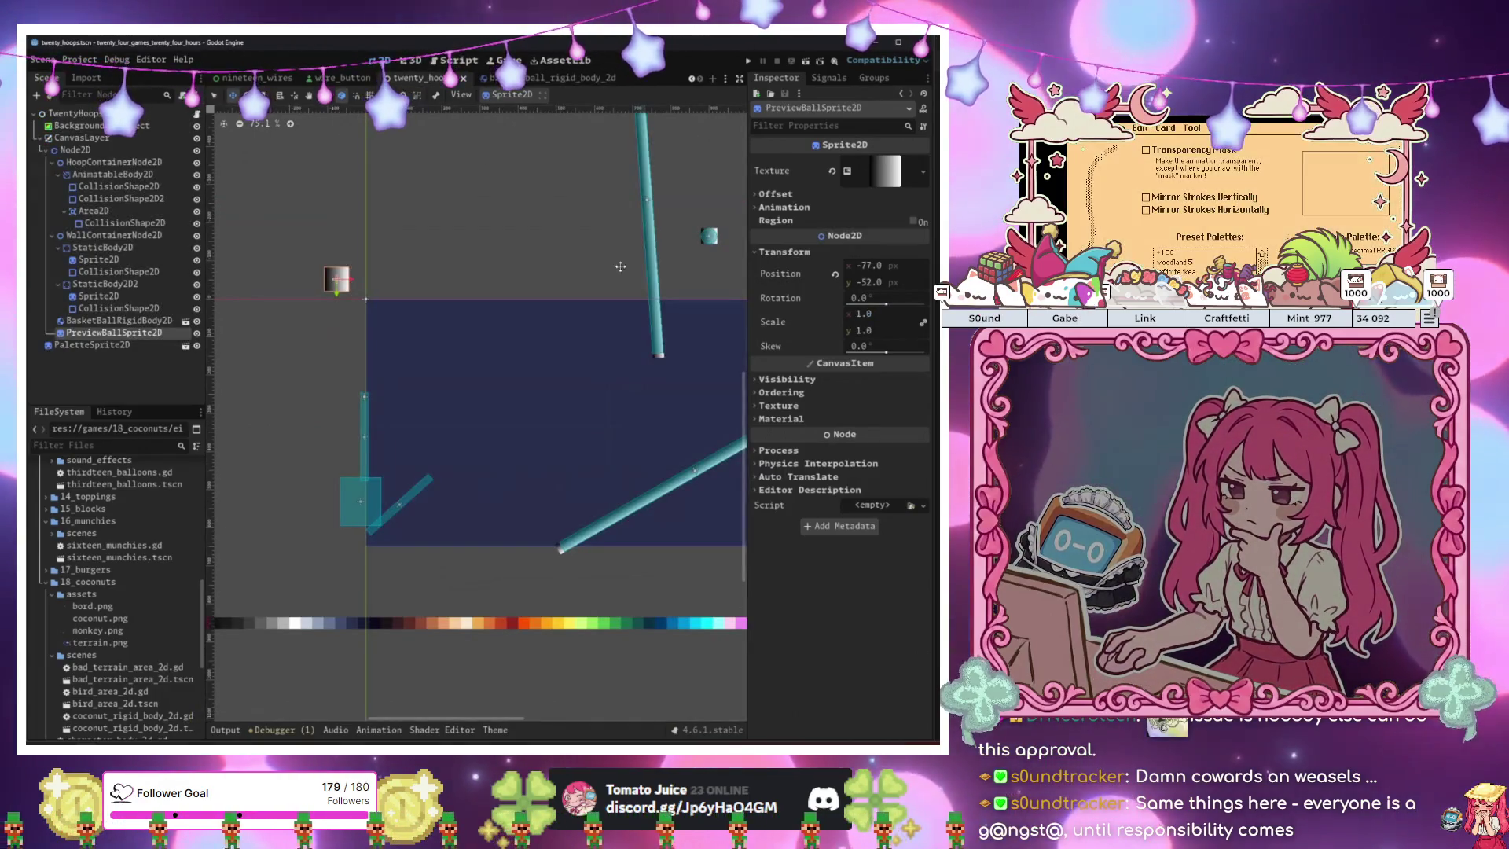
pyautogui.click(865, 313)
pyautogui.write('0.655')
pyautogui.press('Return')
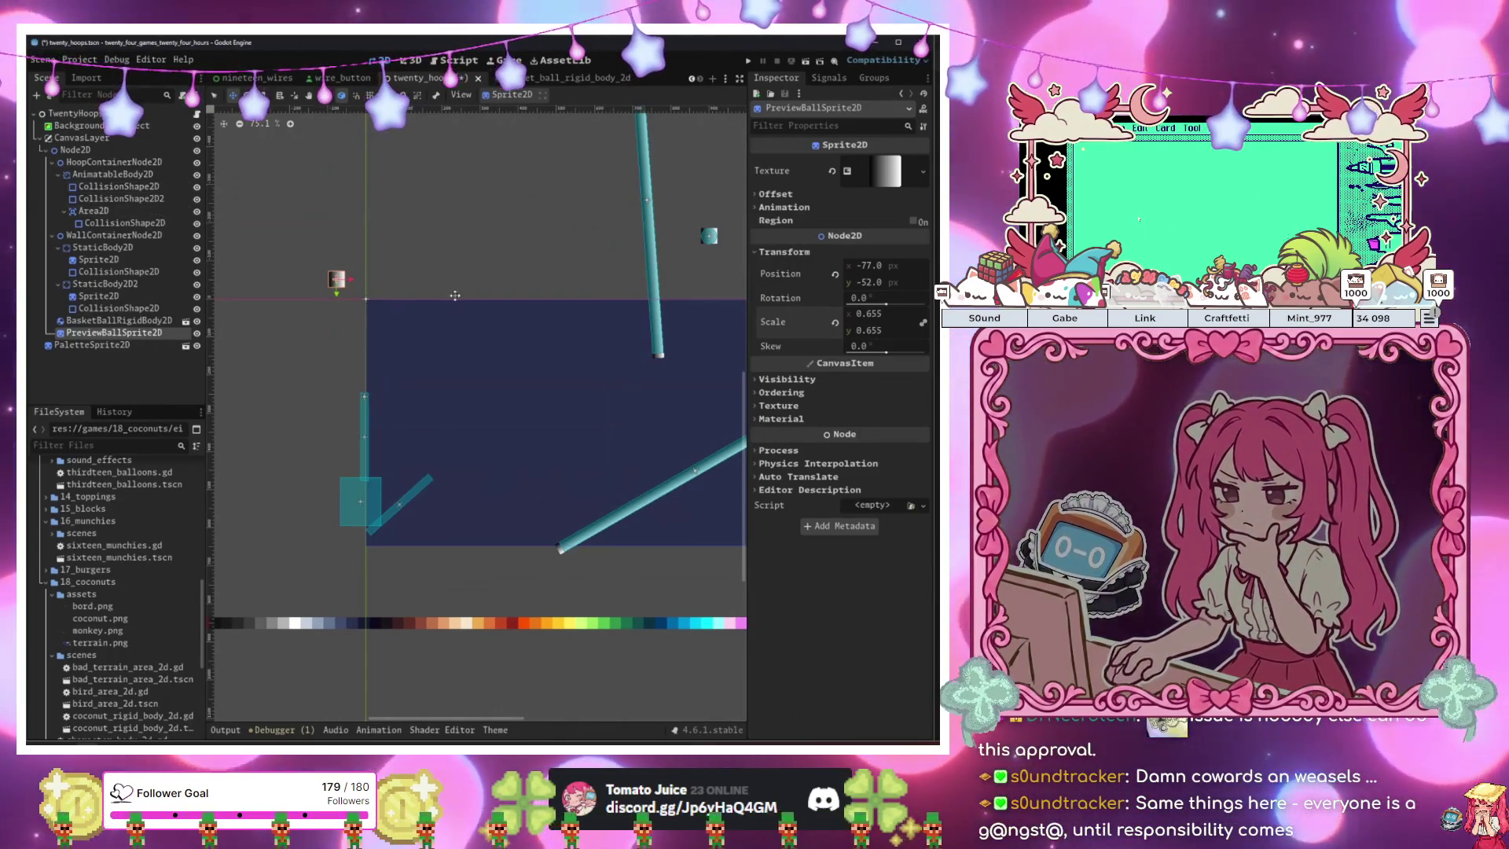
pyautogui.click(196, 118)
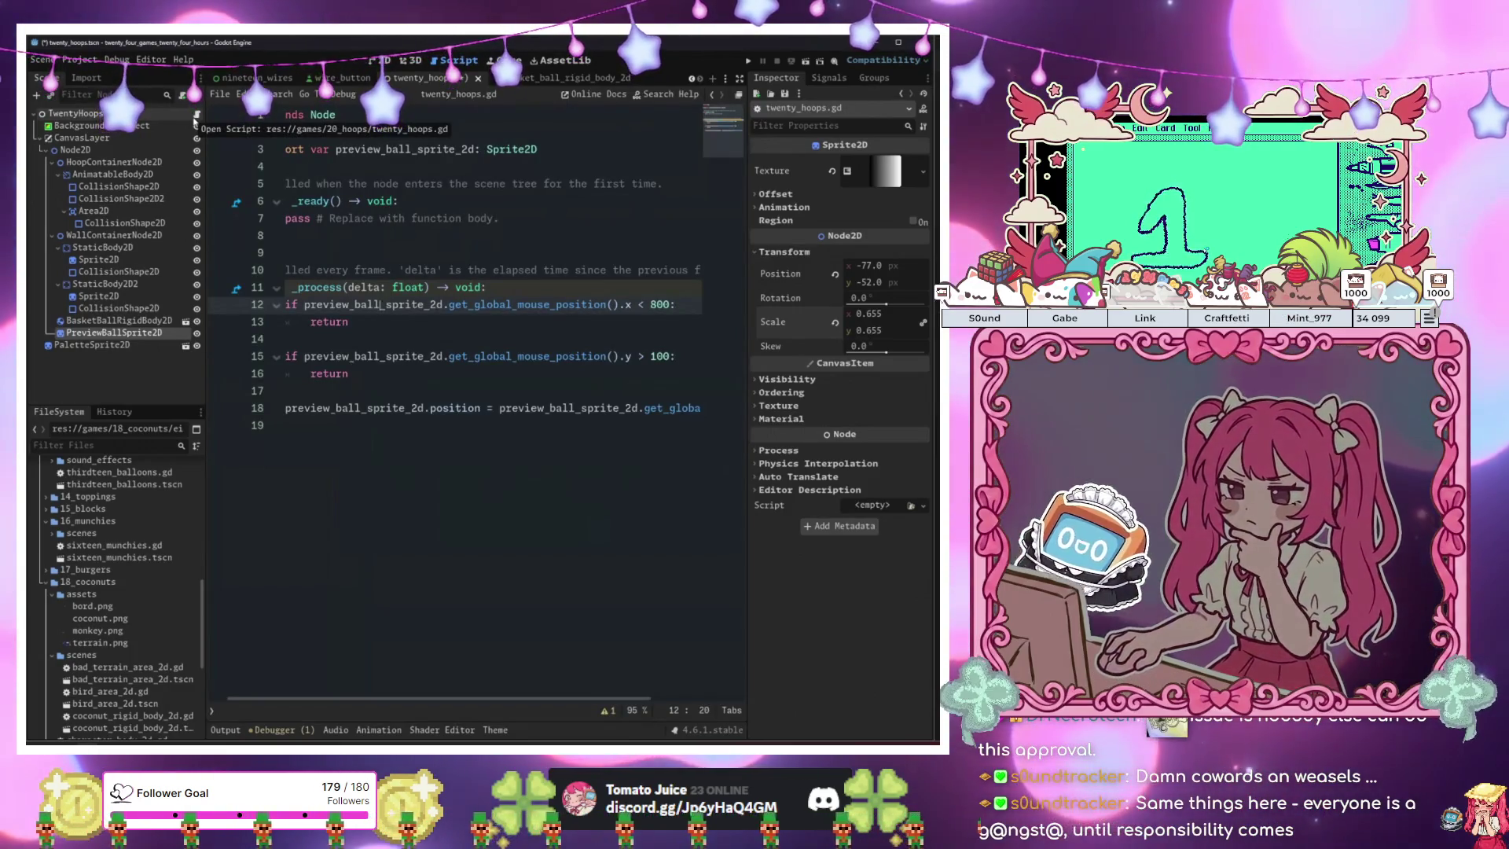
# Review the bounds checks and indent the empty last line into _process.
pyautogui.click(364, 425)
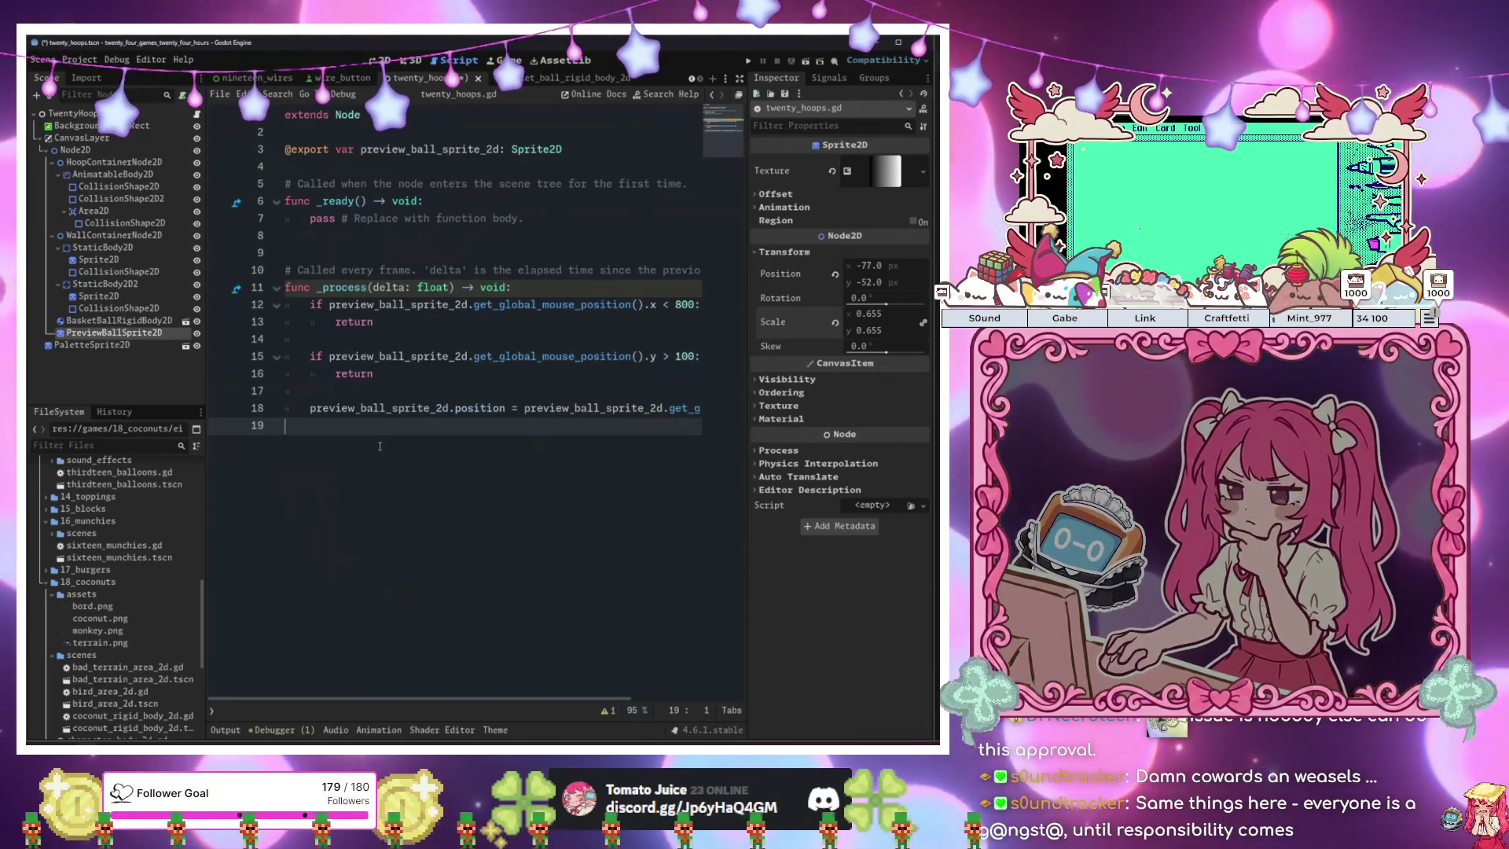
pyautogui.click(404, 304)
pyautogui.click(425, 270)
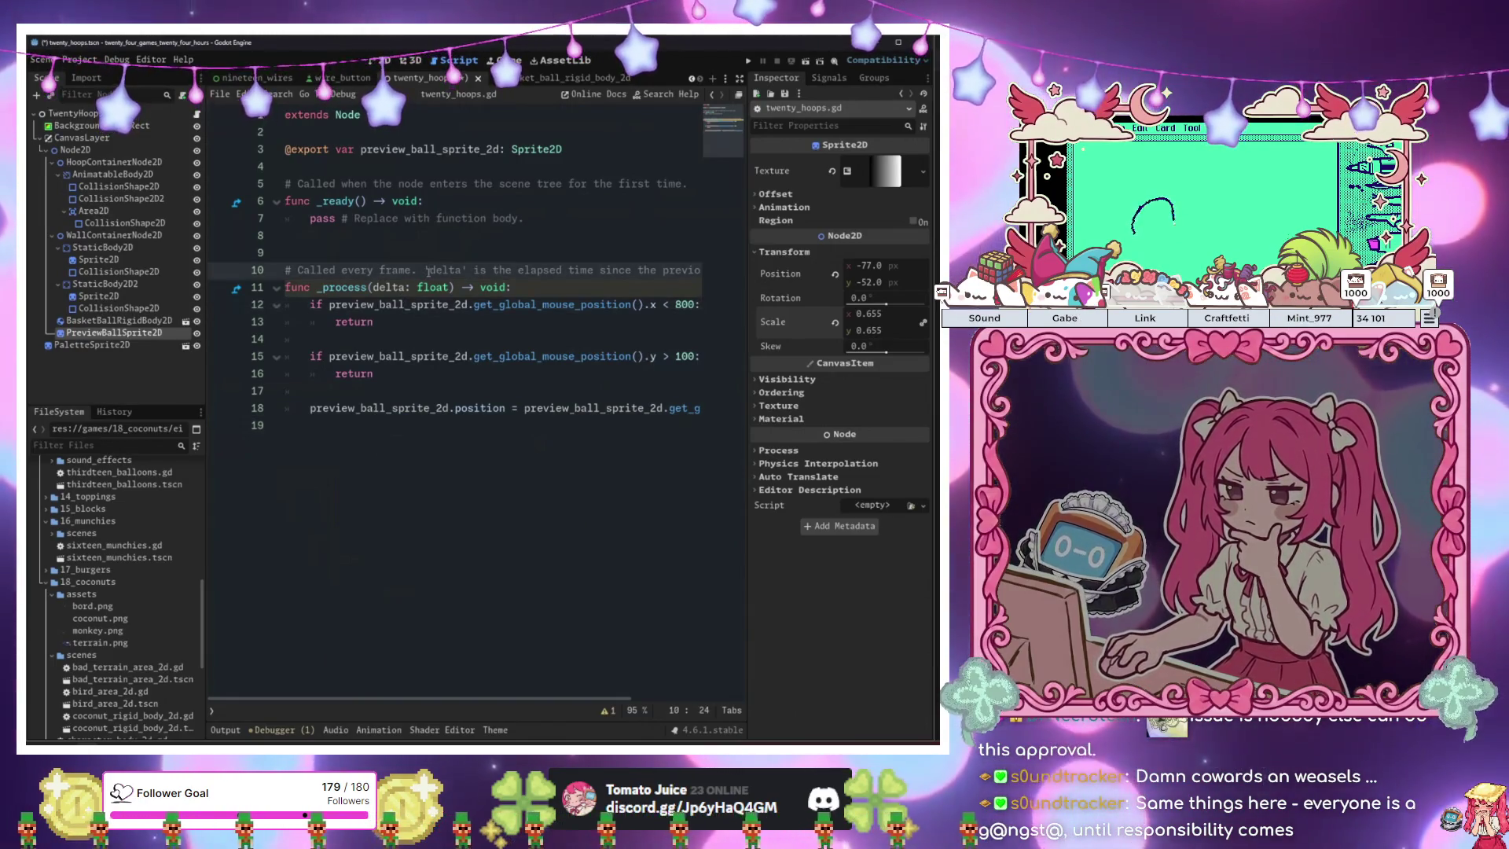
pyautogui.click(444, 252)
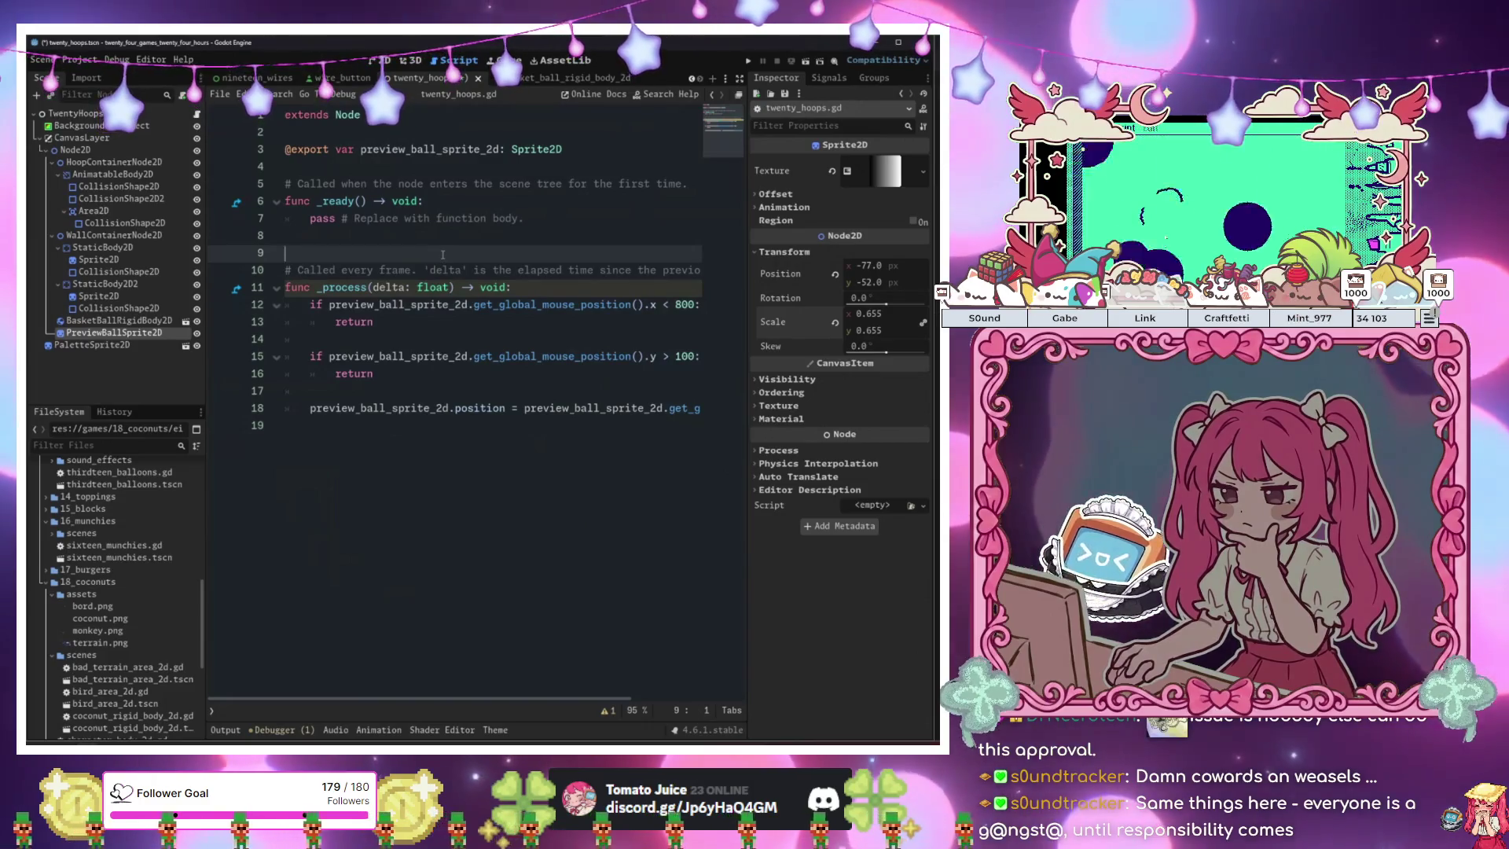
pyautogui.click(496, 438)
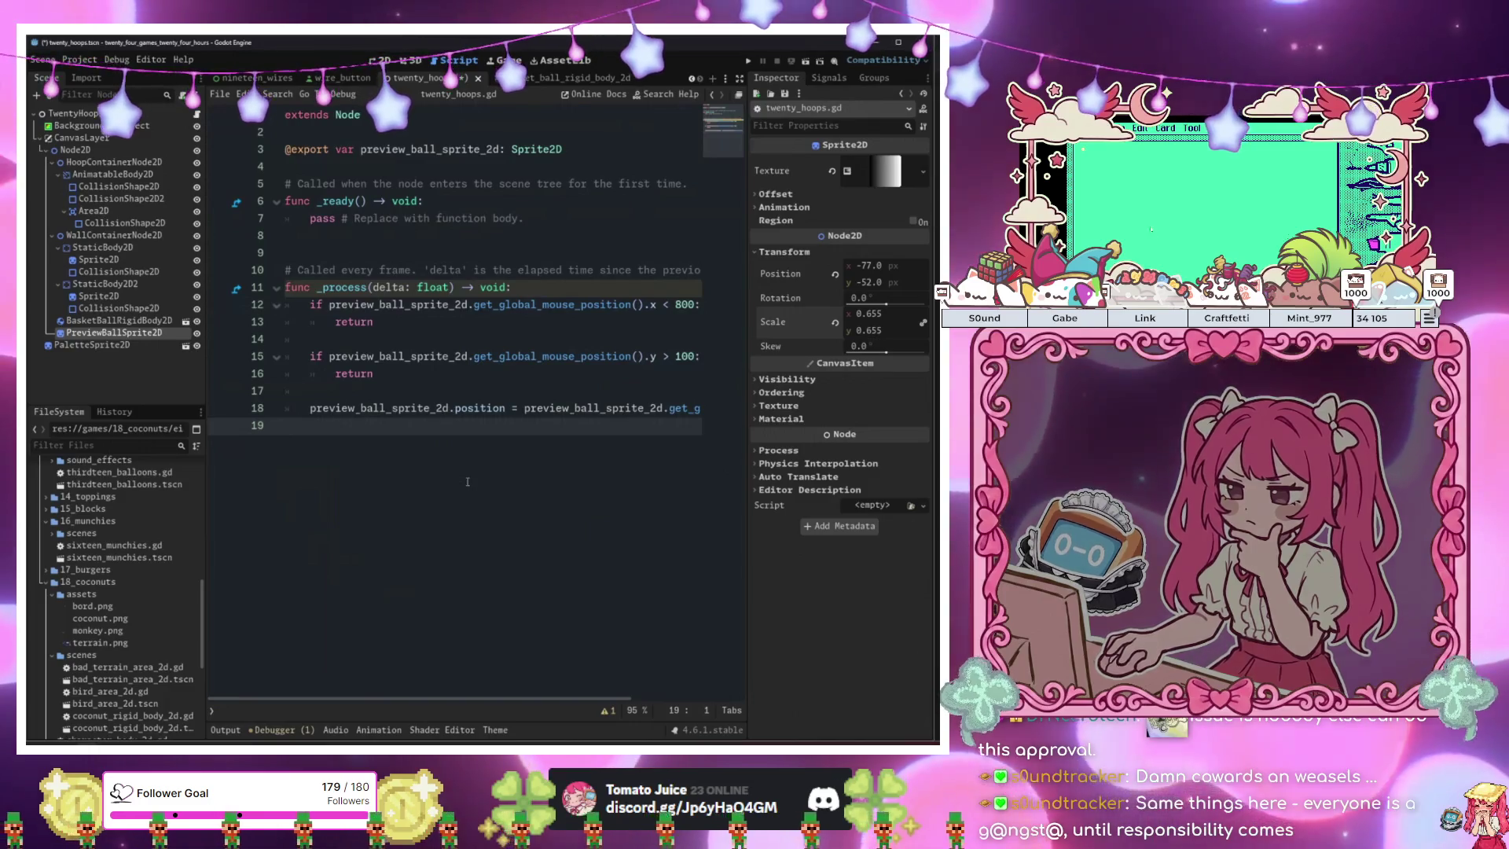
pyautogui.press('Tab')
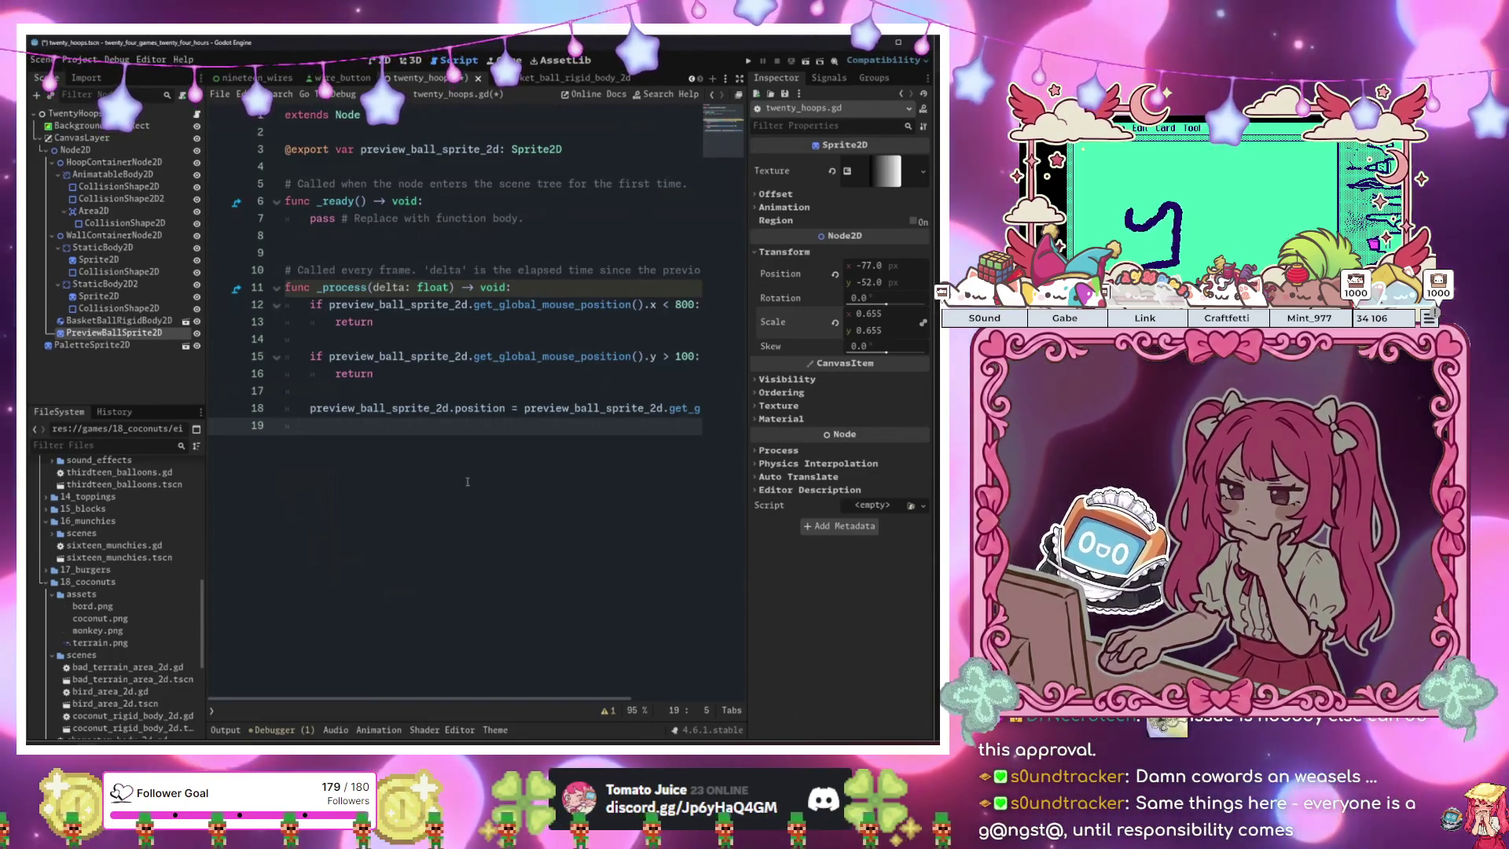
# Add preview_ball_sprite_2d.hide() before each of the two early returns.
pyautogui.click(374, 322)
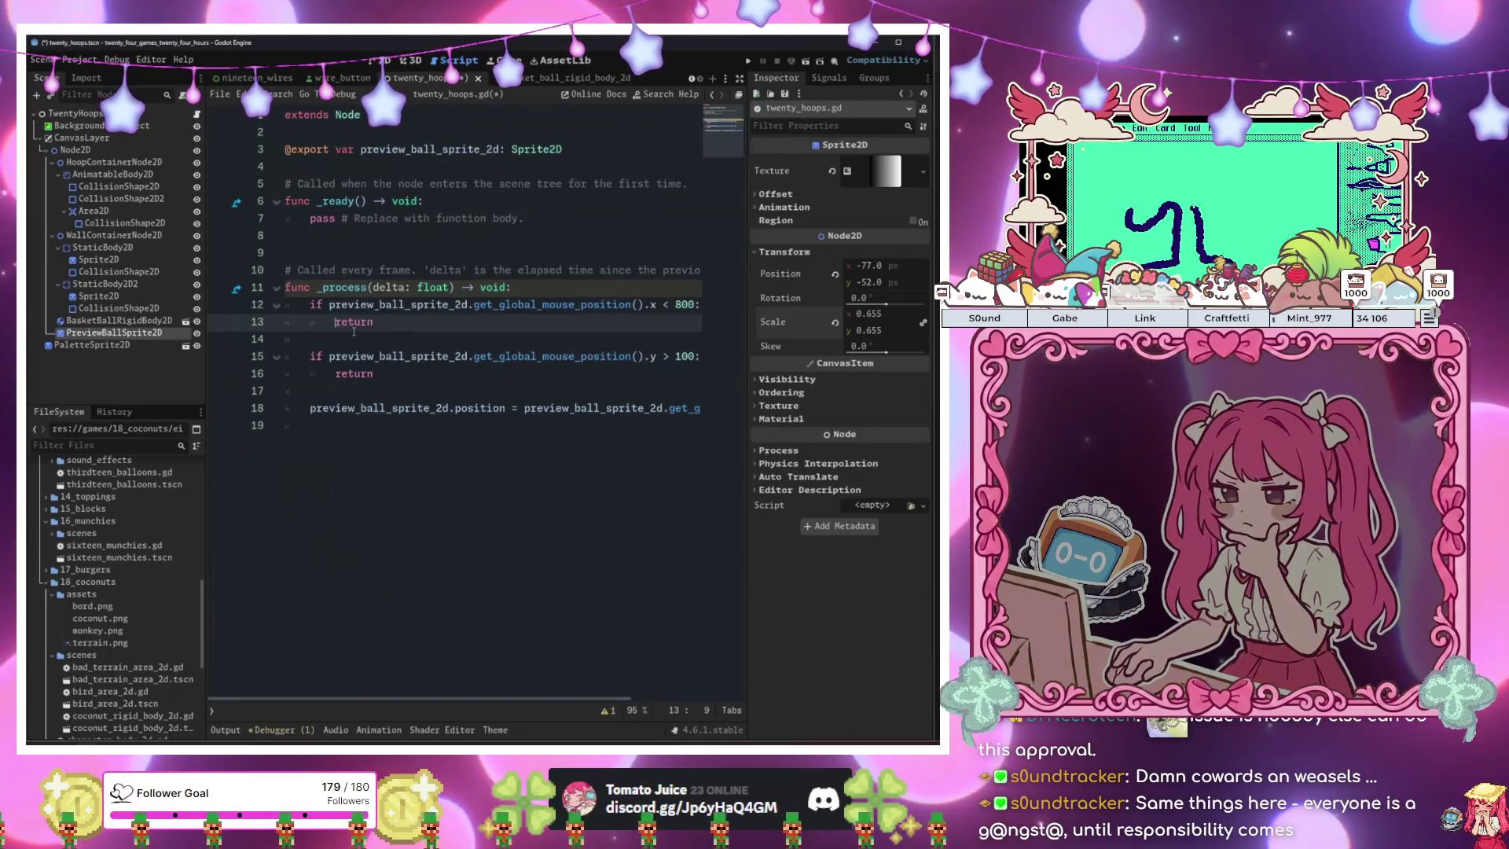
pyautogui.press('Return')
pyautogui.press('Up')
pyautogui.write('pr')
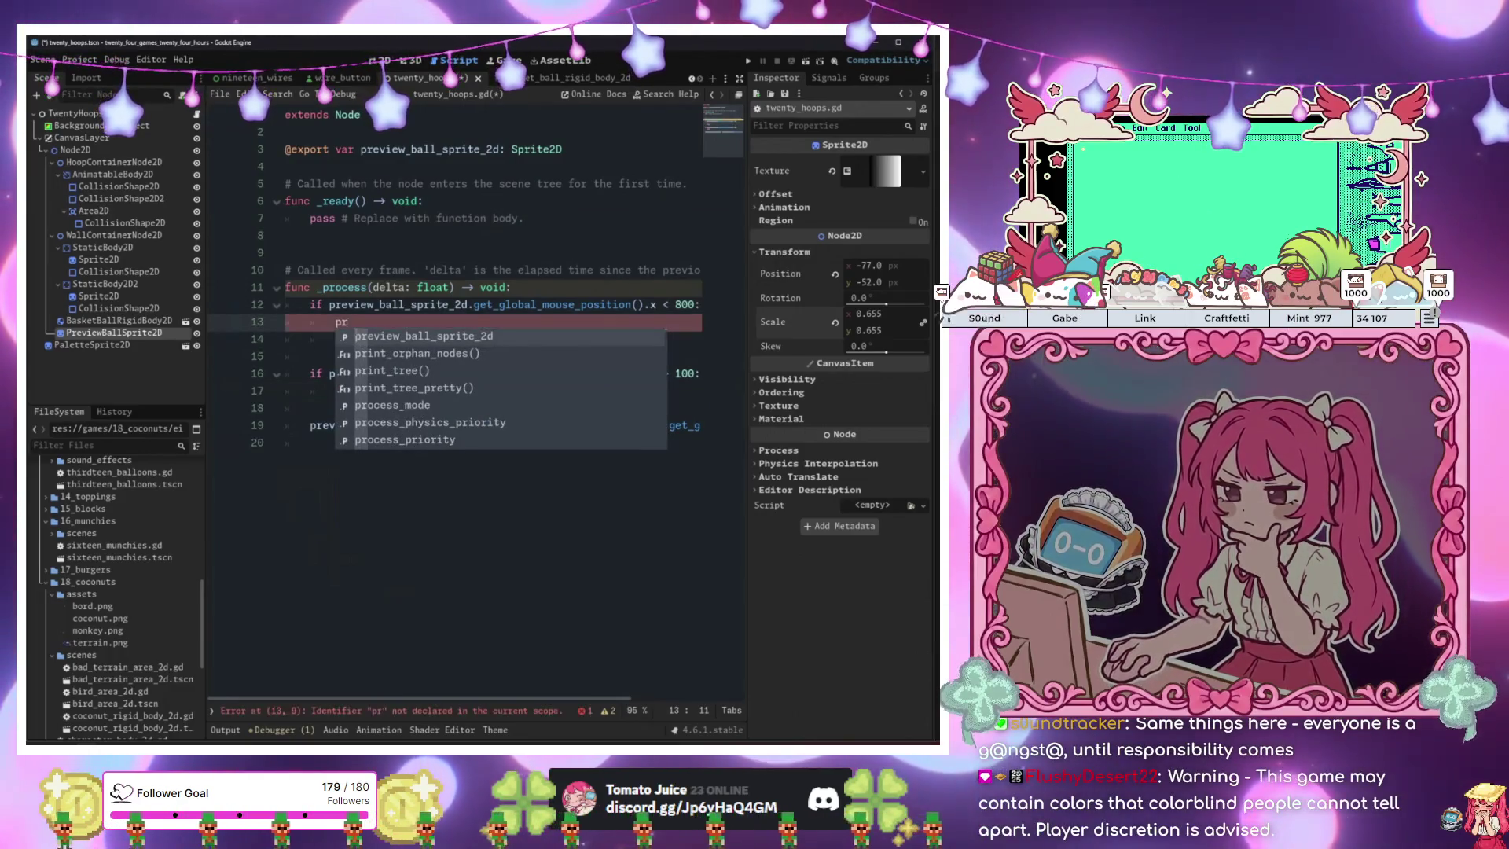
pyautogui.press('Return')
pyautogui.write('.hi')
pyautogui.press('Down')
pyautogui.press('Down')
pyautogui.press('Return')
pyautogui.press('Down')
pyautogui.press('Down')
pyautogui.press('Down')
pyautogui.press('Down')
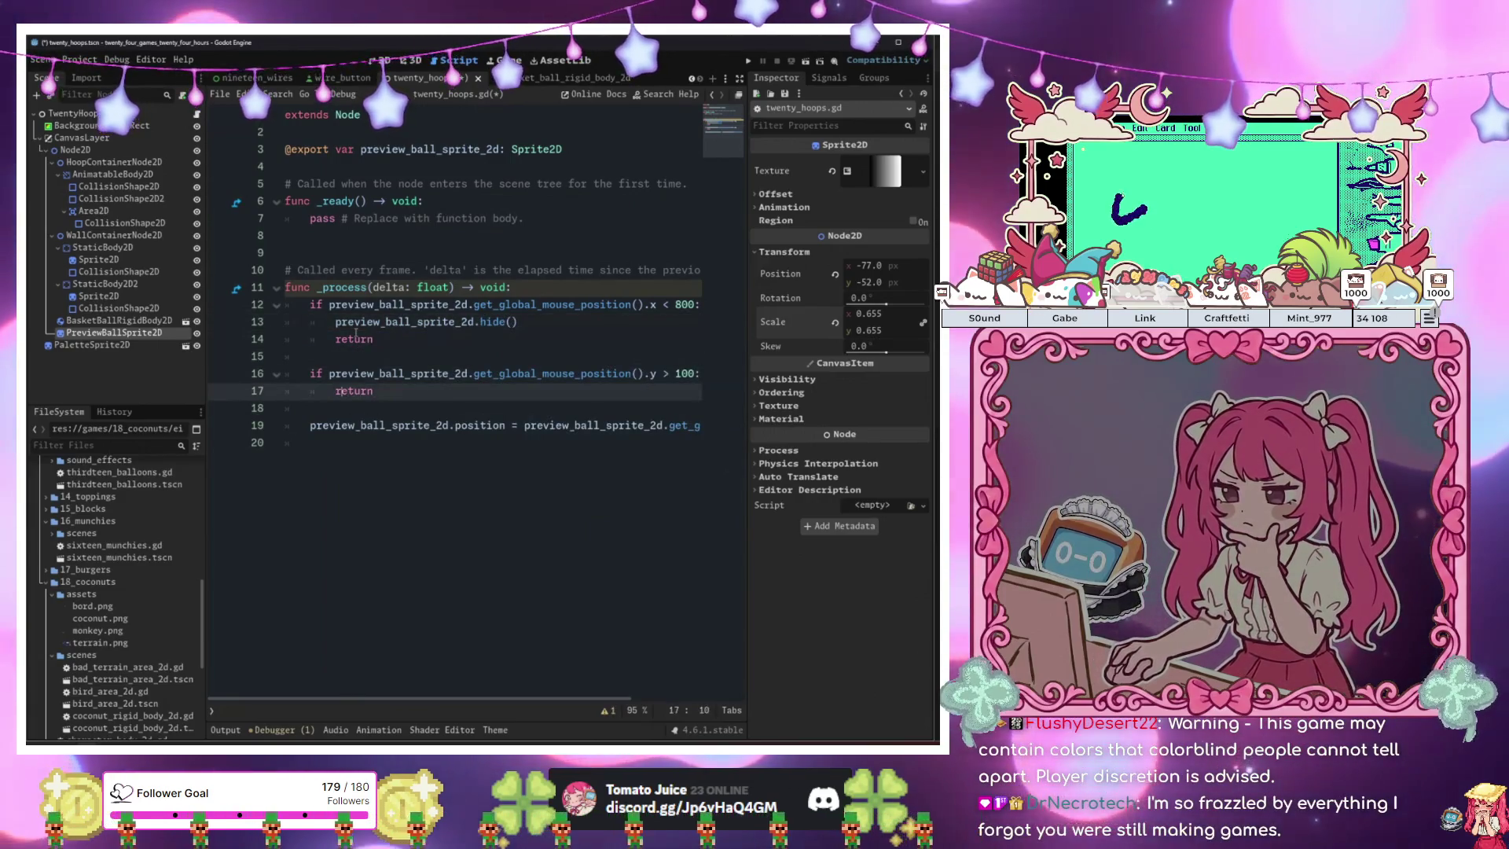
pyautogui.press('Home')
pyautogui.press('Return')
pyautogui.write('re')
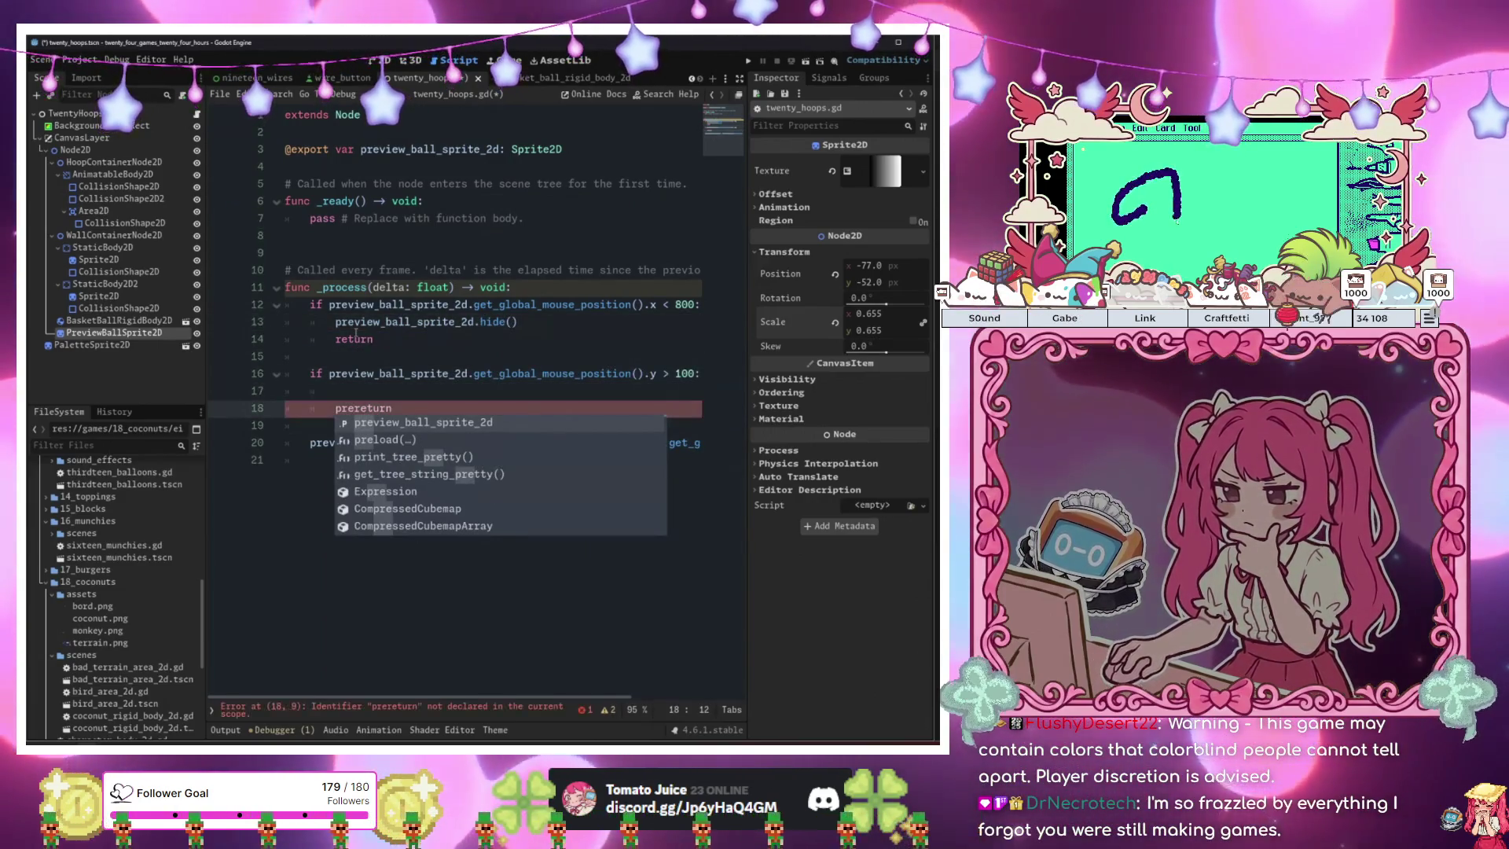
pyautogui.press('BackSpace')
pyautogui.press('BackSpace')
pyautogui.press('BackSpace')
pyautogui.press('Up')
pyautogui.write('preview_ball_sprite_2d')
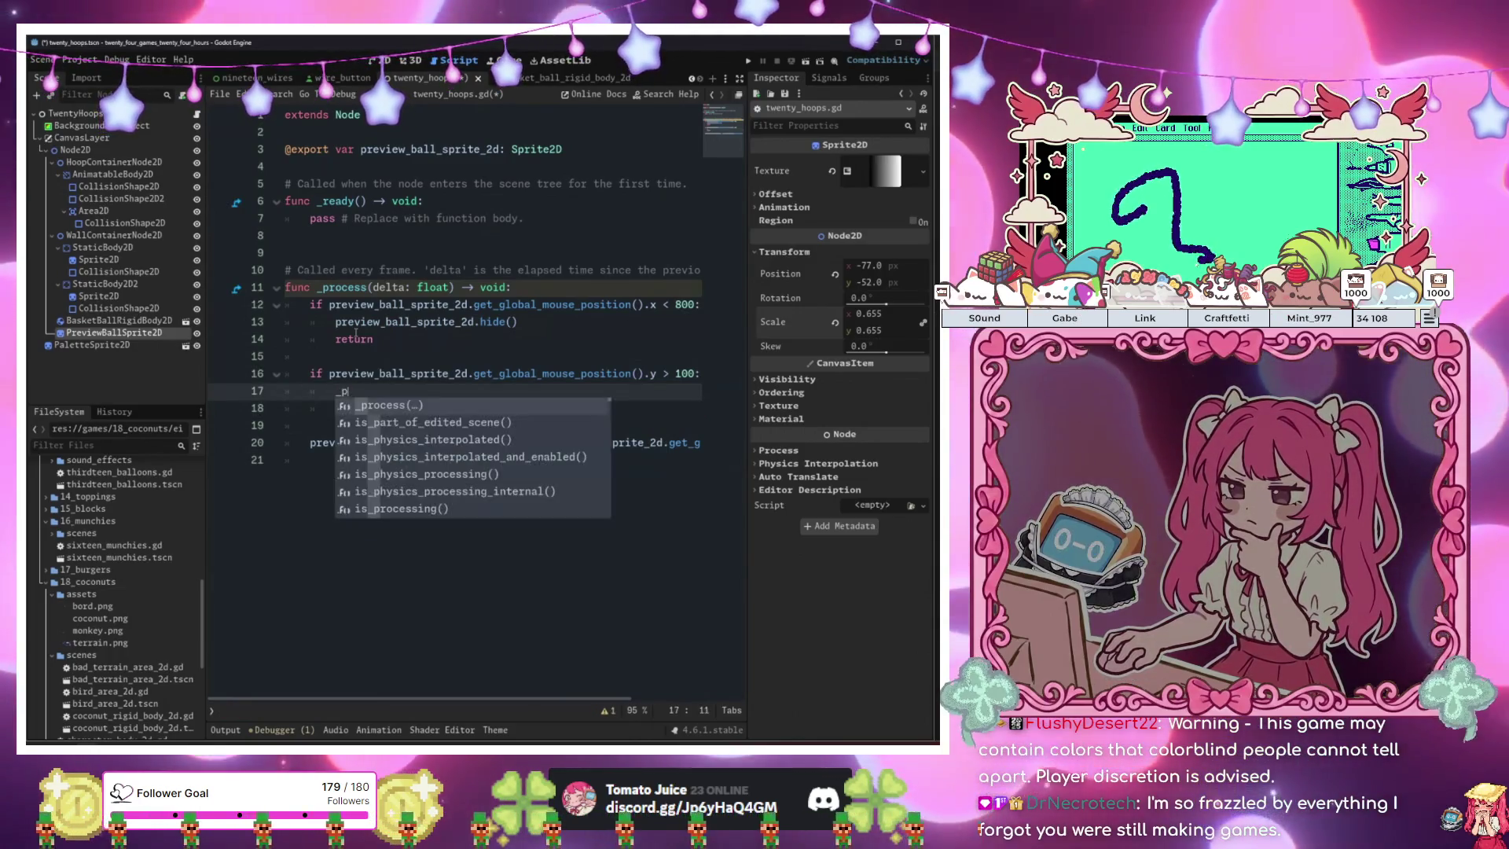
pyautogui.write('.h')
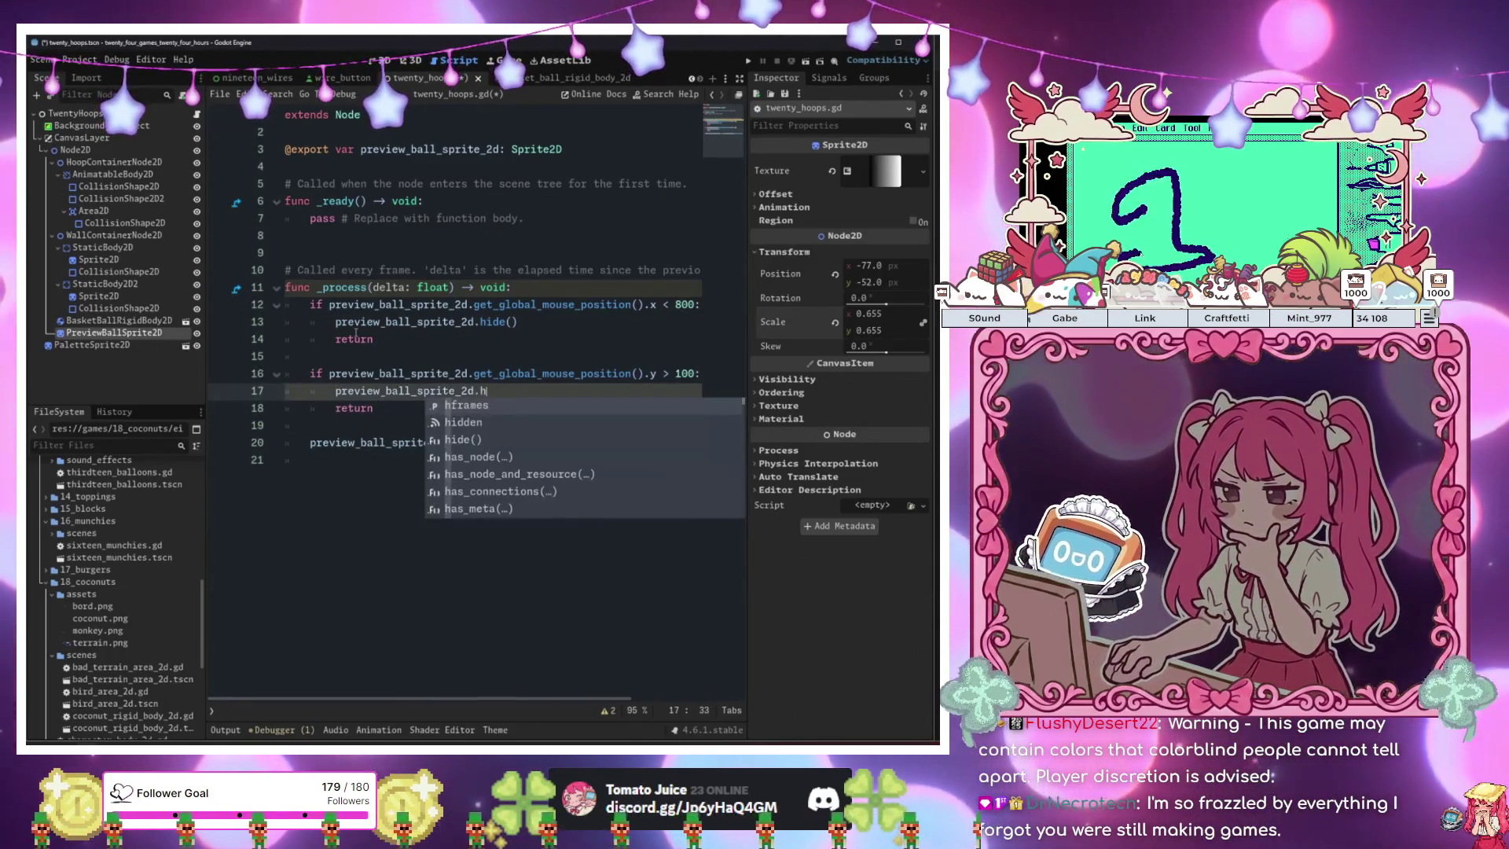
pyautogui.press('Return')
# Add preview_ball_sprite_2d.show() before the position update line.
pyautogui.press('Down')
pyautogui.press('Down')
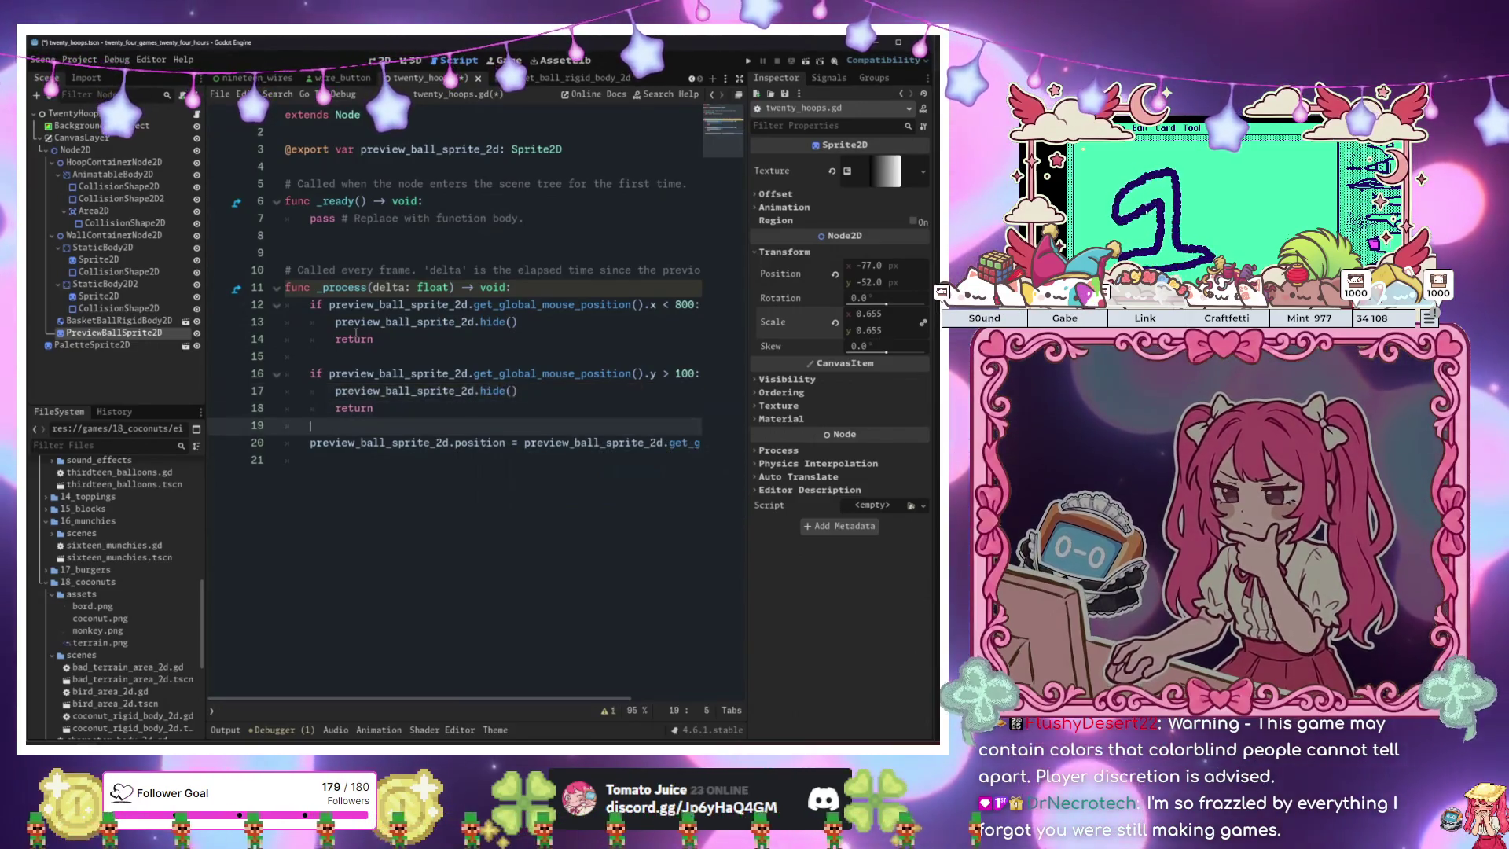
pyautogui.press('Return')
pyautogui.press('Return')
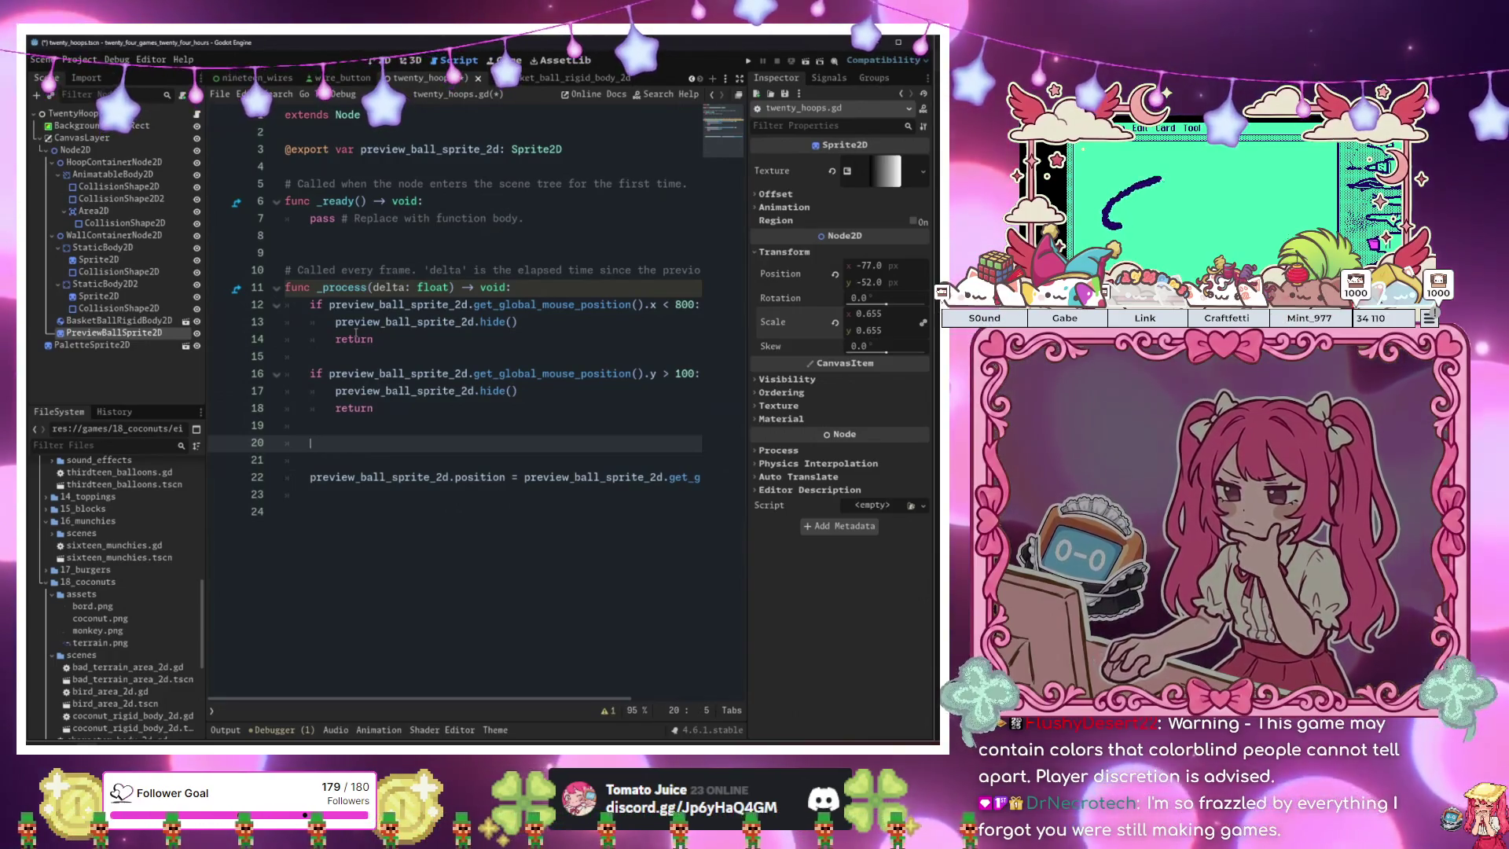
pyautogui.press('Delete')
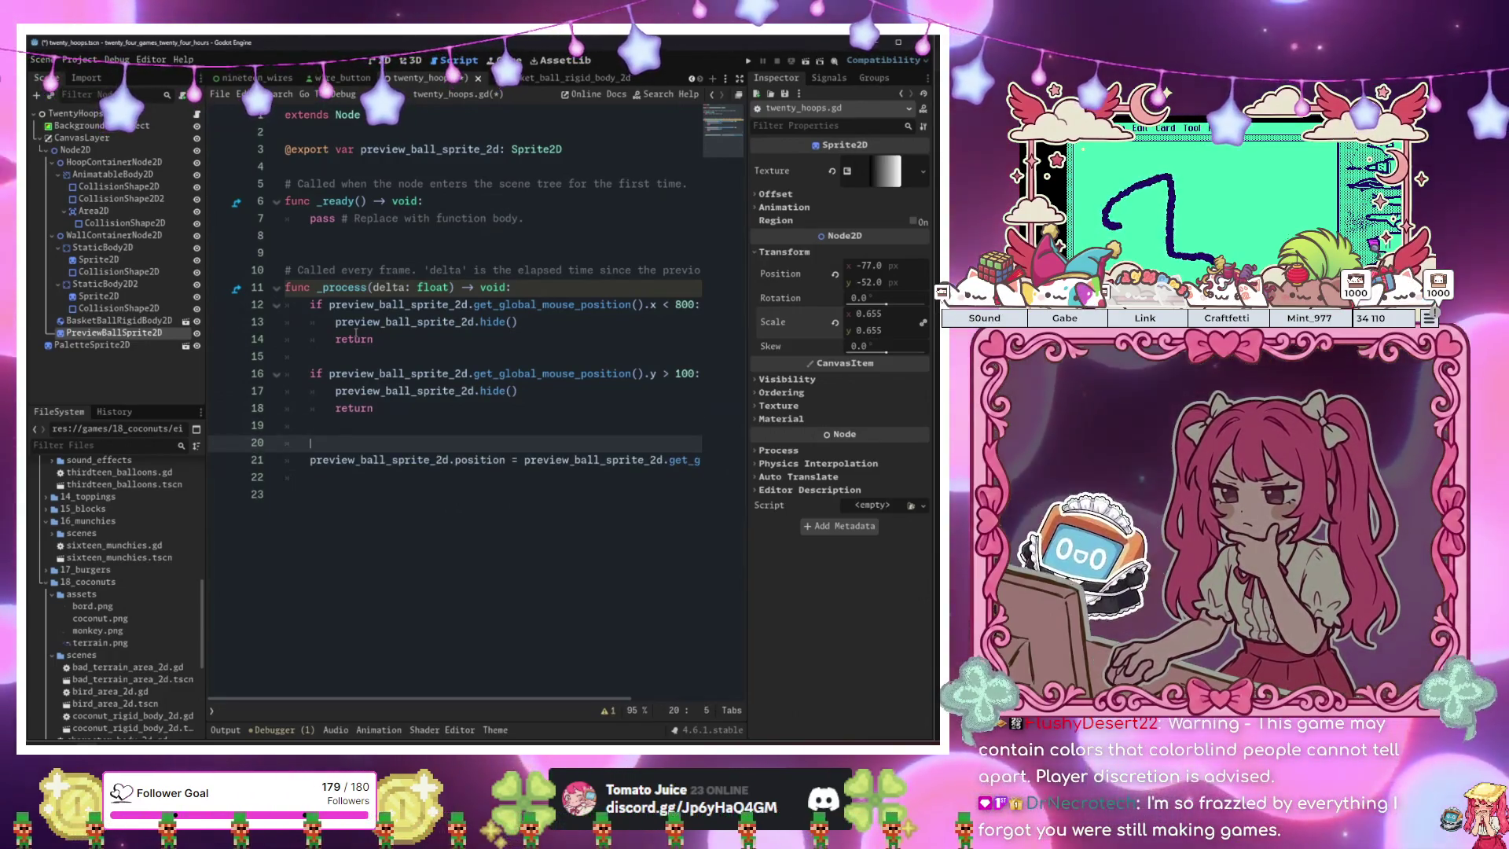
pyautogui.write('p')
pyautogui.press('Return')
pyautogui.write('.show()')
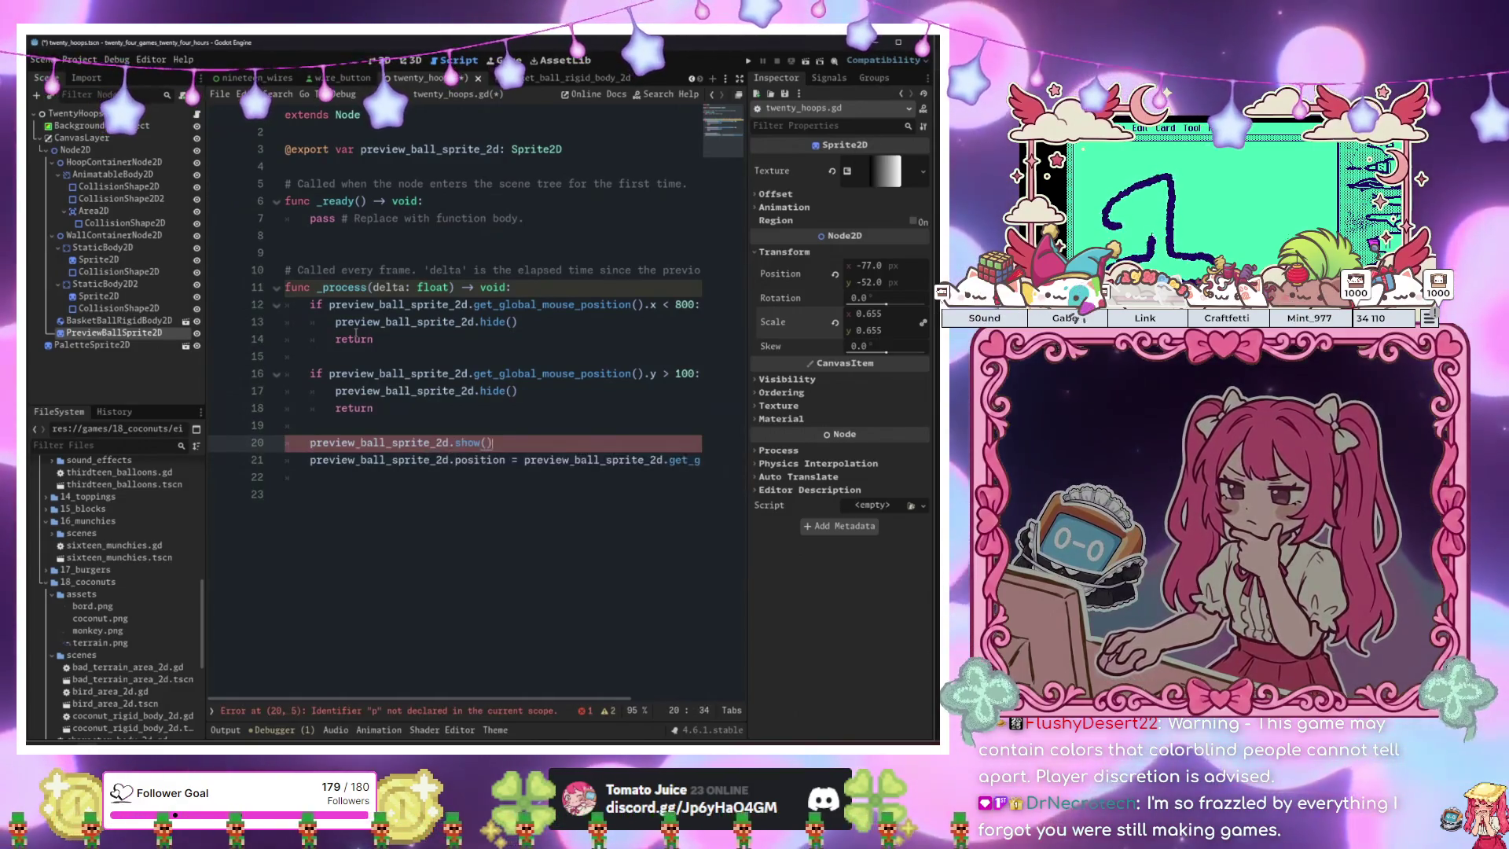
pyautogui.press('Down')
pyautogui.press('Down')
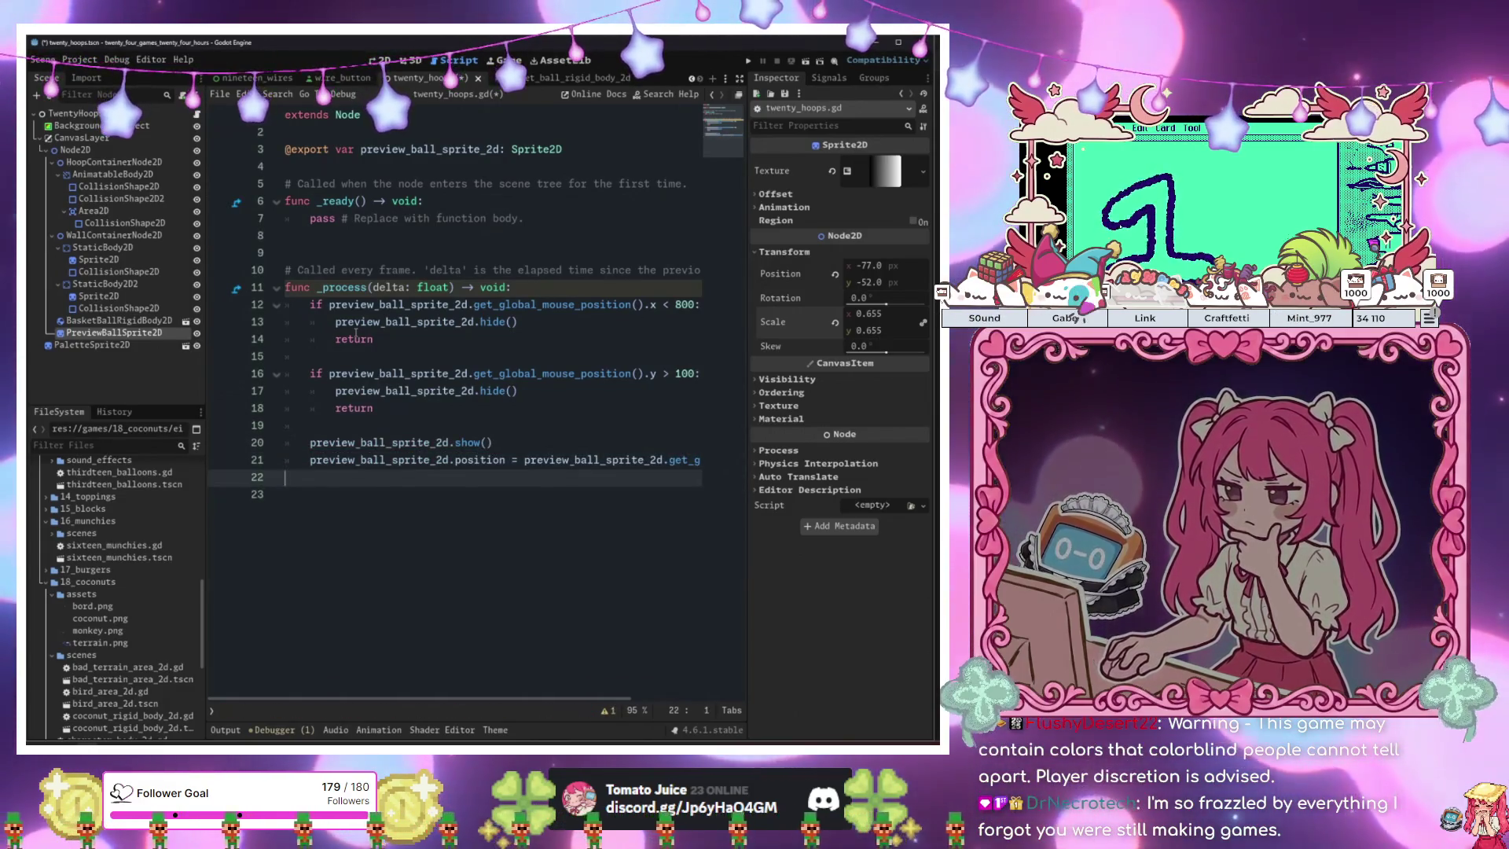
pyautogui.press('Return')
pyautogui.press('Return')
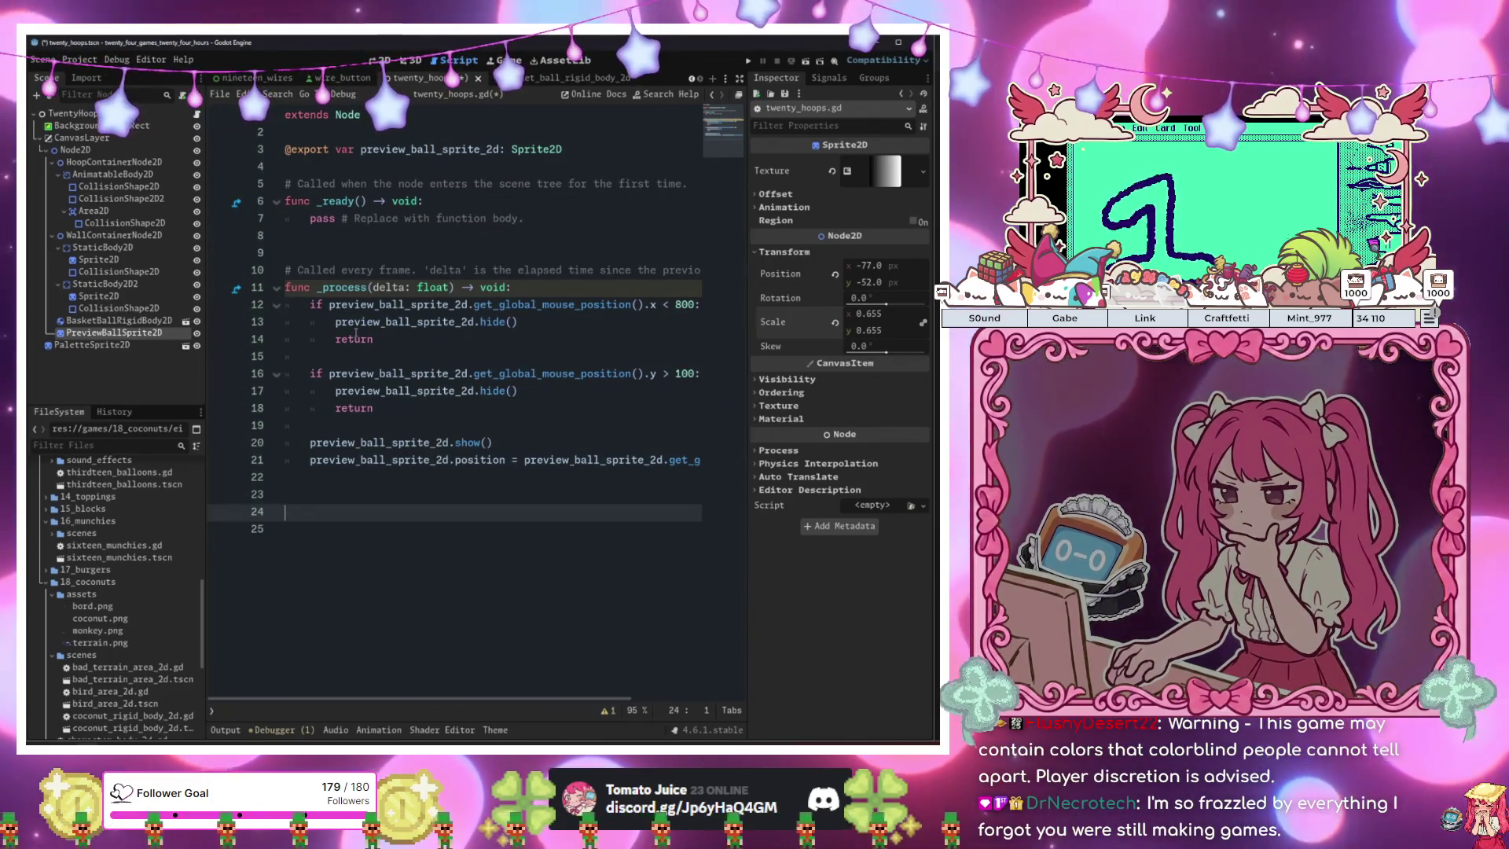
# Add an _input function with an 'if event is InputEventMouseButton:' check.
pyautogui.write('func _in')
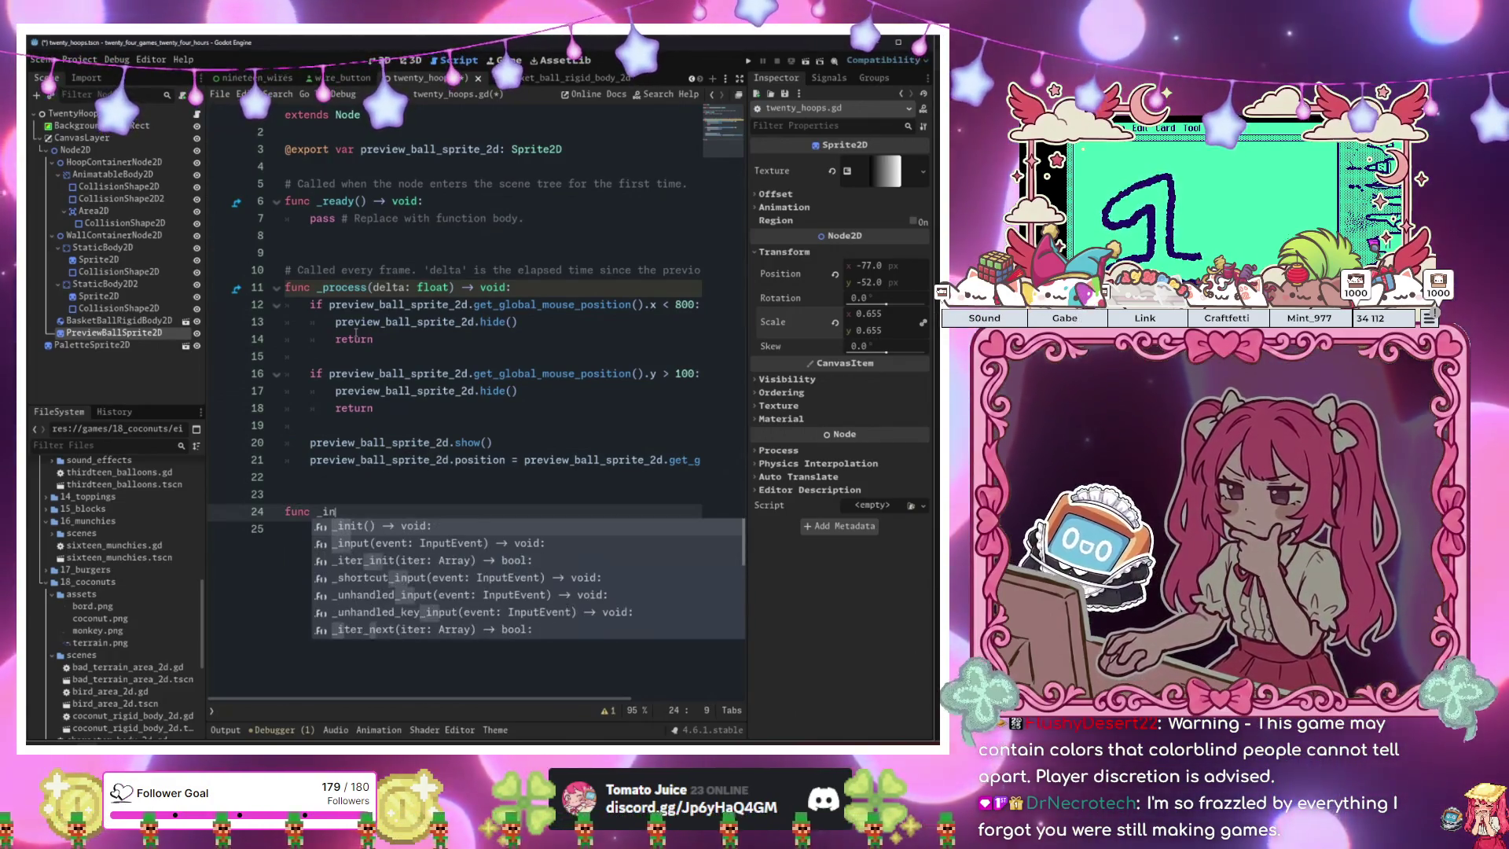
pyautogui.press('Down')
pyautogui.press('Return')
pyautogui.press('Return')
pyautogui.write('if ')
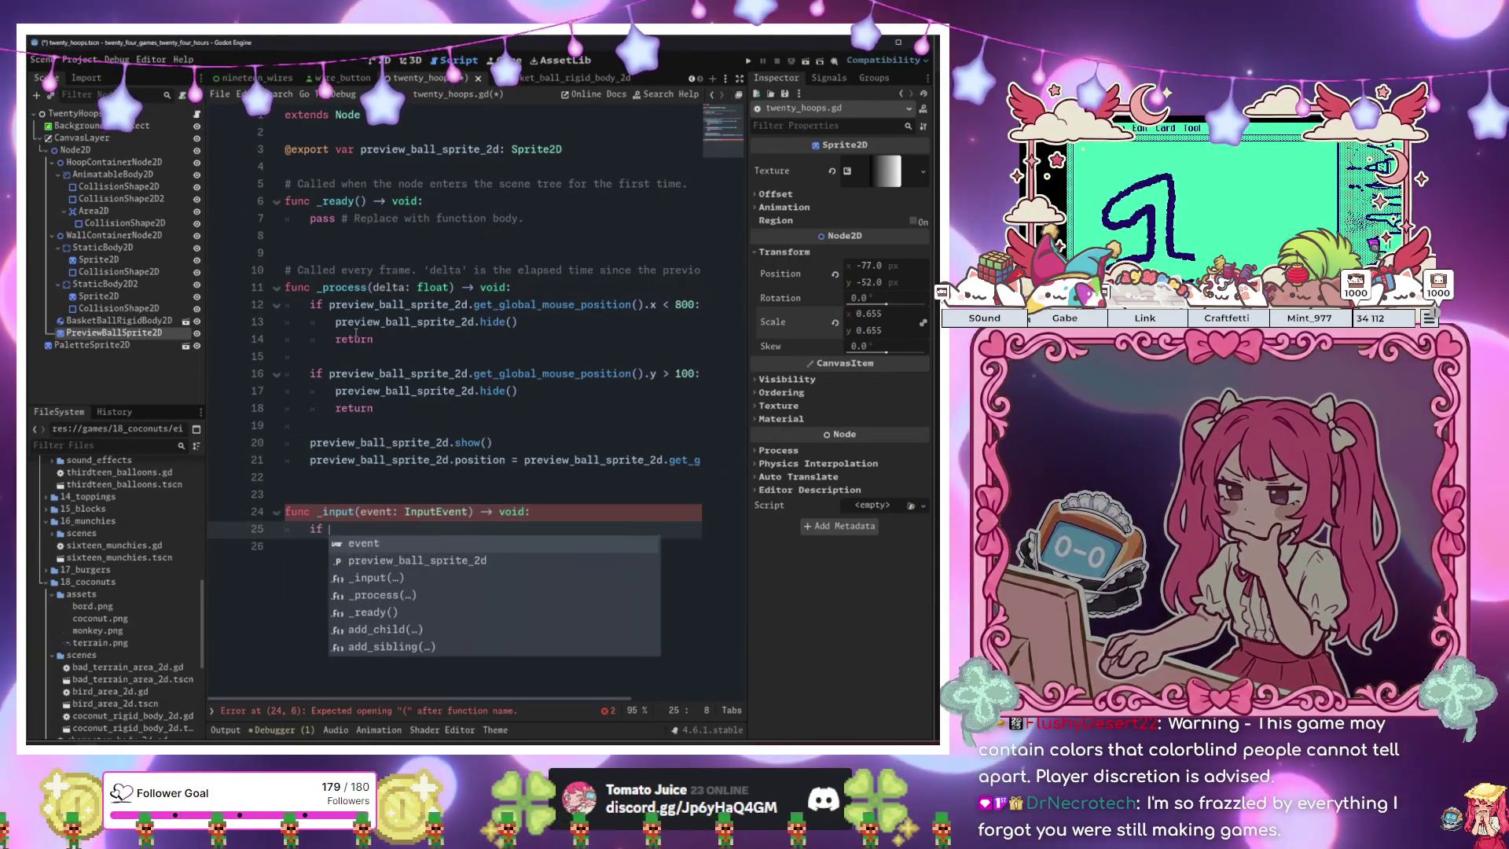
pyautogui.write('event.is')
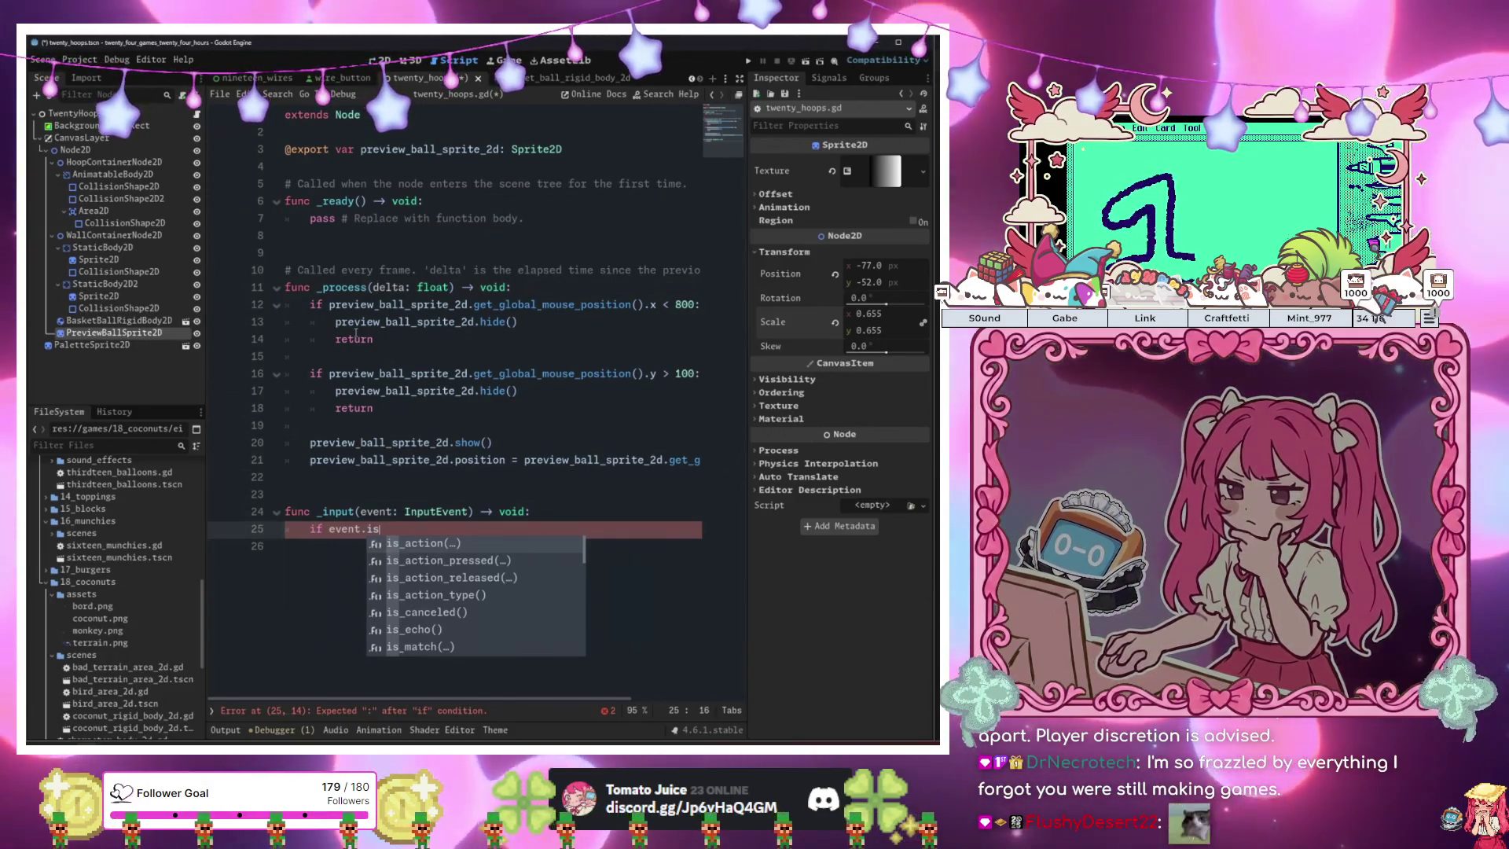
pyautogui.press('BackSpace')
pyautogui.press('BackSpace')
pyautogui.press('BackSpace')
pyautogui.write('is I')
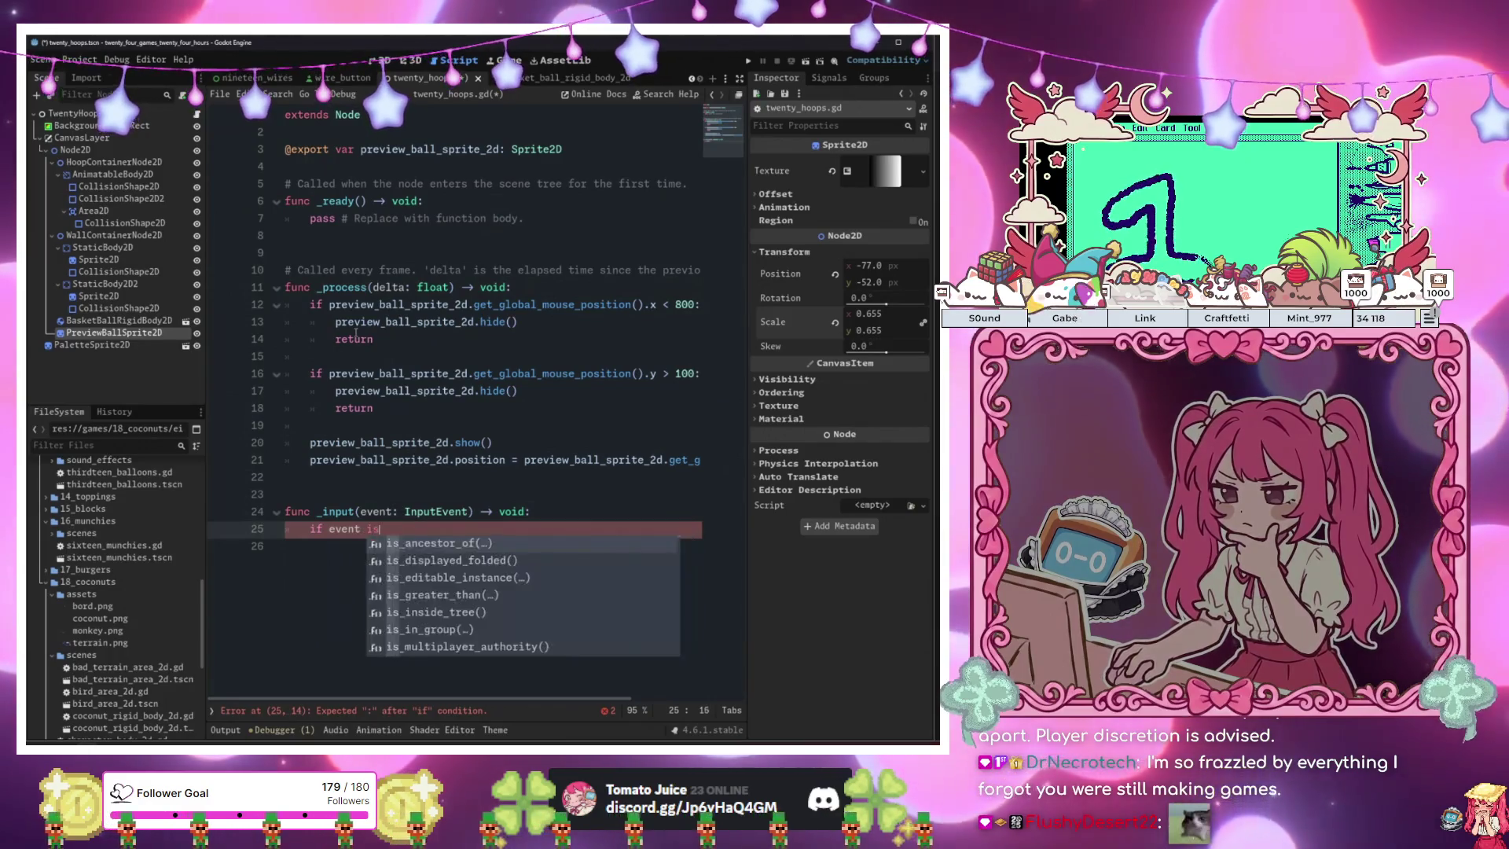
pyautogui.write('nputEve')
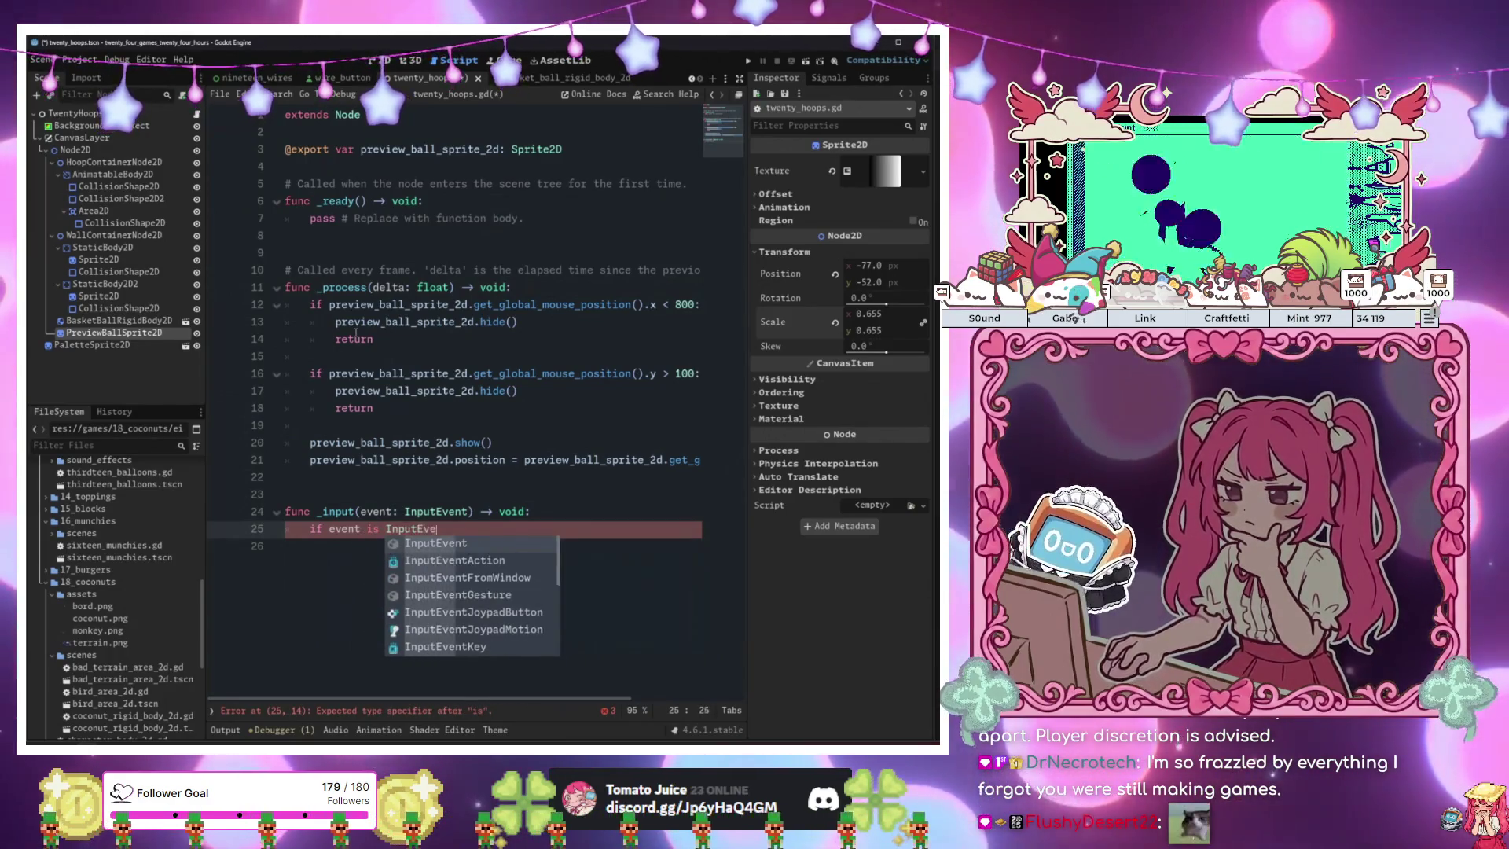
pyautogui.press('Return')
pyautogui.write('Mouse')
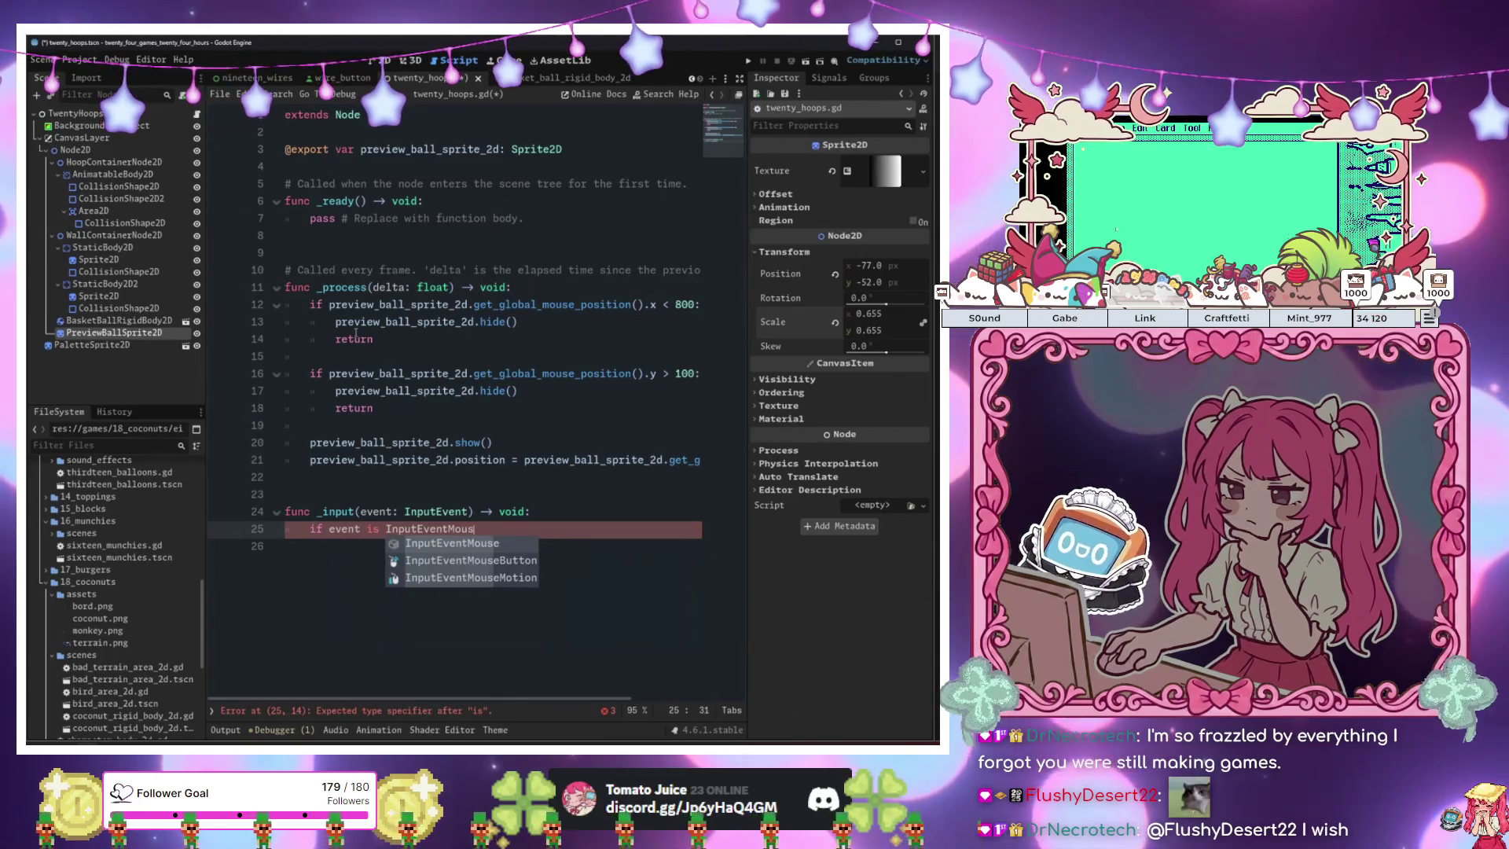
pyautogui.press('Return')
pyautogui.write(':')
pyautogui.press('Return')
# Nest 'event.button_index == MOUSE_BUTTON_LEFT' and 'not event.pressed' checks with a return inside.
pyautogui.write('if even')
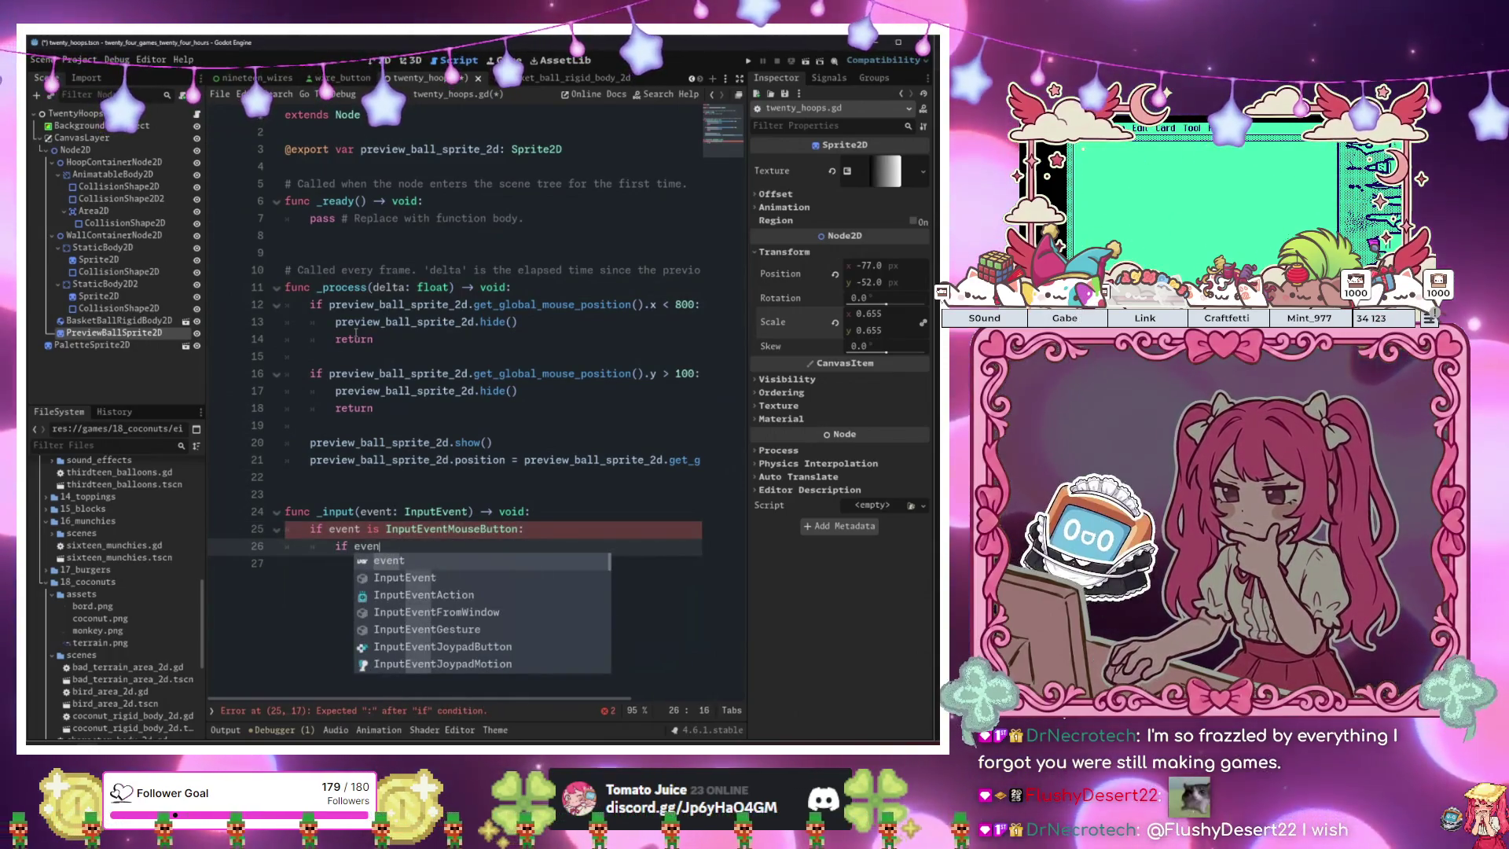
pyautogui.press('Return')
pyautogui.write('.')
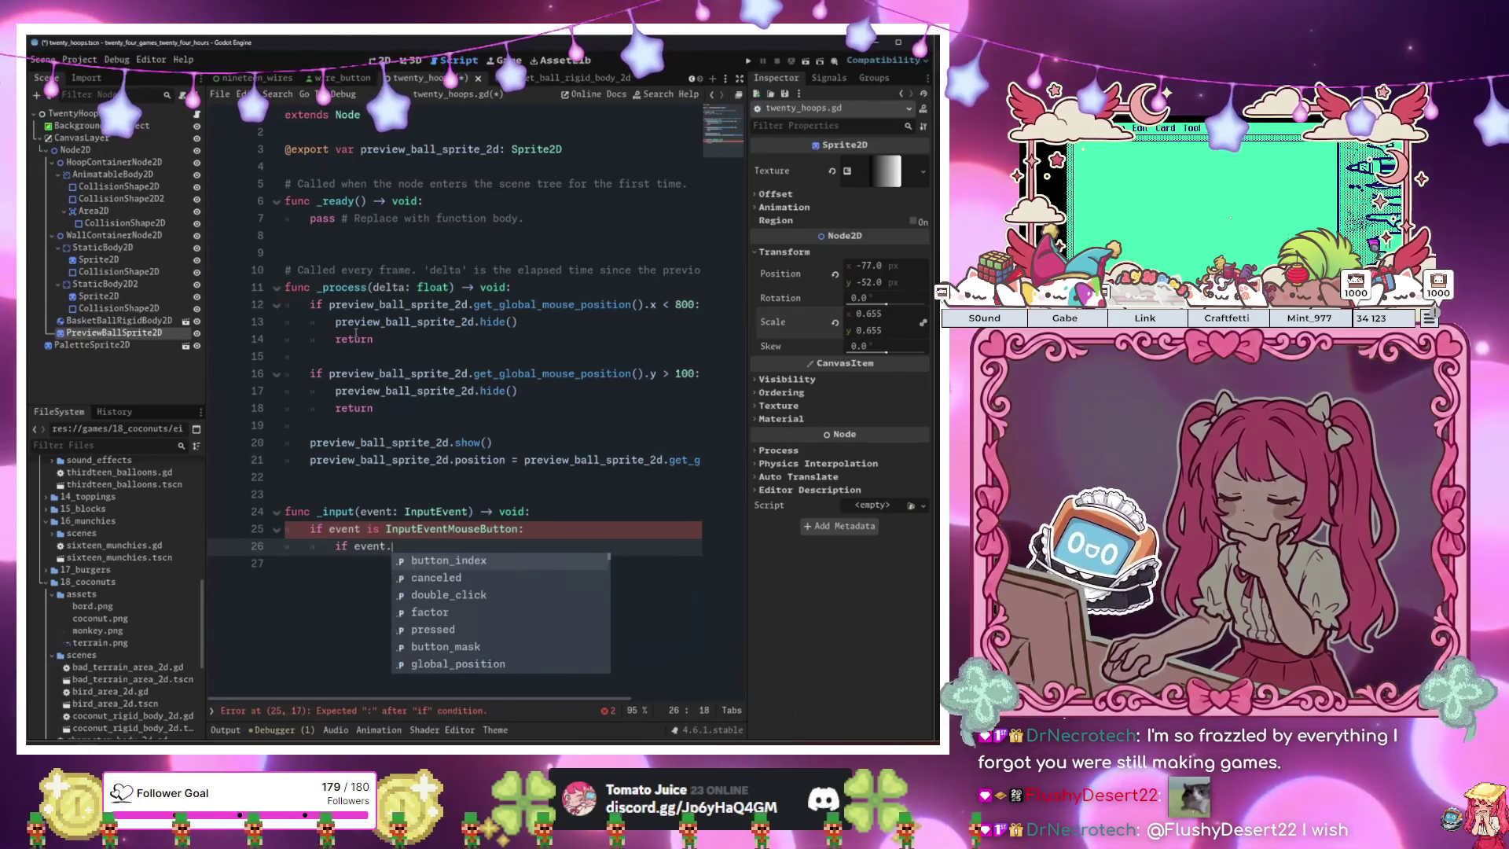
pyautogui.press('Return')
pyautogui.write('== Mou')
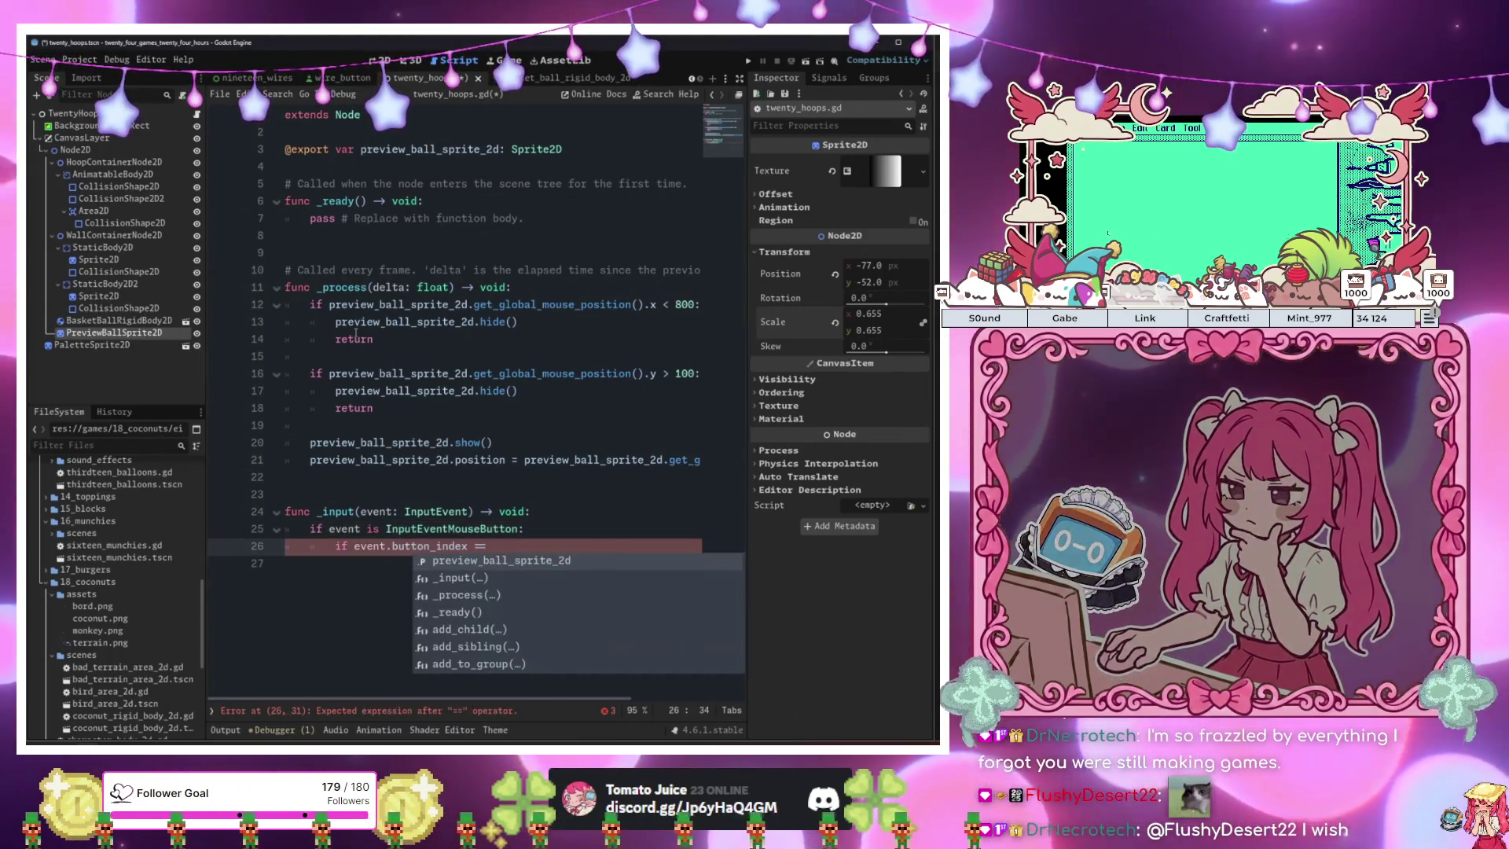
pyautogui.press('Down')
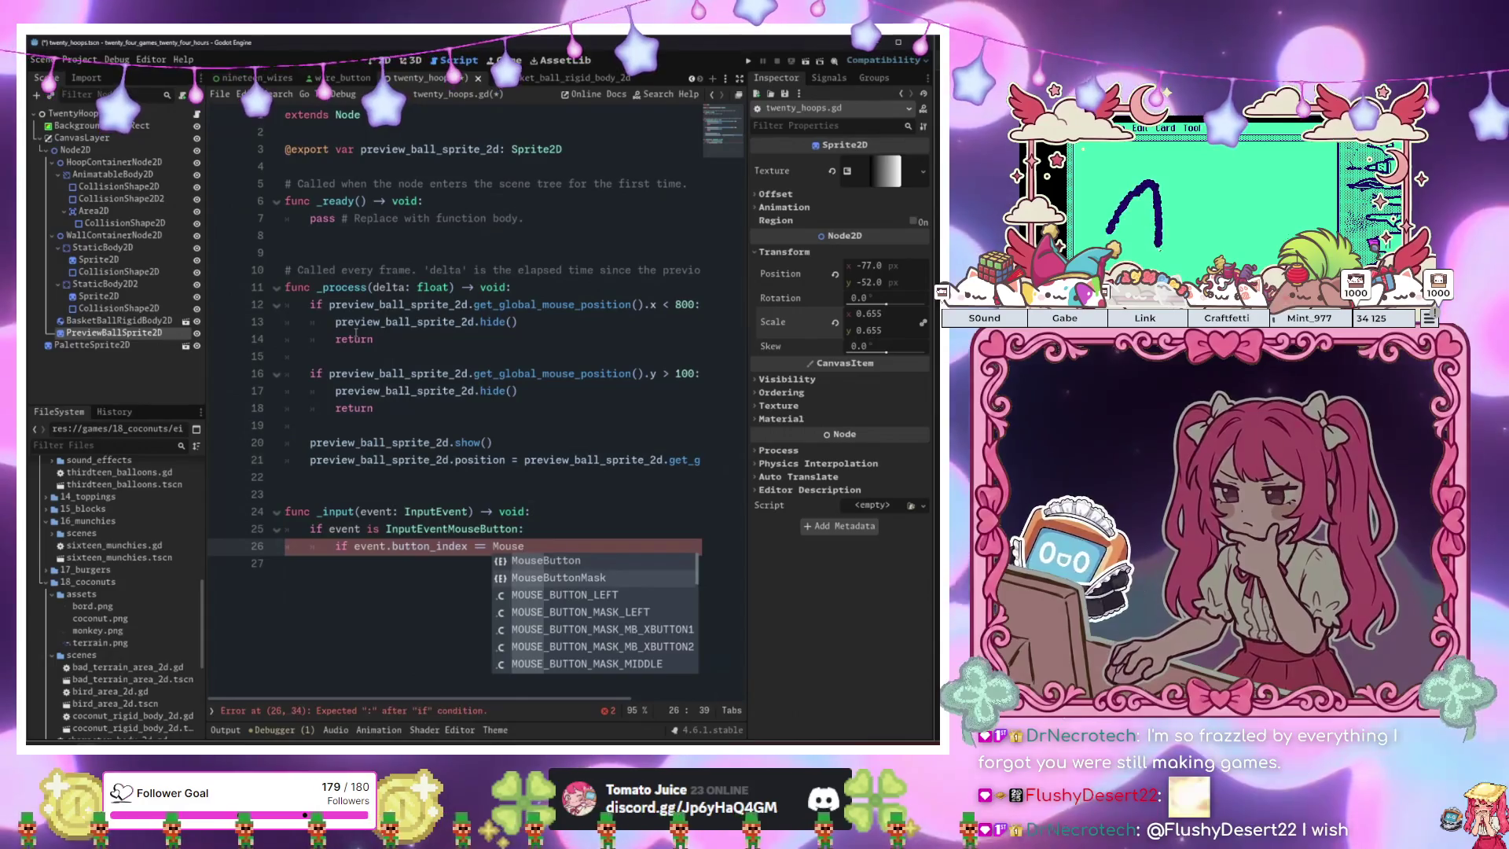
pyautogui.press('Down')
pyautogui.press('Return')
pyautogui.write(':')
pyautogui.press('Return')
pyautogui.write('if ')
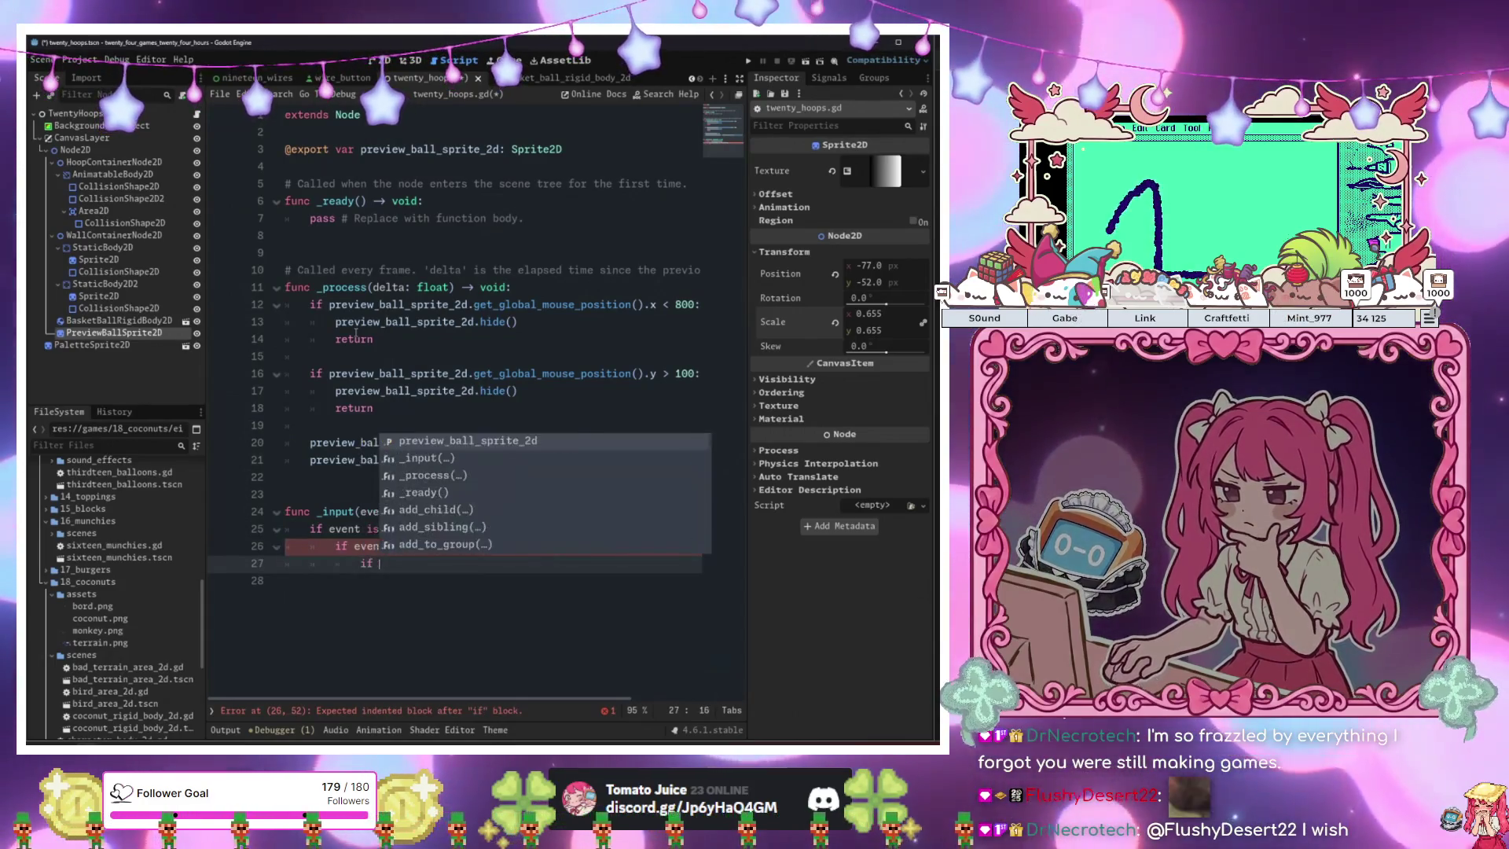
pyautogui.write('not event.pressed:')
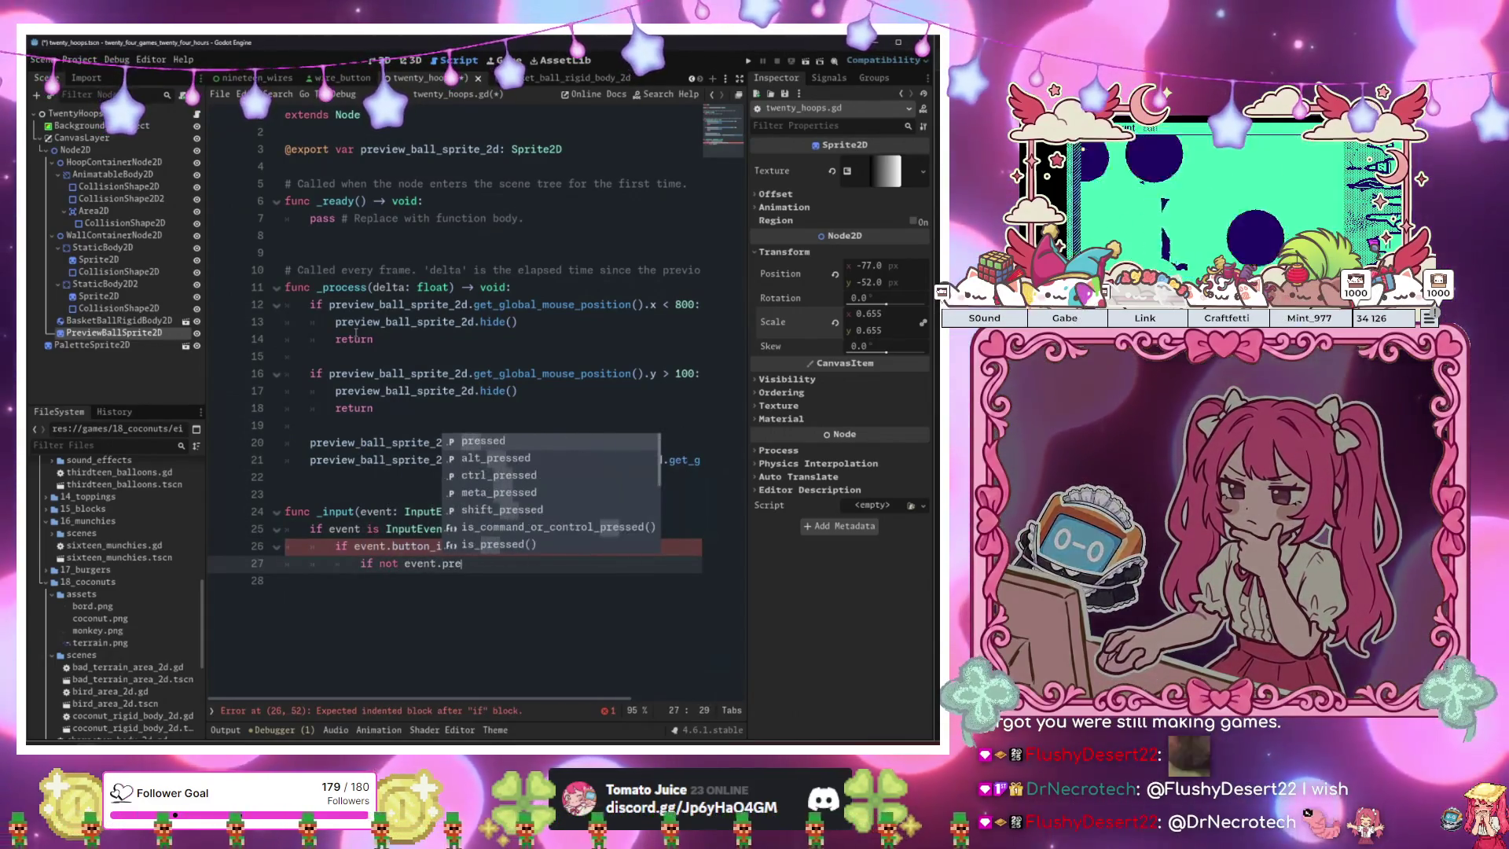
pyautogui.press('Return')
pyautogui.write('return')
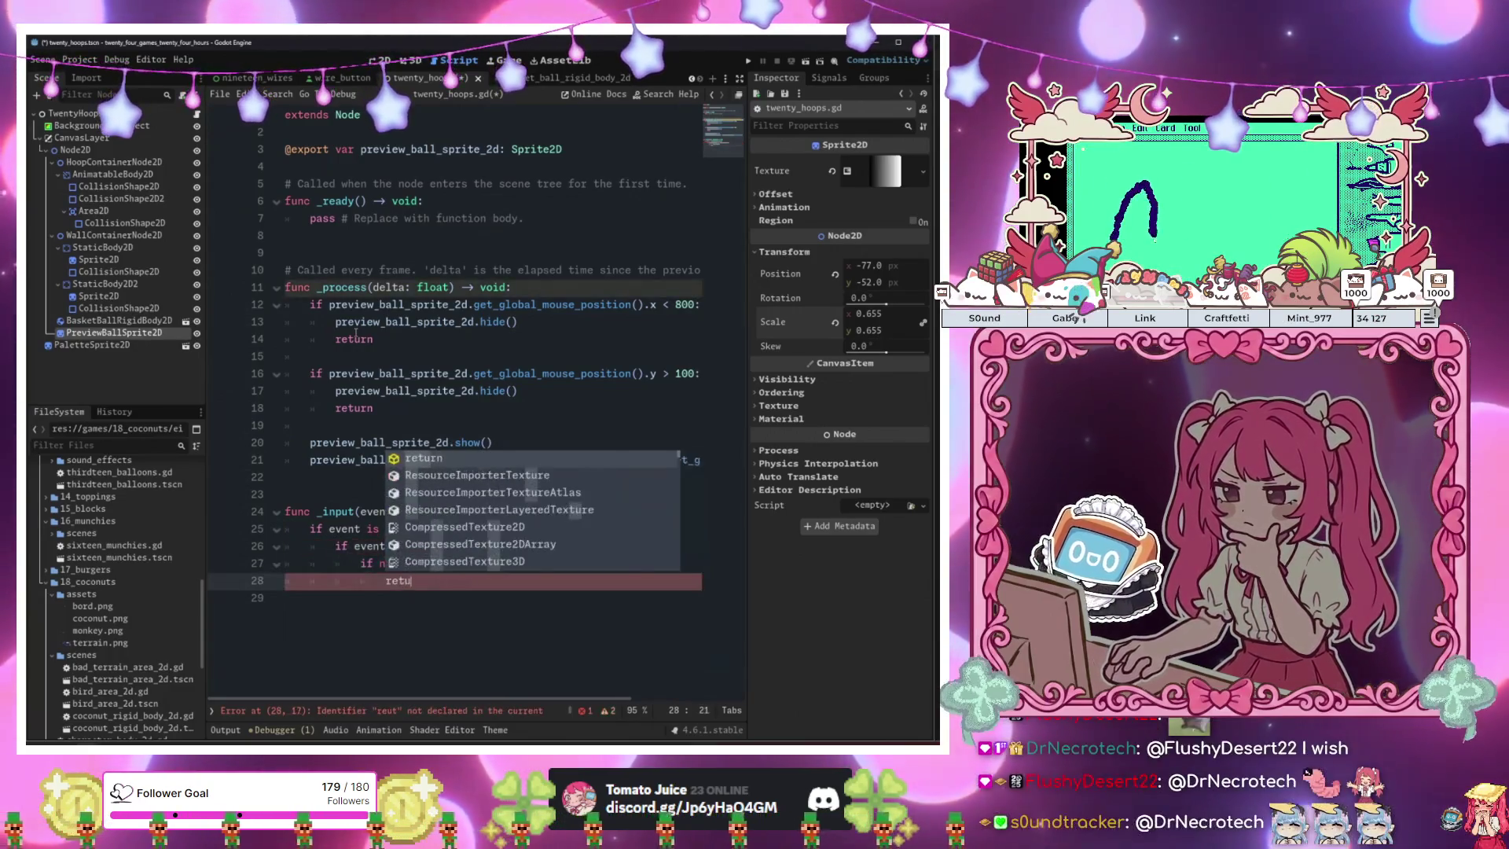
pyautogui.press('Return')
pyautogui.press('Return')
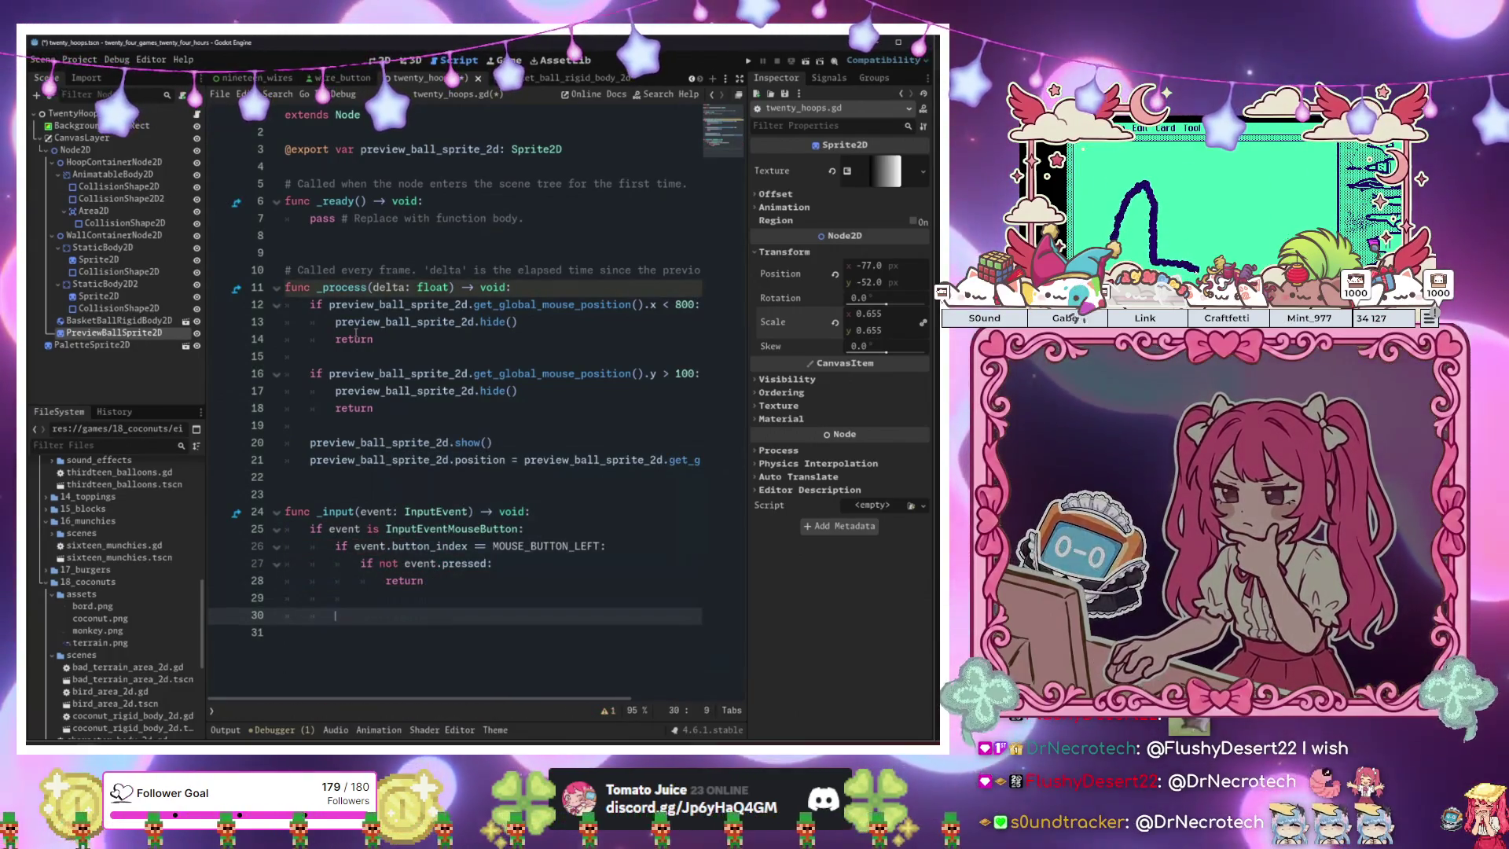
# Declare 'func spawn_ball() -> void:' with a pass body below _input.
pyautogui.press('Return')
pyautogui.press('Return')
pyautogui.write('func spawn')
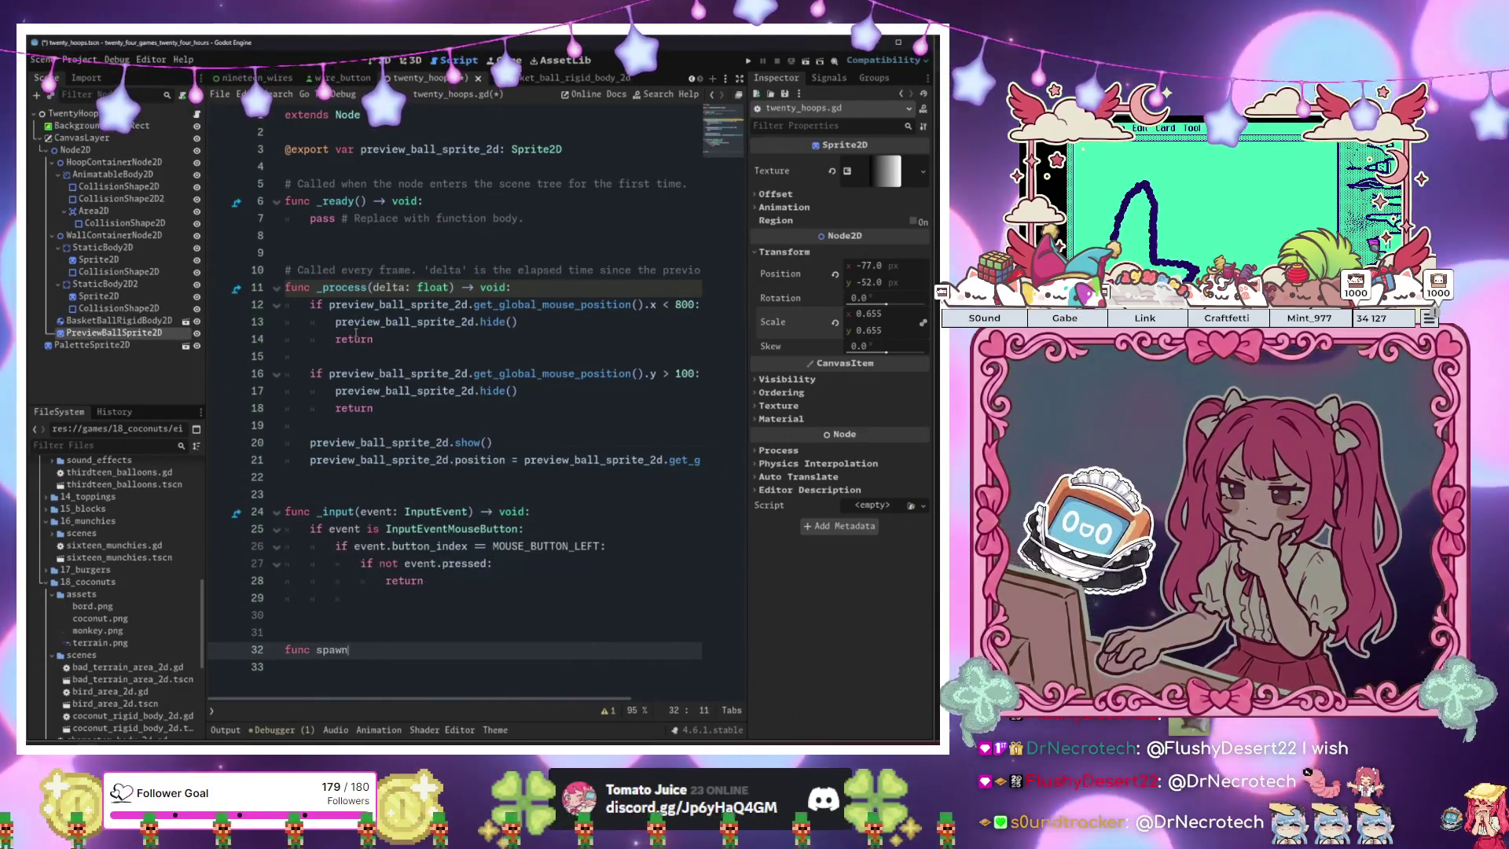
pyautogui.write('_ball() -> void:')
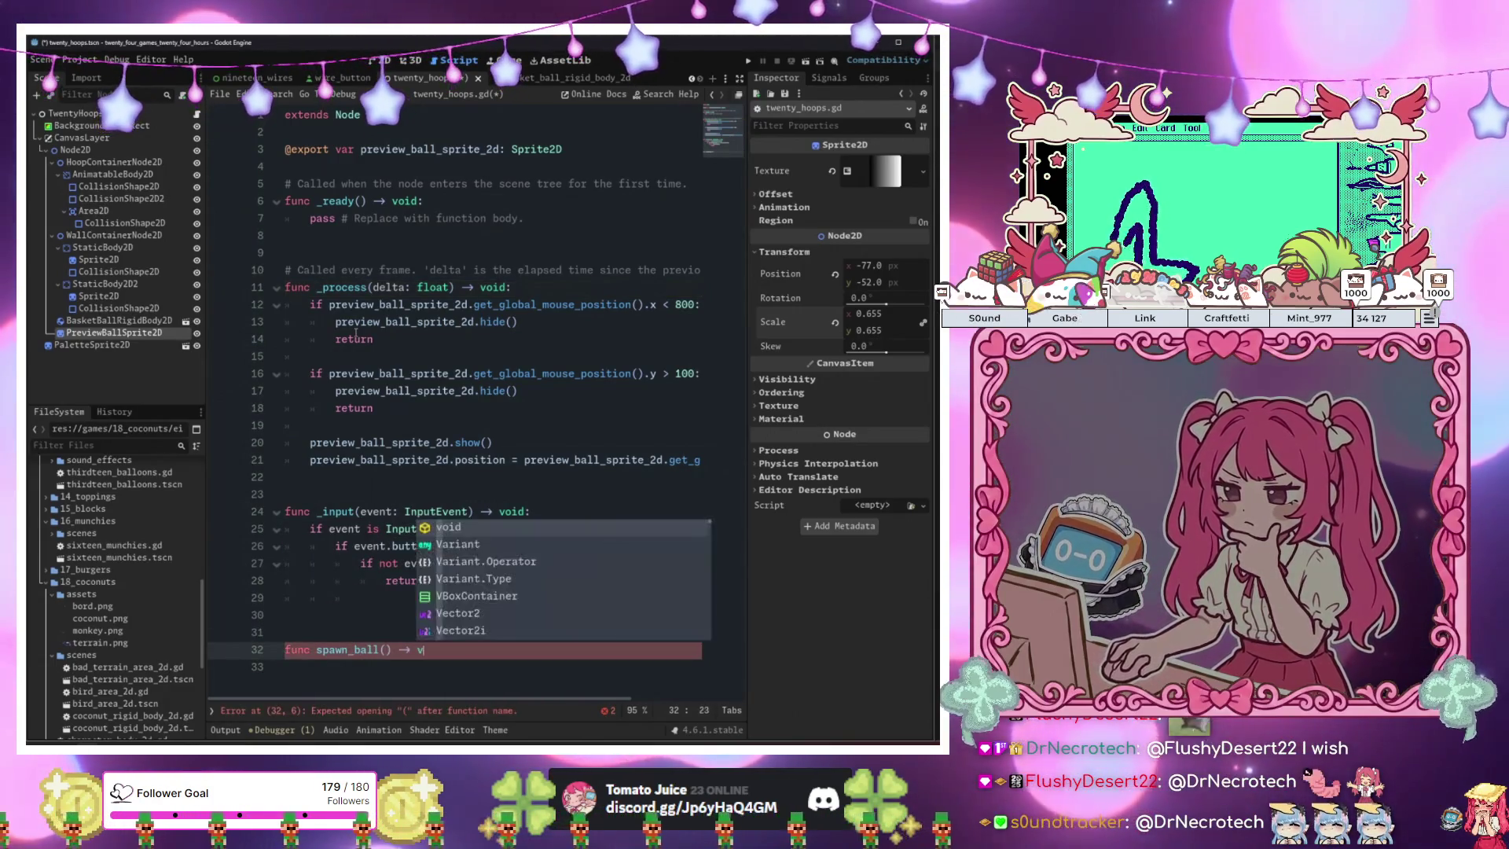
pyautogui.press('Return')
pyautogui.write('pass')
# Replace the return with a call to spawn_ball(event.position) on left release.
pyautogui.press('Up')
pyautogui.press('Up')
pyautogui.press('Up')
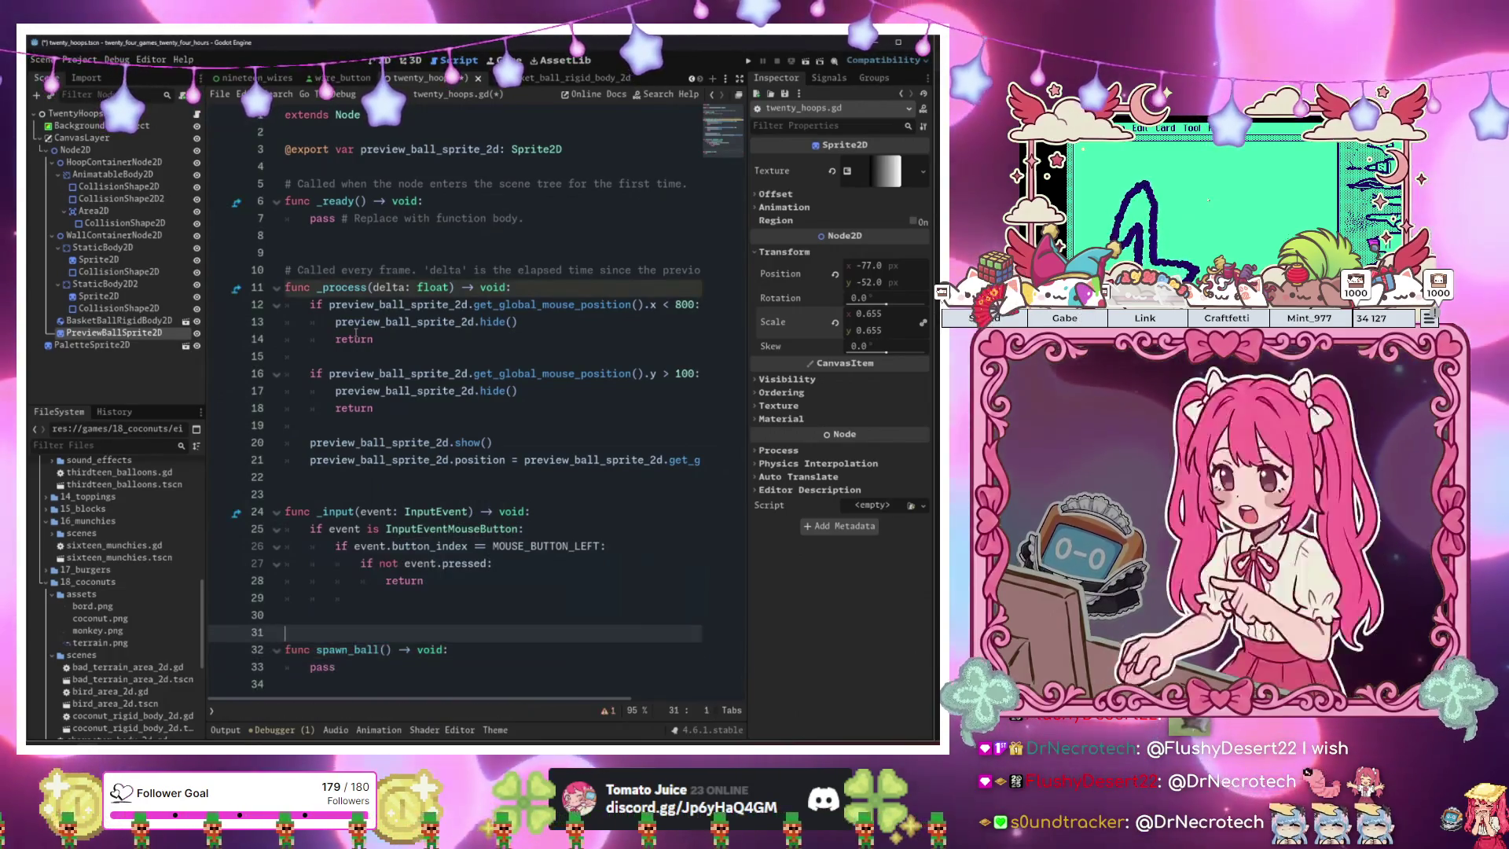
pyautogui.press('End')
pyautogui.write('aa')
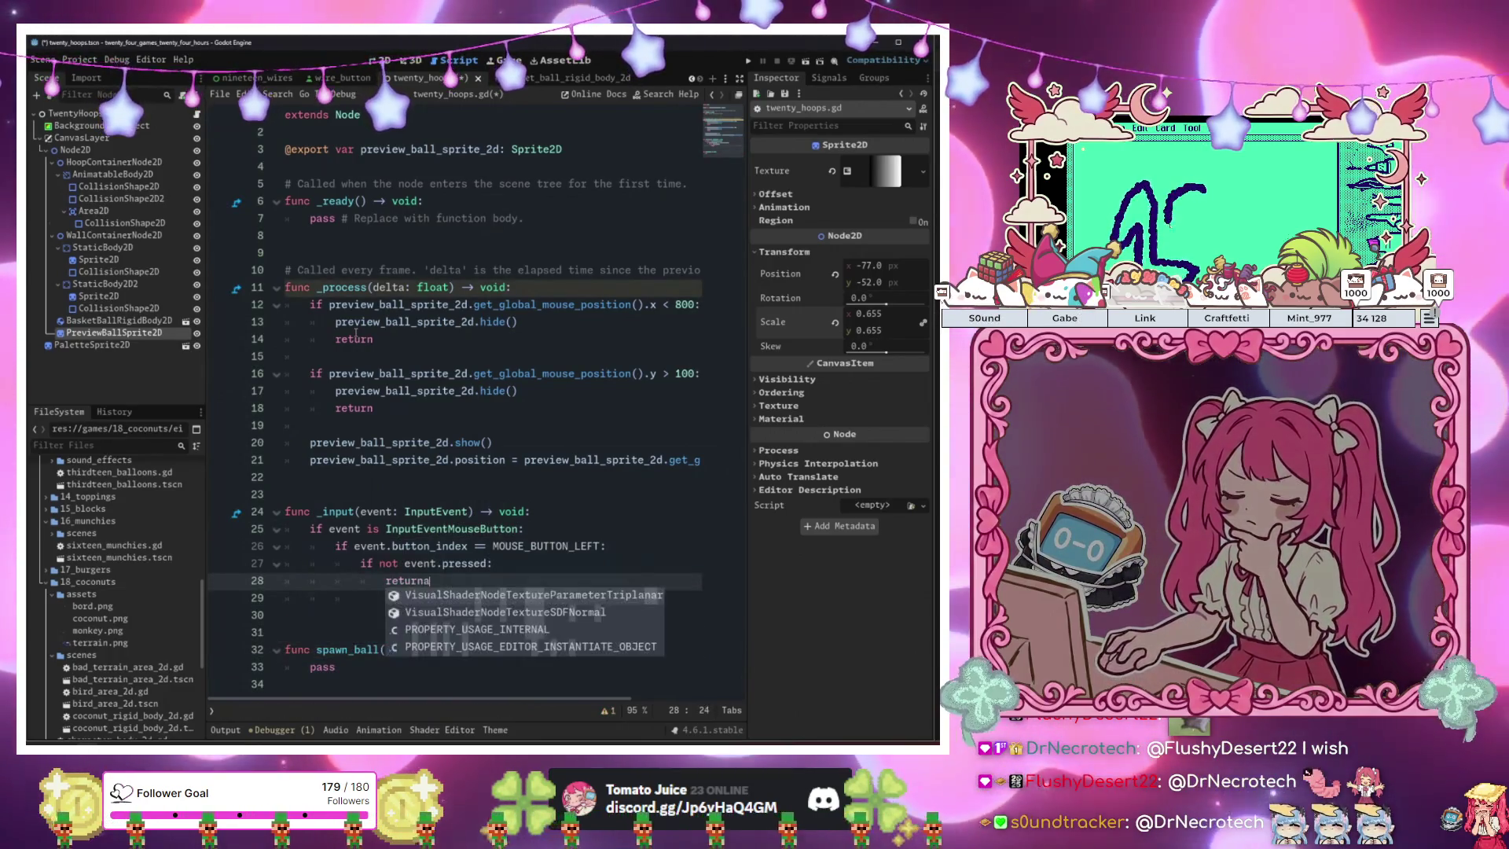
pyautogui.press('BackSpace')
pyautogui.press('BackSpace')
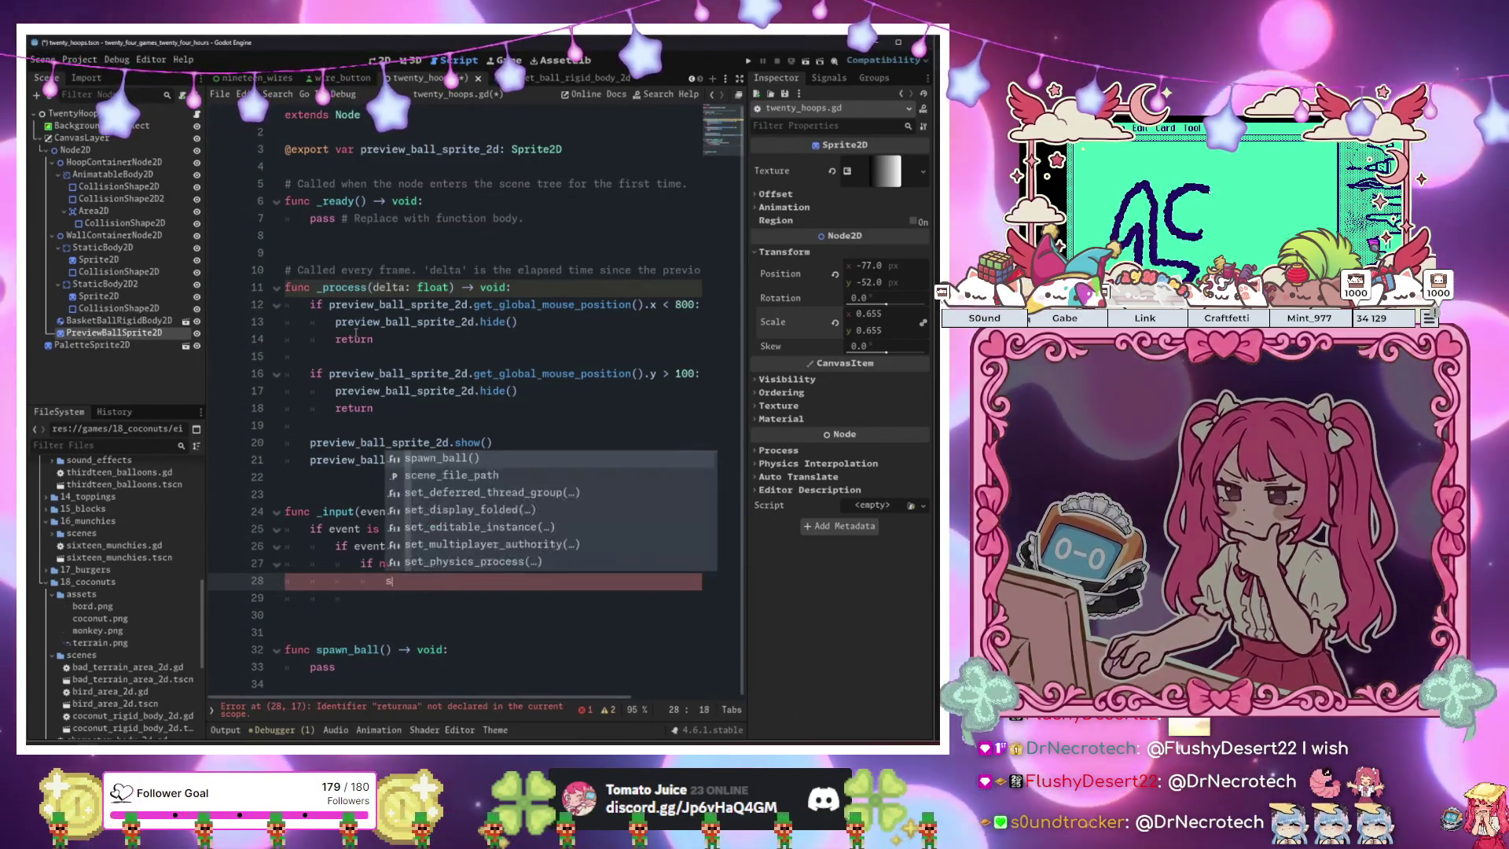
pyautogui.write('p')
pyautogui.press('Return')
pyautogui.press('Down')
pyautogui.press('Down')
pyautogui.press('Down')
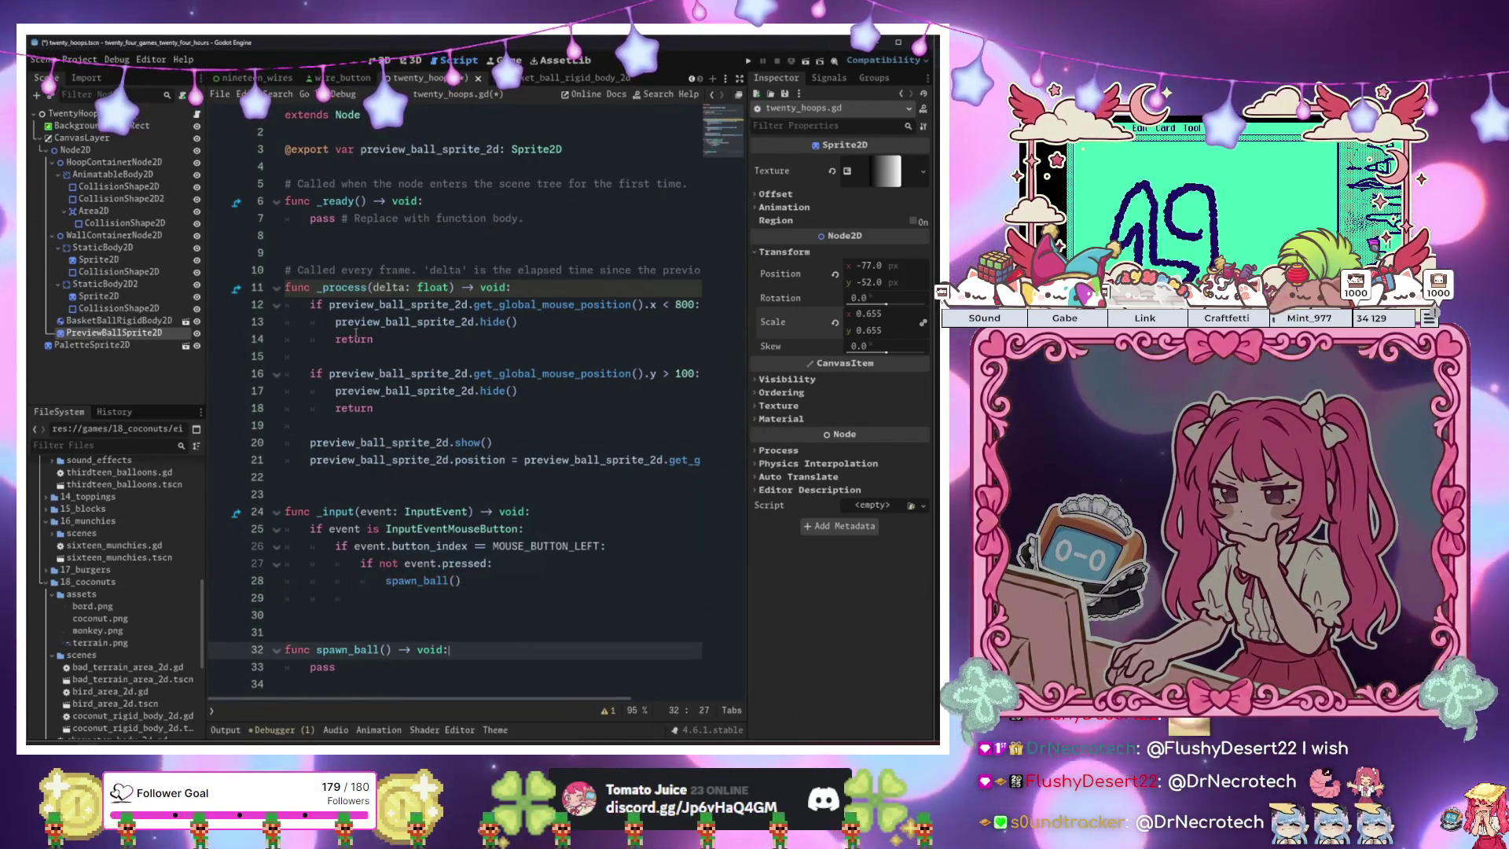
pyautogui.press('Down')
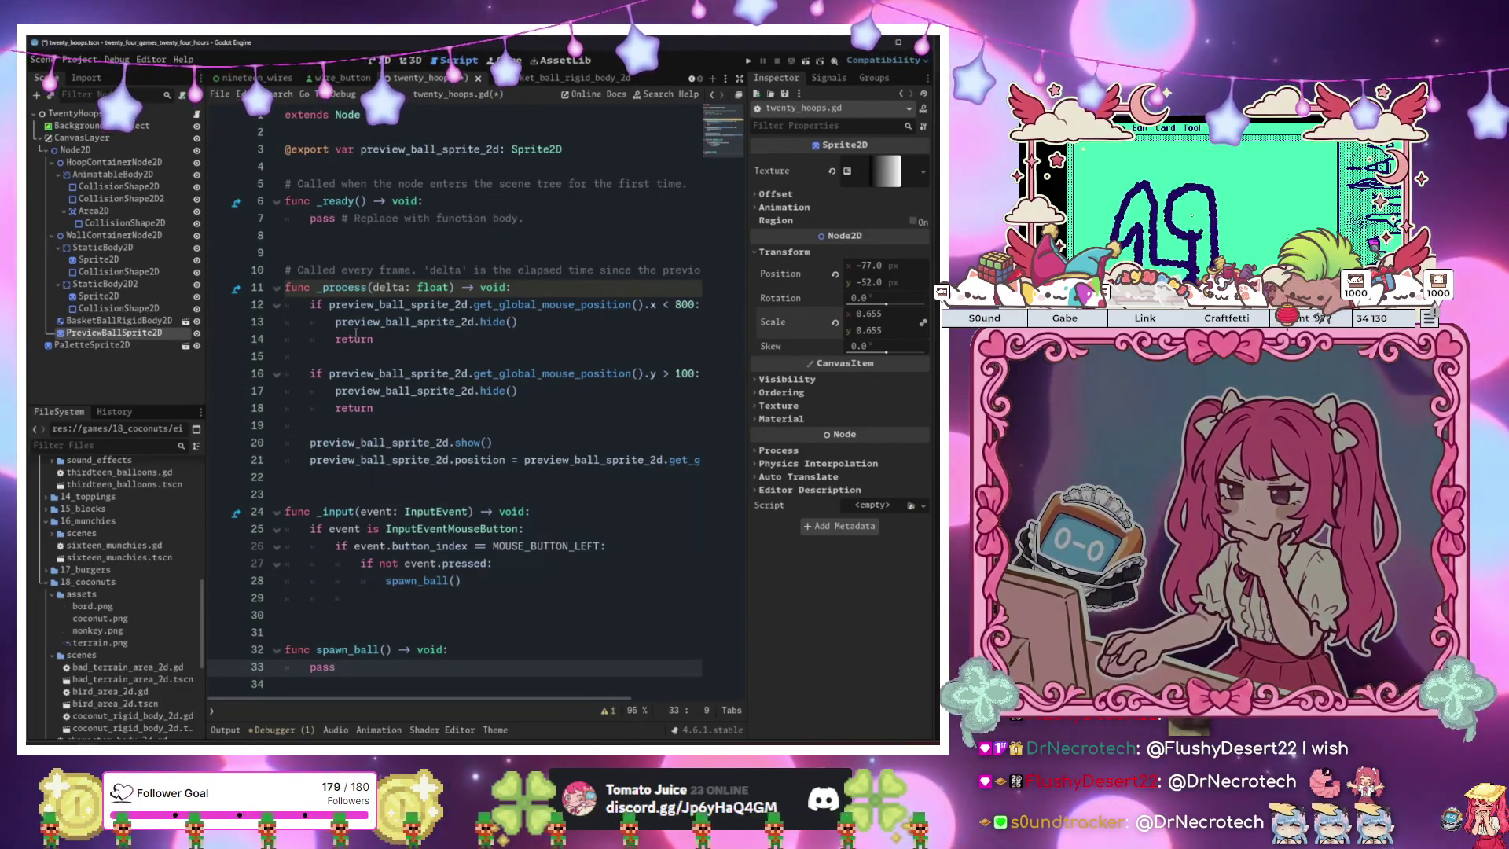
pyautogui.click(463, 580)
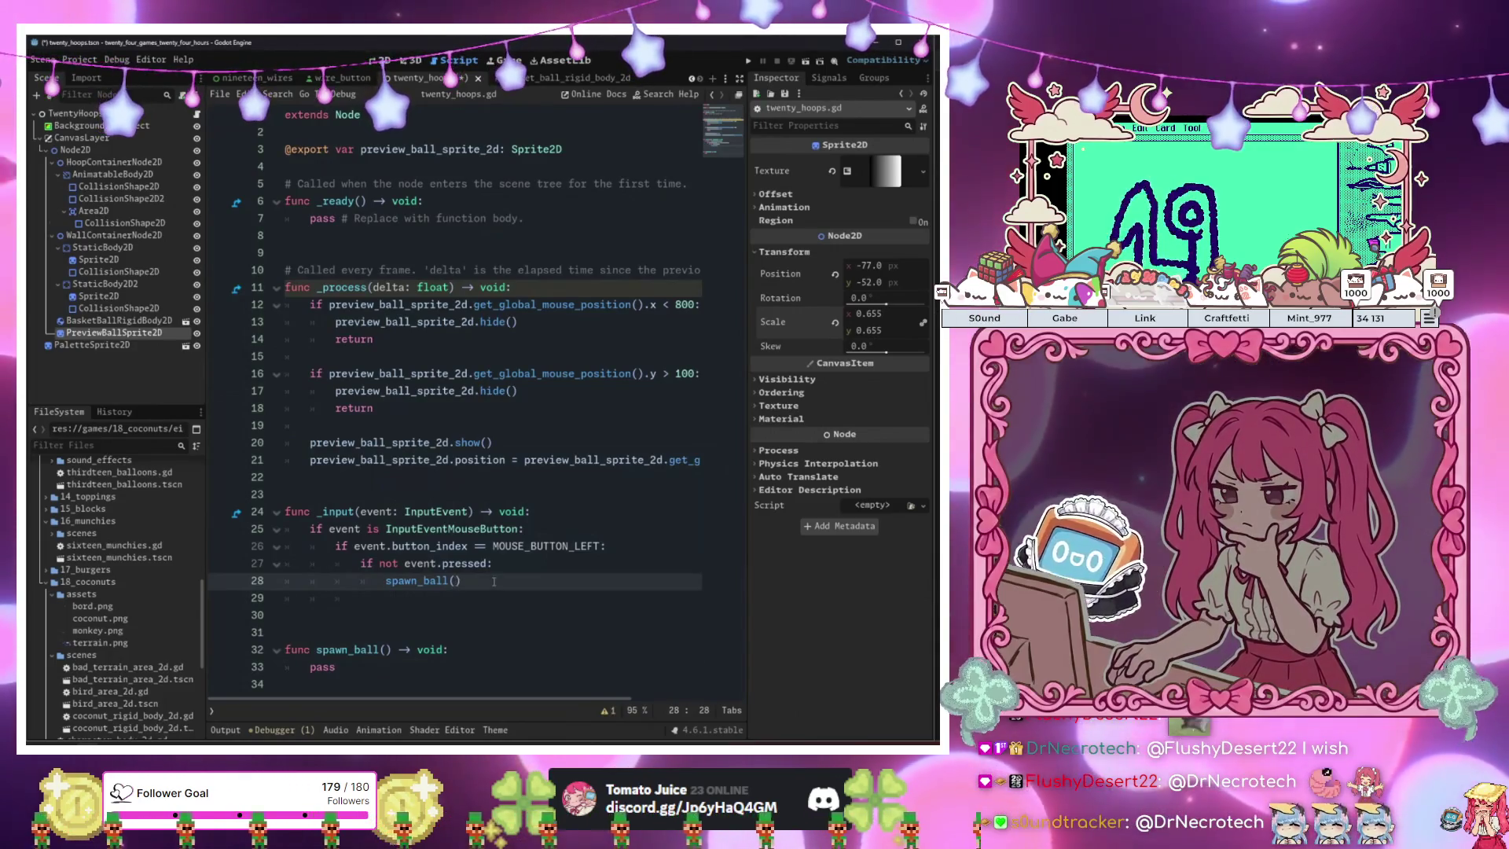
pyautogui.write('event.p')
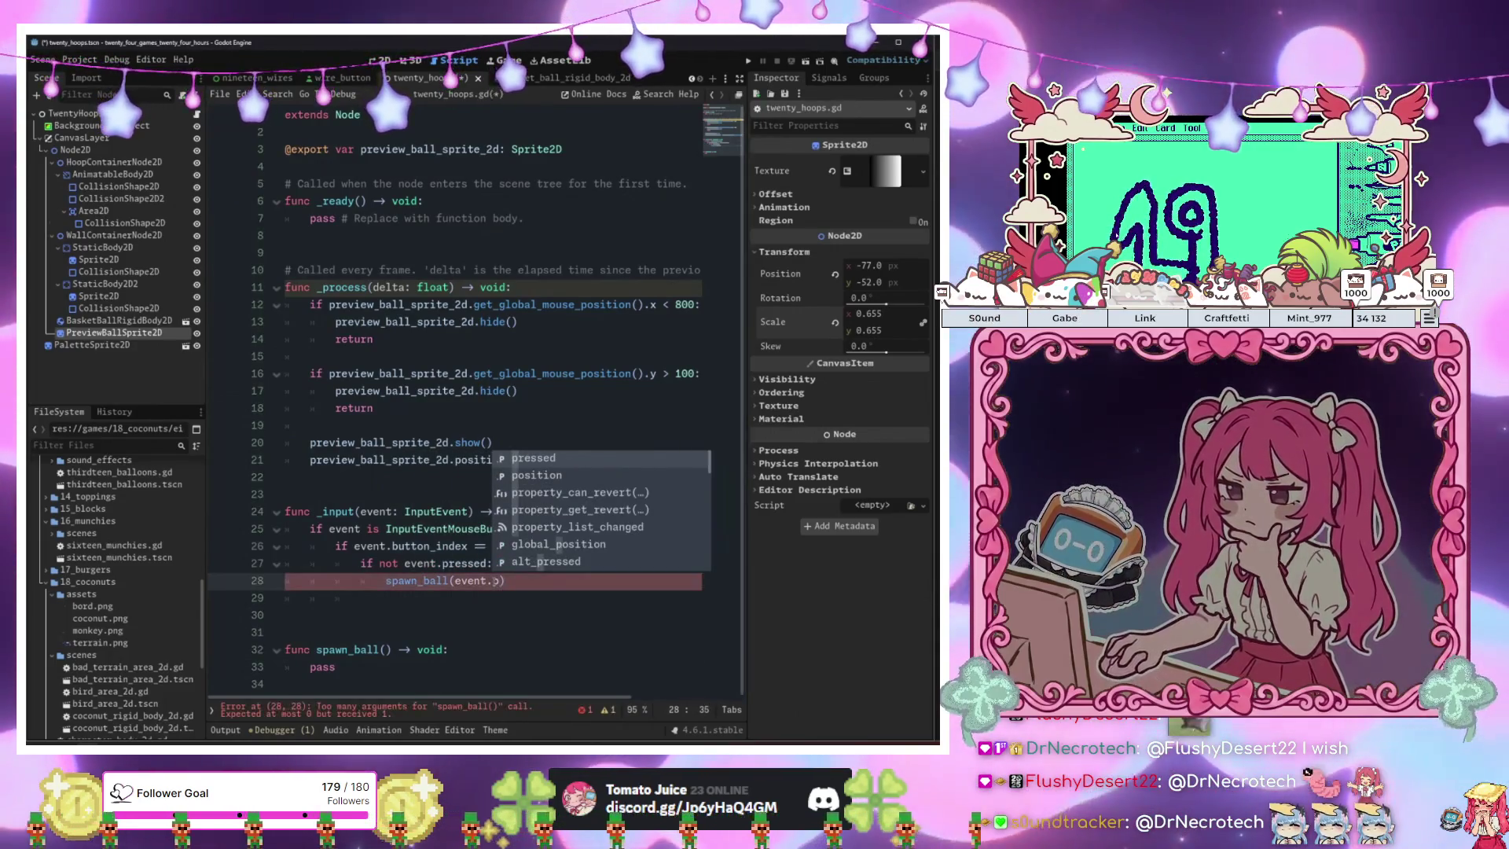
pyautogui.press('Down')
pyautogui.press('Return')
# Give spawn_ball a 'position: Vector2' parameter.
pyautogui.press('Down')
pyautogui.press('Down')
pyautogui.press('Down')
pyautogui.press('Up')
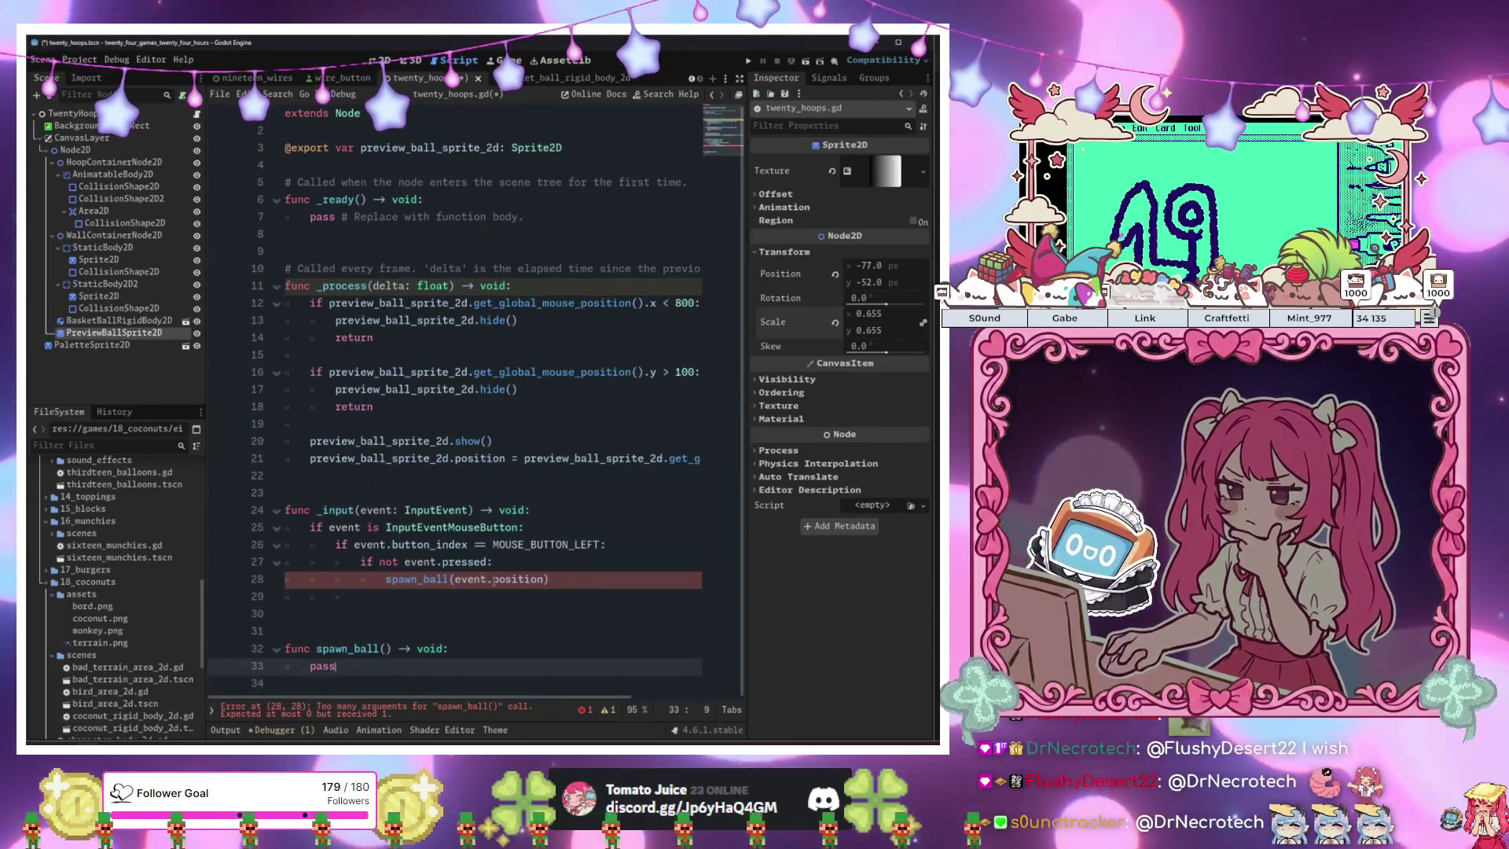
pyautogui.press('Up')
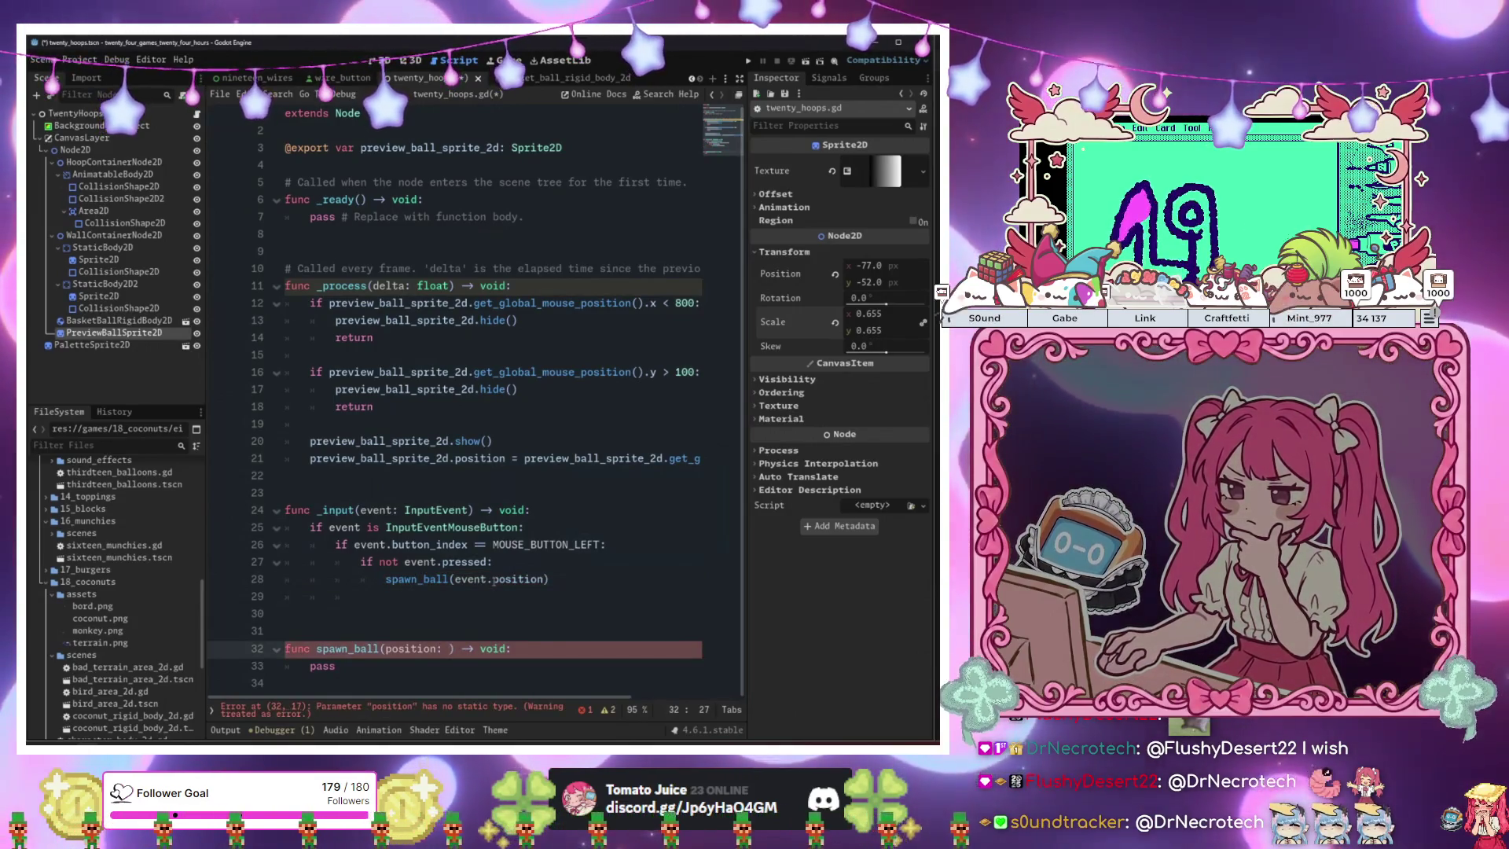
pyautogui.write('Vector2')
pyautogui.press('Down')
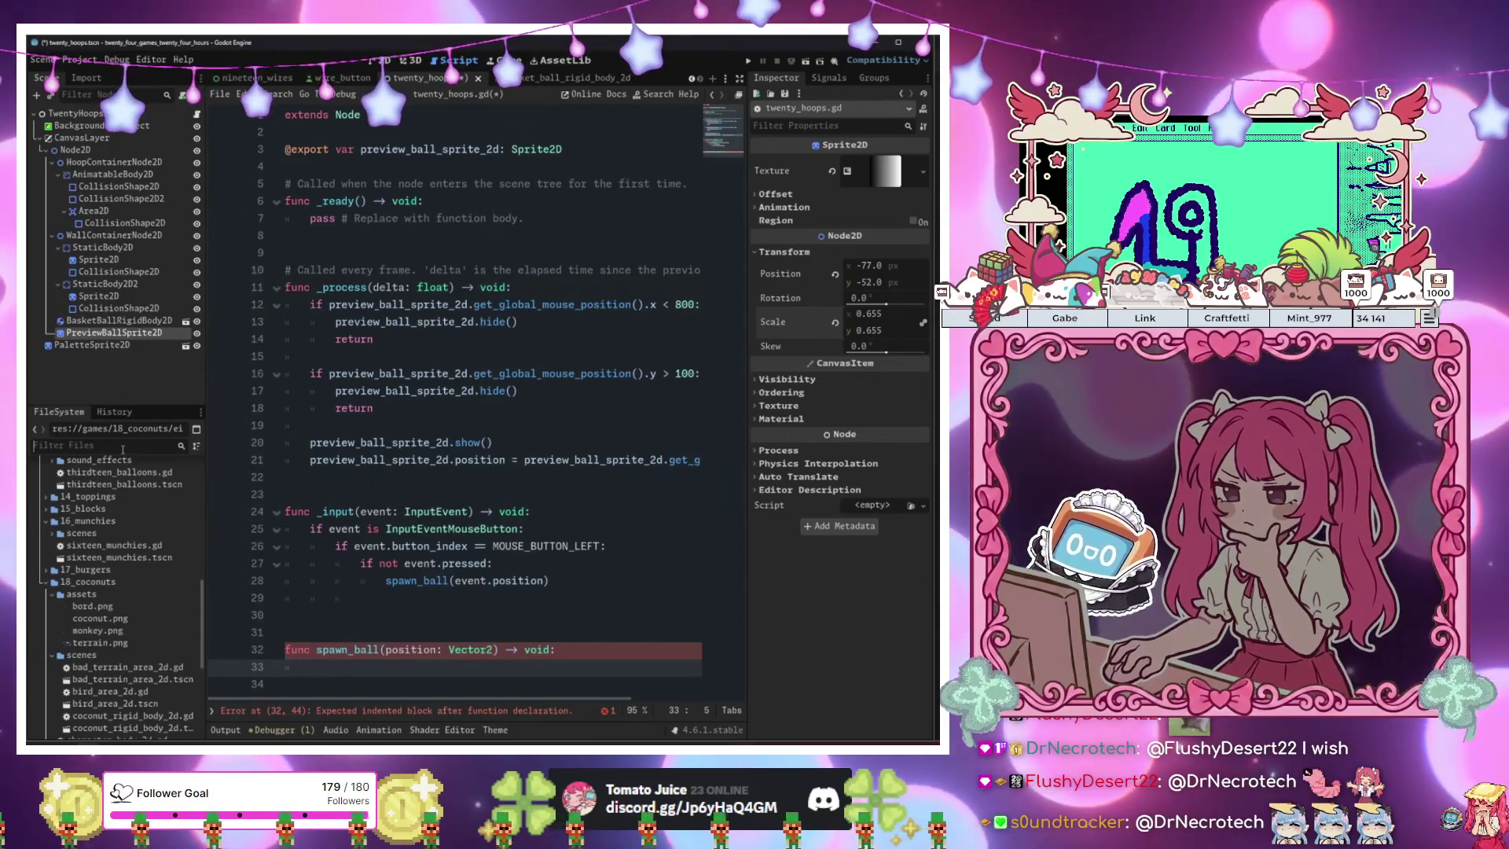
pyautogui.click(123, 446)
pyautogui.write('bask')
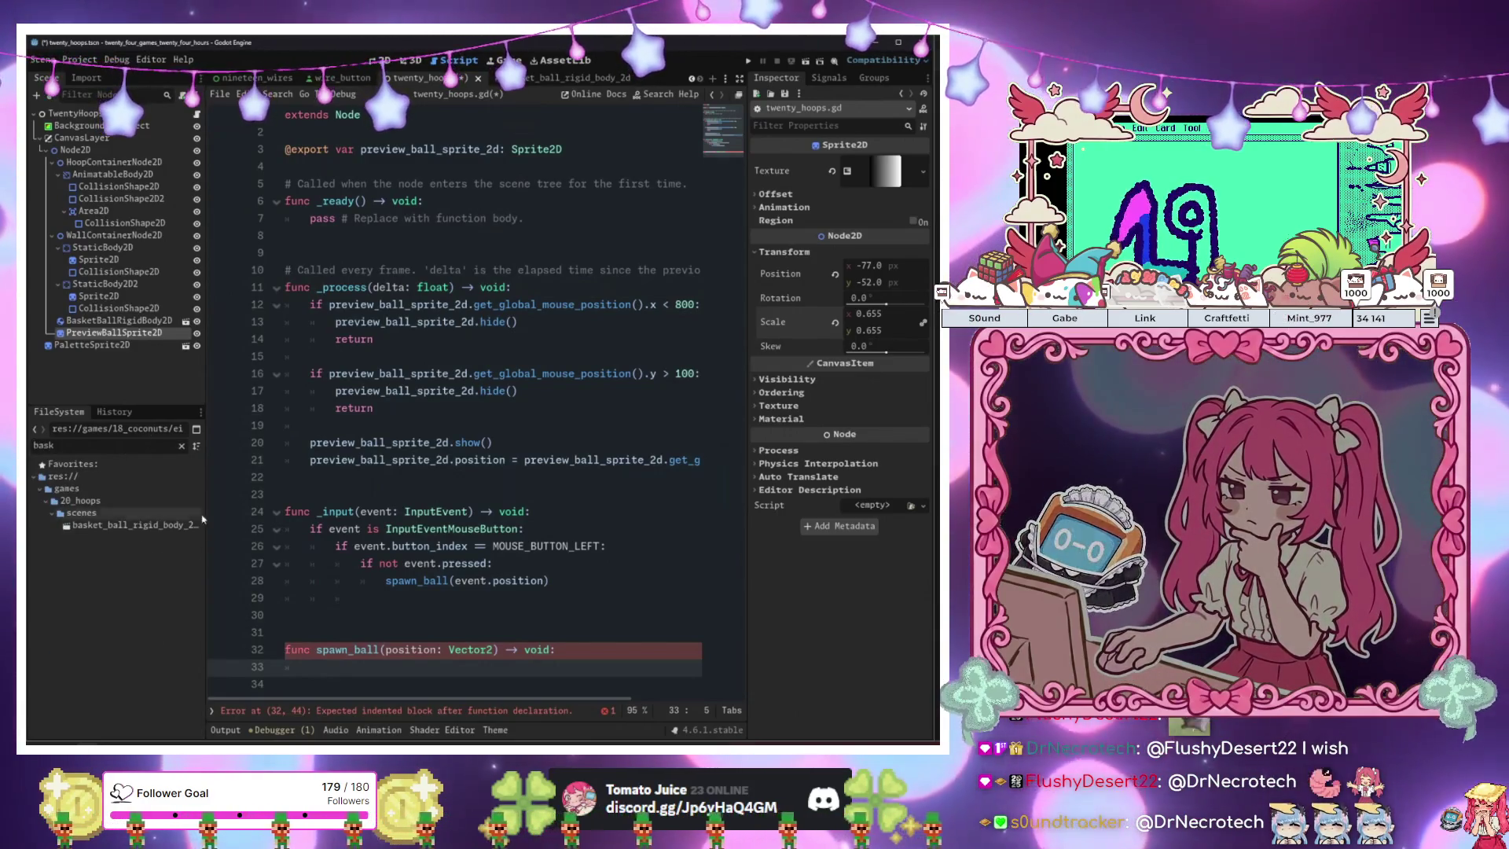
pyautogui.moveTo(179, 520)
pyautogui.mouseDown()
pyautogui.moveTo(503, 168)
pyautogui.moveTo(554, 166)
pyautogui.mouseUp()
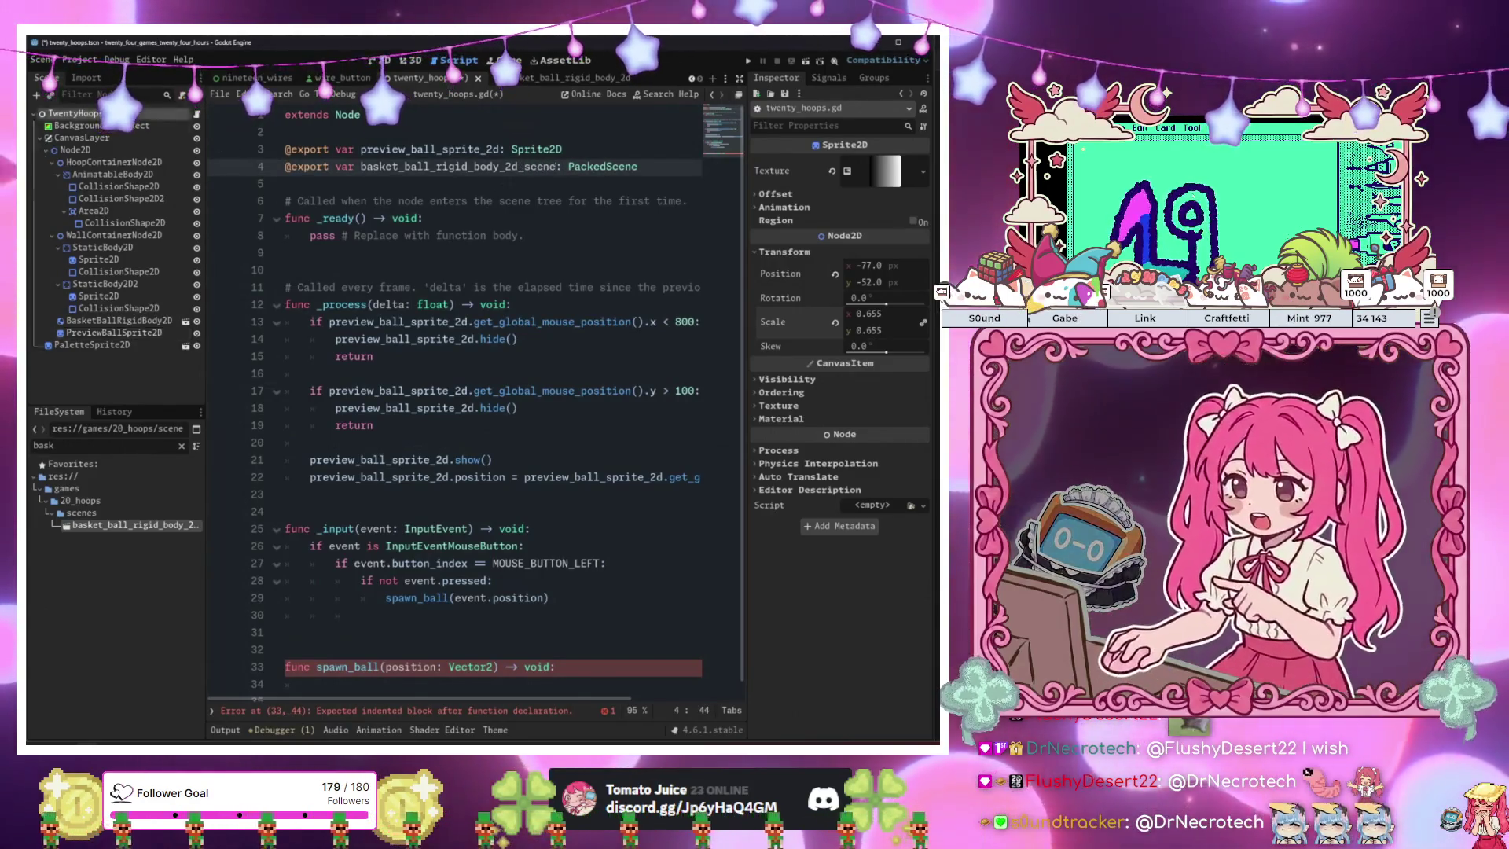
pyautogui.click(72, 114)
# Assign the basketball scene to the export on TwentyHoops and put pass back in spawn_ball.
pyautogui.moveTo(114, 332); pyautogui.dragTo(850, 166)
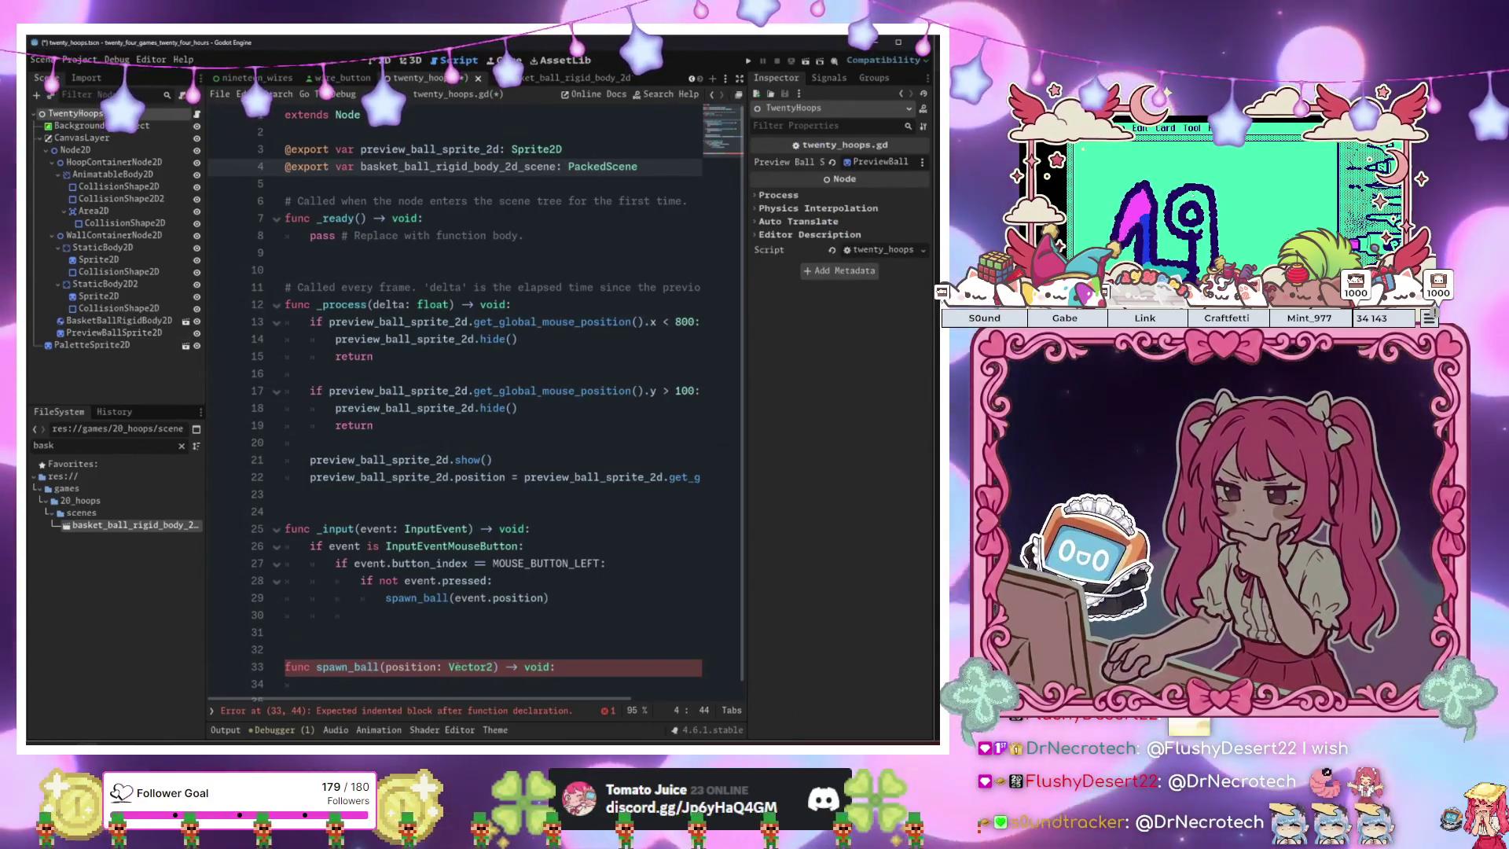
pyautogui.click(451, 689)
pyautogui.write('pass')
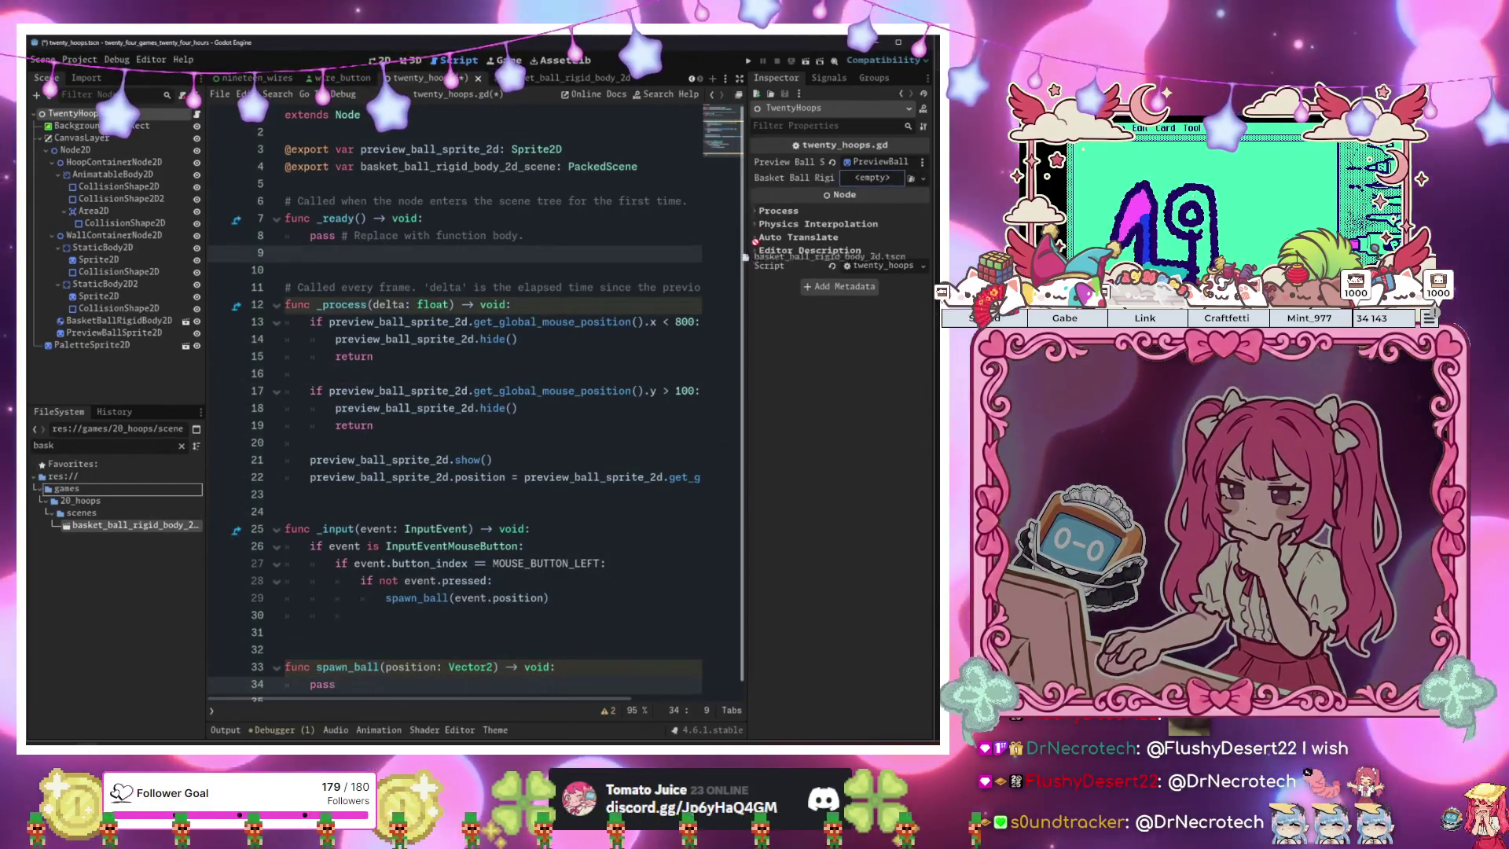
pyautogui.scroll(-1, 602, 397)
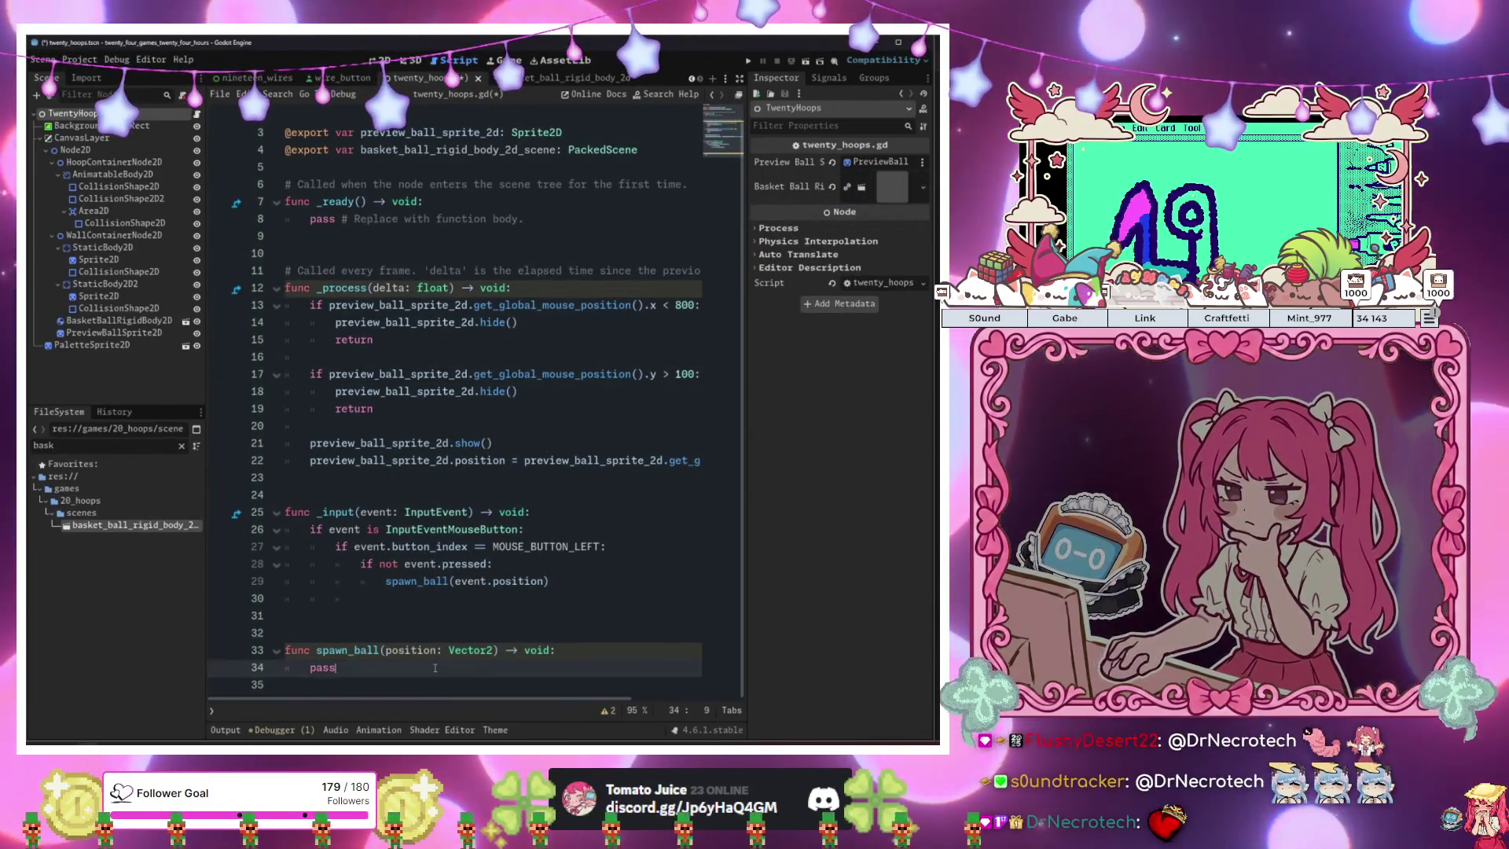
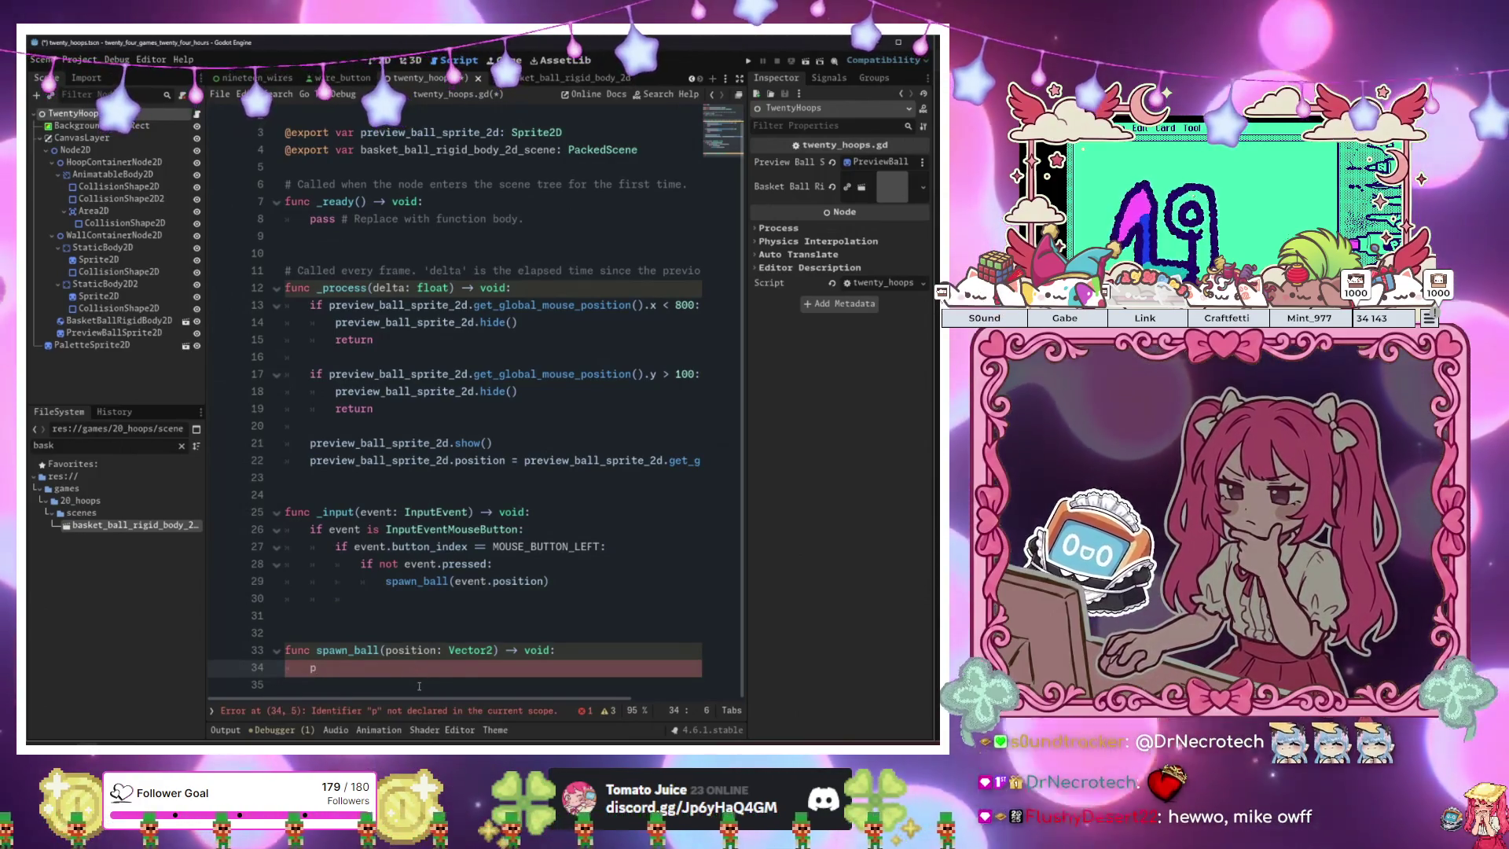
# Start declaring basket_ball in spawn_ball after checking the ball scene's root node type.
pyautogui.press('BackSpace')
pyautogui.press('Return')
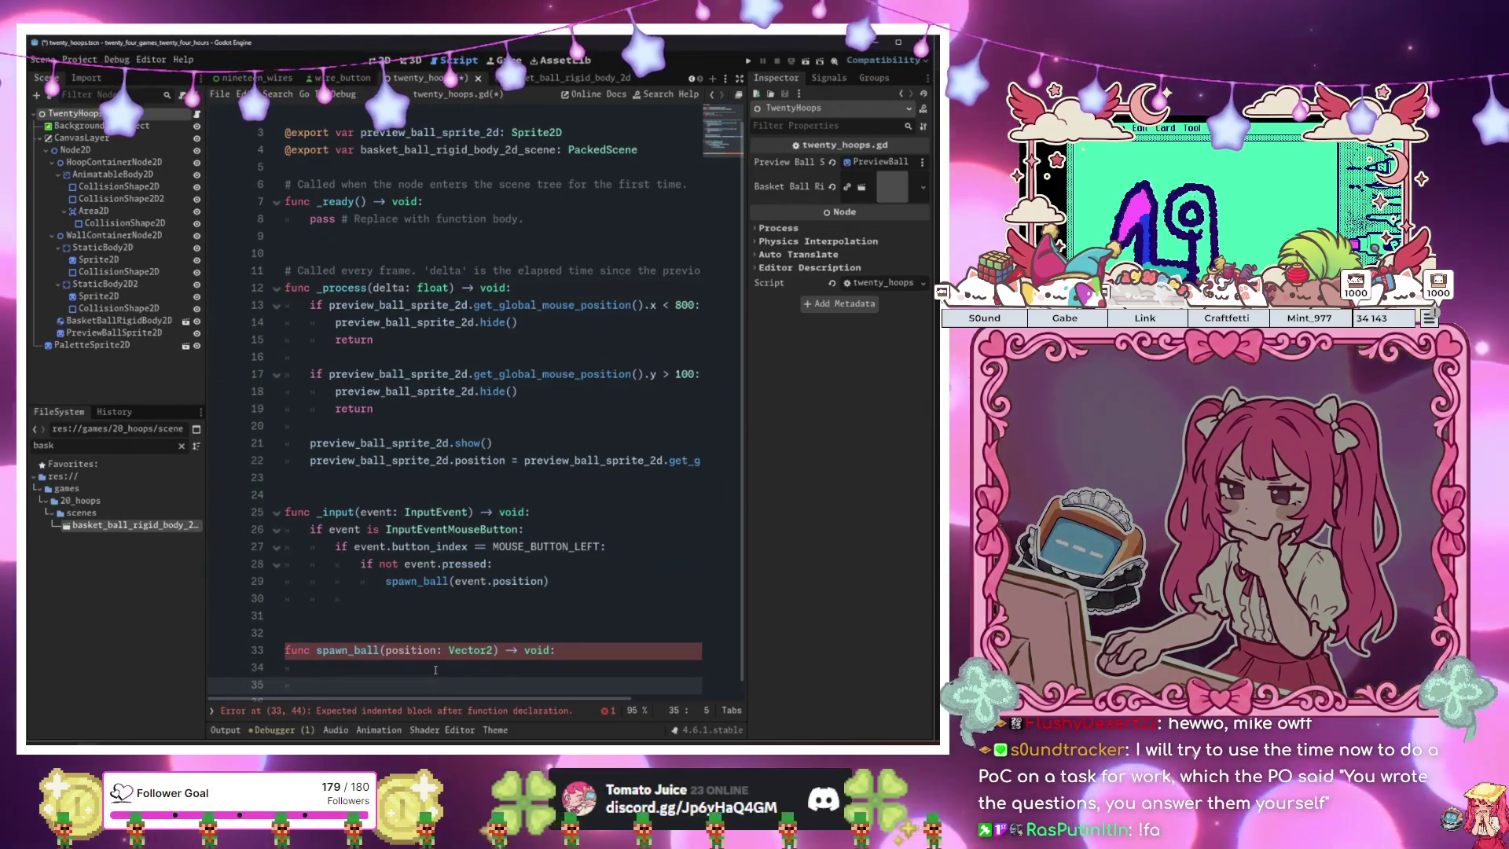
pyautogui.write('var ba')
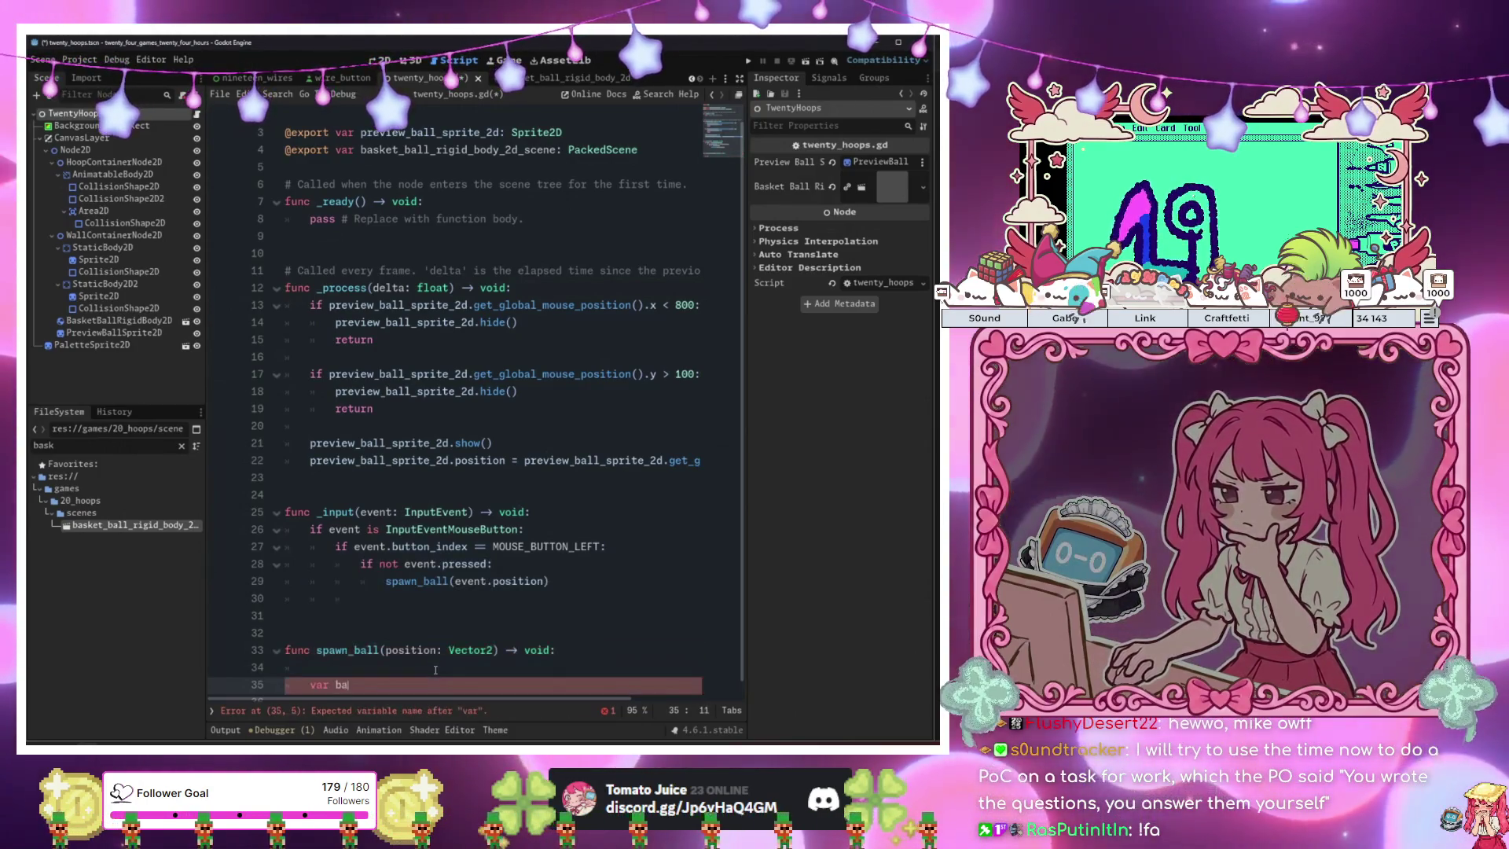
pyautogui.write('sket_ball: ')
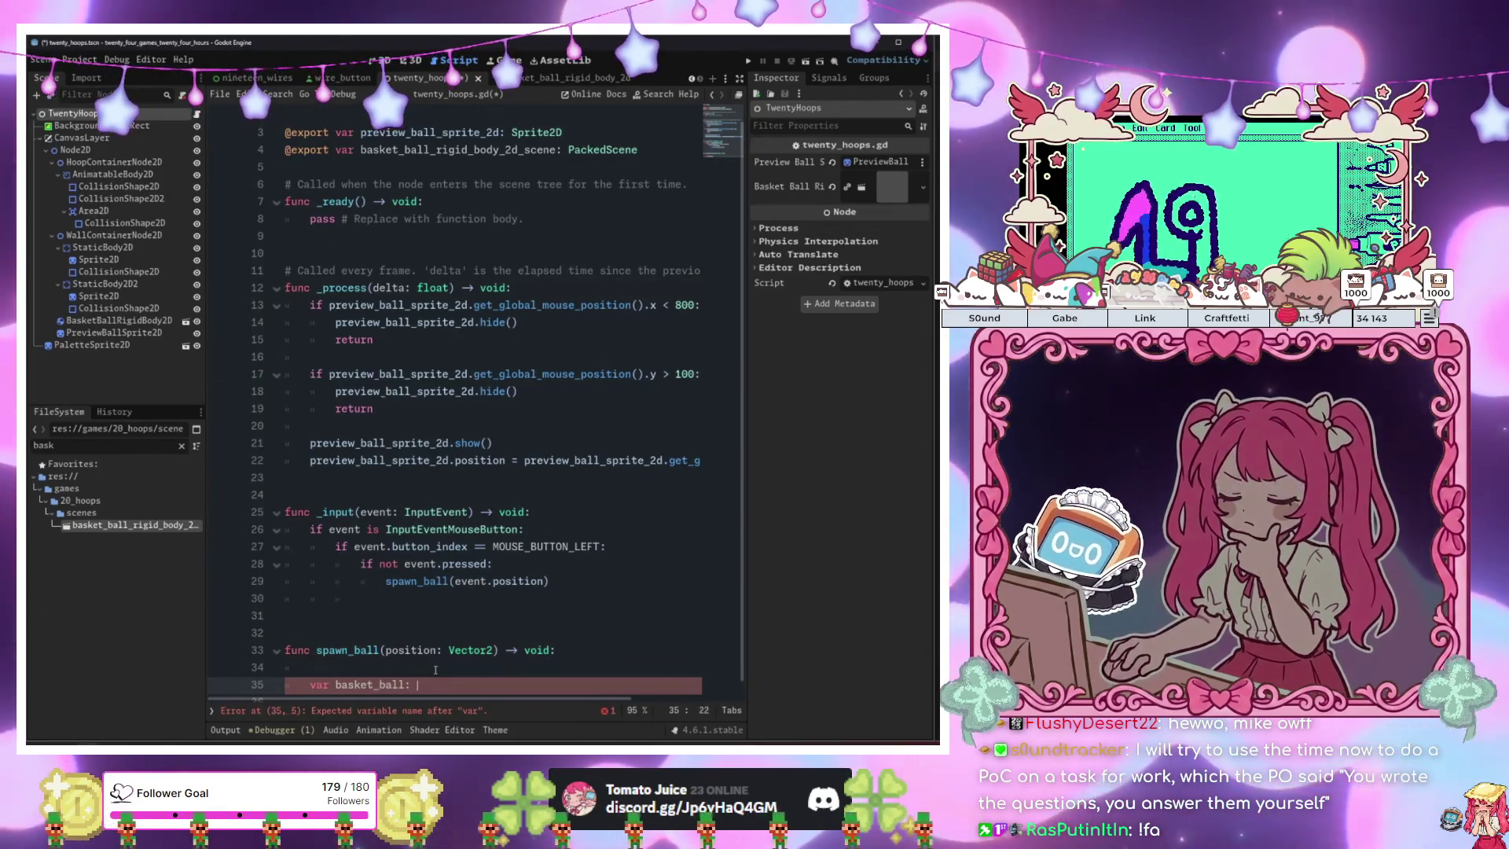
pyautogui.write('B')
pyautogui.press('BackSpace')
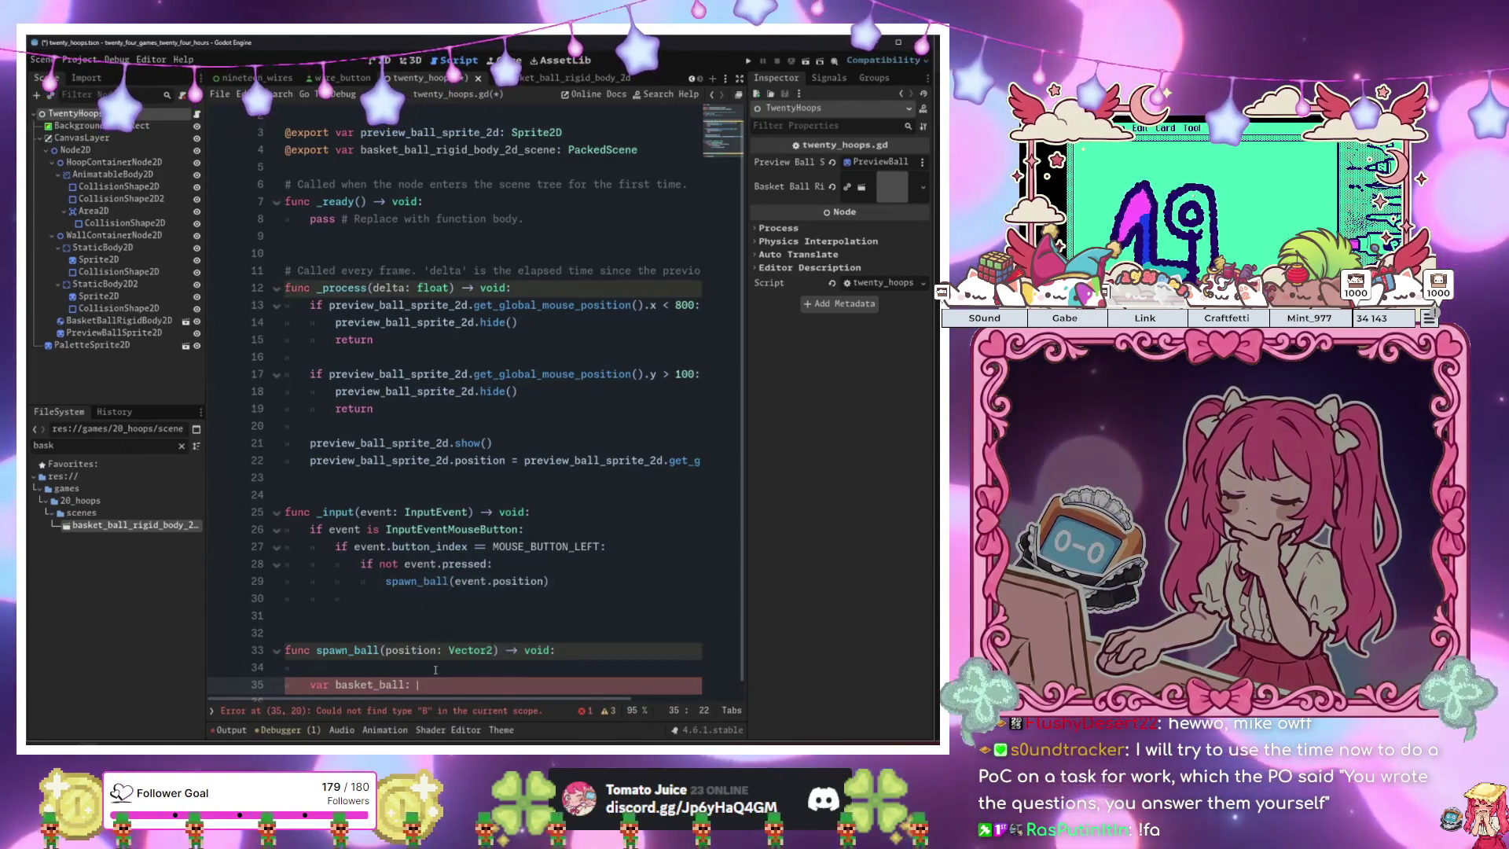
pyautogui.click(531, 80)
pyautogui.scroll(1, 319, 165)
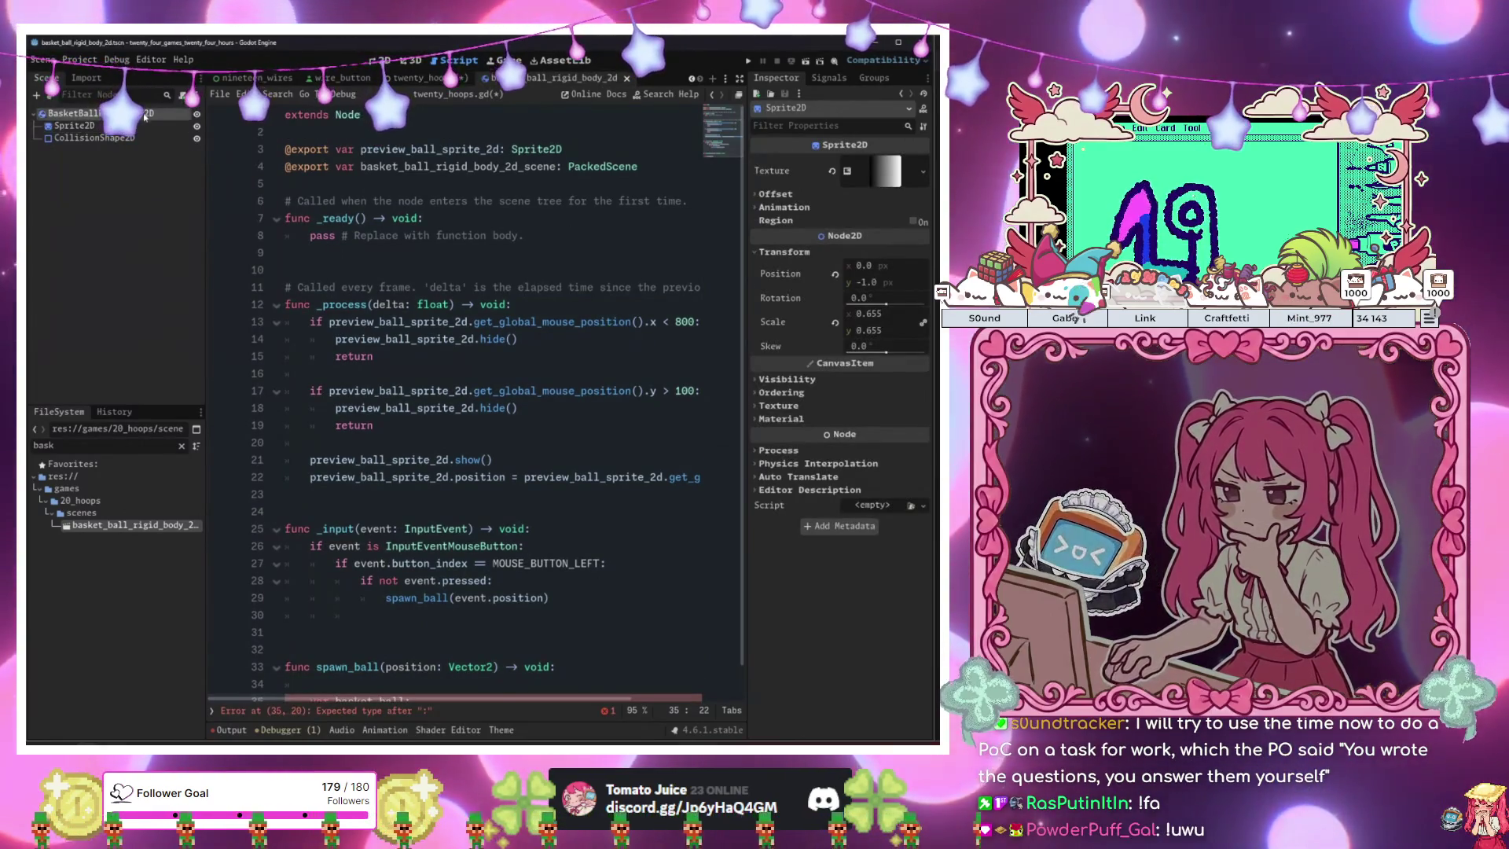
pyautogui.click(163, 111)
pyautogui.click(414, 79)
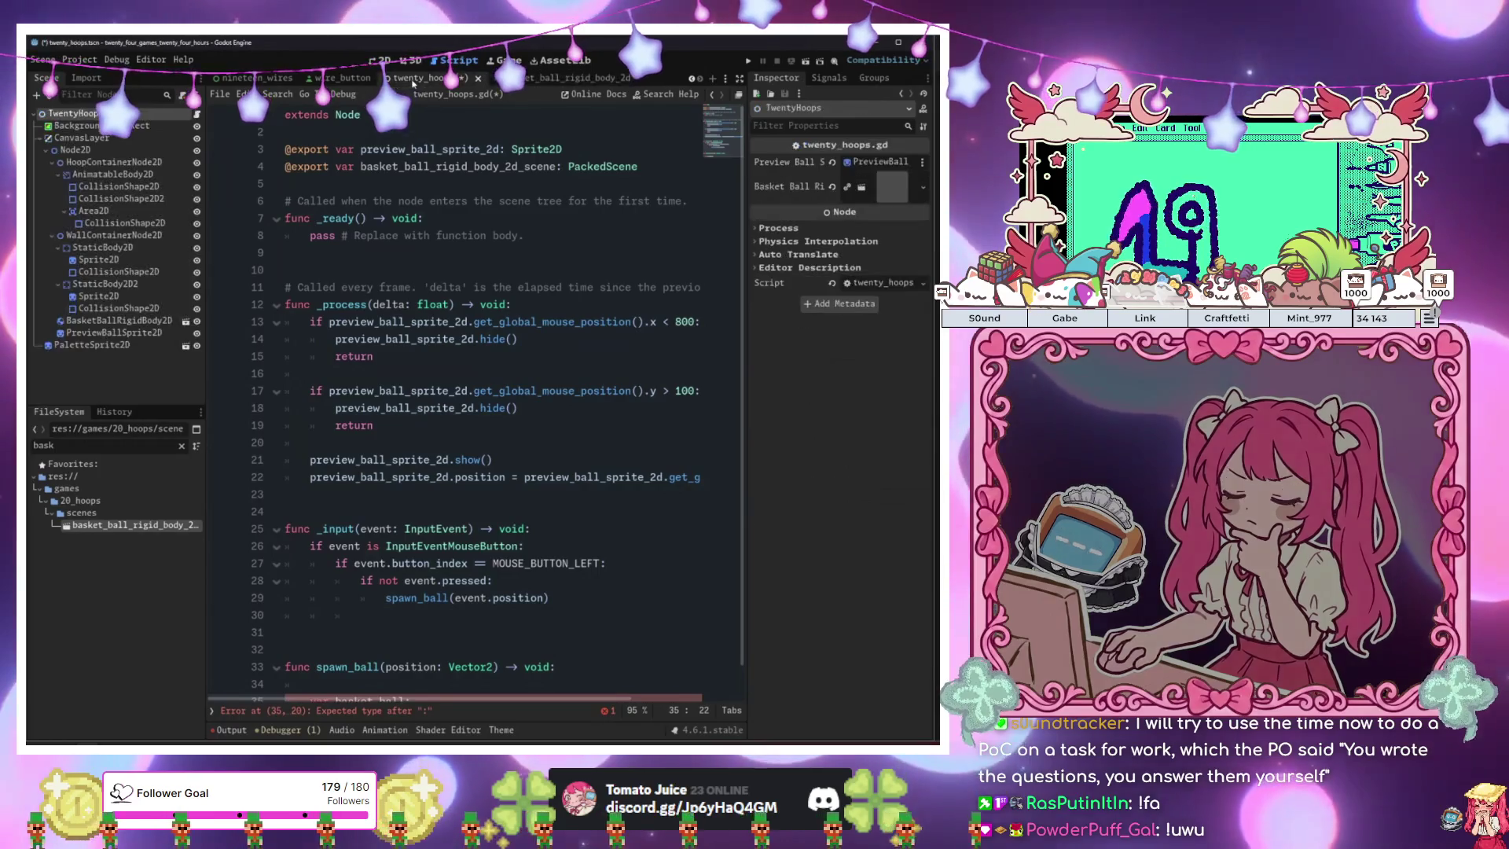
pyautogui.click(376, 62)
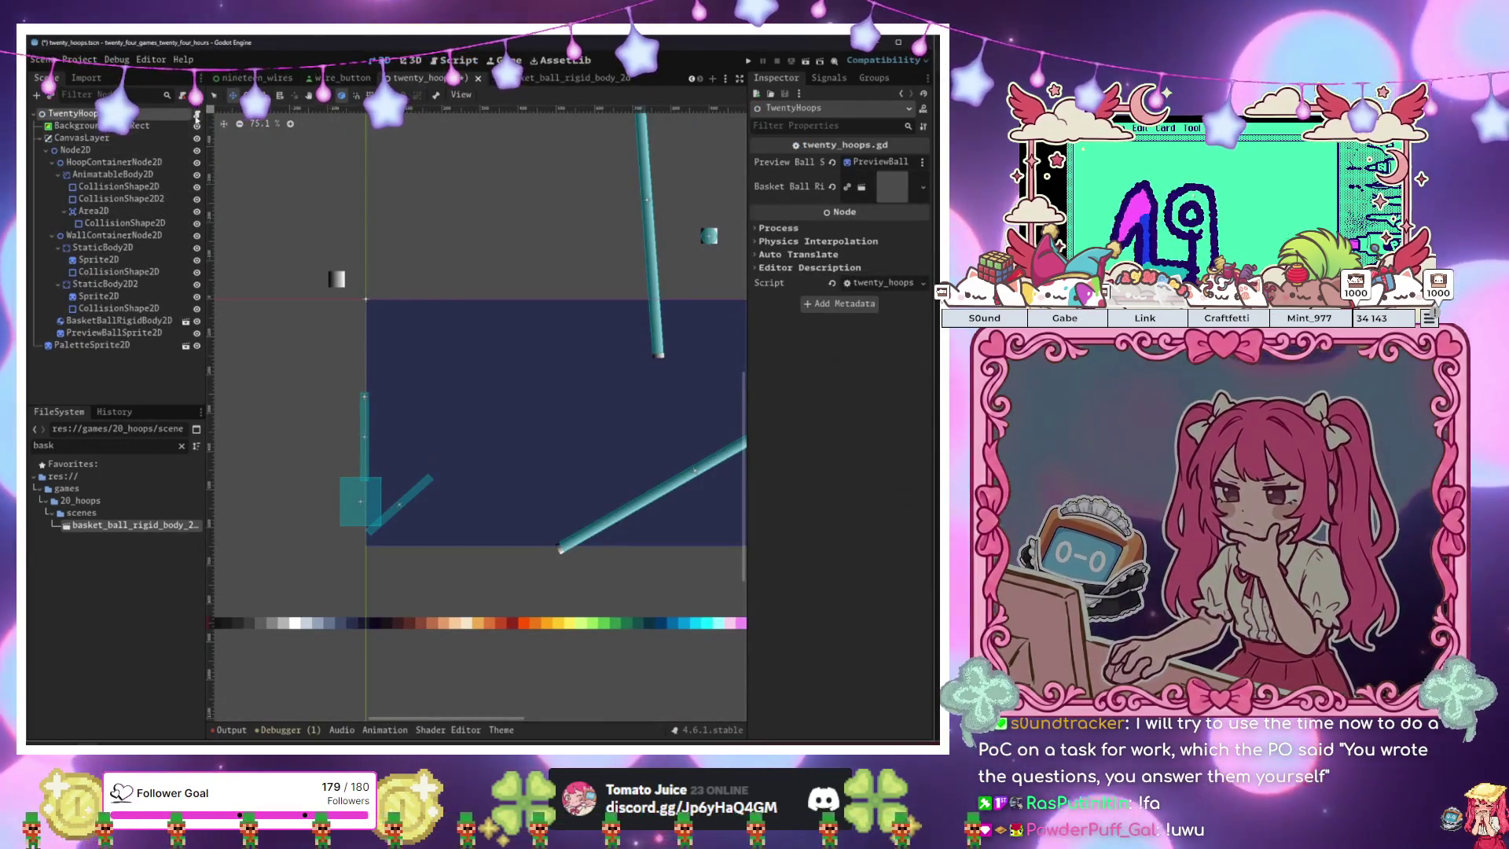
pyautogui.click(453, 60)
pyautogui.write('var basket_ball: R')
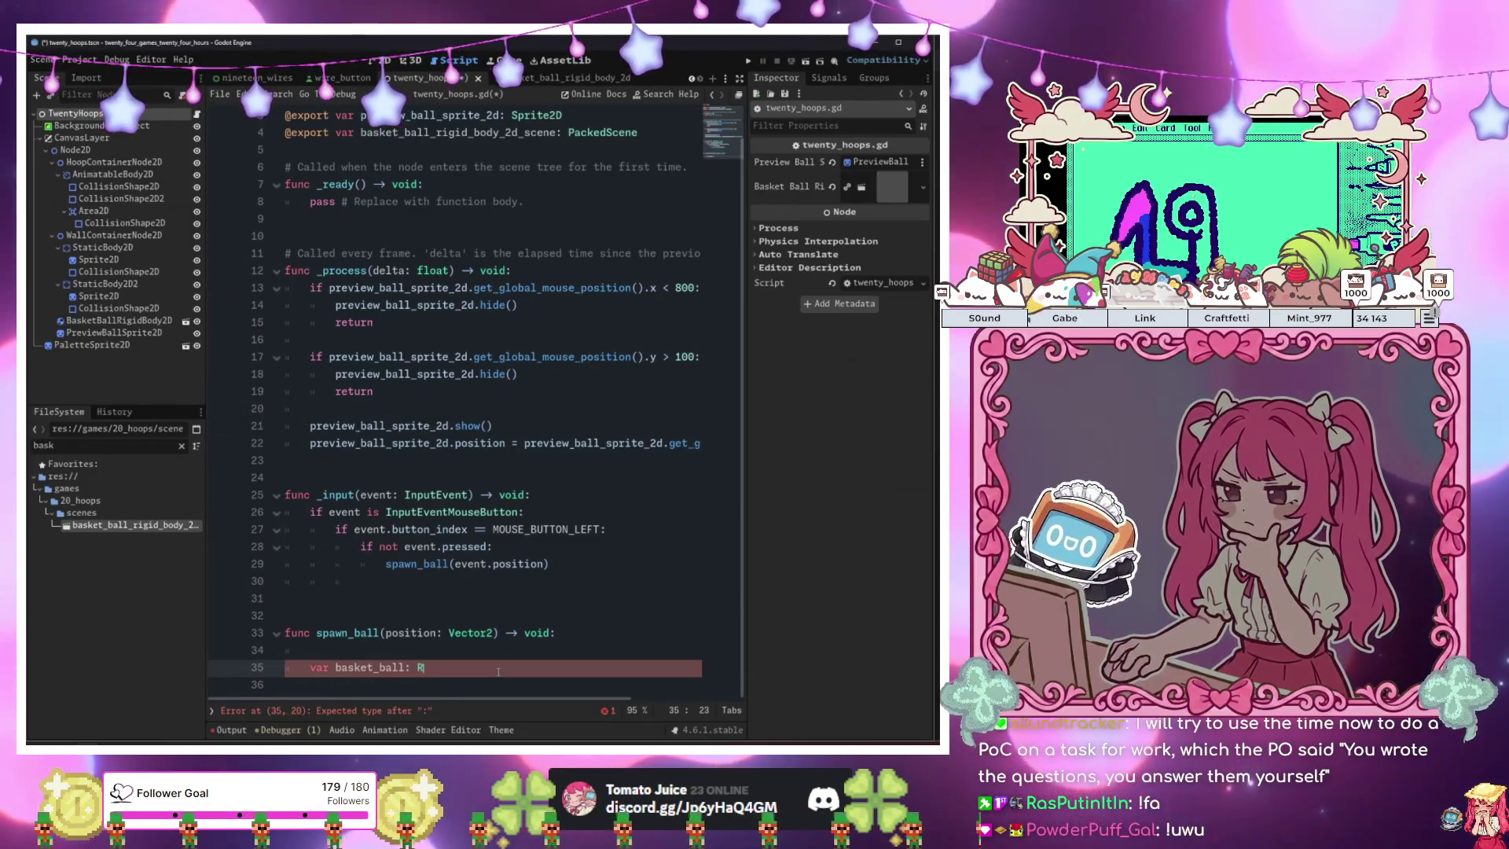
# Complete the line 'var basket_ball: RigidBody2D = basket_ball_rigid_body_2d_scene.instantiate()'.
pyautogui.write('igid')
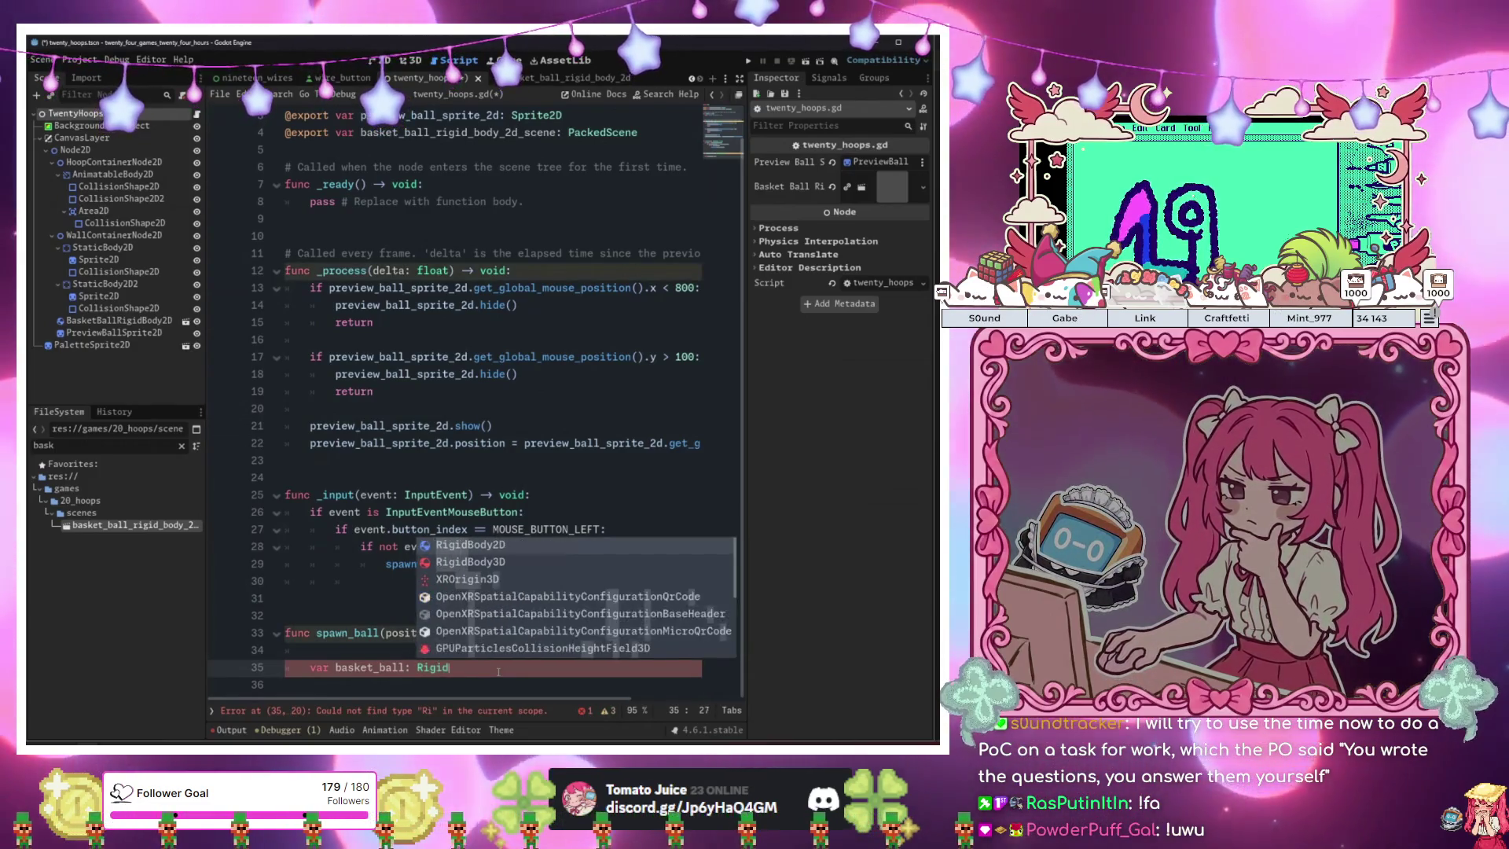
pyautogui.press('Return')
pyautogui.write('= ')
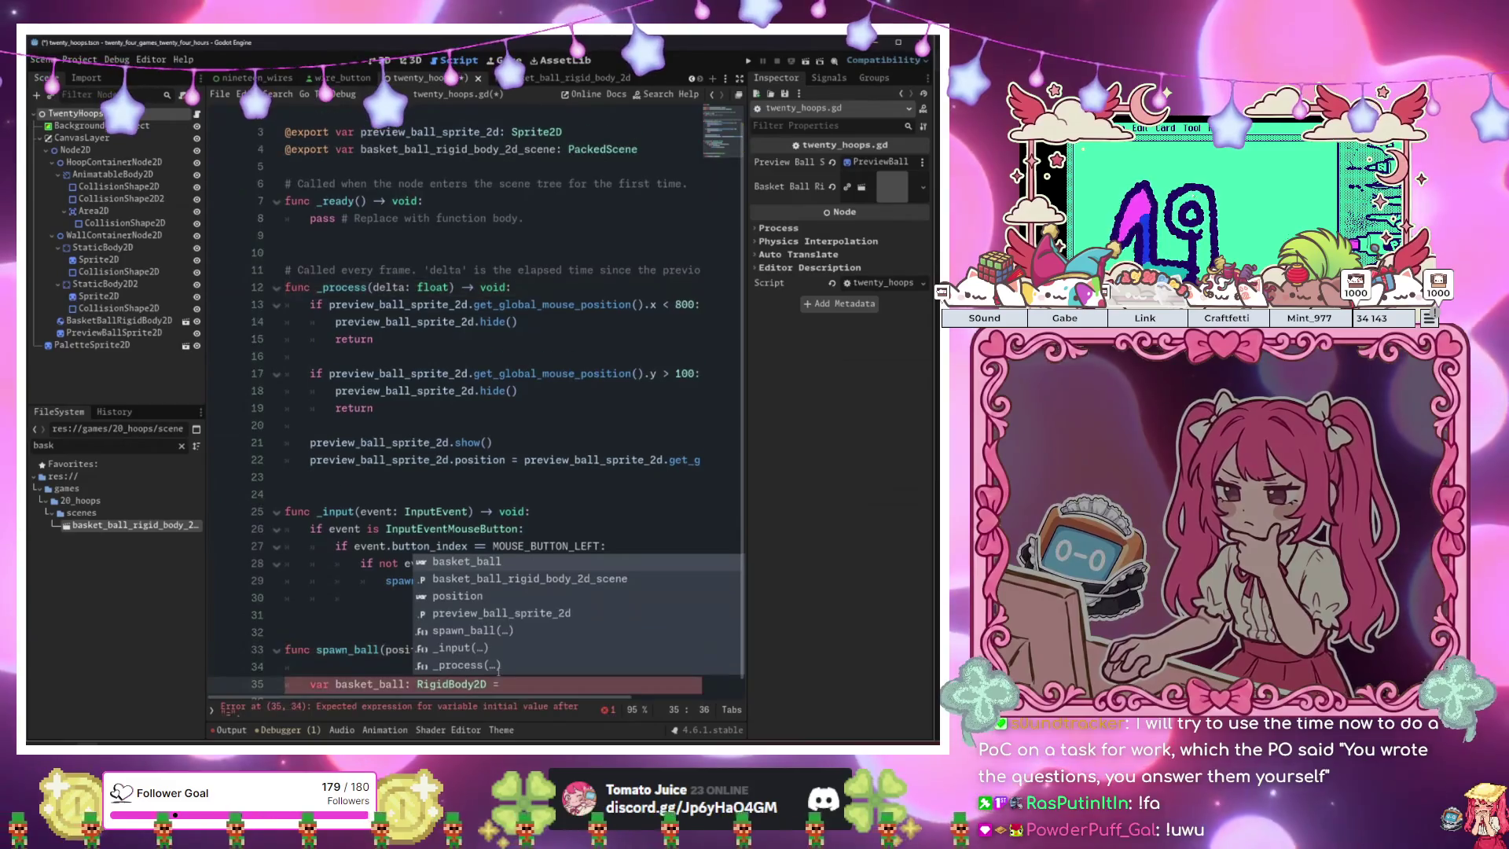
pyautogui.write('basket_ball')
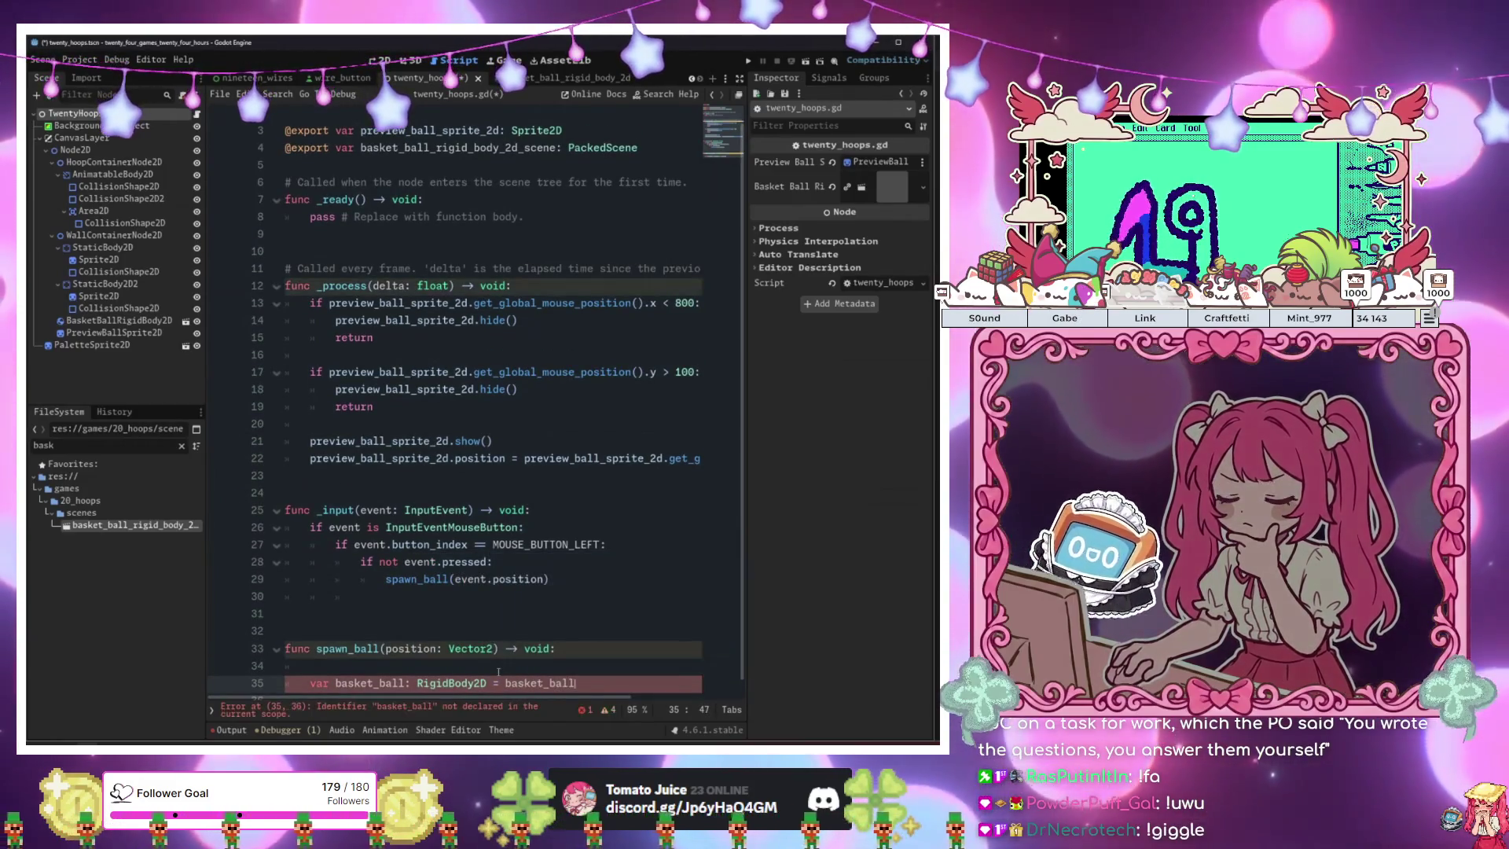
pyautogui.press('Down')
pyautogui.press('Return')
pyautogui.write('.inst')
pyautogui.press('Return')
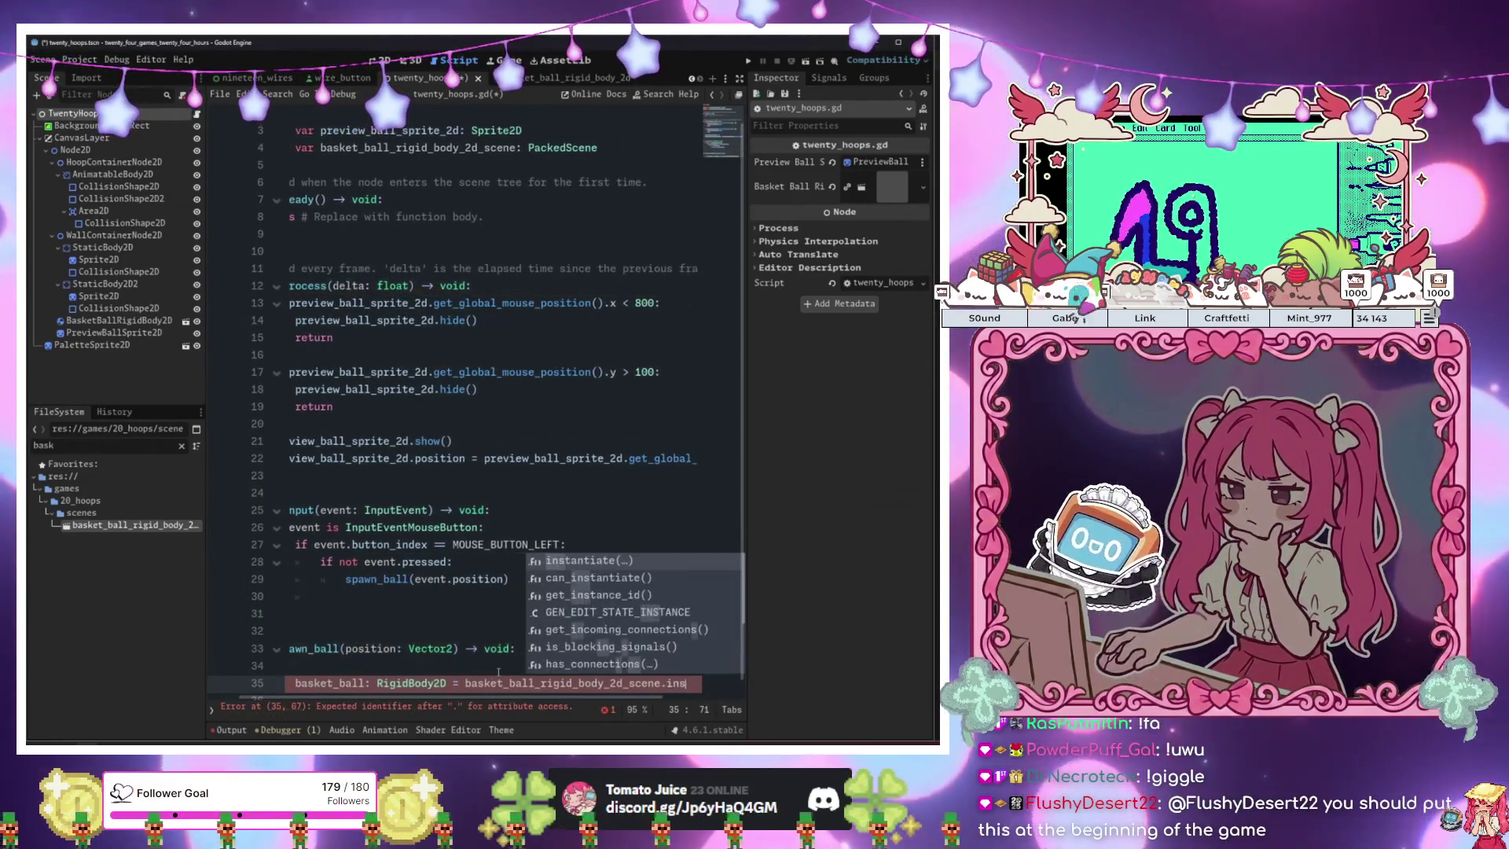
pyautogui.write(')')
pyautogui.press('Return')
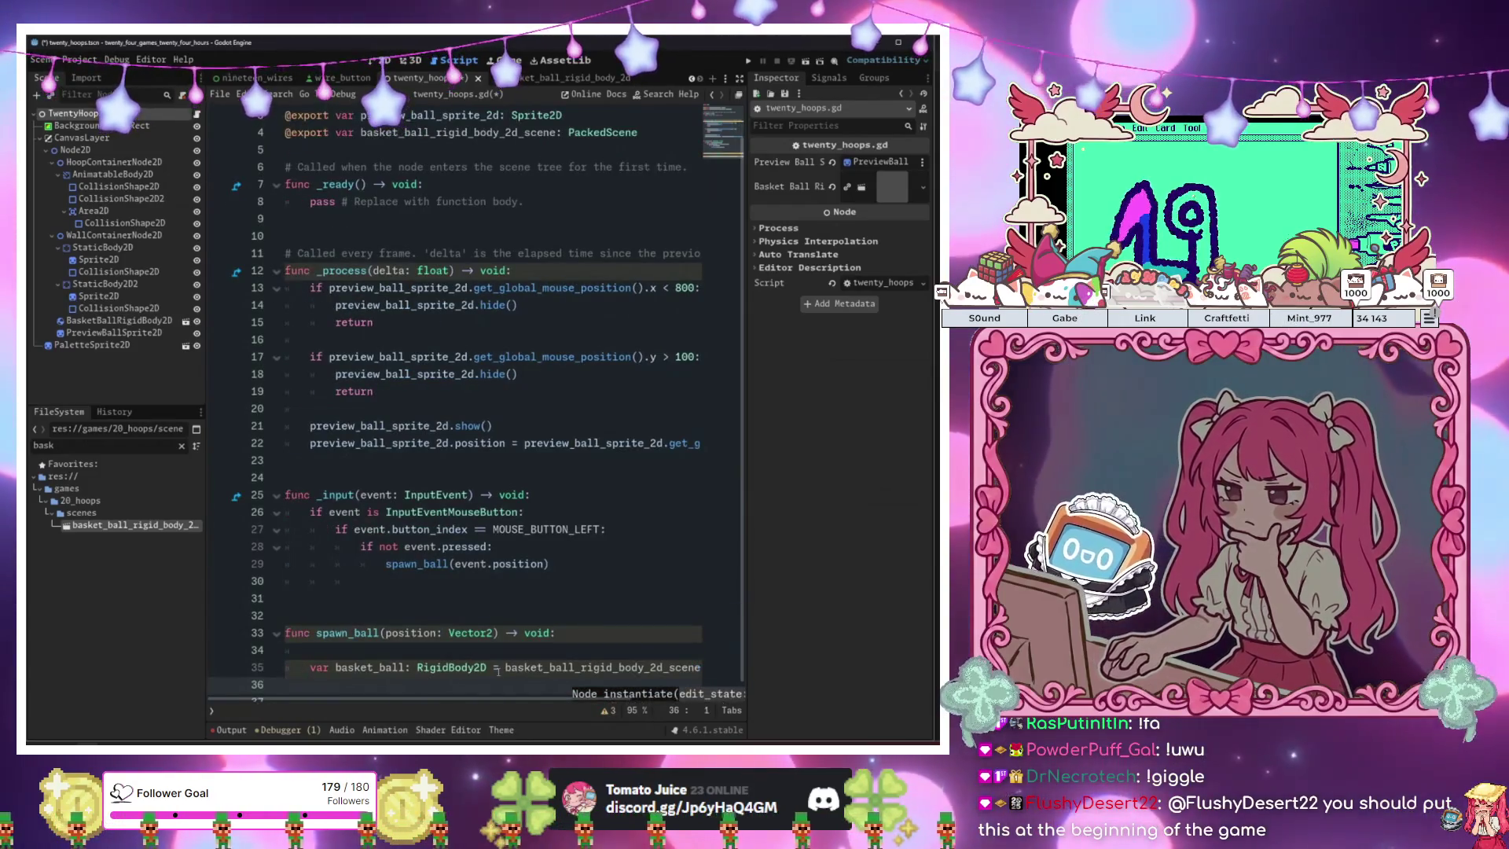
pyautogui.press('Return')
pyautogui.write('va')
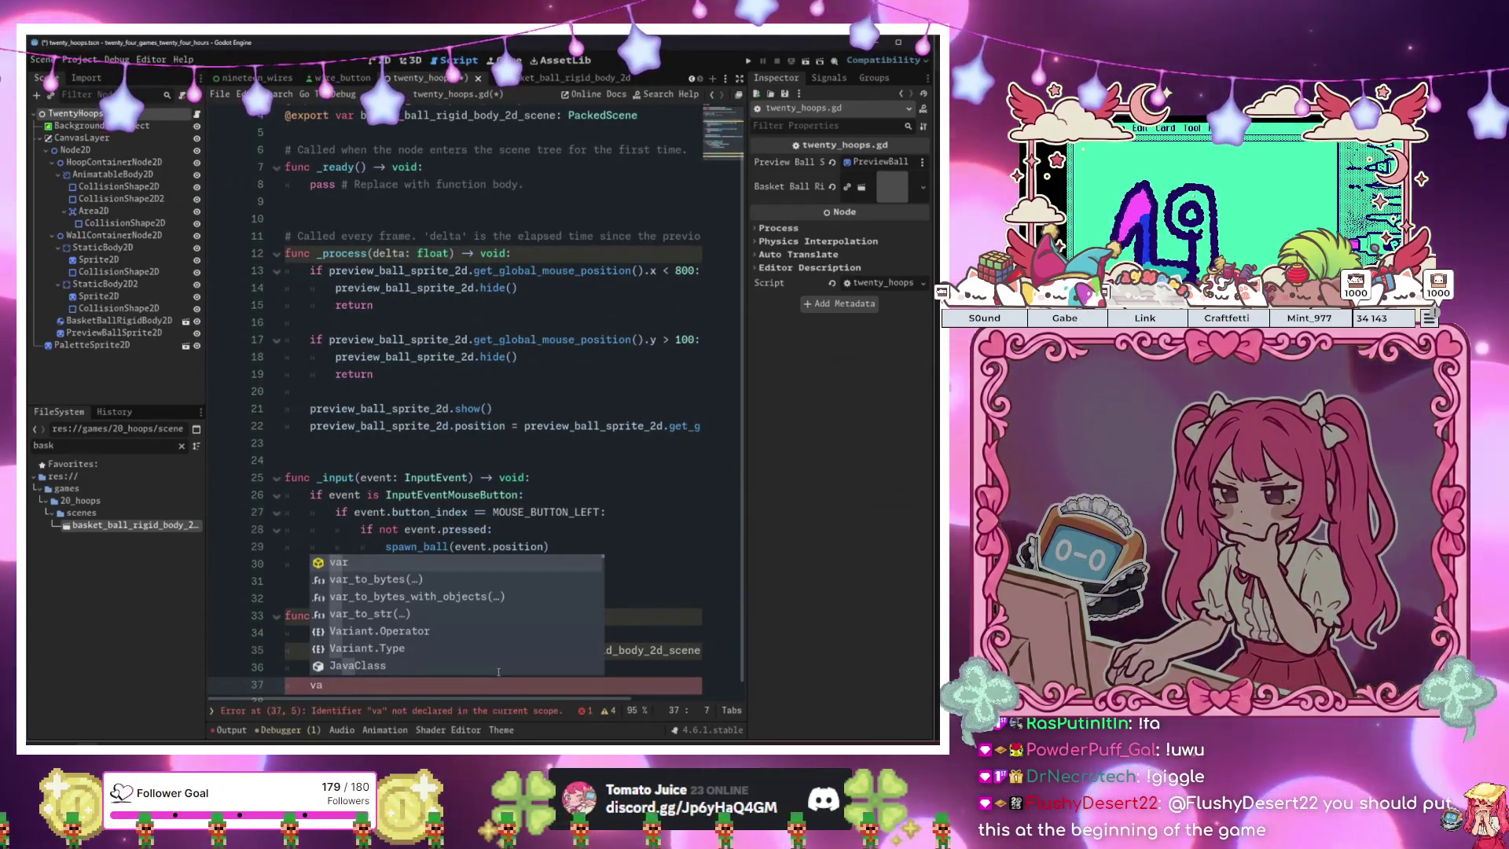
pyautogui.click(113, 174)
# Add a Node2D child named BallContainerNode2D under Node2D and drag its reference into the script.
pyautogui.click(96, 150)
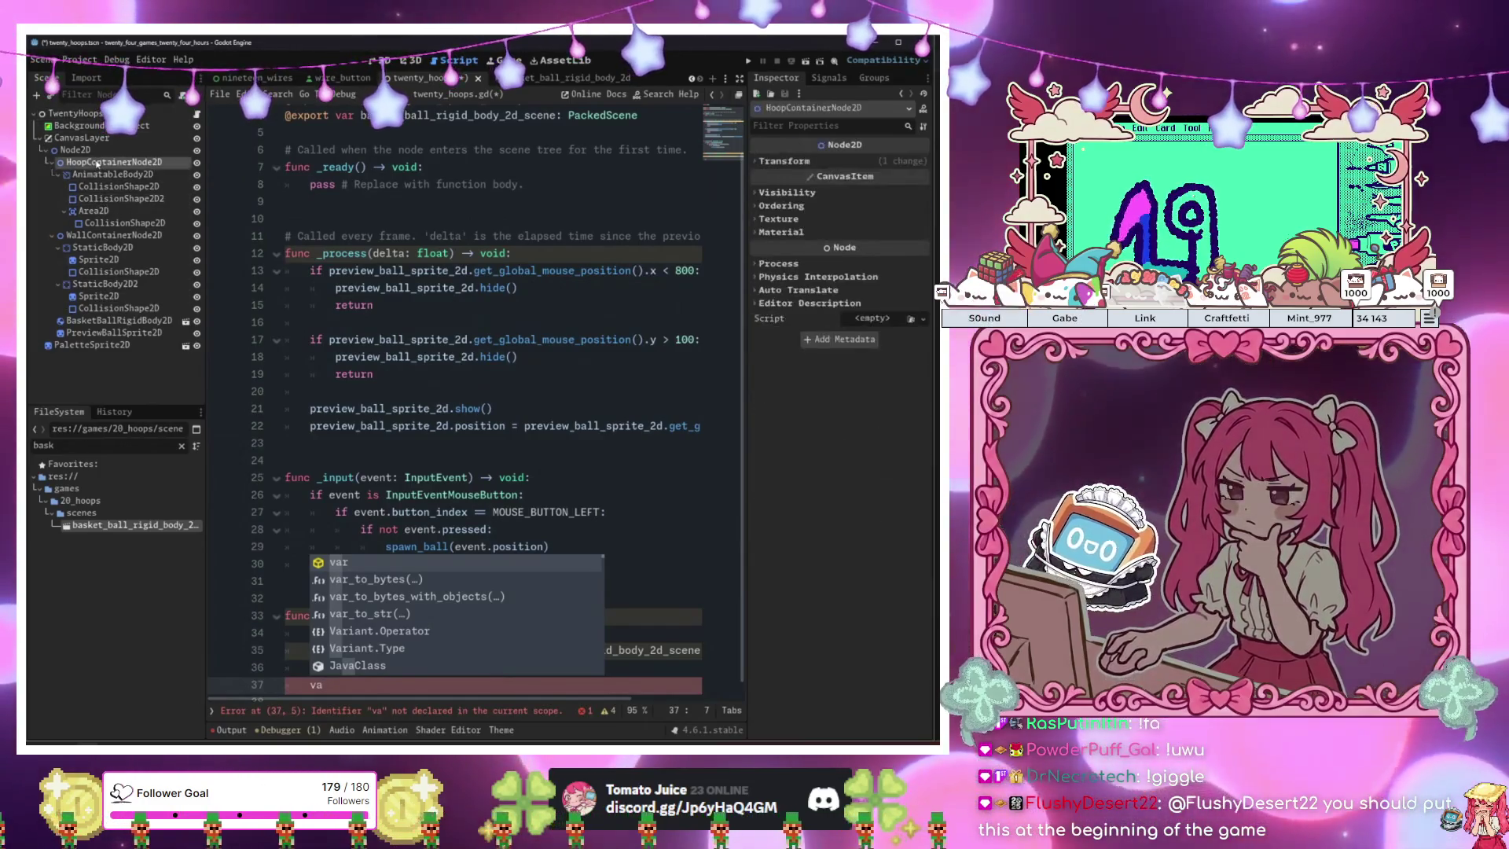
pyautogui.hotkey('ctrl', 'a')
pyautogui.write('node')
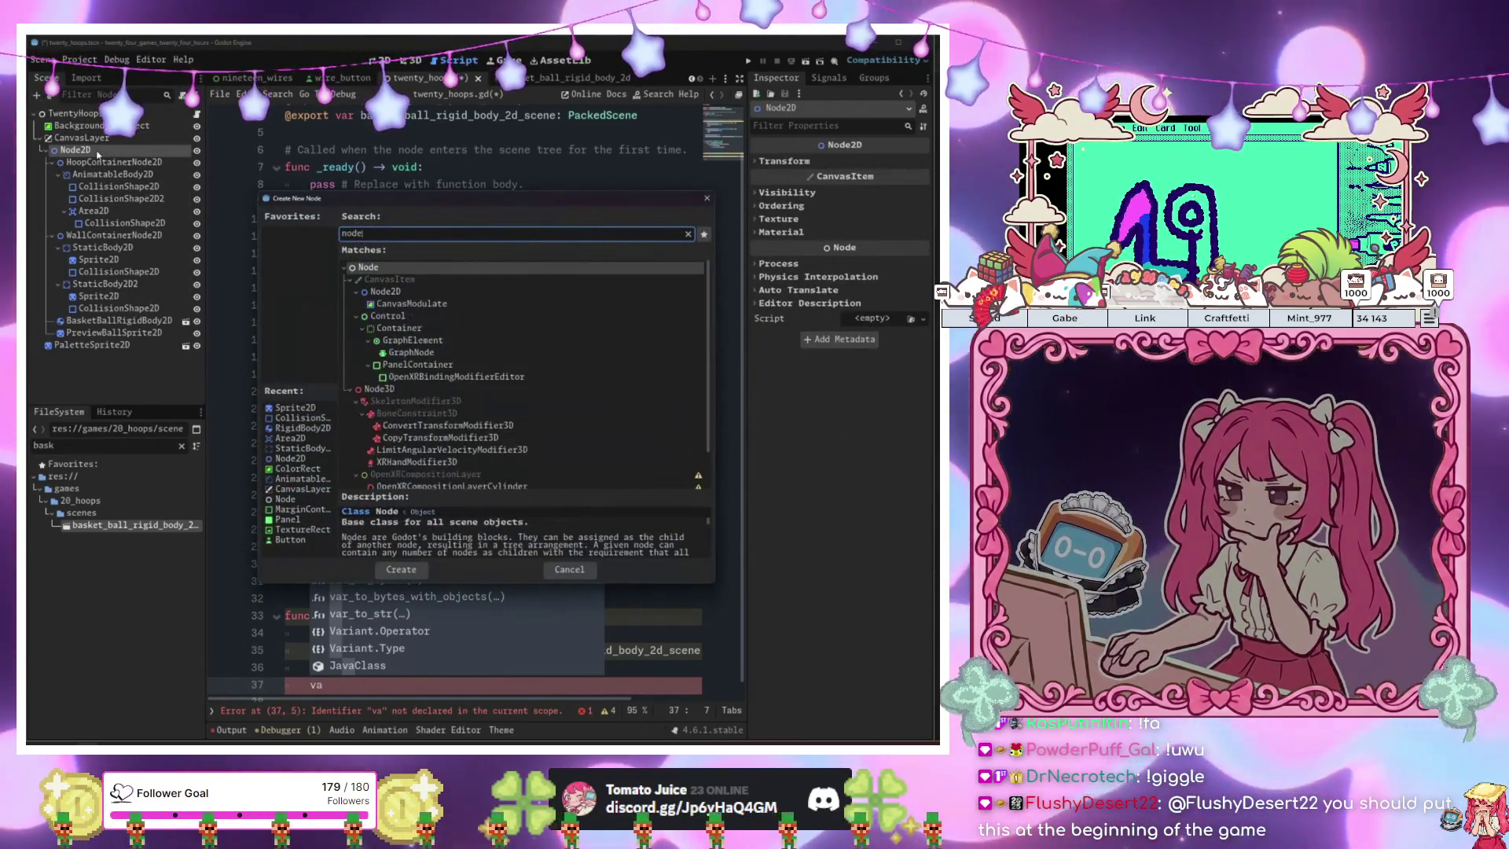
pyautogui.press('Down')
pyautogui.press('Return')
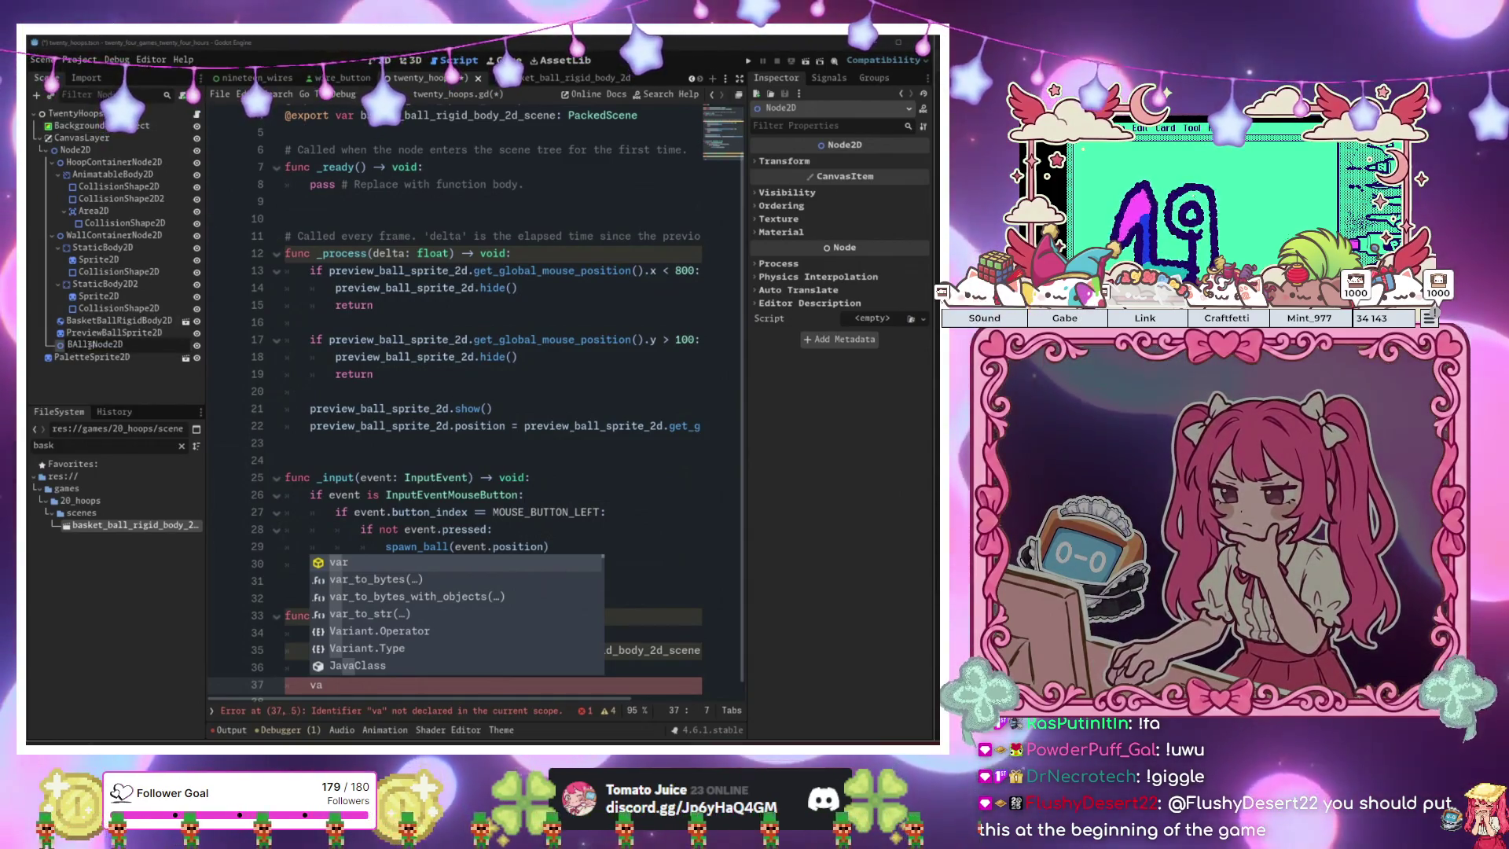
pyautogui.write('Spot')
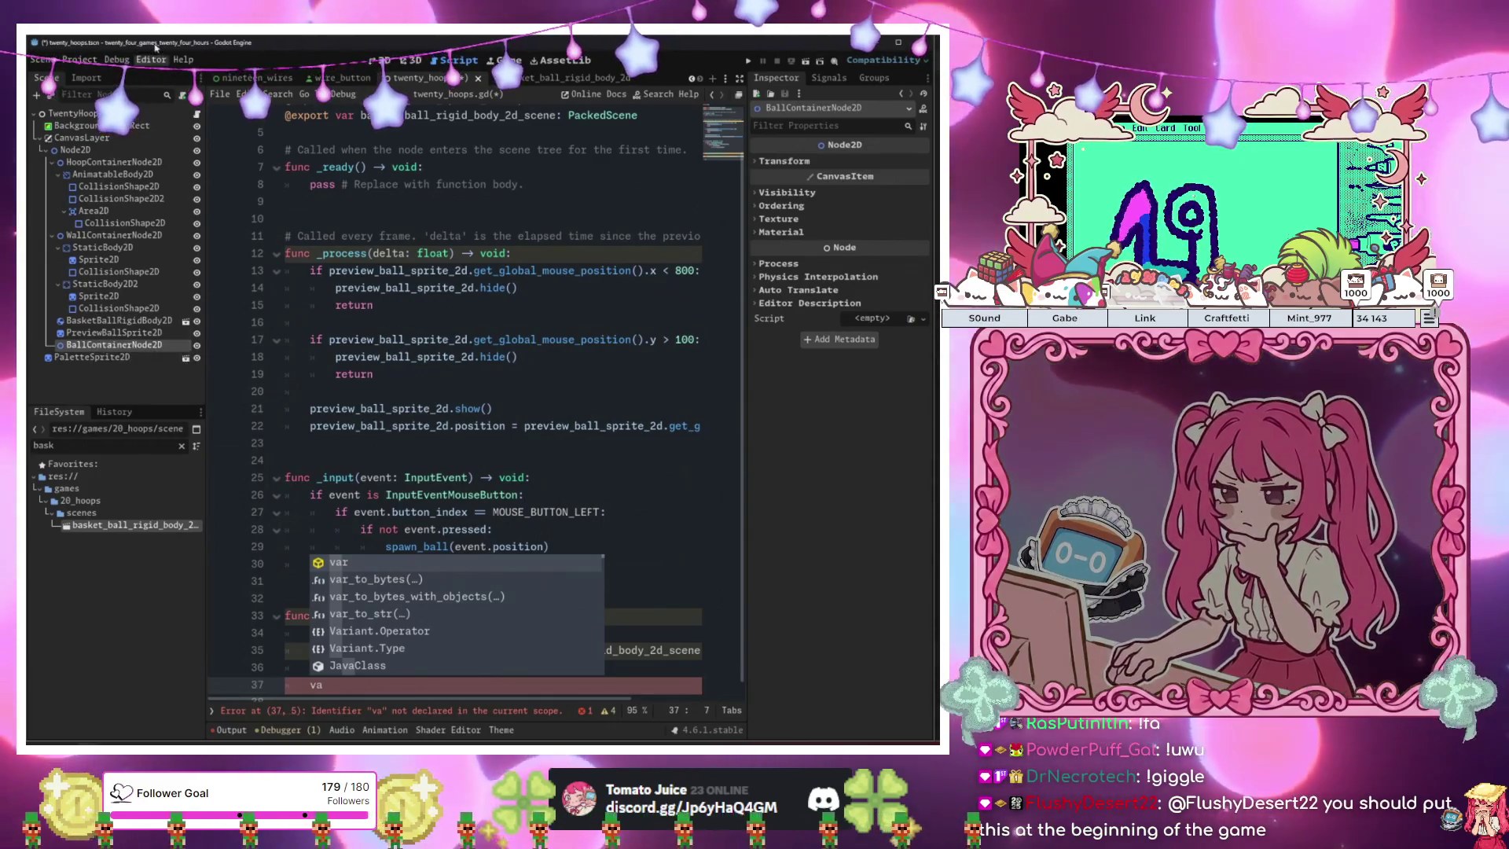
pyautogui.moveTo(114, 345)
pyautogui.mouseDown()
pyautogui.moveTo(381, 212)
pyautogui.moveTo(249, 318)
pyautogui.moveTo(359, 563)
pyautogui.mouseUp()
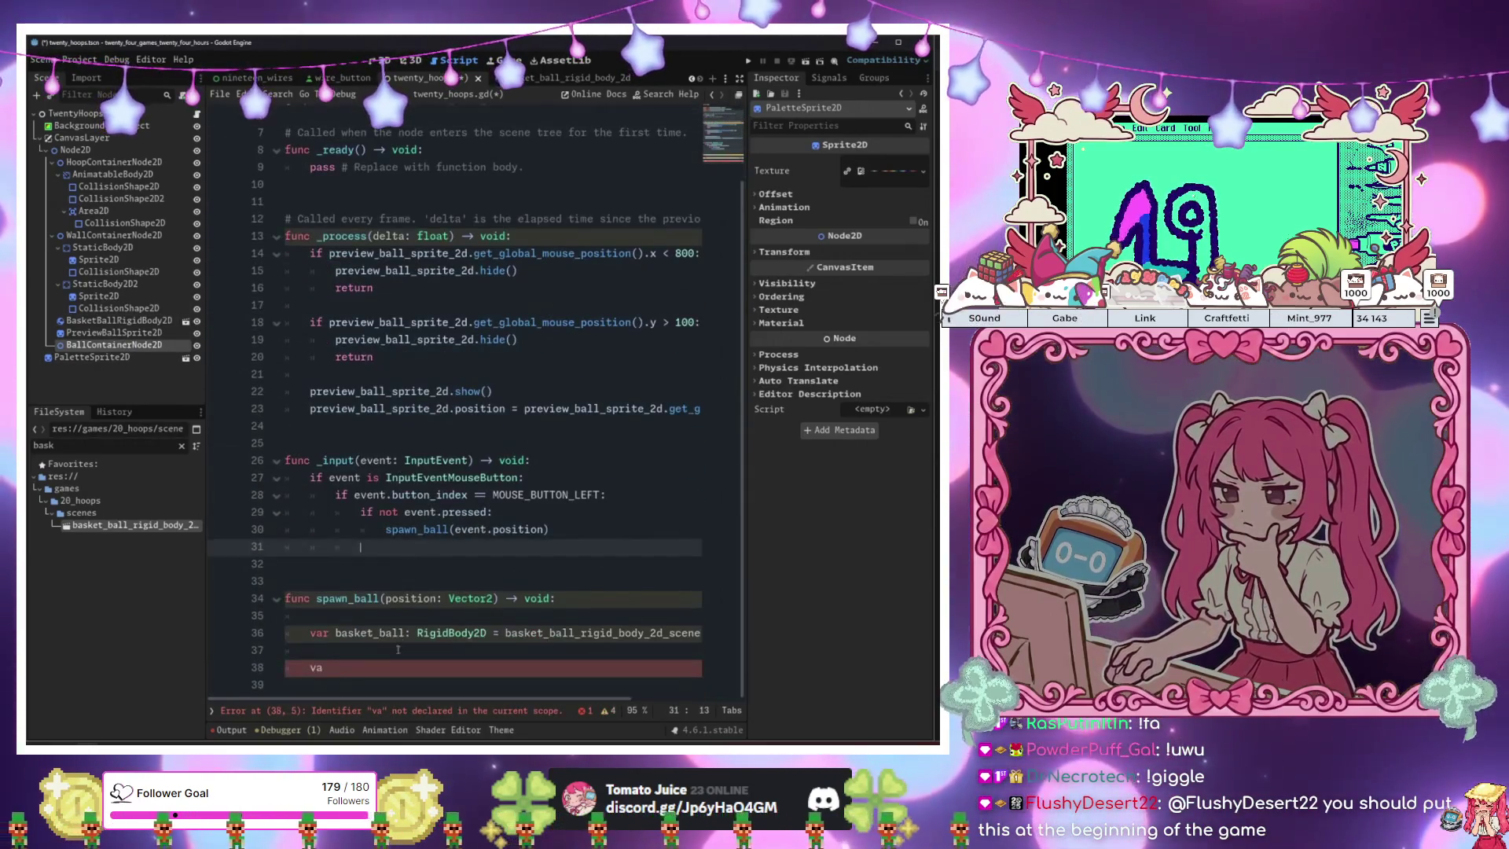
# In spawn_ball, add basket_ball as a child with ball_container_node_2d.add_child(basket_ball).
pyautogui.click(392, 670)
pyautogui.press('BackSpace')
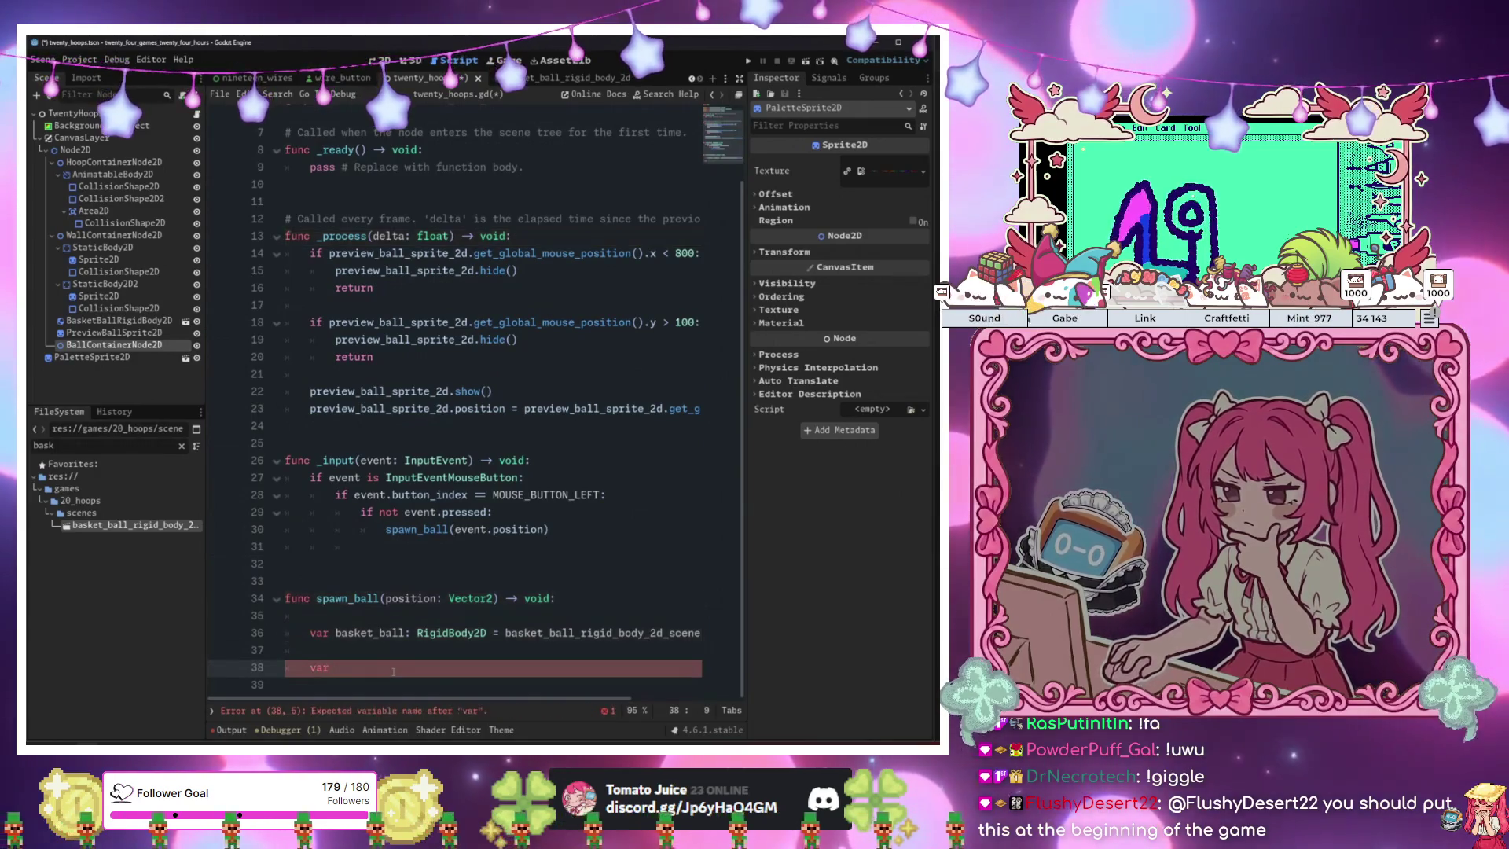
pyautogui.write('v')
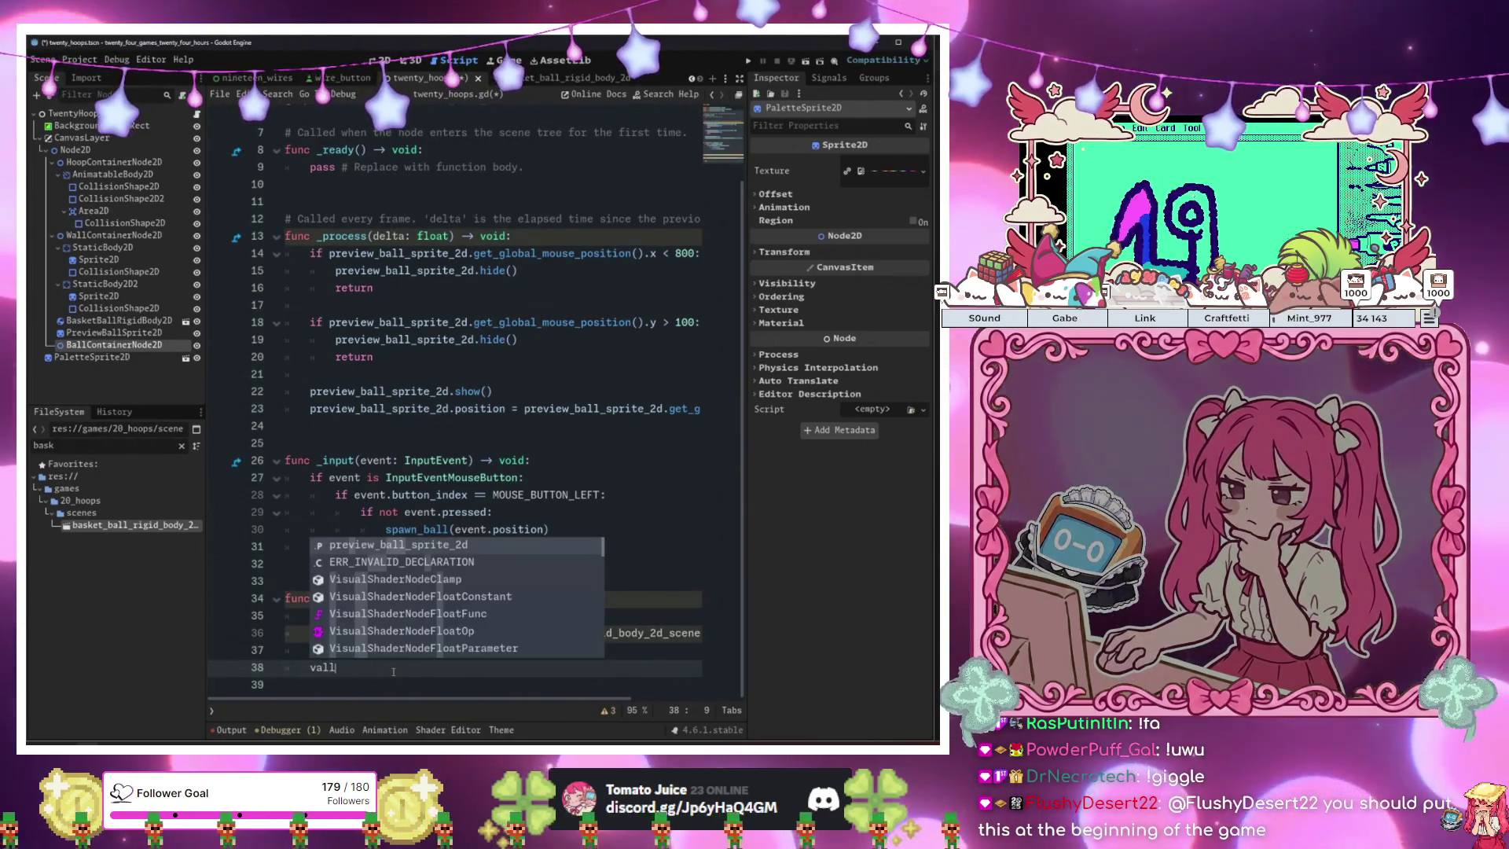
pyautogui.press('BackSpace')
pyautogui.write('ba')
pyautogui.press('Return')
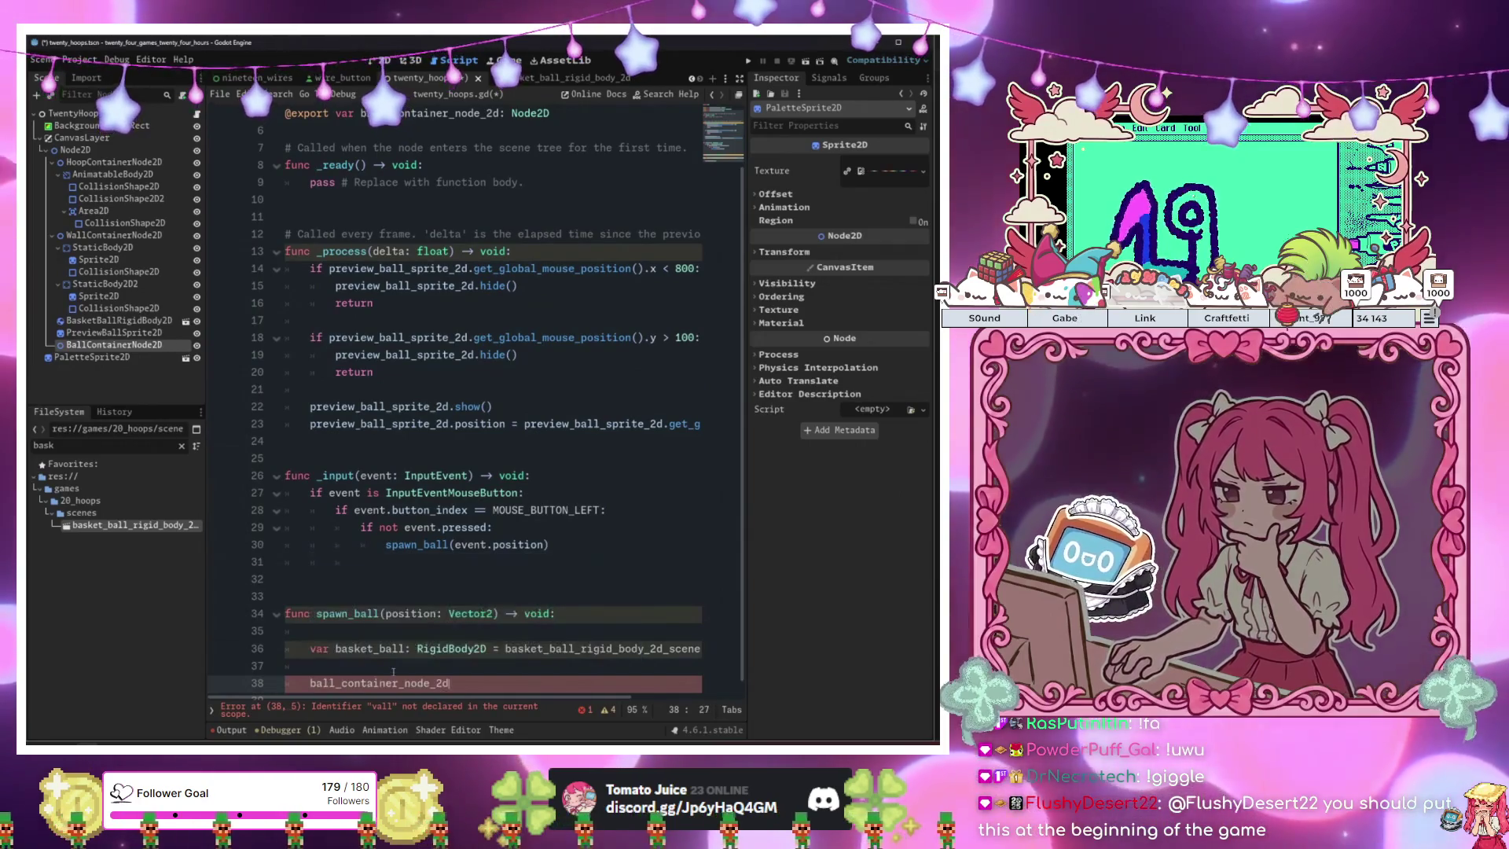
pyautogui.write('.add')
pyautogui.press('Return')
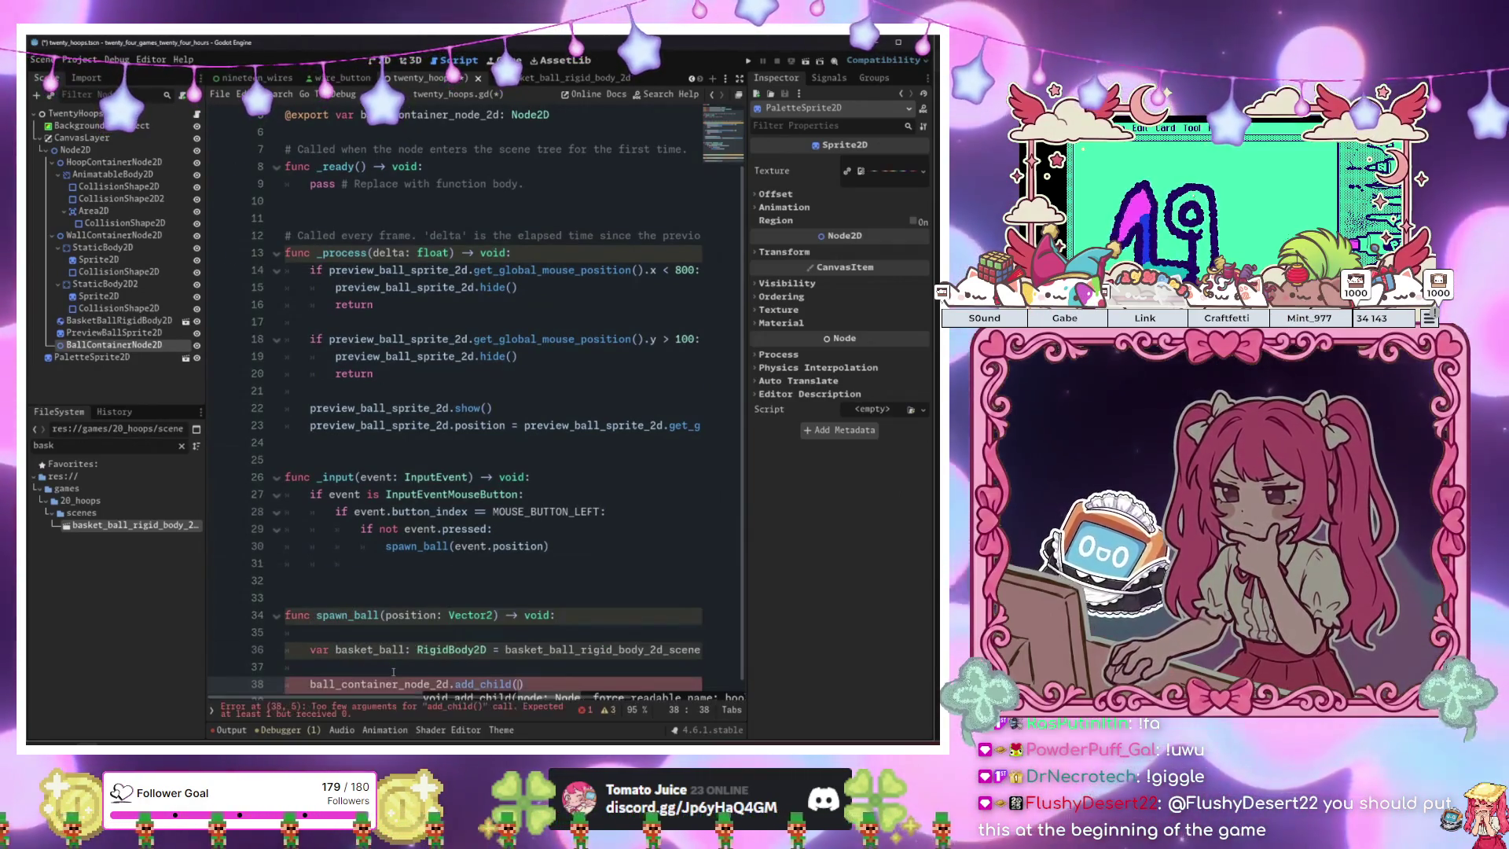
pyautogui.write('b')
pyautogui.press('Down')
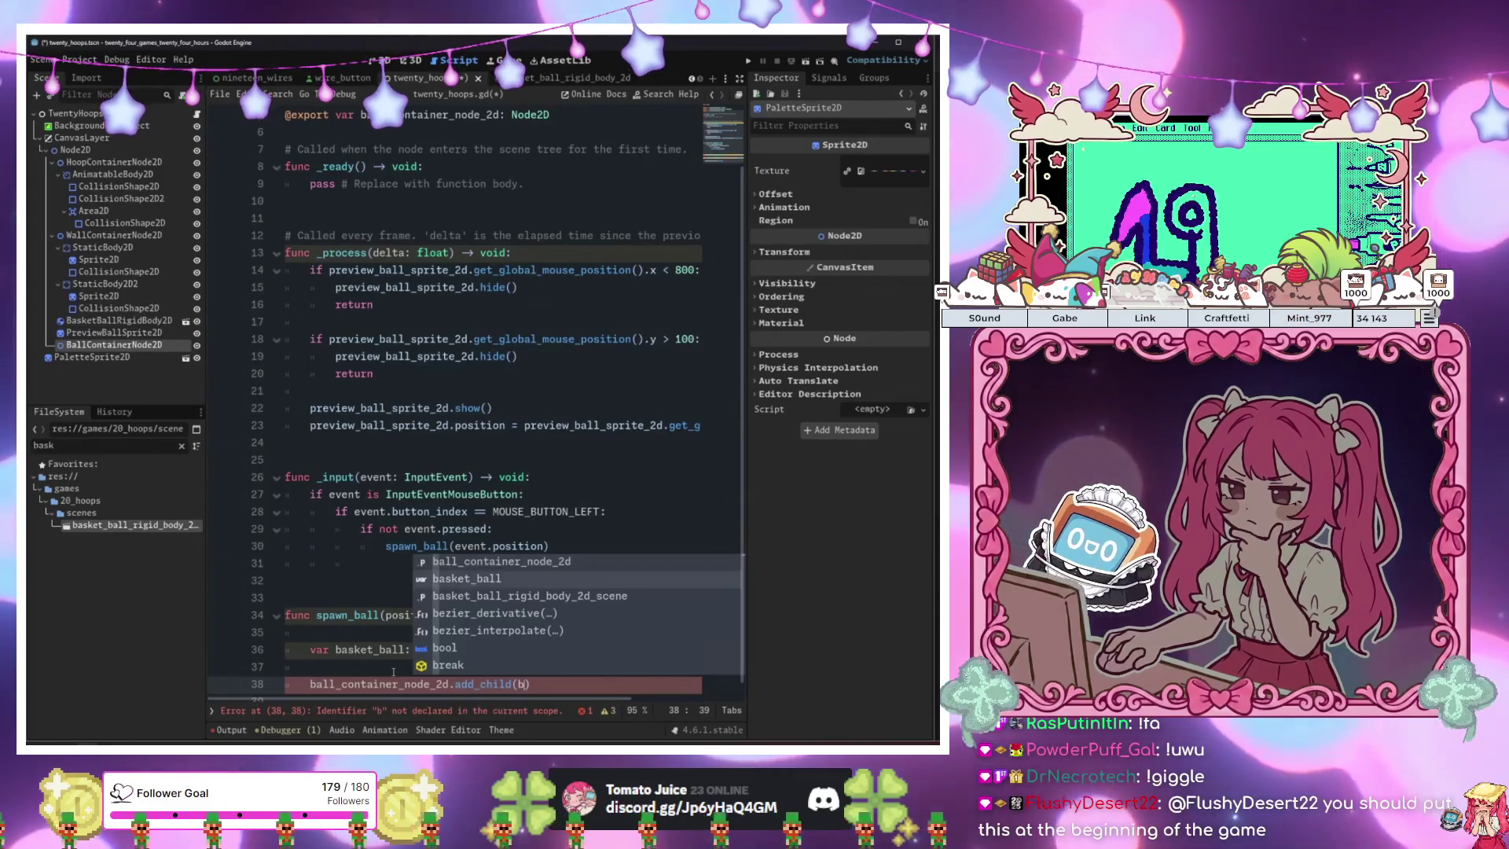
pyautogui.press('Return')
pyautogui.press('Return')
pyautogui.press('Return')
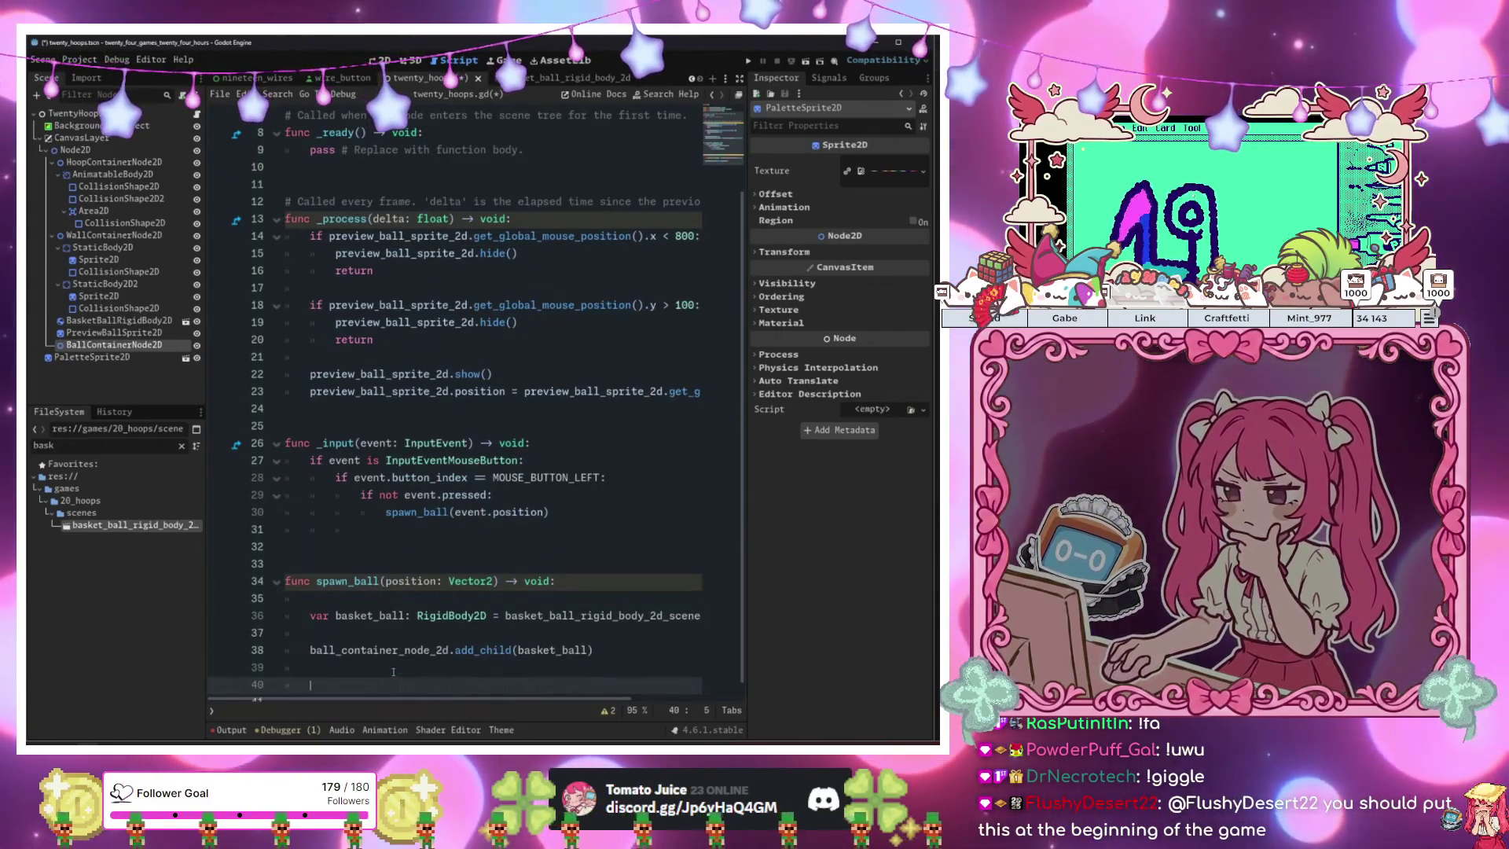
# Set basket_ball.position = spawn_position, then run the game with F5.
pyautogui.write('bas')
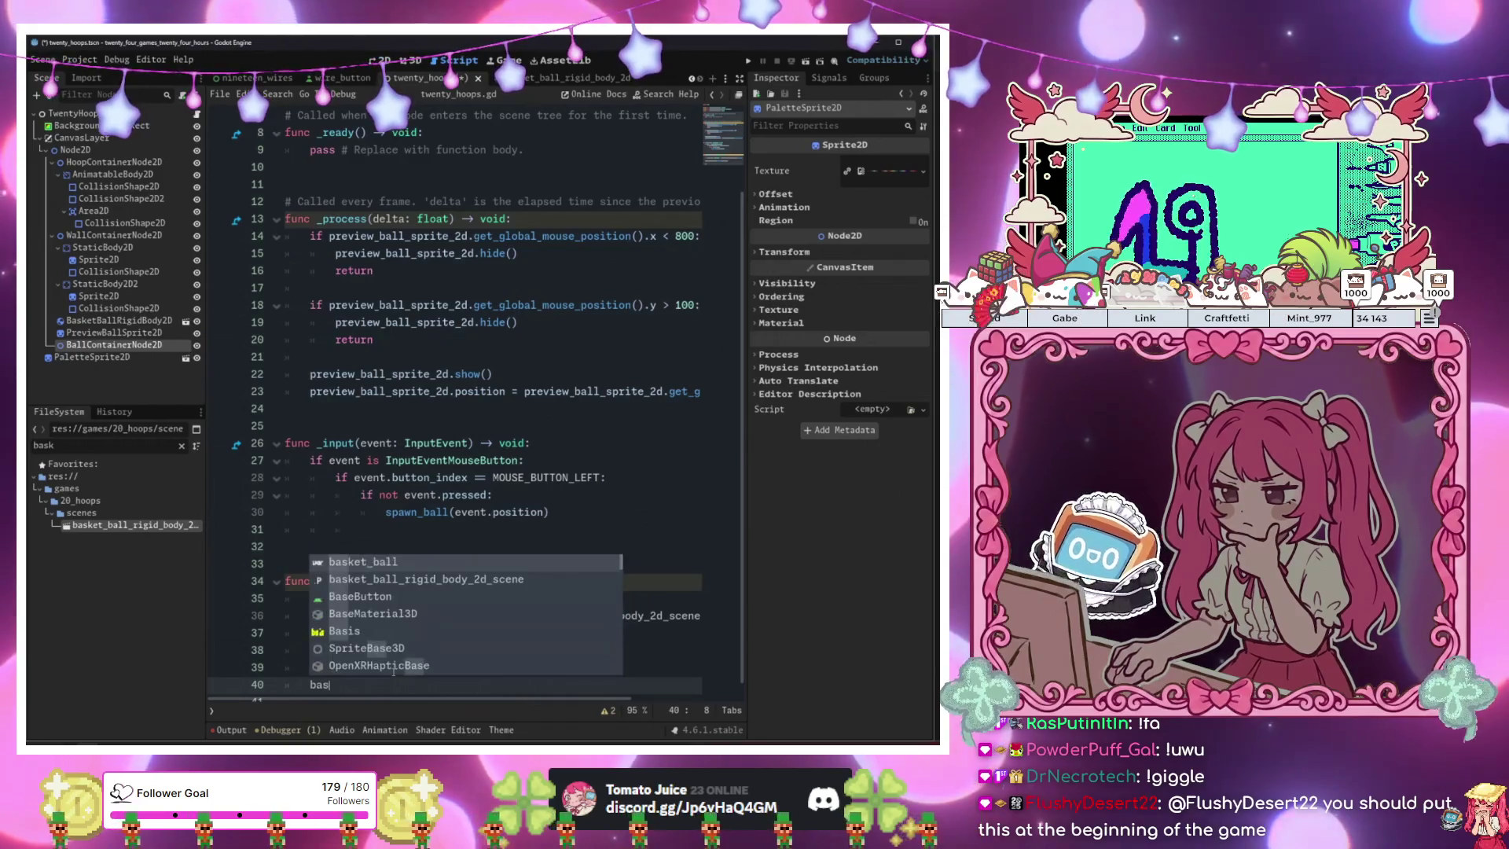
pyautogui.write('ket_ball.position =')
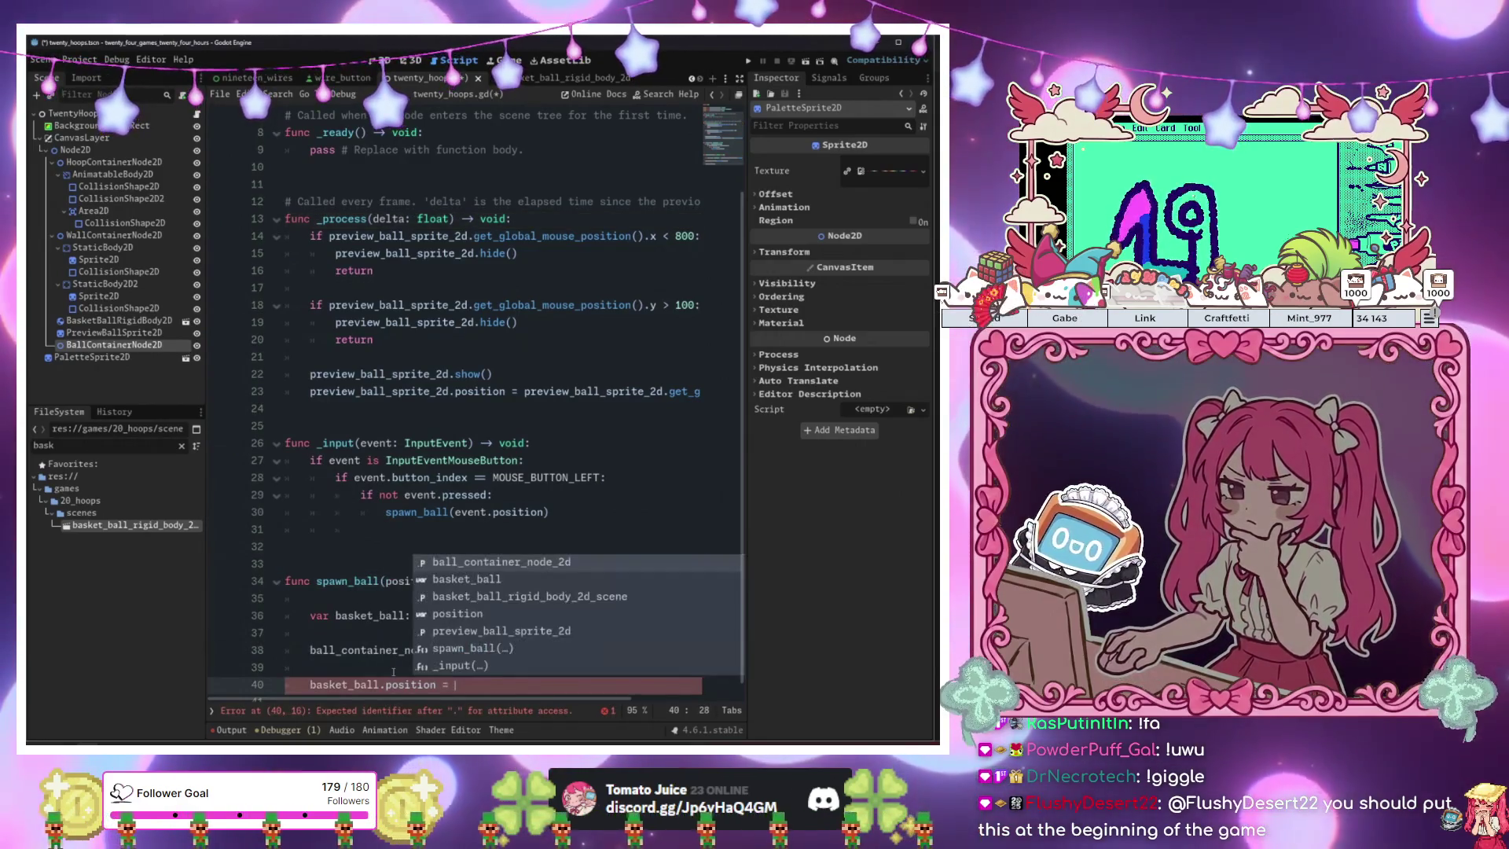
pyautogui.press('Escape')
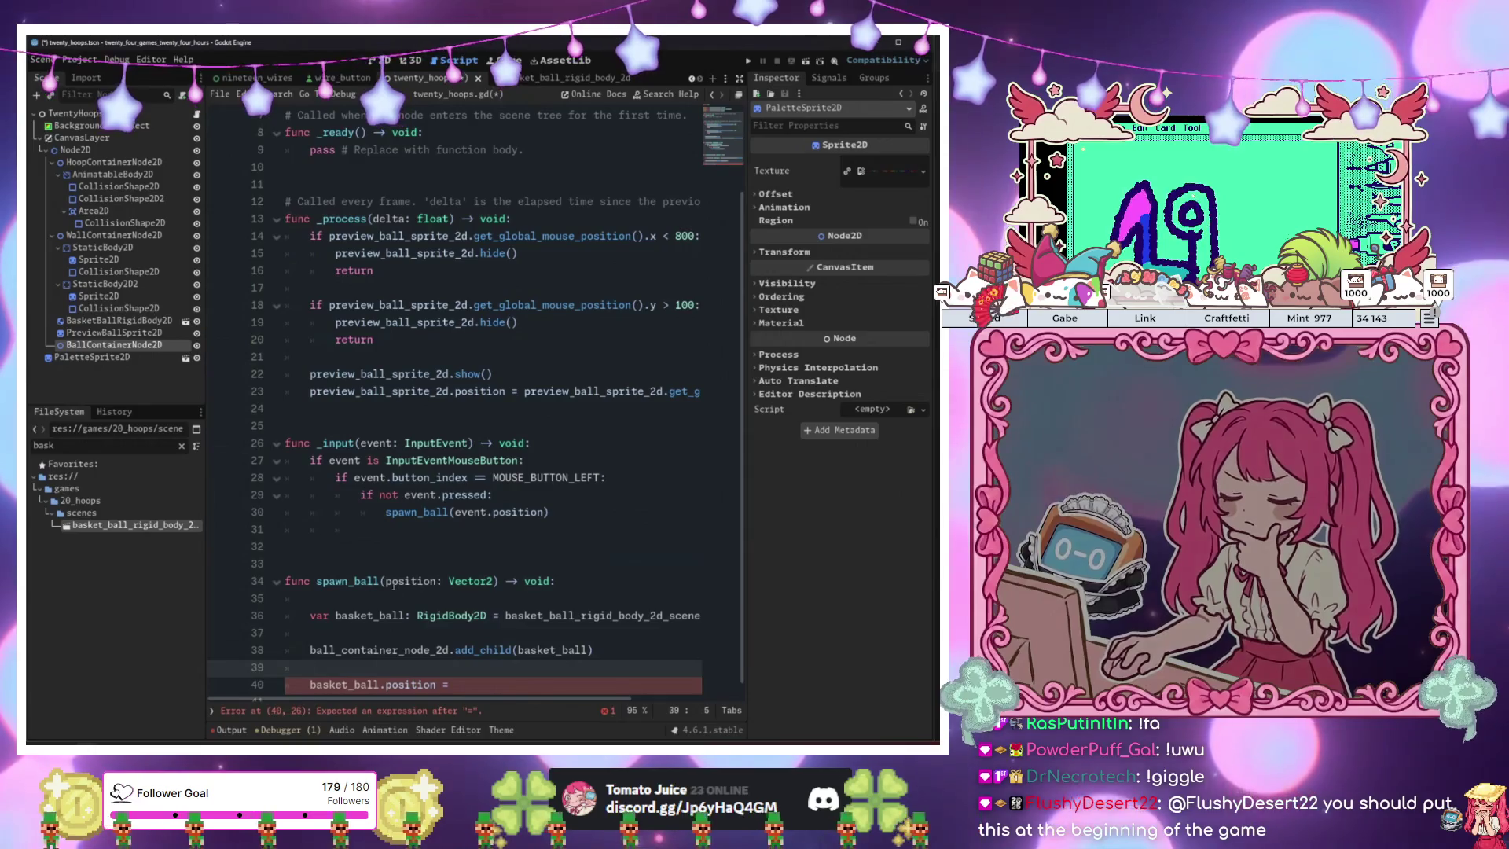
pyautogui.click(393, 582)
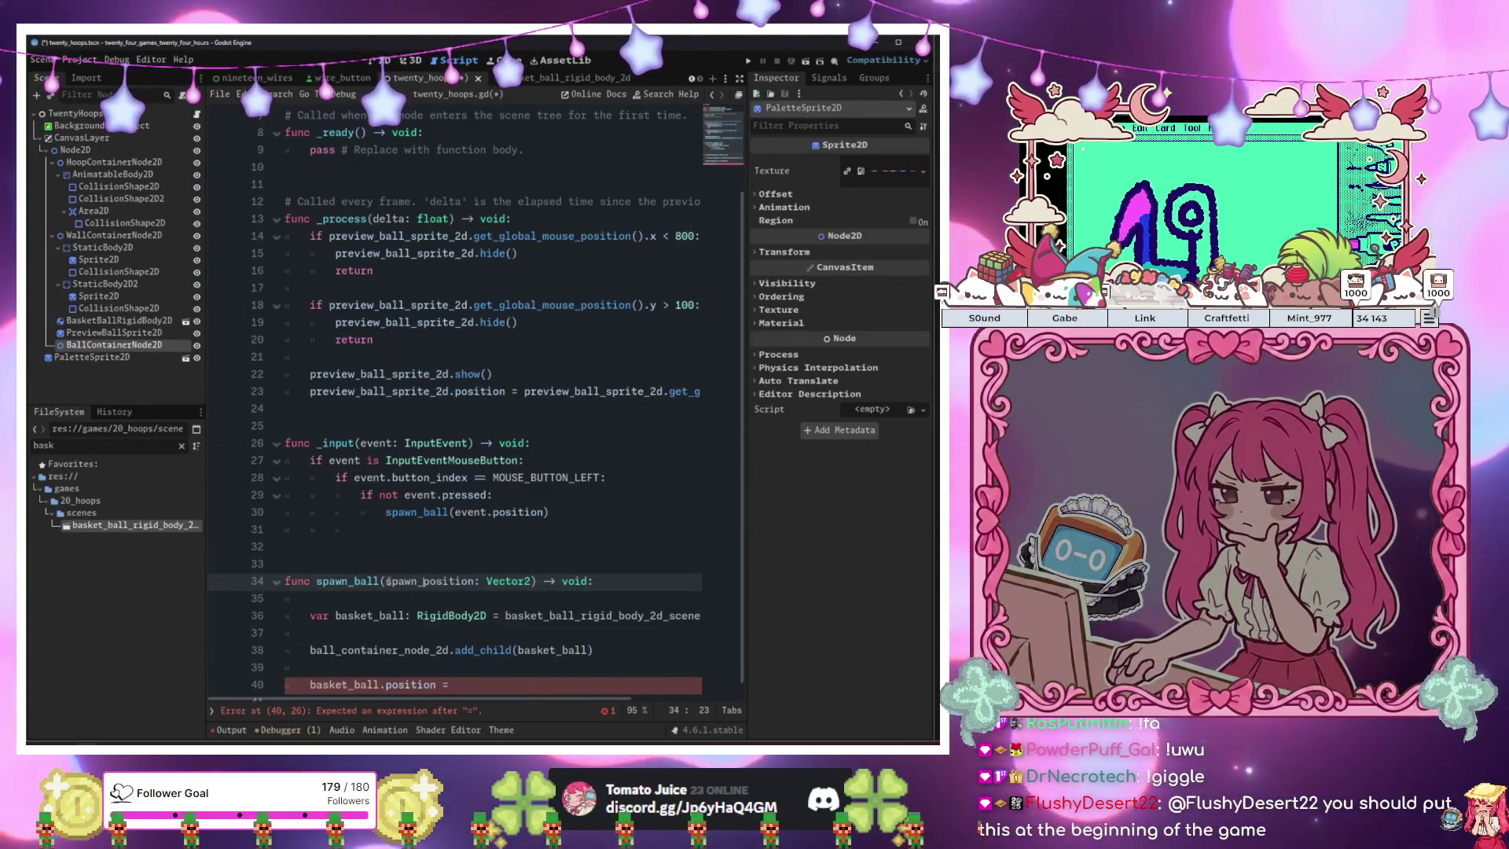
pyautogui.press('Down')
pyautogui.press('Down')
pyautogui.press('Down')
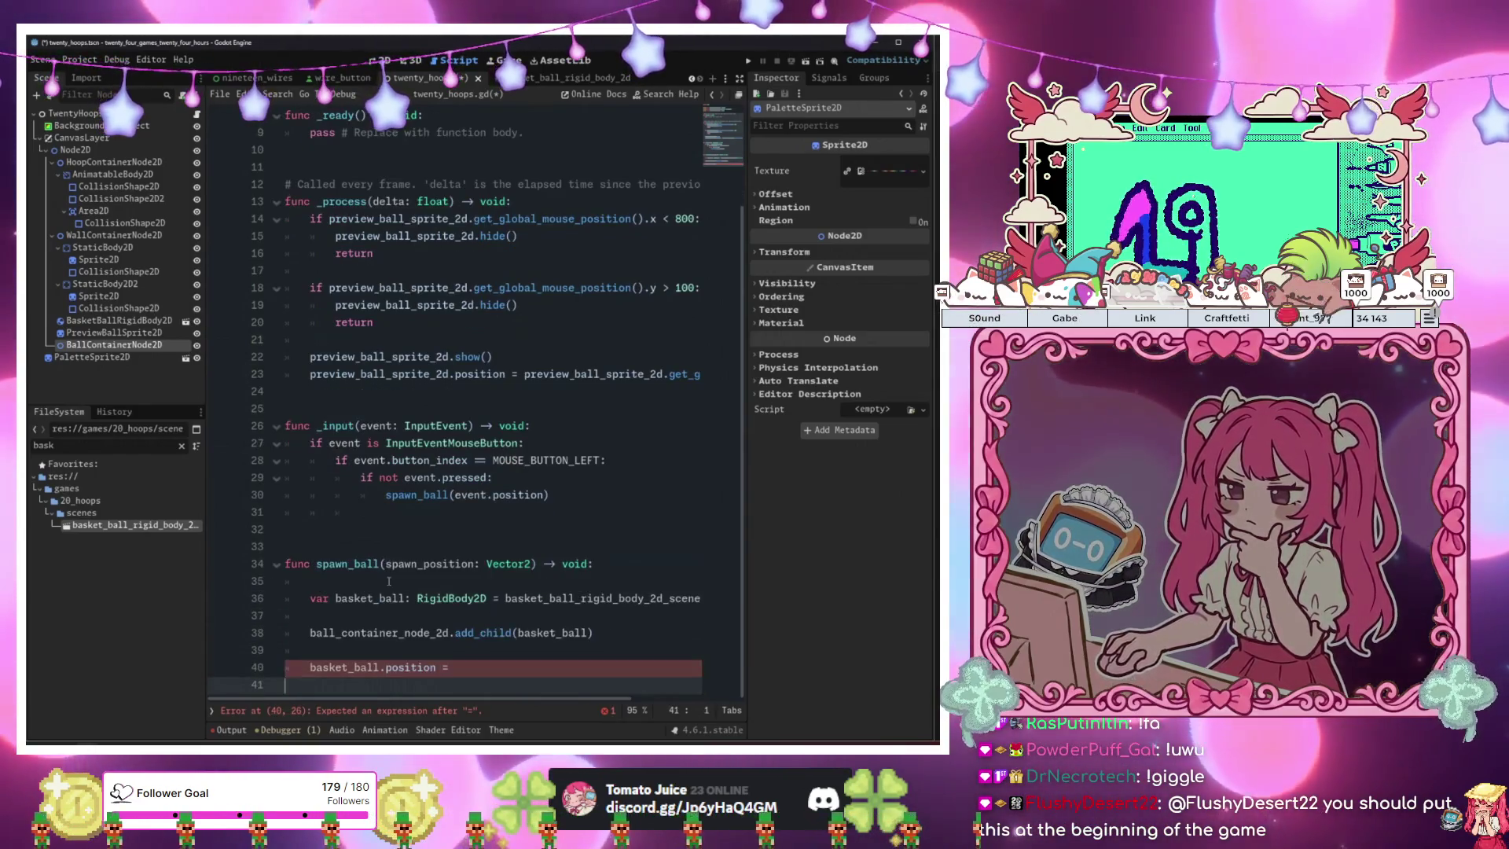
pyautogui.press('BackSpace')
pyautogui.write('spaw')
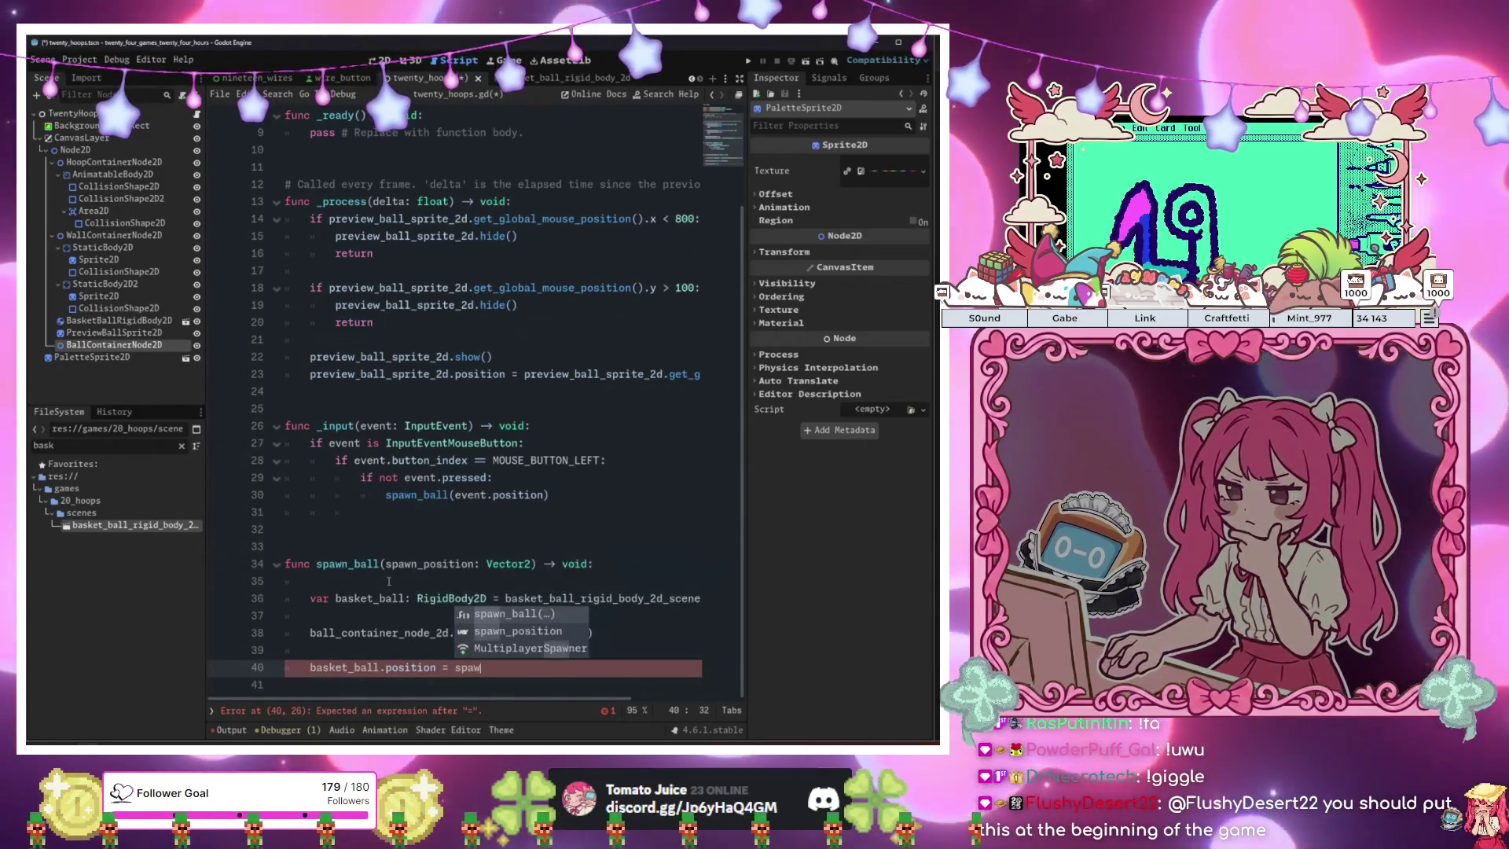
pyautogui.press('Down')
pyautogui.press('Return')
pyautogui.click(388, 581)
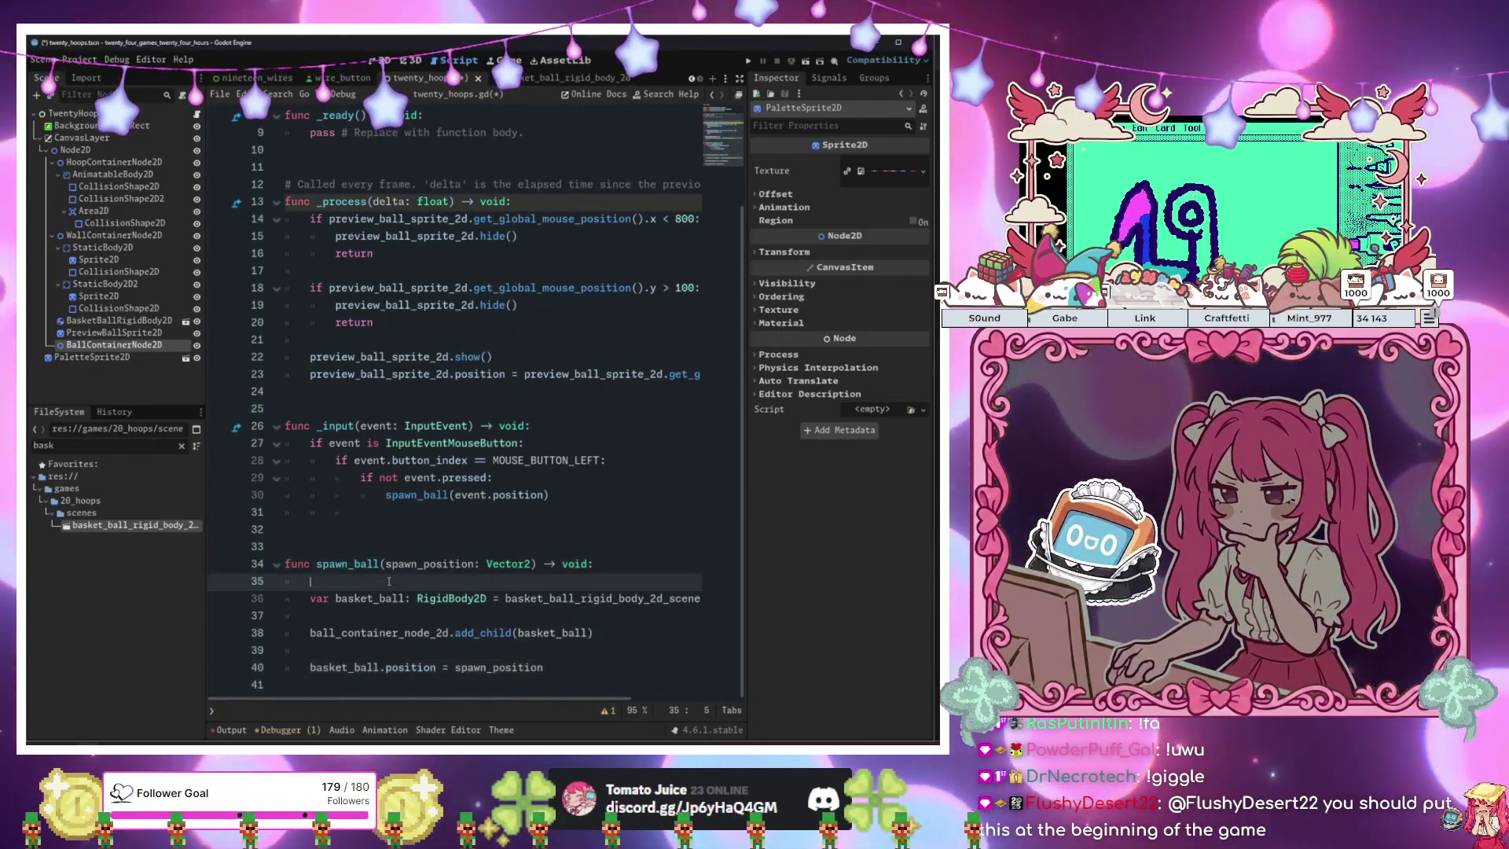
pyautogui.press('F5')
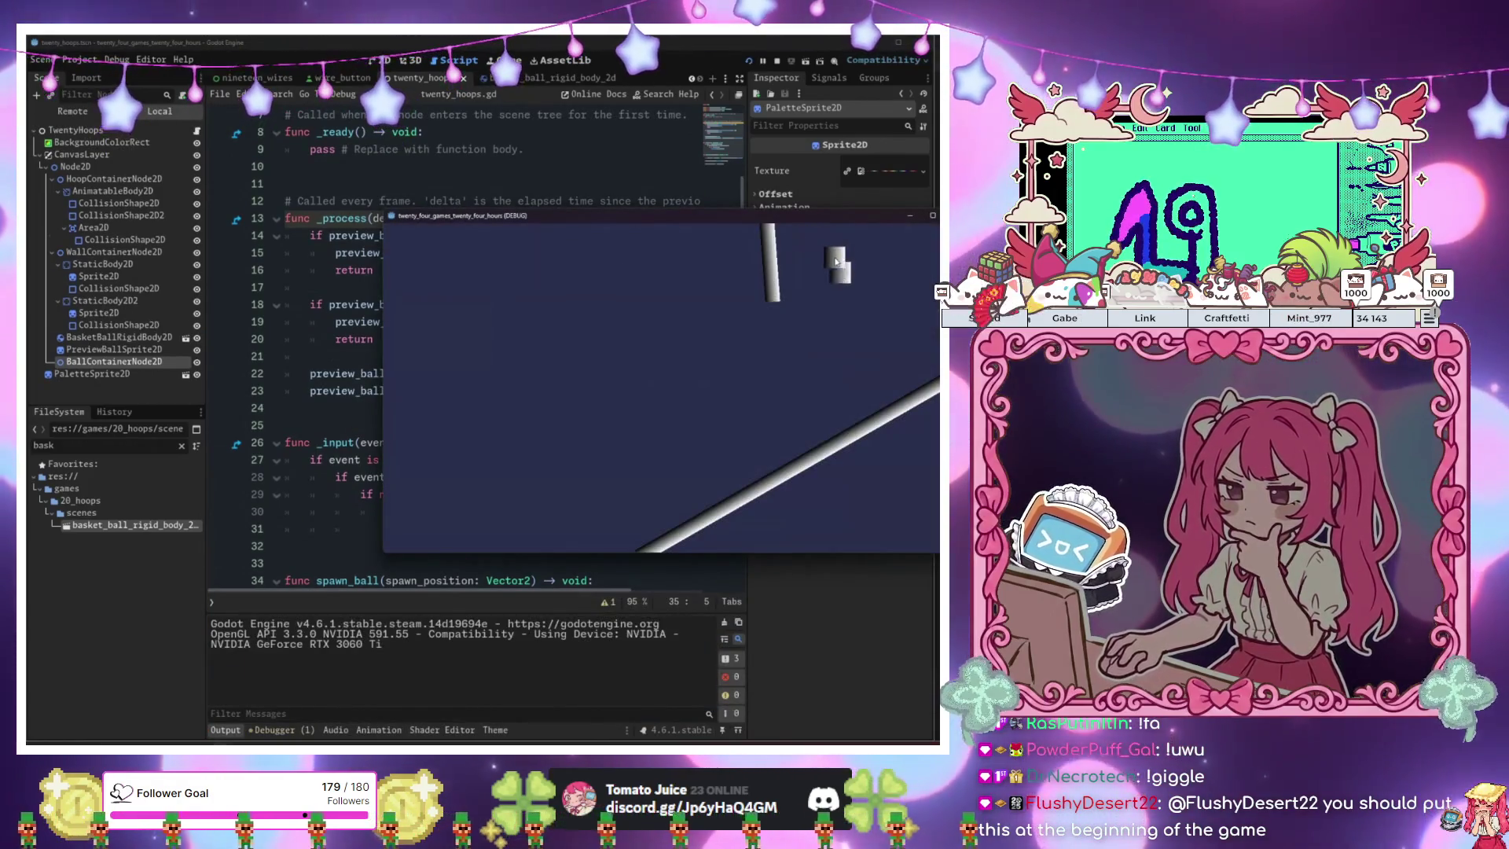
# Spawn a test ball, stop the game, and delete the leftover BasketBallRigidBody2D node.
pyautogui.click(836, 262)
pyautogui.click(835, 261)
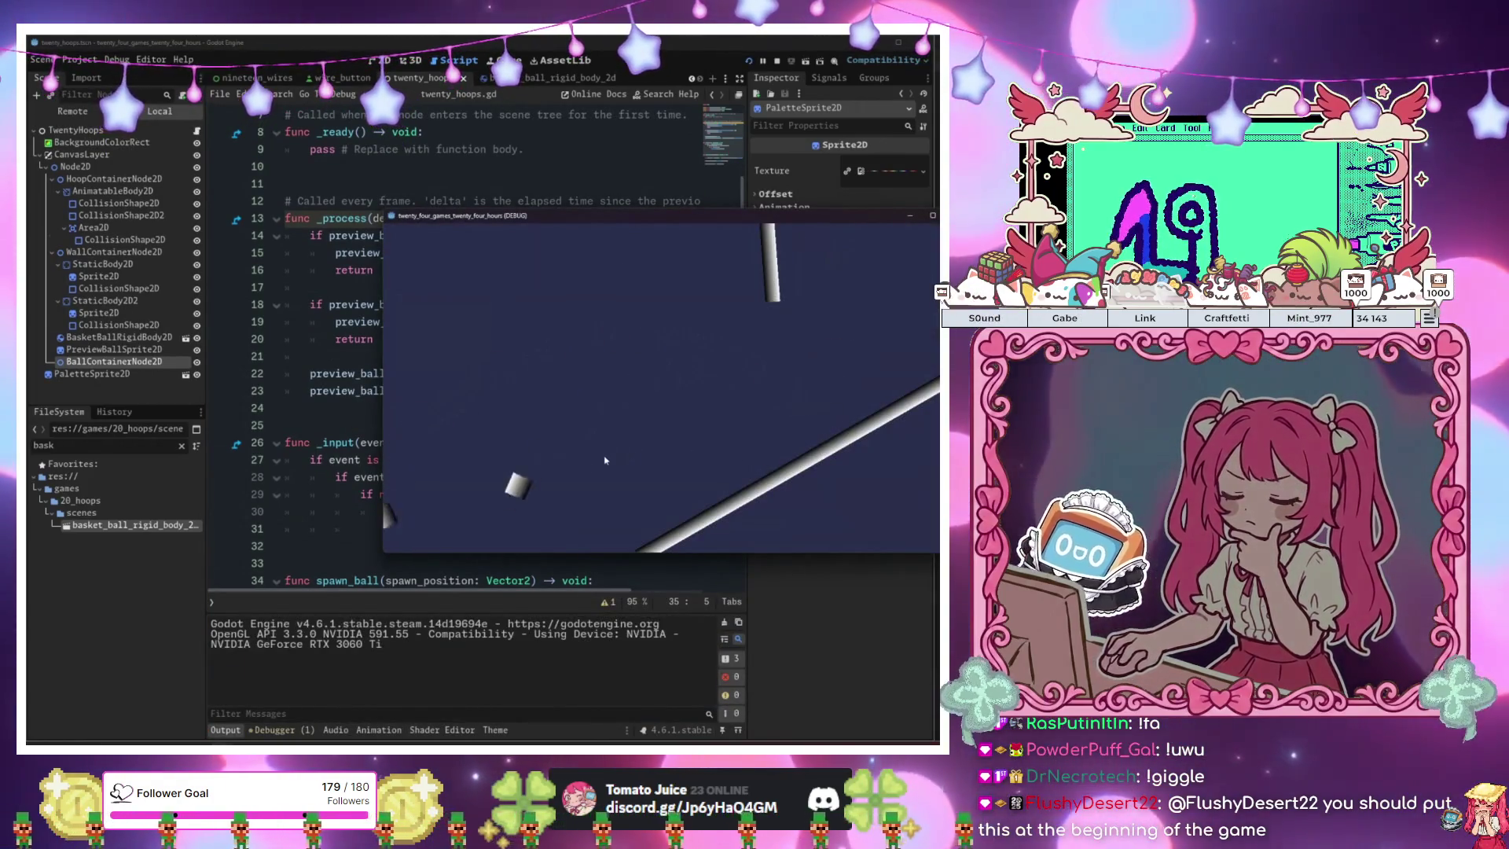
pyautogui.press('F8')
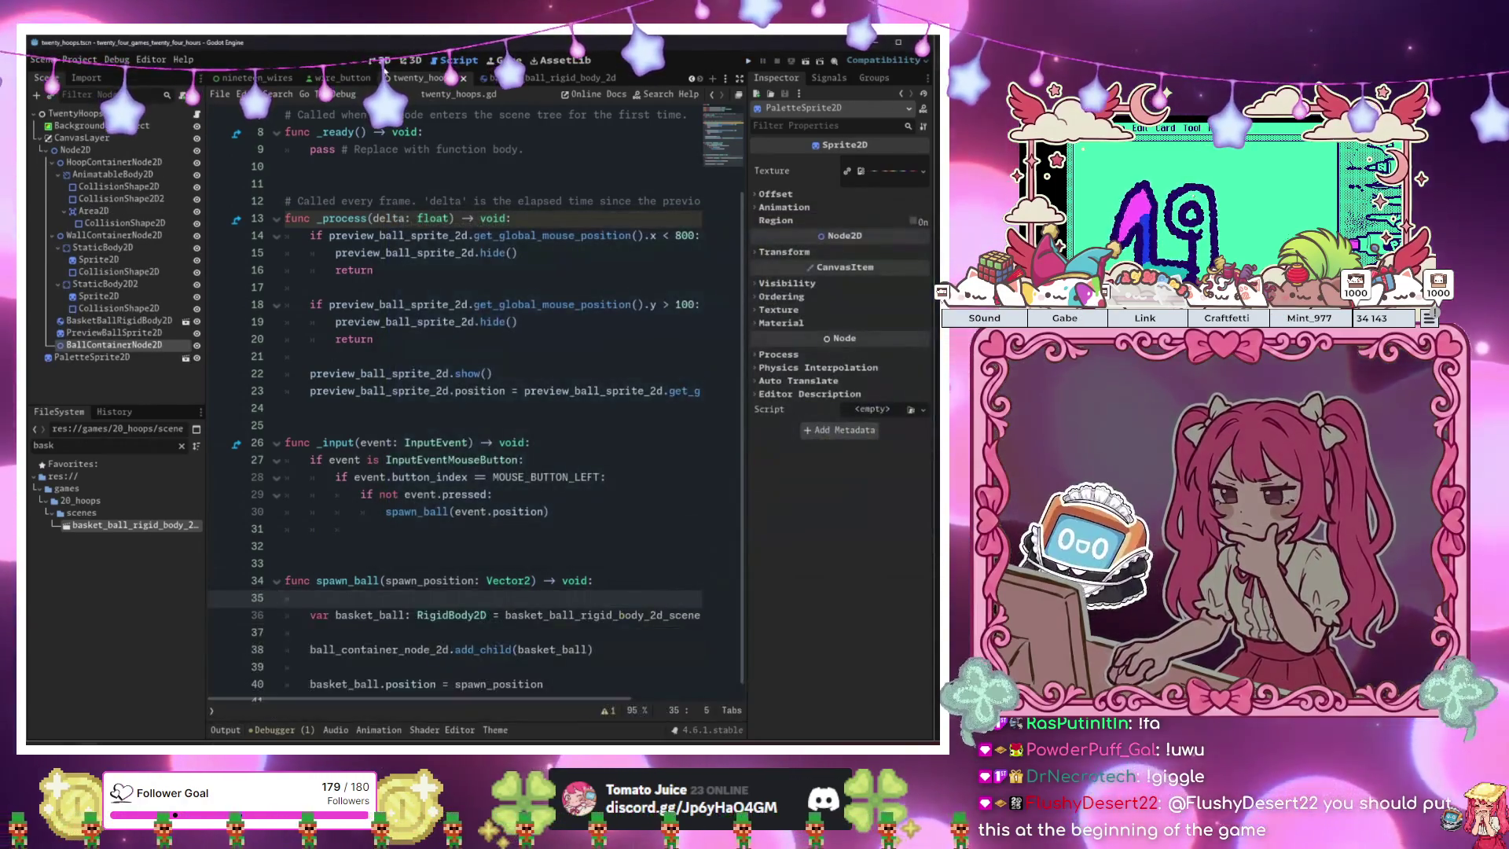
pyautogui.click(118, 271)
pyautogui.scroll(-2, 382, 494)
pyautogui.scroll(2, 472, 495)
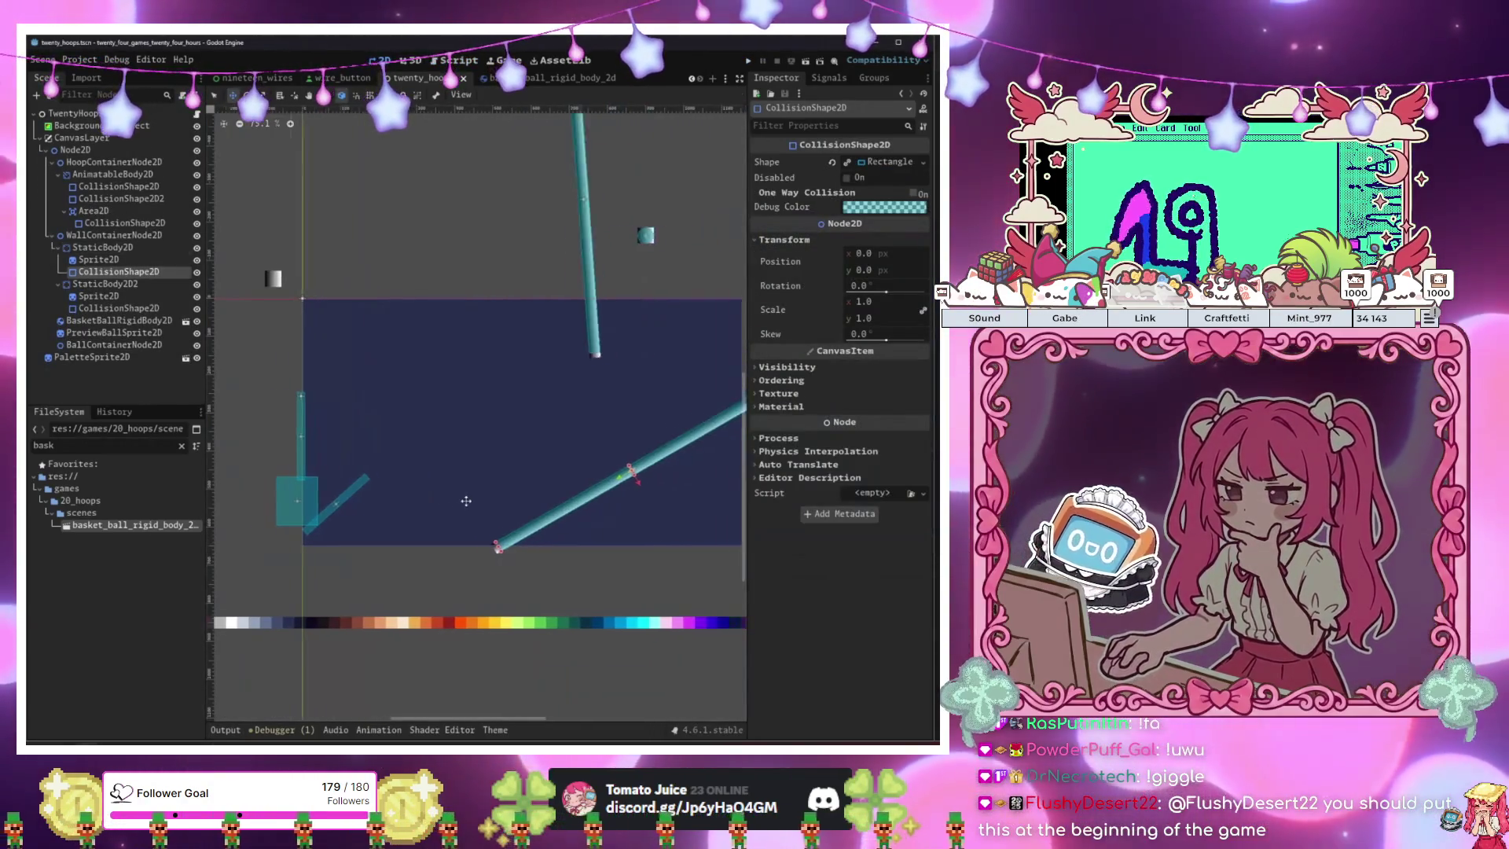
pyautogui.scroll(-3, 511, 497)
pyautogui.scroll(3, 540, 498)
pyautogui.moveTo(540, 498); pyautogui.dragTo(431, 521)
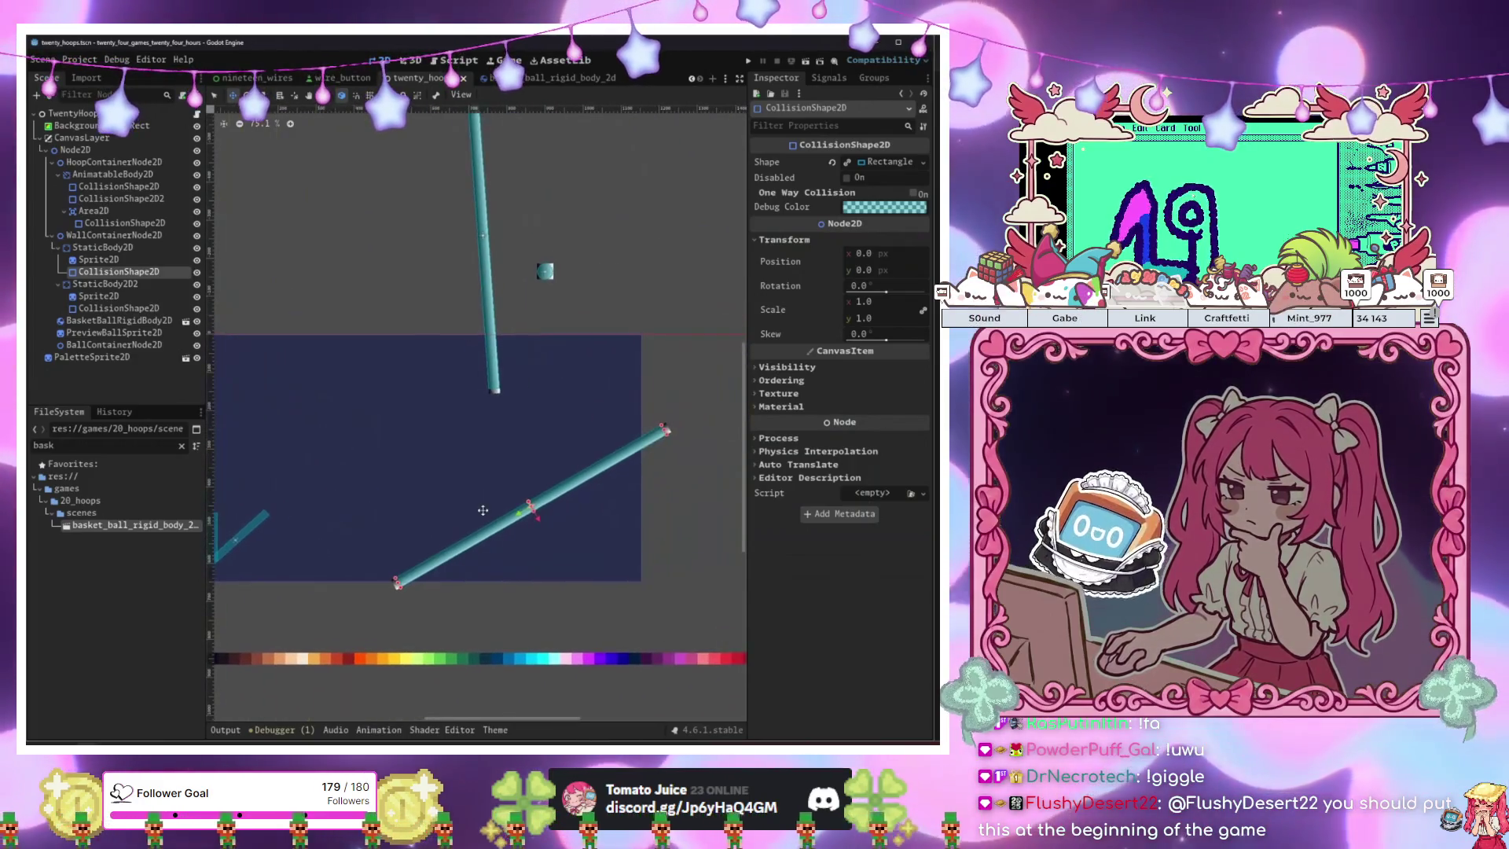
pyautogui.click(118, 321)
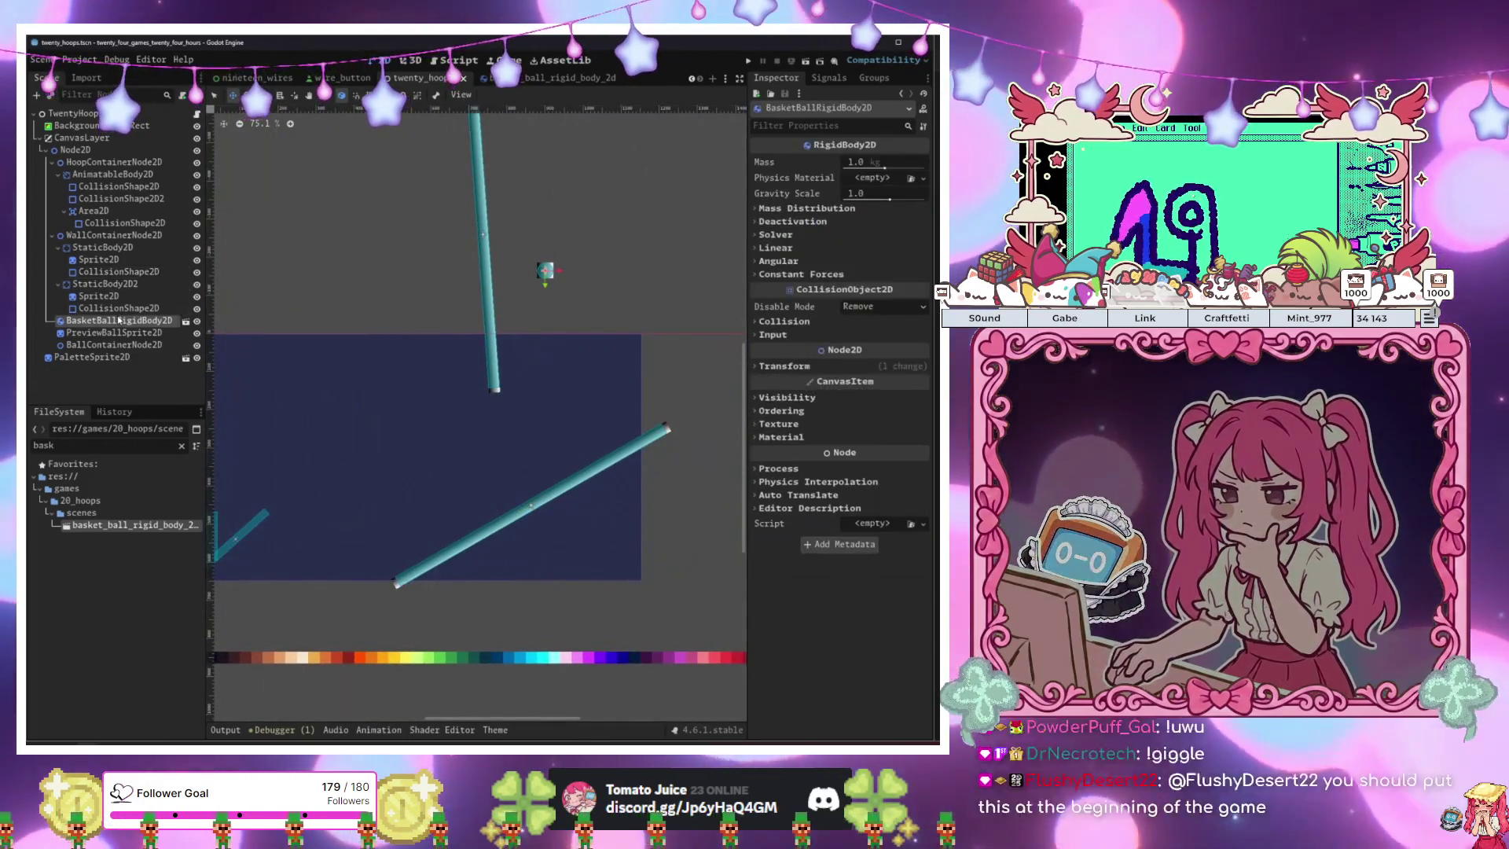
pyautogui.press('Delete')
pyautogui.click(644, 412)
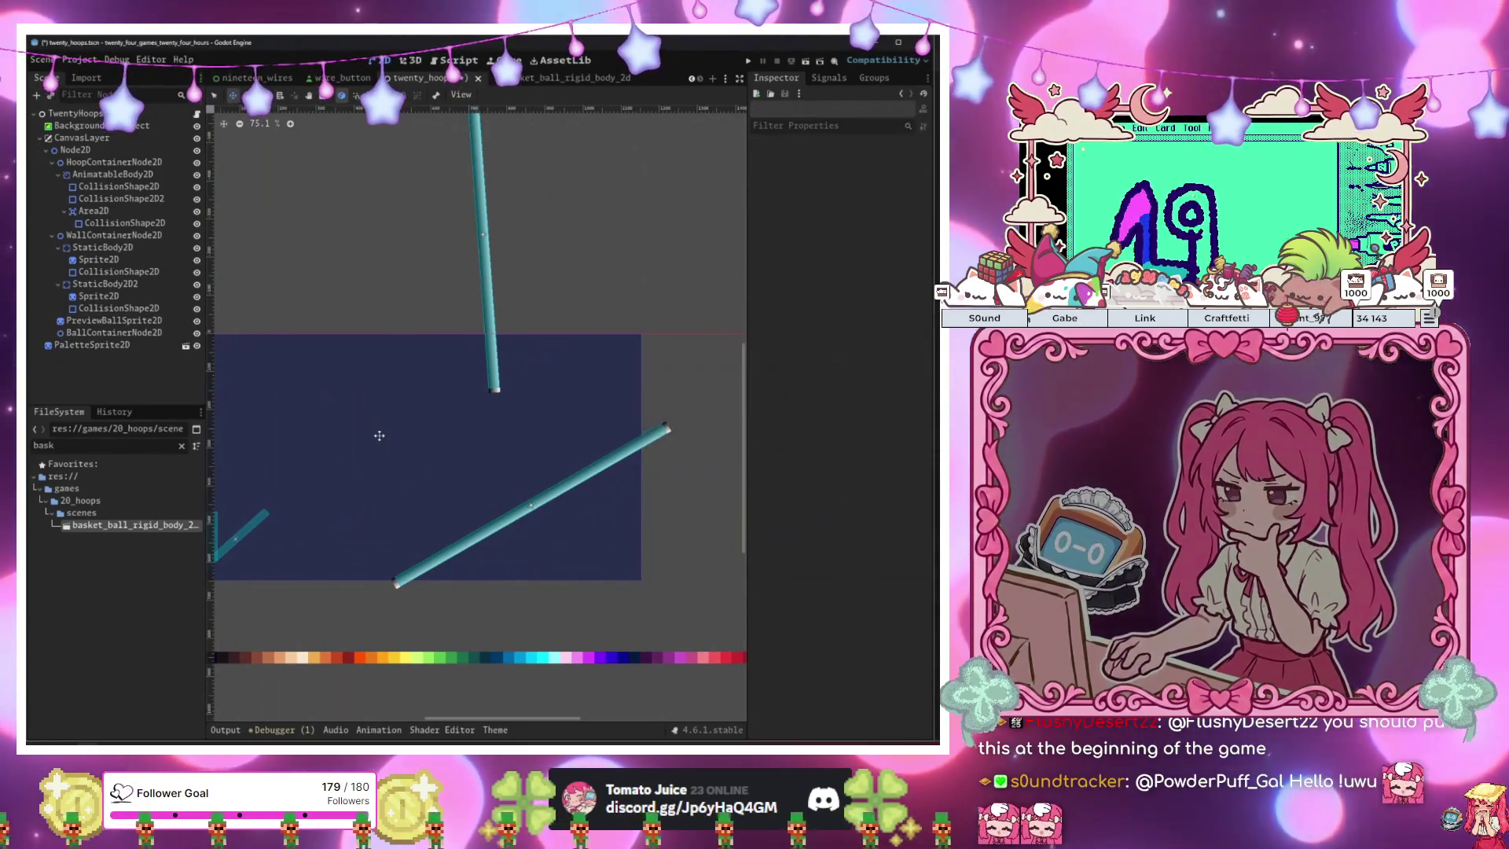
# Inspect the Area2D, wall collision shapes and PreviewBallSprite2D, then select HoopContainerNode2D.
pyautogui.moveTo(377, 431); pyautogui.dragTo(584, 405)
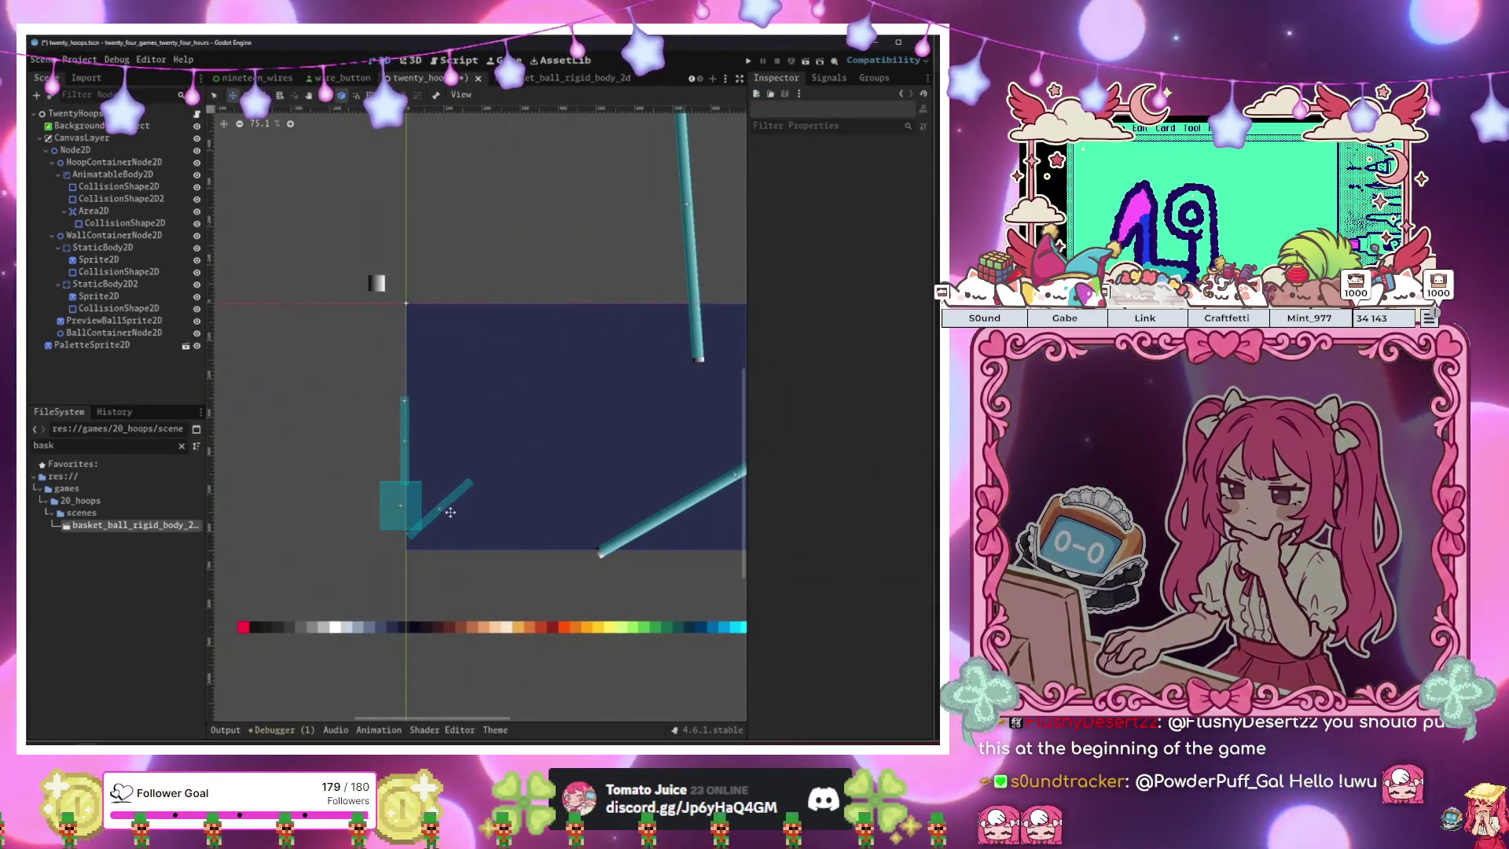
pyautogui.click(94, 211)
pyautogui.click(121, 222)
pyautogui.click(98, 295)
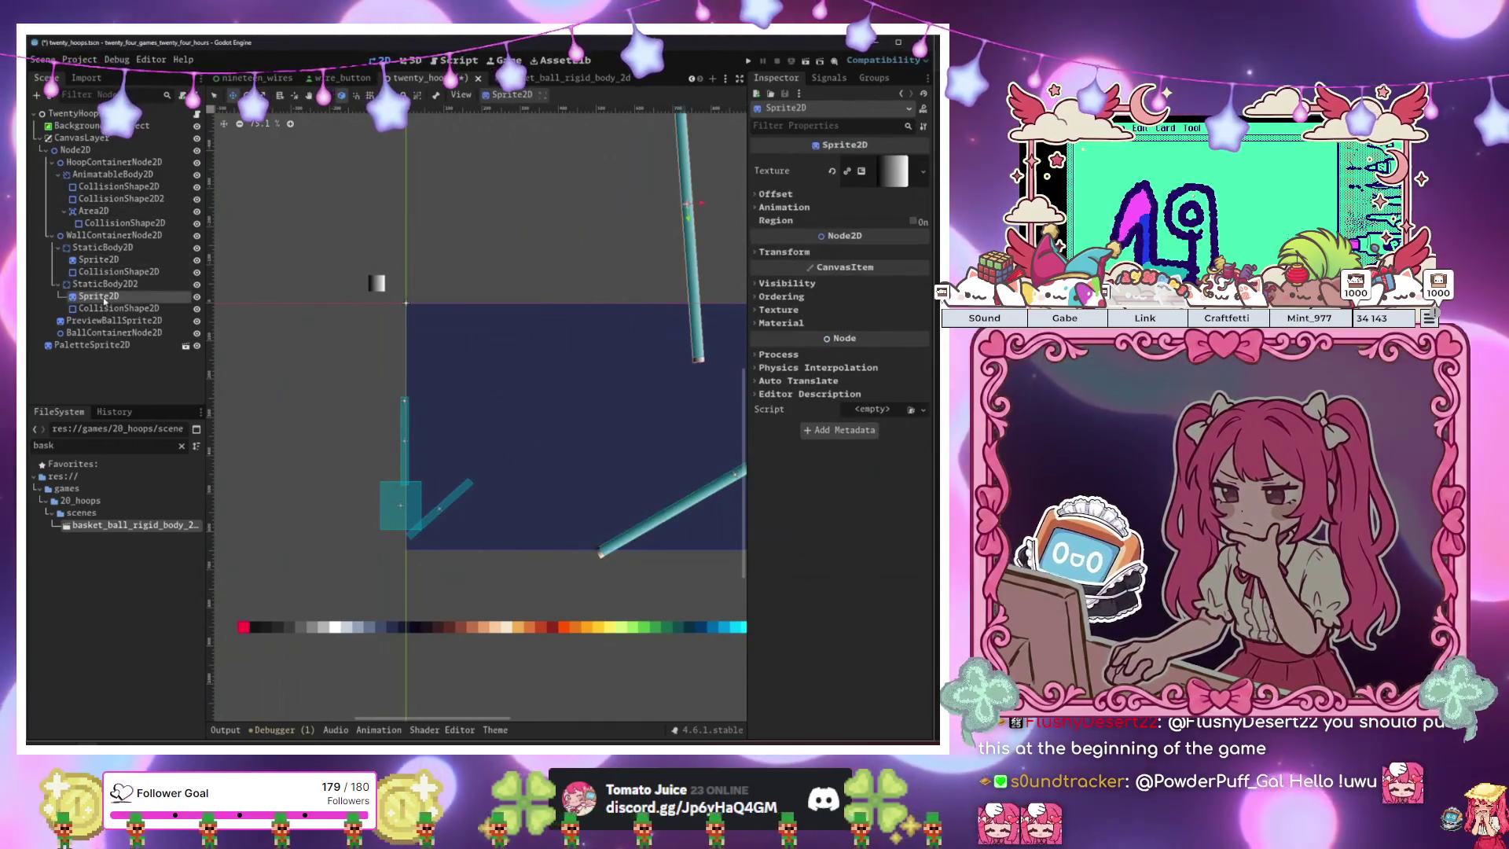
pyautogui.click(103, 308)
pyautogui.click(103, 272)
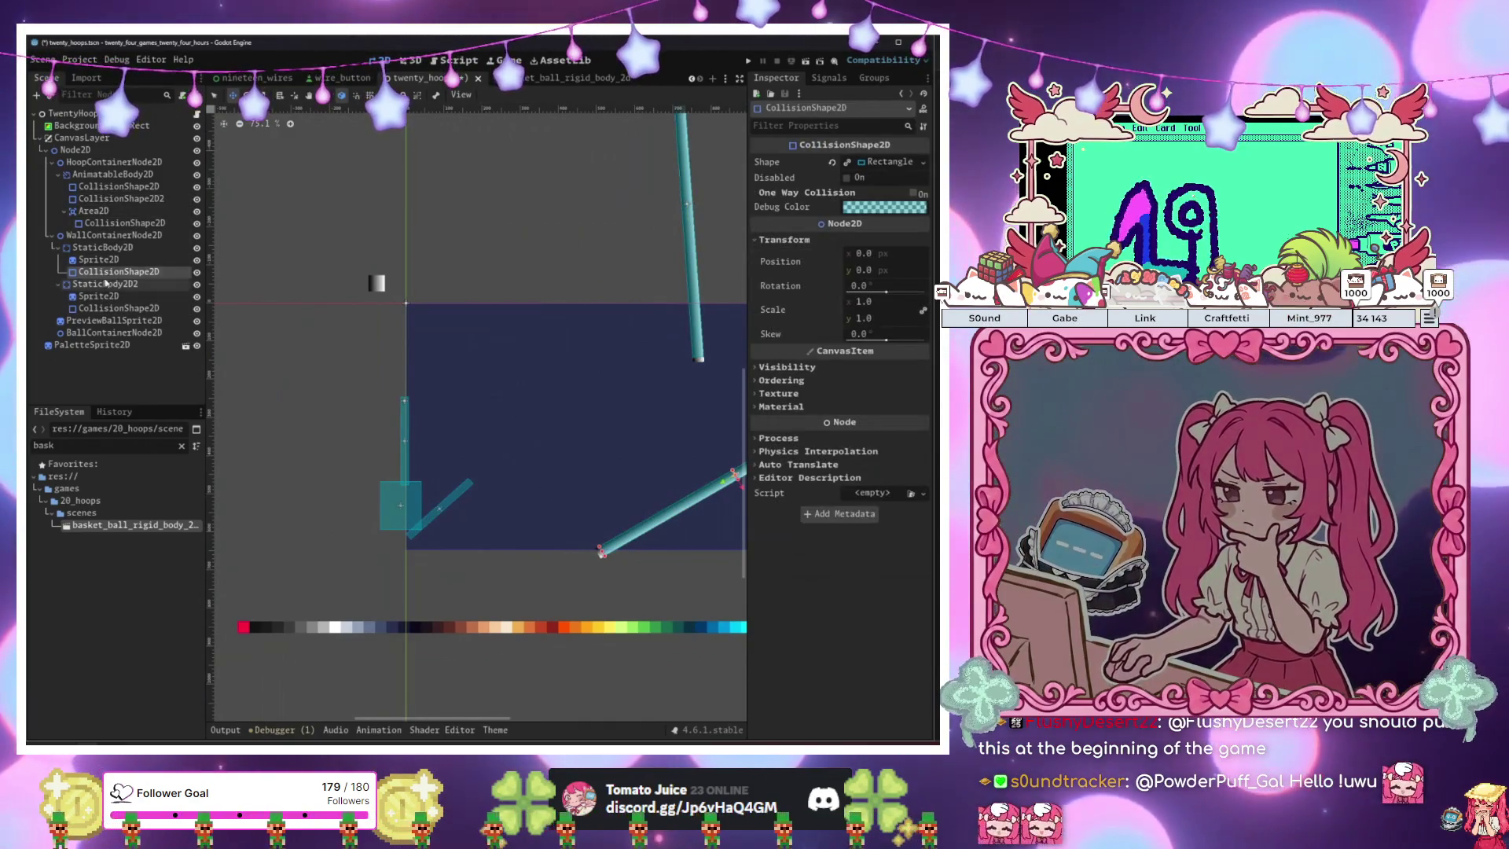
pyautogui.click(114, 321)
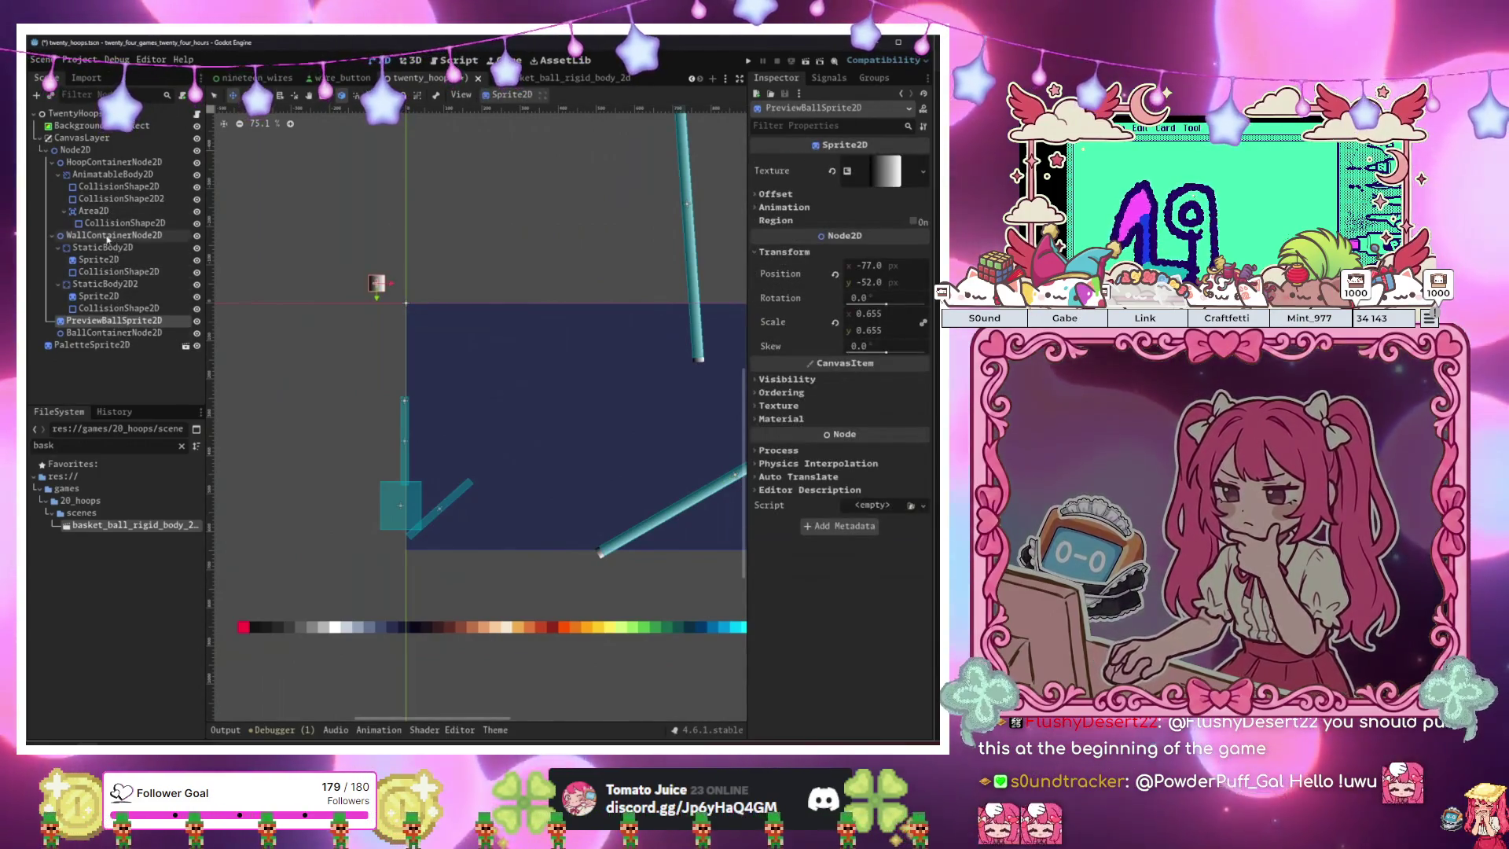
pyautogui.click(110, 175)
pyautogui.click(118, 188)
pyautogui.click(120, 162)
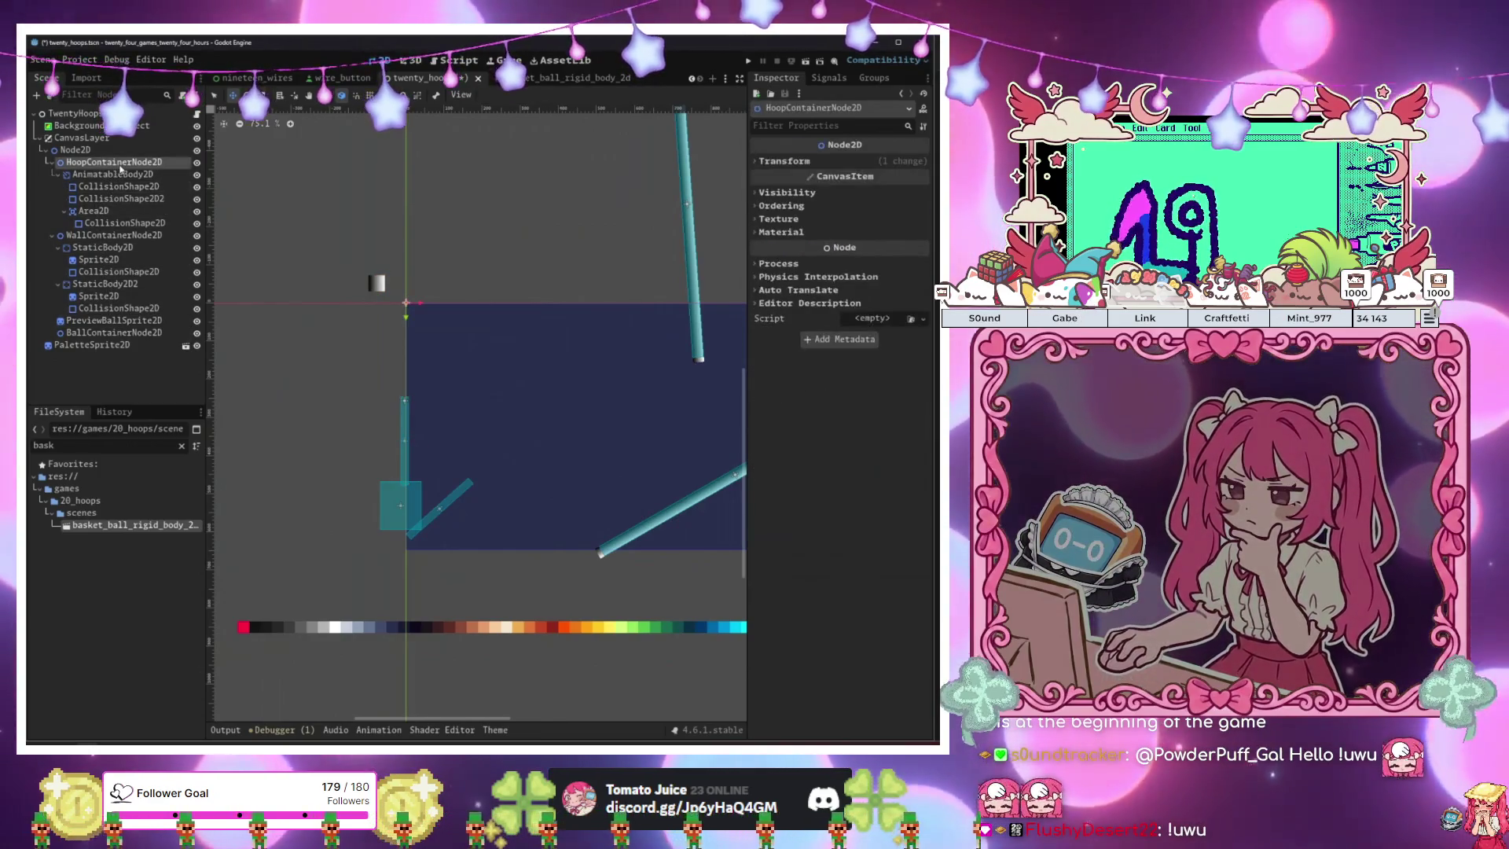
# Search the Create New Node dialog for gradient, animatable and 3D types, then cancel.
pyautogui.hotkey('ctrl', 'a')
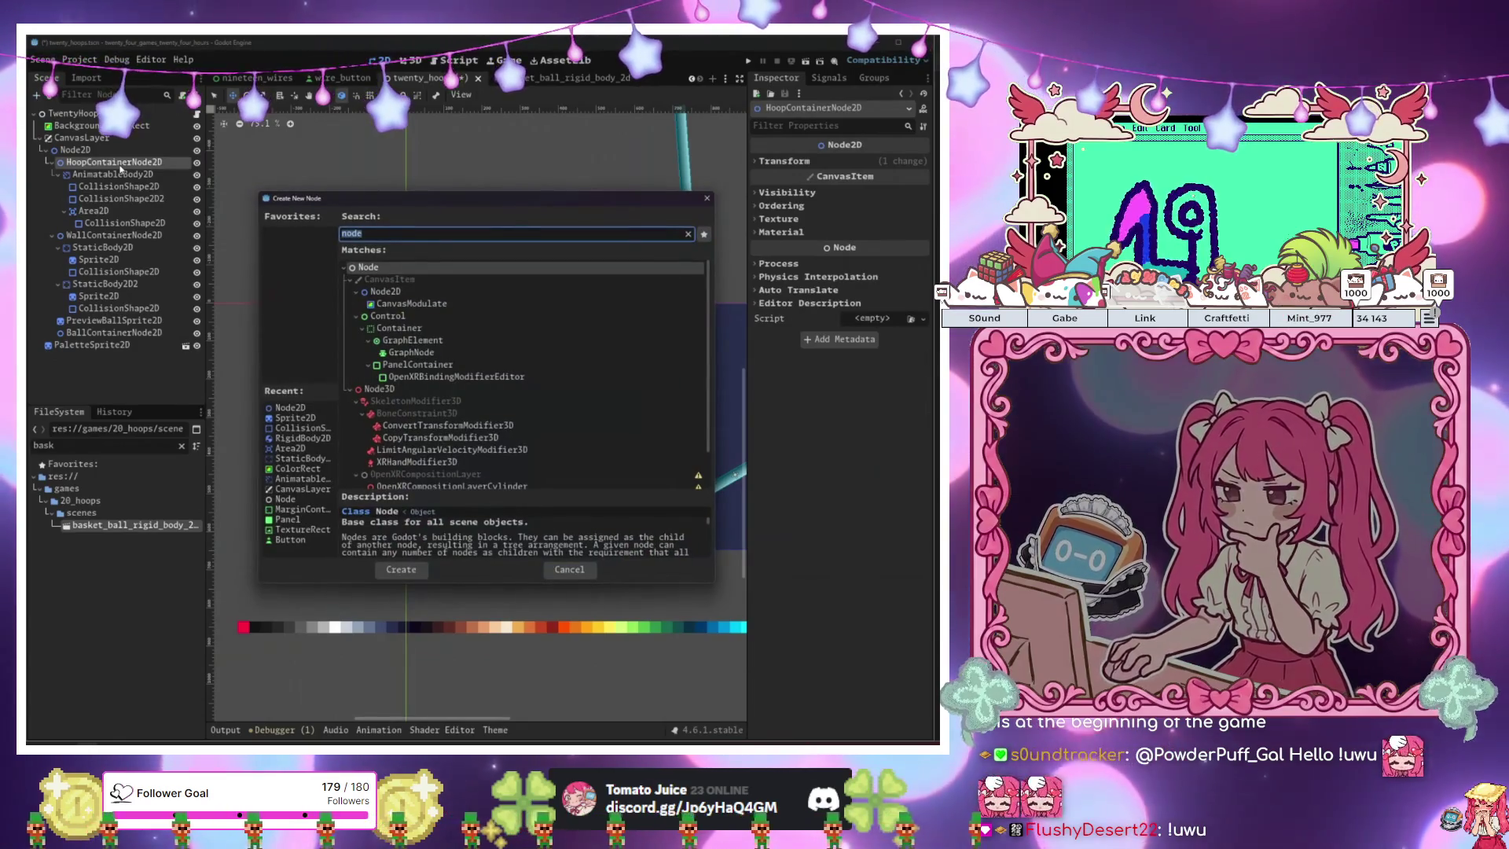
pyautogui.write('gradi')
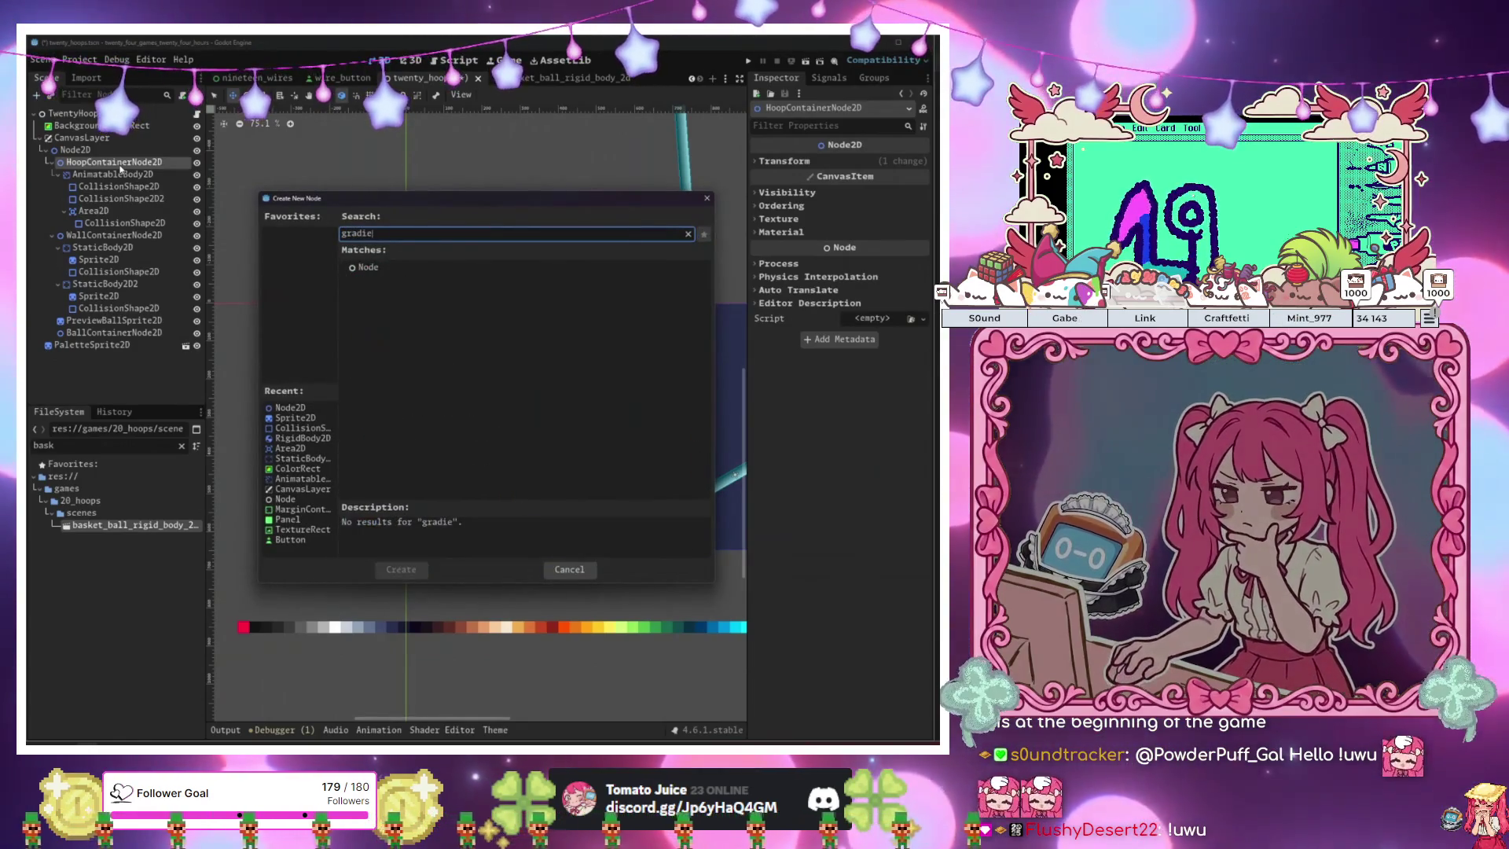
pyautogui.press('BackSpace')
pyautogui.press('BackSpace')
pyautogui.press('BackSpace')
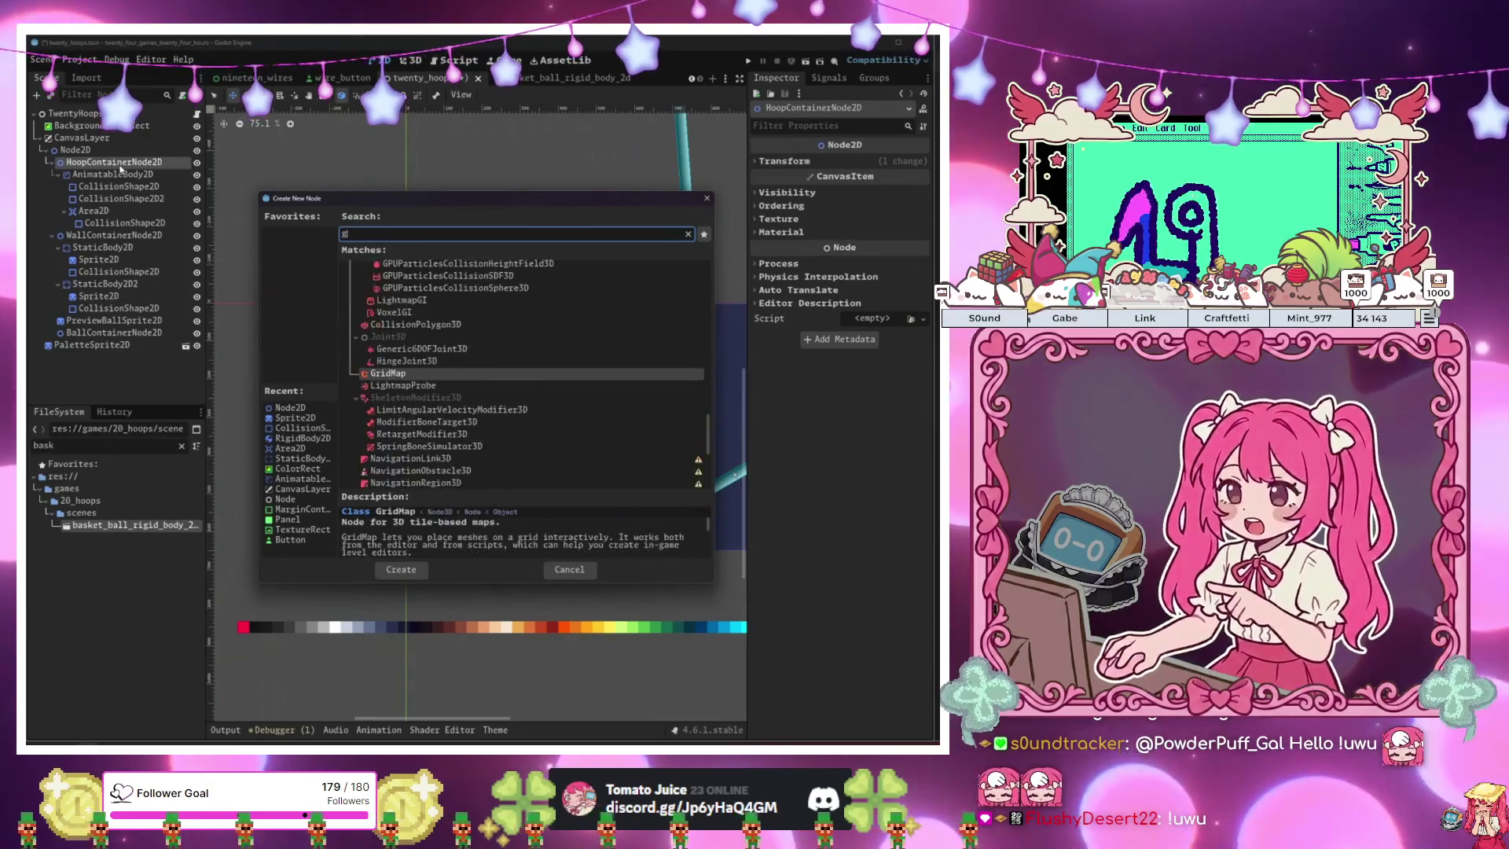
pyautogui.write('animat')
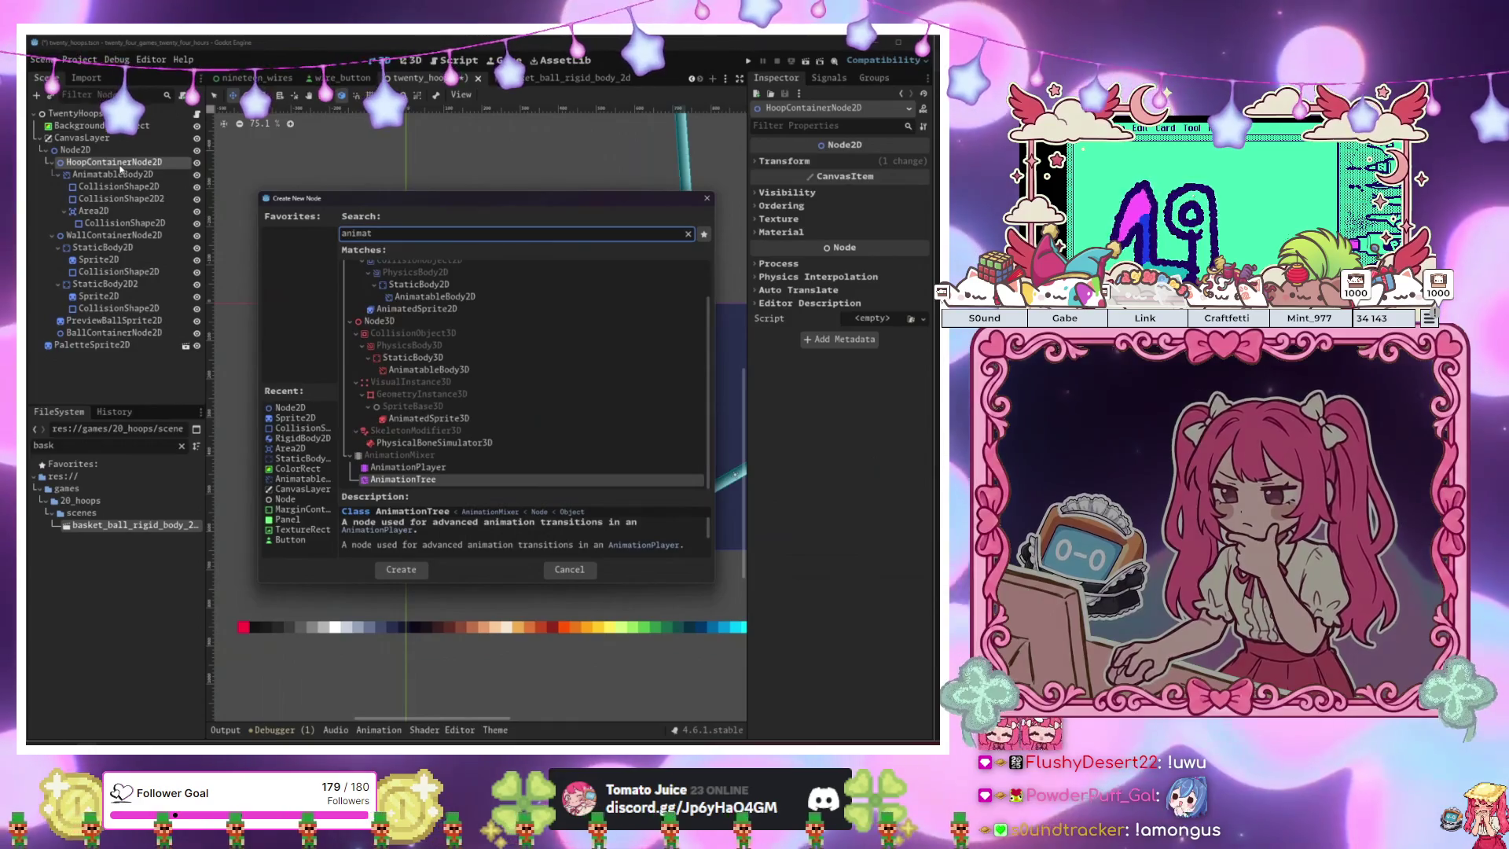
pyautogui.press('BackSpace')
pyautogui.press('BackSpace')
pyautogui.press('BackSpace')
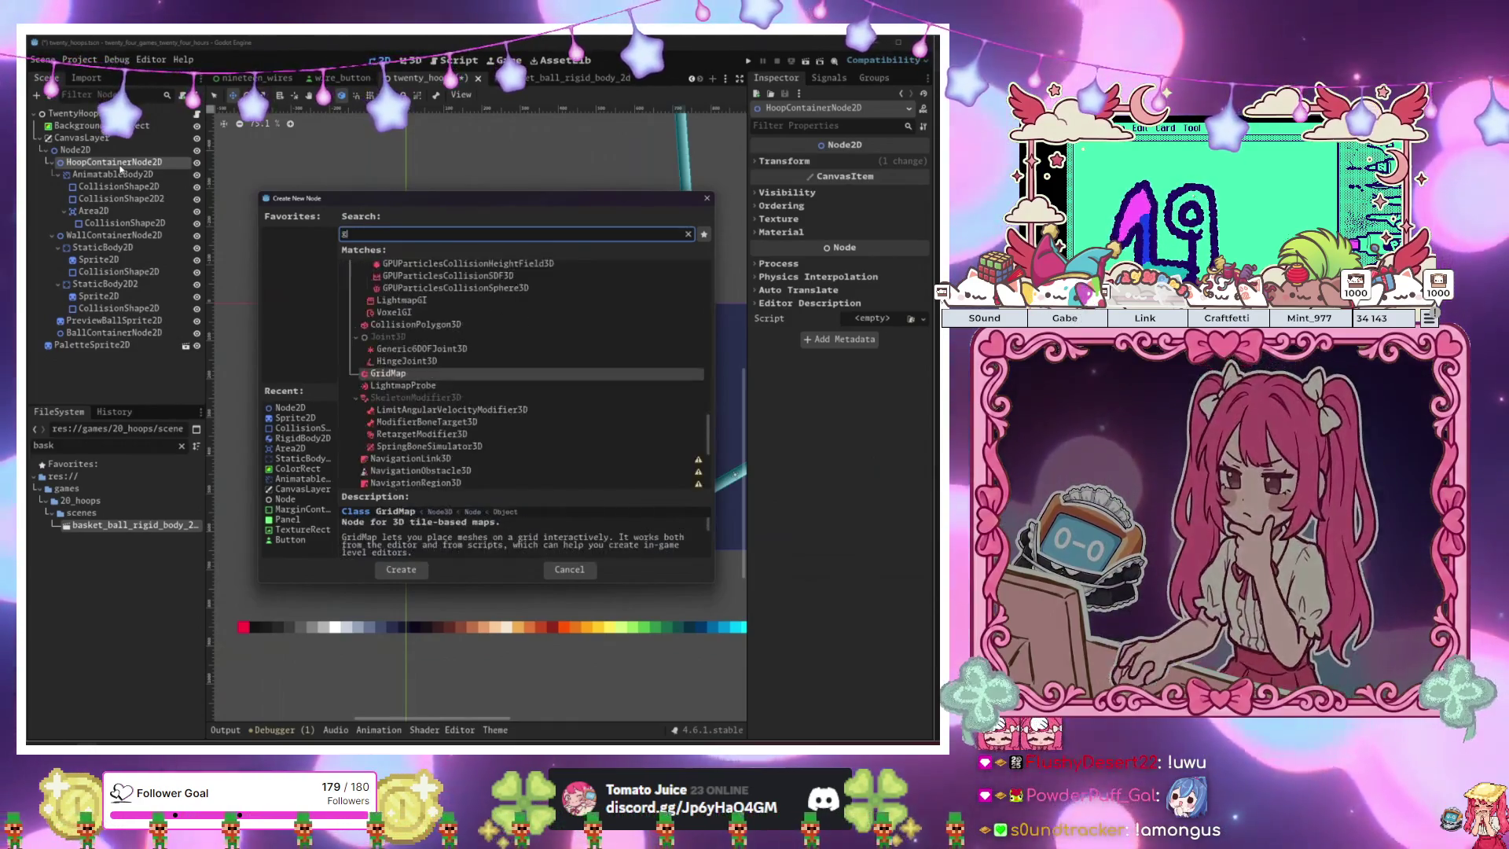
pyautogui.write('gradi')
pyautogui.press('BackSpace')
pyautogui.press('BackSpace')
pyautogui.press('BackSpace')
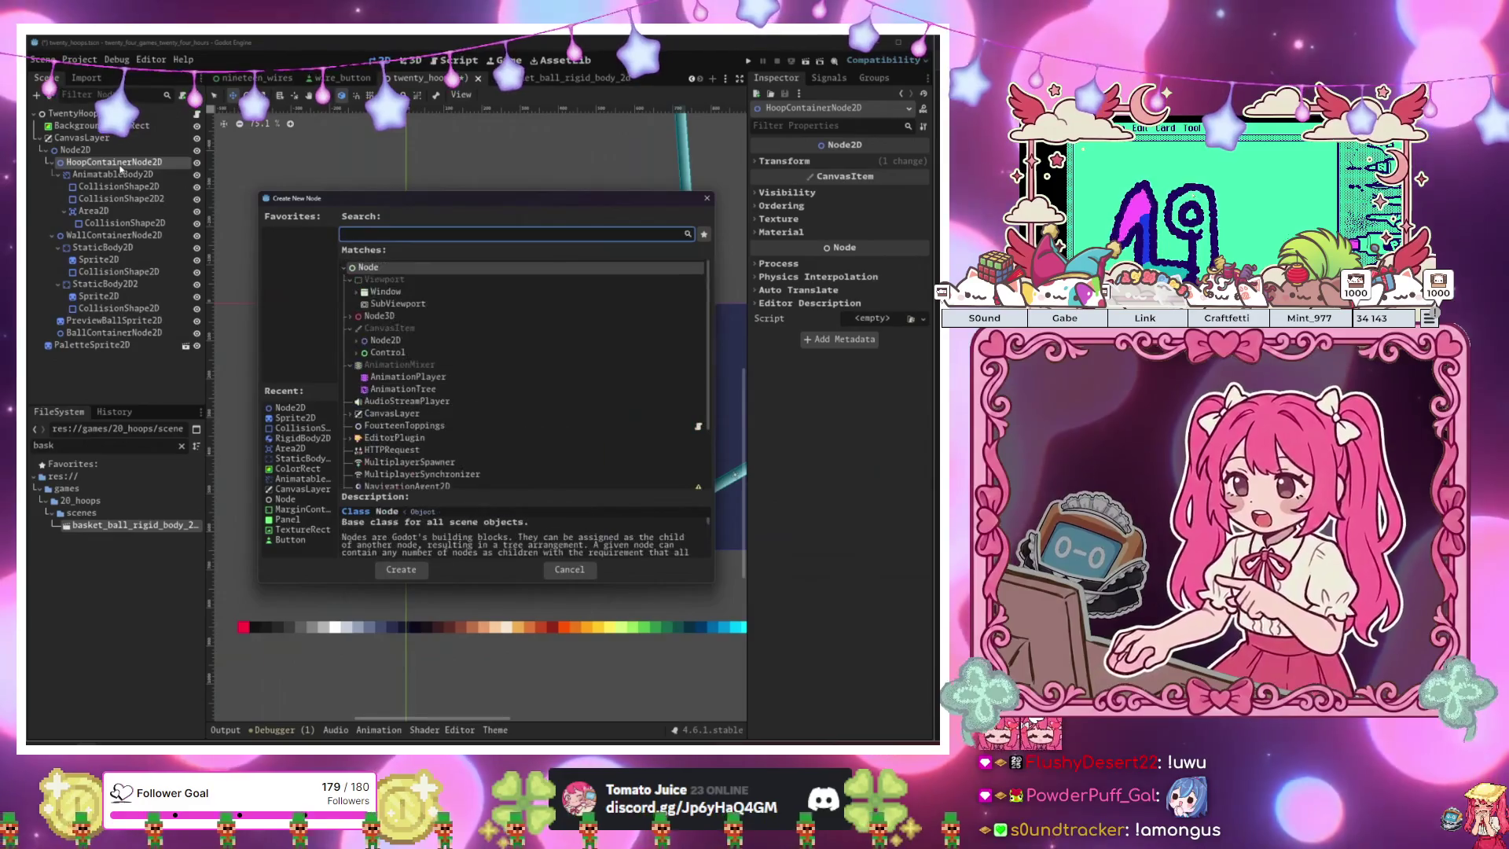
pyautogui.write('3d')
pyautogui.press('BackSpace')
pyautogui.press('BackSpace')
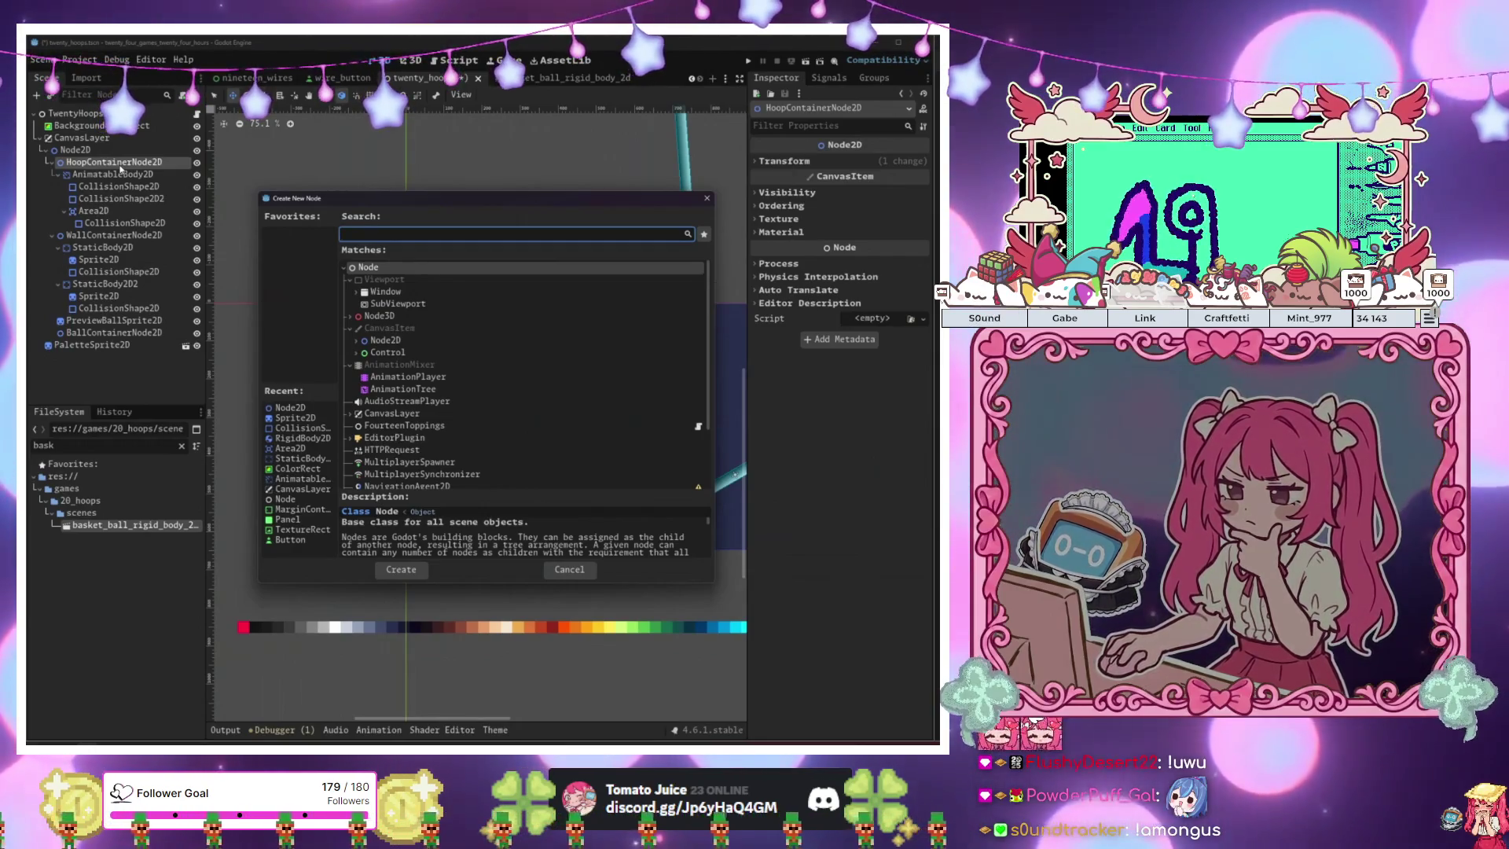
pyautogui.press('Escape')
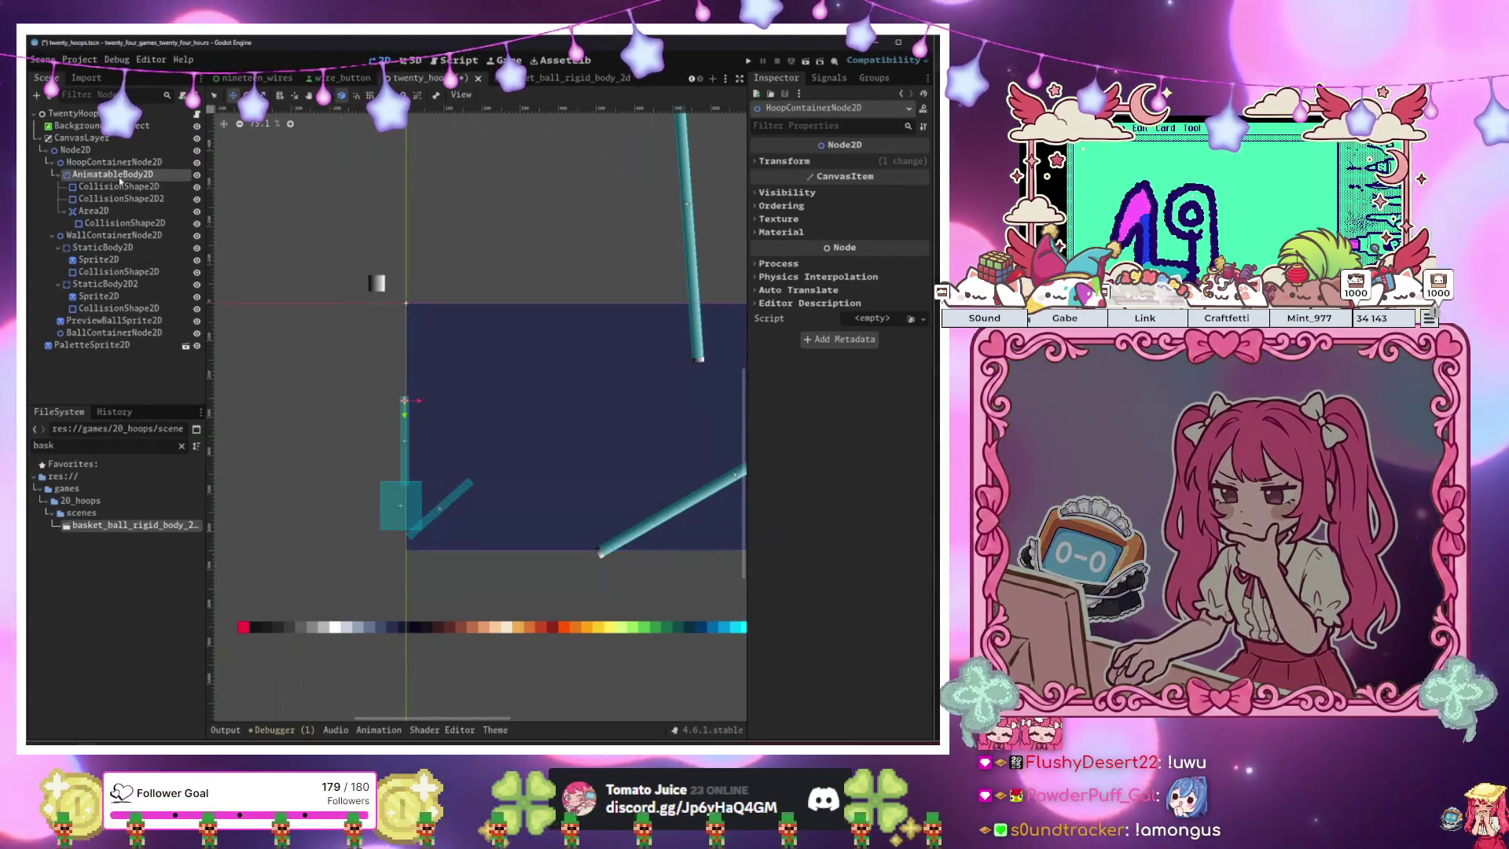
# Add a Sprite2D child to the hoop's AnimatableBody2D.
pyautogui.click(119, 176)
pyautogui.hotkey('ctrl', 'a')
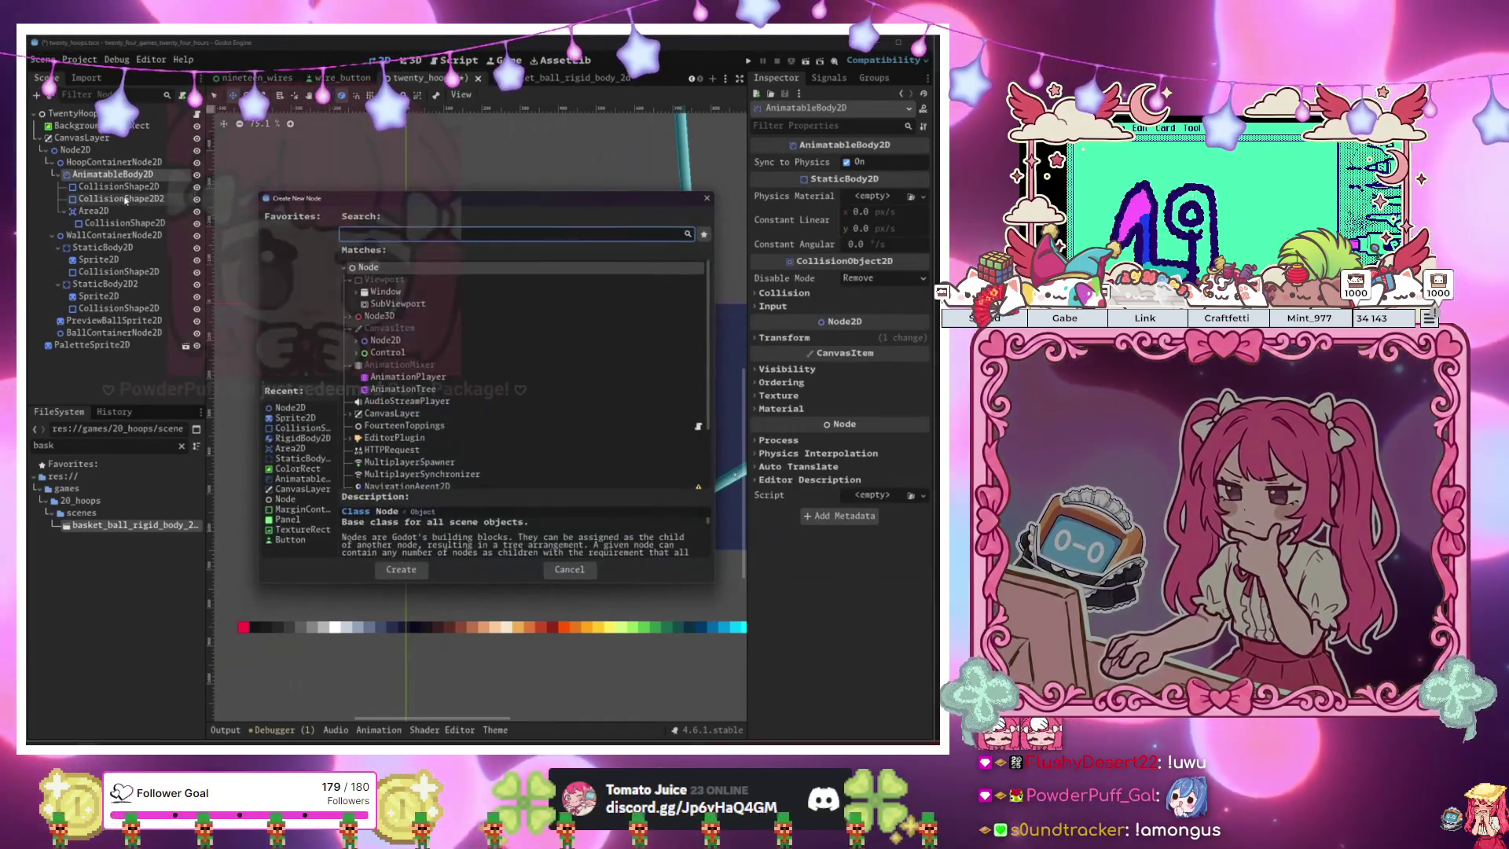
pyautogui.write('sprite')
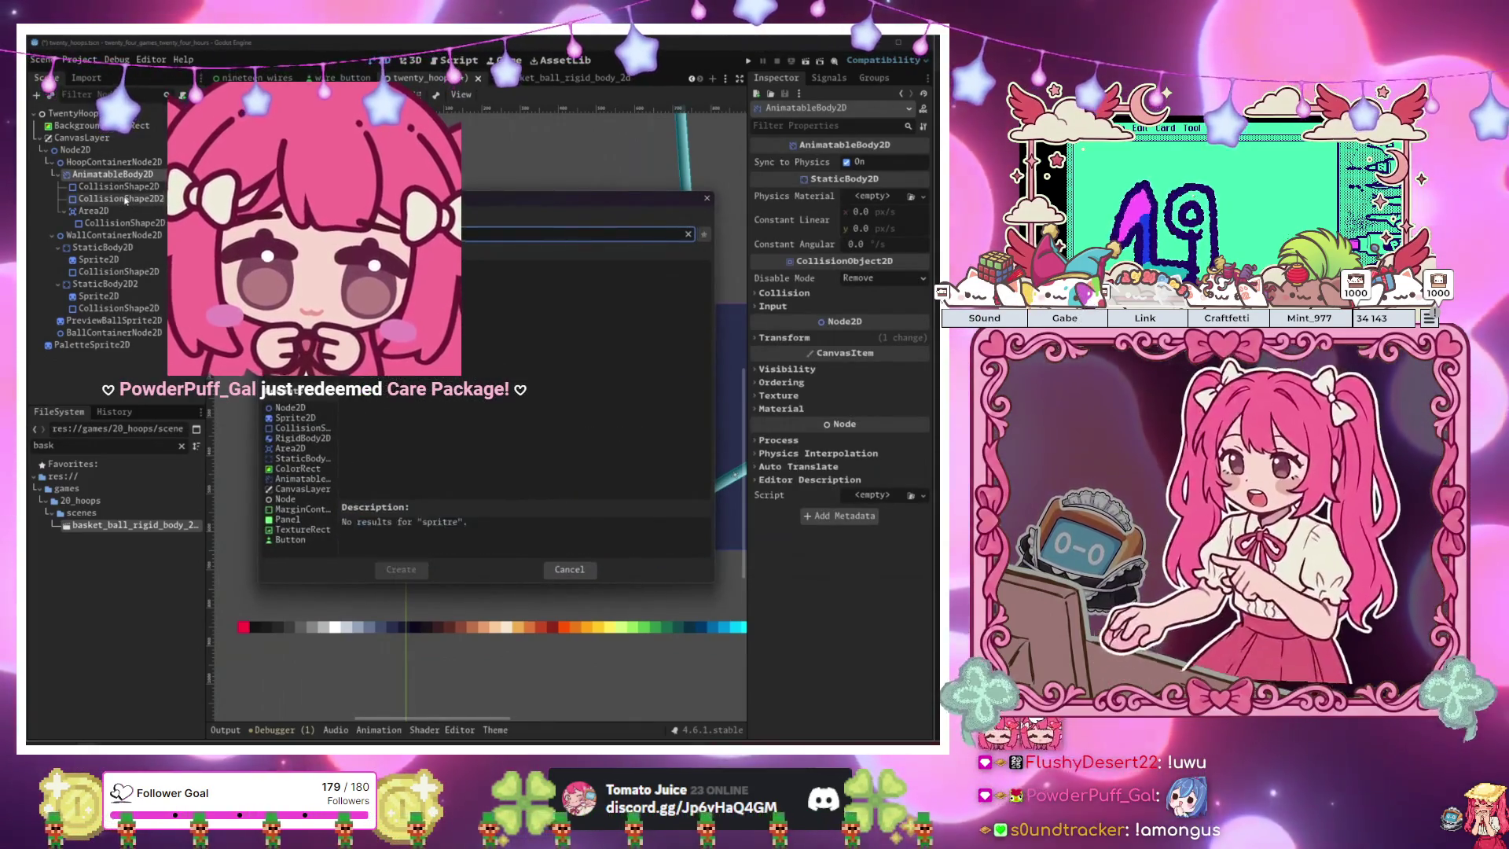
pyautogui.press('Return')
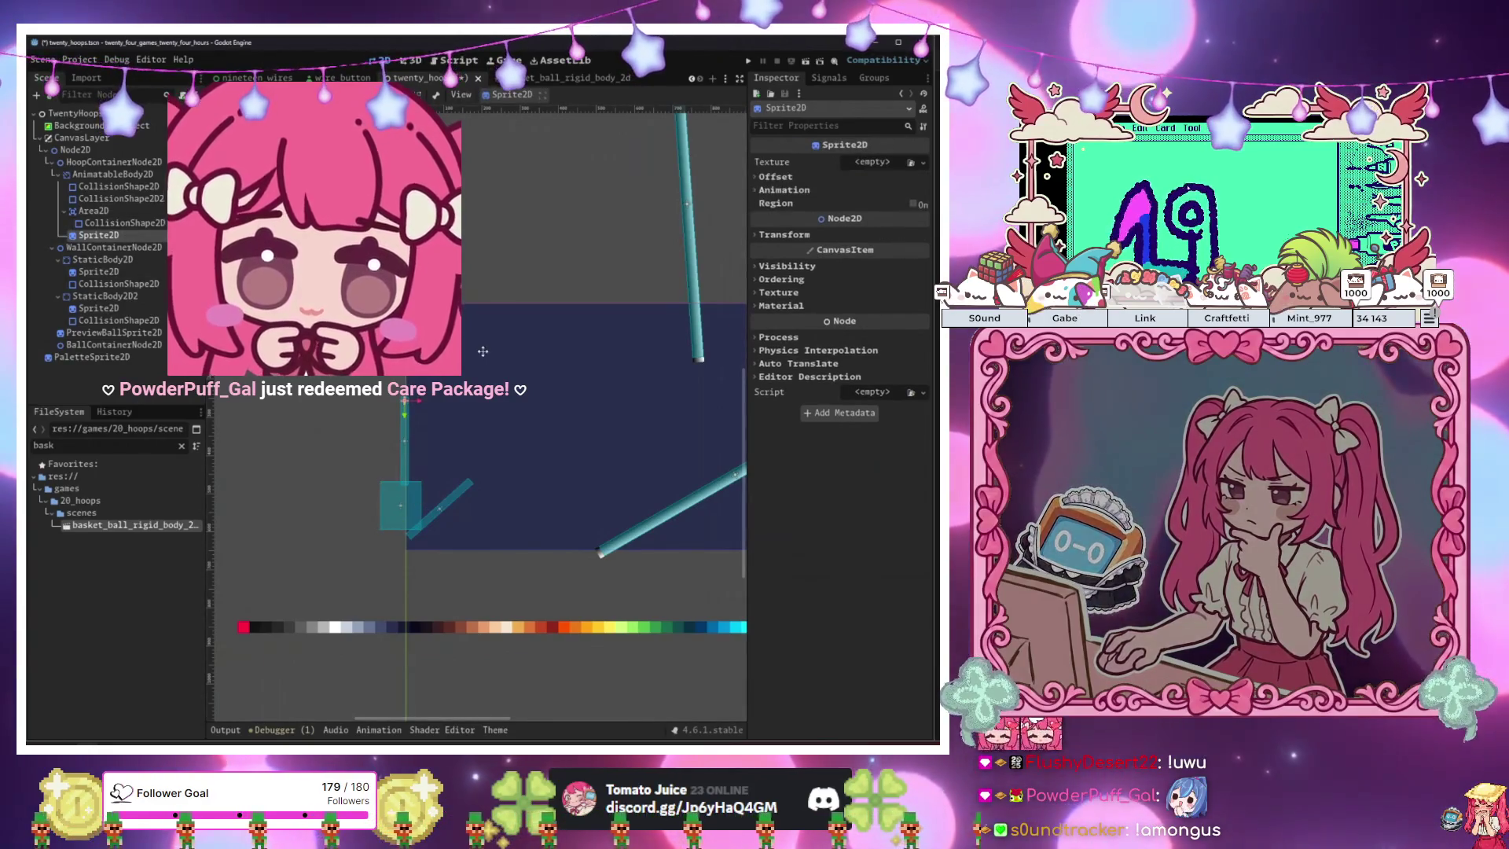
# Give the new Sprite2D a GradientTexture2D and shape it into a thin bar along the hoop post.
pyautogui.moveTo(404, 402)
pyautogui.mouseDown()
pyautogui.moveTo(372, 440)
pyautogui.moveTo(404, 402)
pyautogui.mouseUp()
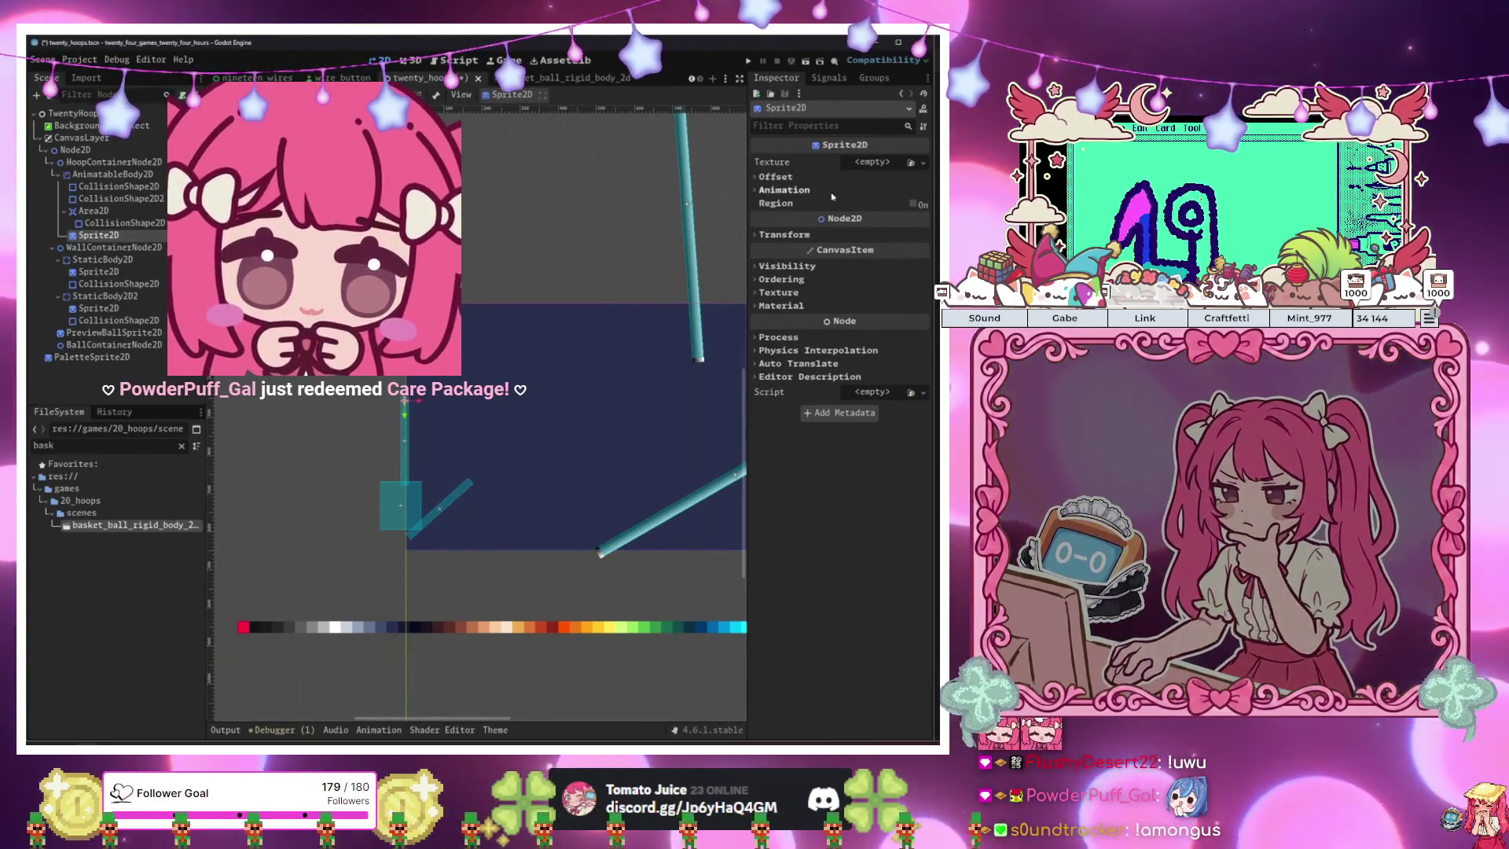
pyautogui.click(872, 162)
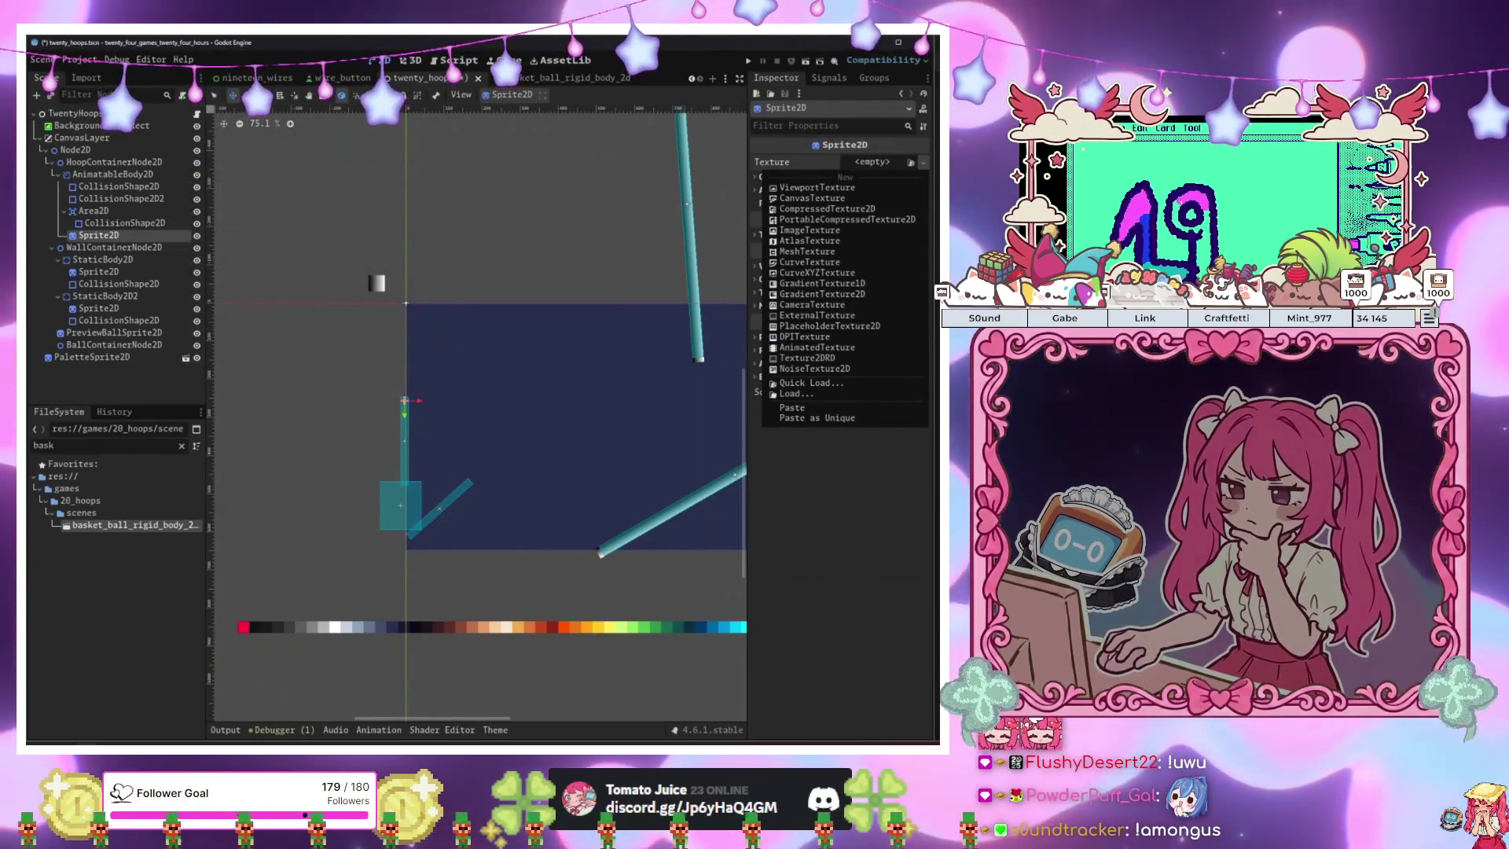
pyautogui.click(810, 295)
pyautogui.moveTo(515, 397); pyautogui.dragTo(494, 410)
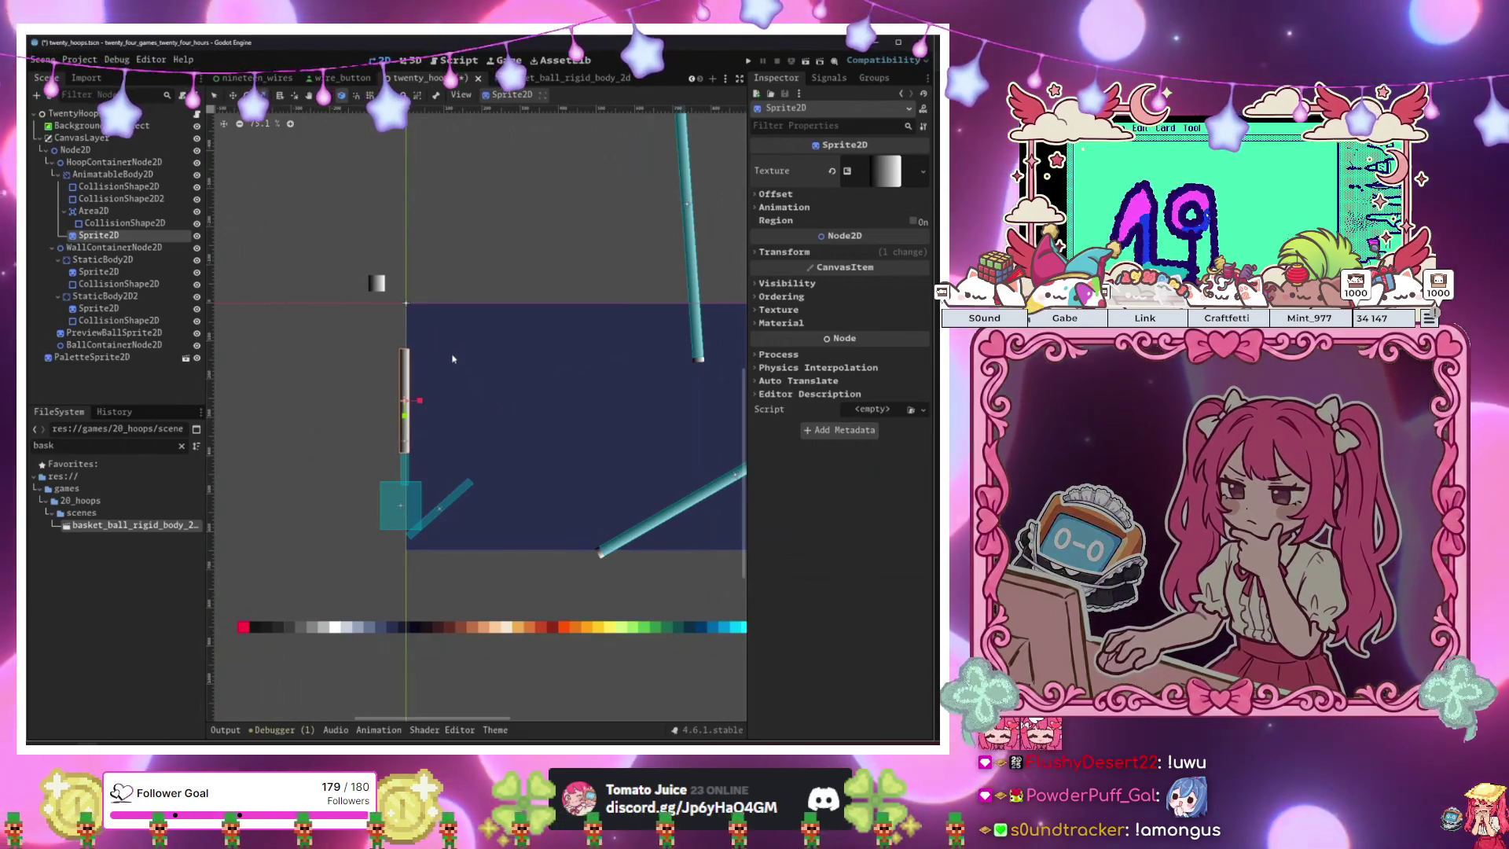
pyautogui.press('w')
pyautogui.moveTo(452, 357); pyautogui.dragTo(480, 367)
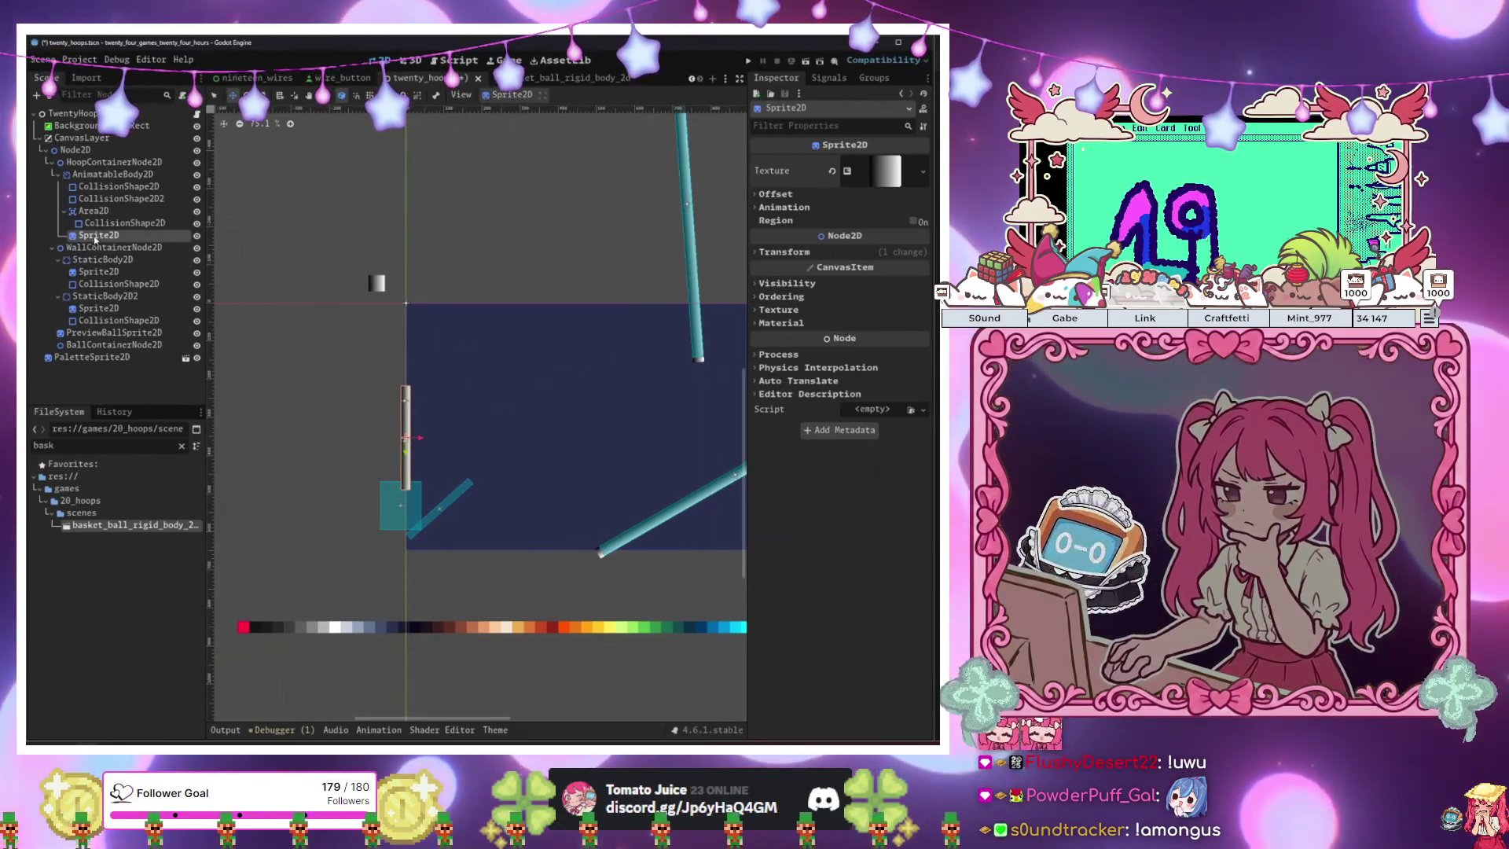
pyautogui.moveTo(108, 183); pyautogui.dragTo(107, 183)
pyautogui.scroll(4, 458, 462)
pyautogui.moveTo(478, 426)
pyautogui.mouseDown()
pyautogui.moveTo(469, 446)
pyautogui.moveTo(465, 428)
pyautogui.mouseUp()
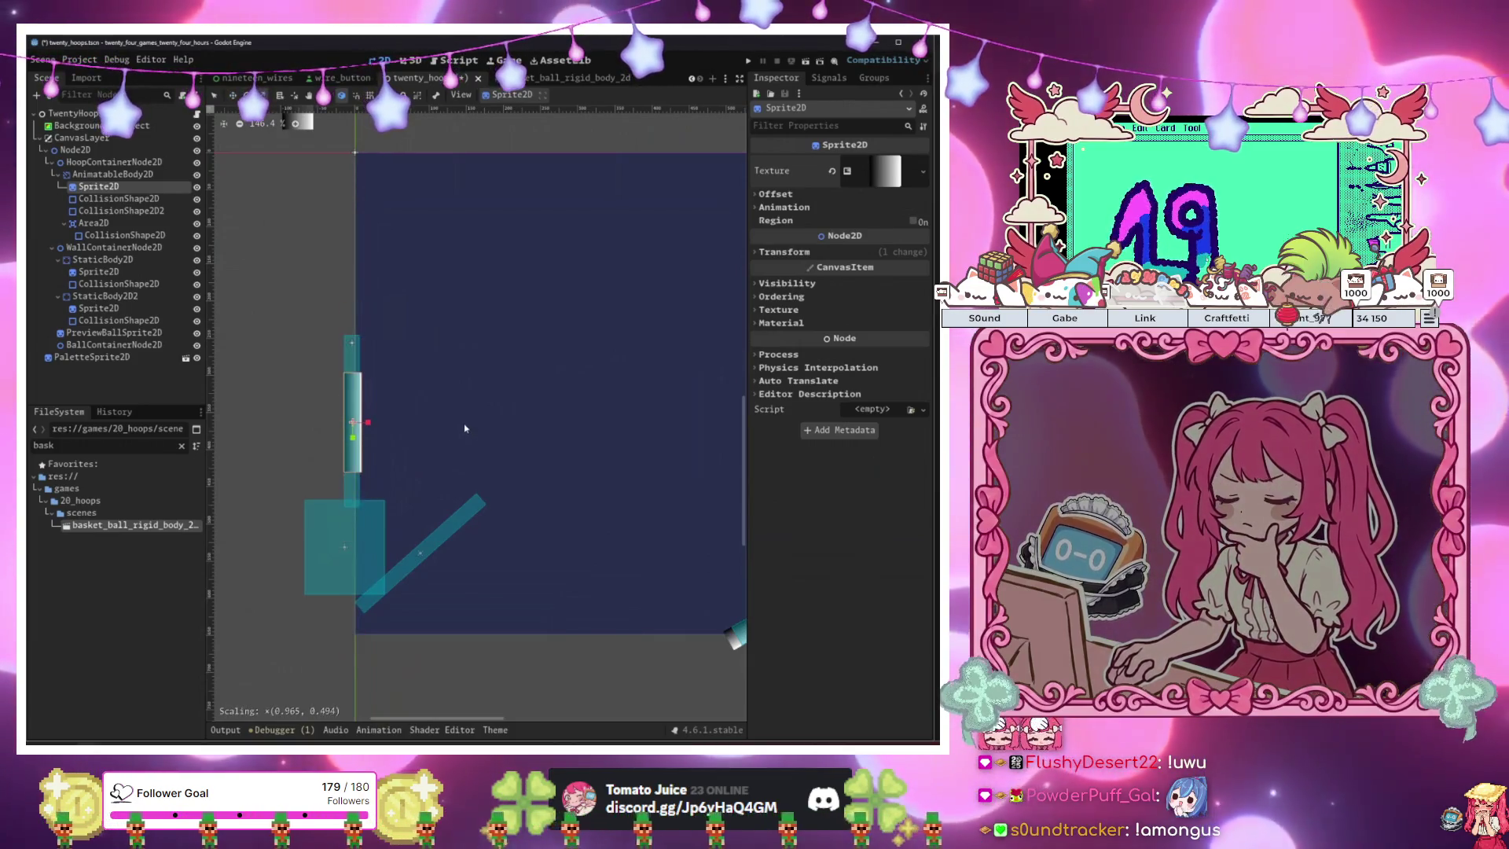
pyautogui.click(464, 429)
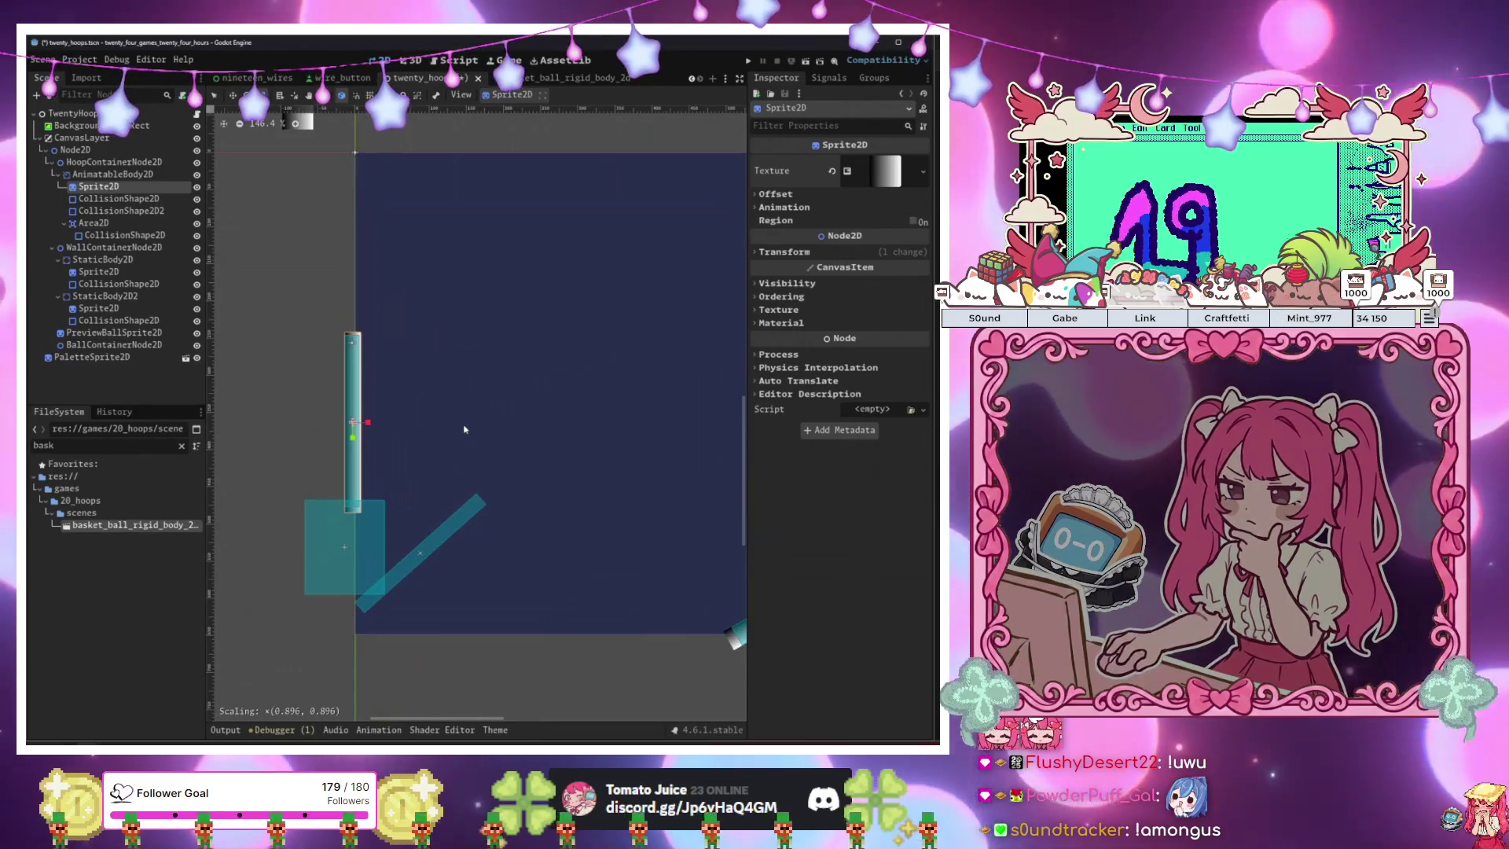
pyautogui.moveTo(472, 420); pyautogui.dragTo(473, 418)
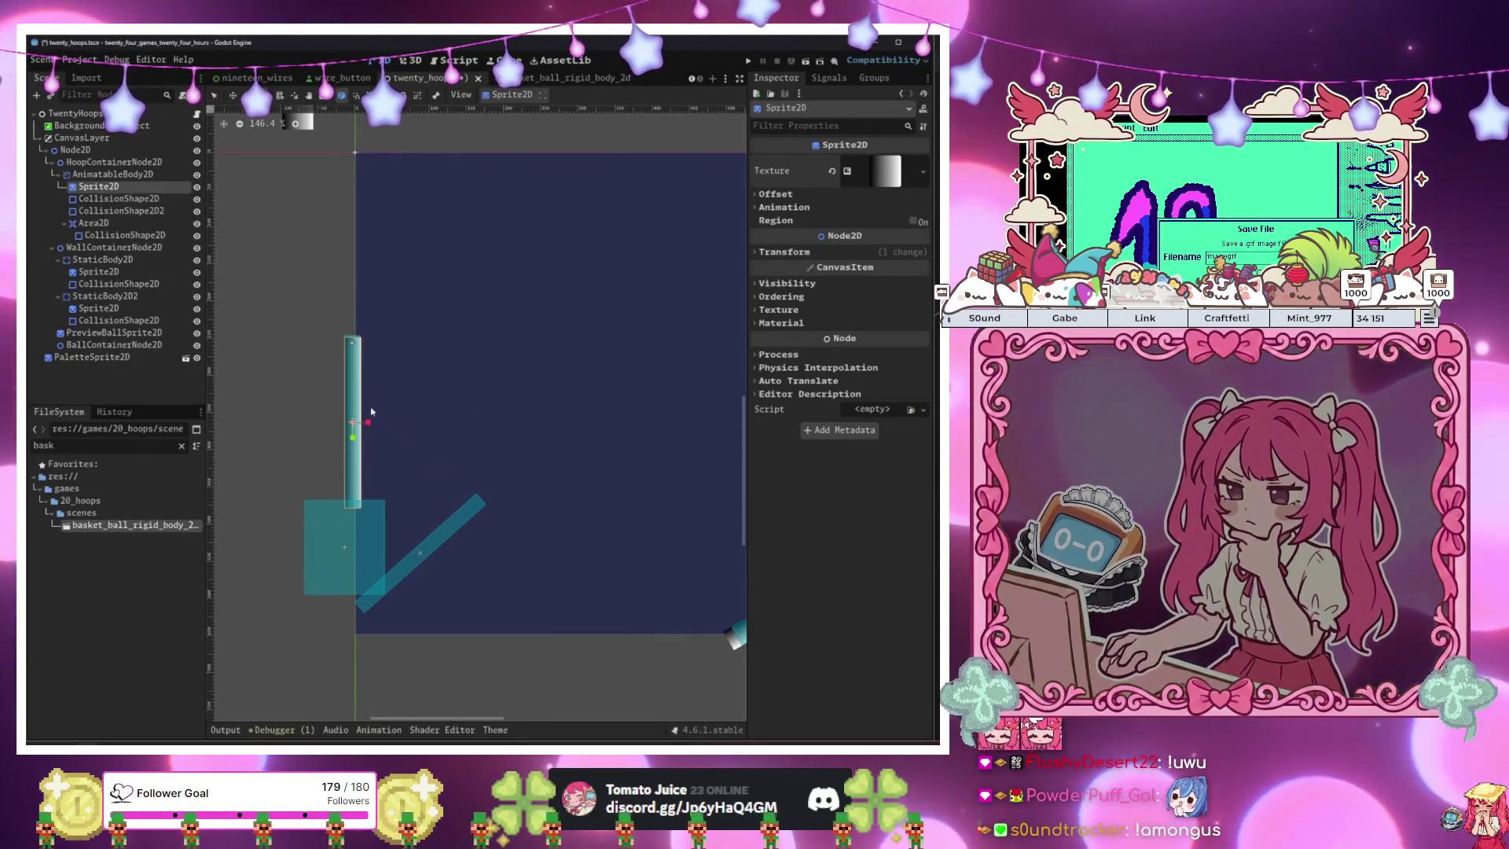
# Duplicate the bar, rotate the copy onto the slanted collision line, and run with F6.
pyautogui.hotkey('ctrl', 'd')
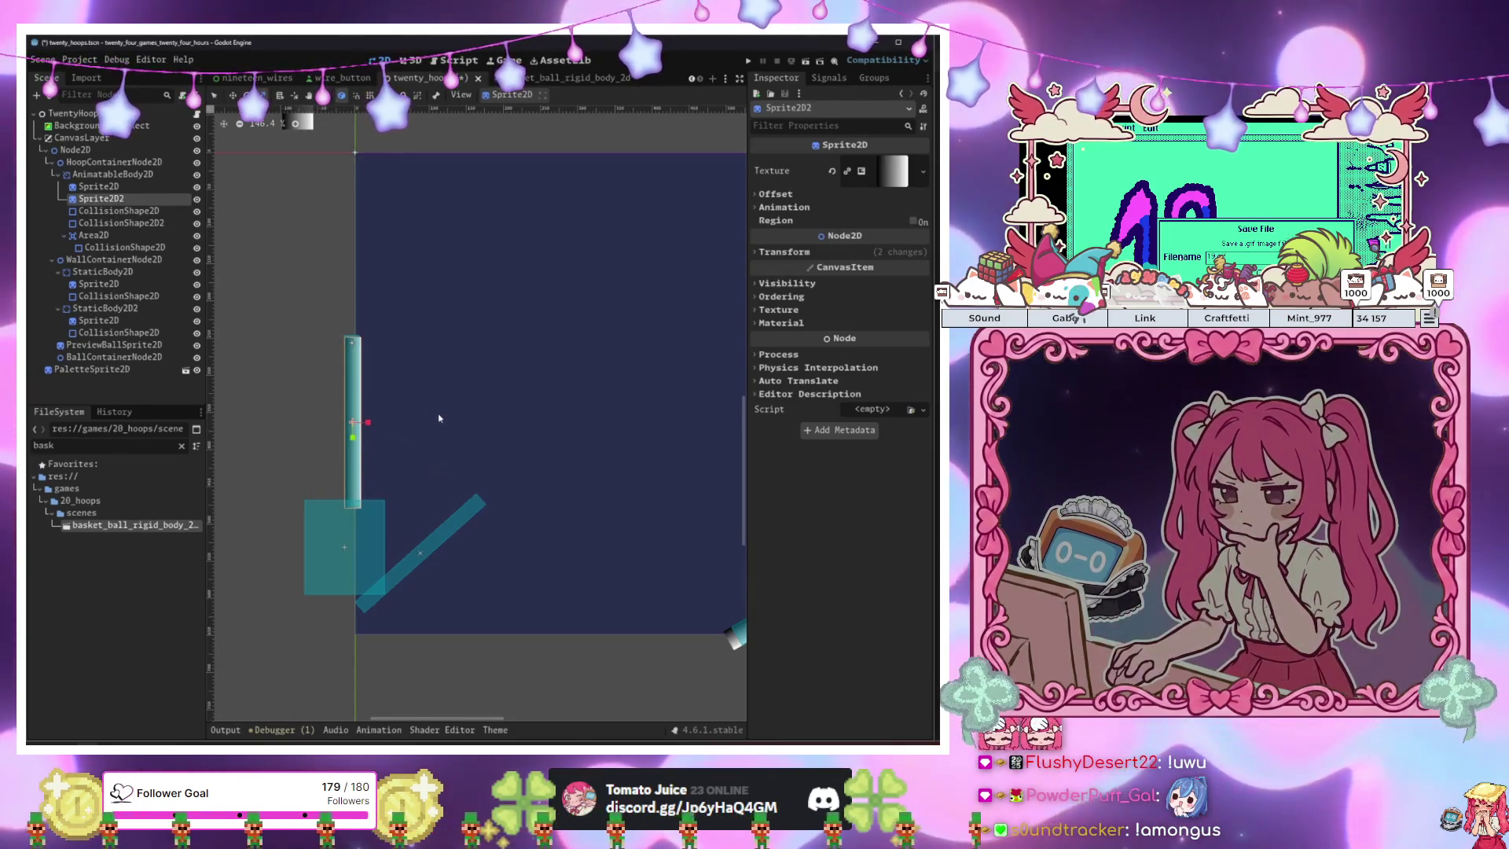
pyautogui.moveTo(448, 418)
pyautogui.mouseDown()
pyautogui.moveTo(508, 448)
pyautogui.moveTo(529, 529)
pyautogui.moveTo(509, 559)
pyautogui.moveTo(505, 468)
pyautogui.moveTo(553, 561)
pyautogui.mouseUp()
pyautogui.press('w')
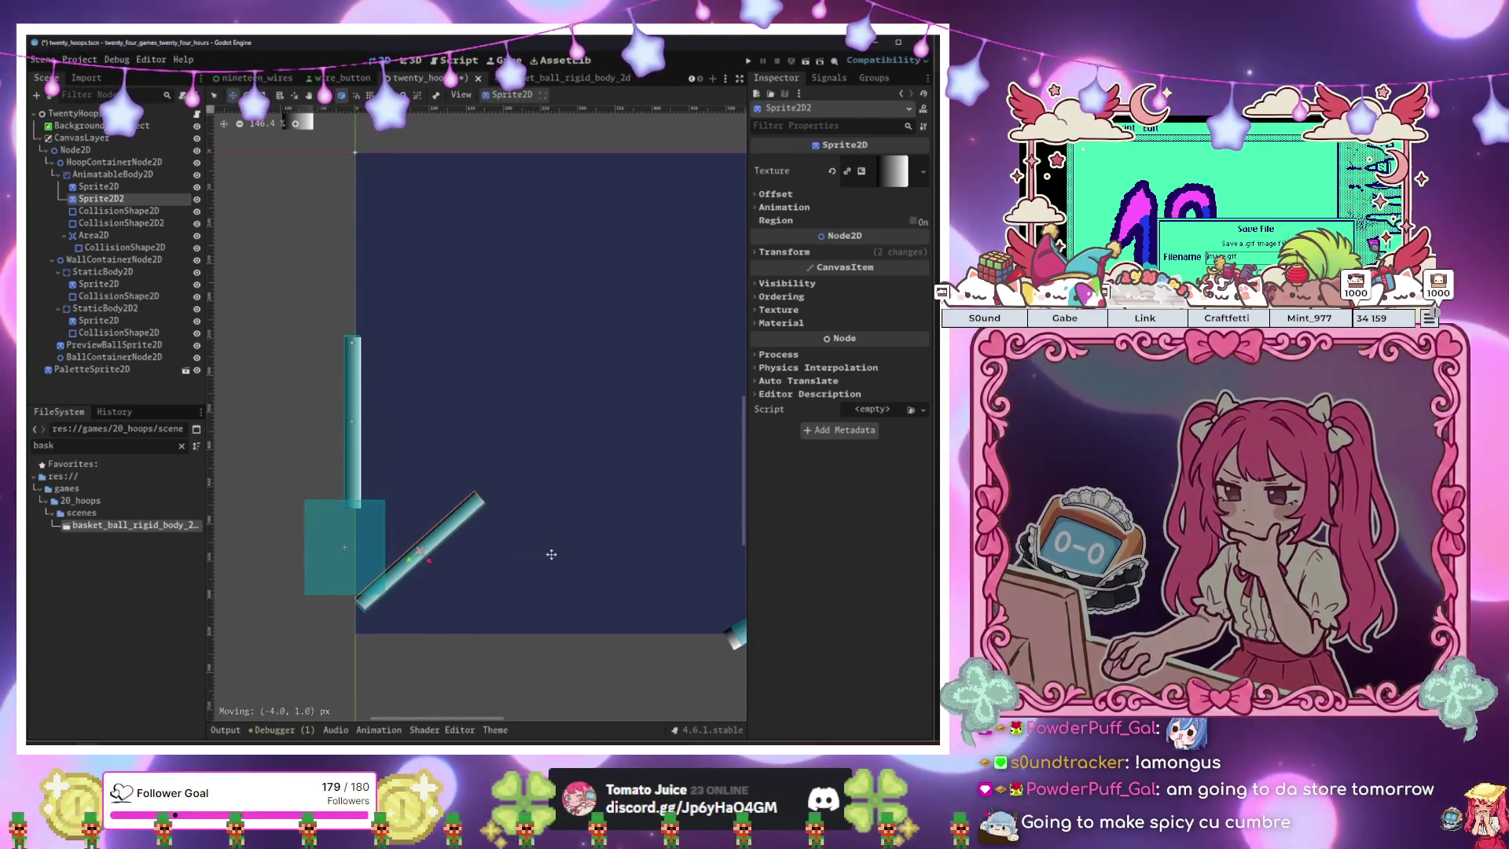
pyautogui.moveTo(554, 562); pyautogui.dragTo(553, 561)
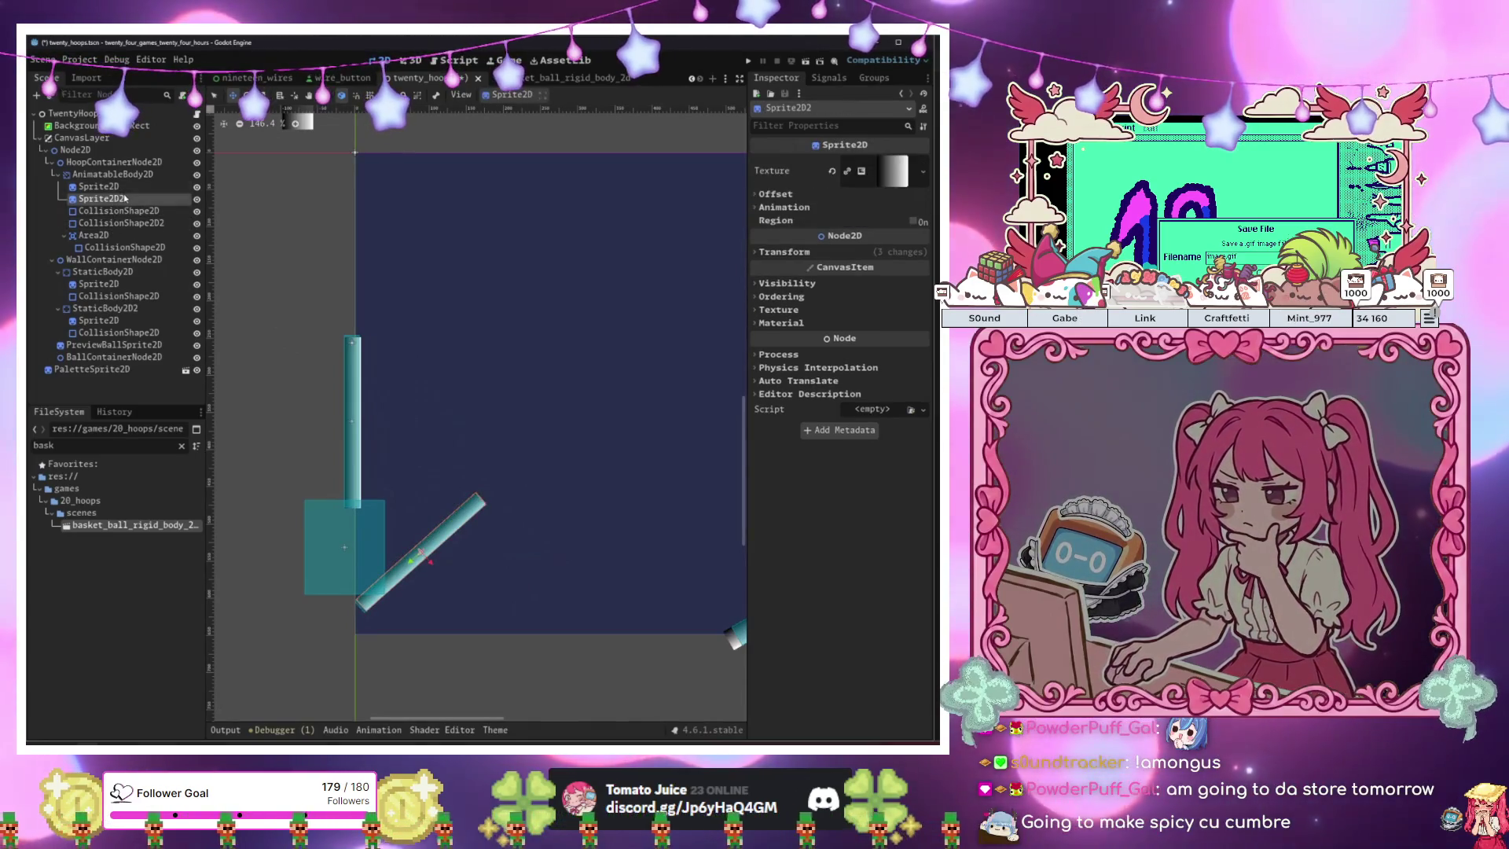
pyautogui.click(76, 149)
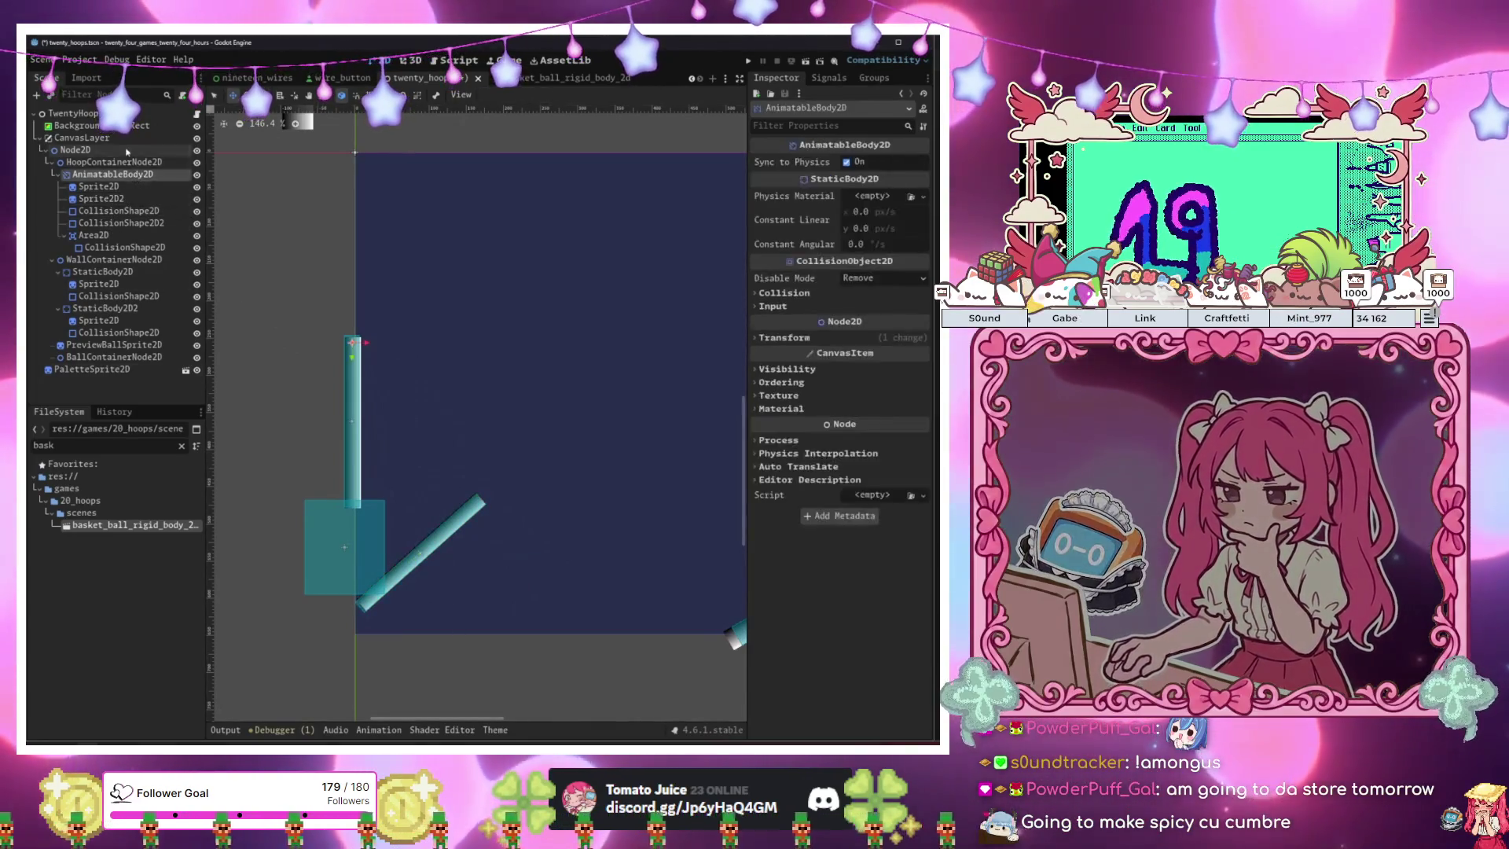
pyautogui.press('F6')
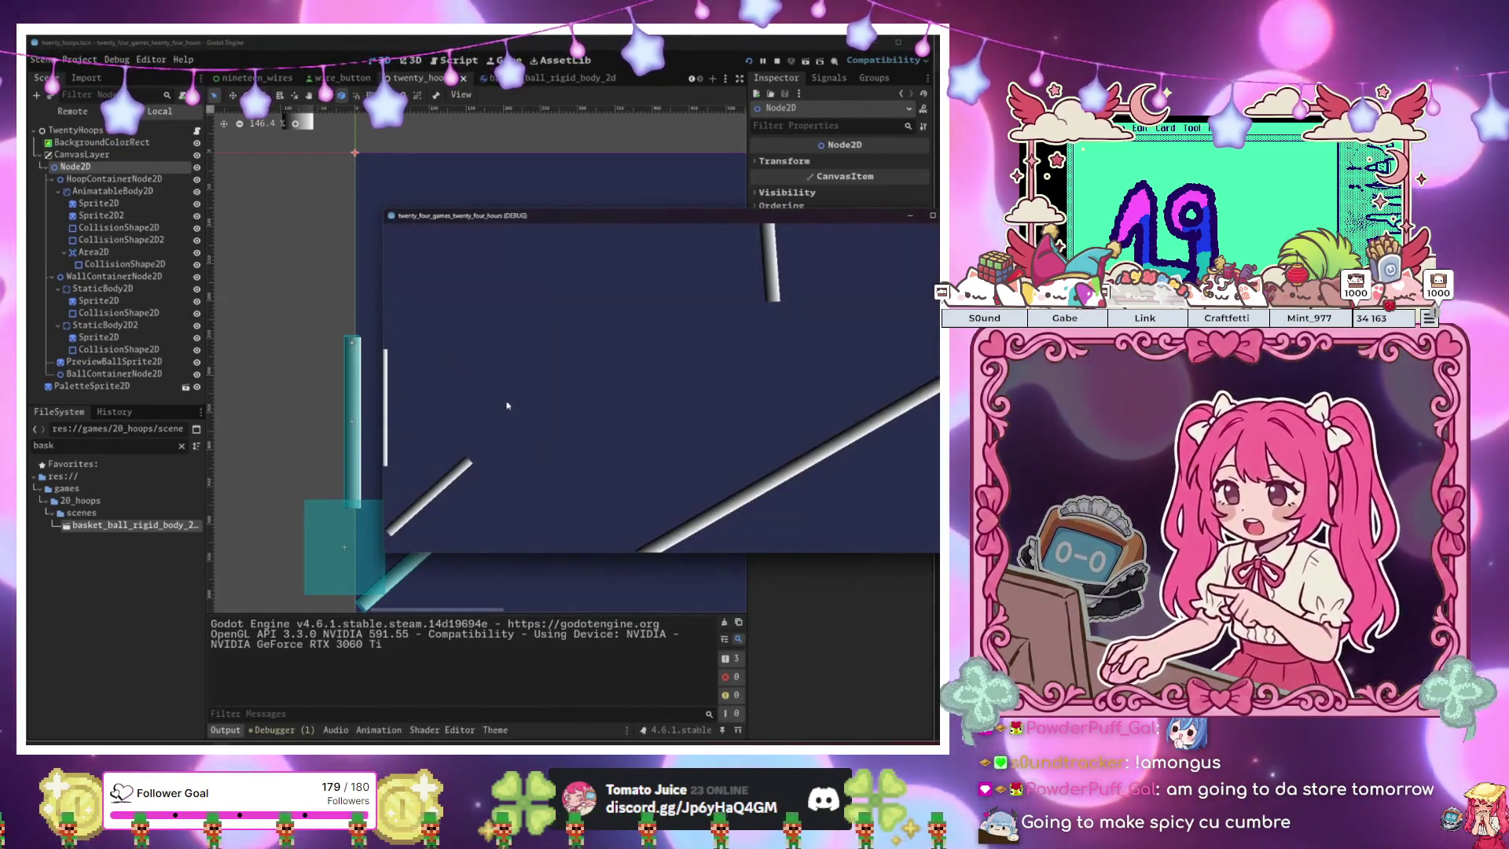
# Drop three balls onto the hoop bars in the running game, then stop it with F8.
pyautogui.click(851, 255)
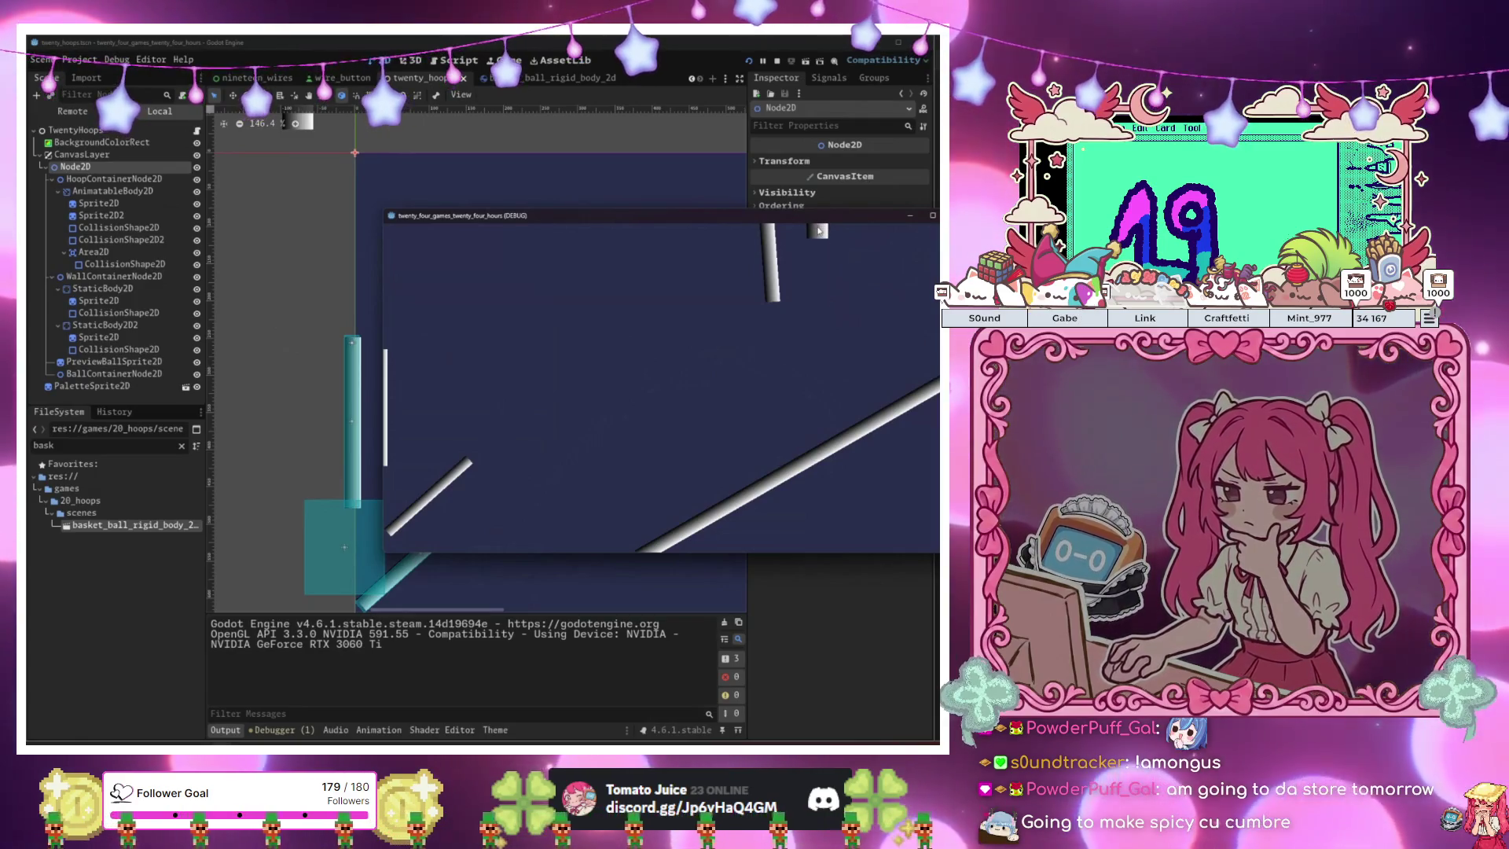
pyautogui.click(818, 230)
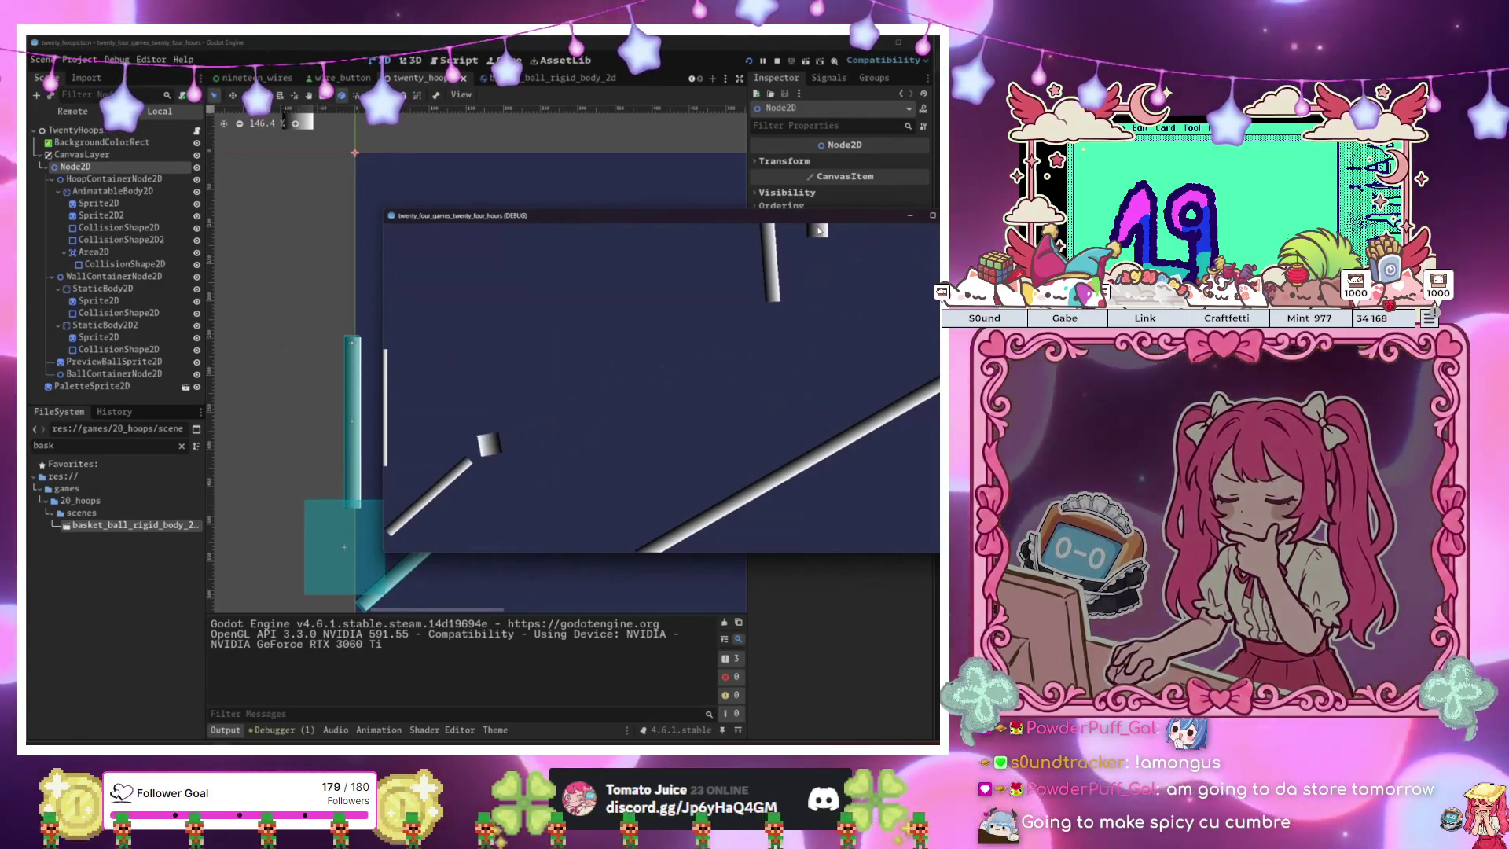
pyautogui.click(818, 230)
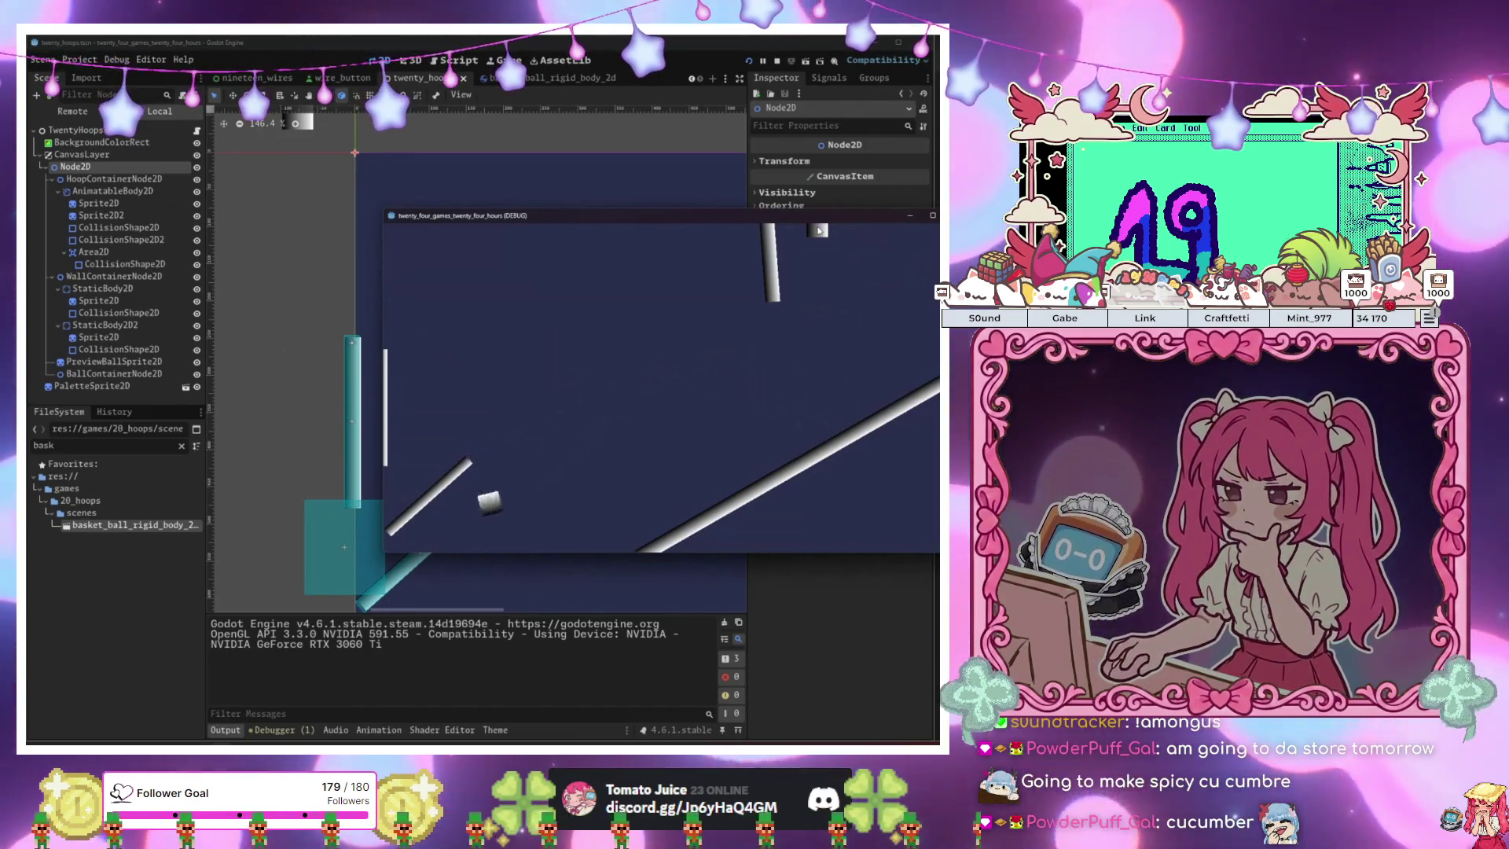
pyautogui.press('F8')
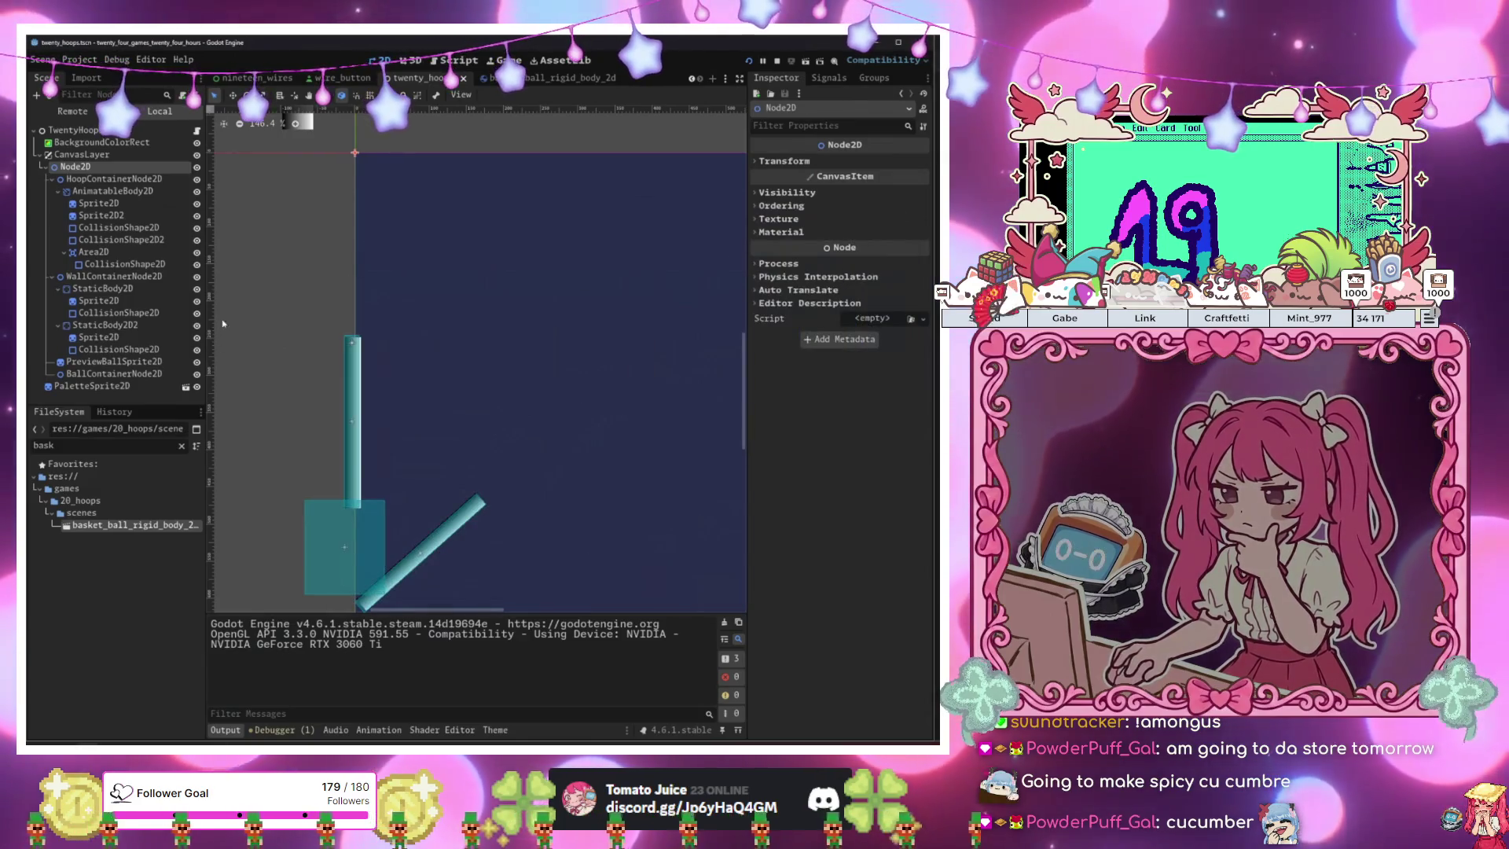
# Drag the AnimatableBody2D hoop body up and right to position (255, 280).
pyautogui.scroll(-5, 451, 296)
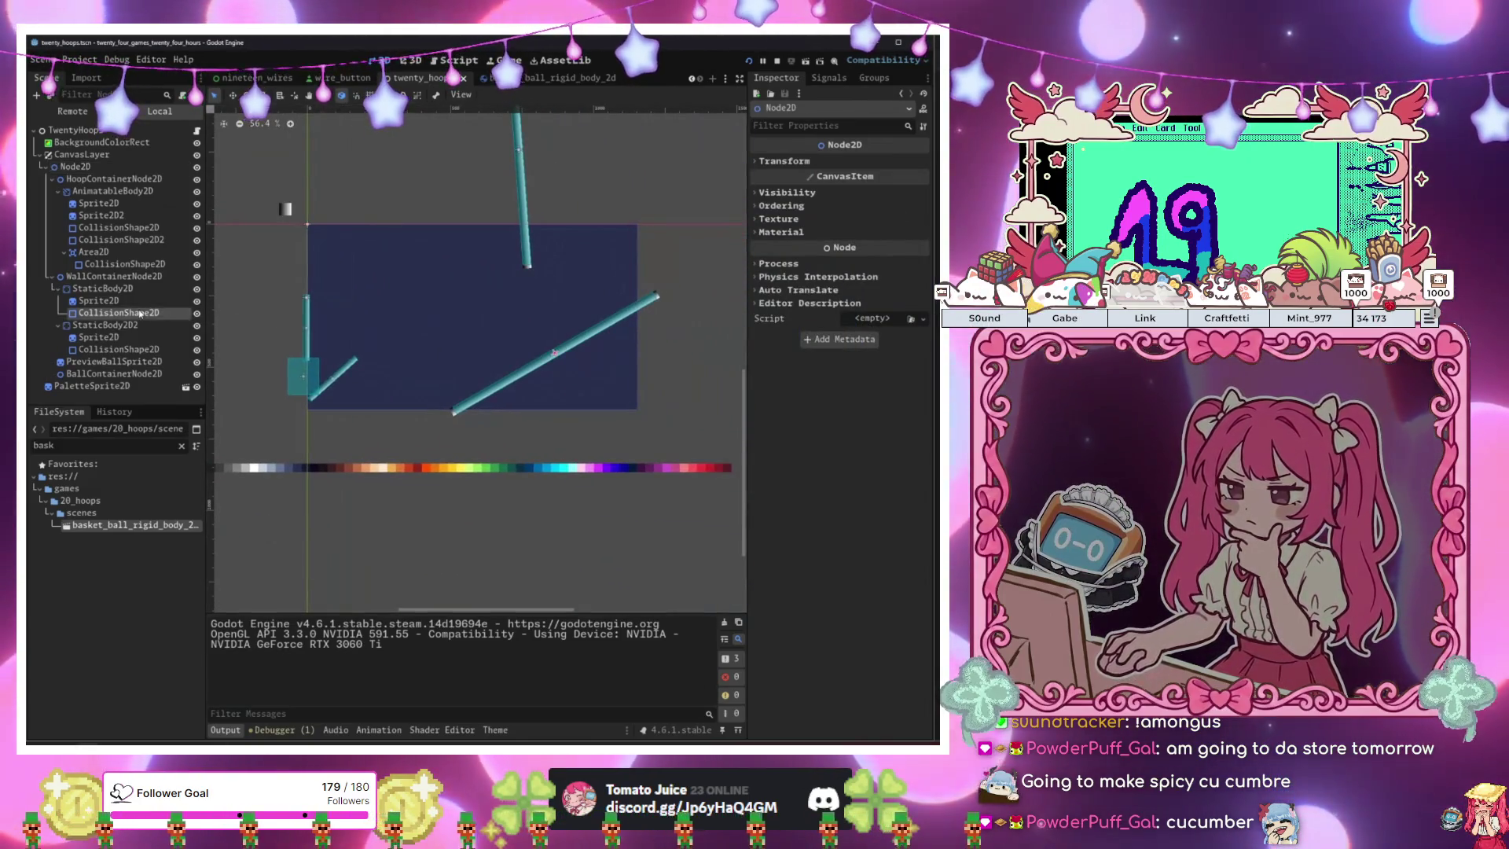
pyautogui.click(140, 313)
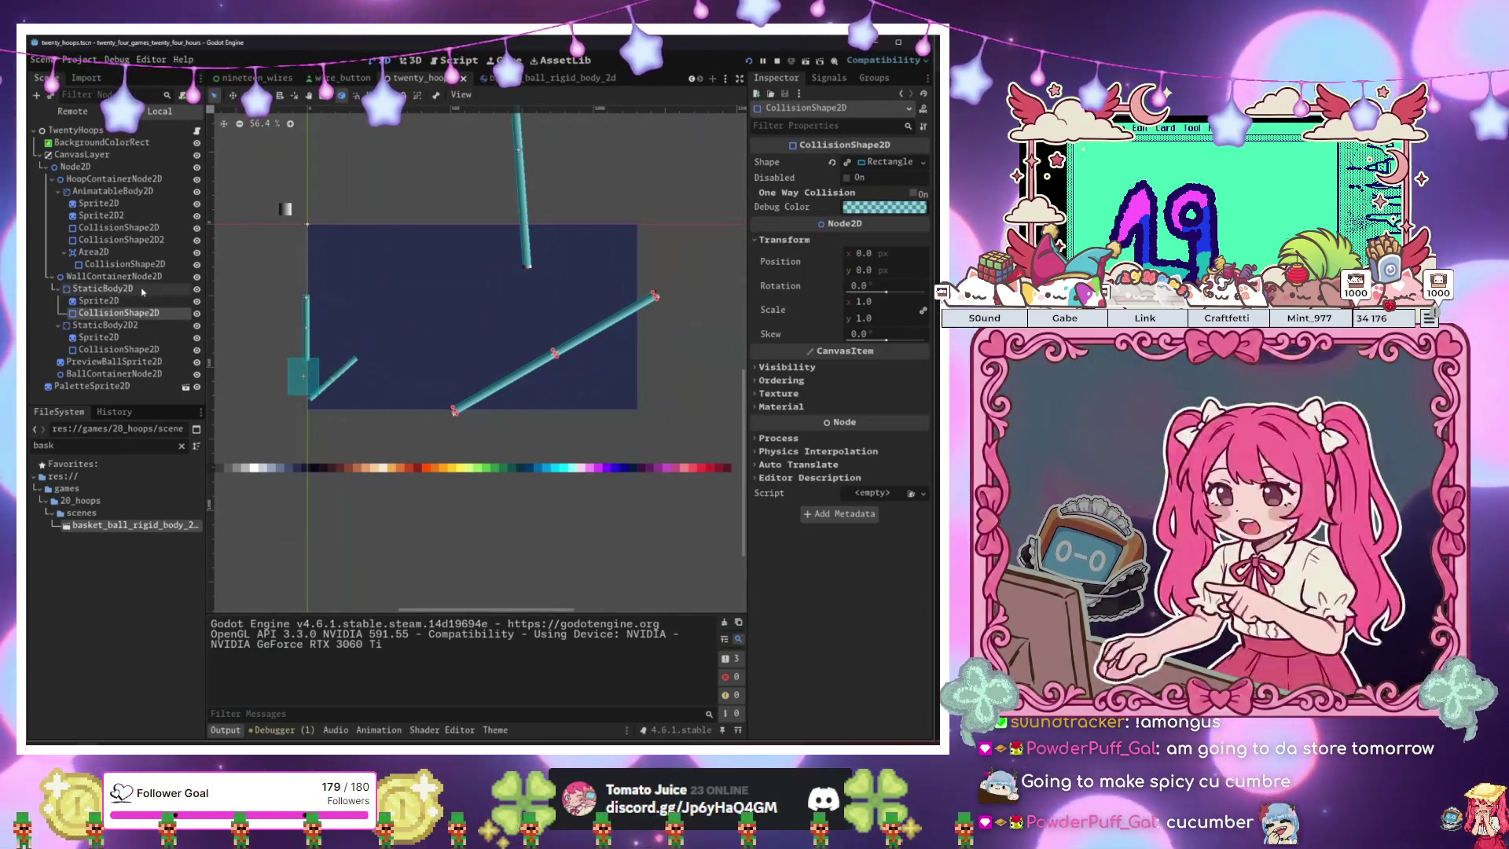
pyautogui.click(303, 374)
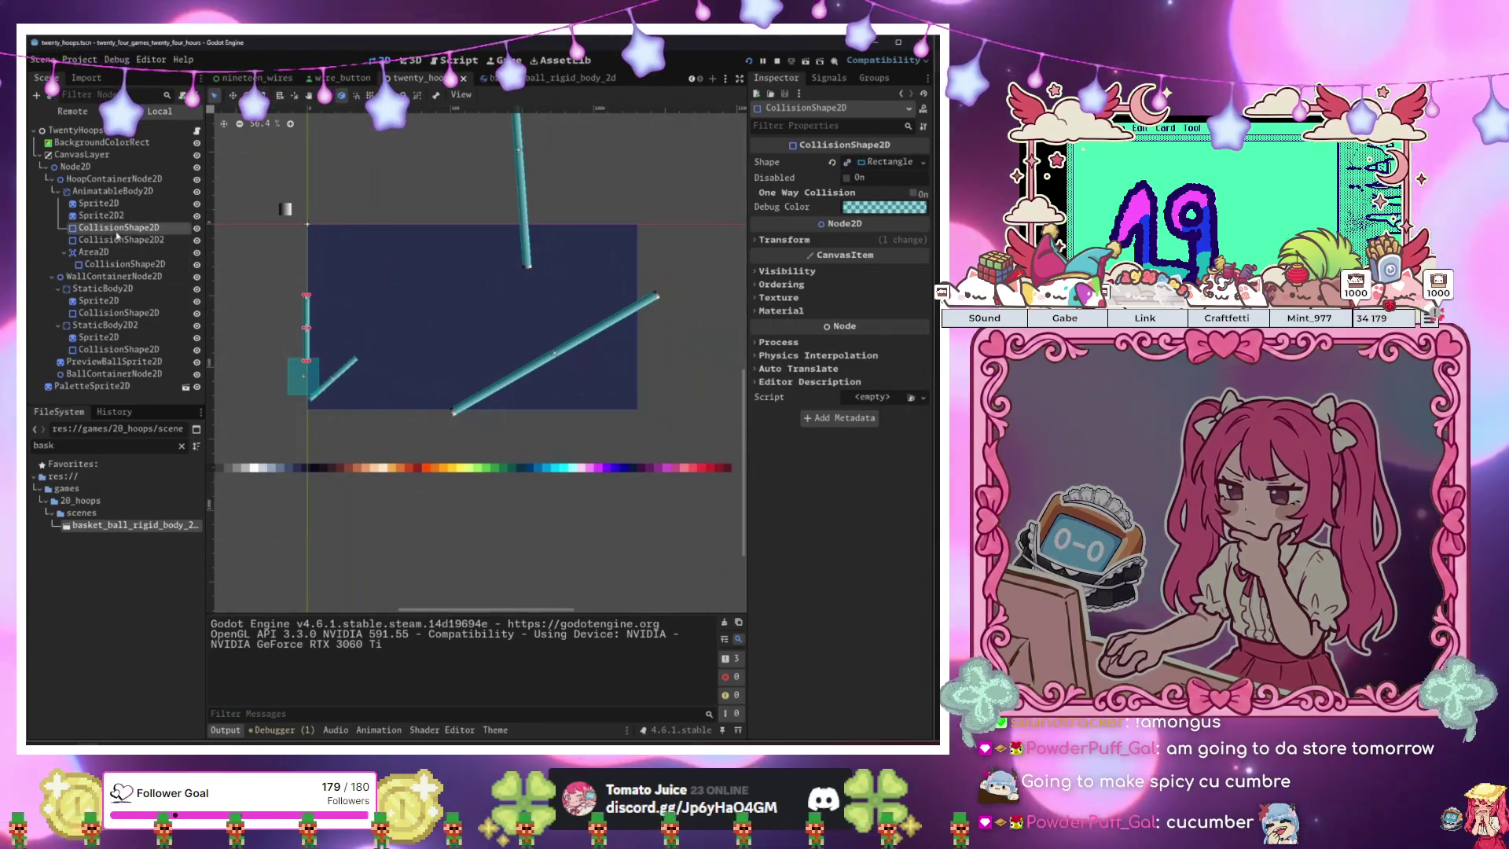
pyautogui.click(113, 192)
pyautogui.moveTo(258, 309); pyautogui.dragTo(288, 316)
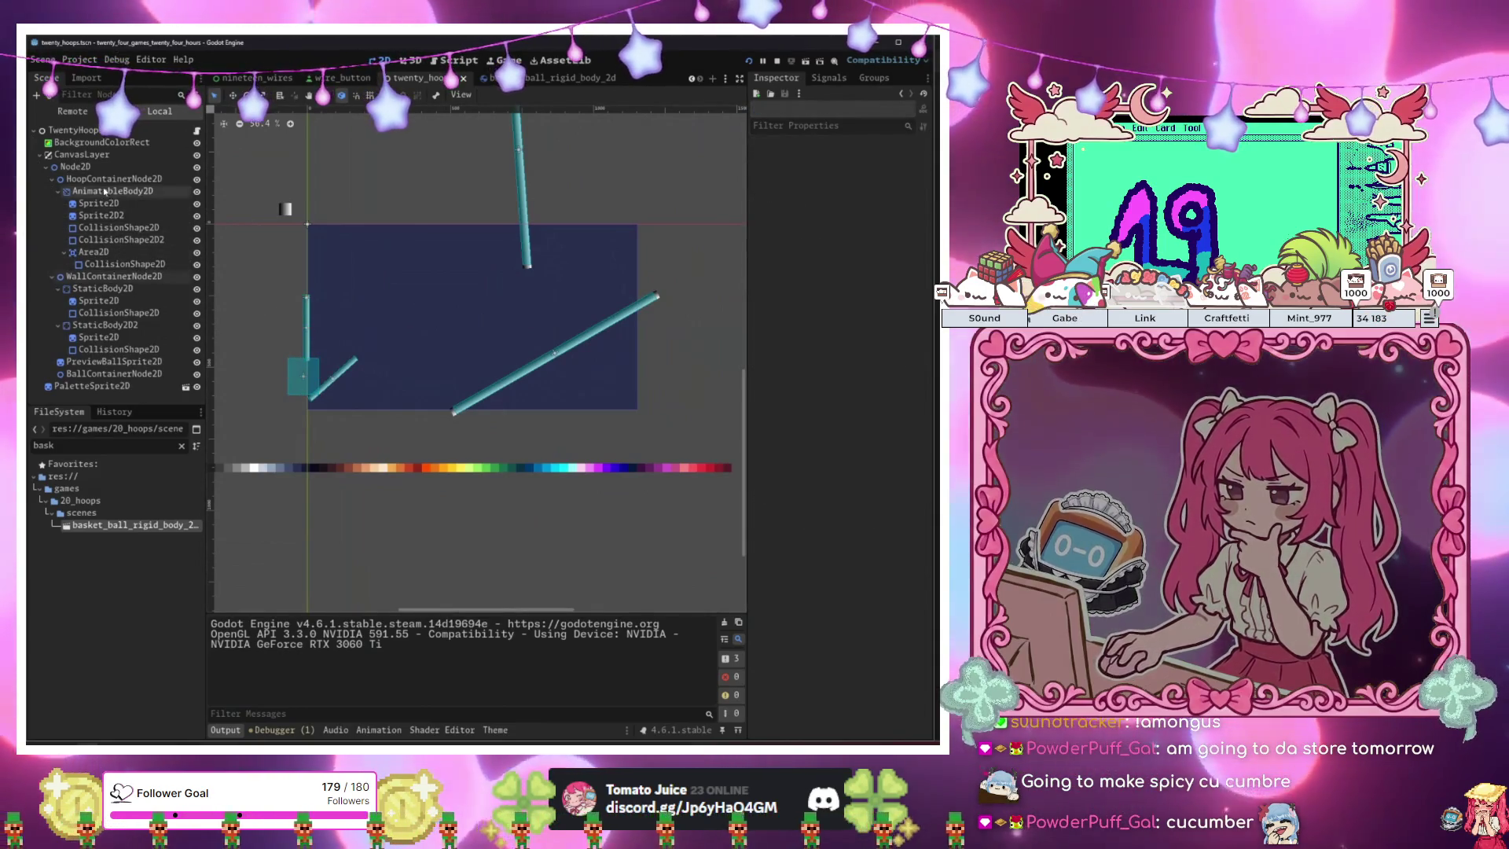
pyautogui.click(104, 191)
pyautogui.moveTo(262, 270)
pyautogui.mouseDown()
pyautogui.moveTo(321, 260)
pyautogui.moveTo(335, 276)
pyautogui.mouseUp()
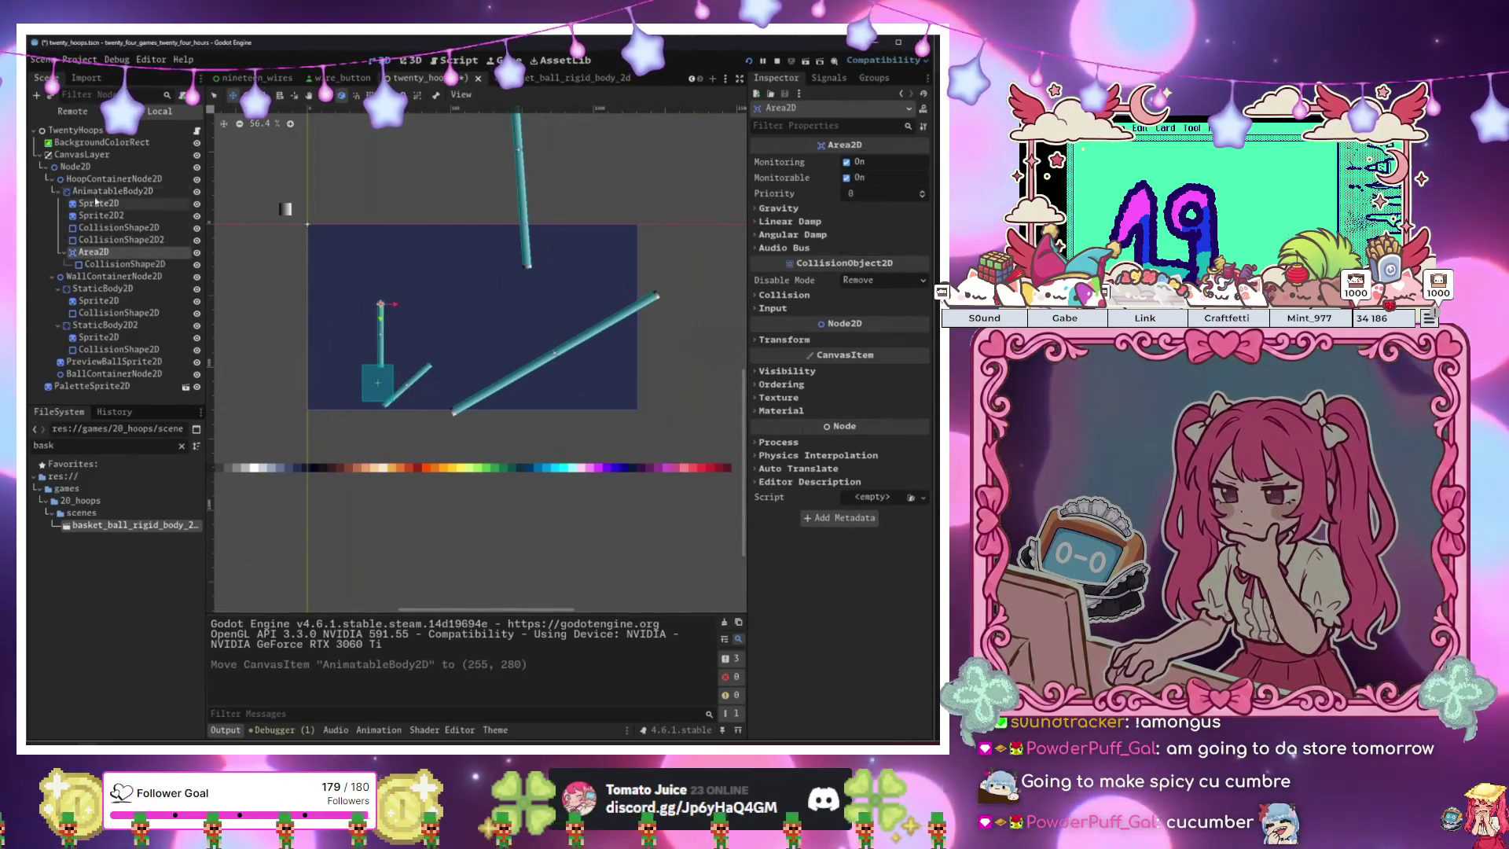
pyautogui.click(118, 168)
pyautogui.click(118, 180)
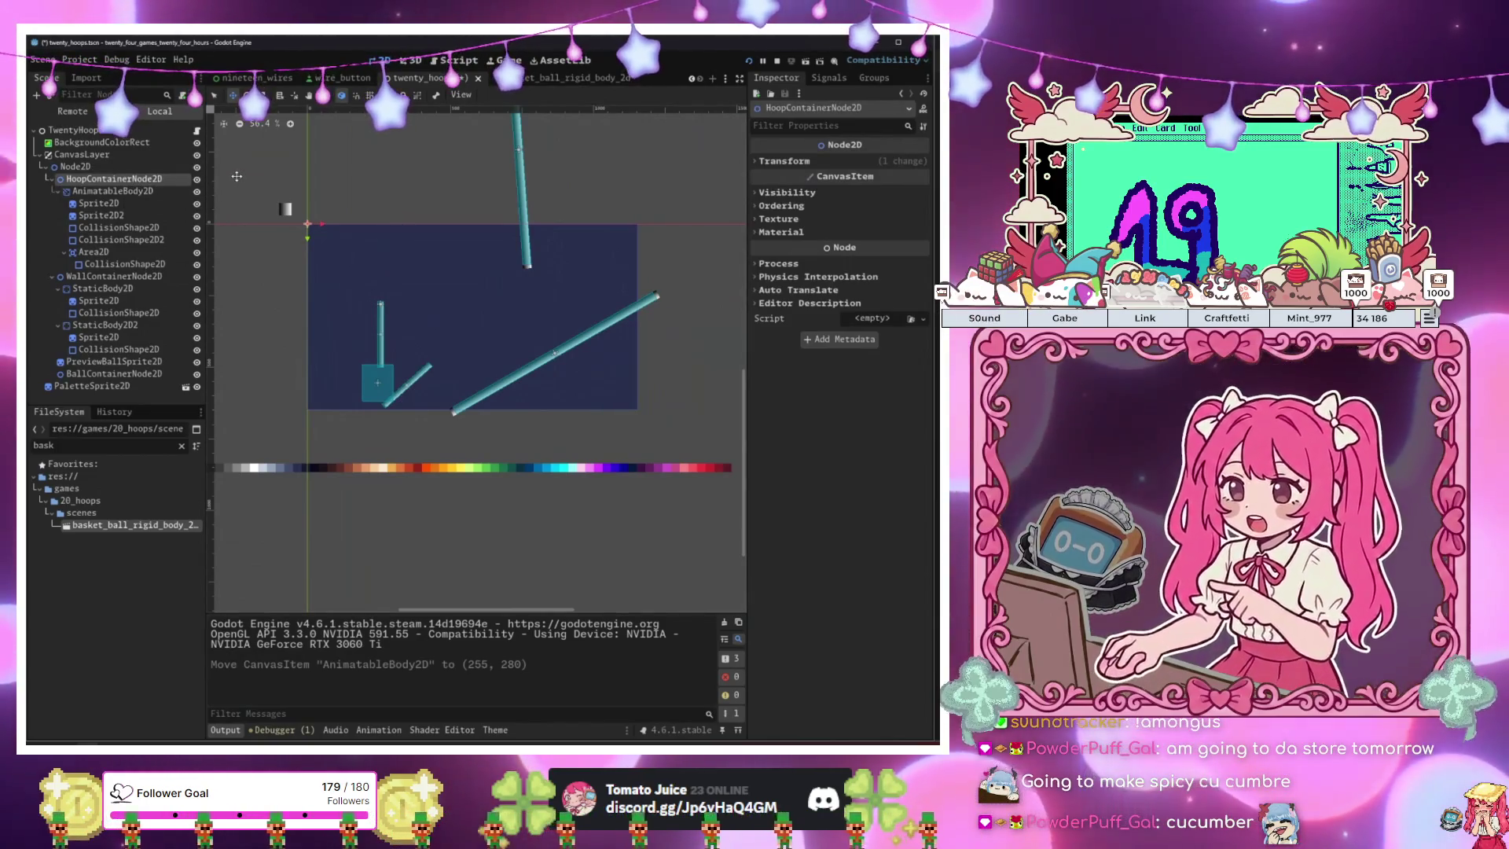
pyautogui.hotkey('ctrl', 'a')
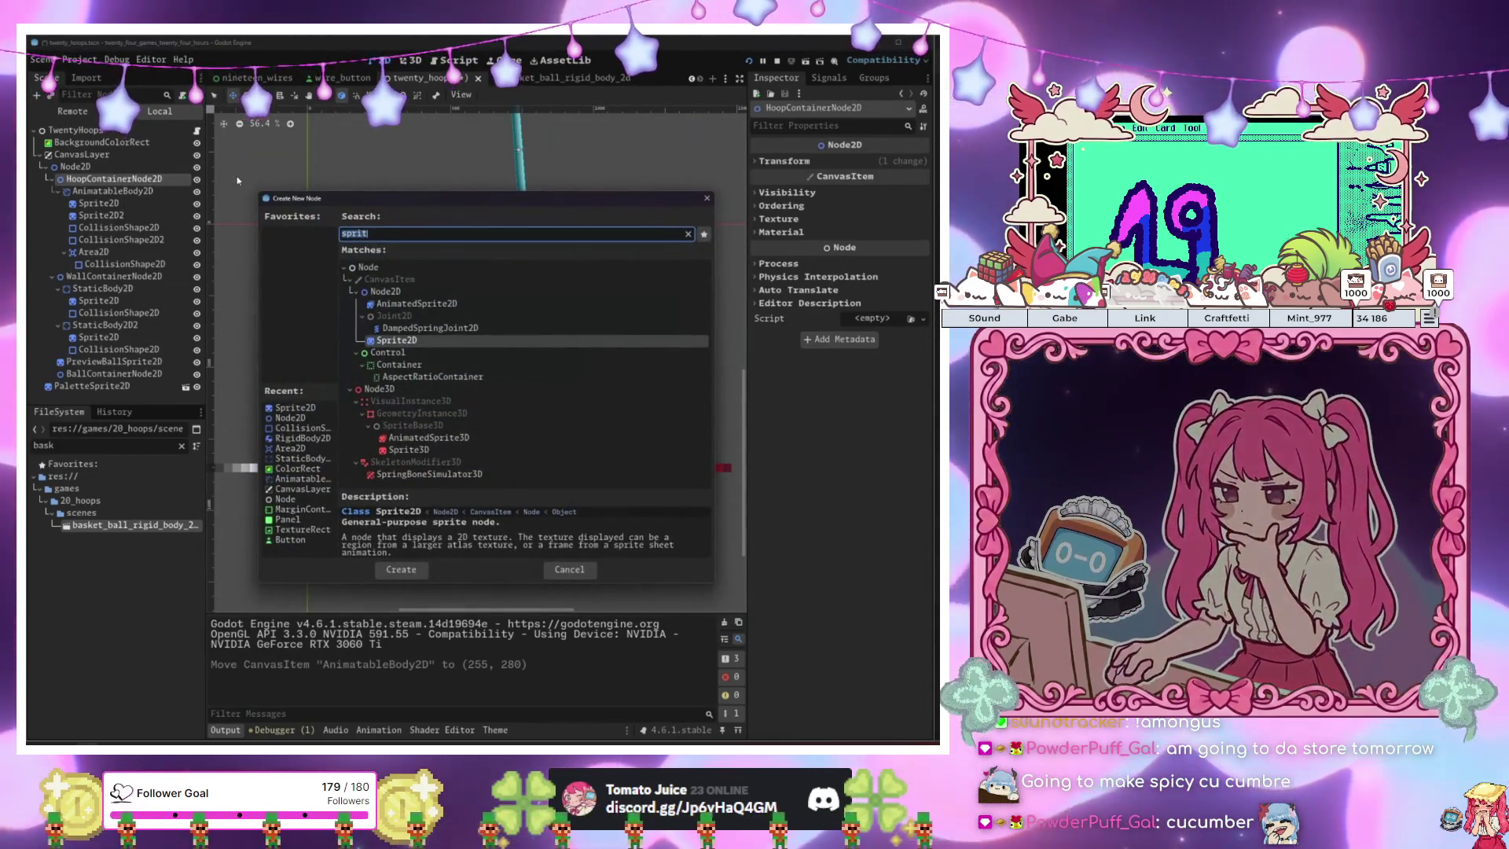
# Abandon the 'animate' node search and open twenty_hoops.gd from the root node's script icon.
pyautogui.press('BackSpace')
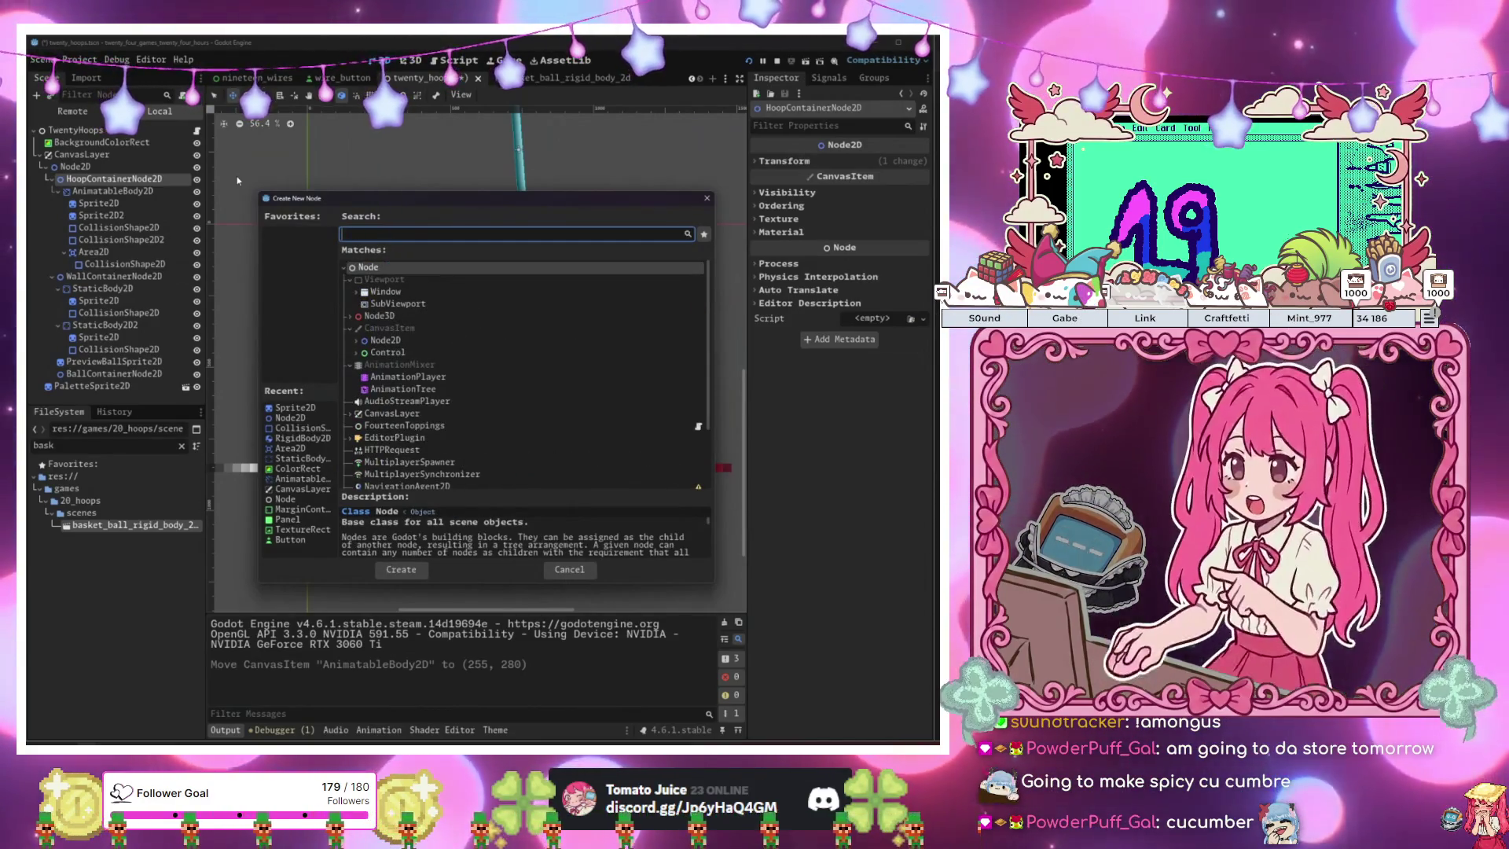
pyautogui.write('animate')
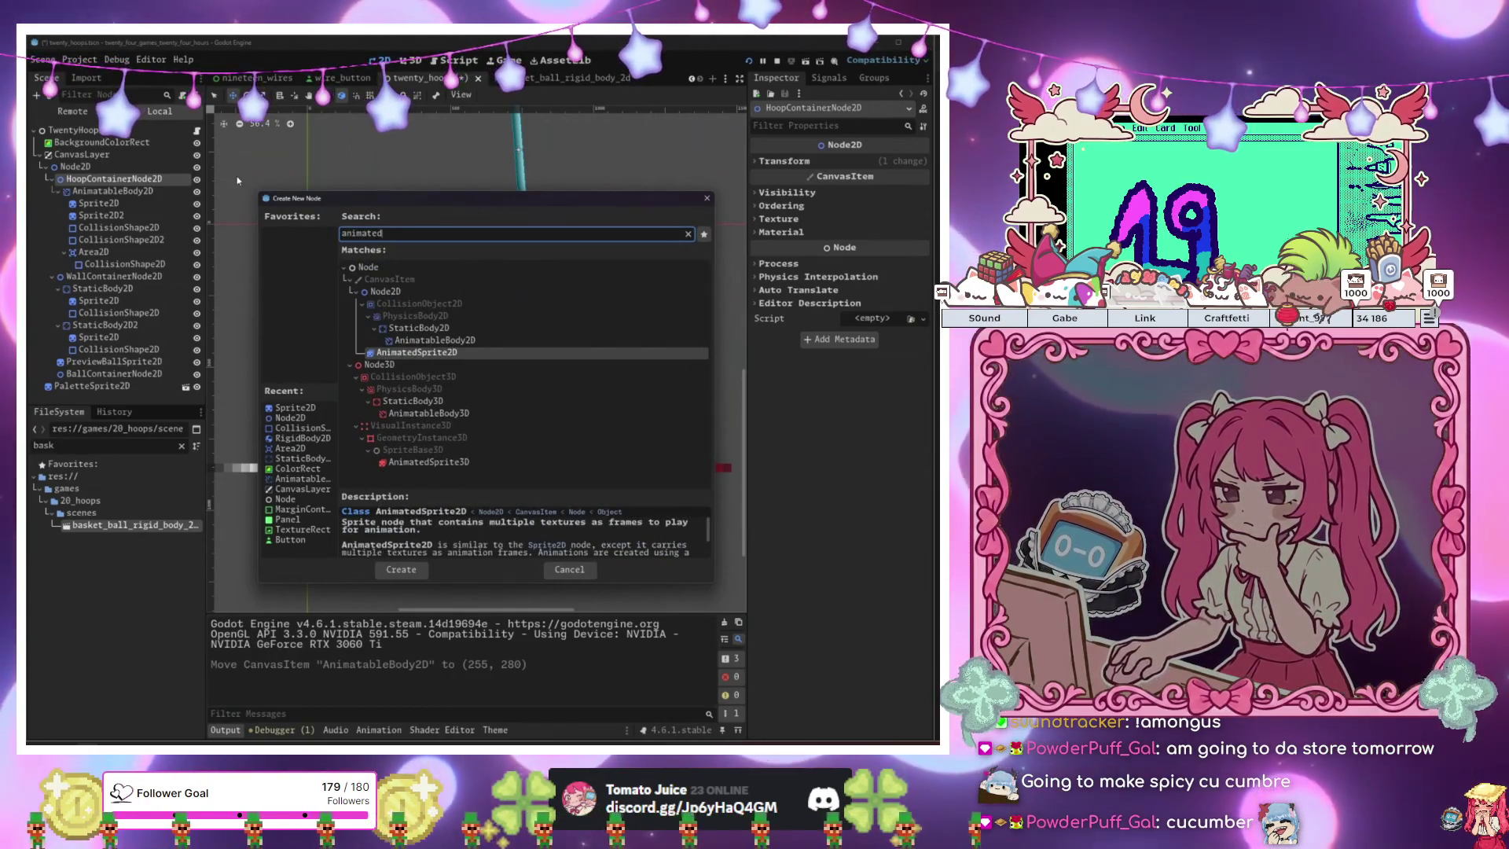
pyautogui.hotkey('ctrl', 'BackSpace')
pyautogui.press('Escape')
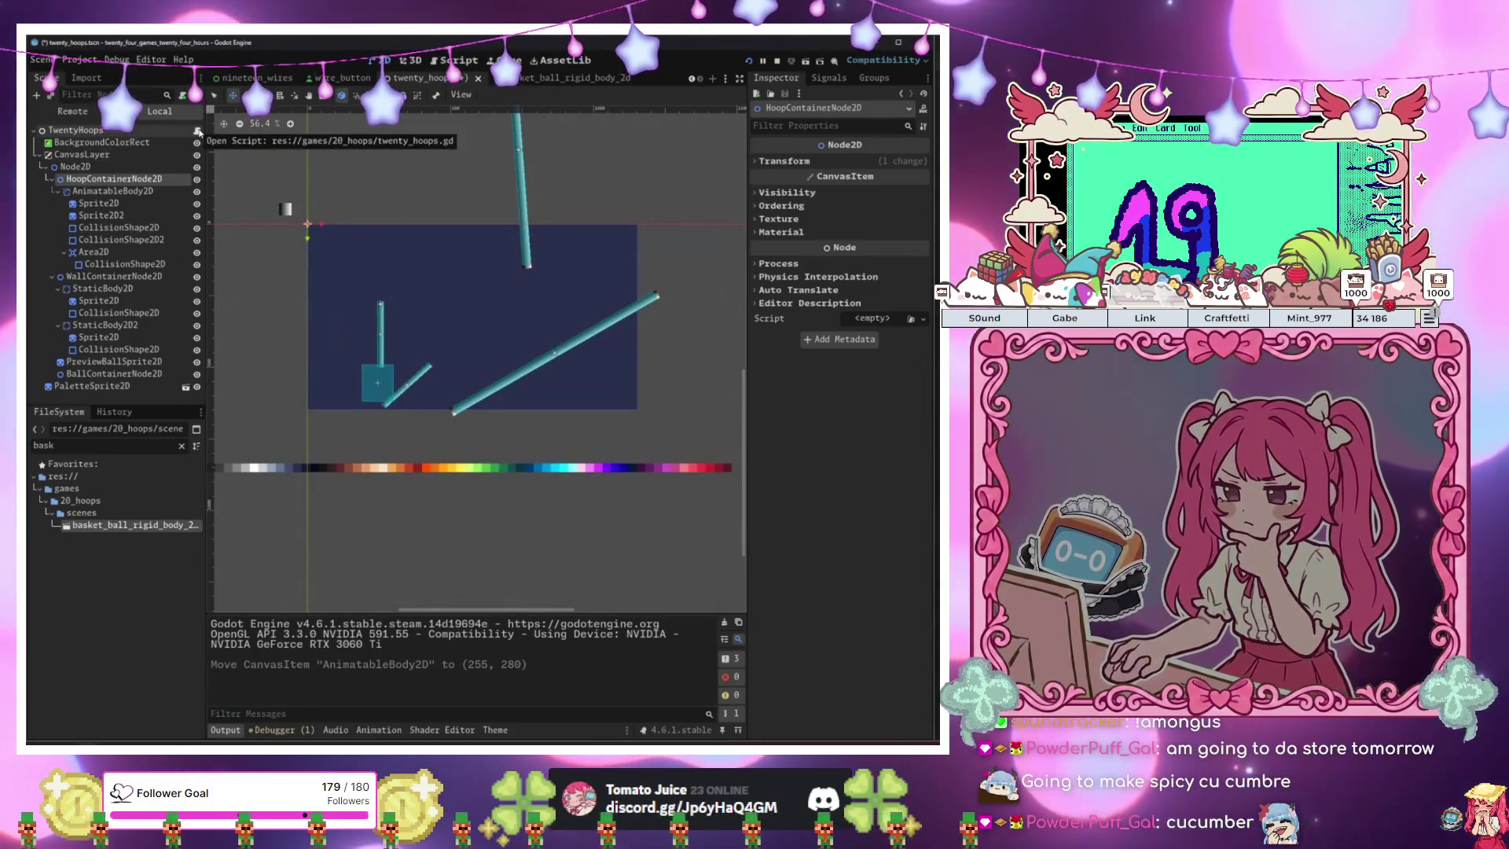
pyautogui.click(198, 131)
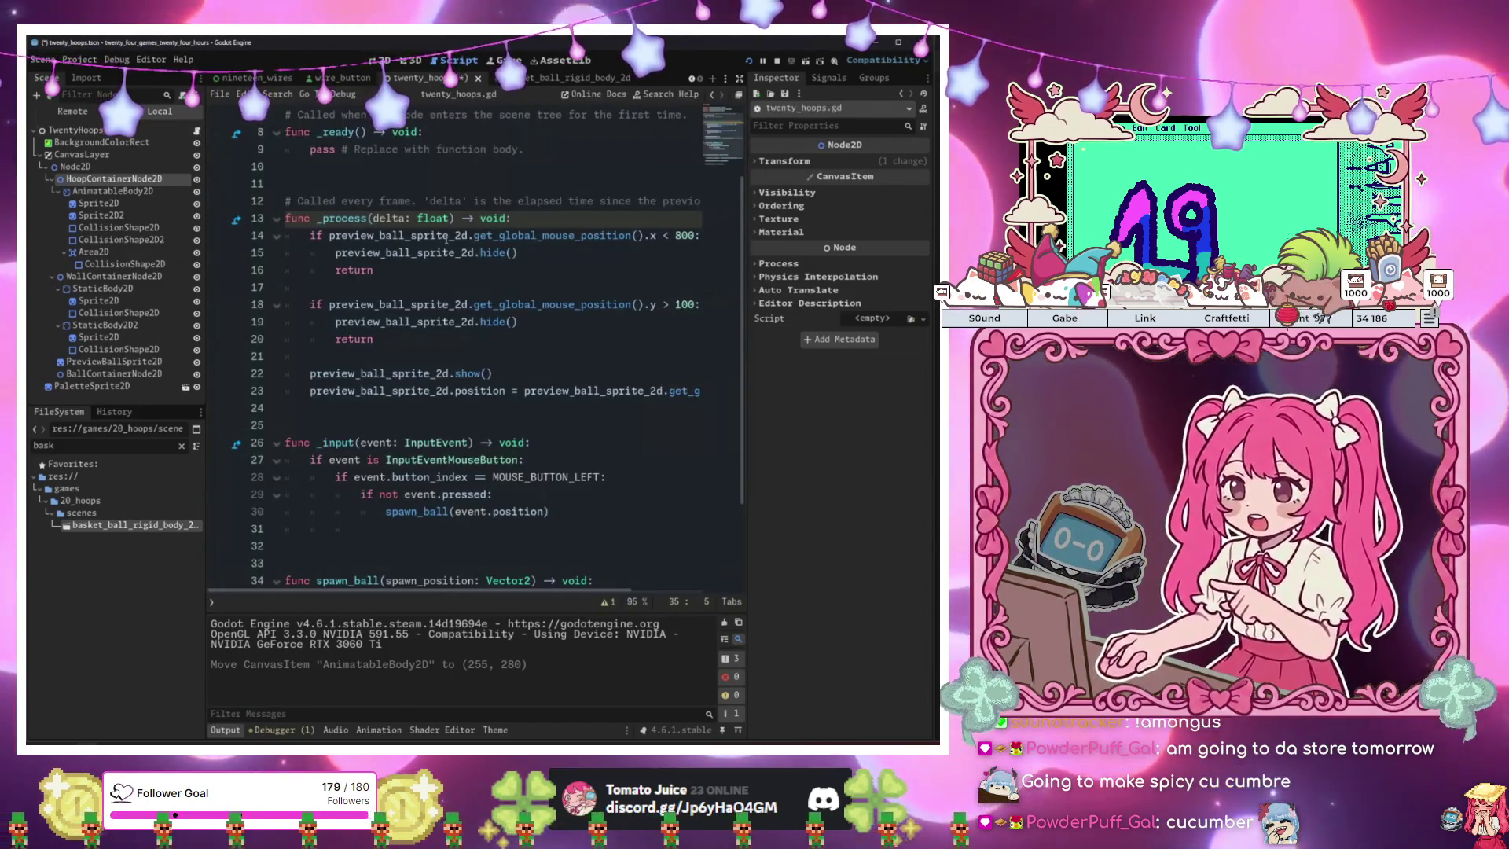
# Ctrl-drag AnimatableBody2D onto line 6 to create an exported animatable_body_2d variable.
pyautogui.scroll(2, 470, 272)
pyautogui.click(471, 285)
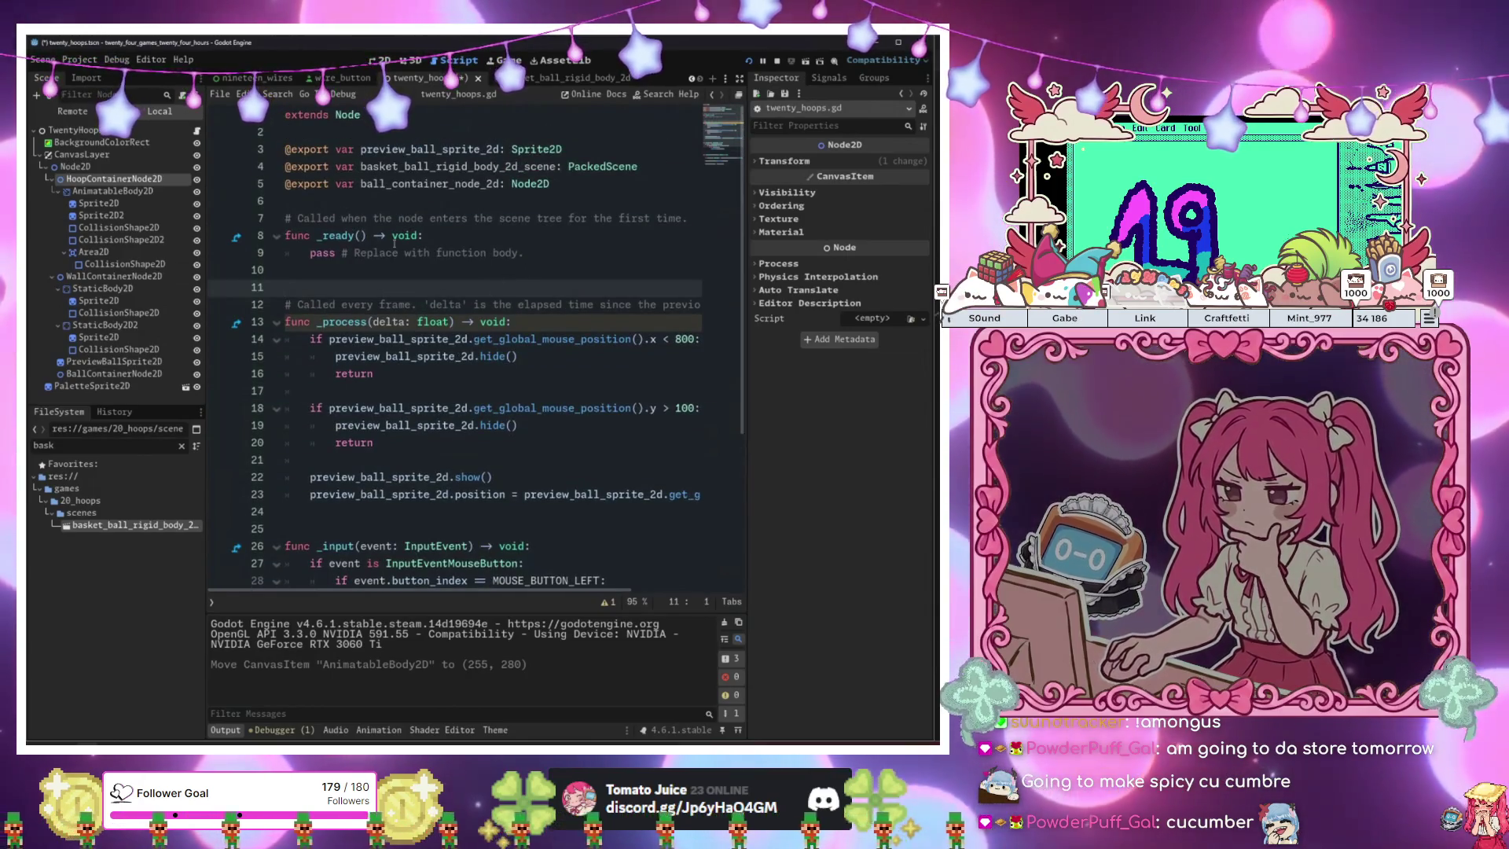
pyautogui.press('Up')
pyautogui.press('Up')
pyautogui.press('Up')
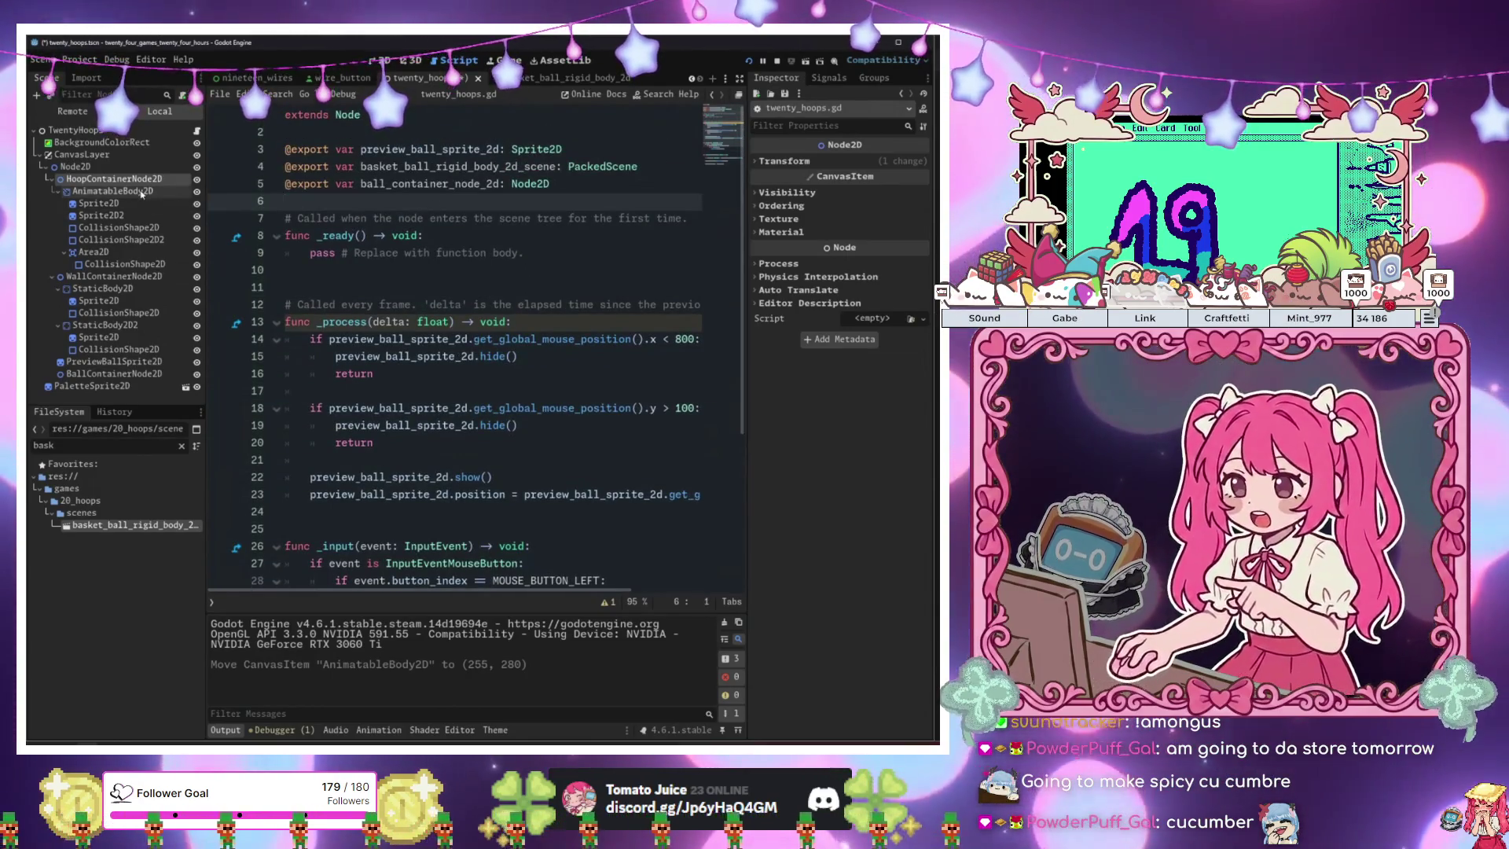
pyautogui.moveTo(128, 194); pyautogui.dragTo(440, 202)
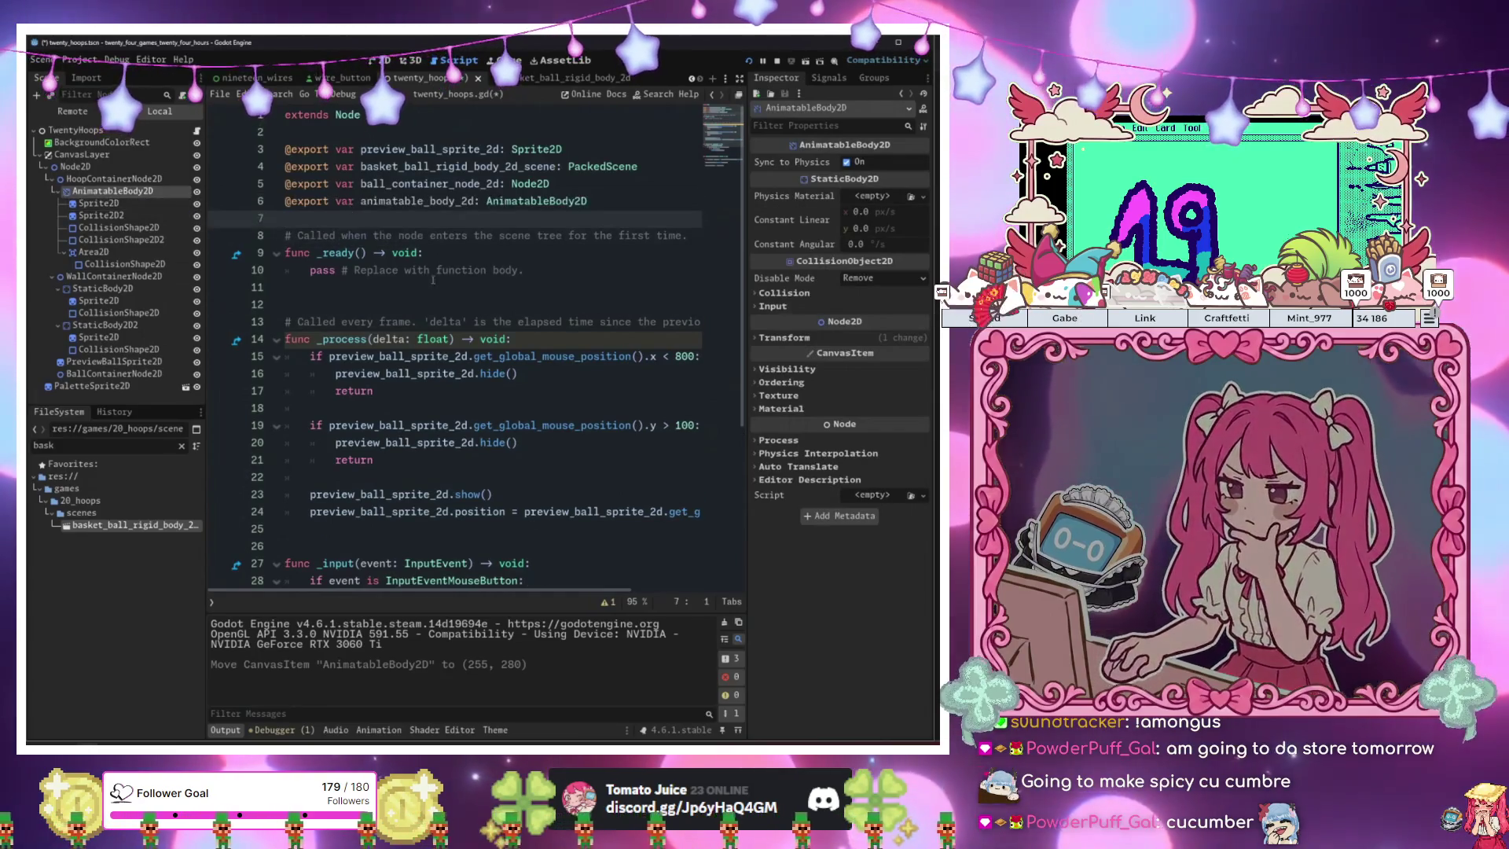
pyautogui.click(568, 273)
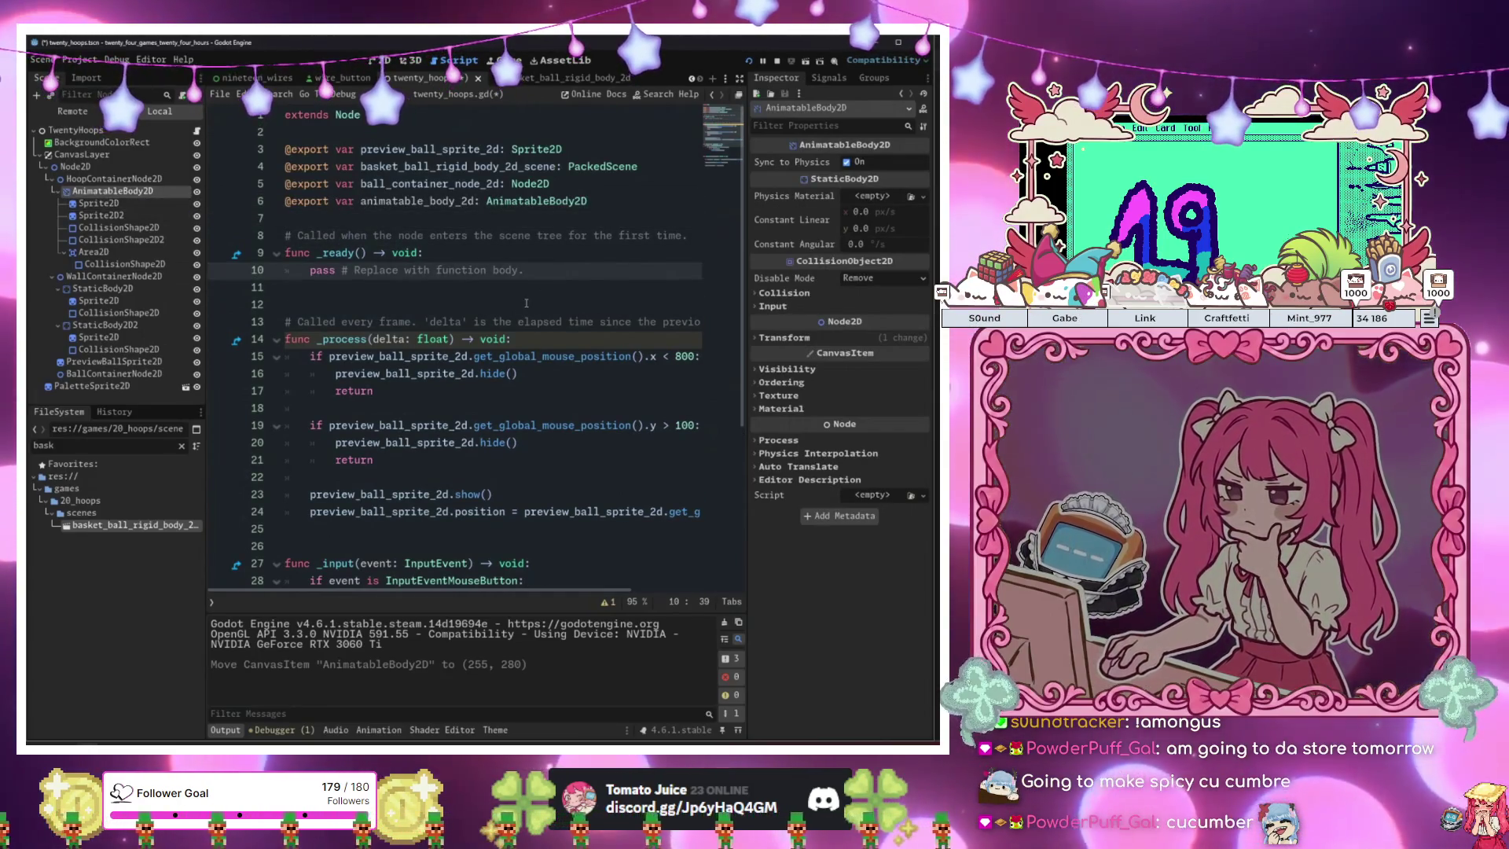
pyautogui.scroll(-2, 529, 303)
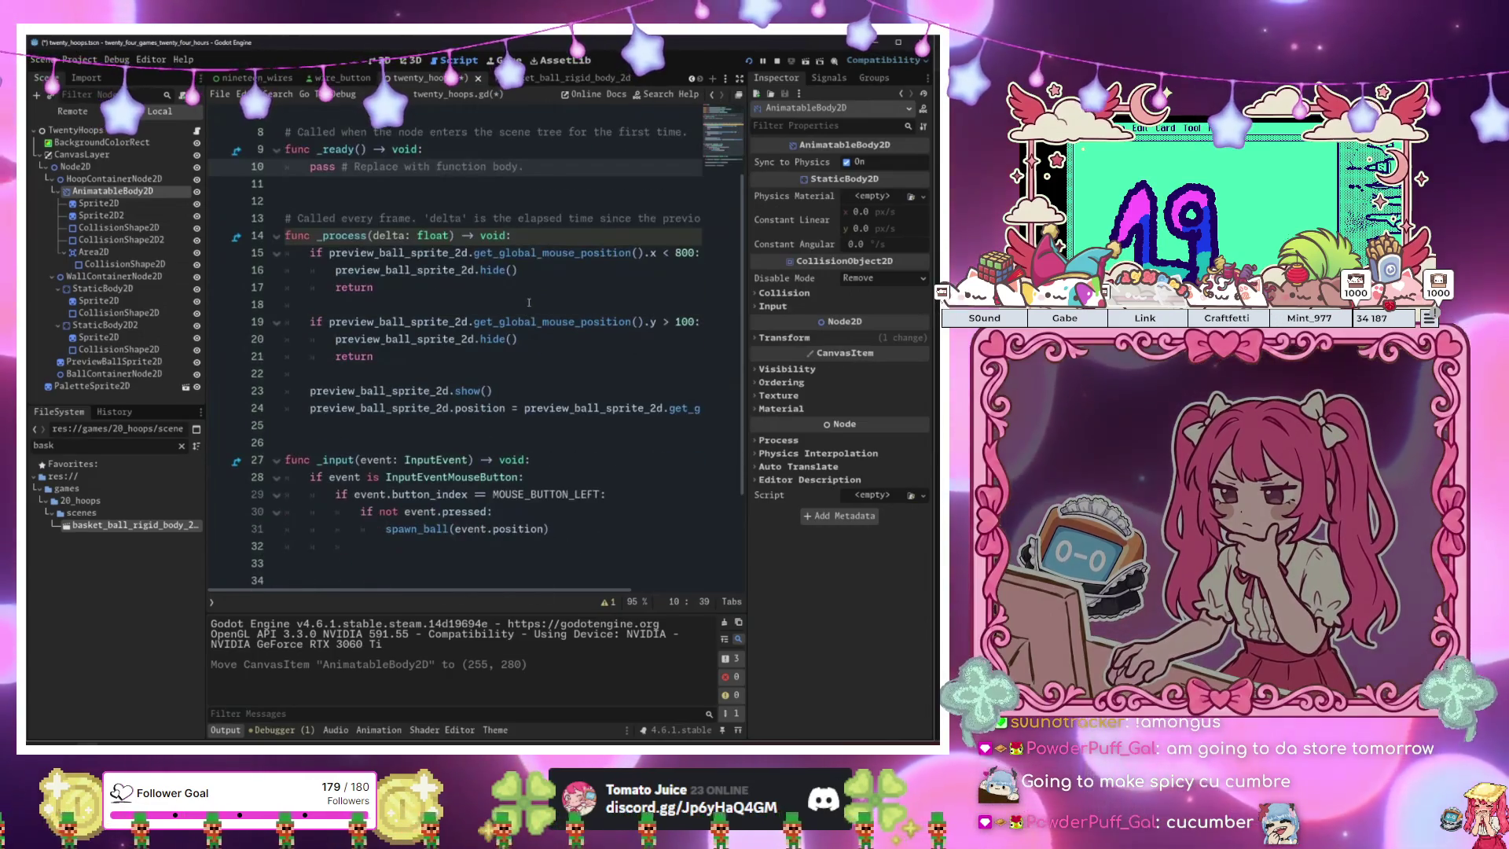
pyautogui.scroll(2, 529, 303)
pyautogui.click(528, 302)
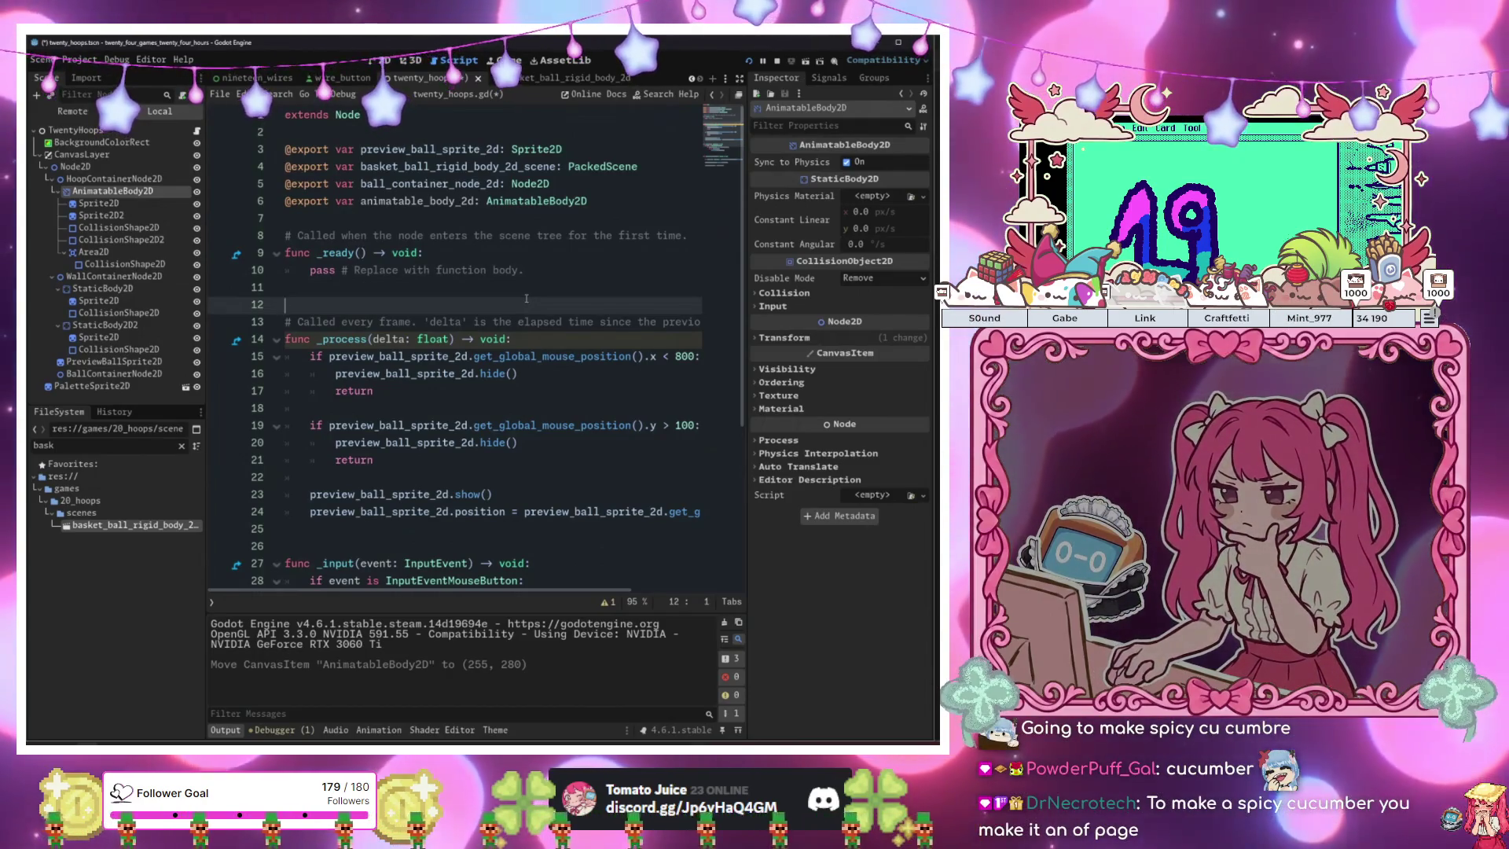
pyautogui.scroll(-3, 526, 299)
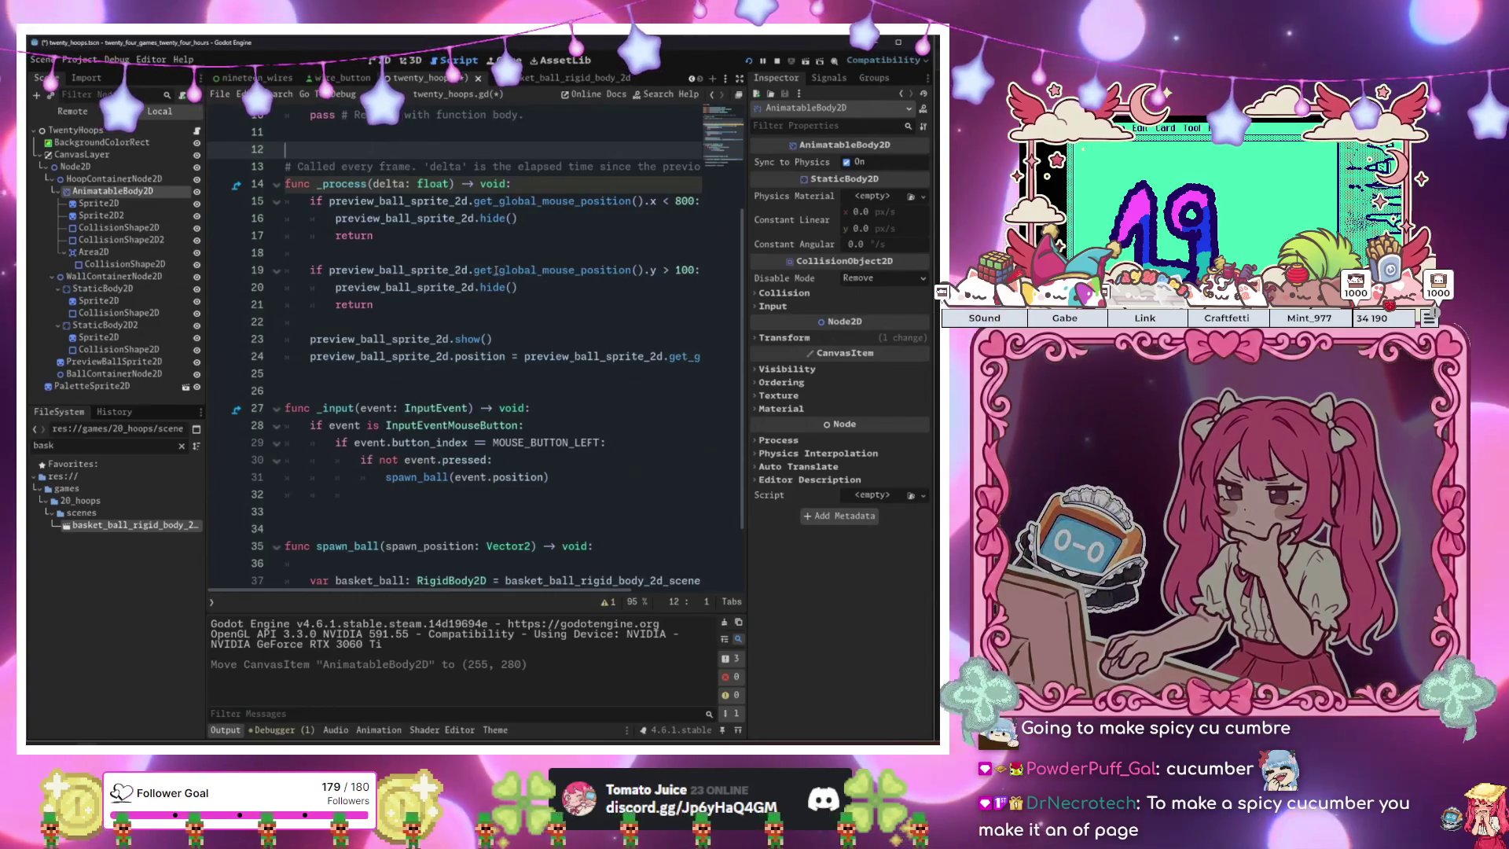
pyautogui.scroll(3, 495, 270)
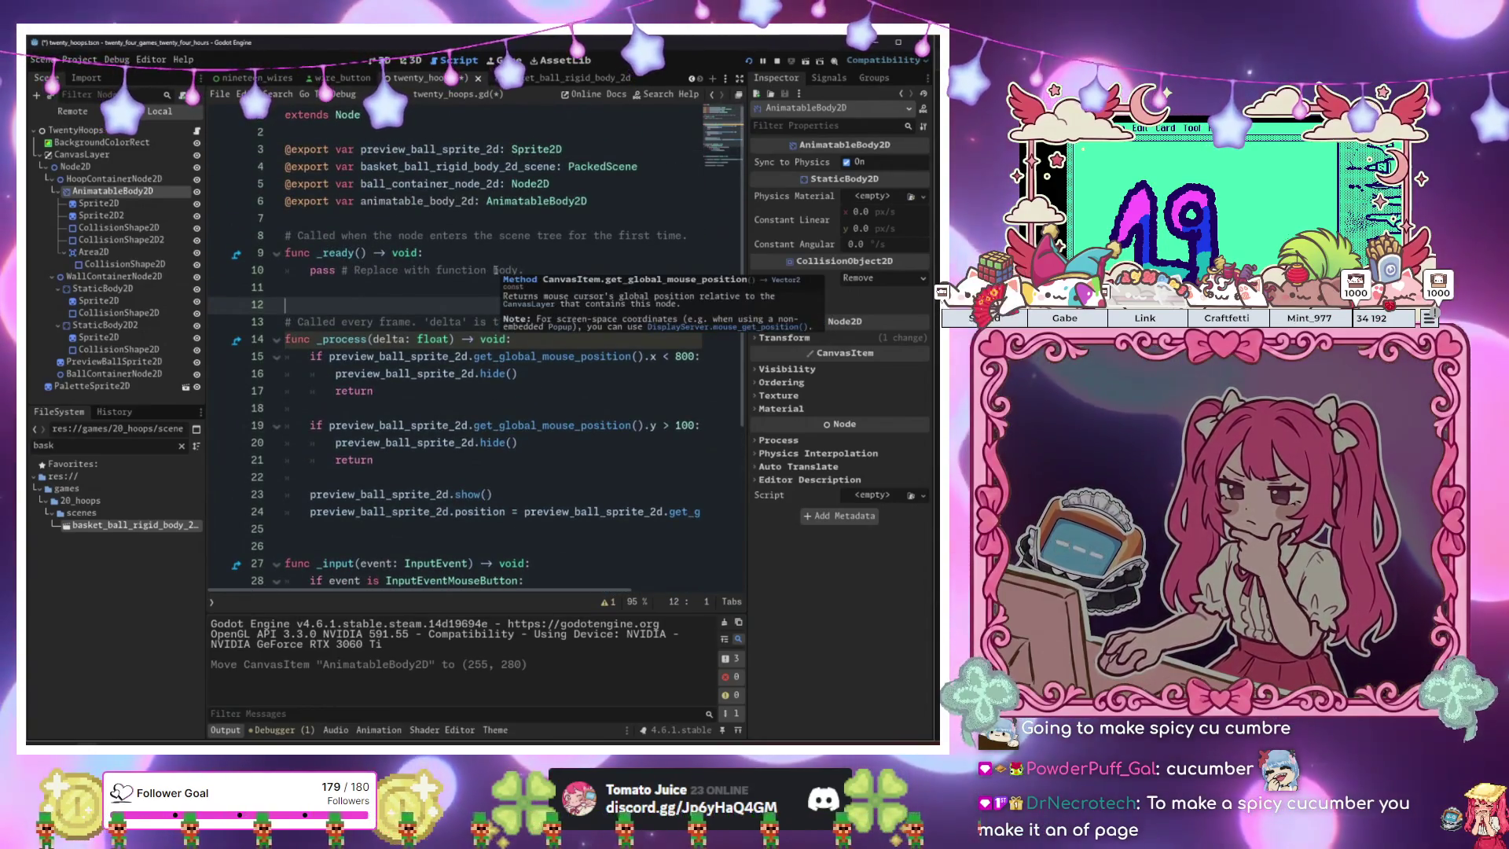
pyautogui.scroll(-5, 495, 270)
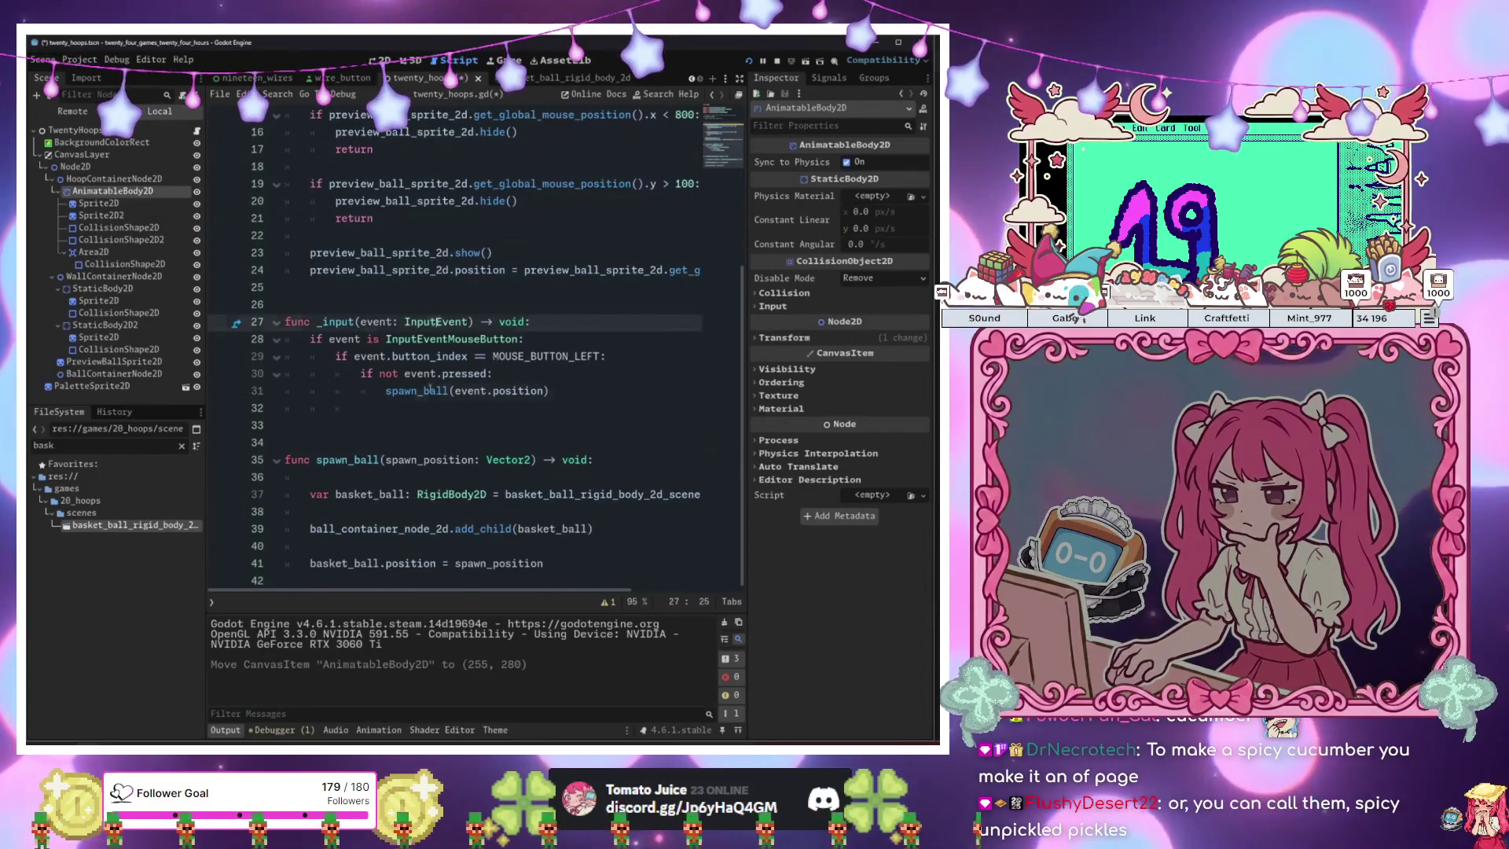
# Add a new function 'func animate_hoop() -> void:' below the _input function.
pyautogui.click(423, 417)
pyautogui.press('Return')
pyautogui.press('Return')
pyautogui.write('fu')
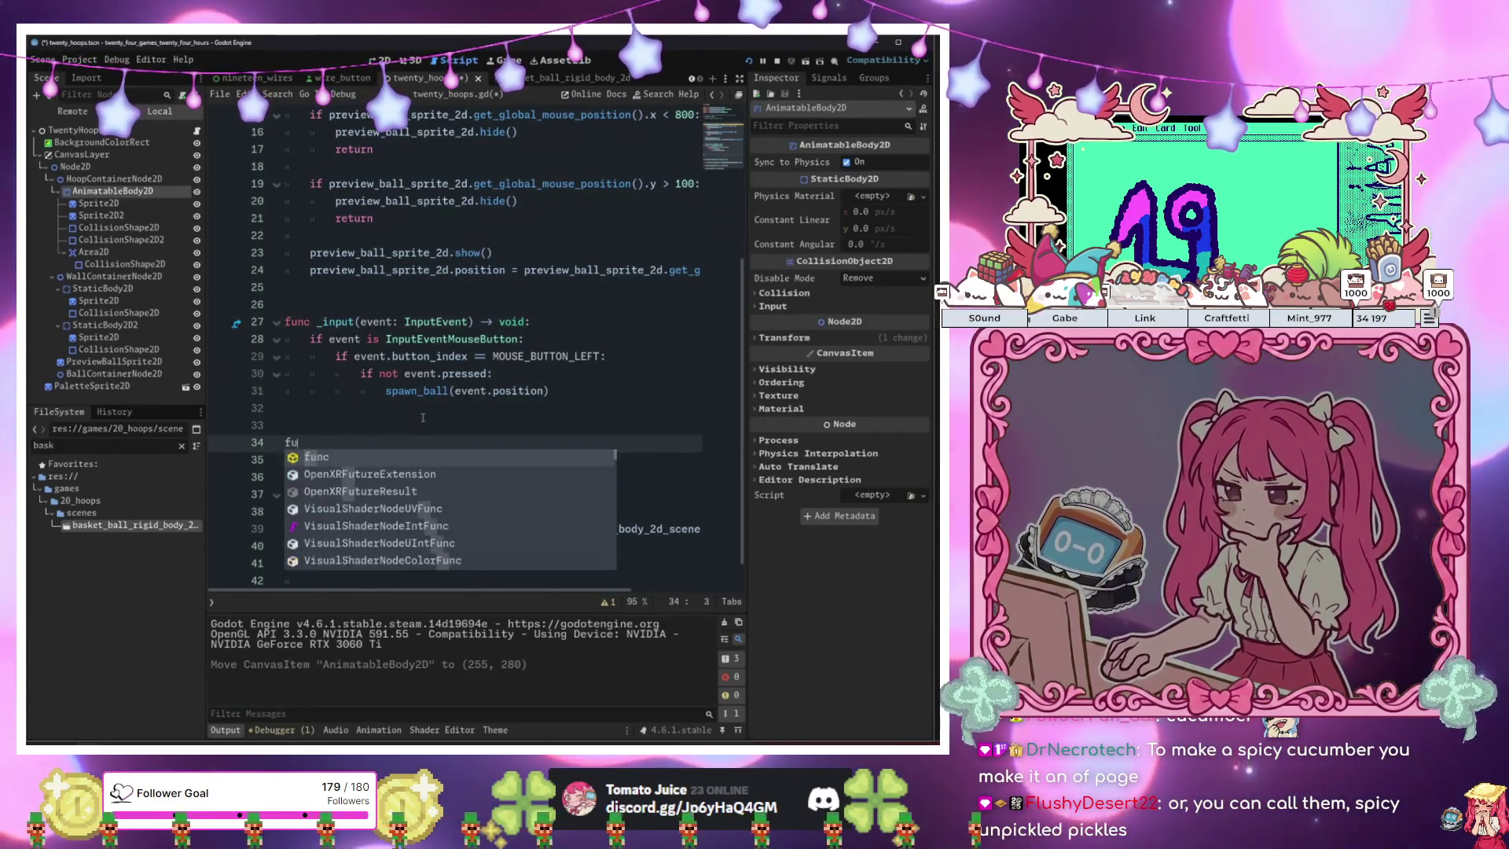
pyautogui.write('nc animate_hoop() ->')
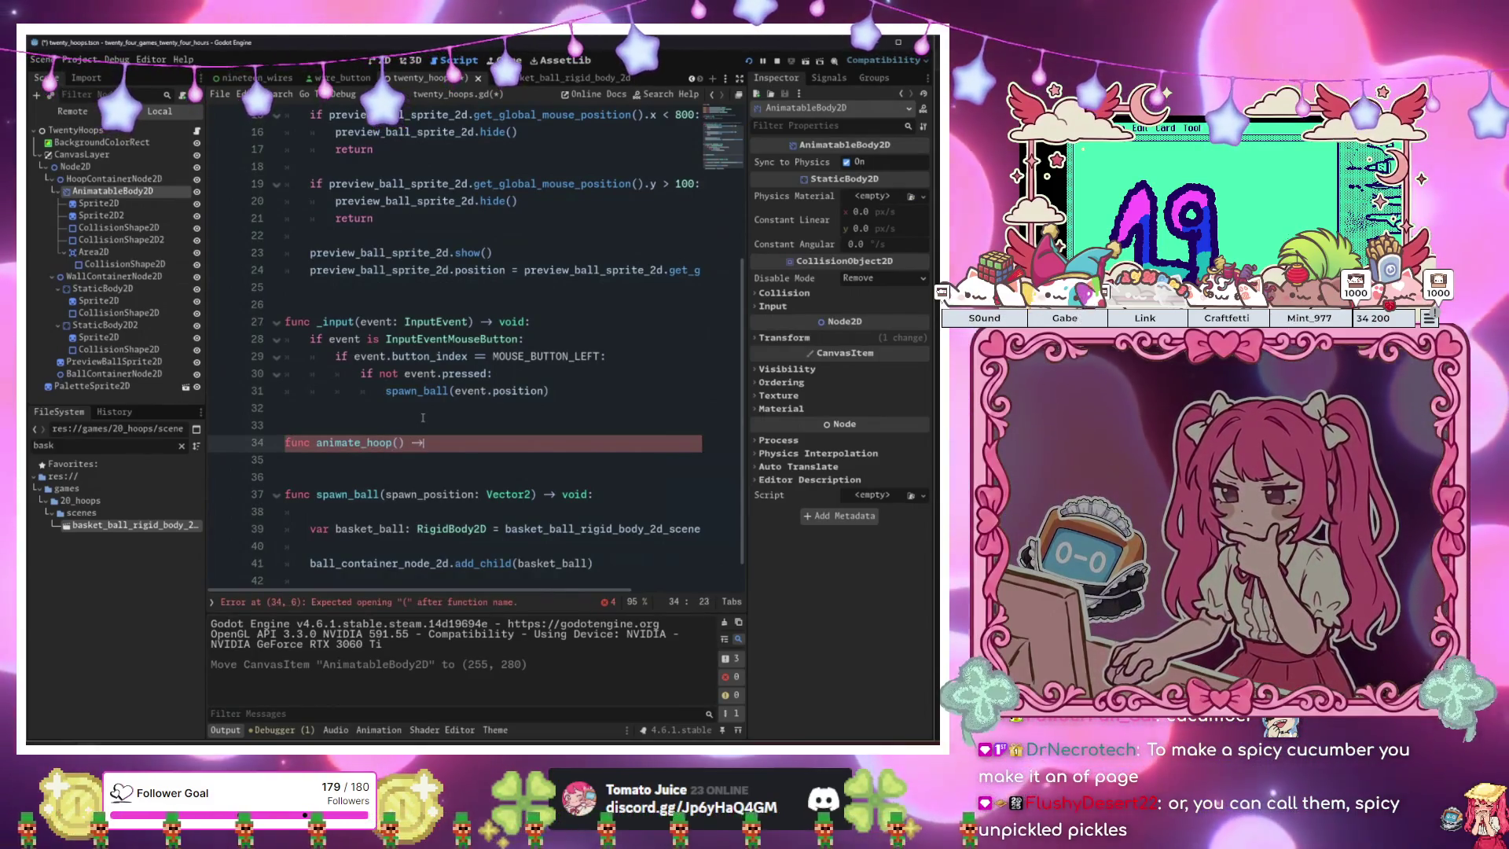
pyautogui.write(' void:')
pyautogui.press('Return')
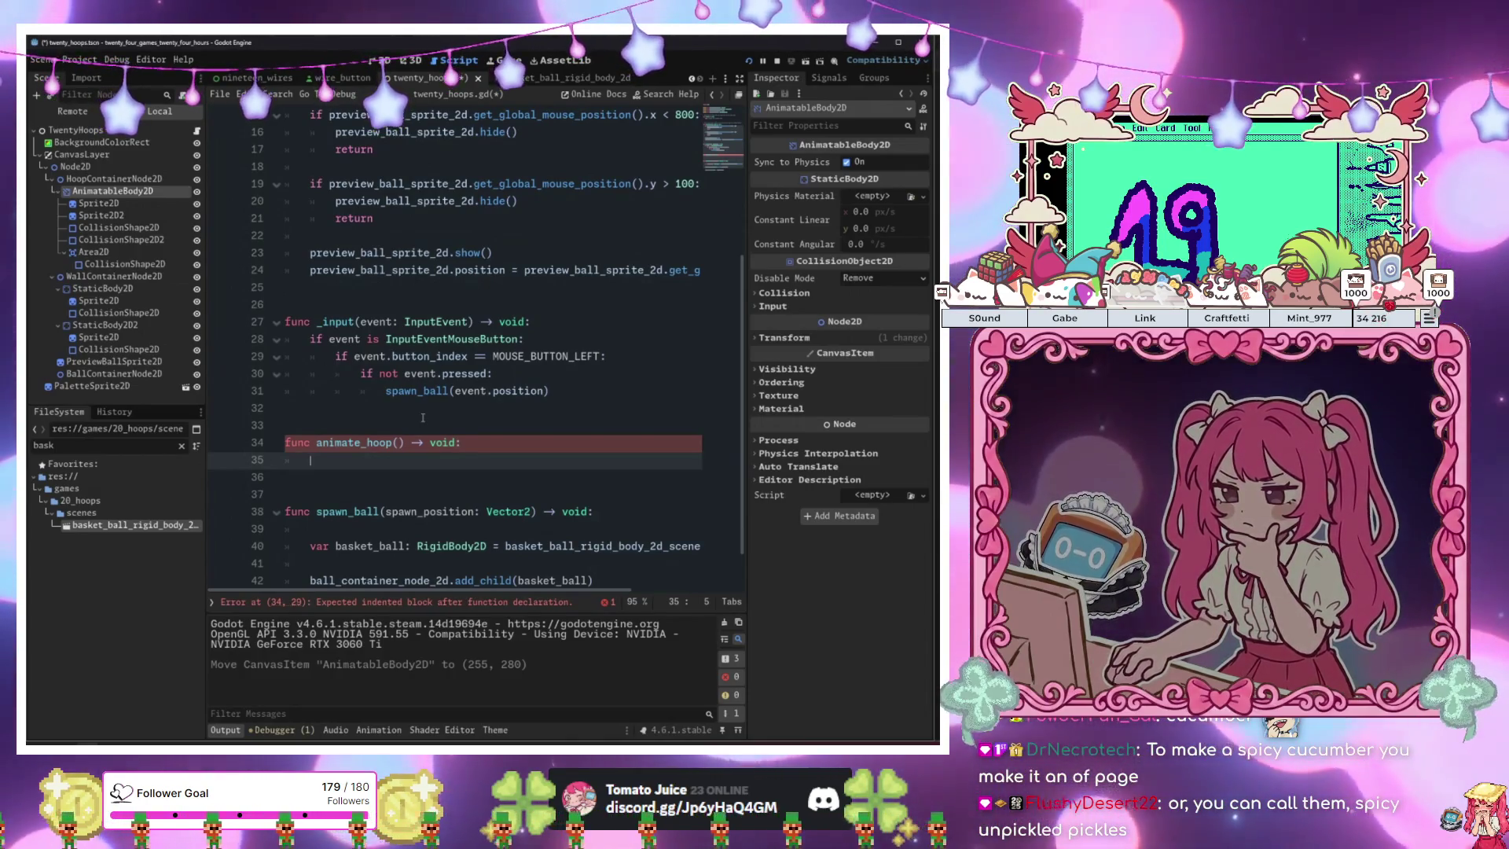
pyautogui.moveTo(164, 190); pyautogui.dragTo(364, 469)
pyautogui.hotkey('ctrl', 'z')
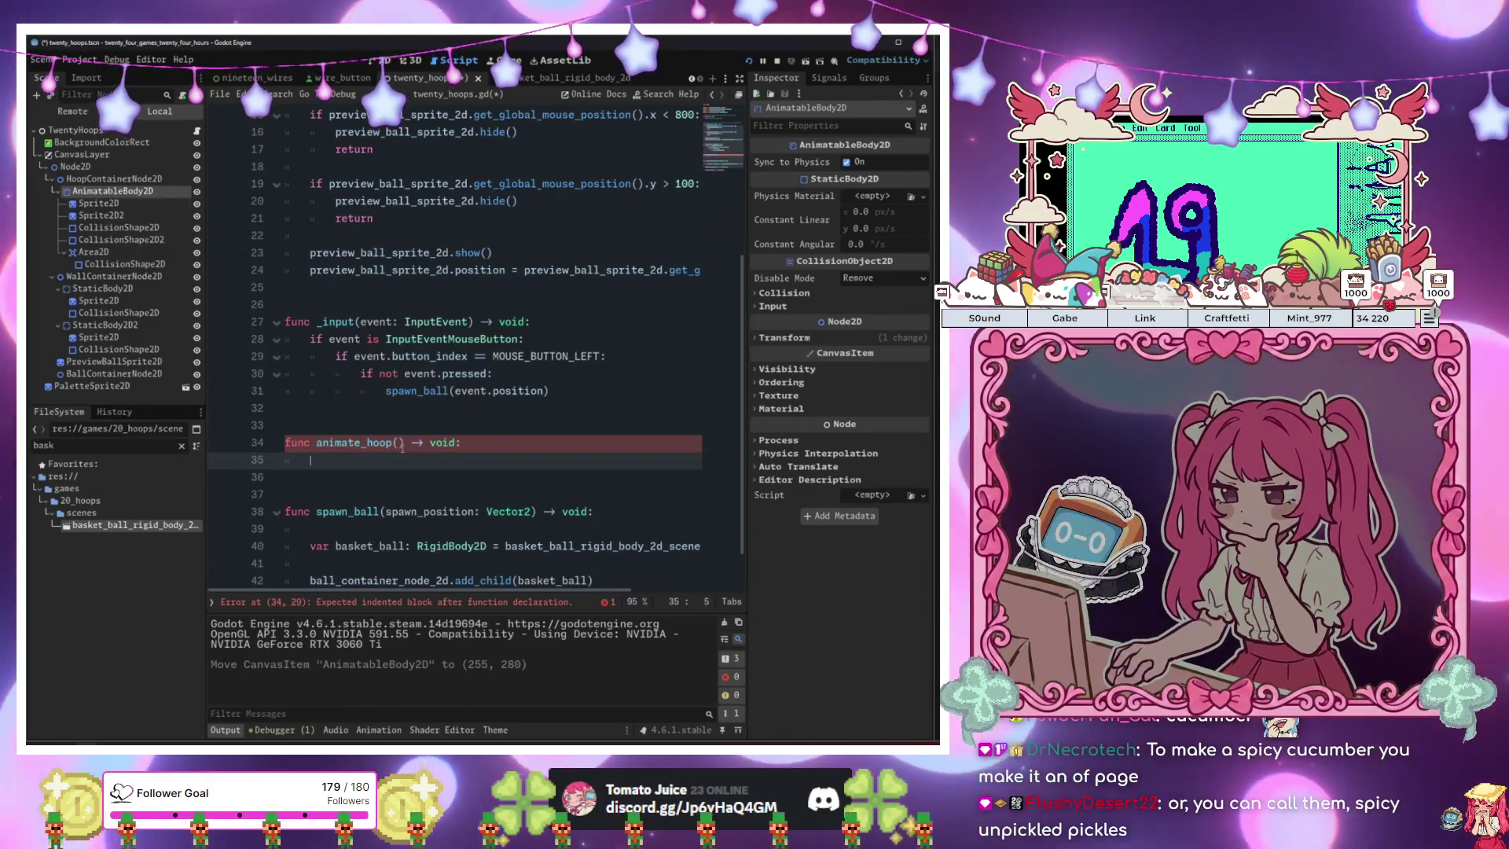
# Declare var tween: Tween = create_tween().set_ease(Tween.EASE_OUT).set_trans(Tween.TRANS_CIRC) in animate_hoop.
pyautogui.write('var tween: Tween = ')
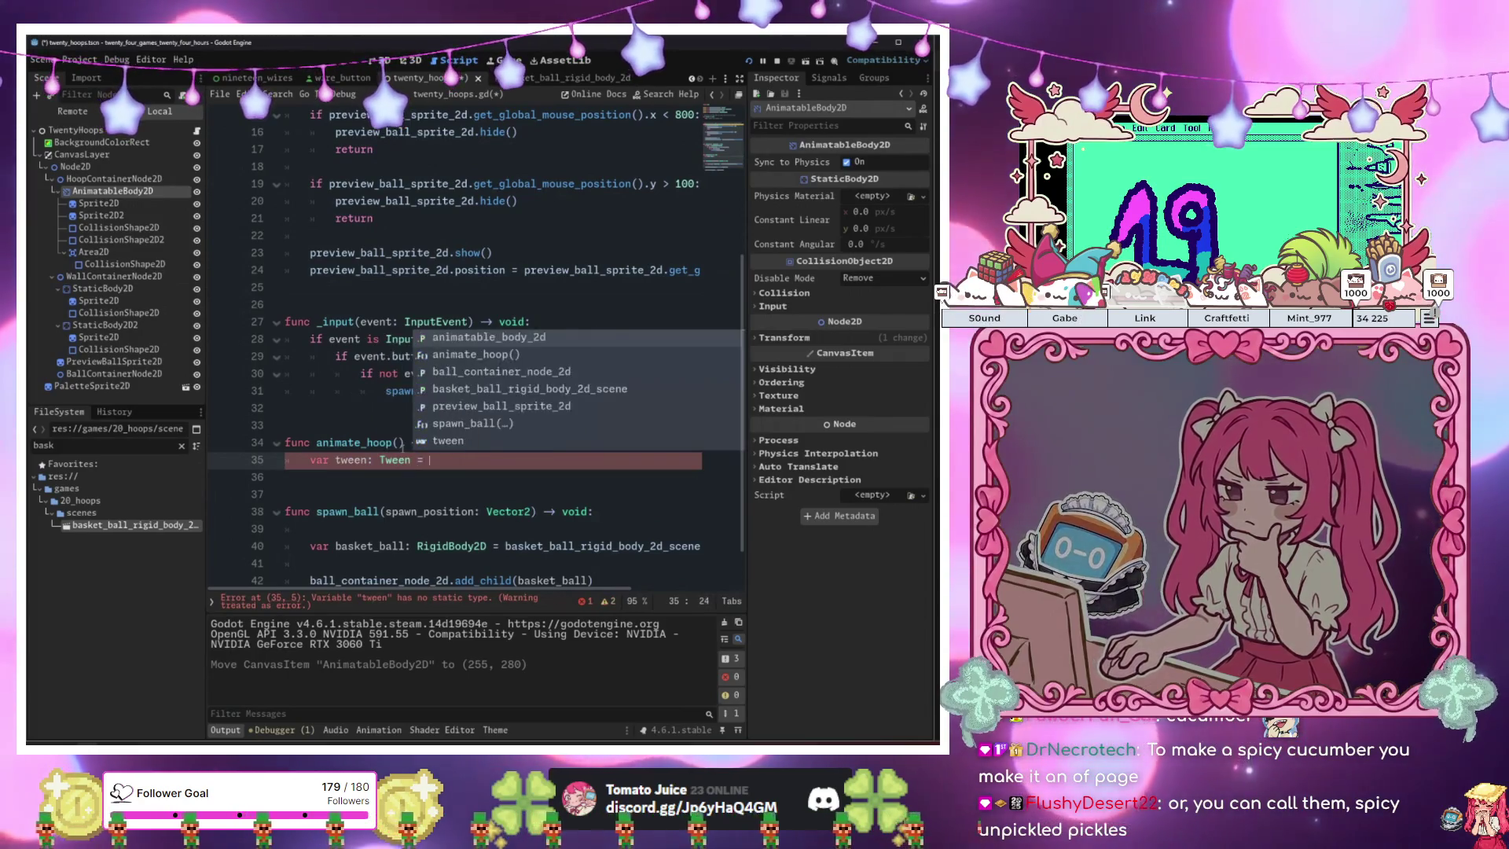
pyautogui.write('create_tween().se')
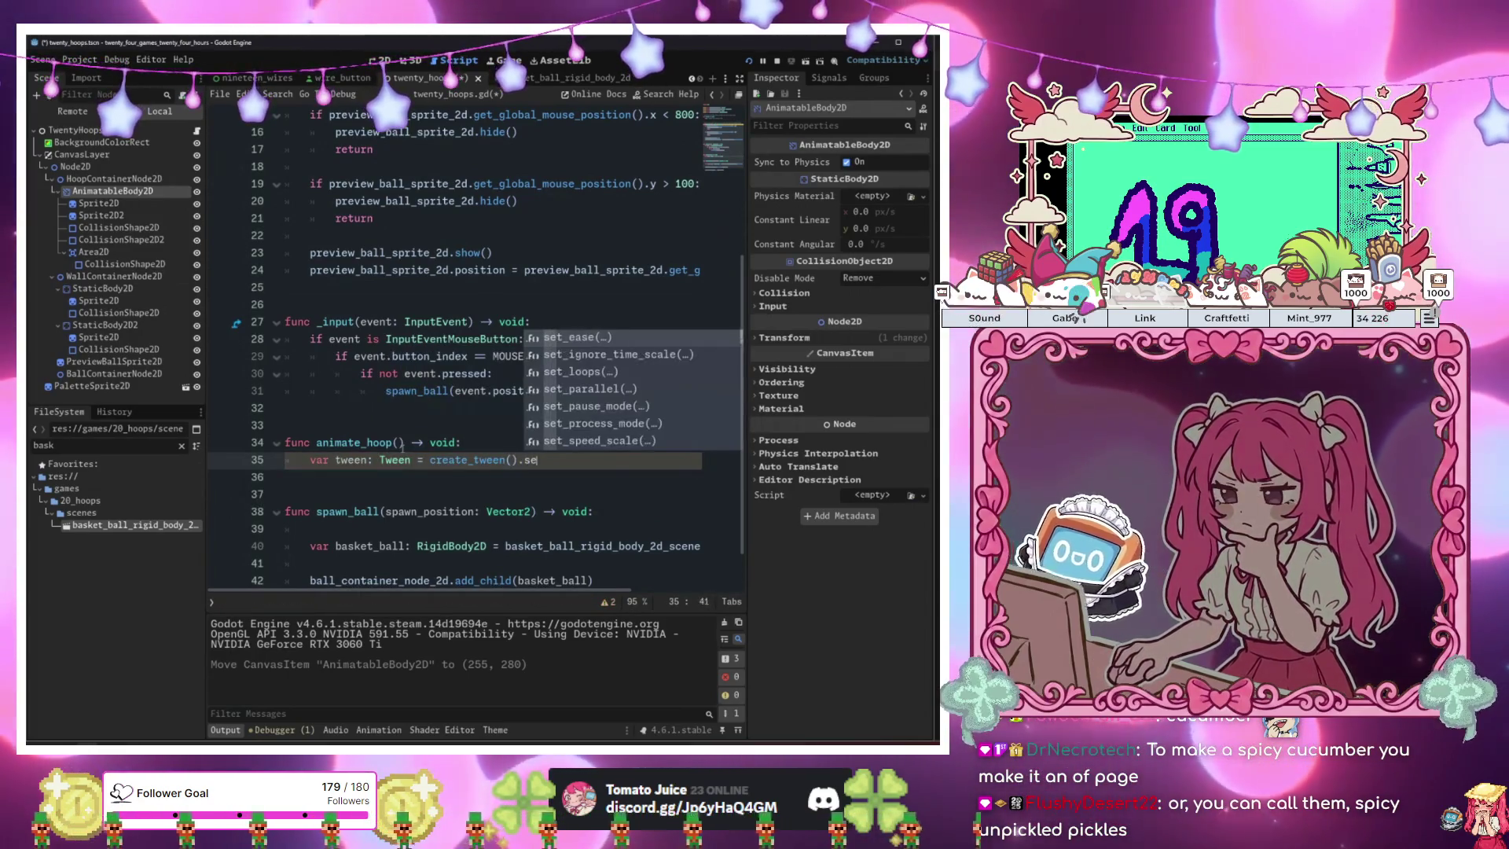
pyautogui.press('Return')
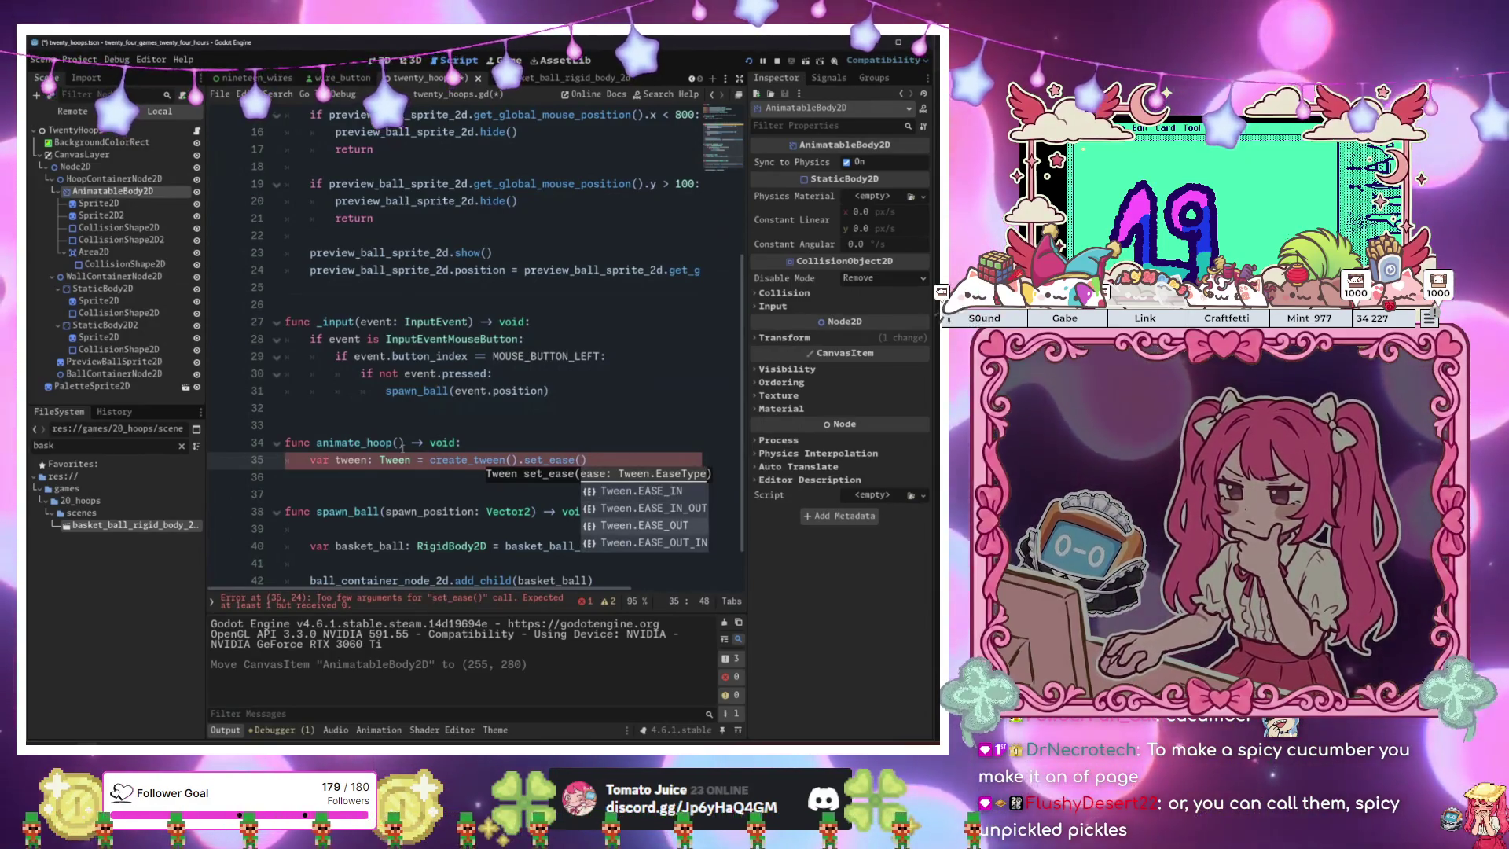
pyautogui.press('Down')
pyautogui.press('Down')
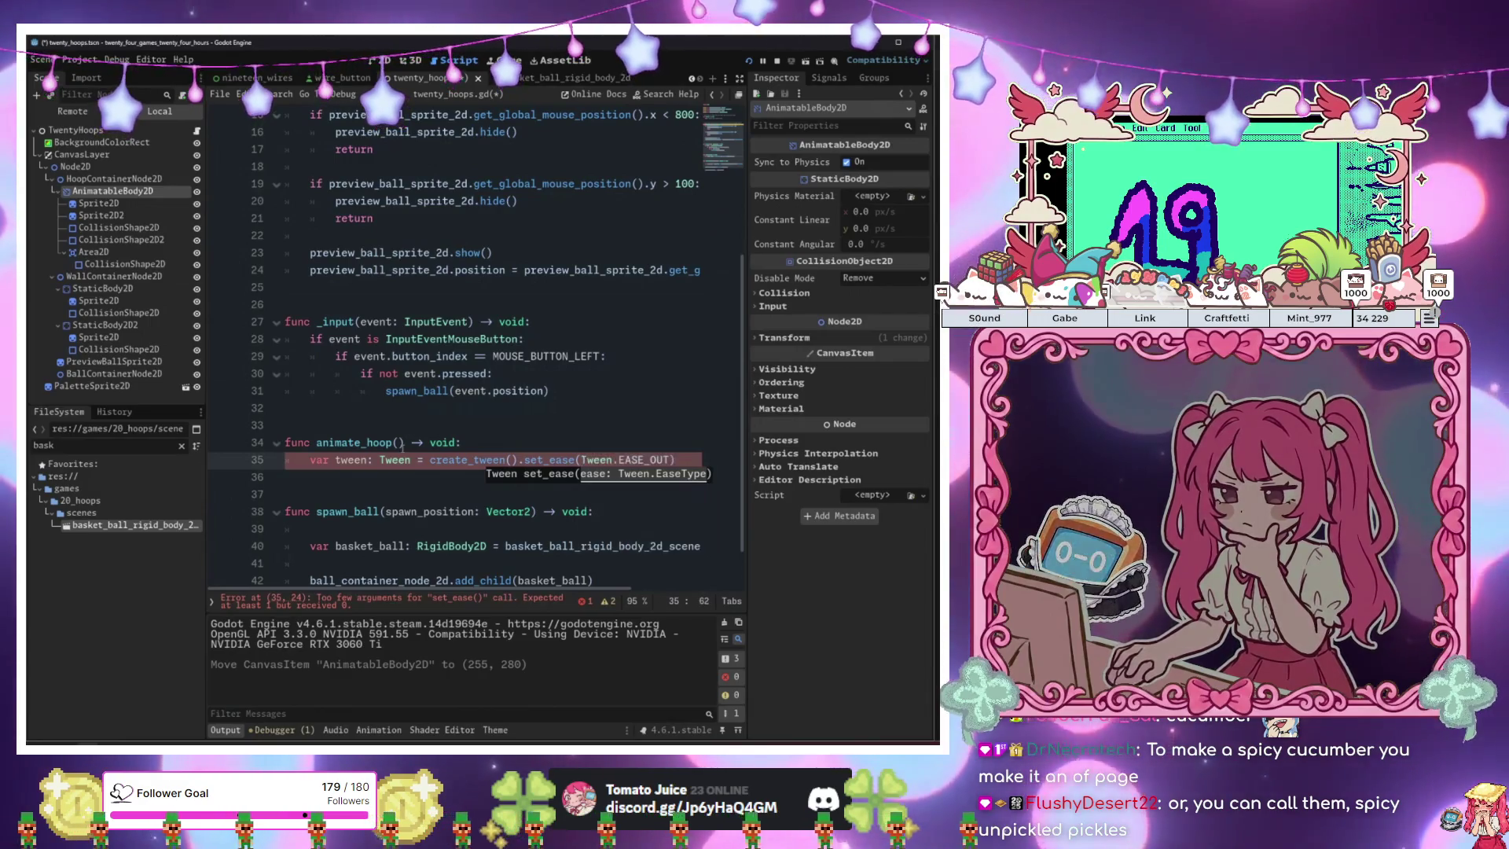
pyautogui.press('Return')
pyautogui.write('.tra')
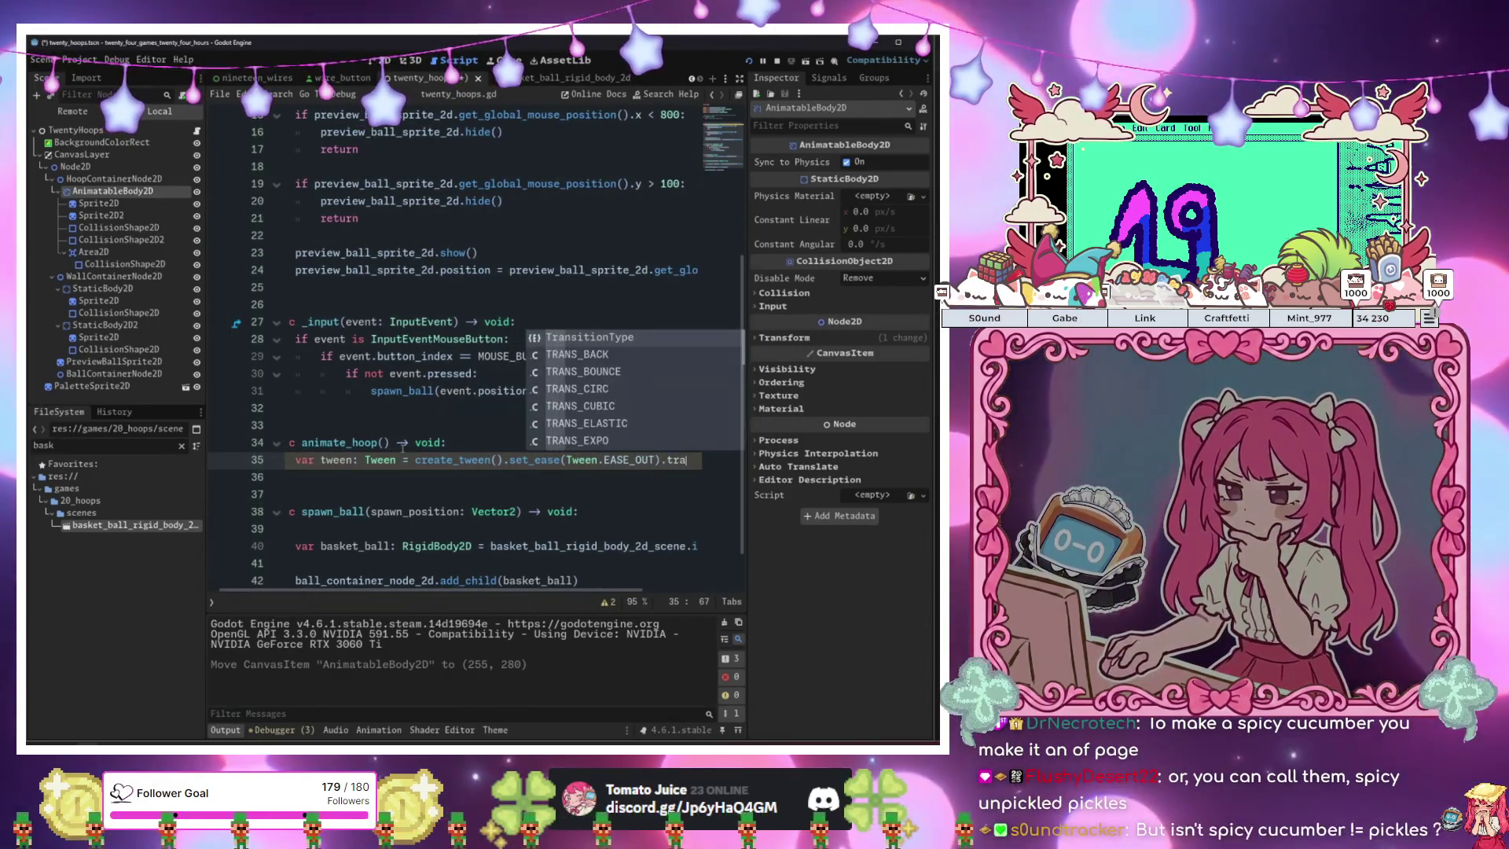
pyautogui.press('Down')
pyautogui.press('Down')
pyautogui.press('Down')
pyautogui.press('Return')
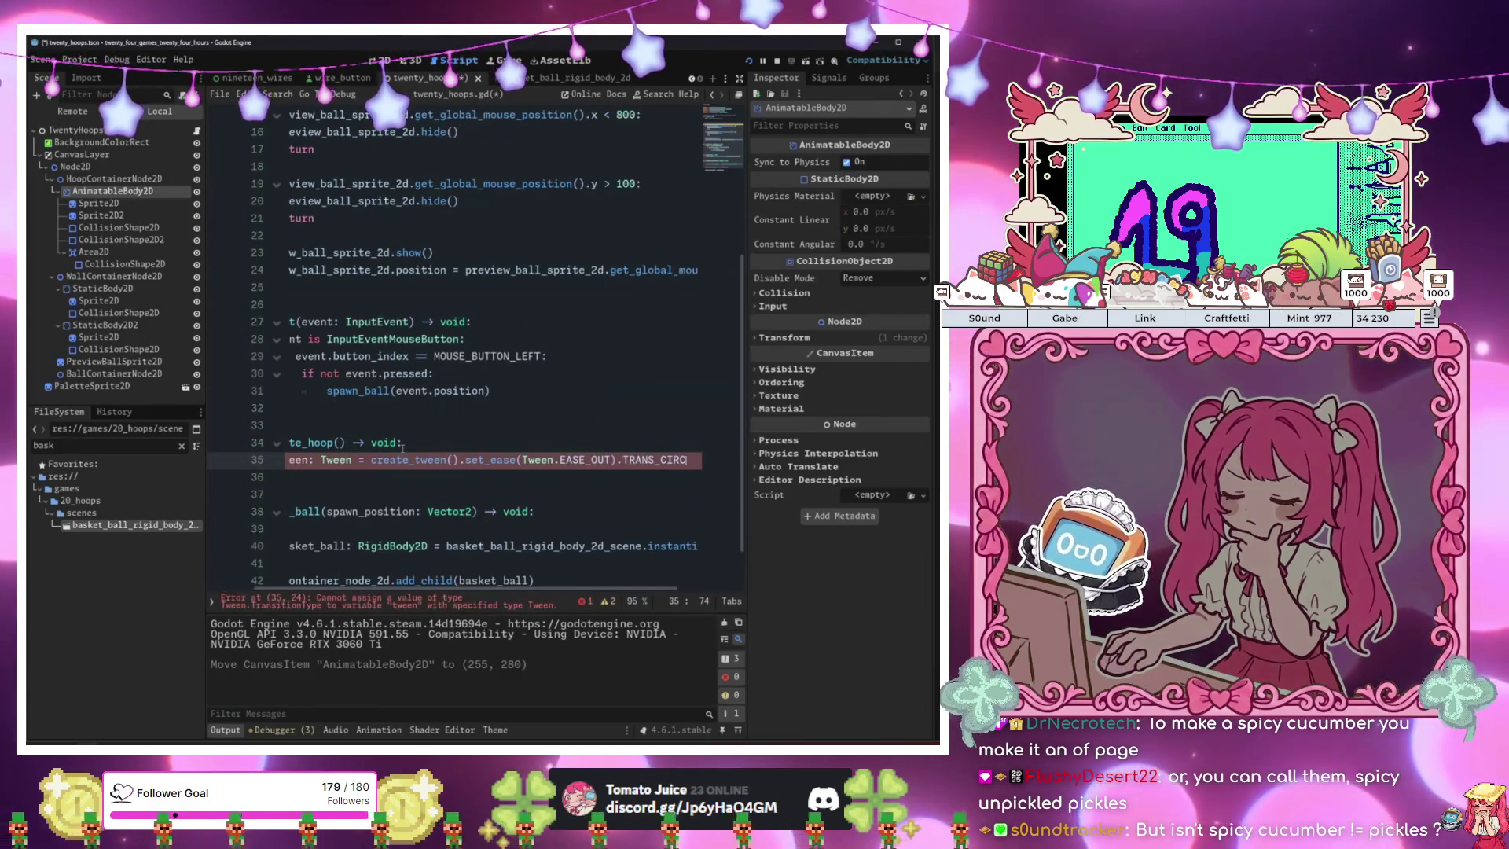
pyautogui.press('BackSpace')
pyautogui.press('BackSpace')
pyautogui.press('BackSpace')
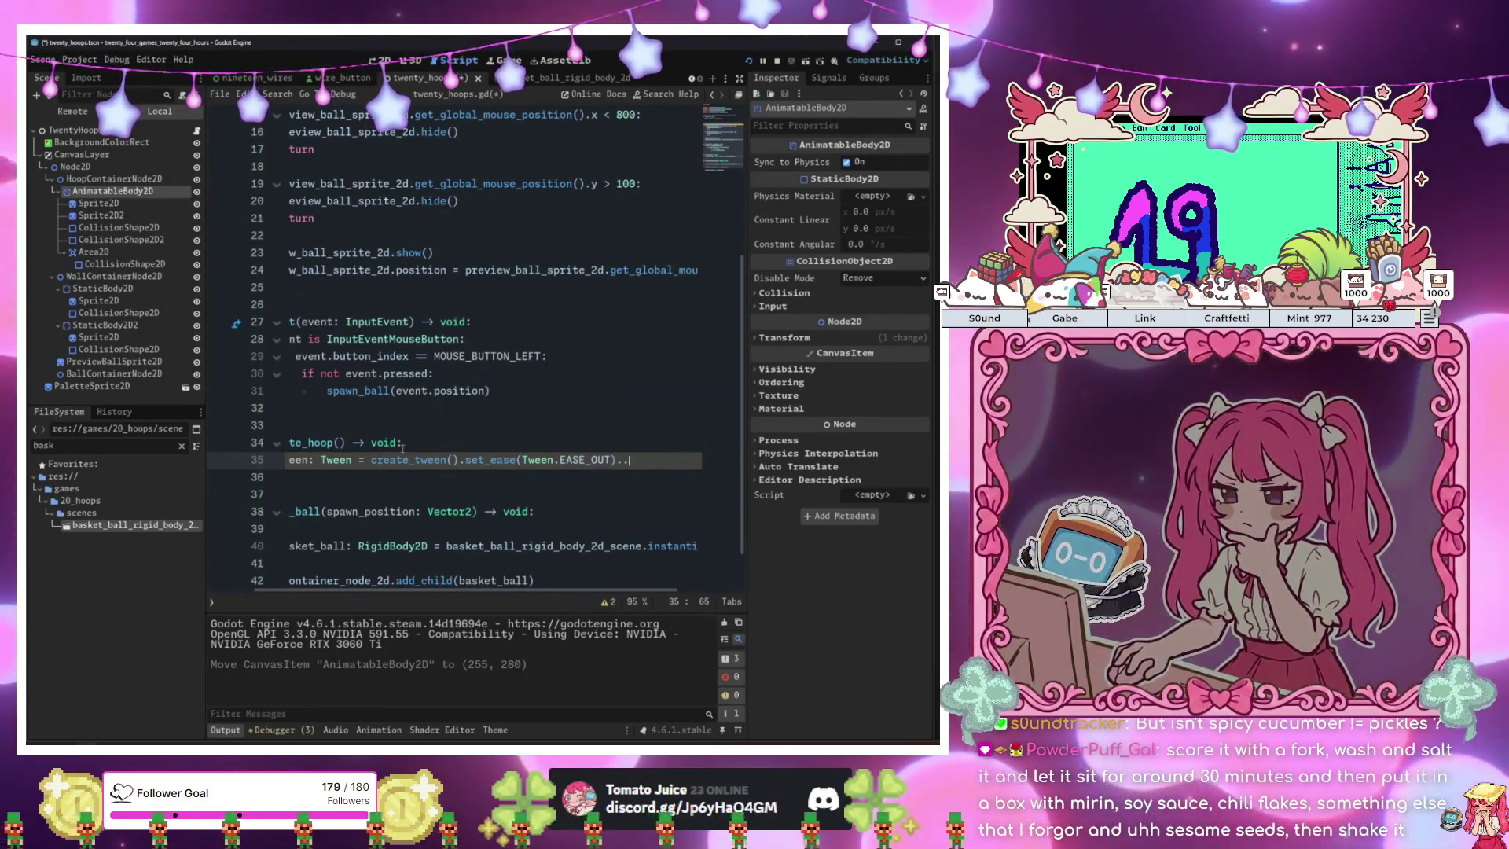
pyautogui.write('set_tr')
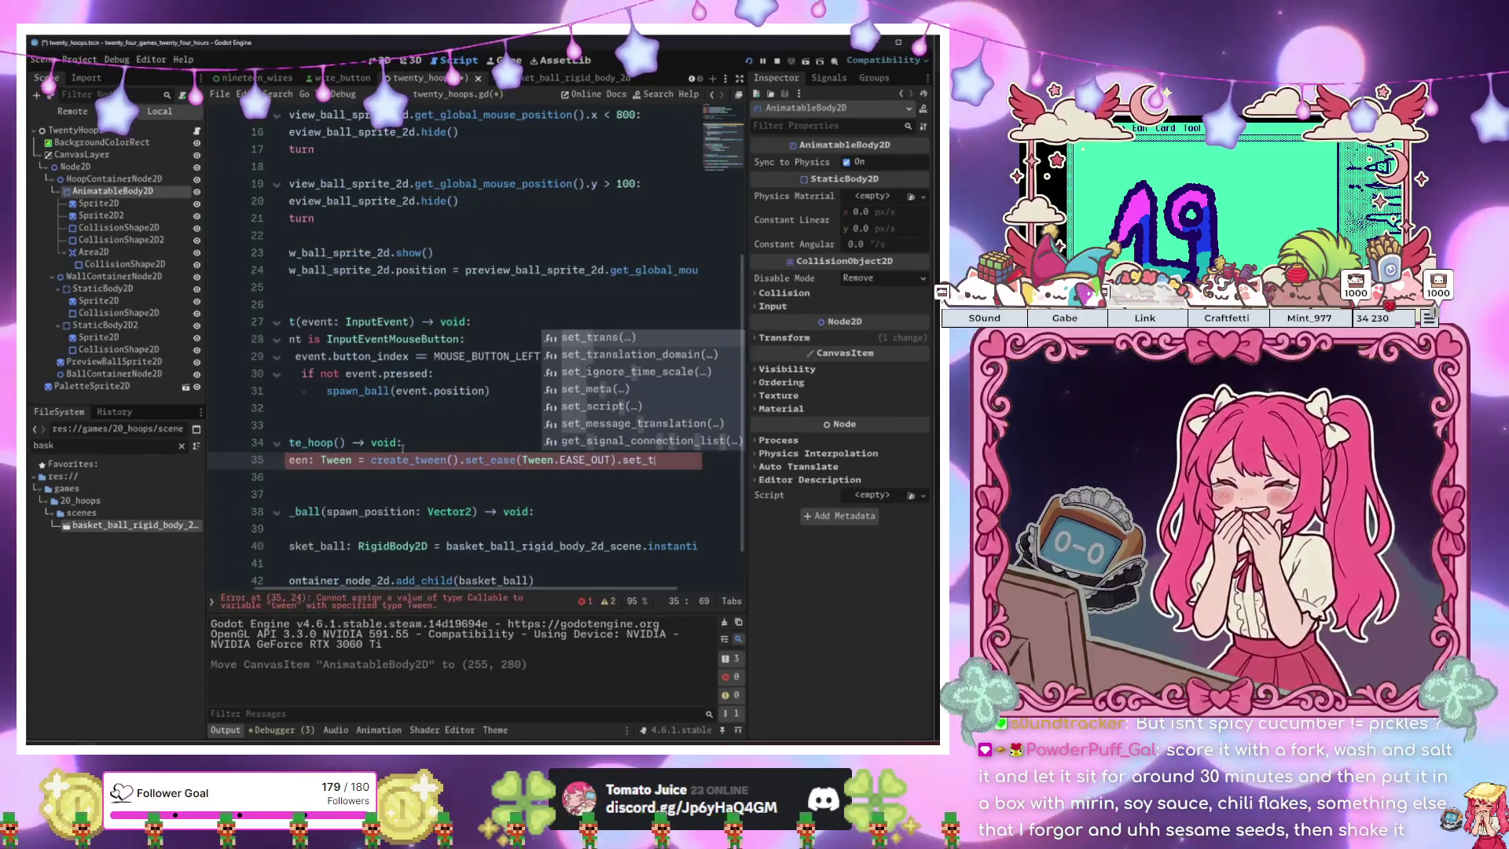
pyautogui.press('Return')
pyautogui.press('Return')
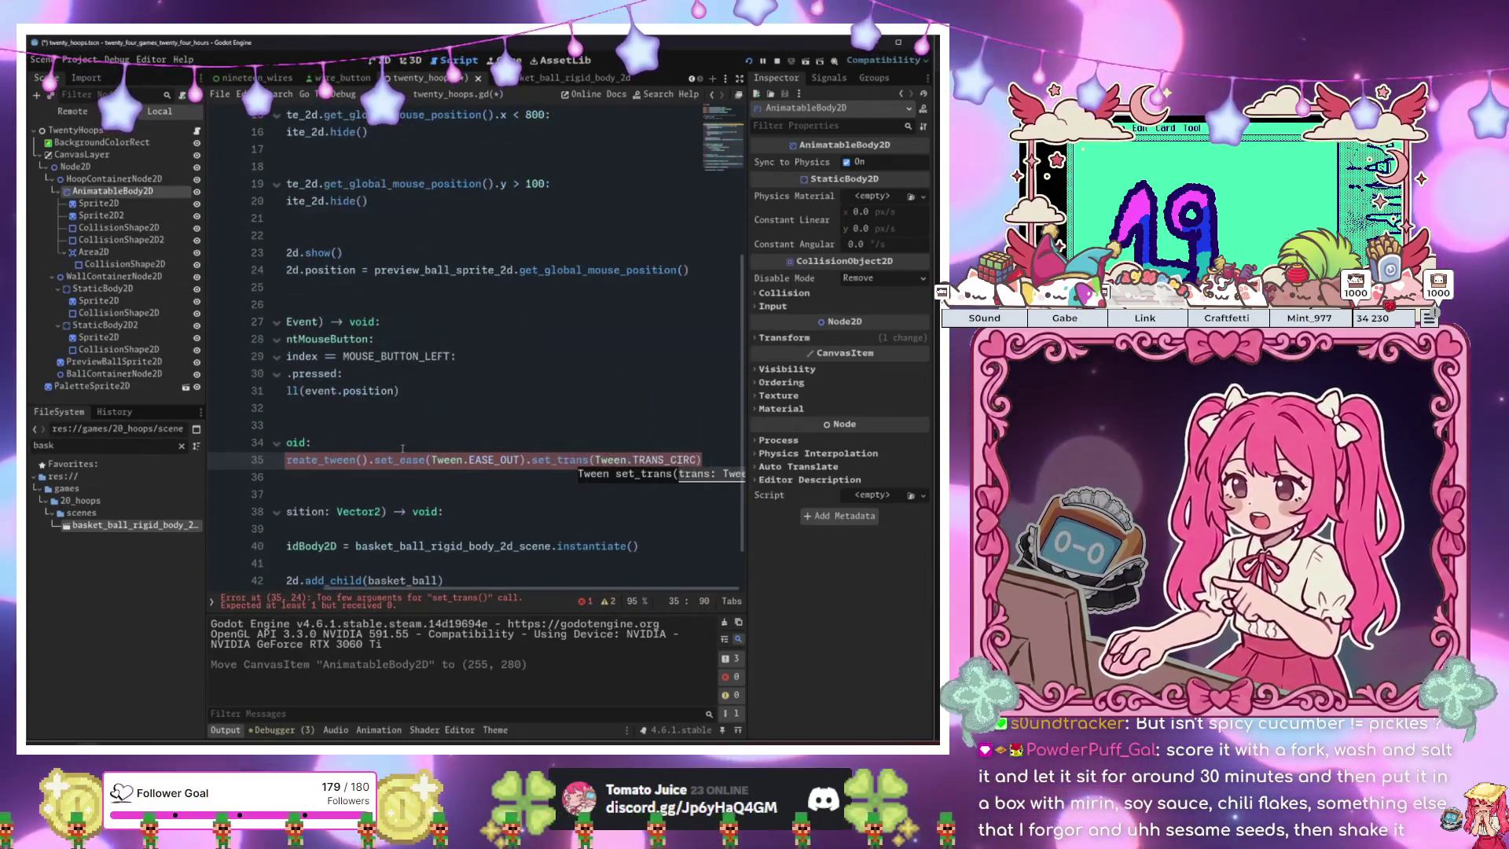
pyautogui.press('End')
pyautogui.press('Return')
pyautogui.press('Return')
# Append set_loops to the tween declaration so the tween repeats.
pyautogui.write('twe')
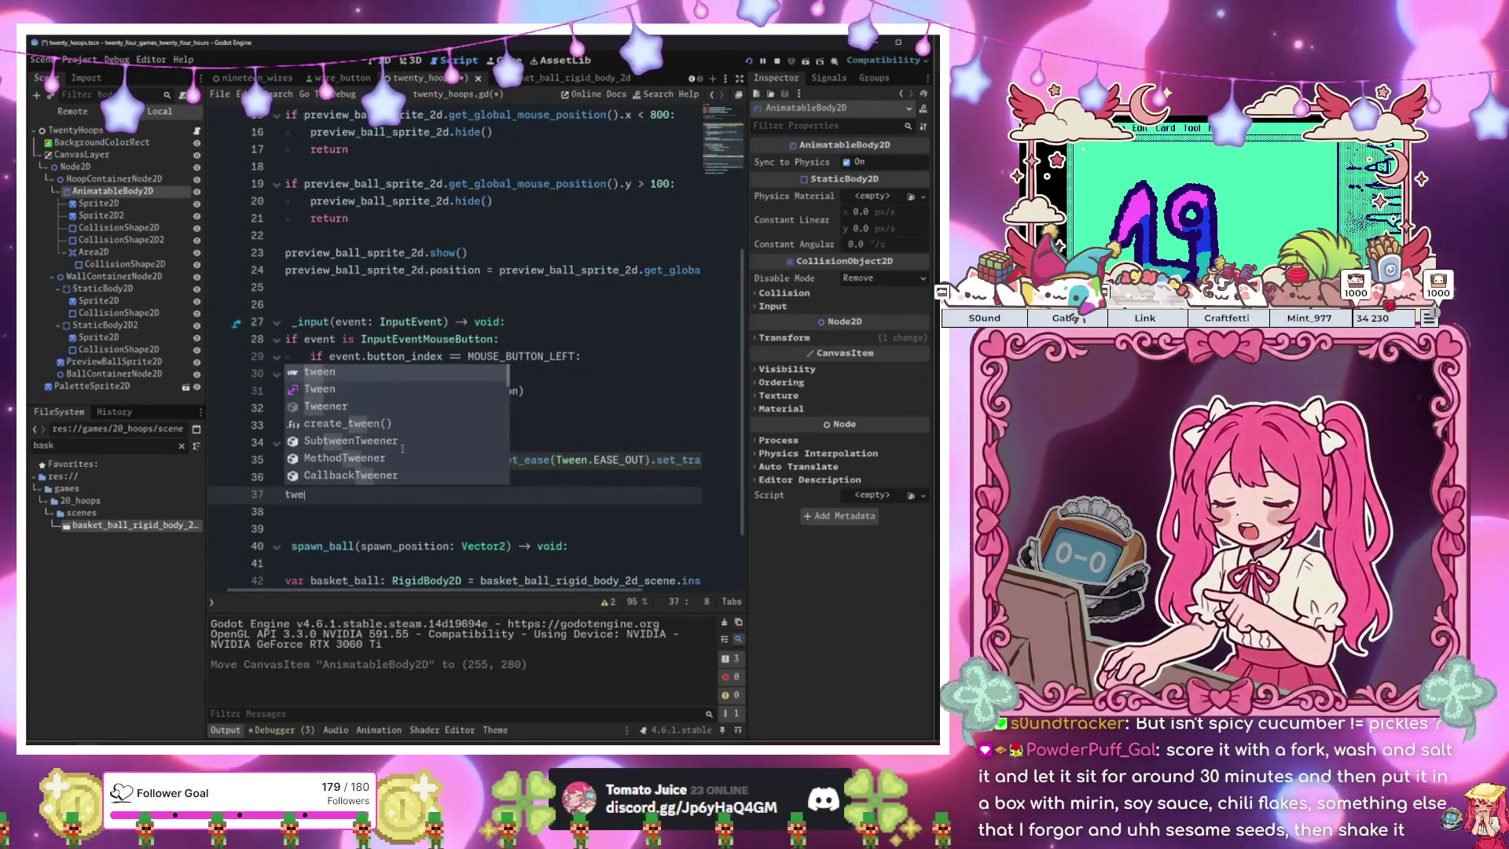
pyautogui.write('en.')
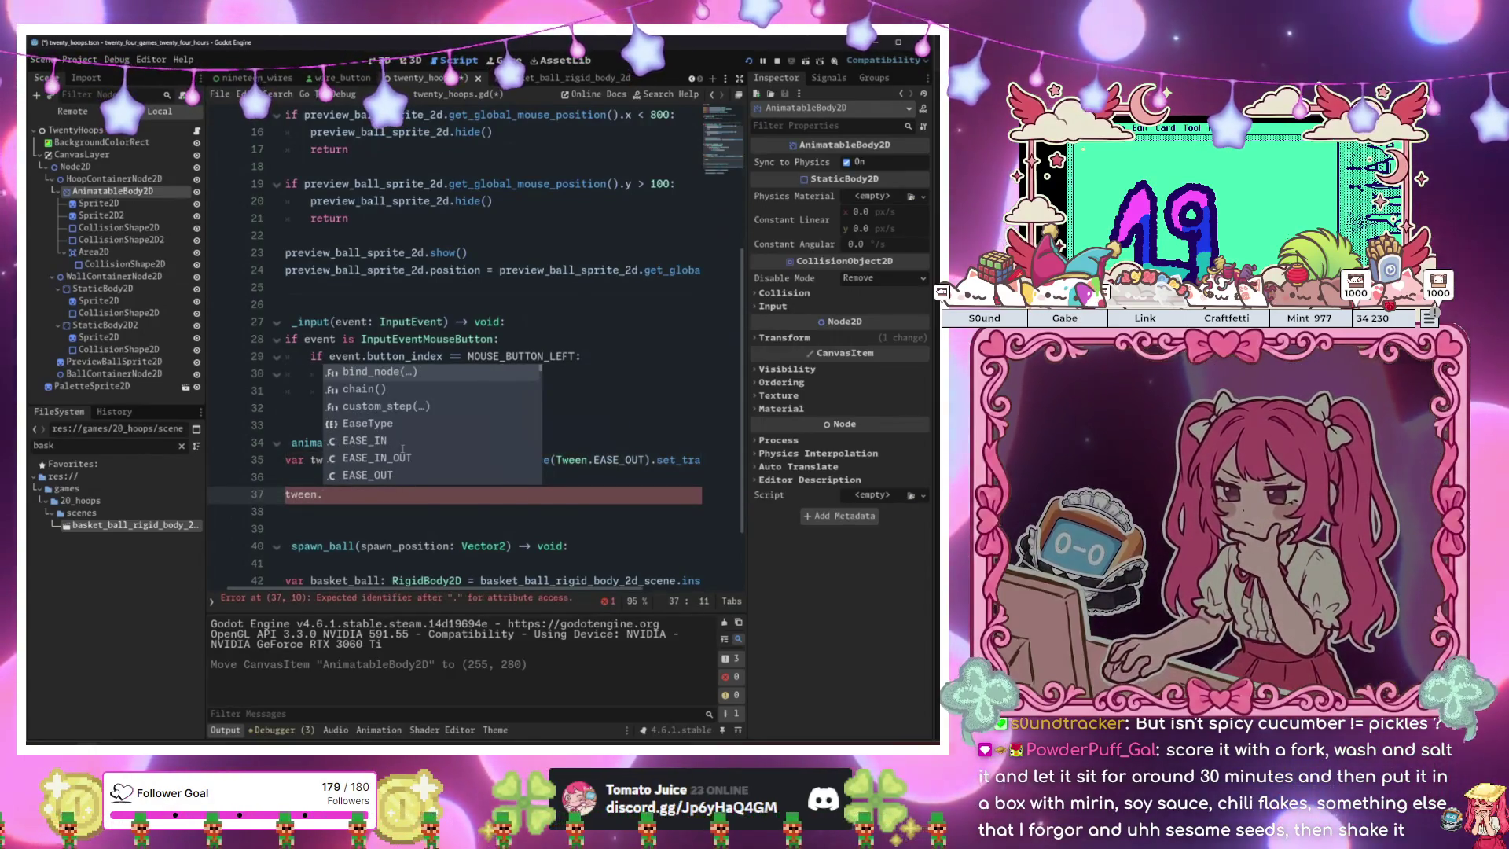
pyautogui.press('Up')
pyautogui.press('Up')
pyautogui.press('Escape')
pyautogui.press('Up')
pyautogui.press('Up')
pyautogui.press('End')
pyautogui.write('.set')
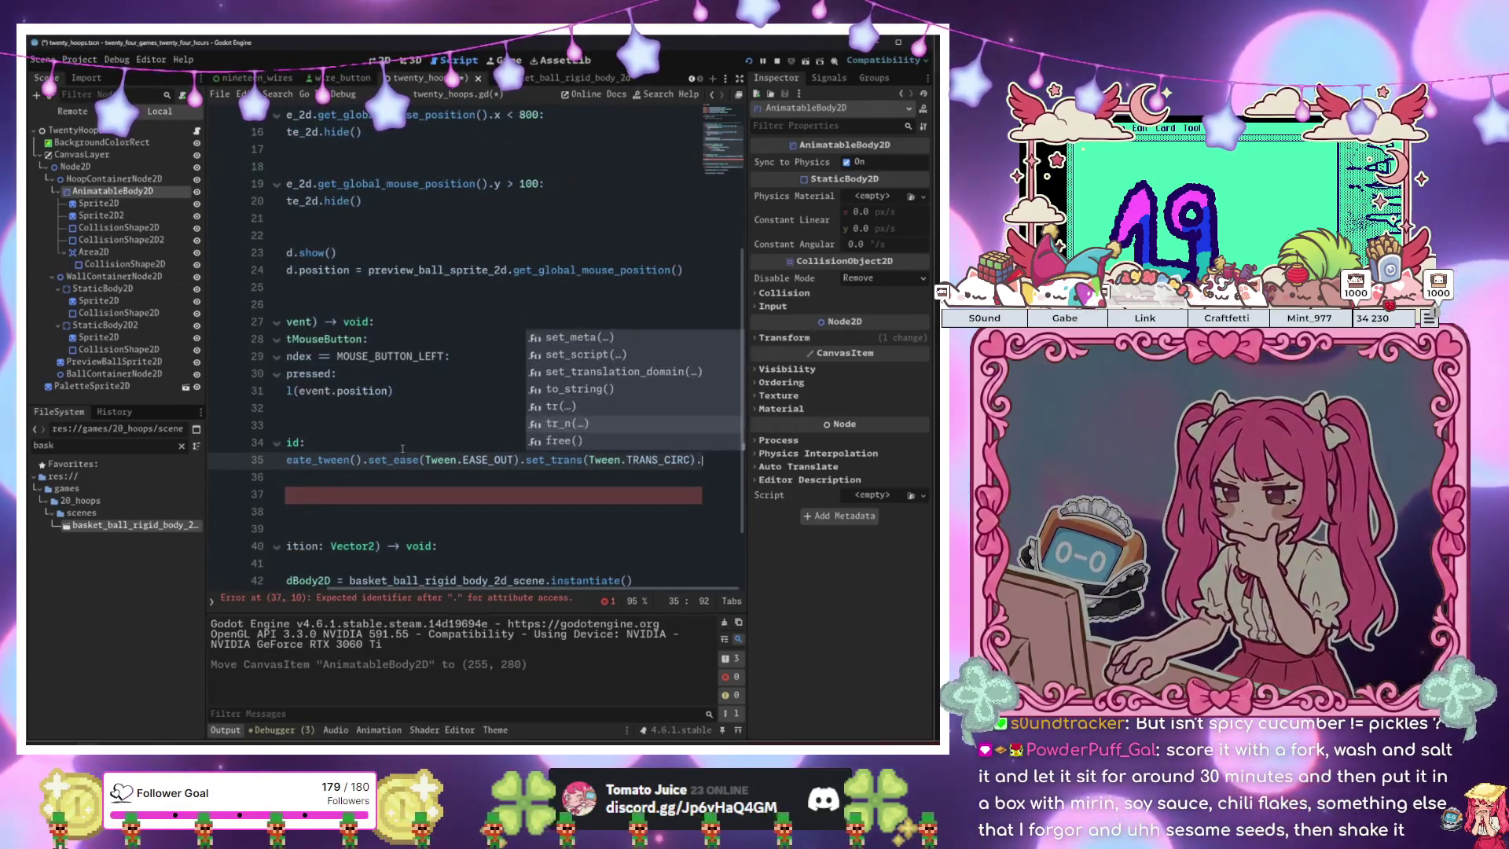
pyautogui.press('Escape')
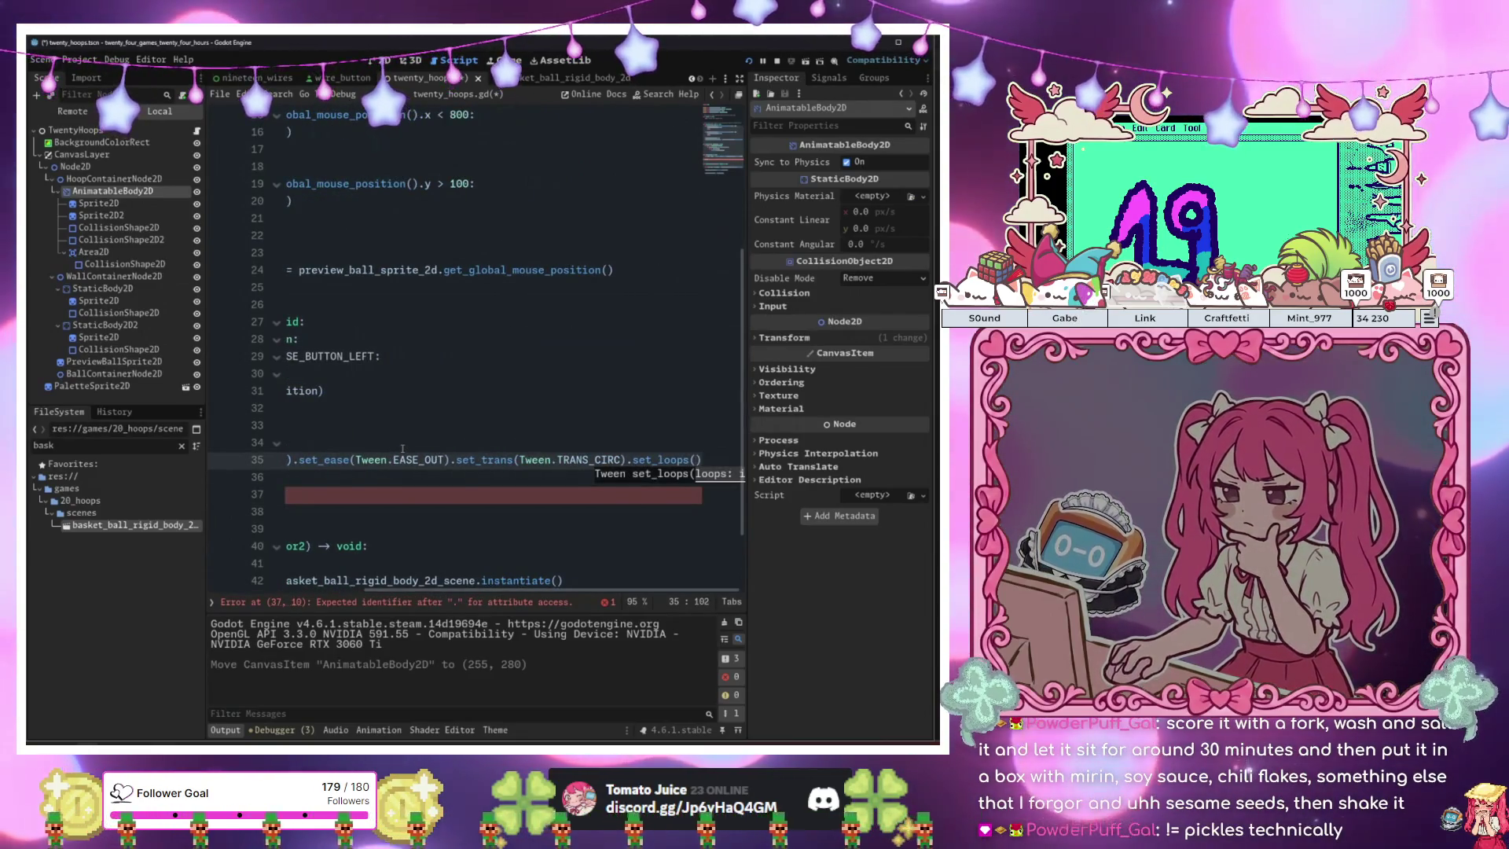
pyautogui.press('Down')
pyautogui.press('Down')
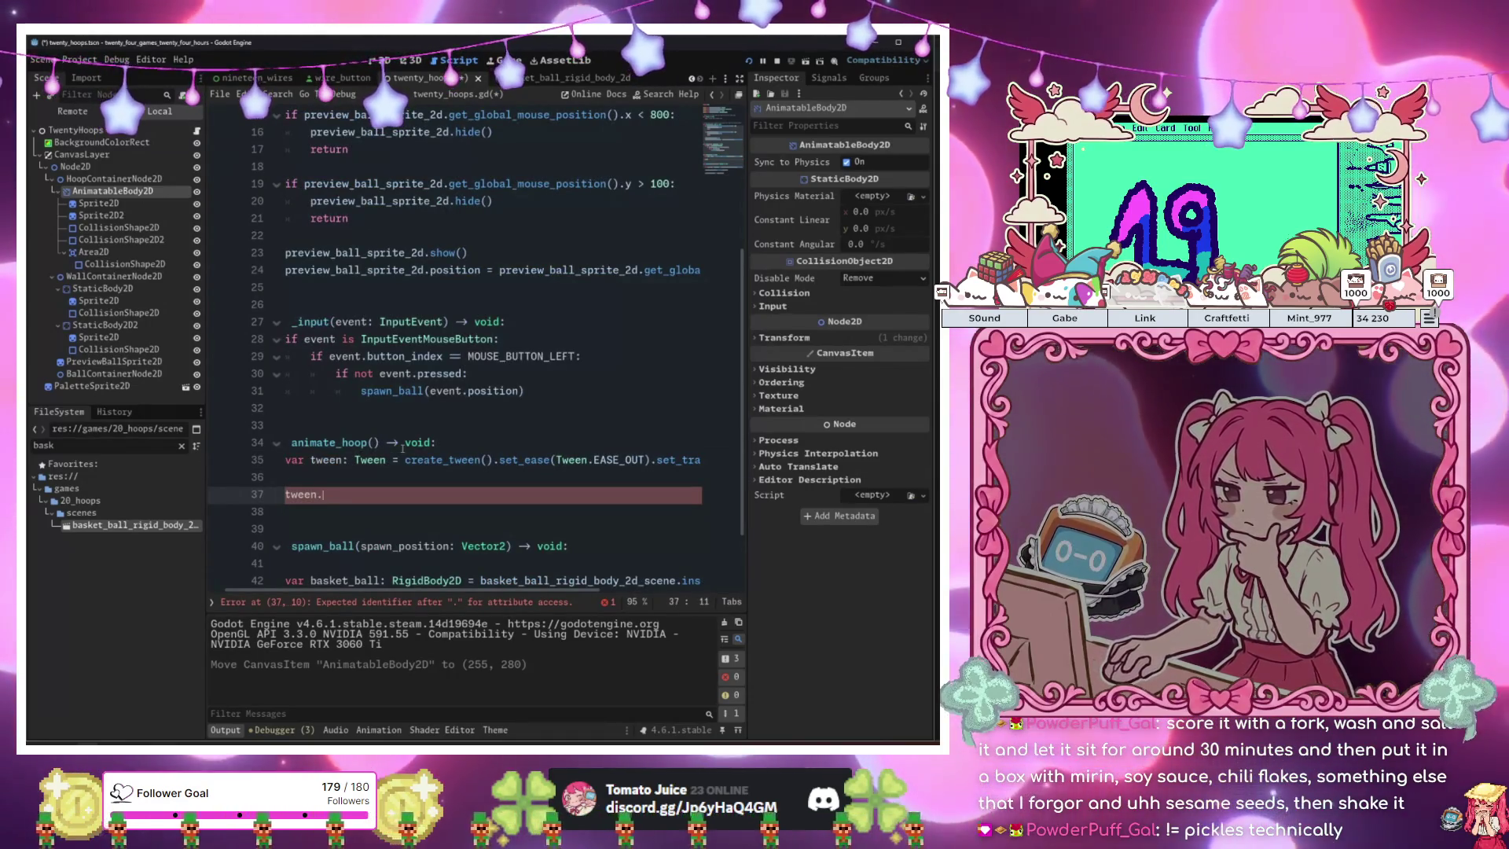
# Start a tween.tween_property call targeting animatable_body_2d's "position" property.
pyautogui.write('twe')
pyautogui.press('Down')
pyautogui.press('Down')
pyautogui.press('Down')
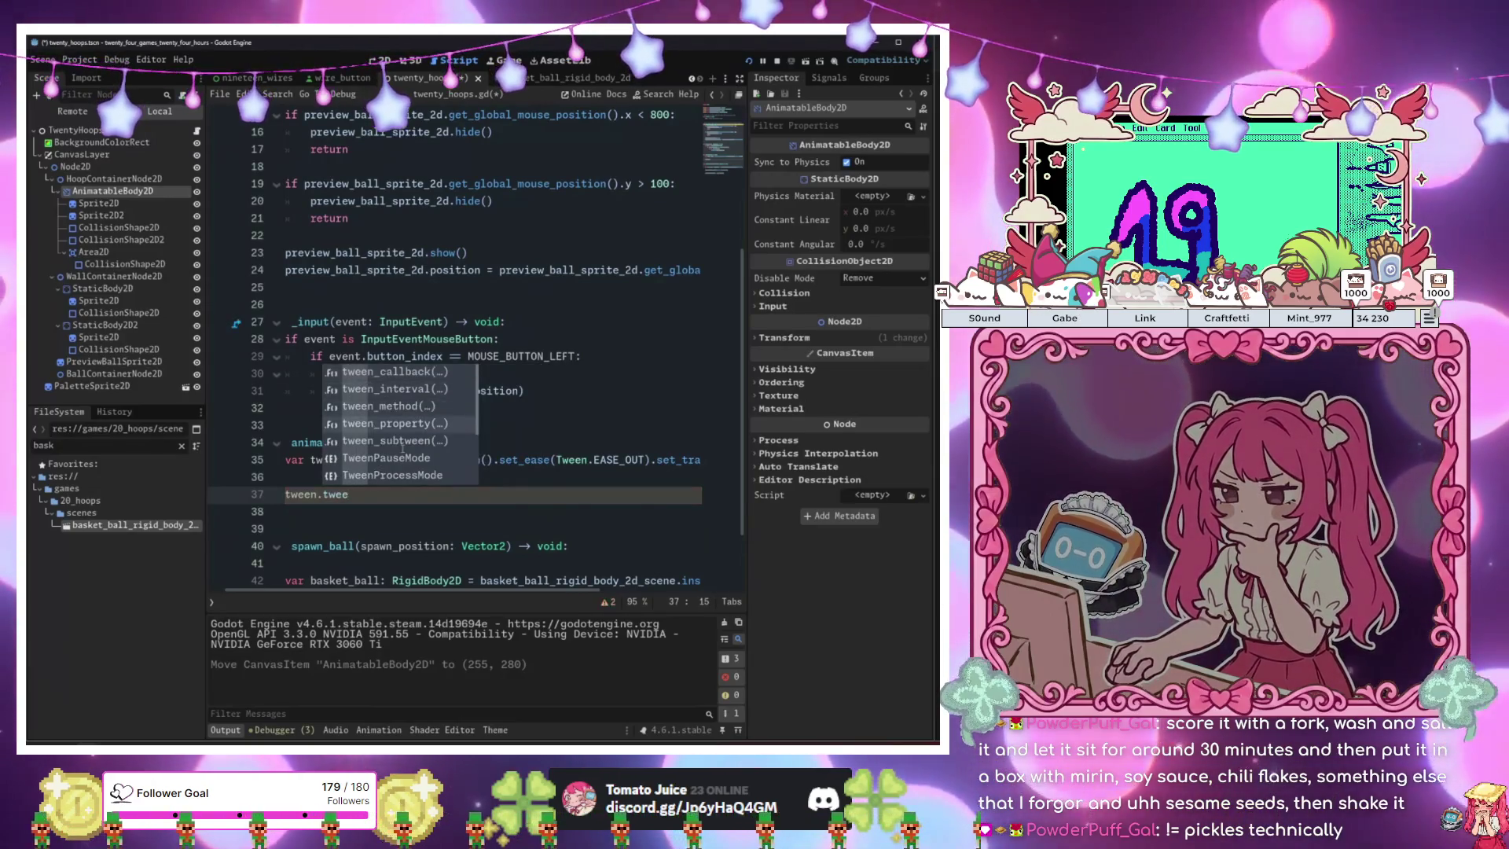
pyautogui.press('Return')
pyautogui.write('an')
pyautogui.press('Return')
pyautogui.write(', "po')
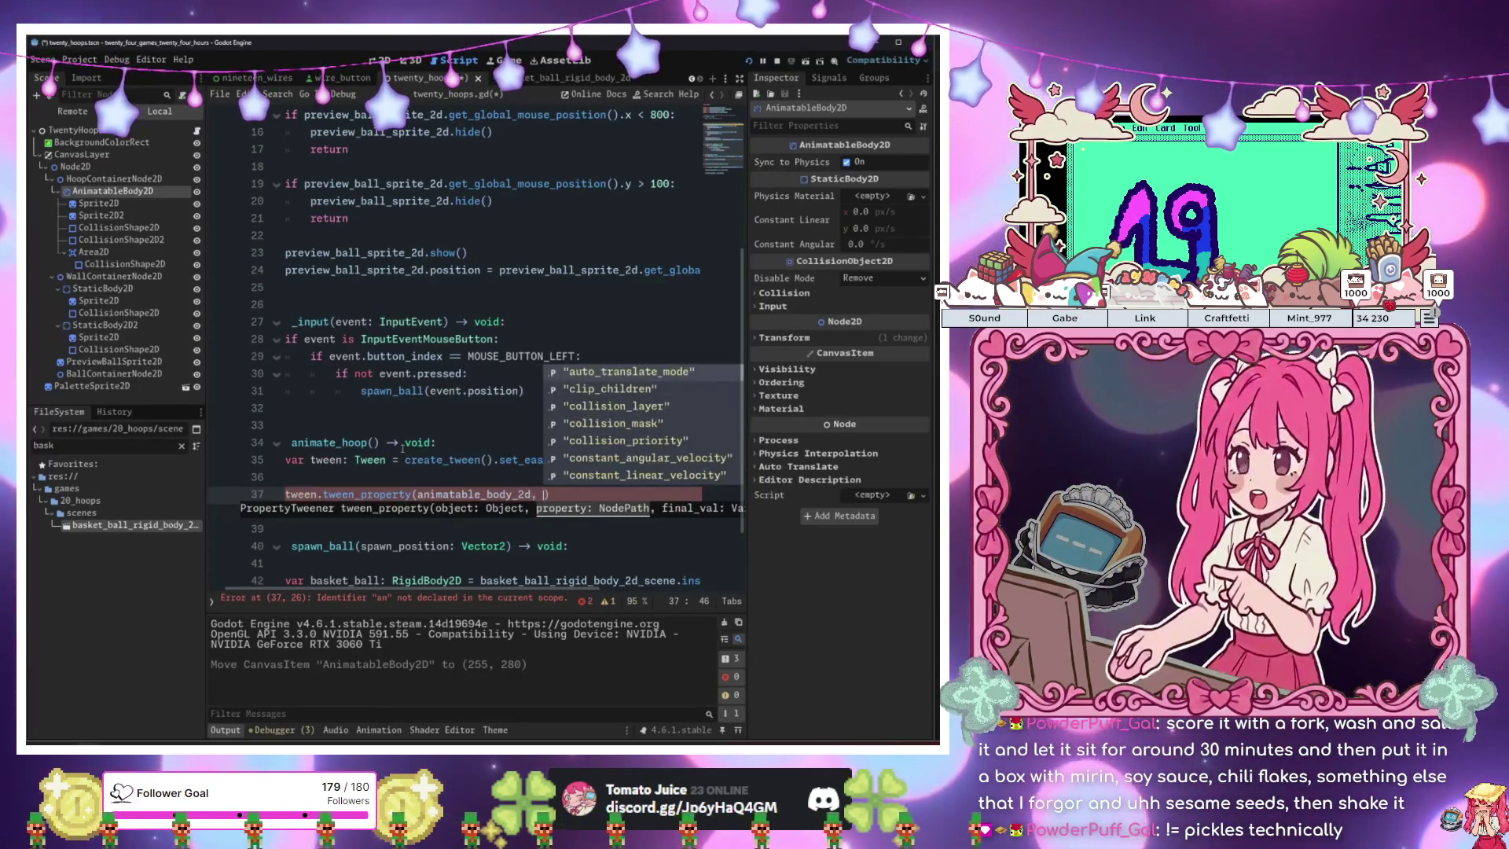
pyautogui.press('Return')
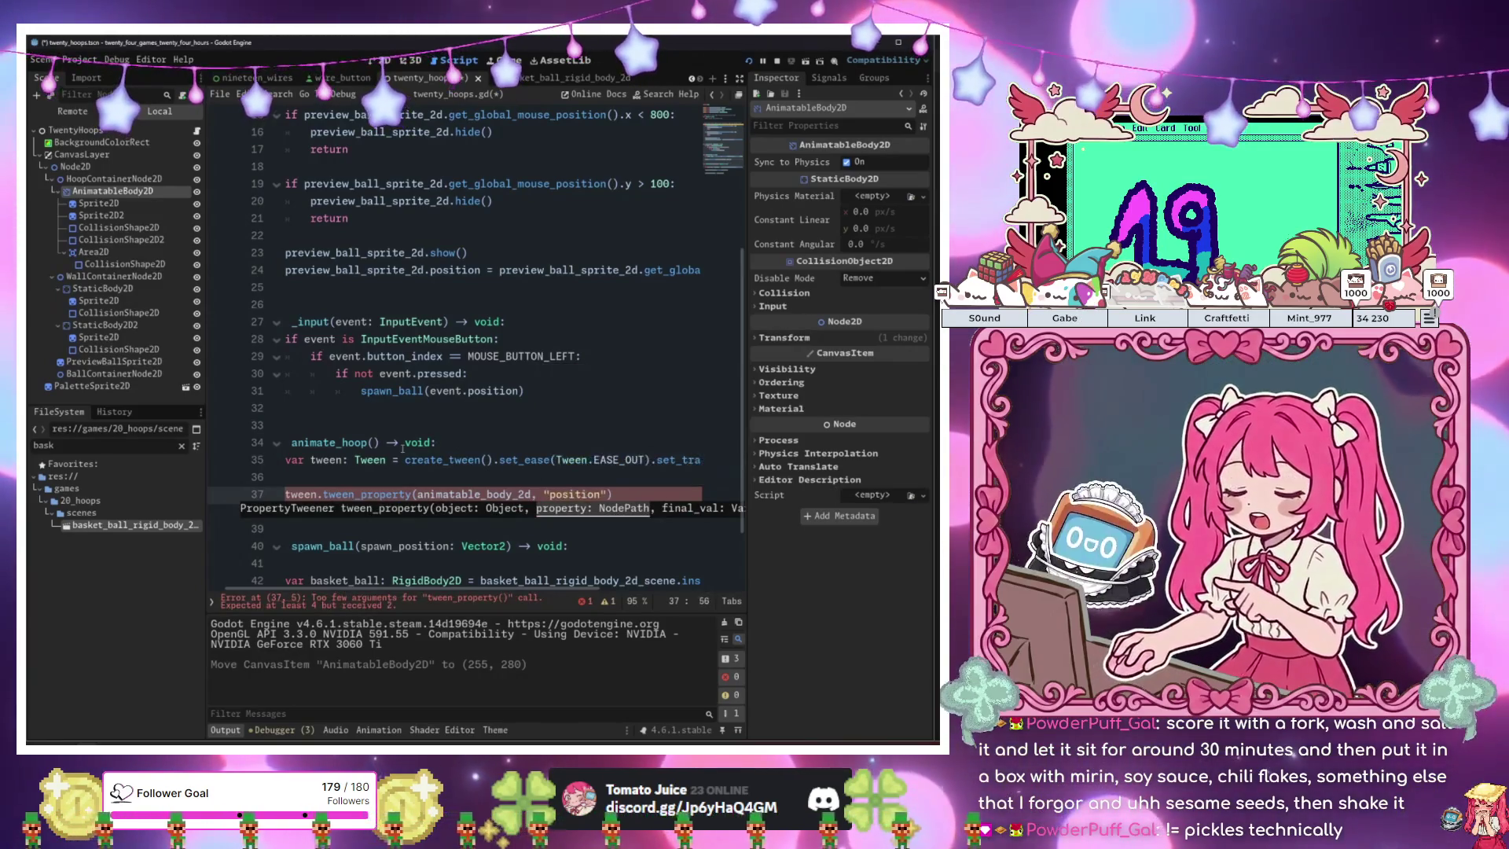
pyautogui.press('BackSpace')
pyautogui.press('Left')
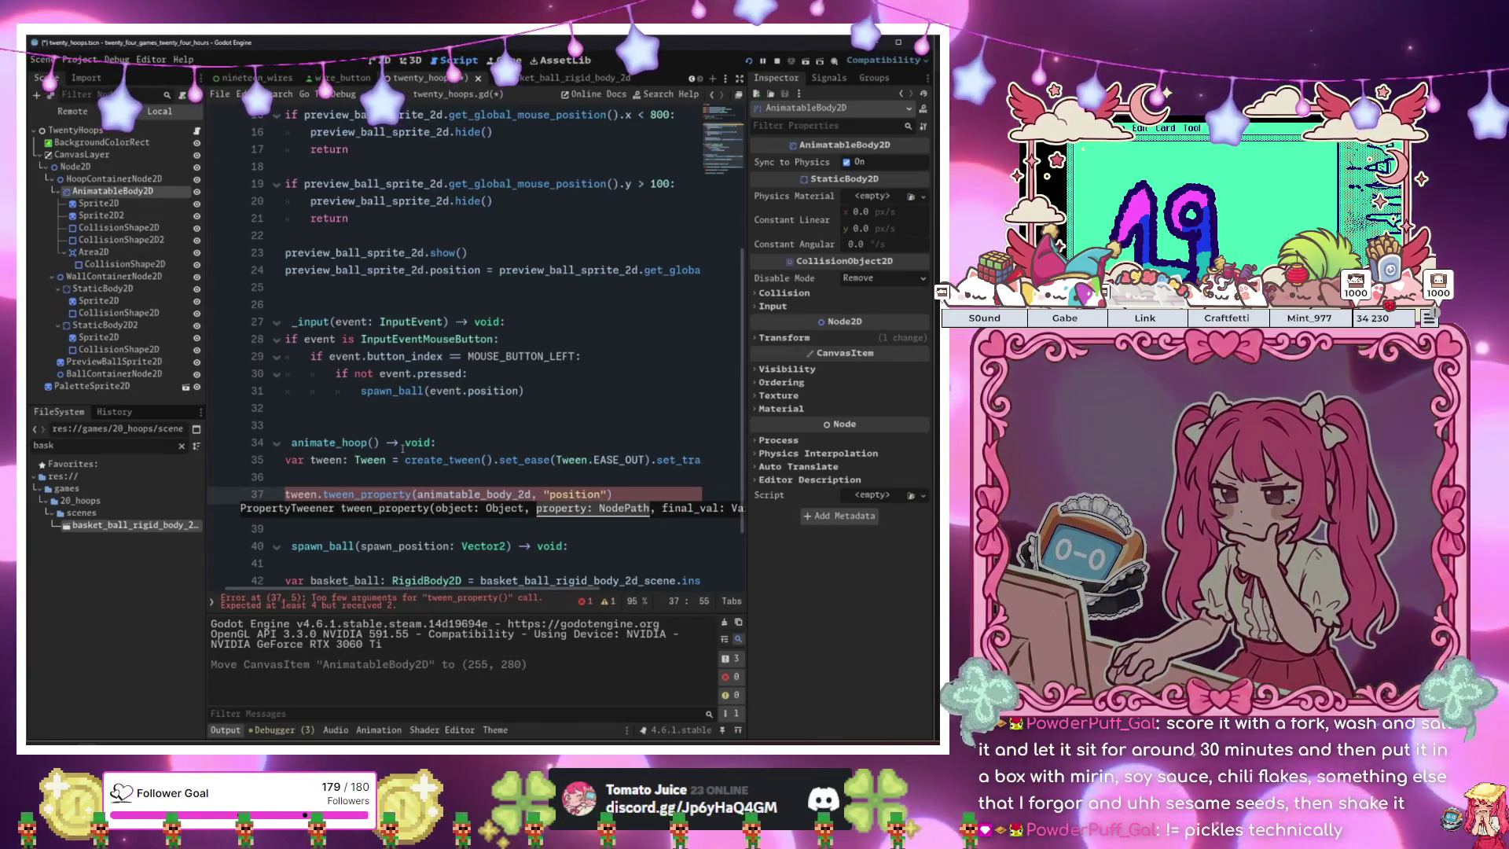
pyautogui.write(':y')
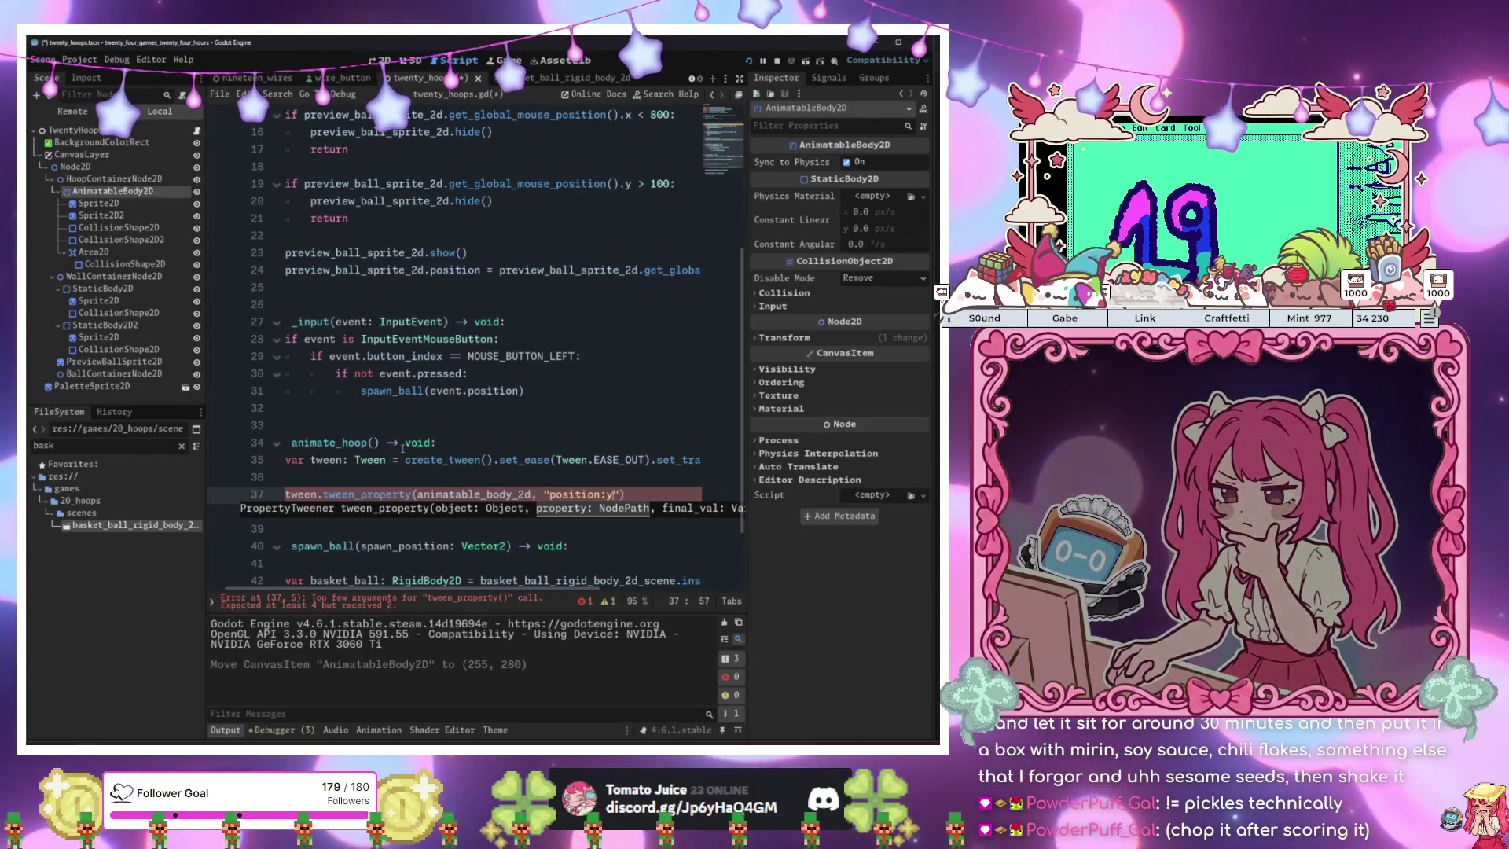
# Finish the call with final value animatable_body_2d.position + 300 over 1.0 seconds.
pyautogui.write('",')
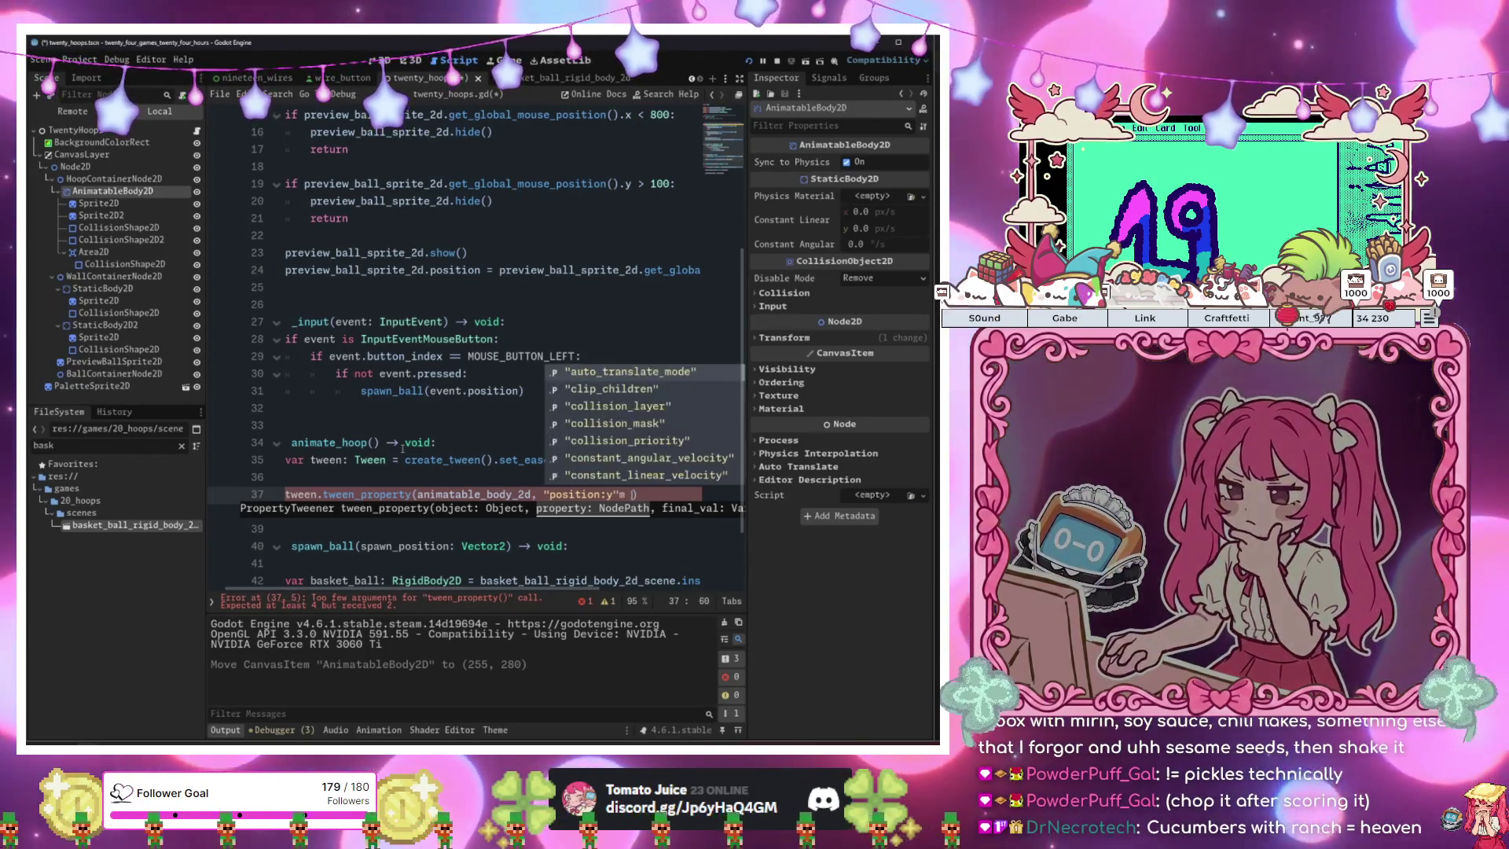
pyautogui.press('BackSpace')
pyautogui.press('BackSpace')
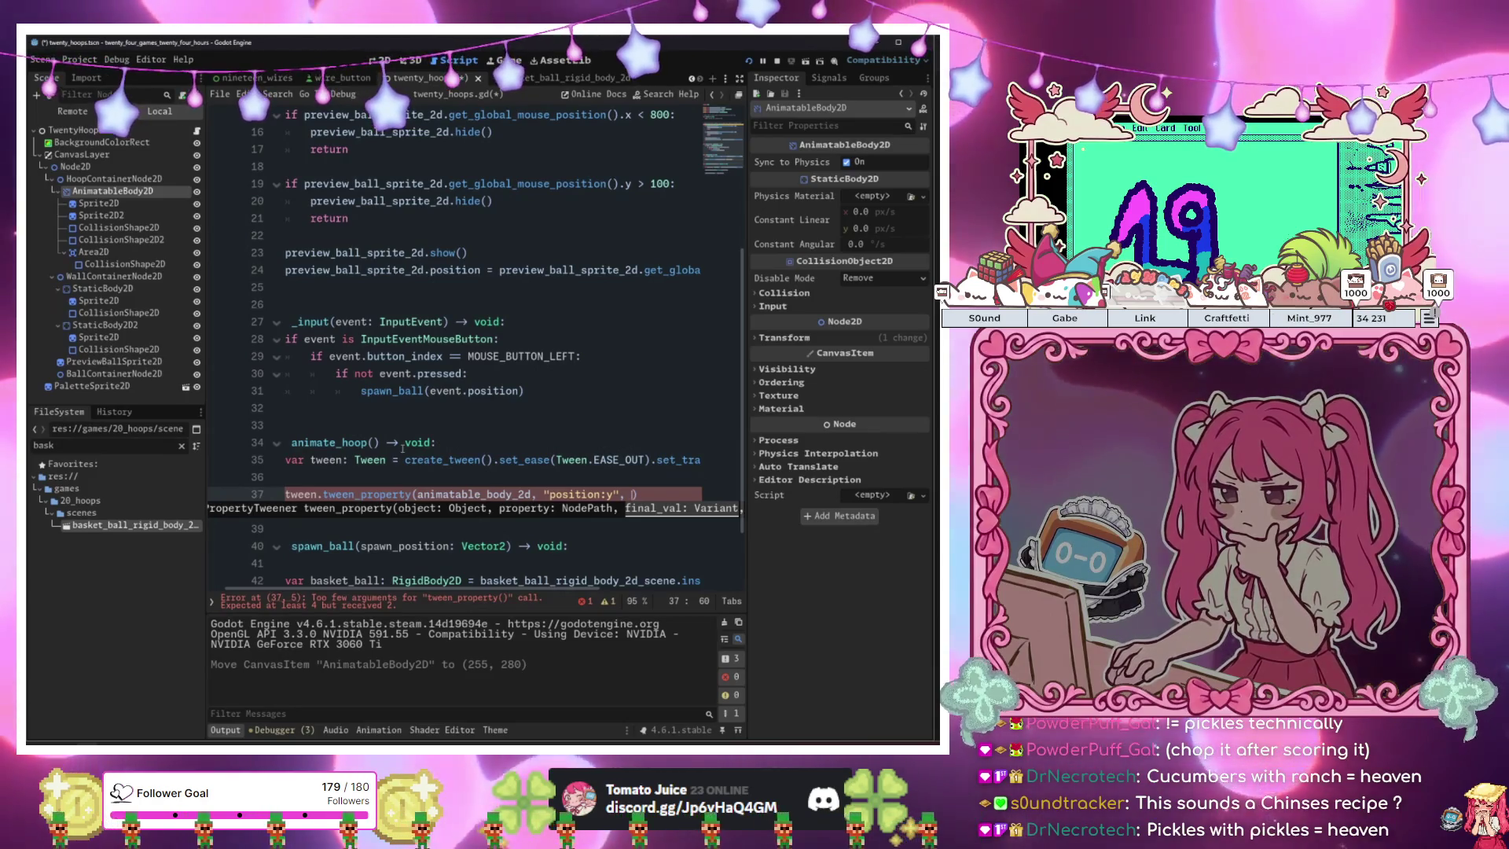
pyautogui.write('p')
pyautogui.press('BackSpace')
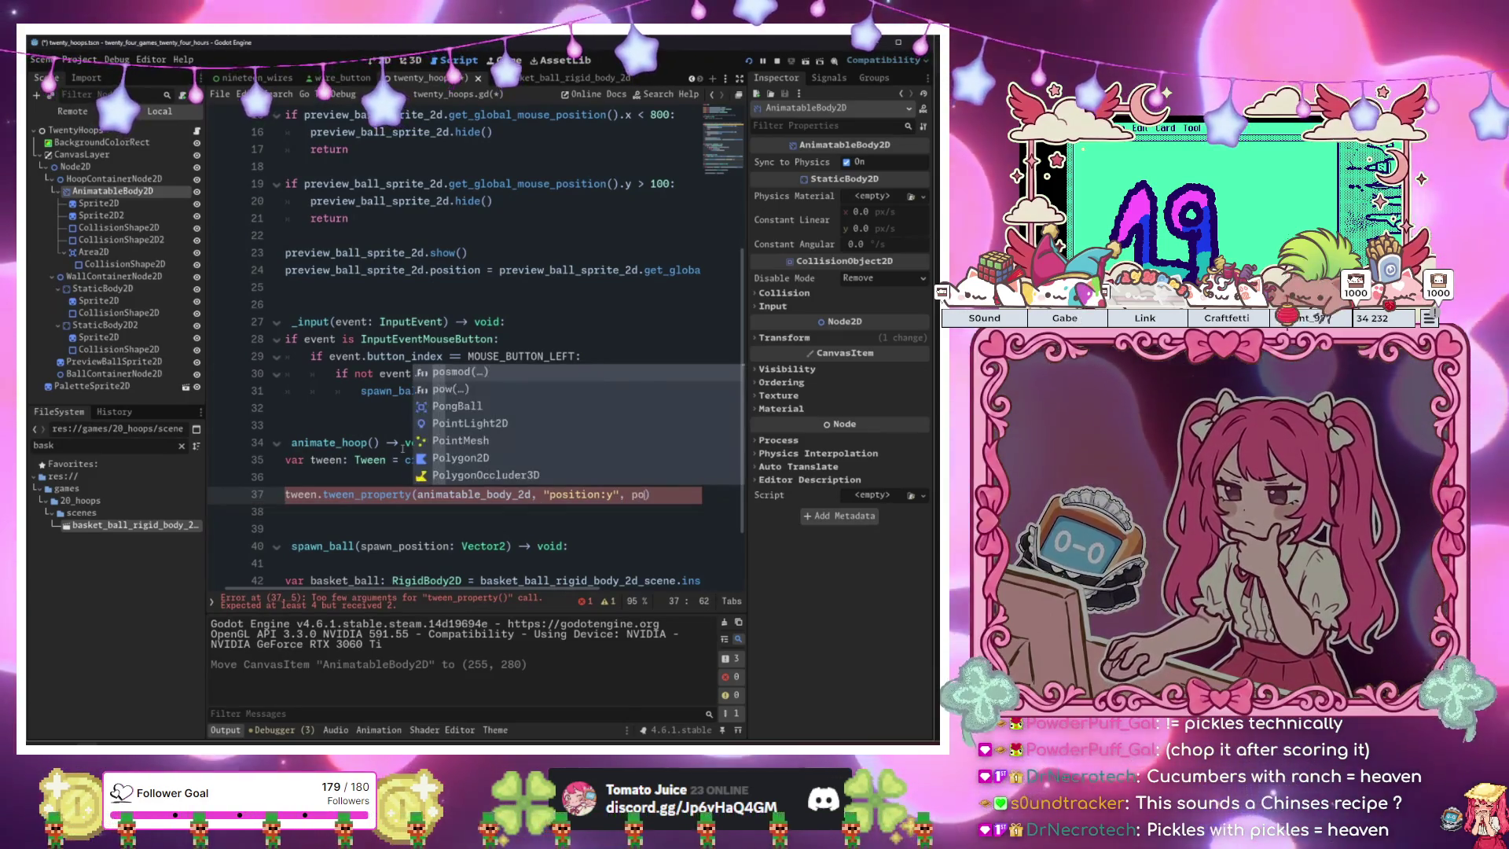
pyautogui.write('an')
pyautogui.press('Return')
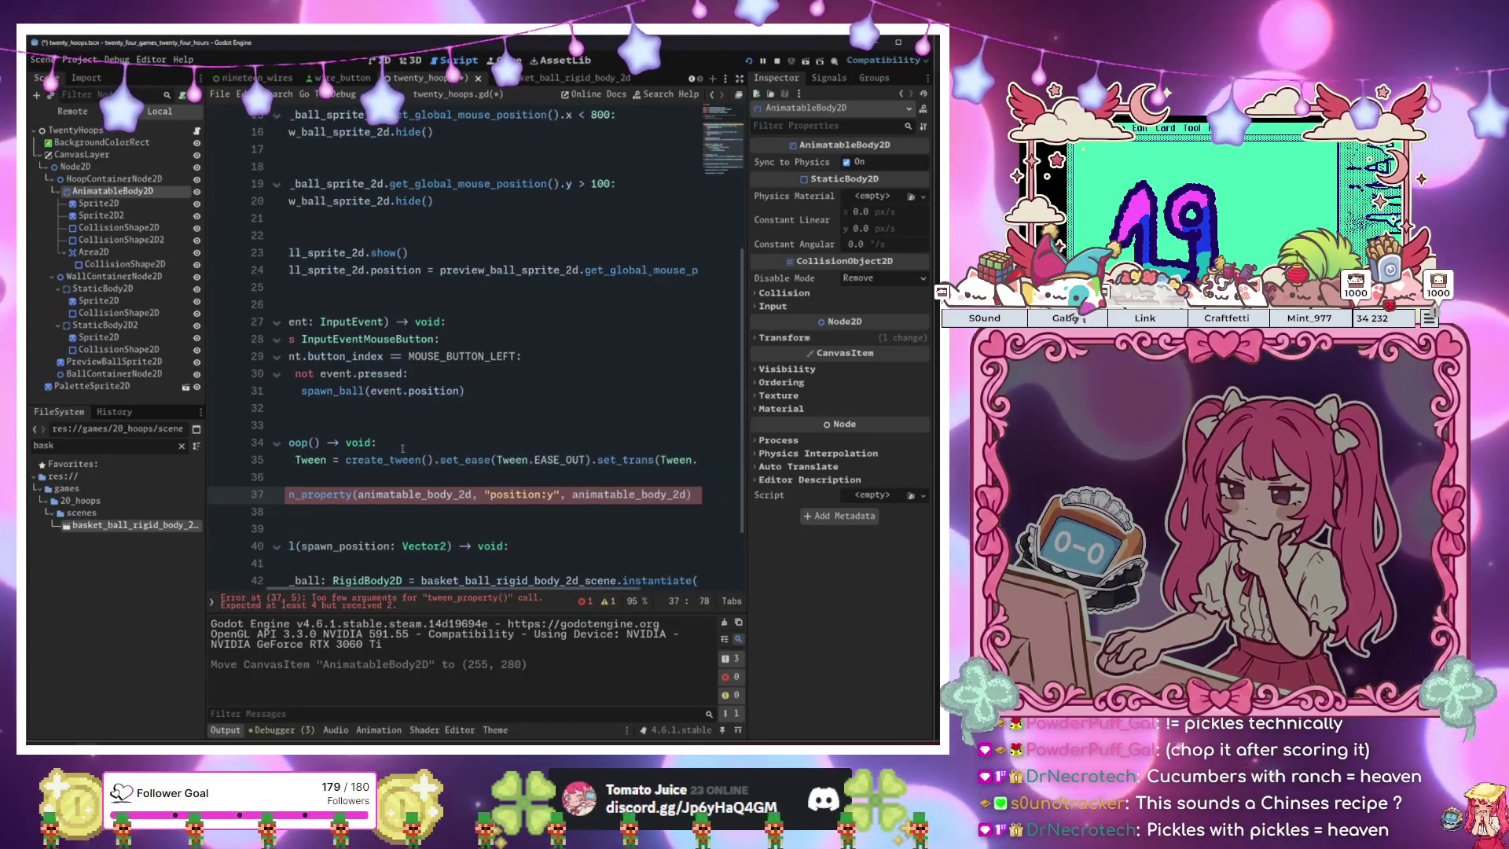
pyautogui.write('.pos')
pyautogui.press('Return')
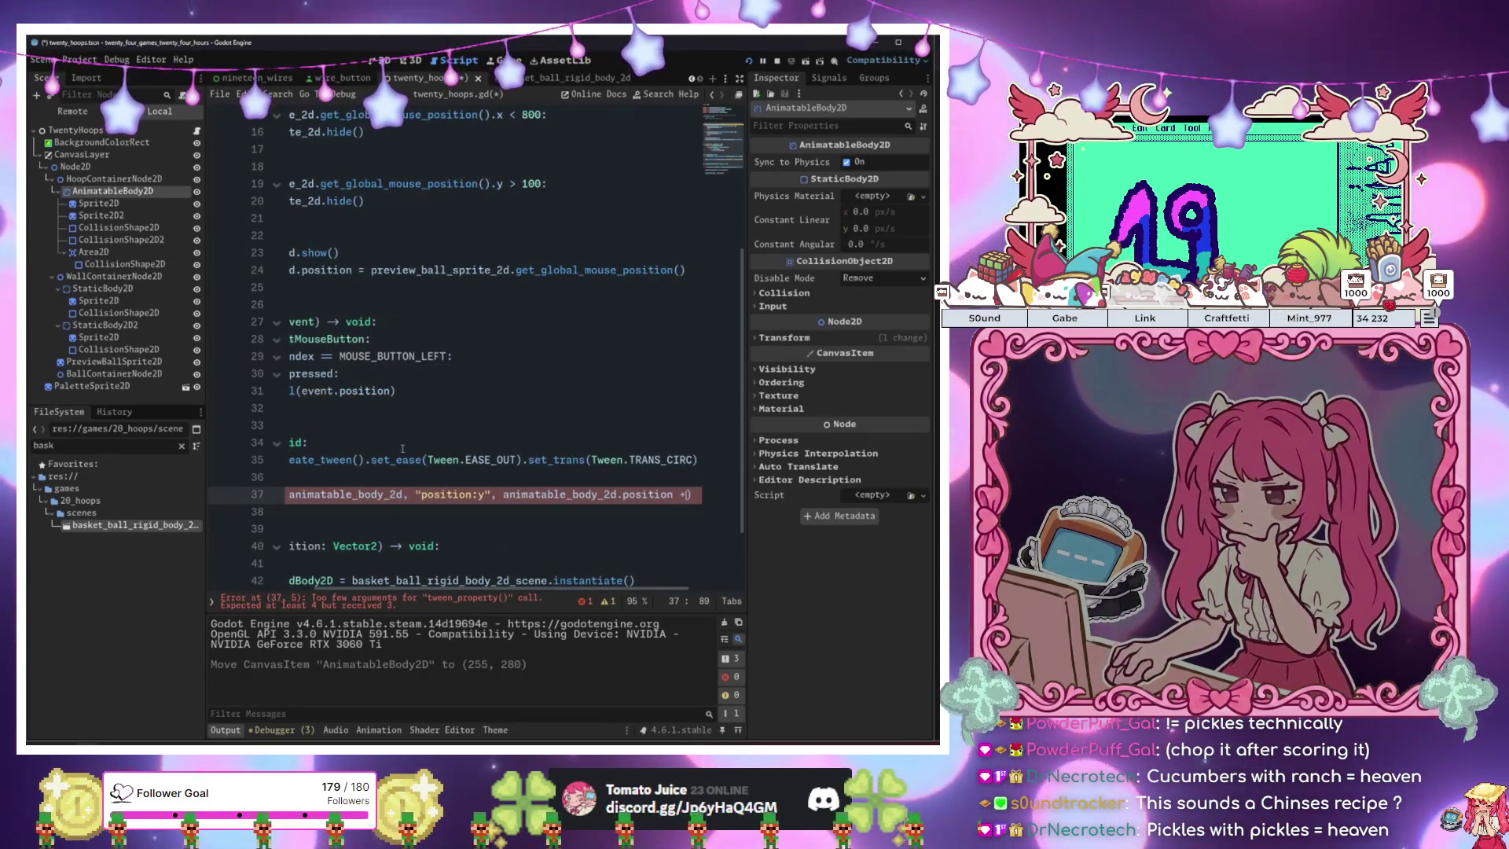
pyautogui.write('+ ')
pyautogui.write('300')
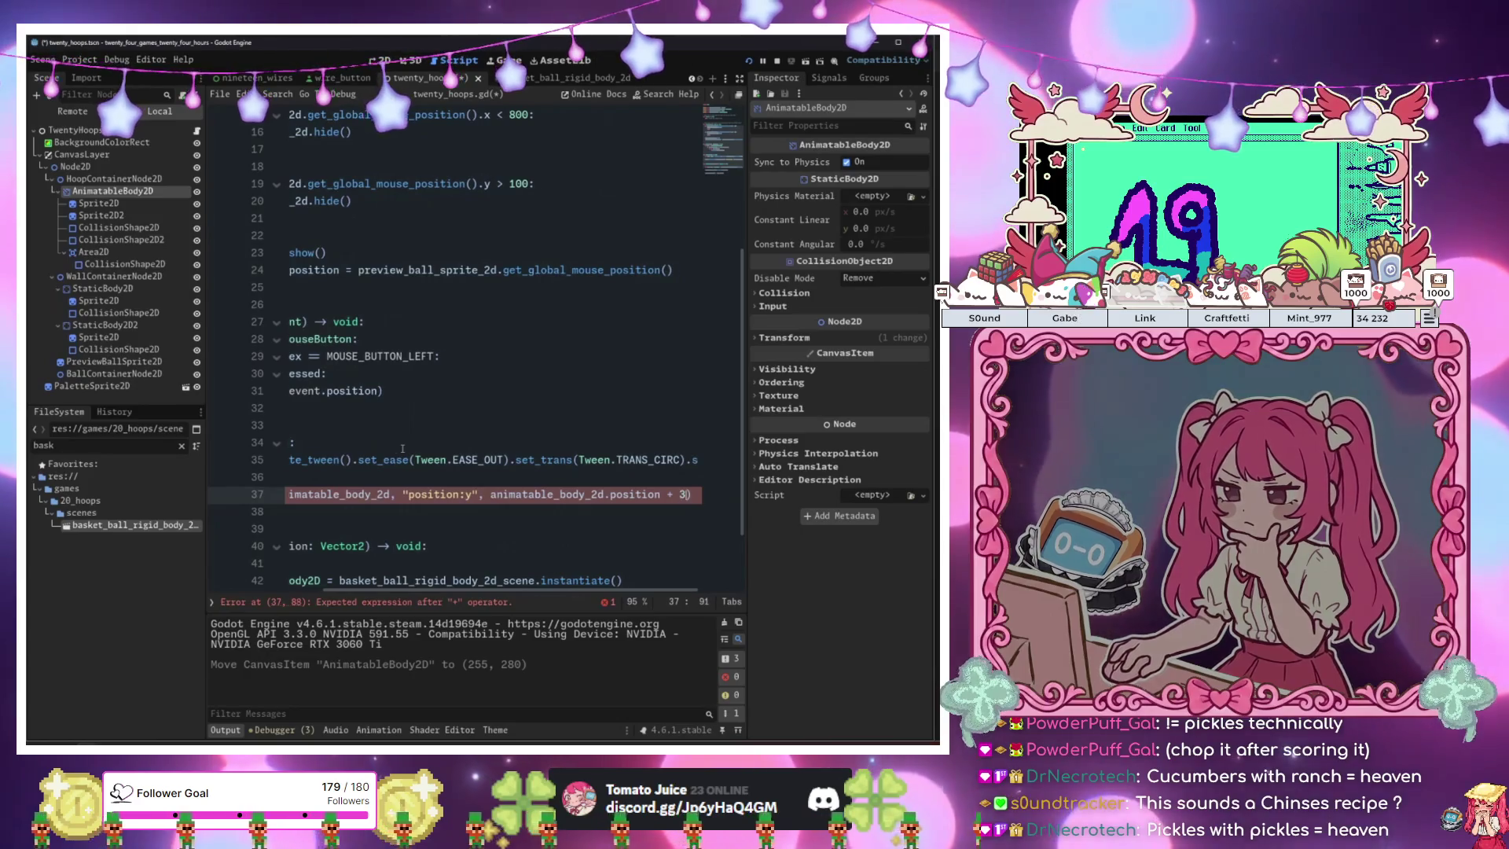
pyautogui.write(', 1')
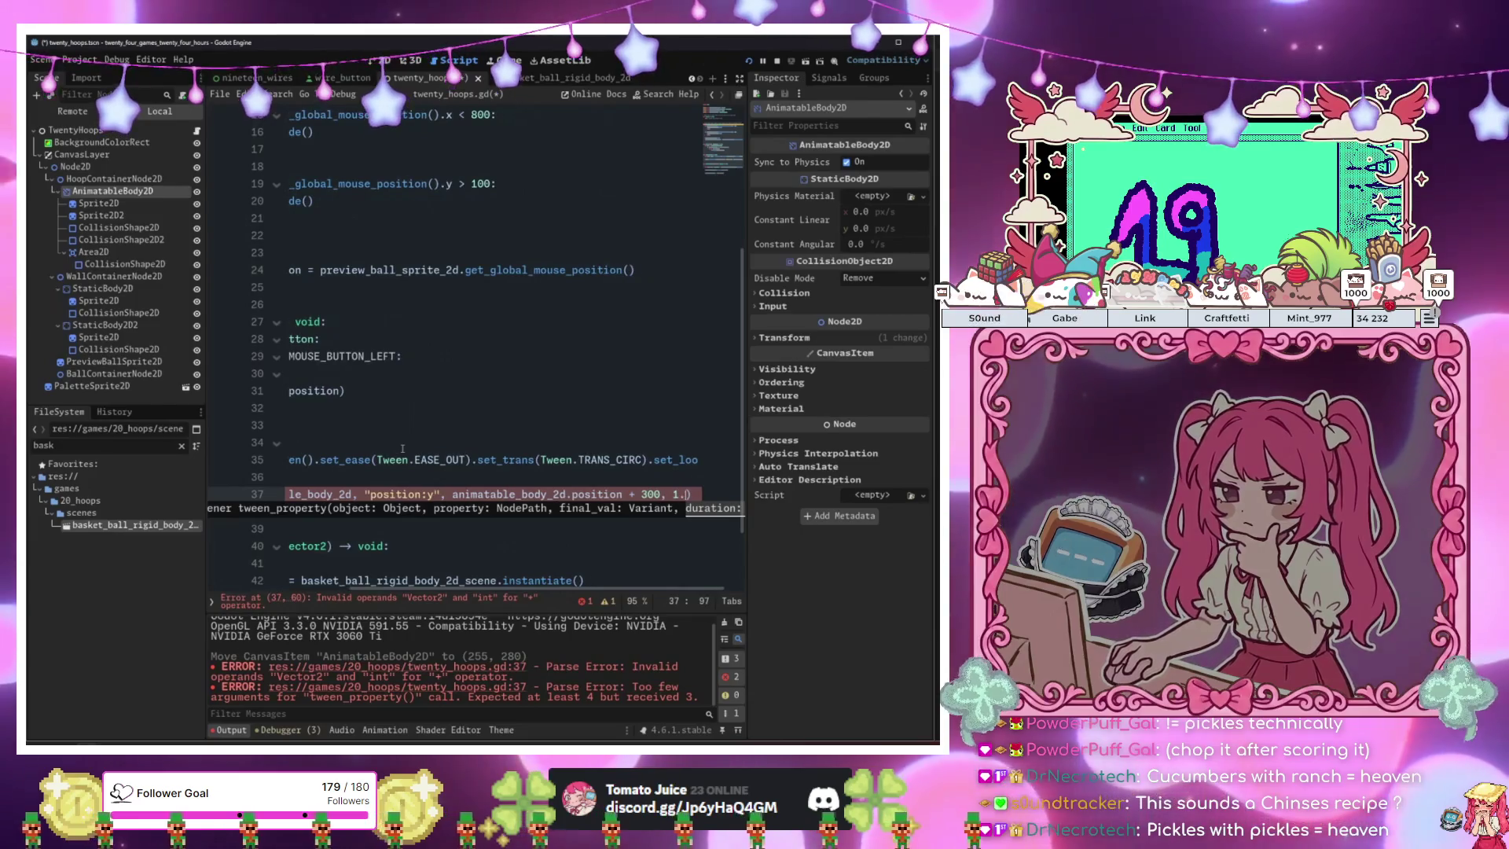
pyautogui.write('.0)')
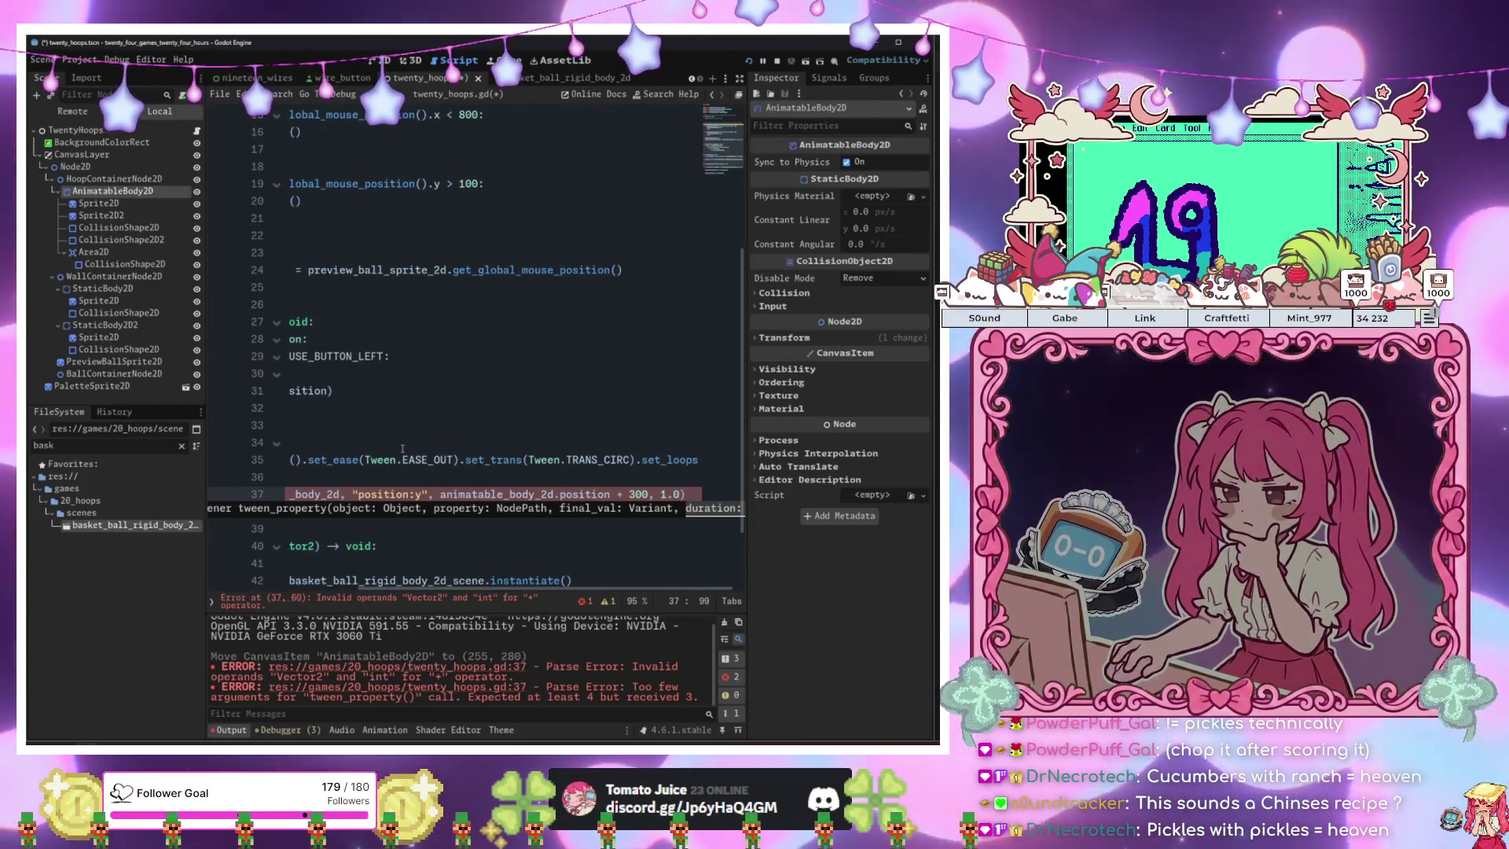
# Duplicate the tween_property line and append .y to position on lines 37 and 38.
pyautogui.press('Return')
pyautogui.hotkey('ctrl', 'v')
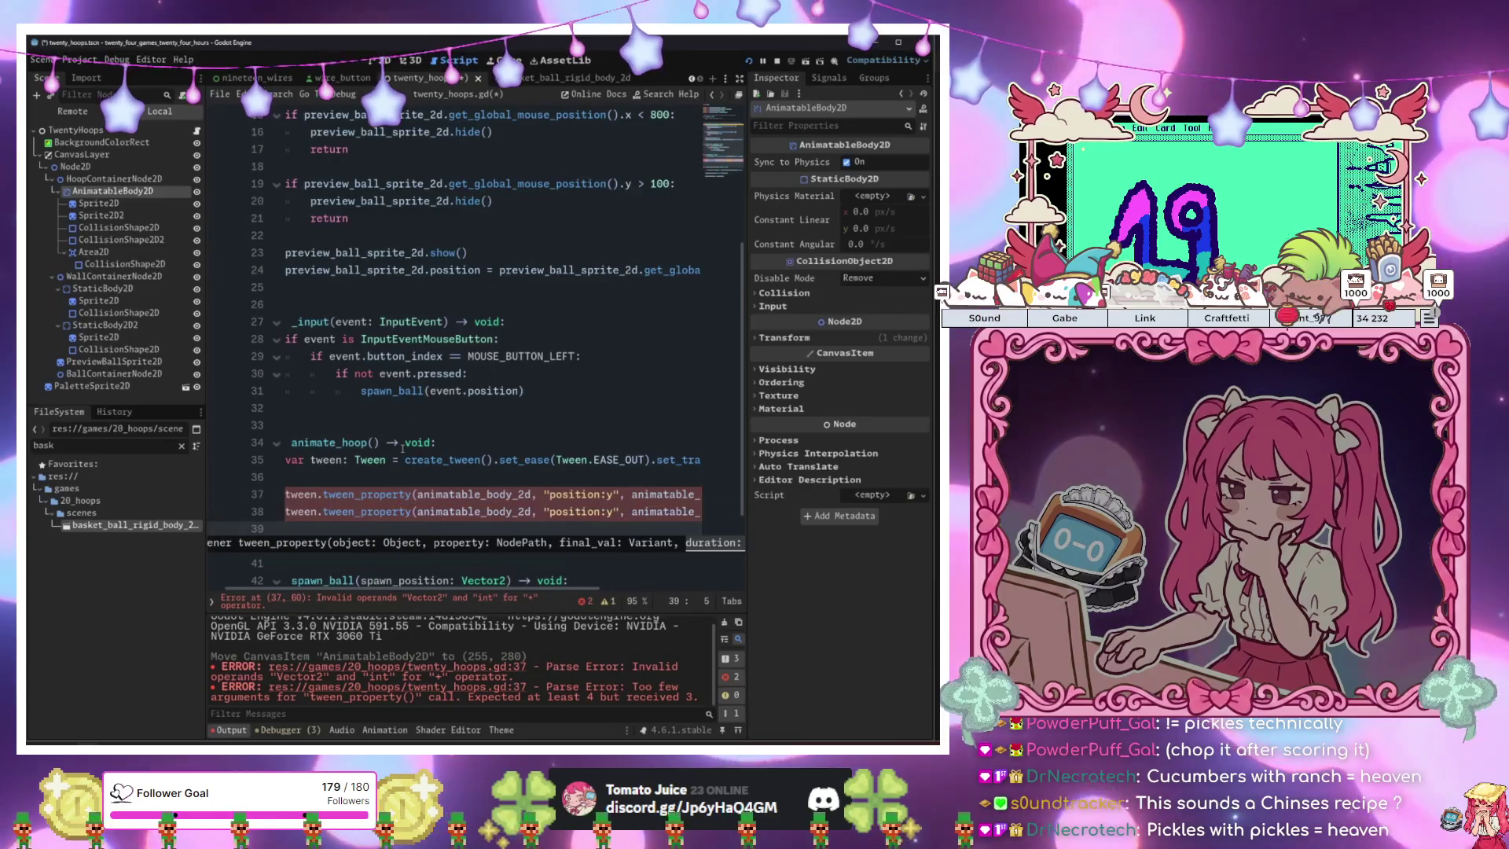
pyautogui.press('BackSpace')
pyautogui.press('BackSpace')
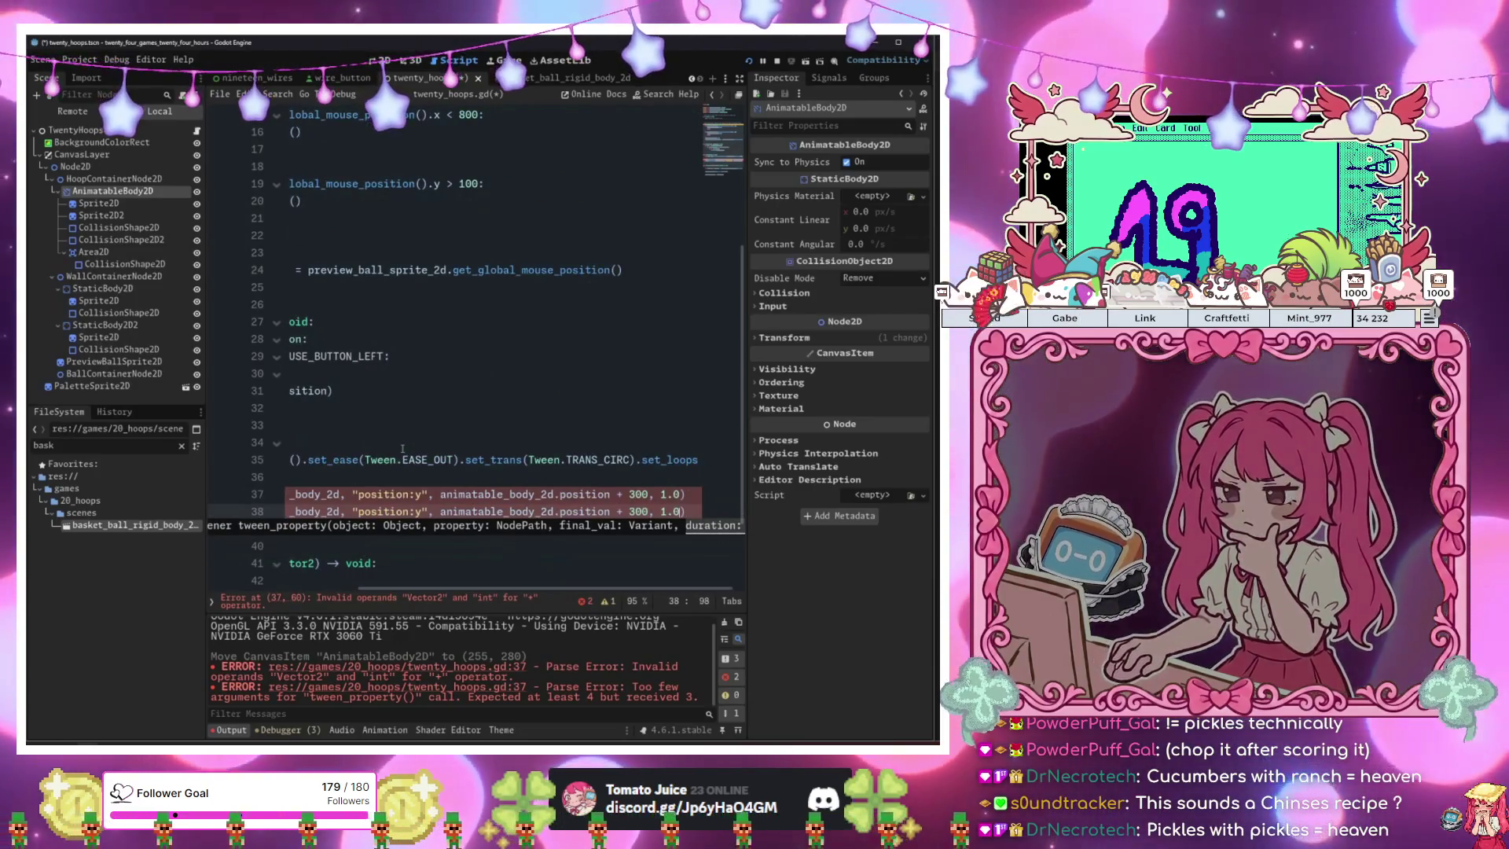
pyautogui.press('Left')
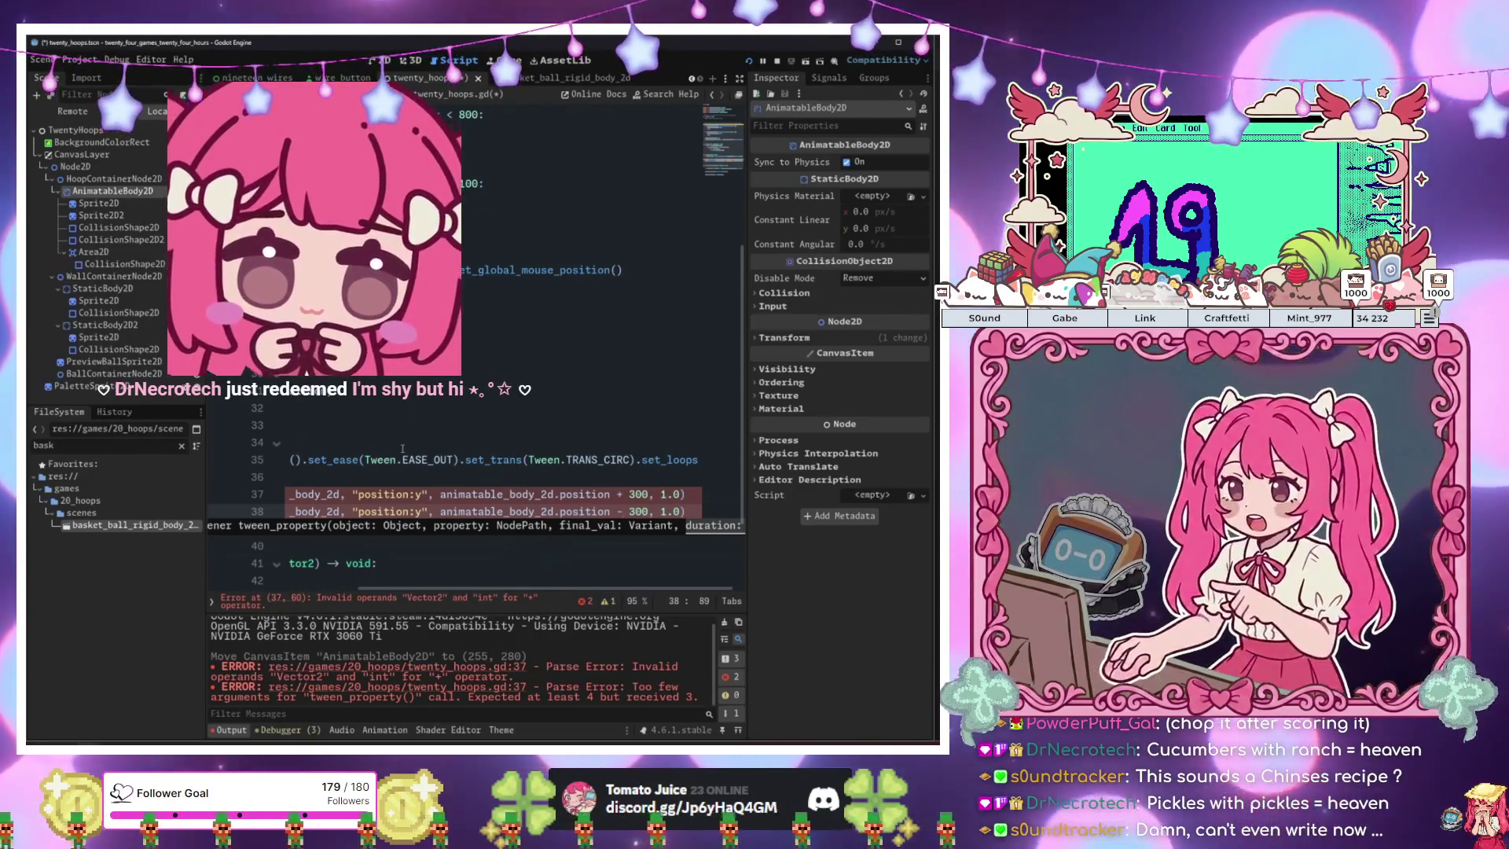
pyautogui.click(505, 511)
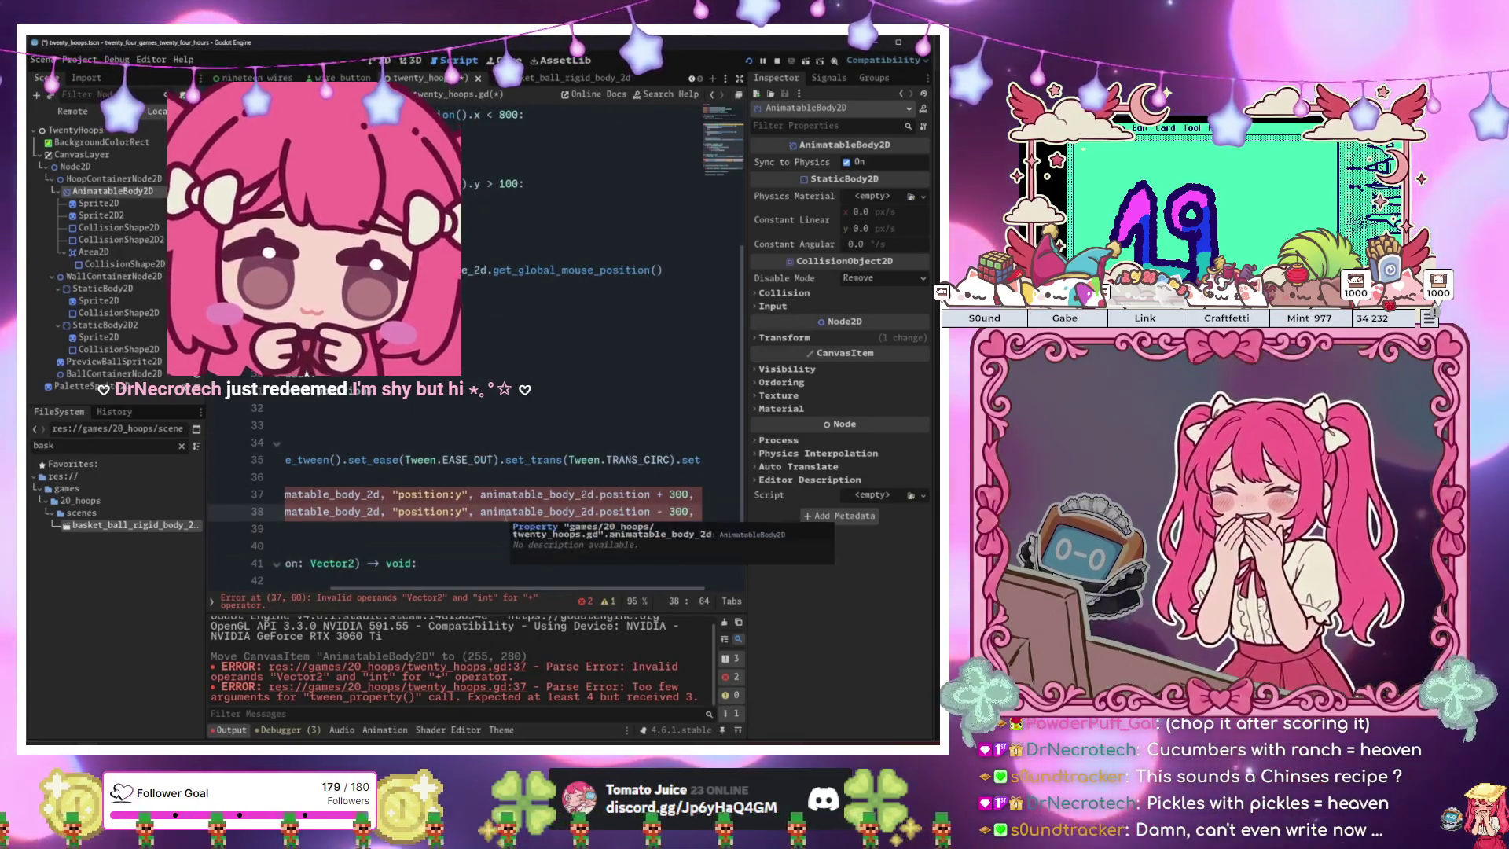
pyautogui.press('Down')
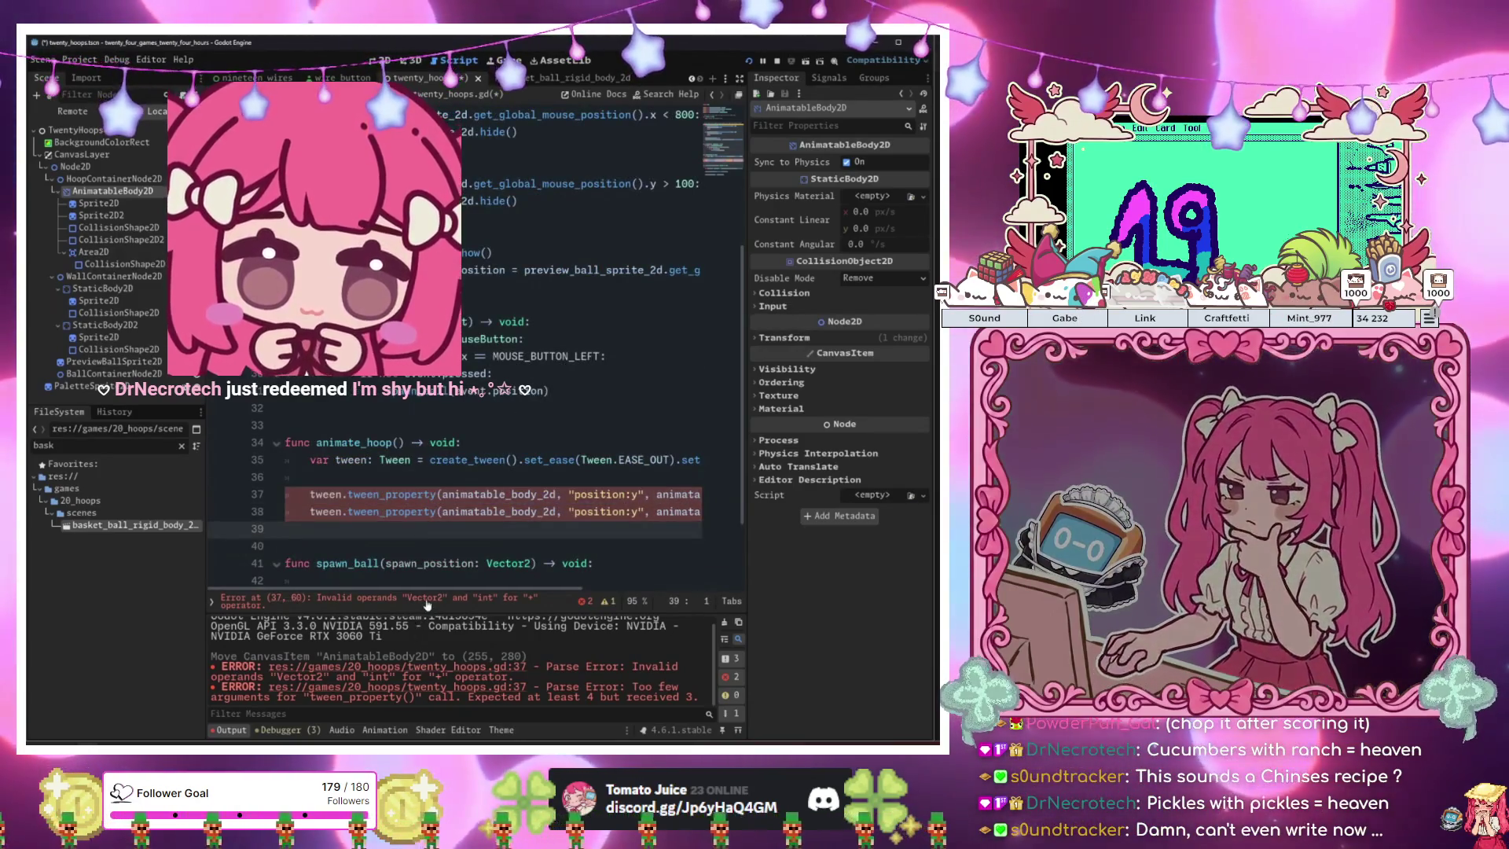
pyautogui.scroll(-3, 471, 471)
pyautogui.moveTo(618, 401)
pyautogui.mouseDown()
pyautogui.moveTo(711, 403)
pyautogui.moveTo(613, 404)
pyautogui.mouseUp()
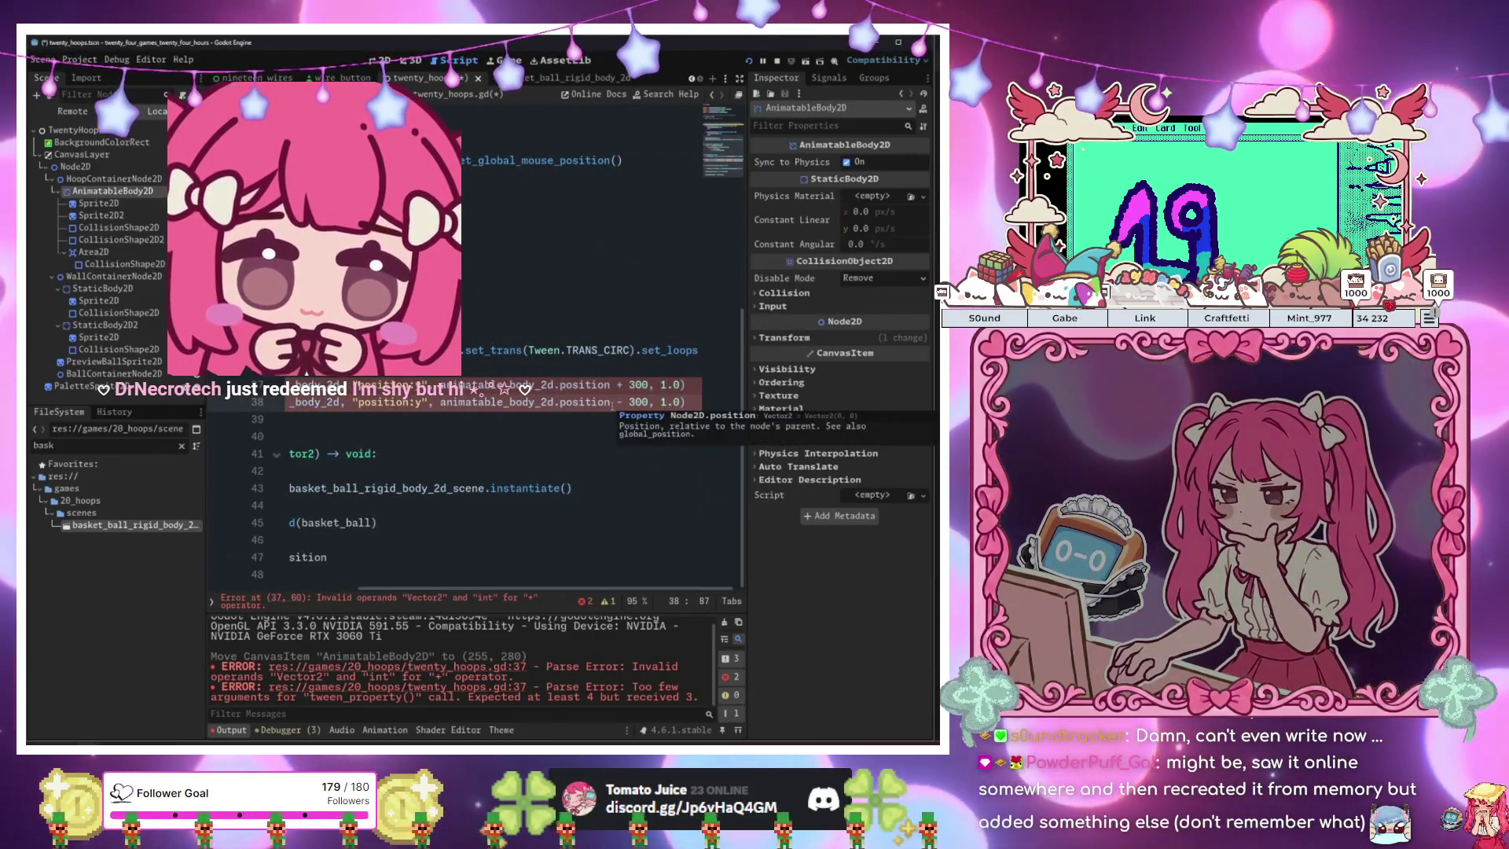
pyautogui.write('.y')
pyautogui.press('Up')
pyautogui.write('.y')
pyautogui.press('Down')
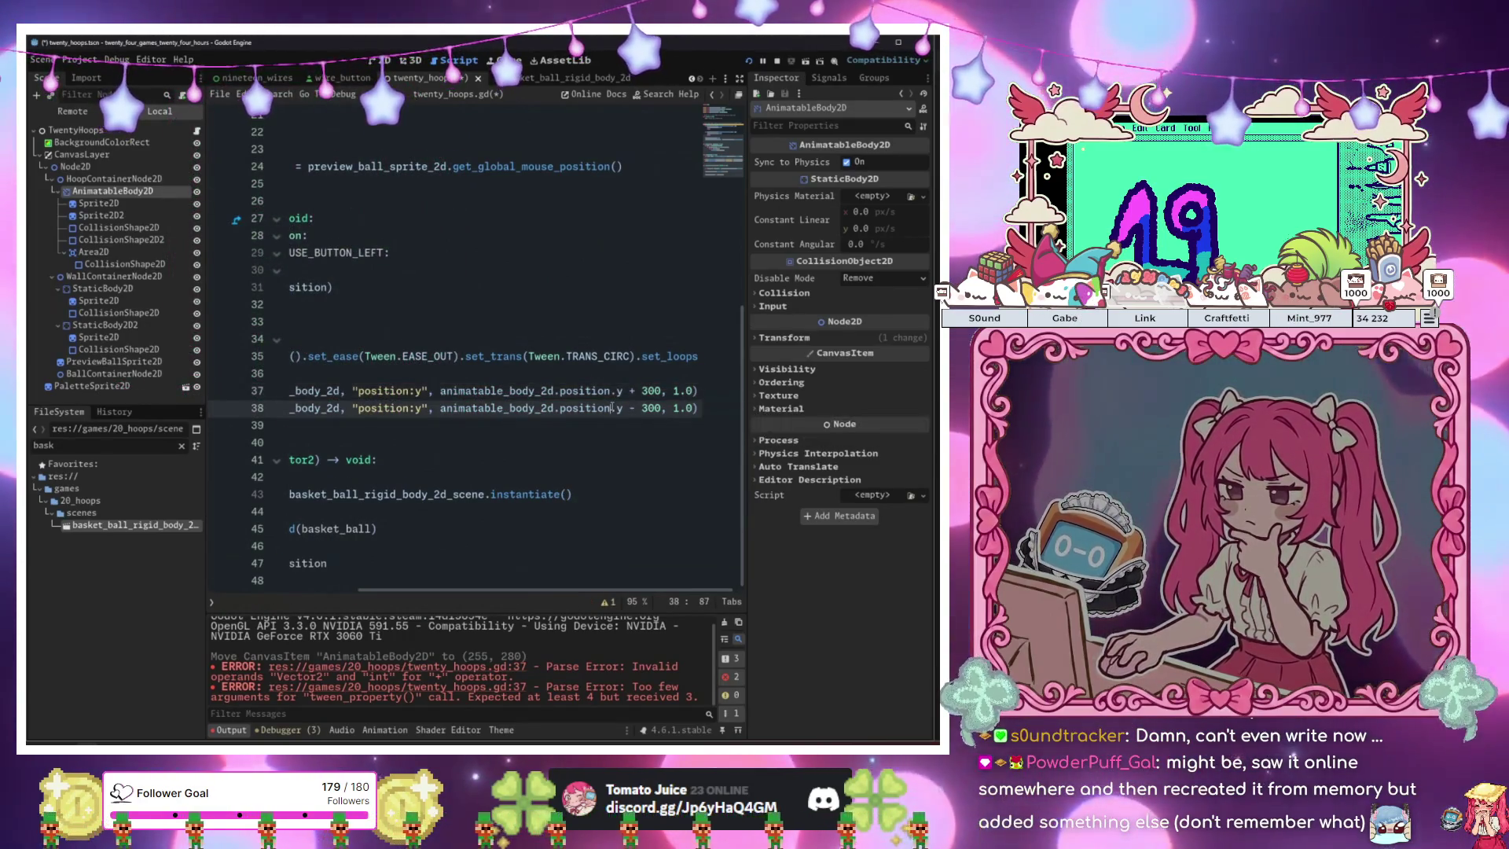
pyautogui.press('Home')
# Replace pass in _ready with an animate_hoop() call, save the script and run the game.
pyautogui.click(389, 390)
pyautogui.scroll(4, 389, 390)
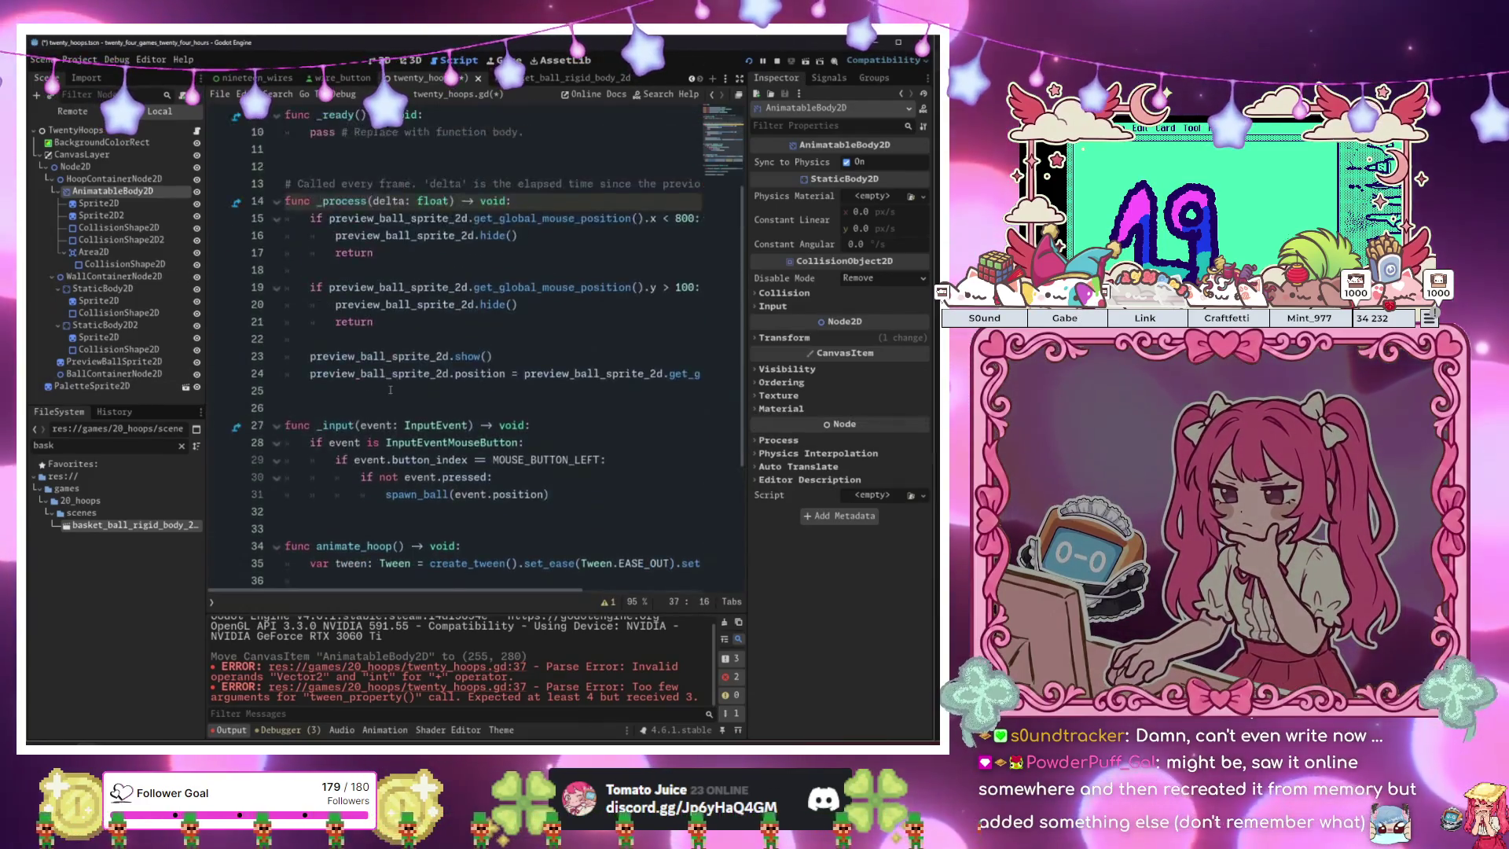
pyautogui.scroll(1, 390, 390)
pyautogui.moveTo(488, 184); pyautogui.dragTo(524, 184)
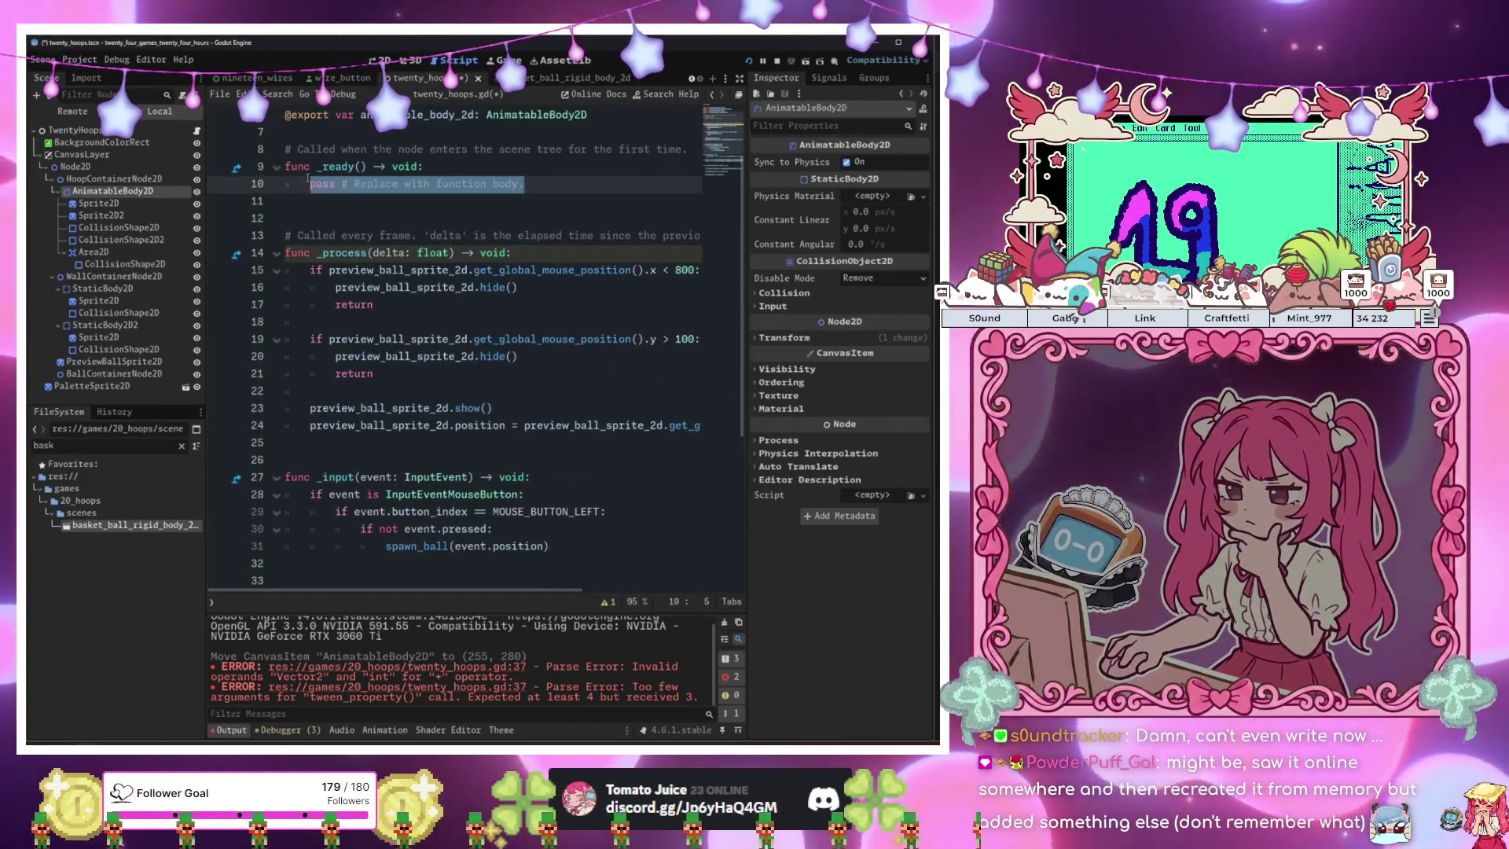
pyautogui.write('anim')
pyautogui.press('Return')
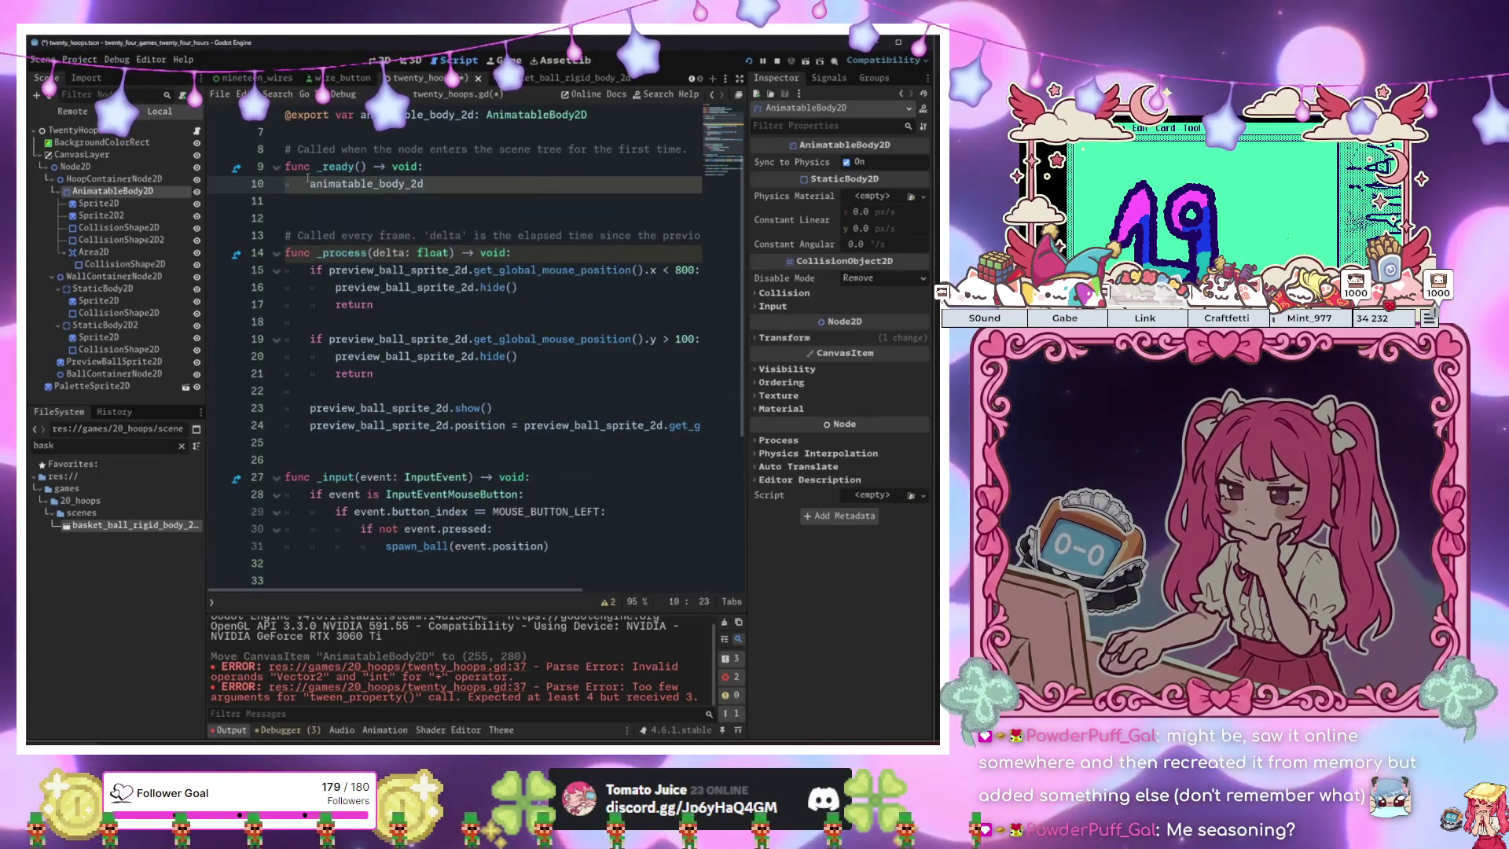
pyautogui.press('BackSpace')
pyautogui.press('BackSpace')
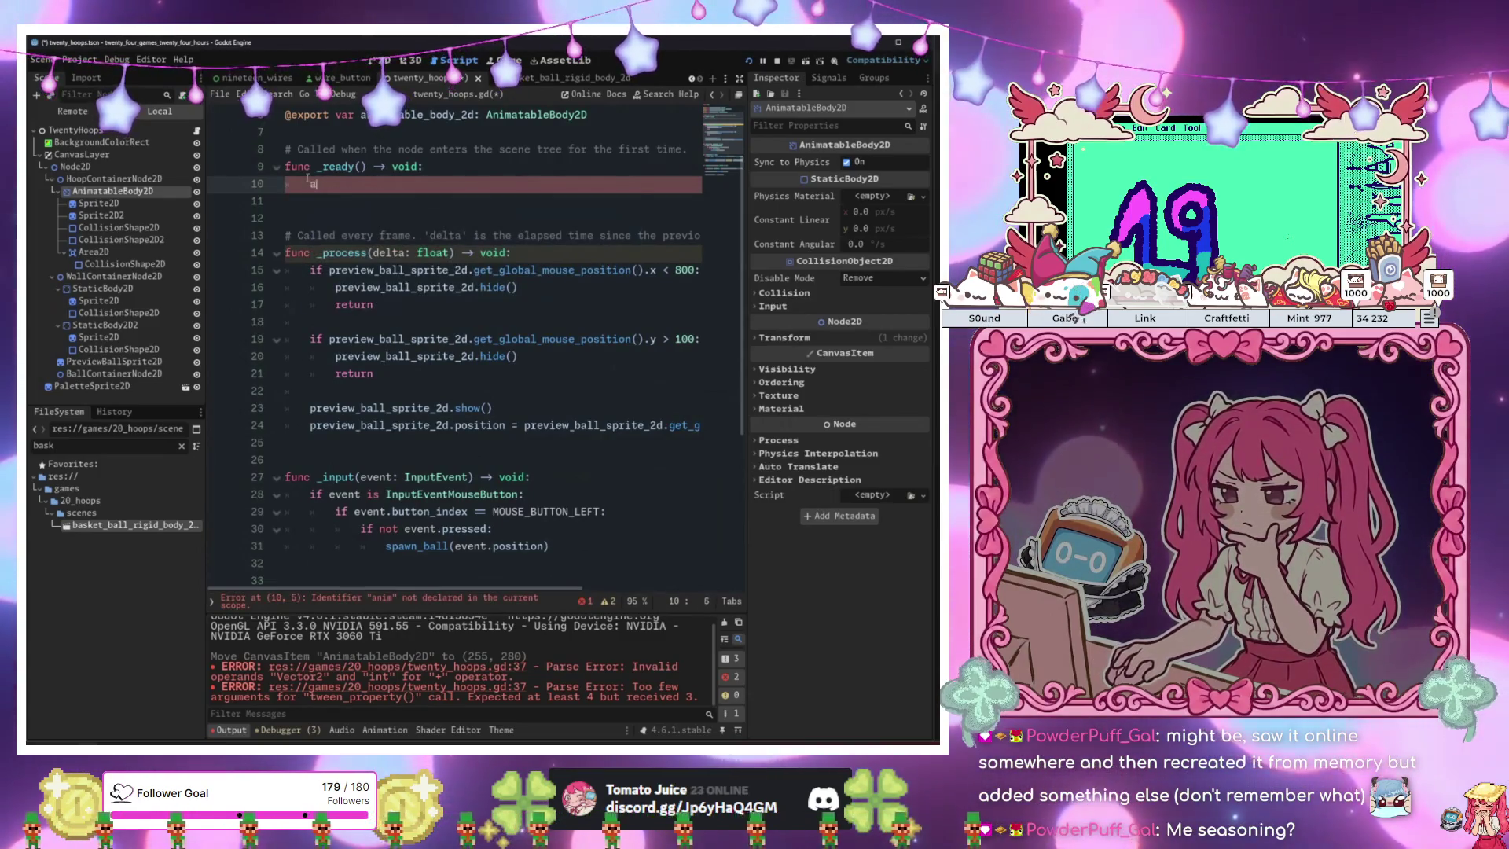
pyautogui.press('Down')
pyautogui.press('Return')
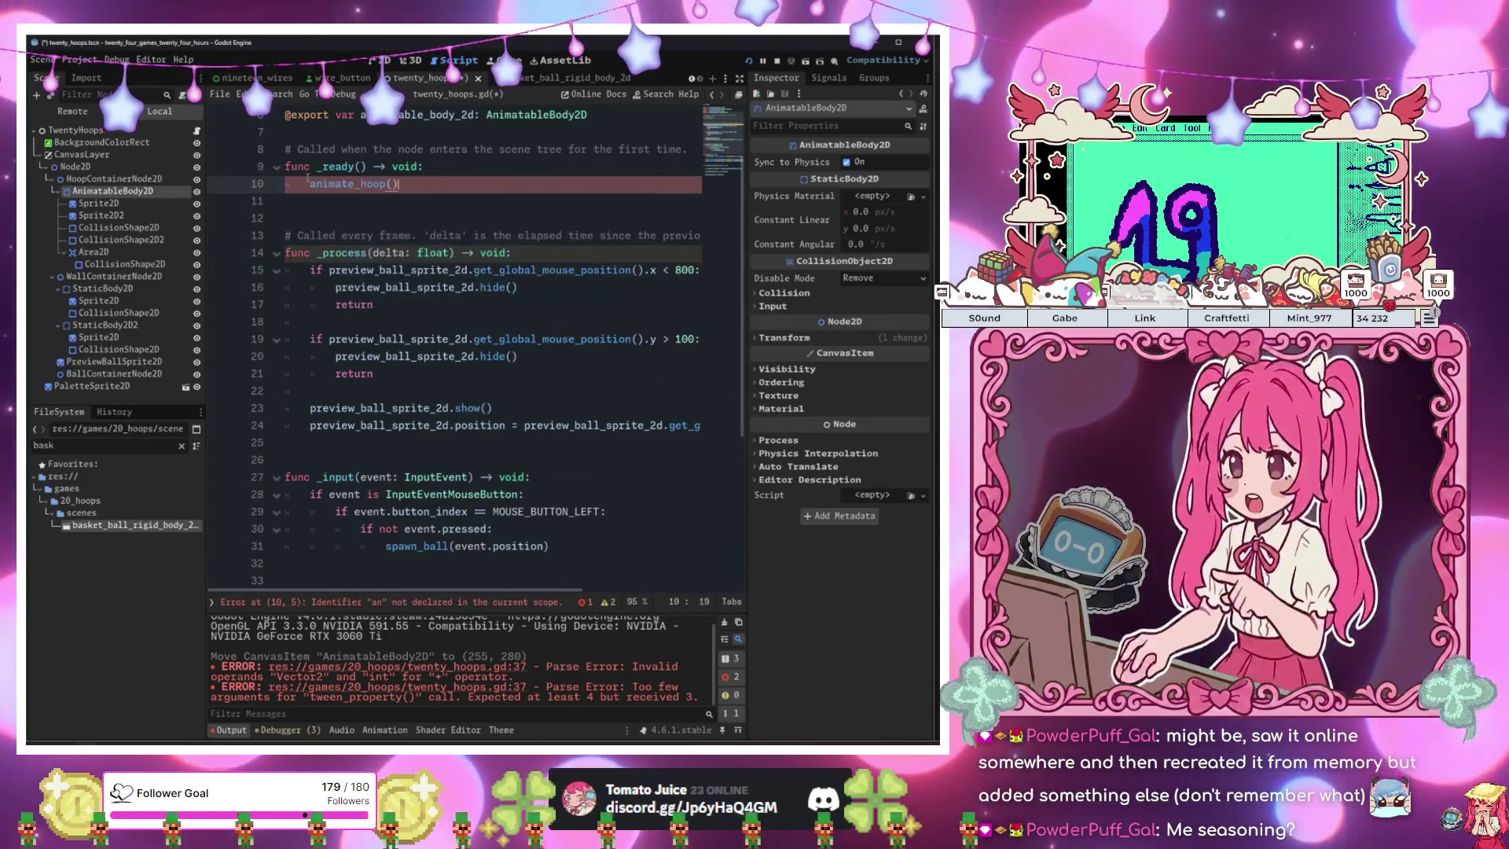
pyautogui.hotkey('ctrl', 's')
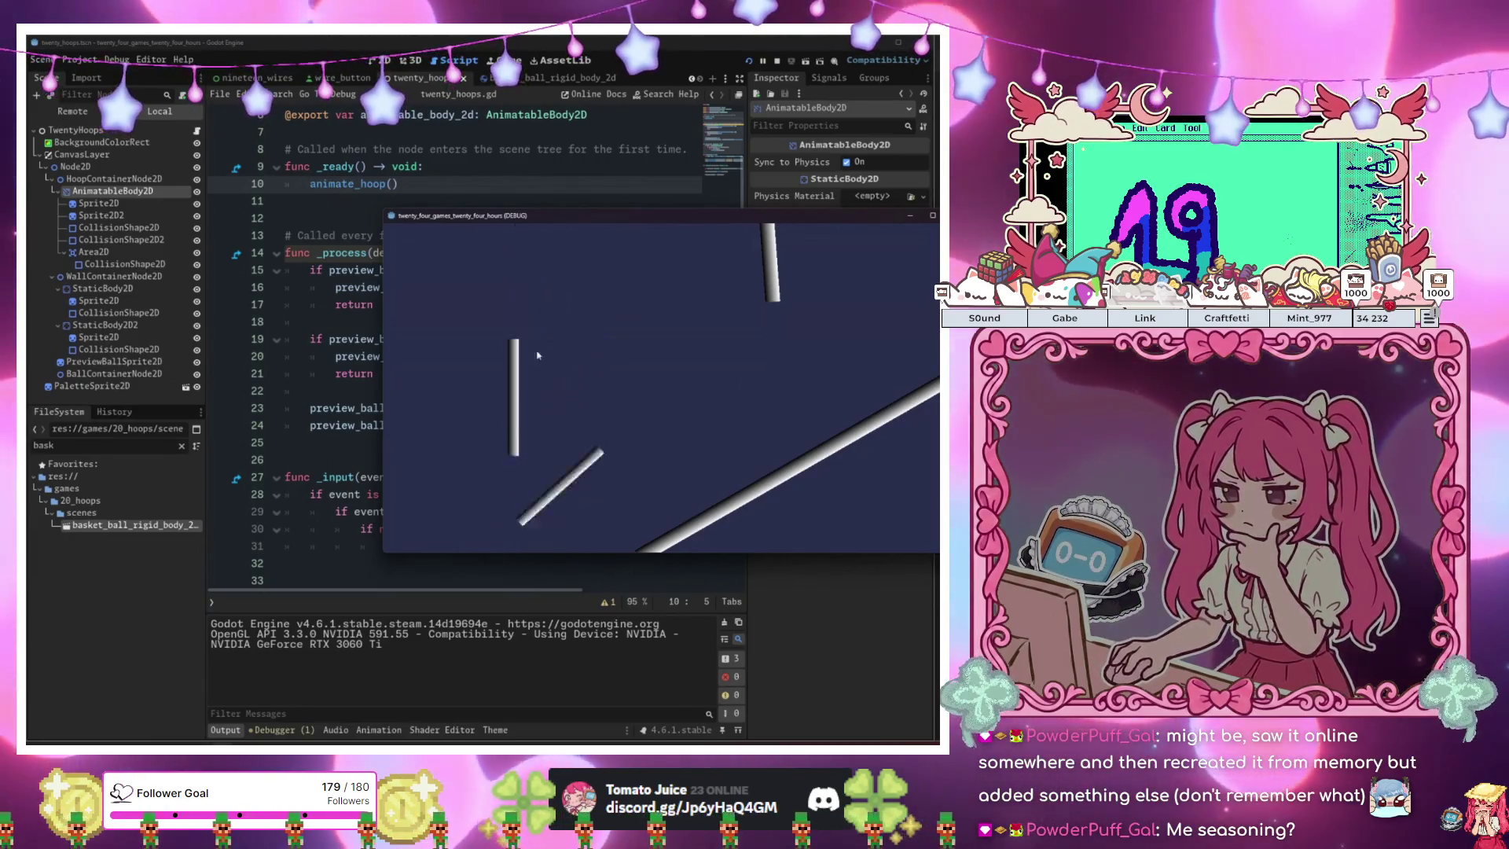
# Change the tween easing on line 35 to Tween.EASE_IN_OUT and rerun the game.
pyautogui.press('F8')
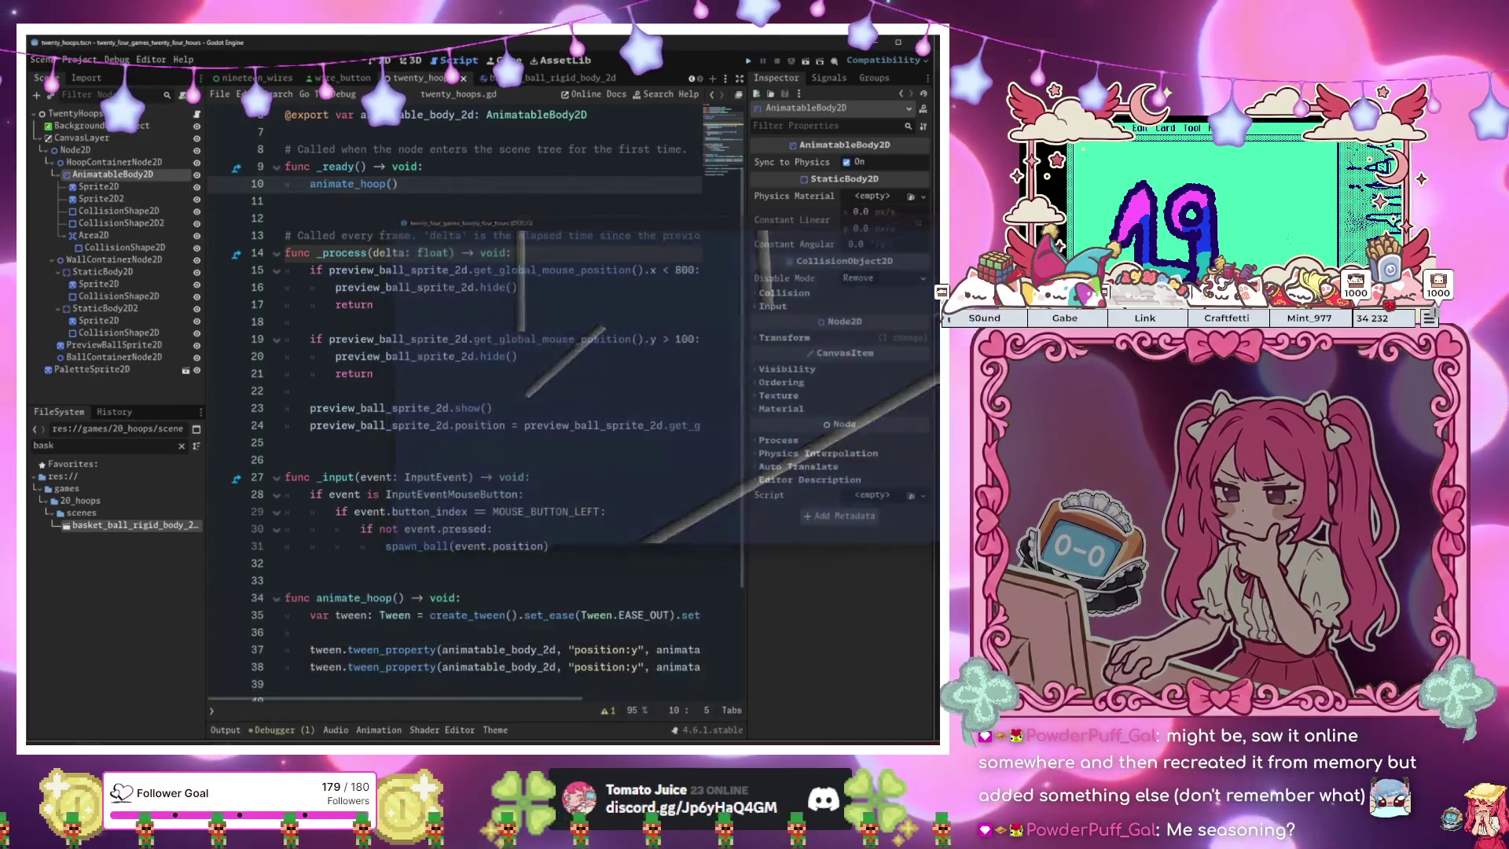
pyautogui.scroll(-3, 597, 487)
pyautogui.click(519, 462)
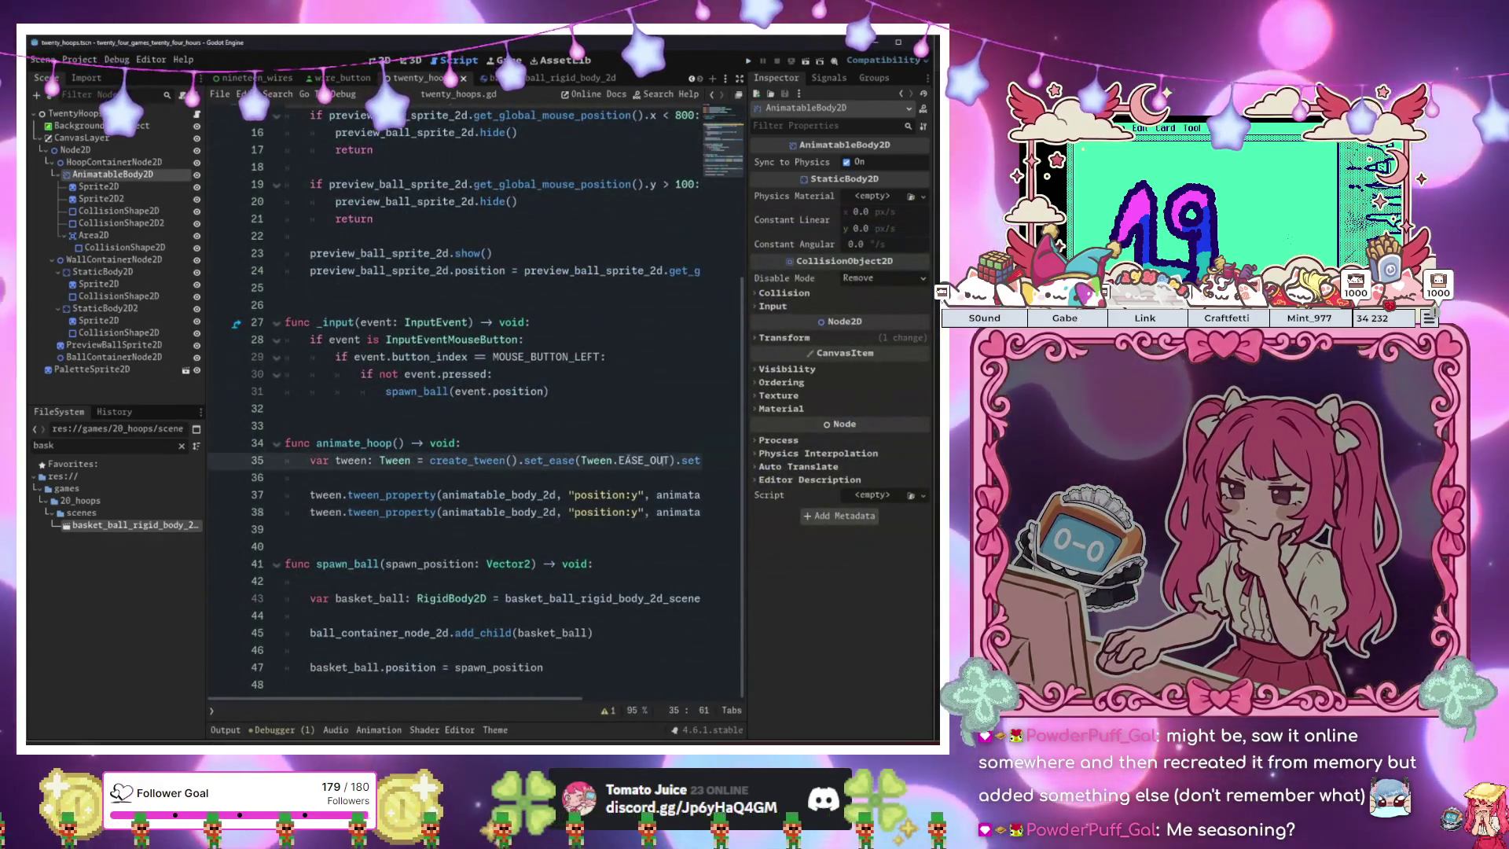
pyautogui.press('End')
pyautogui.press('Up')
pyautogui.click(490, 459)
pyautogui.press('BackSpace')
pyautogui.press('BackSpace')
pyautogui.press('BackSpace')
pyautogui.write('I')
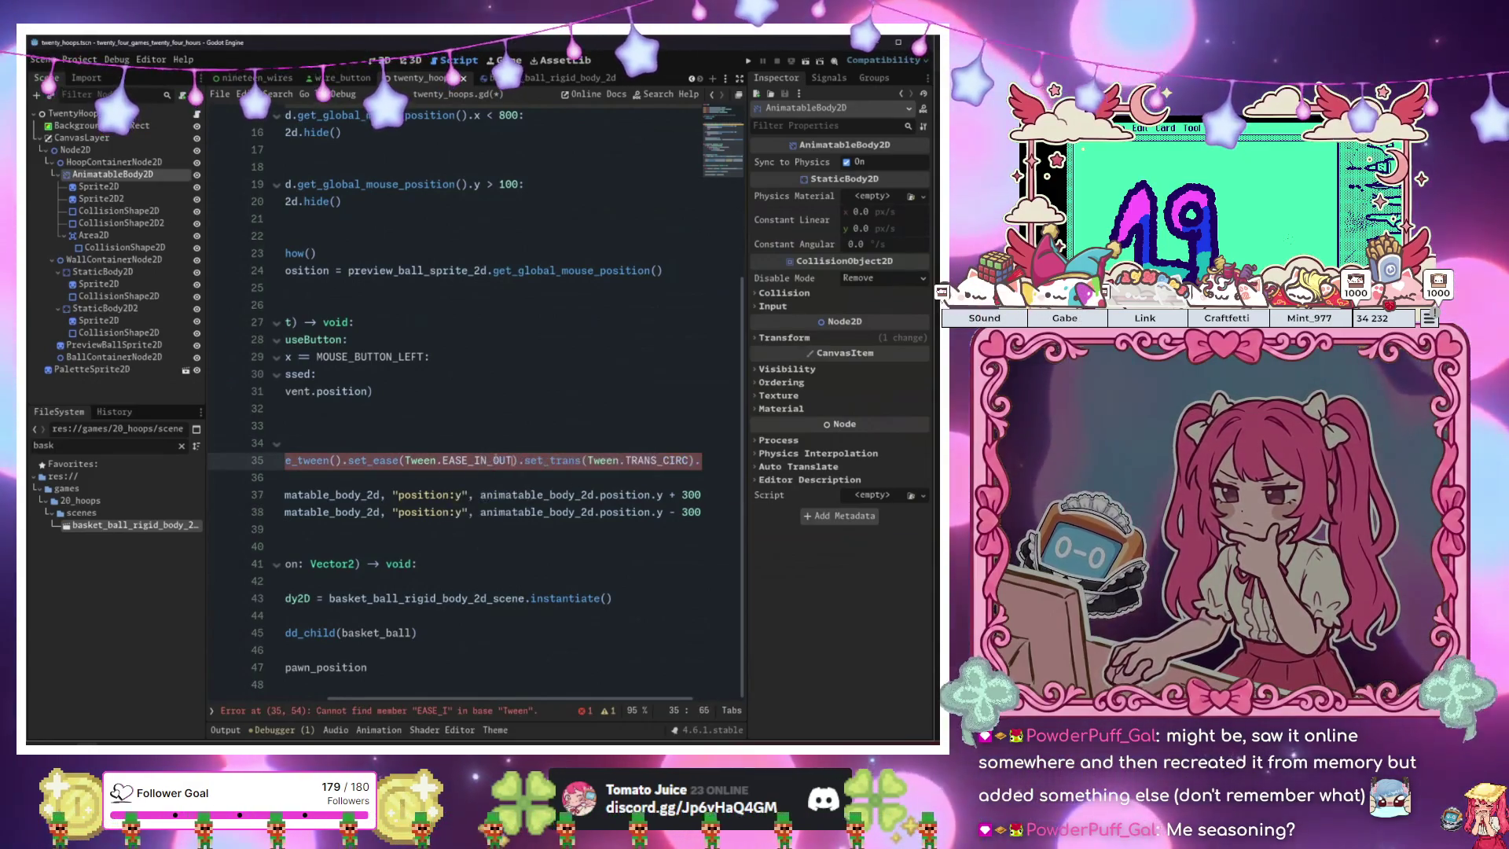
pyautogui.press('Return')
pyautogui.press('F5')
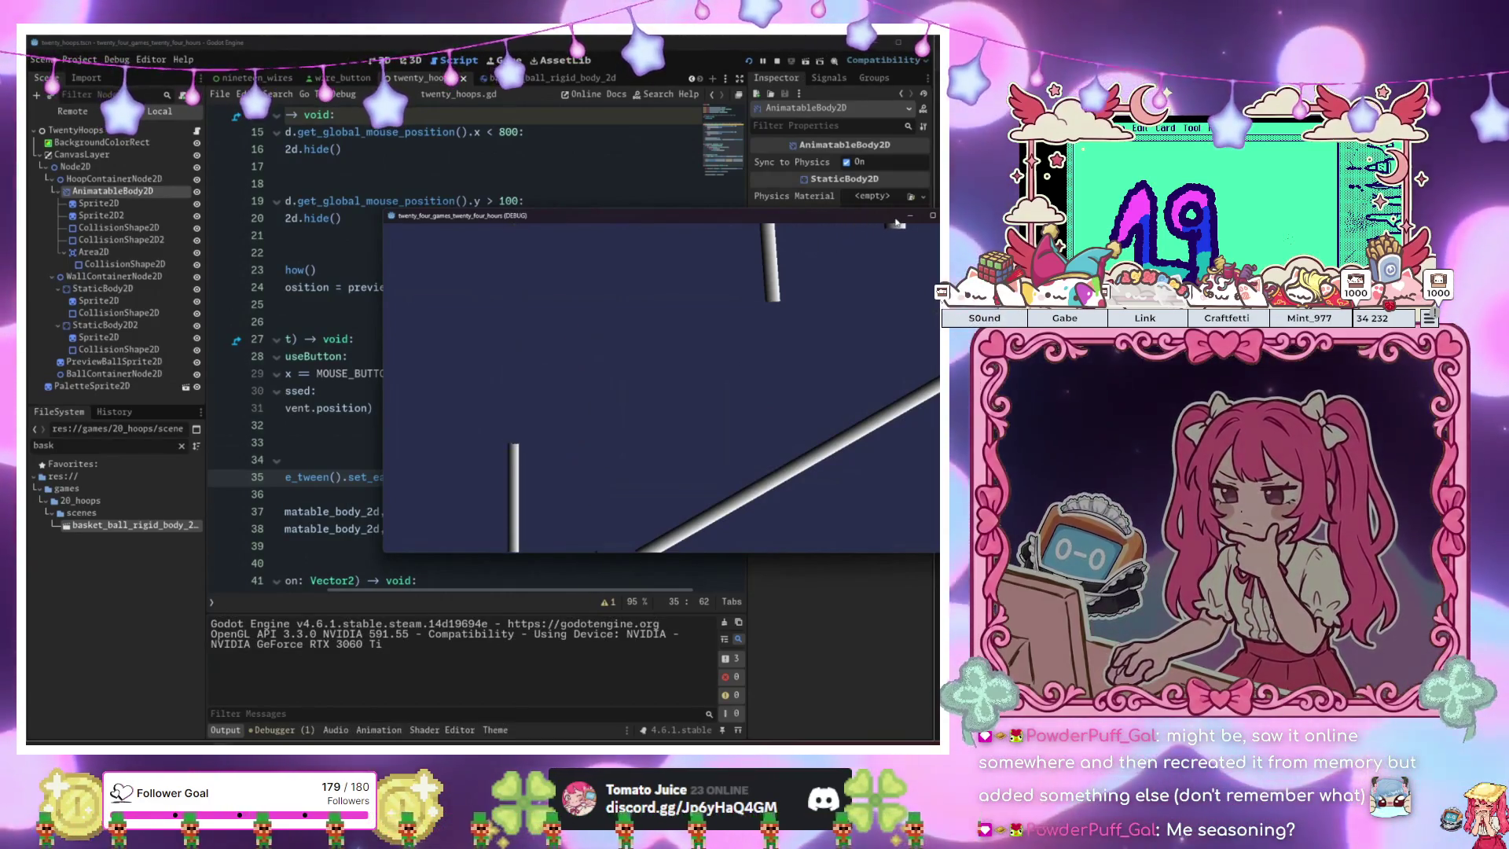
# Change the hoop tween duration from 1.0 to 2.0 seconds and rerun the game.
pyautogui.press('F8')
pyautogui.scroll(-3, 633, 431)
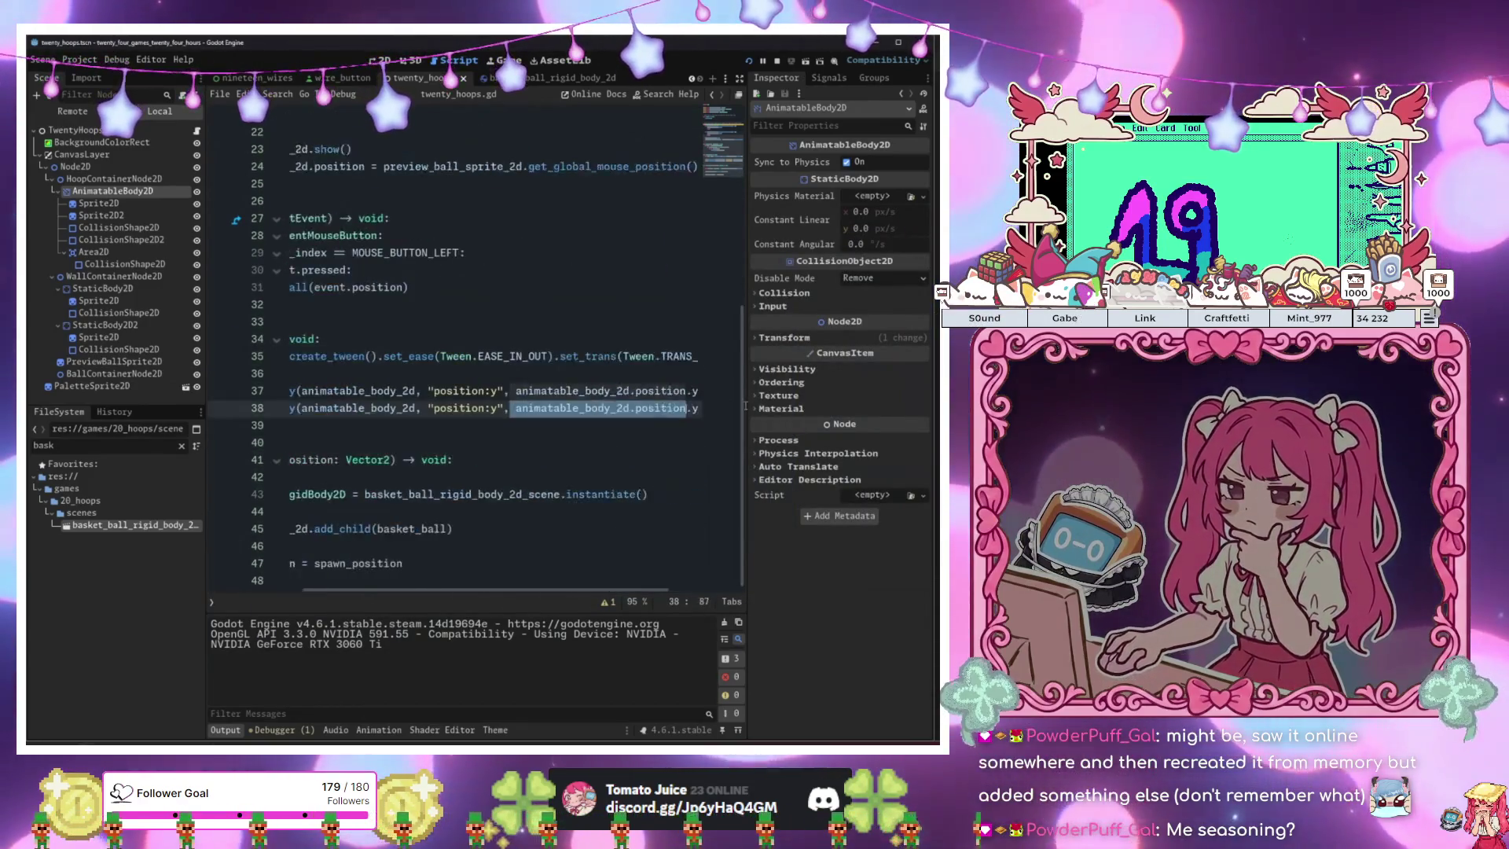
pyautogui.click(668, 390)
pyautogui.press('BackSpace')
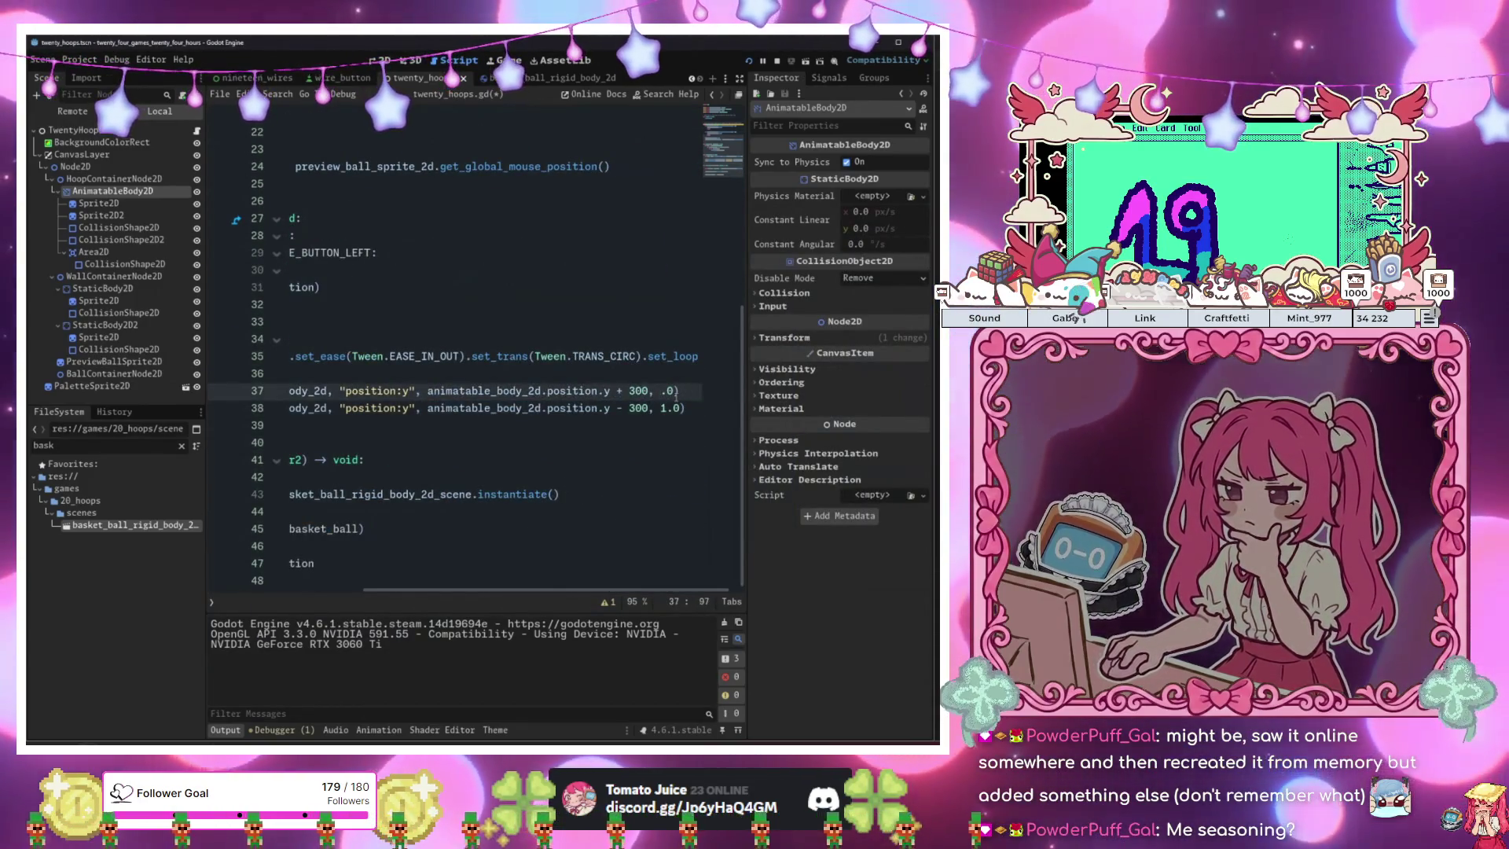
pyautogui.write('2')
pyautogui.press('Right')
pyautogui.press('Right')
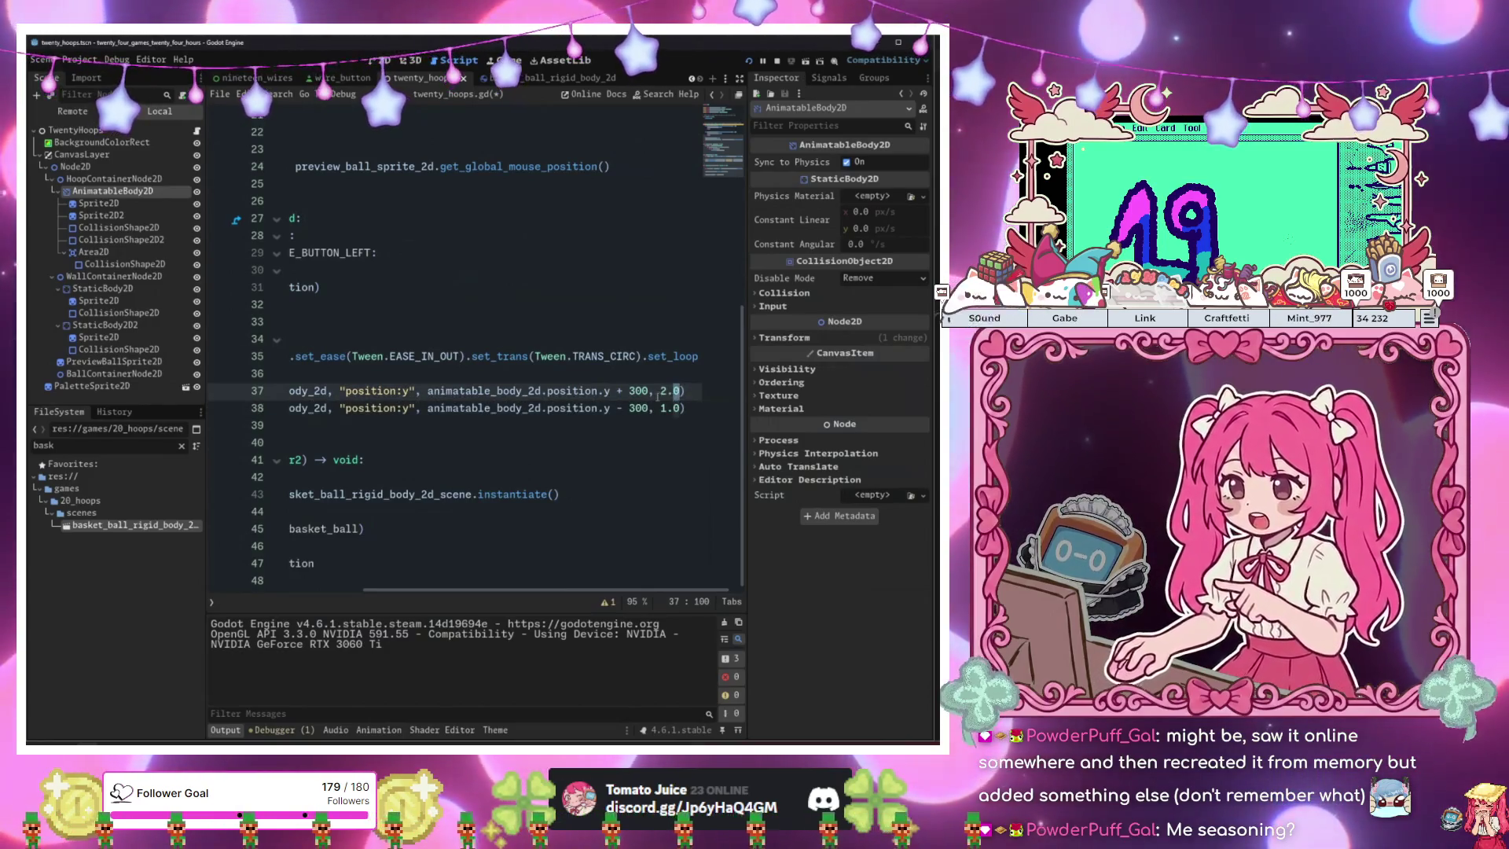
pyautogui.doubleClick(673, 408)
pyautogui.press('F6')
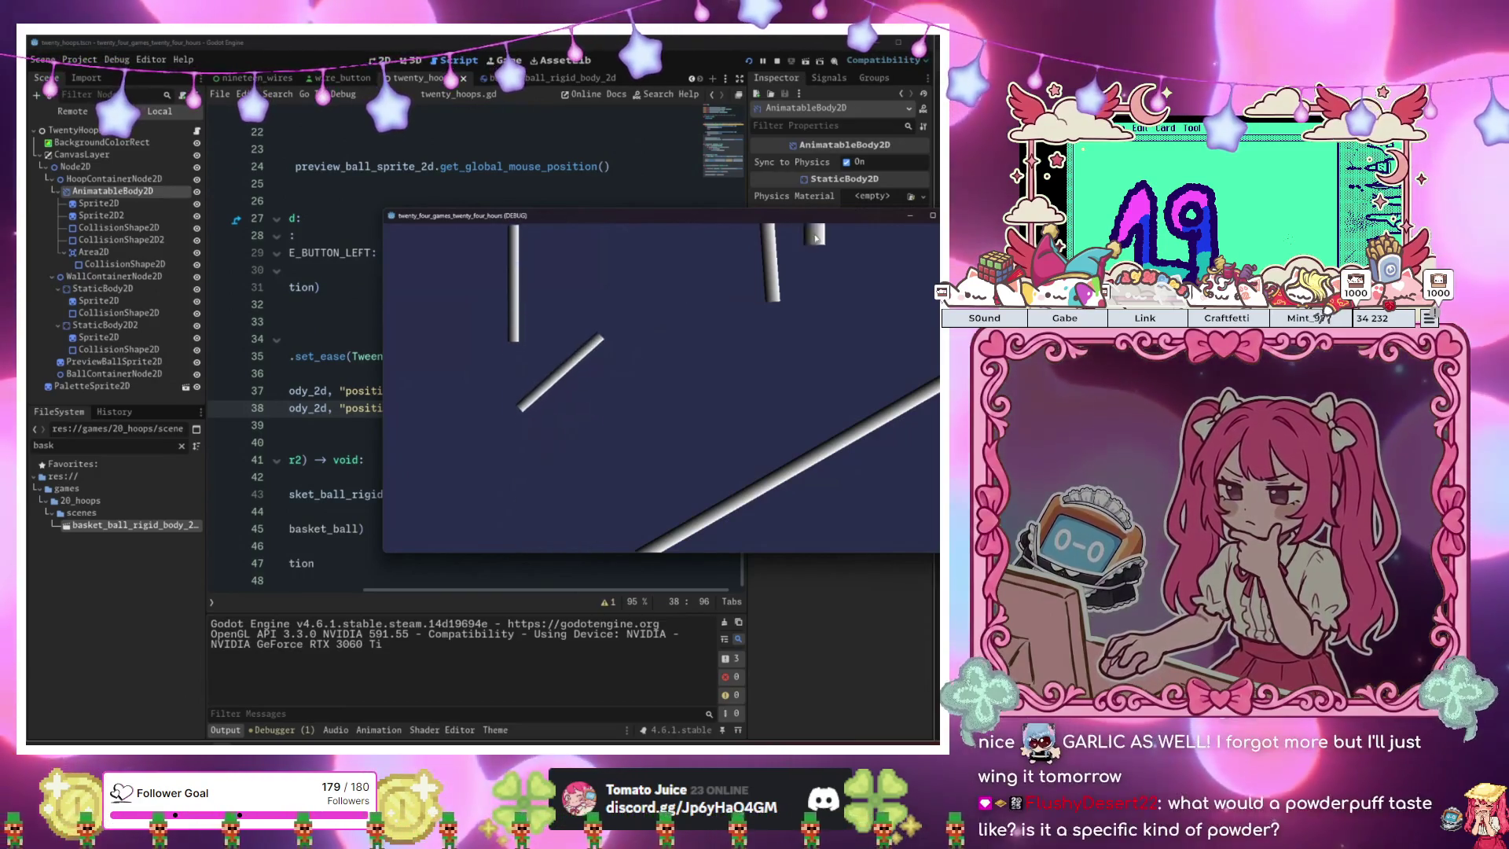
pyautogui.click(933, 215)
# Drag the AnimatableBody2D hoop about 70 px higher in the 2D view and save.
pyautogui.click(381, 60)
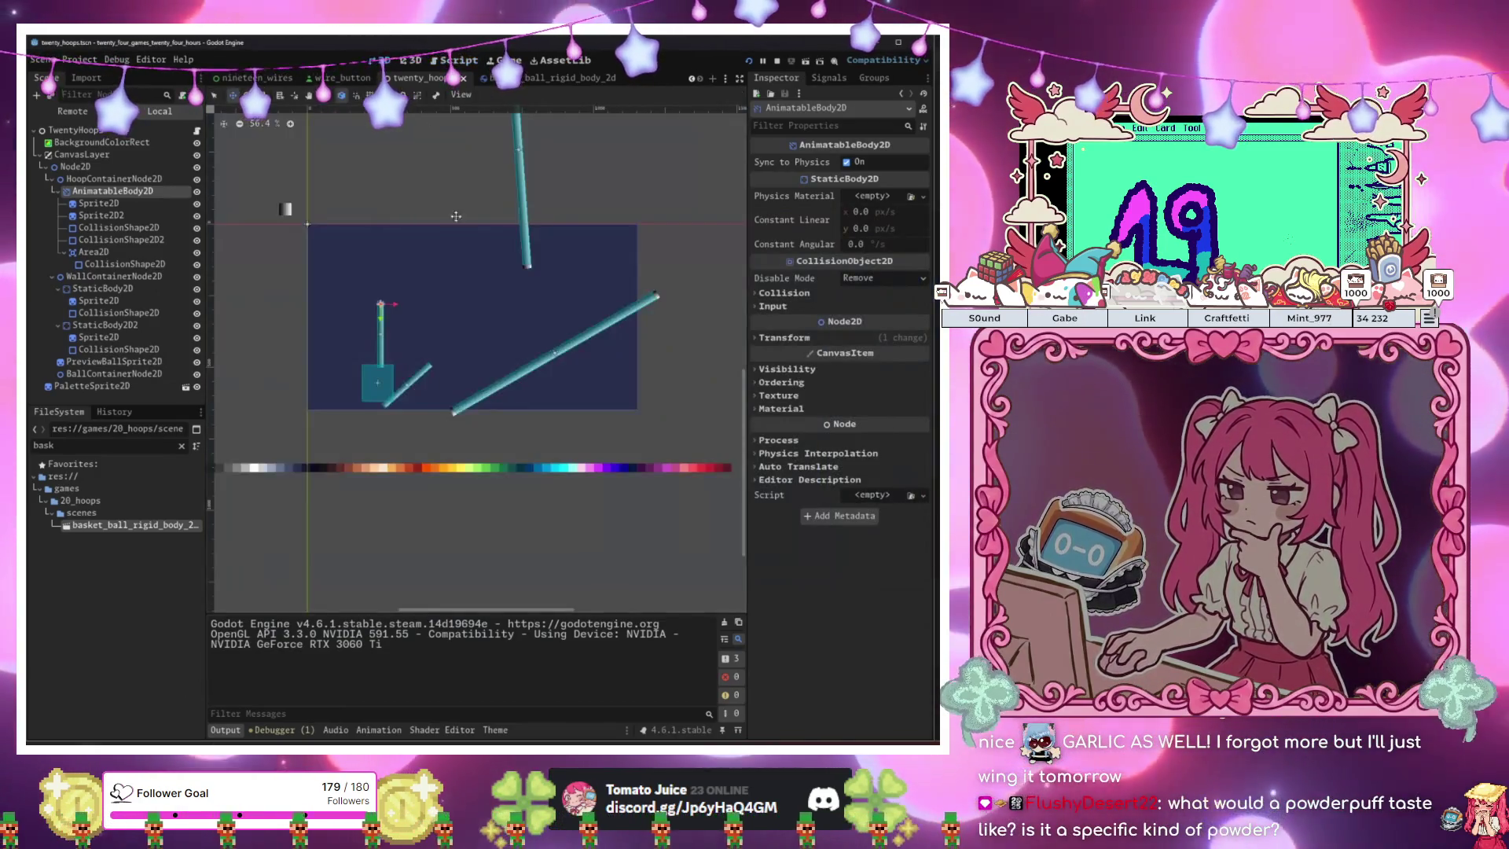
pyautogui.moveTo(449, 317); pyautogui.dragTo(452, 263)
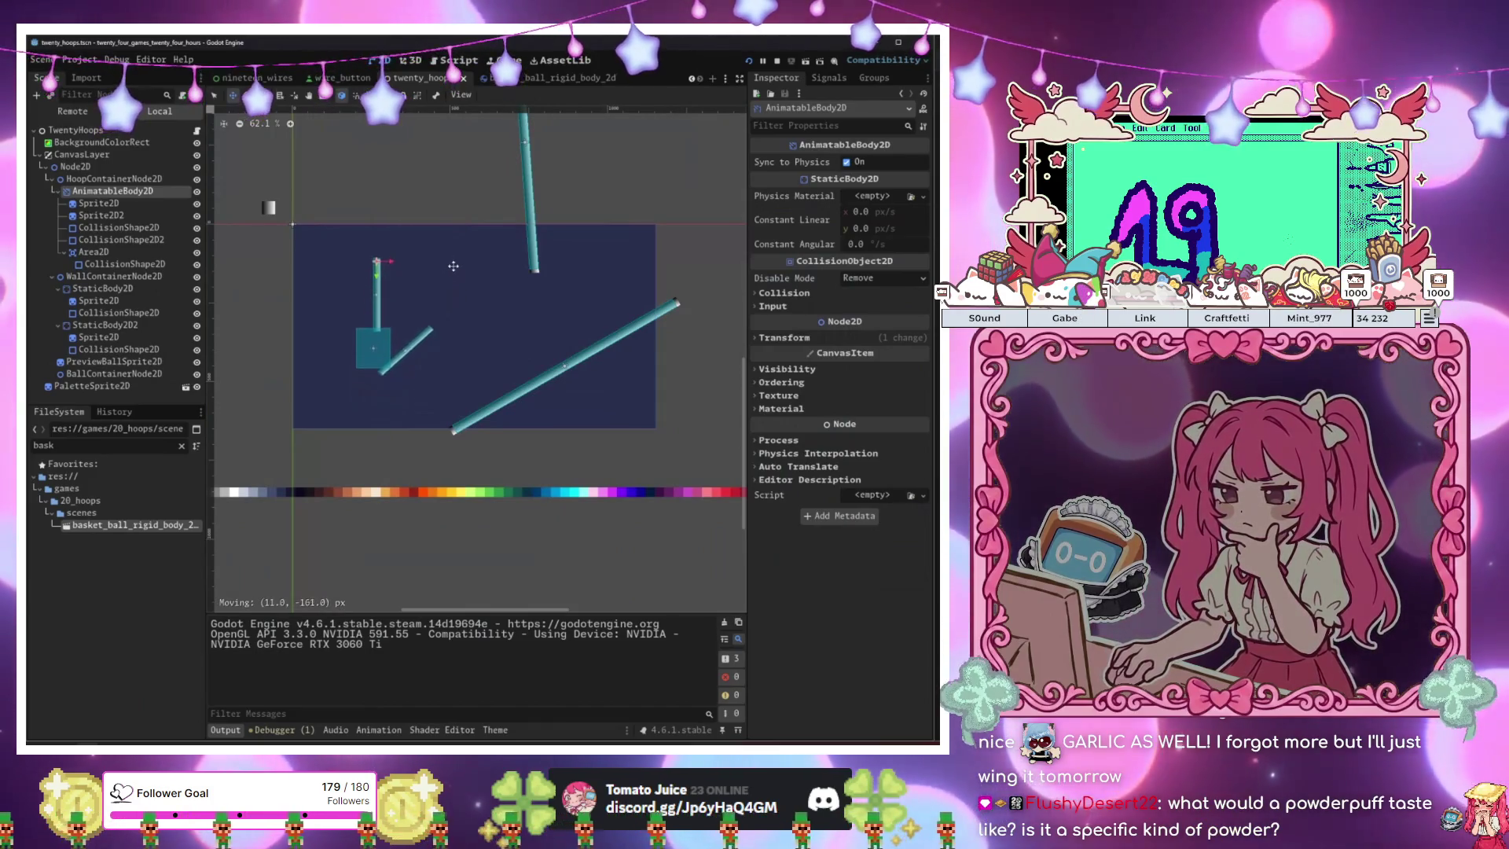
pyautogui.hotkey('ctrl', 's')
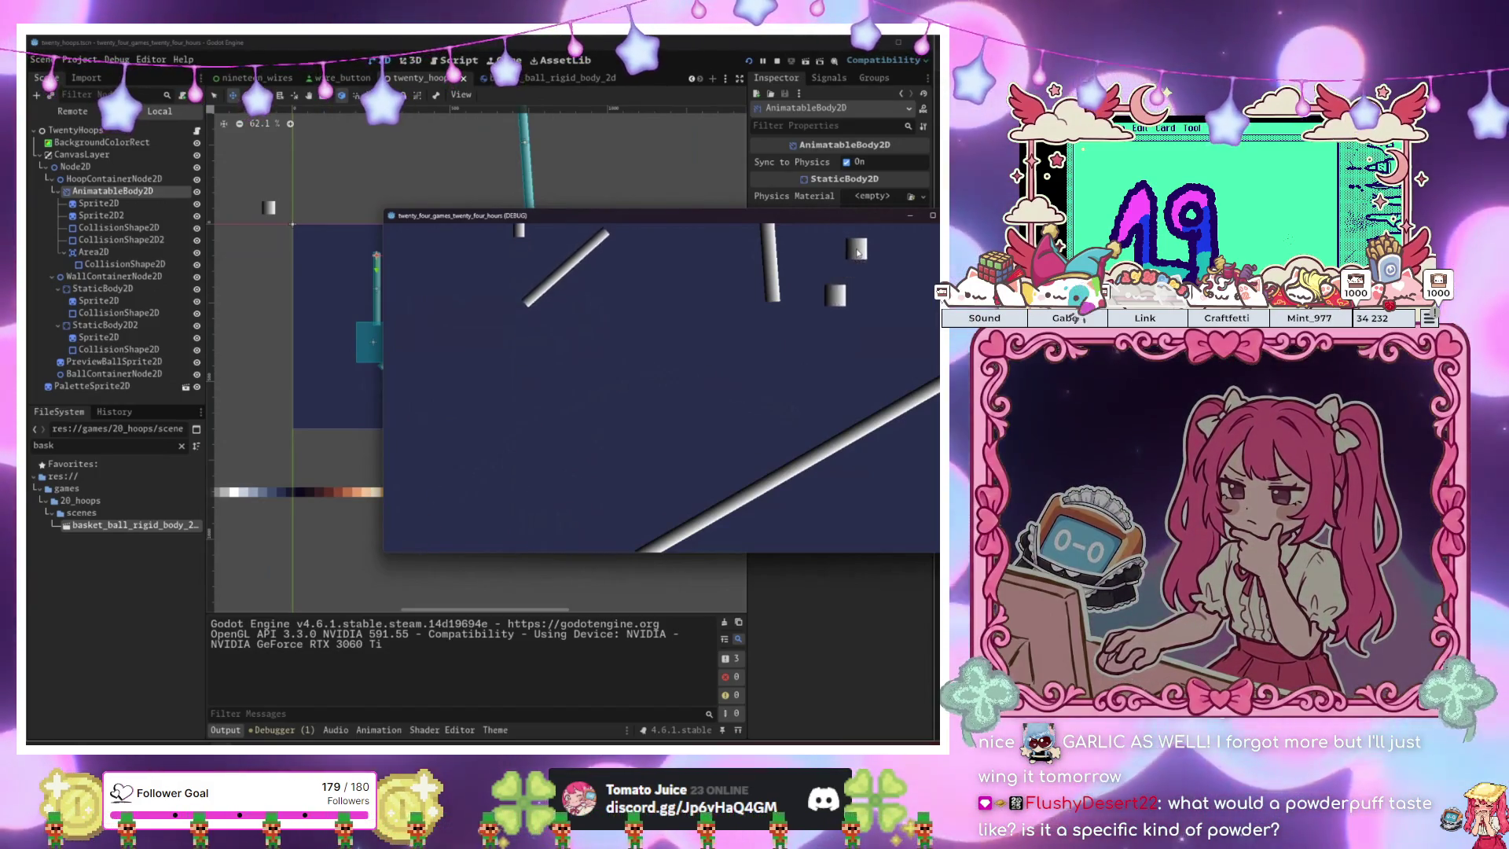
# Spawn seven balls in the game window, toggle it maximized and back, then close the game.
pyautogui.click(858, 251)
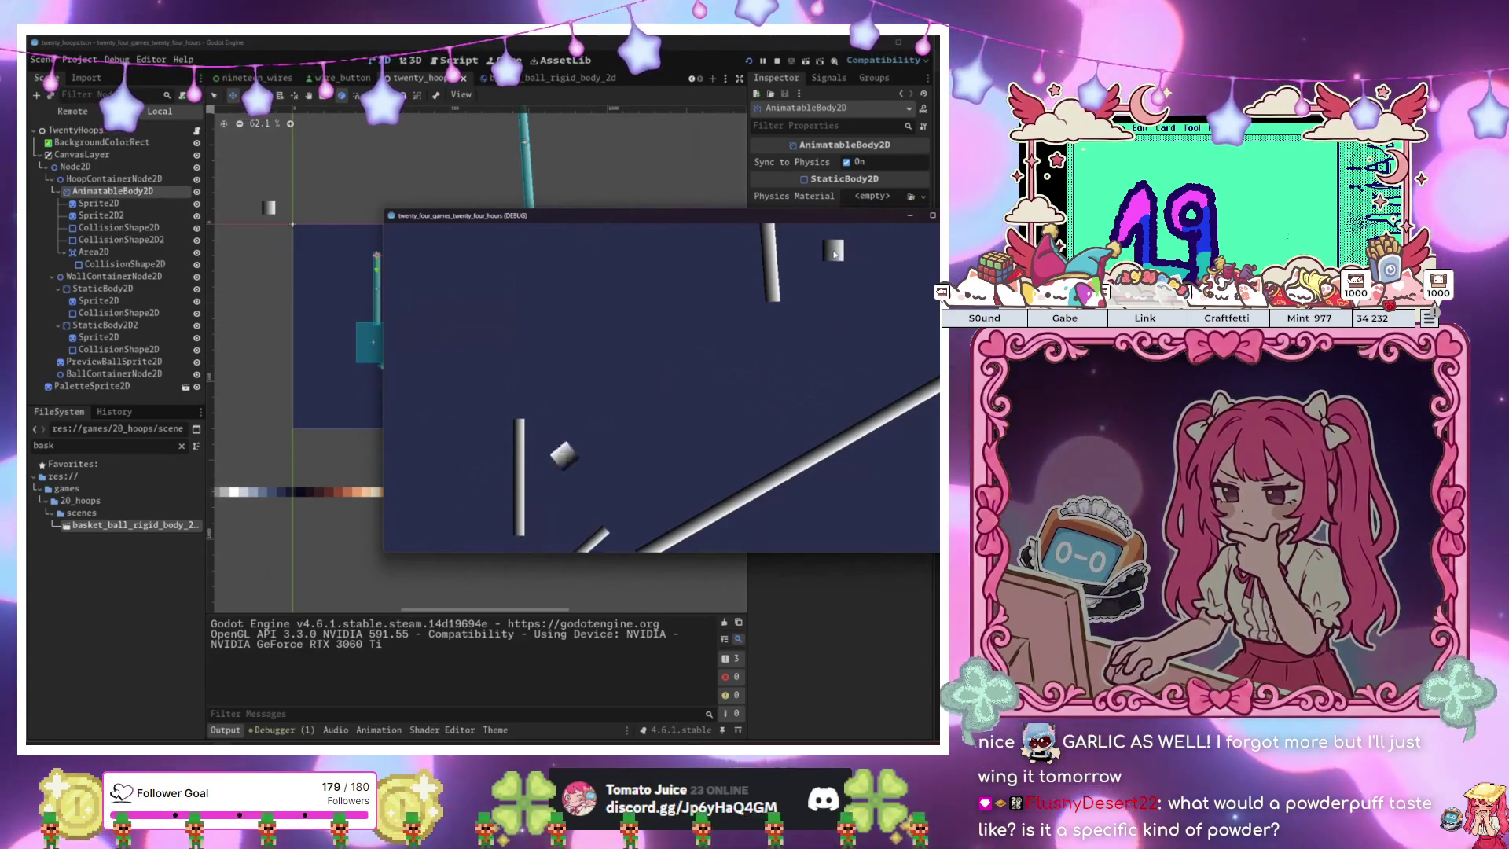
pyautogui.click(834, 254)
pyautogui.click(865, 253)
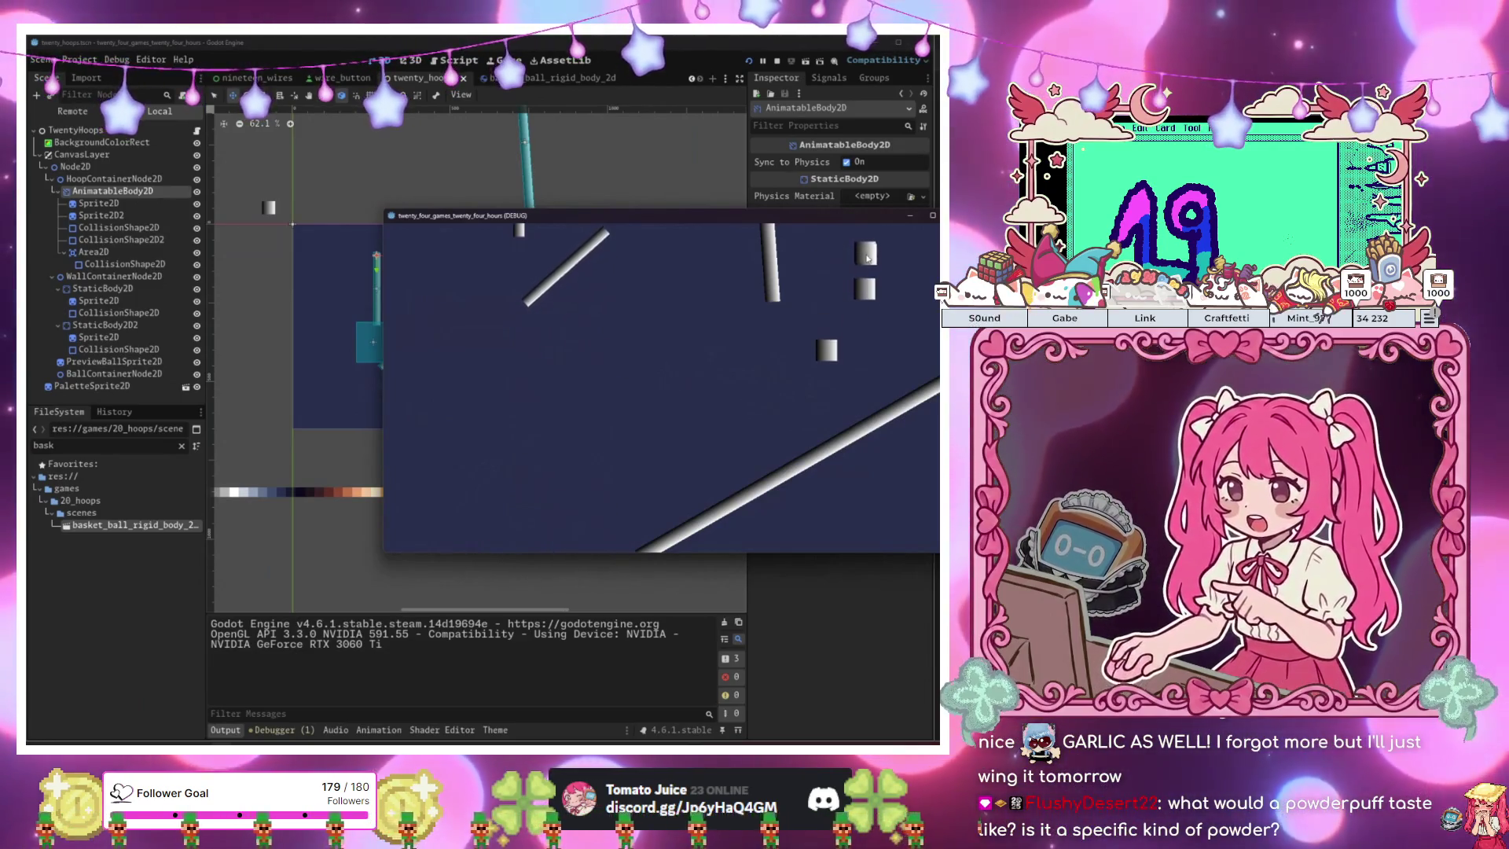
pyautogui.click(821, 256)
pyautogui.click(821, 258)
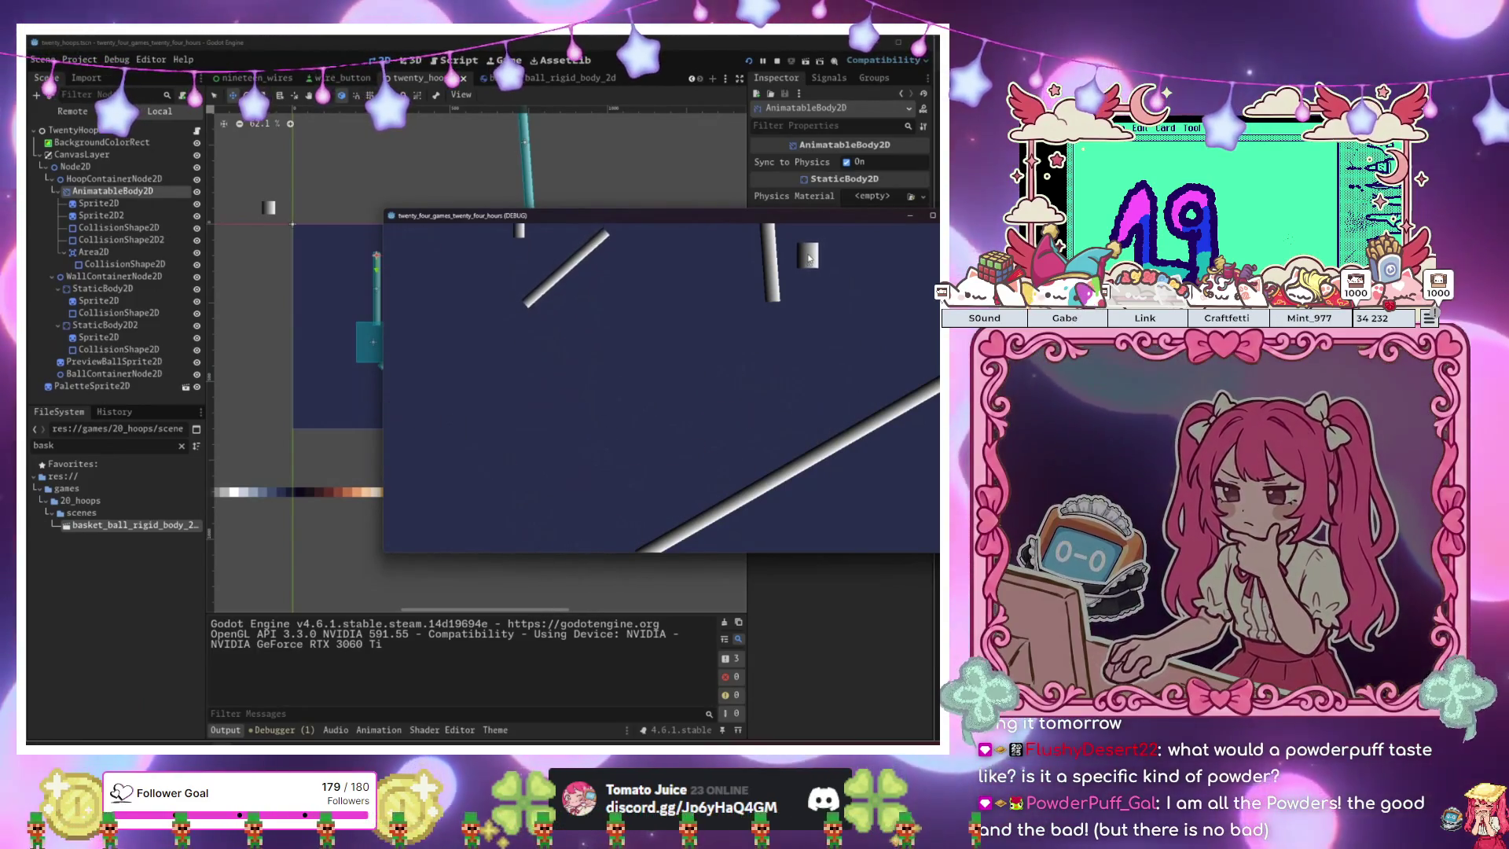
pyautogui.click(810, 258)
pyautogui.click(809, 258)
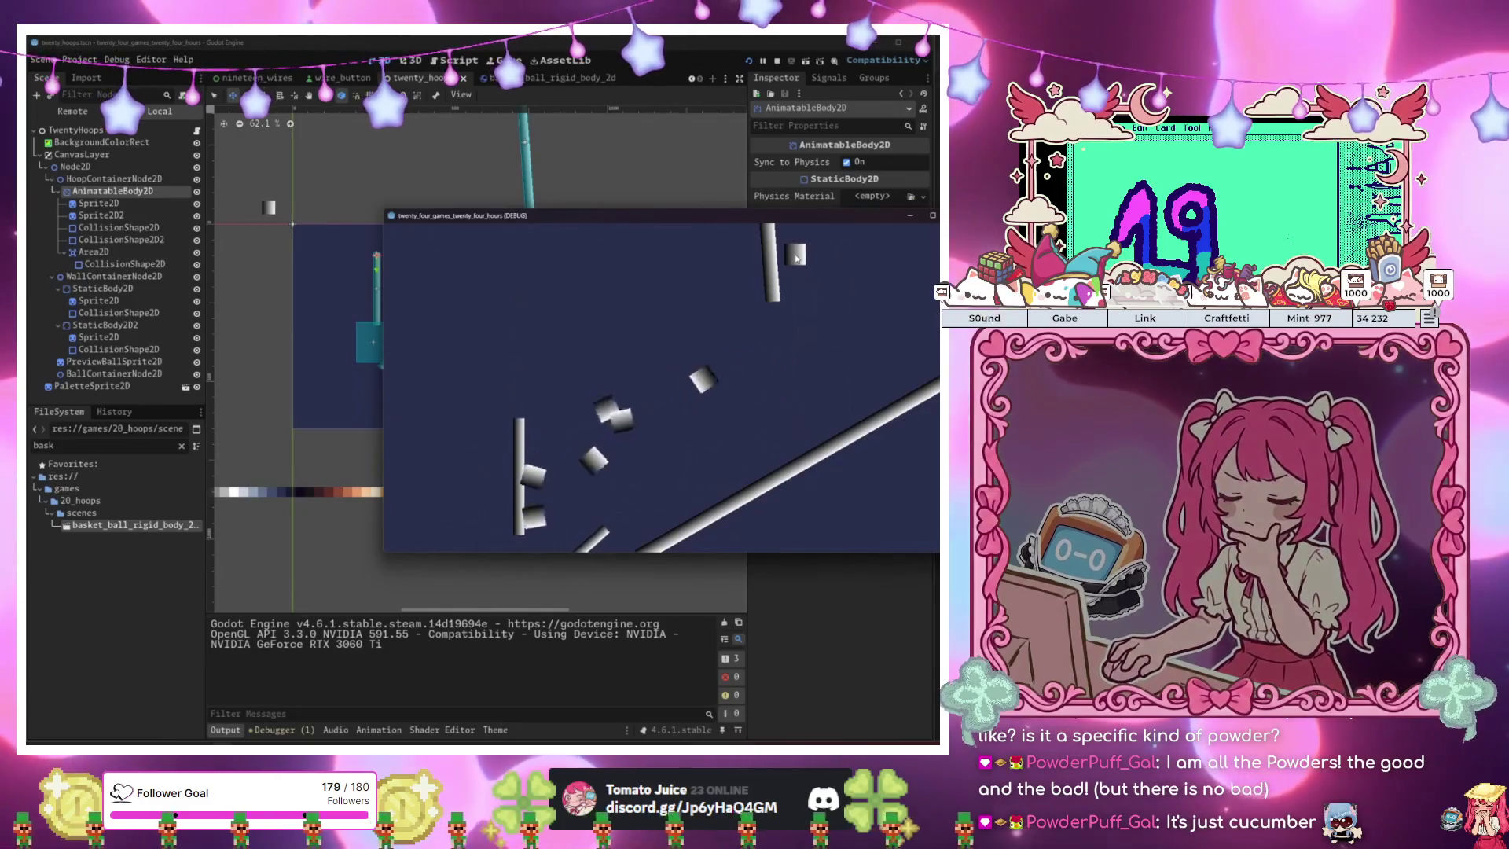
pyautogui.press('super+Up')
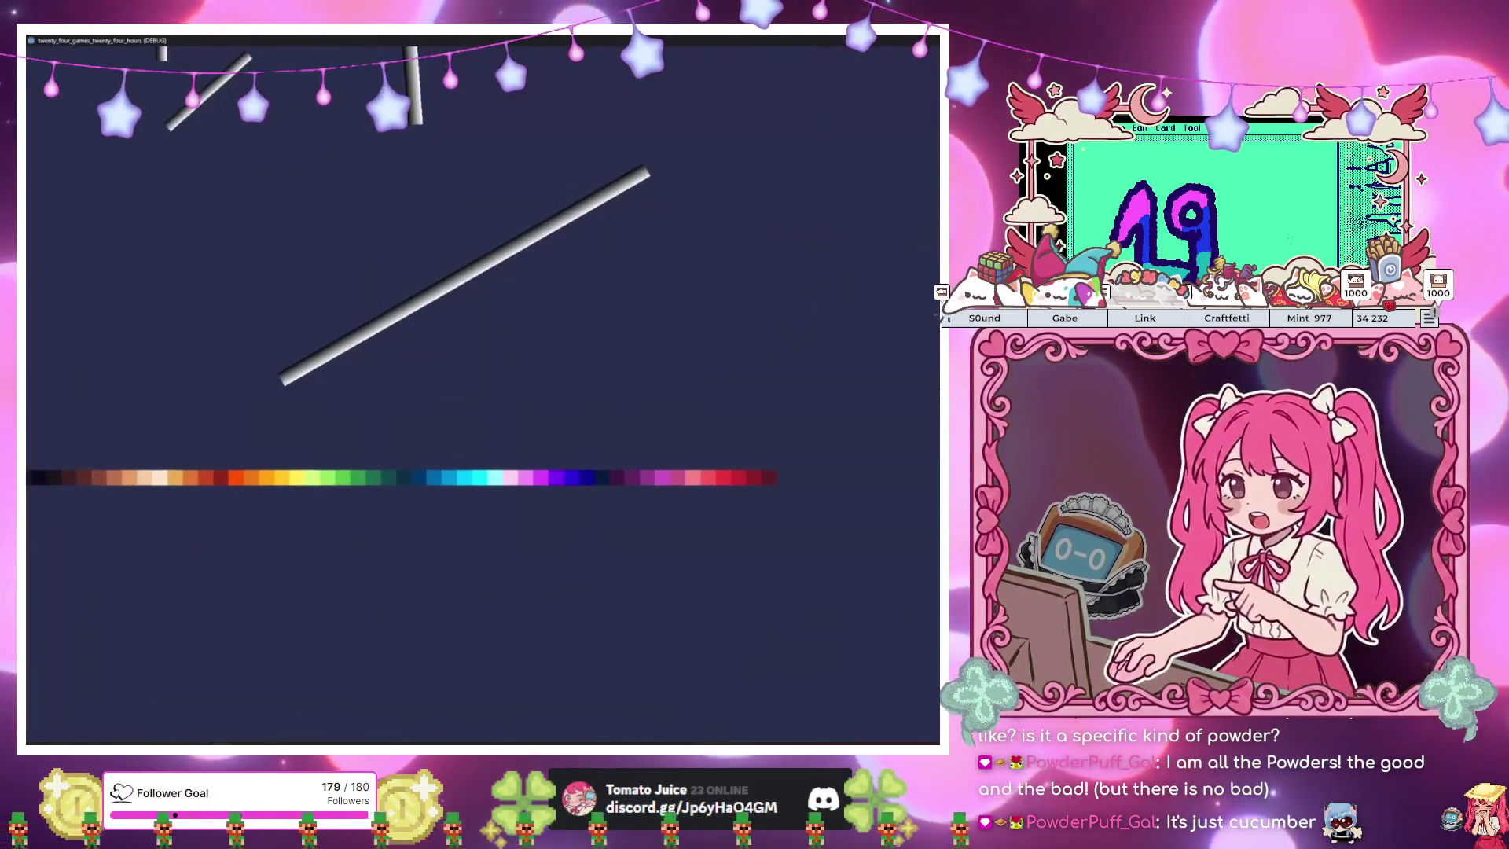
pyautogui.press('super+Down')
pyautogui.press('F8')
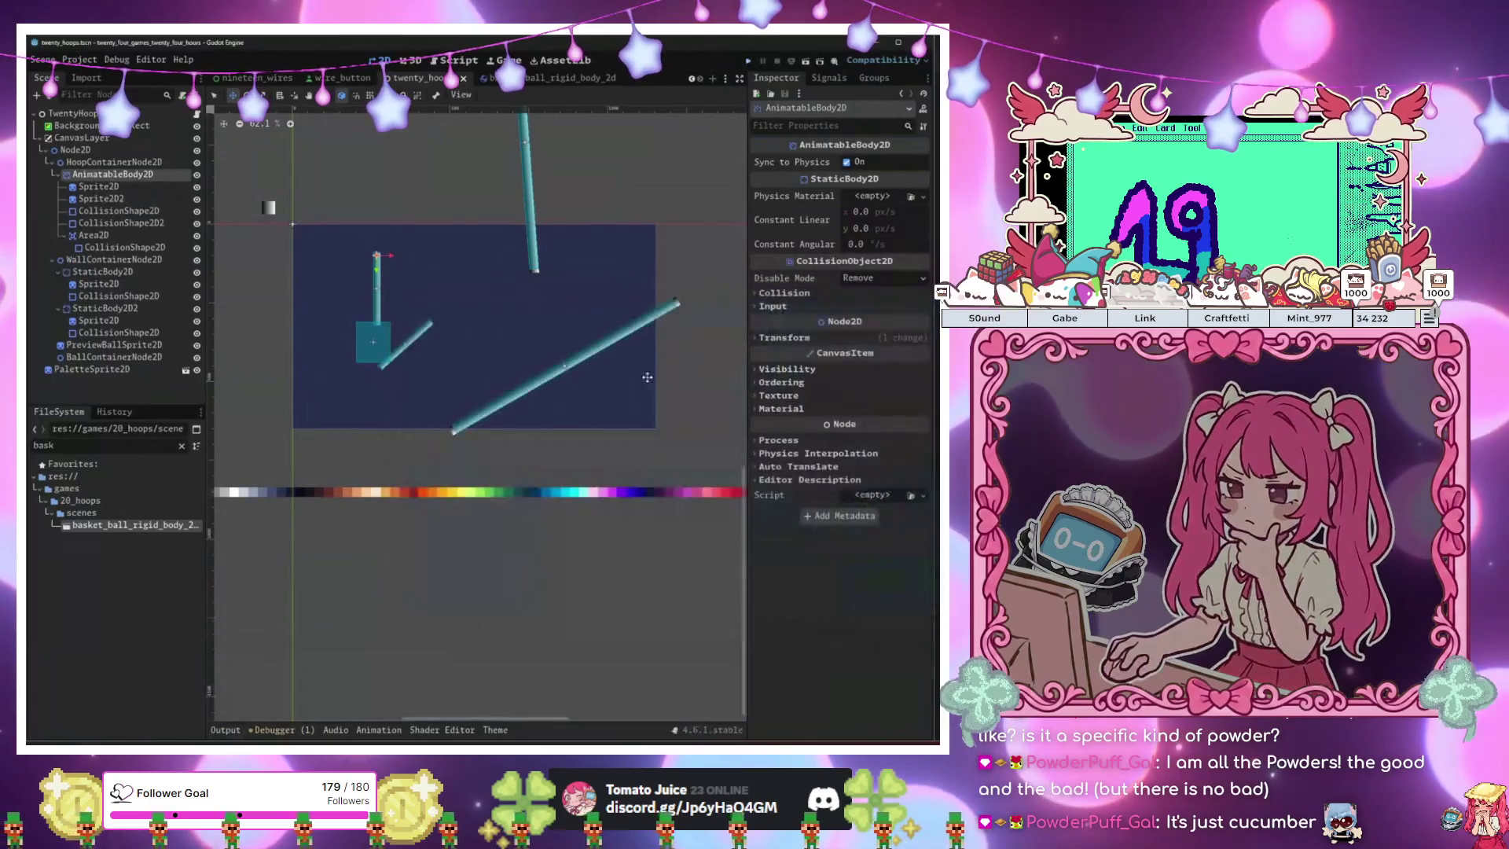
pyautogui.scroll(-3, 700, 453)
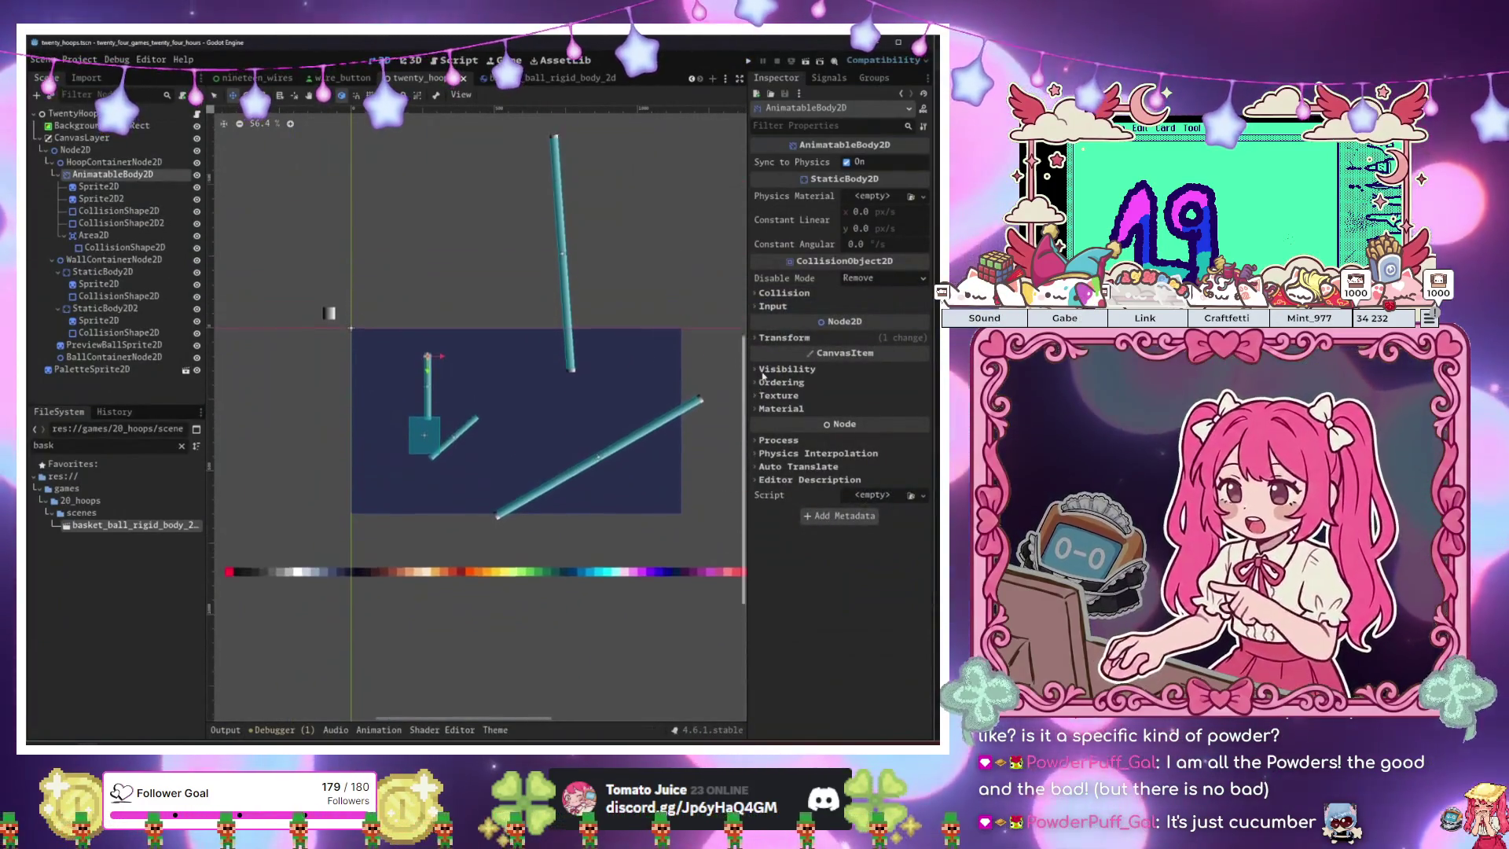